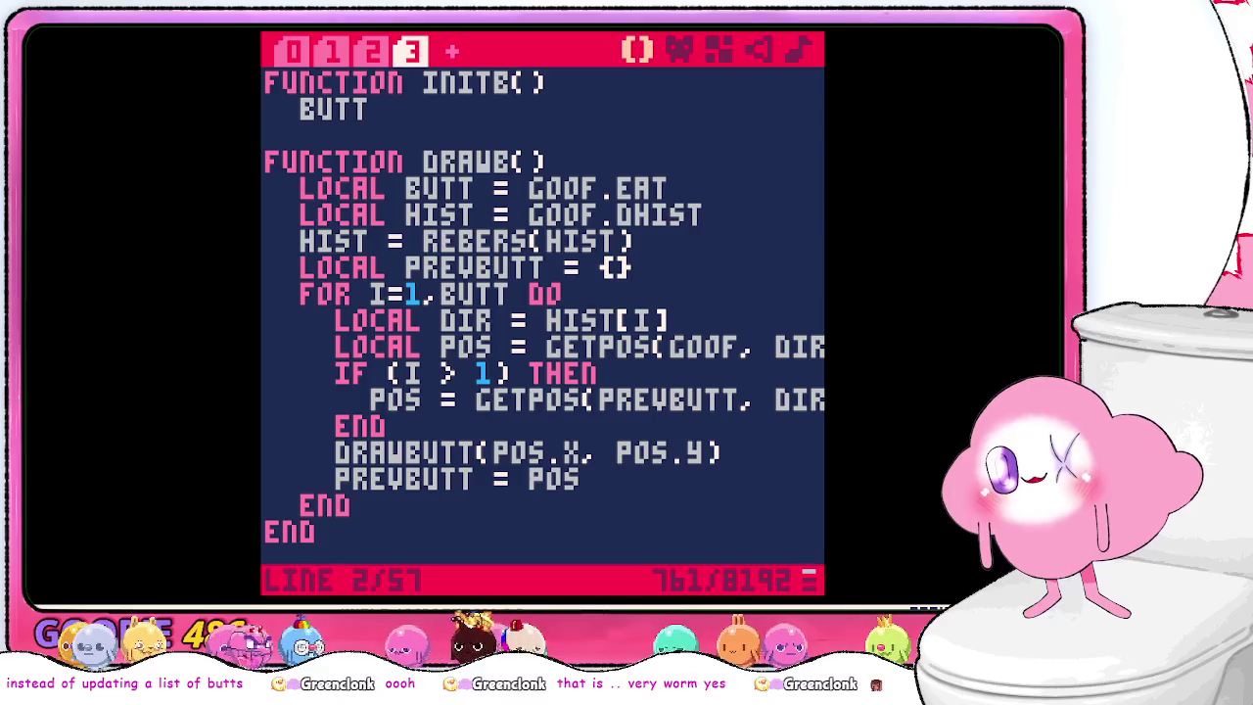
- Make INITB set BUTT ={} and close the function with END
{"action": "key", "text": "BackSpace"}
{"action": "key", "text": "BackSpace"}
{"action": "key", "text": "BackSpace"}
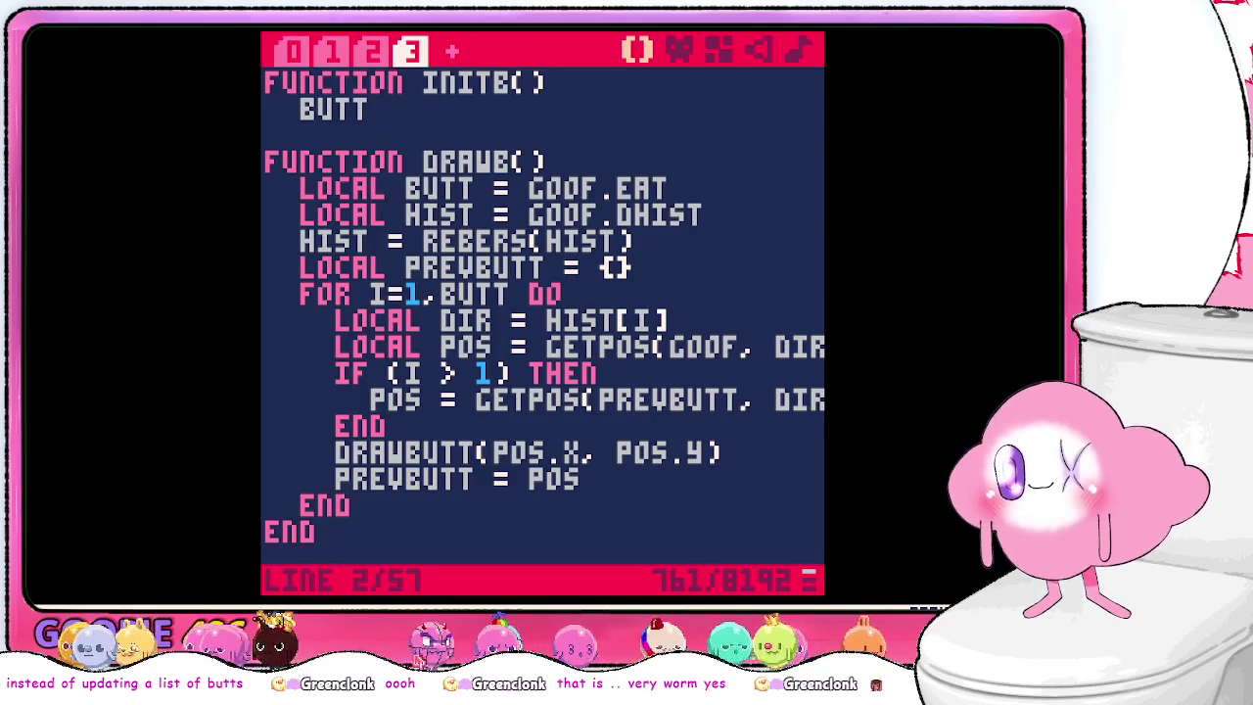
{"action": "type", "text": "seggie"}
{"action": "key", "text": "BackSpace"}
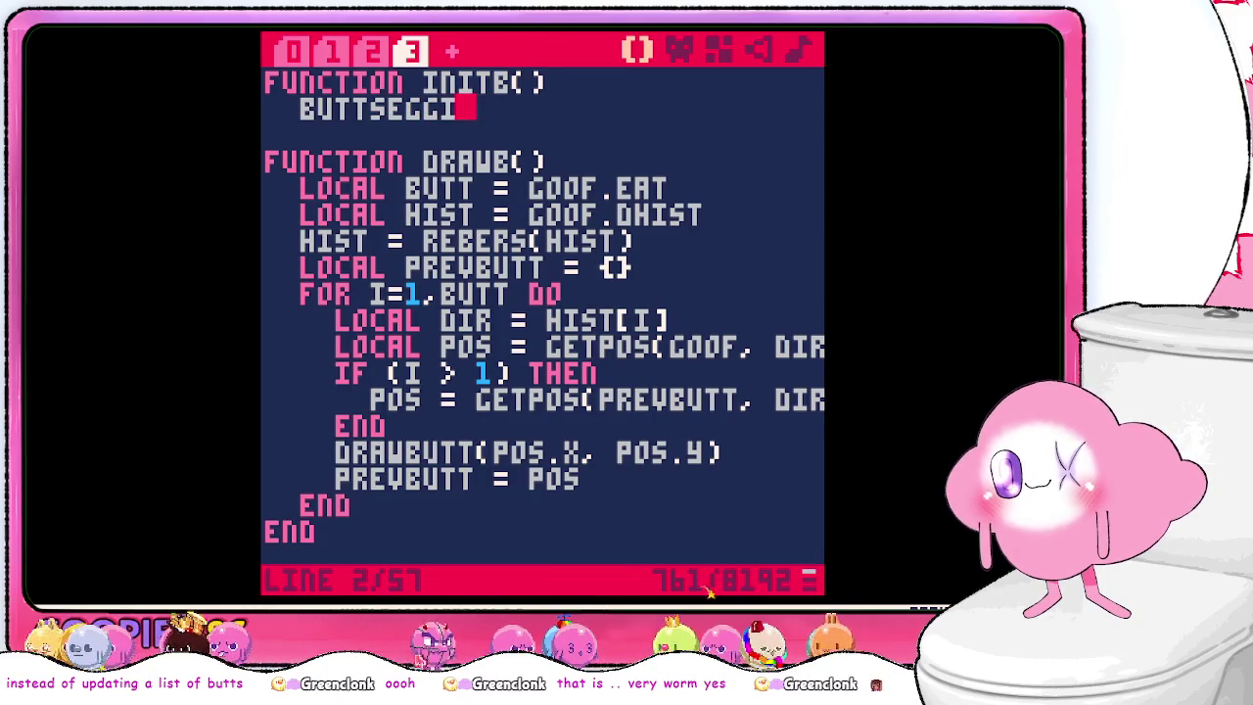
{"action": "key", "text": "BackSpace"}
{"action": "key", "text": "BackSpace"}
{"action": "key", "text": "BackSpace"}
{"action": "type", "text": "={}"}
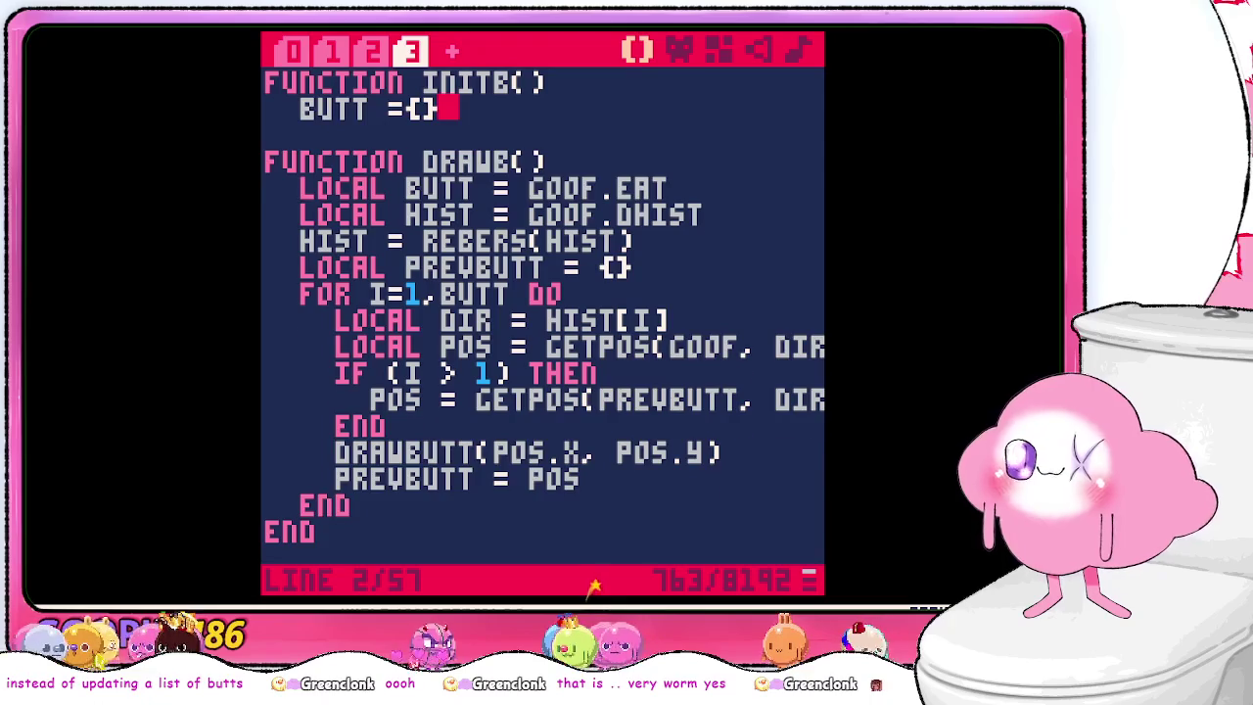
{"action": "key", "text": "Return"}
{"action": "type", "text": "end"}
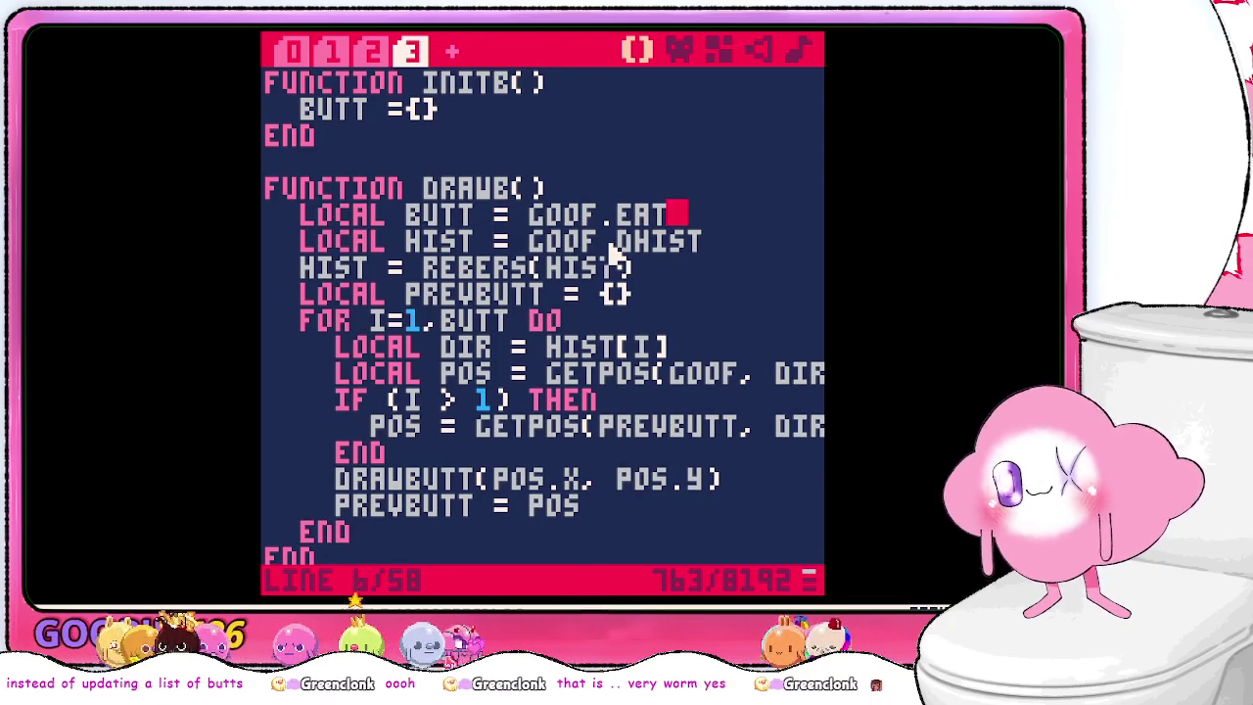
- In DRAWB, replace GOOF.EAT with BUTT and add LOCAL EAT = GOOF.EAT below it
{"action": "key", "text": "BackSpace"}
{"action": "key", "text": "BackSpace"}
{"action": "key", "text": "BackSpace"}
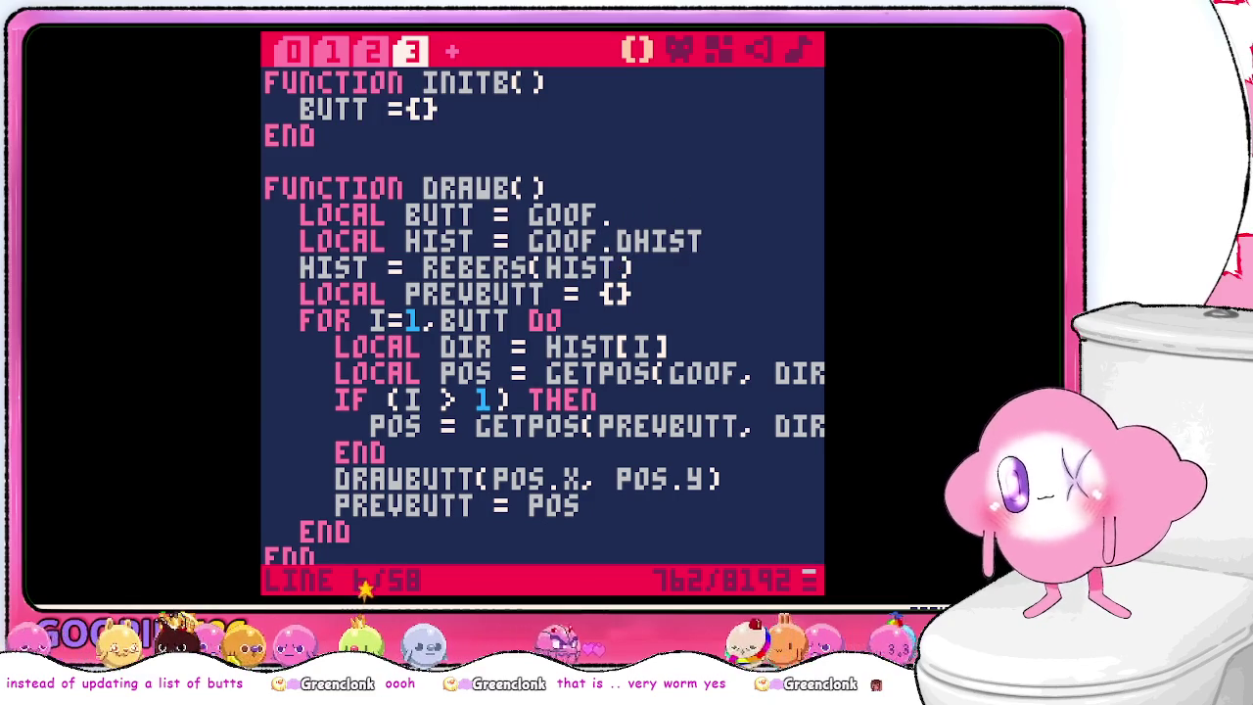
{"action": "type", "text": "butt"}
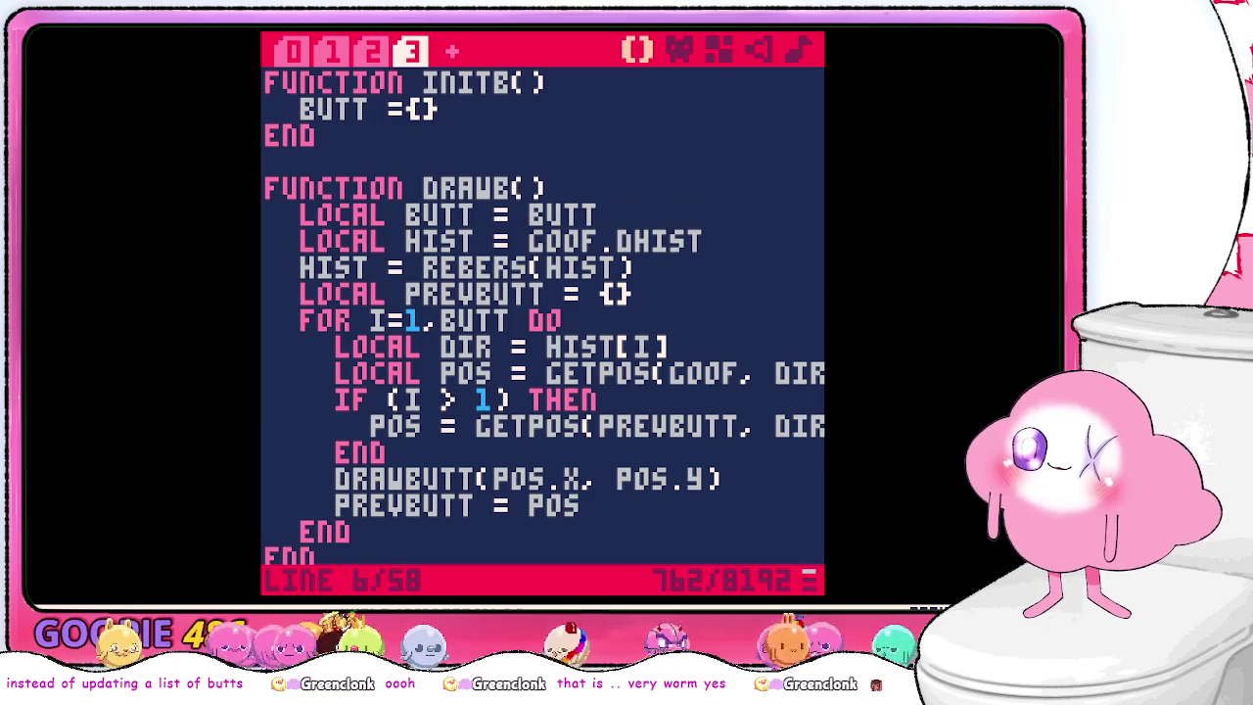
{"action": "key", "text": "Return"}
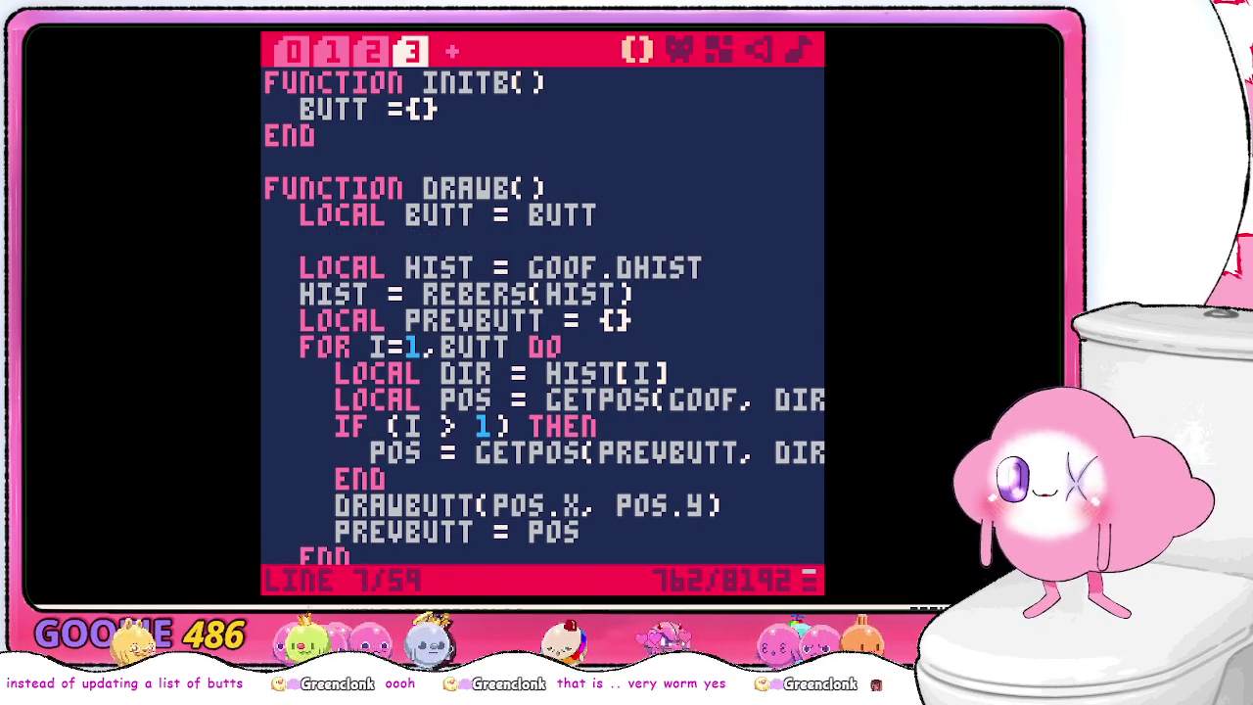
{"action": "type", "text": "local eat = goo"}
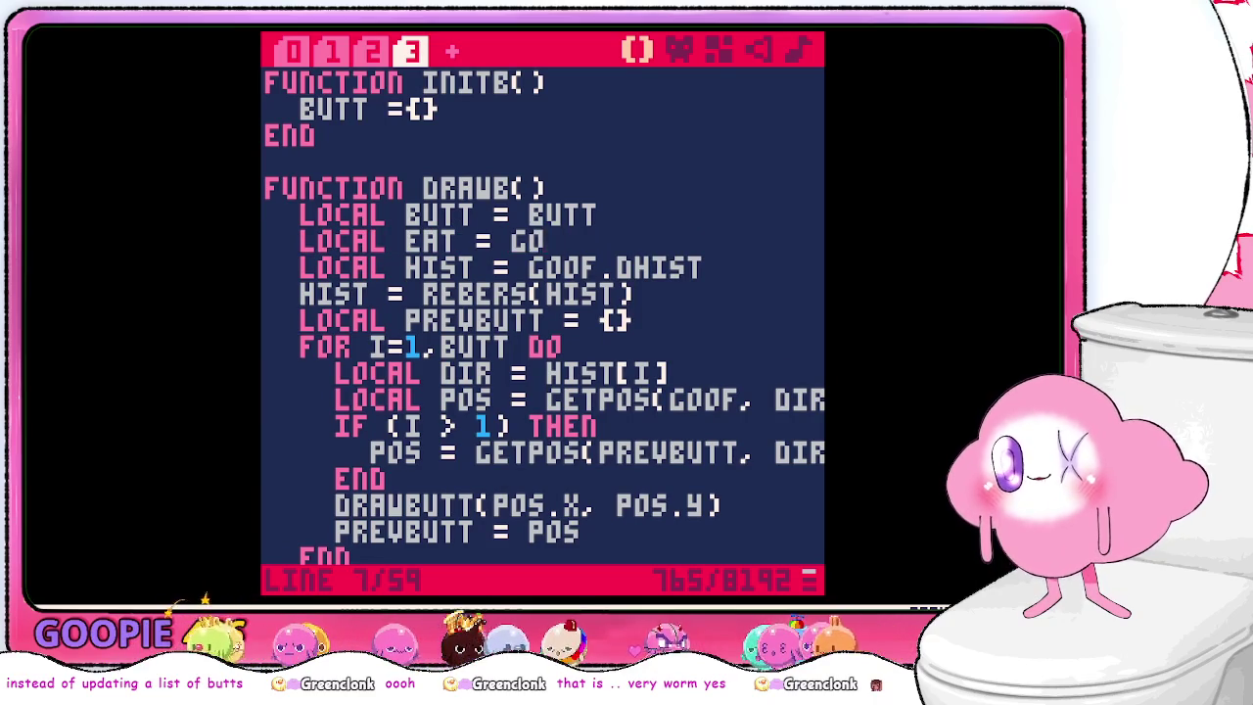
{"action": "type", "text": "f.eat"}
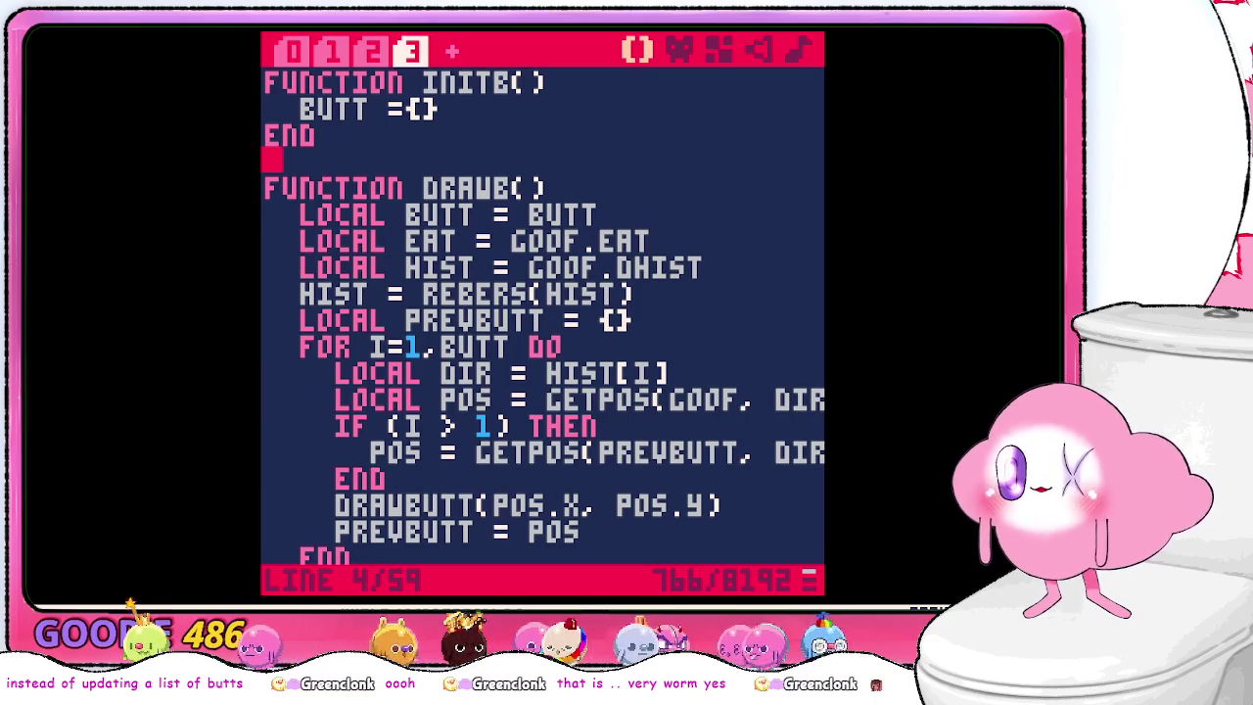
- Start a new function line below INITB's END
{"action": "key", "text": "Return"}
{"action": "key", "text": "Return"}
{"action": "key", "text": "Up"}
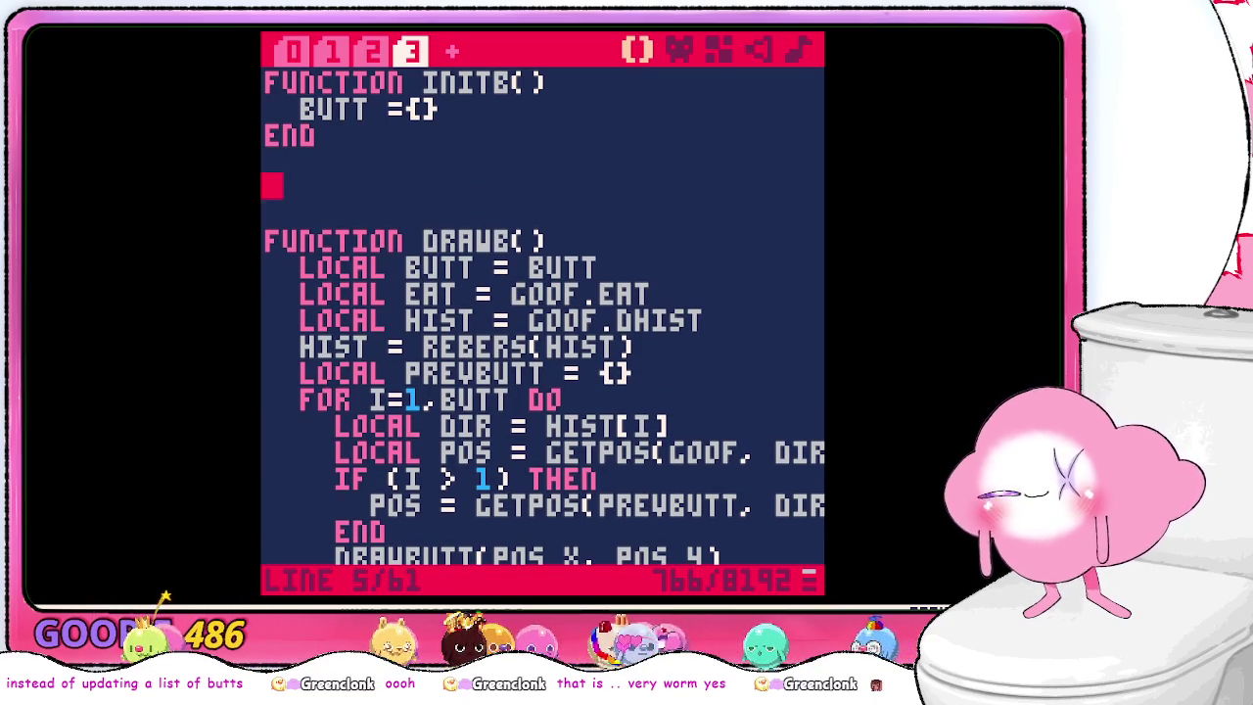
{"action": "type", "text": "dun"}
{"action": "key", "text": "BackSpace"}
{"action": "key", "text": "BackSpace"}
{"action": "key", "text": "BackSpace"}
{"action": "type", "text": "function"}
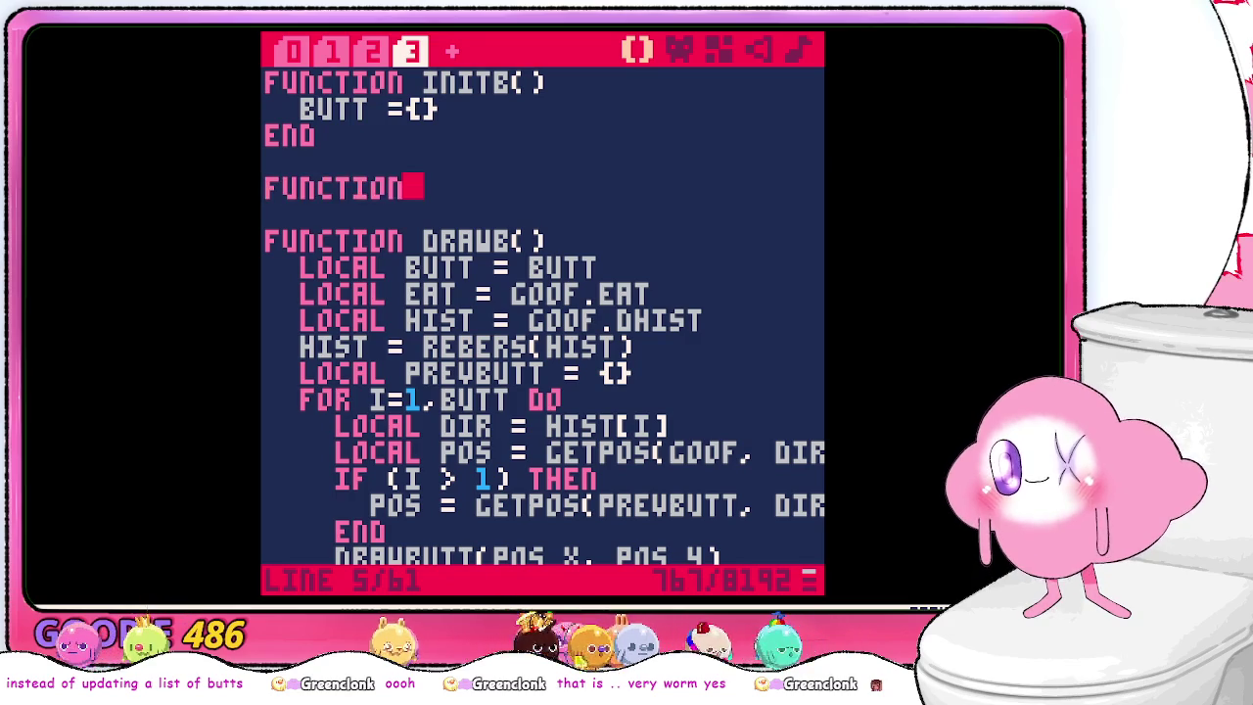
- Delete the LOCAL EAT line from DRAWB
{"action": "key", "text": "Down"}
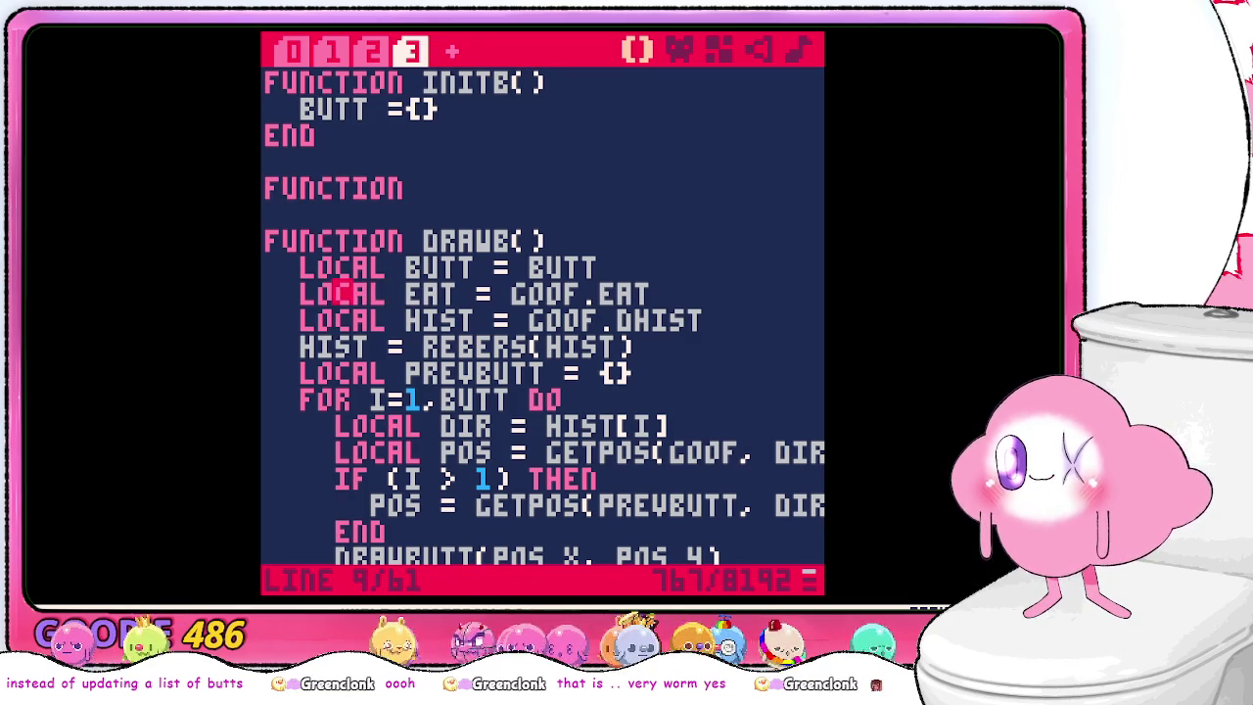
{"action": "key", "text": "Down"}
{"action": "key", "text": "Left"}
{"action": "key", "text": "Left"}
{"action": "key", "text": "Left"}
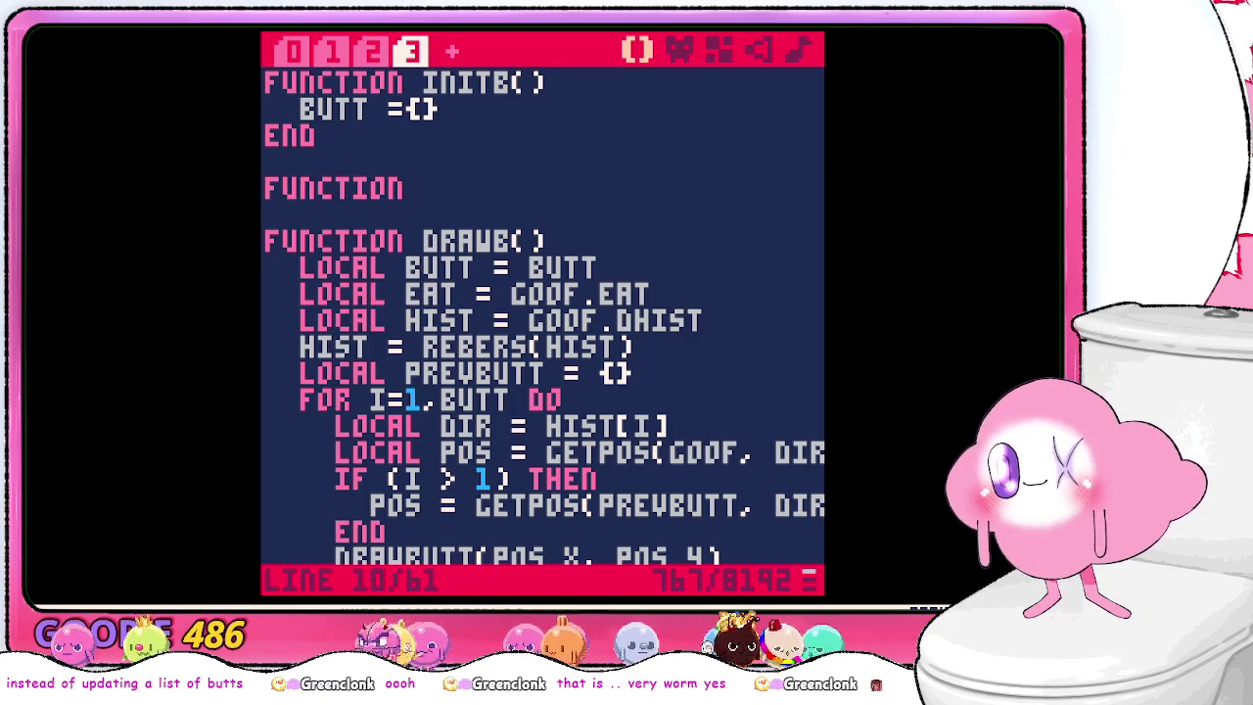
{"action": "key", "text": "BackSpace"}
{"action": "key", "text": "BackSpace"}
{"action": "key", "text": "BackSpace"}
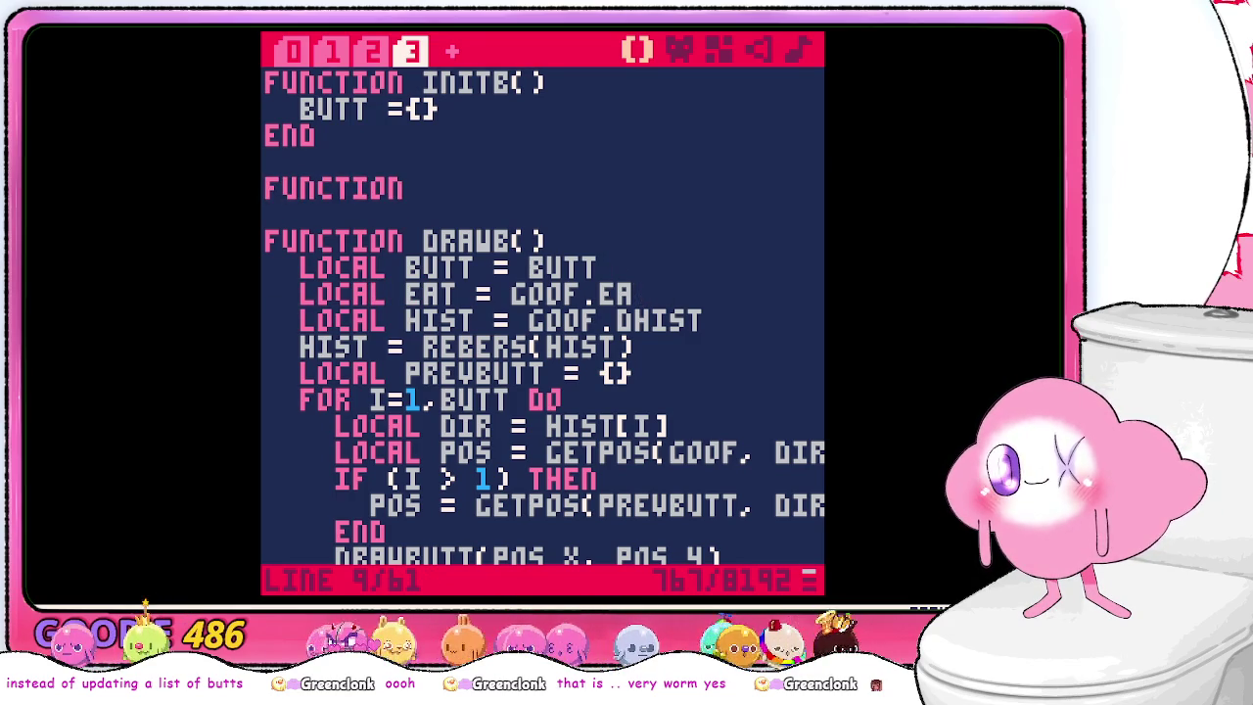
{"action": "key", "text": "BackSpace"}
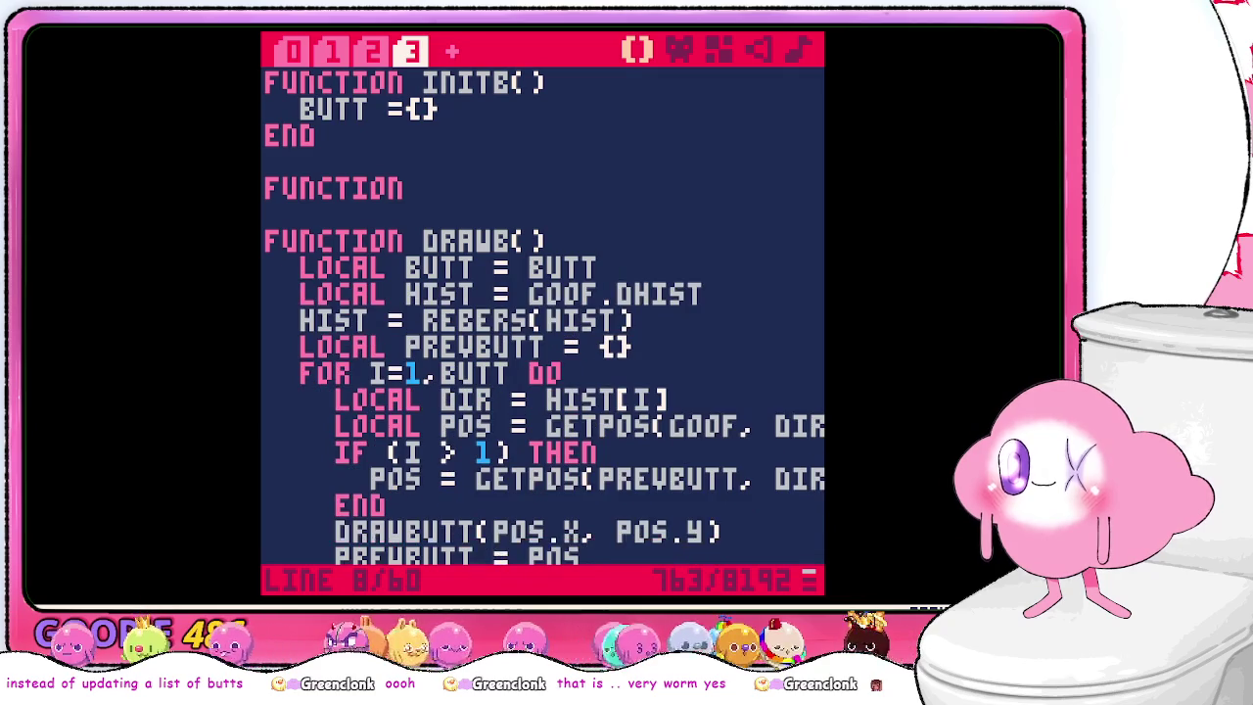
- Name the new function UPDATEB() and give it LOCAL LEN = COUNT(BUTT)
{"action": "key", "text": "Up"}
{"action": "key", "text": "Up"}
{"action": "key", "text": "Up"}
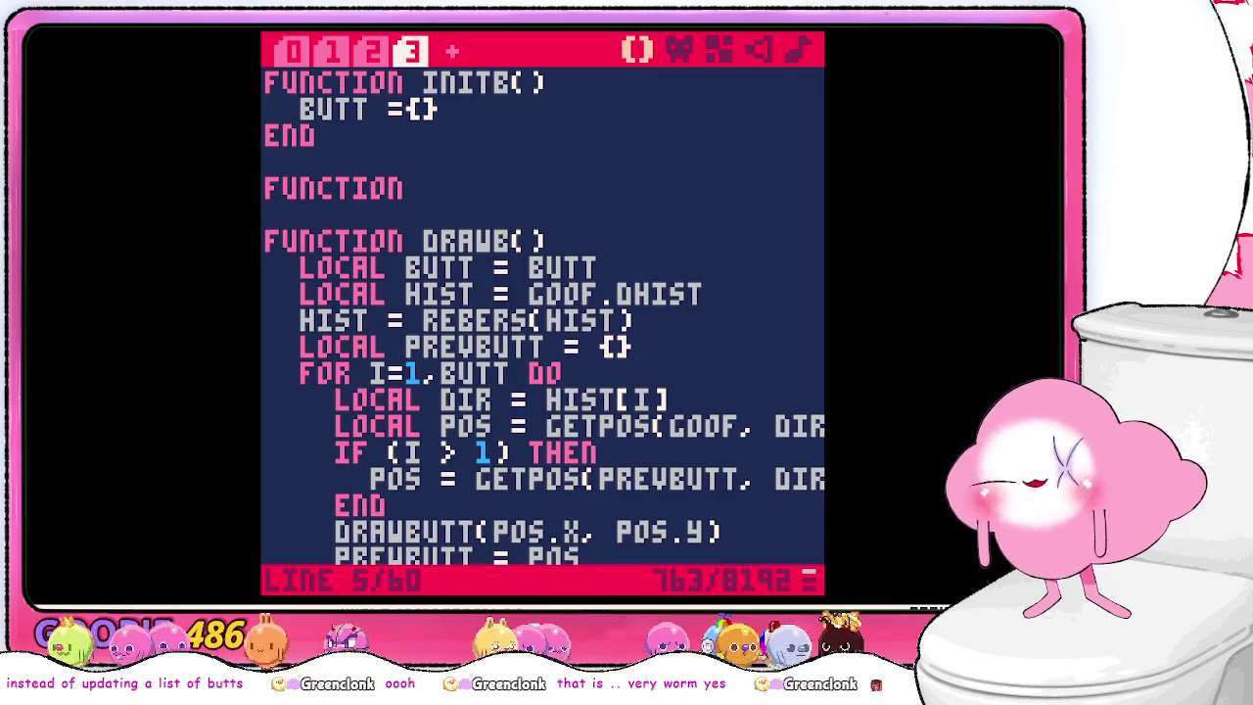
{"action": "type", "text": "updateb()"}
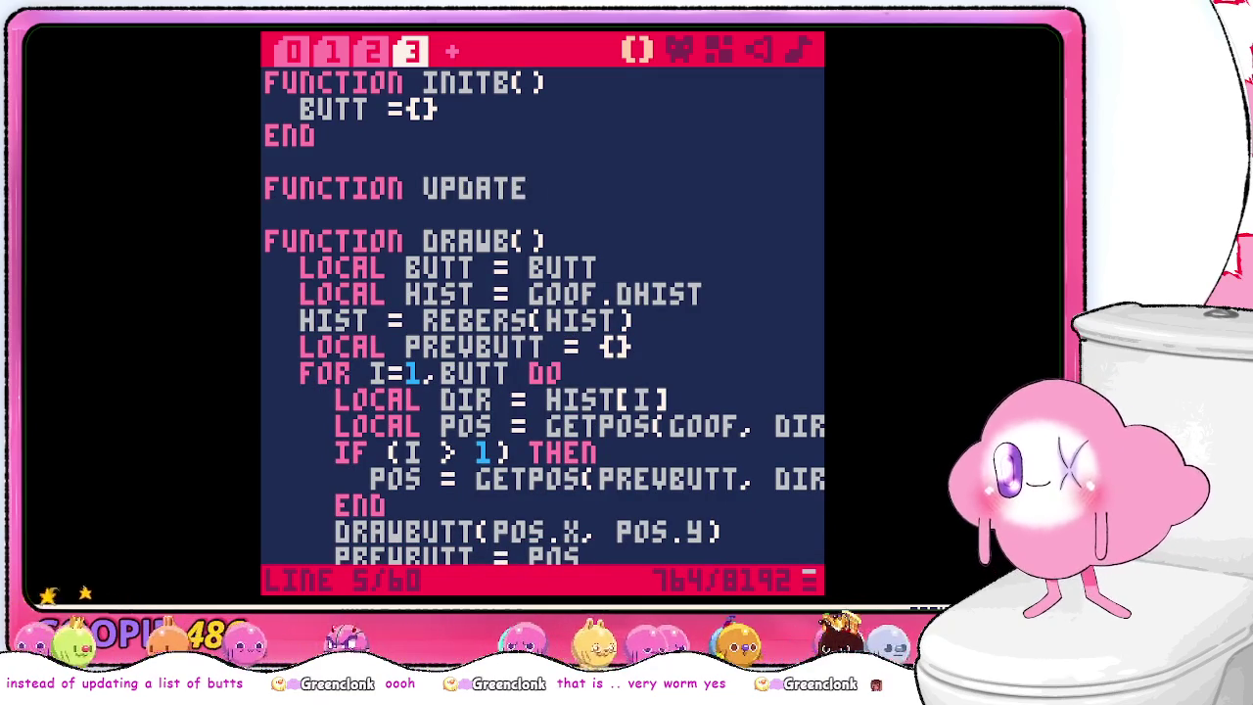
{"action": "key", "text": "Return"}
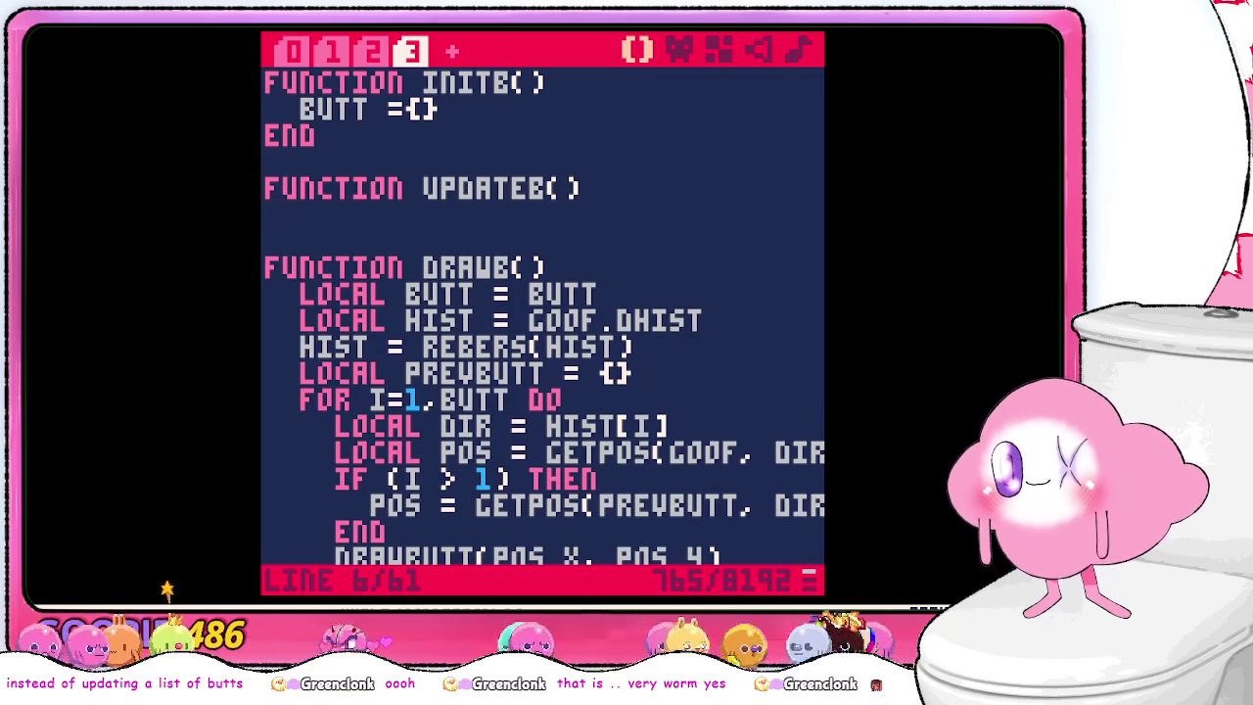
{"action": "type", "text": "i"}
{"action": "key", "text": "BackSpace"}
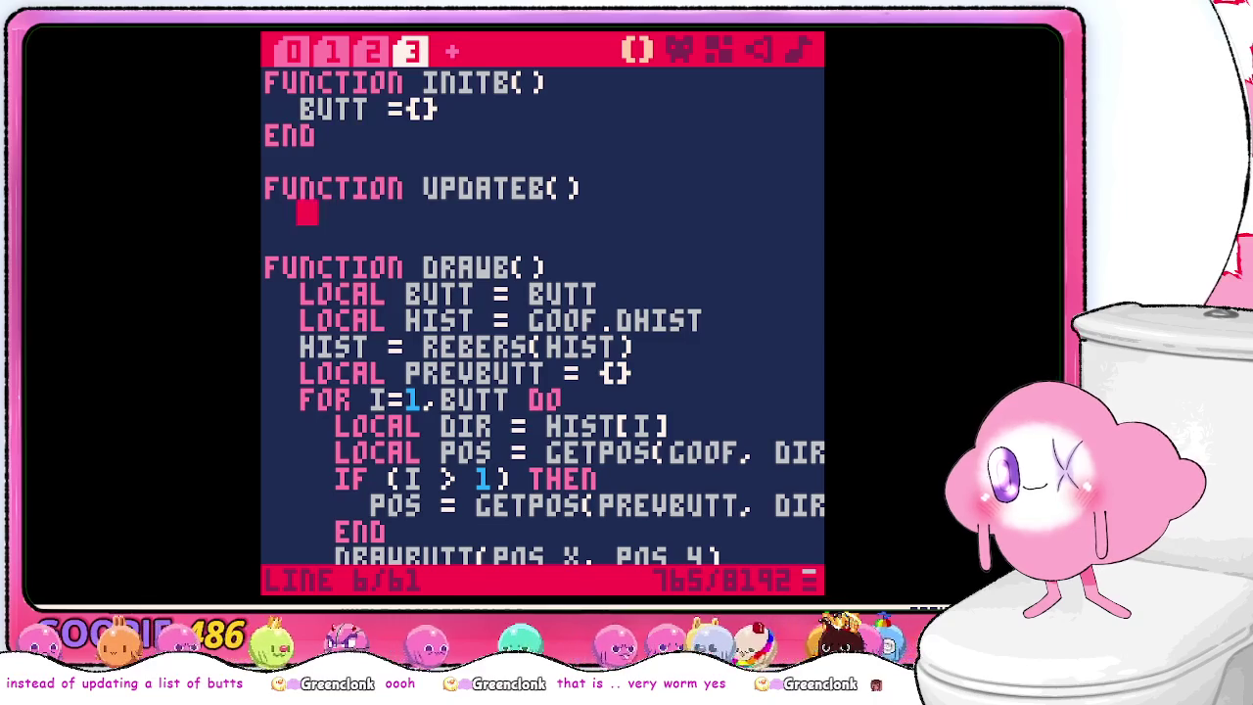
{"action": "type", "text": "l"}
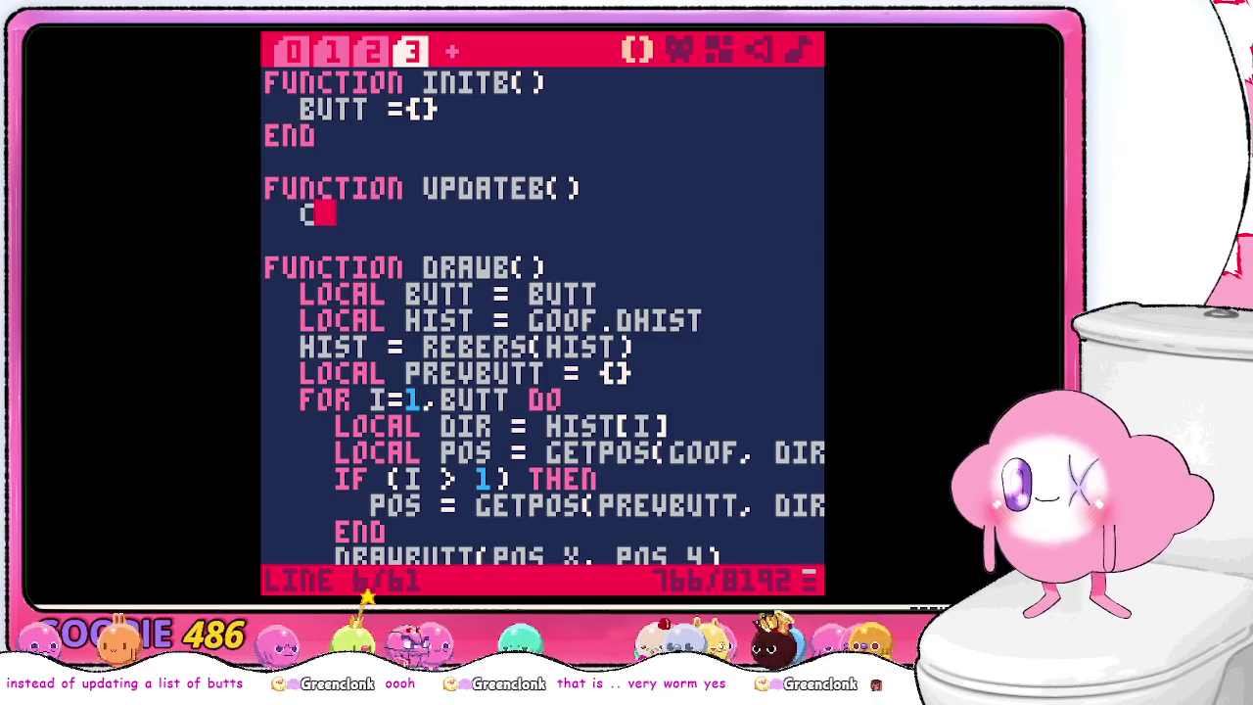
{"action": "type", "text": "ocal"}
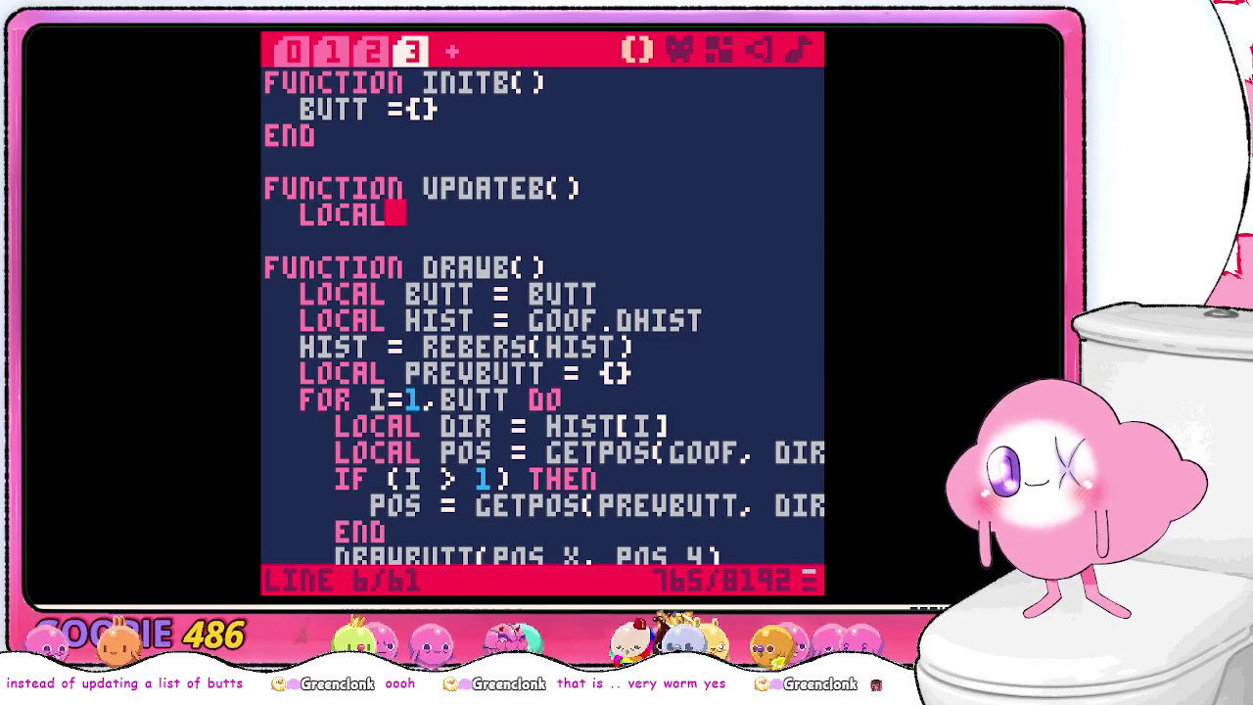
{"action": "type", "text": " len = "}
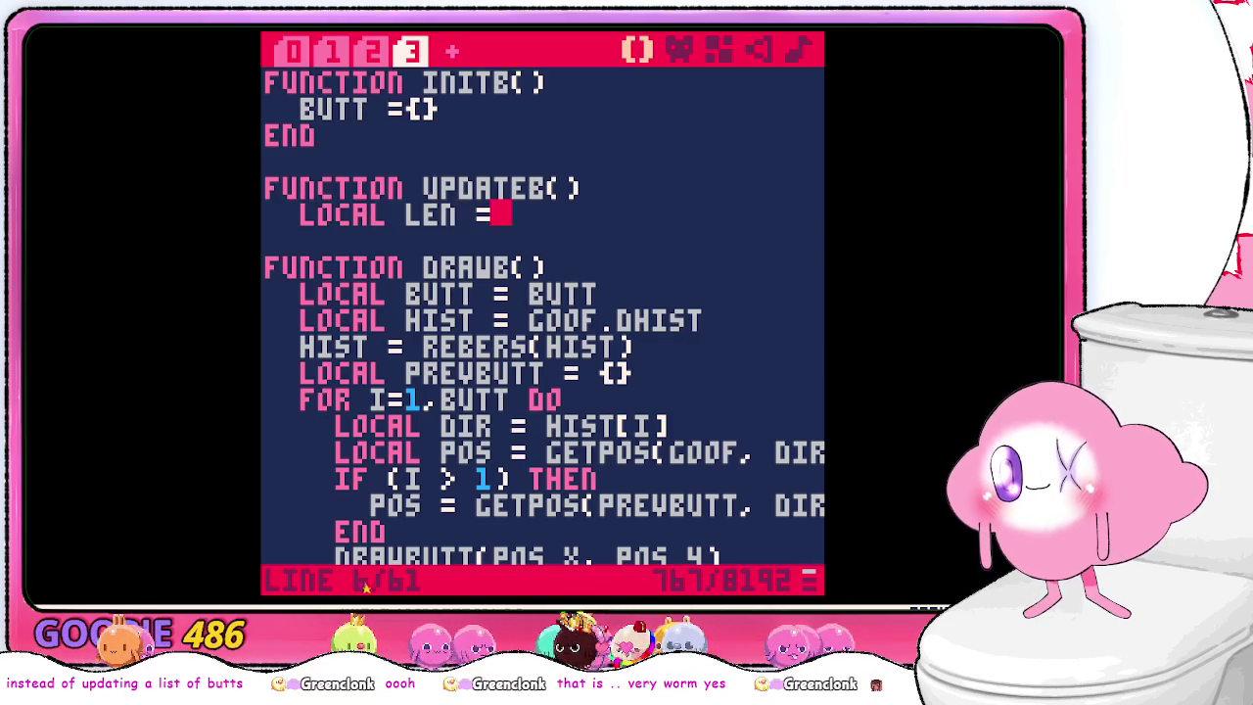
{"action": "type", "text": "5"}
{"action": "key", "text": "BackSpace"}
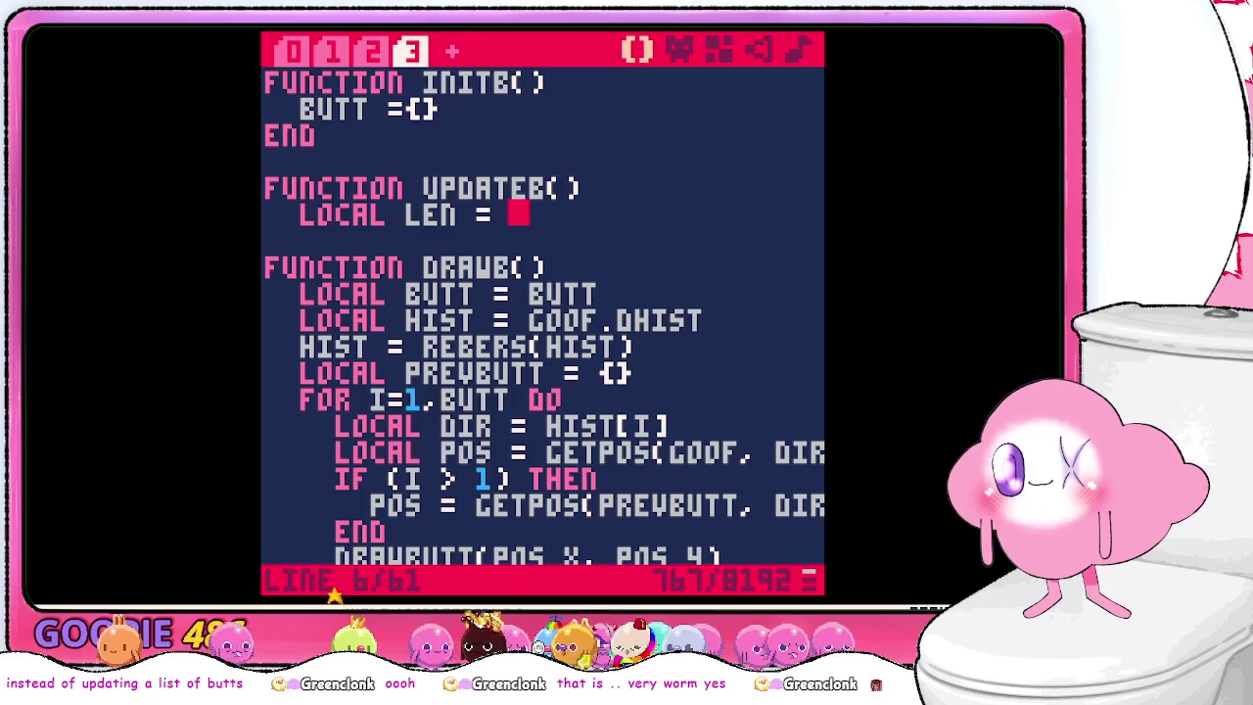
{"action": "type", "text": "count"}
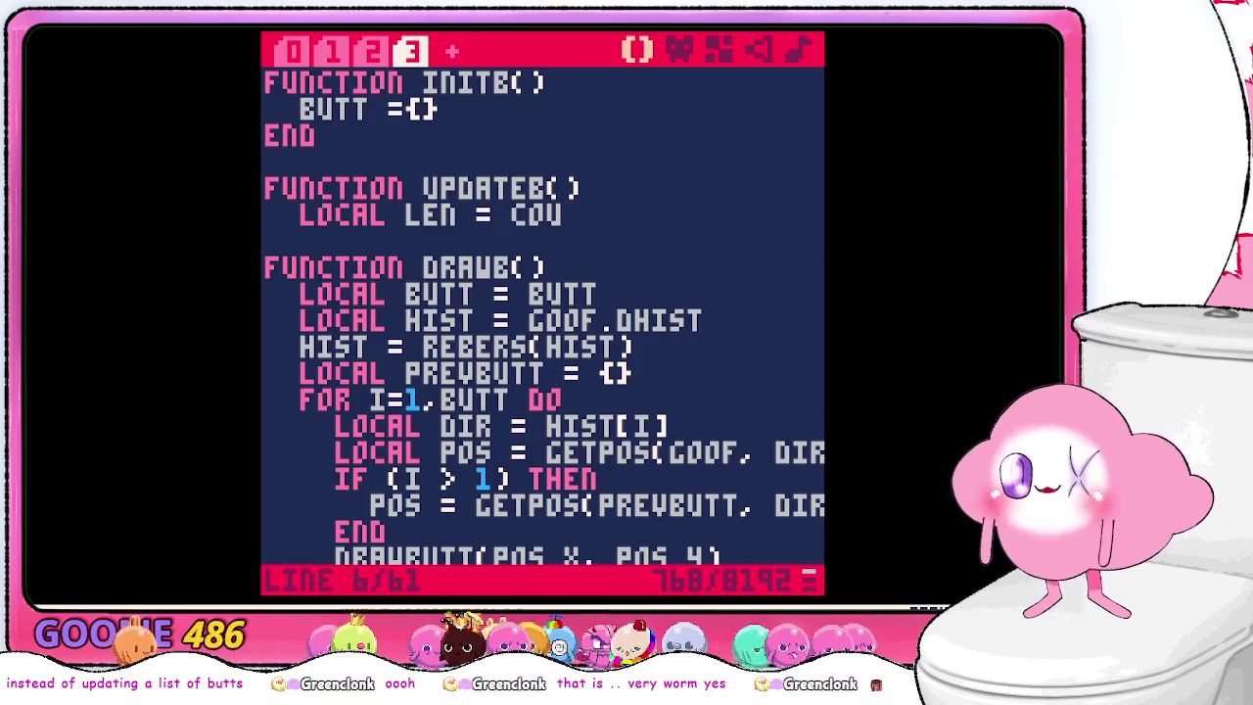
{"action": "type", "text": "(butt"}
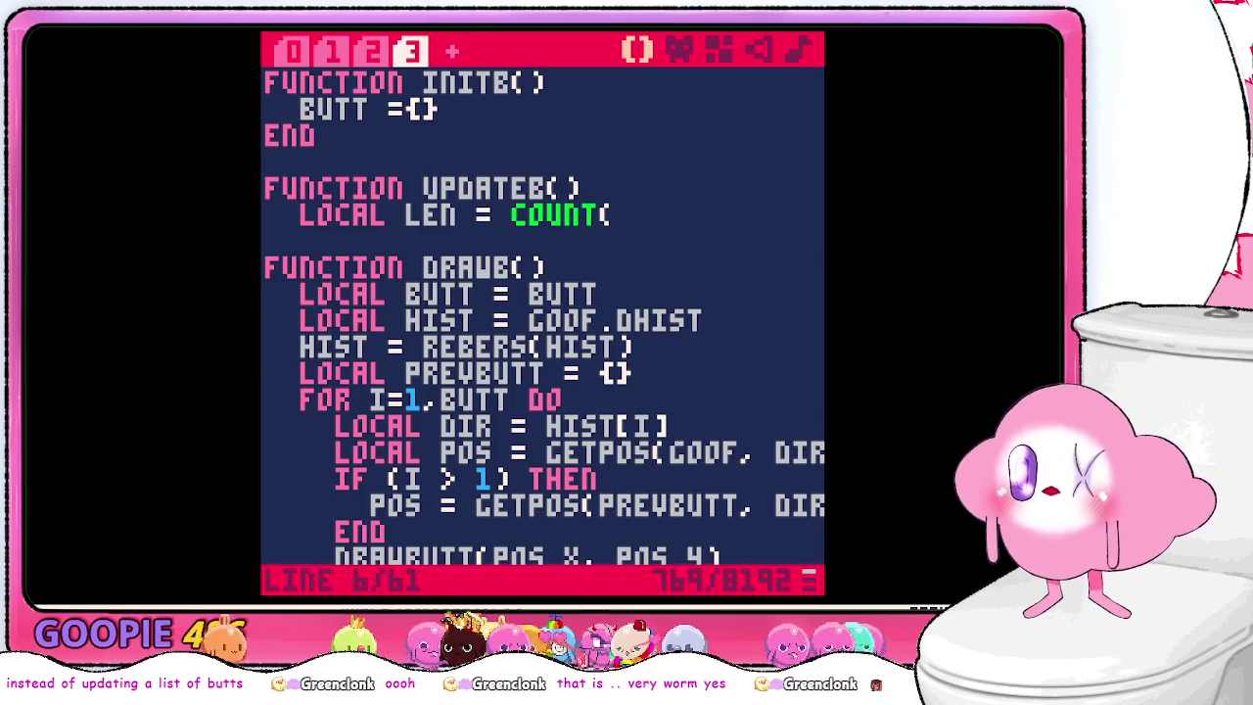
- Add LOCAL TUMMY = GOOF.EAT to UPDATEB
{"action": "key", "text": "Return"}
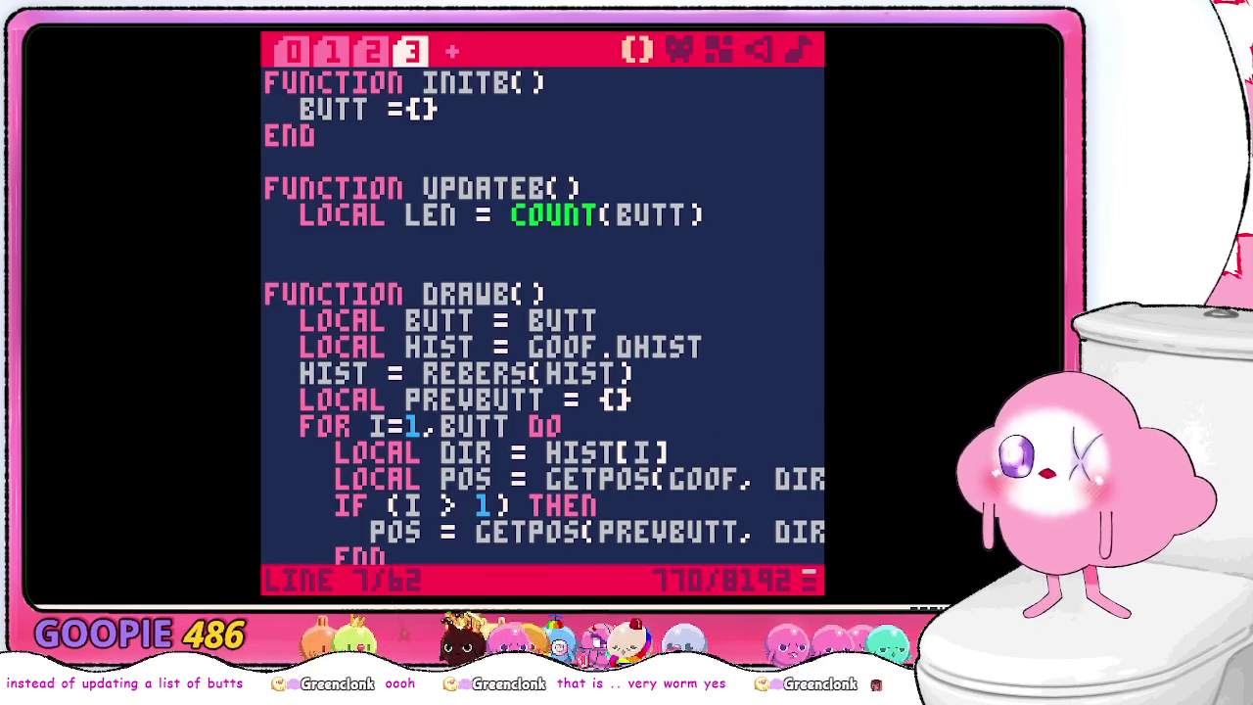
{"action": "type", "text": "local "}
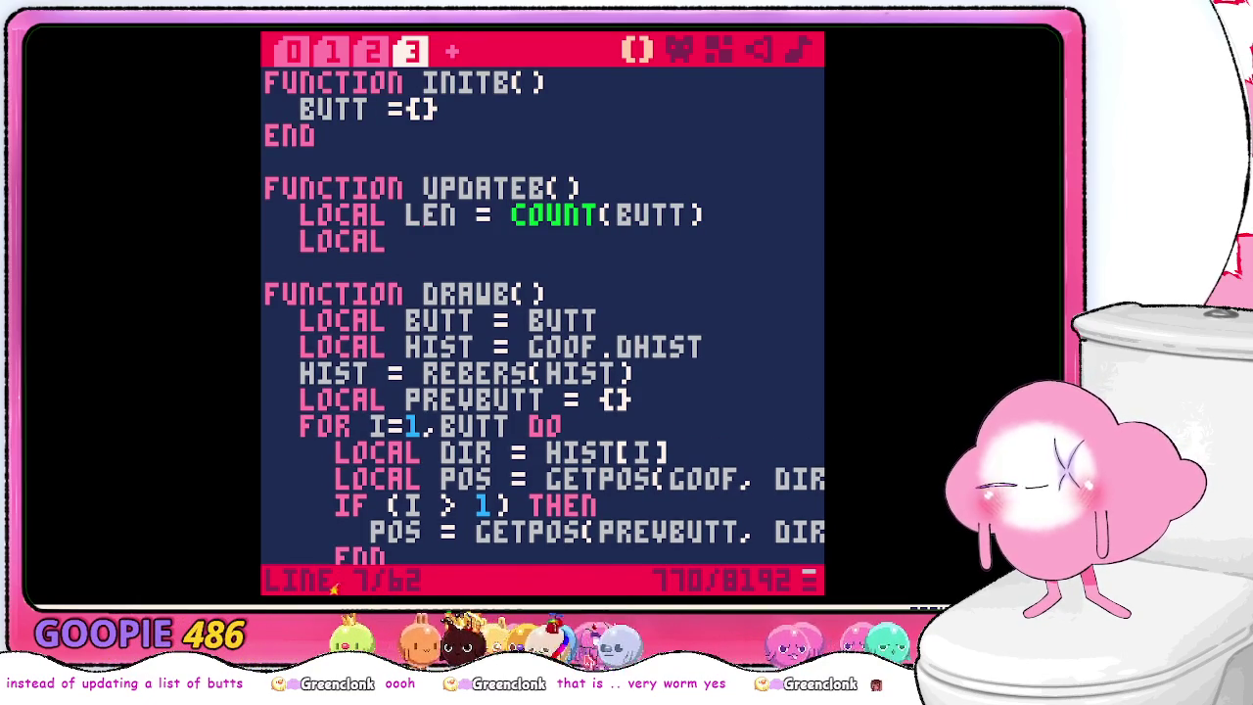
{"action": "type", "text": "tummy = goo"}
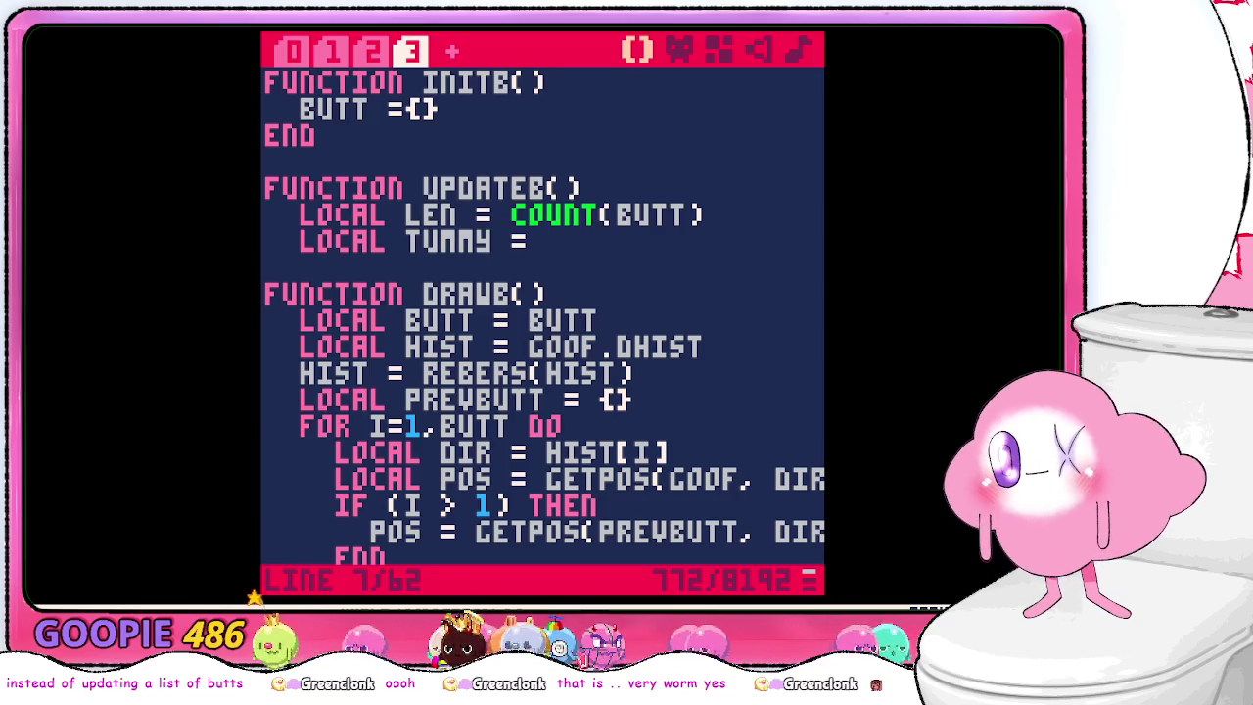
{"action": "key", "text": "BackSpace"}
{"action": "key", "text": "BackSpace"}
{"action": "type", "text": ".eat"}
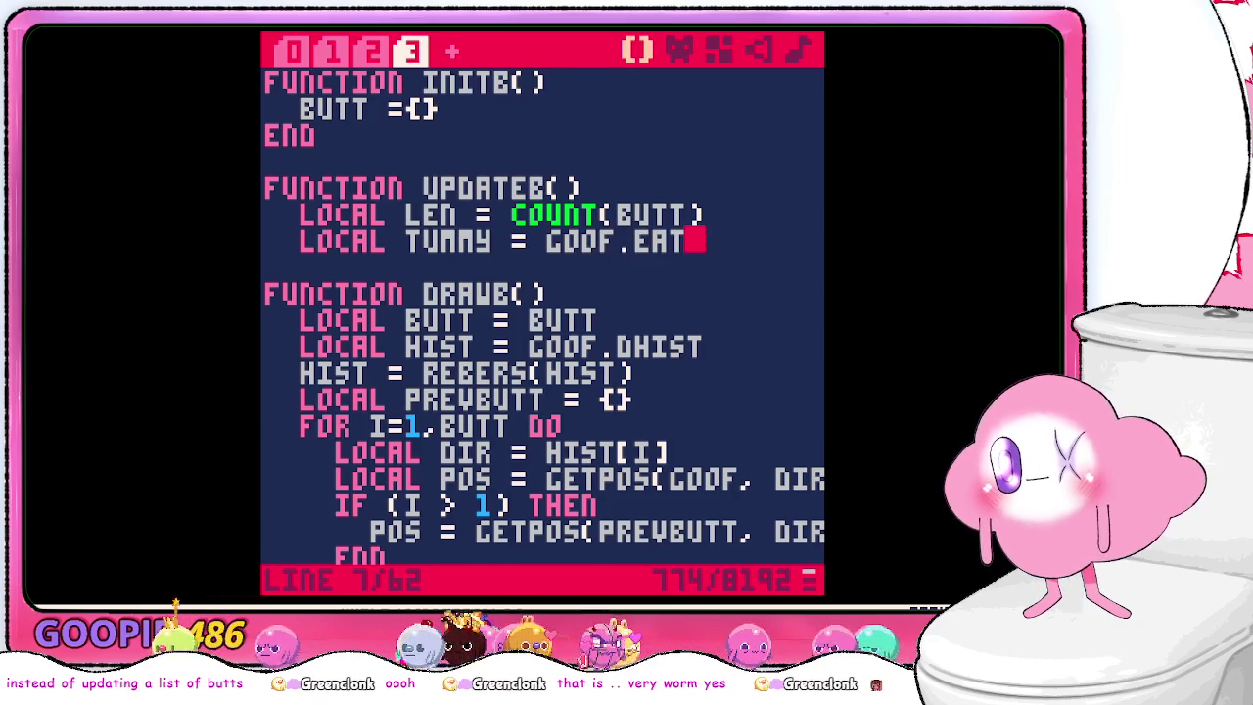
- Add an IF TUMMY > LEN THEN line with an empty body line below it
{"action": "key", "text": "Return"}
{"action": "type", "text": "if (tumm >"}
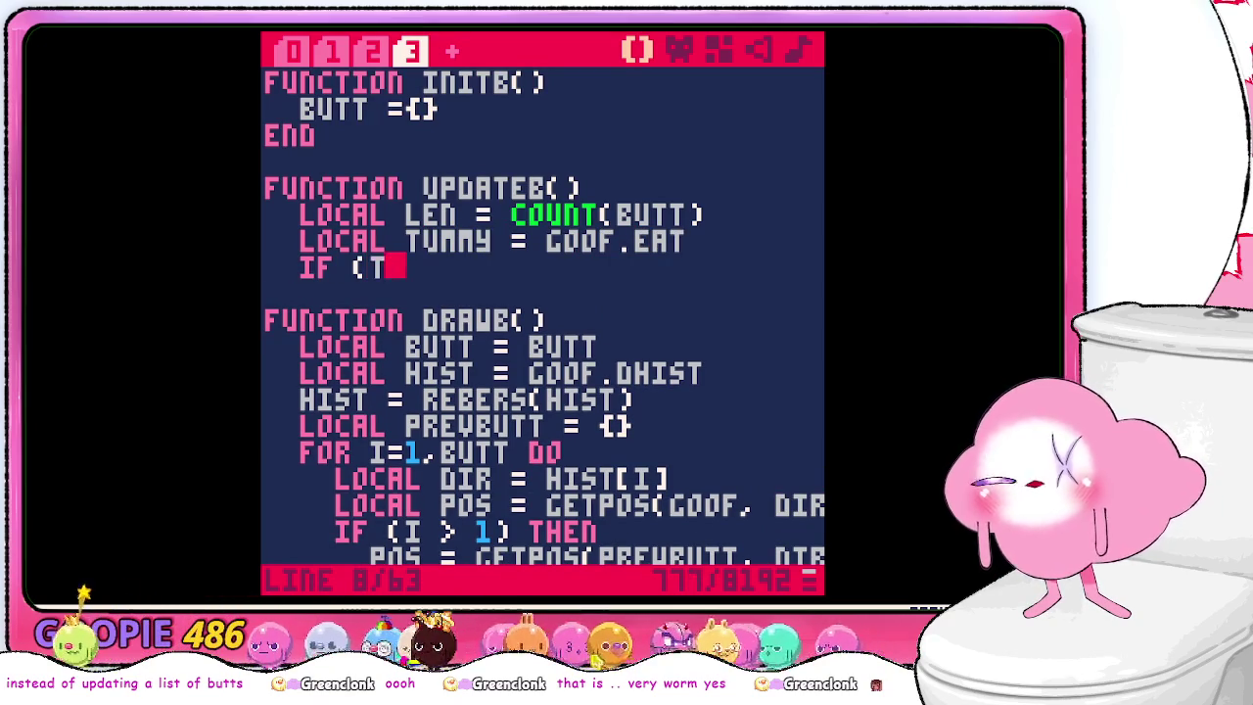
{"action": "key", "text": "BackSpace"}
{"action": "key", "text": "BackSpace"}
{"action": "type", "text": "y >"}
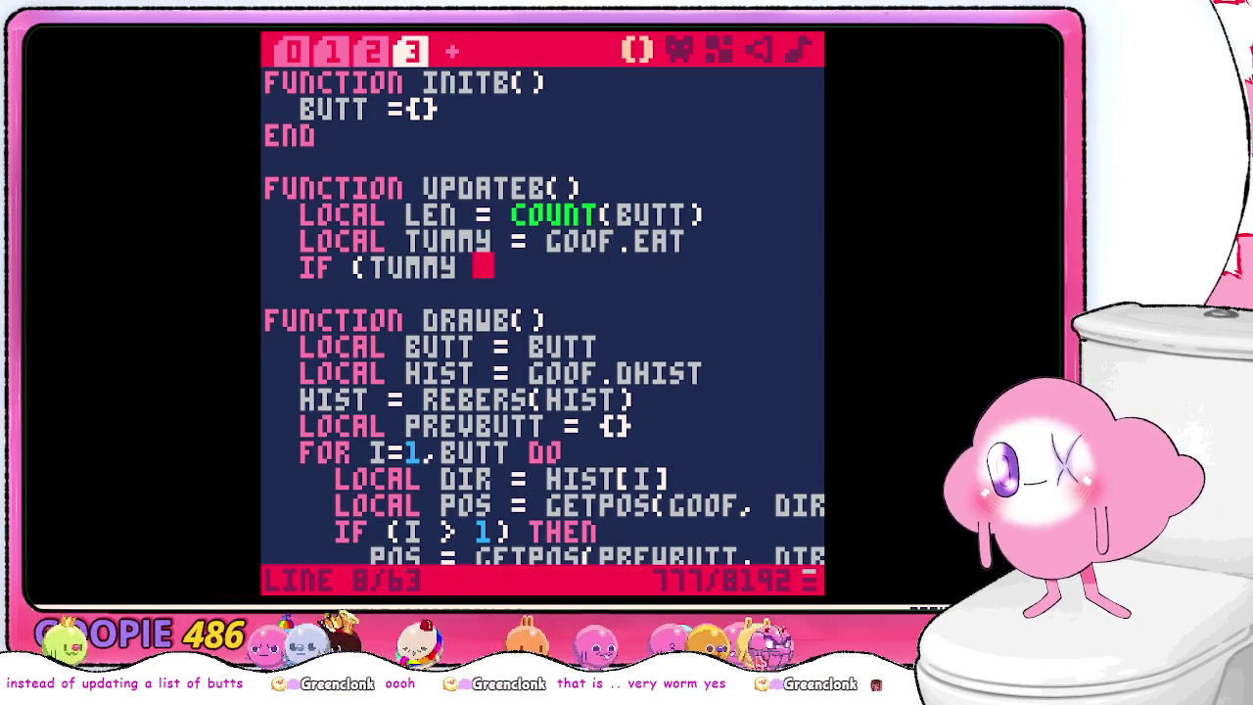
{"action": "key", "text": "BackSpace"}
{"action": "key", "text": "BackSpace"}
{"action": "key", "text": "BackSpace"}
{"action": "key", "text": "BackSpace"}
{"action": "key", "text": "BackSpace"}
{"action": "key", "text": "BackSpace"}
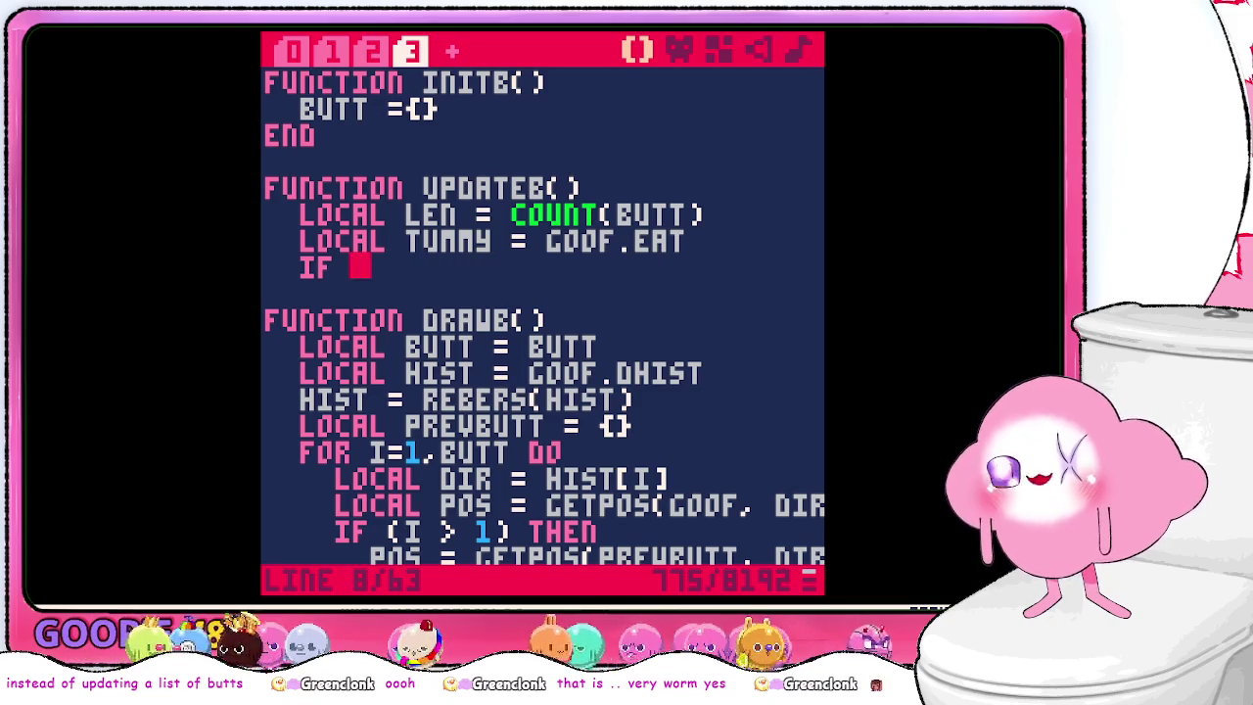
{"action": "type", "text": "timmy"}
{"action": "key", "text": "BackSpace"}
{"action": "key", "text": "BackSpace"}
{"action": "key", "text": "BackSpace"}
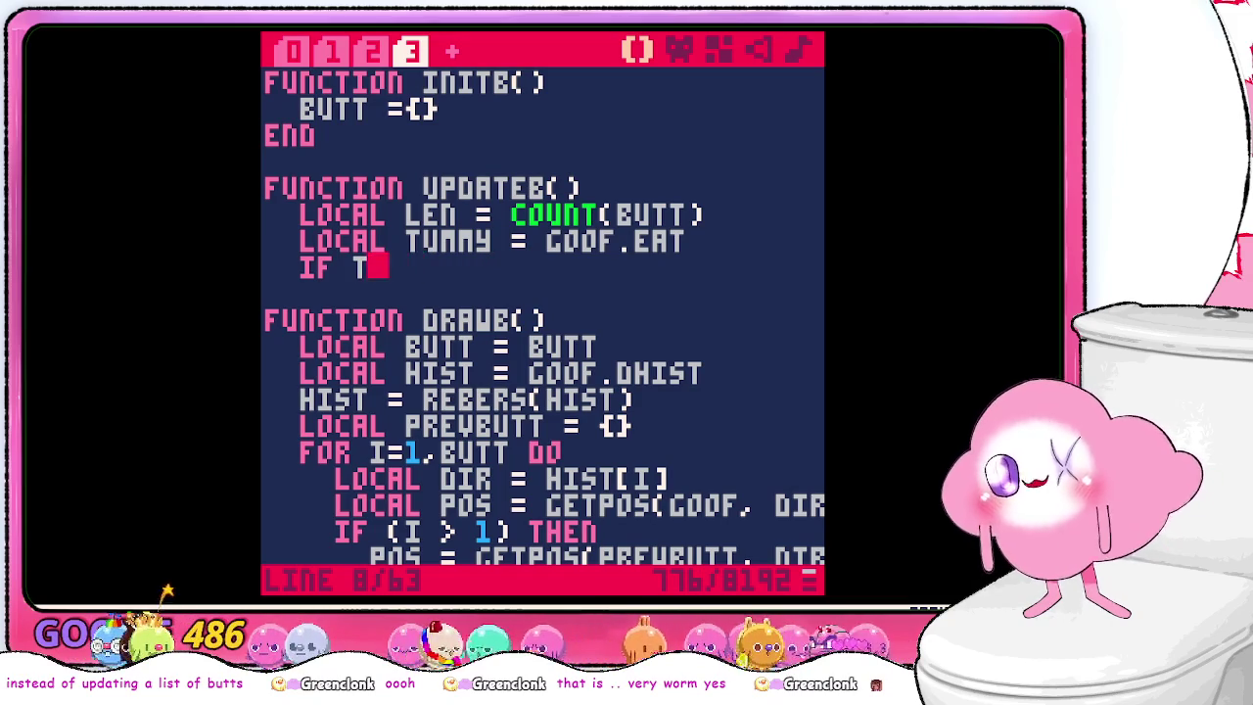
{"action": "type", "text": "umyy"}
{"action": "key", "text": "BackSpace"}
{"action": "key", "text": "BackSpace"}
{"action": "type", "text": "my"}
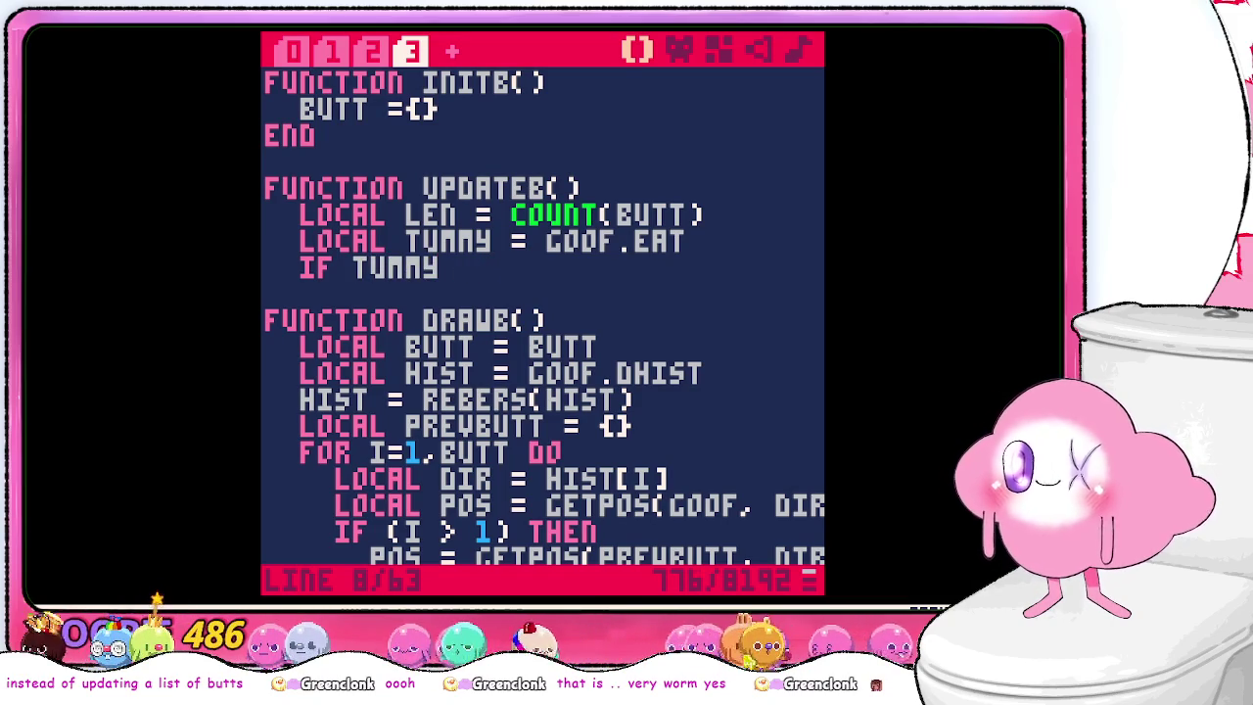
{"action": "type", "text": " > len then"}
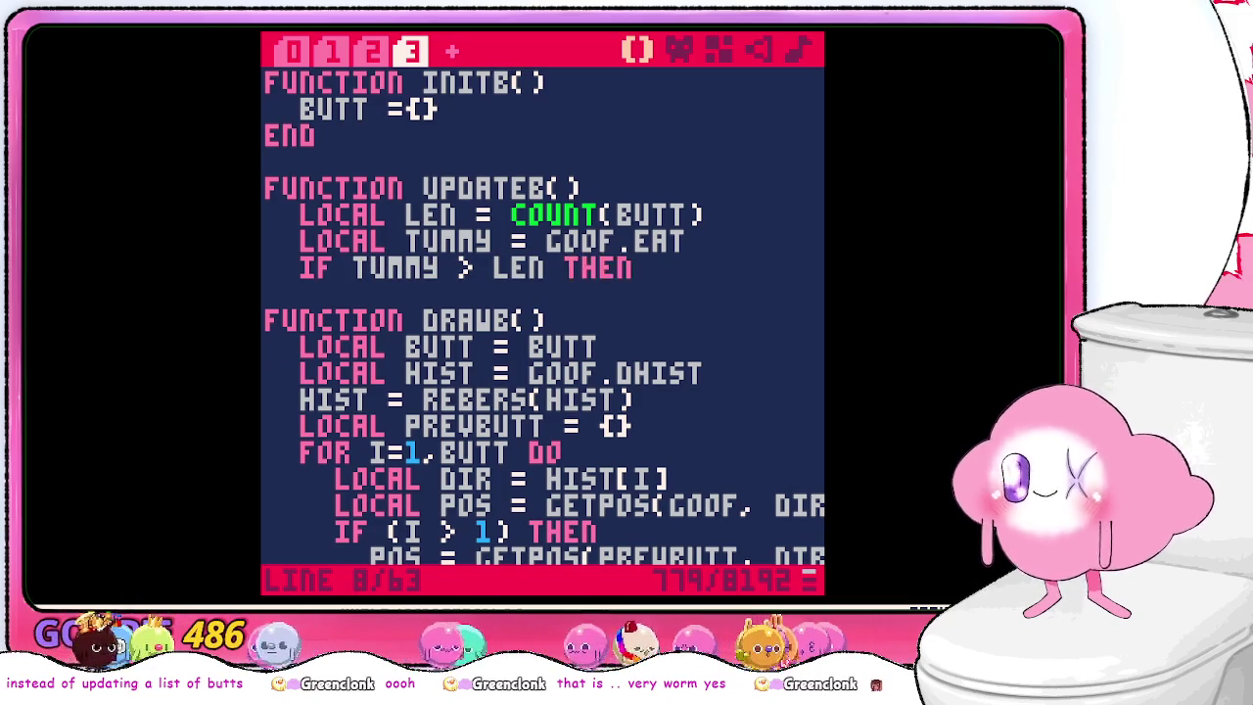
{"action": "key", "text": "Return"}
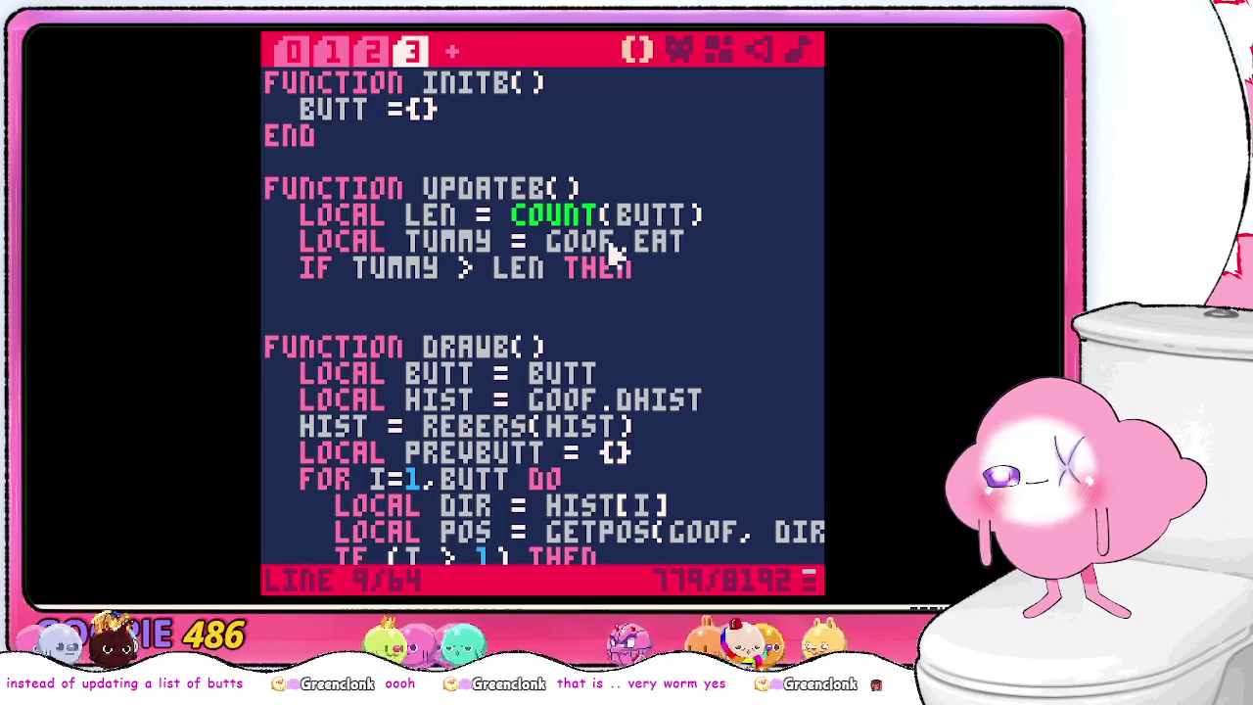
- Copy the LOCAL HIST = GOOF.DHIST and HIST = REBERS(HIST) lines into a new FUNCTION CREATEB() above DRAWB
{"action": "scroll", "coordinate": [610, 257], "scroll_direction": "down", "scroll_amount": 2}
{"action": "scroll", "coordinate": [615, 348], "scroll_direction": "down", "scroll_amount": 1}
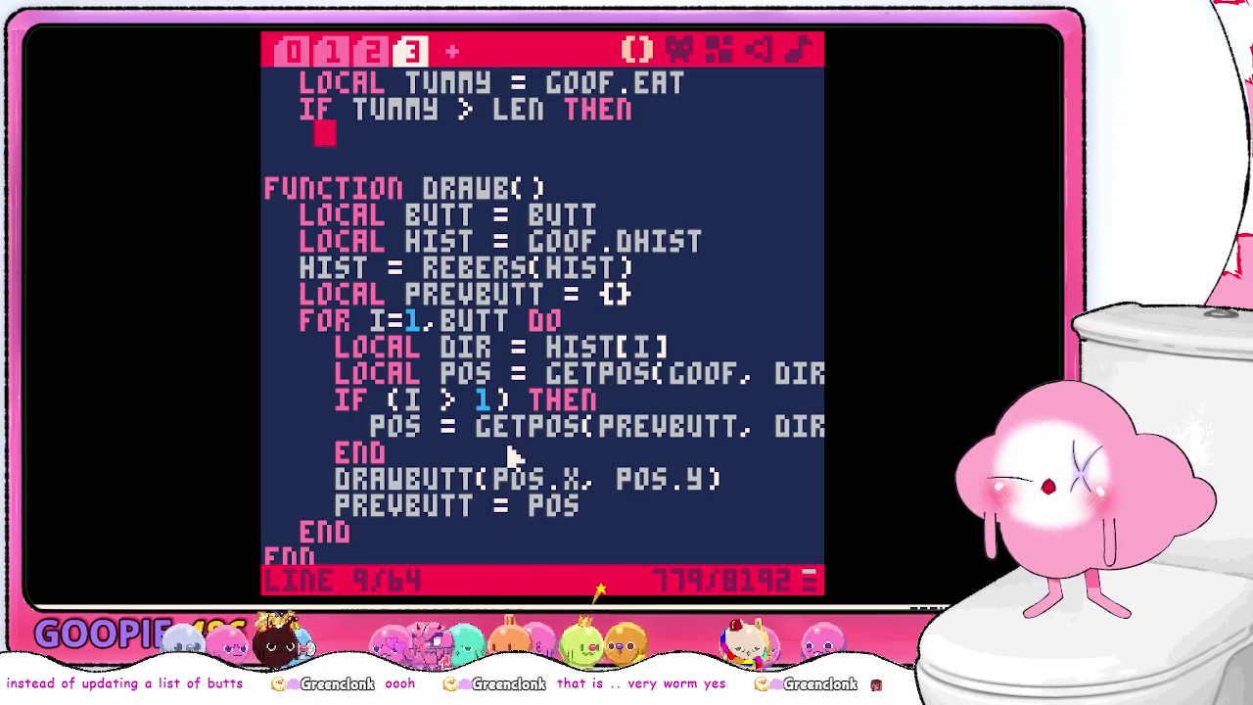
{"action": "scroll", "coordinate": [506, 451], "scroll_direction": "up", "scroll_amount": 1}
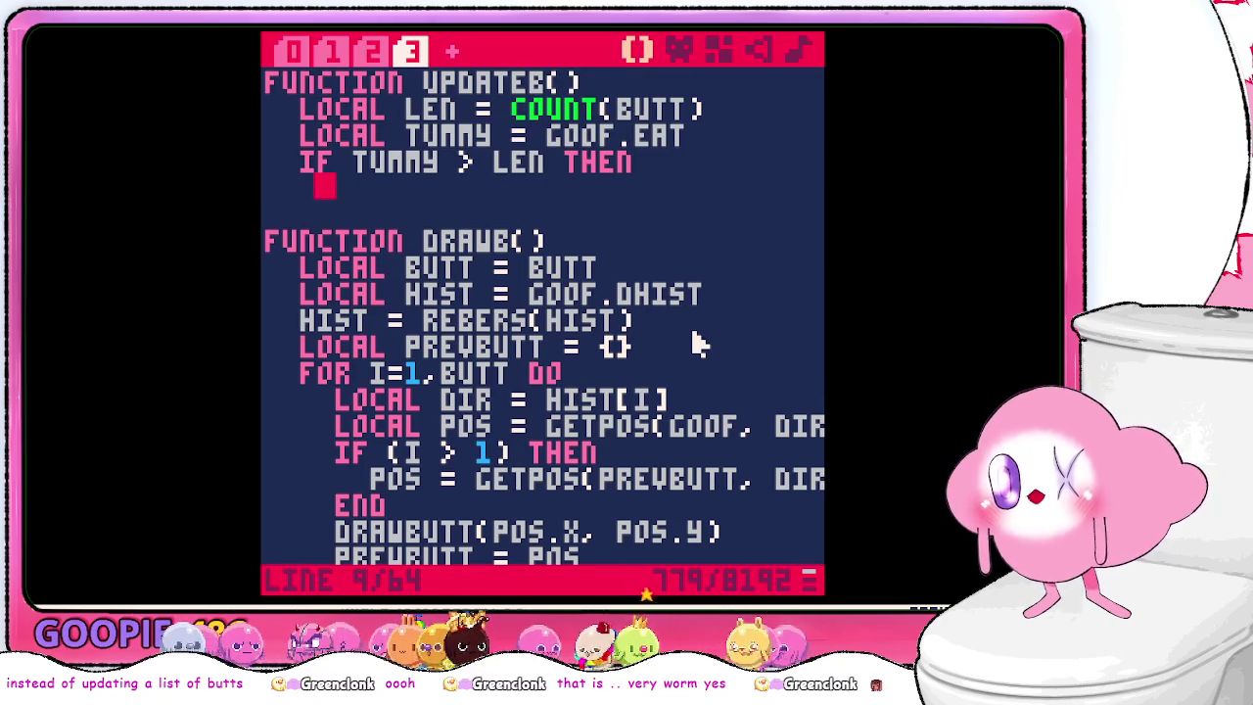
{"action": "scroll", "coordinate": [695, 333], "scroll_direction": "up", "scroll_amount": 1}
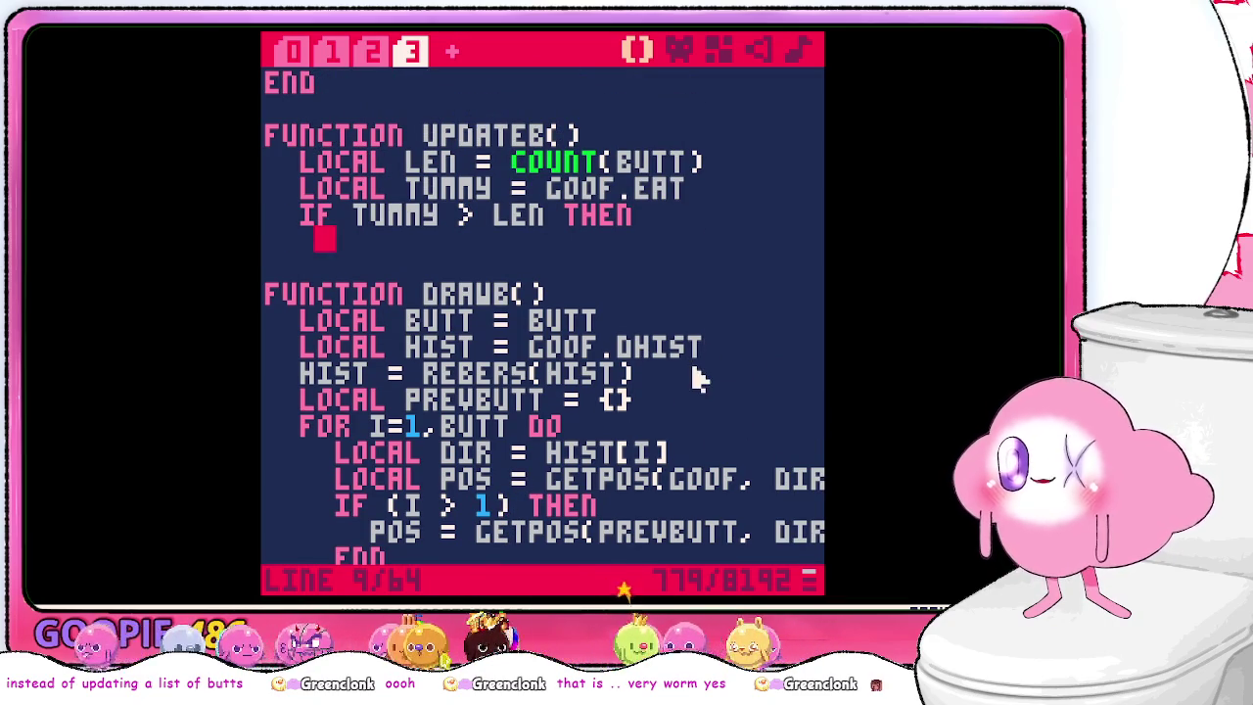
{"action": "left_click_drag", "start_coordinate": [694, 372], "coordinate": [693, 344]}
{"action": "left_click", "coordinate": [672, 229]}
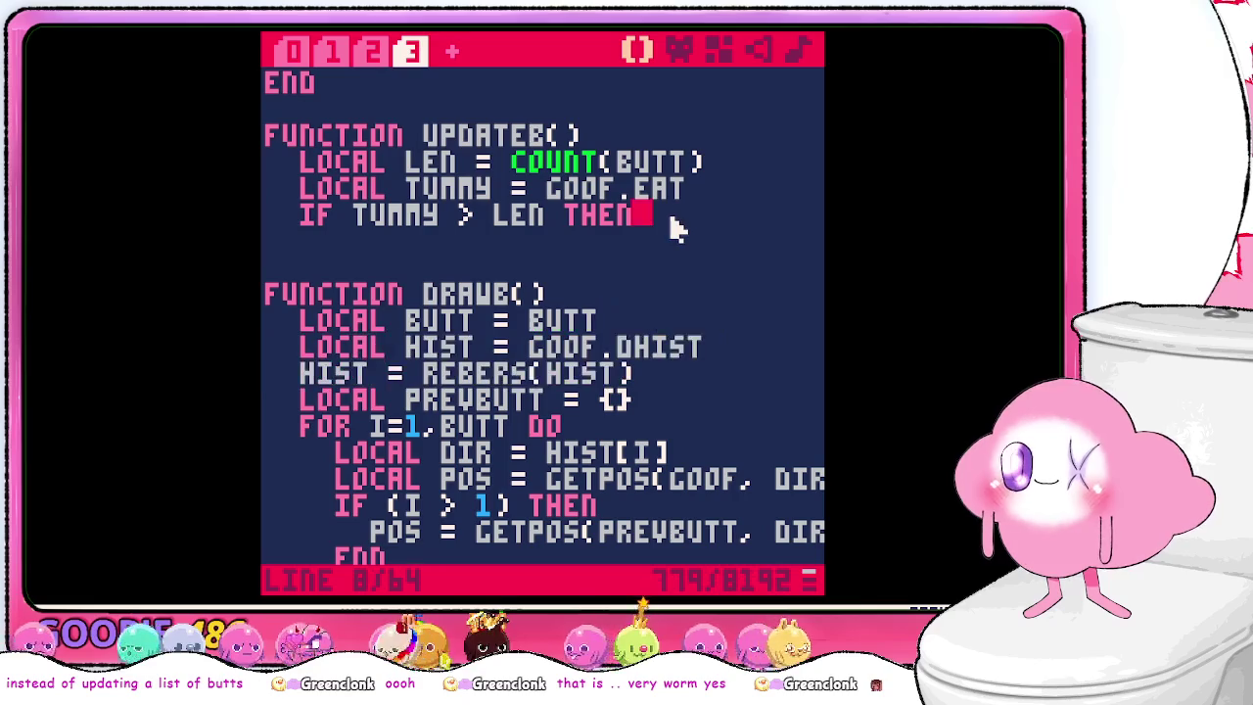
{"action": "left_click", "coordinate": [627, 264]}
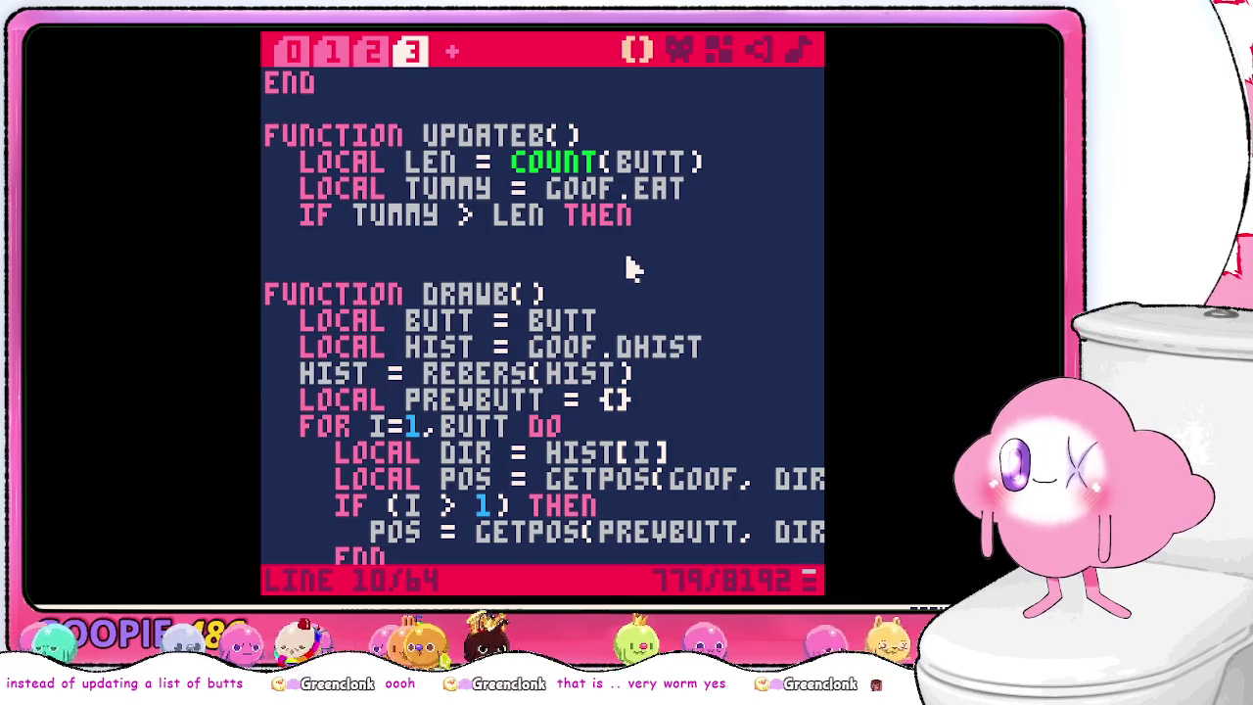
{"action": "type", "text": "FUNCTION CREATEB()"}
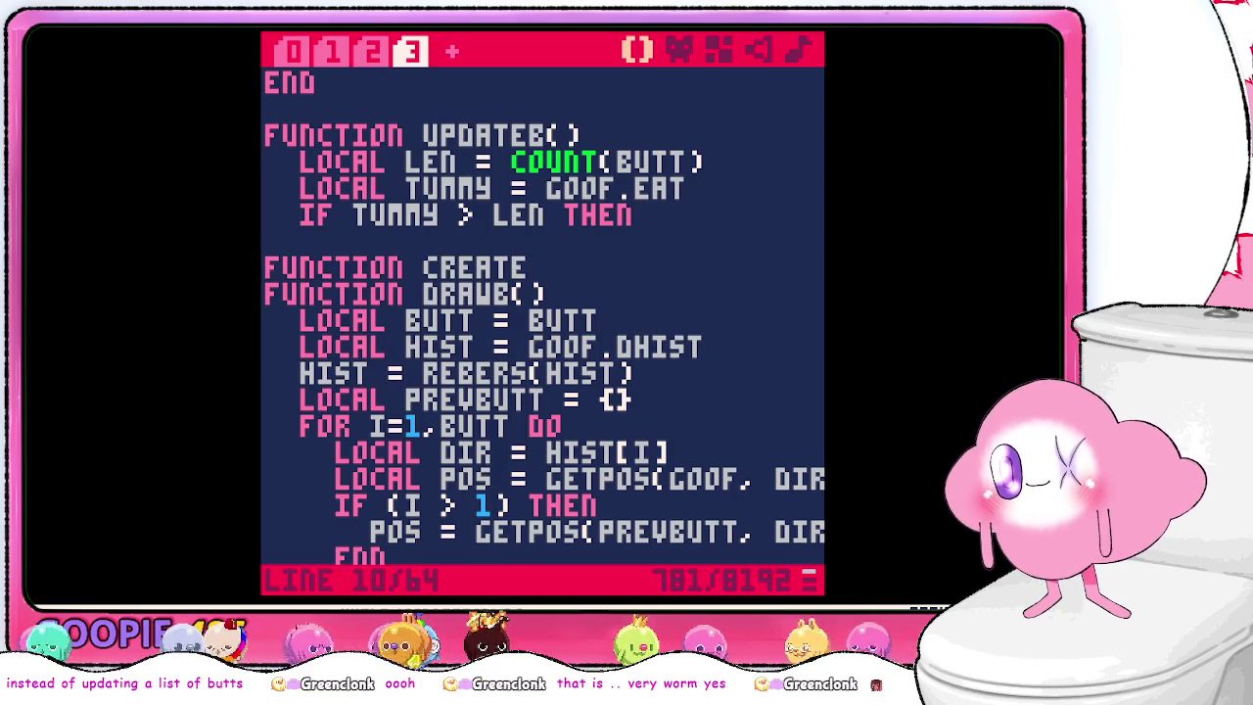
{"action": "key", "text": "Return"}
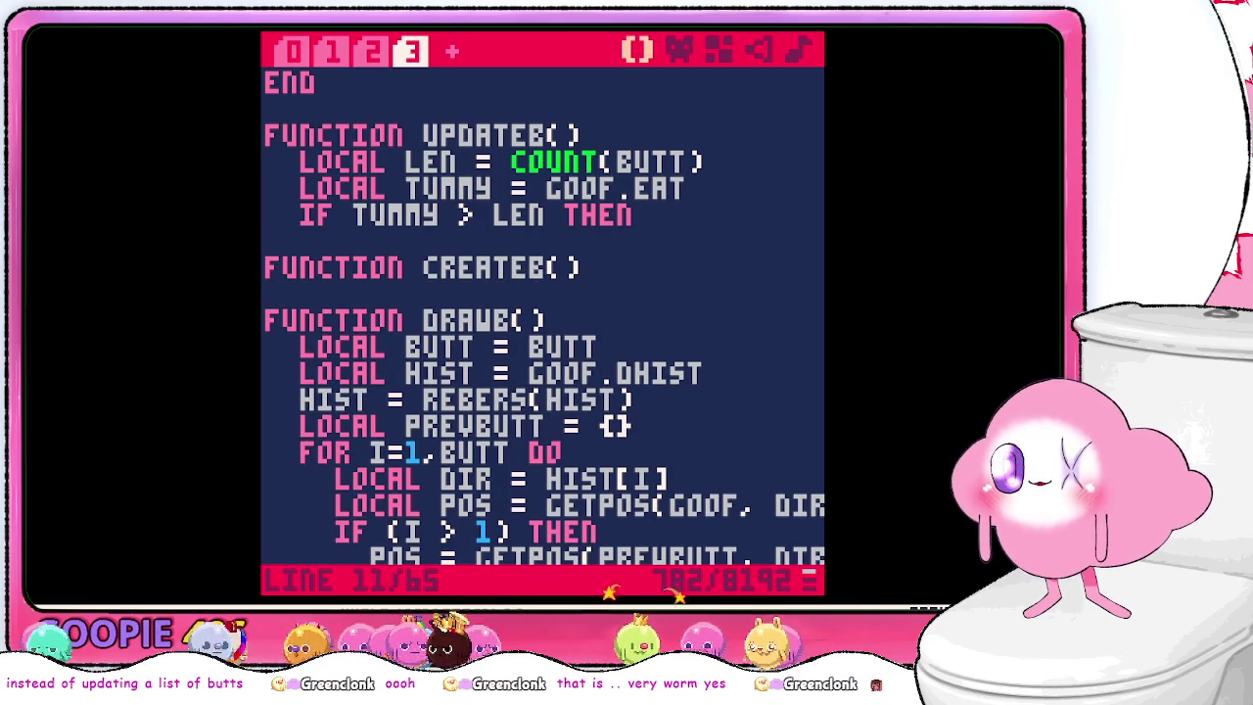
{"action": "type", "text": "LOCAL HIST = GOOF.DHIST   HIST = REBERS(HIST)"}
- Remove the extra blank line inside CREATEB and leave one blank line before DRAWB
{"action": "left_click", "coordinate": [272, 292]}
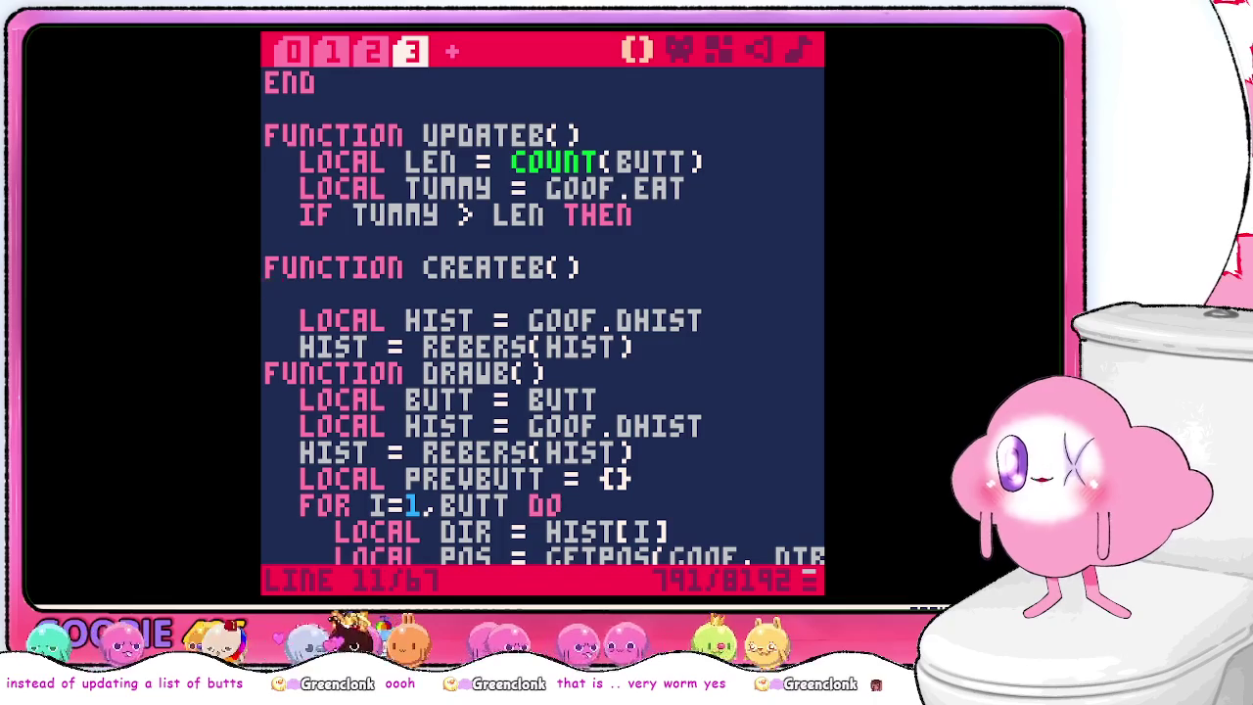
{"action": "key", "text": "BackSpace"}
{"action": "key", "text": "Down"}
{"action": "key", "text": "End"}
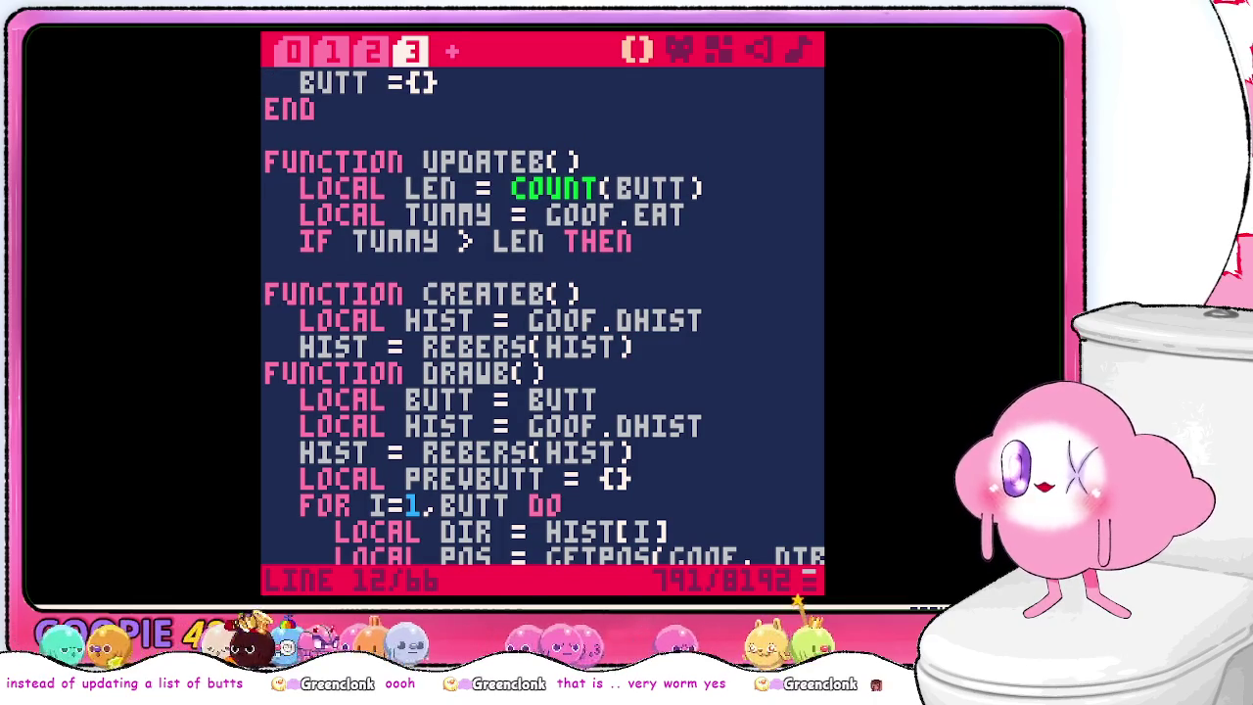
{"action": "key", "text": "Return"}
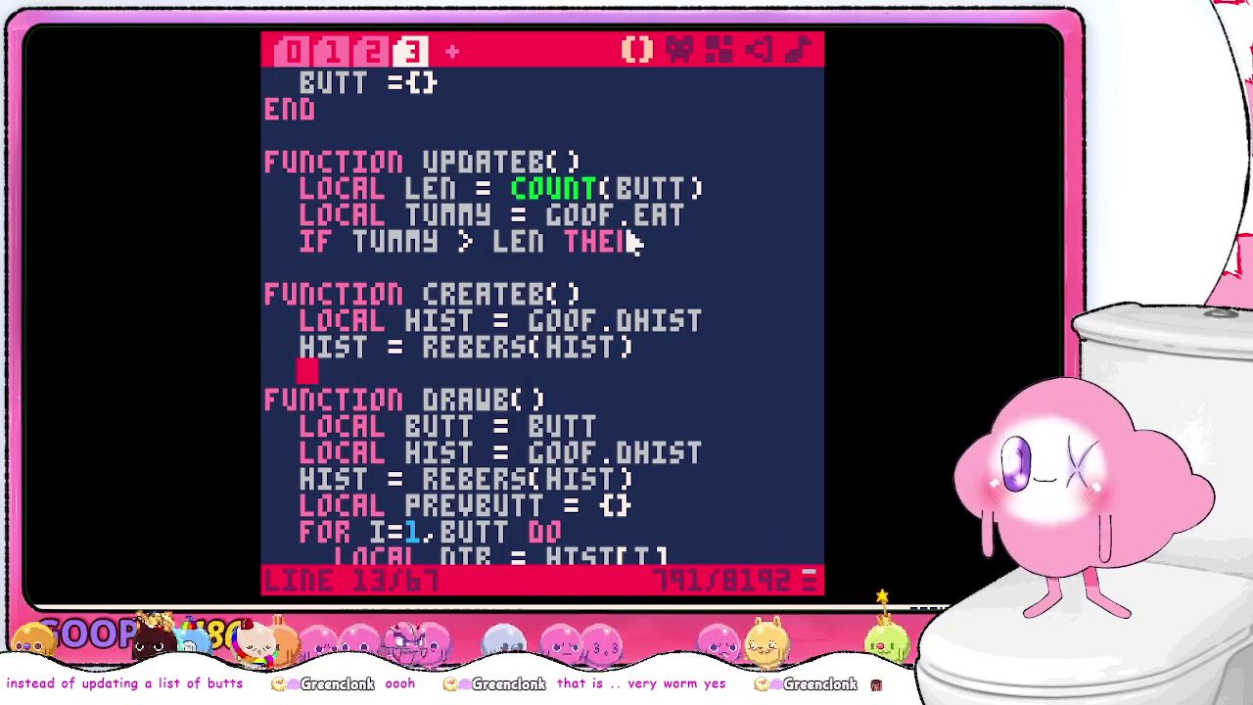
{"action": "scroll", "coordinate": [612, 245], "scroll_direction": "down", "scroll_amount": 2}
{"action": "left_click", "coordinate": [572, 239]}
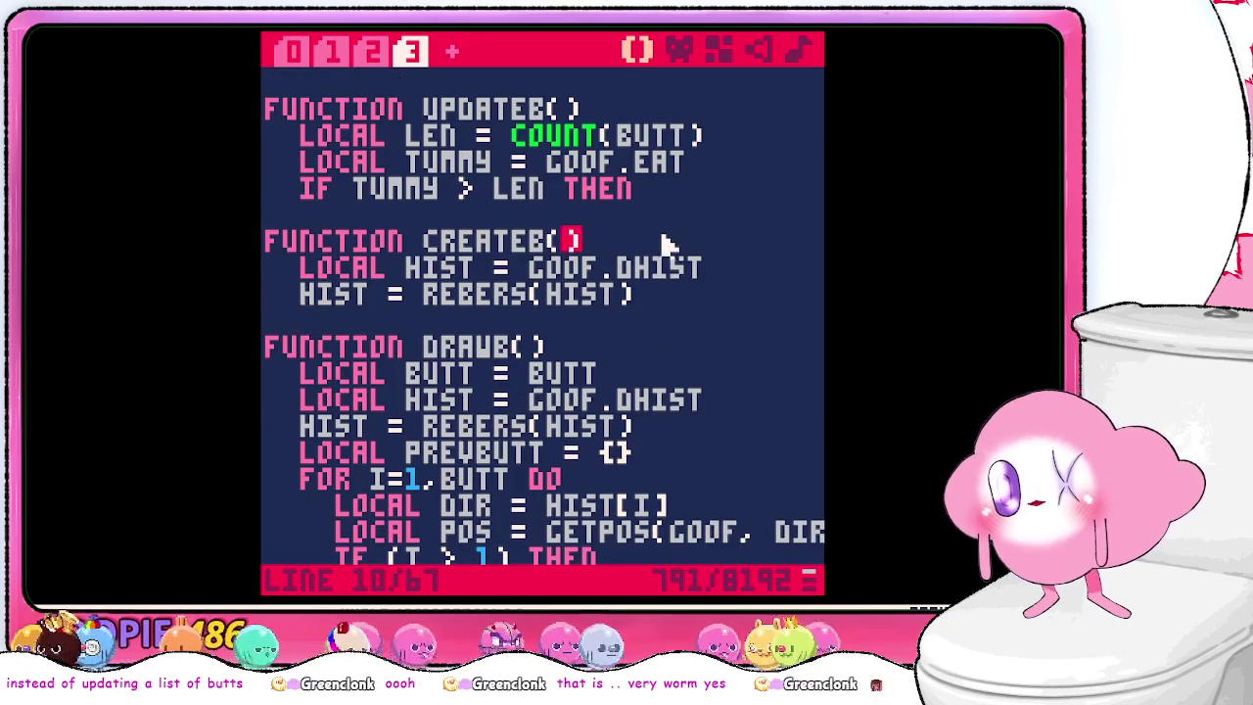
{"action": "left_click", "coordinate": [654, 194]}
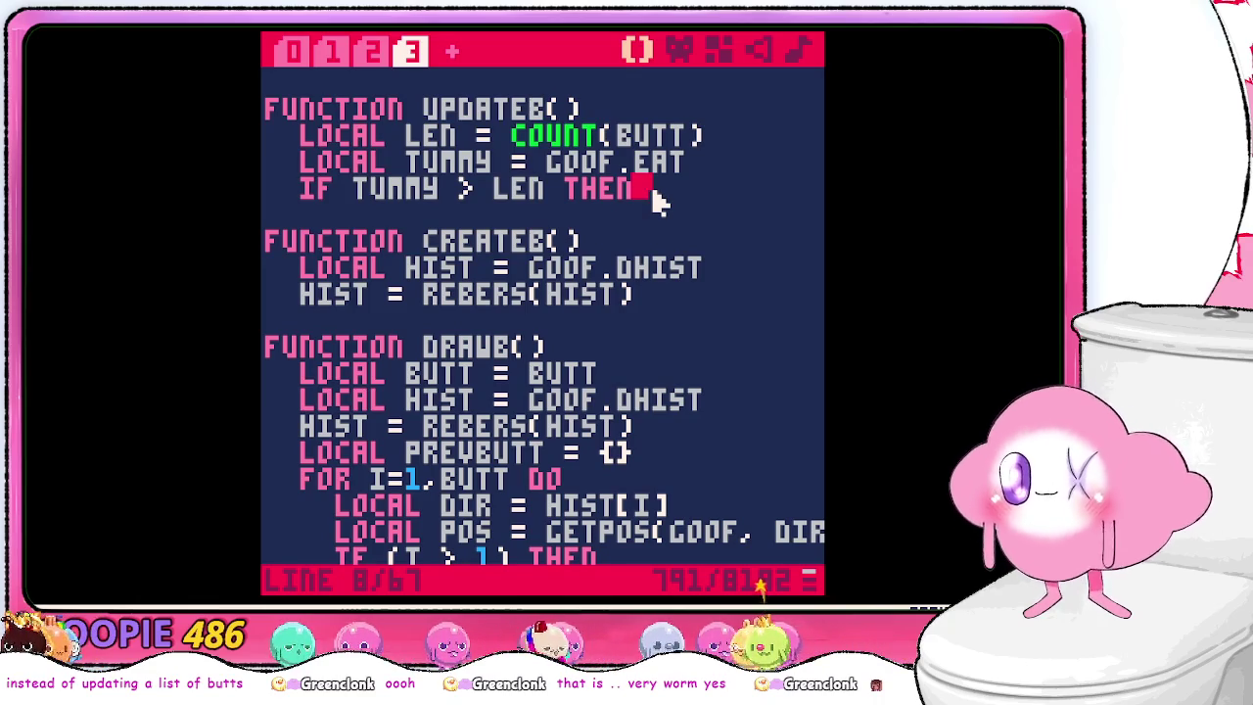
- Call CREATEB(TUMMY - LEN) inside the IF block and close both the IF and UPDATEB with END
{"action": "key", "text": "Return"}
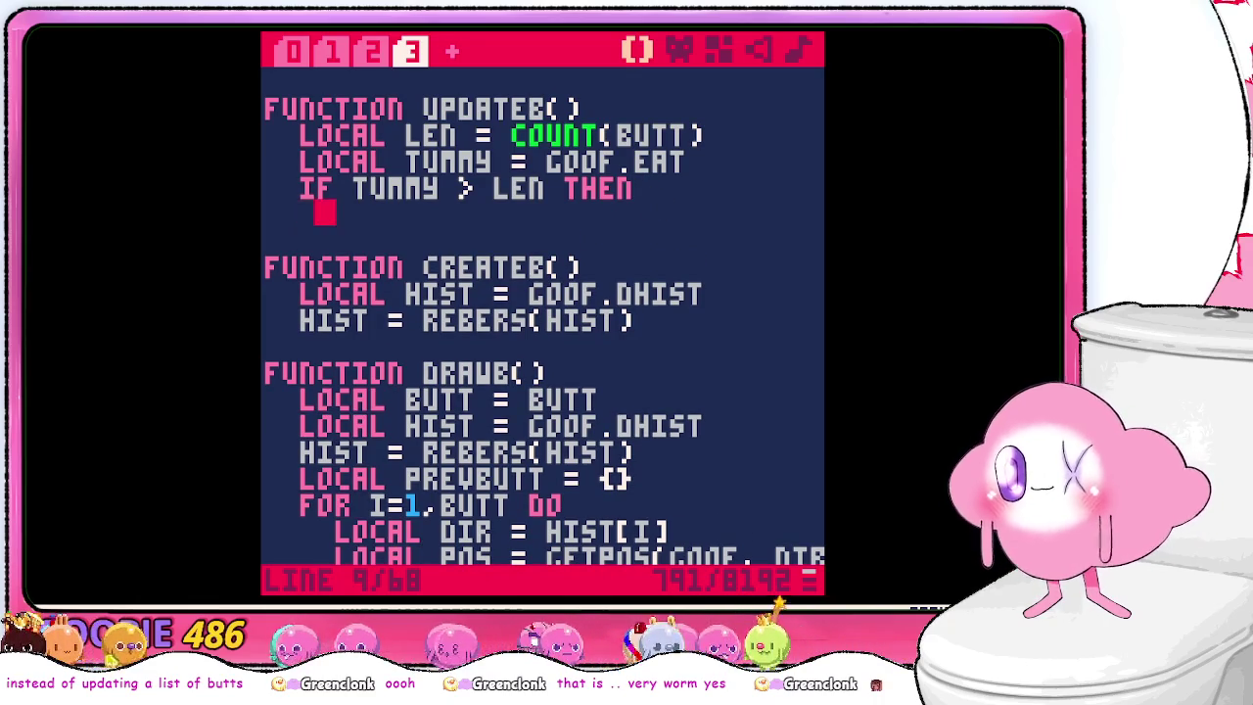
{"action": "type", "text": "CR"}
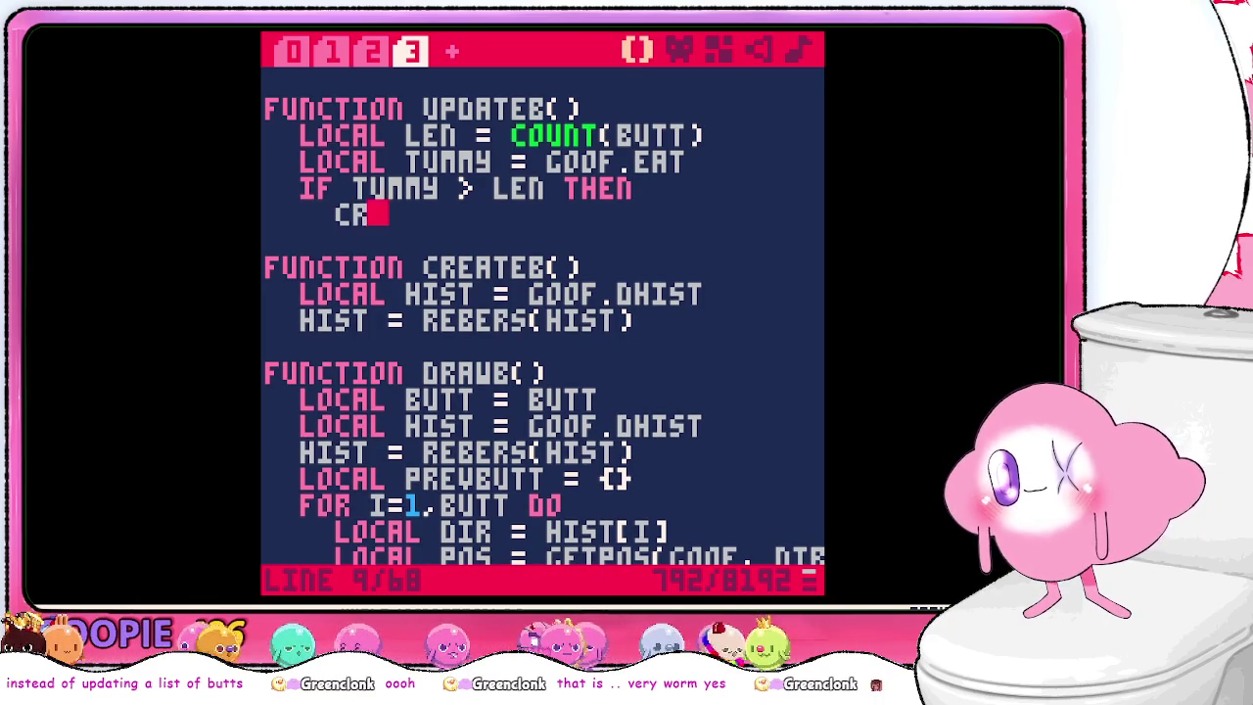
{"action": "type", "text": "EATEB("}
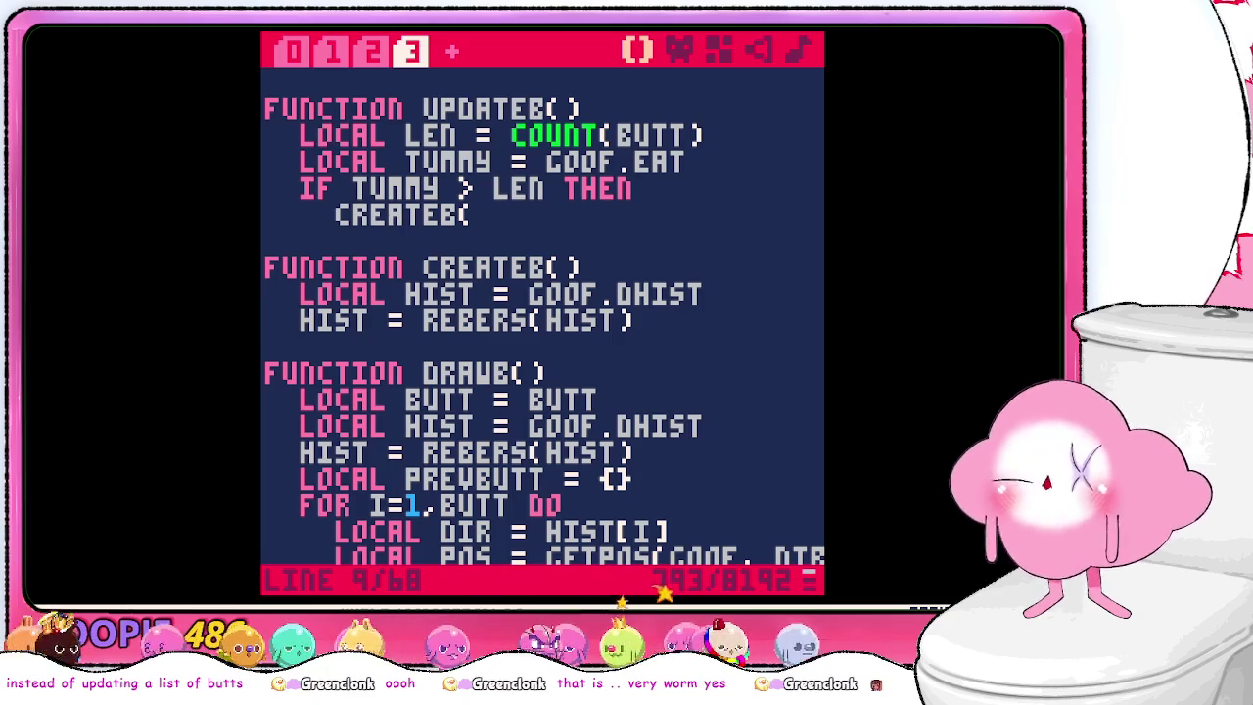
{"action": "type", "text": "LEN"}
{"action": "type", "text": " - TUM"}
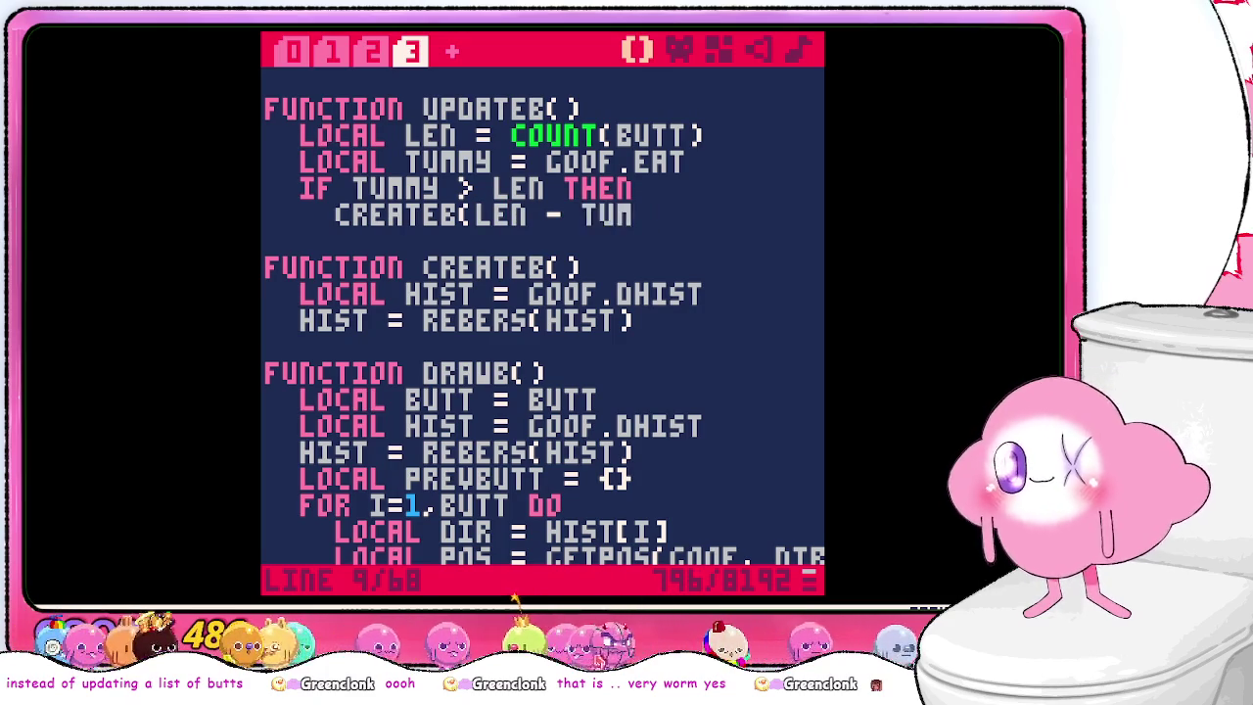
{"action": "key", "text": "BackSpace"}
{"action": "key", "text": "BackSpace"}
{"action": "key", "text": "BackSpace"}
{"action": "type", "text": "TUMMY"}
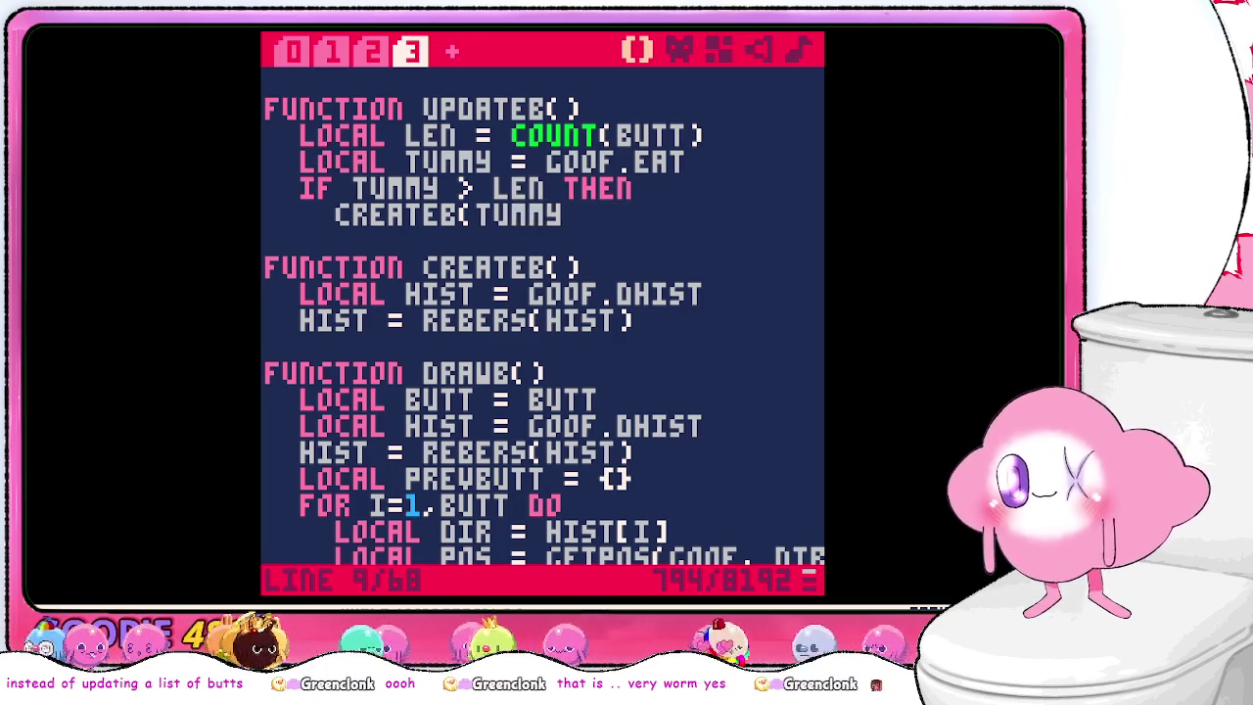
{"action": "type", "text": " - LEN)"}
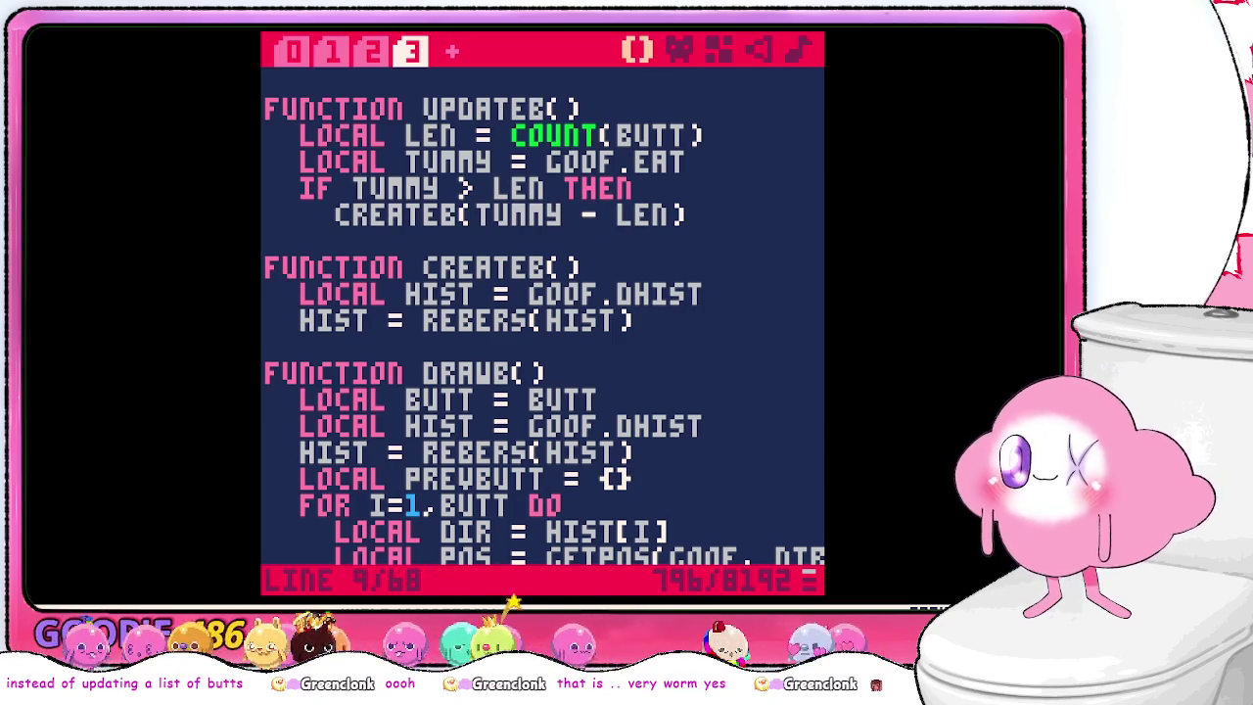
{"action": "key", "text": "Return"}
{"action": "type", "text": "end"}
{"action": "key", "text": "Return"}
{"action": "key", "text": "Return"}
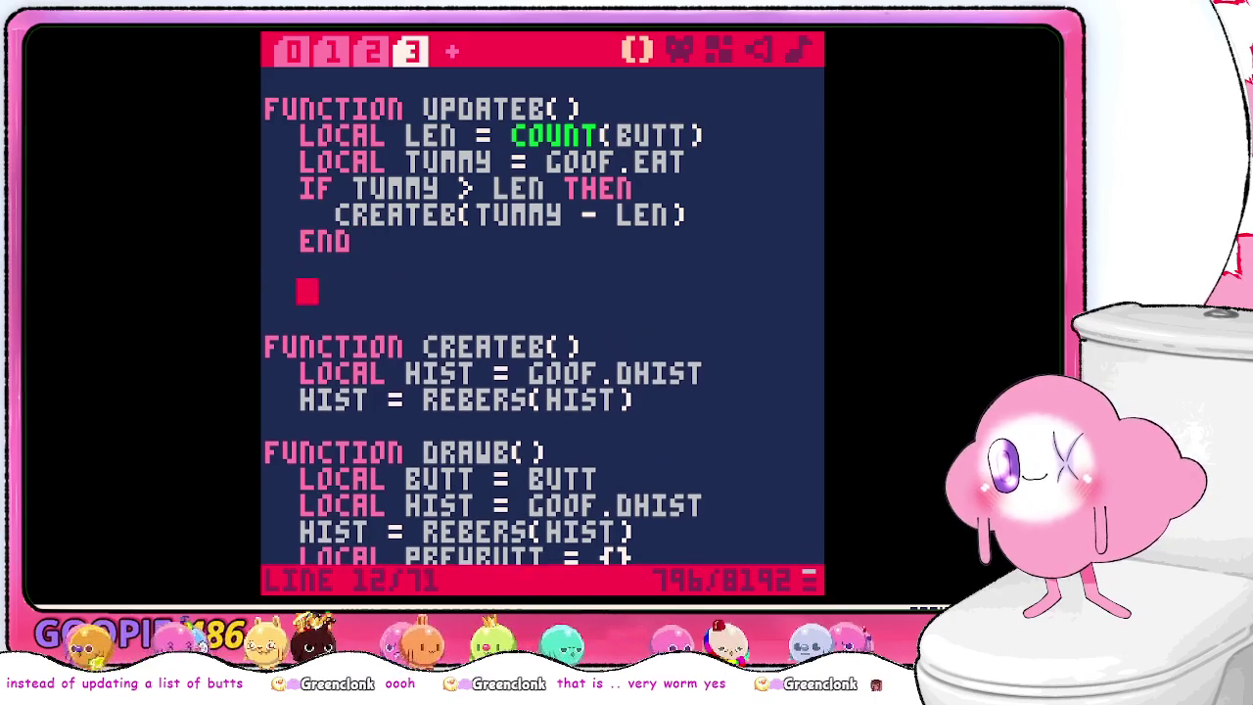
{"action": "key", "text": "BackSpace"}
{"action": "key", "text": "BackSpace"}
{"action": "key", "text": "BackSpace"}
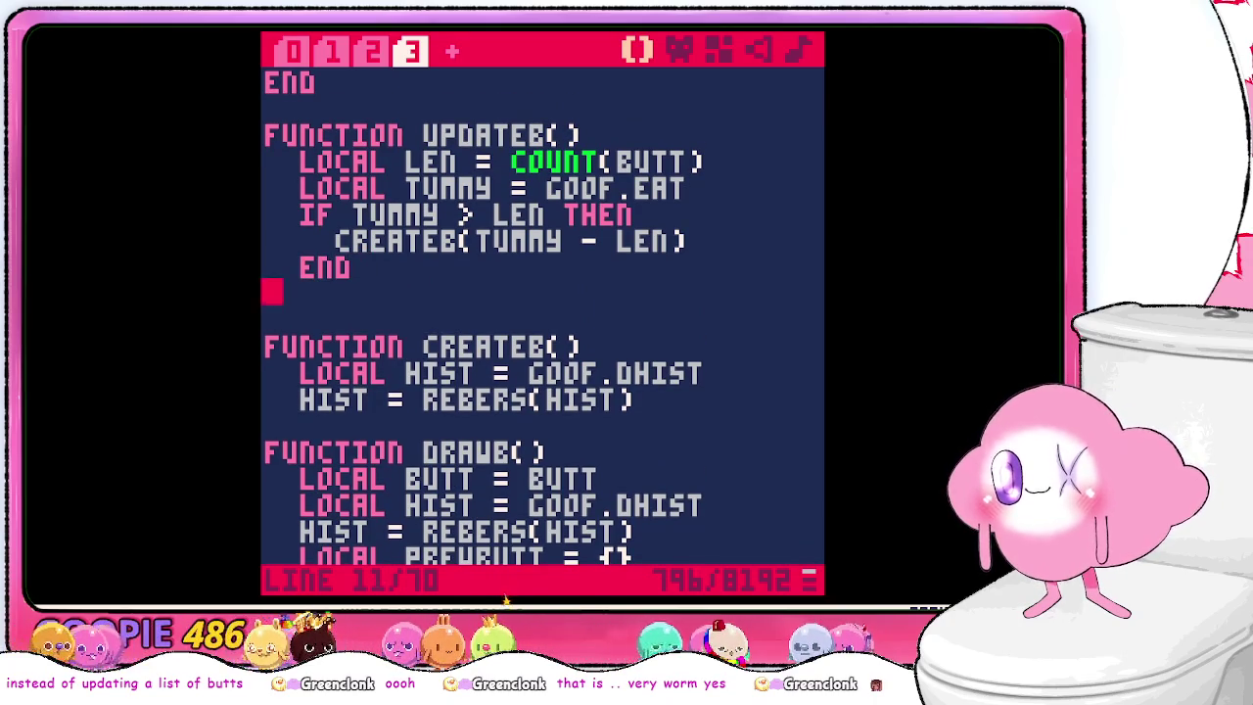
{"action": "type", "text": "end"}
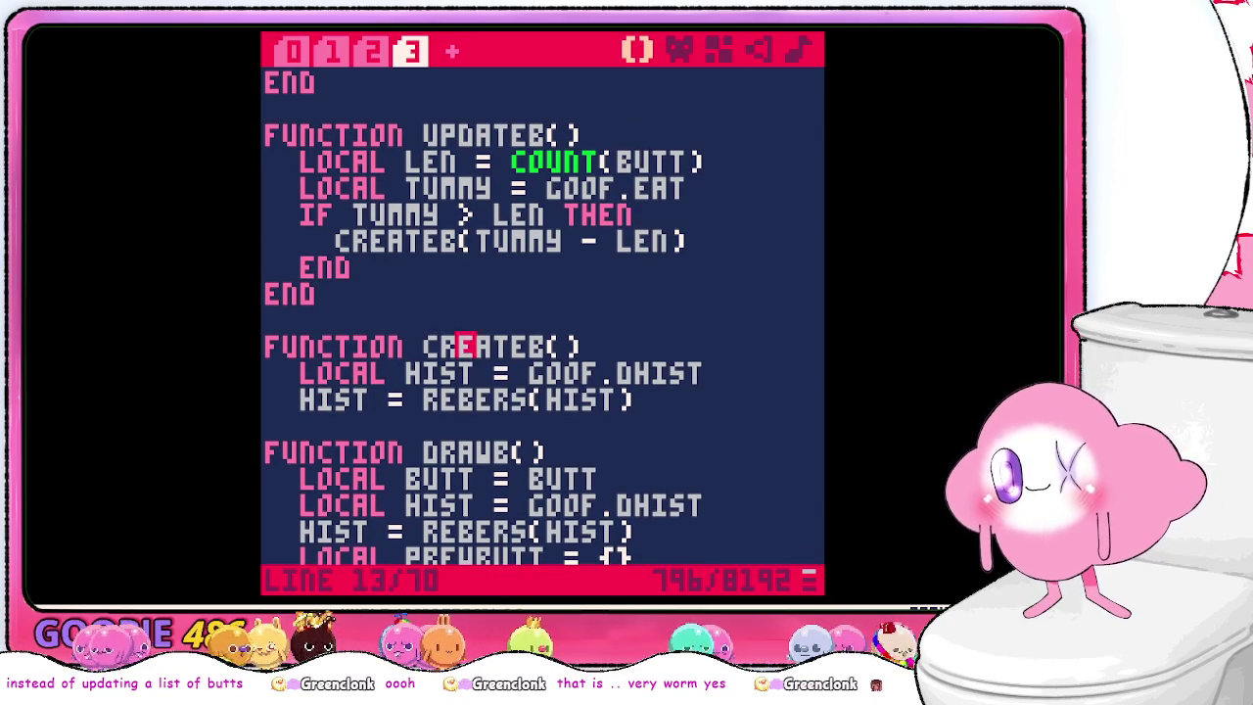
{"action": "type", "text": "num"}
- Add a FOR I=1,NUM DO loop after the REBERS(HIST) line in CREATEB
{"action": "key", "text": "Down"}
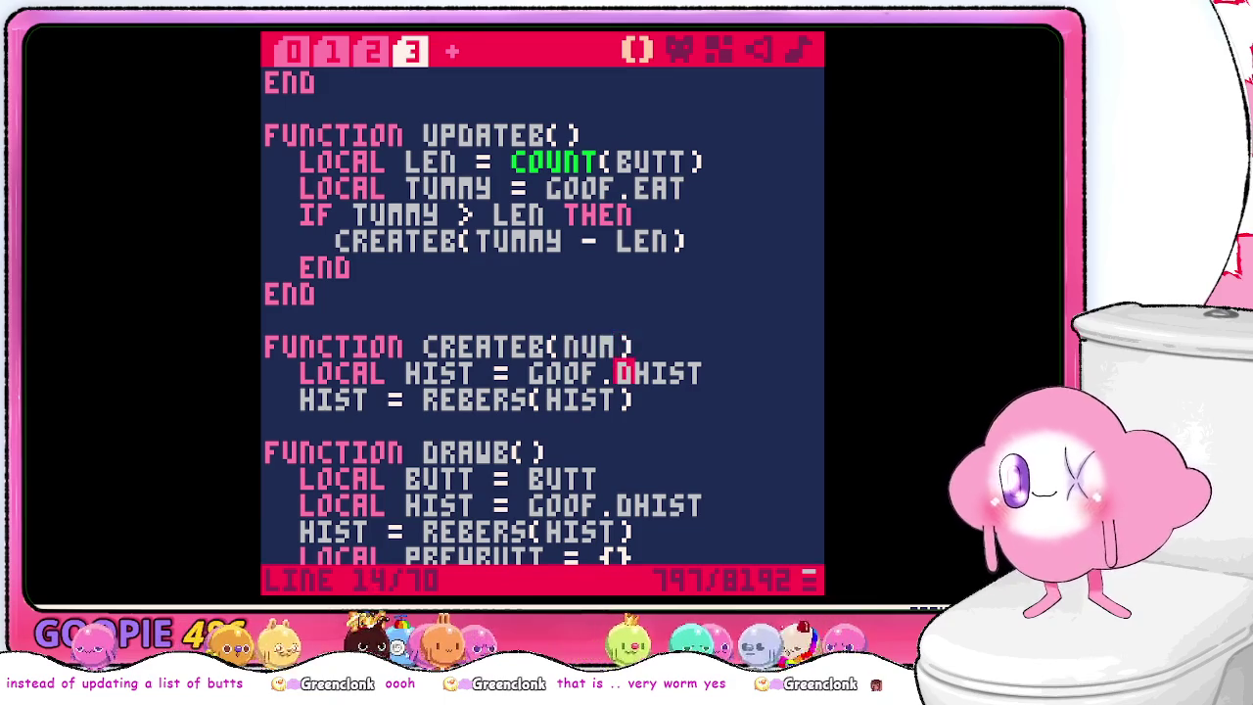
{"action": "key", "text": "Left"}
{"action": "key", "text": "Return"}
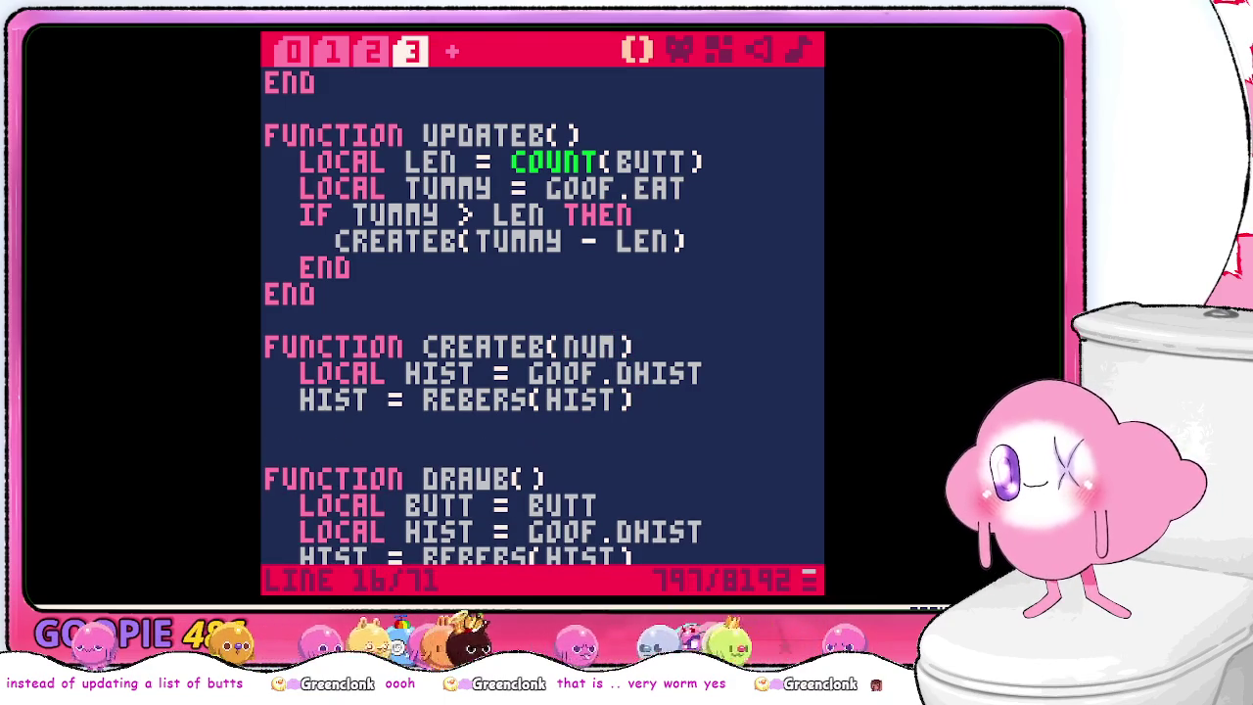
{"action": "type", "text": "for=1,"}
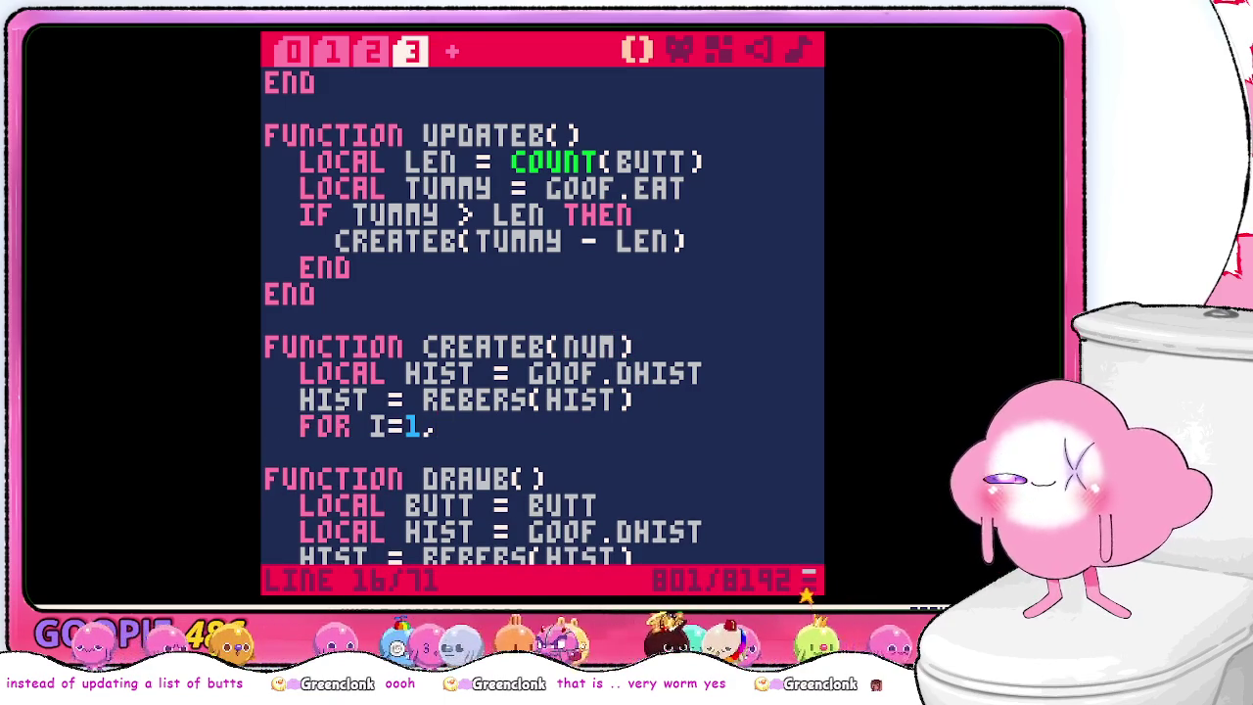
{"action": "type", "text": "num do"}
{"action": "key", "text": "Return"}
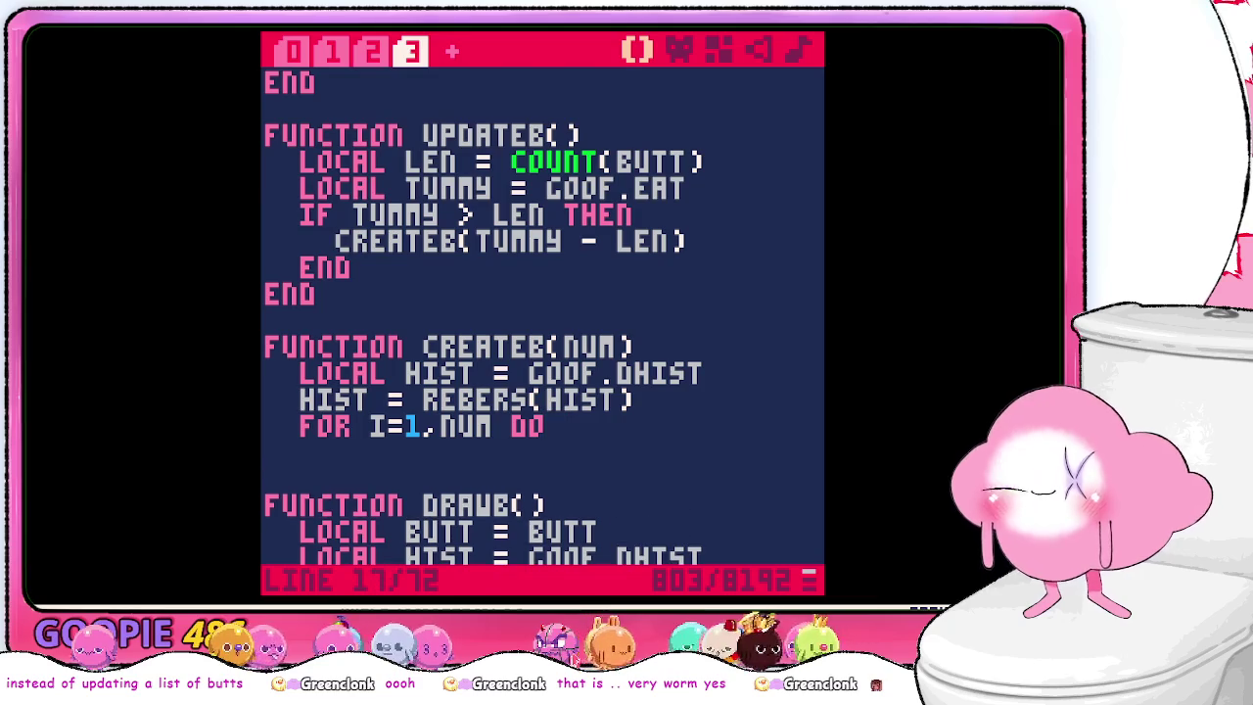
- Insert a new line below HIST = REBERS(HIST) and begin typing LOCAL
{"action": "scroll", "coordinate": [656, 268], "scroll_direction": "down", "scroll_amount": 2}
{"action": "scroll", "coordinate": [652, 267], "scroll_direction": "down", "scroll_amount": 2}
{"action": "scroll", "coordinate": [649, 265], "scroll_direction": "up", "scroll_amount": 2}
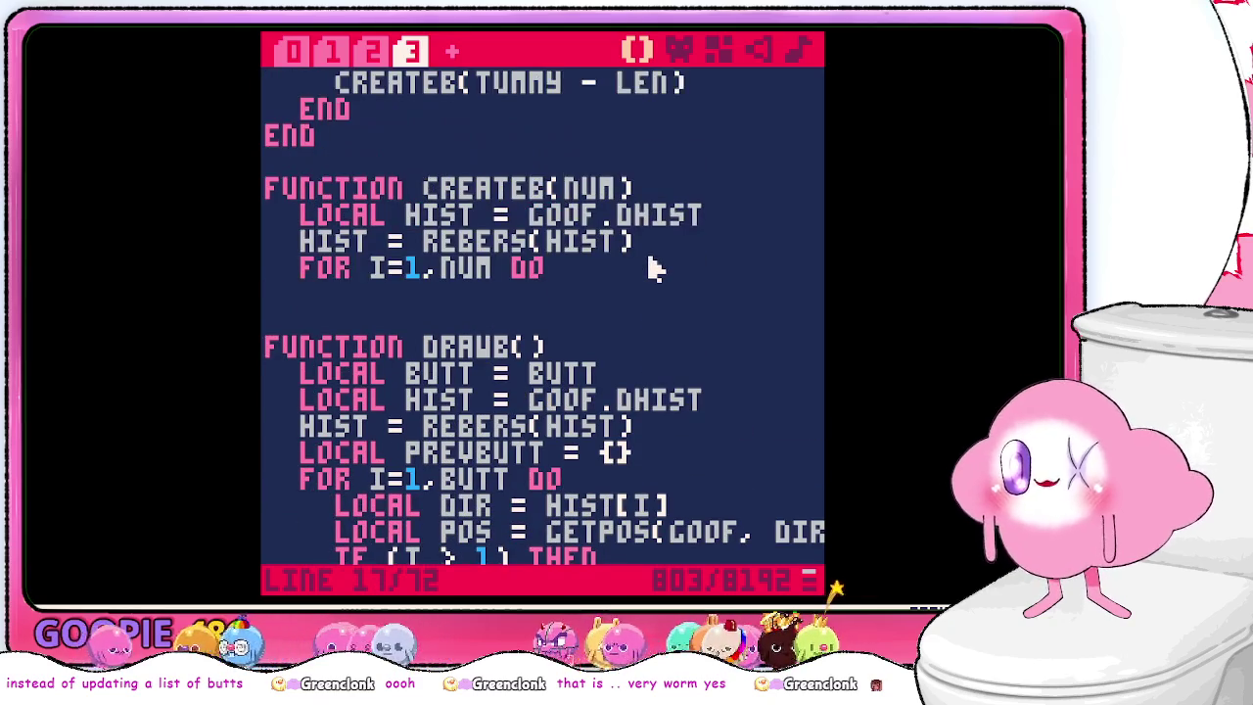
{"action": "scroll", "coordinate": [674, 259], "scroll_direction": "down", "scroll_amount": 1}
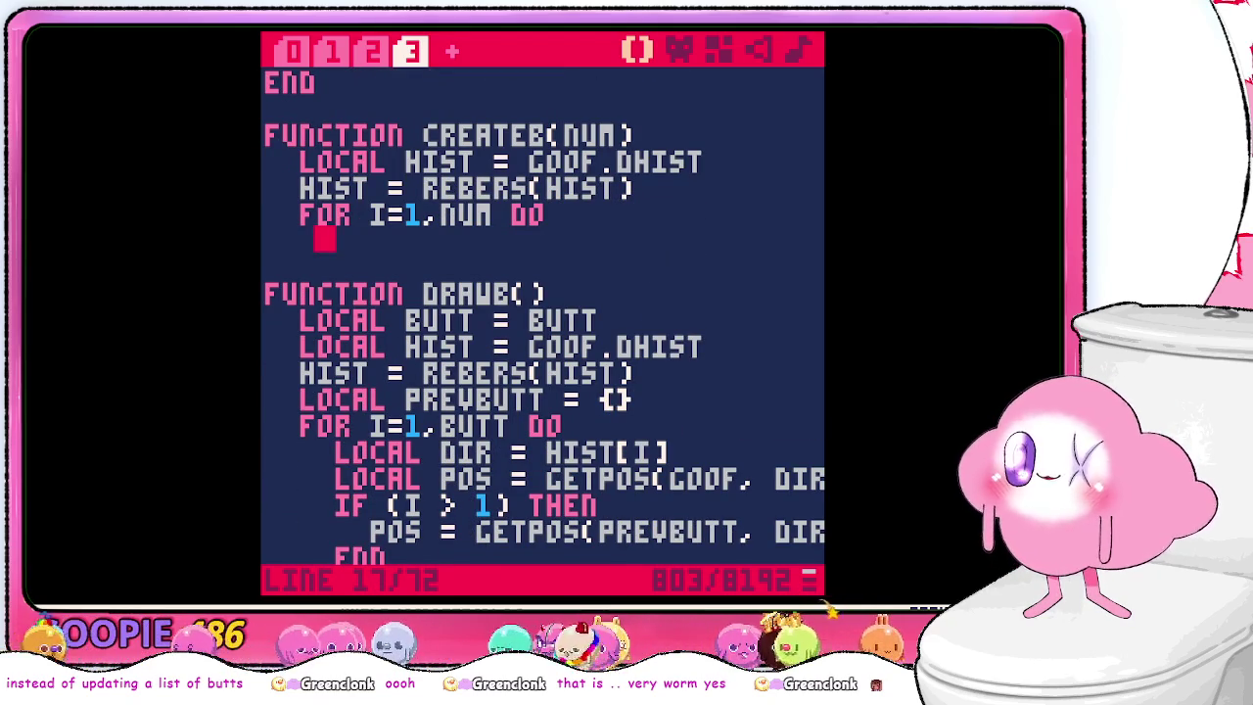
{"action": "scroll", "coordinate": [701, 392], "scroll_direction": "up", "scroll_amount": 1}
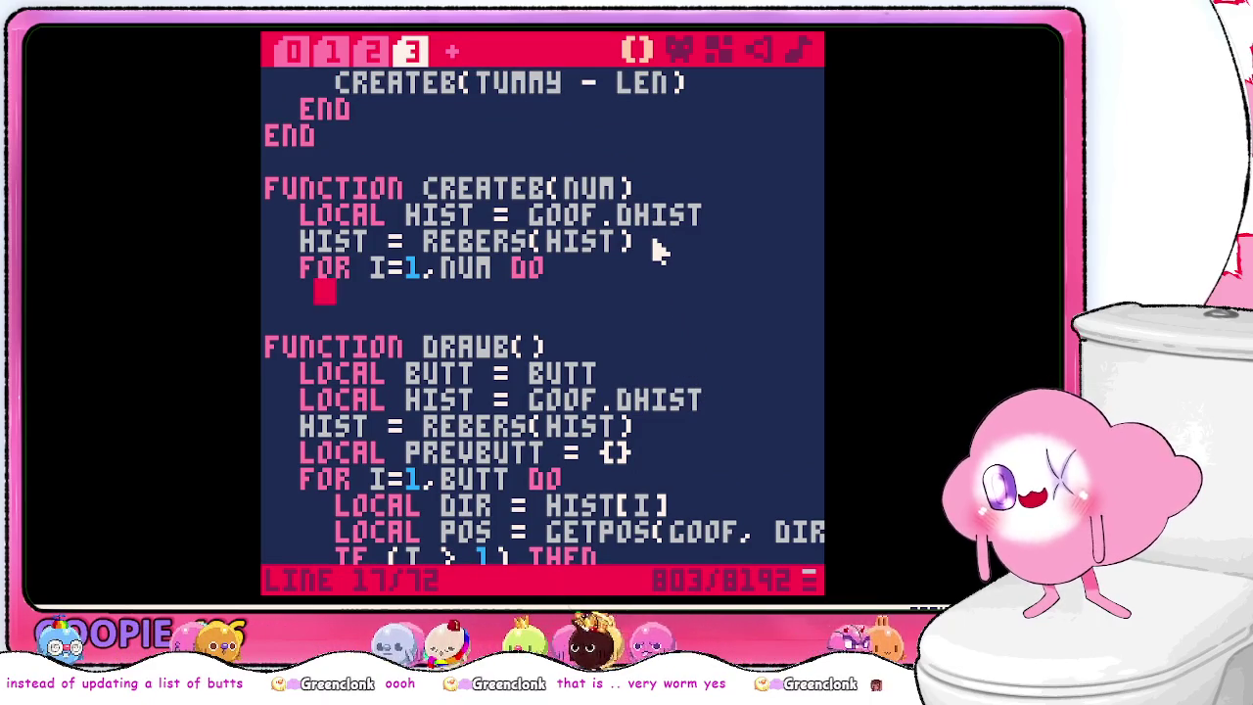
{"action": "scroll", "coordinate": [658, 251], "scroll_direction": "down", "scroll_amount": 2}
{"action": "scroll", "coordinate": [658, 250], "scroll_direction": "up", "scroll_amount": 1}
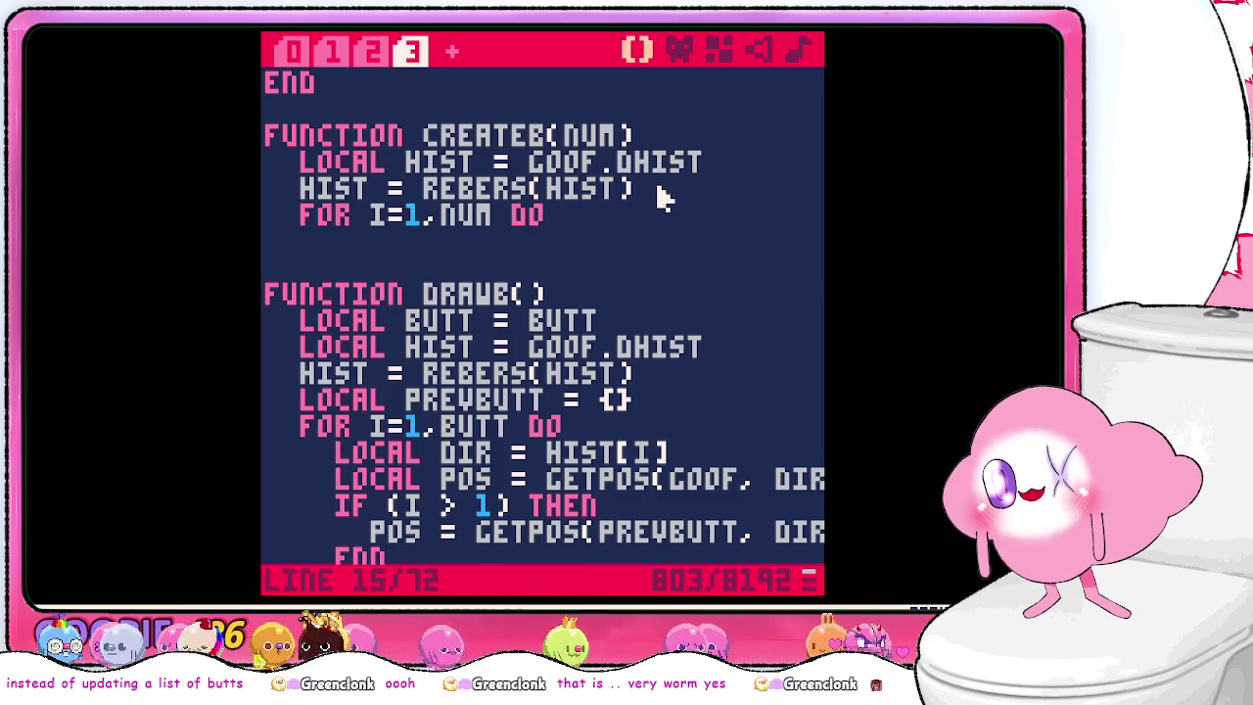
{"action": "left_click", "coordinate": [658, 190]}
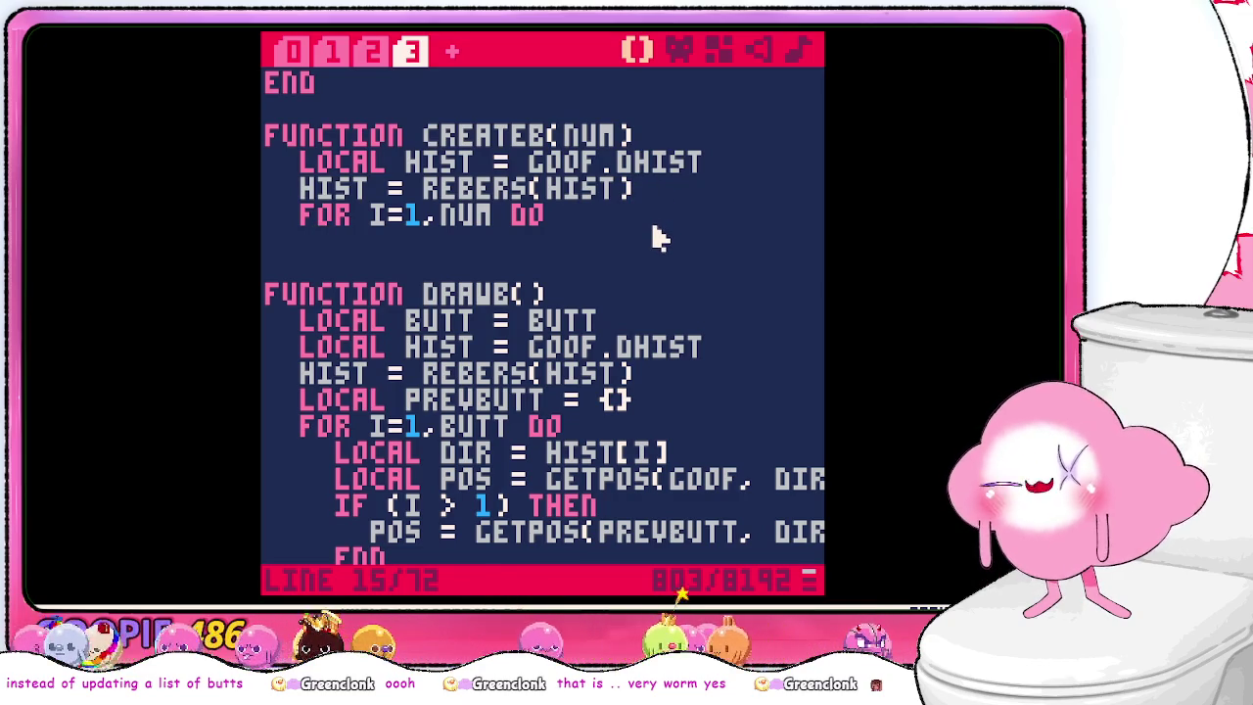
{"action": "scroll", "coordinate": [658, 237], "scroll_direction": "up", "scroll_amount": 4}
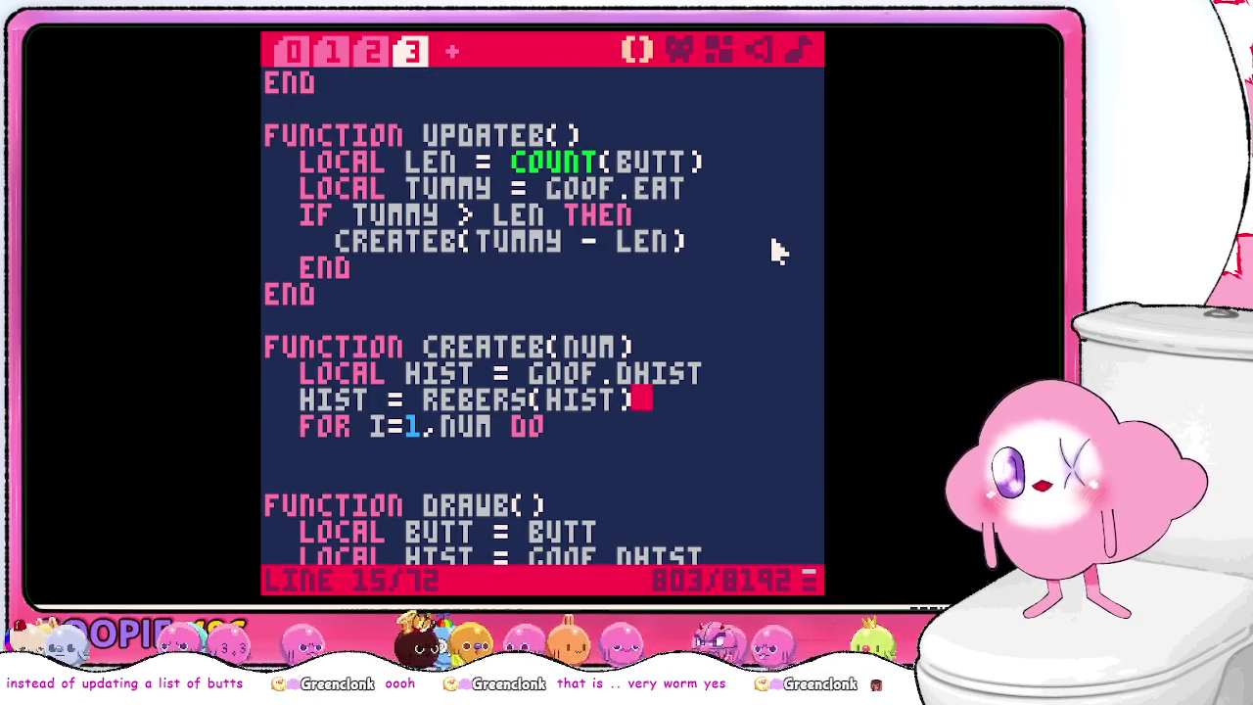
{"action": "key", "text": "Return"}
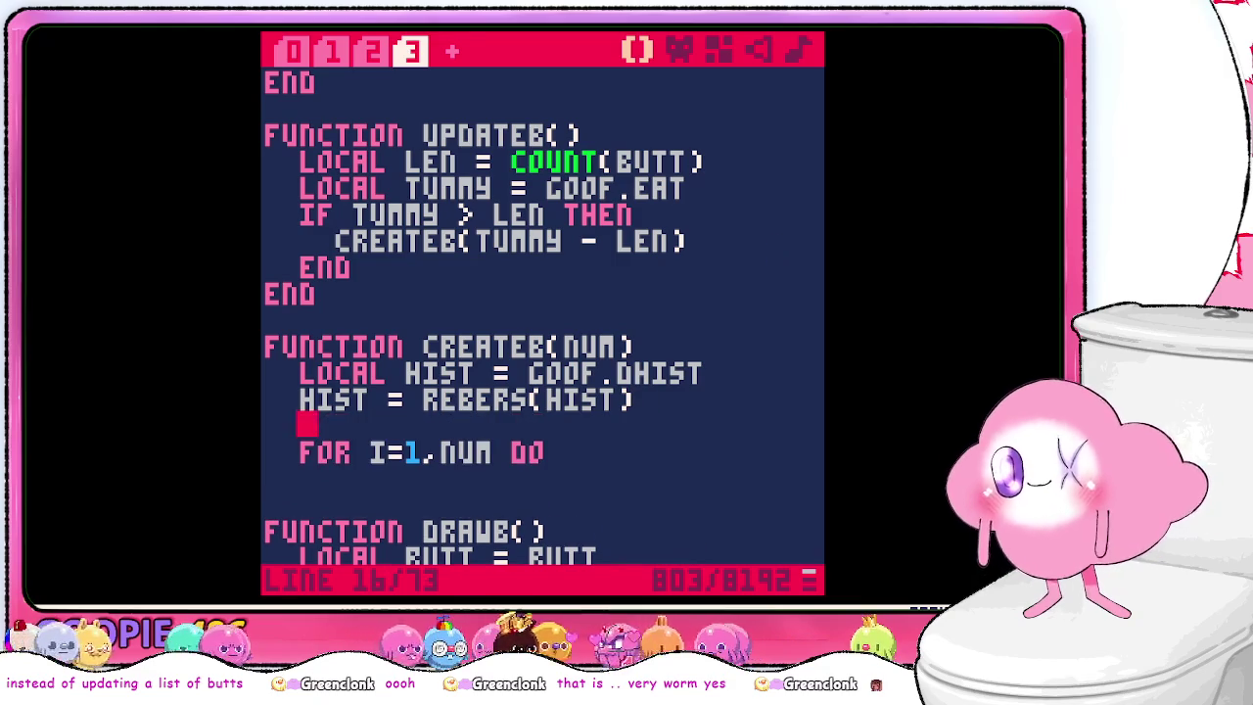
{"action": "type", "text": "LOcal"}
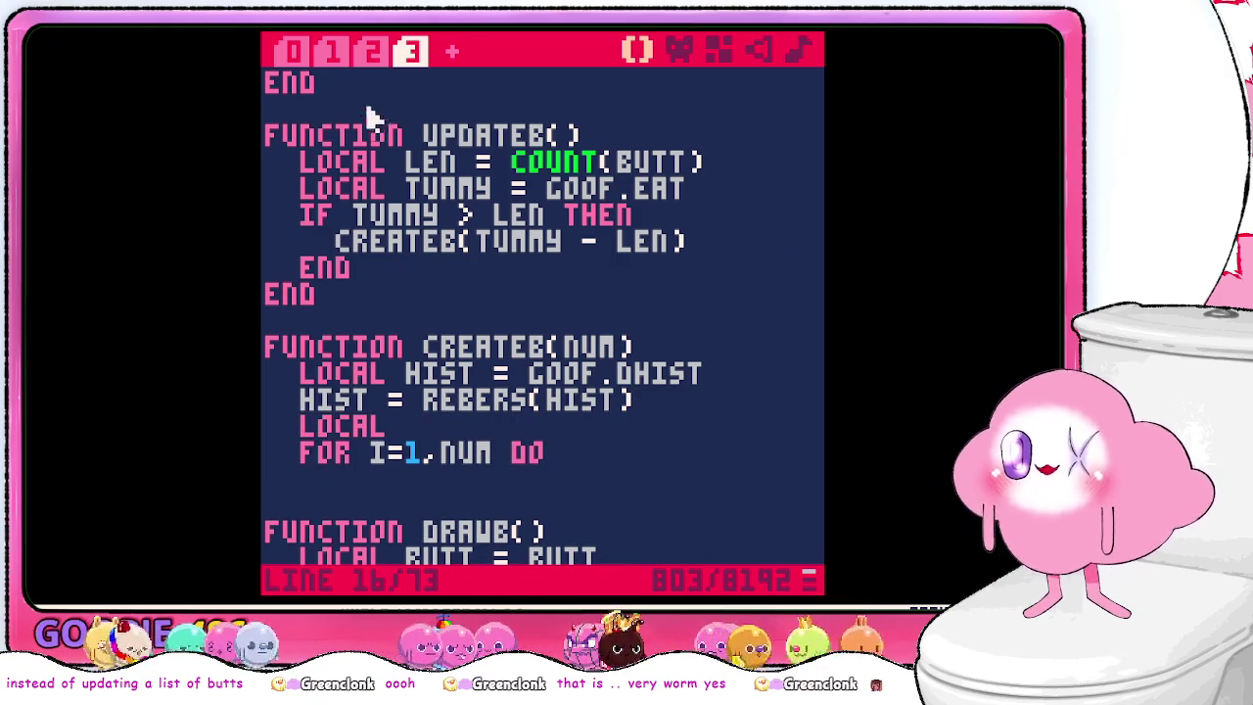
{"action": "left_click", "coordinate": [290, 53]}
{"action": "scroll", "coordinate": [483, 321], "scroll_direction": "up", "scroll_amount": 12}
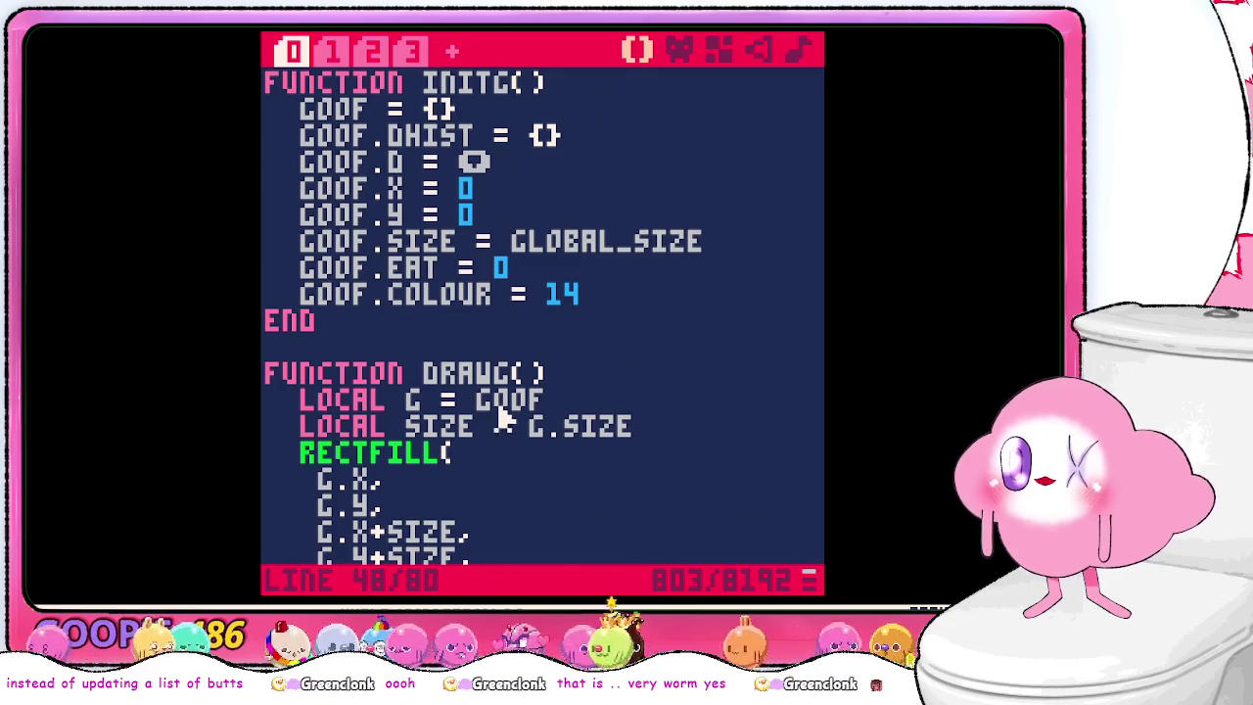
{"action": "scroll", "coordinate": [495, 399], "scroll_direction": "down", "scroll_amount": 13}
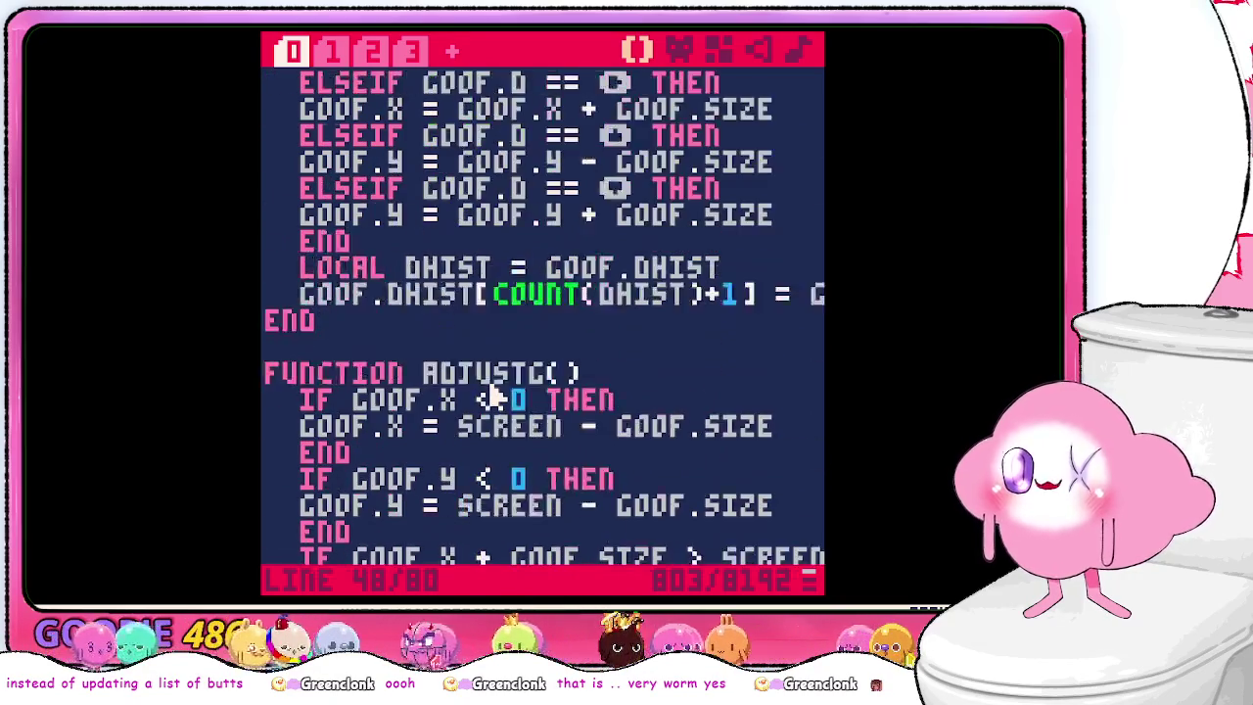
{"action": "scroll", "coordinate": [495, 397], "scroll_direction": "down", "scroll_amount": 4}
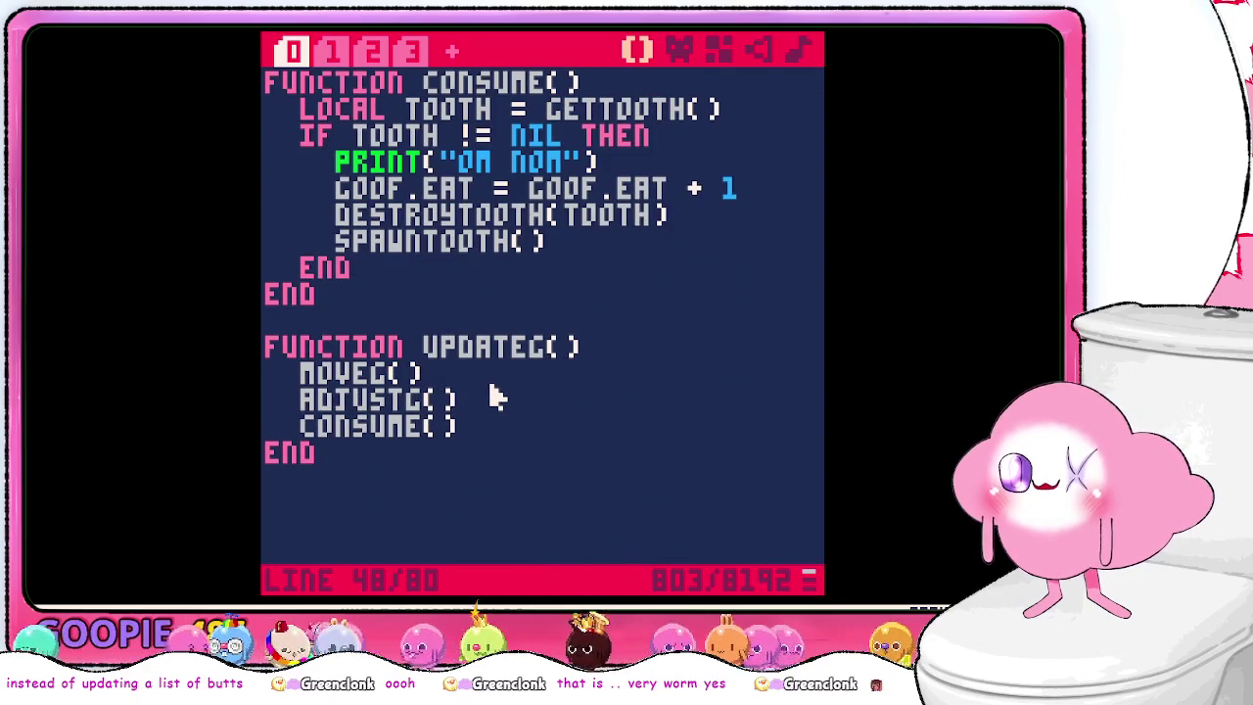
{"action": "scroll", "coordinate": [494, 397], "scroll_direction": "up", "scroll_amount": 3}
{"action": "left_click", "coordinate": [333, 51]}
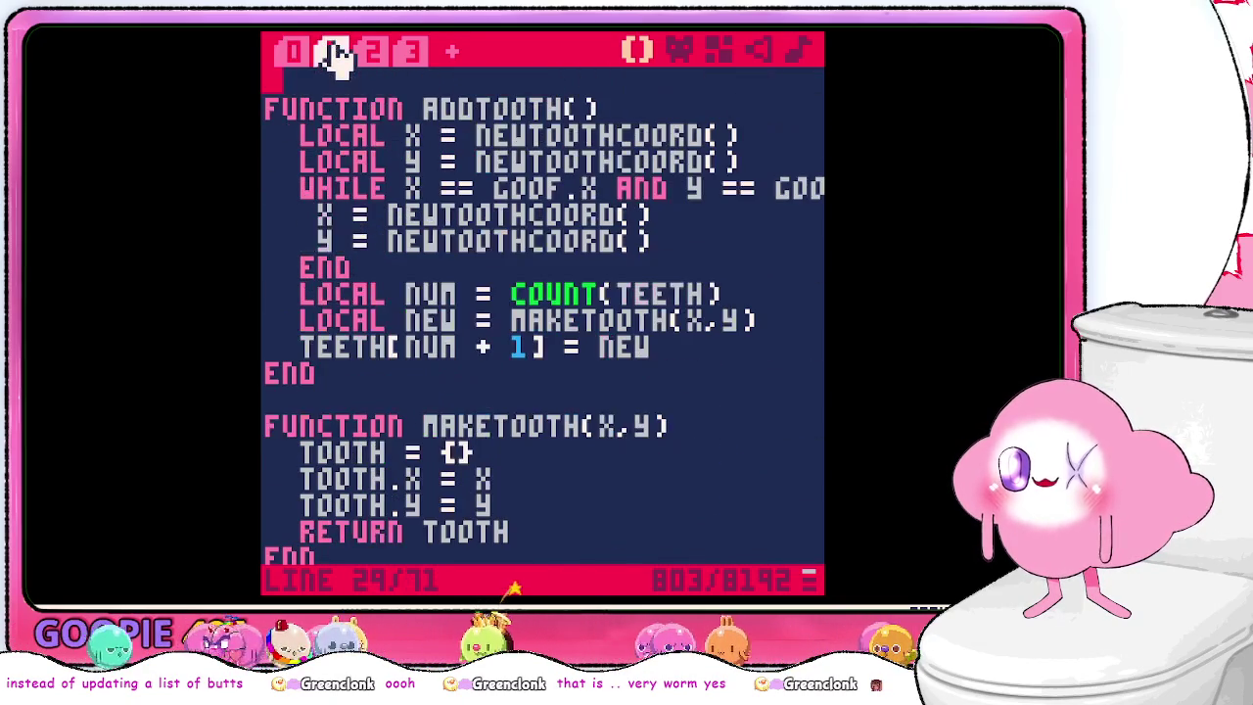
{"action": "scroll", "coordinate": [423, 196], "scroll_direction": "down", "scroll_amount": 1}
{"action": "scroll", "coordinate": [426, 197], "scroll_direction": "down", "scroll_amount": 5}
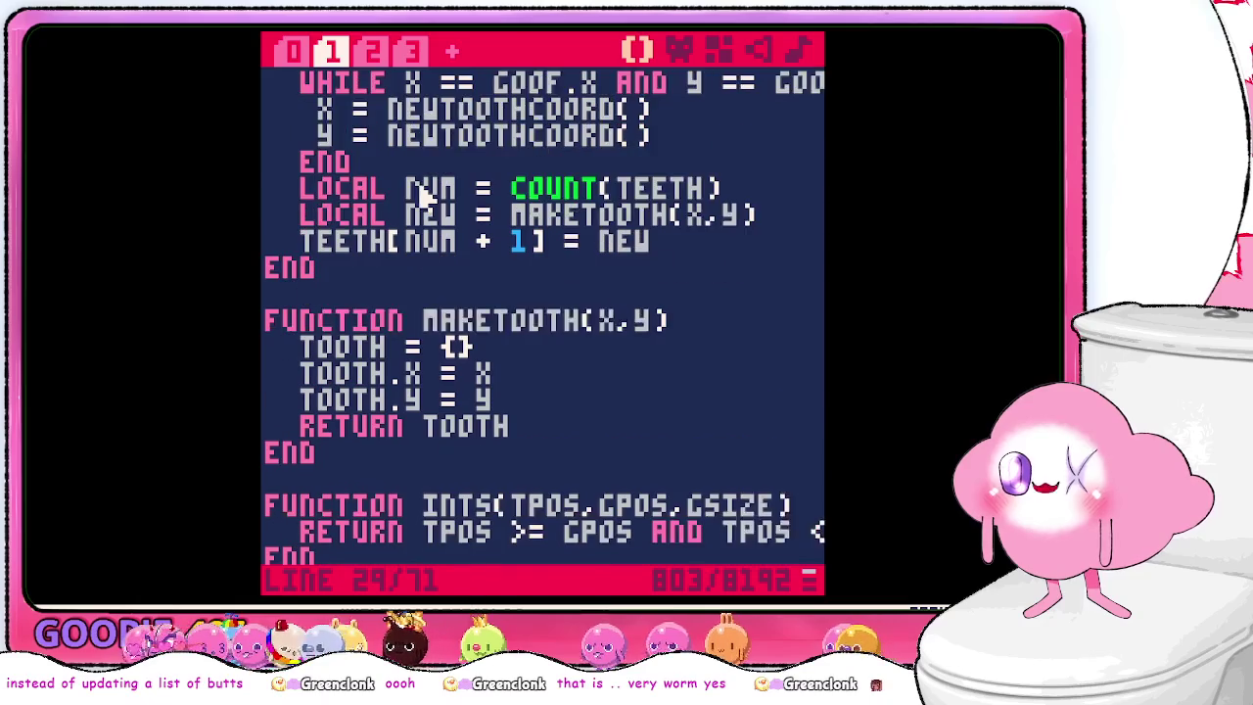
{"action": "scroll", "coordinate": [419, 196], "scroll_direction": "down", "scroll_amount": 4}
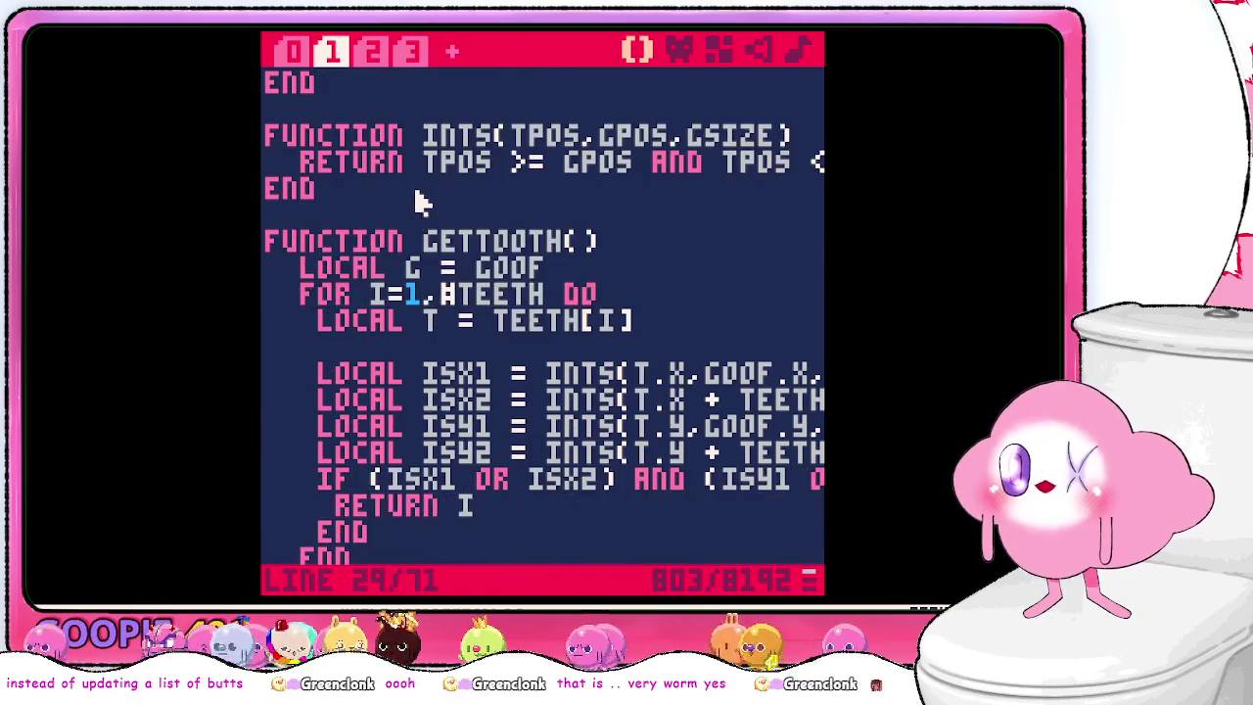
{"action": "left_click", "coordinate": [373, 53]}
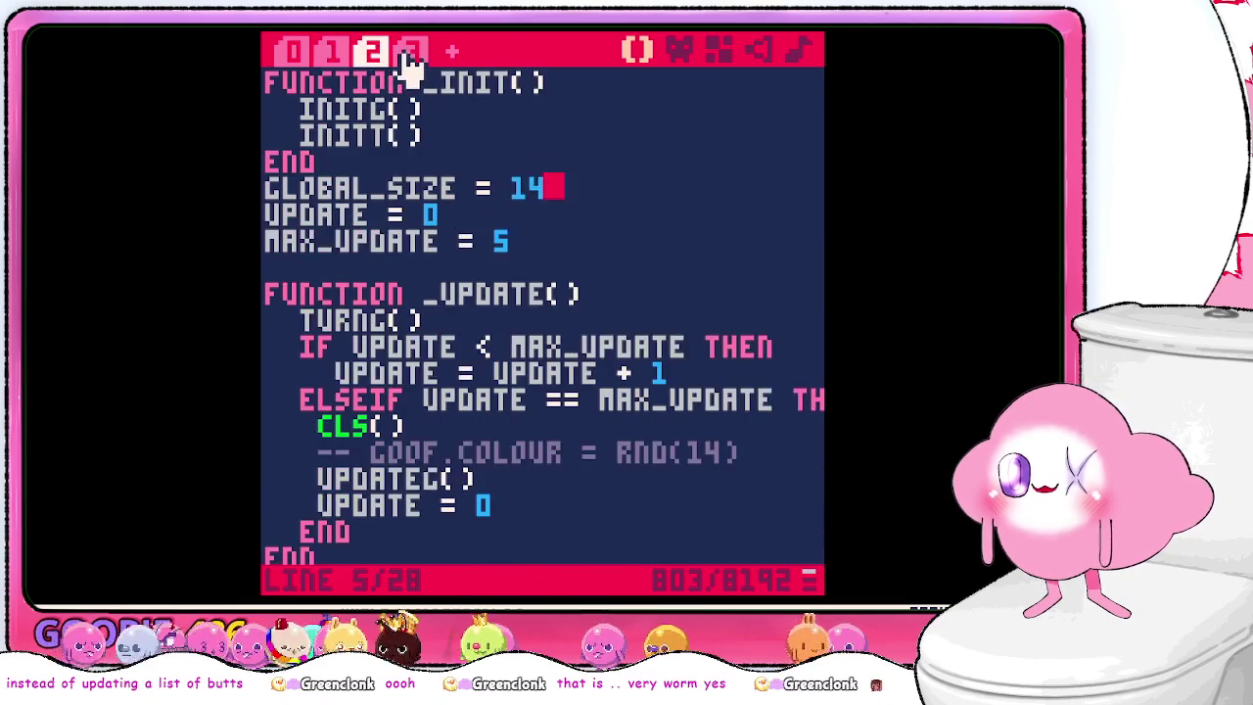
{"action": "left_click", "coordinate": [407, 52]}
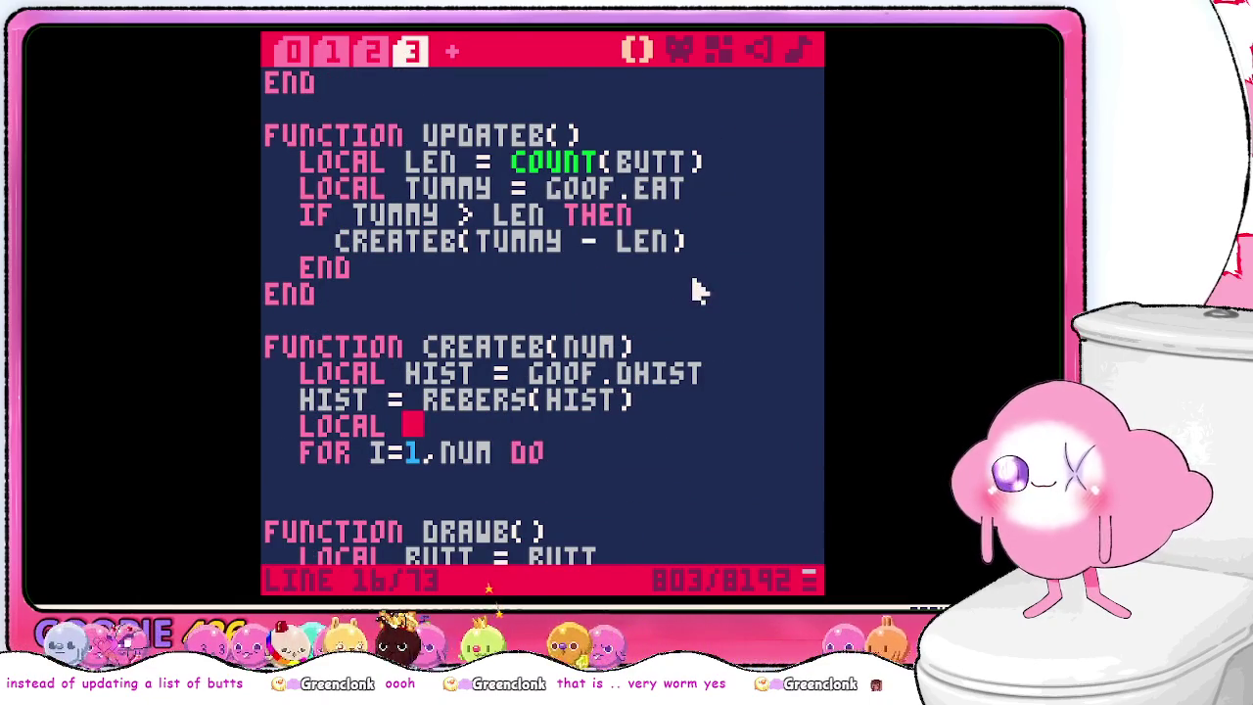
- Finish LOCAL B = BUTT and add LOCAL PREV = B[I-1] inside the FOR loop
{"action": "scroll", "coordinate": [694, 283], "scroll_direction": "down", "scroll_amount": 1}
{"action": "scroll", "coordinate": [698, 291], "scroll_direction": "up", "scroll_amount": 2}
{"action": "type", "text": "b = b"}
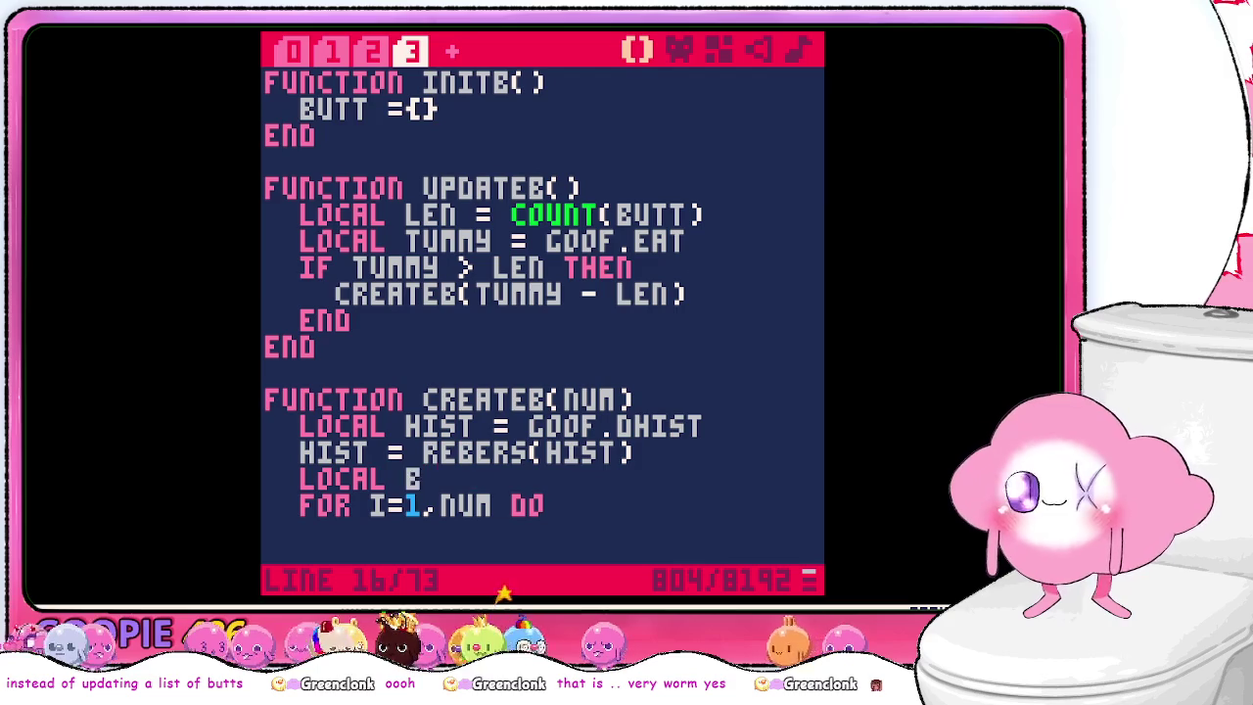
{"action": "type", "text": "utt"}
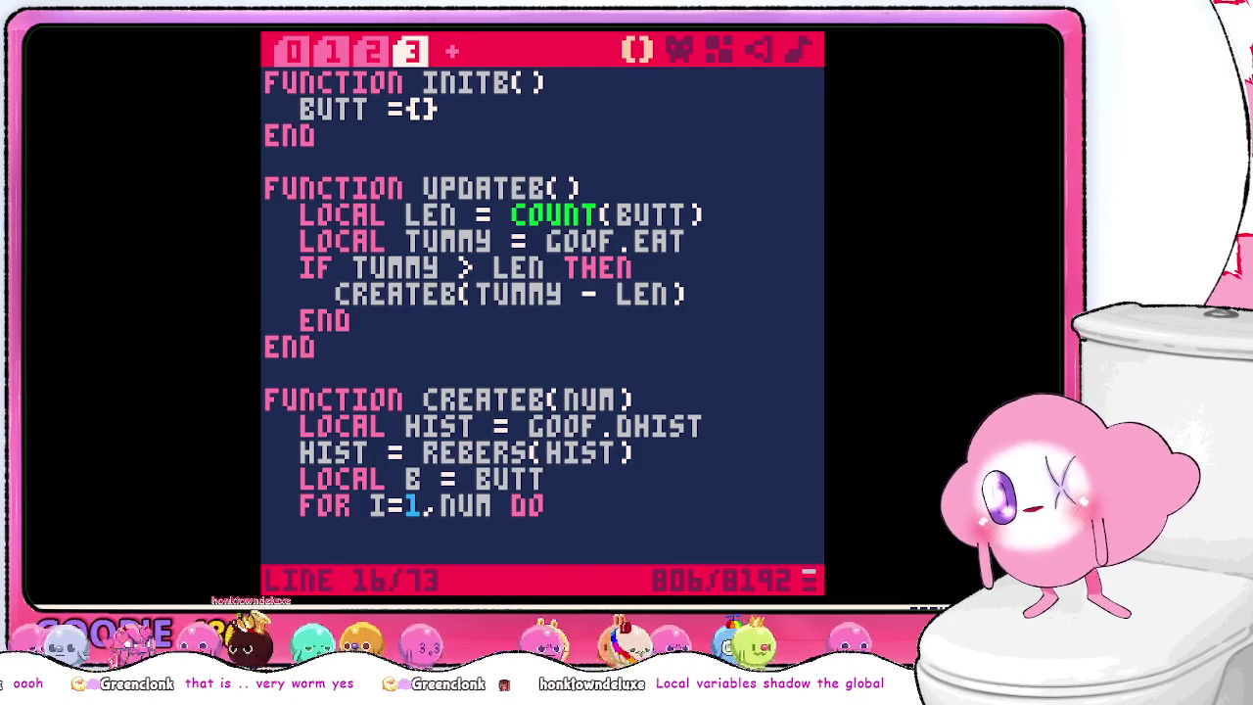
{"action": "key", "text": "Down"}
{"action": "key", "text": "Return"}
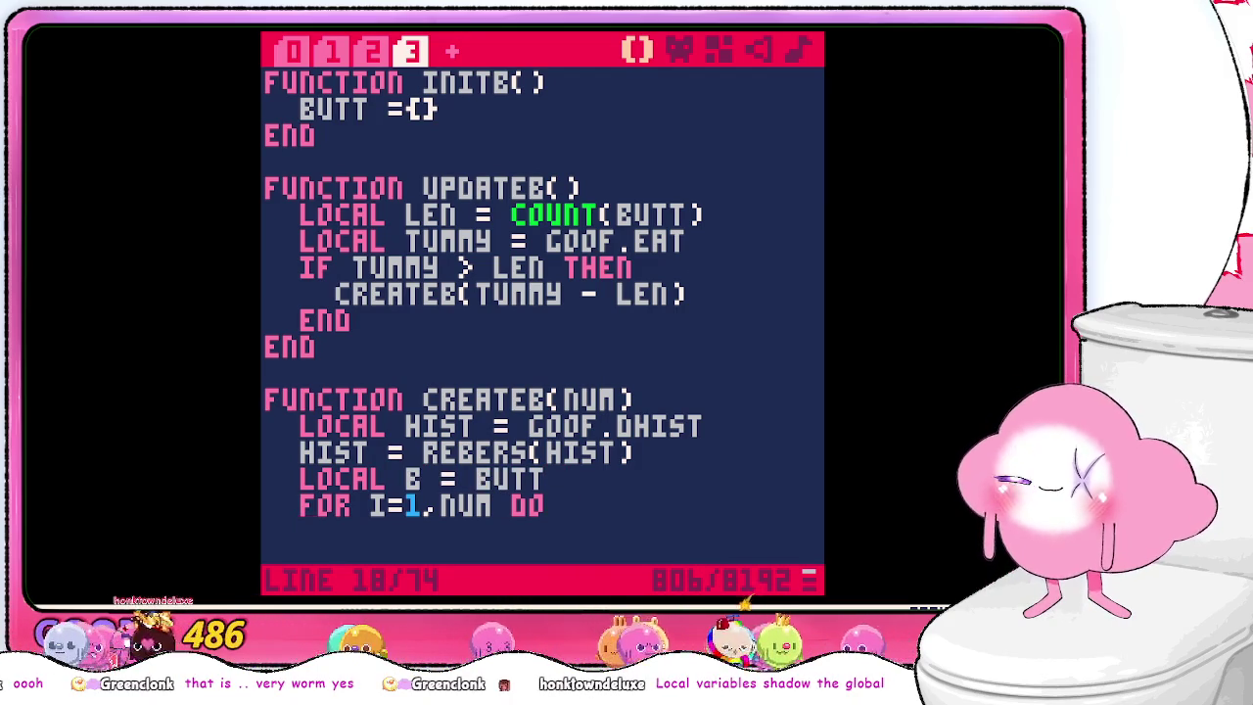
{"action": "scroll", "coordinate": [704, 248], "scroll_direction": "down", "scroll_amount": 1}
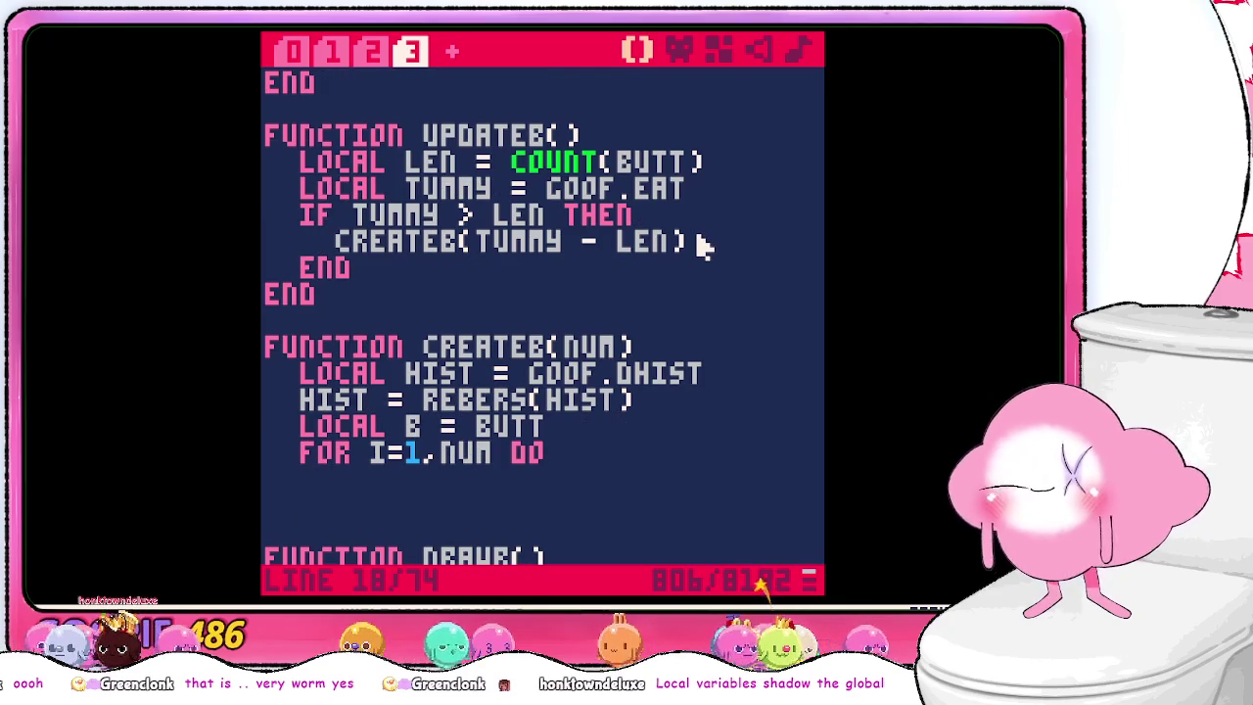
{"action": "type", "text": "LOCAL P"}
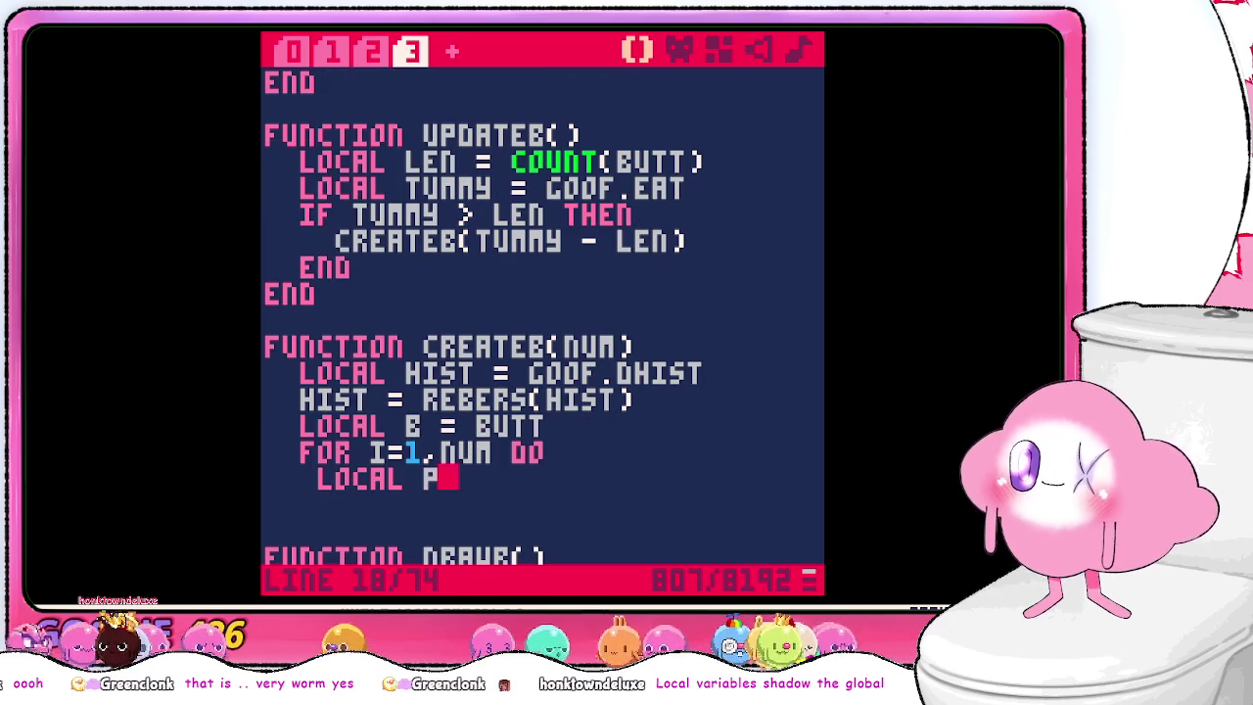
{"action": "type", "text": "REV"}
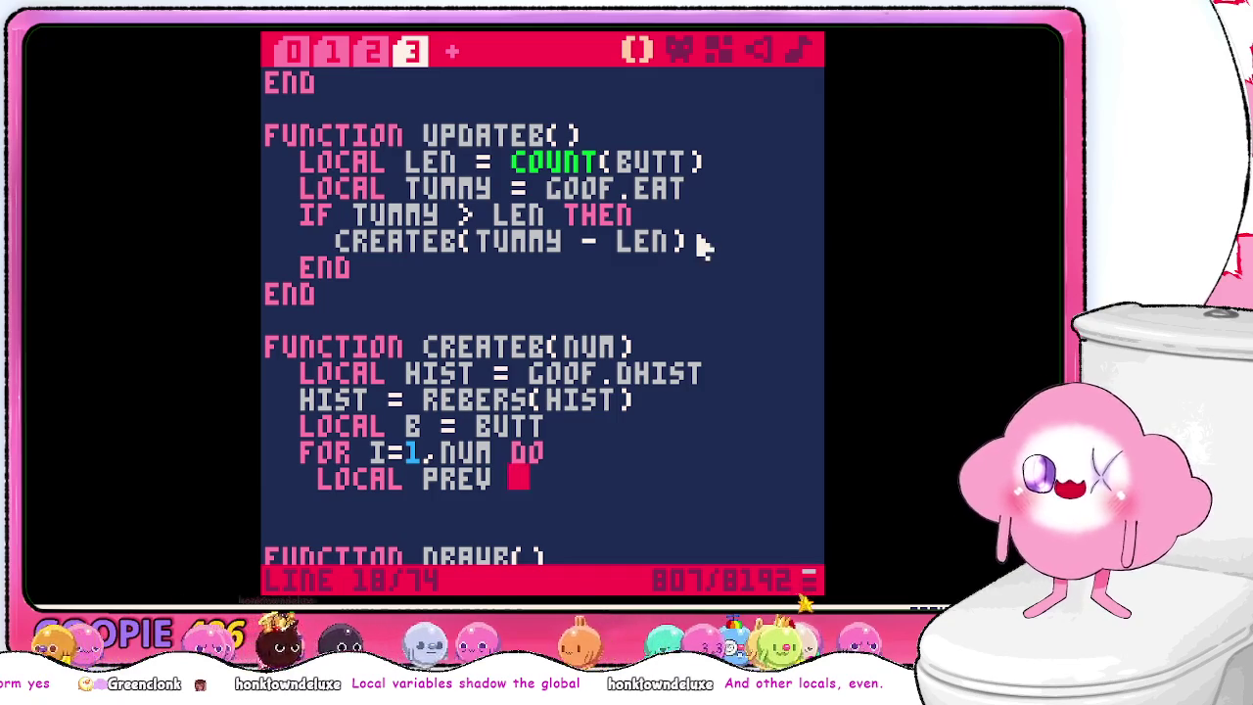
{"action": "type", "text": "= B[I"}
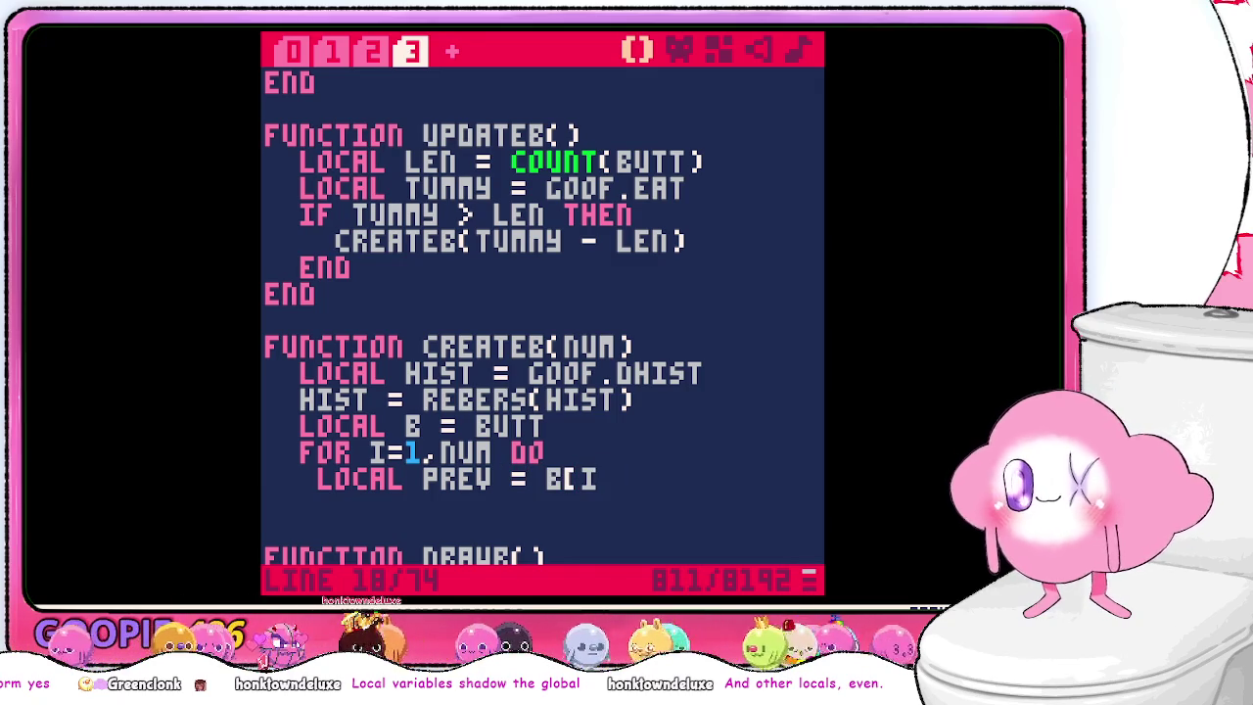
{"action": "type", "text": "-1]"}
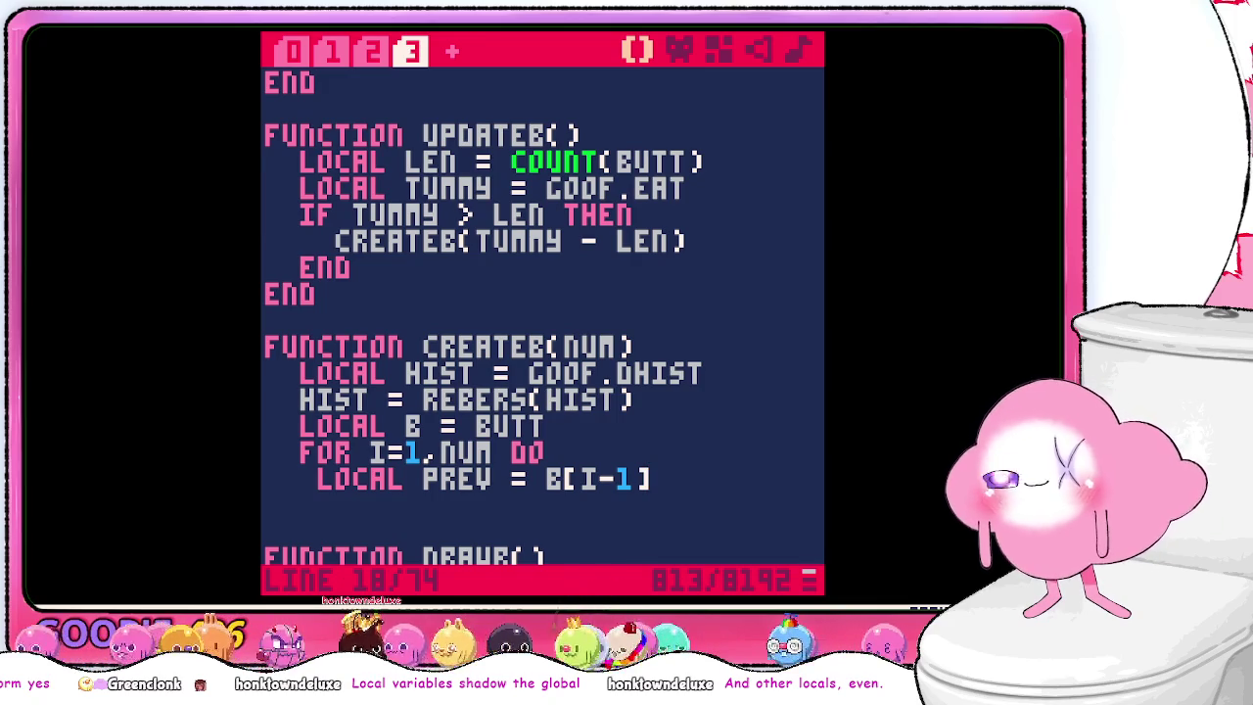
- Add an IF COUNT(B) > 1 check above LOCAL PREV = B[I-1]
{"action": "key", "text": "Return"}
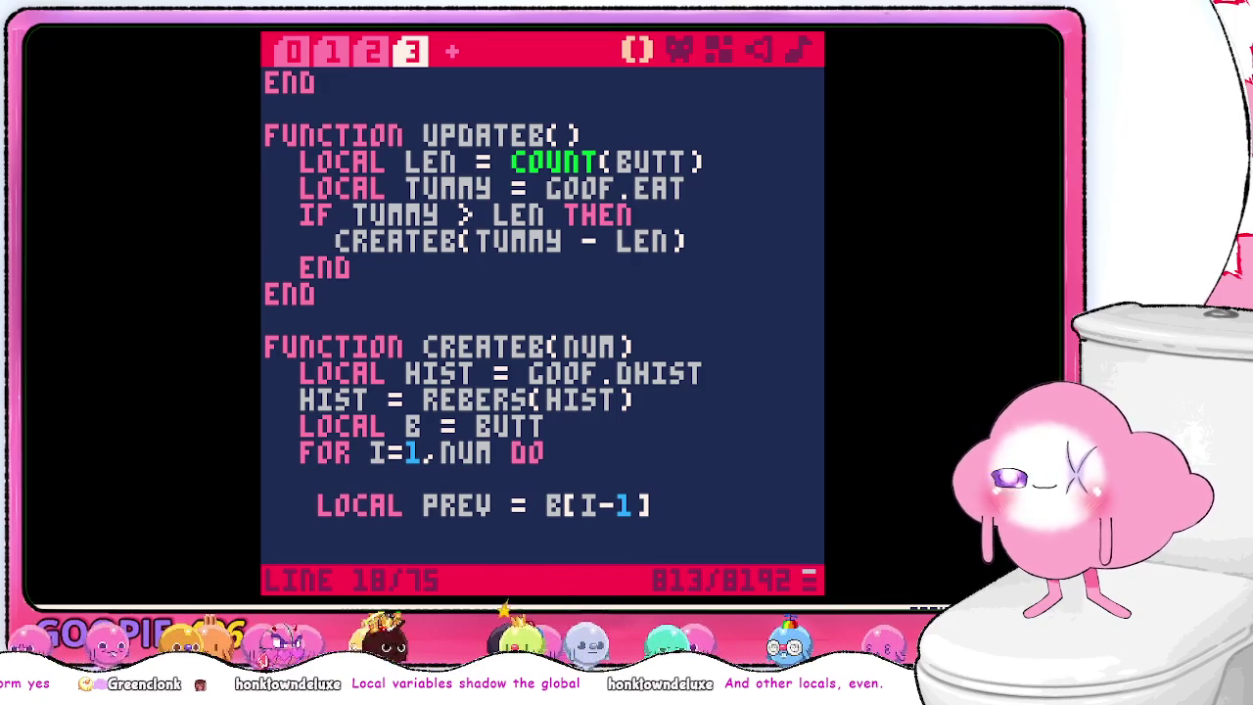
{"action": "type", "text": "if ("}
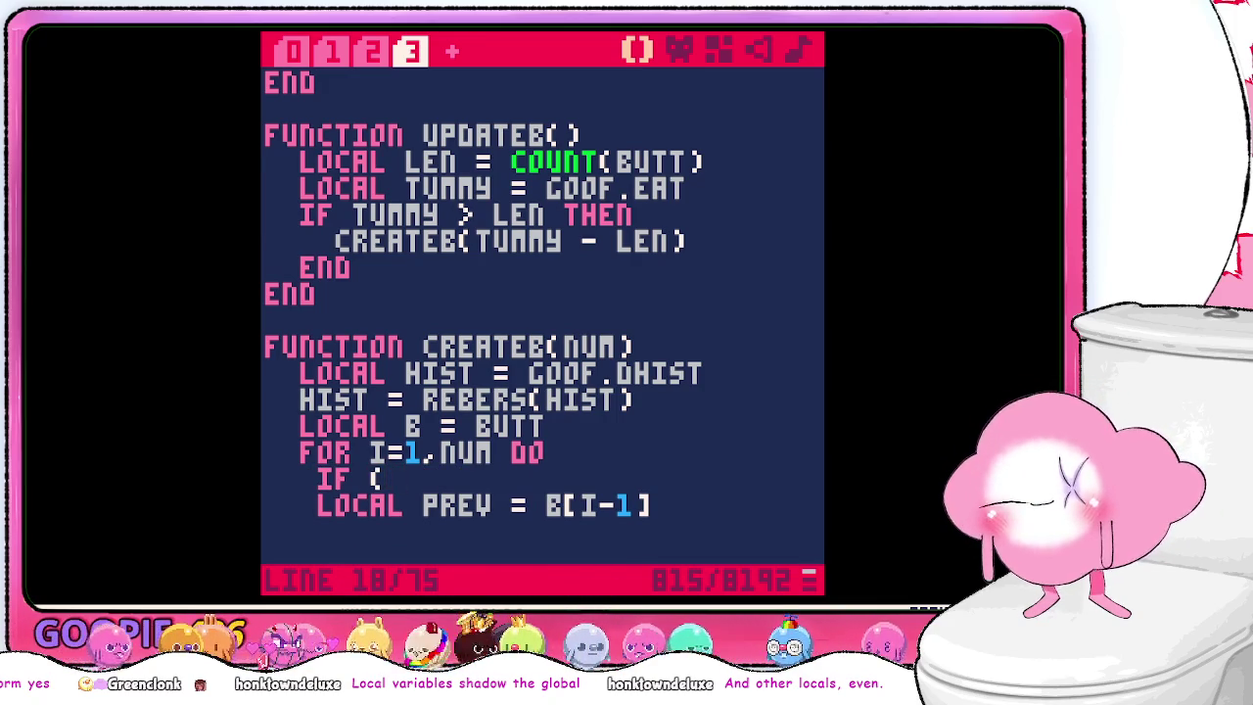
{"action": "type", "text": "b"}
{"action": "key", "text": "BackSpace"}
{"action": "type", "text": "size(b"}
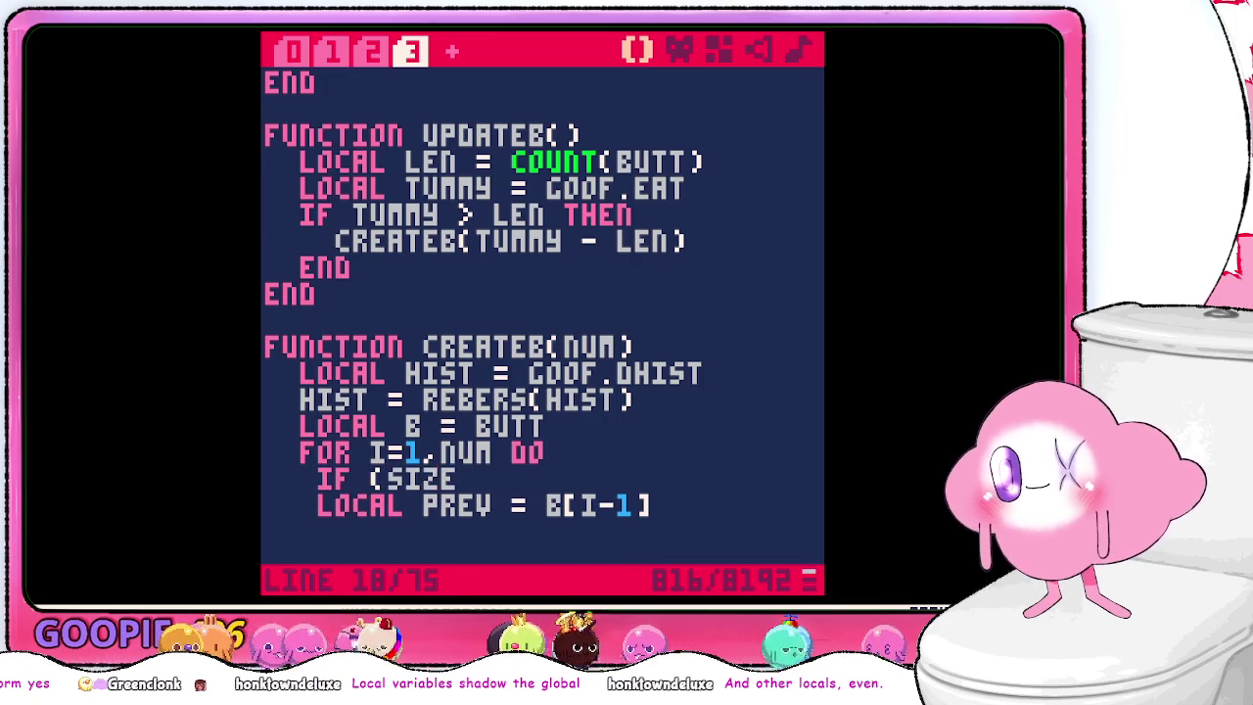
{"action": "key", "text": "BackSpace"}
{"action": "key", "text": "BackSpace"}
{"action": "key", "text": "BackSpace"}
{"action": "type", "text": "cou"}
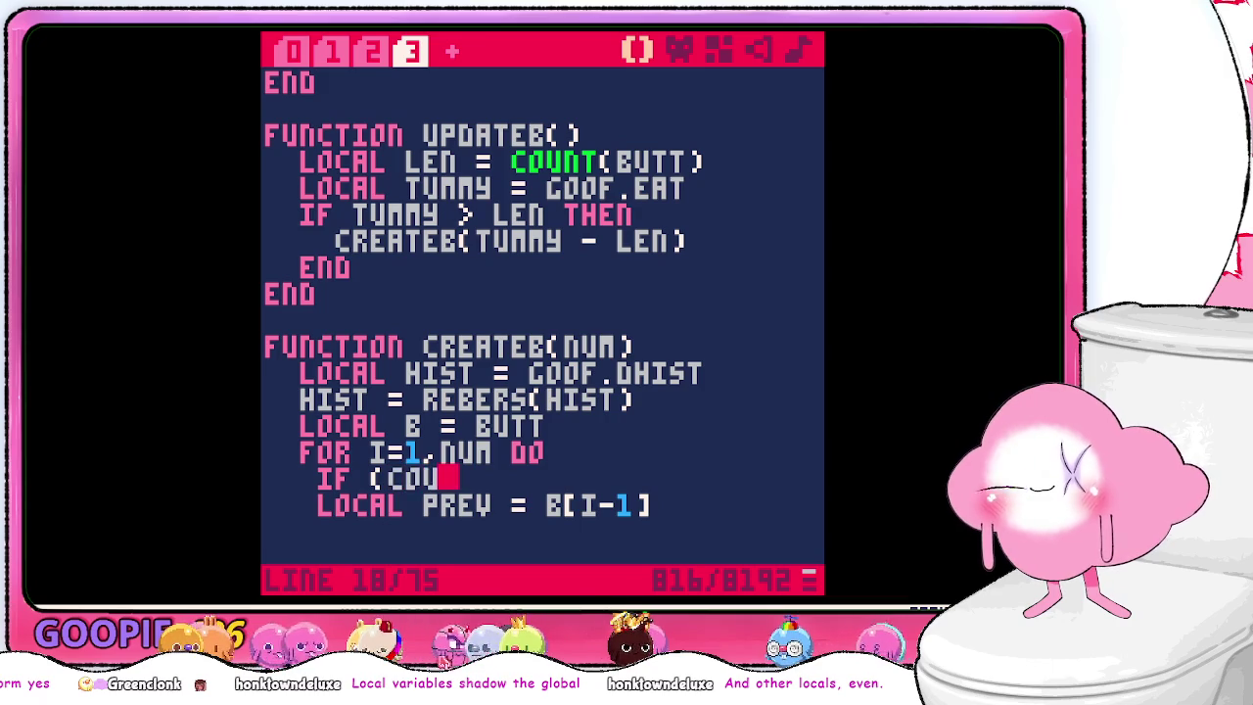
{"action": "key", "text": "BackSpace"}
{"action": "key", "text": "BackSpace"}
{"action": "key", "text": "BackSpace"}
{"action": "type", "text": "c"}
{"action": "key", "text": "BackSpace"}
{"action": "type", "text": "count"}
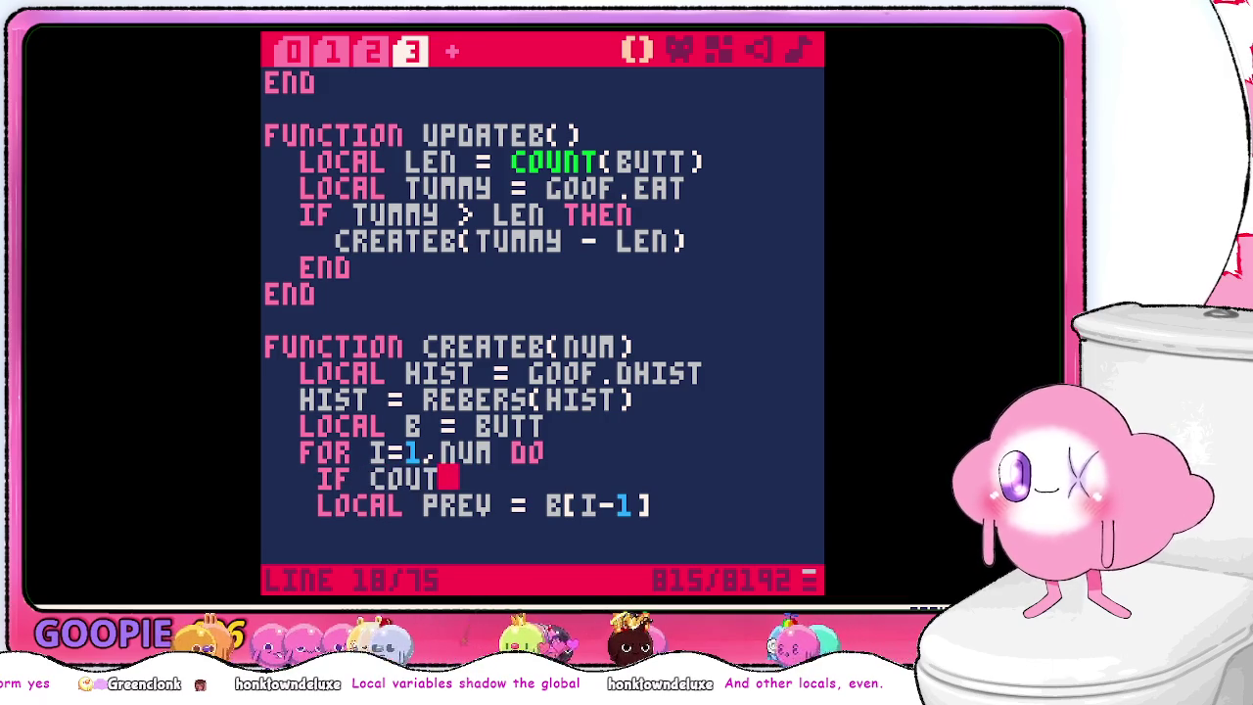
{"action": "type", "text": "(b) "}
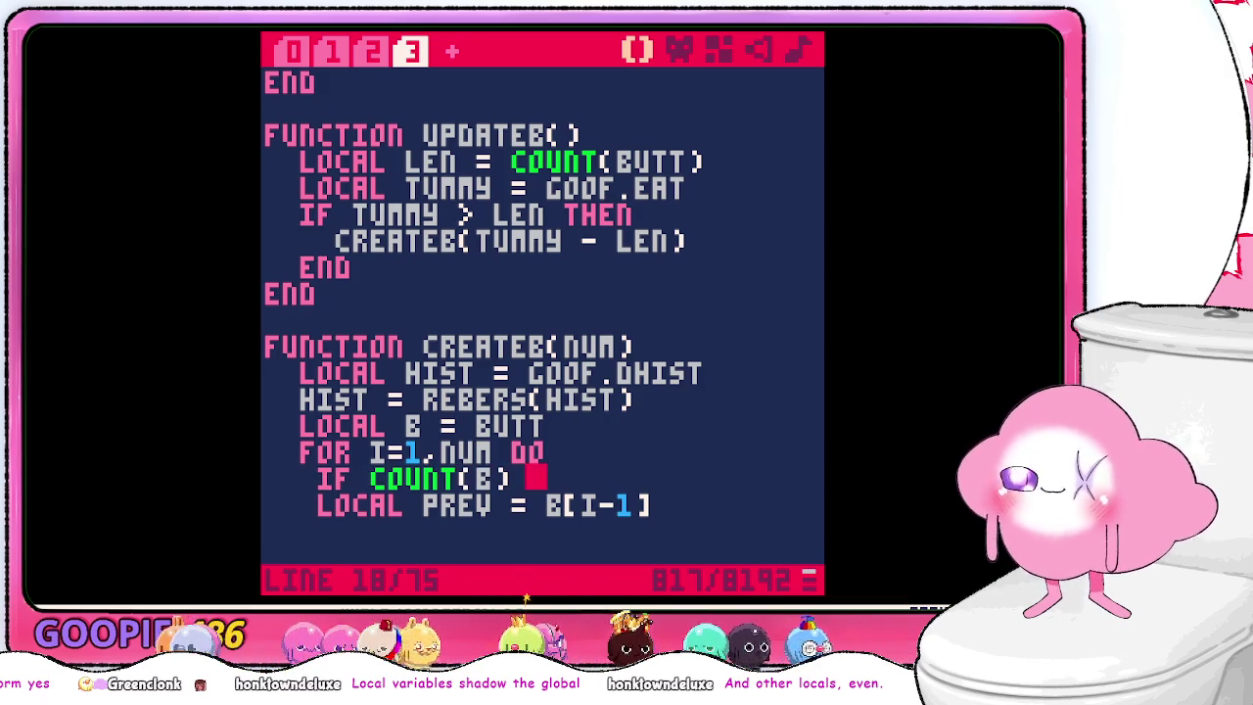
{"action": "type", "text": "> 1"}
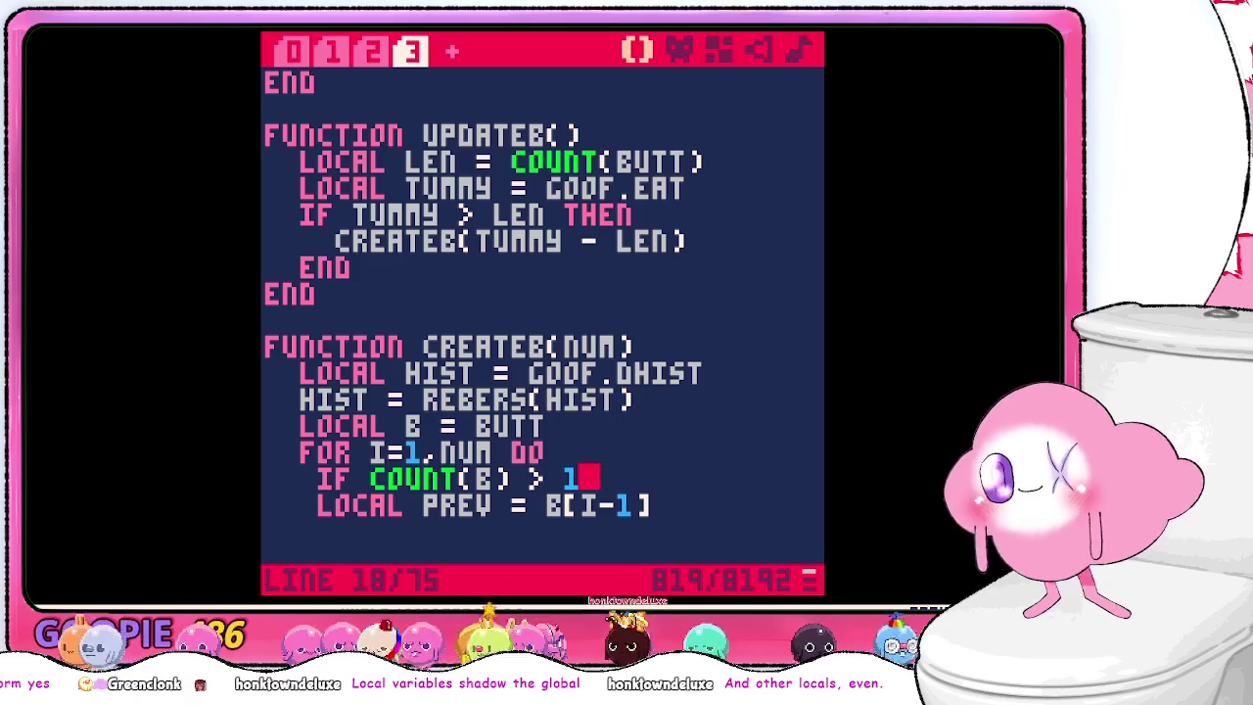
- Indent LOCAL PREV under the IF and open a blank line after the FOR line
{"action": "key", "text": "Left"}
{"action": "key", "text": "Left"}
{"action": "key", "text": "Left"}
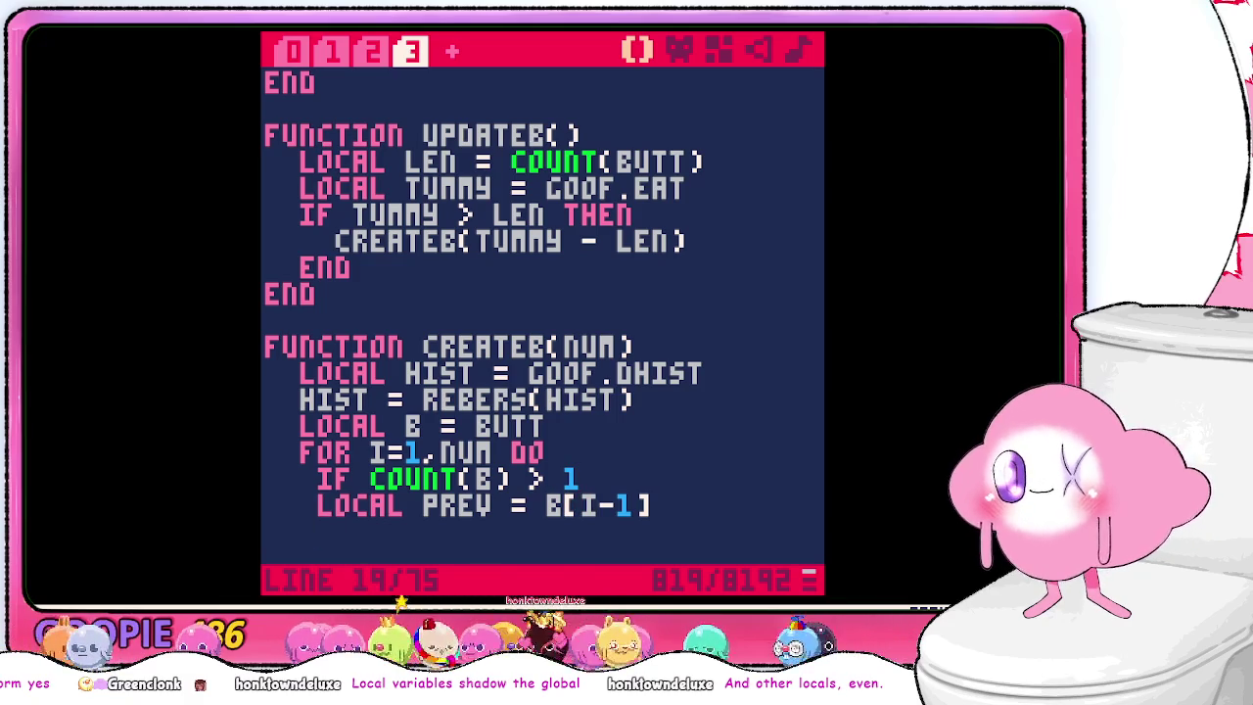
{"action": "key", "text": "Left"}
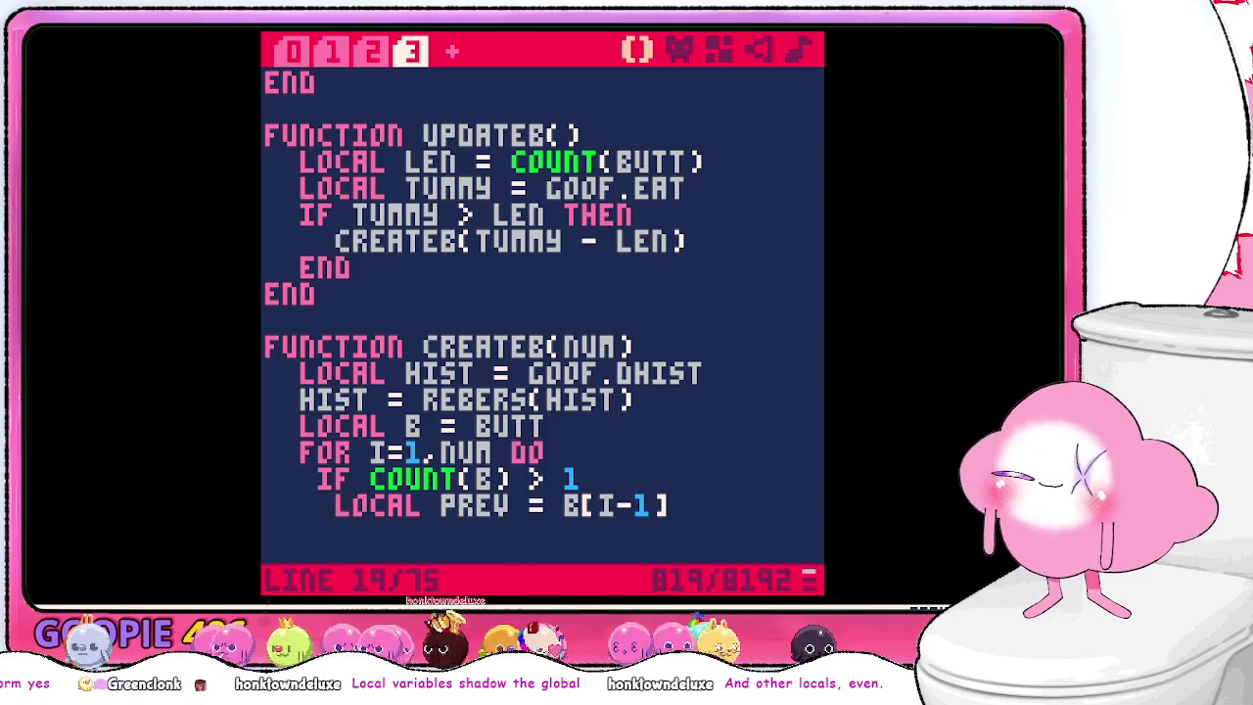
{"action": "key", "text": "Return"}
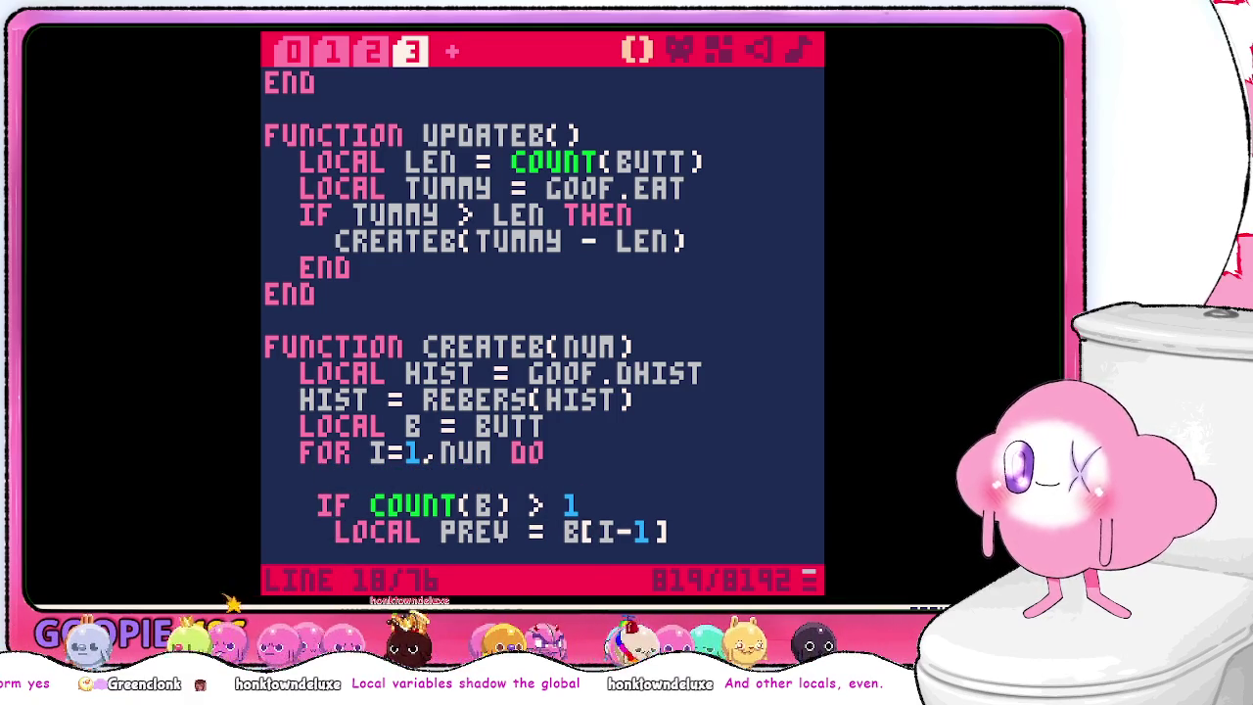
- Start the loop body with LOCAL PREV = GOOF
{"action": "type", "text": "LOCAL PREV = GOOF"}
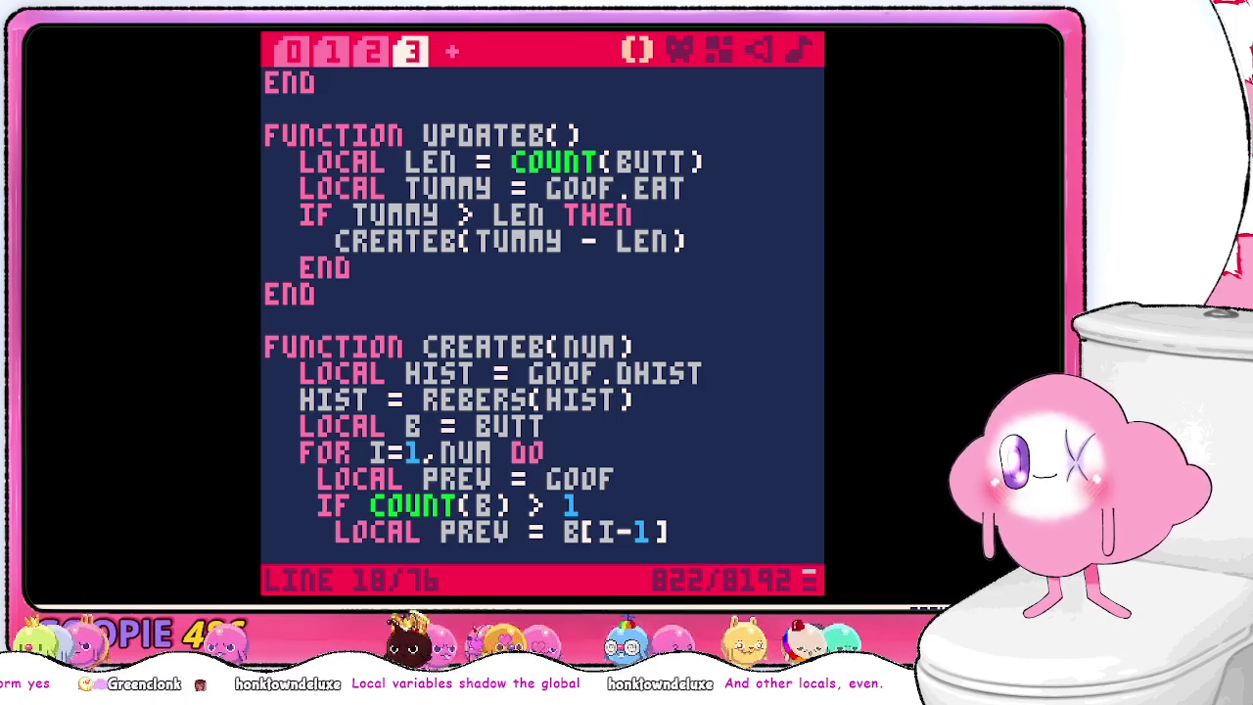
{"action": "scroll", "coordinate": [719, 231], "scroll_direction": "down", "scroll_amount": 6}
{"action": "scroll", "coordinate": [717, 238], "scroll_direction": "down", "scroll_amount": 1}
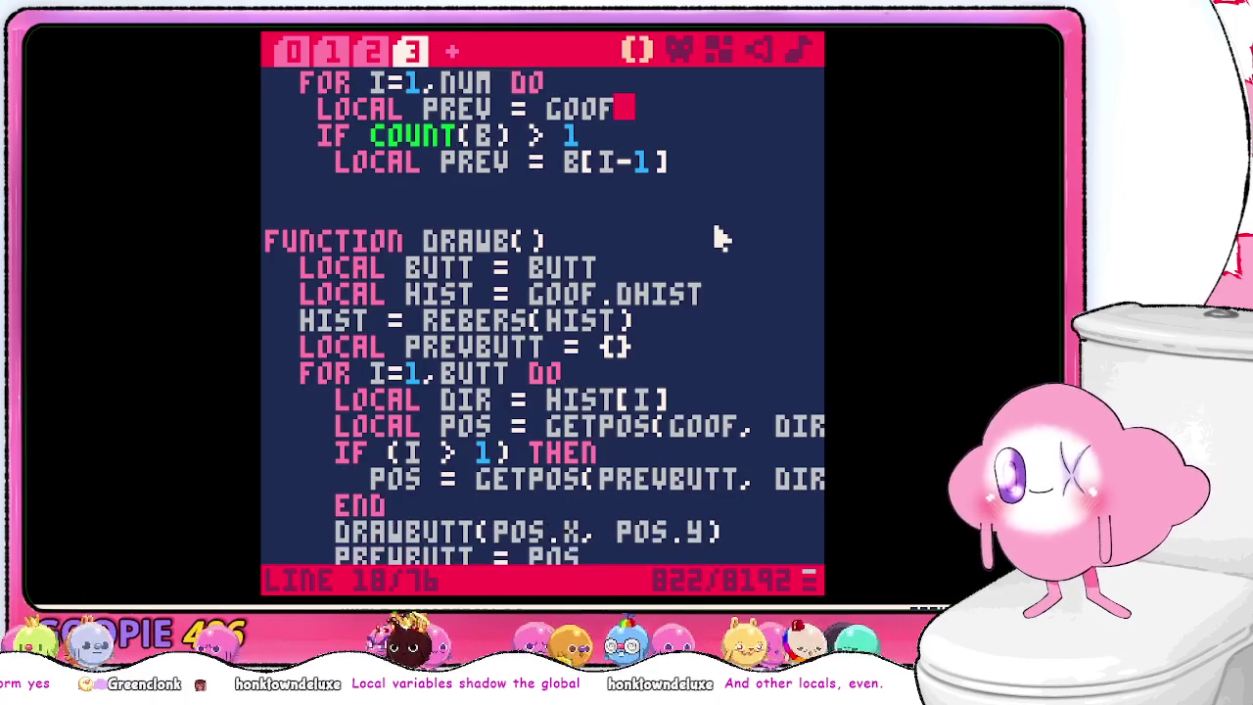
{"action": "scroll", "coordinate": [718, 235], "scroll_direction": "up", "scroll_amount": 3}
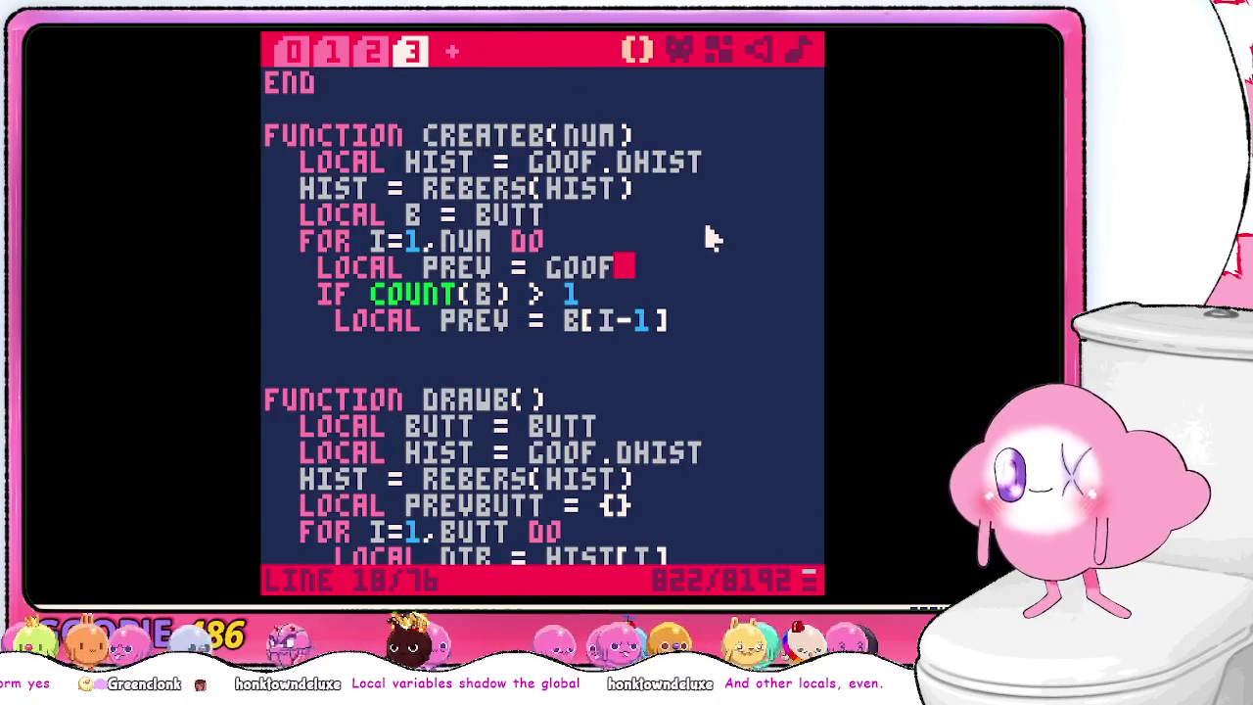
{"action": "scroll", "coordinate": [712, 238], "scroll_direction": "up", "scroll_amount": 1}
- Close the IF with END and add CONST POS = GETPOS(PREV, DIR) after it
{"action": "left_click", "coordinate": [689, 373]}
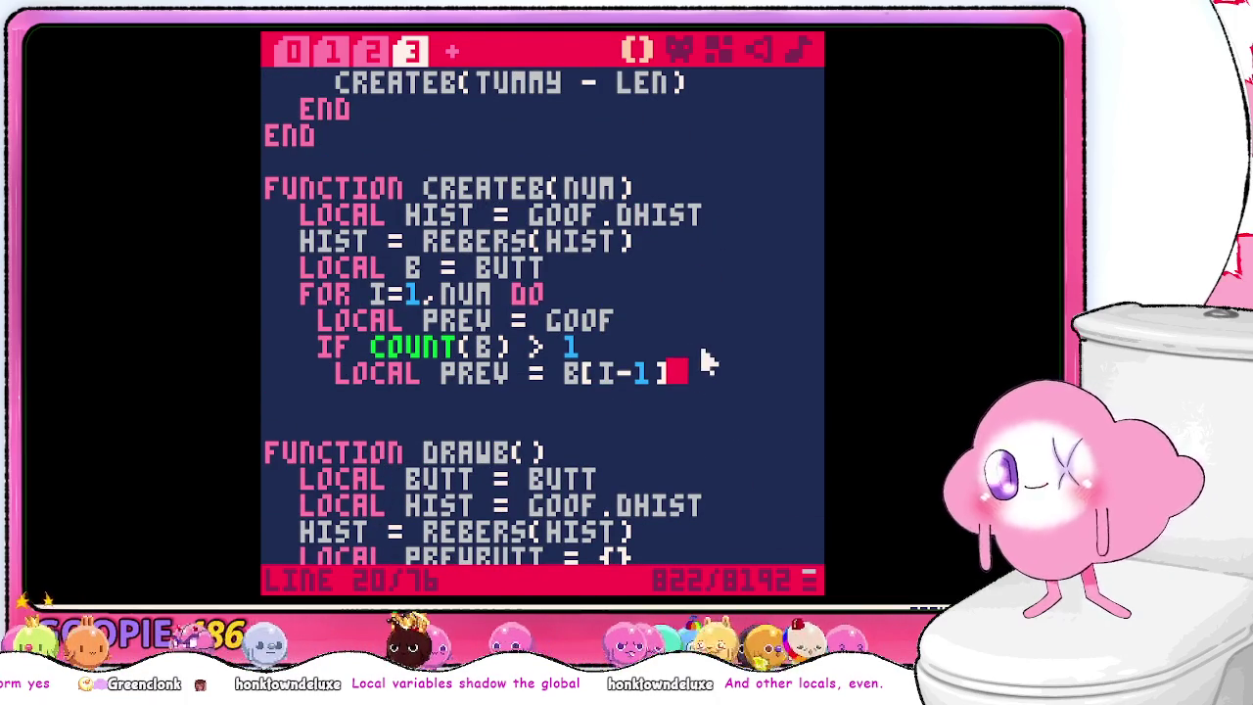
{"action": "key", "text": "Return"}
{"action": "key", "text": "BackSpace"}
{"action": "type", "text": "end"}
{"action": "key", "text": "Return"}
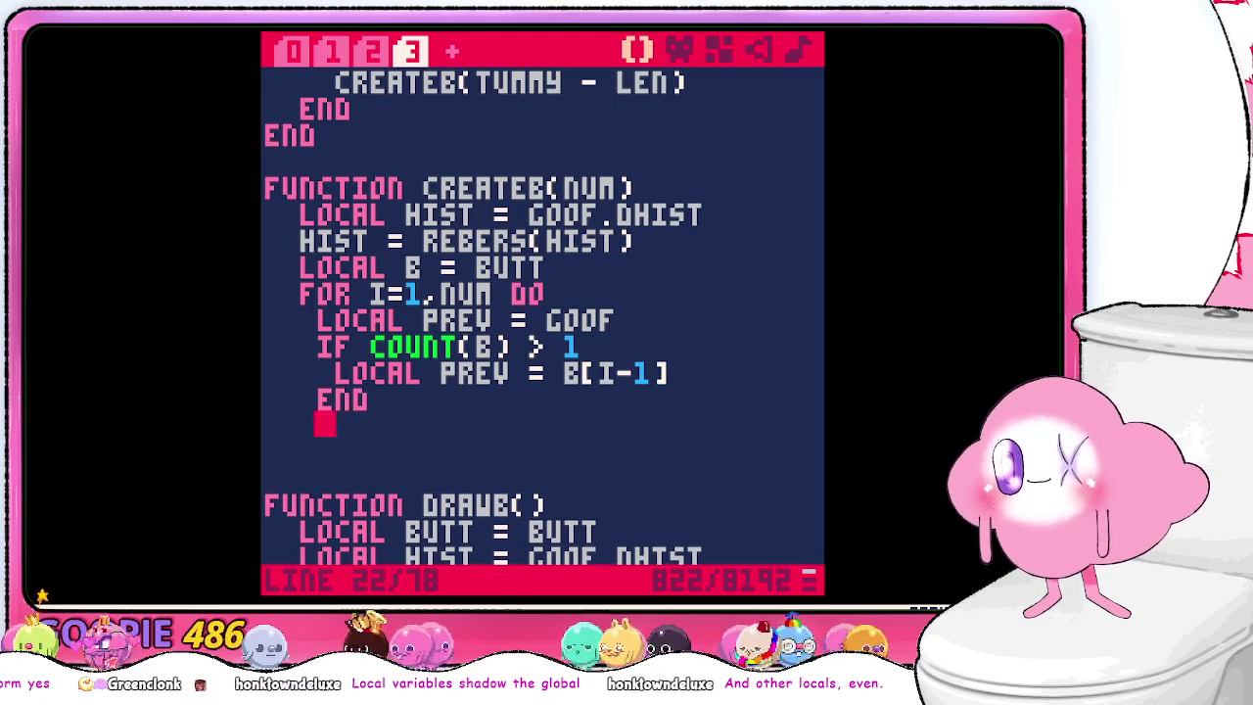
{"action": "type", "text": "const pos ="}
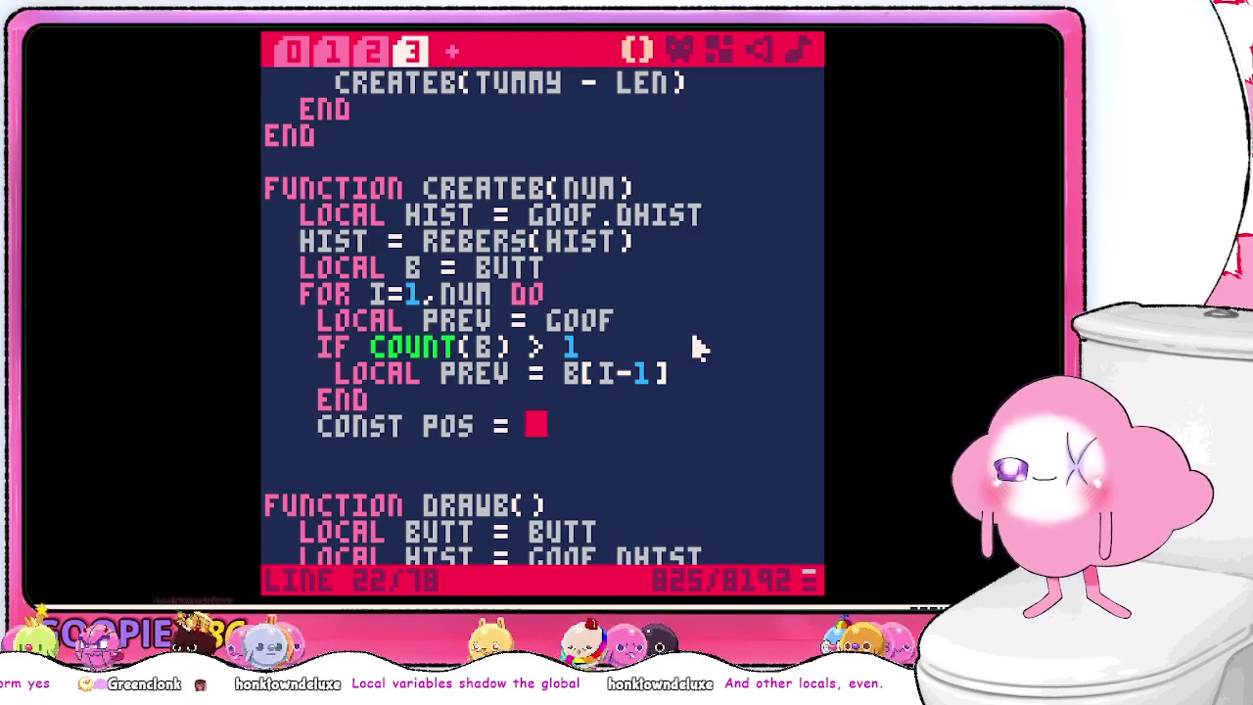
{"action": "scroll", "coordinate": [697, 343], "scroll_direction": "down", "scroll_amount": 5}
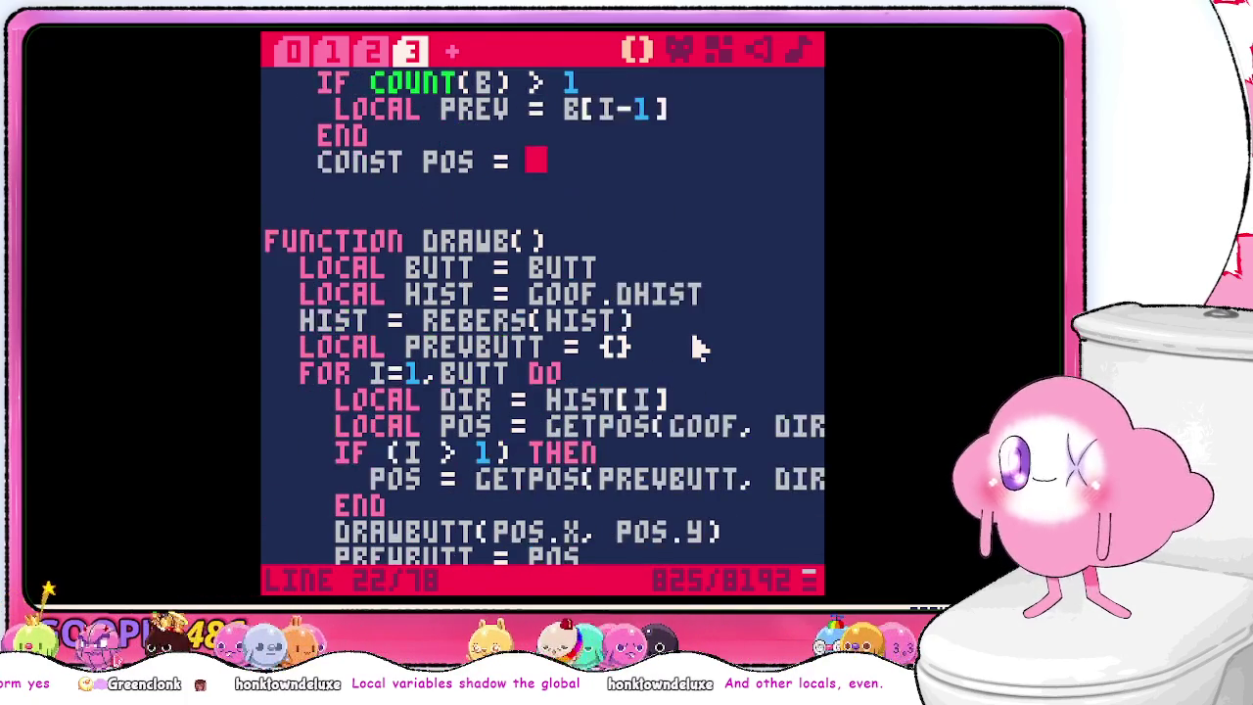
{"action": "type", "text": "getpos(pre"}
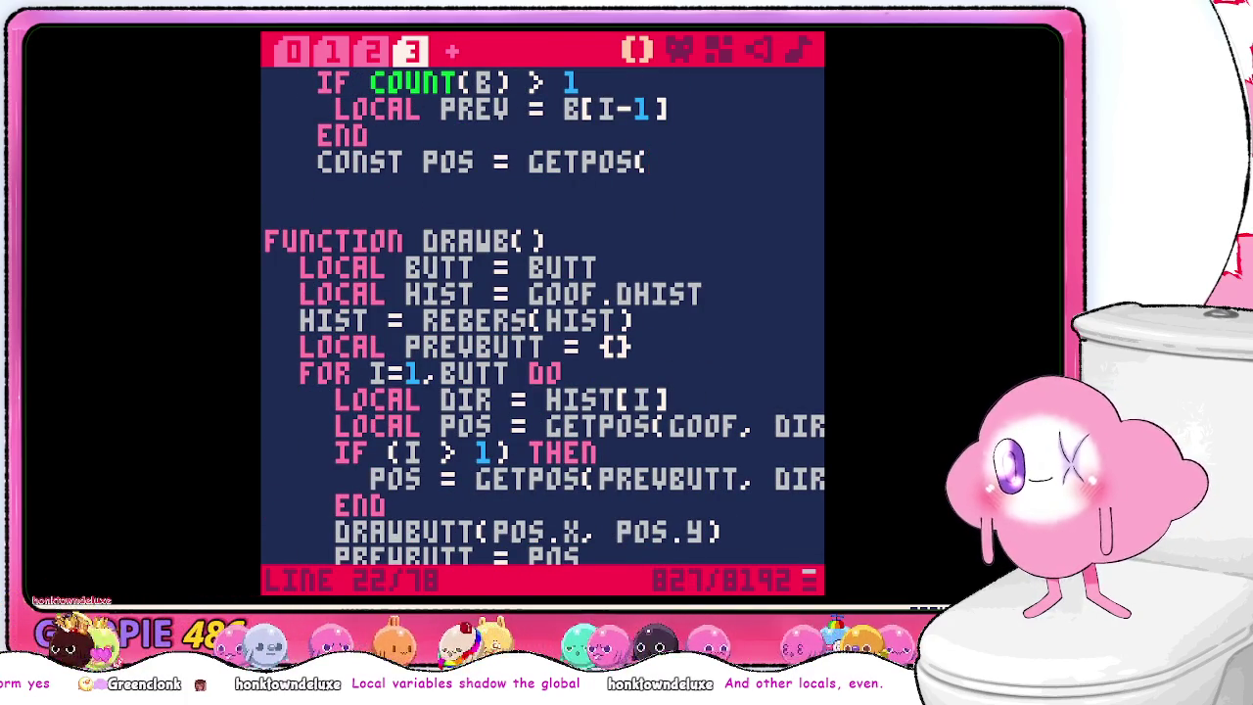
{"action": "type", "text": "v, dir)"}
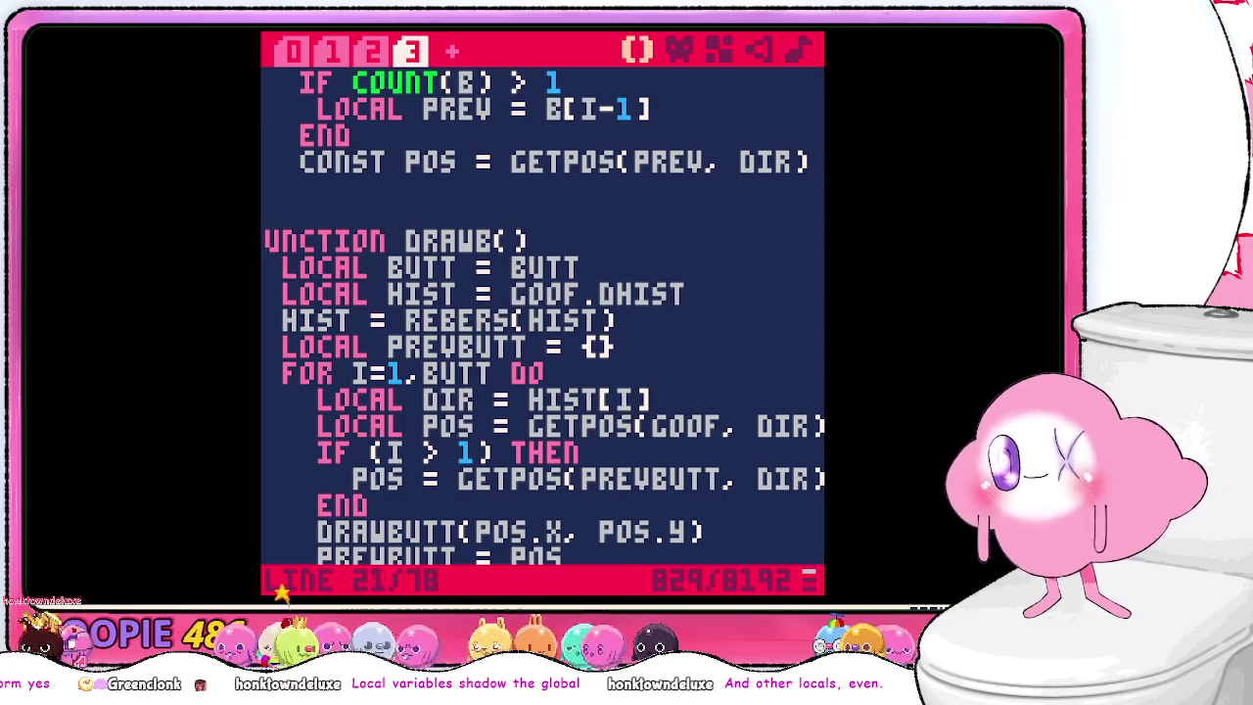
{"action": "key", "text": "Up"}
{"action": "key", "text": "Up"}
{"action": "key", "text": "Up"}
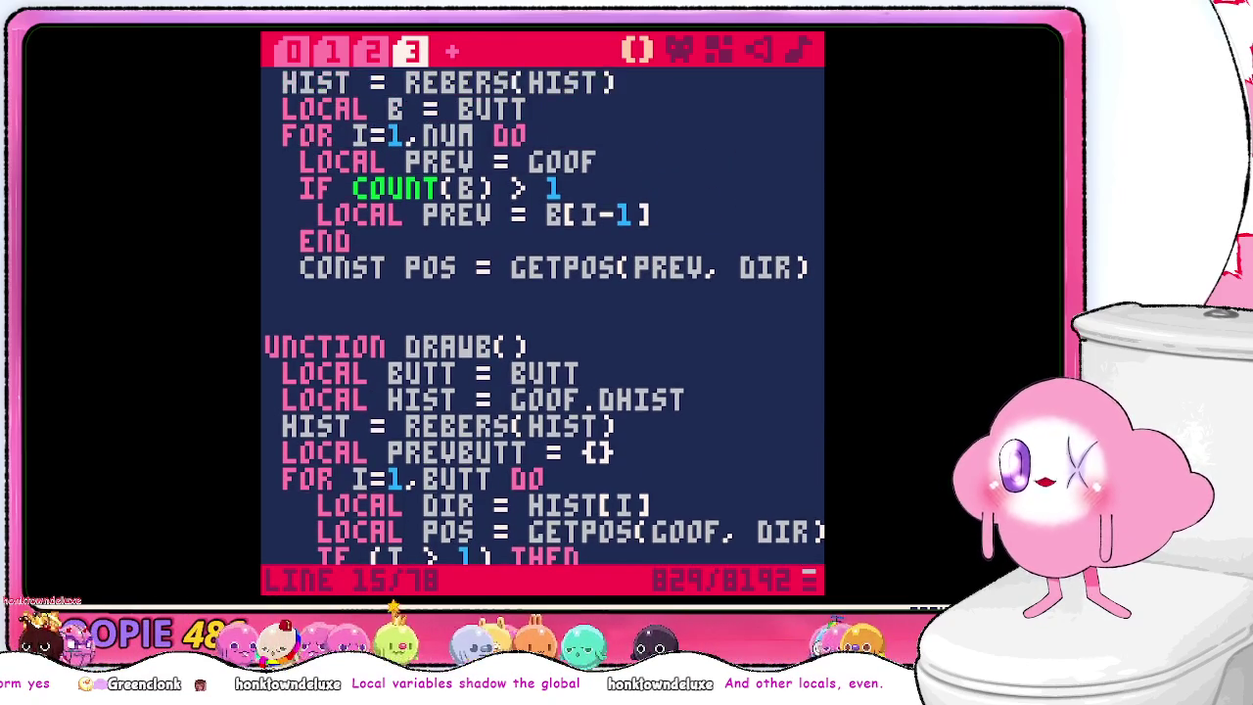
{"action": "scroll", "coordinate": [676, 279], "scroll_direction": "up", "scroll_amount": 1}
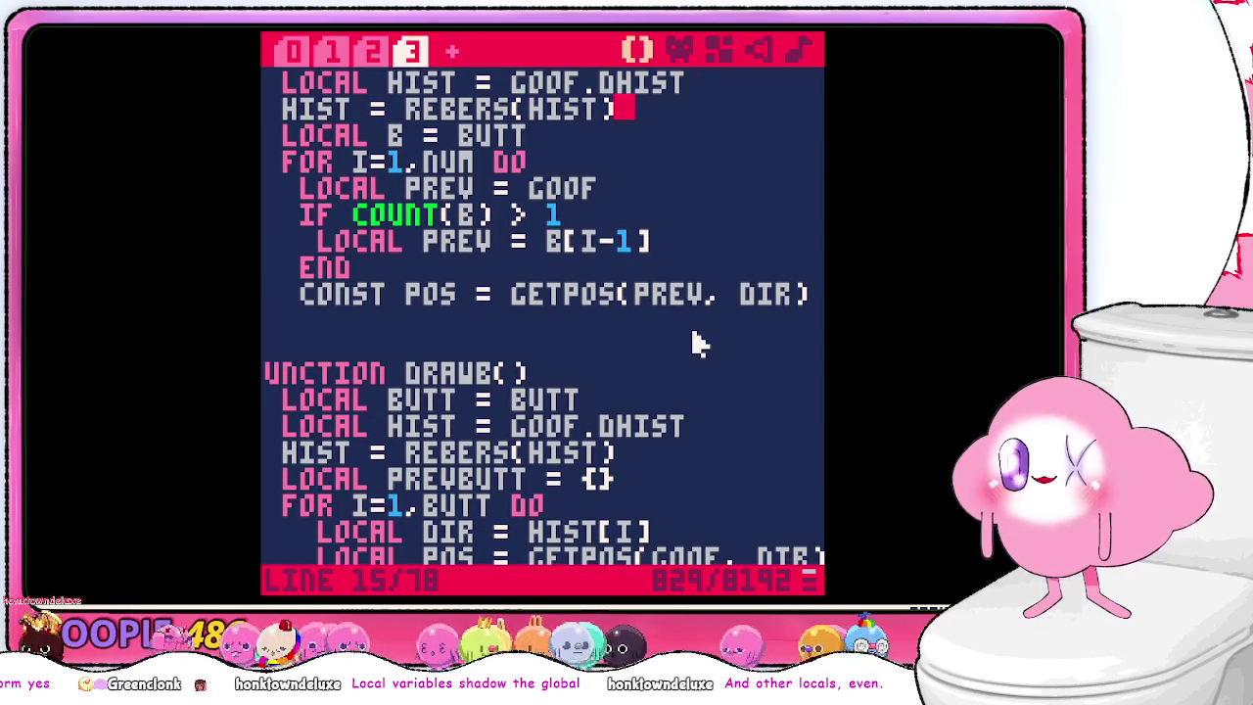
{"action": "key", "text": "Down"}
{"action": "key", "text": "Down"}
{"action": "key", "text": "Down"}
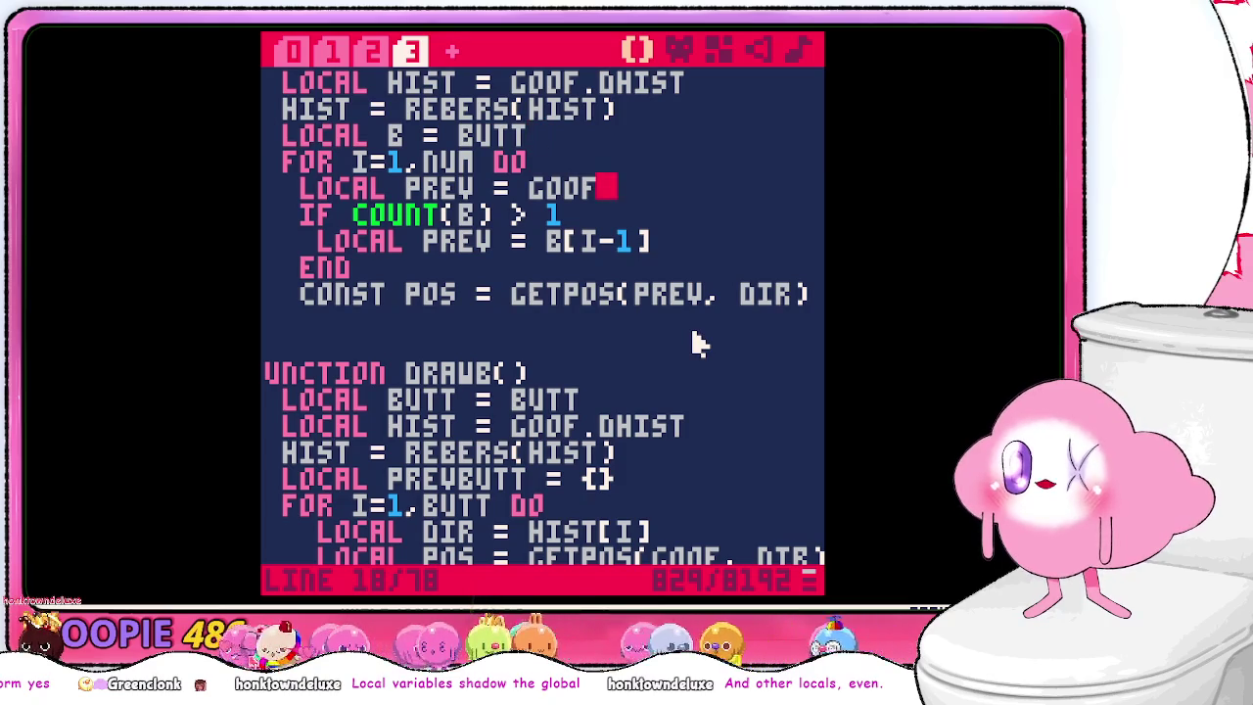
{"action": "key", "text": "Down"}
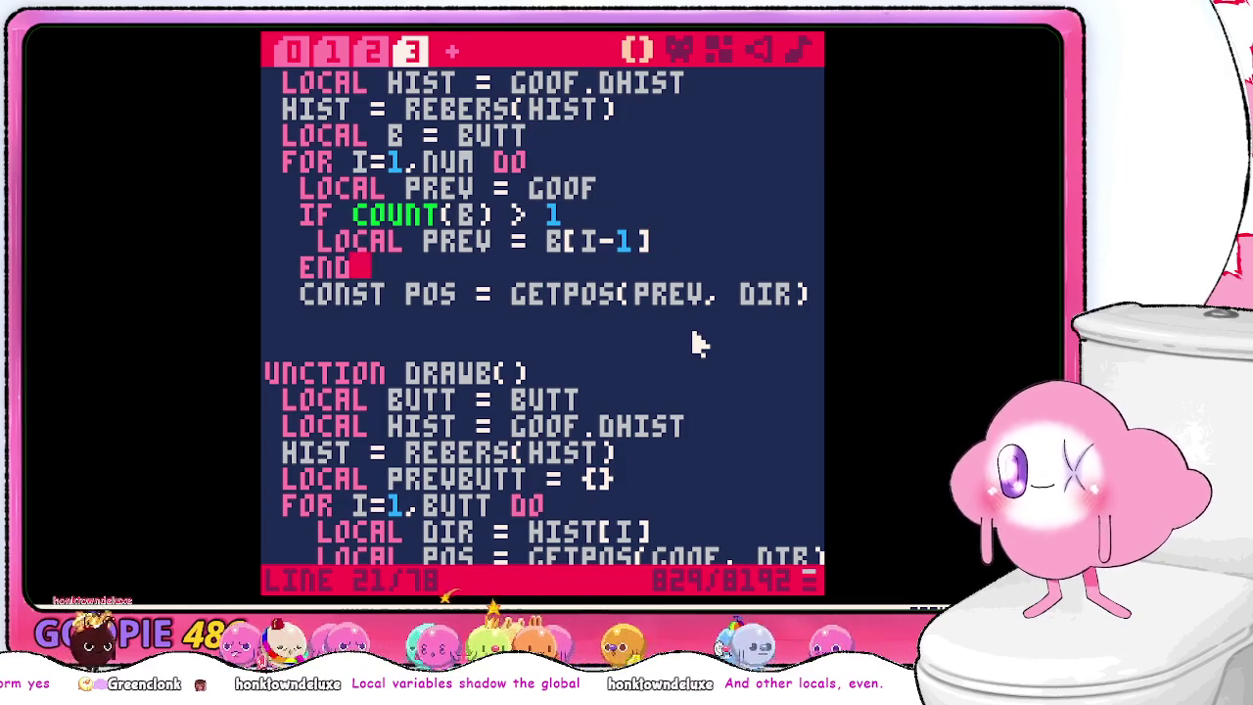
{"action": "key", "text": "Up"}
{"action": "key", "text": "Up"}
{"action": "key", "text": "Up"}
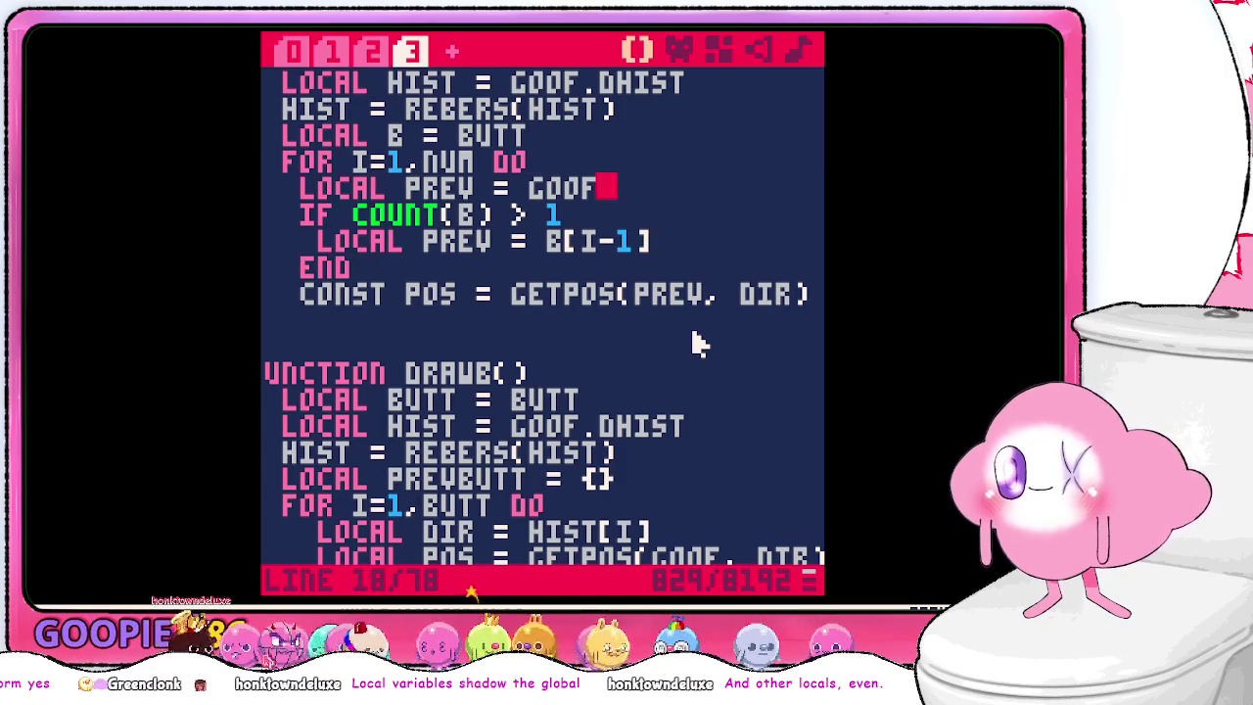
{"action": "key", "text": "Down"}
{"action": "key", "text": "Down"}
{"action": "key", "text": "Up"}
{"action": "key", "text": "Up"}
{"action": "key", "text": "Up"}
{"action": "key", "text": "Up"}
{"action": "key", "text": "Up"}
{"action": "key", "text": "Up"}
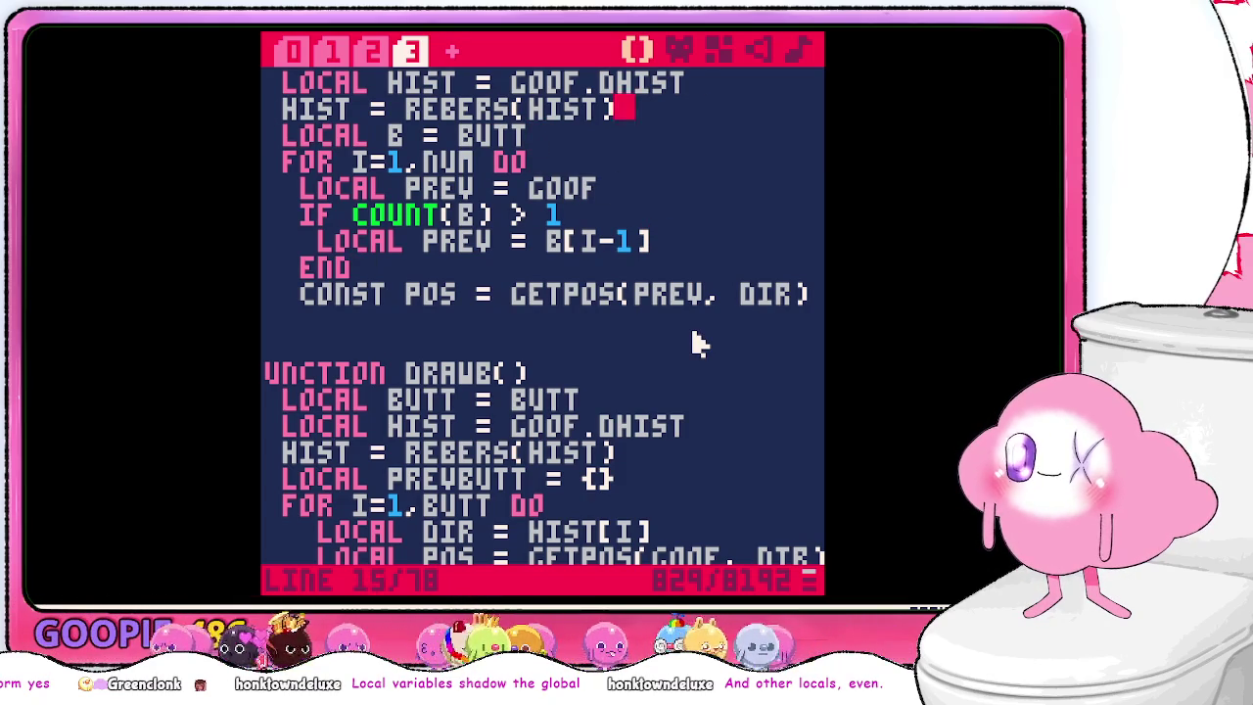
{"action": "key", "text": "Down"}
{"action": "key", "text": "Down"}
{"action": "key", "text": "Down"}
{"action": "key", "text": "Down"}
{"action": "key", "text": "Down"}
{"action": "key", "text": "Down"}
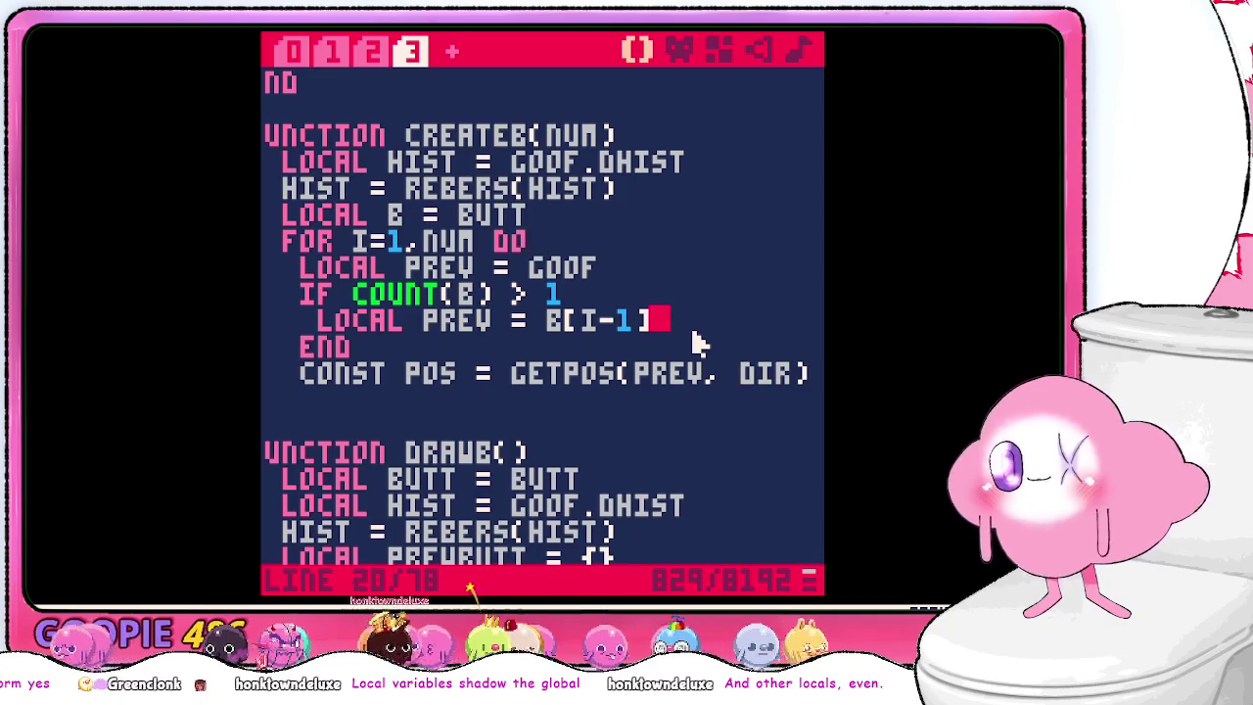
{"action": "key", "text": "Up"}
{"action": "key", "text": "Up"}
{"action": "key", "text": "Up"}
{"action": "key", "text": "Down"}
{"action": "key", "text": "Down"}
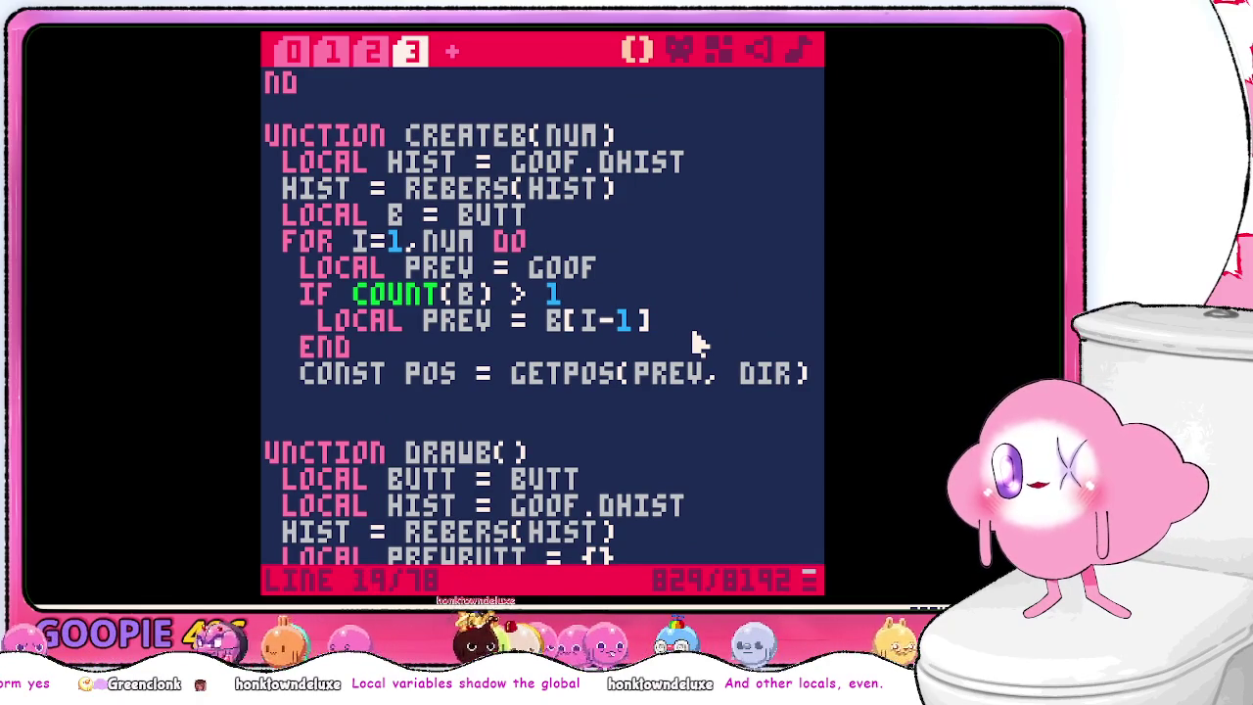
{"action": "key", "text": "Up"}
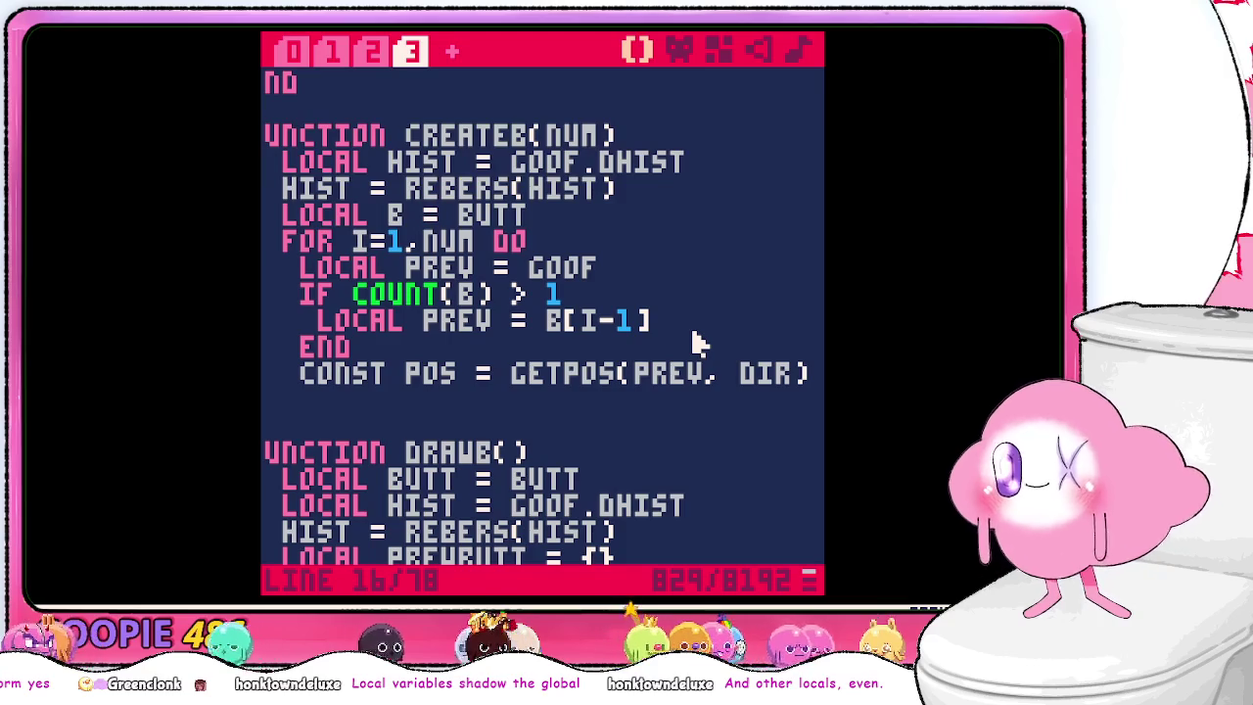
- Add LOCAL BC = COUNT(B) and change the loop header to FOR I=BC,NUM DO
{"action": "key", "text": "Return"}
{"action": "type", "text": "local b"}
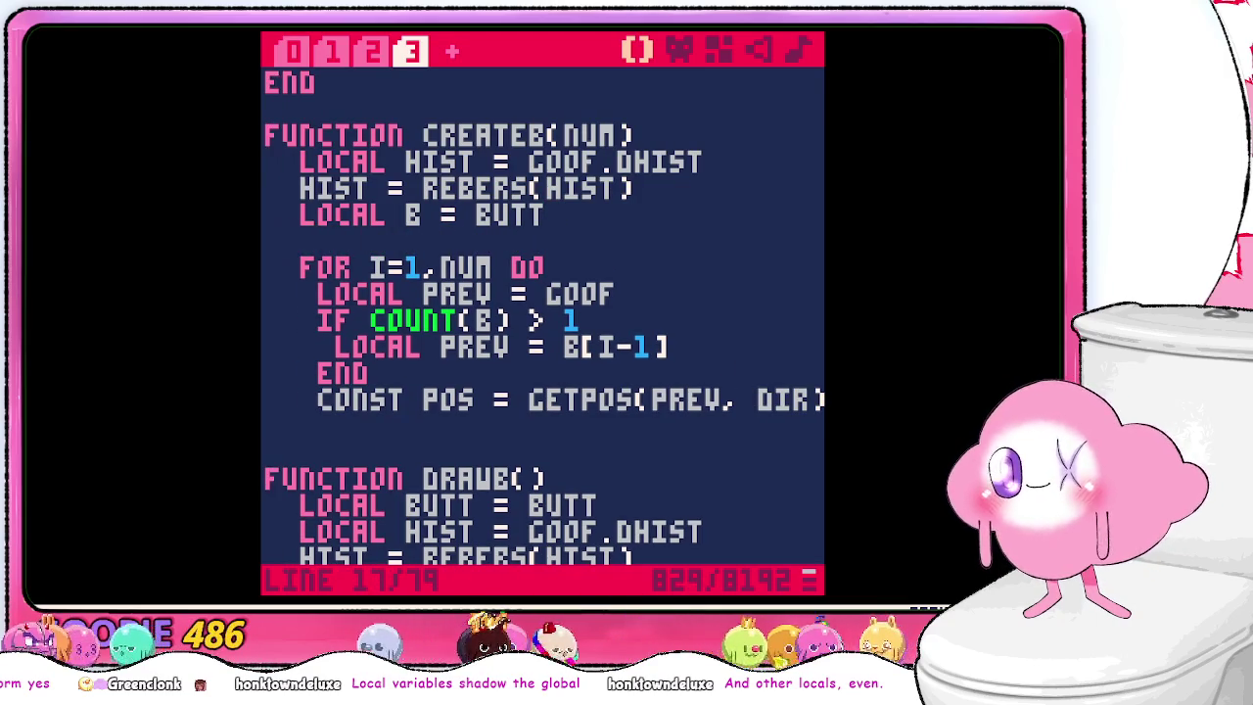
{"action": "type", "text": "c = "}
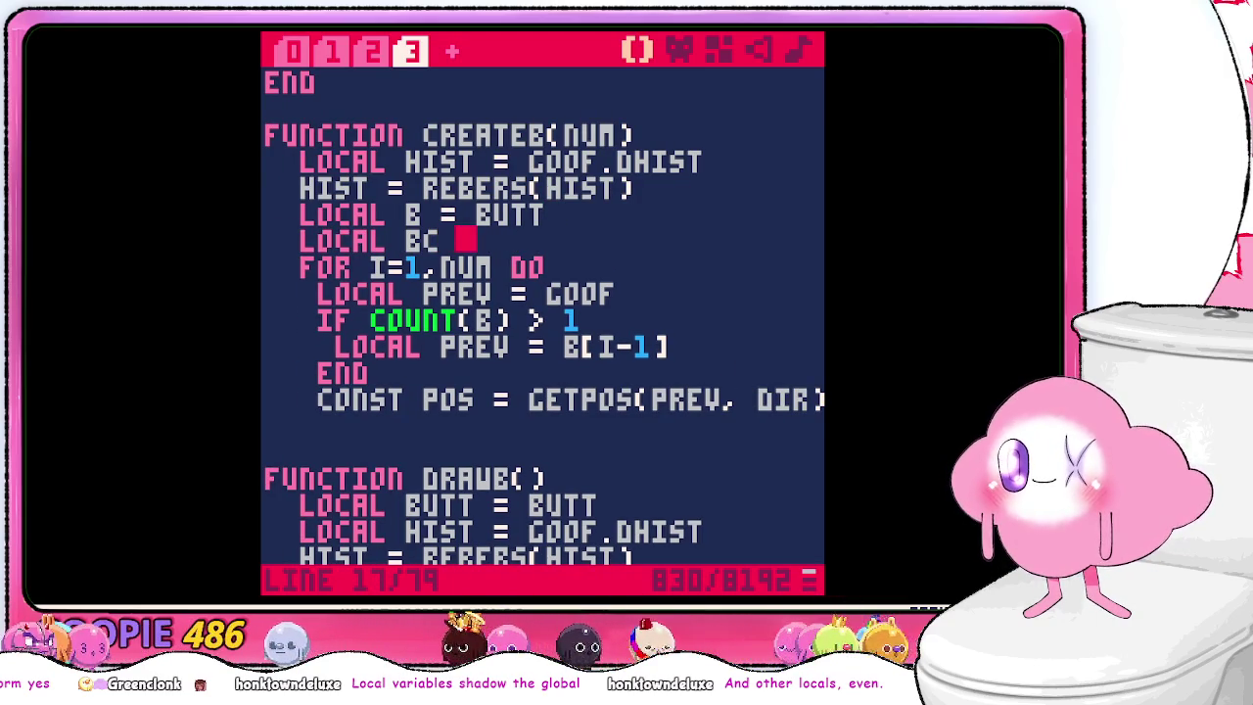
{"action": "type", "text": "count(b)"}
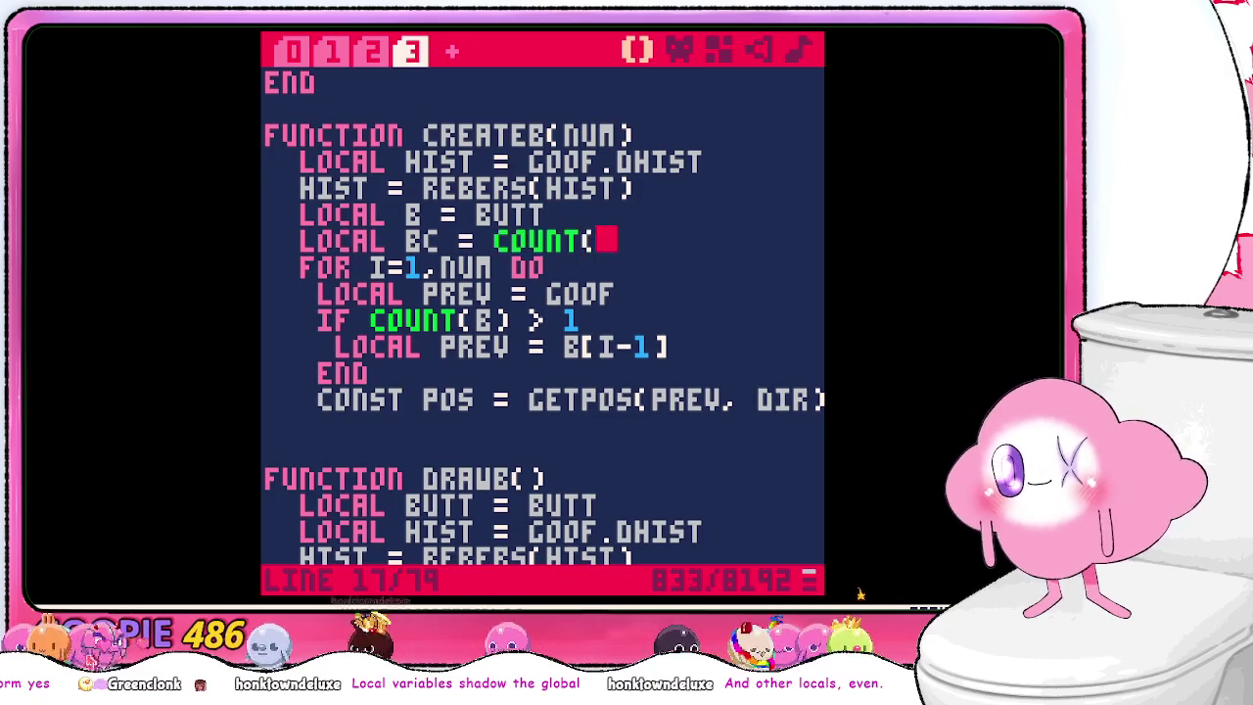
{"action": "key", "text": "Down"}
{"action": "key", "text": "Left"}
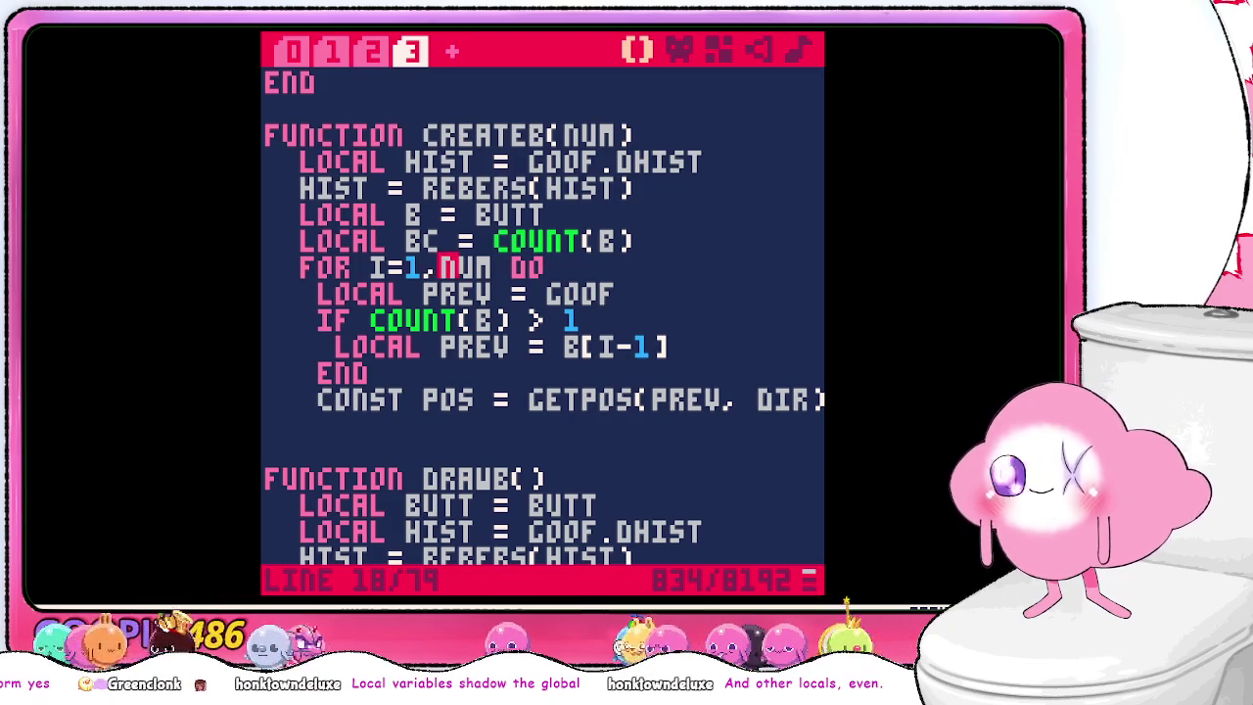
{"action": "scroll", "coordinate": [697, 343], "scroll_direction": "up", "scroll_amount": 2}
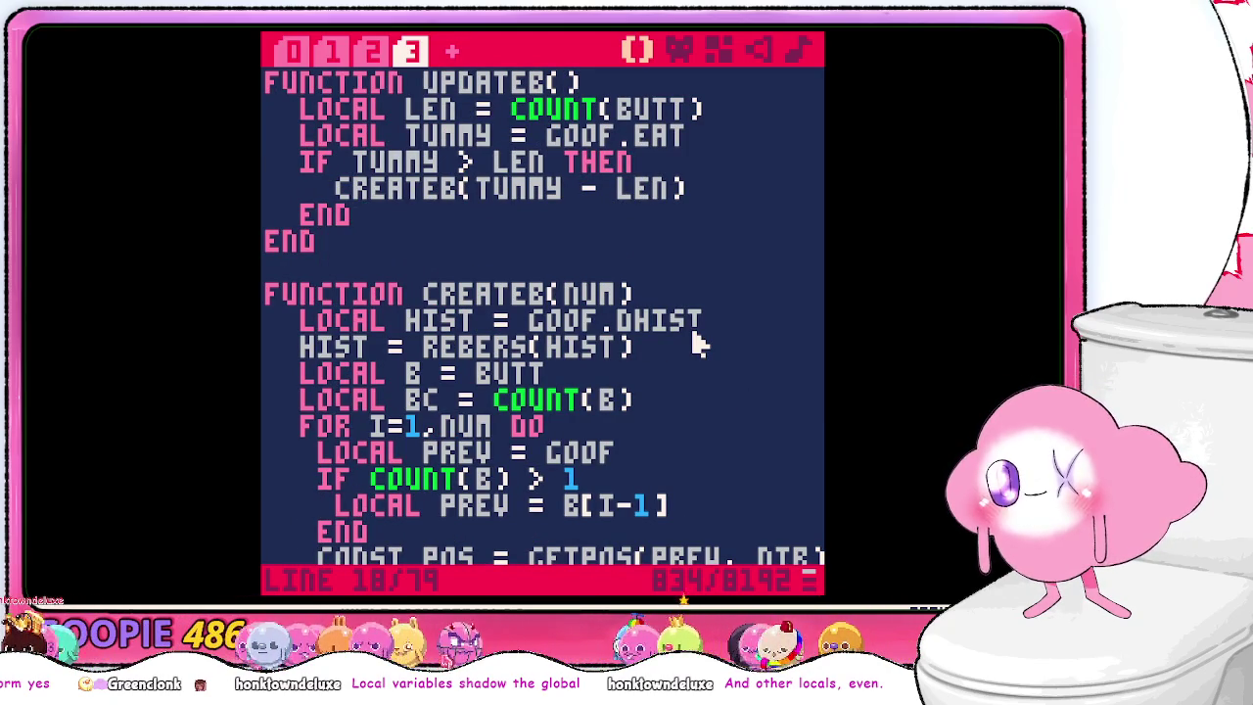
{"action": "key", "text": "BackSpace"}
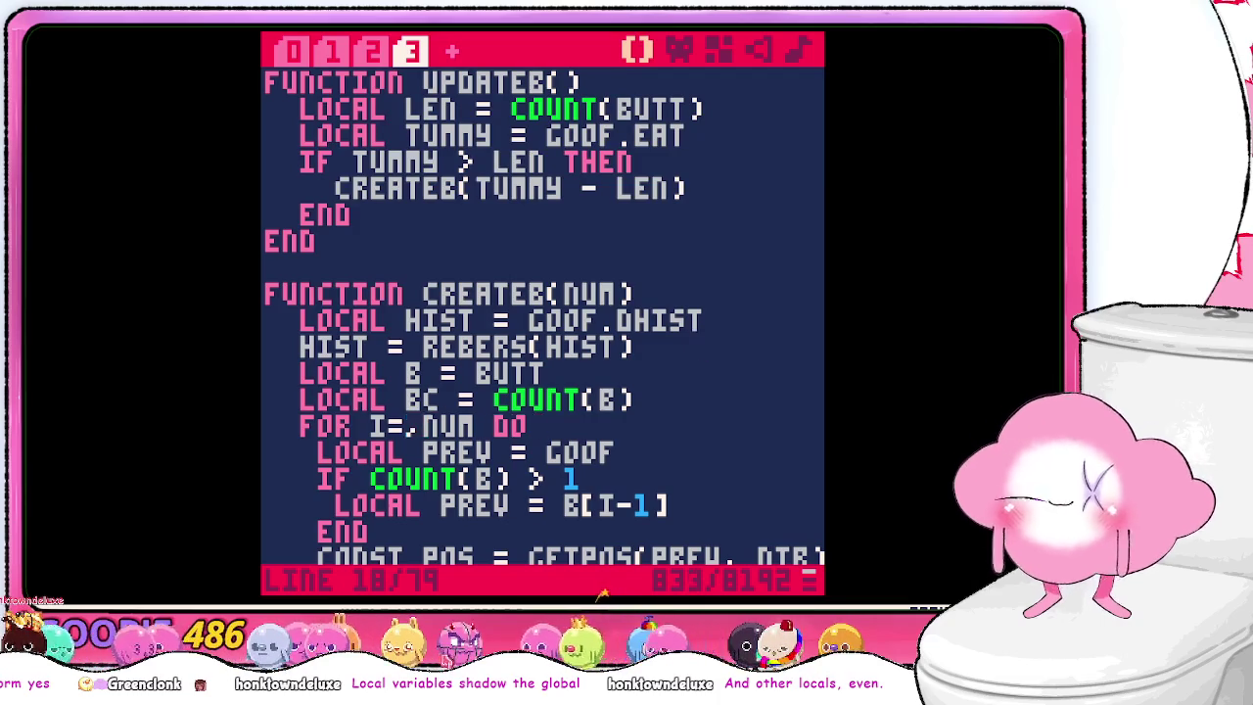
{"action": "type", "text": "BC"}
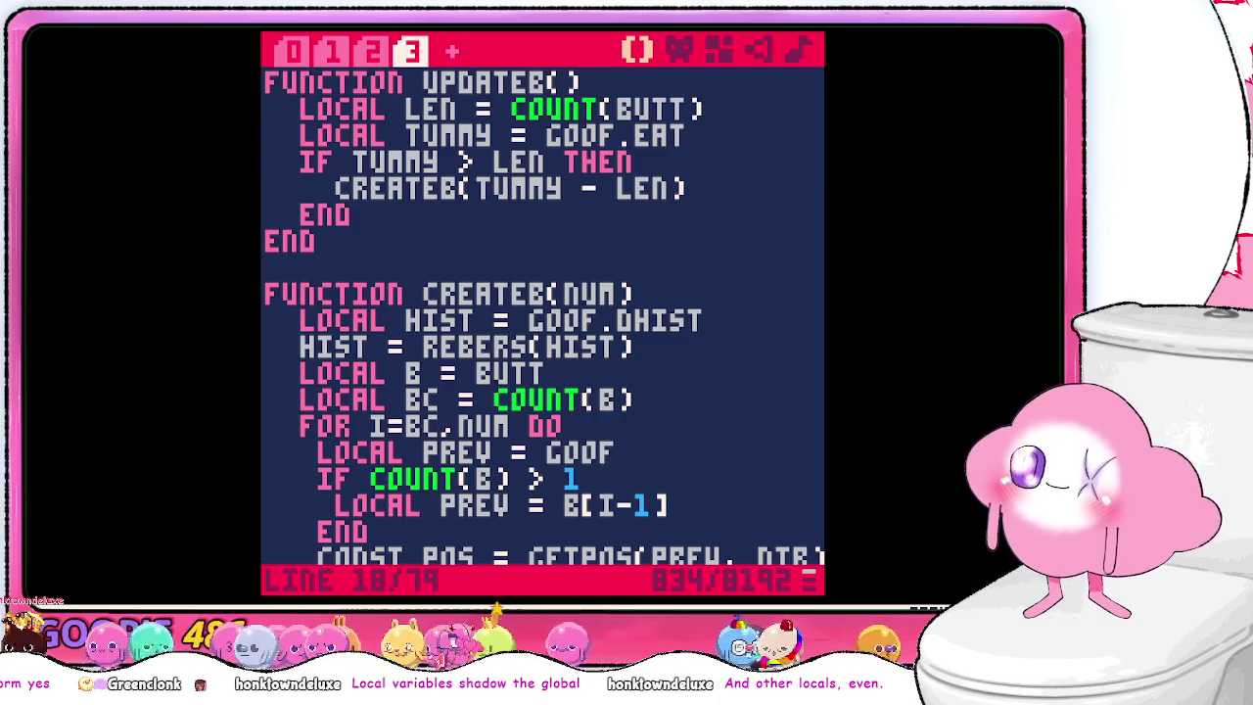
{"action": "key", "text": "Down"}
{"action": "key", "text": "Down"}
{"action": "key", "text": "Down"}
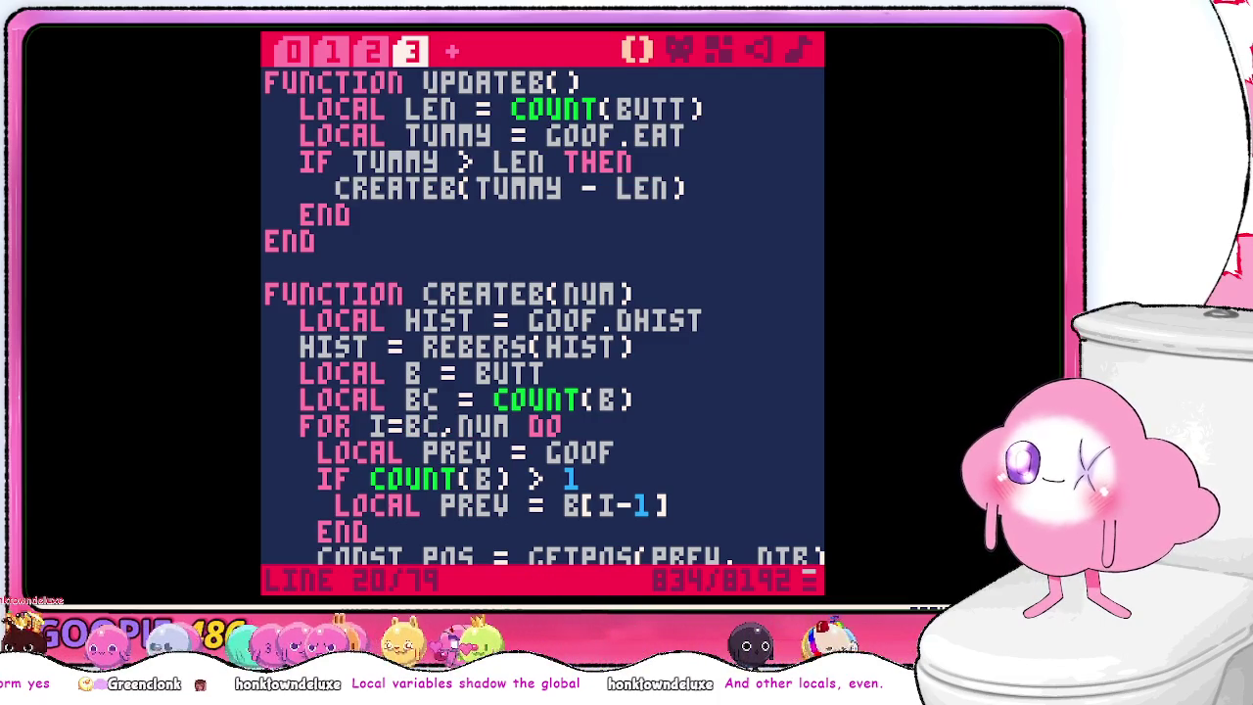
- Replace COUNT(B) with I so CREATEB's check reads IF I > 1
{"action": "key", "text": "Left"}
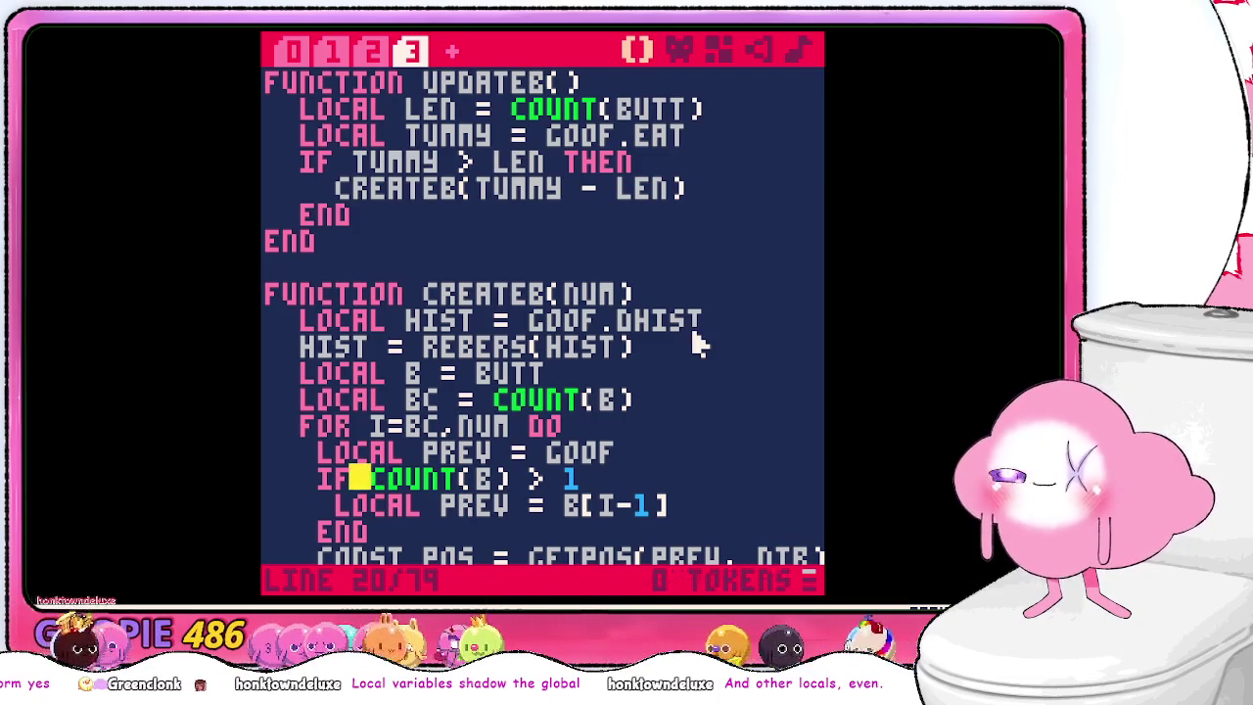
{"action": "key", "text": "shift+Right"}
{"action": "key", "text": "shift+Right"}
{"action": "key", "text": "shift+Right"}
{"action": "key", "text": "BackSpace"}
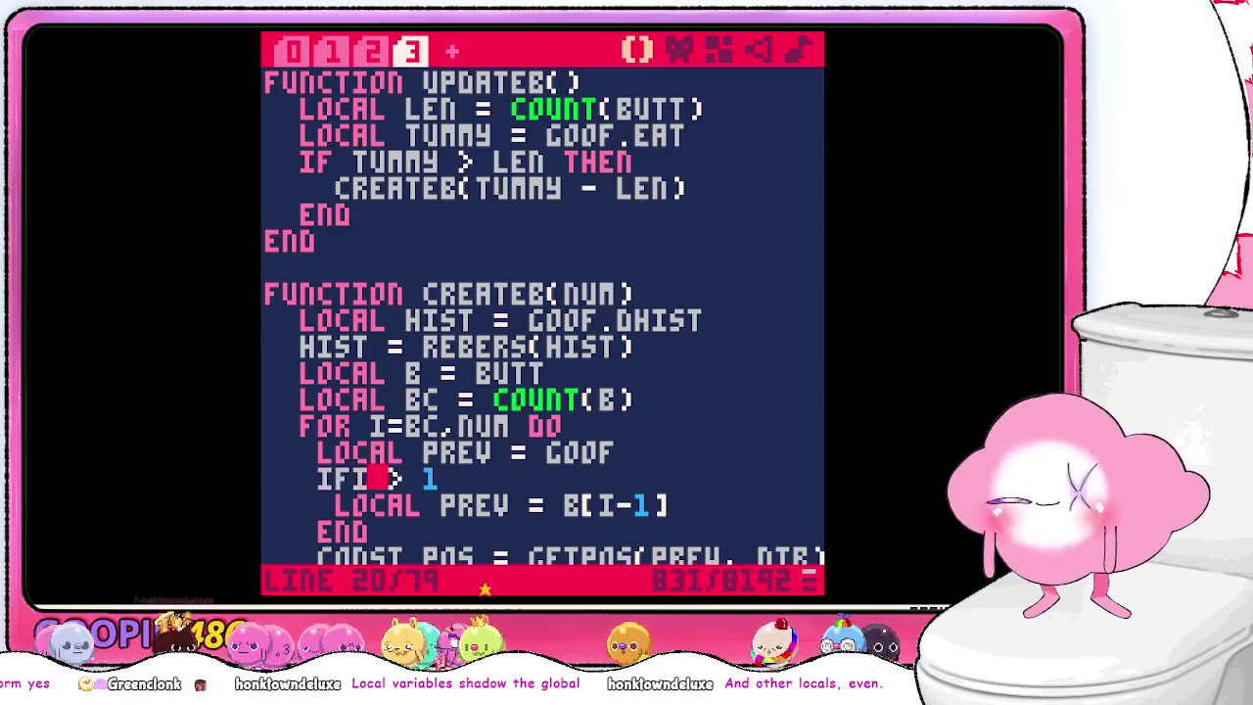
{"action": "type", "text": "I"}
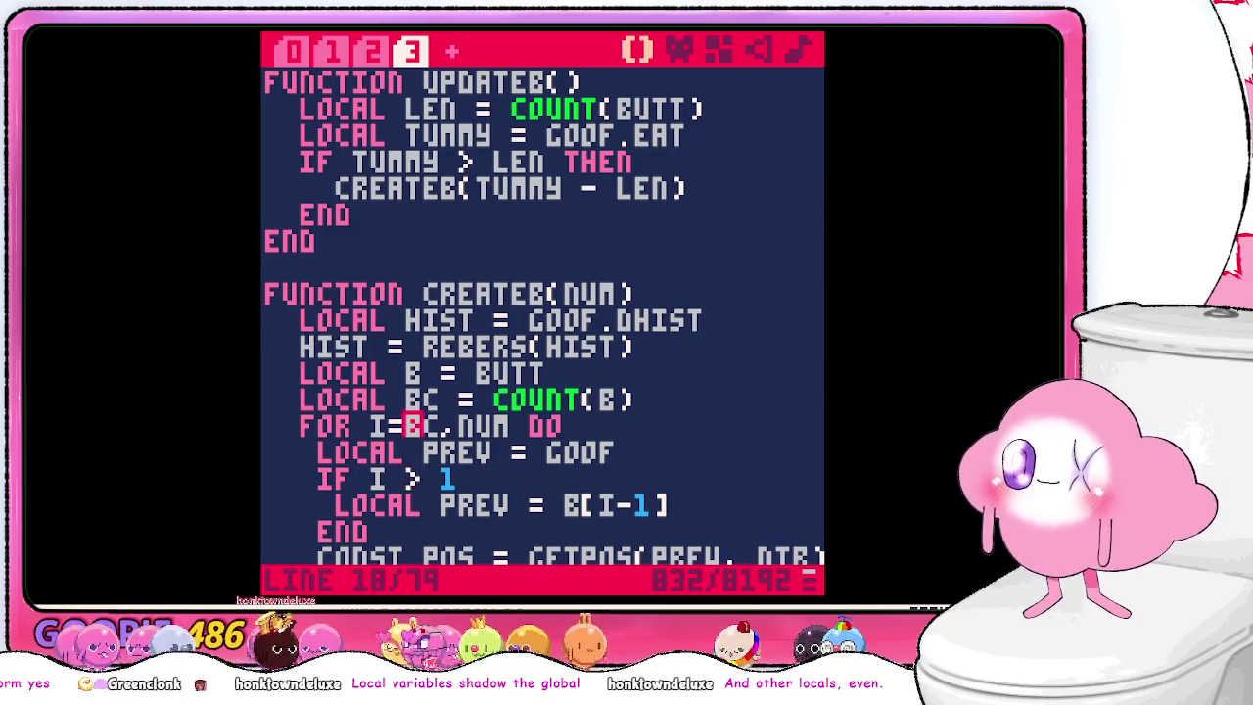
- Strip '- LEN' and '> LEN' so UPDATEB tests IF TUMMY THEN and calls CREATEB(TUMMY)
{"action": "key", "text": "Up"}
{"action": "key", "text": "Up"}
{"action": "key", "text": "Up"}
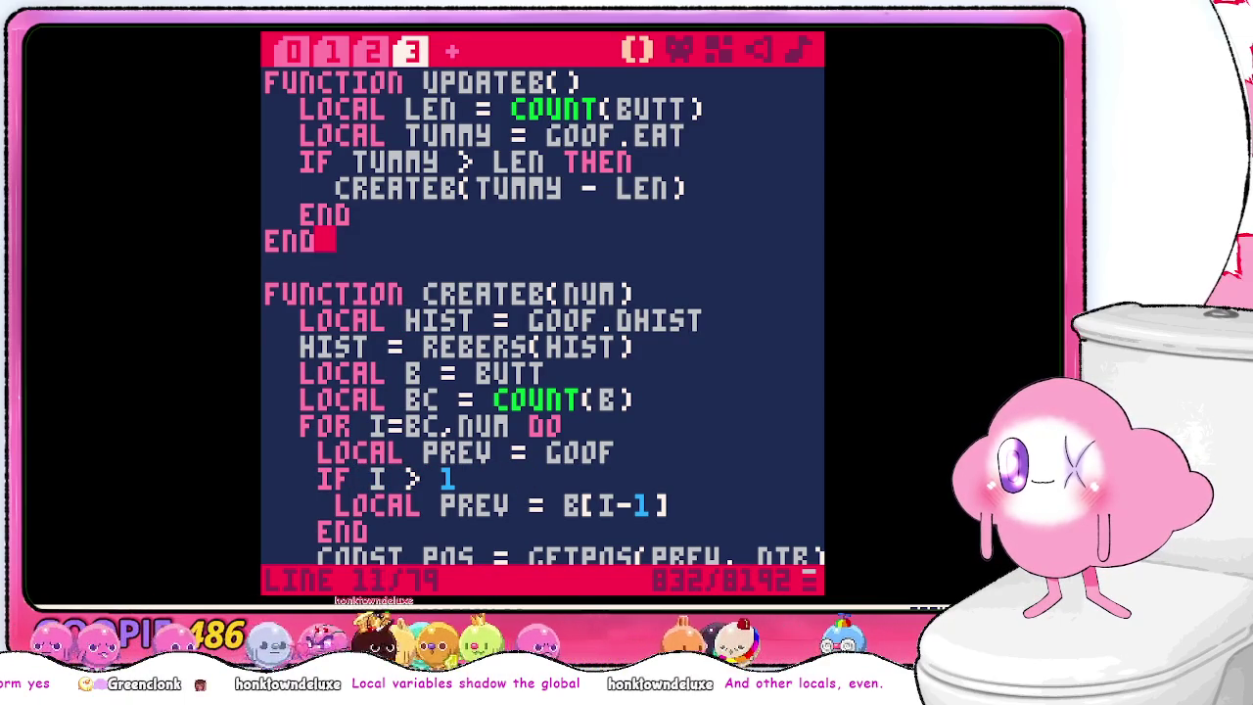
{"action": "key", "text": "Up"}
{"action": "key", "text": "Up"}
{"action": "key", "text": "ctrl+Right"}
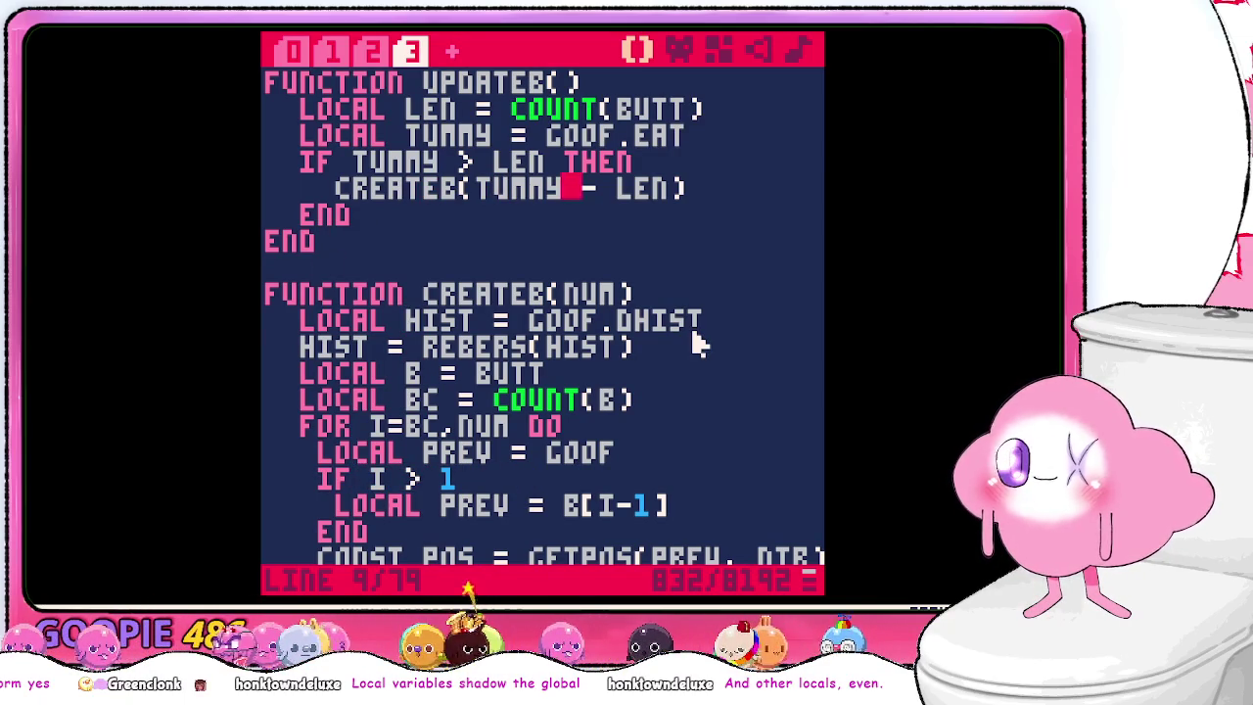
{"action": "key", "text": "ctrl+Right"}
{"action": "key", "text": "BackSpace"}
{"action": "key", "text": "BackSpace"}
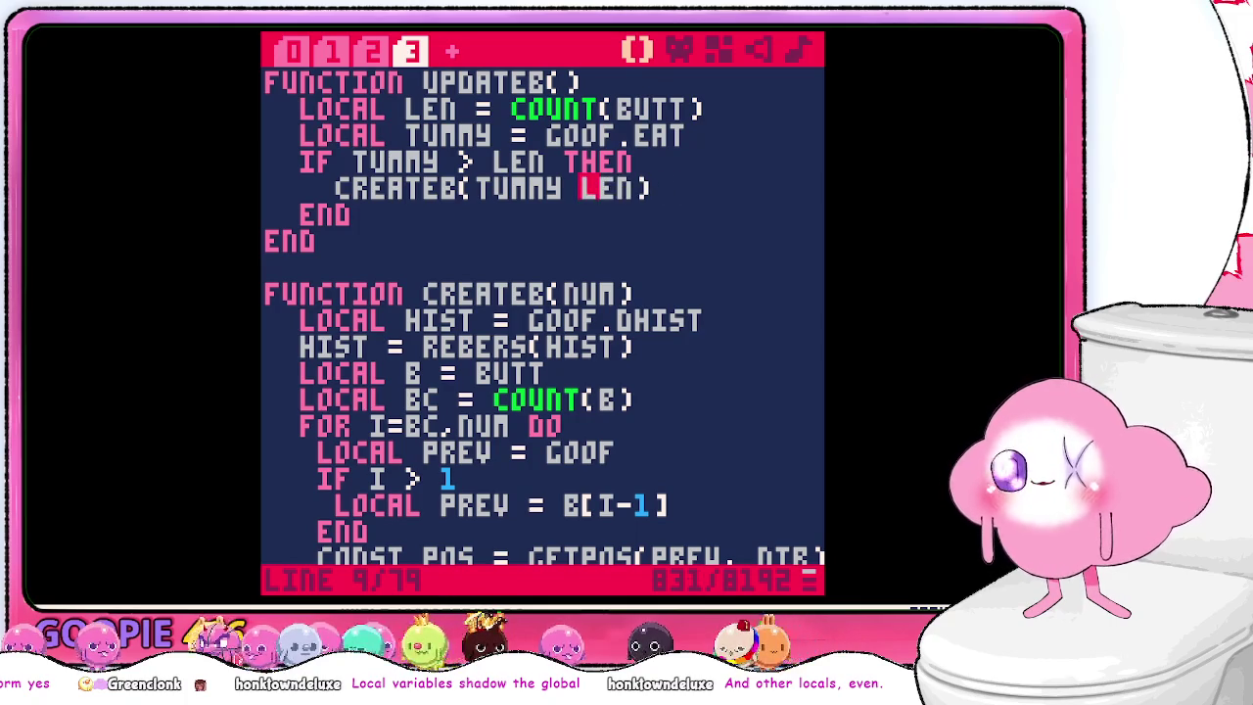
{"action": "key", "text": "Delete"}
{"action": "key", "text": "BackSpace"}
{"action": "key", "text": "BackSpace"}
{"action": "key", "text": "BackSpace"}
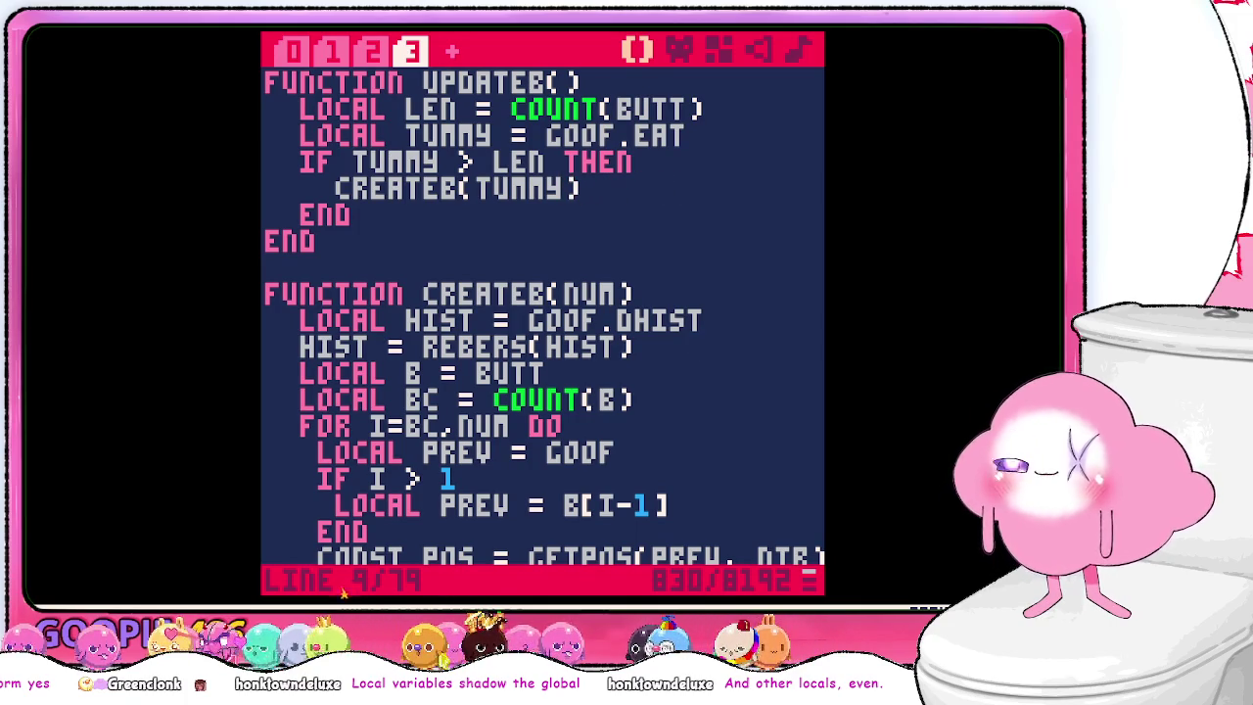
{"action": "key", "text": "Up"}
{"action": "key", "text": "BackSpace"}
{"action": "key", "text": "BackSpace"}
{"action": "key", "text": "BackSpace"}
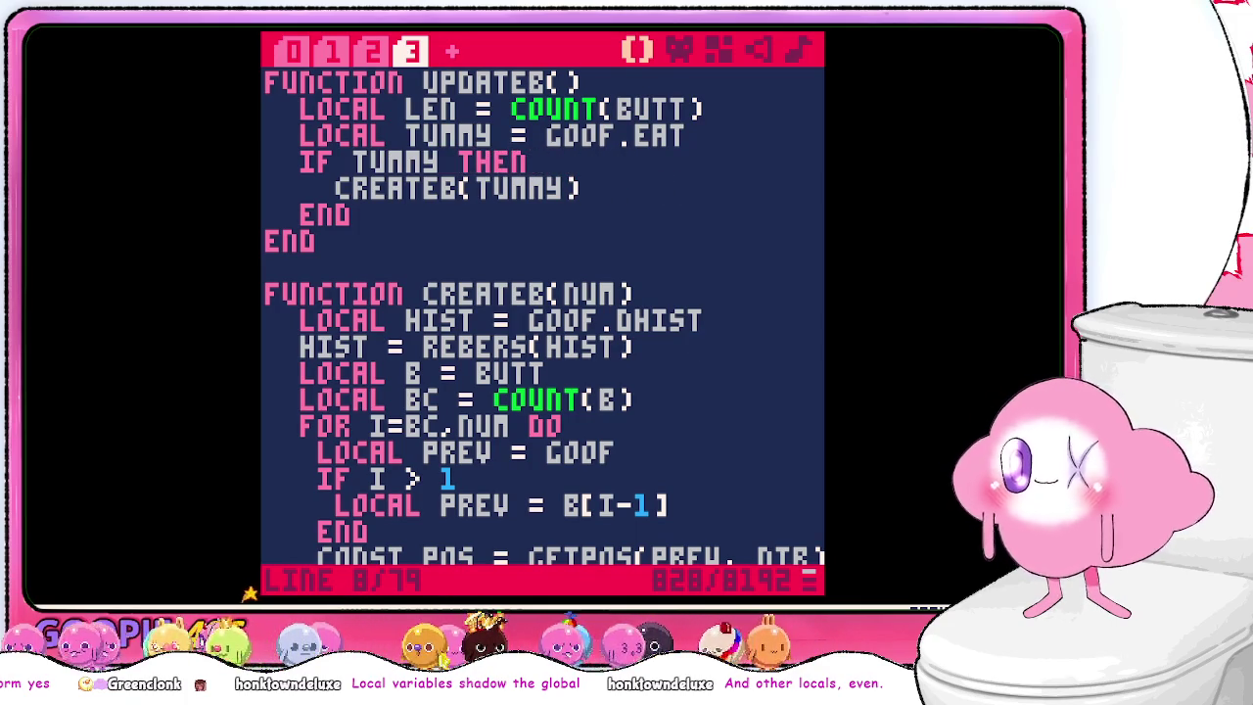
{"action": "key", "text": "Down"}
{"action": "key", "text": "Down"}
{"action": "key", "text": "Down"}
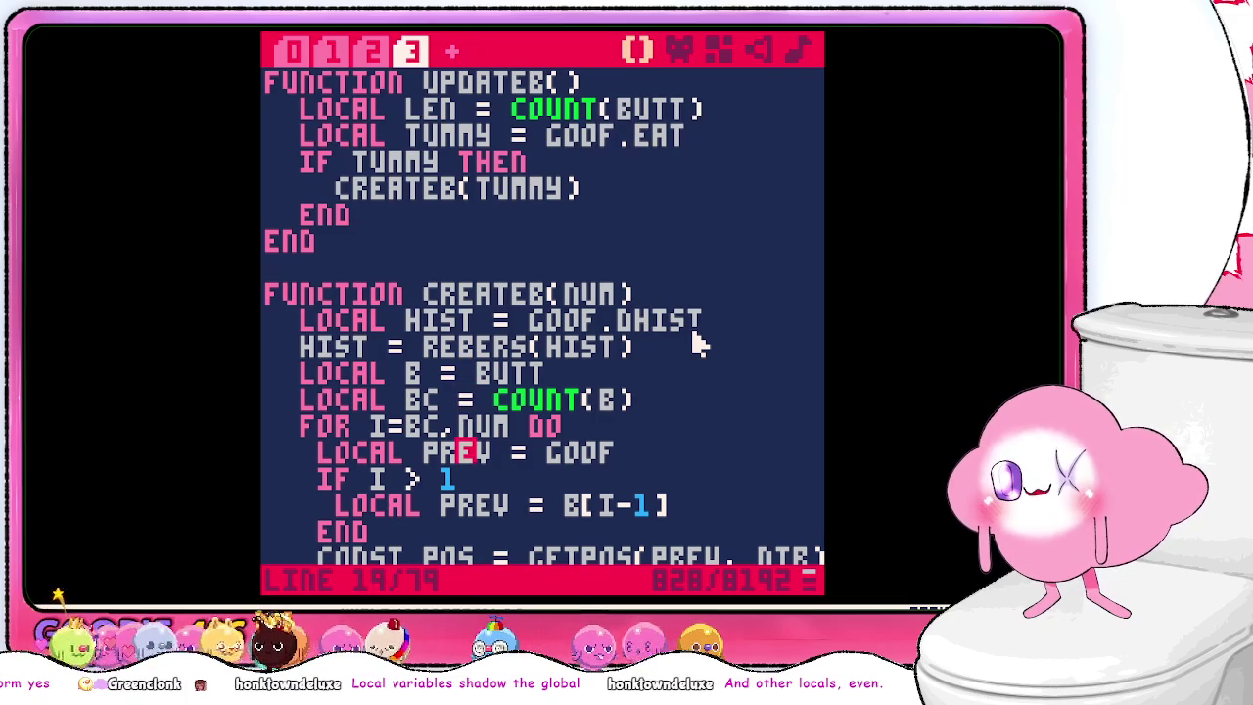
{"action": "key", "text": "Up"}
{"action": "key", "text": "Up"}
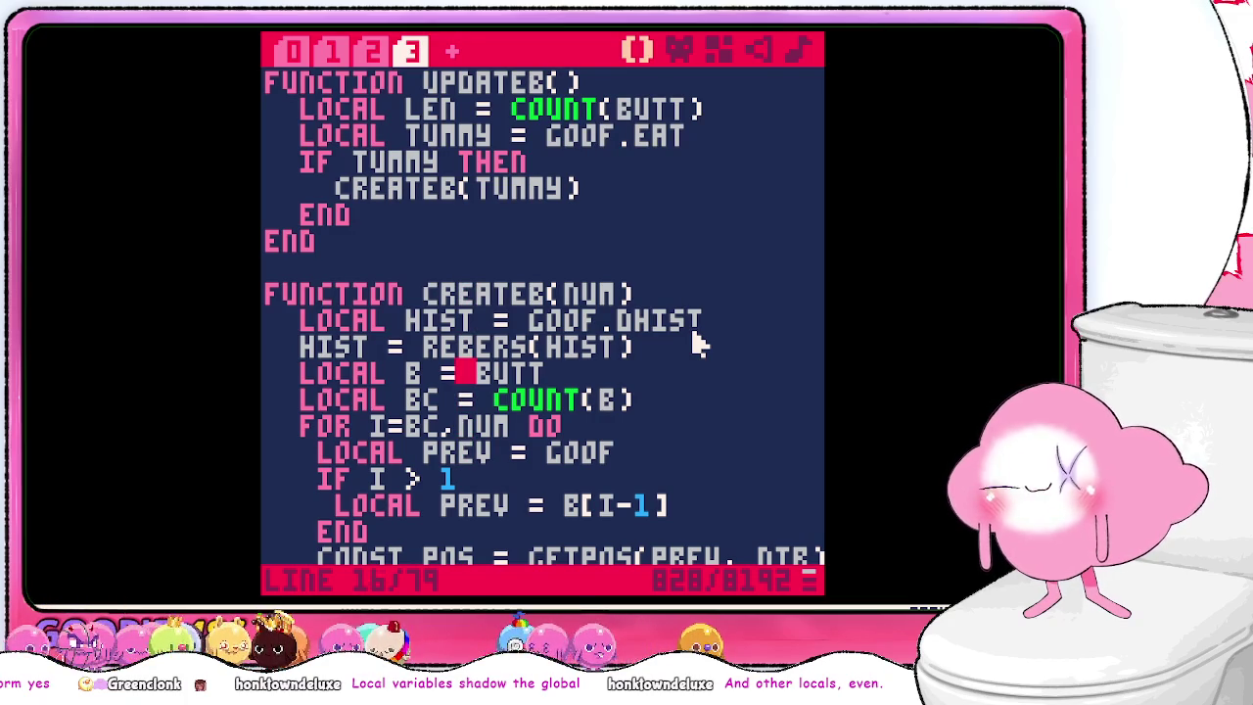
- After checking the CONSUME code on tab 0, remove the NUM parameter from CREATEB
{"action": "left_click", "coordinate": [283, 48]}
{"action": "scroll", "coordinate": [476, 294], "scroll_direction": "down", "scroll_amount": 6}
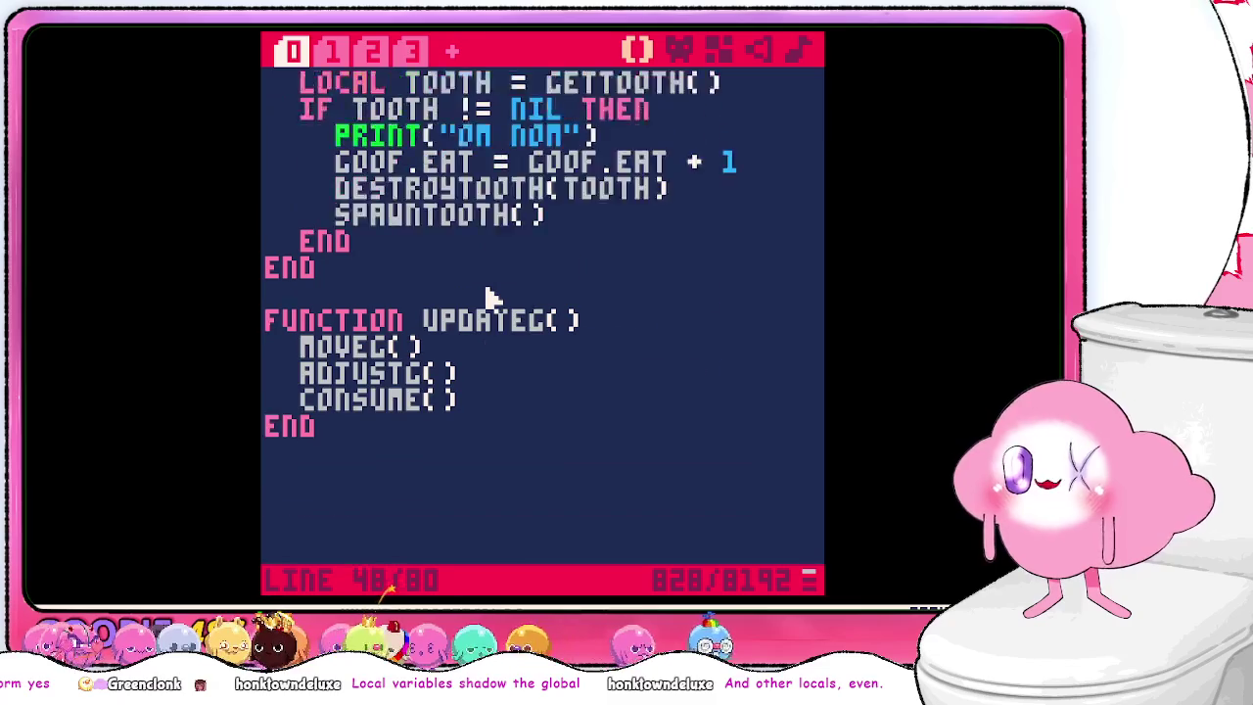
{"action": "scroll", "coordinate": [504, 294], "scroll_direction": "up", "scroll_amount": 3}
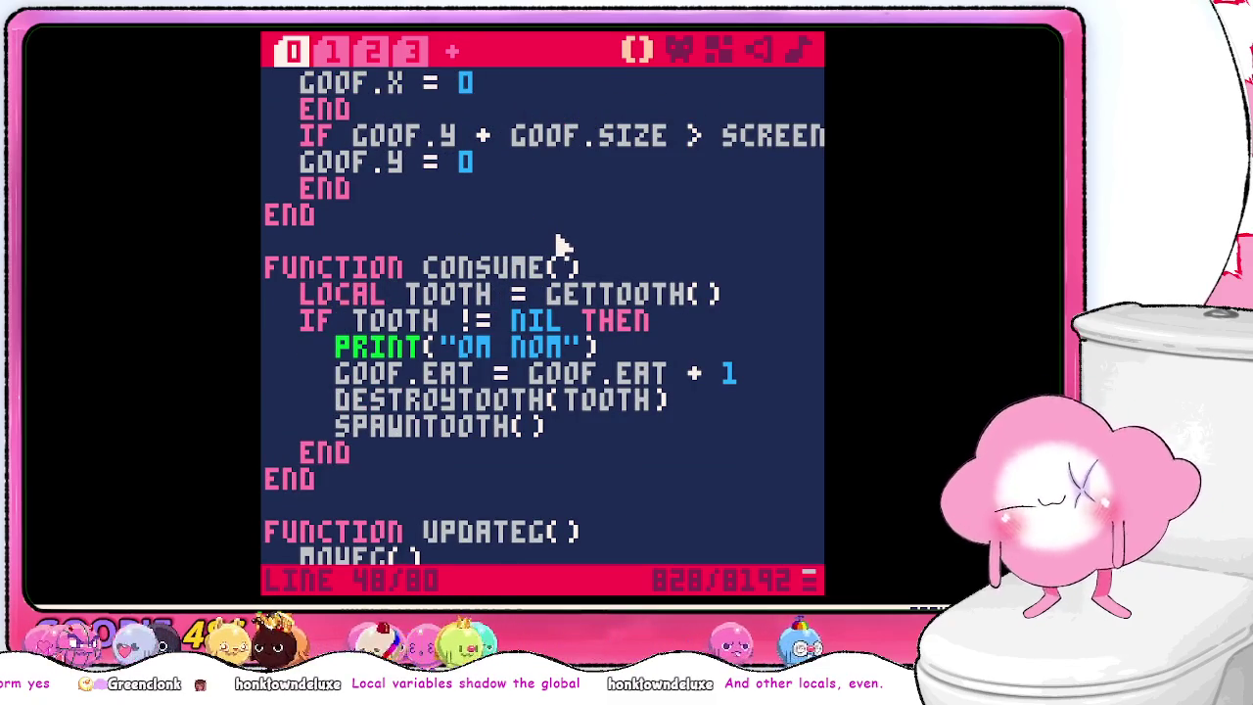
{"action": "scroll", "coordinate": [555, 252], "scroll_direction": "up", "scroll_amount": 4}
{"action": "scroll", "coordinate": [554, 252], "scroll_direction": "up", "scroll_amount": 8}
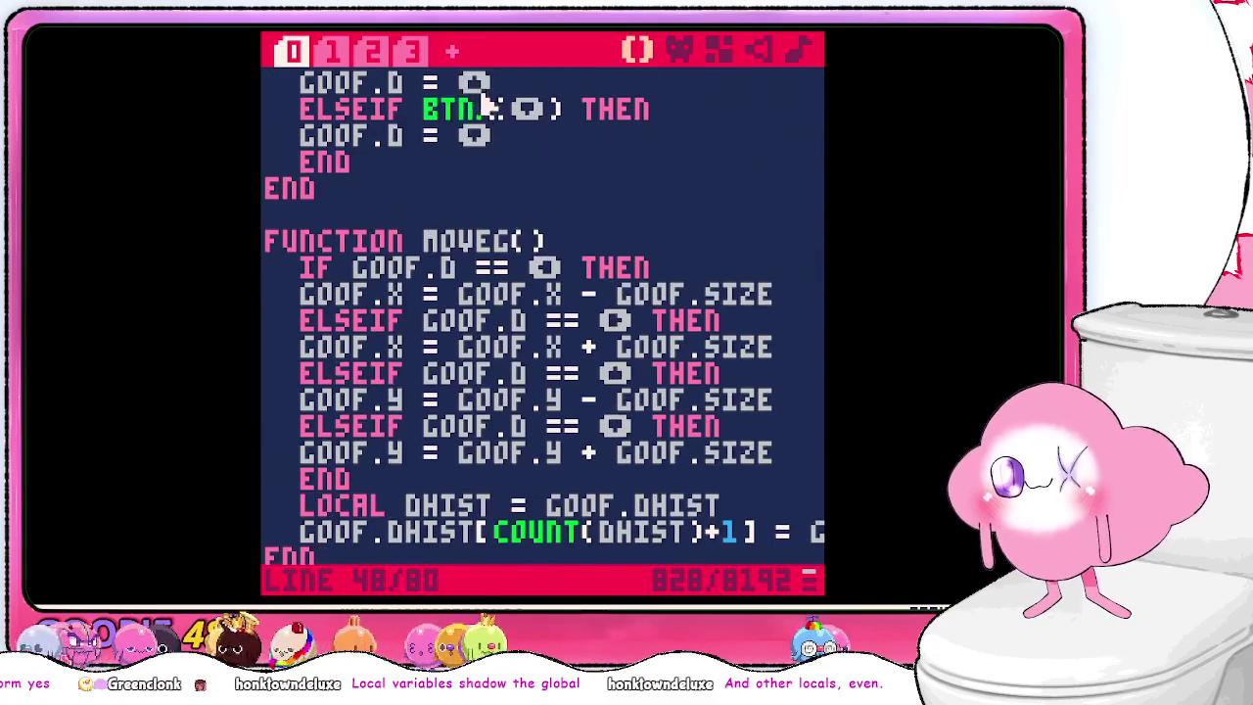
{"action": "left_click", "coordinate": [416, 50]}
{"action": "scroll", "coordinate": [487, 115], "scroll_direction": "down", "scroll_amount": 2}
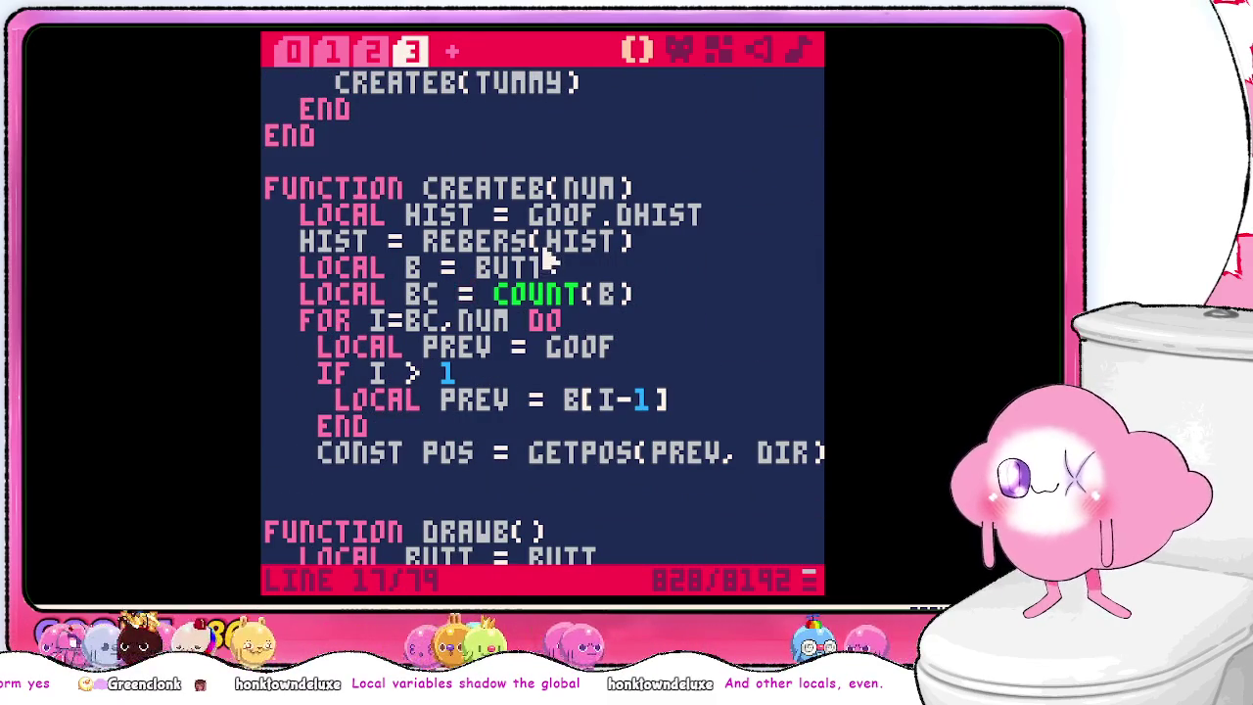
{"action": "key", "text": "BackSpace"}
{"action": "key", "text": "BackSpace"}
{"action": "key", "text": "BackSpace"}
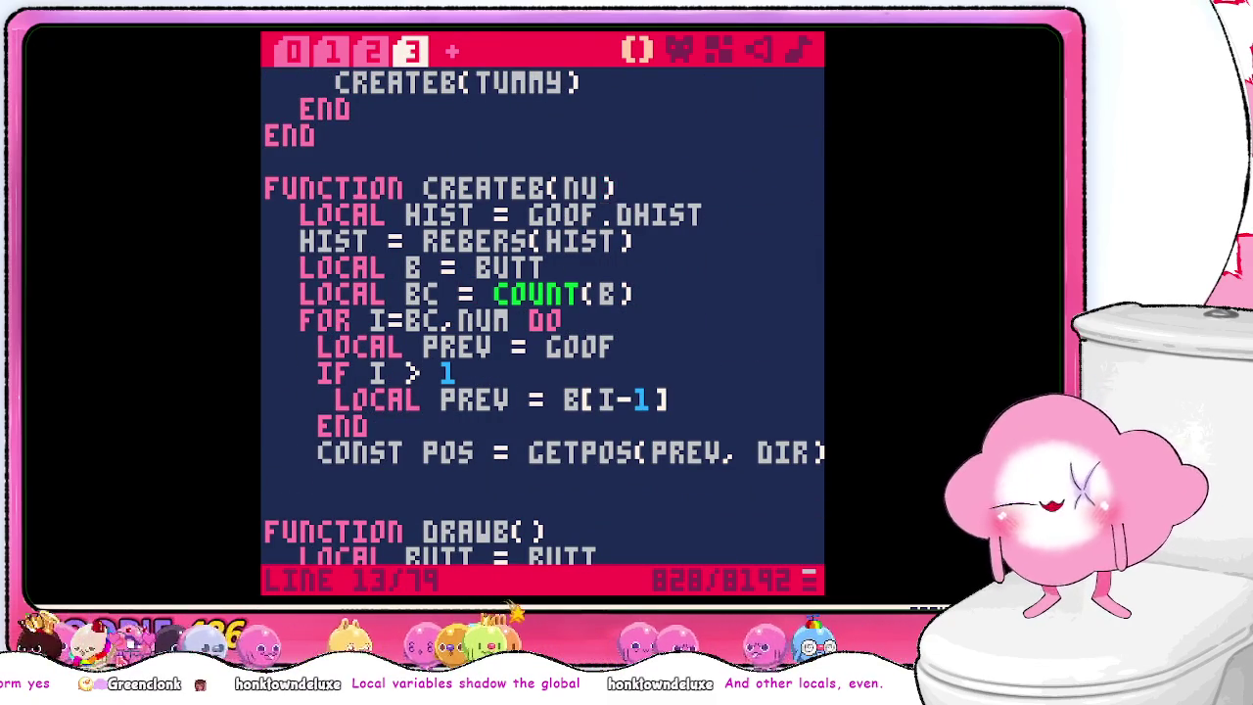
- Change the FOR loop's end value from NUM to BC+1
{"action": "key", "text": "Down"}
{"action": "key", "text": "Down"}
{"action": "key", "text": "Down"}
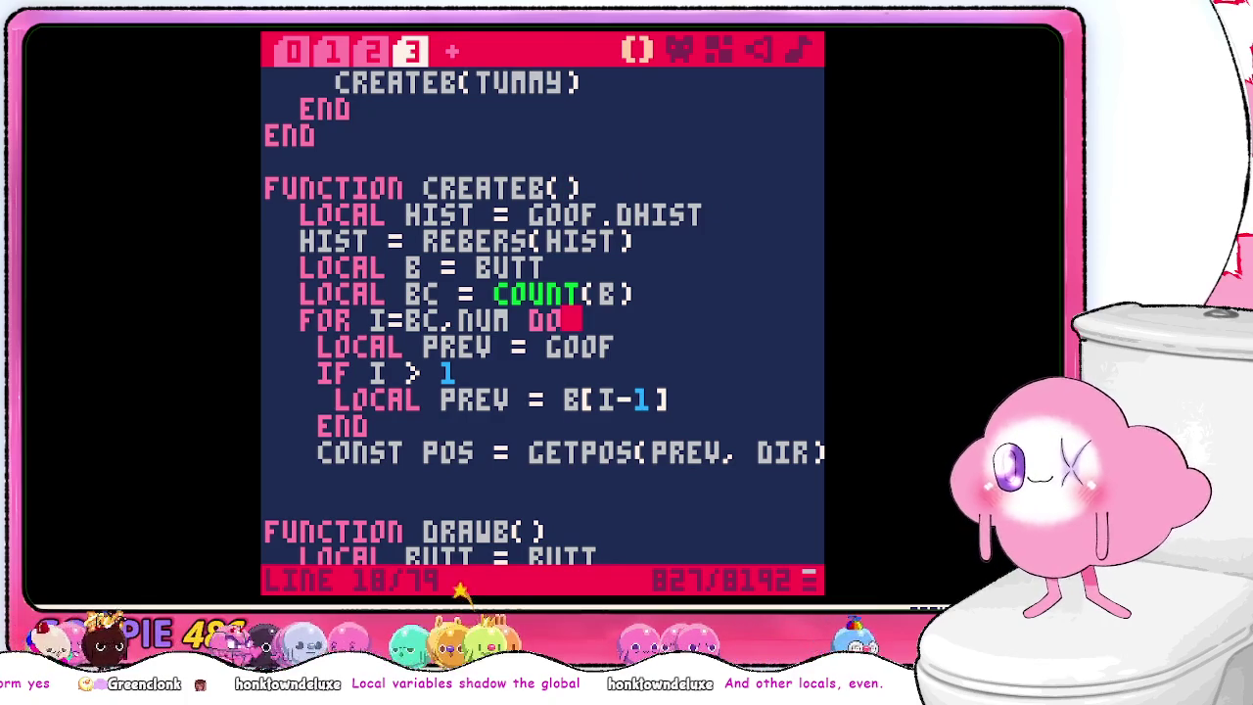
{"action": "key", "text": "Left"}
{"action": "key", "text": "Left"}
{"action": "key", "text": "Left"}
{"action": "key", "text": "BackSpace"}
{"action": "key", "text": "BackSpace"}
{"action": "key", "text": "BackSpace"}
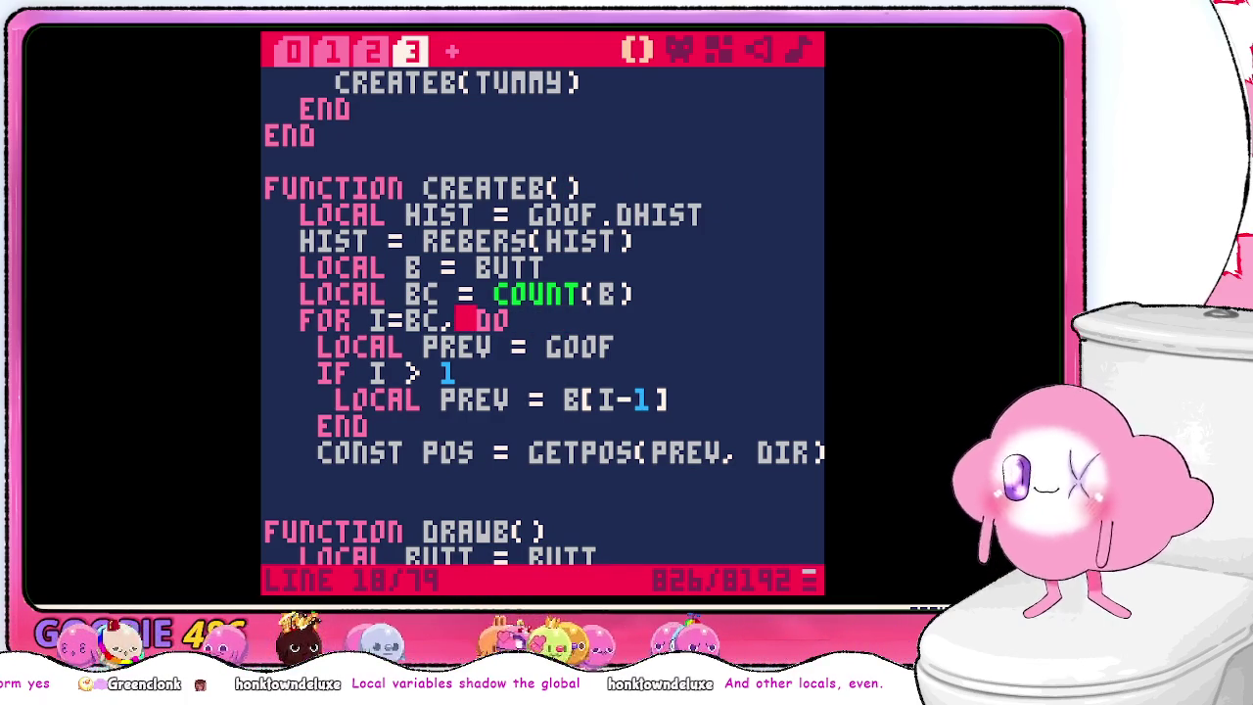
{"action": "type", "text": "BC+1"}
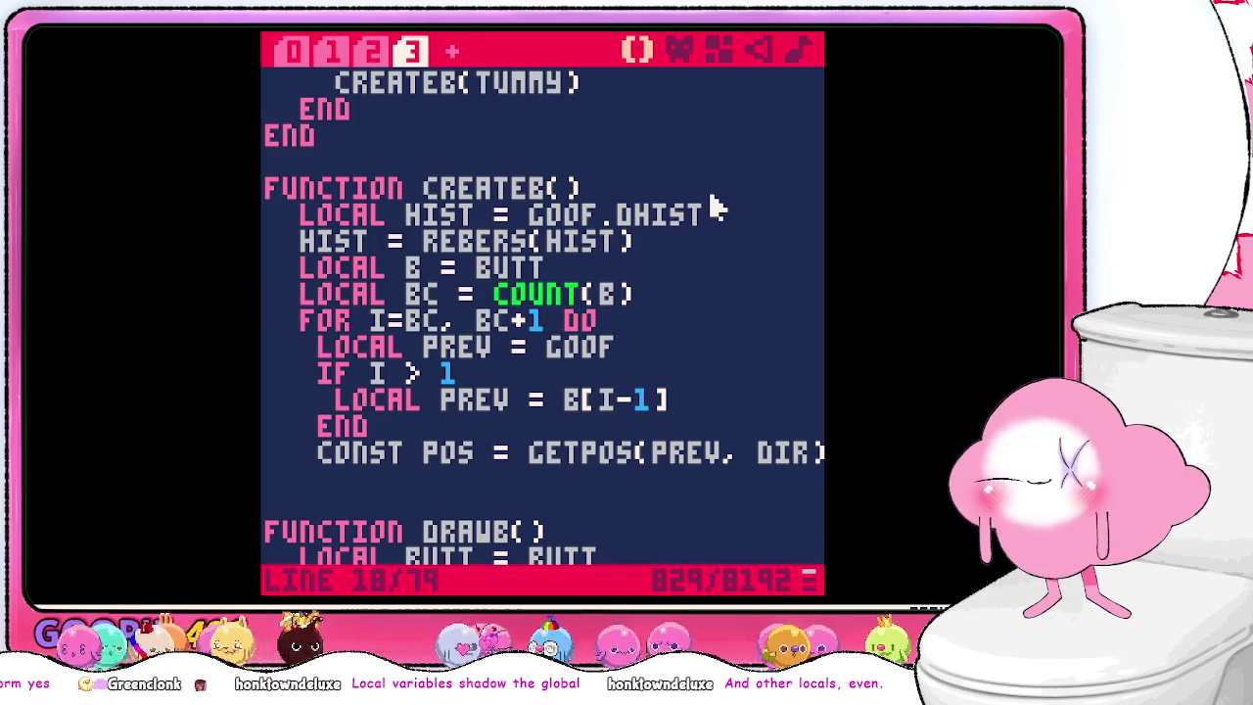
- Insert a blank line above the FOR loop in CREATEB
{"action": "key", "text": "Left"}
{"action": "key", "text": "Left"}
{"action": "key", "text": "Return"}
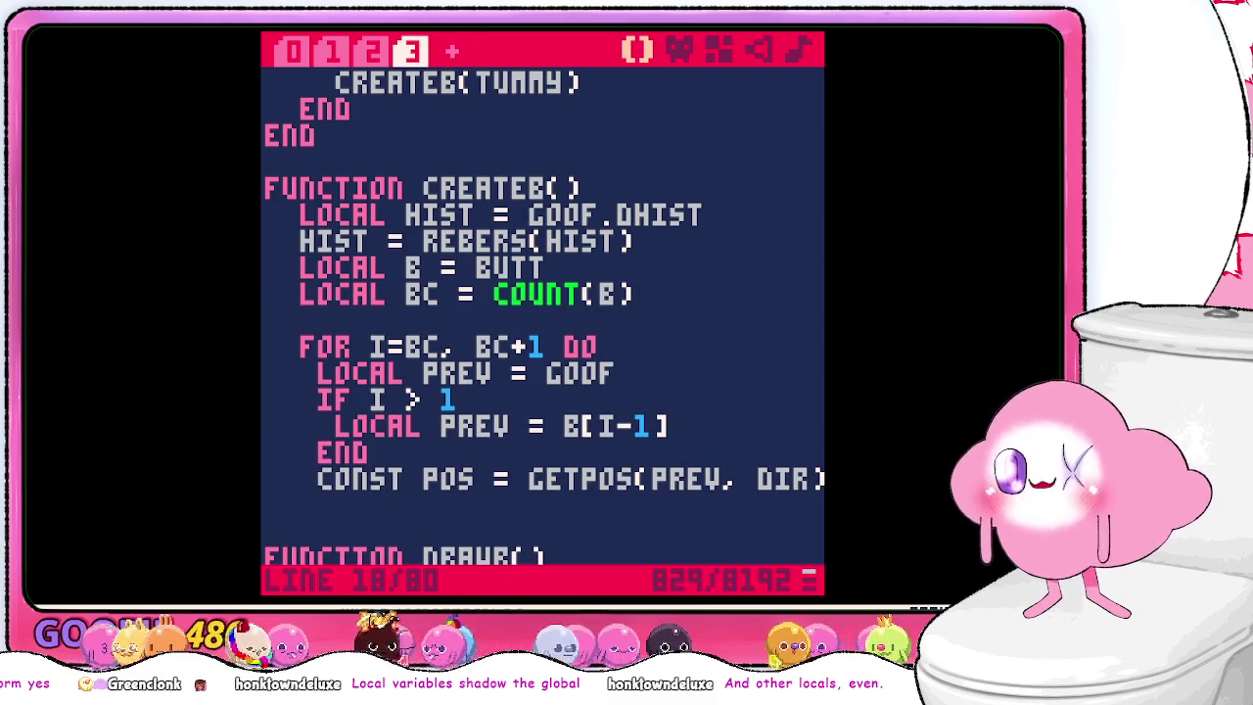
{"action": "type", "text": "if"}
{"action": "key", "text": "BackSpace"}
{"action": "key", "text": "BackSpace"}
{"action": "key", "text": "BackSpace"}
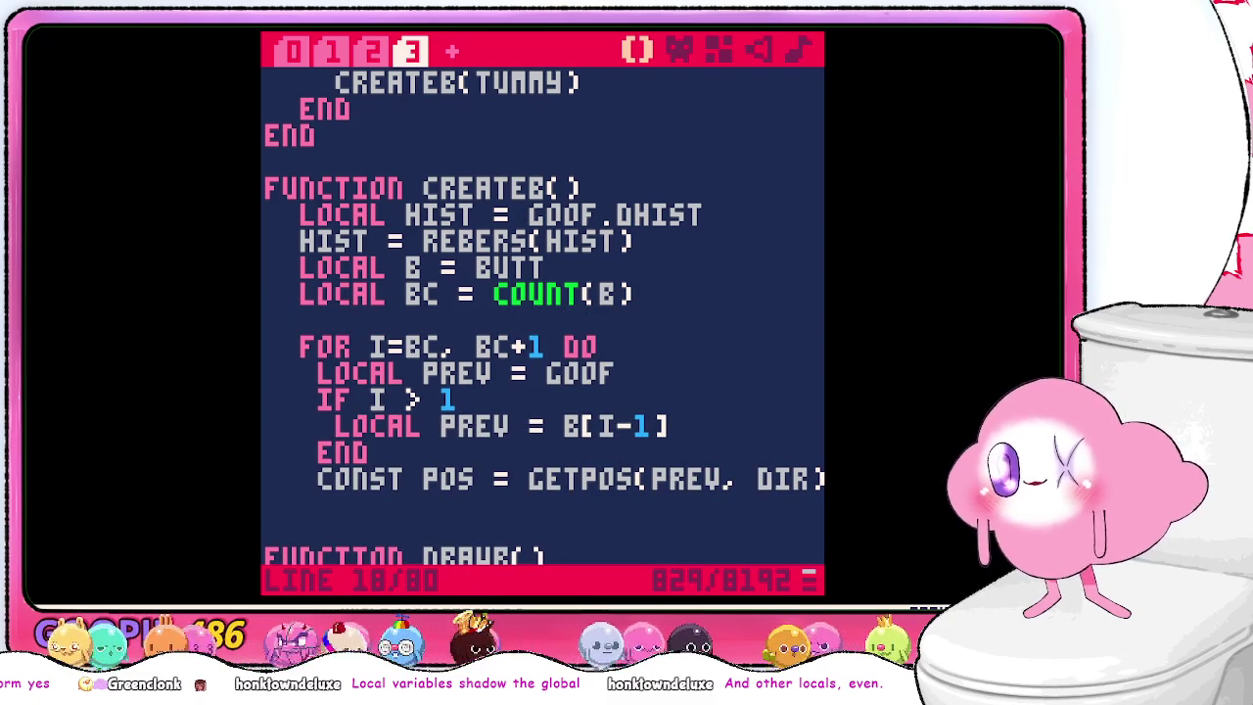
- Declare LOCAL PREV = GOOF on the blank line above the loop
{"action": "left_click", "coordinate": [627, 348]}
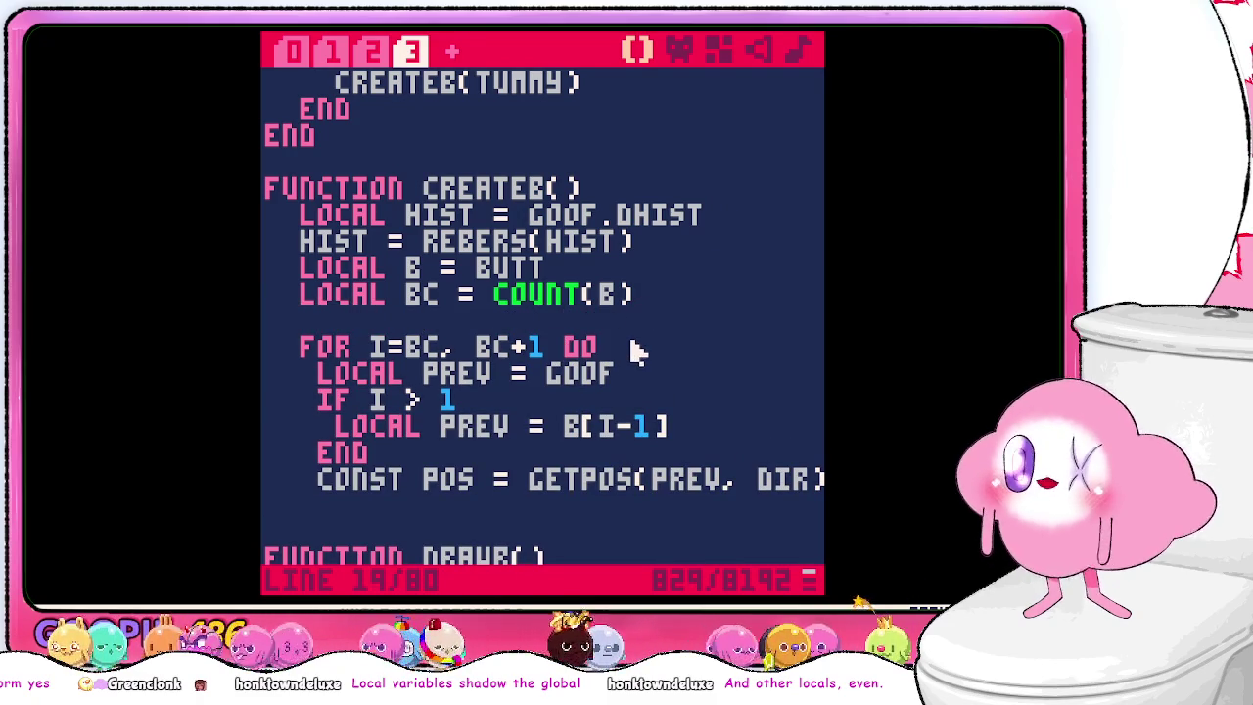
{"action": "key", "text": "Up"}
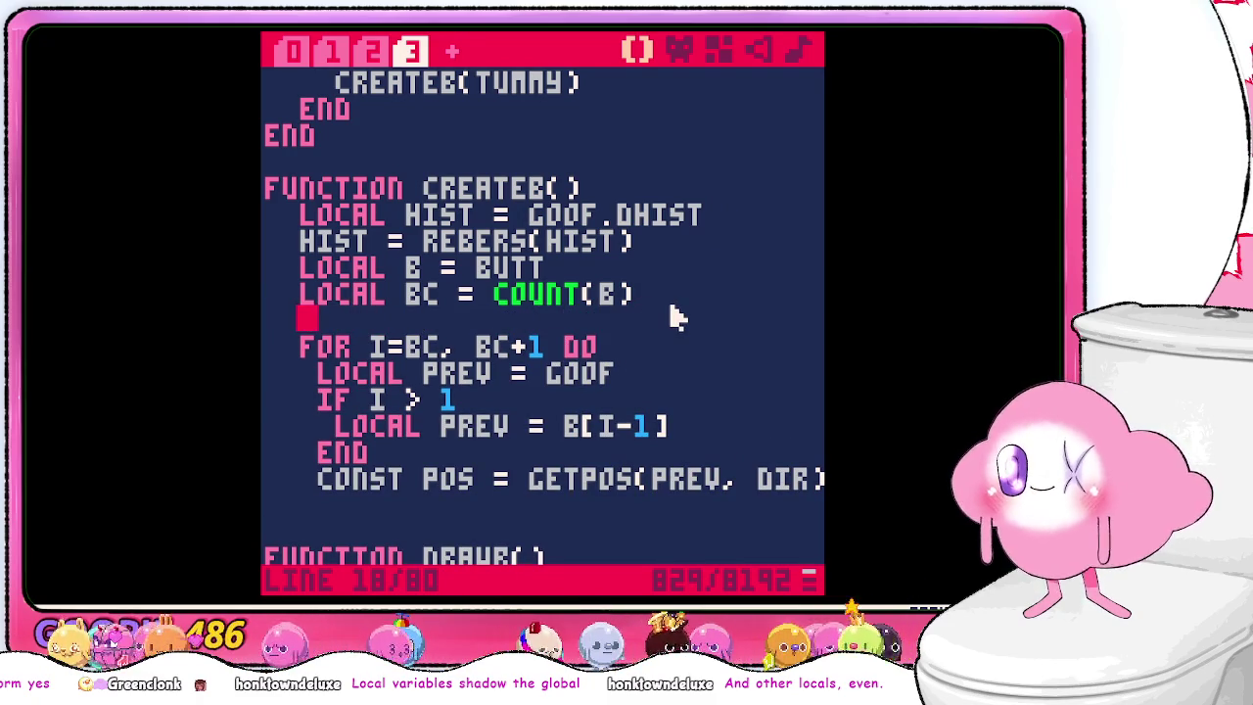
{"action": "type", "text": "l"}
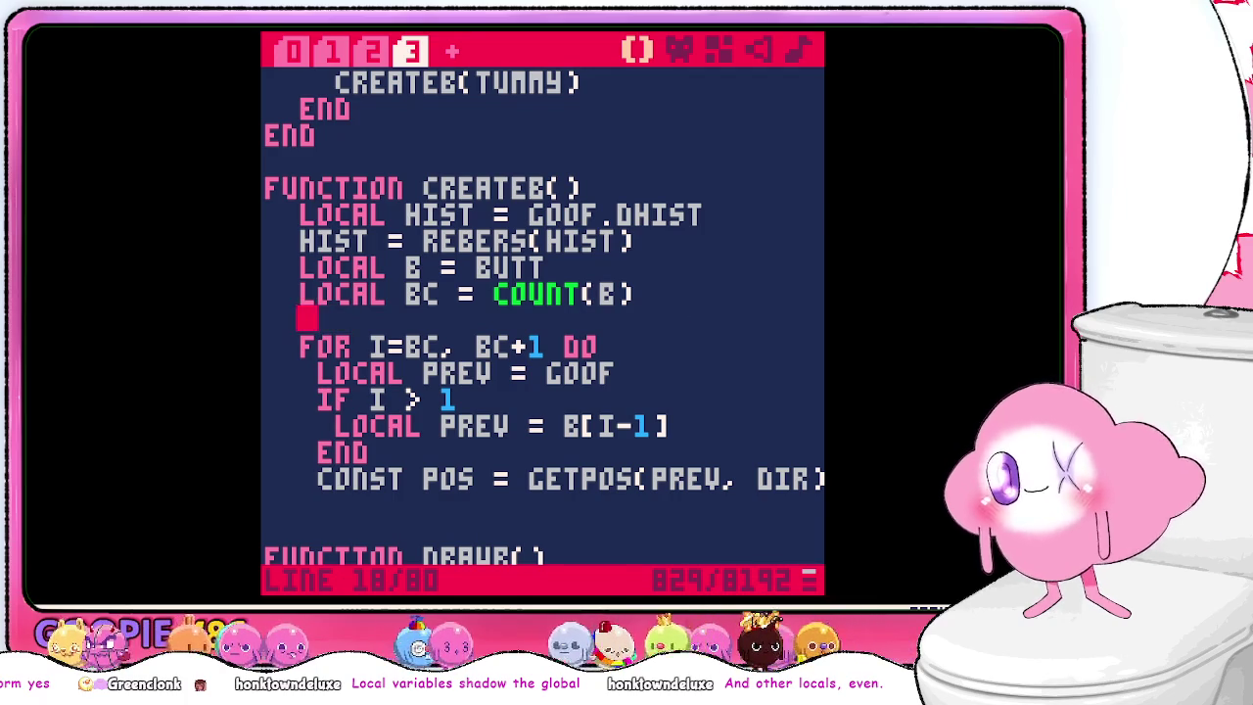
{"action": "type", "text": "ocal prev "}
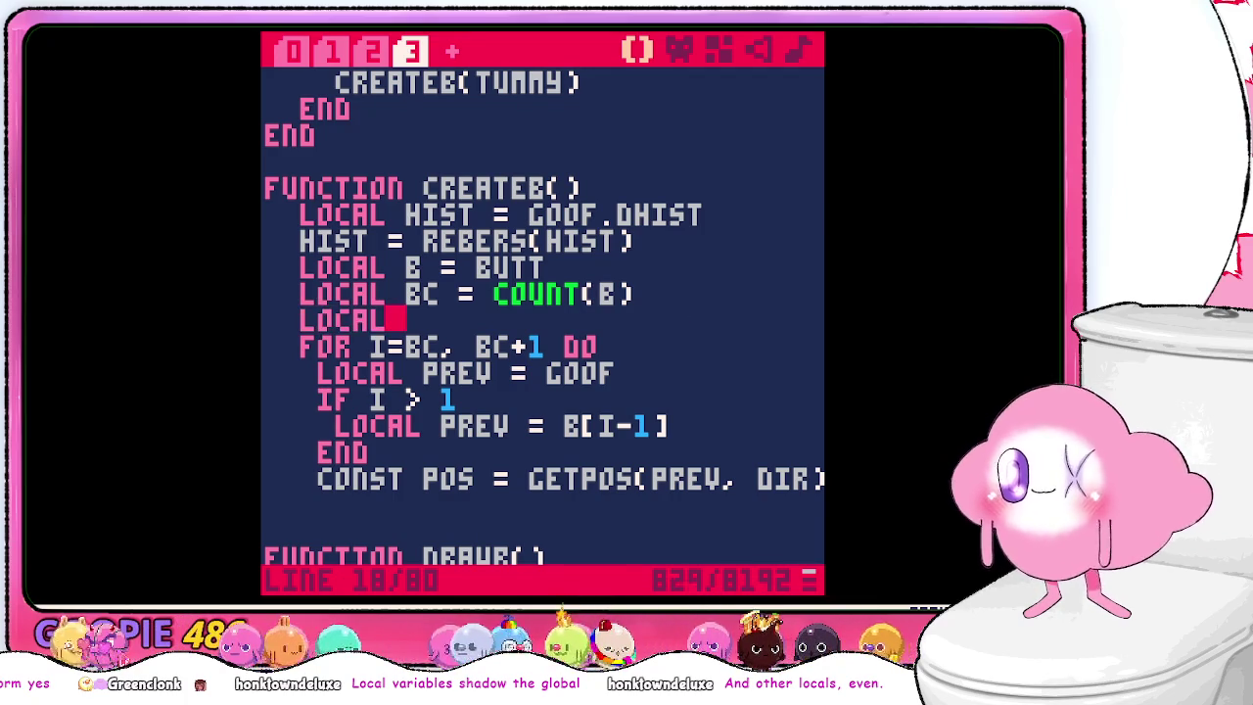
{"action": "type", "text": "= goof"}
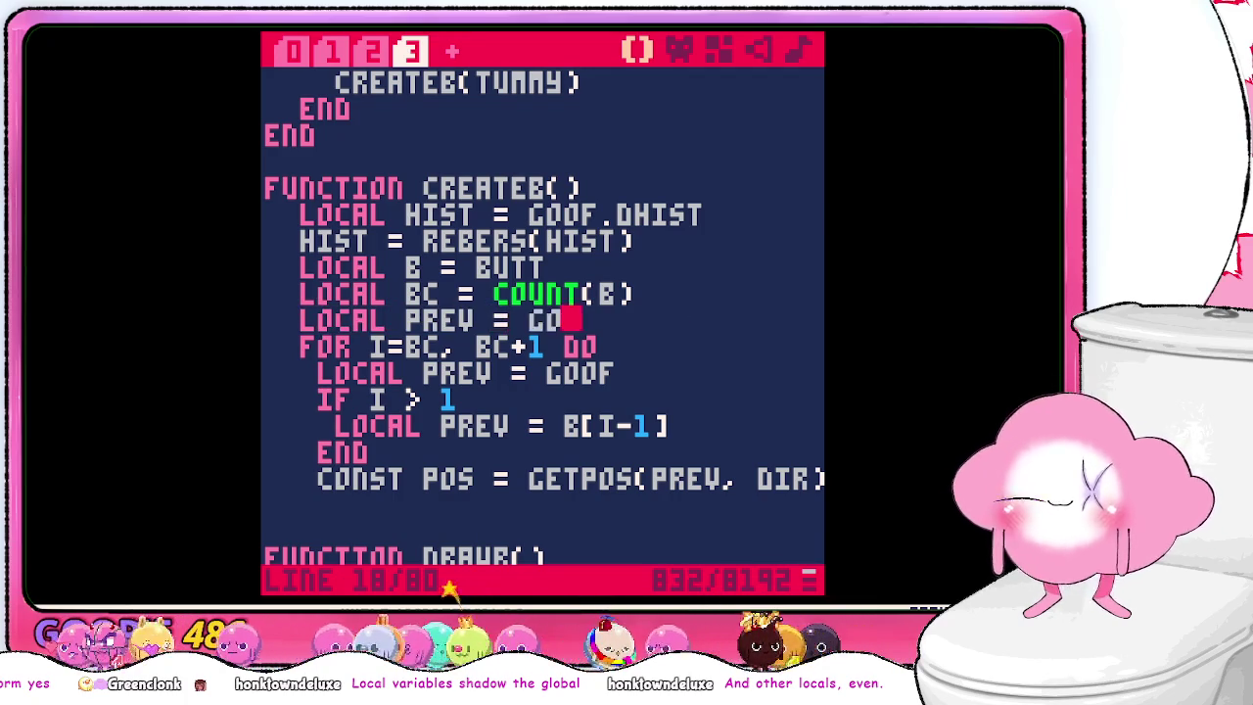
{"action": "key", "text": "Return"}
- Add an IF BC > 1 DO condition below the PREV declaration
{"action": "type", "text": "i"}
{"action": "type", "text": "IF I"}
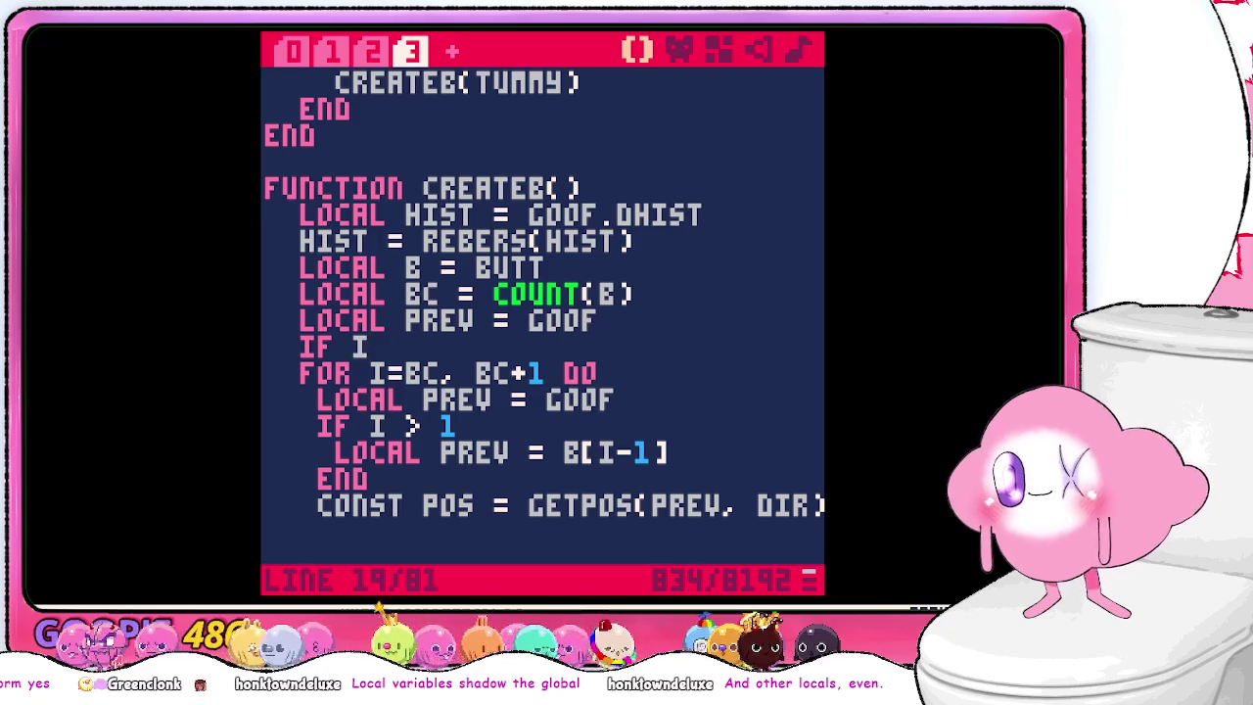
{"action": "key", "text": "BackSpace"}
{"action": "type", "text": "BC"}
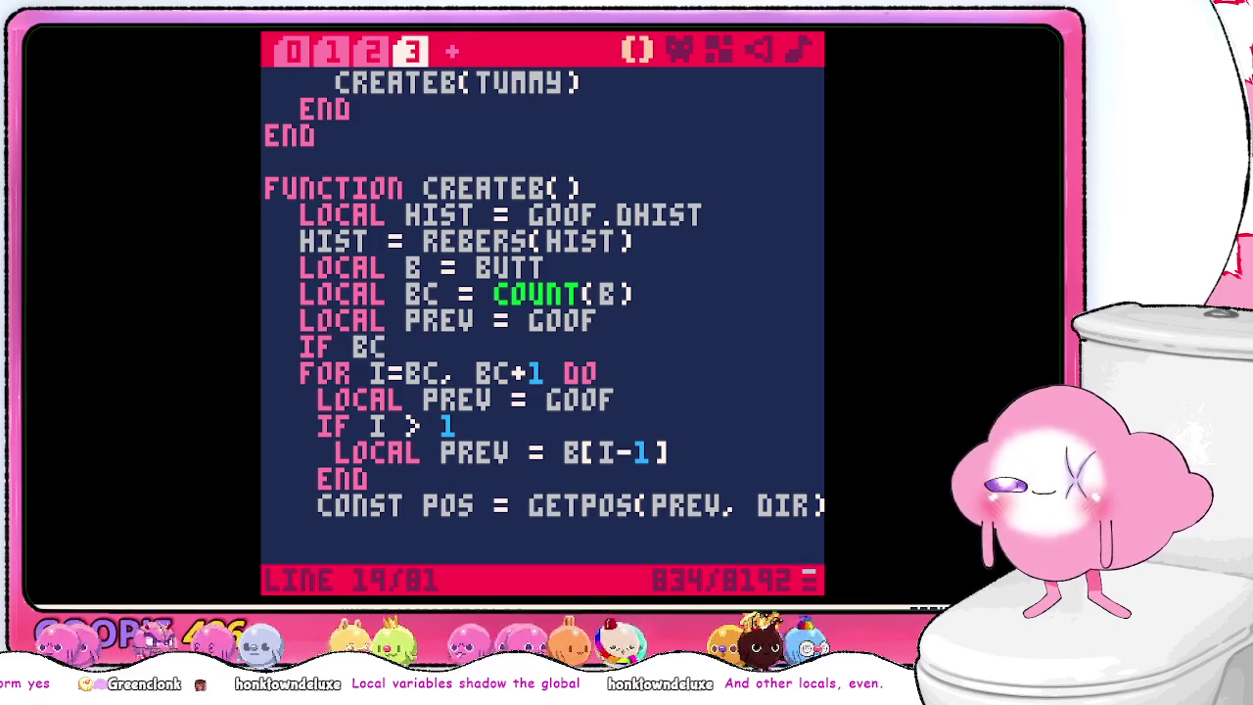
{"action": "type", "text": " > 1"}
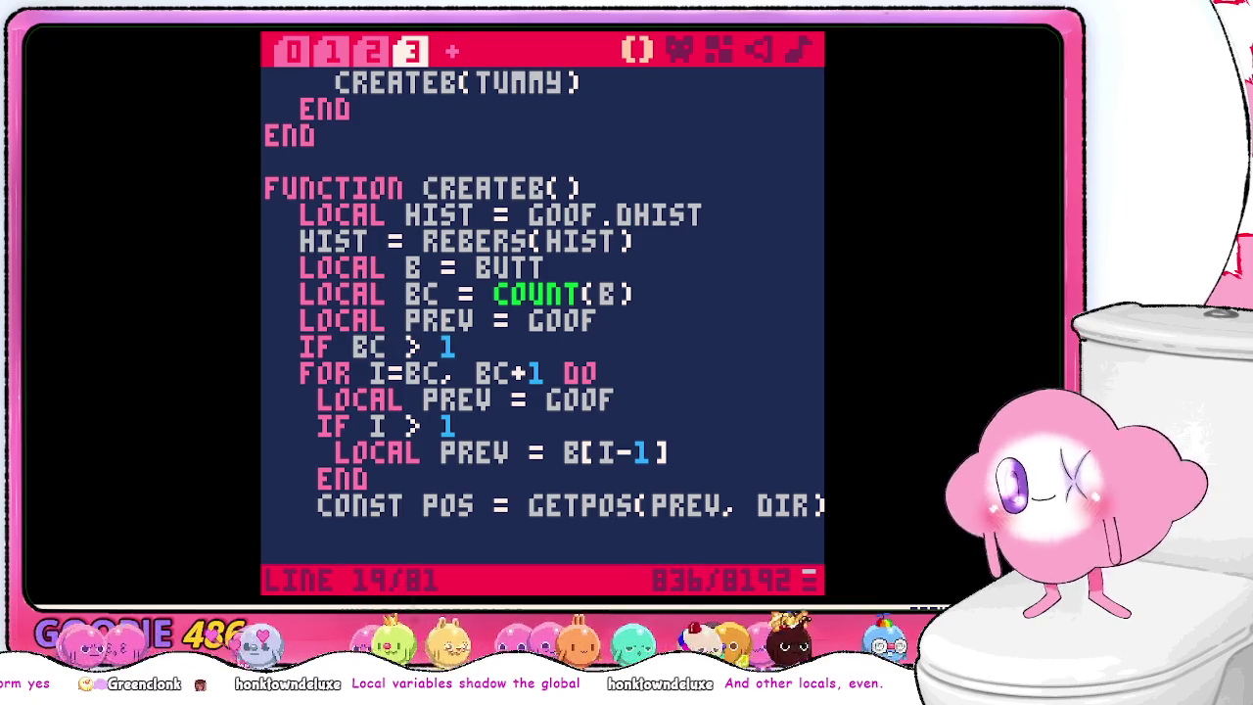
{"action": "key", "text": "Return"}
{"action": "type", "text": "lo"}
{"action": "key", "text": "BackSpace"}
{"action": "key", "text": "BackSpace"}
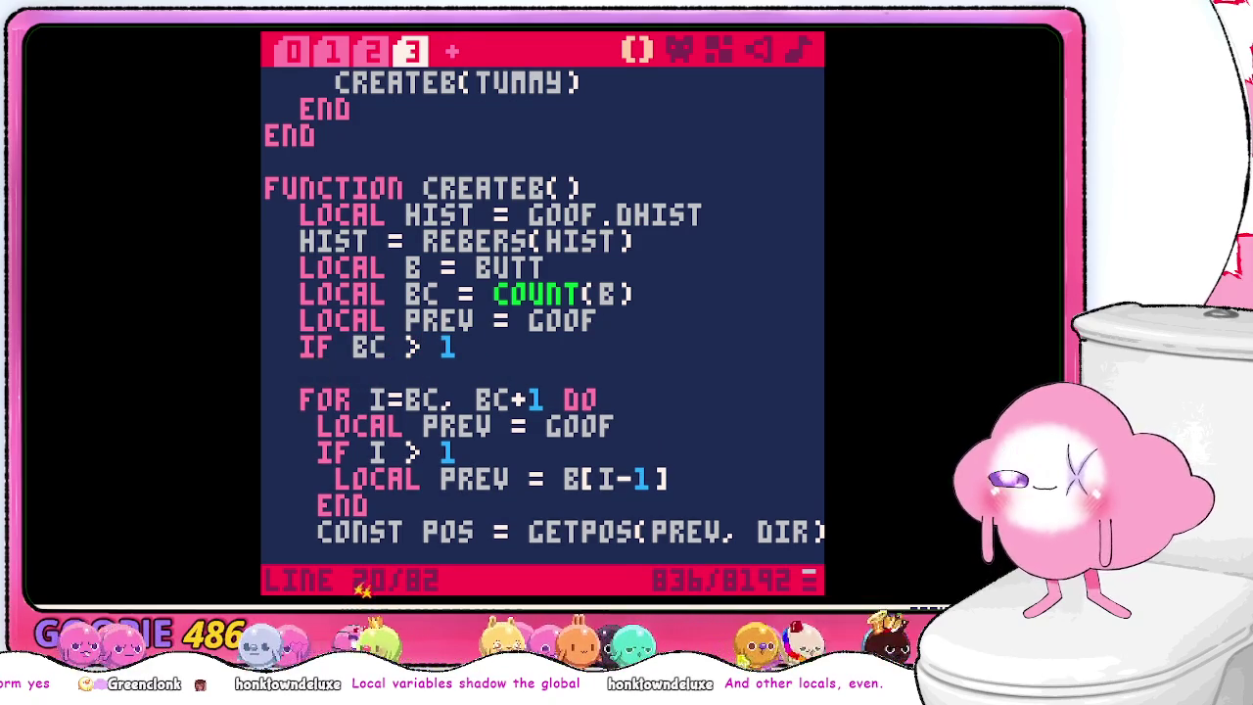
{"action": "key", "text": "BackSpace"}
{"action": "type", "text": "do"}
{"action": "key", "text": "Return"}
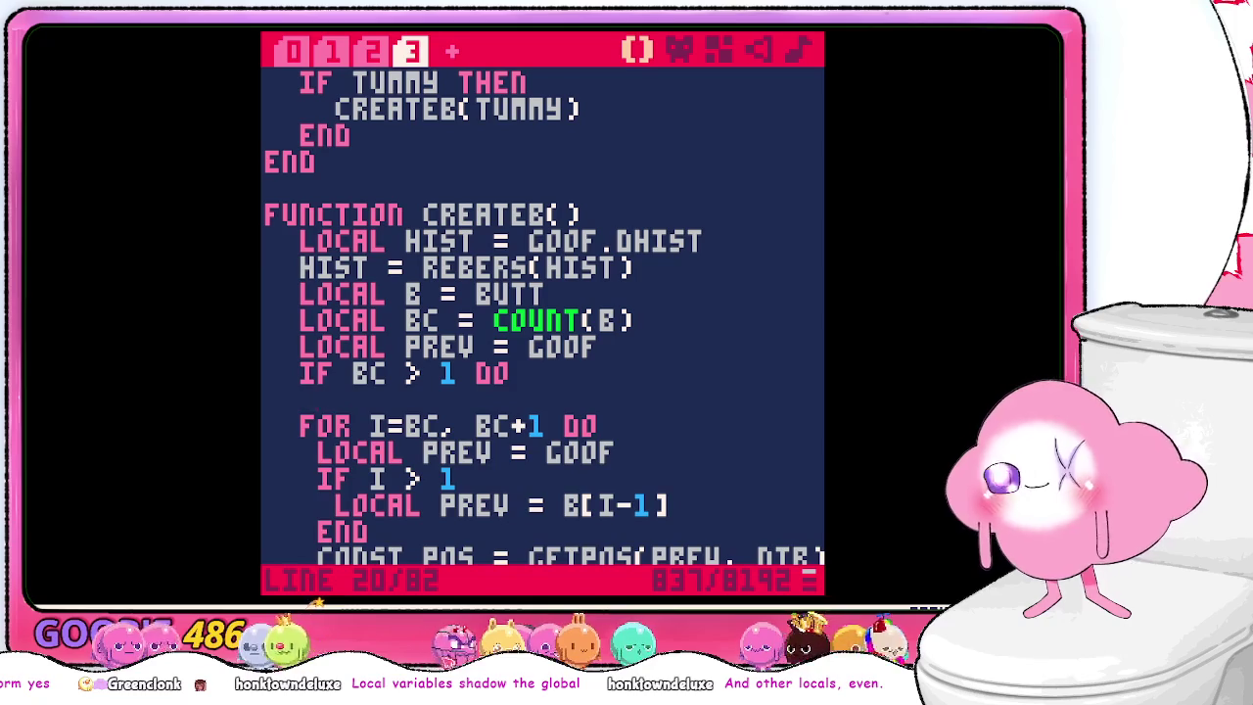
- Assign PREV = B[BC] inside the IF block and close it with END
{"action": "type", "text": "pr"}
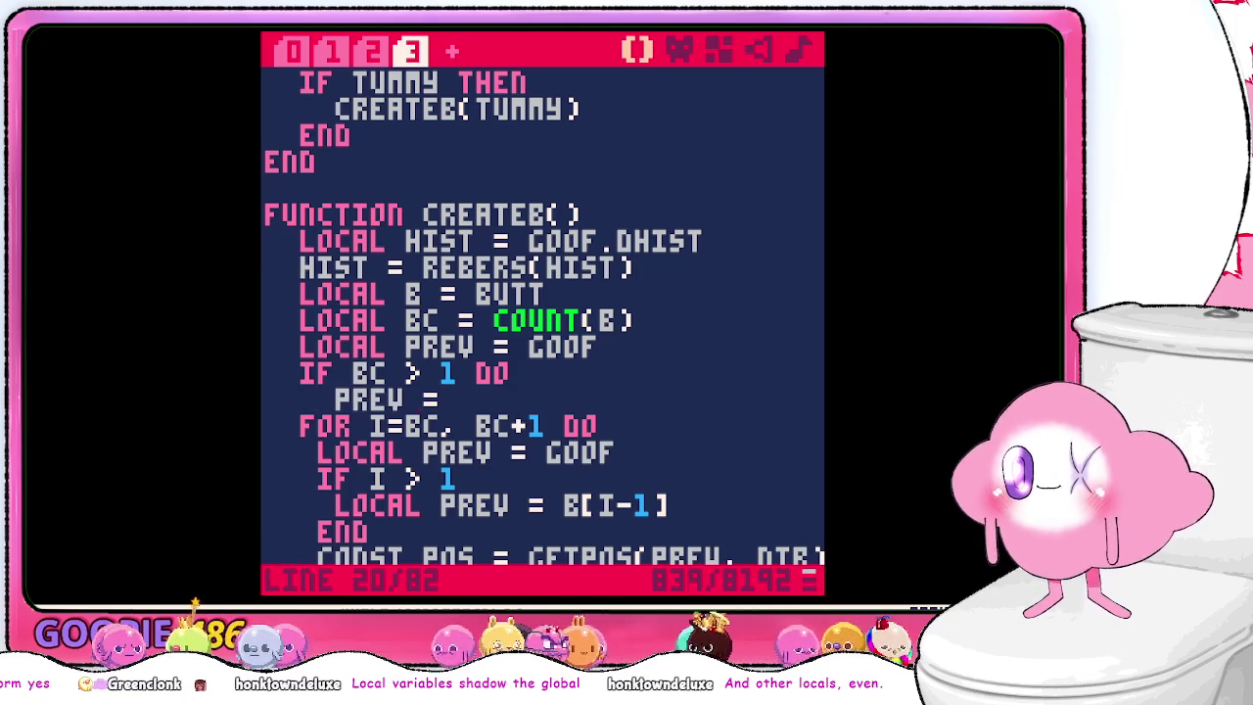
{"action": "type", "text": "bc"}
{"action": "key", "text": "BackSpace"}
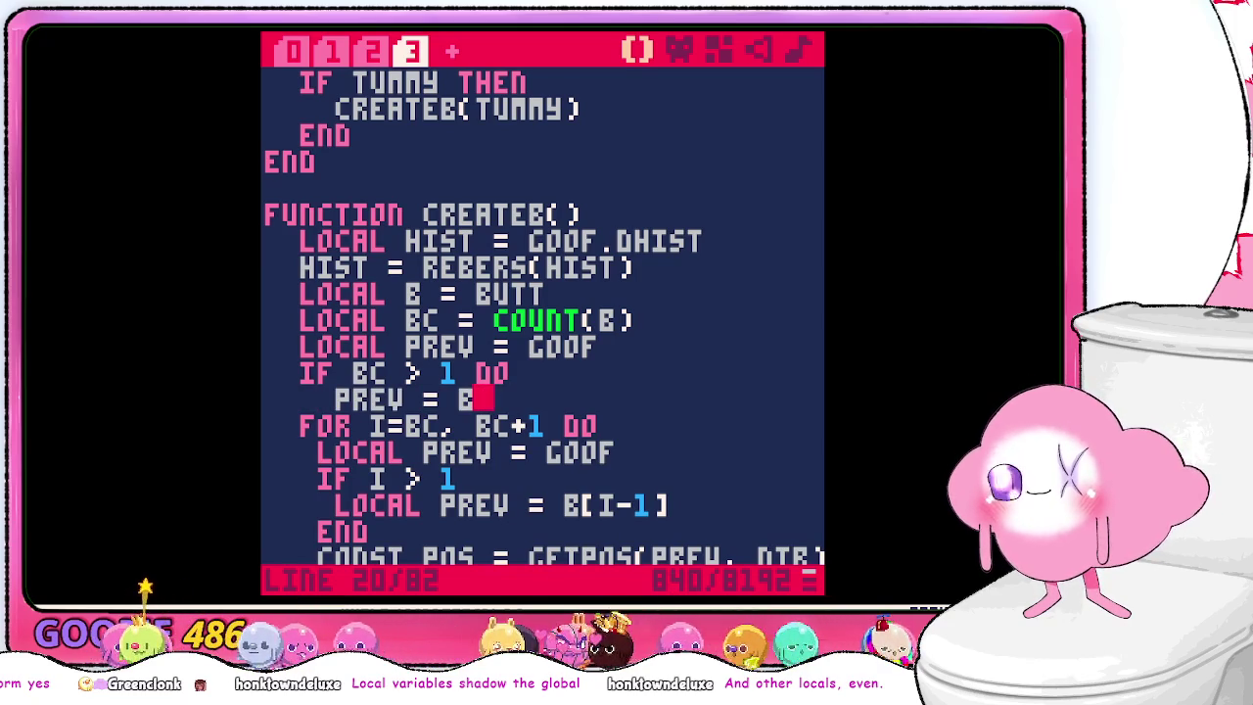
{"action": "type", "text": "["}
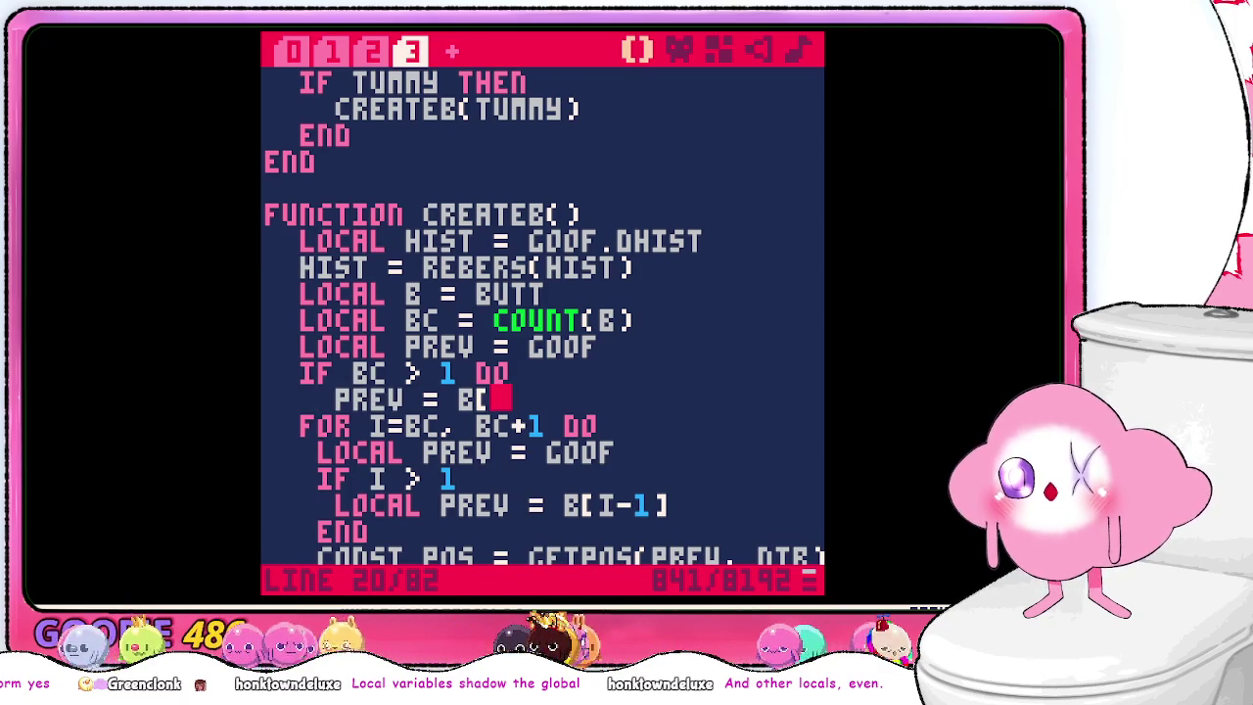
{"action": "type", "text": "bc"}
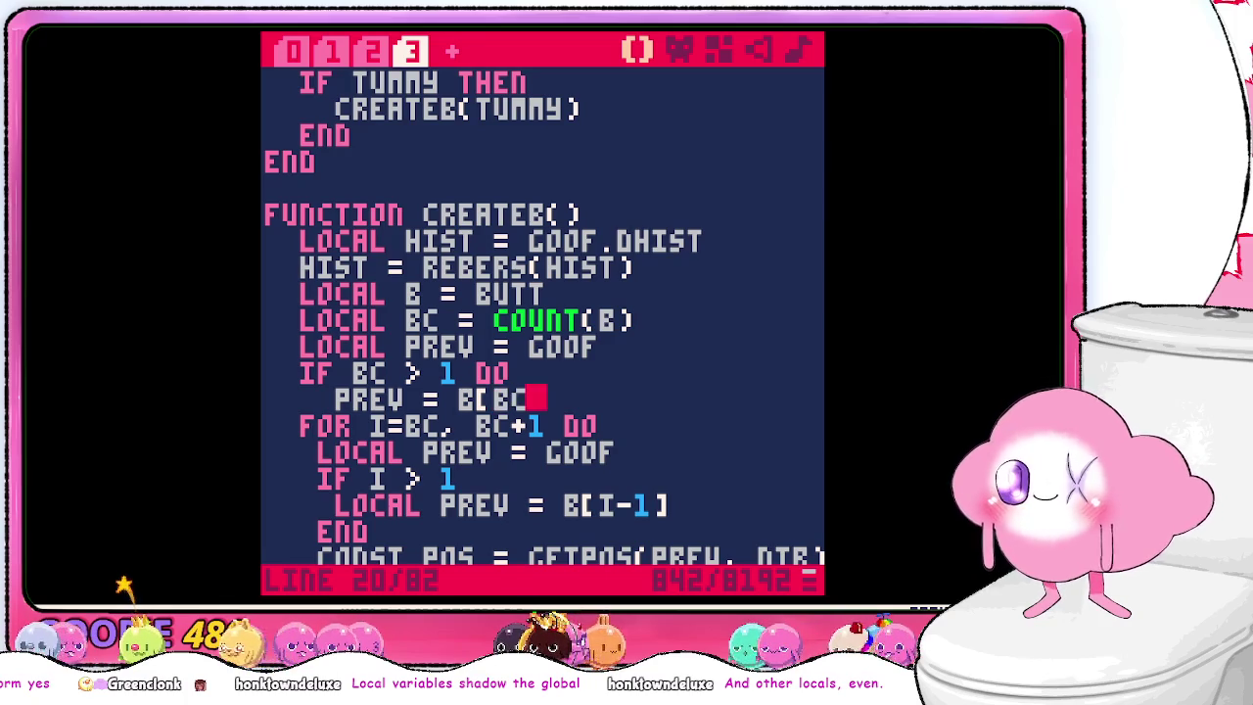
{"action": "key", "text": "Right"}
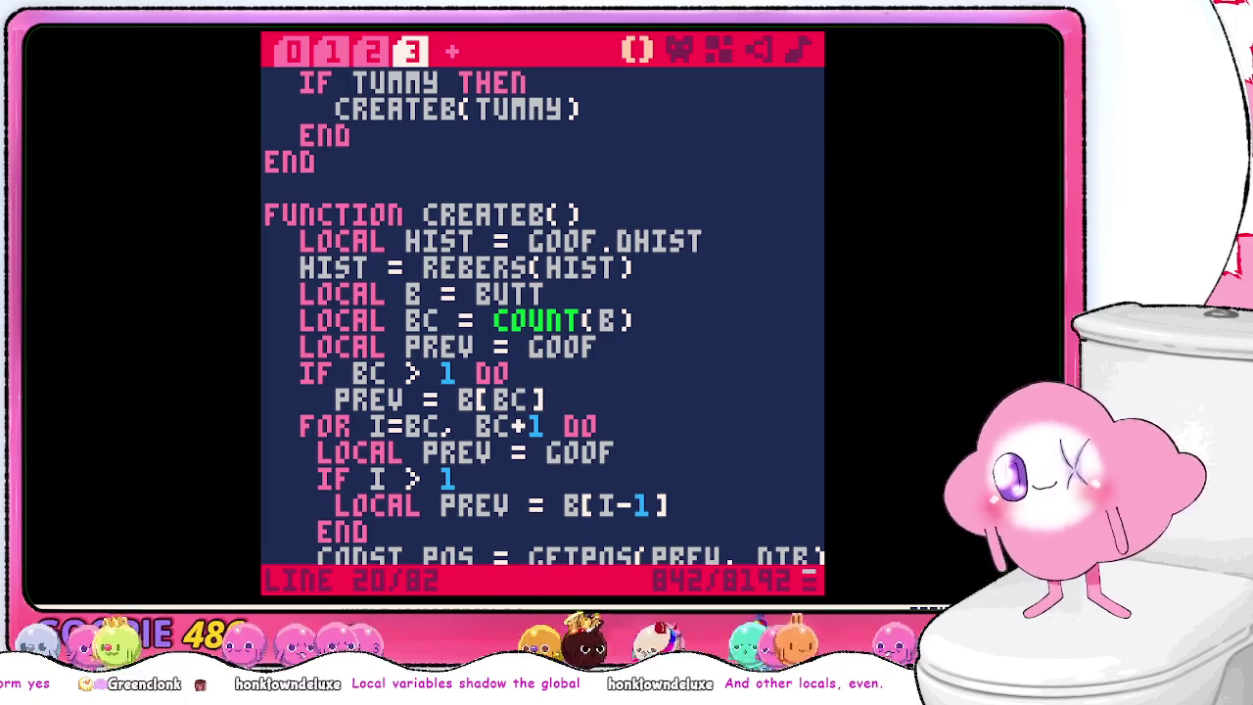
{"action": "key", "text": "Return"}
{"action": "type", "text": "end"}
{"action": "key", "text": "Return"}
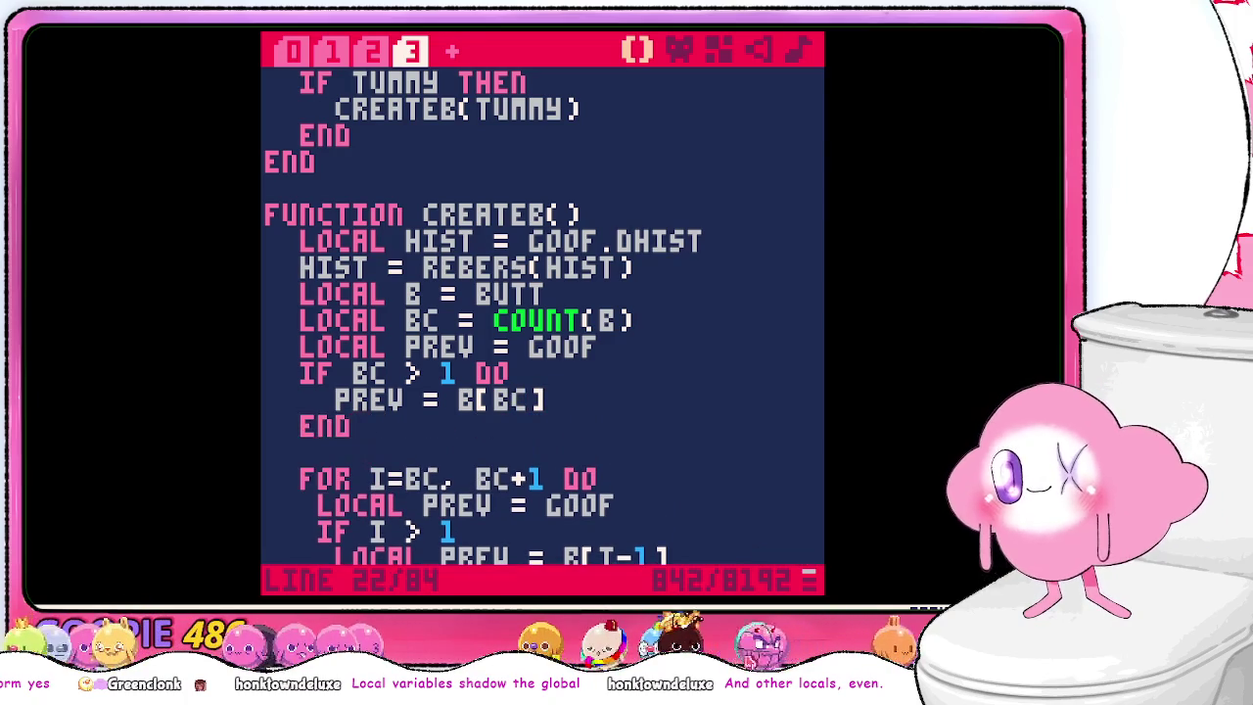
{"action": "scroll", "coordinate": [623, 254], "scroll_direction": "down", "scroll_amount": 2}
- Delete the old FOR loop block, realign the CONST POS line, and close CREATEB with END
{"action": "key", "text": "shift+Down"}
{"action": "key", "text": "shift+Down"}
{"action": "key", "text": "shift+Down"}
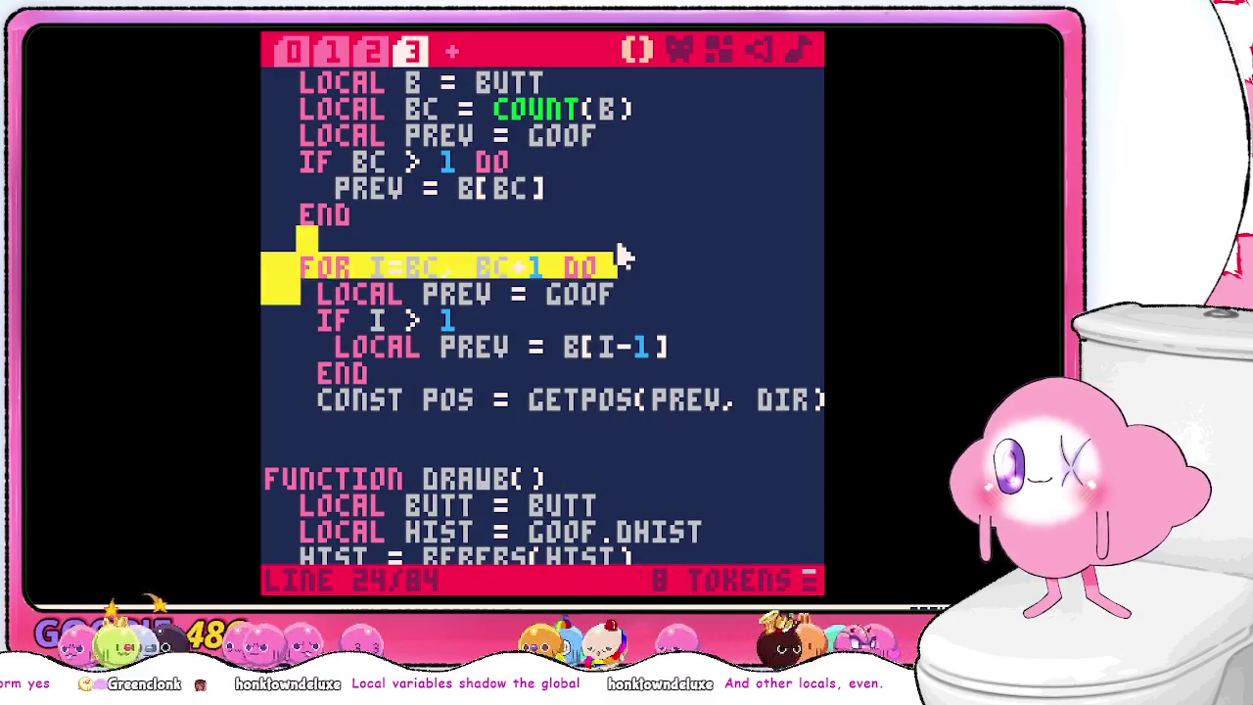
{"action": "key", "text": "BackSpace"}
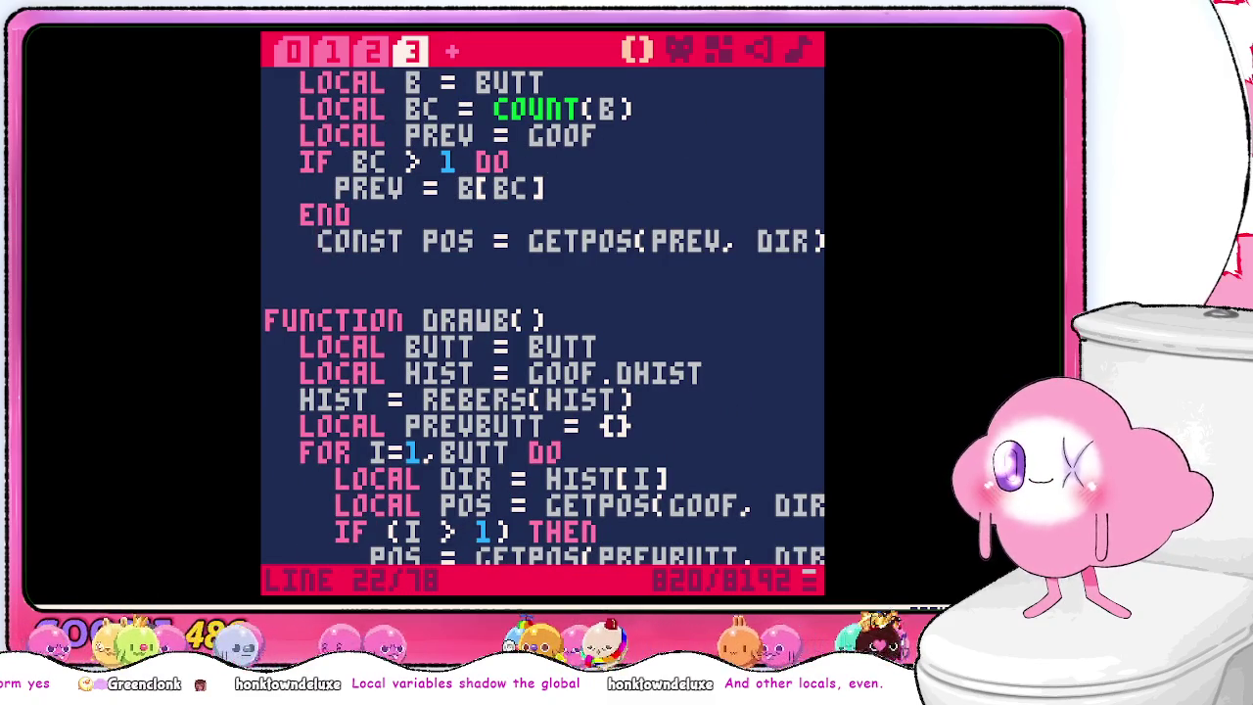
{"action": "key", "text": "BackSpace"}
{"action": "type", "text": "return pos"}
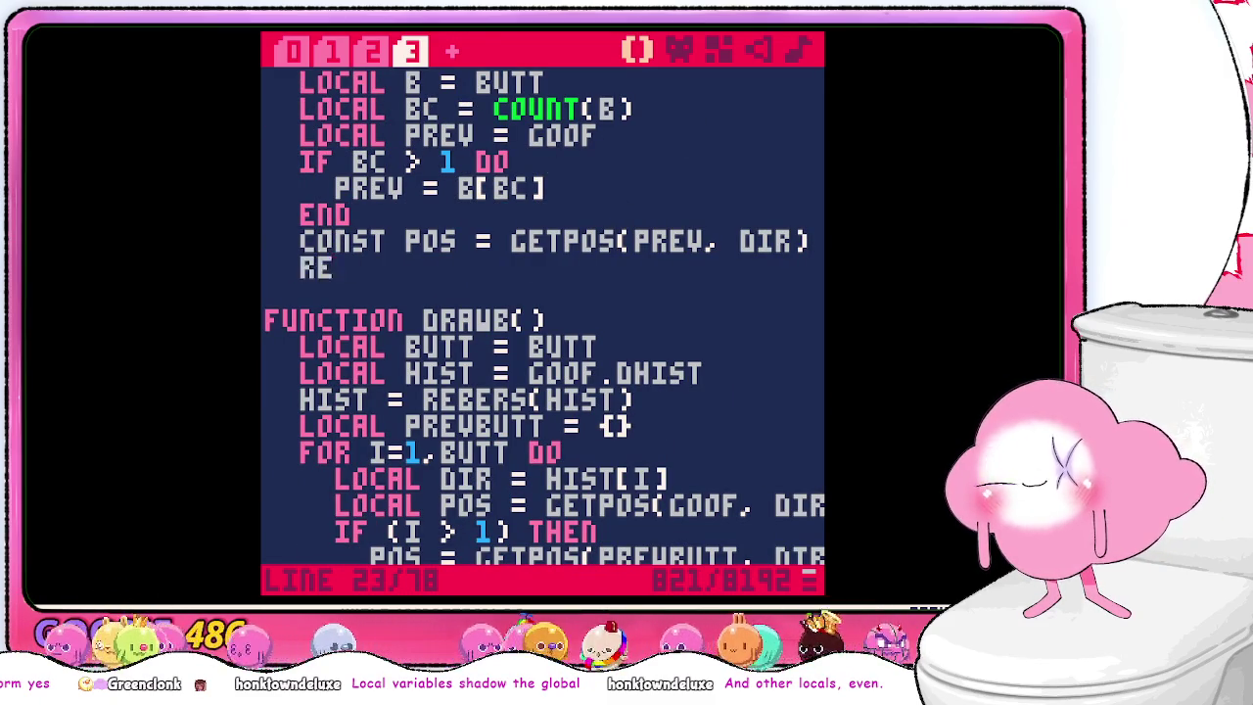
{"action": "key", "text": "Return"}
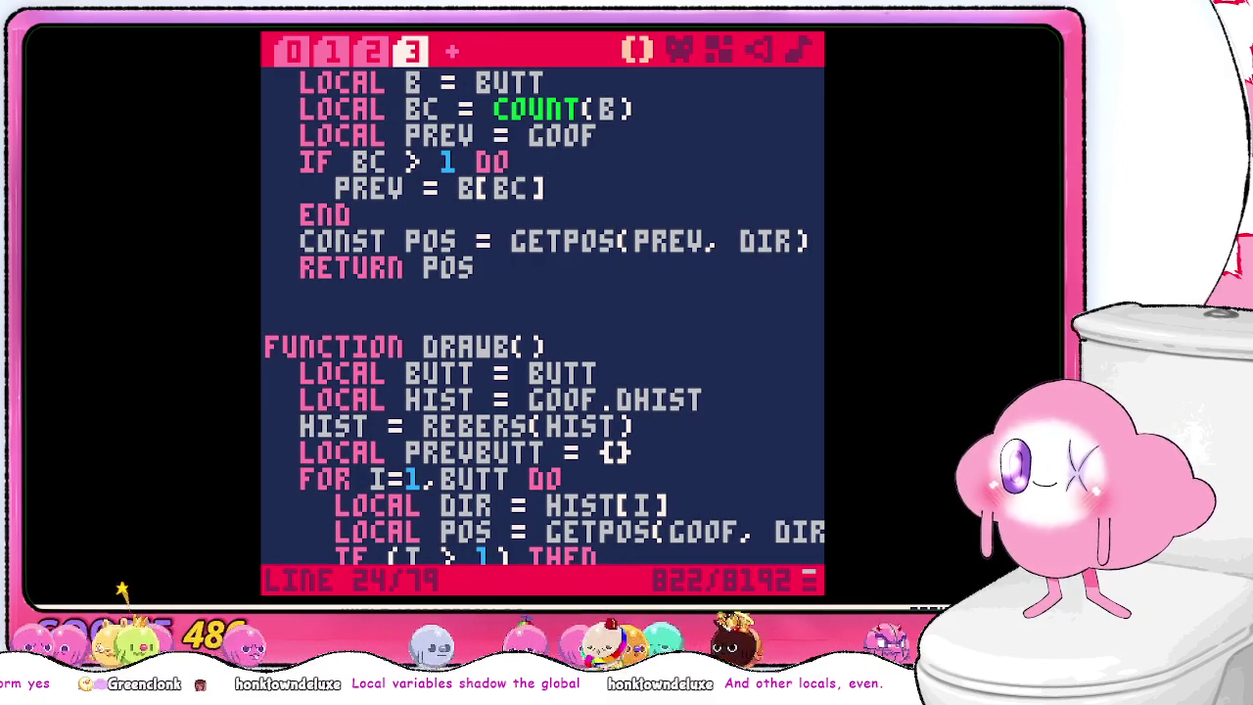
{"action": "type", "text": "end"}
{"action": "scroll", "coordinate": [580, 323], "scroll_direction": "up", "scroll_amount": 2}
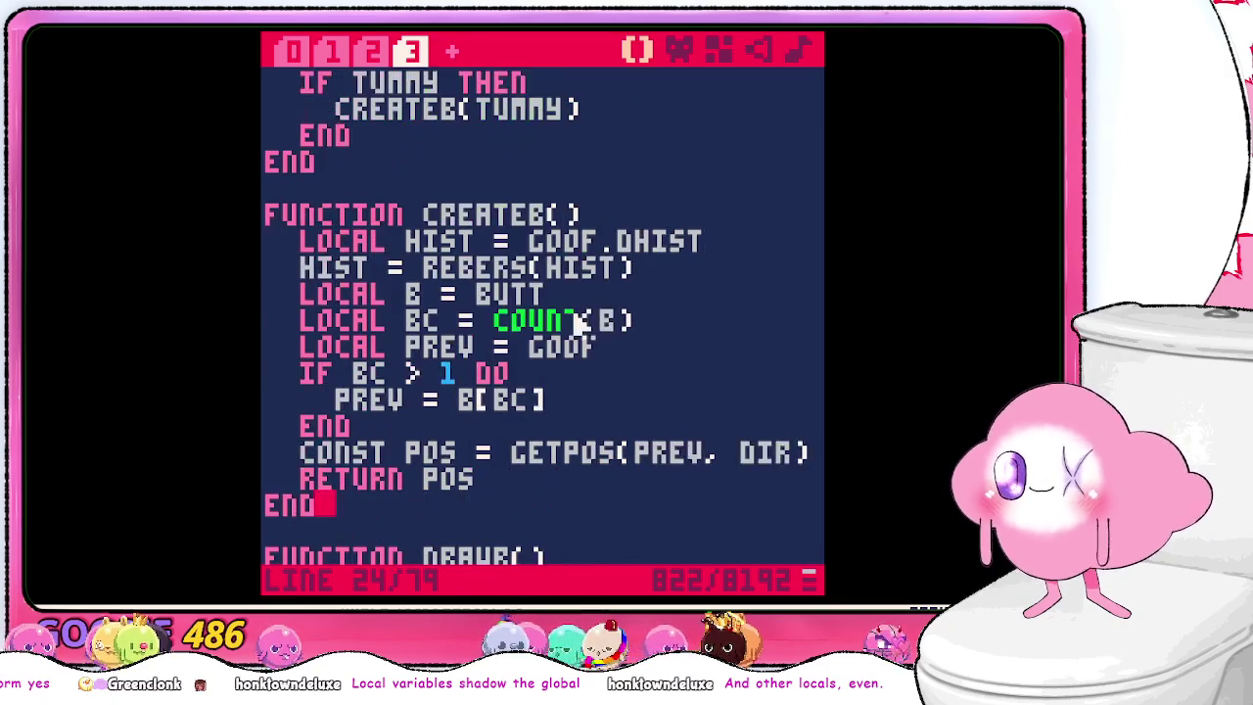
{"action": "scroll", "coordinate": [581, 323], "scroll_direction": "up", "scroll_amount": 1}
{"action": "scroll", "coordinate": [581, 323], "scroll_direction": "down", "scroll_amount": 1}
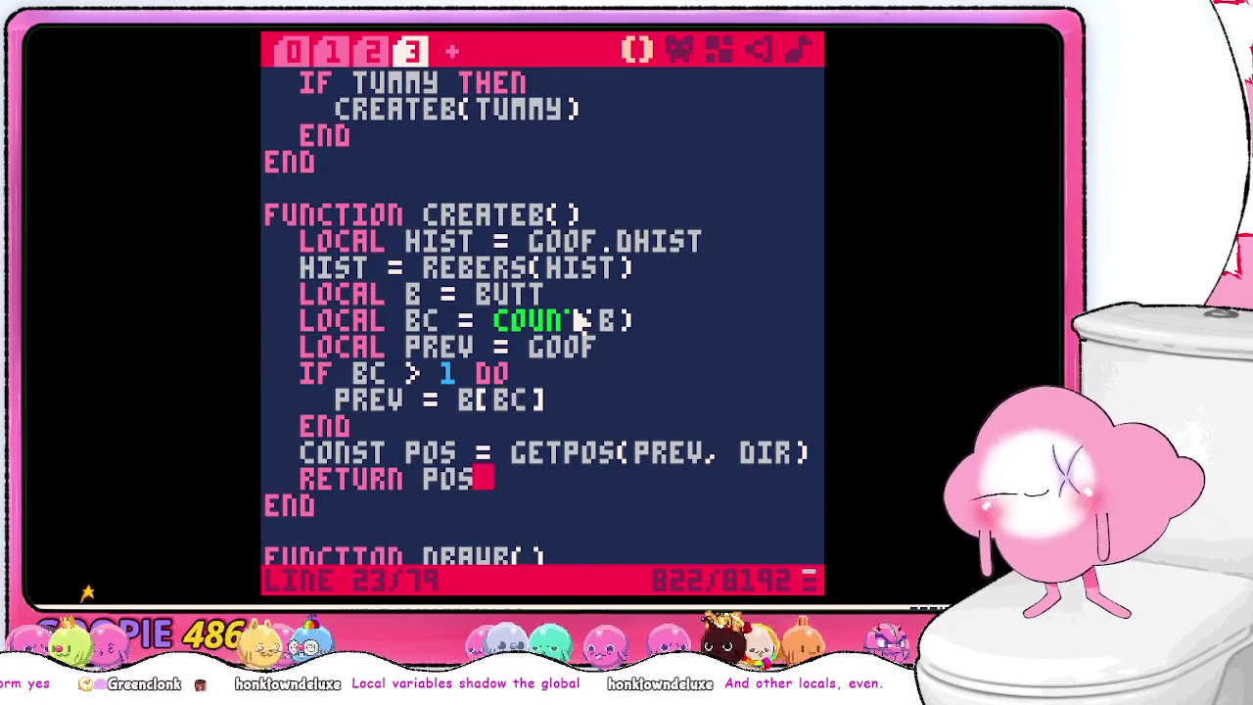
{"action": "key", "text": "BackSpace"}
{"action": "key", "text": "BackSpace"}
{"action": "key", "text": "BackSpace"}
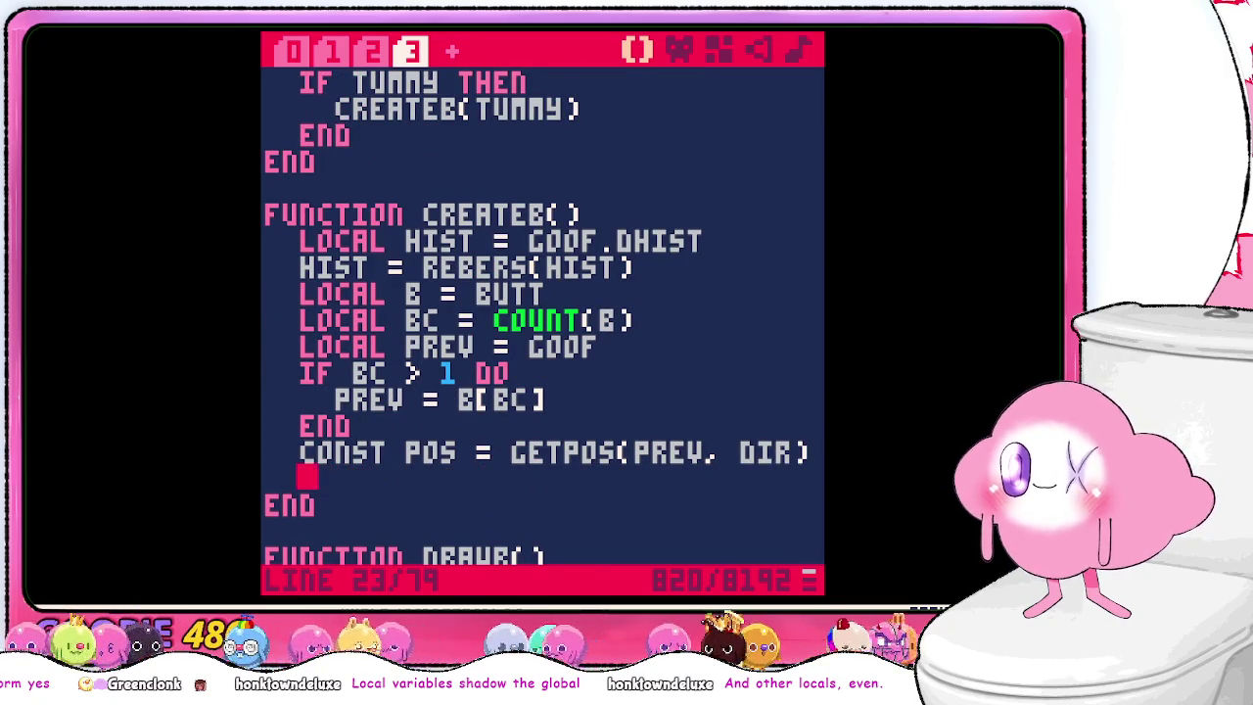
- Insert LOCAL DIR = HIST[BC+1] after the LOCAL PREV line
{"action": "key", "text": "Up"}
{"action": "key", "text": "Up"}
{"action": "key", "text": "Up"}
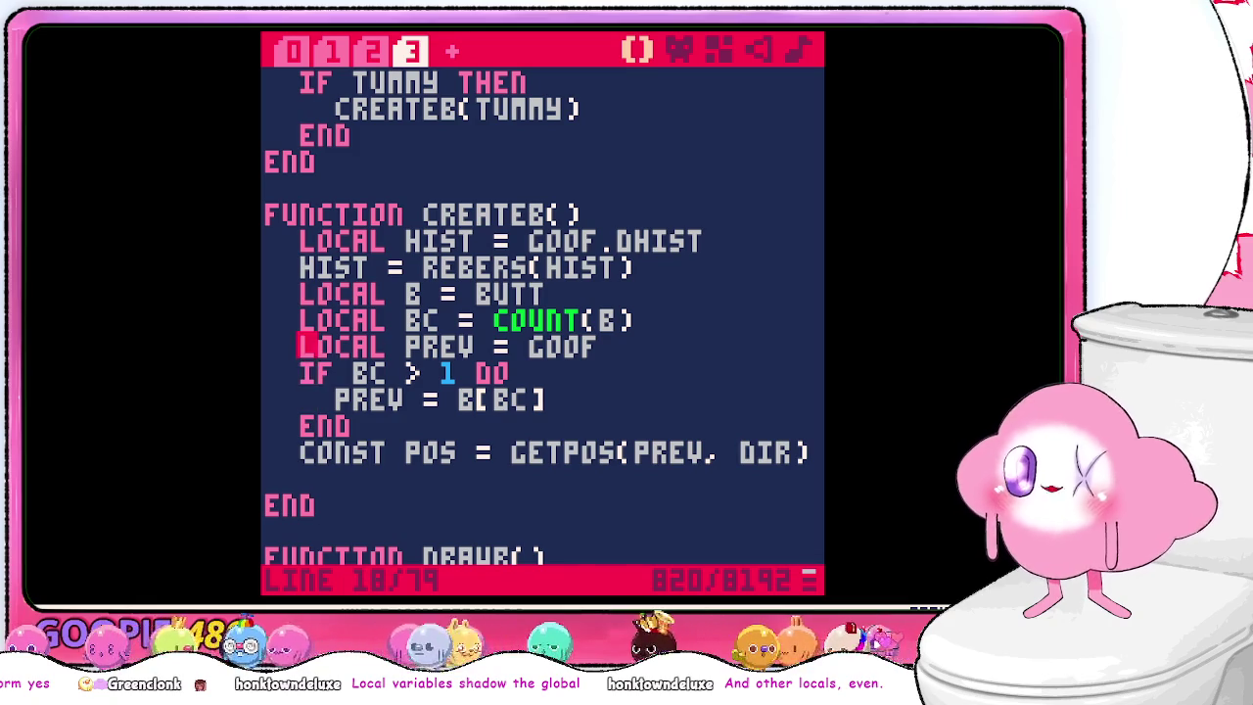
{"action": "key", "text": "Return"}
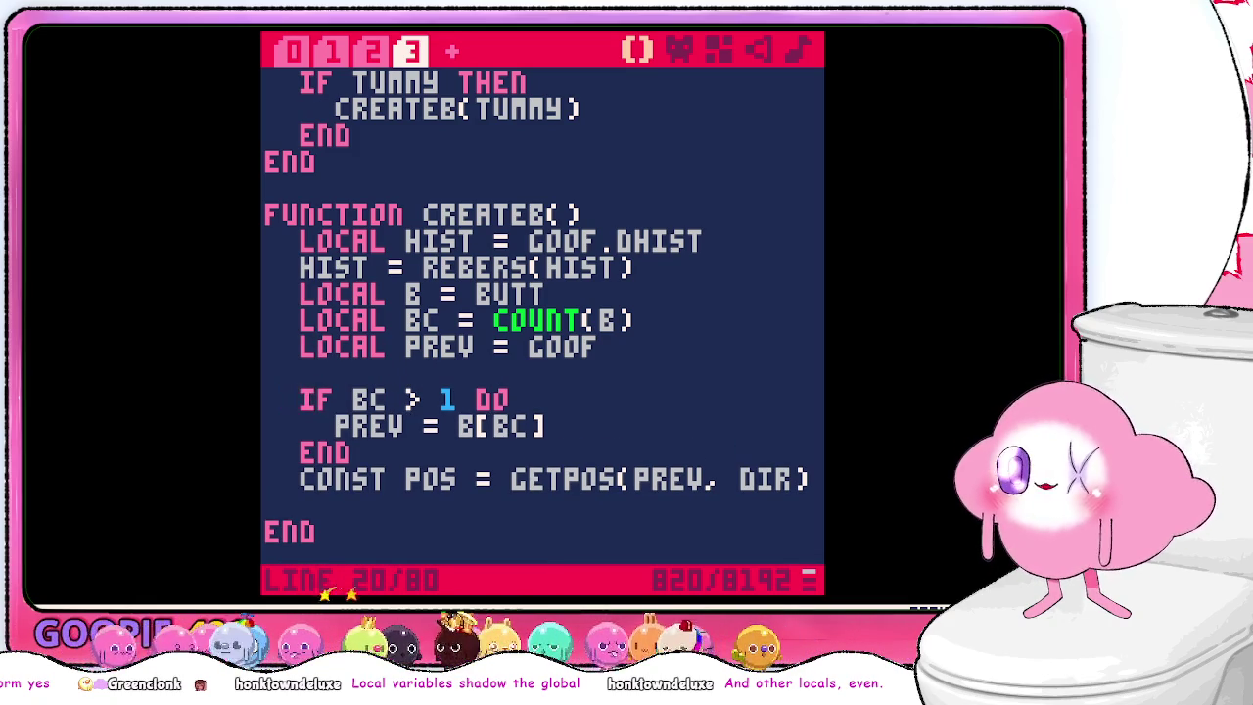
{"action": "type", "text": "local dir = "}
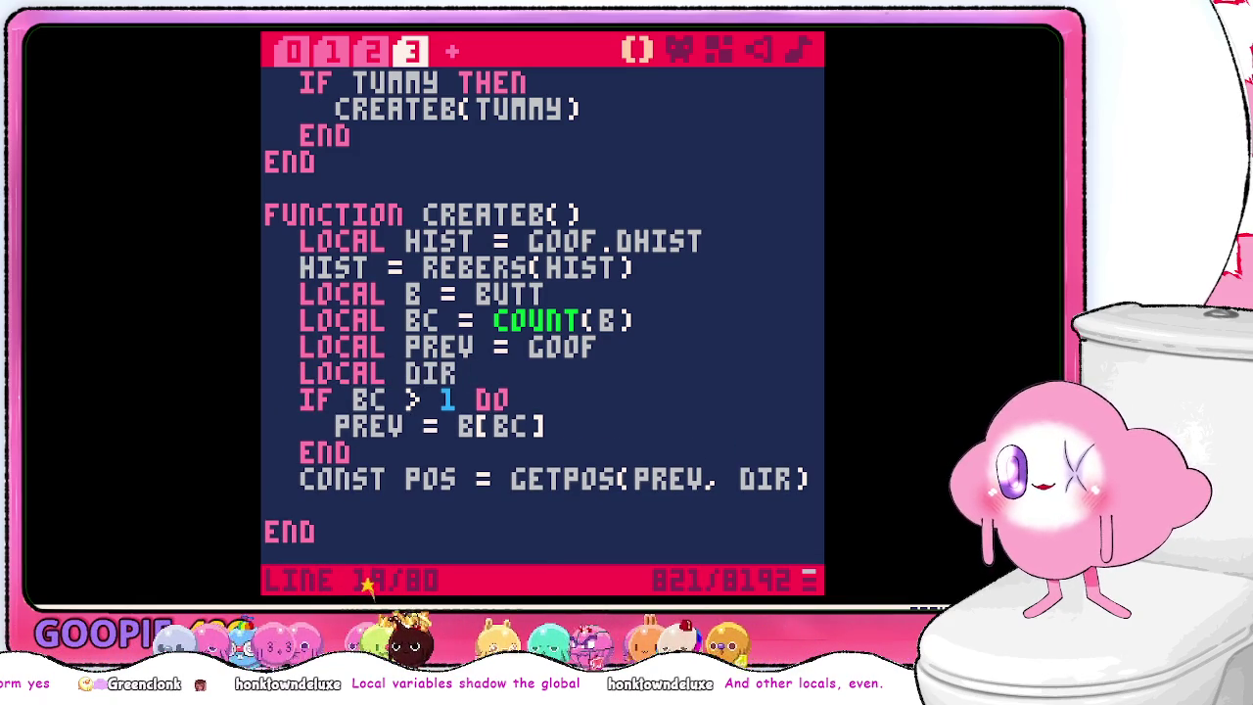
{"action": "type", "text": "hist"}
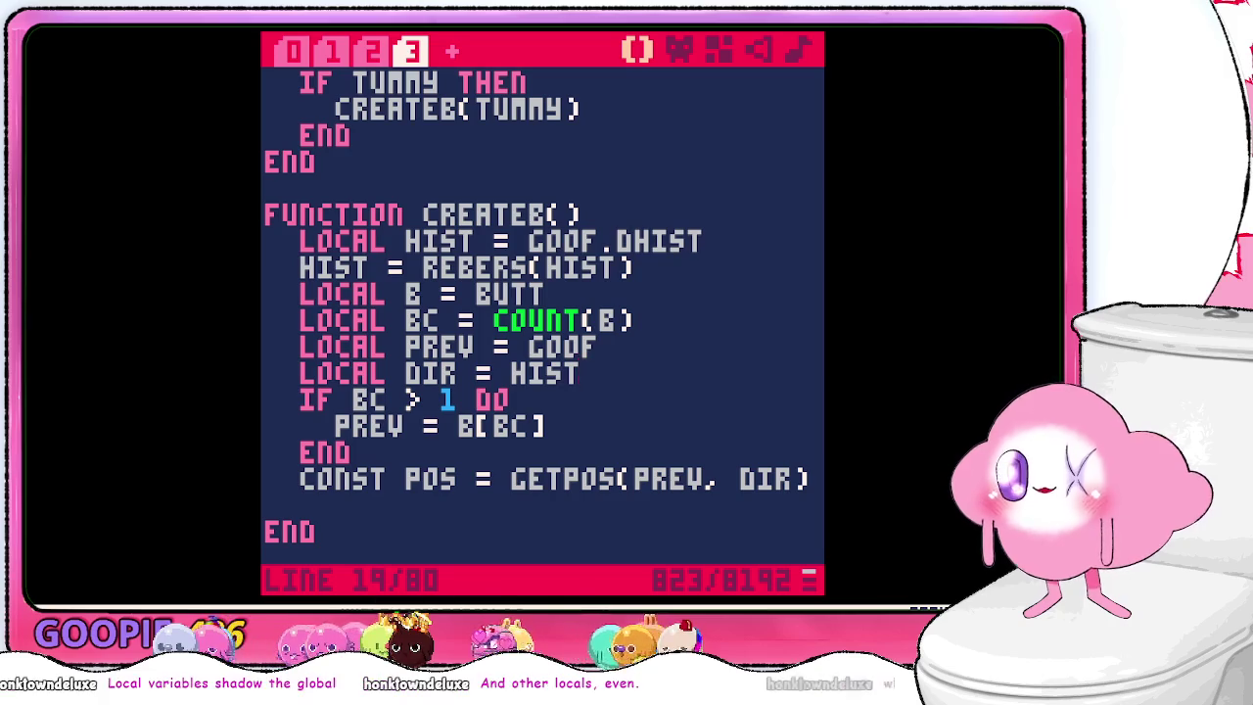
{"action": "type", "text": "["}
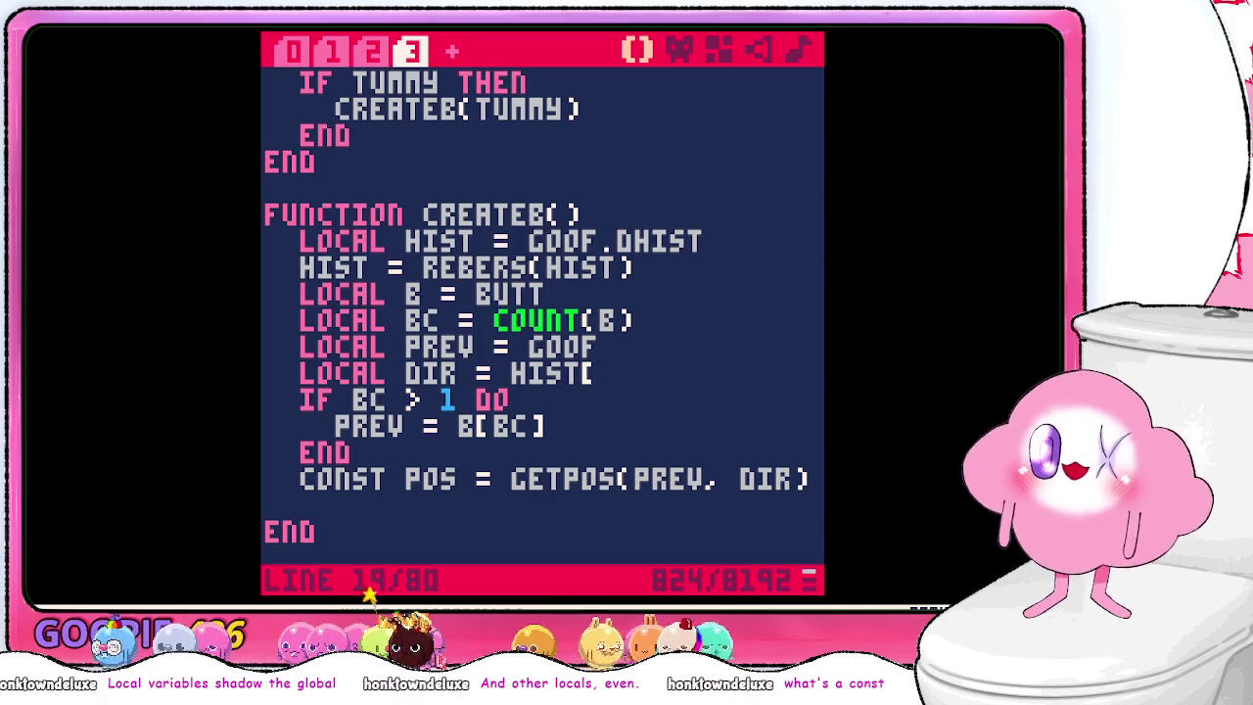
{"action": "type", "text": "bc"}
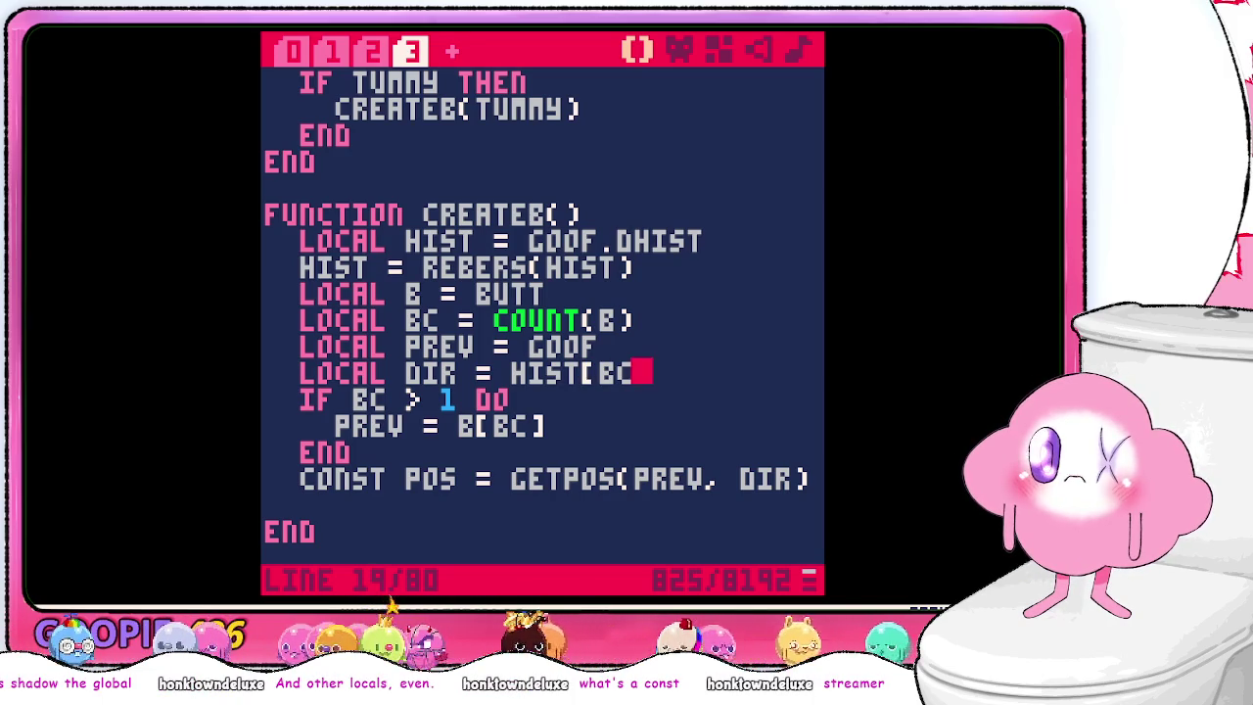
{"action": "type", "text": "+1]"}
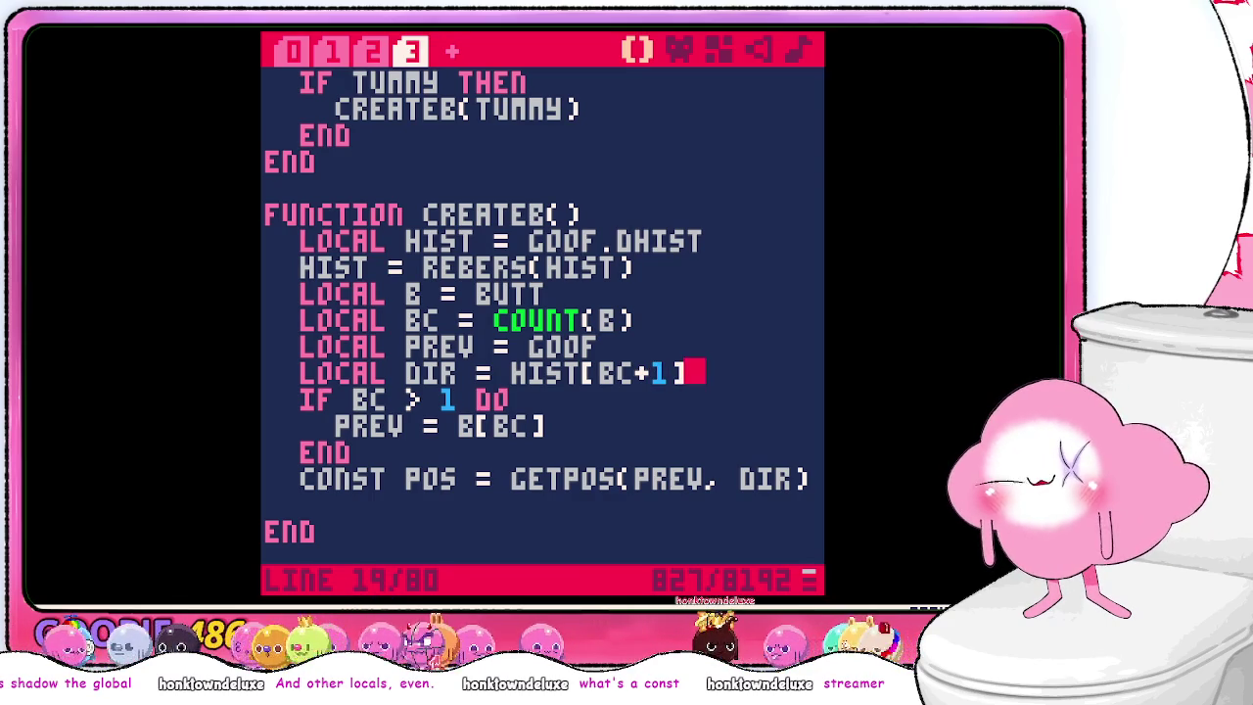
{"action": "key", "text": "Down"}
{"action": "key", "text": "Down"}
{"action": "key", "text": "Down"}
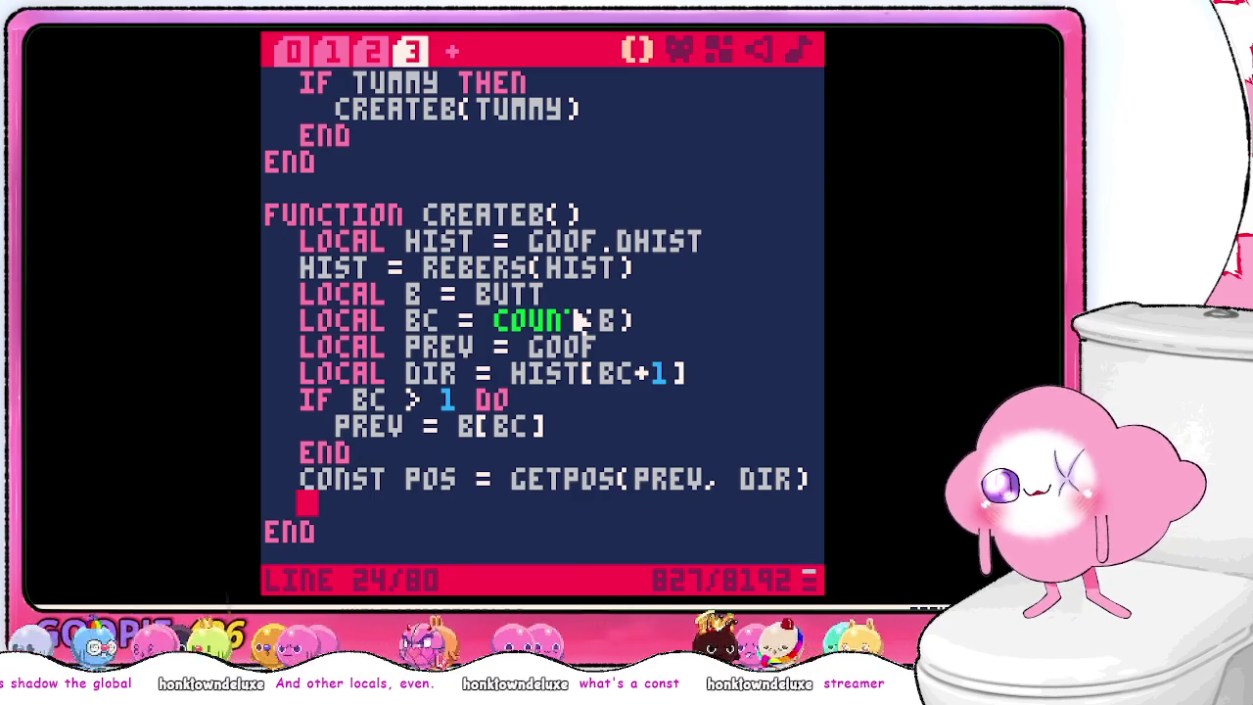
- Add BUTTS[BC+1] = POS as the last line before CREATEB's END
{"action": "scroll", "coordinate": [490, 280], "scroll_direction": "down", "scroll_amount": 5}
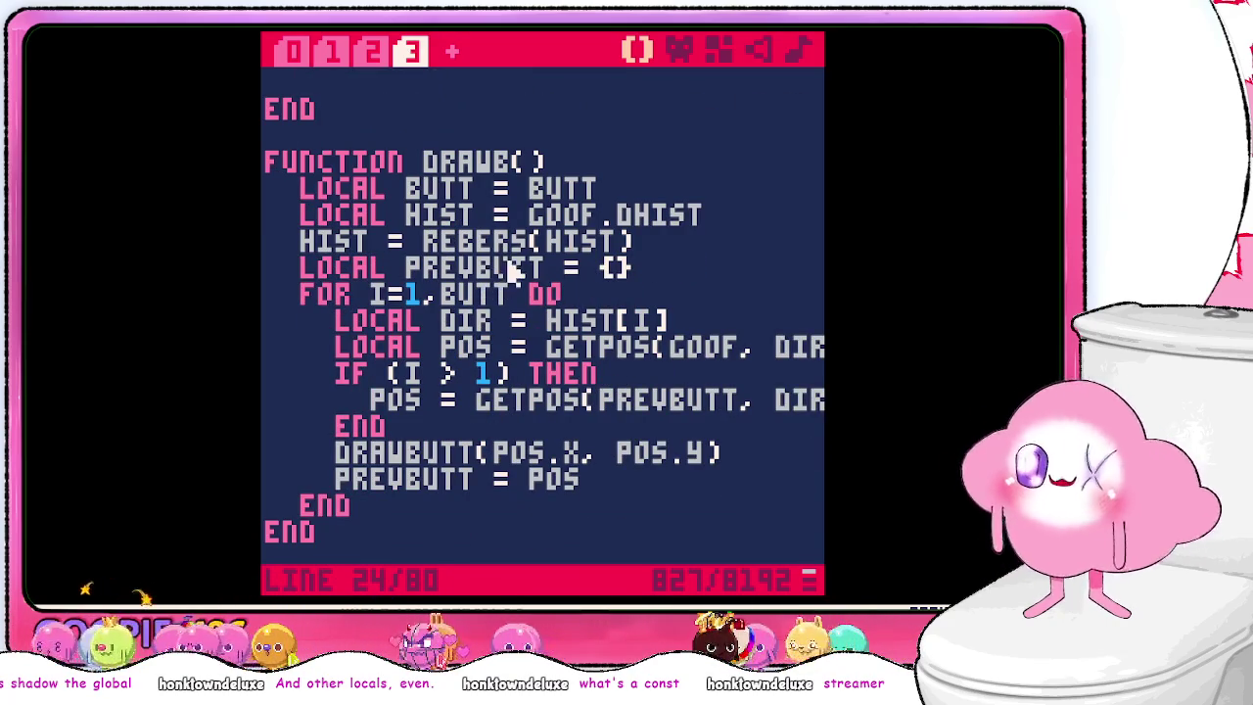
{"action": "type", "text": "dr"}
{"action": "key", "text": "BackSpace"}
{"action": "type", "text": "butts ="}
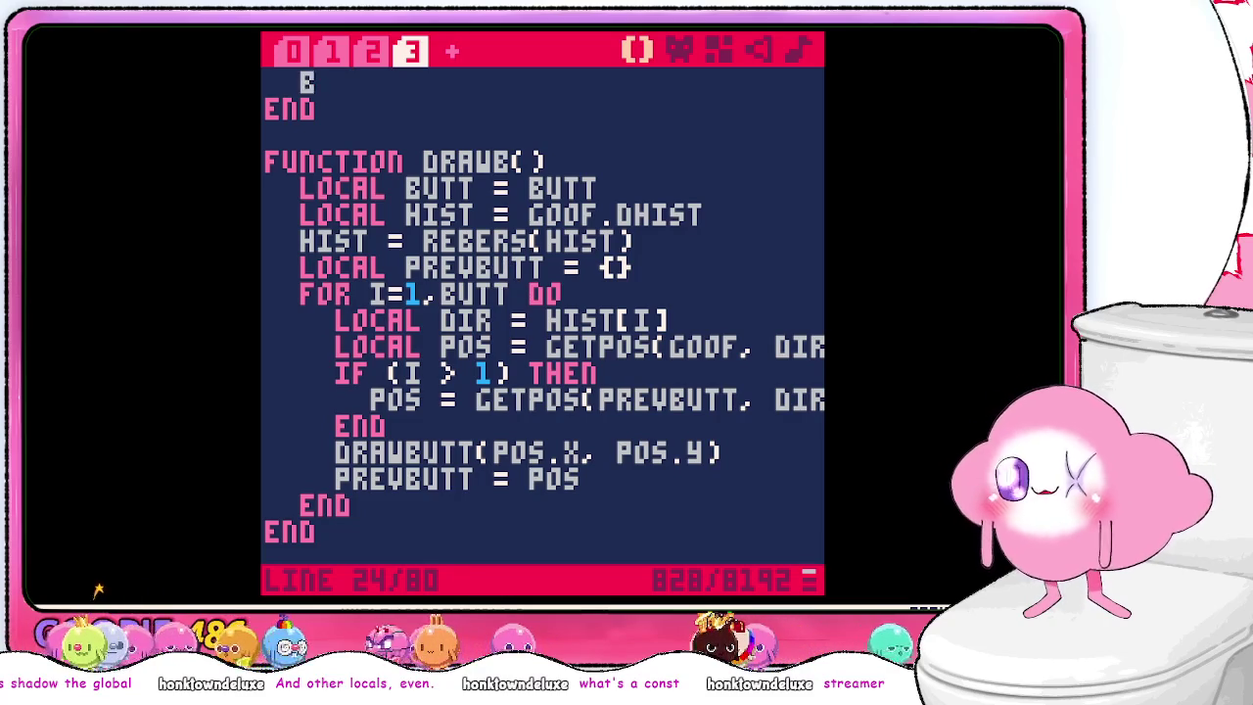
{"action": "key", "text": "BackSpace"}
{"action": "key", "text": "BackSpace"}
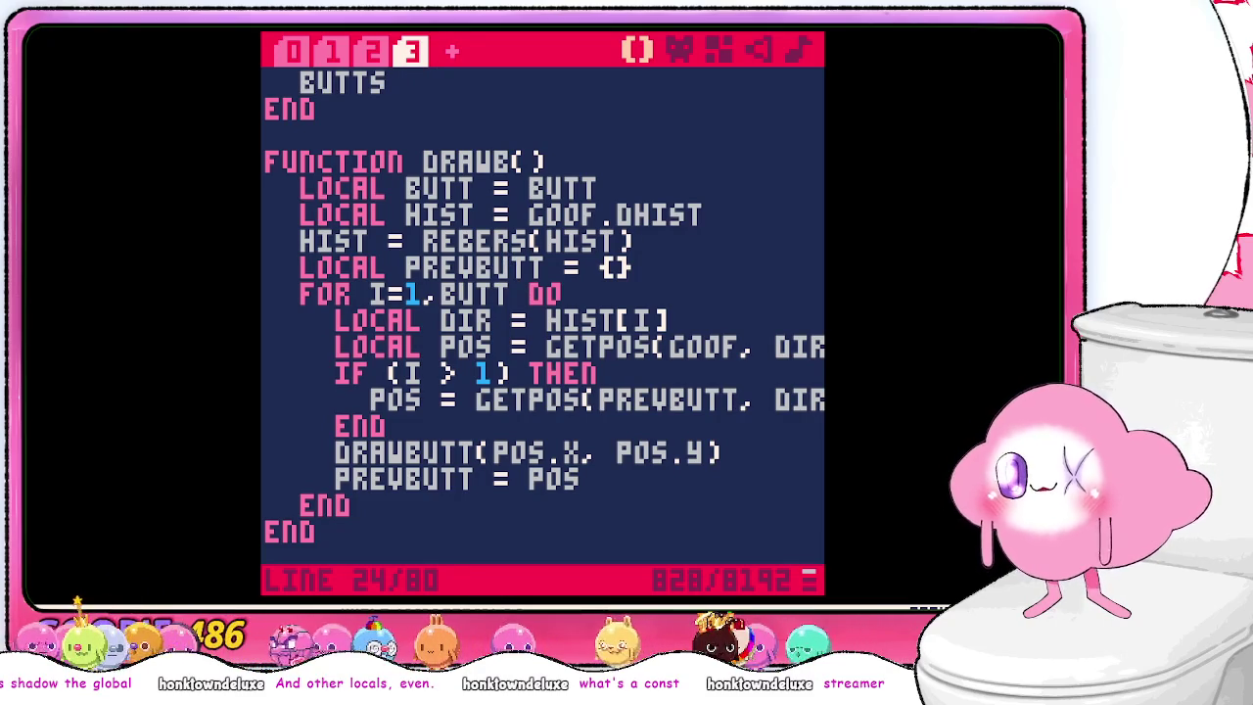
{"action": "scroll", "coordinate": [472, 323], "scroll_direction": "up", "scroll_amount": 4}
{"action": "type", "text": "[bc"}
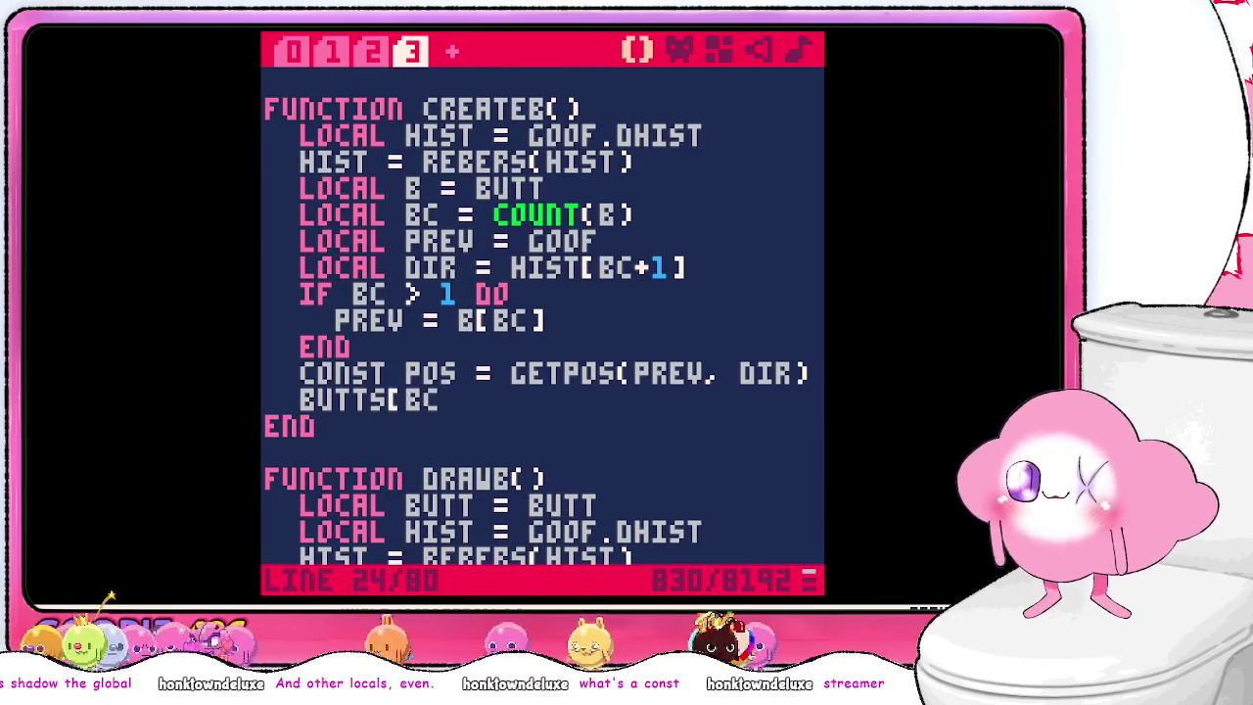
{"action": "type", "text": " + 1"}
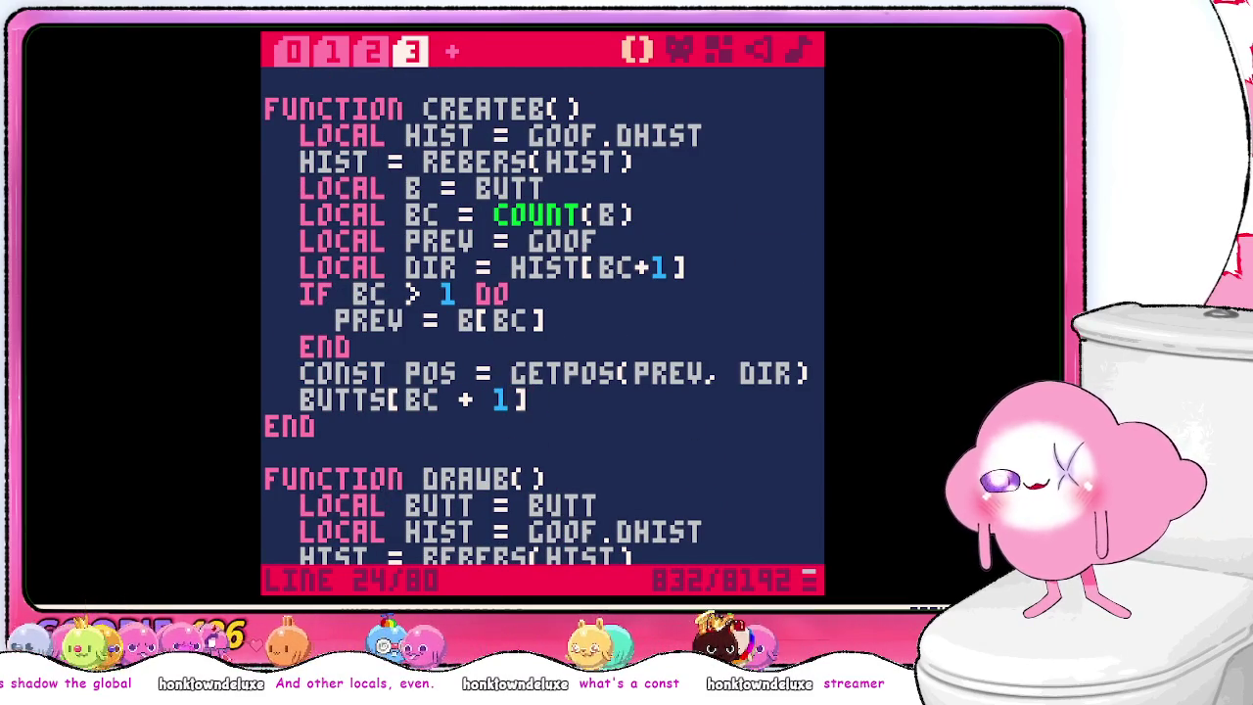
{"action": "key", "text": "BackSpace"}
{"action": "type", "text": "+1]"}
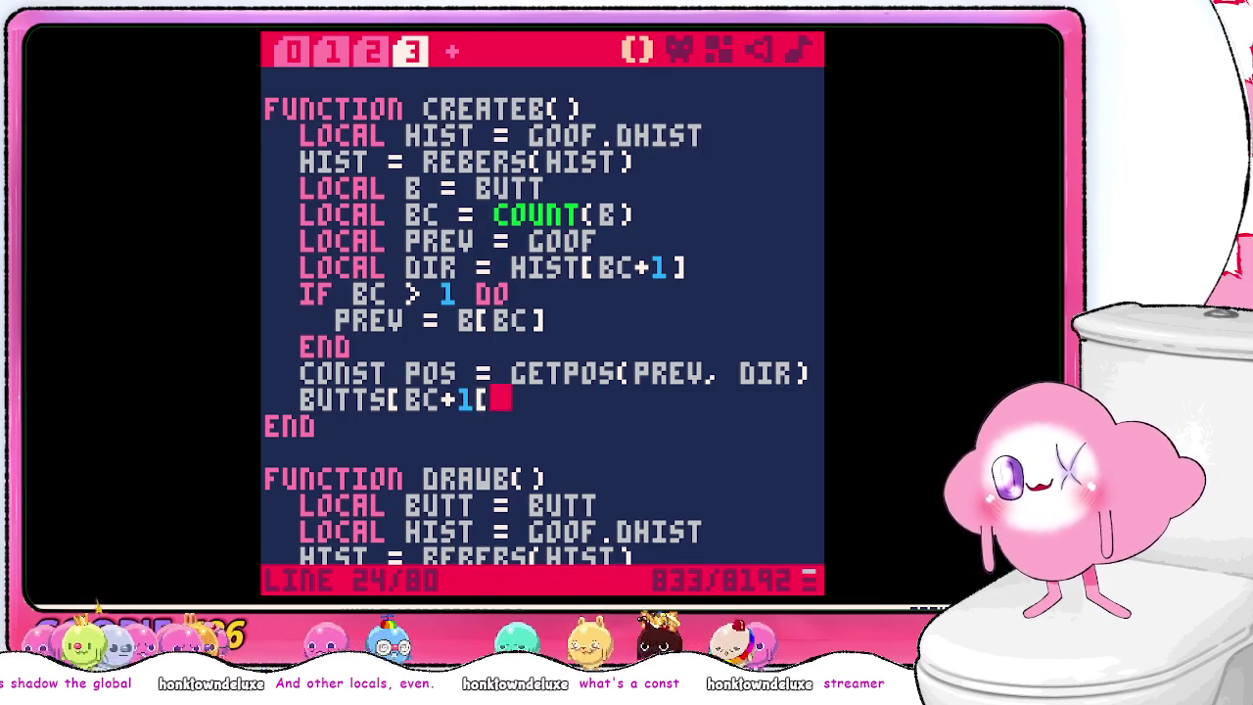
{"action": "type", "text": " = pos"}
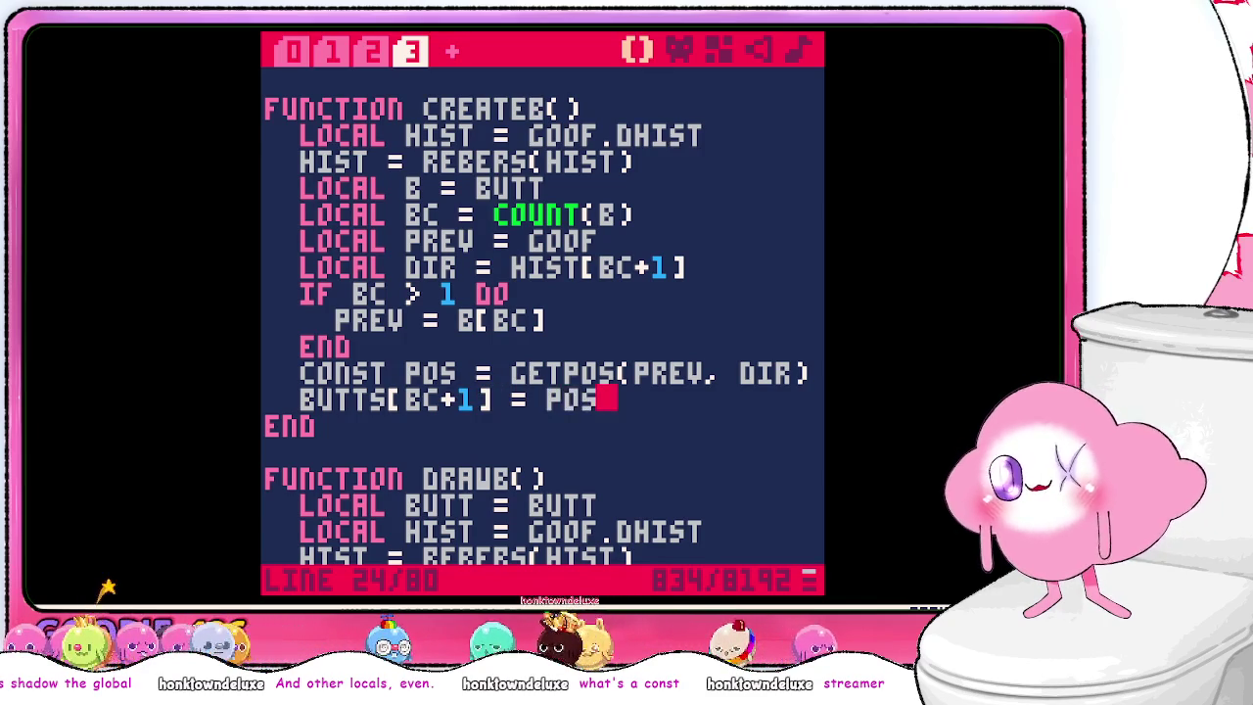
{"action": "key", "text": "Return"}
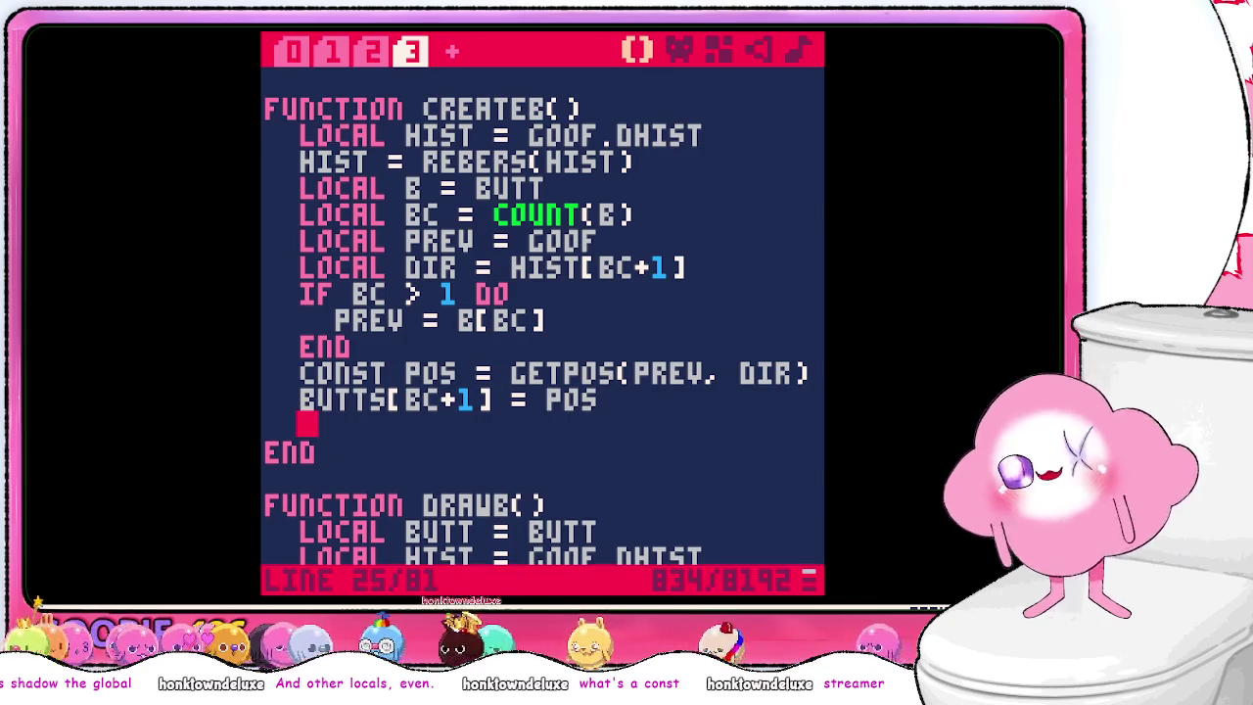
{"action": "key", "text": "BackSpace"}
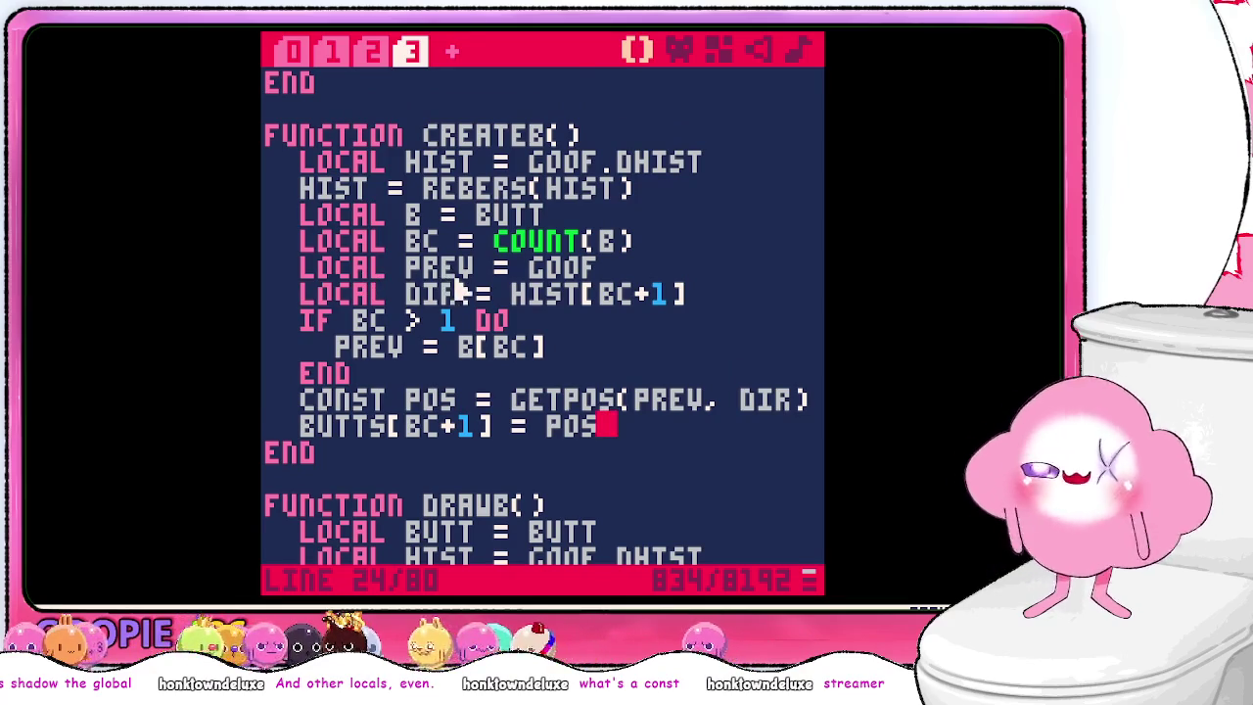
- Replace CONST with LOCAL in the POS = GETPOS(PREV, DIR) declaration
{"action": "scroll", "coordinate": [457, 280], "scroll_direction": "down", "scroll_amount": 5}
{"action": "scroll", "coordinate": [458, 284], "scroll_direction": "up", "scroll_amount": 2}
{"action": "scroll", "coordinate": [459, 284], "scroll_direction": "up", "scroll_amount": 2}
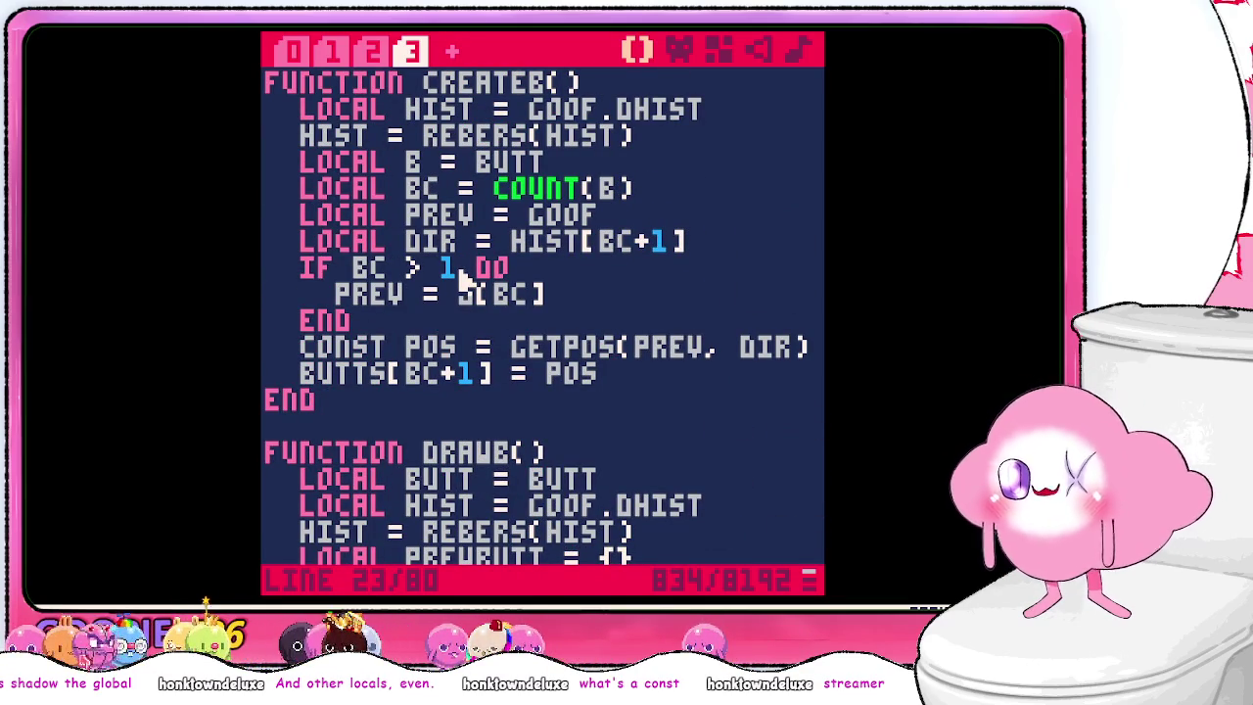
{"action": "key", "text": "BackSpace"}
{"action": "key", "text": "BackSpace"}
{"action": "key", "text": "BackSpace"}
{"action": "type", "text": "L"}
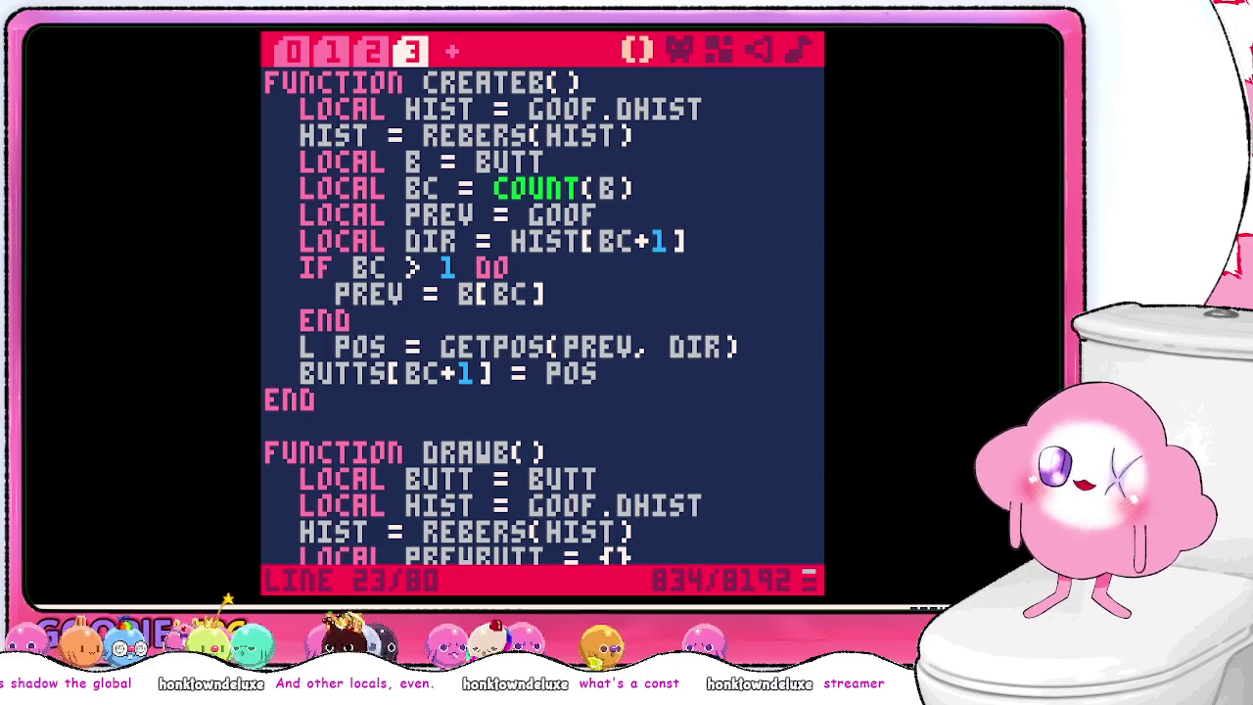
{"action": "type", "text": "OCAL"}
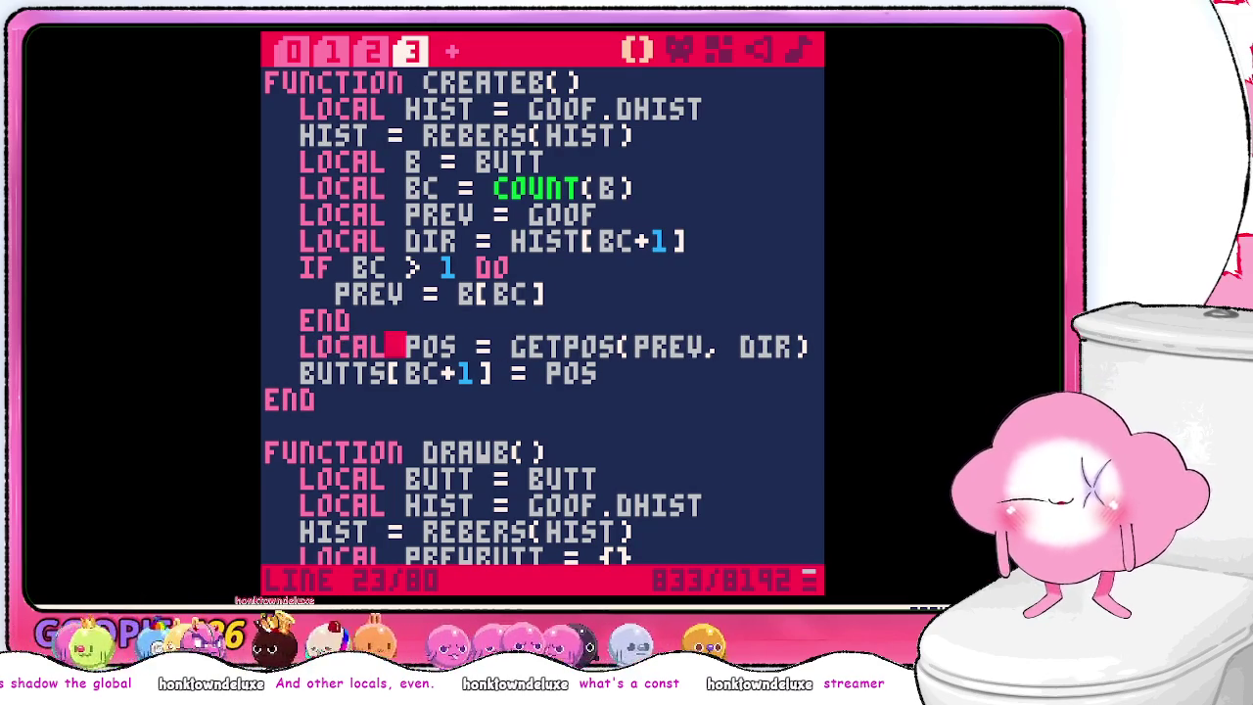
- Call CREATEBUTT() in CONSUME right after the GOOF.EAT increment
{"action": "left_click", "coordinate": [291, 51]}
{"action": "scroll", "coordinate": [526, 358], "scroll_direction": "down", "scroll_amount": 8}
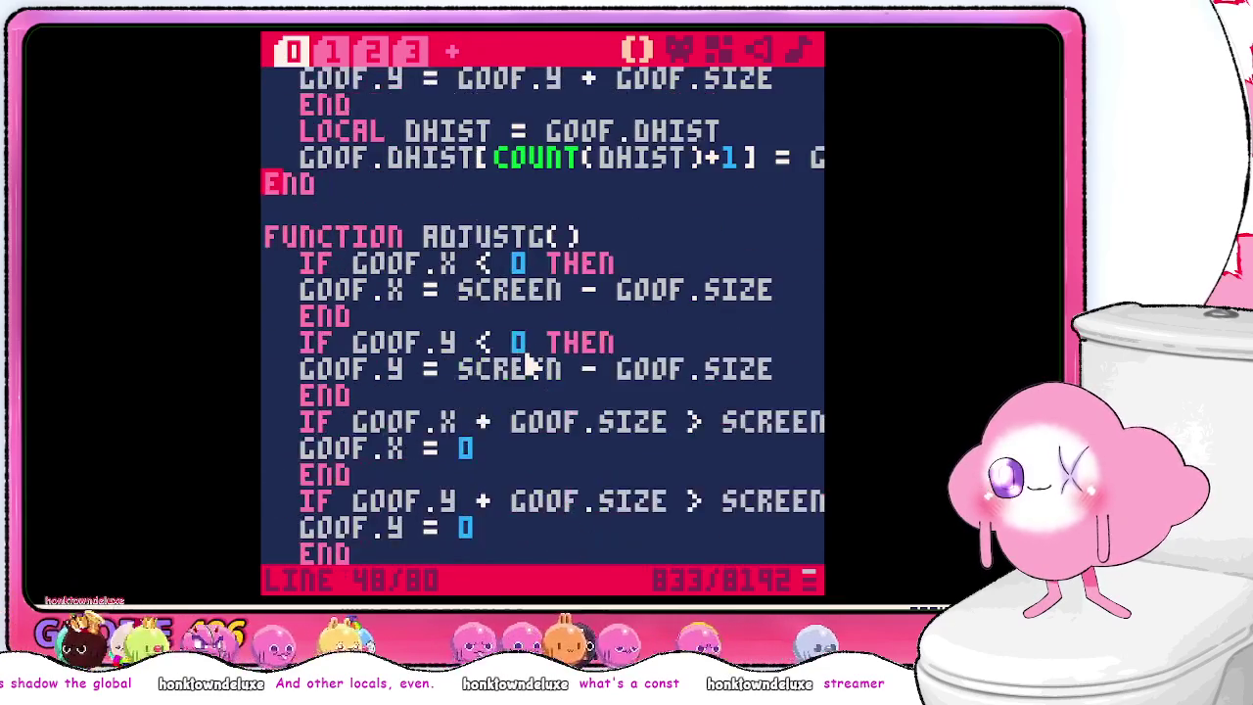
{"action": "scroll", "coordinate": [526, 358], "scroll_direction": "down", "scroll_amount": 2}
{"action": "left_click", "coordinate": [750, 316]}
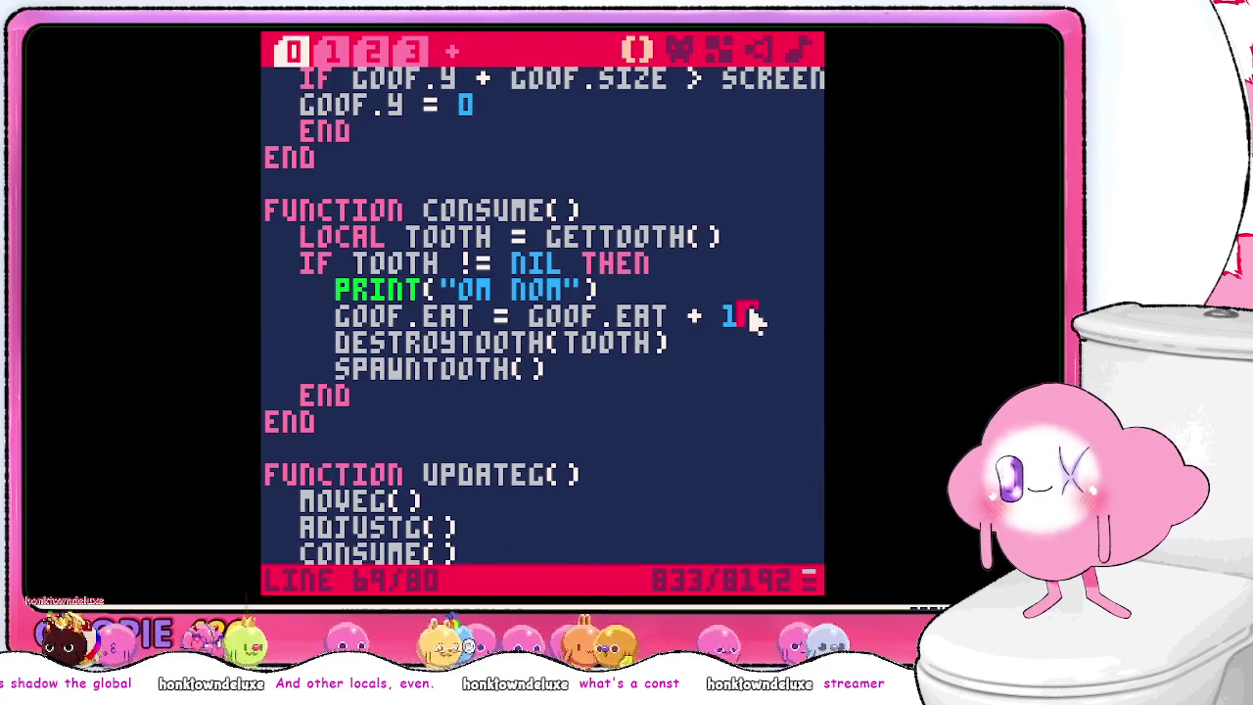
{"action": "key", "text": "Return"}
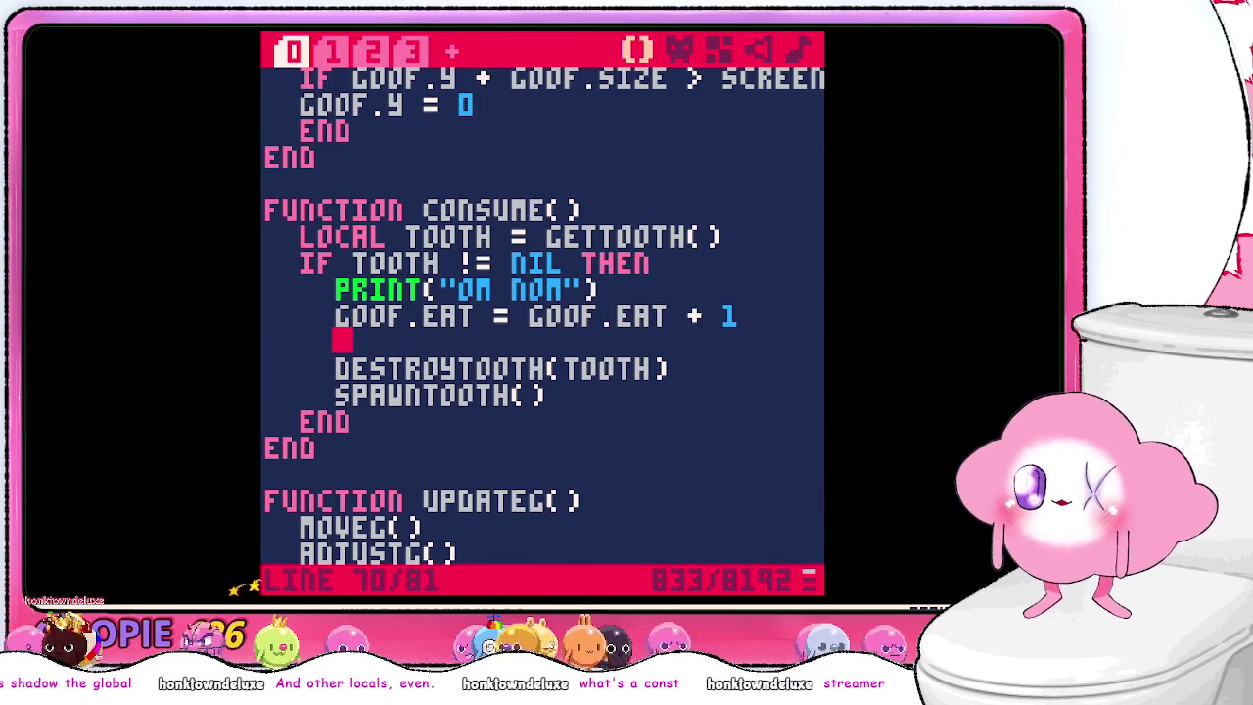
{"action": "left_click", "coordinate": [409, 53]}
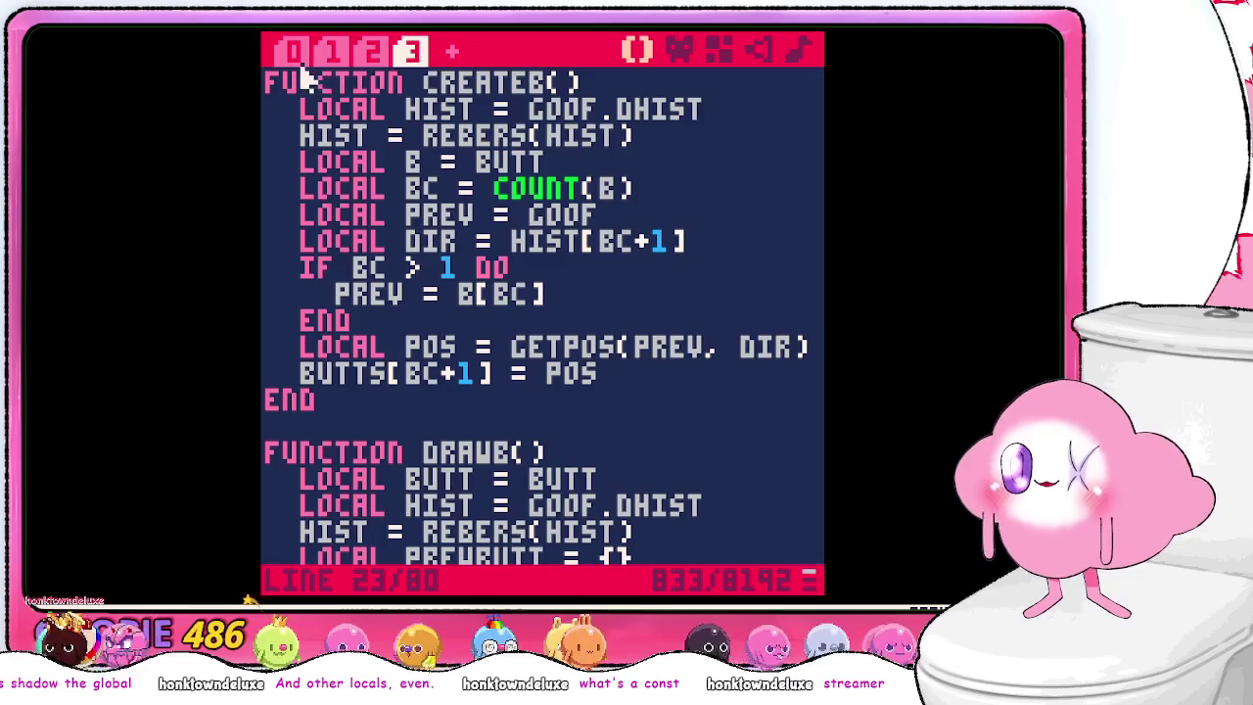
{"action": "scroll", "coordinate": [333, 132], "scroll_direction": "up", "scroll_amount": 3}
{"action": "left_click", "coordinate": [290, 50]}
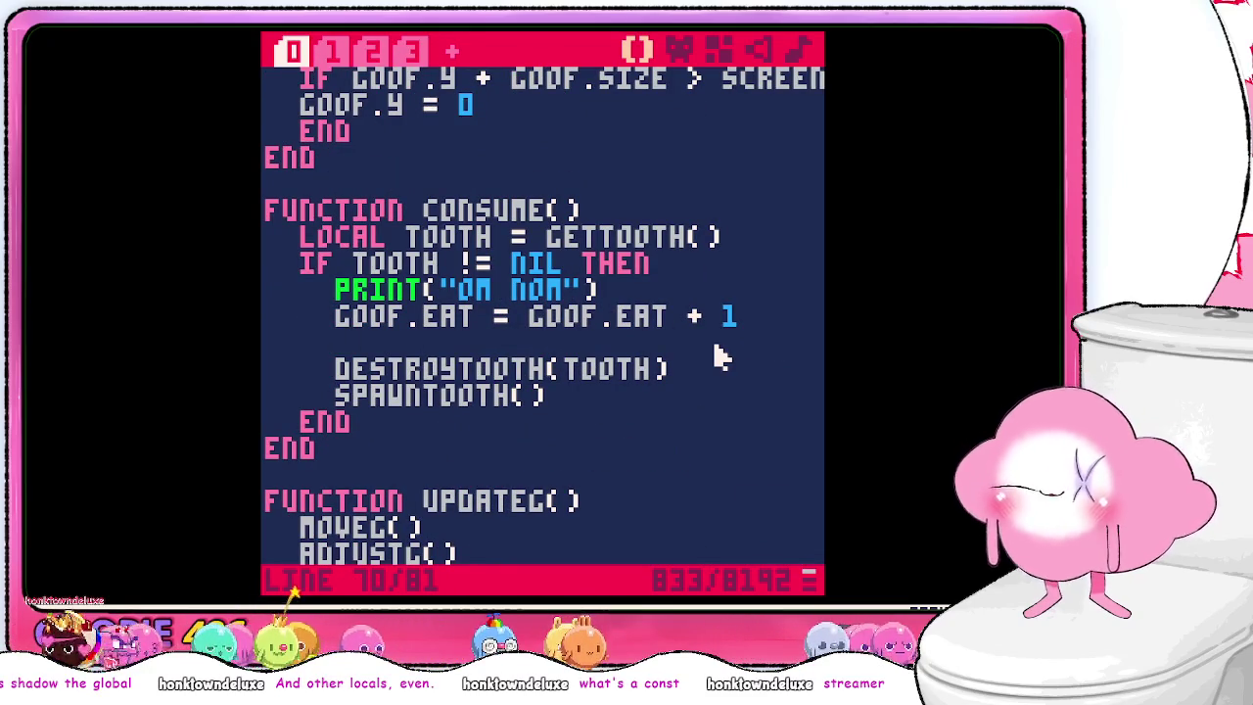
{"action": "type", "text": "createb()"}
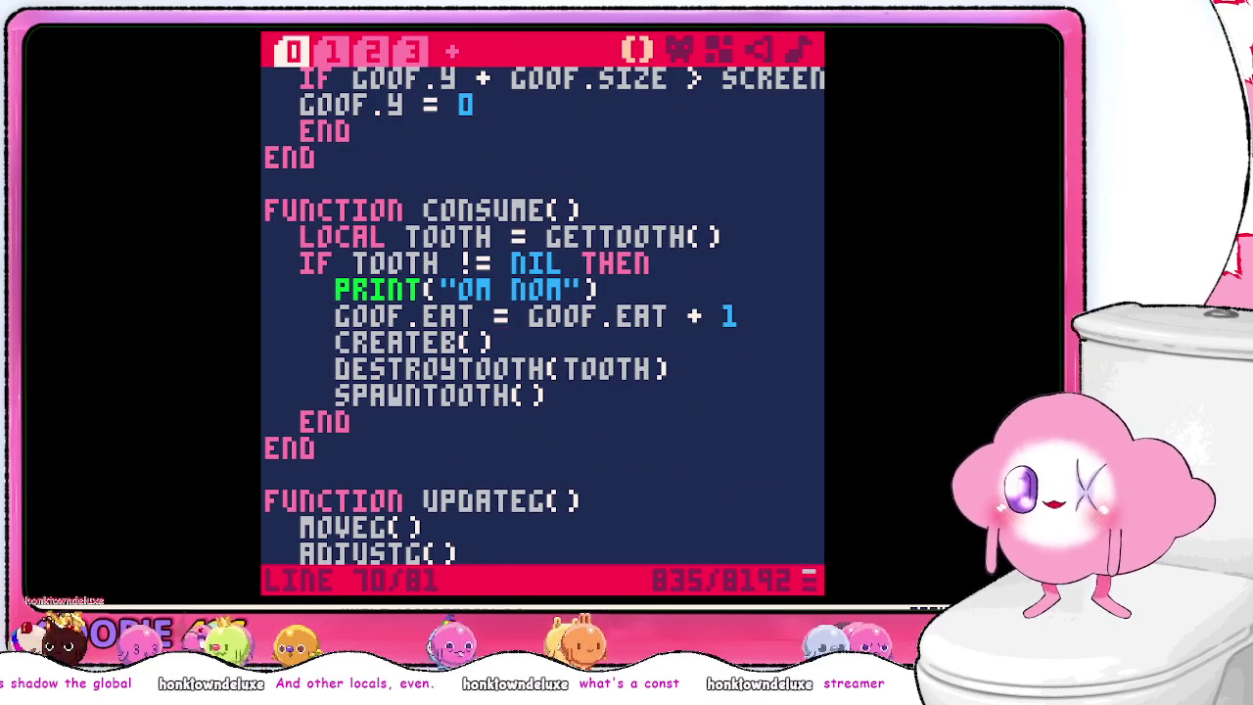
{"action": "type", "text": "utt"}
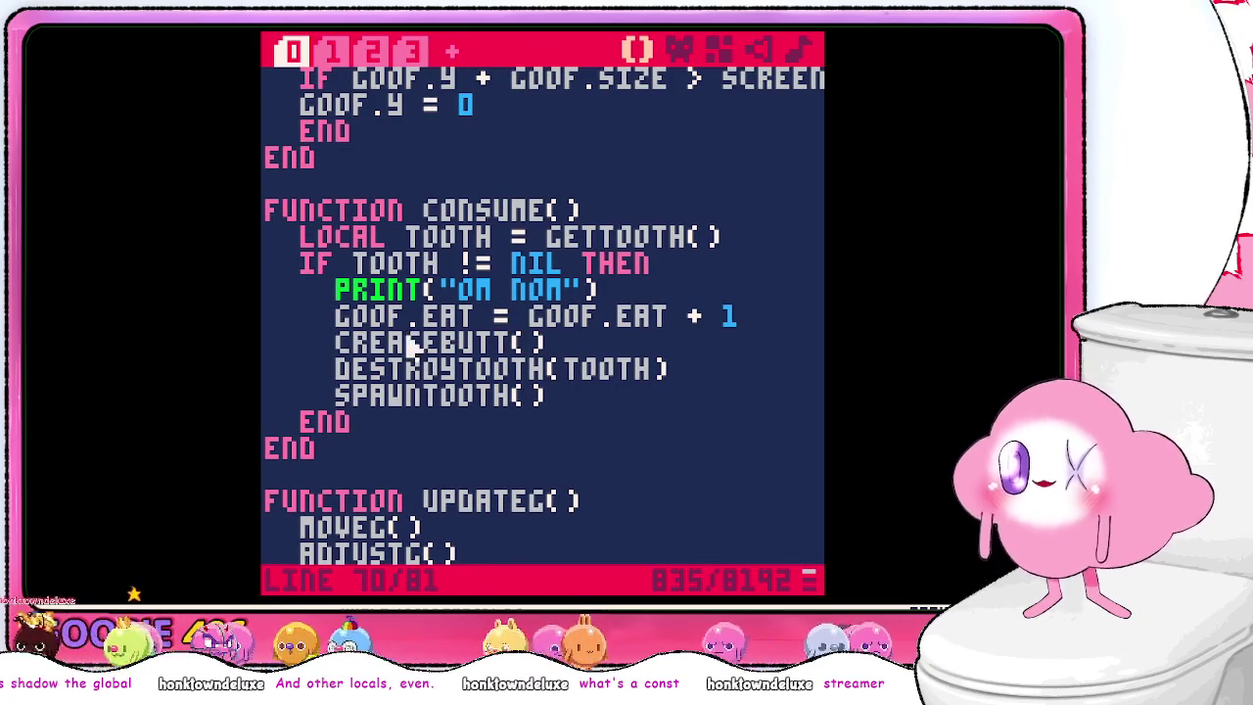
- Rename the CREATEB function on tab 3 to CREATEBUTT
{"action": "left_click", "coordinate": [376, 53]}
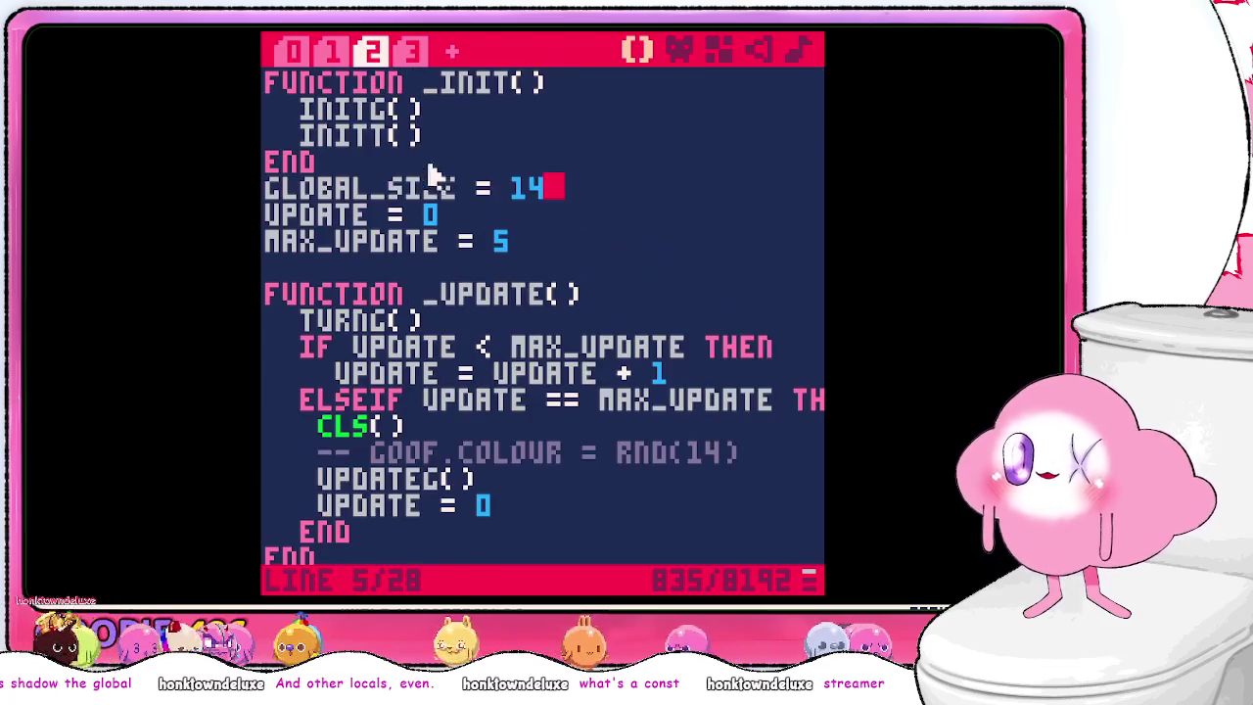
{"action": "left_click", "coordinate": [407, 52]}
{"action": "left_click", "coordinate": [555, 287]}
{"action": "type", "text": "utt"}
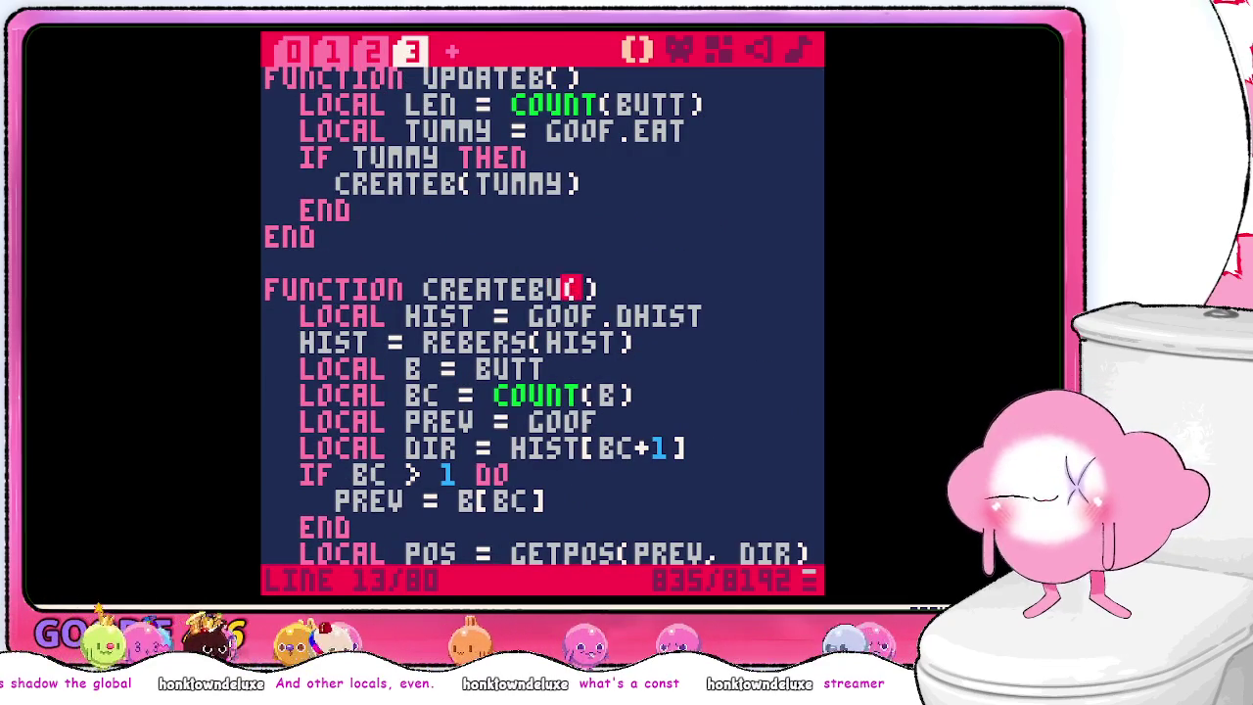
{"action": "scroll", "coordinate": [431, 323], "scroll_direction": "down", "scroll_amount": 4}
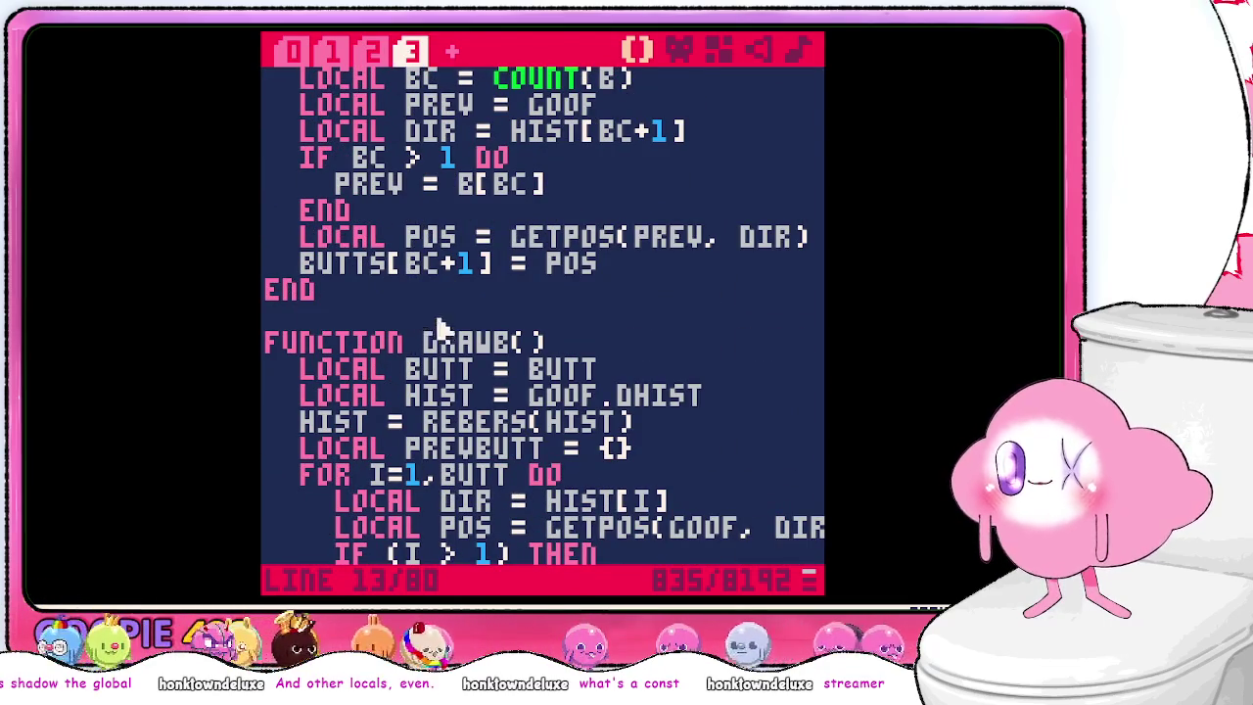
- Replace the old direction-based lines in DRAWB's loop with CONST POS = BUTT[I]
{"action": "scroll", "coordinate": [548, 362], "scroll_direction": "down", "scroll_amount": 1}
{"action": "scroll", "coordinate": [685, 372], "scroll_direction": "down", "scroll_amount": 3}
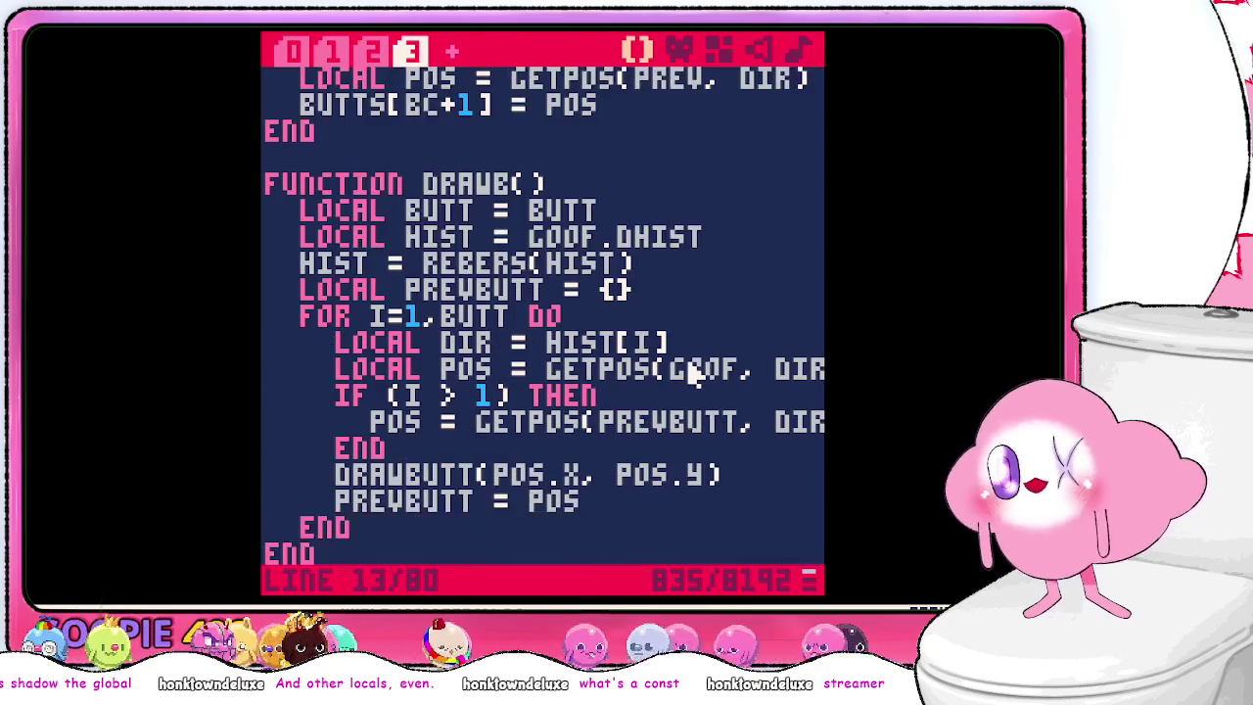
{"action": "left_click_drag", "start_coordinate": [708, 383], "coordinate": [712, 277]}
{"action": "key", "text": "BackSpace"}
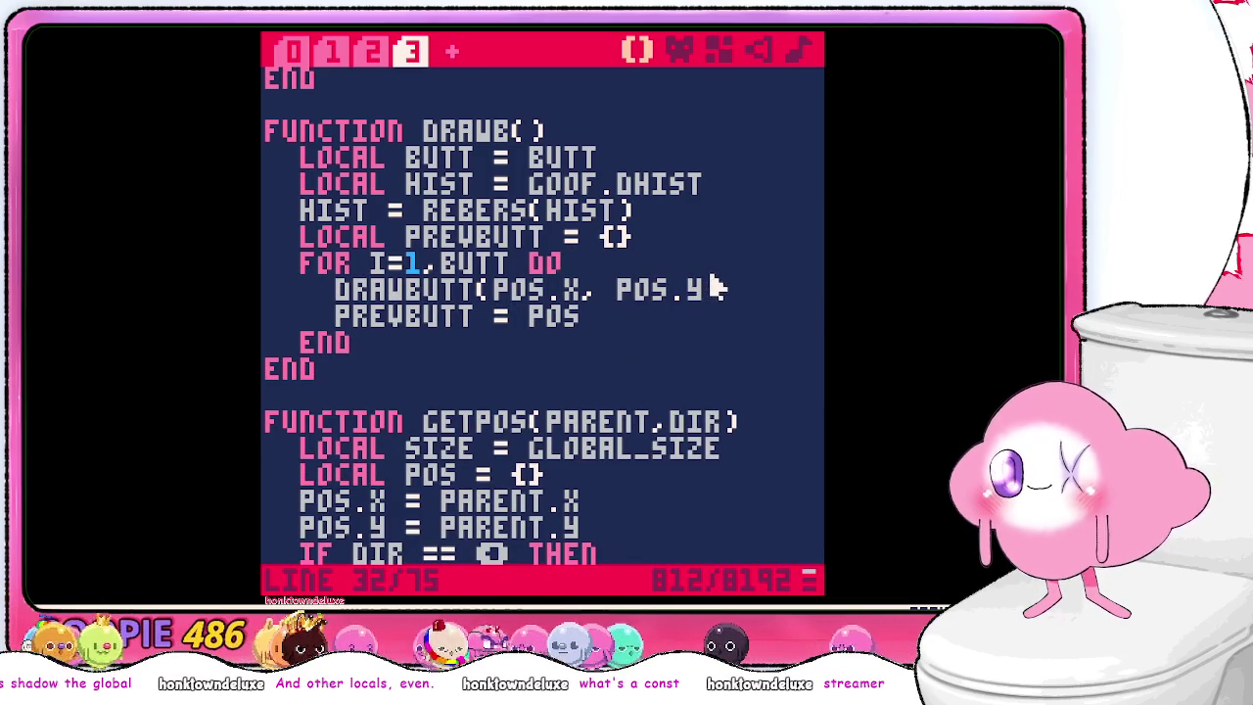
{"action": "key", "text": "Return"}
{"action": "type", "text": "co"}
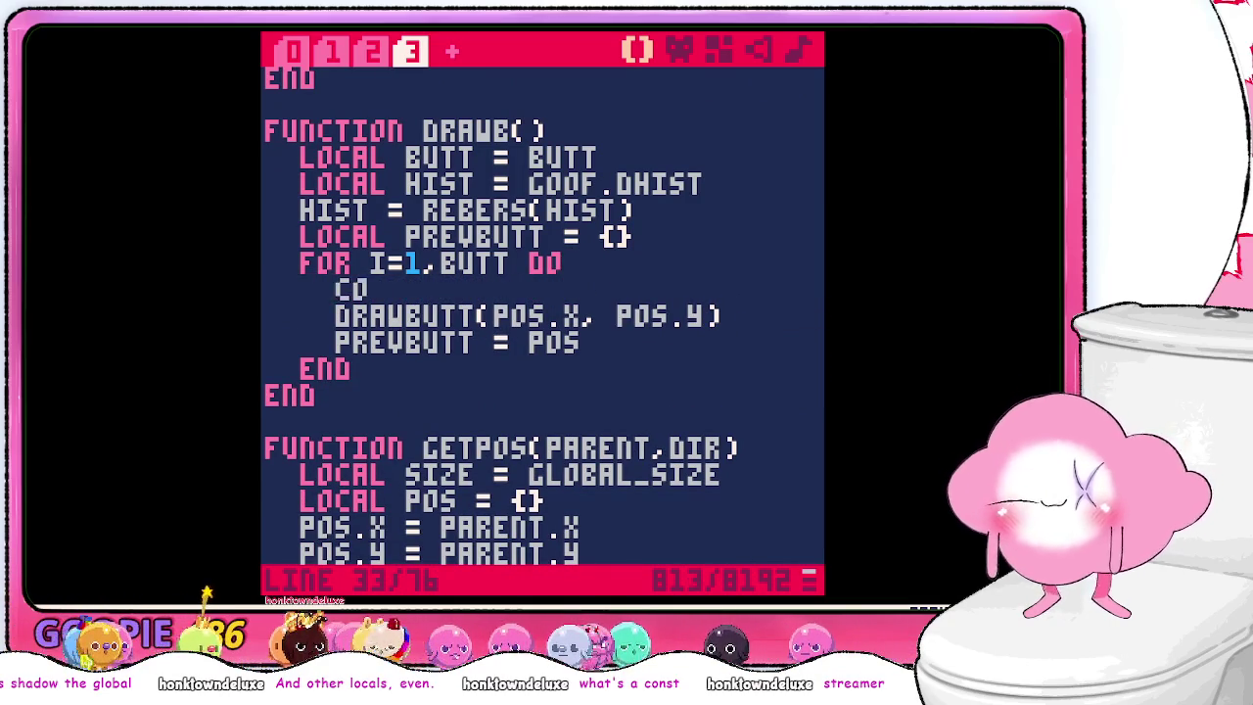
{"action": "type", "text": "nst pos = bu"}
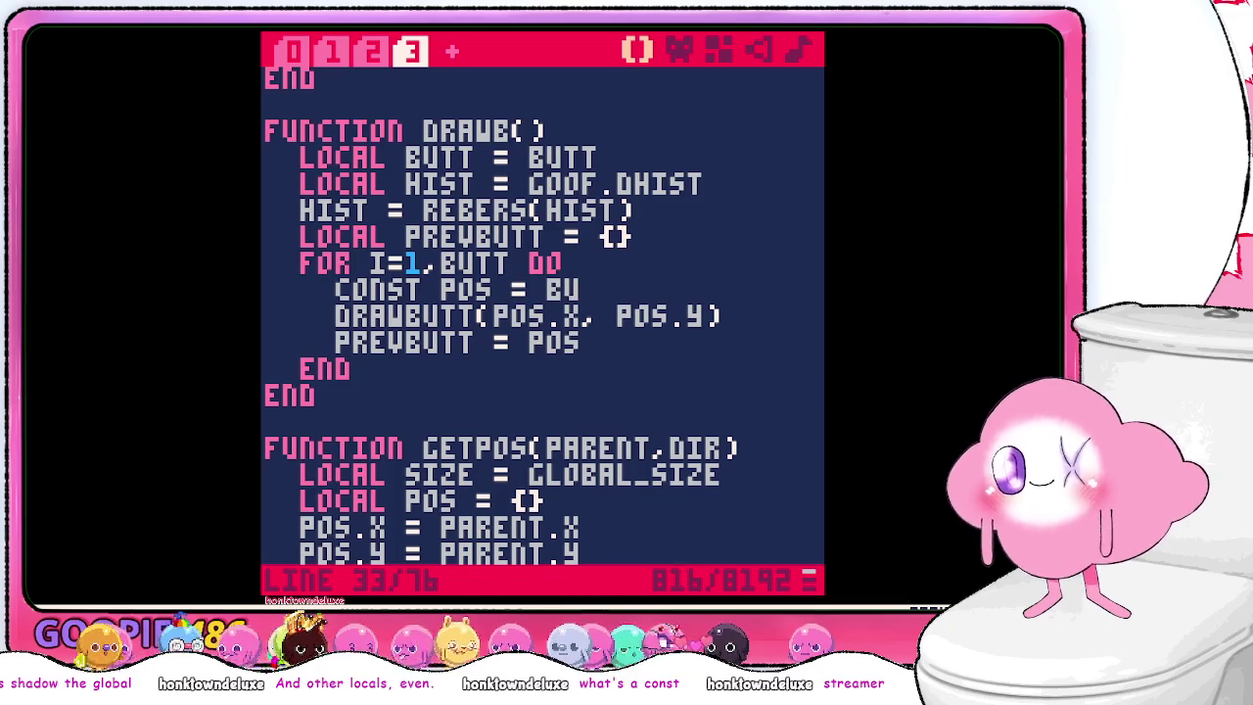
{"action": "key", "text": "BackSpace"}
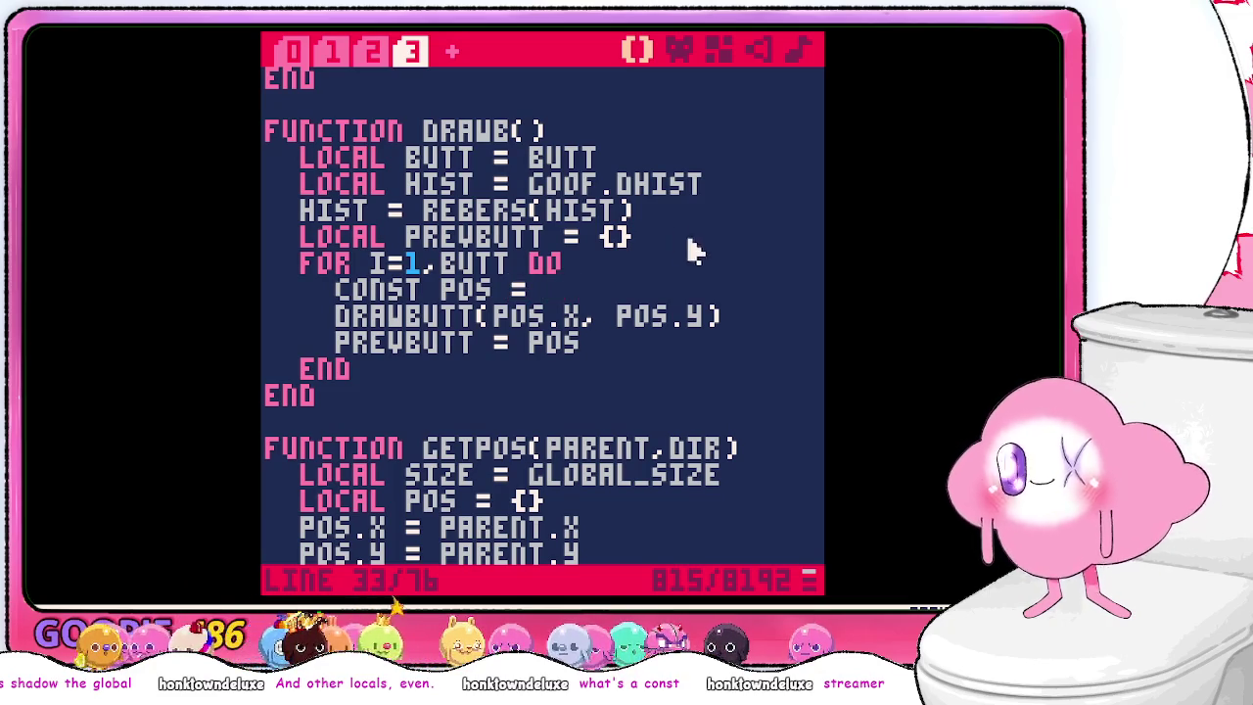
{"action": "scroll", "coordinate": [666, 253], "scroll_direction": "up", "scroll_amount": 4}
{"action": "scroll", "coordinate": [638, 294], "scroll_direction": "down", "scroll_amount": 1}
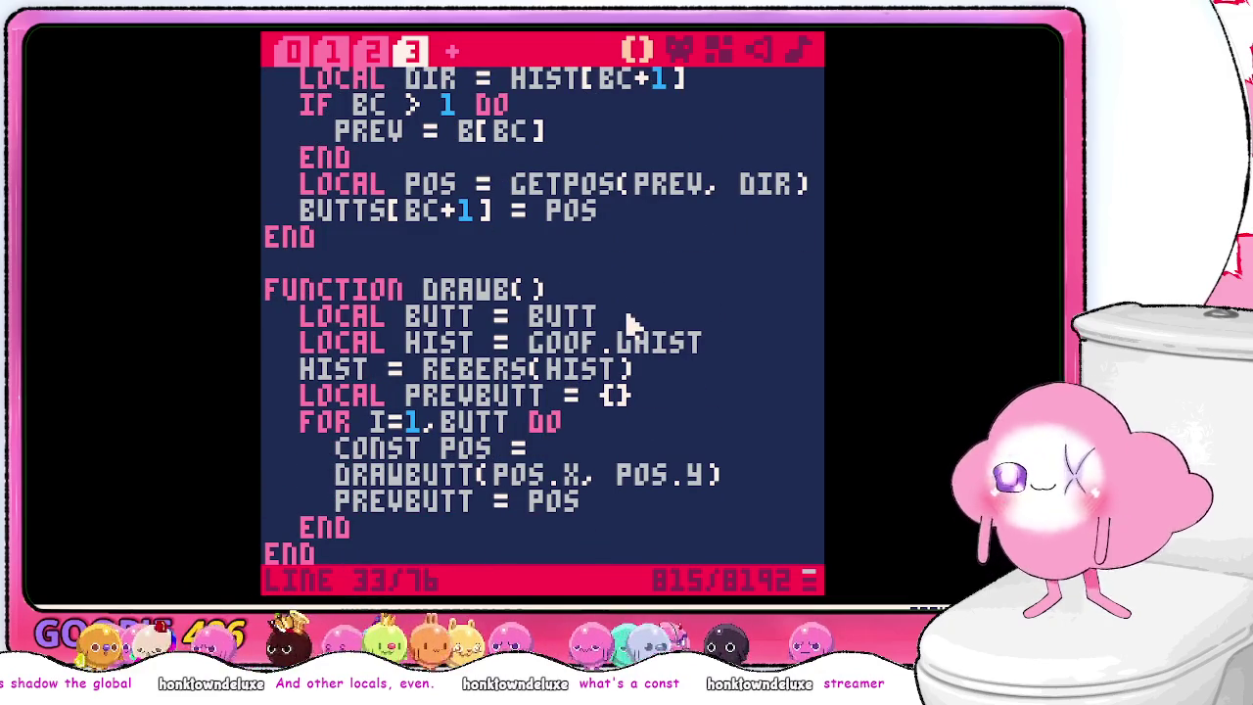
{"action": "type", "text": "butt["}
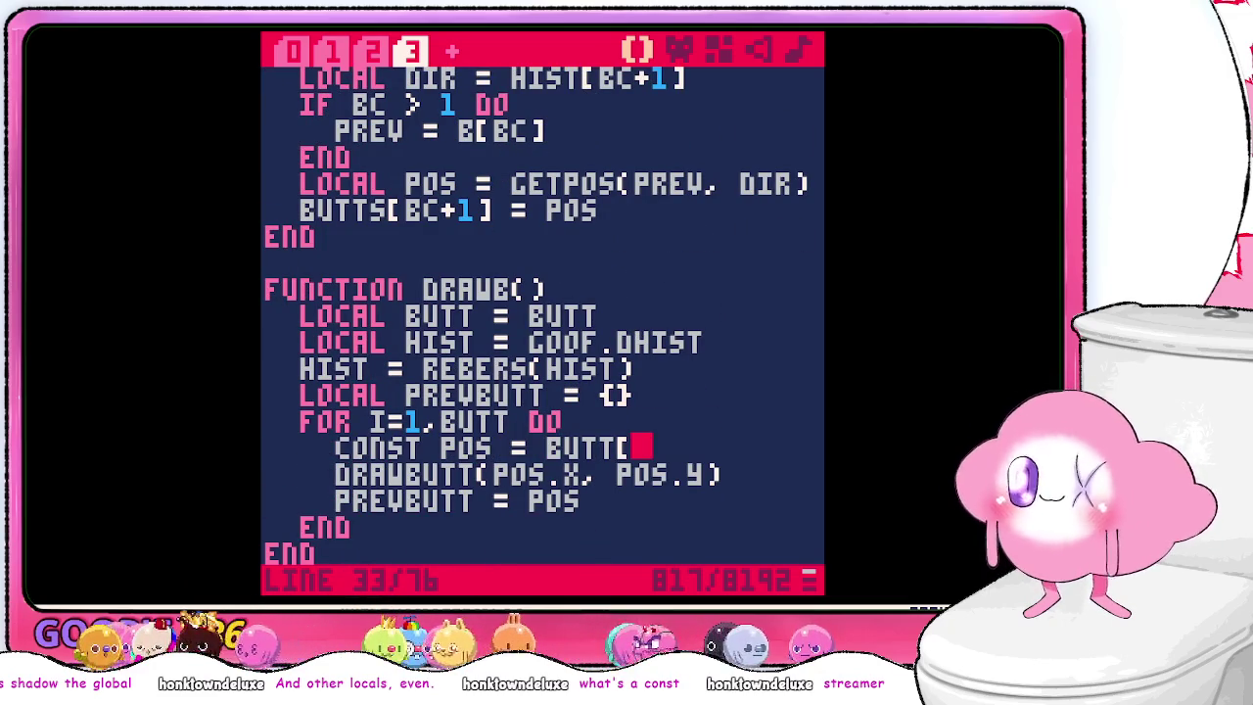
{"action": "type", "text": "i]"}
{"action": "key", "text": "Down"}
{"action": "key", "text": "Down"}
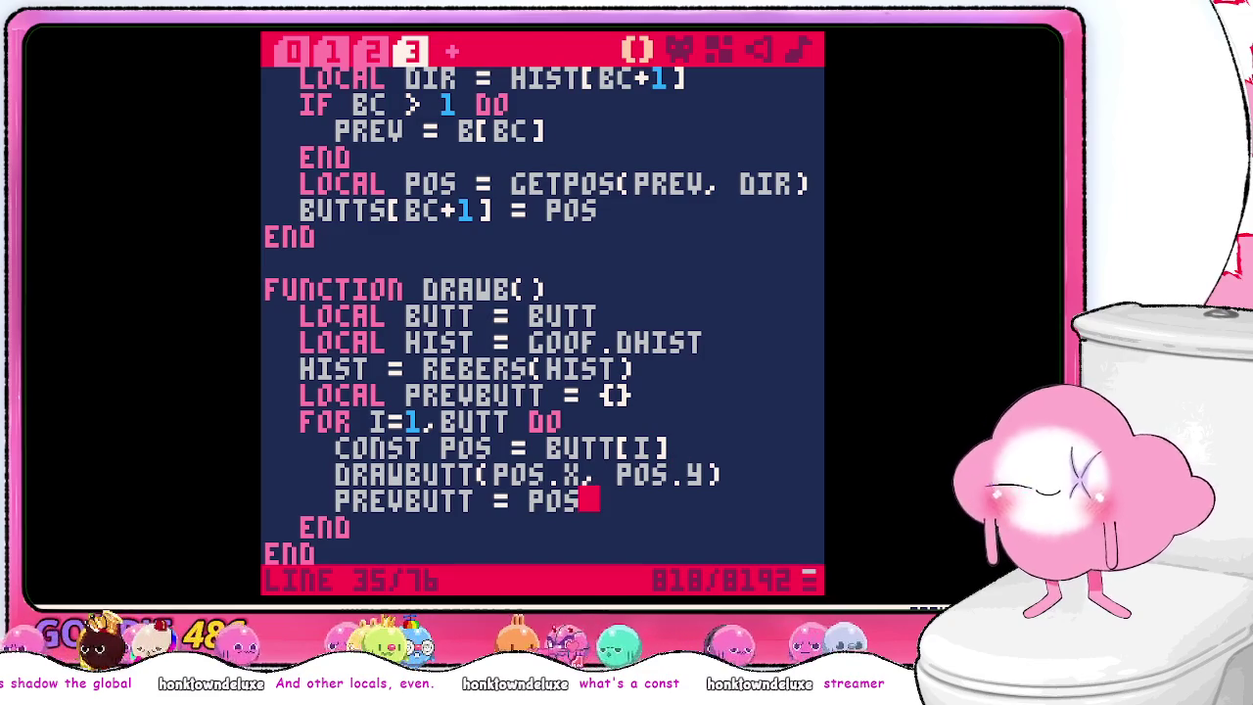
- Delete the PREVBUTT = POS and LOCAL PREVBUTT = {} lines from DRAWB
{"action": "left_click_drag", "start_coordinate": [721, 512], "coordinate": [750, 476]}
{"action": "key", "text": "BackSpace"}
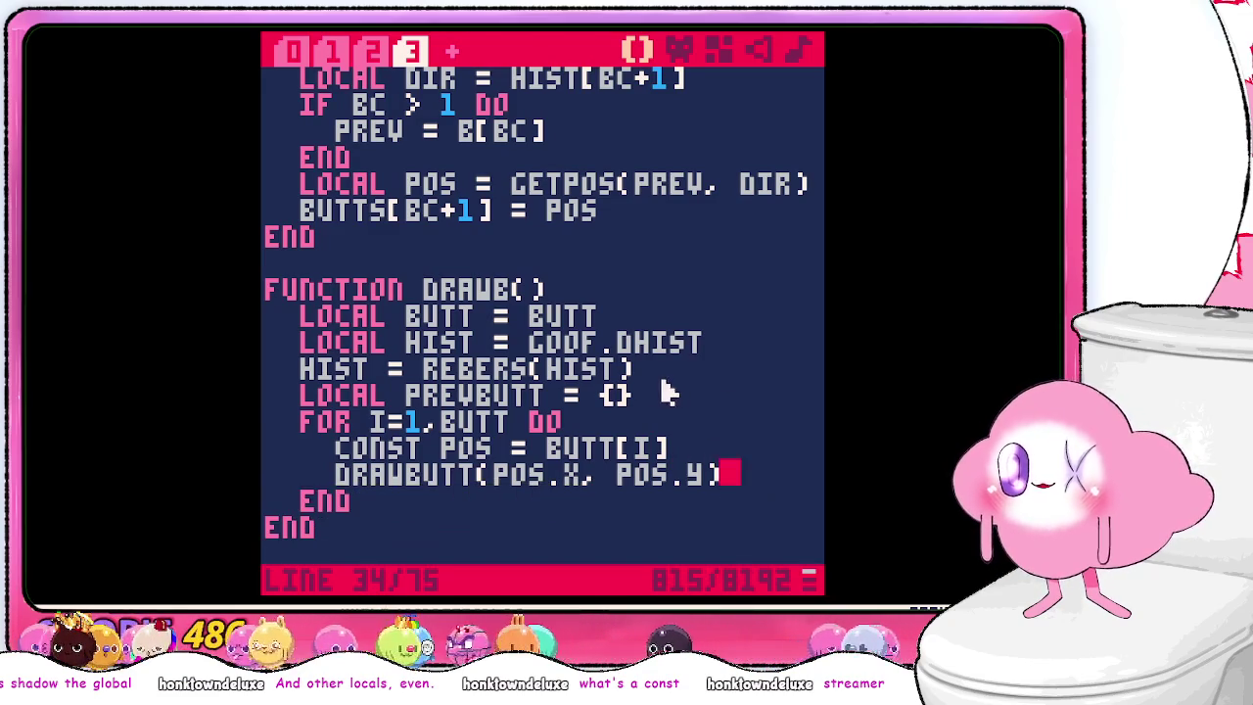
{"action": "left_click_drag", "start_coordinate": [666, 391], "coordinate": [708, 331]}
{"action": "key", "text": "BackSpace"}
{"action": "key", "text": "BackSpace"}
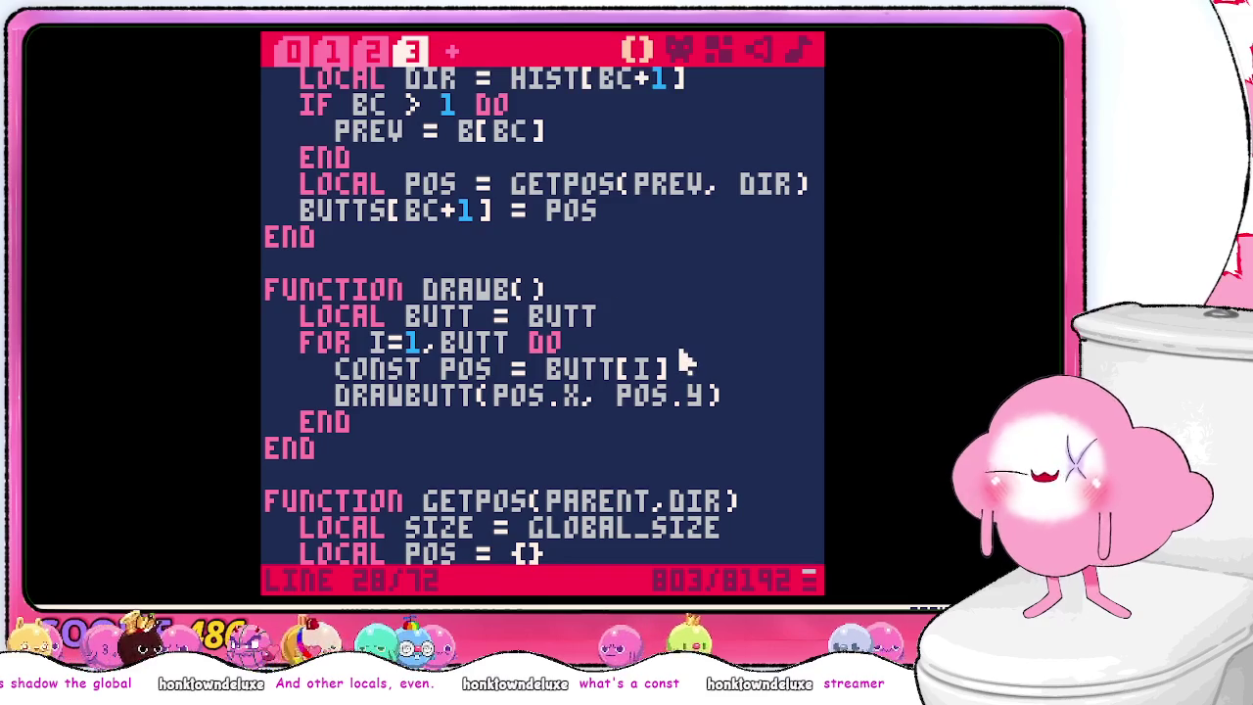
{"action": "scroll", "coordinate": [680, 355], "scroll_direction": "up", "scroll_amount": 5}
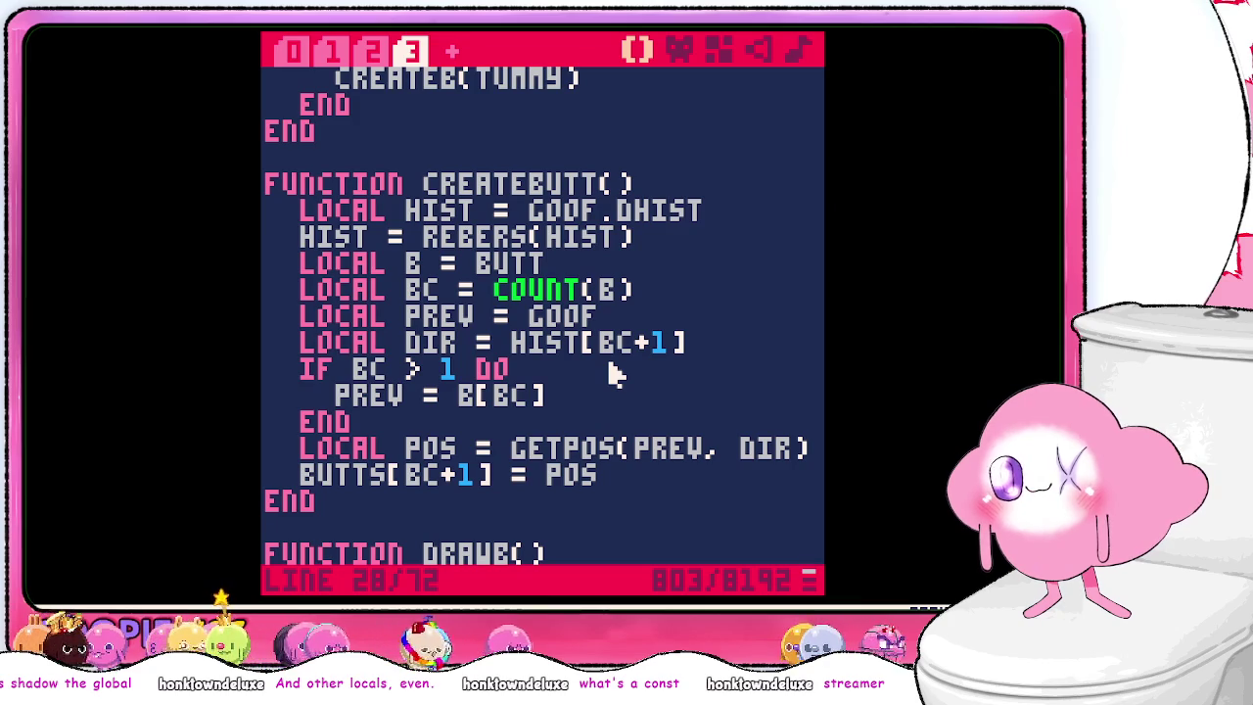
- Delete the GOOF.EAT = 0 line in INITG, then undo to restore it
{"action": "scroll", "coordinate": [615, 374], "scroll_direction": "down", "scroll_amount": 2}
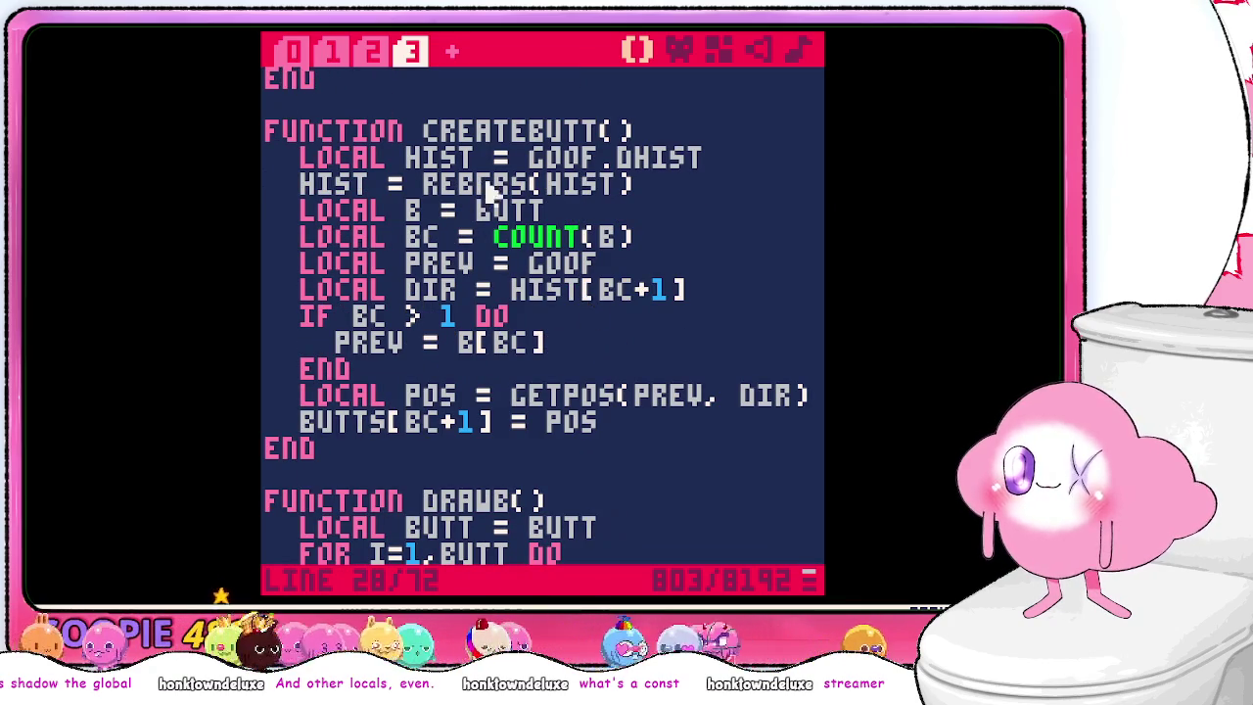
{"action": "left_click", "coordinate": [304, 61]}
{"action": "scroll", "coordinate": [574, 281], "scroll_direction": "up", "scroll_amount": 10}
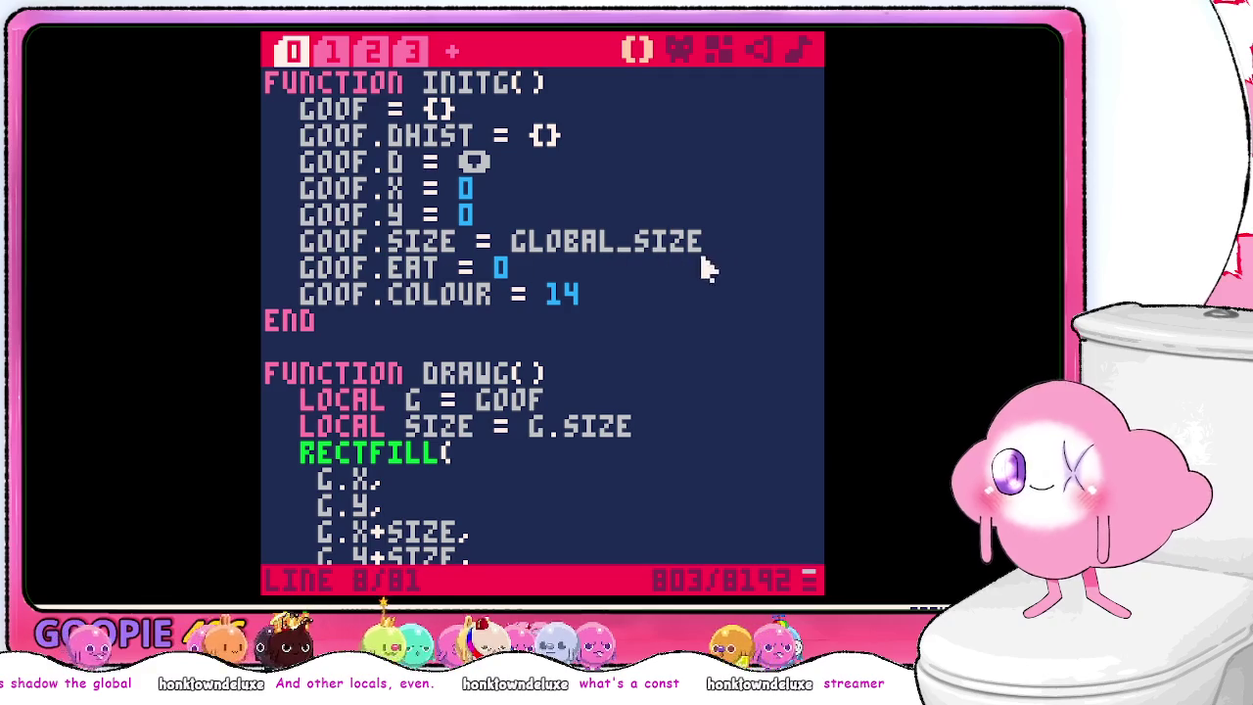
{"action": "left_click_drag", "start_coordinate": [705, 265], "coordinate": [721, 245]}
{"action": "key", "text": "BackSpace"}
{"action": "scroll", "coordinate": [674, 281], "scroll_direction": "down", "scroll_amount": 3}
{"action": "scroll", "coordinate": [673, 282], "scroll_direction": "down", "scroll_amount": 12}
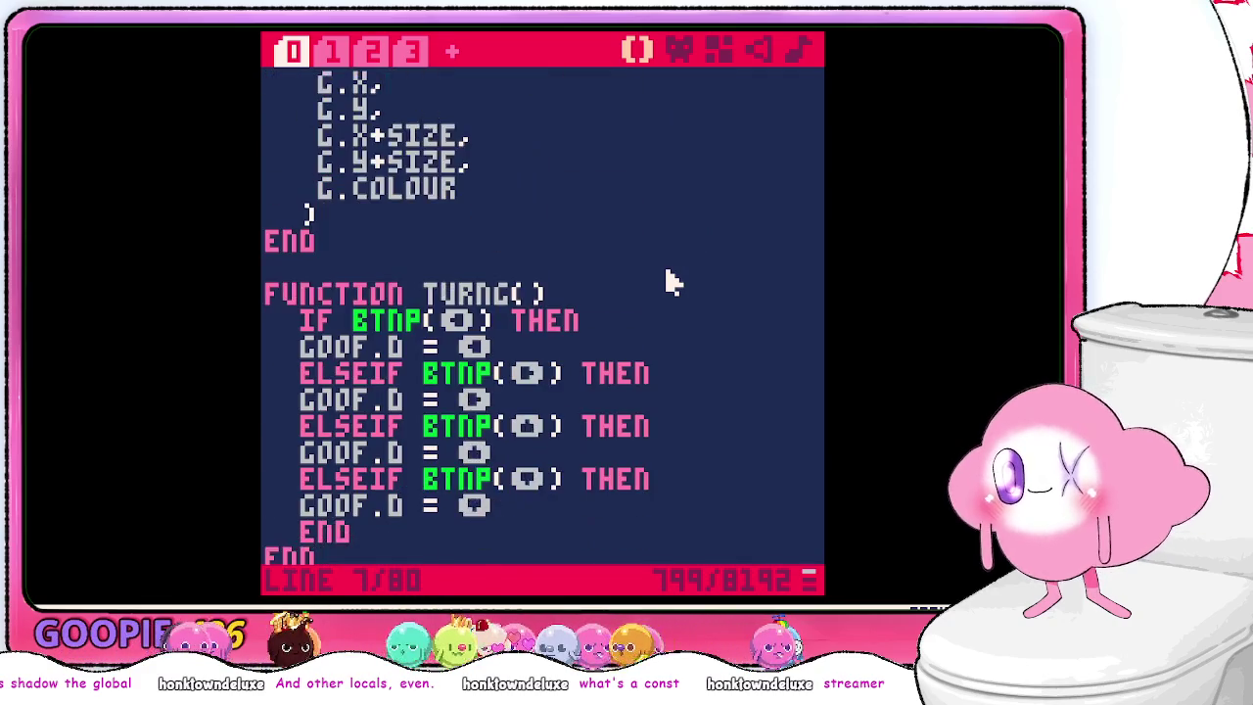
{"action": "scroll", "coordinate": [673, 282], "scroll_direction": "up", "scroll_amount": 10}
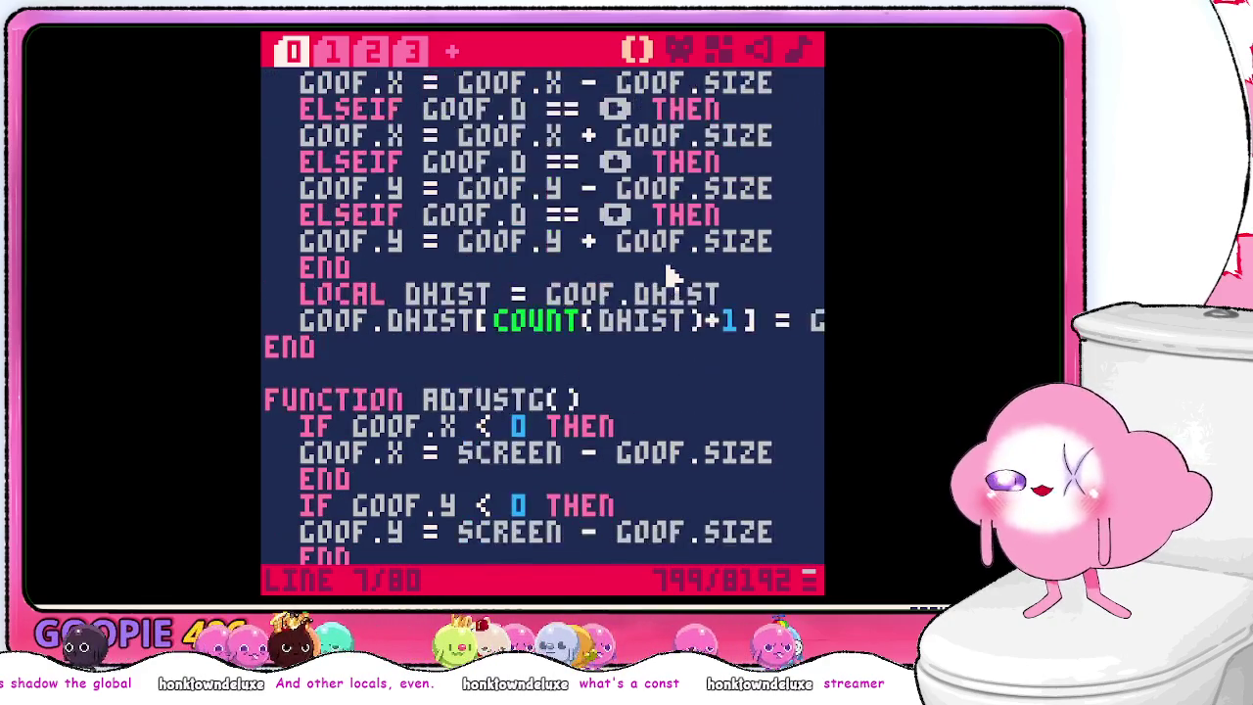
{"action": "key", "text": "ctrl+z"}
- Check the CREATEBUTT() call in CONSUME and save the cart
{"action": "scroll", "coordinate": [635, 265], "scroll_direction": "down", "scroll_amount": 20}
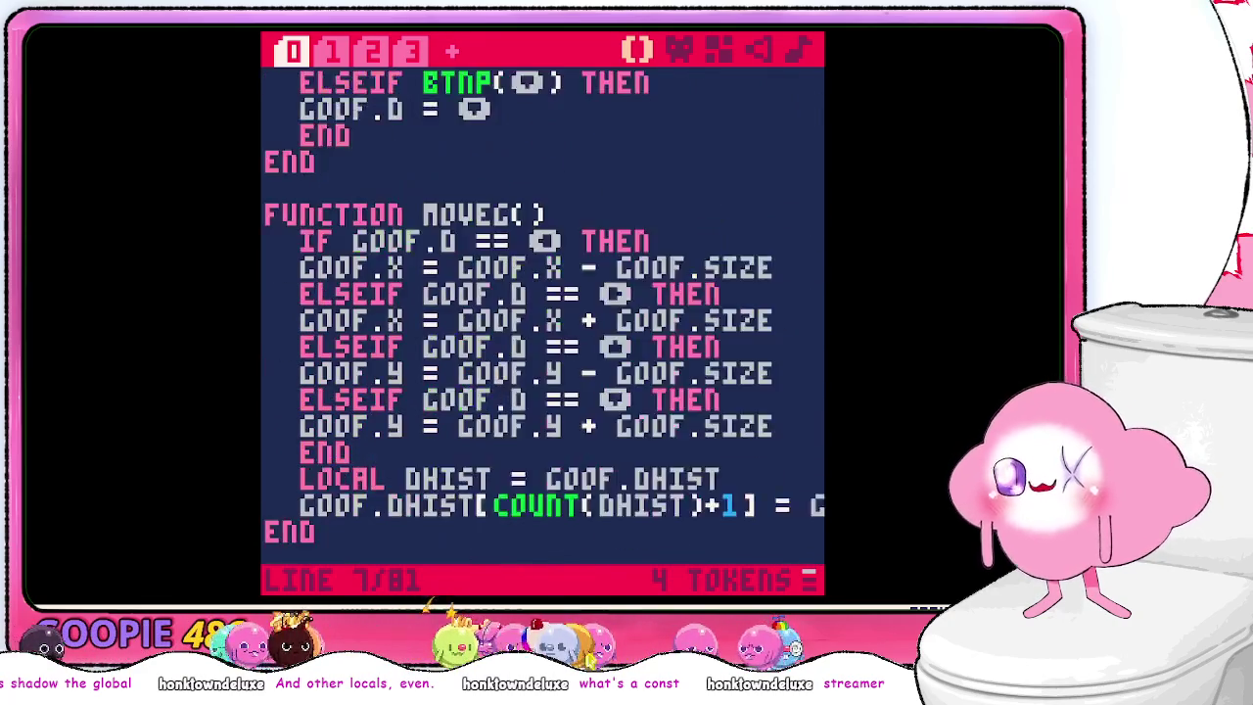
{"action": "left_click", "coordinate": [635, 264]}
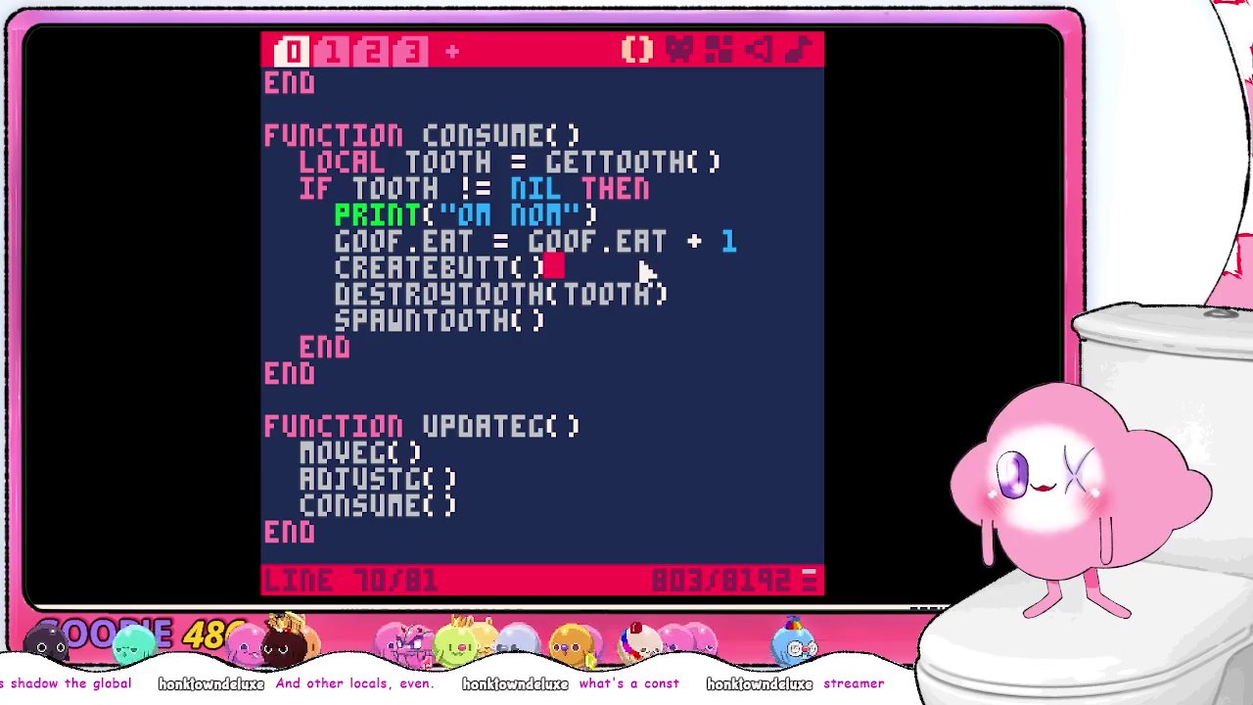
{"action": "key", "text": "ctrl+s"}
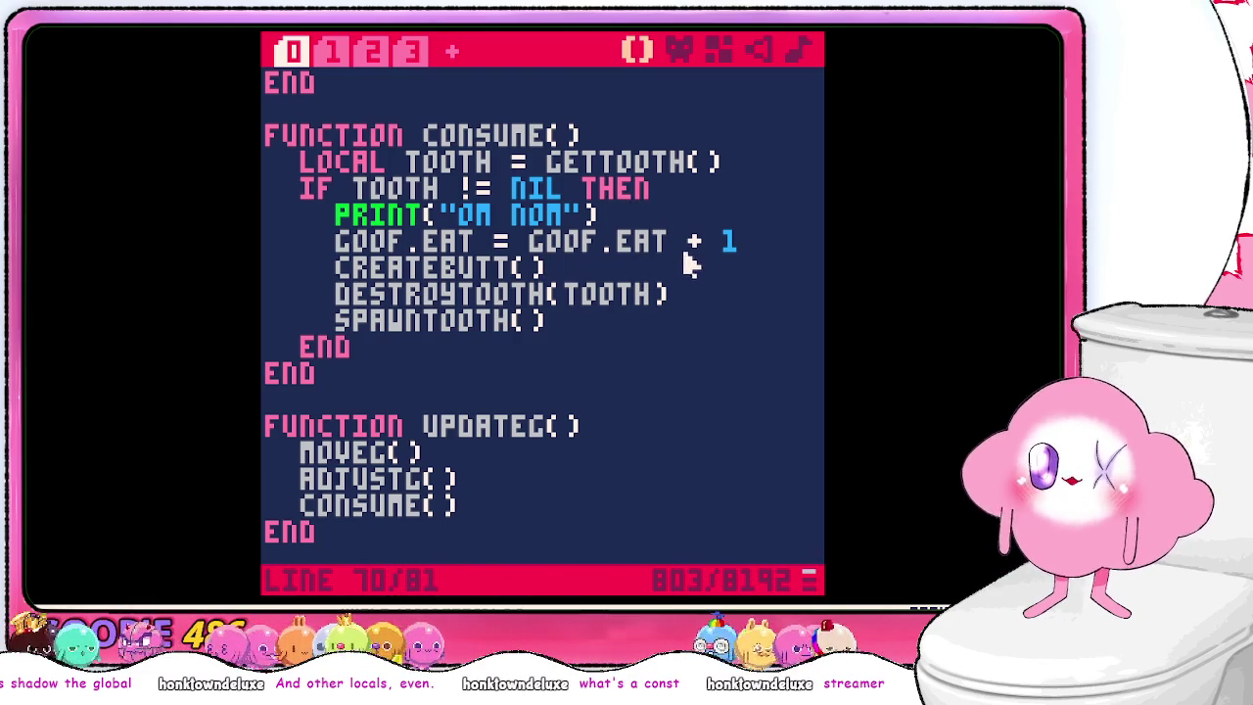
- Review the _UPDATE and CREATEBUTT/DRAWB code, then run the cart, hitting a syntax error near POS
{"action": "left_click", "coordinate": [385, 55]}
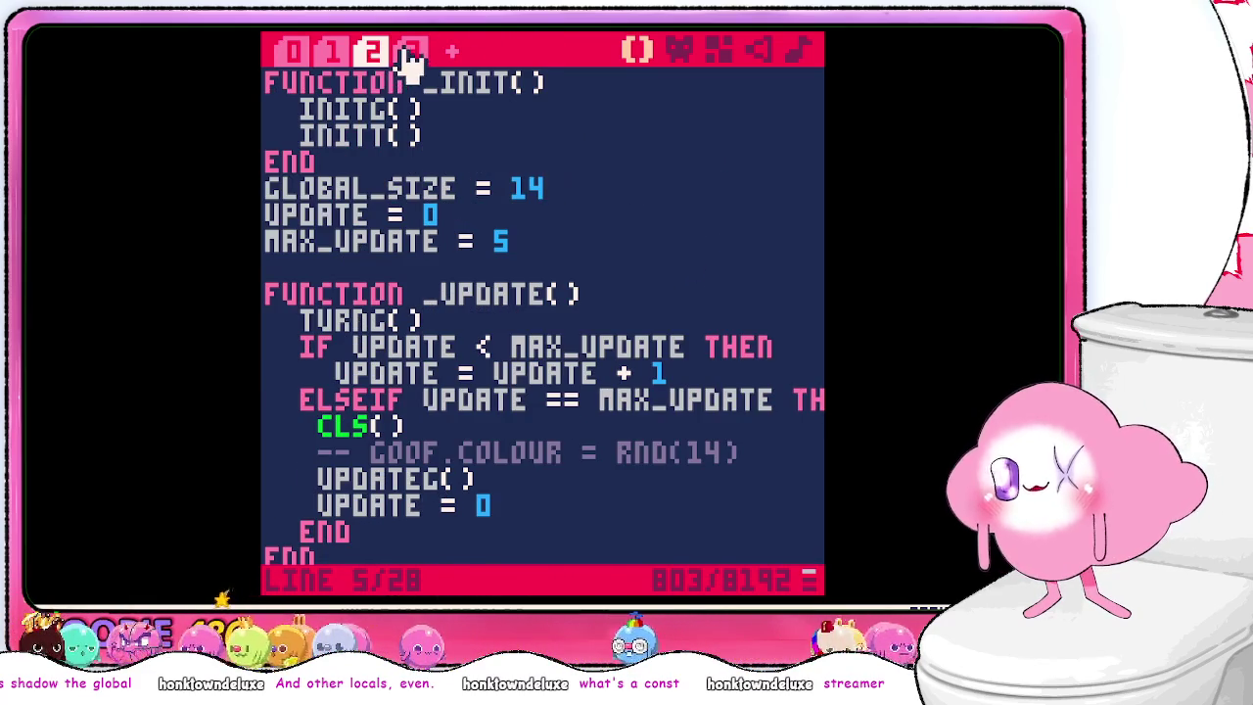
{"action": "scroll", "coordinate": [646, 392], "scroll_direction": "down", "scroll_amount": 1}
{"action": "left_click", "coordinate": [412, 51]}
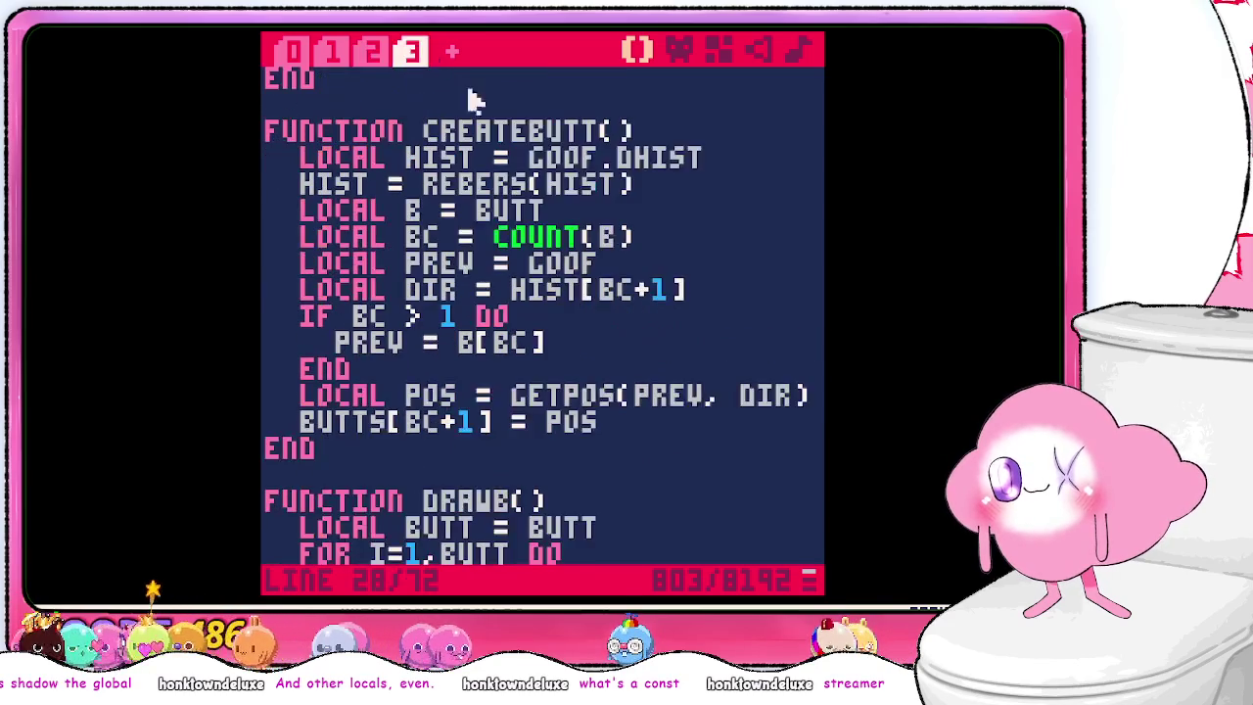
{"action": "scroll", "coordinate": [632, 287], "scroll_direction": "down", "scroll_amount": 5}
{"action": "scroll", "coordinate": [734, 299], "scroll_direction": "down", "scroll_amount": 13}
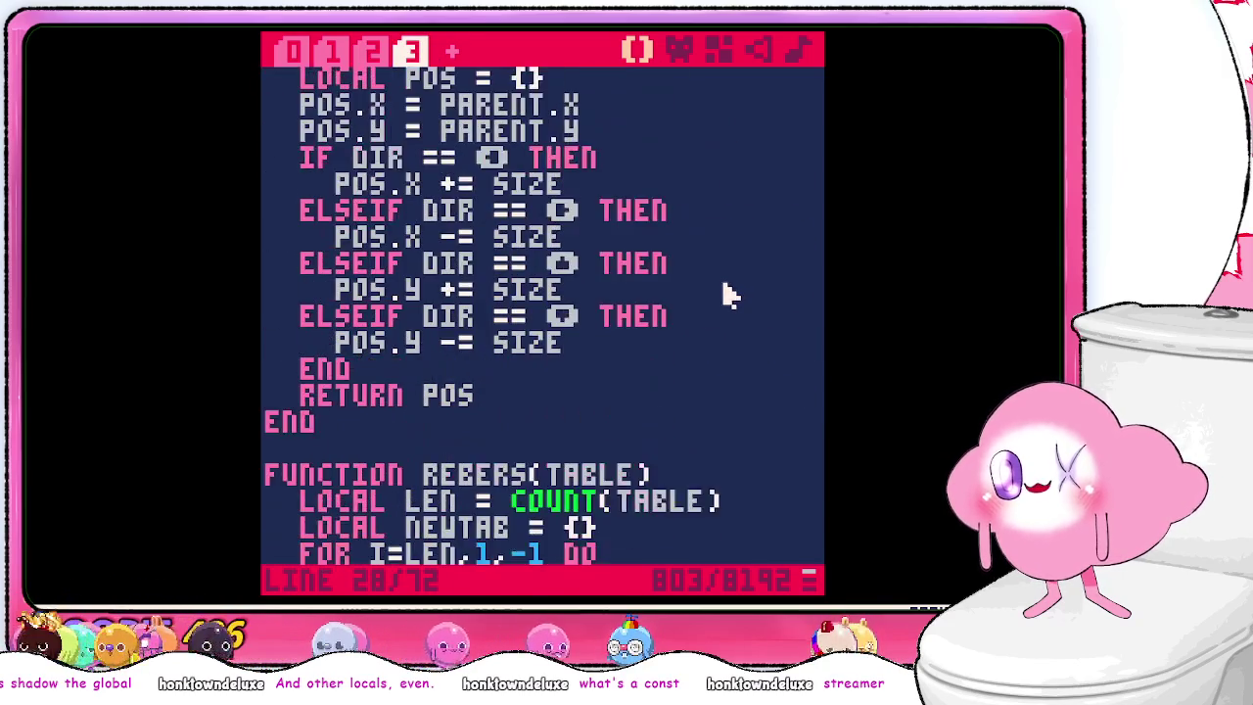
{"action": "scroll", "coordinate": [729, 289], "scroll_direction": "down", "scroll_amount": 5}
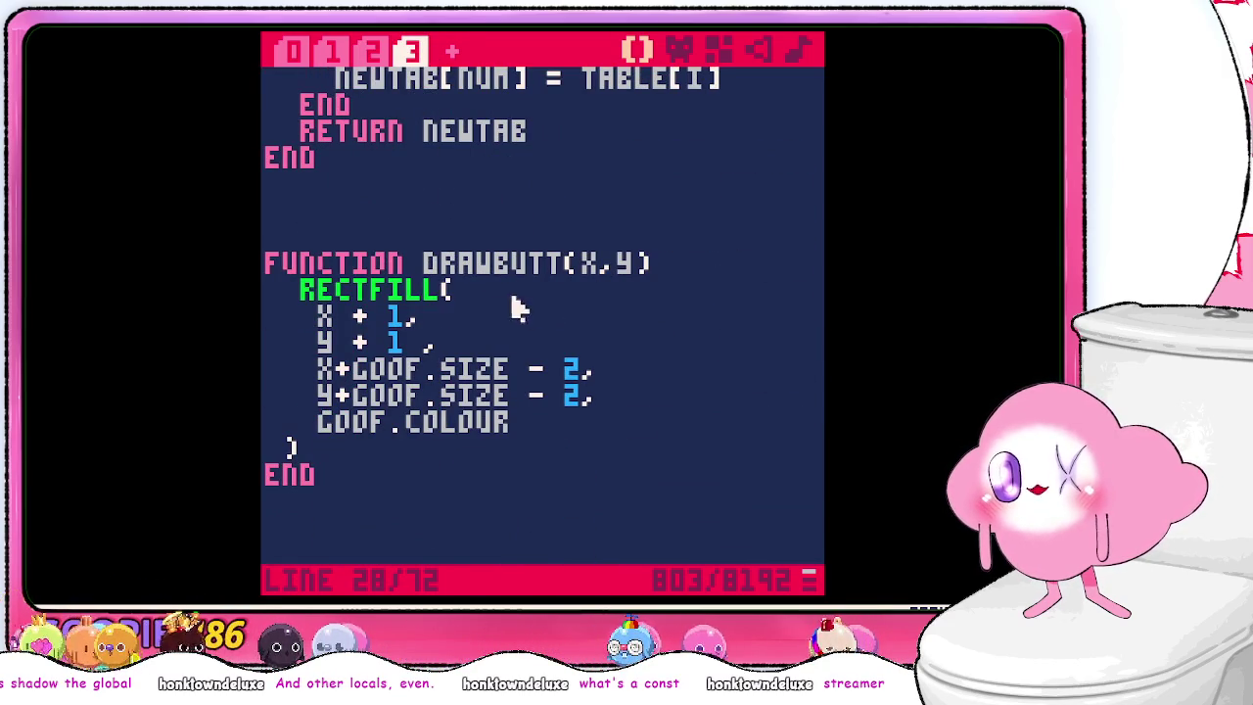
{"action": "scroll", "coordinate": [587, 261], "scroll_direction": "up", "scroll_amount": 10}
{"action": "scroll", "coordinate": [578, 262], "scroll_direction": "down", "scroll_amount": 9}
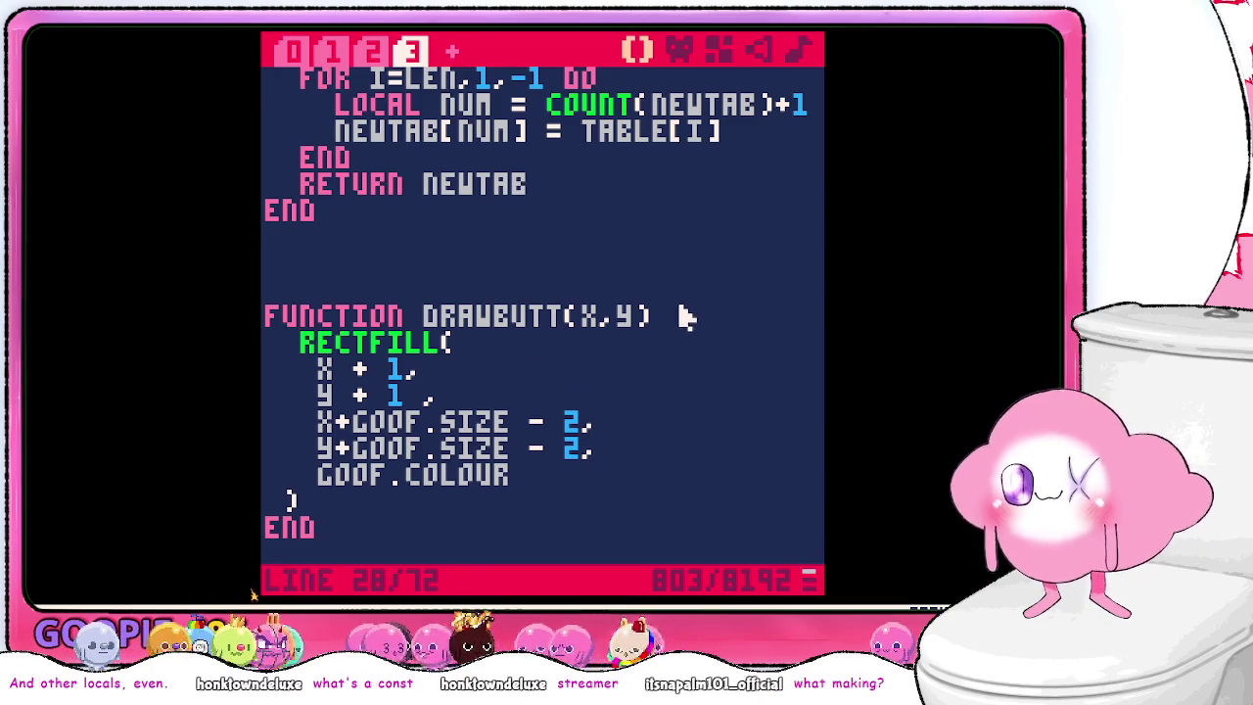
{"action": "key", "text": "ctrl+r"}
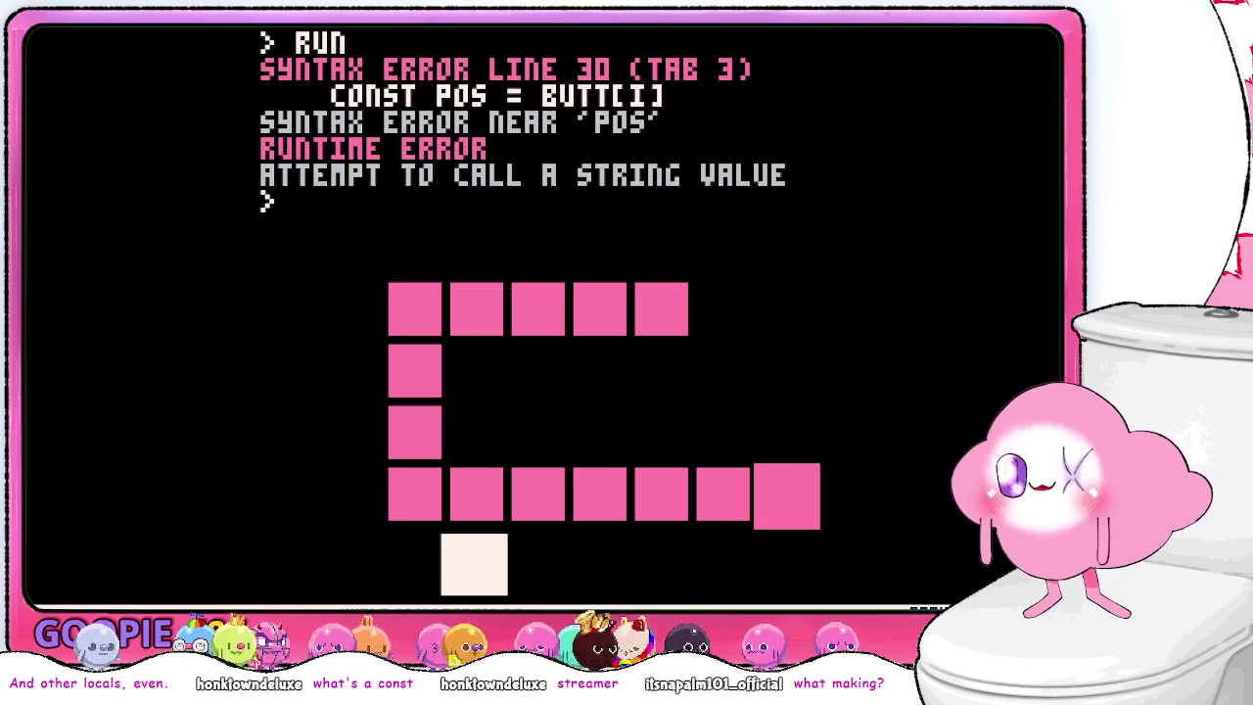
- Replace CONST with LOCAL before POS on line 30, save, and run the cart
{"action": "key", "text": "Escape"}
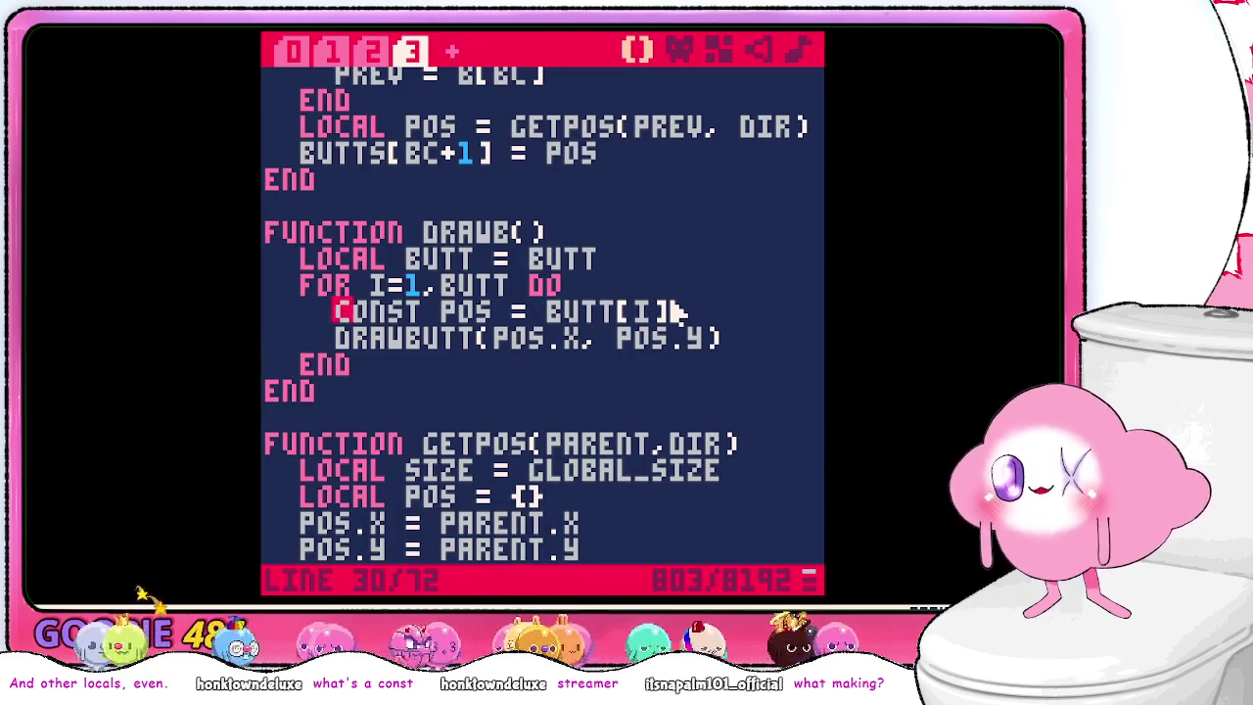
{"action": "key", "text": "BackSpace"}
{"action": "key", "text": "BackSpace"}
{"action": "key", "text": "BackSpace"}
{"action": "type", "text": "local"}
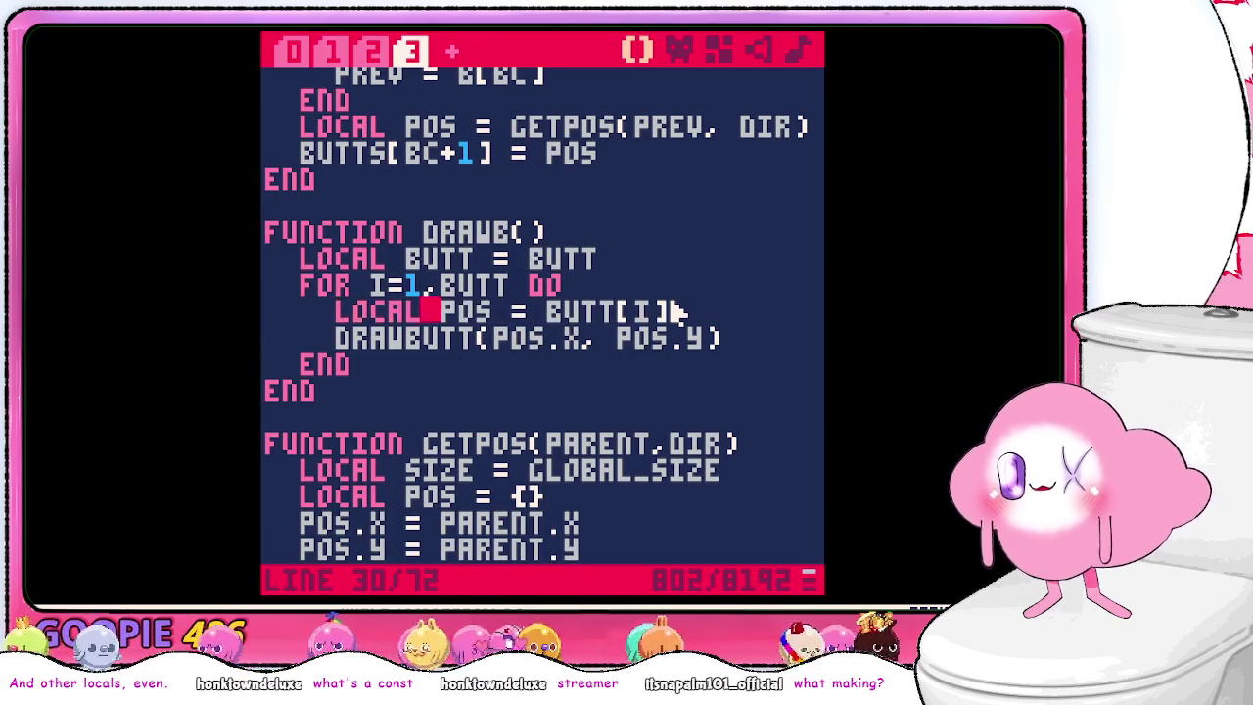
{"action": "key", "text": "ctrl+s"}
{"action": "key", "text": "Escape"}
{"action": "type", "text": "run"}
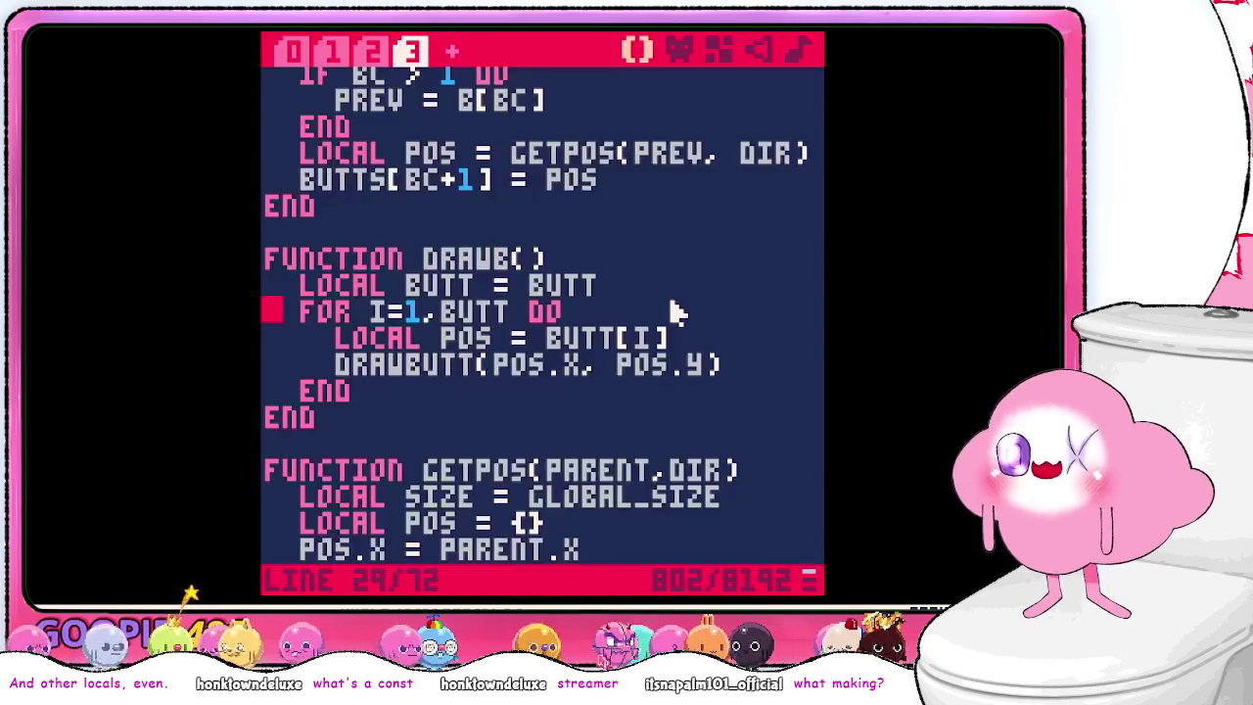
{"action": "key", "text": "Escape"}
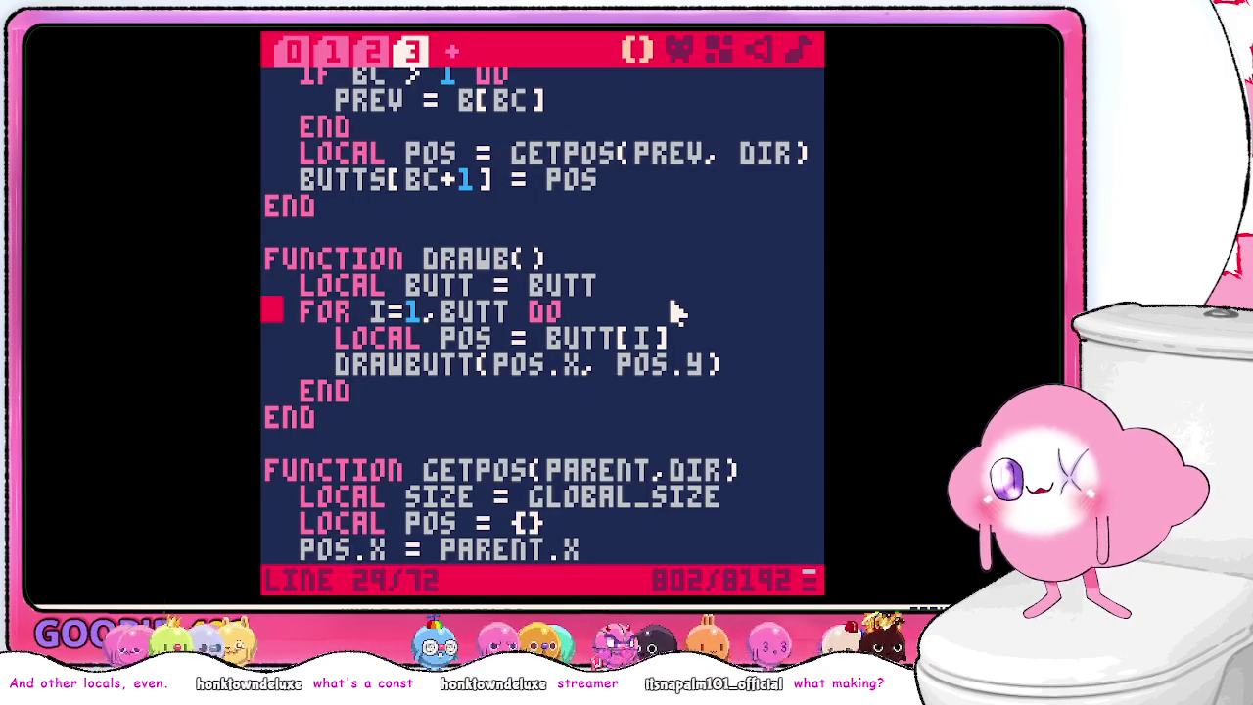
{"action": "key", "text": "Escape"}
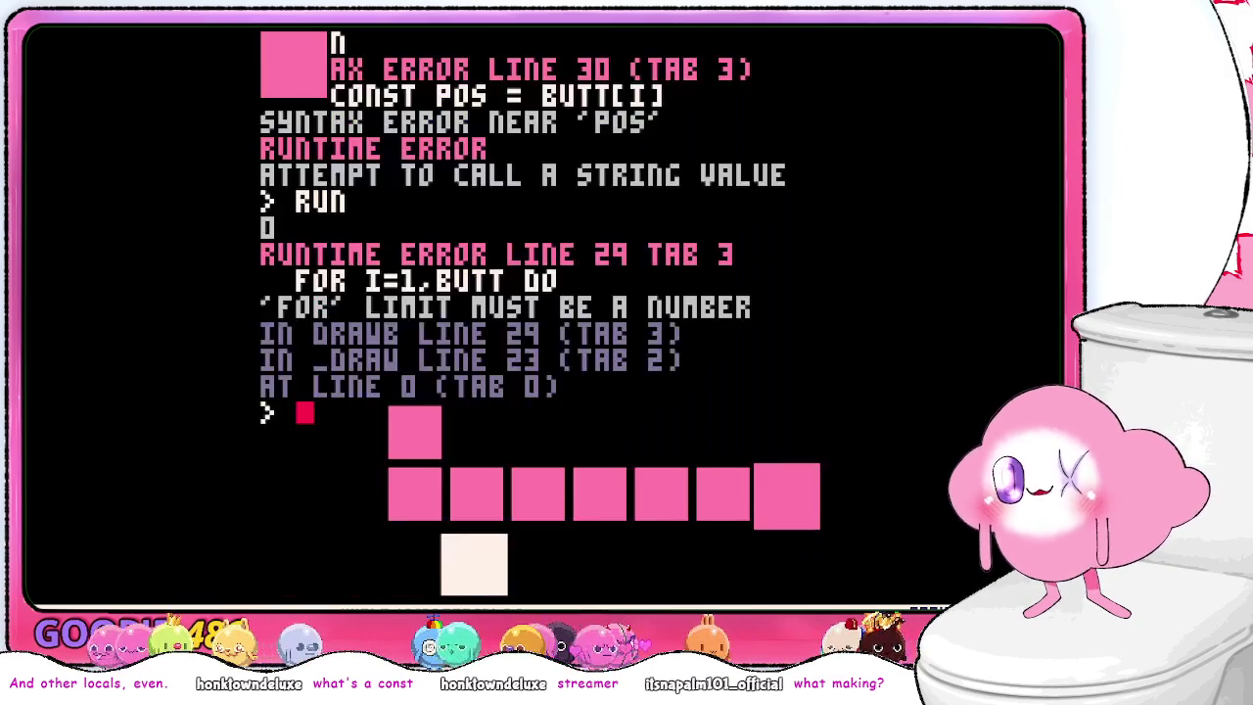
- Make DRAWB's loop run to #BUTT on line 29, save, and rerun the cart
{"action": "key", "text": "Escape"}
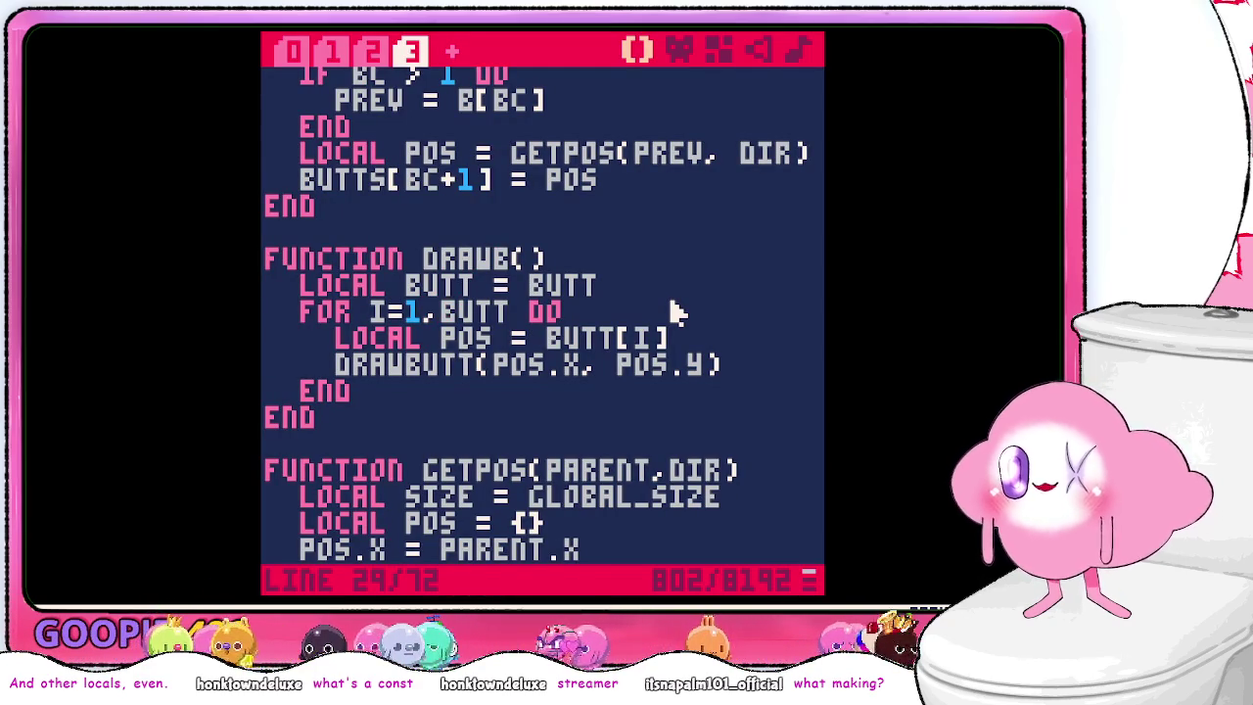
{"action": "type", "text": "#"}
{"action": "key", "text": "ctrl+s"}
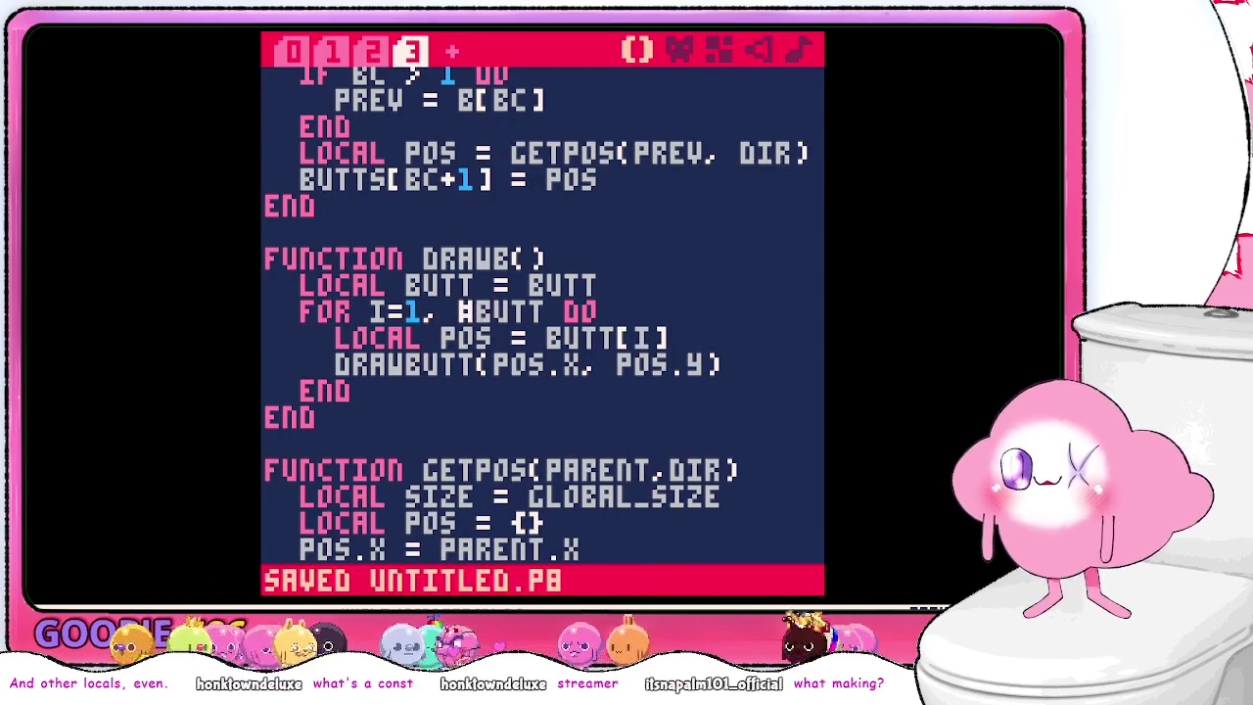
{"action": "key", "text": "ctrl+r"}
{"action": "type", "text": "run"}
{"action": "key", "text": "Return"}
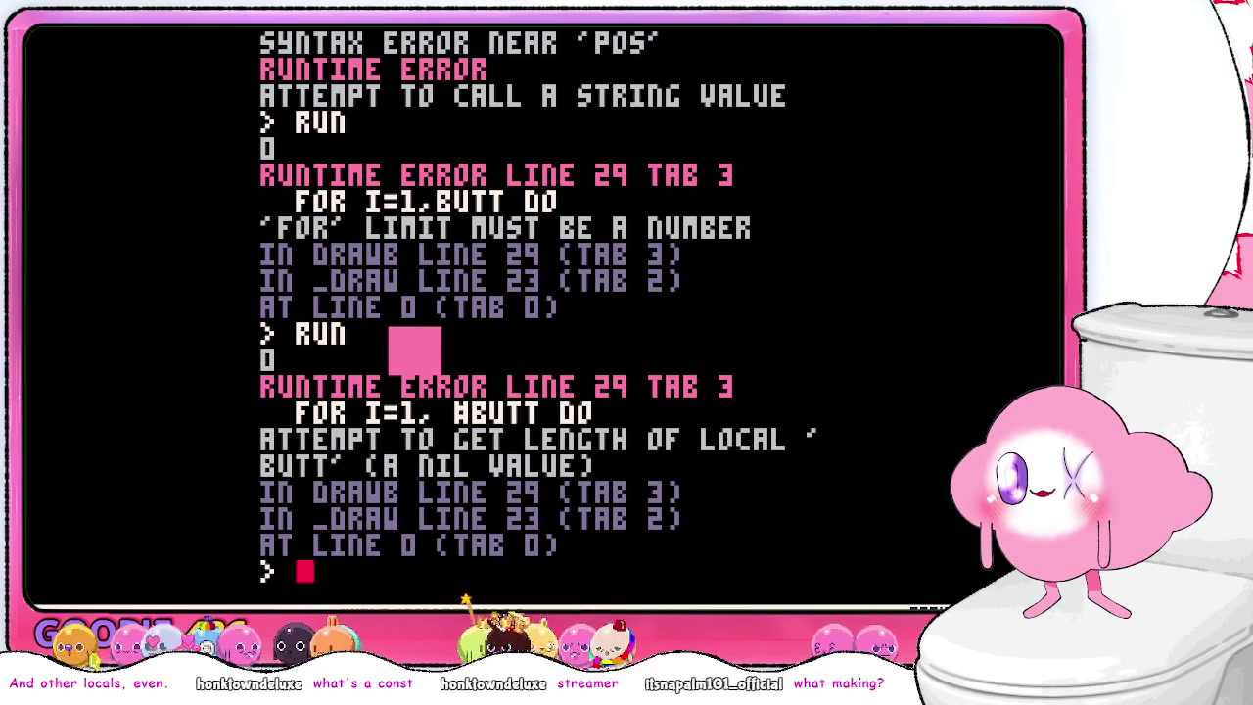
{"action": "key", "text": "Escape"}
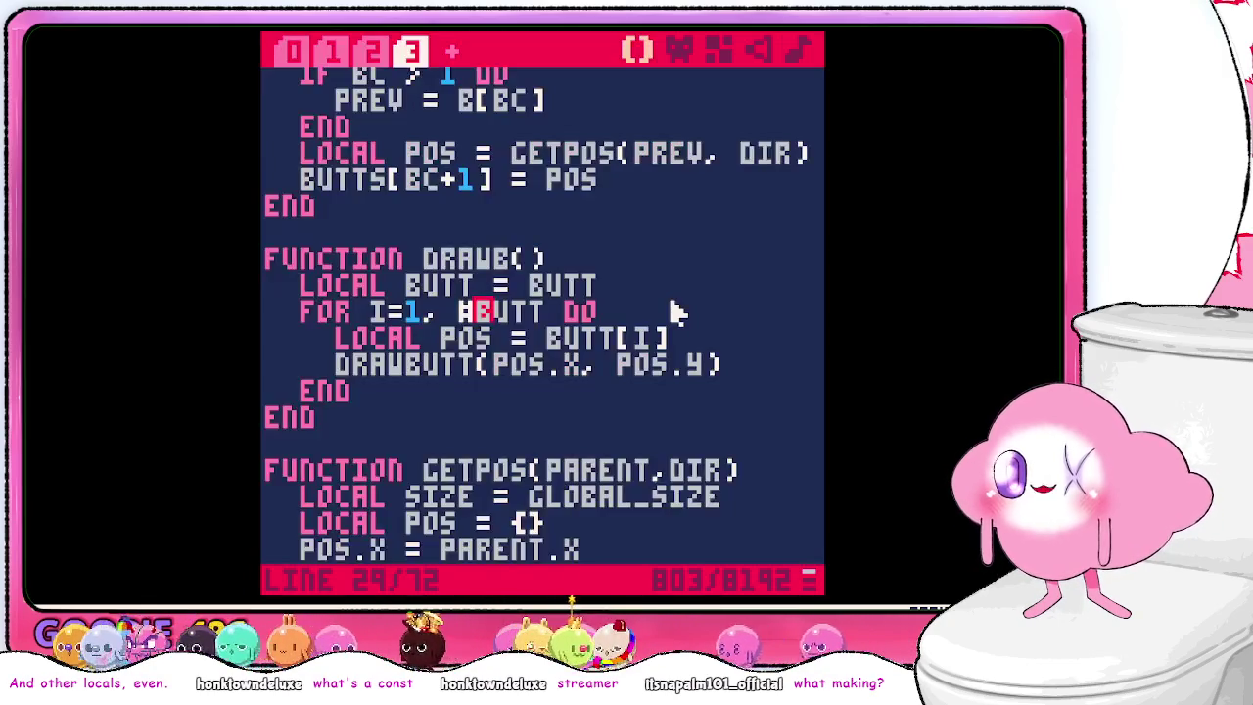
{"action": "key", "text": "Right"}
{"action": "key", "text": "Right"}
{"action": "key", "text": "Right"}
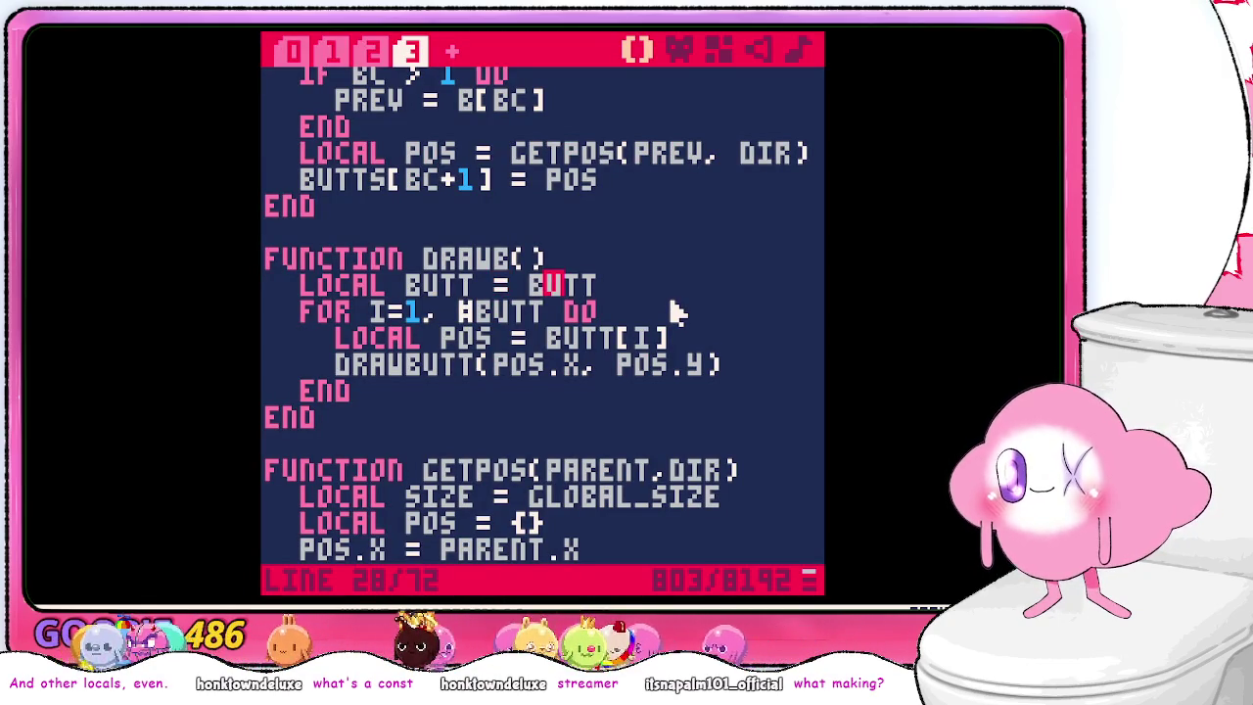
{"action": "key", "text": "Left"}
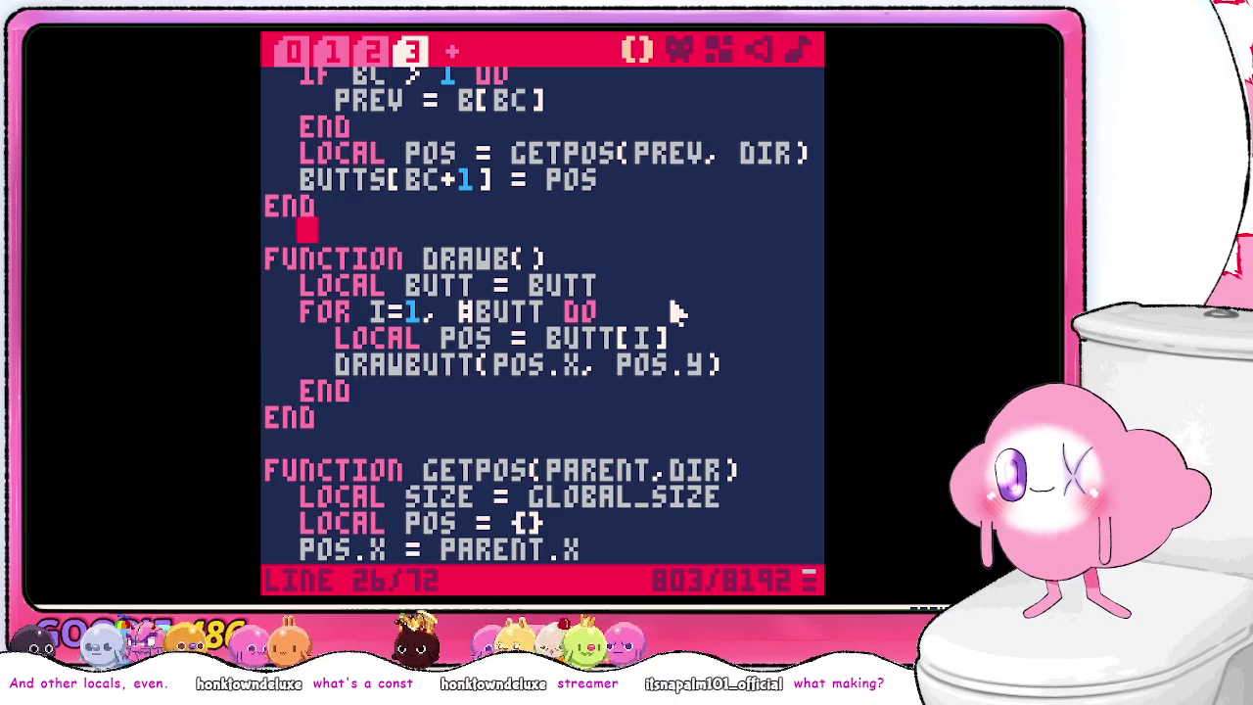
{"action": "key", "text": "Up"}
{"action": "key", "text": "Up"}
{"action": "key", "text": "Up"}
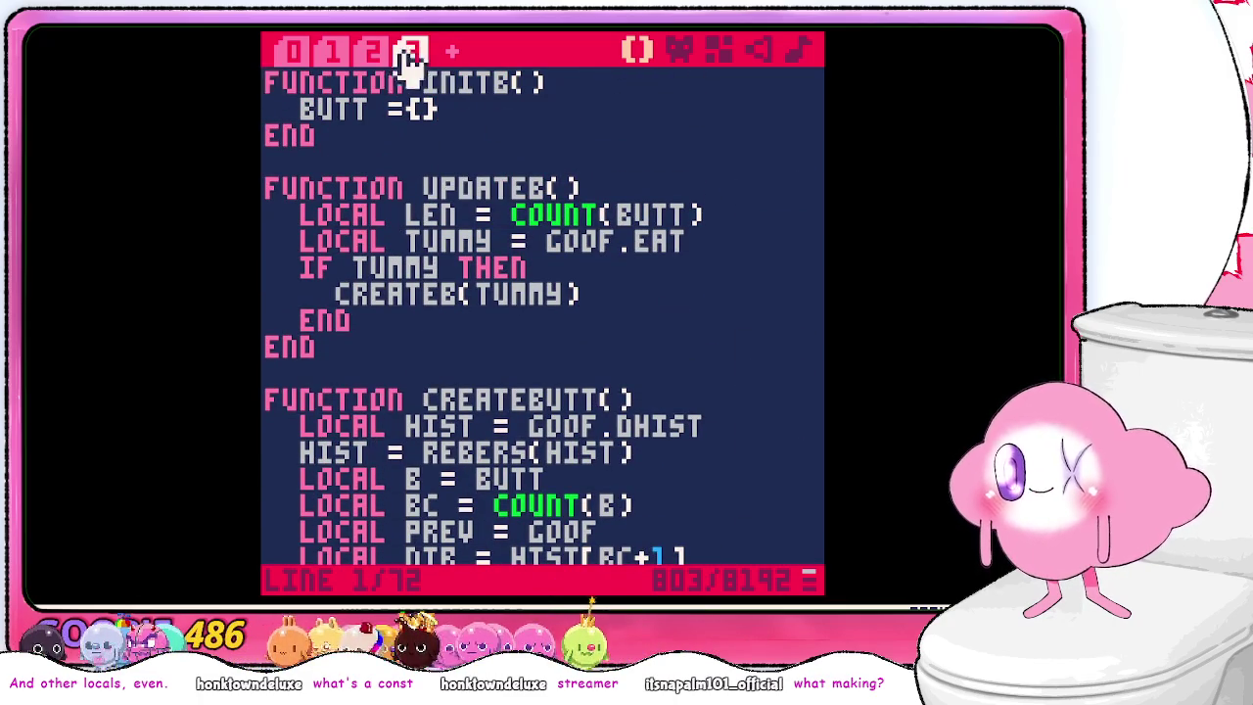
- Add an INITB() call below INITT() in _init, save, and run the cart
{"action": "left_click", "coordinate": [372, 51]}
{"action": "scroll", "coordinate": [526, 163], "scroll_direction": "up", "scroll_amount": 2}
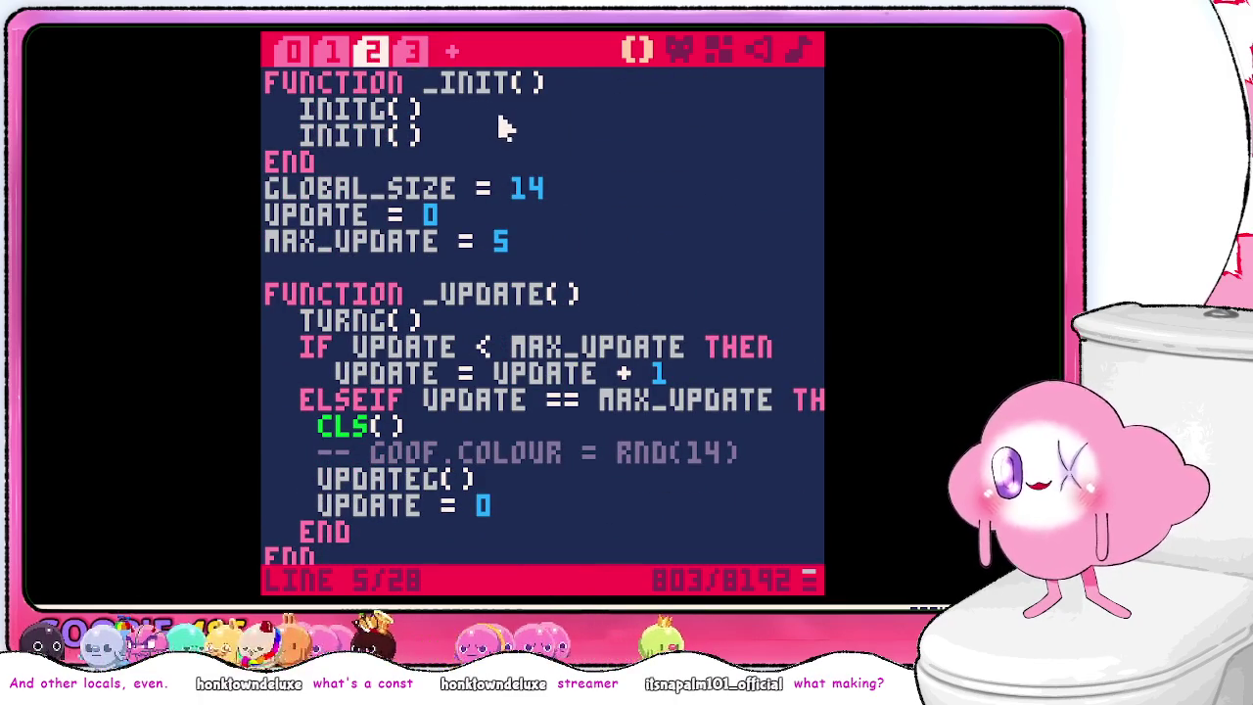
{"action": "left_click", "coordinate": [507, 133]}
{"action": "key", "text": "Return"}
{"action": "type", "text": "initb()"}
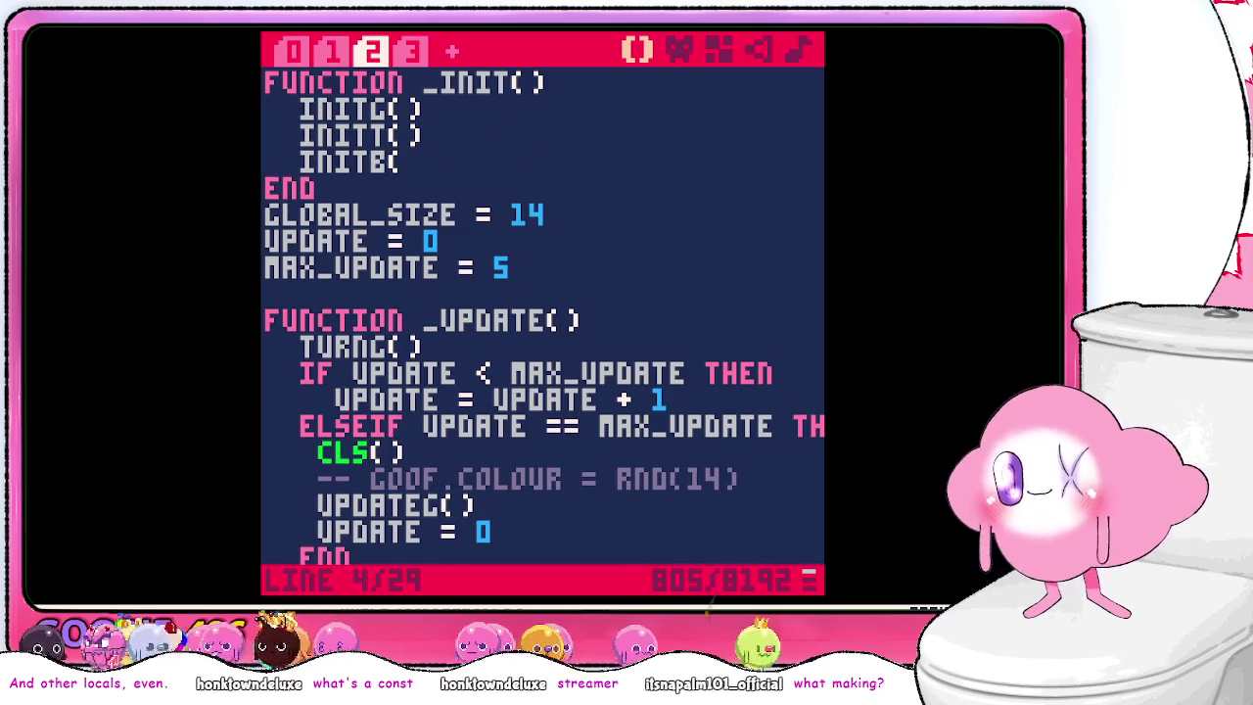
{"action": "key", "text": "ctrl+s"}
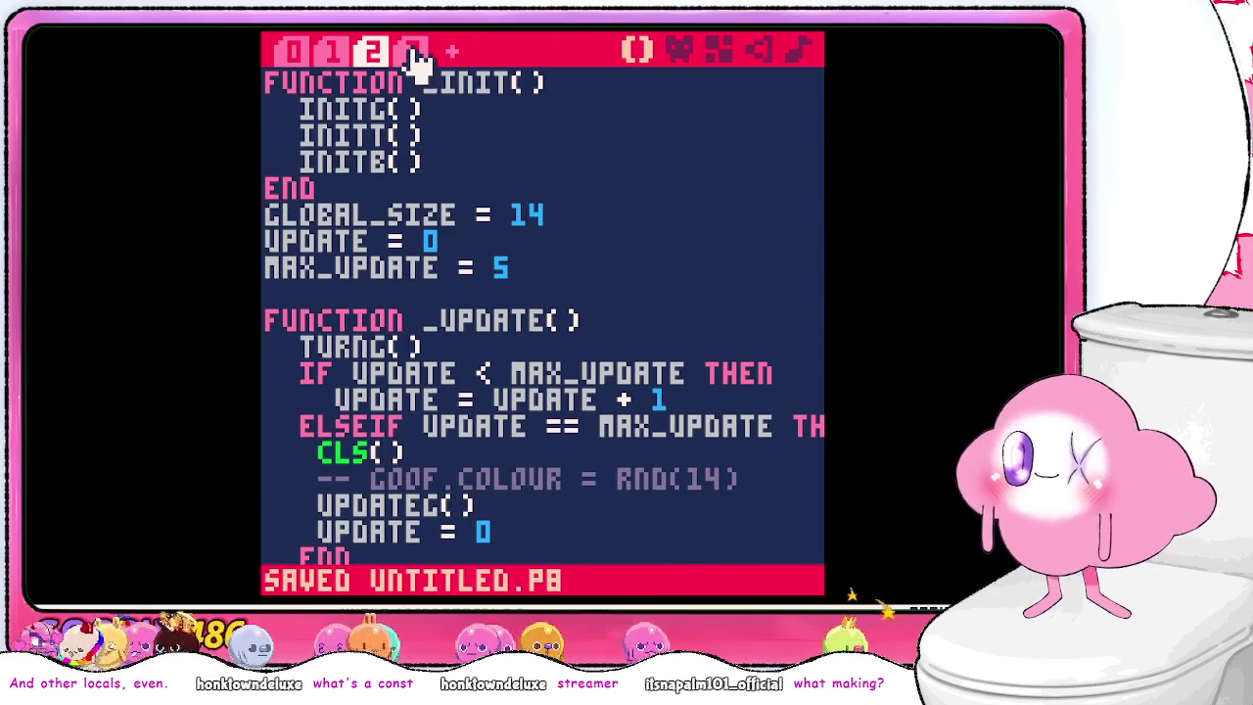
{"action": "key", "text": "Escape"}
{"action": "type", "text": "run"}
{"action": "key", "text": "Return"}
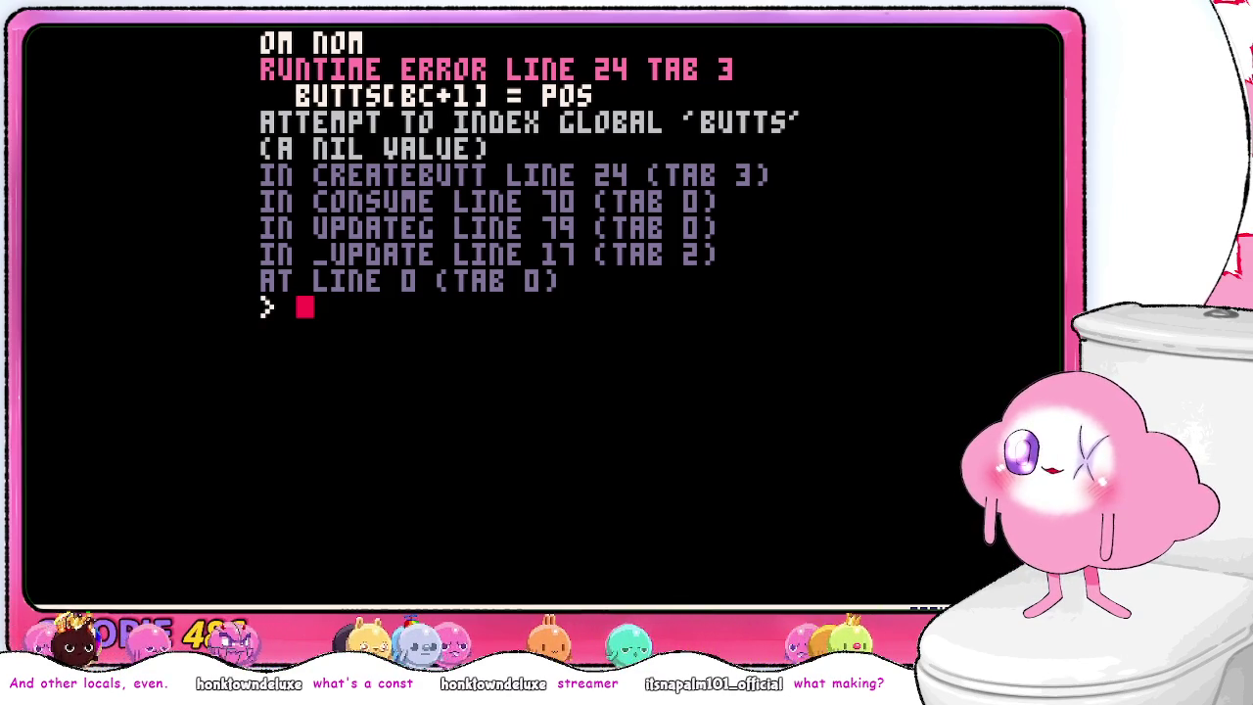
- Correct the BUTTS typo to BUTT on line 24, save, and run again
{"action": "key", "text": "Escape"}
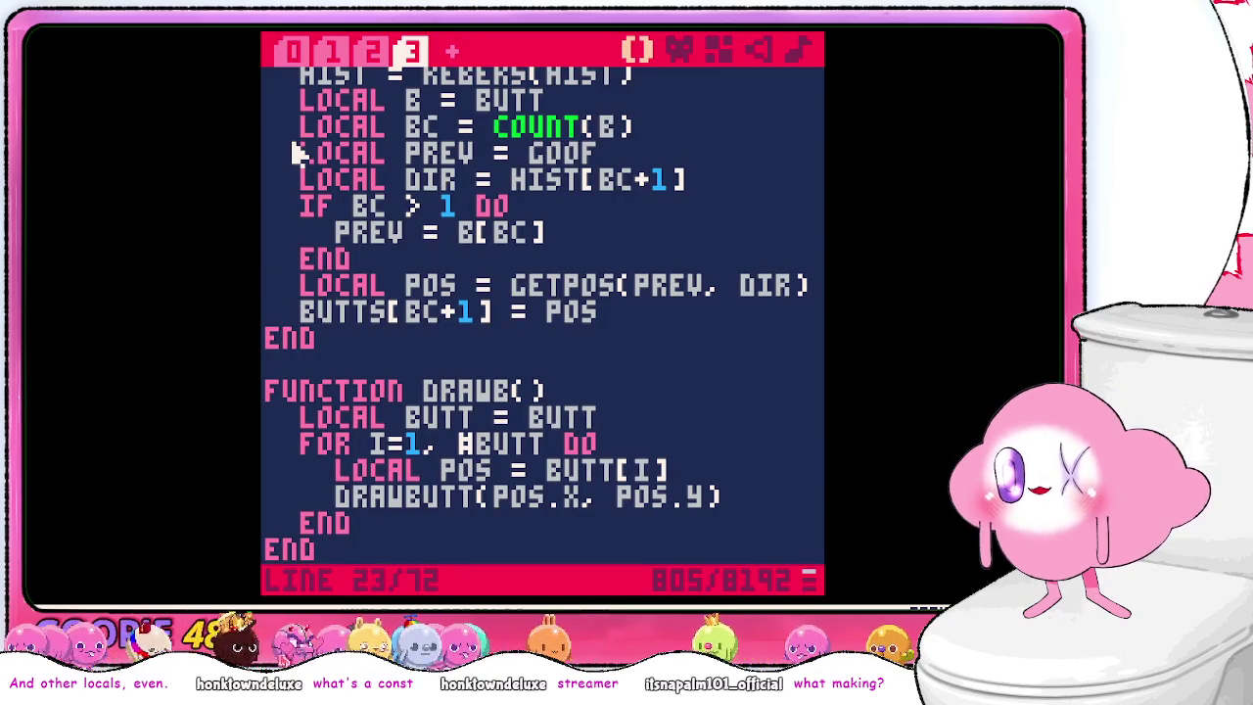
{"action": "key", "text": "Right"}
{"action": "key", "text": "Right"}
{"action": "key", "text": "Right"}
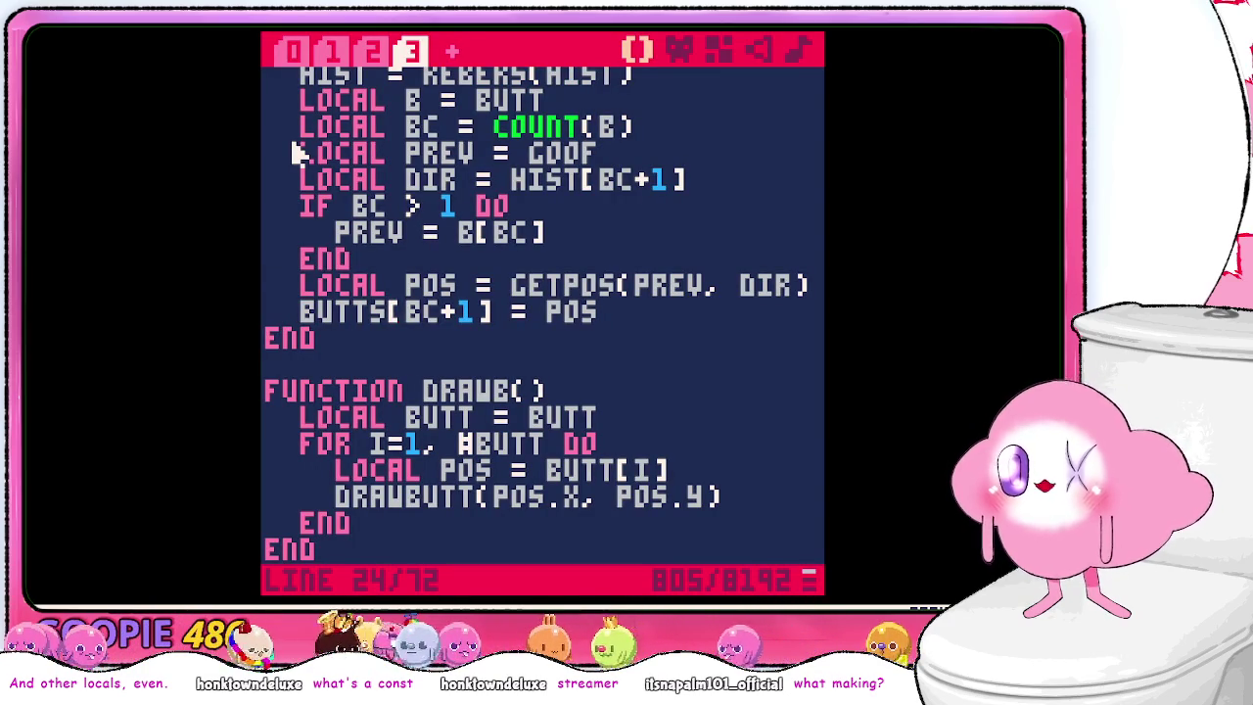
{"action": "key", "text": "BackSpace"}
{"action": "key", "text": "ctrl+s"}
{"action": "key", "text": "Escape"}
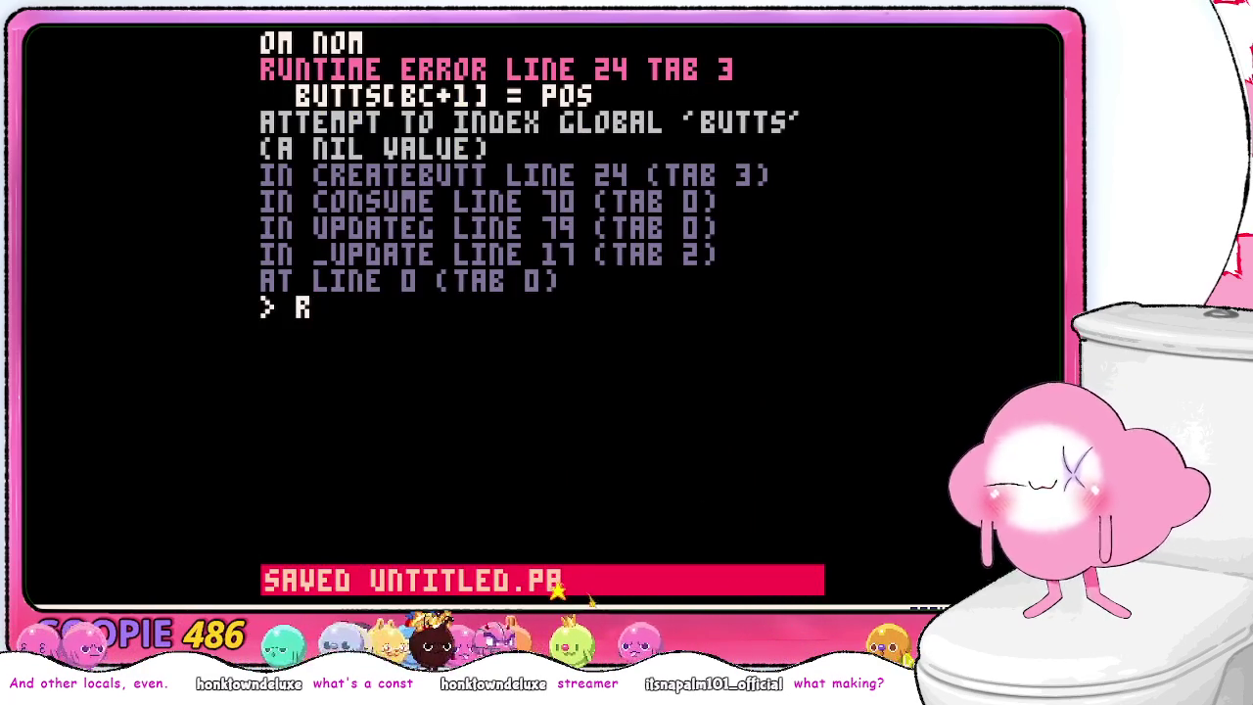
{"action": "type", "text": "UN"}
{"action": "key", "text": "Return"}
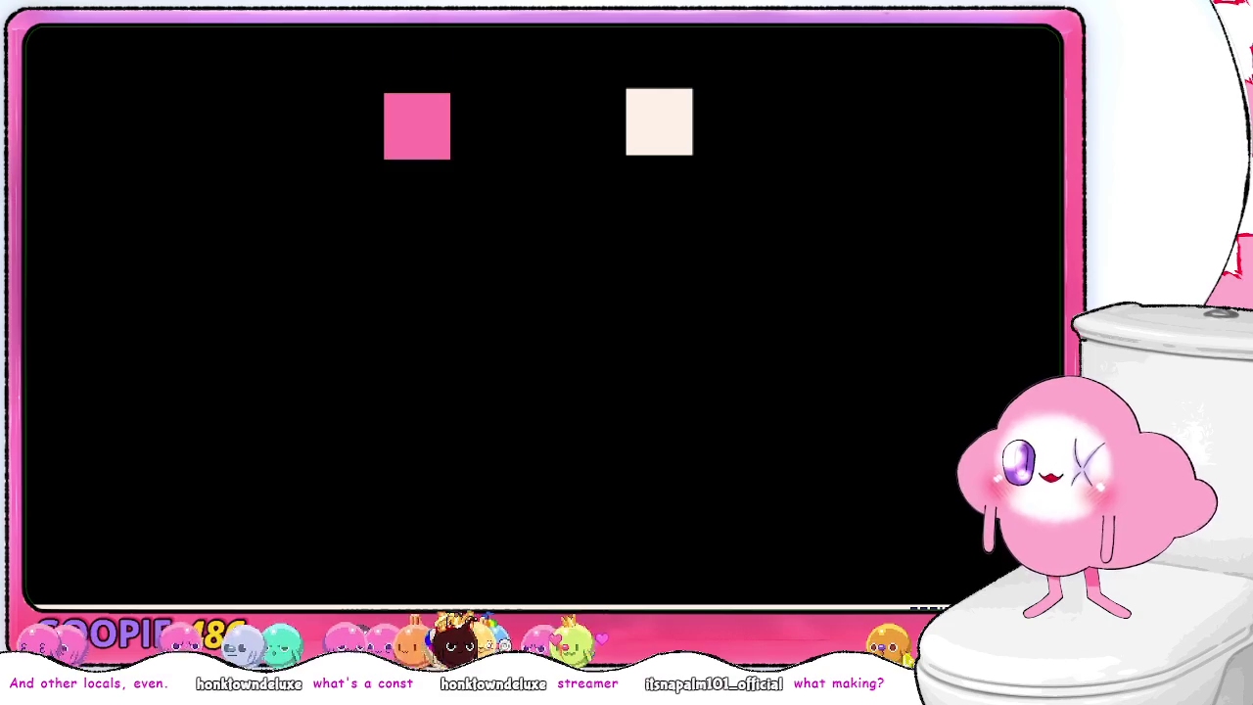
- Steer the snake with the arrow keys to eat several food squares, then leave the game
{"action": "key", "text": "Right"}
{"action": "key", "text": "Down"}
{"action": "key", "text": "Left"}
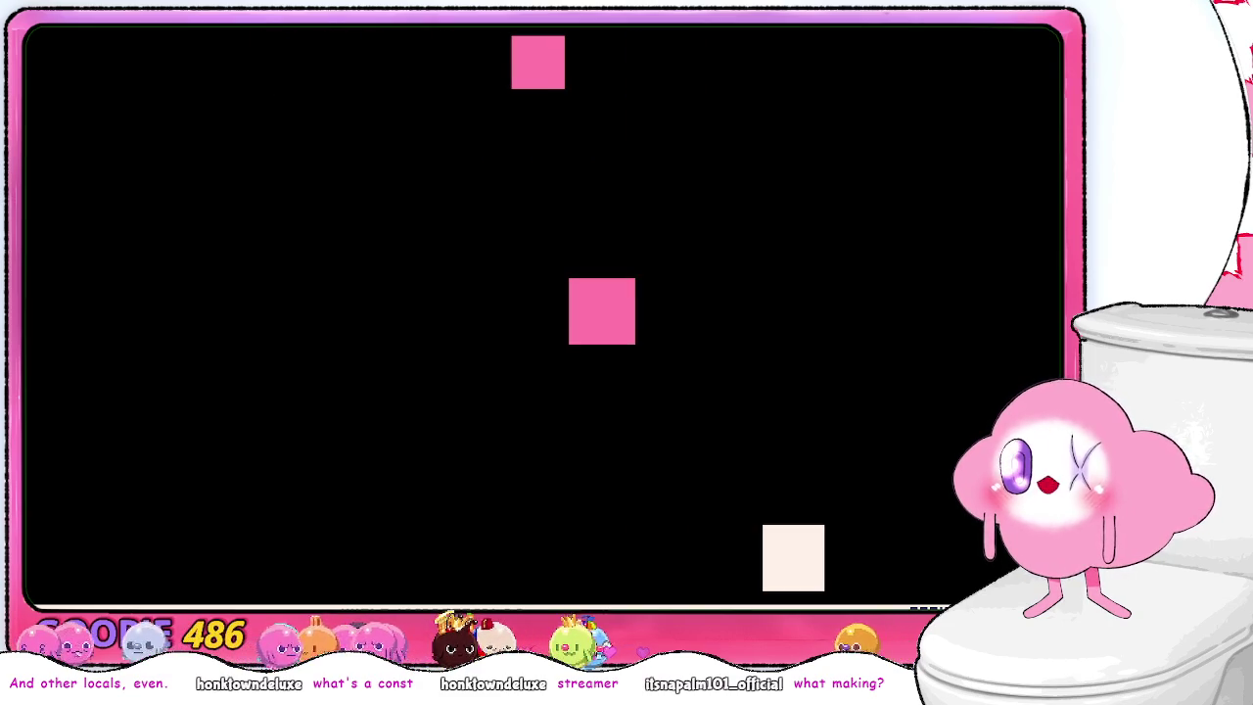
{"action": "key", "text": "Up"}
{"action": "key", "text": "Right"}
{"action": "key", "text": "Down"}
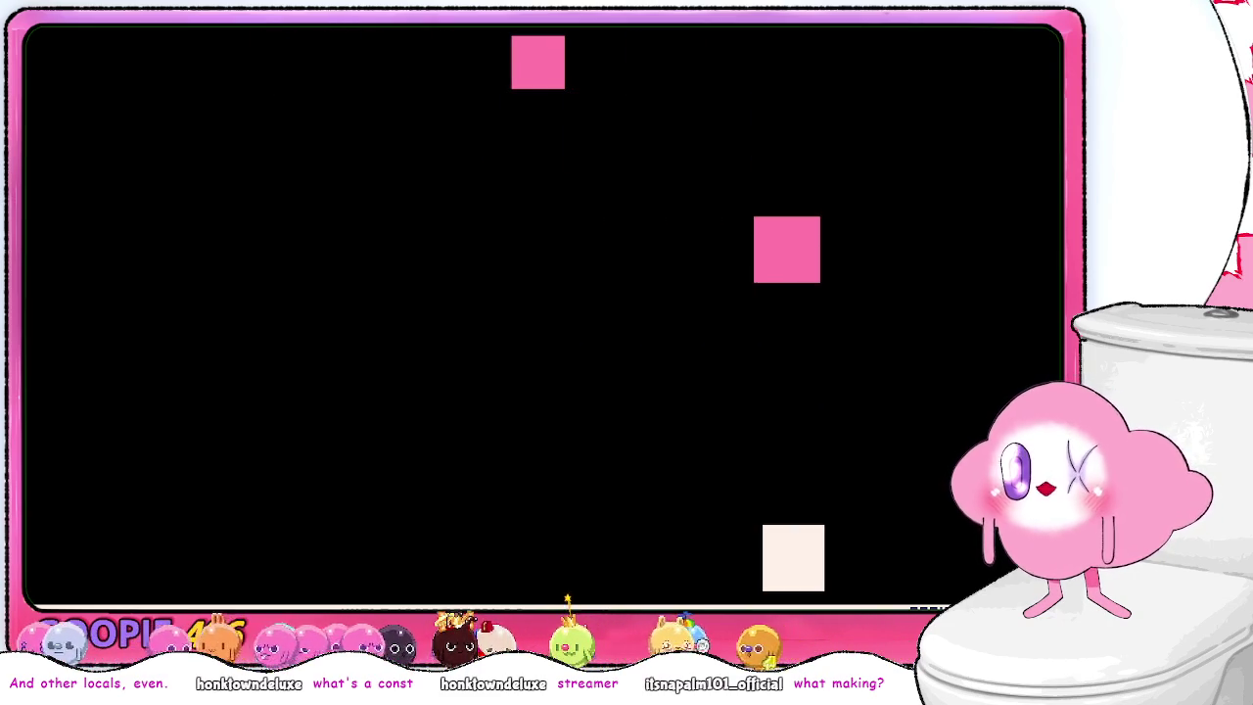
{"action": "key", "text": "Left"}
{"action": "key", "text": "Up"}
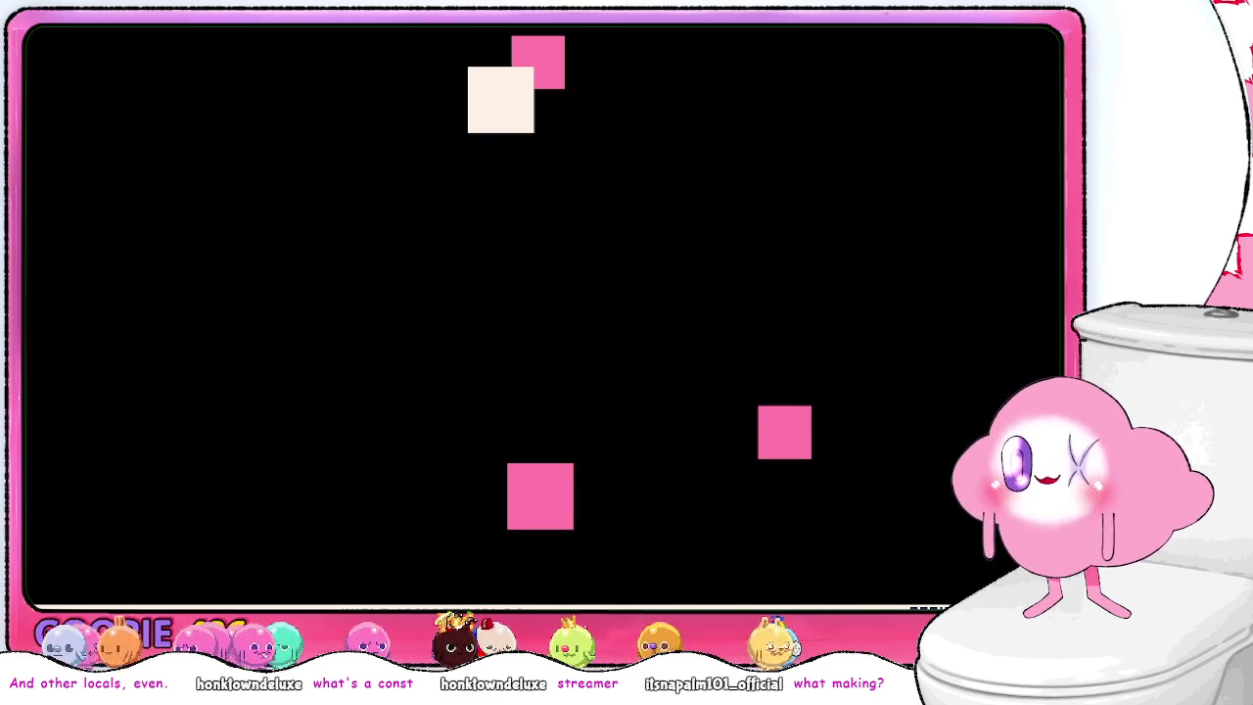
{"action": "key", "text": "Left"}
{"action": "key", "text": "Down"}
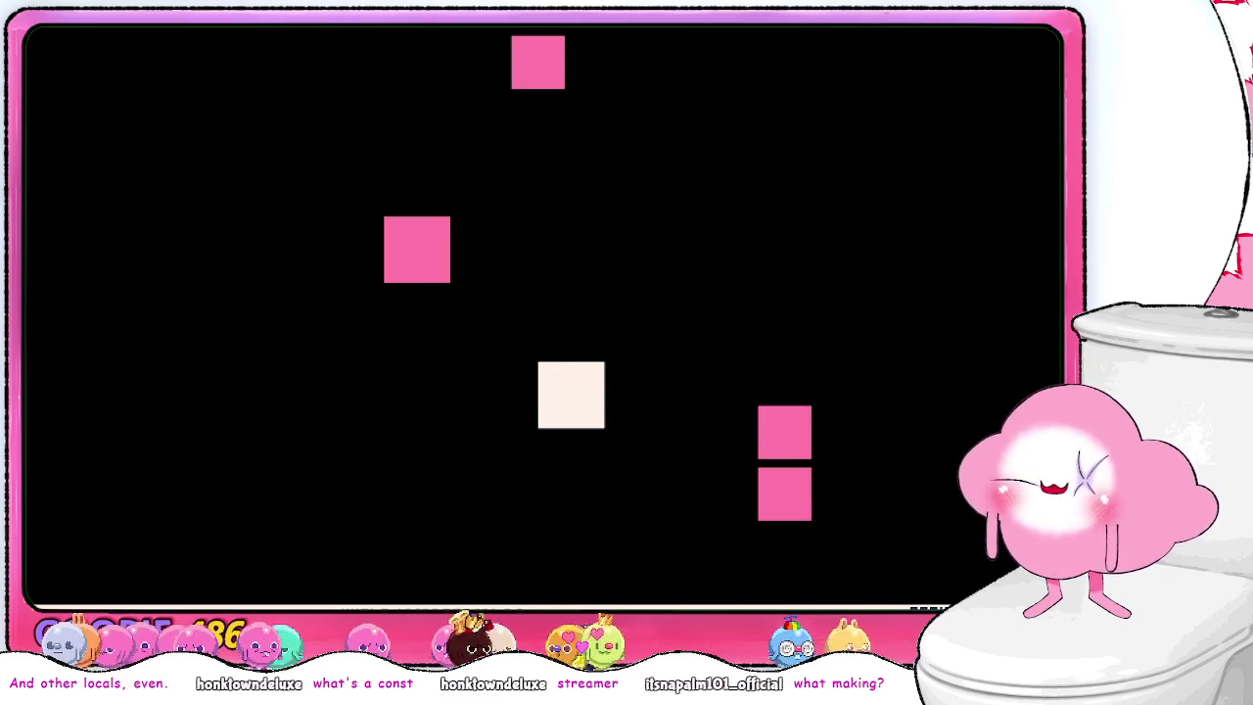
{"action": "key", "text": "Right"}
{"action": "key", "text": "Down"}
{"action": "key", "text": "Left"}
{"action": "key", "text": "Up"}
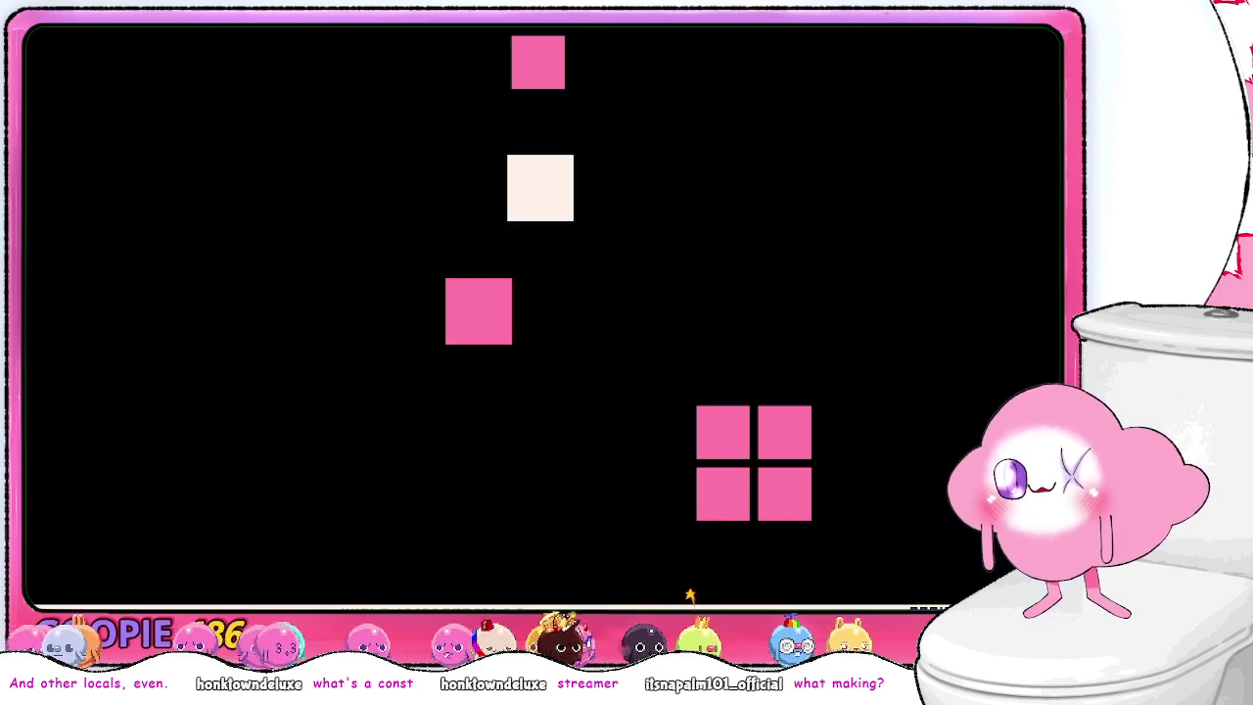
{"action": "key", "text": "Right"}
{"action": "key", "text": "Escape"}
{"action": "key", "text": "Escape"}
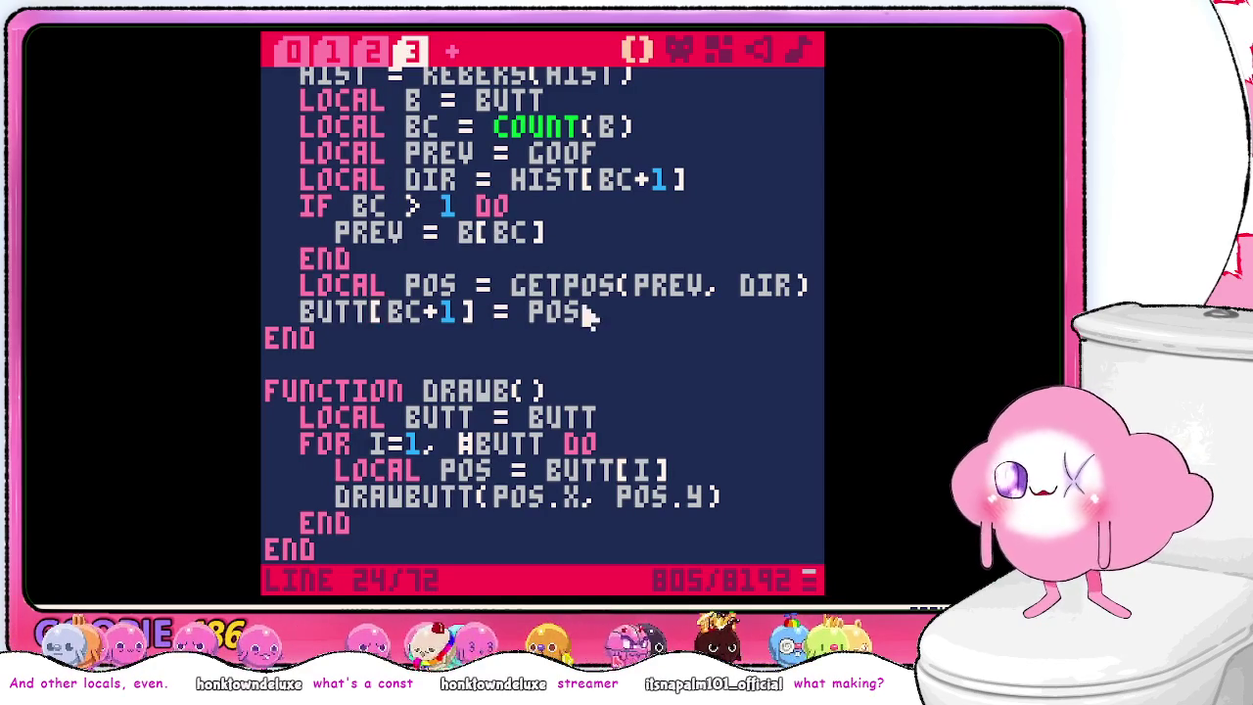
{"action": "scroll", "coordinate": [654, 358], "scroll_direction": "up", "scroll_amount": 5}
{"action": "scroll", "coordinate": [646, 333], "scroll_direction": "up", "scroll_amount": 2}
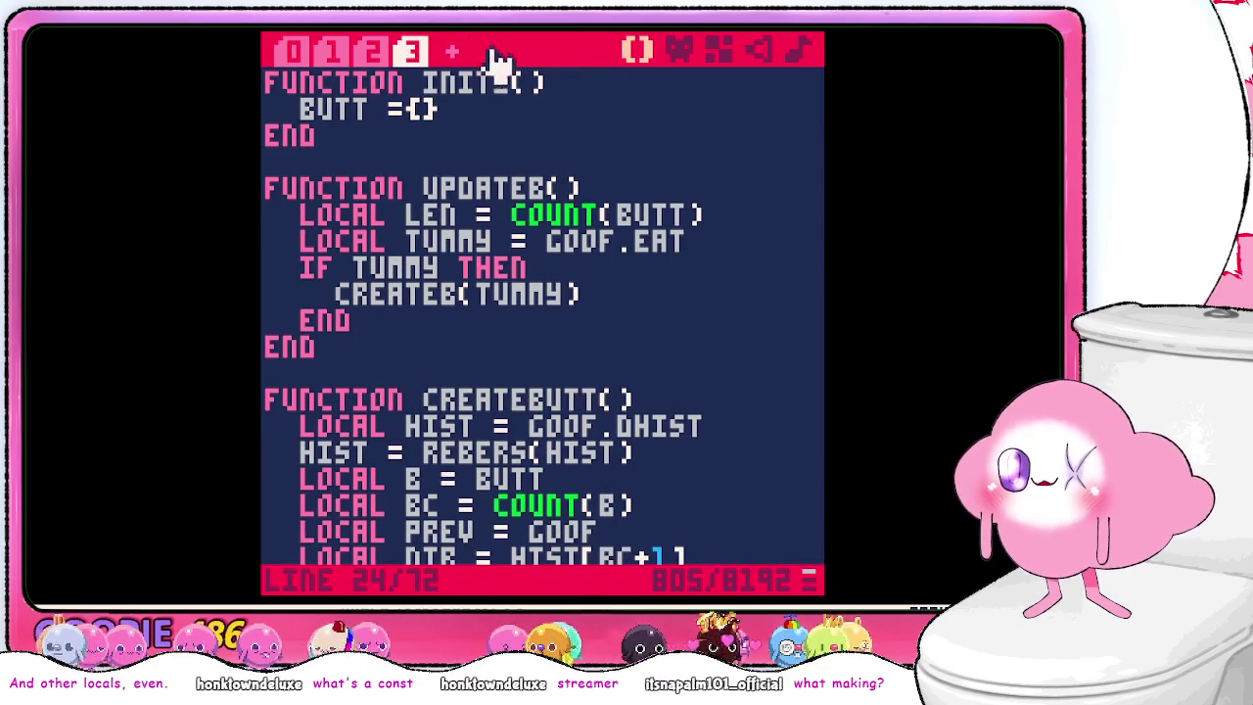
{"action": "scroll", "coordinate": [524, 162], "scroll_direction": "down", "scroll_amount": 9}
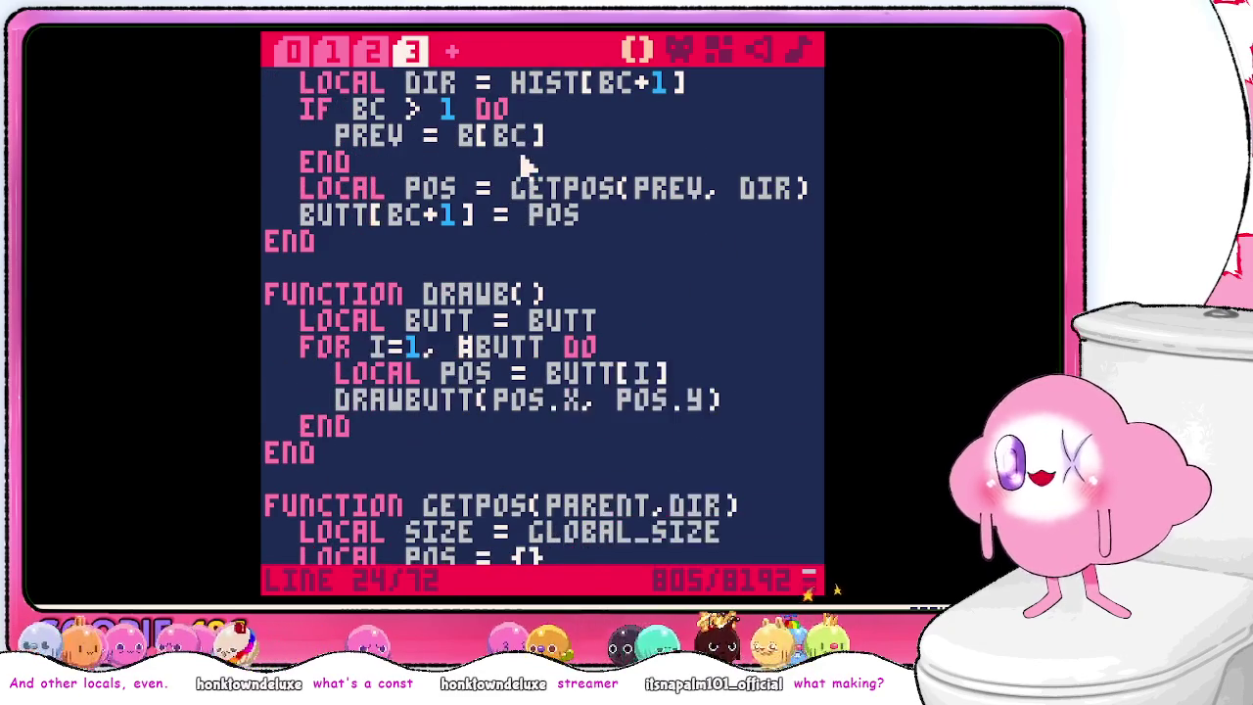
{"action": "scroll", "coordinate": [561, 266], "scroll_direction": "up", "scroll_amount": 6}
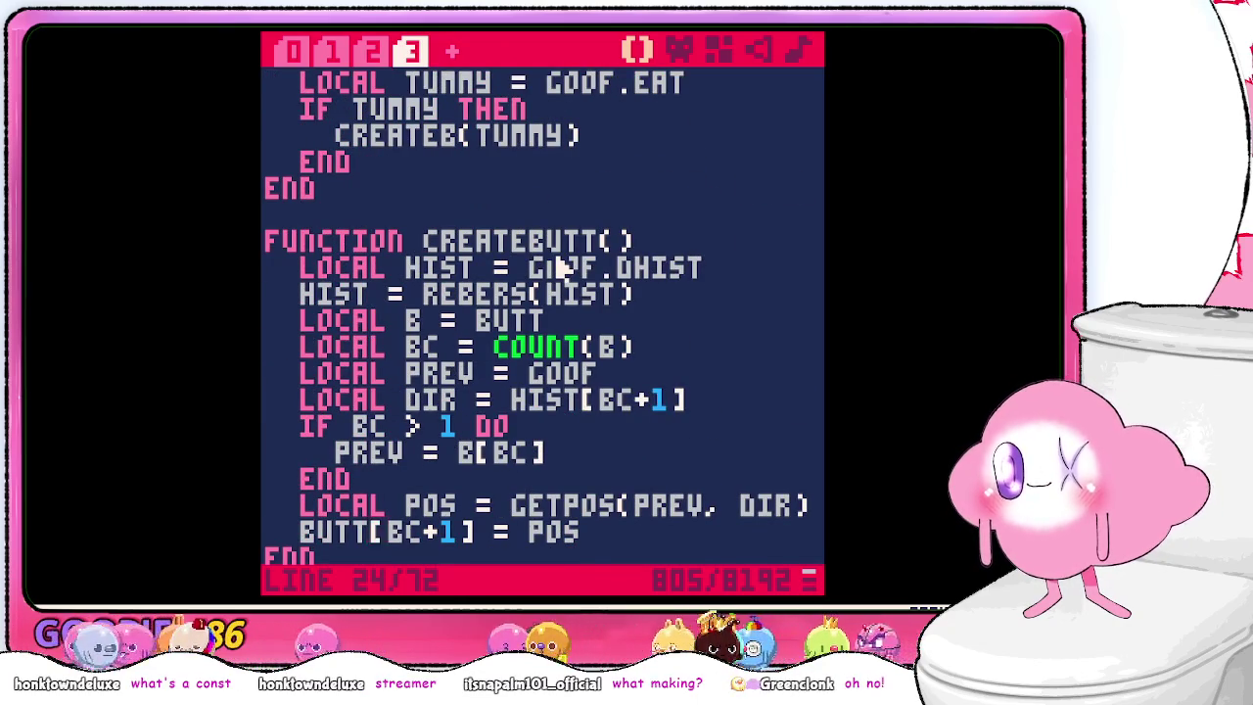
{"action": "scroll", "coordinate": [563, 266], "scroll_direction": "up", "scroll_amount": 3}
{"action": "scroll", "coordinate": [563, 266], "scroll_direction": "down", "scroll_amount": 3}
{"action": "scroll", "coordinate": [565, 270], "scroll_direction": "down", "scroll_amount": 2}
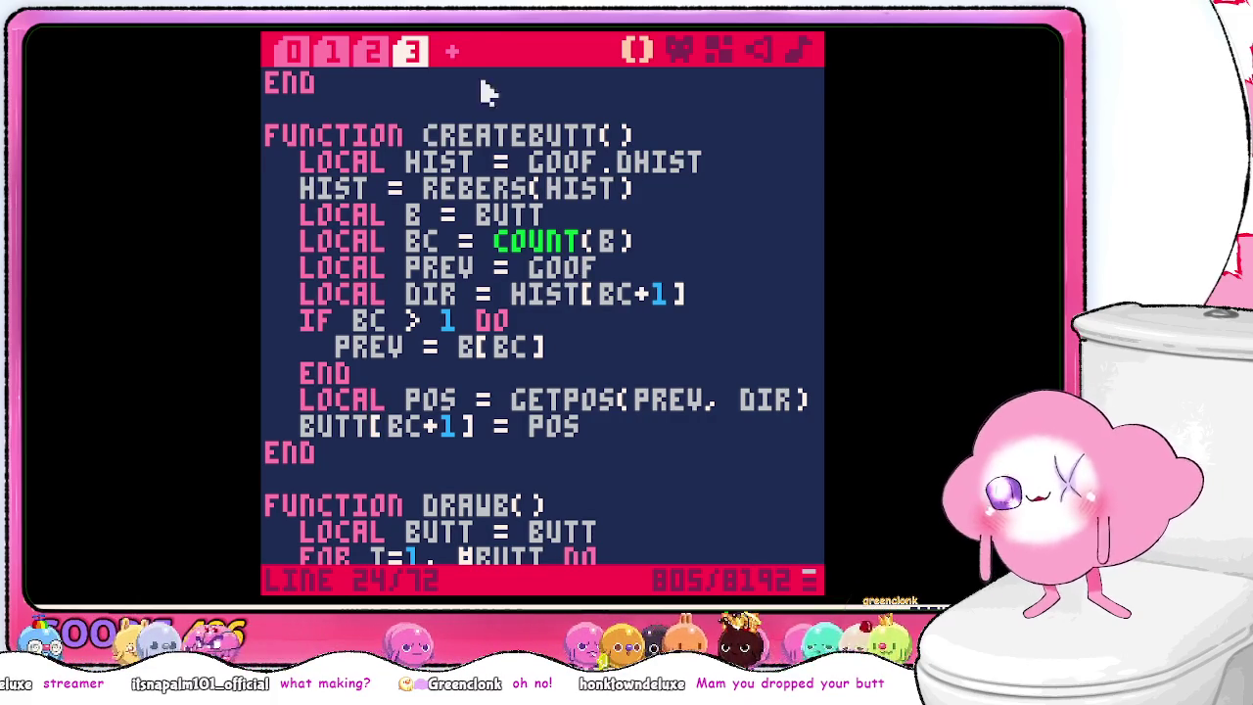
{"action": "left_click", "coordinate": [377, 51]}
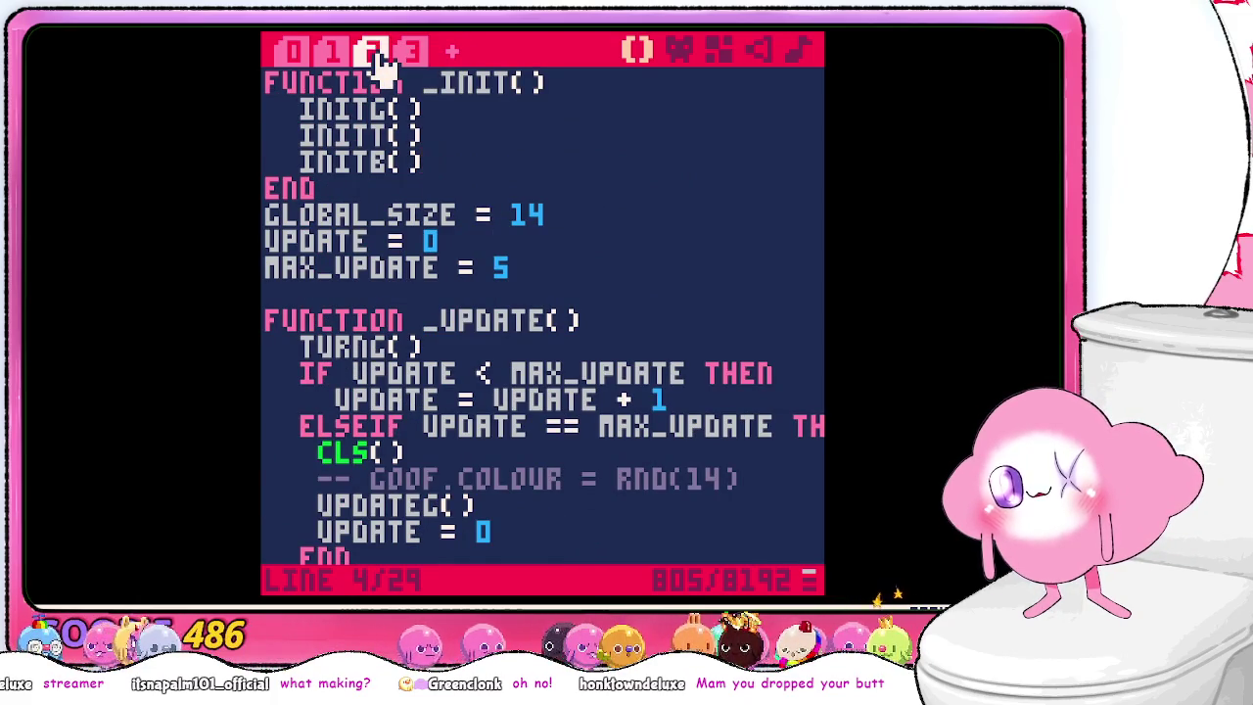
{"action": "left_click", "coordinate": [409, 53]}
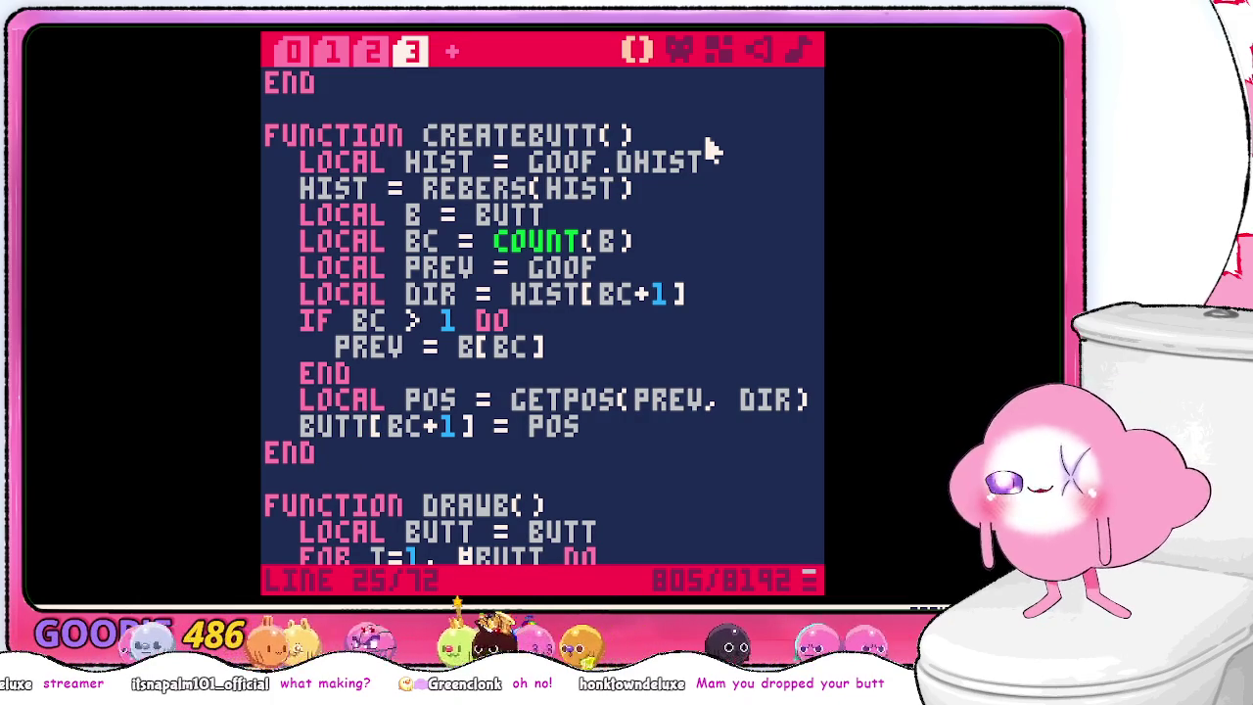
- Write a FUNCTION REGENERTEBUTT() header with an unindented END below CREATEBUTT
{"action": "key", "text": "Return"}
{"action": "key", "text": "Return"}
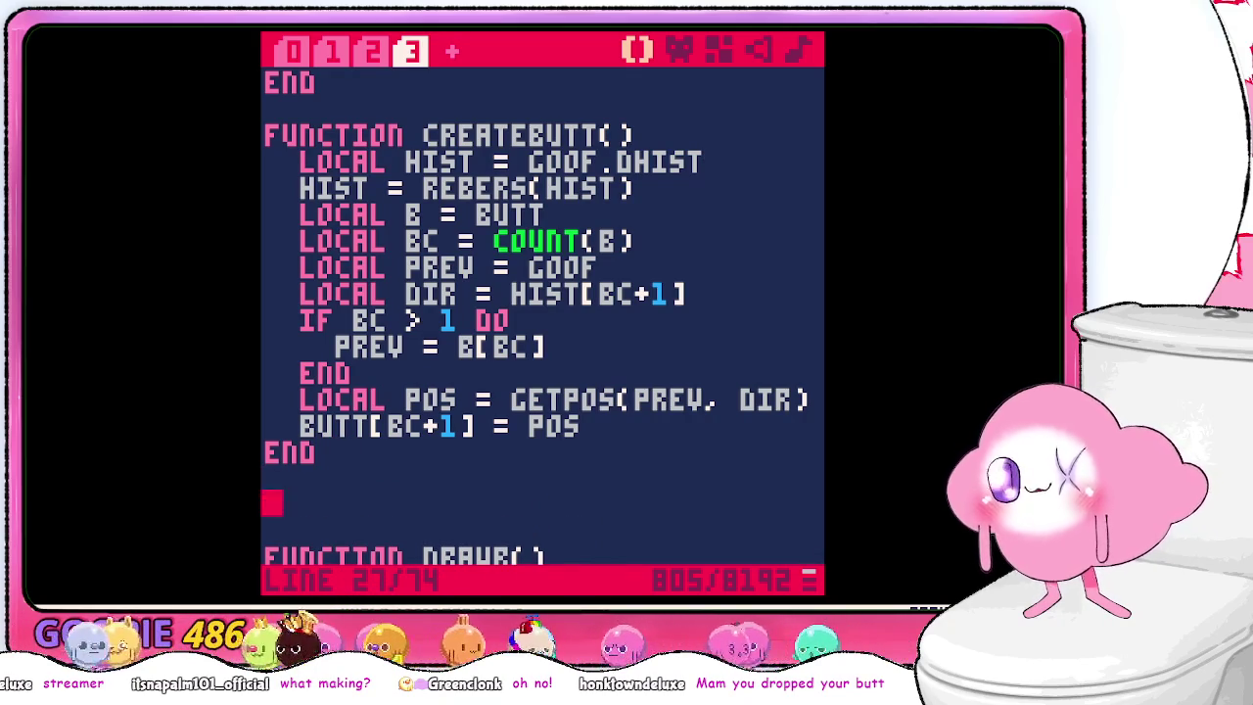
{"action": "type", "text": "function"}
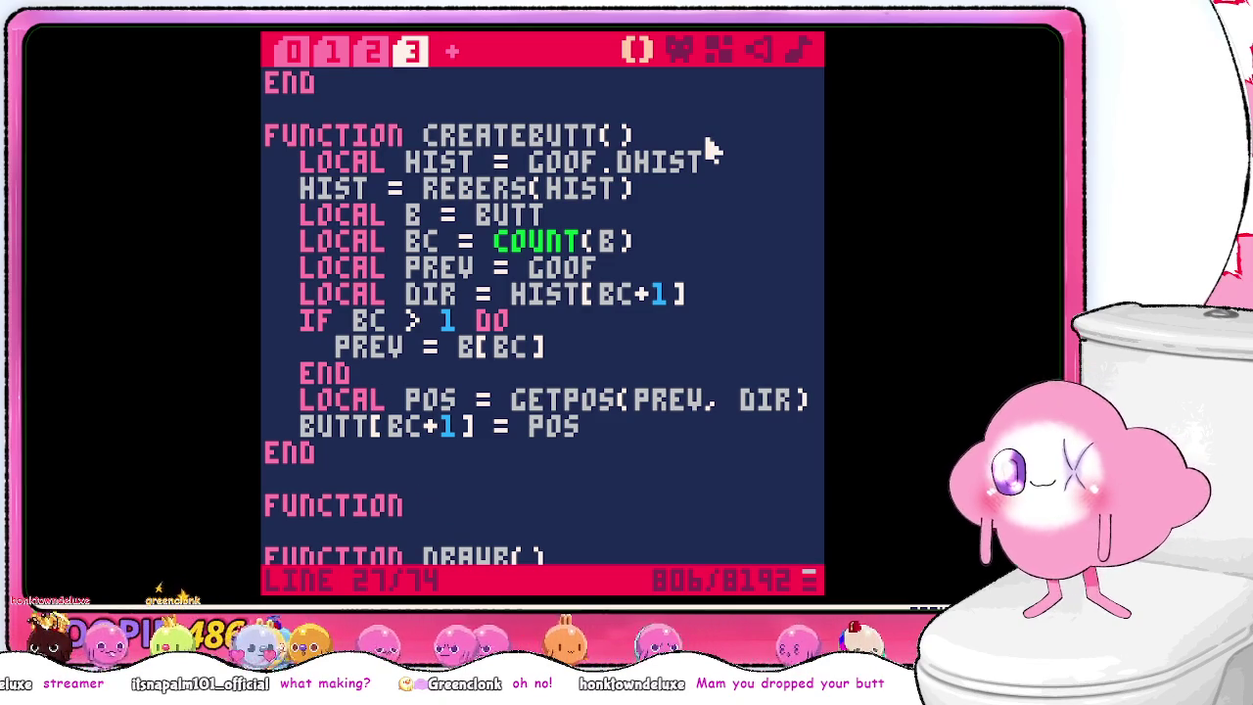
{"action": "type", "text": "REG"}
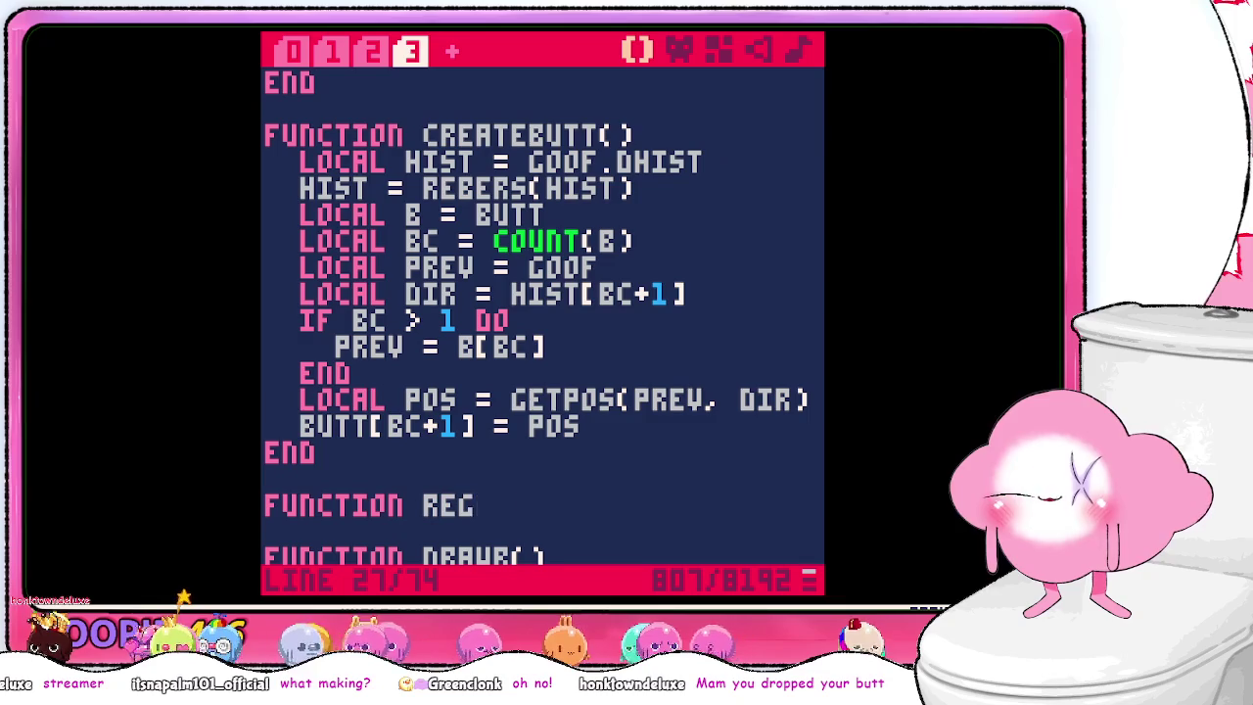
{"action": "type", "text": "ENERTEBUTT("}
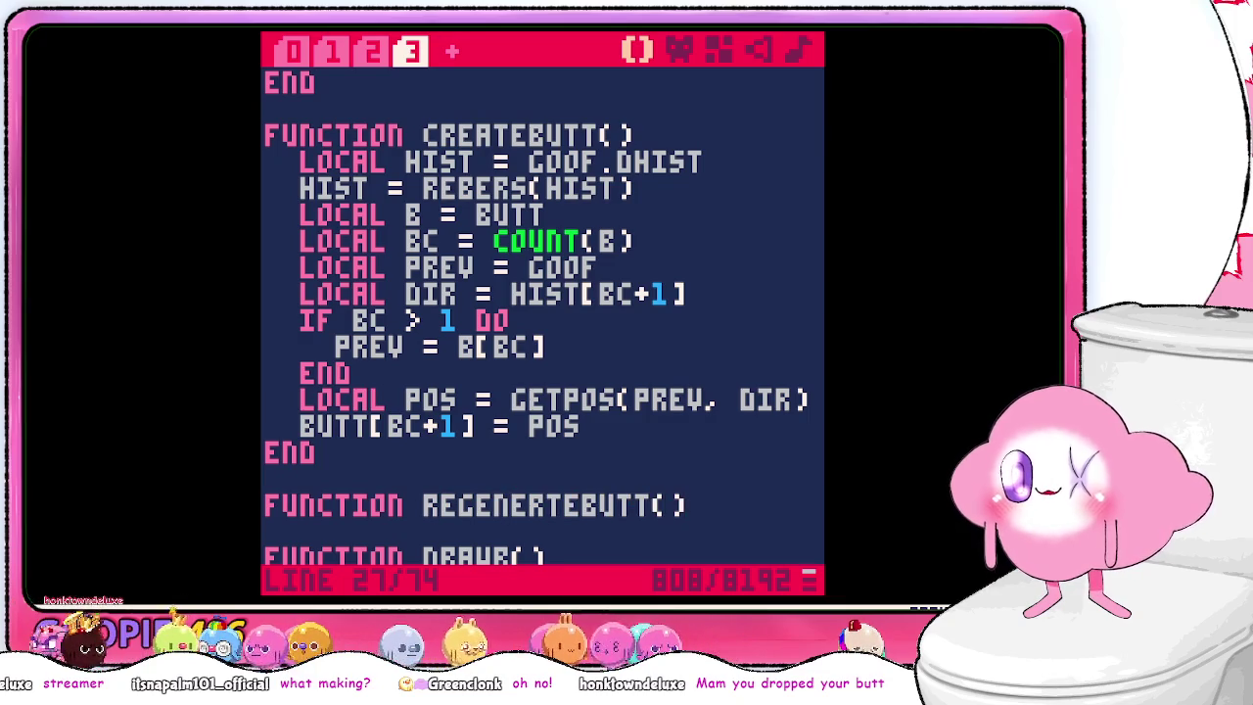
{"action": "key", "text": "Return"}
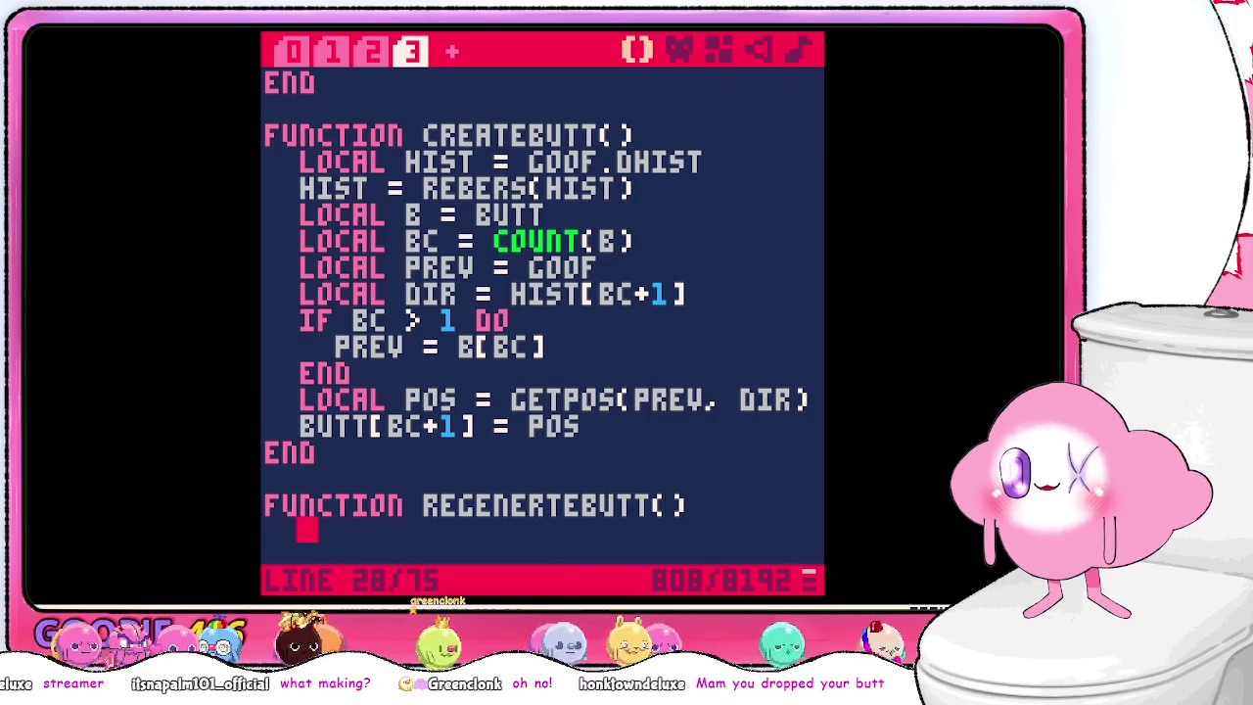
{"action": "key", "text": "BackSpace"}
{"action": "key", "text": "BackSpace"}
{"action": "type", "text": "END"}
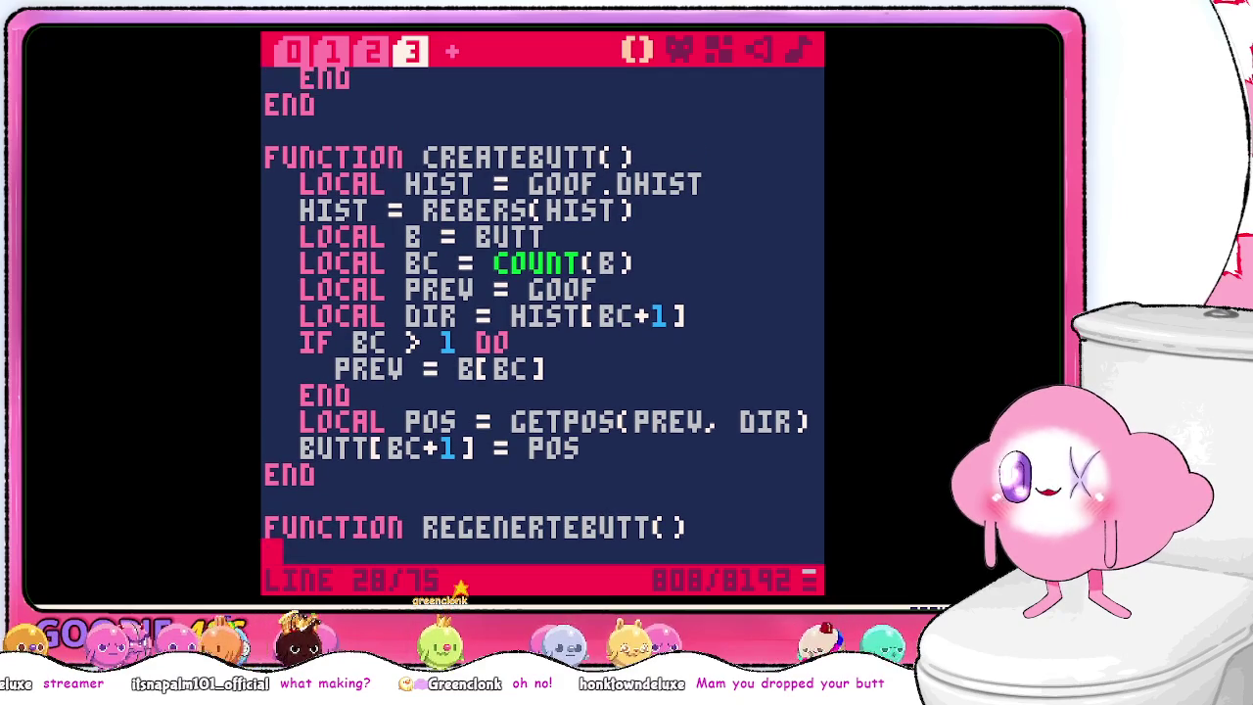
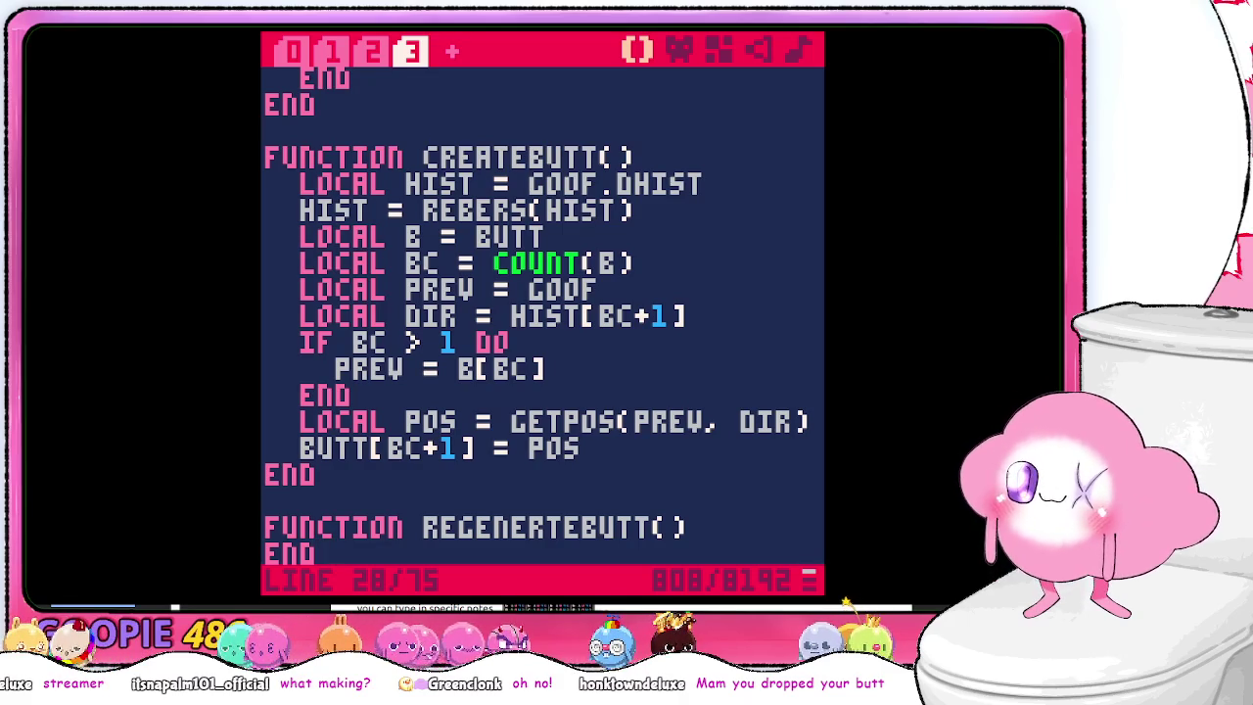
- Delete POS from the end of createbutt's butt[bc+1] = pos line, leaving the assignment empty
{"action": "scroll", "coordinate": [686, 284], "scroll_direction": "down", "scroll_amount": 1}
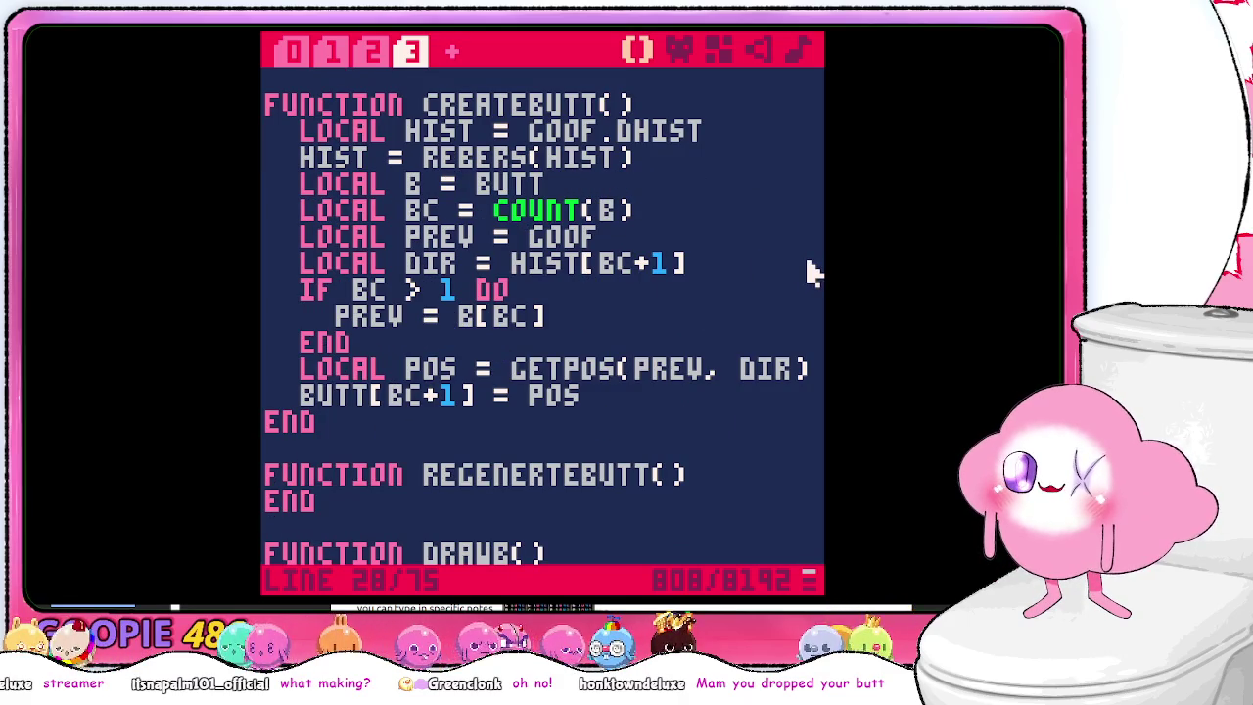
{"action": "key", "text": "Up"}
{"action": "key", "text": "Up"}
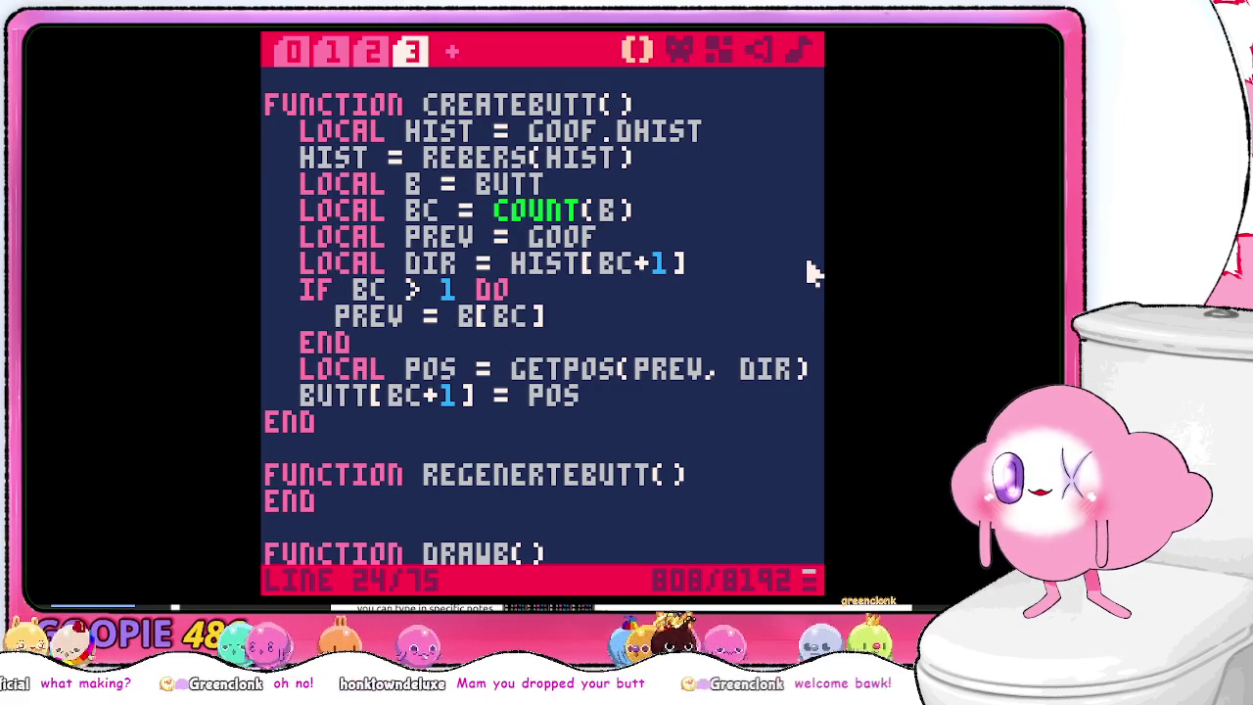
{"action": "key", "text": "Up"}
{"action": "key", "text": "Up"}
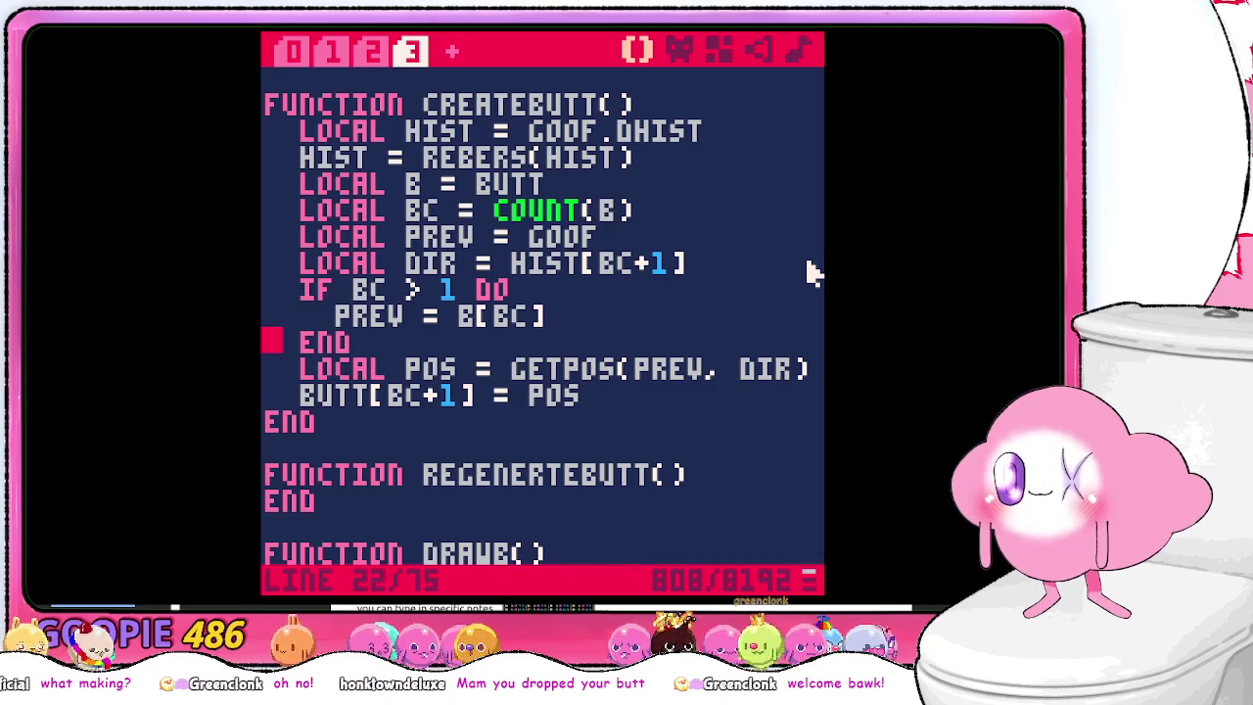
{"action": "key", "text": "Down"}
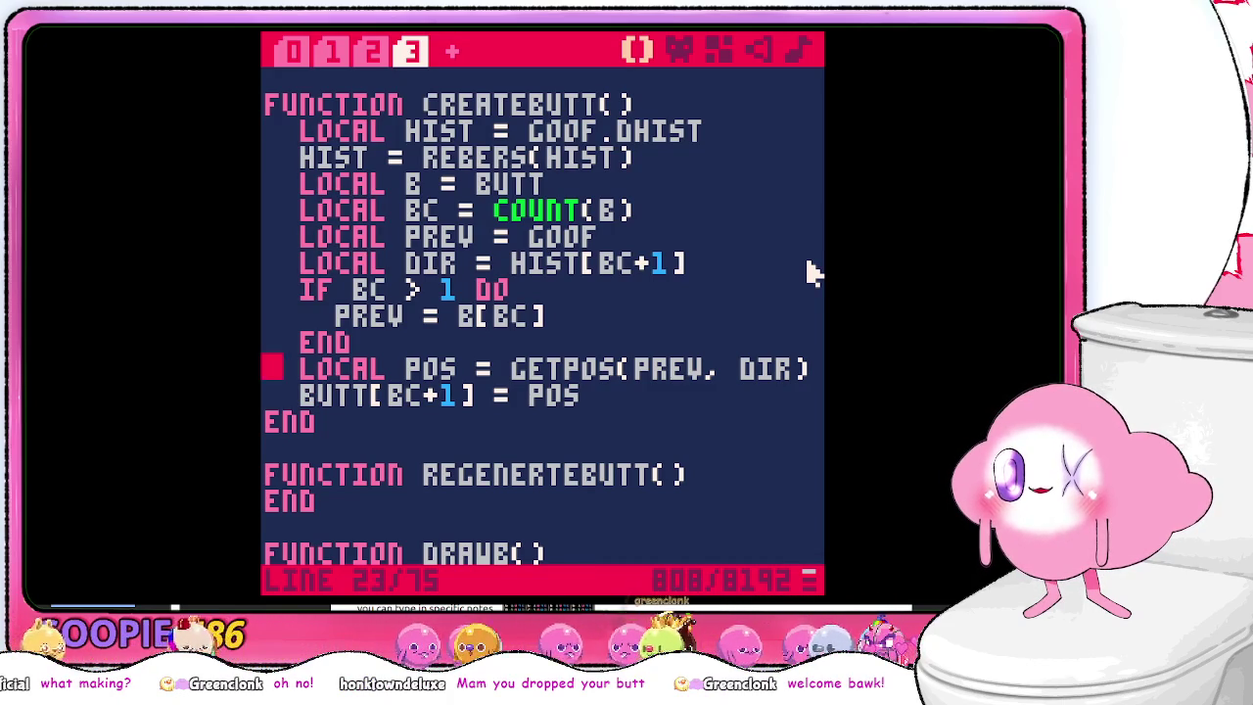
{"action": "key", "text": "Down"}
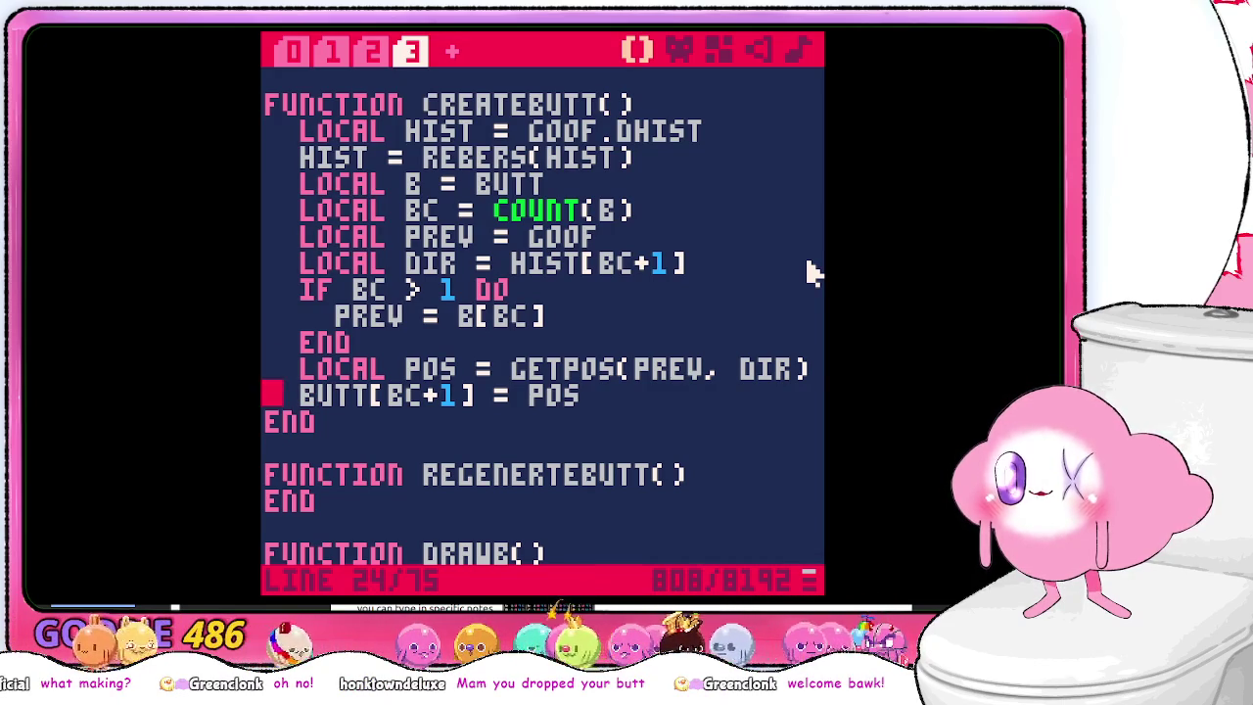
{"action": "key", "text": "Left"}
{"action": "key", "text": "Down"}
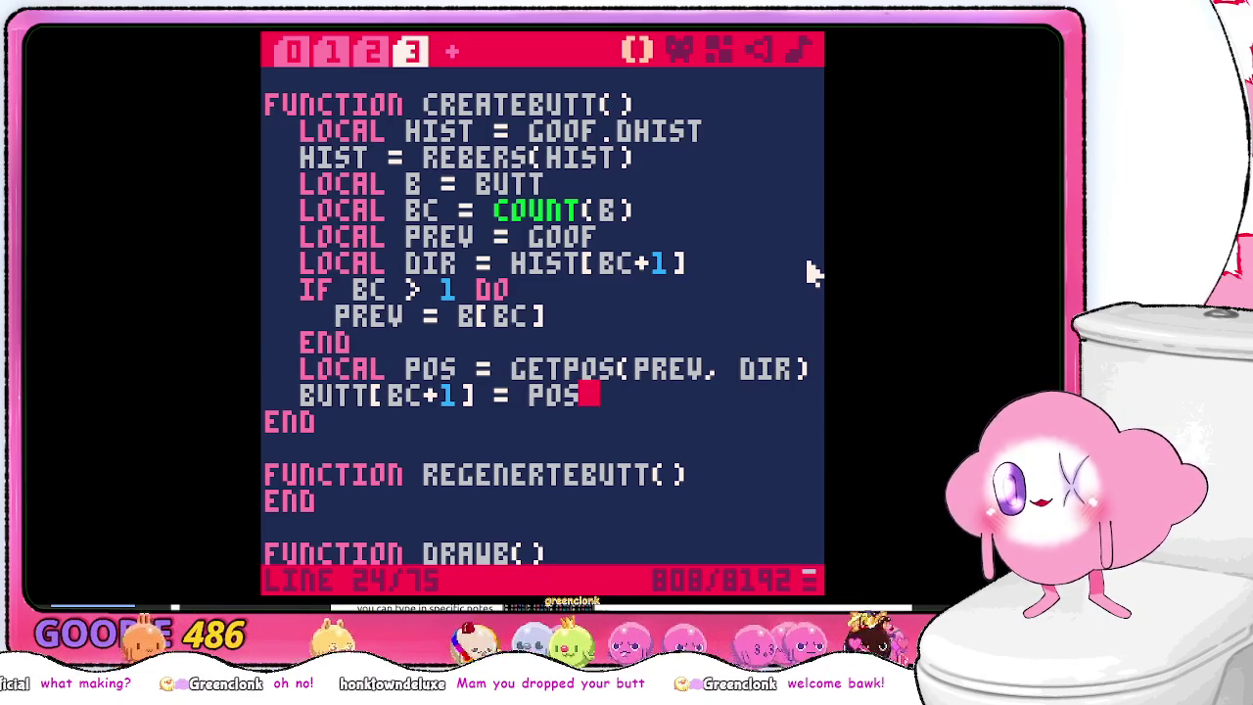
{"action": "key", "text": "BackSpace"}
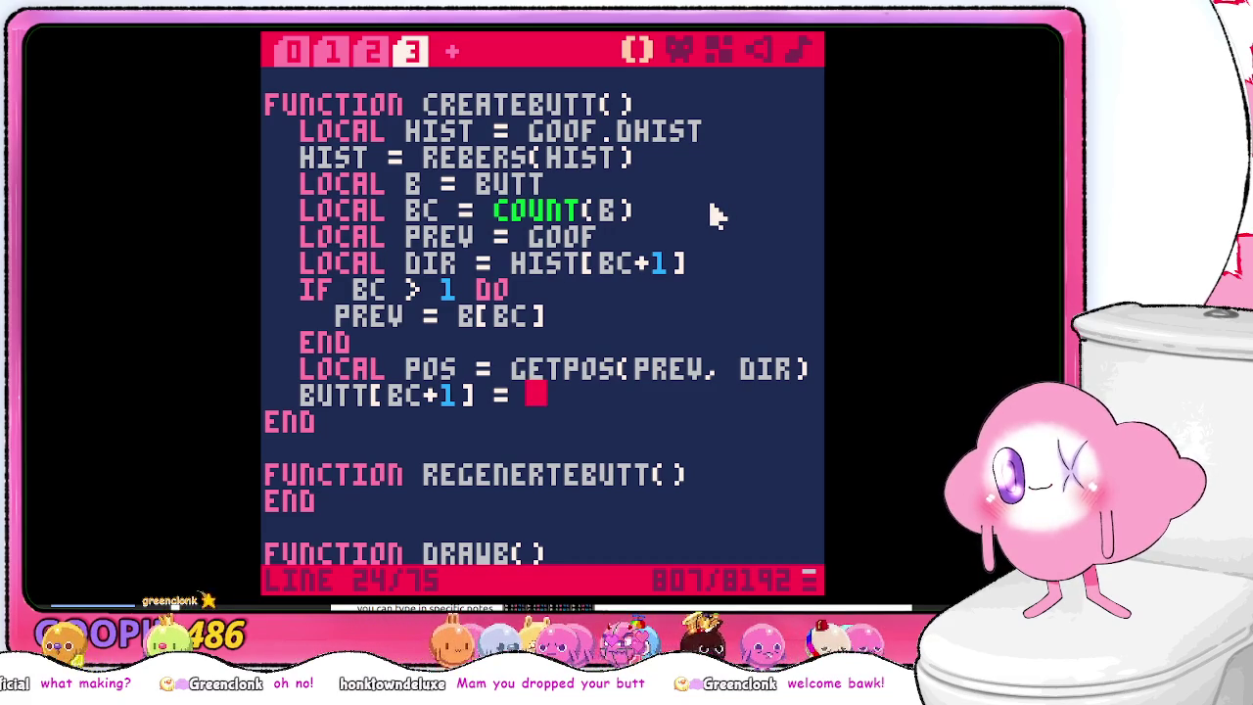
- Open a new indented line inside regenertebutt() and start typing the butt assignment
{"action": "left_click", "coordinate": [723, 474]}
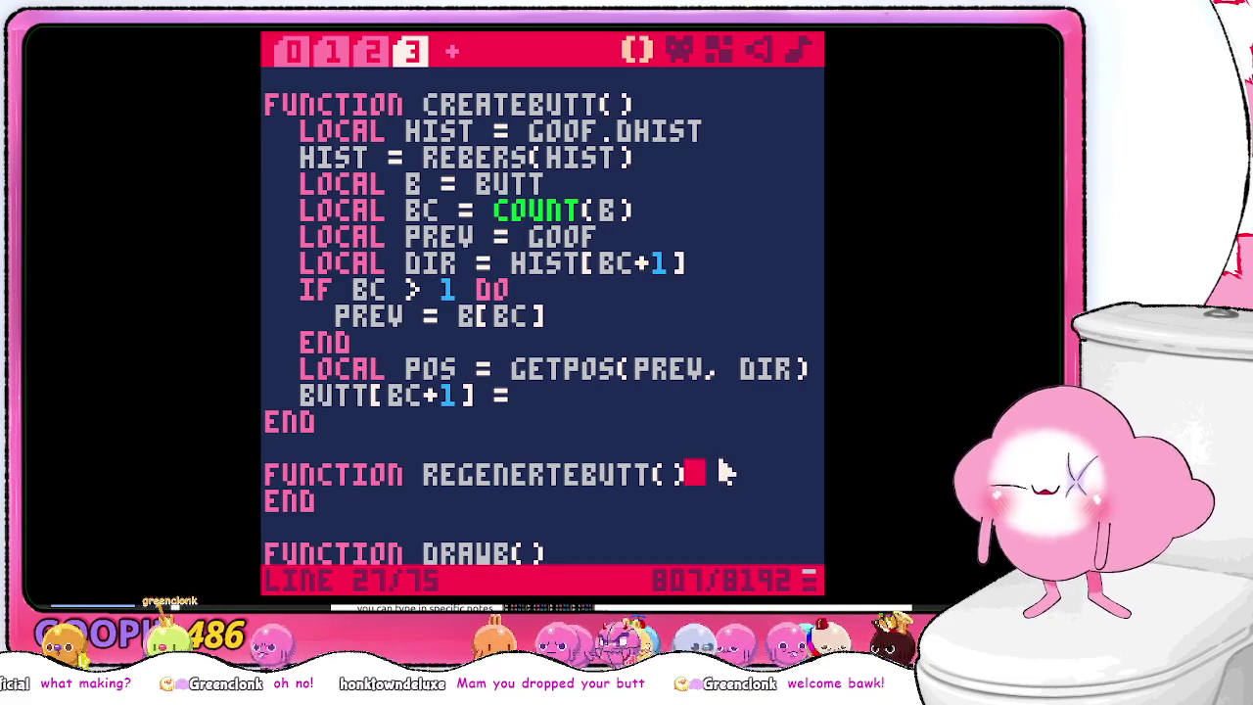
{"action": "key", "text": "Return"}
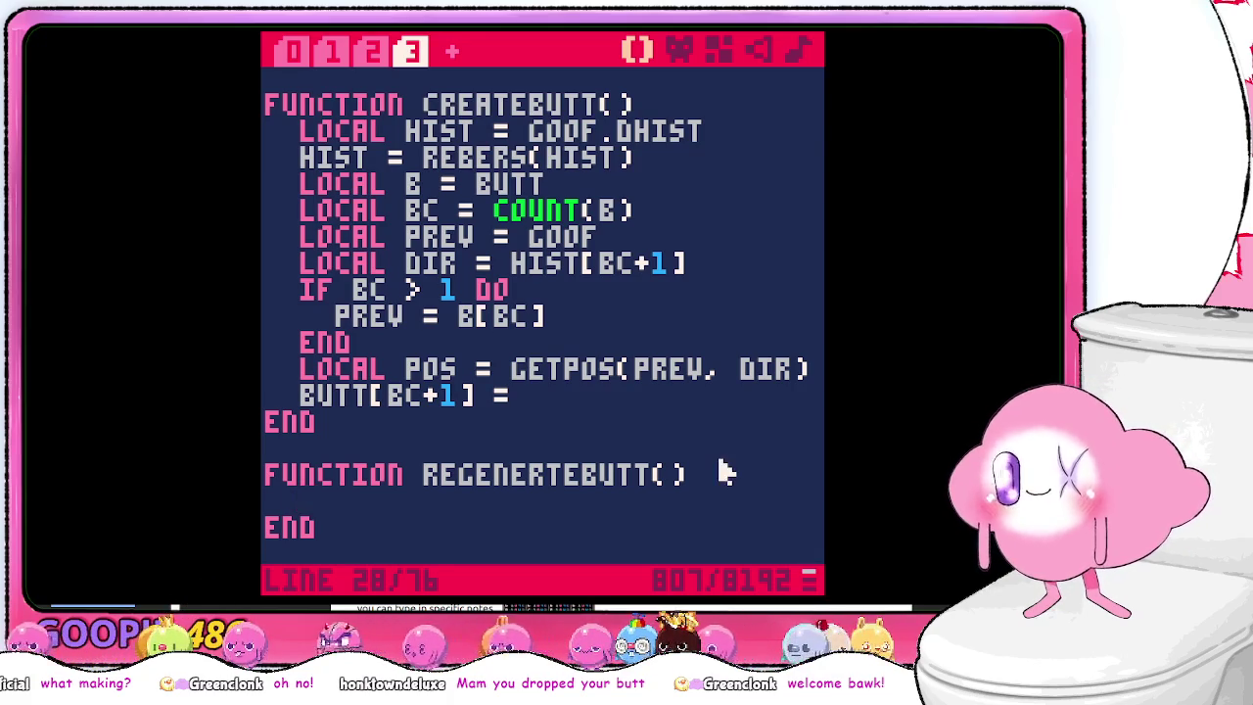
{"action": "scroll", "coordinate": [714, 383], "scroll_direction": "up", "scroll_amount": 3}
{"action": "scroll", "coordinate": [676, 294], "scroll_direction": "down", "scroll_amount": 4}
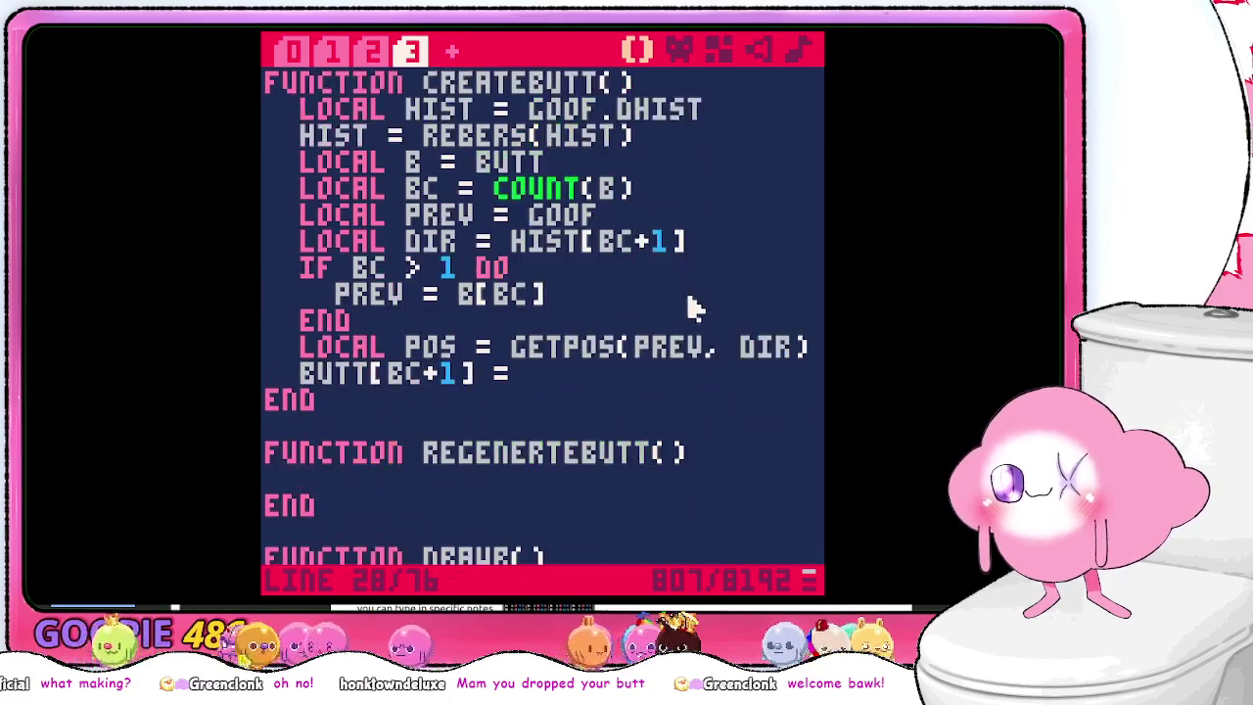
{"action": "scroll", "coordinate": [695, 314], "scroll_direction": "up", "scroll_amount": 1}
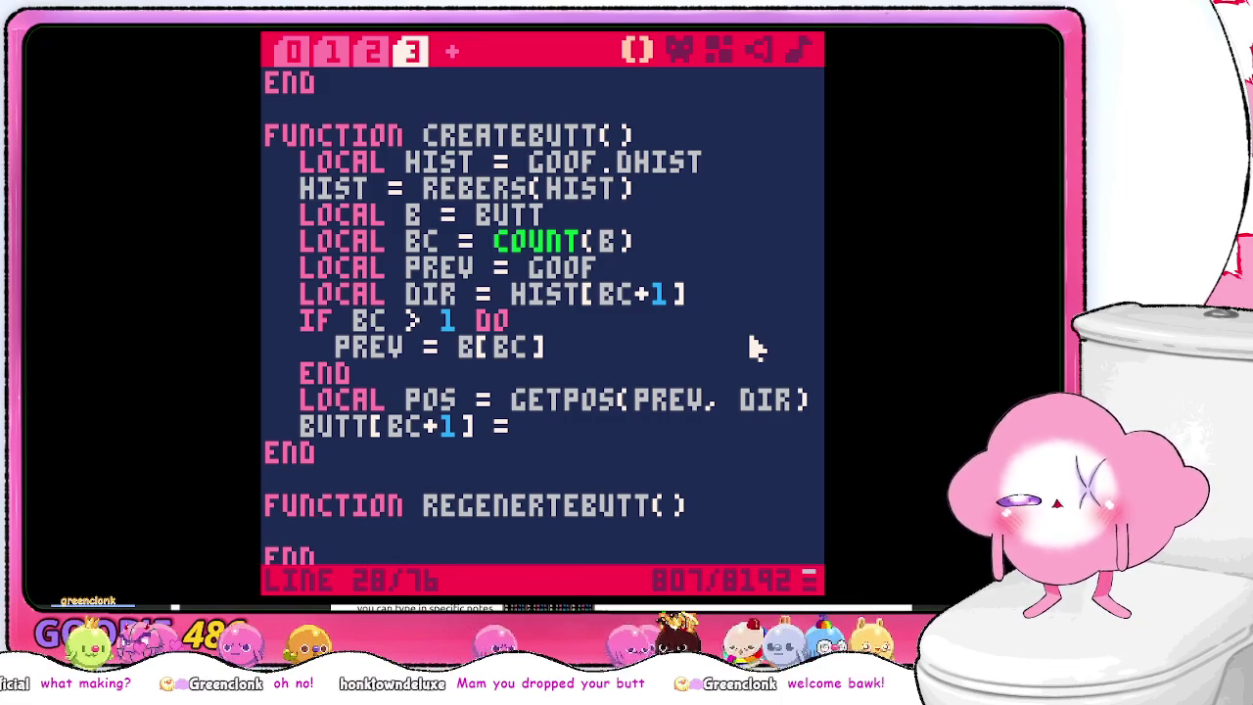
{"action": "type", "text": "BUTT ="}
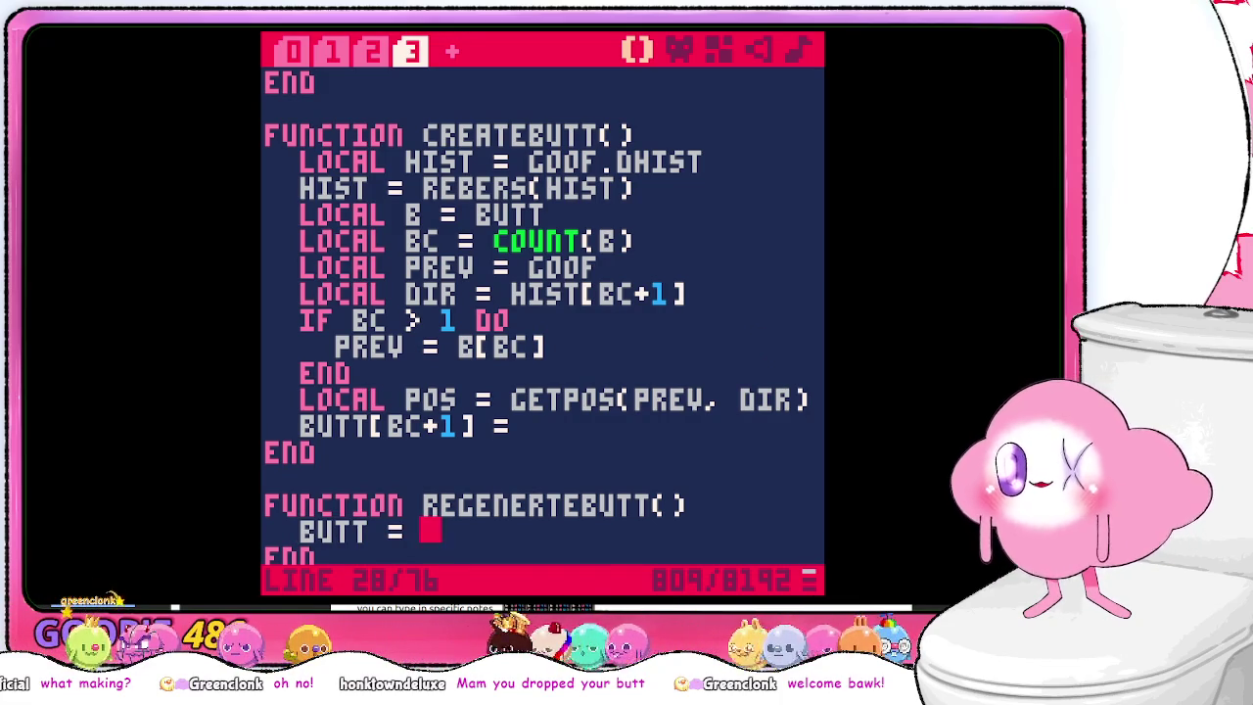
- Copy the local hist = goof.dhist and rebers(hist) lines into regenertebutt(), then finish with butt = hist
{"action": "left_click_drag", "start_coordinate": [675, 187], "coordinate": [674, 147]}
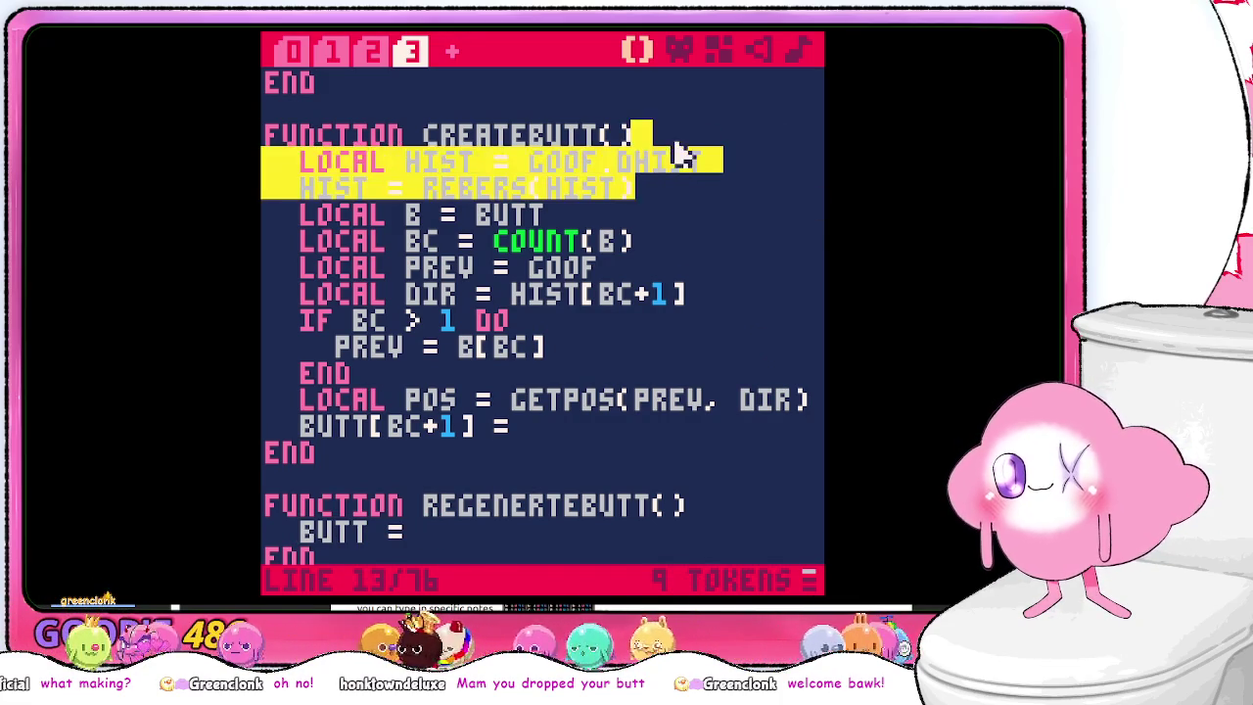
{"action": "key", "text": "ctrl+c"}
{"action": "left_click", "coordinate": [691, 505]}
{"action": "key", "text": "ctrl+v"}
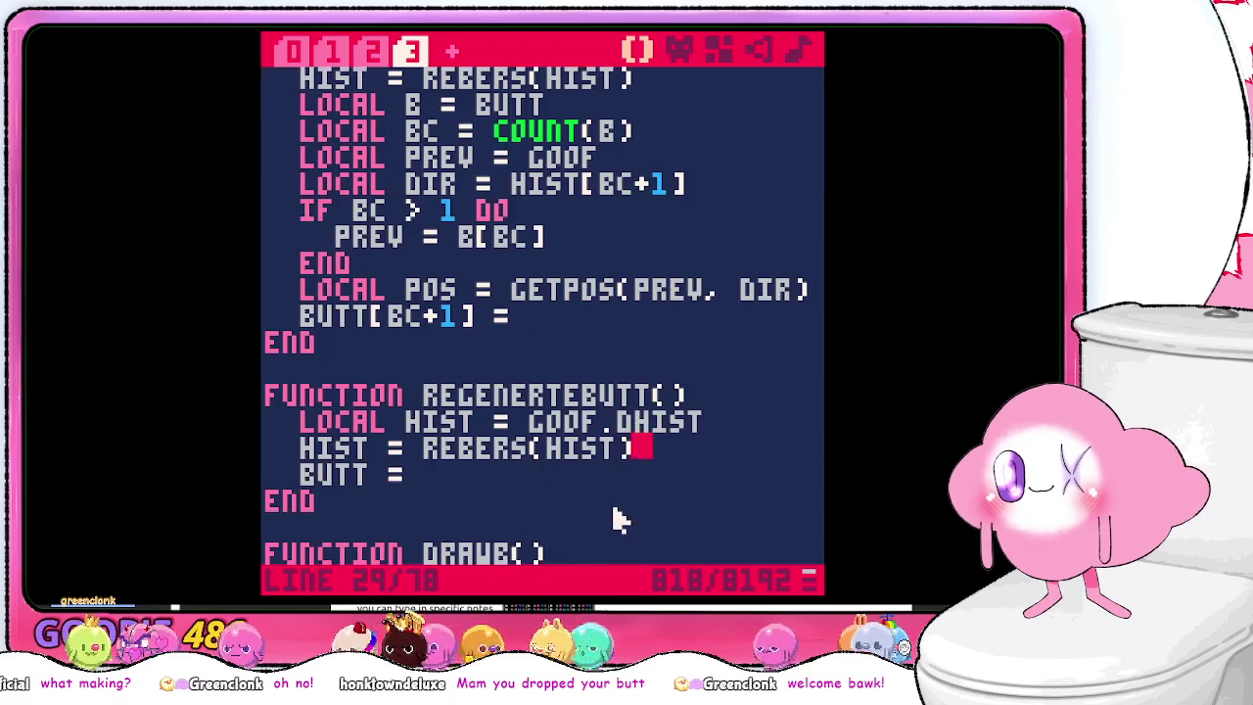
{"action": "left_click", "coordinate": [615, 480]}
{"action": "type", "text": "HIST"}
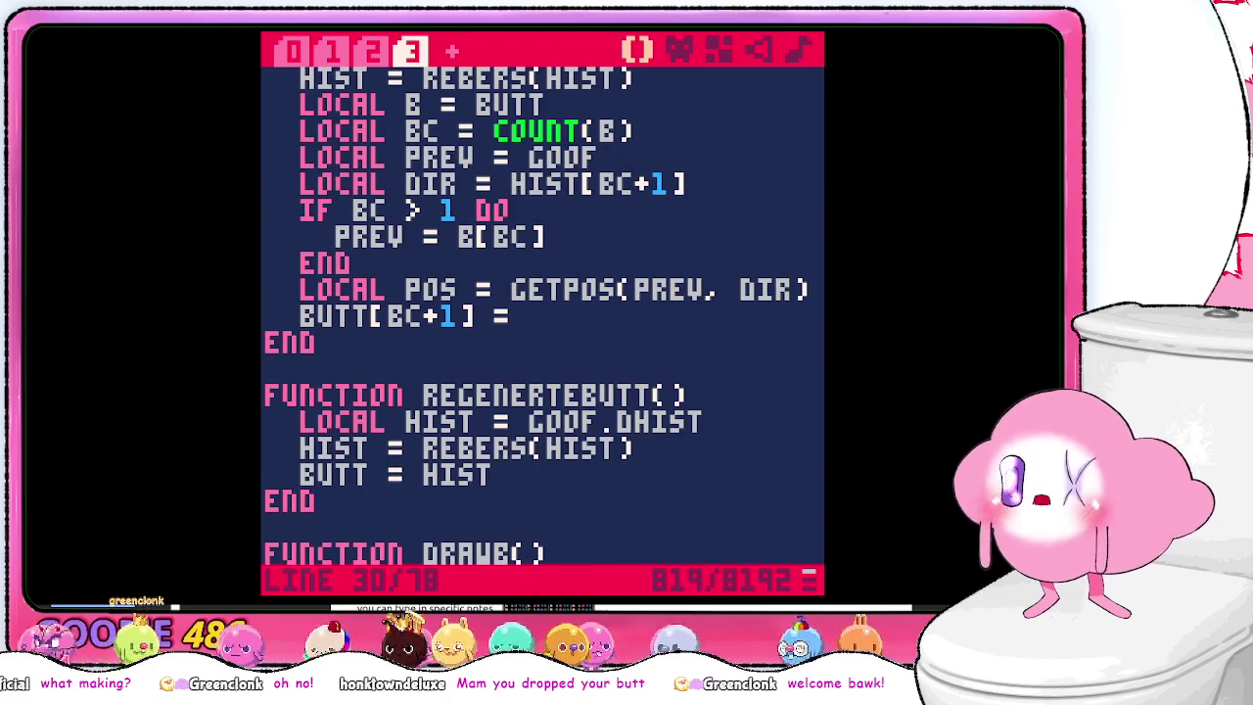
{"action": "scroll", "coordinate": [734, 392], "scroll_direction": "down", "scroll_amount": 2}
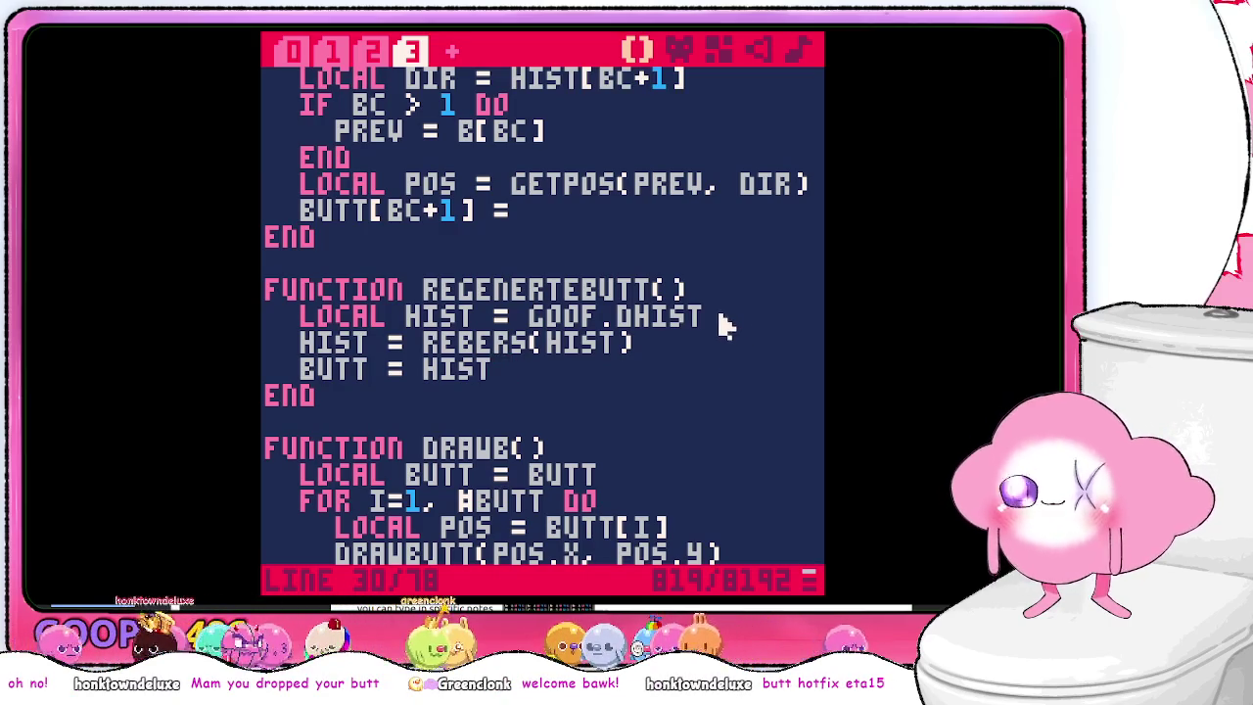
- Scroll up from regenertebutt() through the code to locate the createbutt() function header
{"action": "double_click", "coordinate": [607, 288]}
{"action": "left_click", "coordinate": [672, 291]}
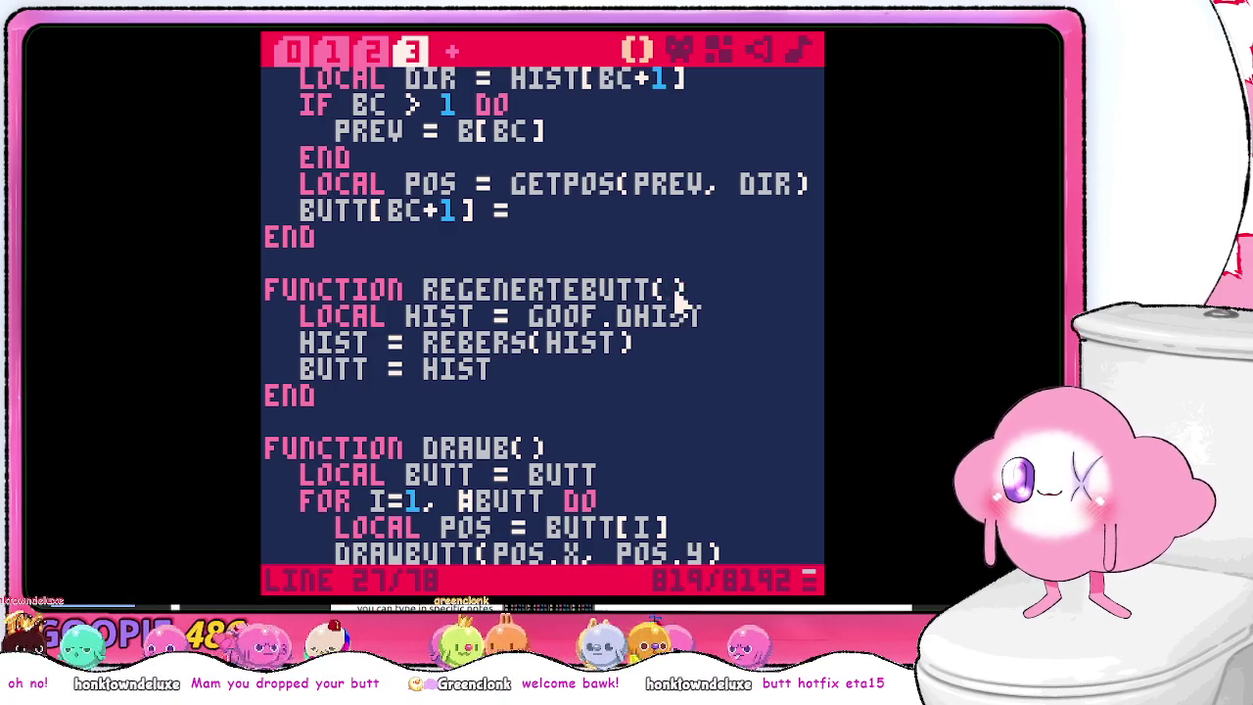
{"action": "left_click", "coordinate": [660, 260]}
{"action": "scroll", "coordinate": [663, 283], "scroll_direction": "up", "scroll_amount": 1}
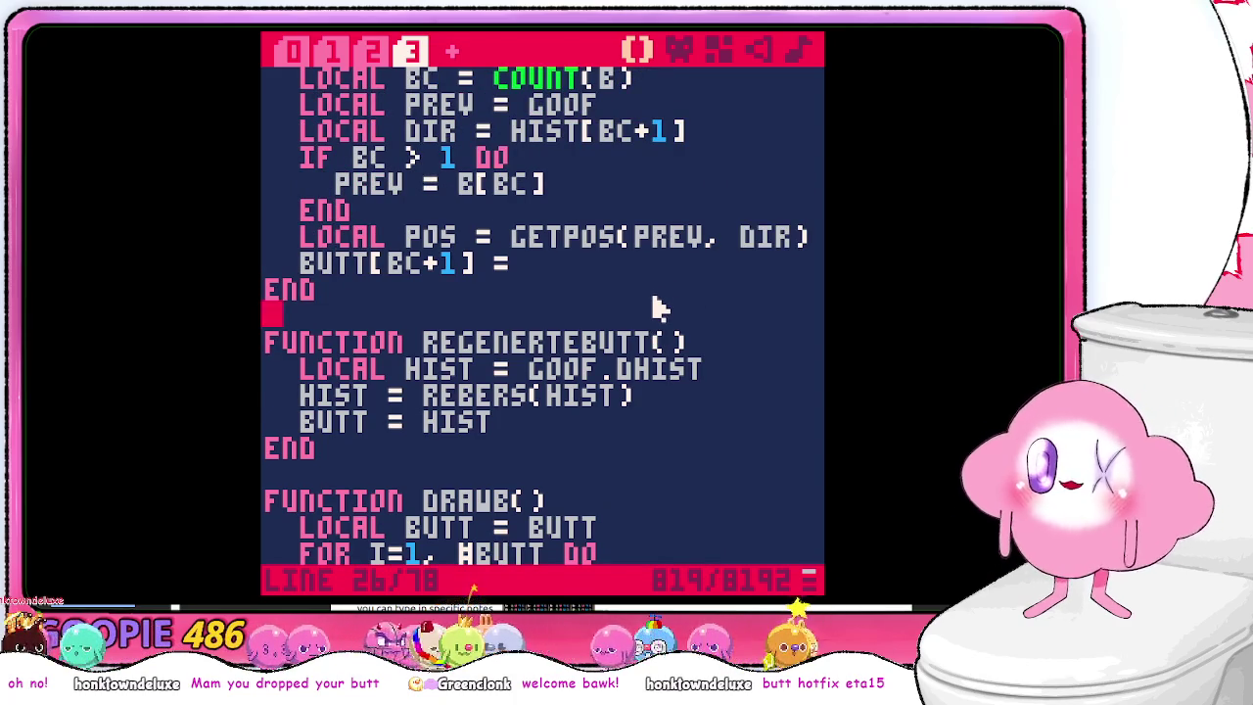
{"action": "scroll", "coordinate": [660, 307], "scroll_direction": "up", "scroll_amount": 1}
{"action": "scroll", "coordinate": [660, 308], "scroll_direction": "down", "scroll_amount": 1}
{"action": "scroll", "coordinate": [660, 308], "scroll_direction": "up", "scroll_amount": 2}
{"action": "scroll", "coordinate": [660, 307], "scroll_direction": "down", "scroll_amount": 2}
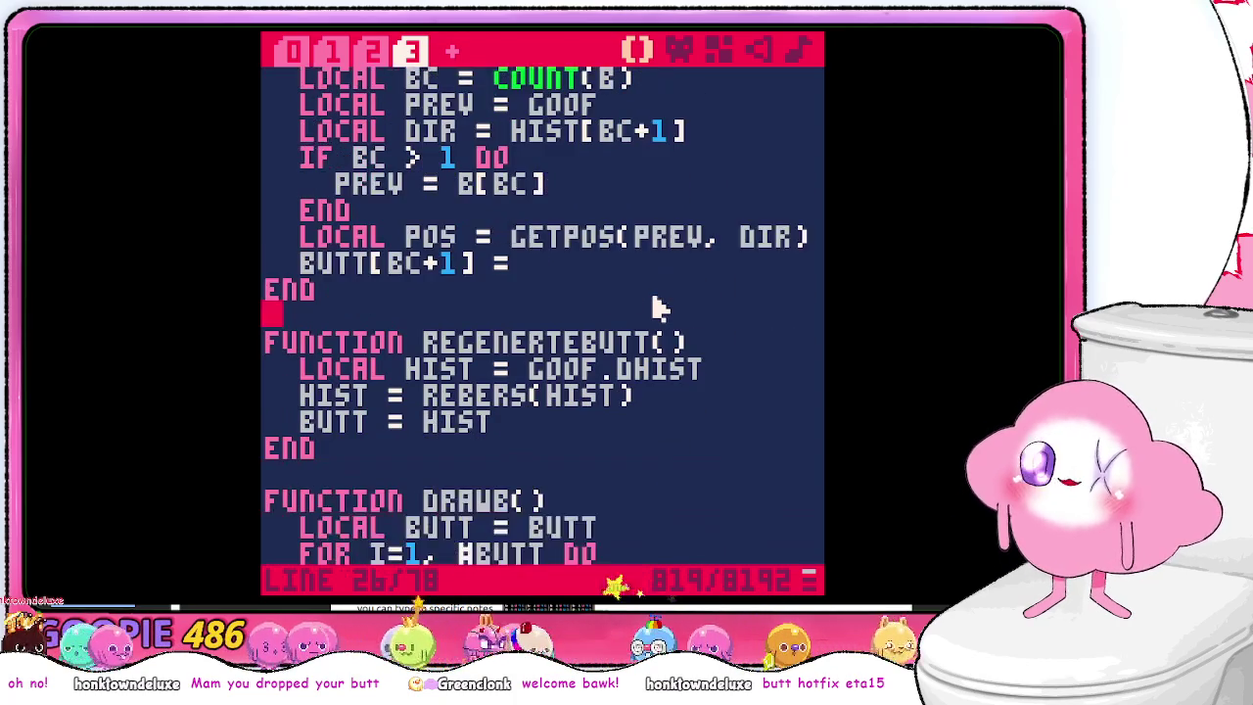
{"action": "scroll", "coordinate": [660, 308], "scroll_direction": "down", "scroll_amount": 1}
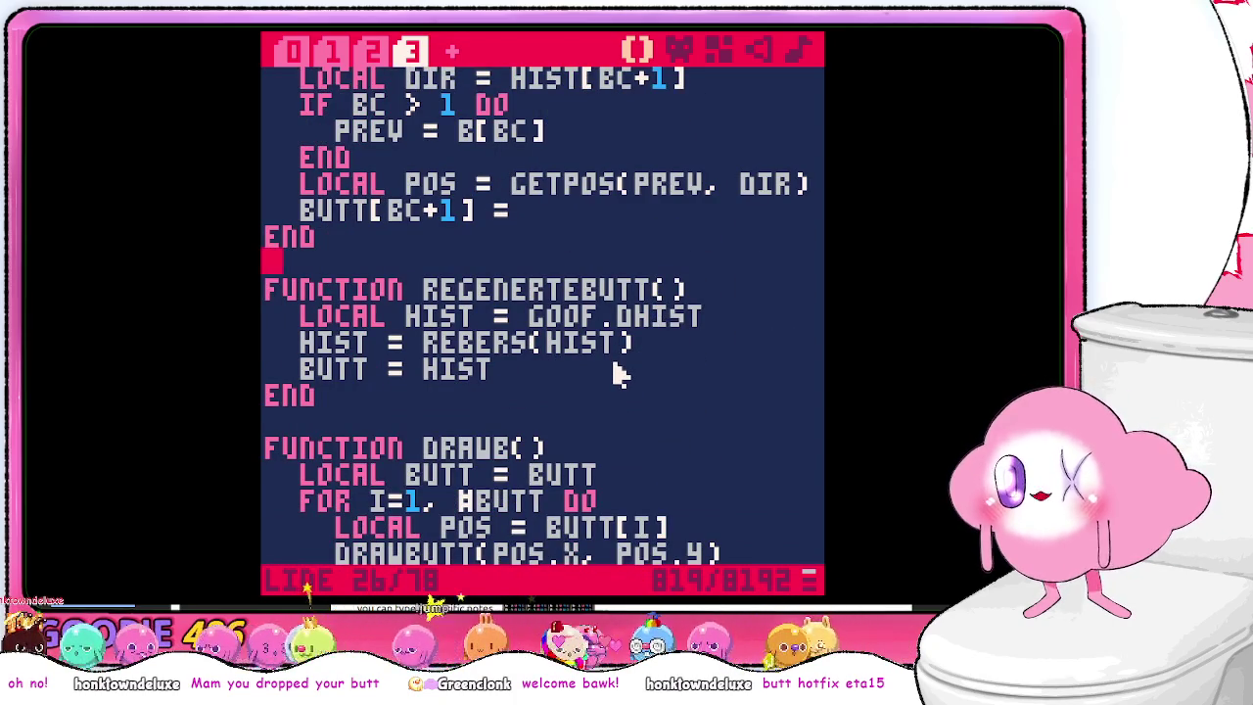
{"action": "scroll", "coordinate": [619, 374], "scroll_direction": "down", "scroll_amount": 1}
{"action": "scroll", "coordinate": [623, 366], "scroll_direction": "up", "scroll_amount": 1}
{"action": "scroll", "coordinate": [607, 364], "scroll_direction": "down", "scroll_amount": 2}
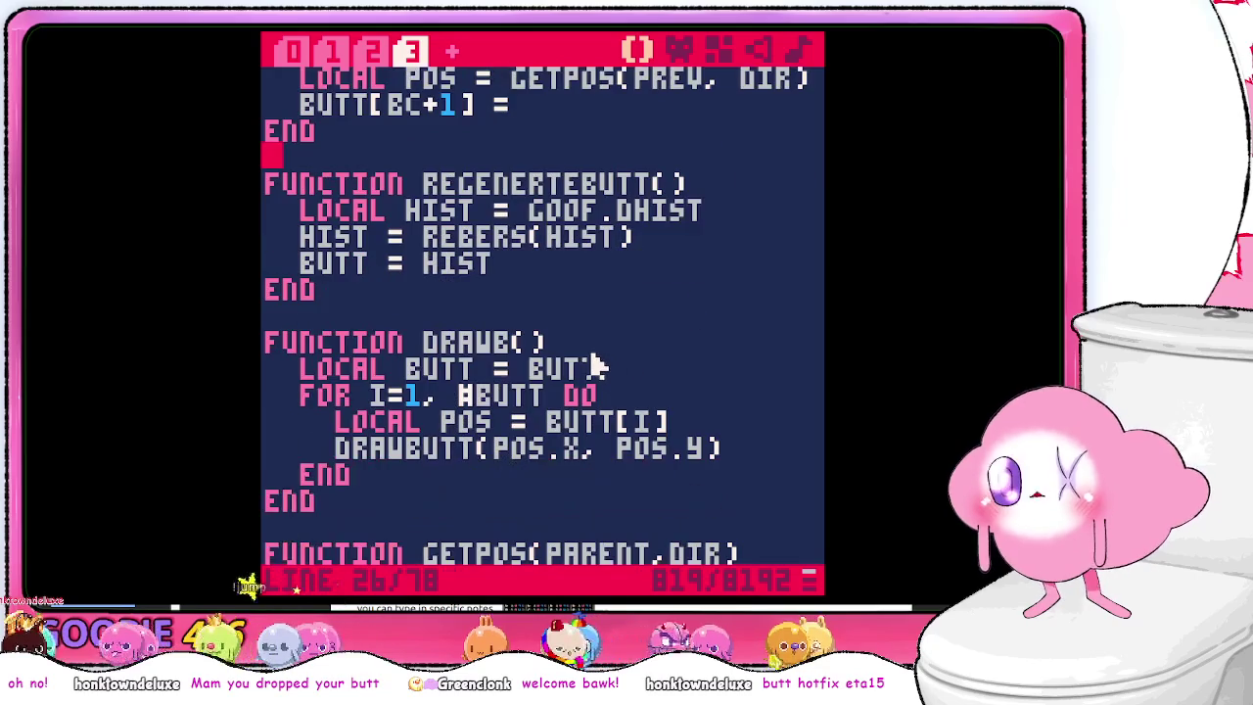
{"action": "scroll", "coordinate": [593, 362], "scroll_direction": "up", "scroll_amount": 1}
{"action": "scroll", "coordinate": [598, 360], "scroll_direction": "down", "scroll_amount": 1}
{"action": "scroll", "coordinate": [595, 355], "scroll_direction": "up", "scroll_amount": 4}
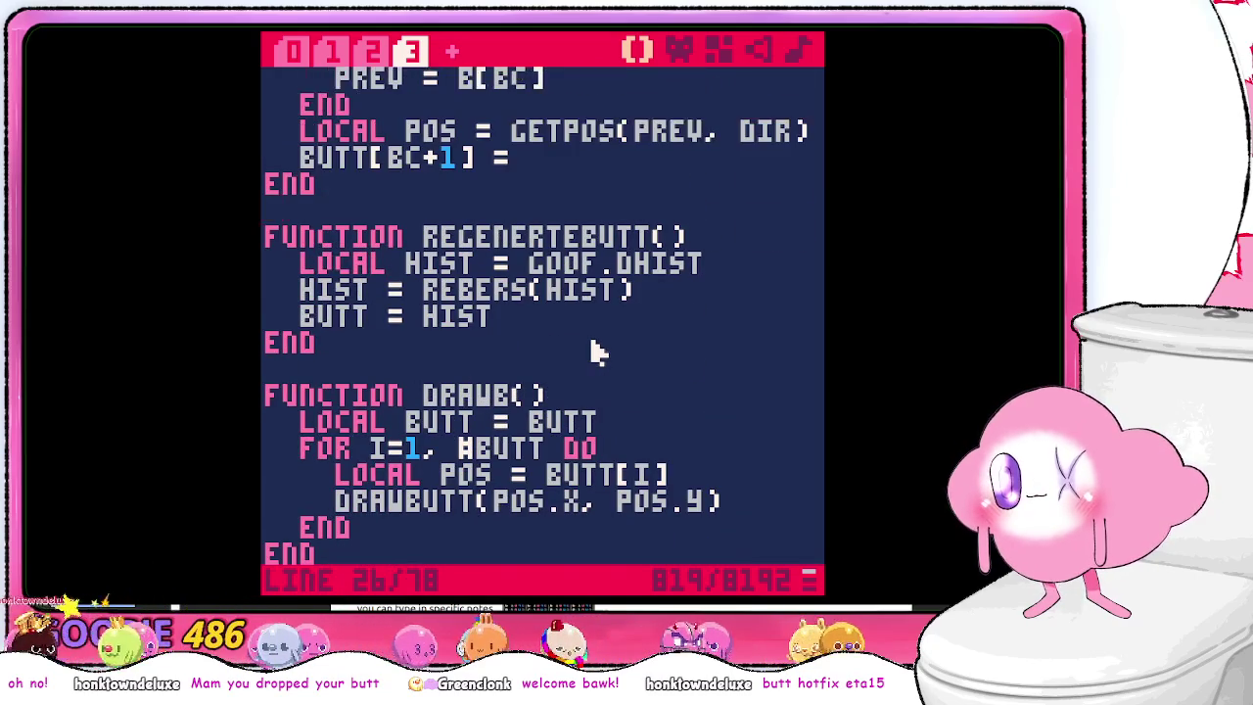
{"action": "scroll", "coordinate": [597, 348], "scroll_direction": "up", "scroll_amount": 3}
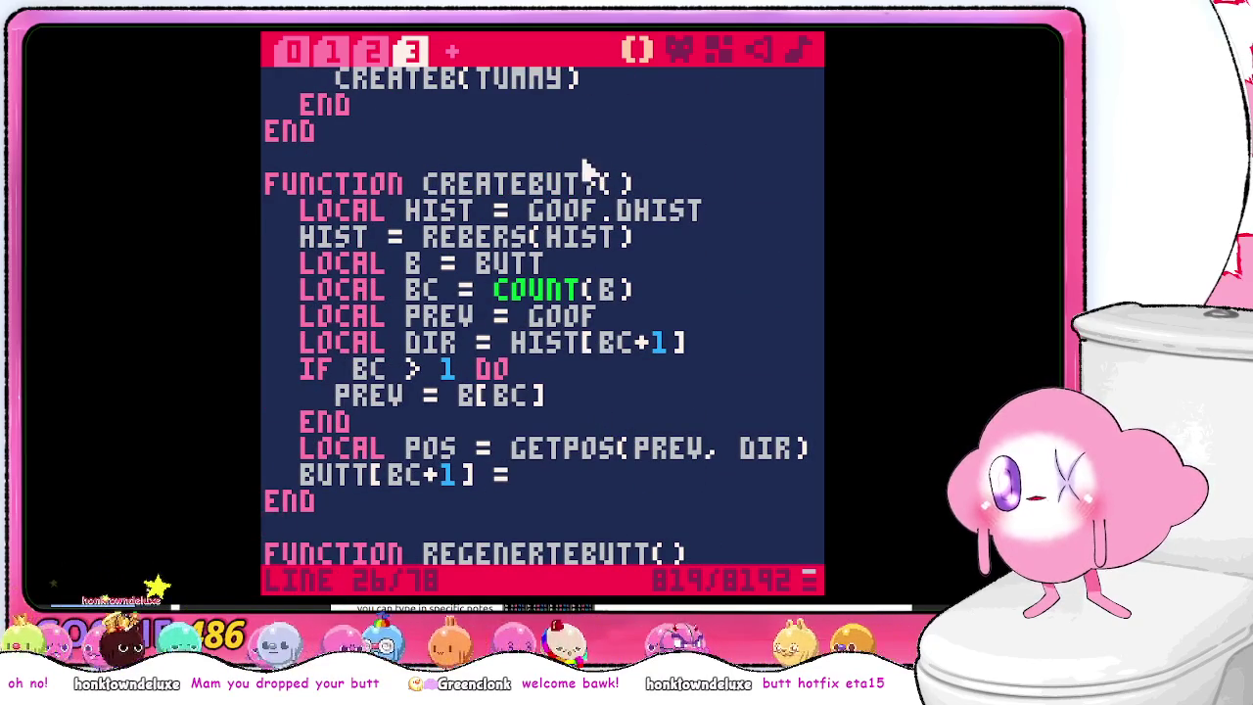
- Select the createbutt name in its function header, ready to rename it to draw
{"action": "left_click", "coordinate": [529, 184]}
{"action": "double_click", "coordinate": [529, 184]}
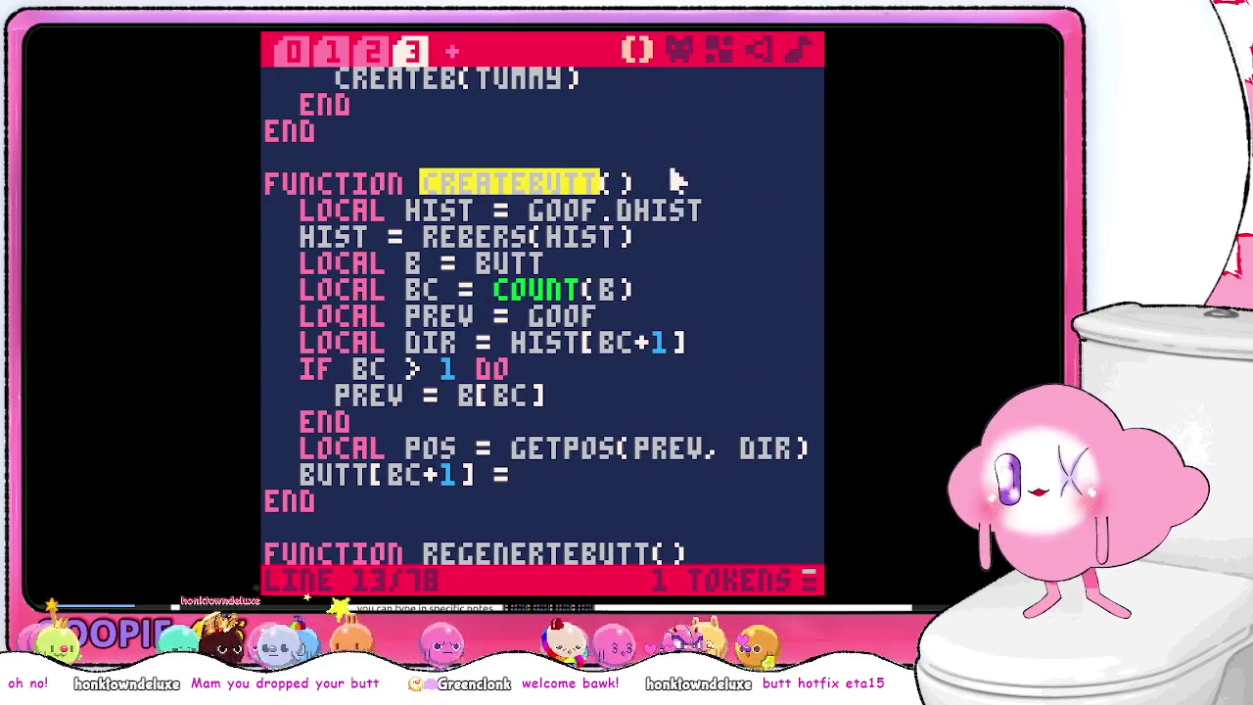
{"action": "scroll", "coordinate": [675, 186], "scroll_direction": "down", "scroll_amount": 4}
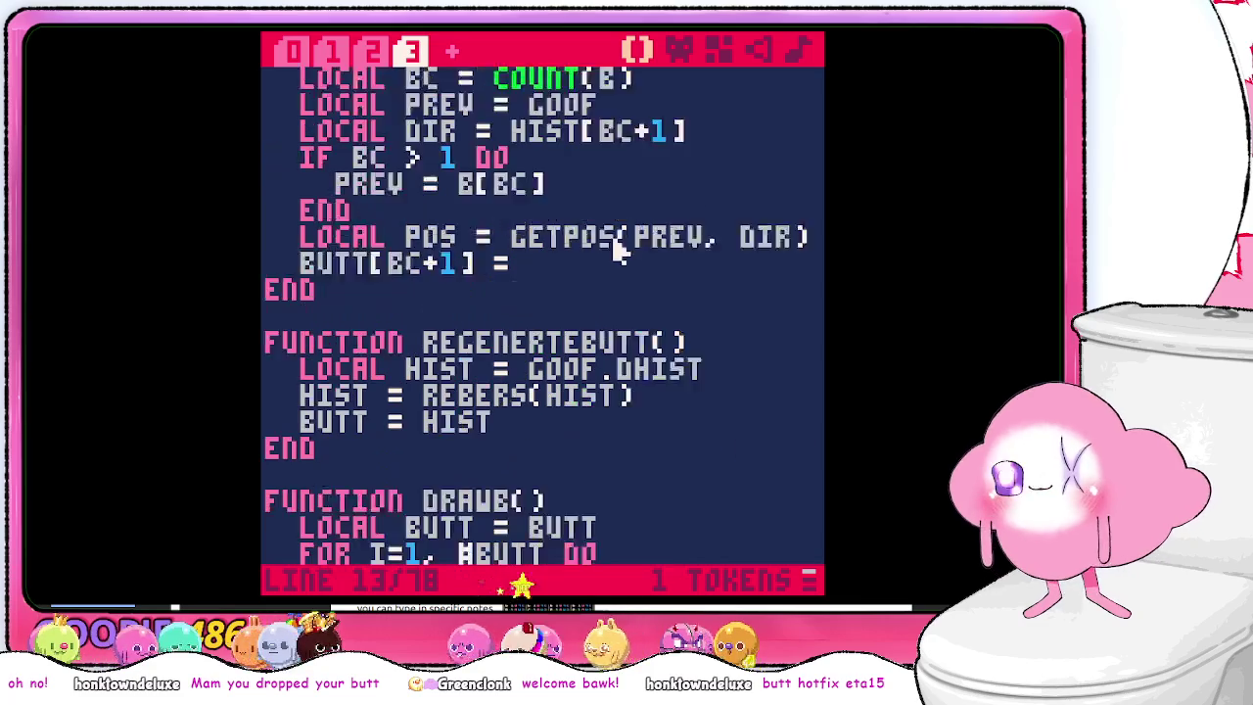
{"action": "scroll", "coordinate": [649, 300], "scroll_direction": "up", "scroll_amount": 3}
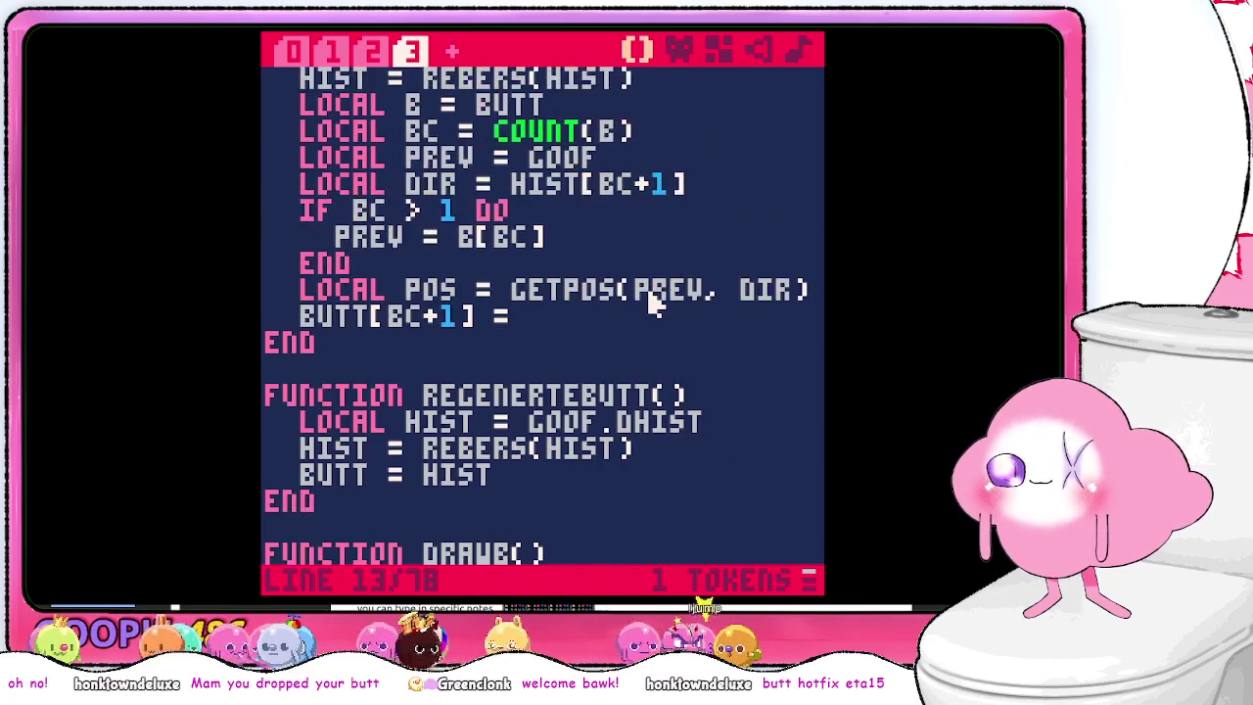
{"action": "scroll", "coordinate": [663, 288], "scroll_direction": "down", "scroll_amount": 3}
{"action": "scroll", "coordinate": [649, 347], "scroll_direction": "up", "scroll_amount": 2}
- Rename the function to drawb and cut the two hist setup lines out of it
{"action": "key", "text": "Right"}
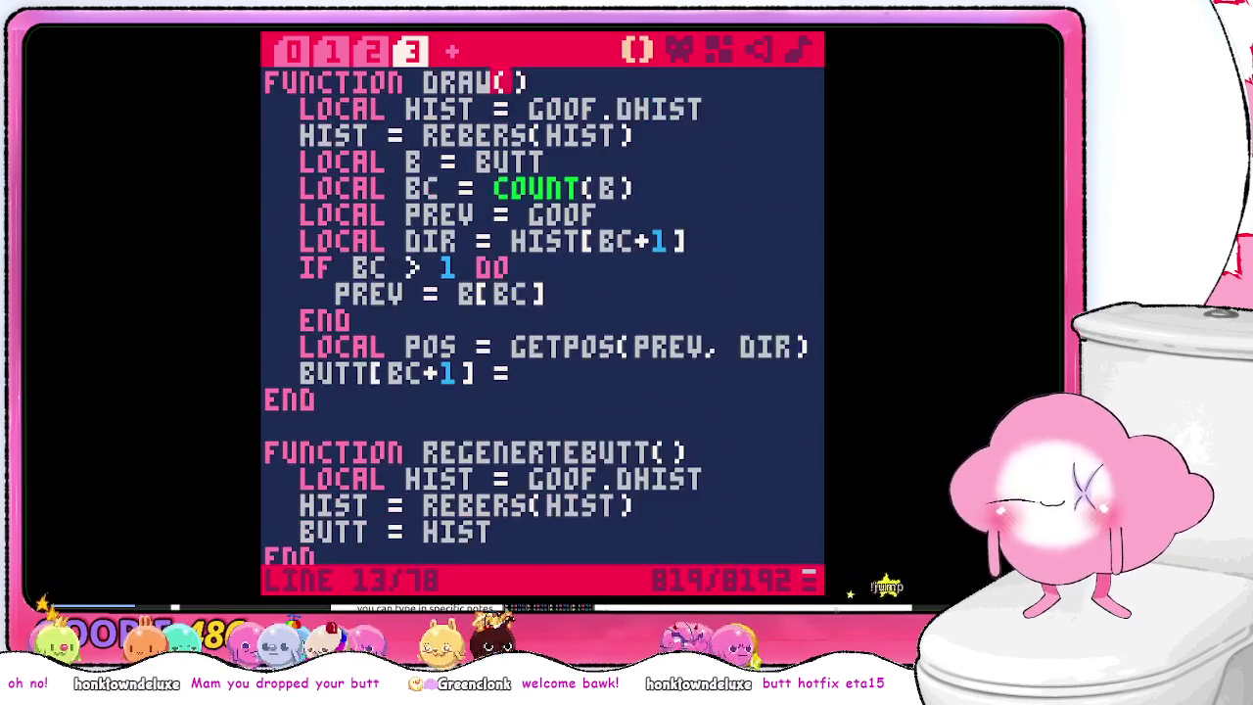
{"action": "type", "text": "B"}
{"action": "left_click_drag", "start_coordinate": [635, 139], "coordinate": [420, 117]}
{"action": "left_click_drag", "start_coordinate": [638, 137], "coordinate": [642, 98]}
{"action": "key", "text": "ctrl+x"}
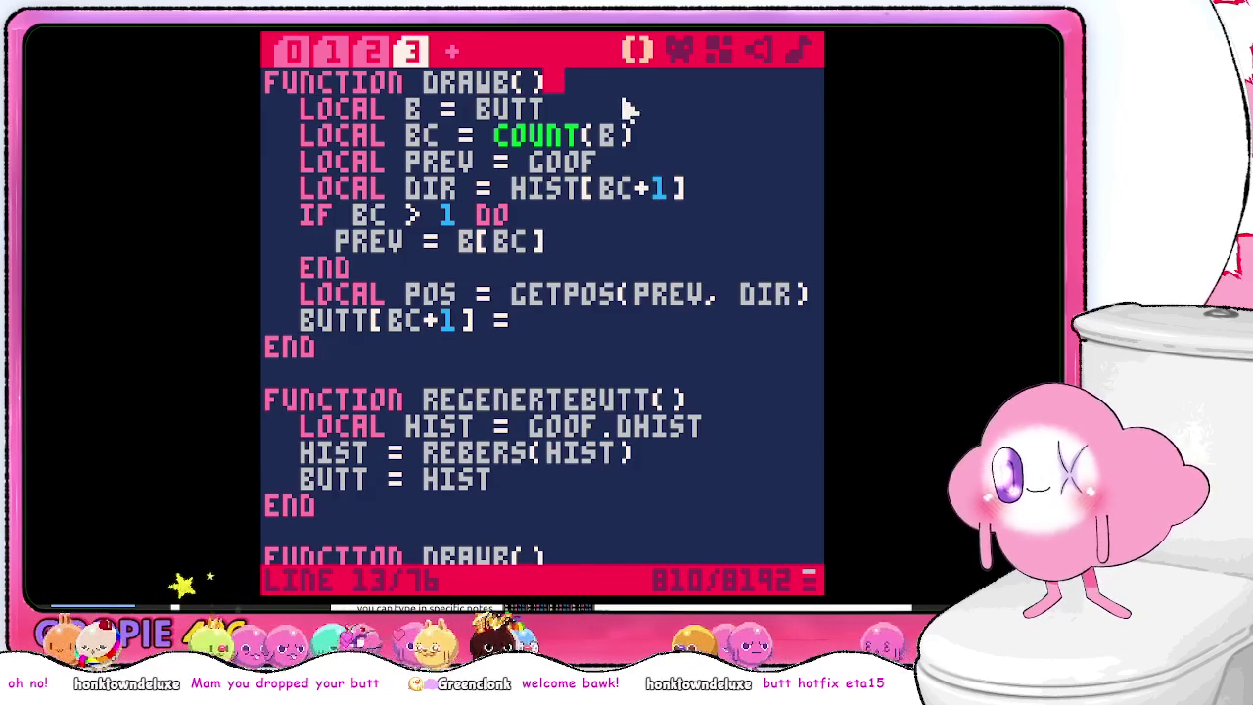
- Add a blank line after count(b), then switch to the PICO-8 reference PDF
{"action": "left_click", "coordinate": [678, 144]}
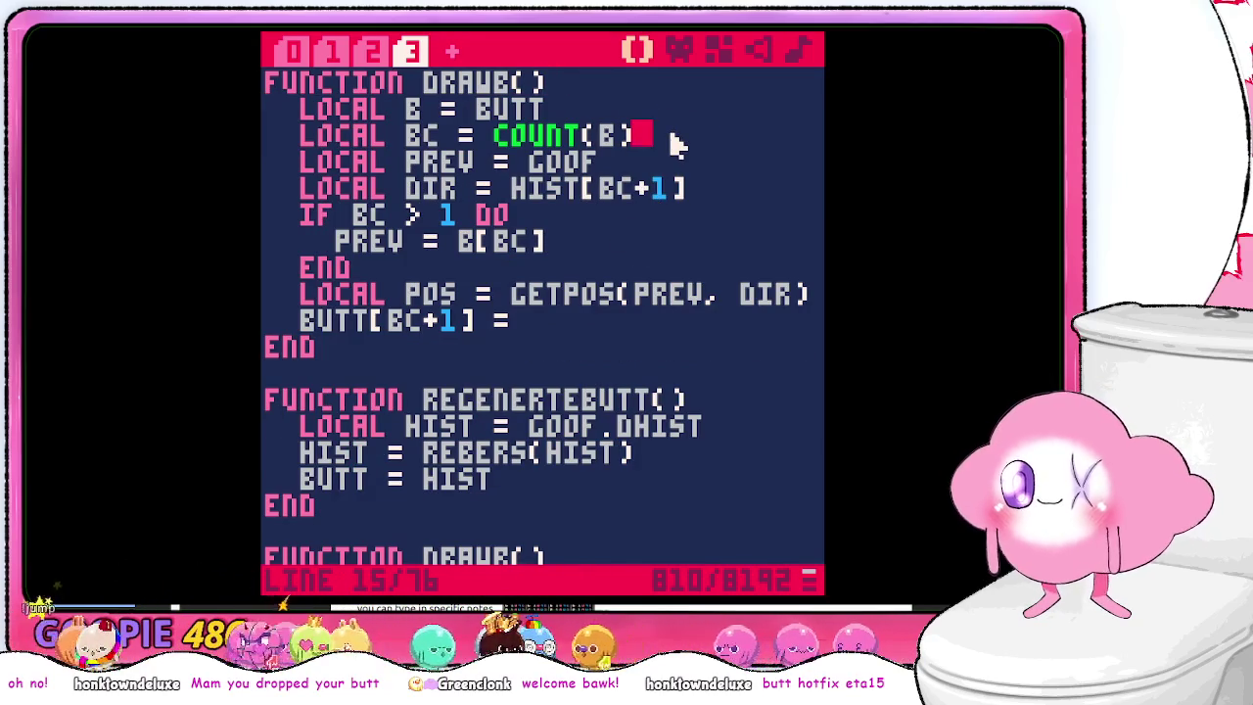
{"action": "key", "text": "Return"}
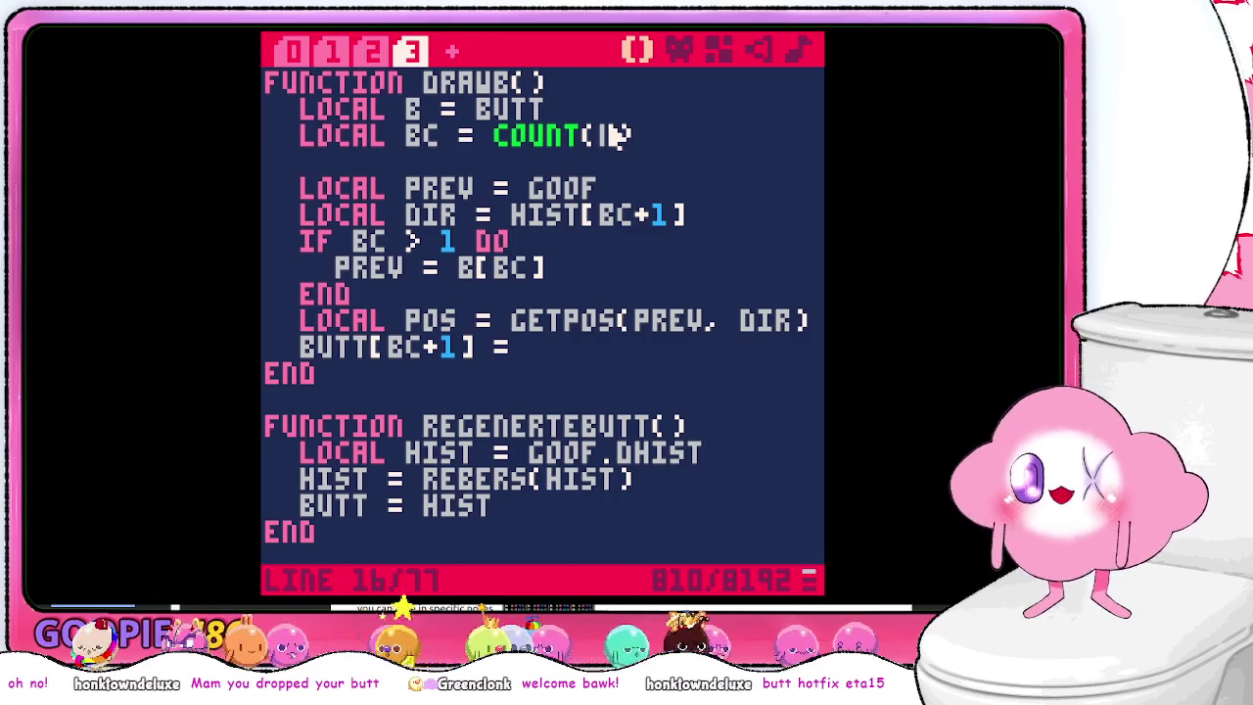
{"action": "key", "text": "alt+Tab"}
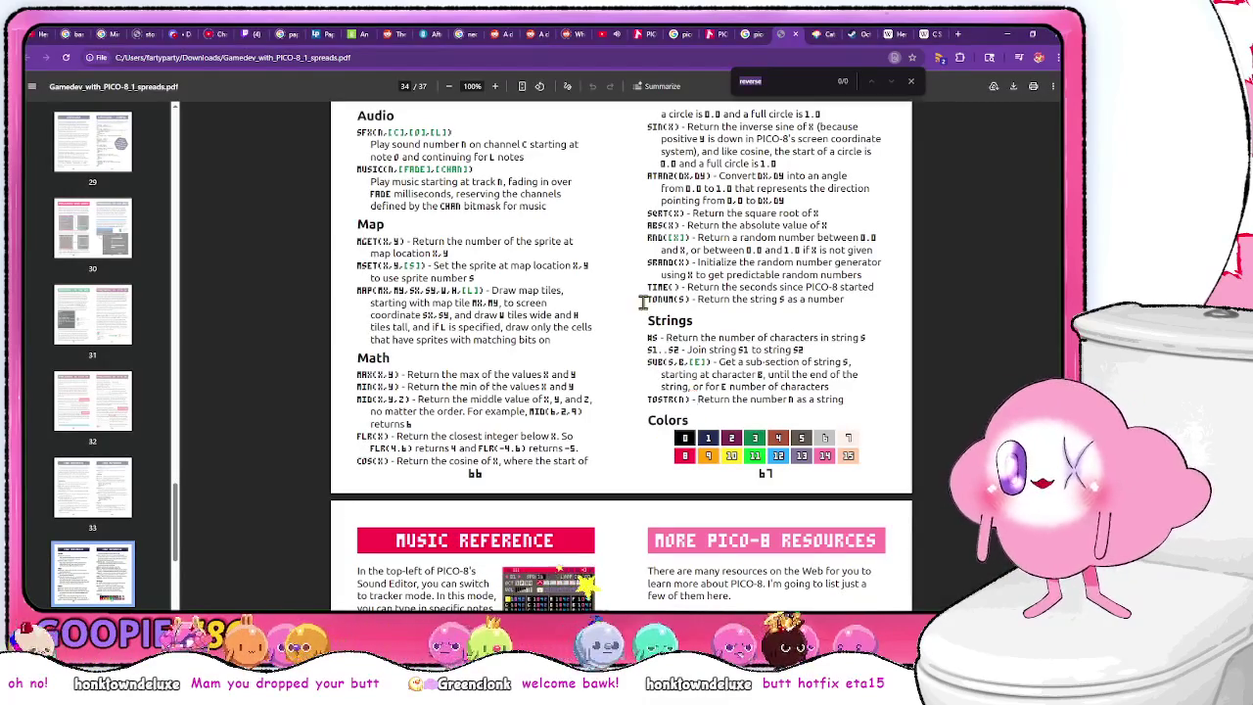
- Look through the Google results and PICO-8 cheat sheet tabs, then return to the editor
{"action": "scroll", "coordinate": [573, 369], "scroll_direction": "up", "scroll_amount": 1}
{"action": "scroll", "coordinate": [621, 356], "scroll_direction": "down", "scroll_amount": 1}
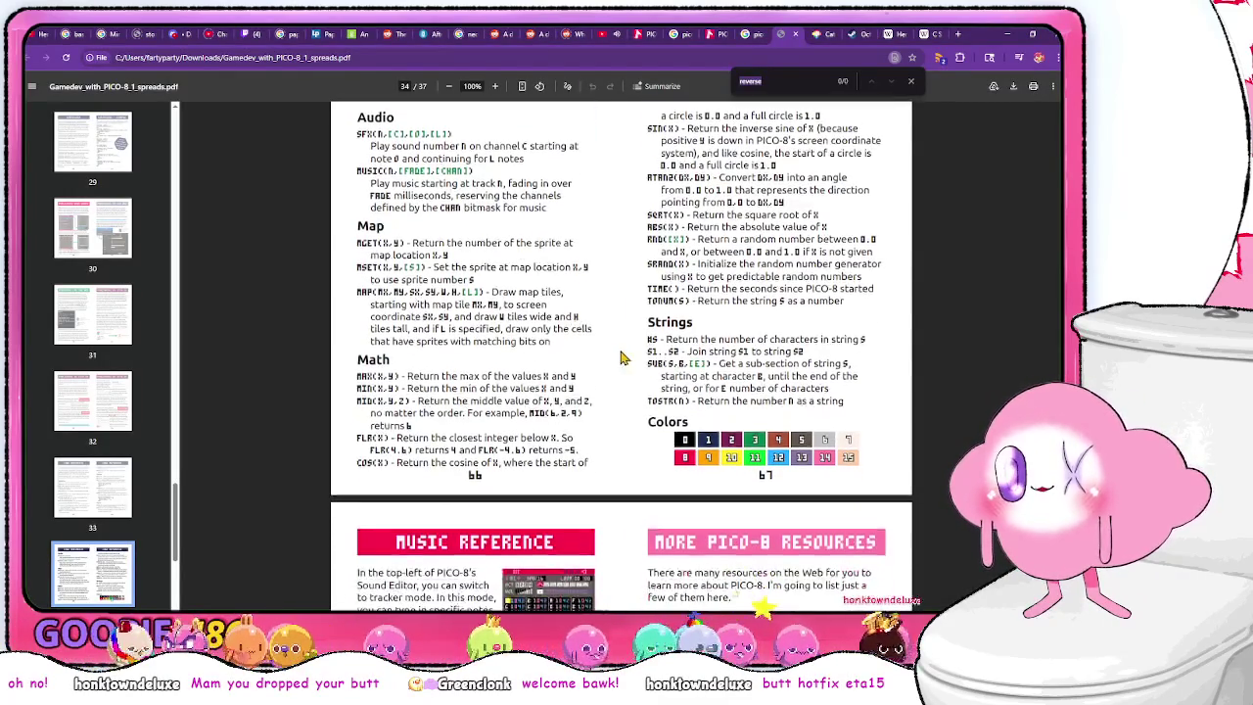
{"action": "left_click", "coordinate": [746, 37]}
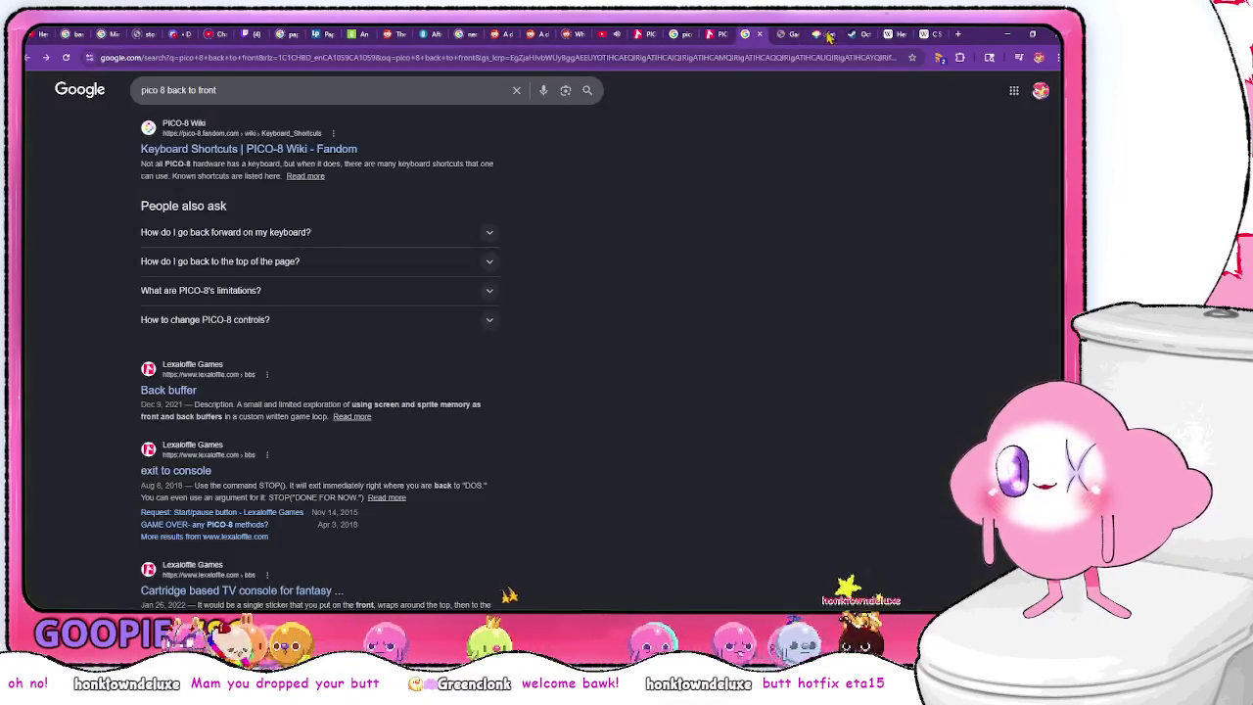
{"action": "left_click", "coordinate": [828, 37]}
{"action": "left_click", "coordinate": [675, 35]}
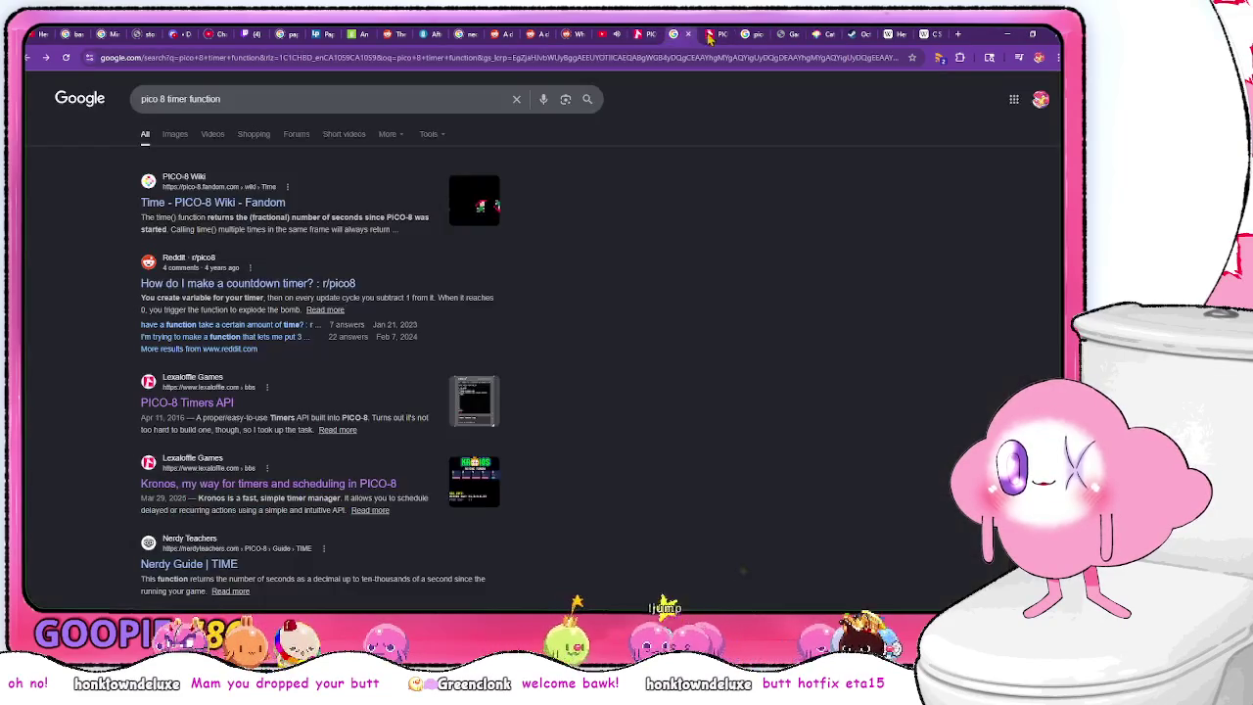
{"action": "left_click", "coordinate": [713, 35]}
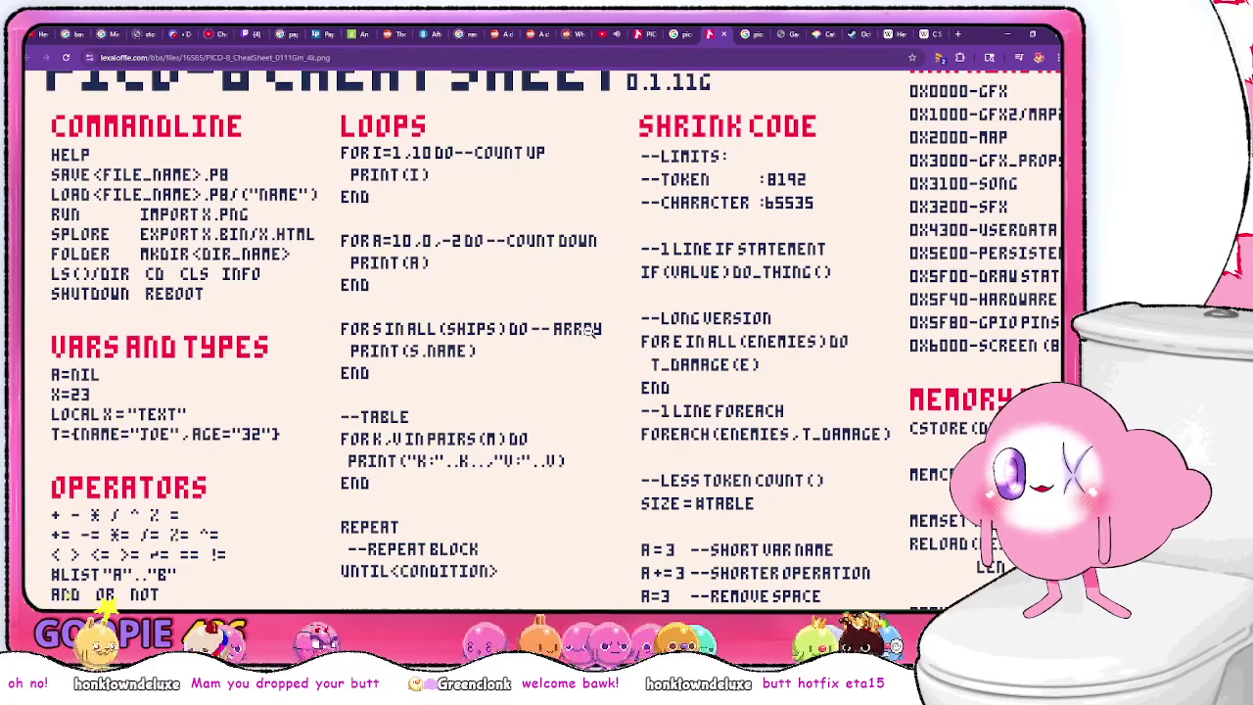
{"action": "key", "text": "alt+Tab"}
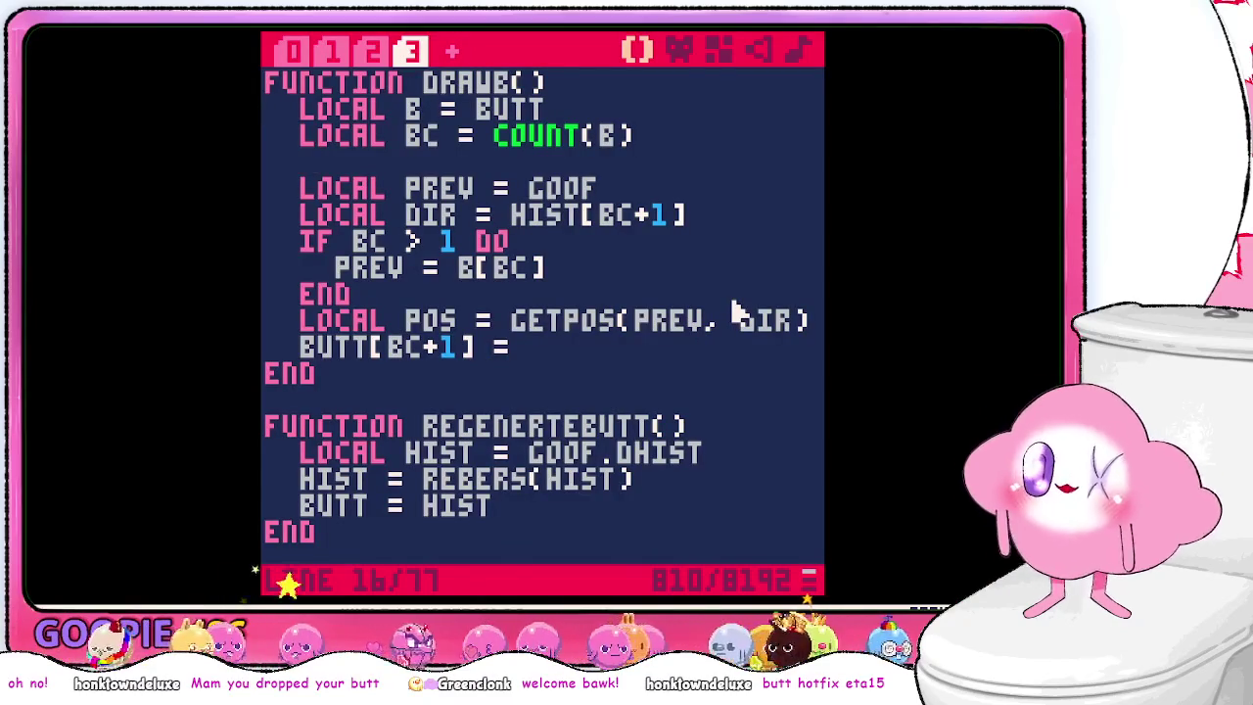
- Write the loop header 'for b in all (butt) do' under local bc, checking the cheat sheet
{"action": "type", "text": "for"}
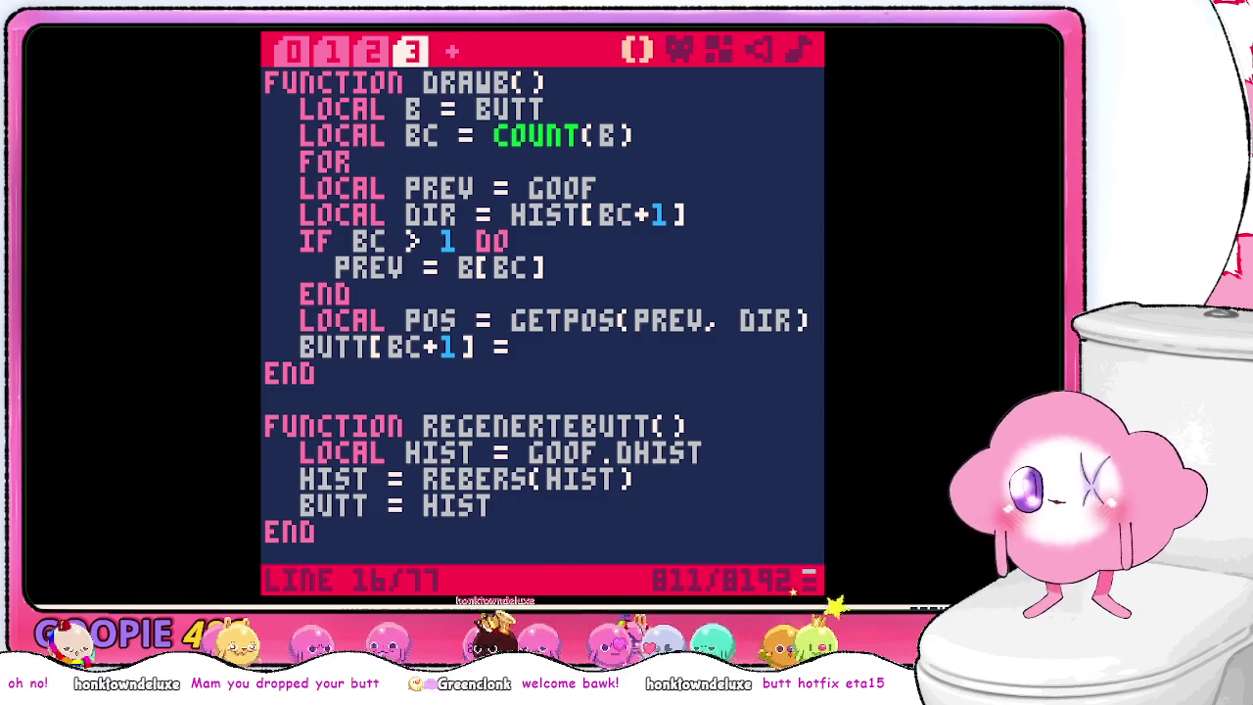
{"action": "key", "text": "alt+Tab"}
{"action": "key", "text": "alt+Tab"}
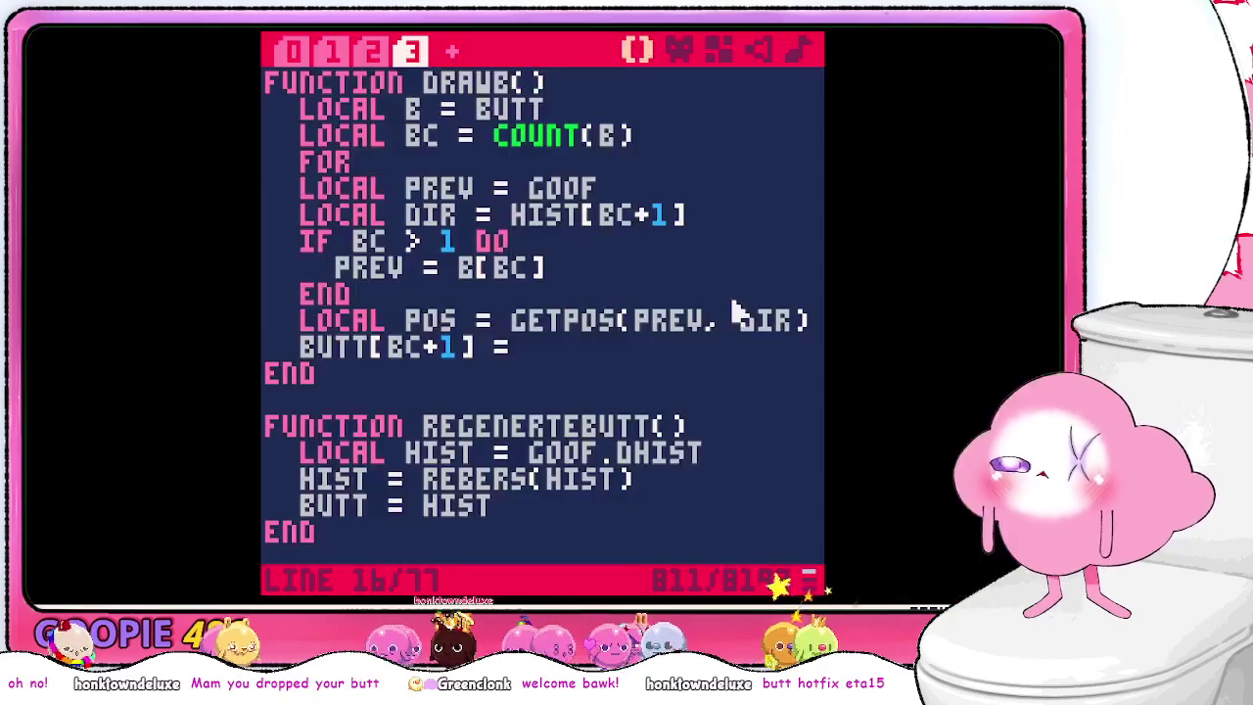
{"action": "type", "text": "b"}
{"action": "key", "text": "alt+Tab"}
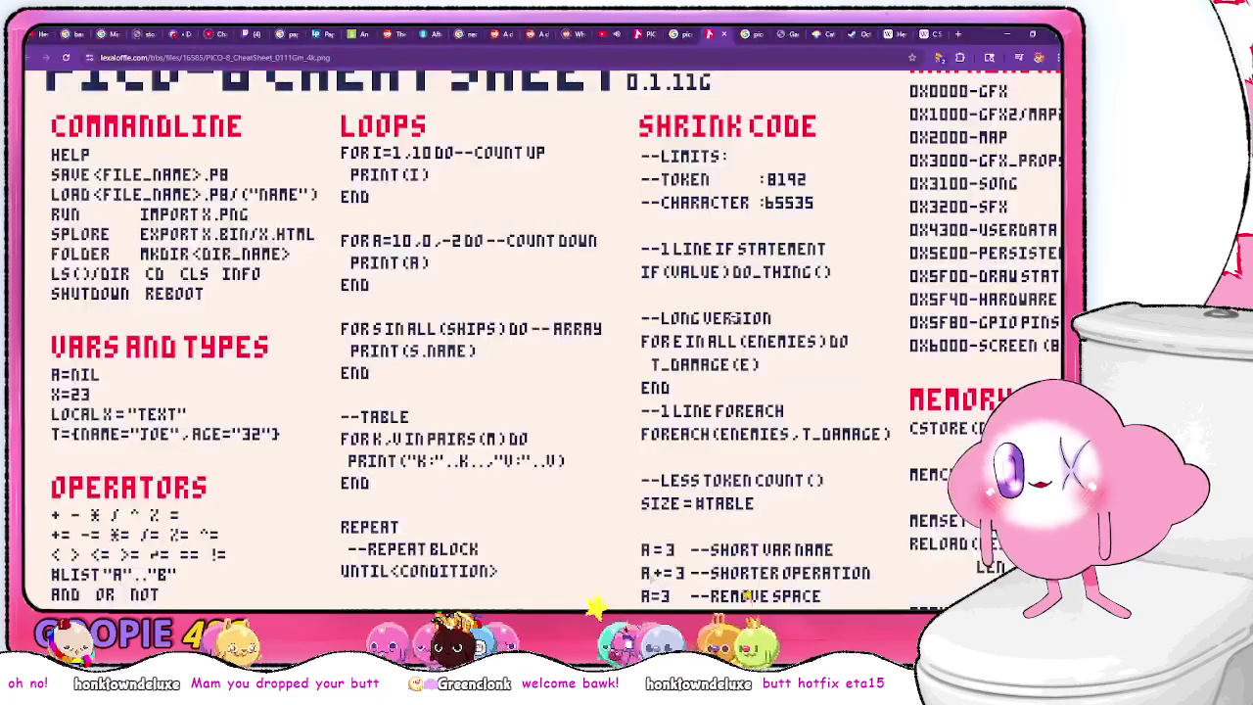
{"action": "key", "text": "alt+Tab"}
{"action": "type", "text": "all (butt)"}
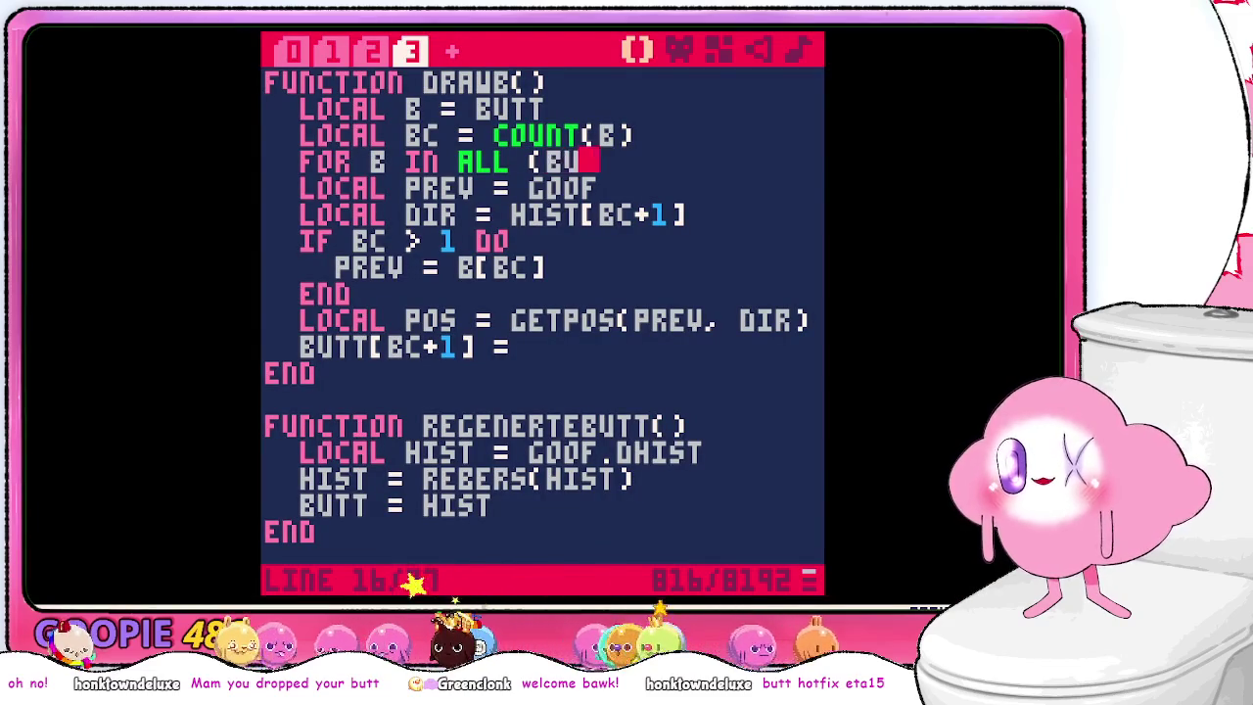
{"action": "type", "text": " do"}
- Open blank lines in the loop body and begin typing getpos(
{"action": "key", "text": "Return"}
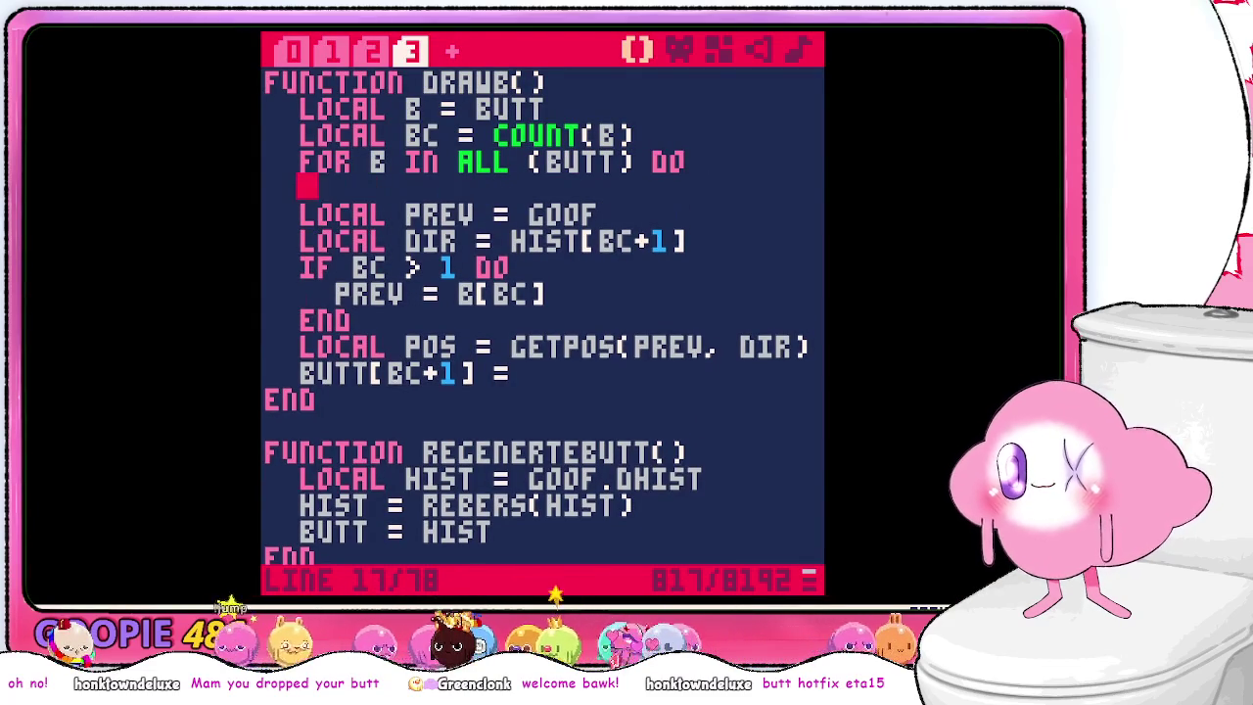
{"action": "key", "text": "shift+Down"}
{"action": "key", "text": "shift+Down"}
{"action": "key", "text": "shift+Down"}
{"action": "key", "text": "shift+Down"}
{"action": "key", "text": "shift+Down"}
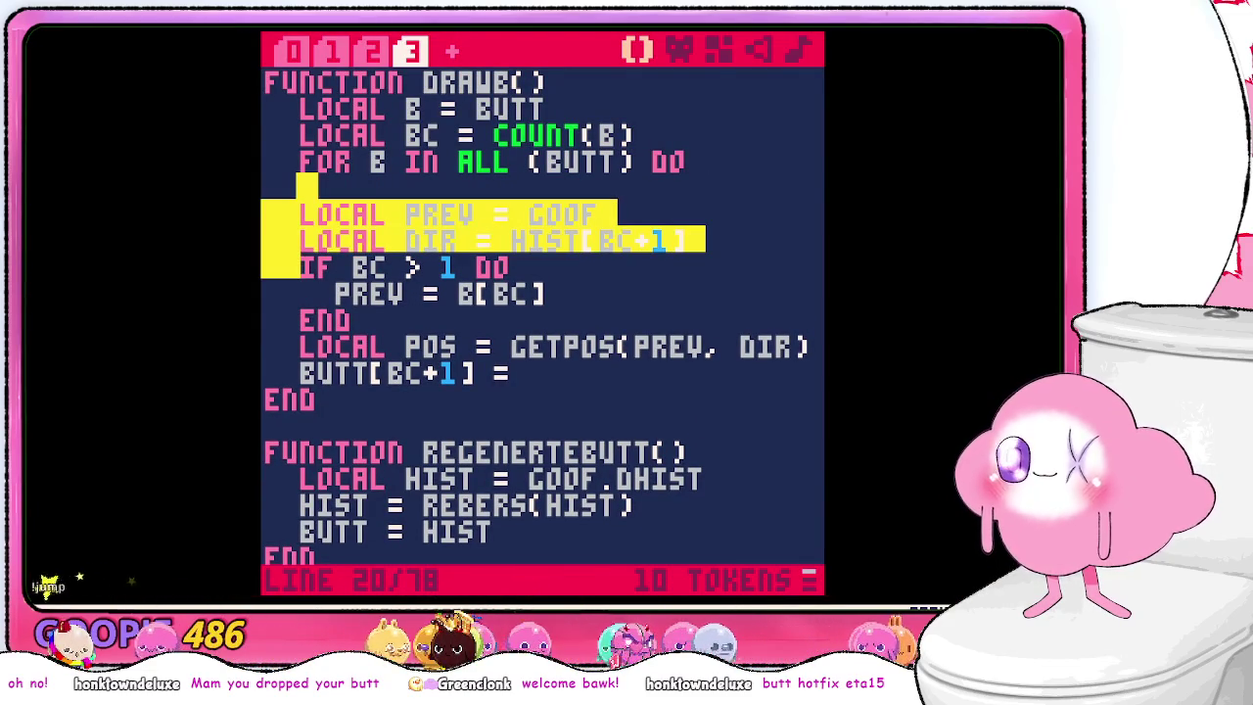
{"action": "key", "text": "shift+Down"}
{"action": "key", "text": "Left"}
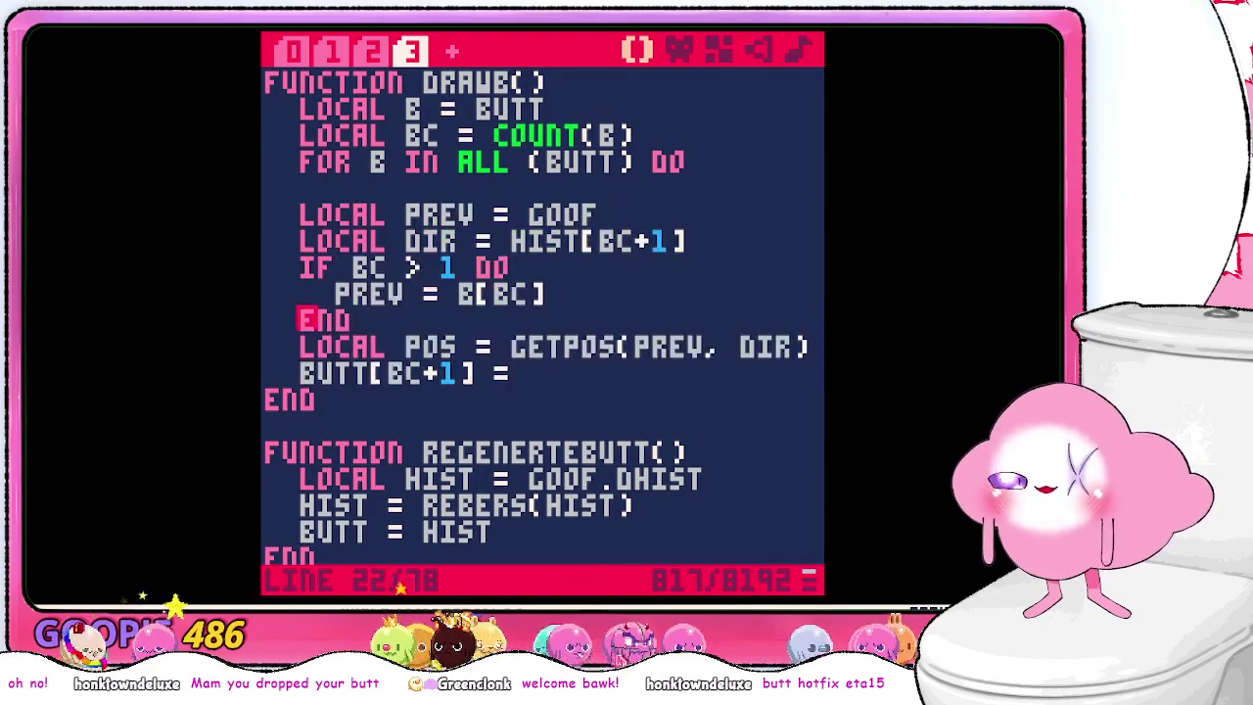
{"action": "key", "text": "Return"}
{"action": "key", "text": "Return"}
{"action": "key", "text": "Return"}
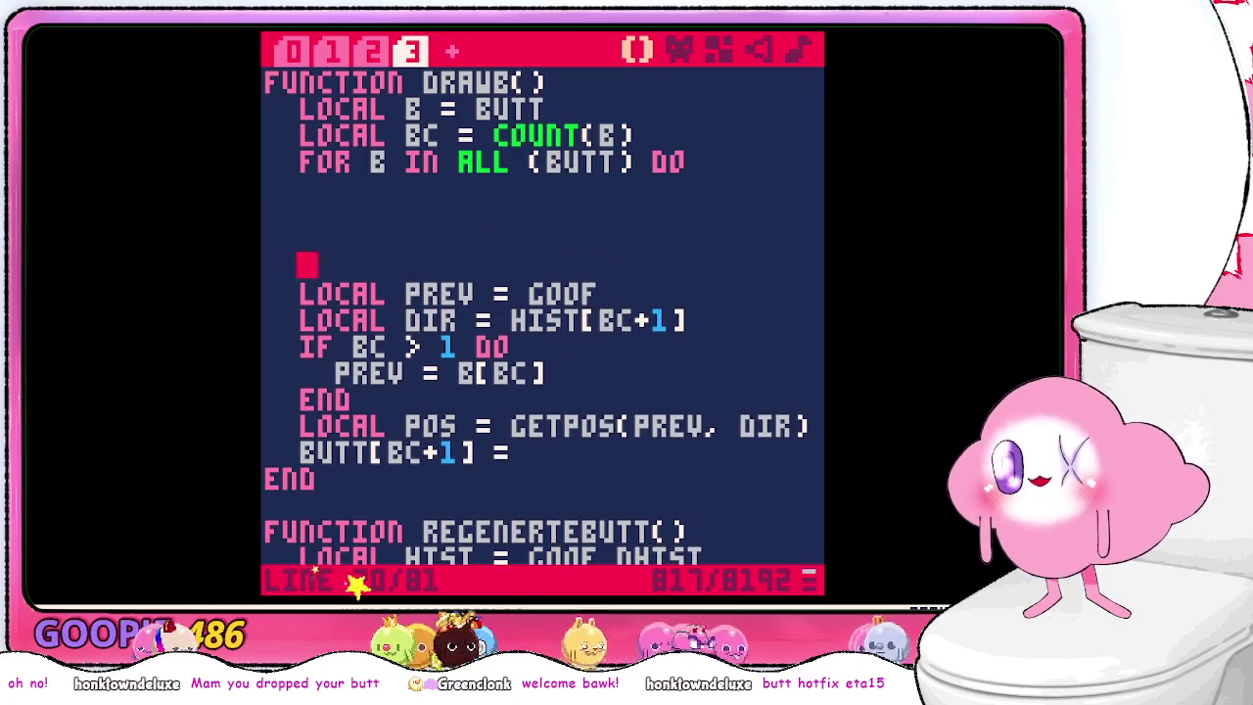
{"action": "key", "text": "Up"}
{"action": "key", "text": "Up"}
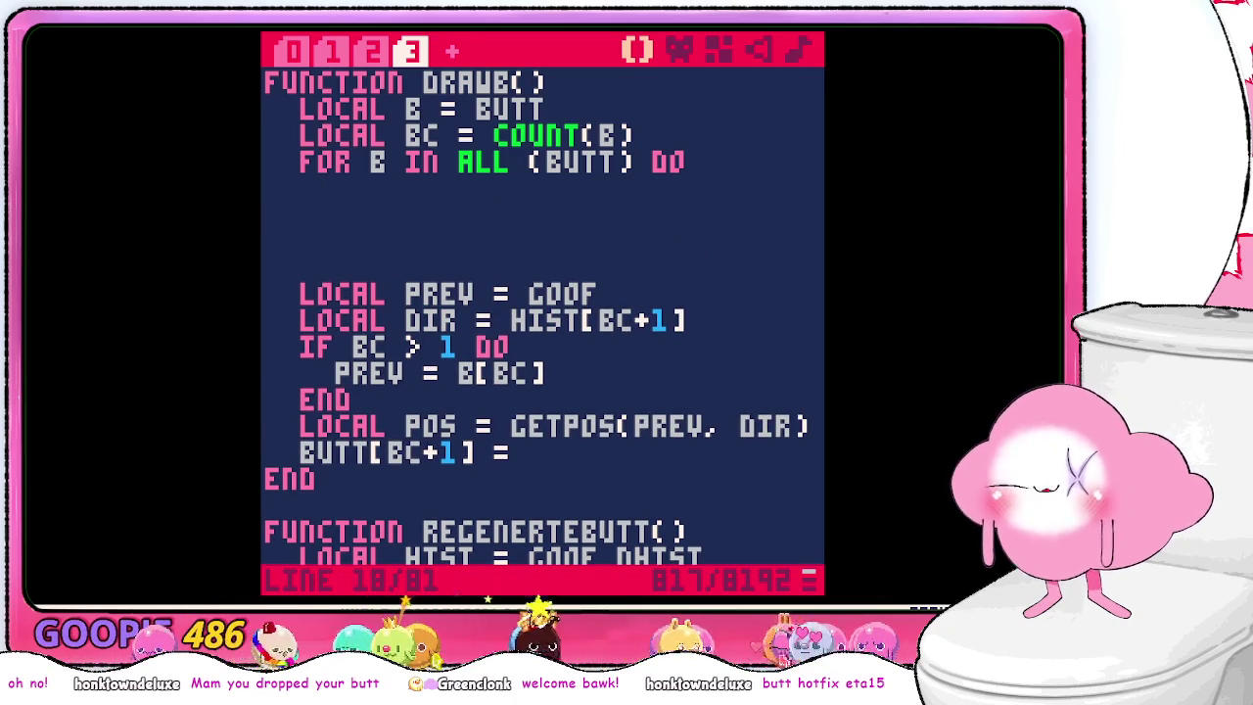
{"action": "key", "text": "Up"}
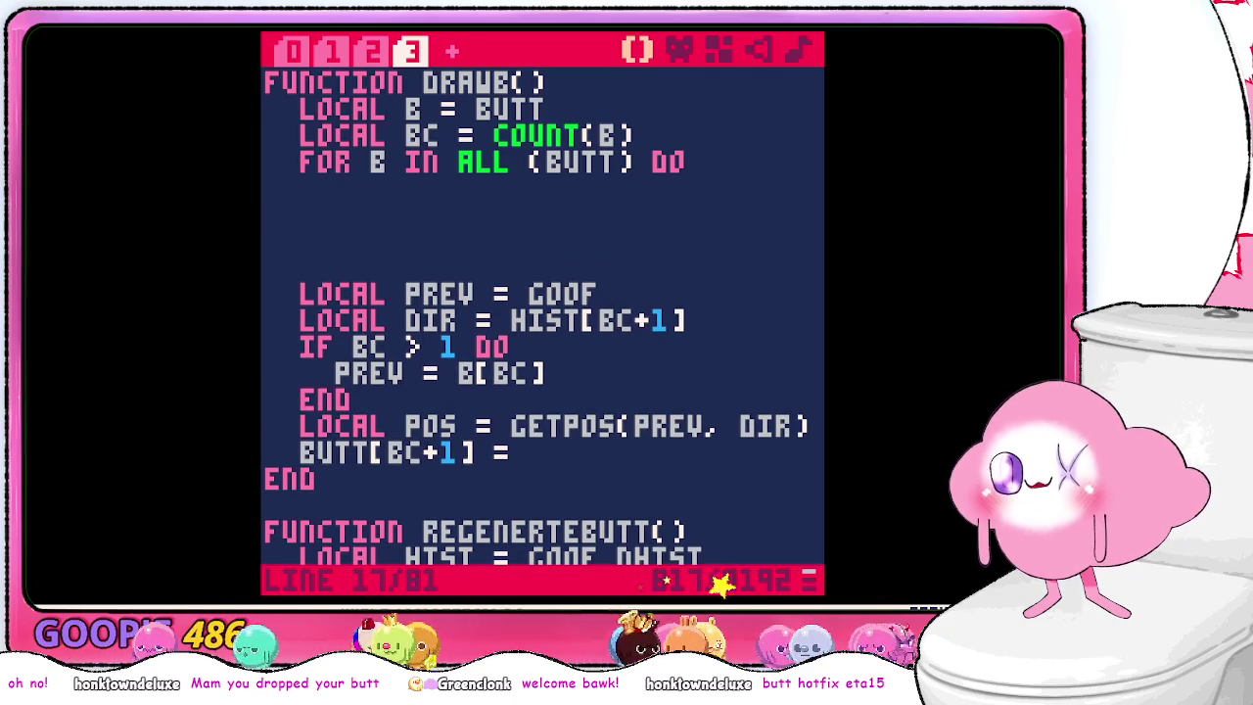
{"action": "scroll", "coordinate": [661, 342], "scroll_direction": "down", "scroll_amount": 5}
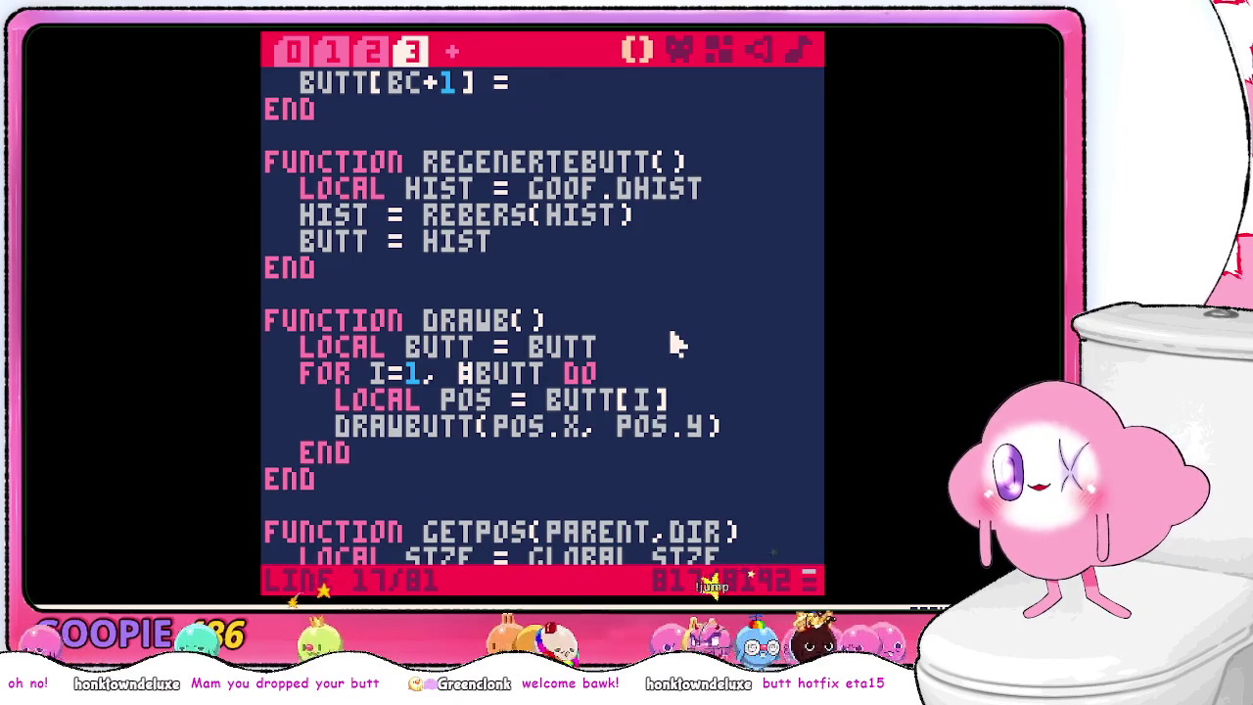
{"action": "scroll", "coordinate": [676, 343], "scroll_direction": "down", "scroll_amount": 3}
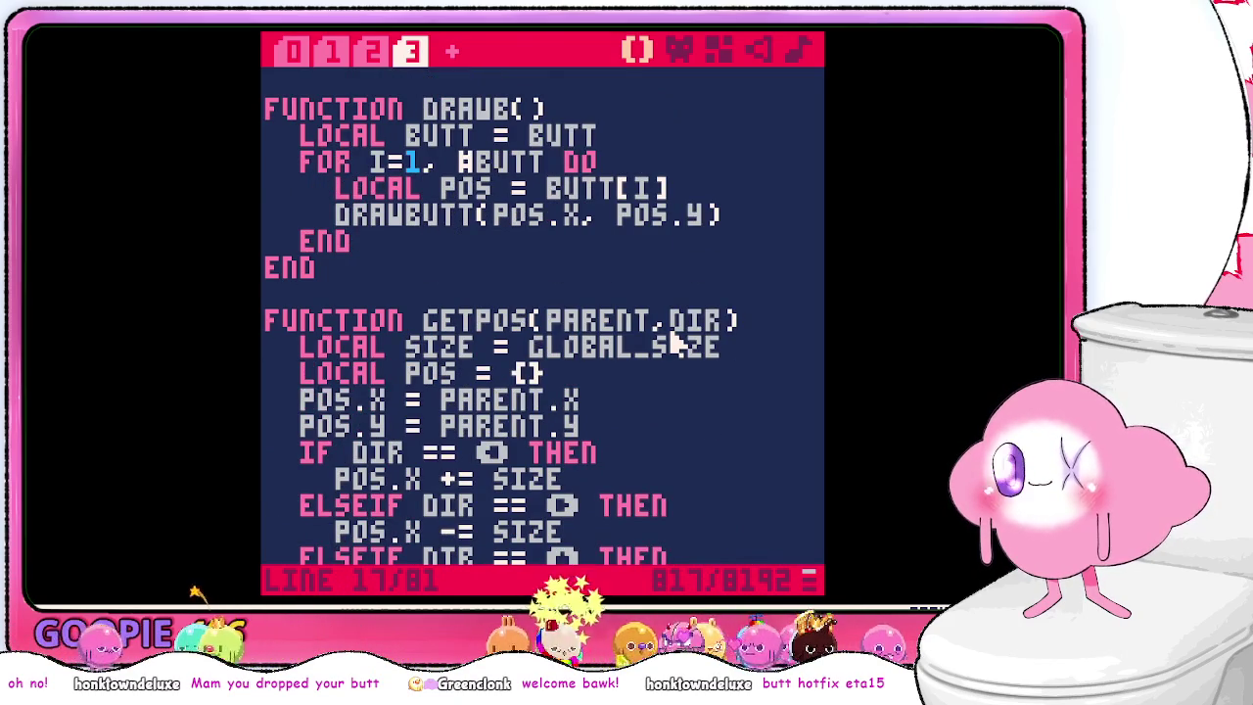
{"action": "scroll", "coordinate": [672, 338], "scroll_direction": "up", "scroll_amount": 8}
{"action": "type", "text": "get"}
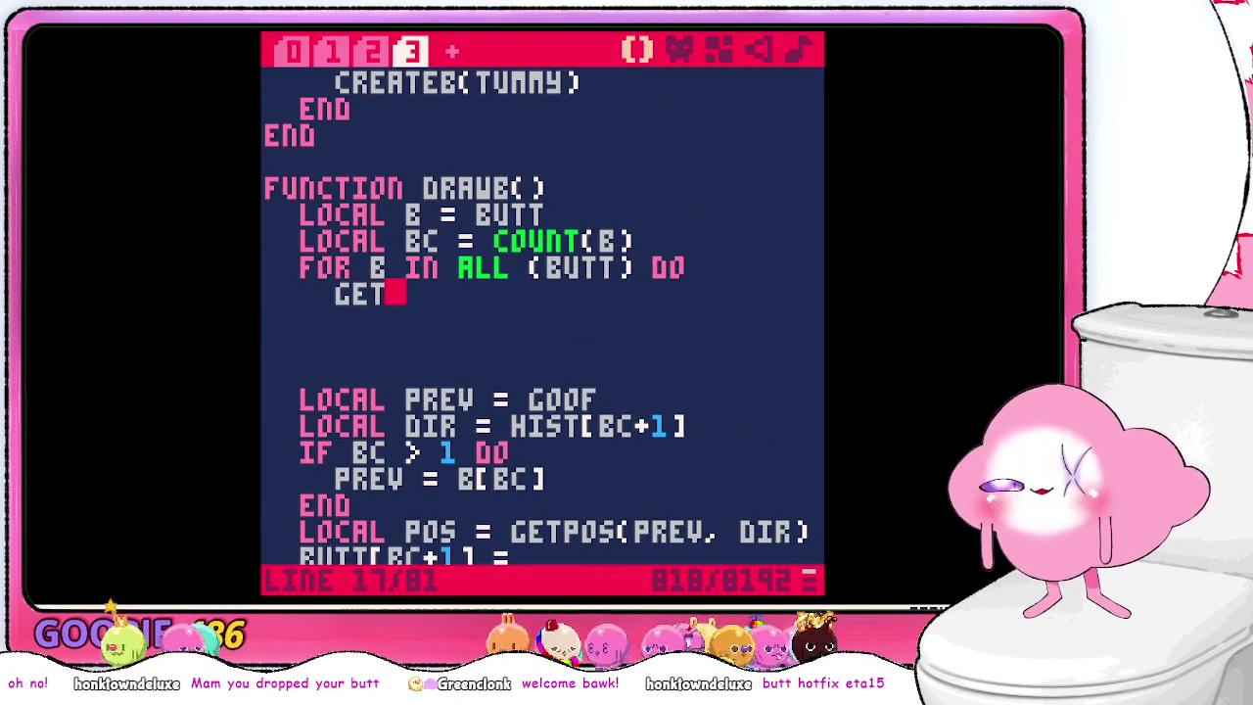
{"action": "type", "text": "pos("}
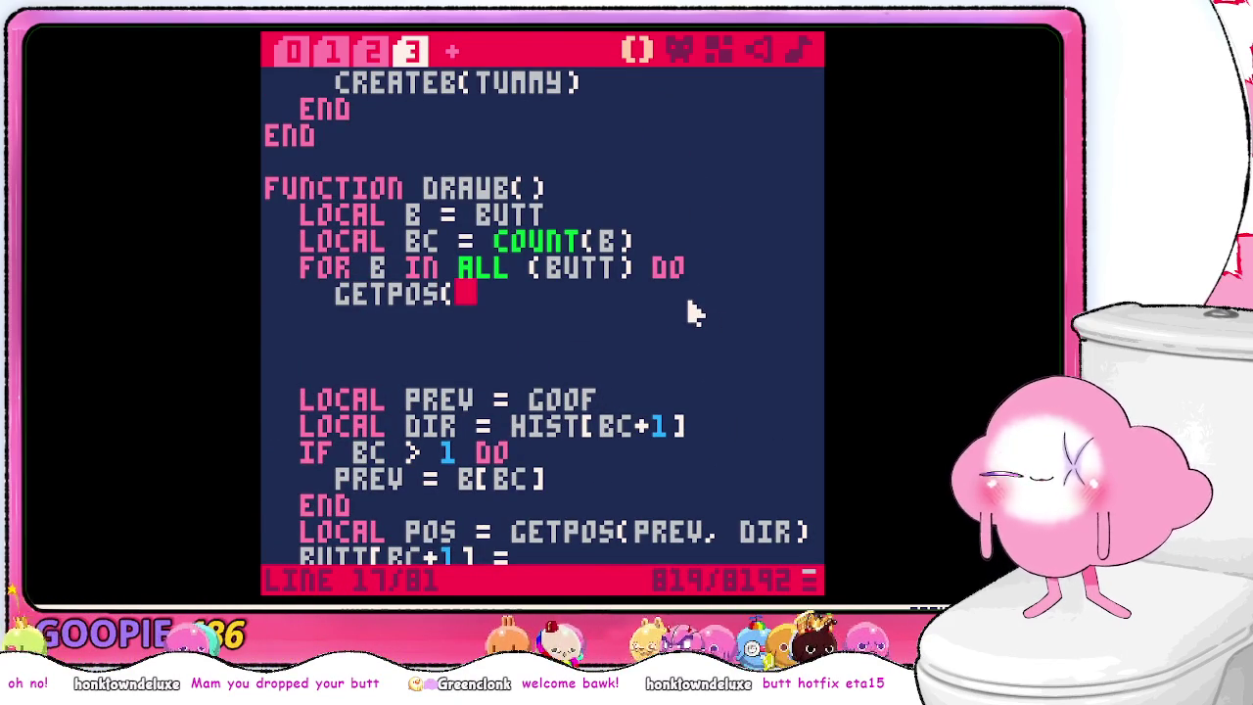
- Open a blank line above the getpos( line in the loop body
{"action": "key", "text": "Left"}
{"action": "key", "text": "Left"}
{"action": "key", "text": "Right"}
{"action": "key", "text": "Right"}
{"action": "key", "text": "Left"}
{"action": "key", "text": "Left"}
{"action": "key", "text": "Left"}
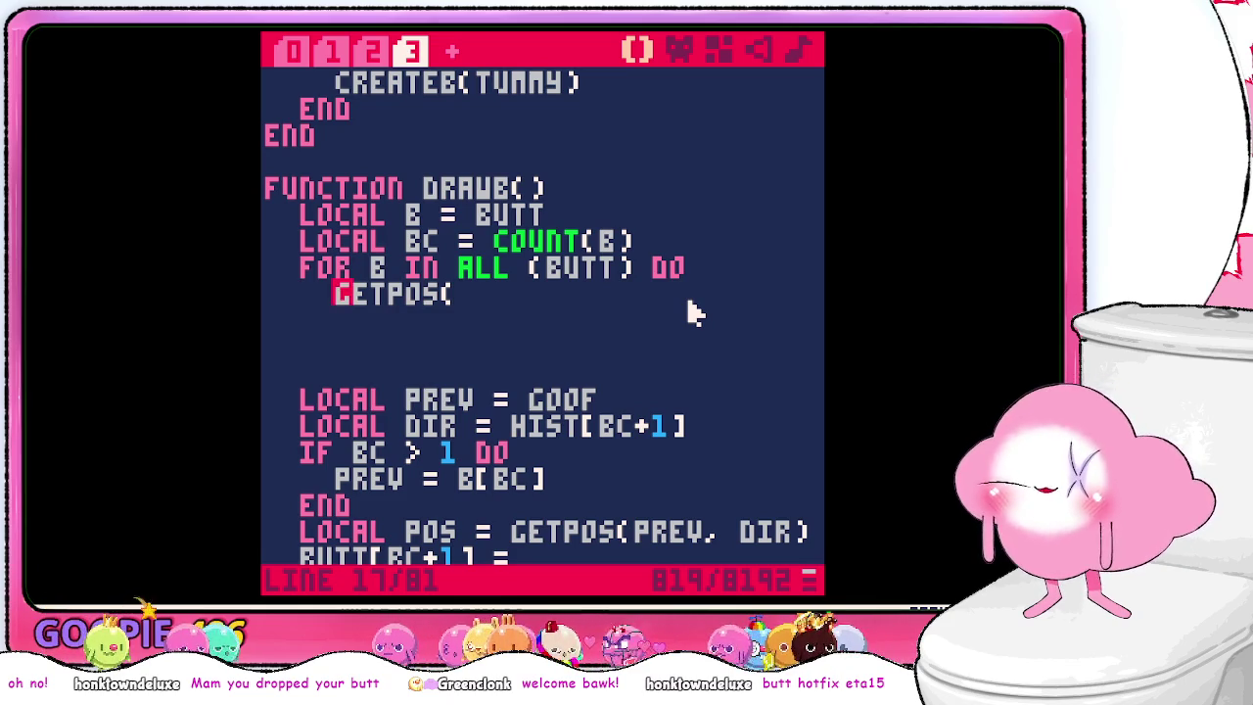
{"action": "key", "text": "Down"}
{"action": "key", "text": "Return"}
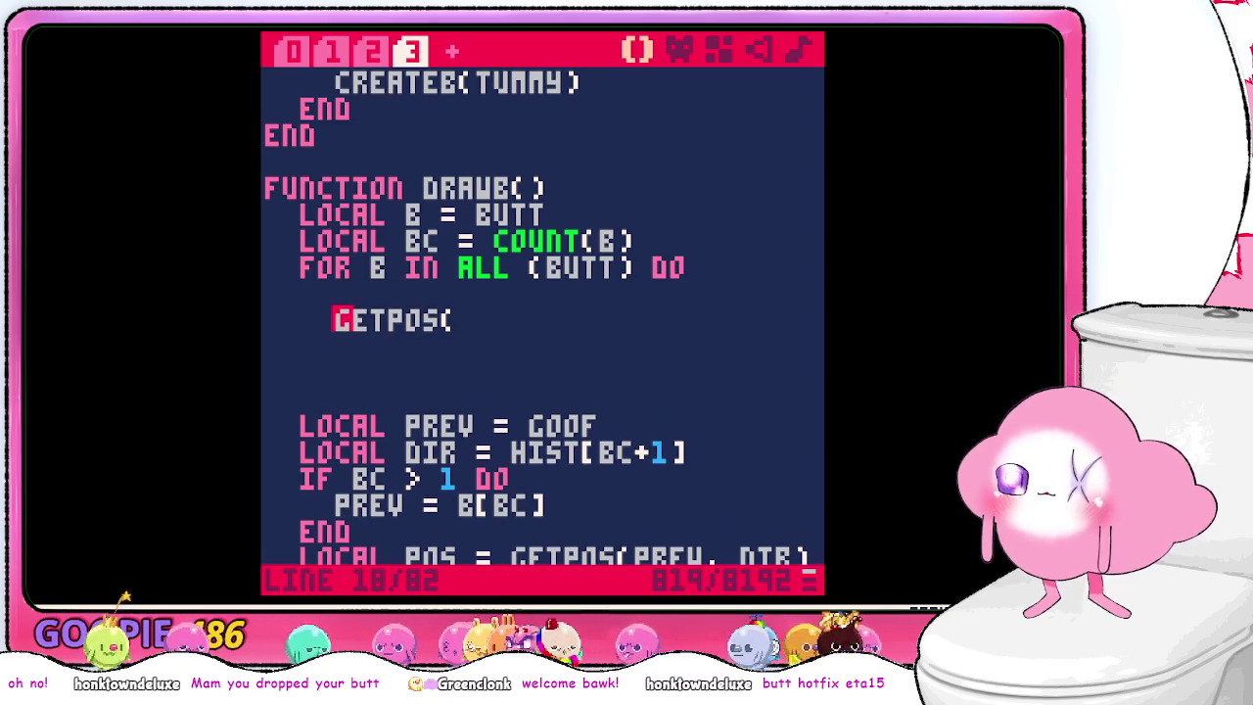
{"action": "key", "text": "Up"}
- Try out a local prev assignment, erase it again, and switch to the cheat sheet
{"action": "type", "text": "local prev"}
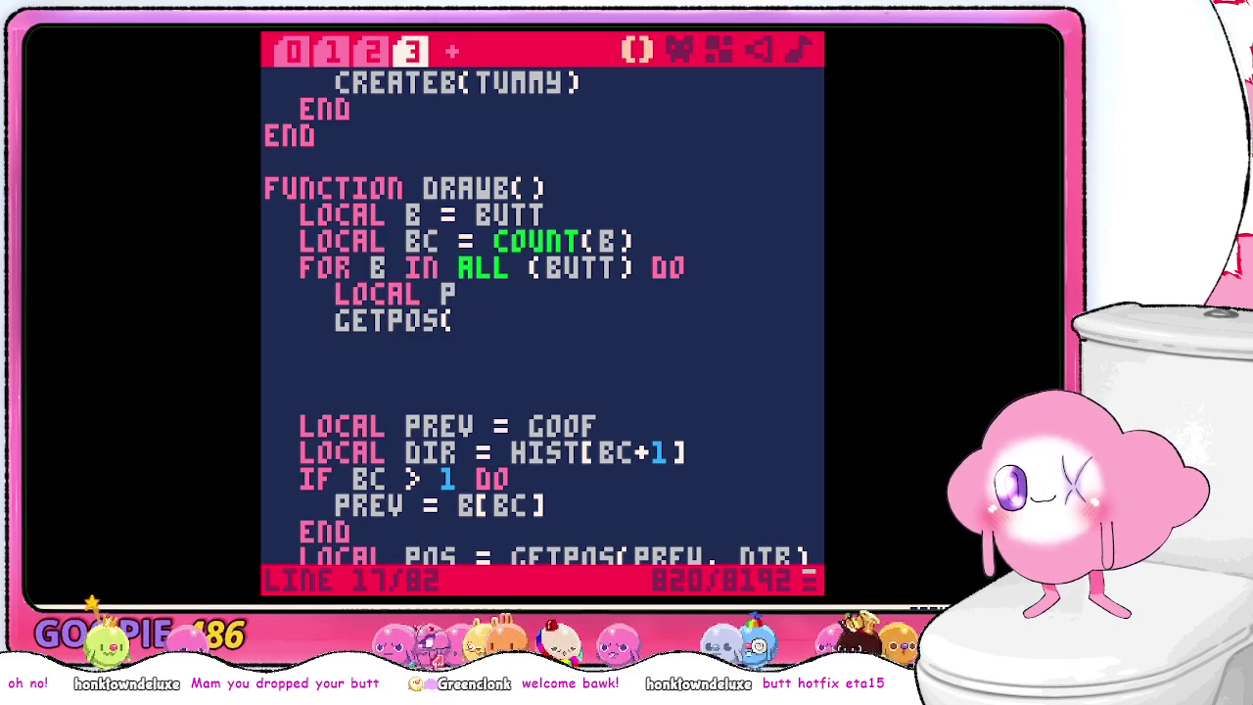
{"action": "type", "text": "= i"}
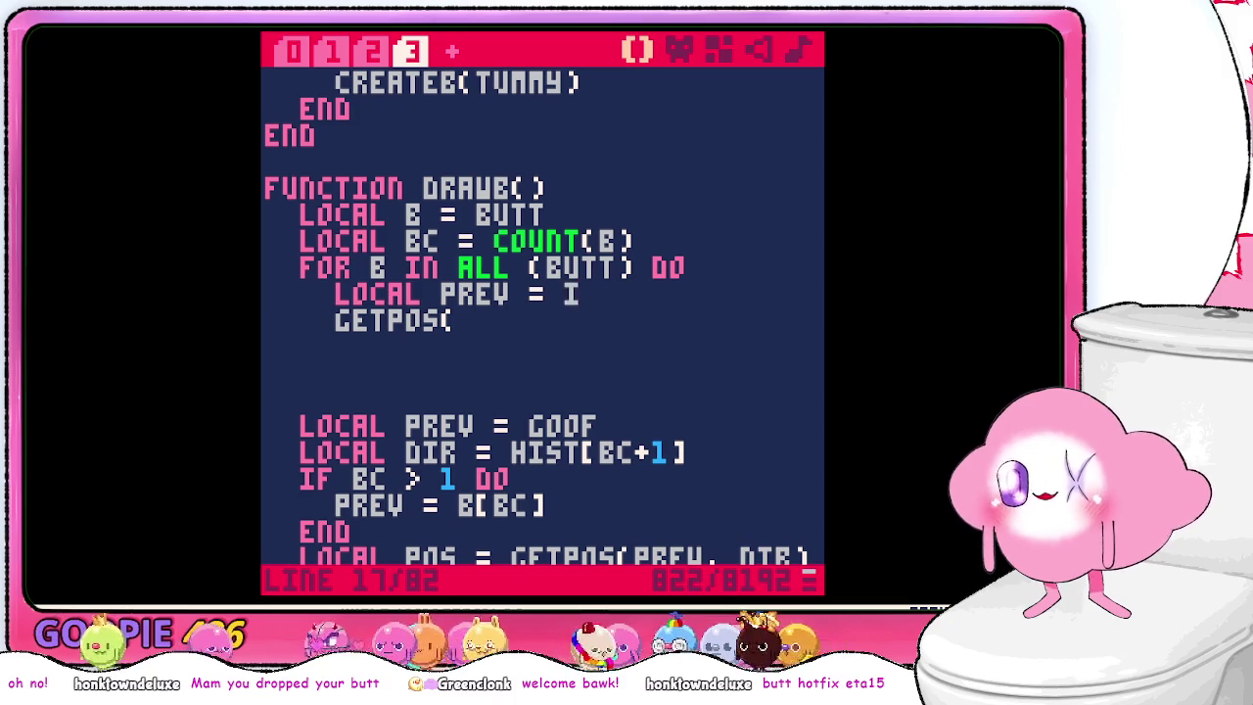
{"action": "key", "text": "BackSpace"}
{"action": "type", "text": "b"}
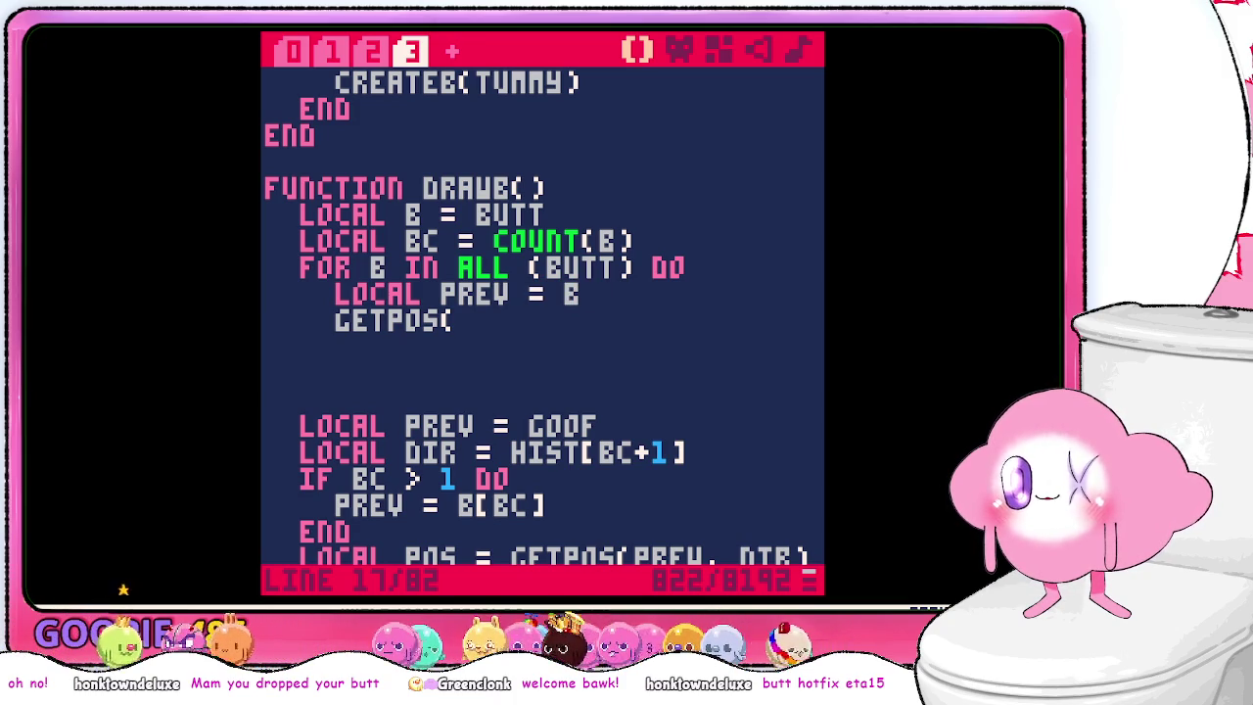
{"action": "key", "text": "BackSpace"}
{"action": "type", "text": "A = 2"}
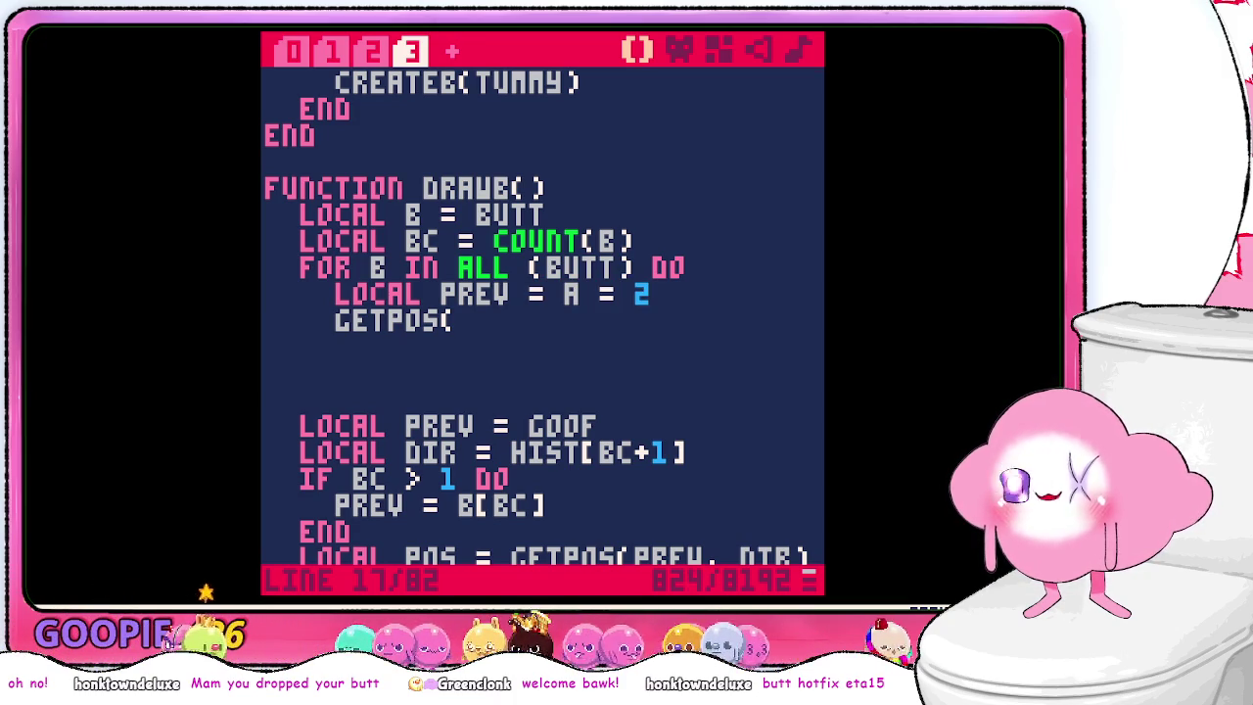
{"action": "type", "text": "? FA F:"}
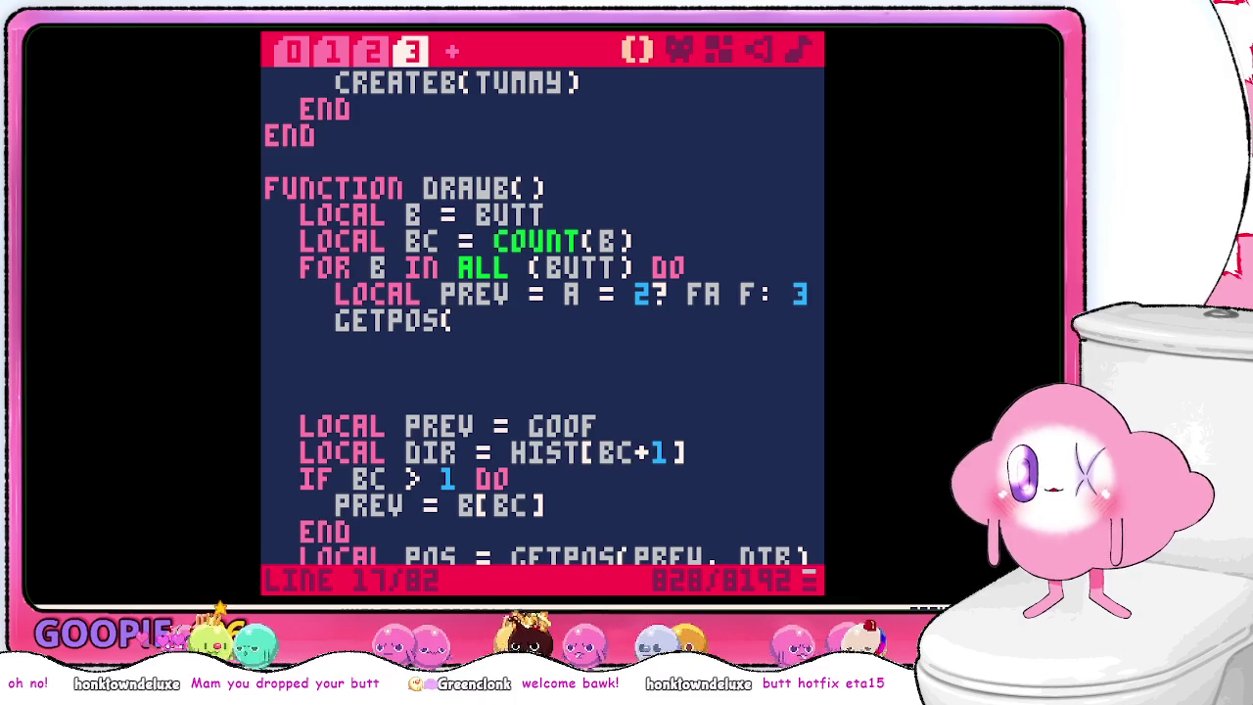
{"action": "type", "text": "333"}
{"action": "key", "text": "BackSpace"}
{"action": "key", "text": "BackSpace"}
{"action": "key", "text": "BackSpace"}
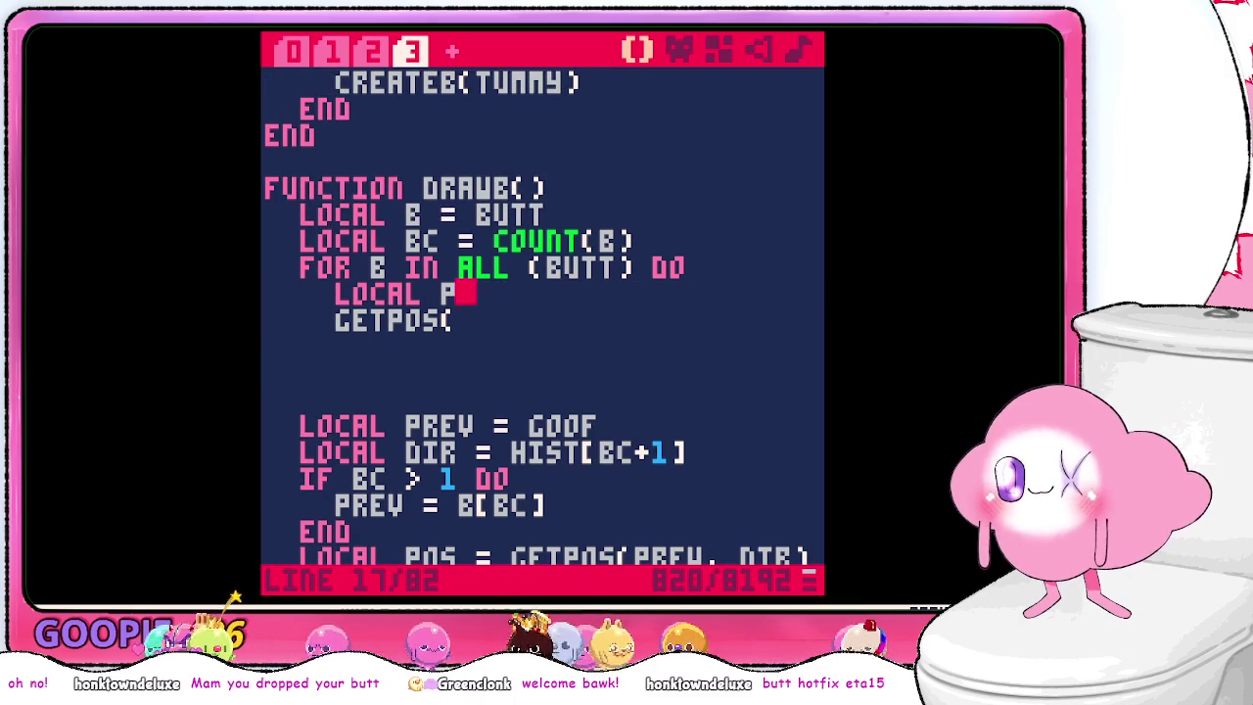
{"action": "key", "text": "BackSpace"}
{"action": "key", "text": "BackSpace"}
{"action": "key", "text": "BackSpace"}
{"action": "key", "text": "alt+Tab"}
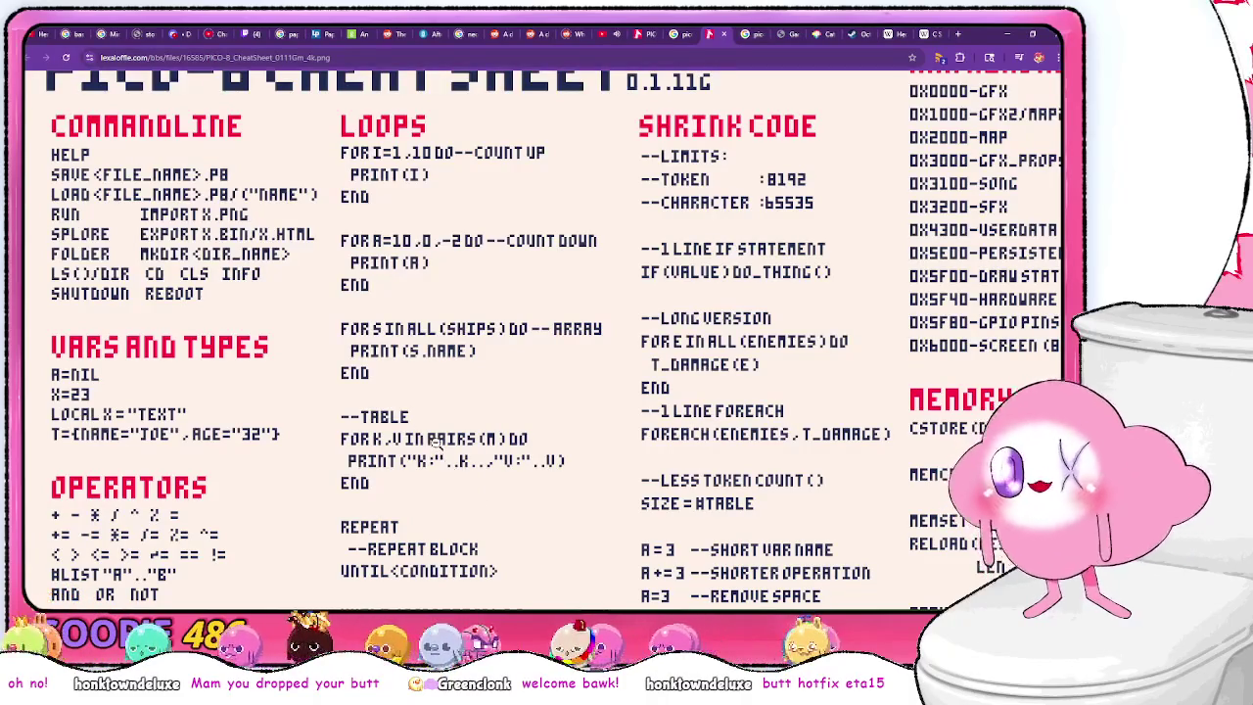
- Change the loop header to 'for i,b in pairs(butt) do' after checking the cheat sheet's pairs syntax
{"action": "key", "text": "alt+Tab"}
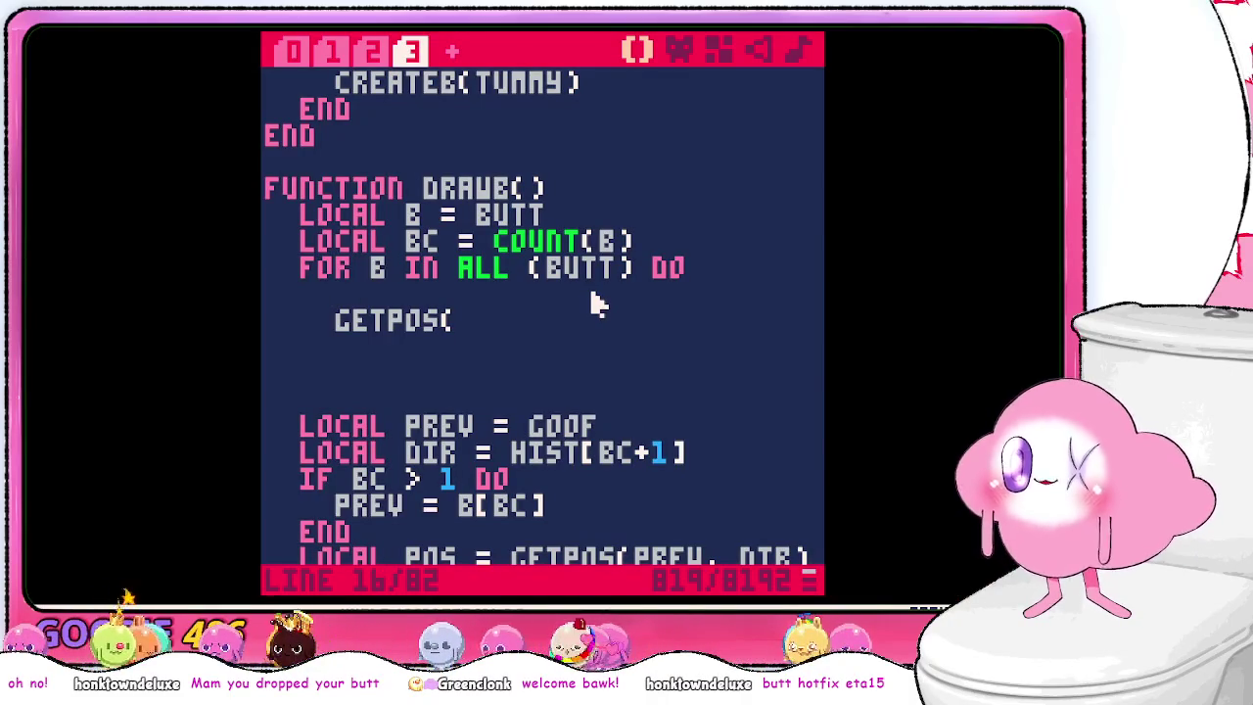
{"action": "key", "text": "alt+Tab"}
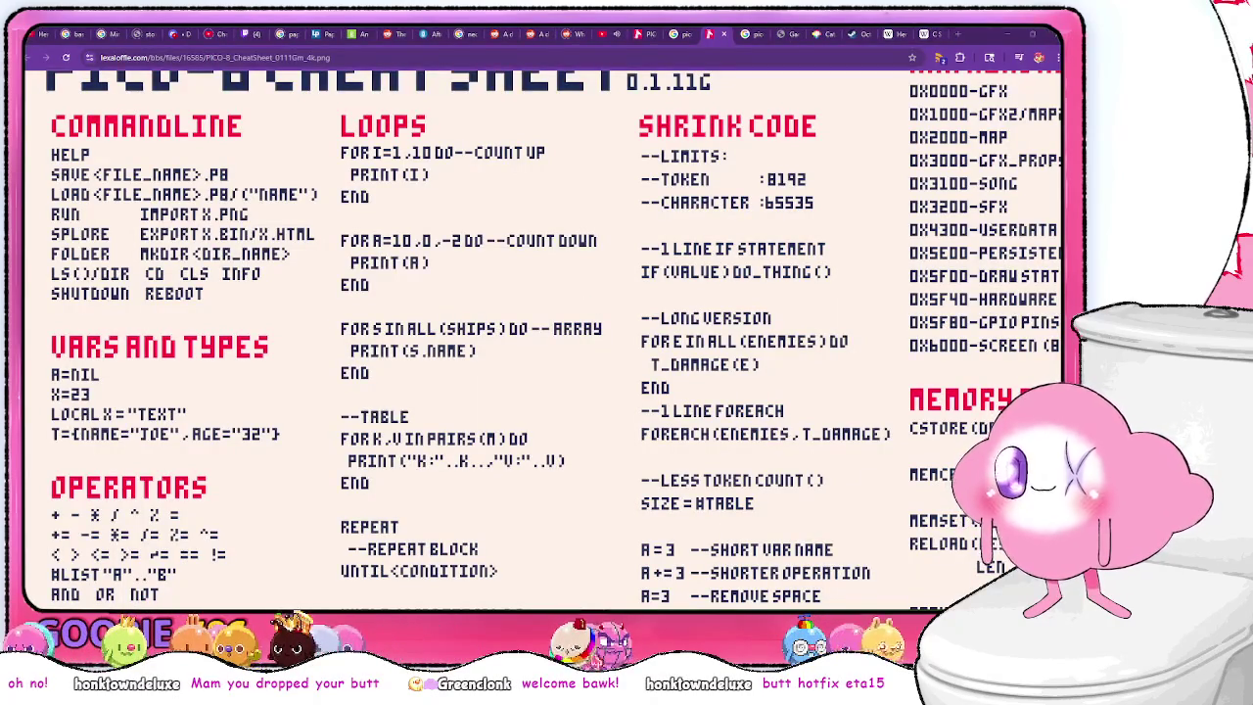
{"action": "key", "text": "alt+Tab"}
{"action": "key", "text": "alt+Tab"}
{"action": "key", "text": "alt+Tab"}
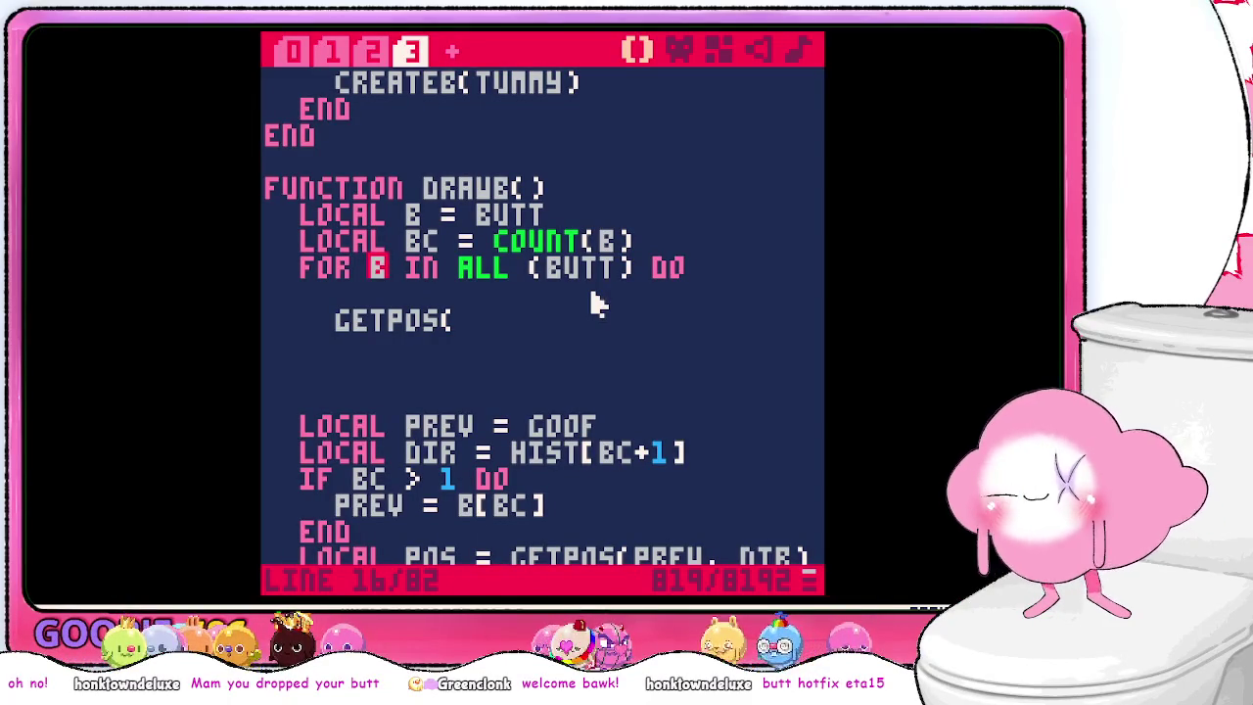
{"action": "type", "text": "I,B"}
{"action": "key", "text": "BackSpace"}
{"action": "key", "text": "Right"}
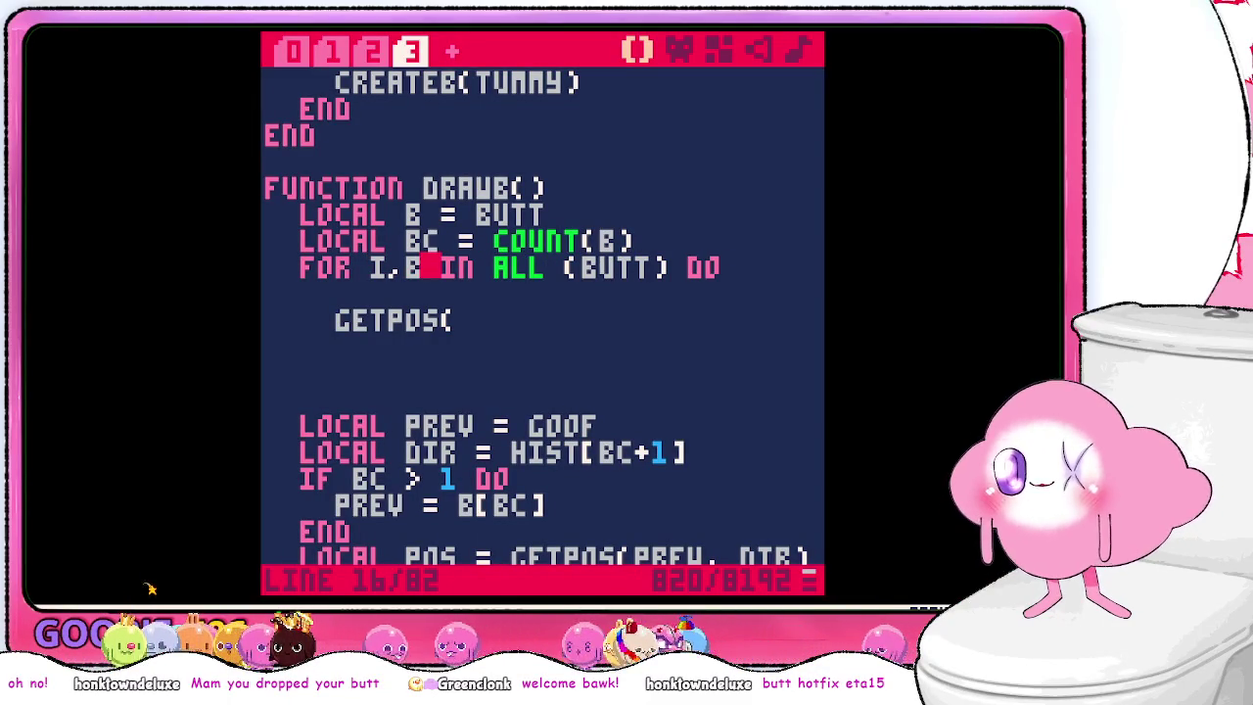
{"action": "key", "text": "Right"}
{"action": "key", "text": "Right"}
{"action": "key", "text": "Right"}
{"action": "key", "text": "alt+Tab"}
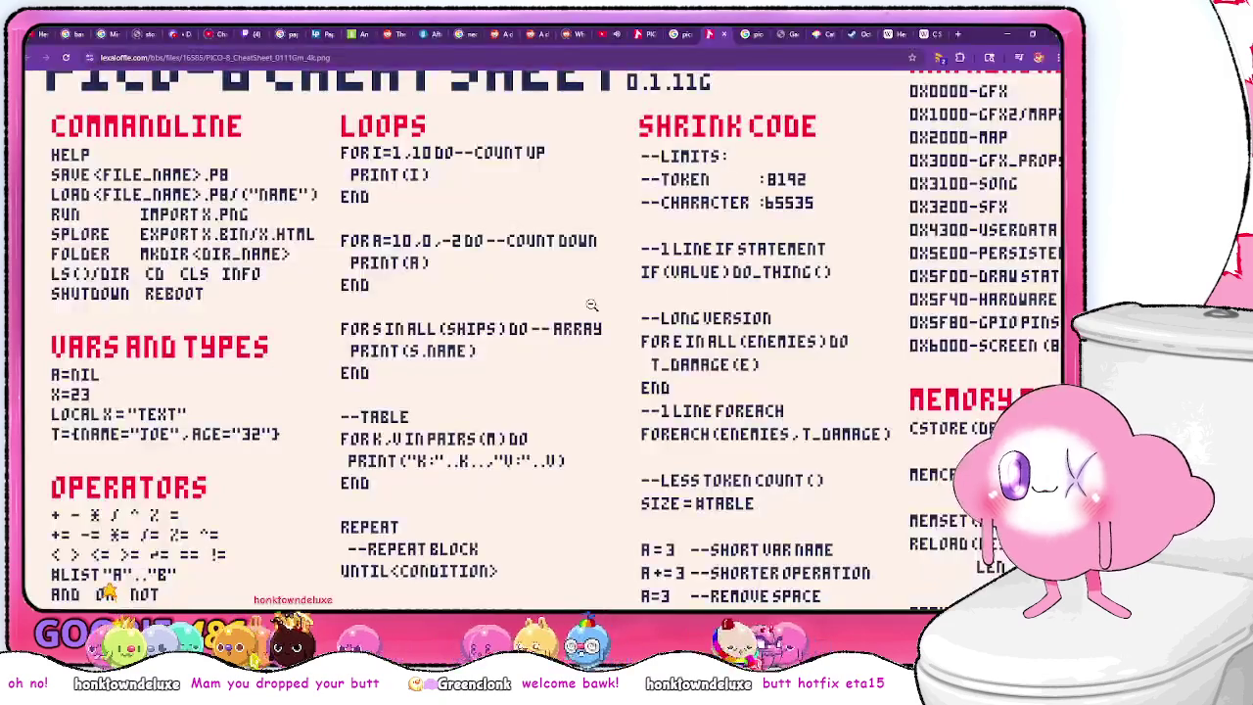
{"action": "key", "text": "alt+Tab"}
{"action": "key", "text": "BackSpace"}
{"action": "key", "text": "BackSpace"}
{"action": "key", "text": "BackSpace"}
{"action": "type", "text": "pairs"}
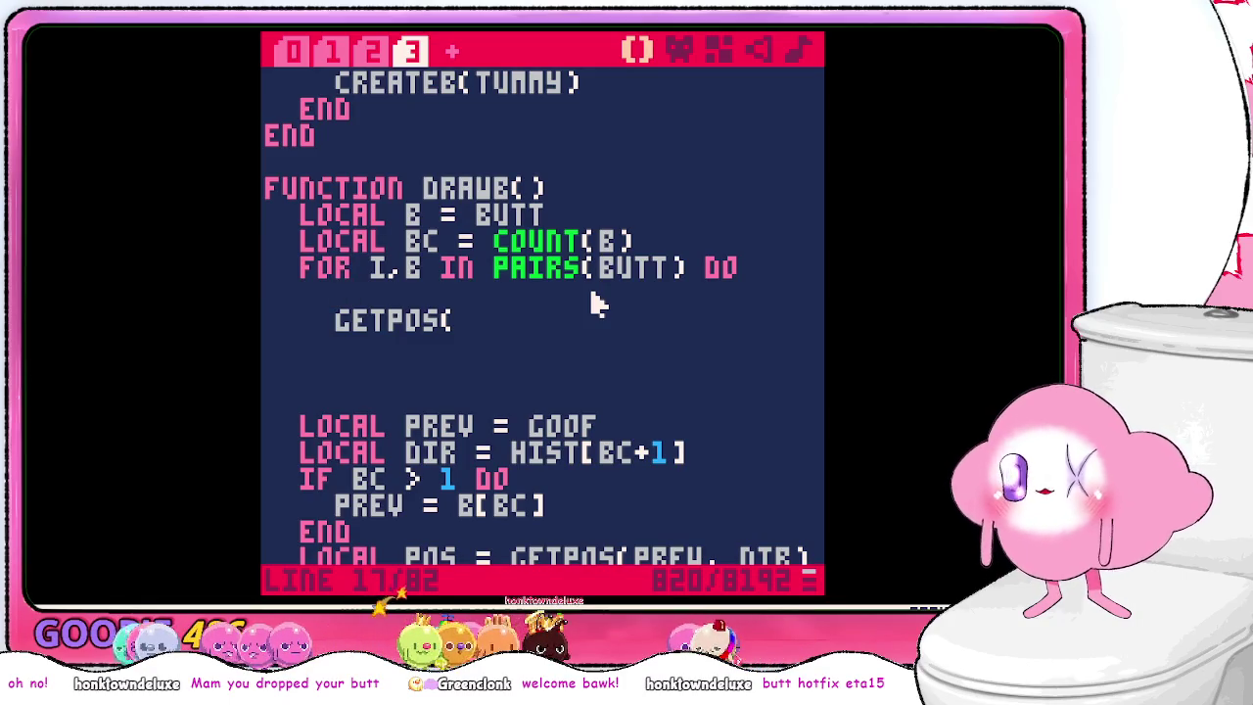
{"action": "type", "text": "if"}
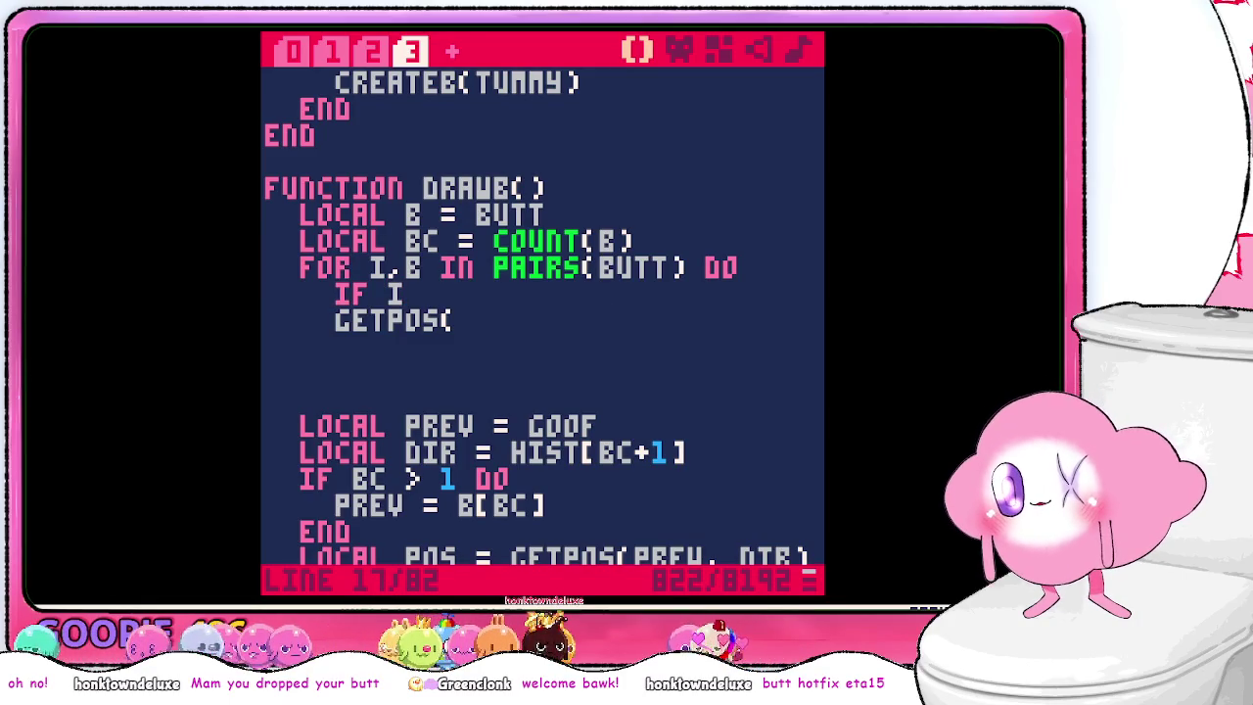
{"action": "type", "text": "> 0"}
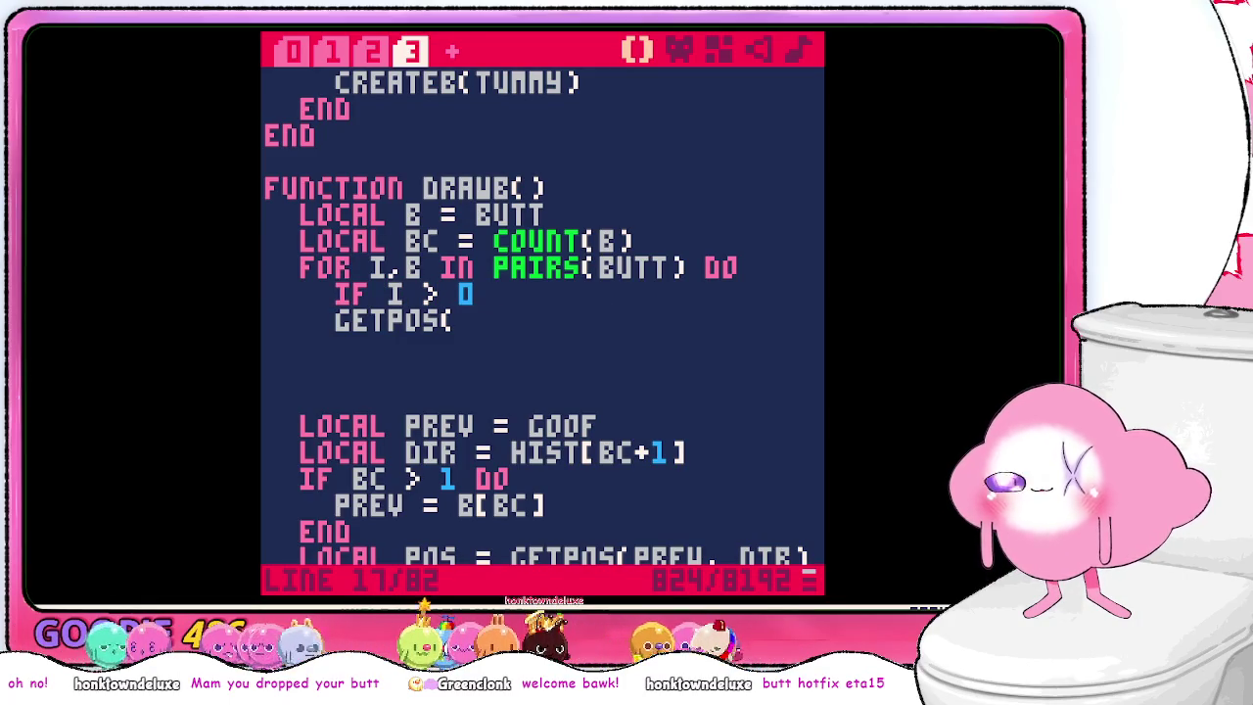
{"action": "type", "text": "do"}
- Set local prev = goof, overridden by the previous butt entry inside an if i > 1 block
{"action": "key", "text": "Return"}
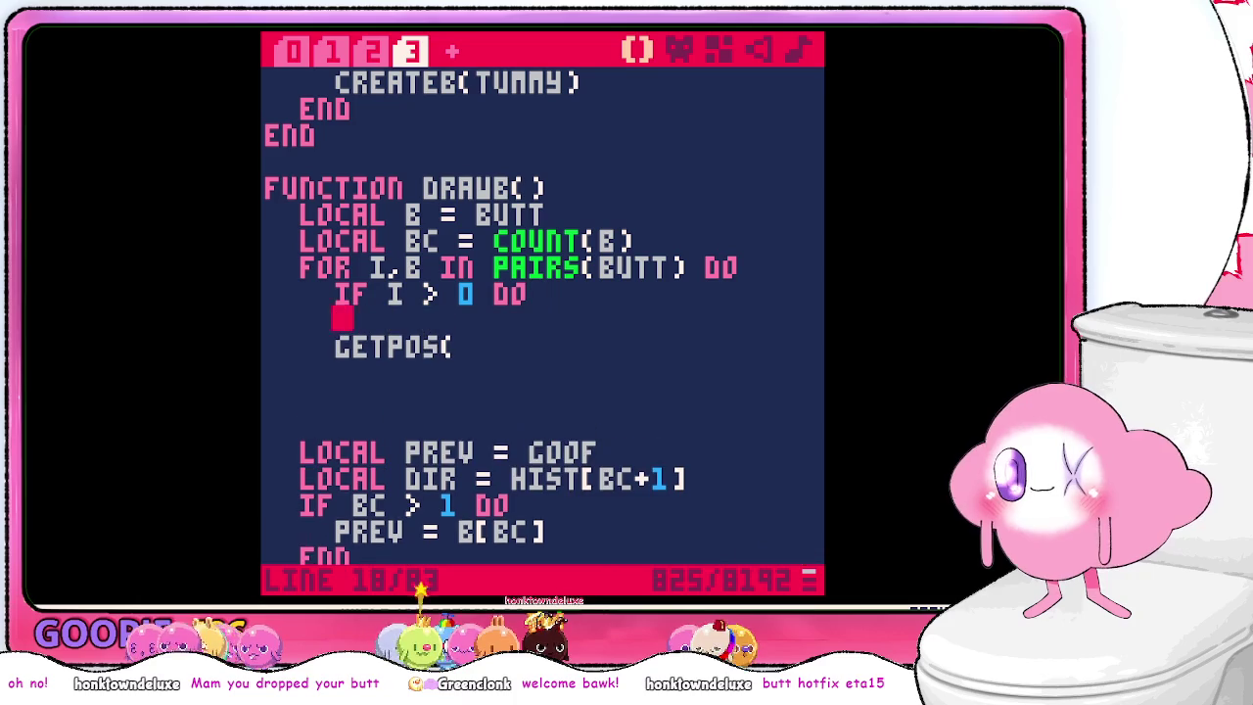
{"action": "type", "text": "prev"}
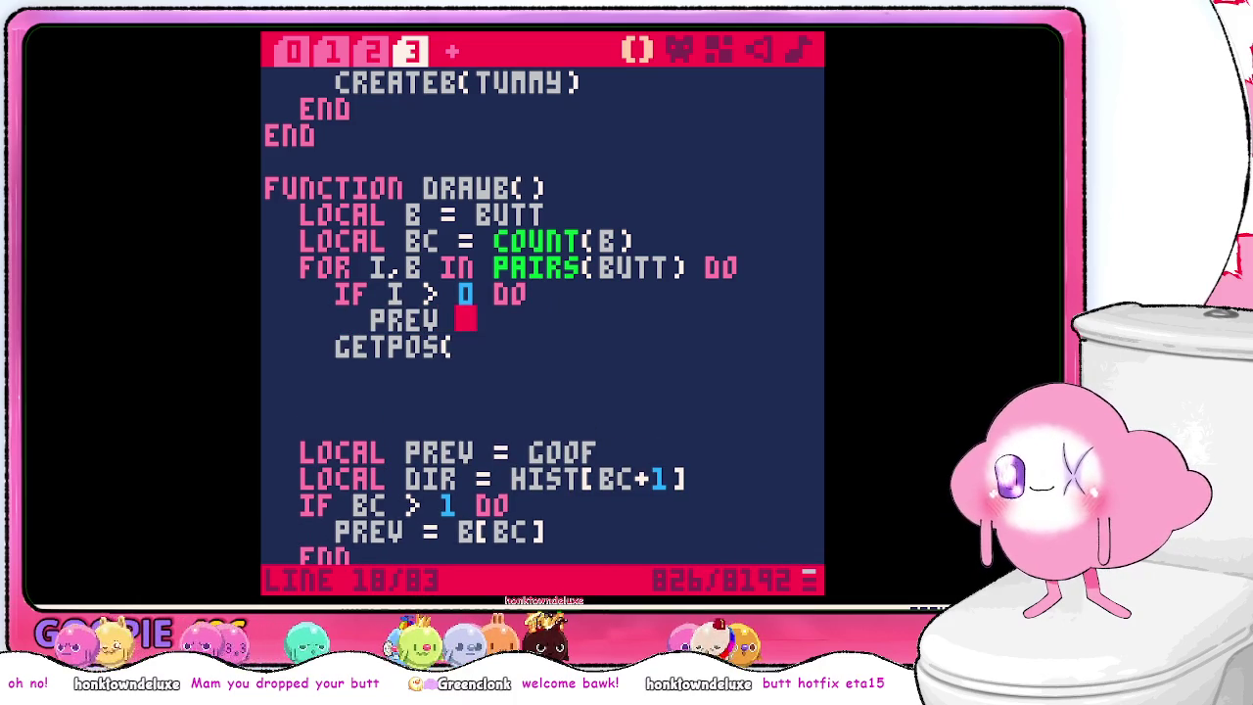
{"action": "key", "text": "Up"}
{"action": "key", "text": "Delete"}
{"action": "type", "text": "1"}
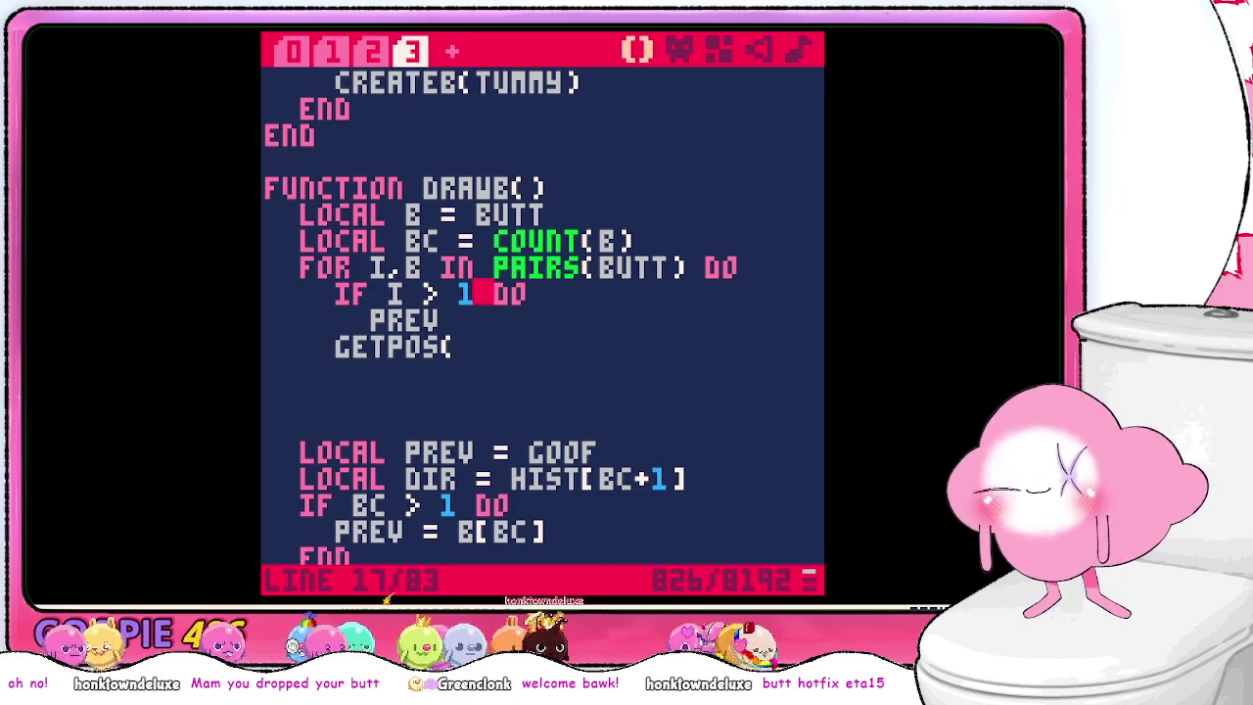
{"action": "type", "text": " = "}
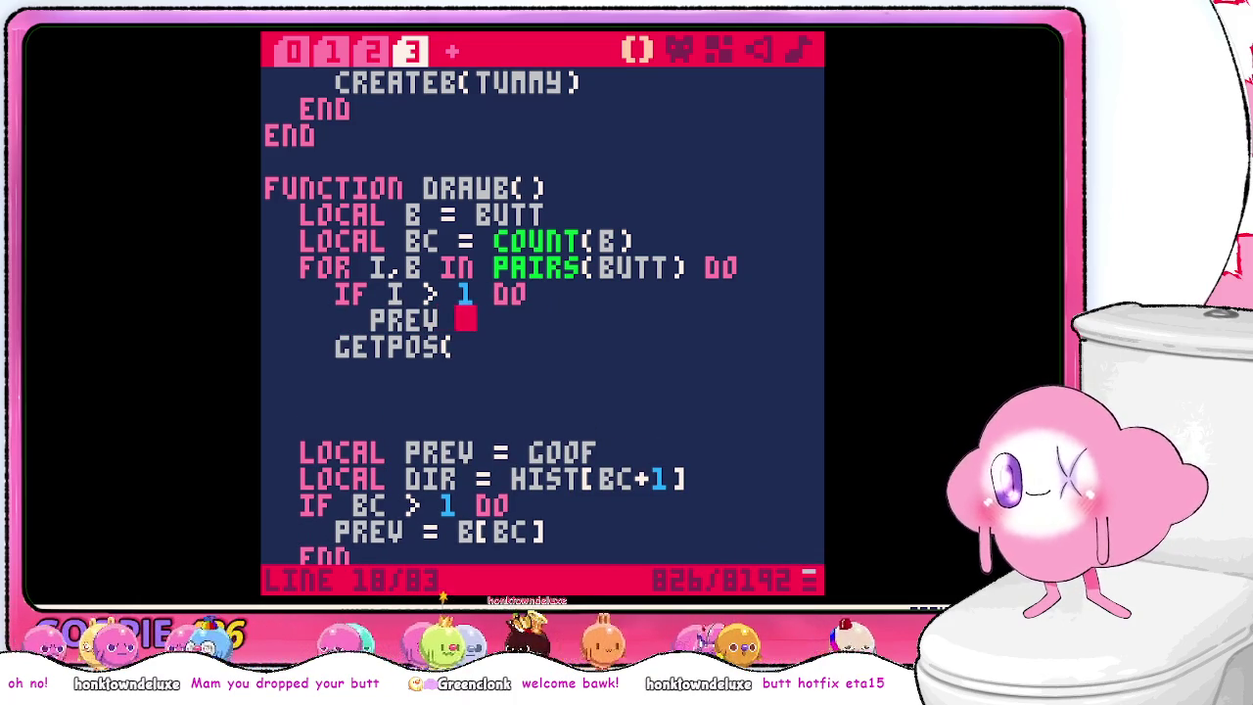
{"action": "type", "text": "butt"}
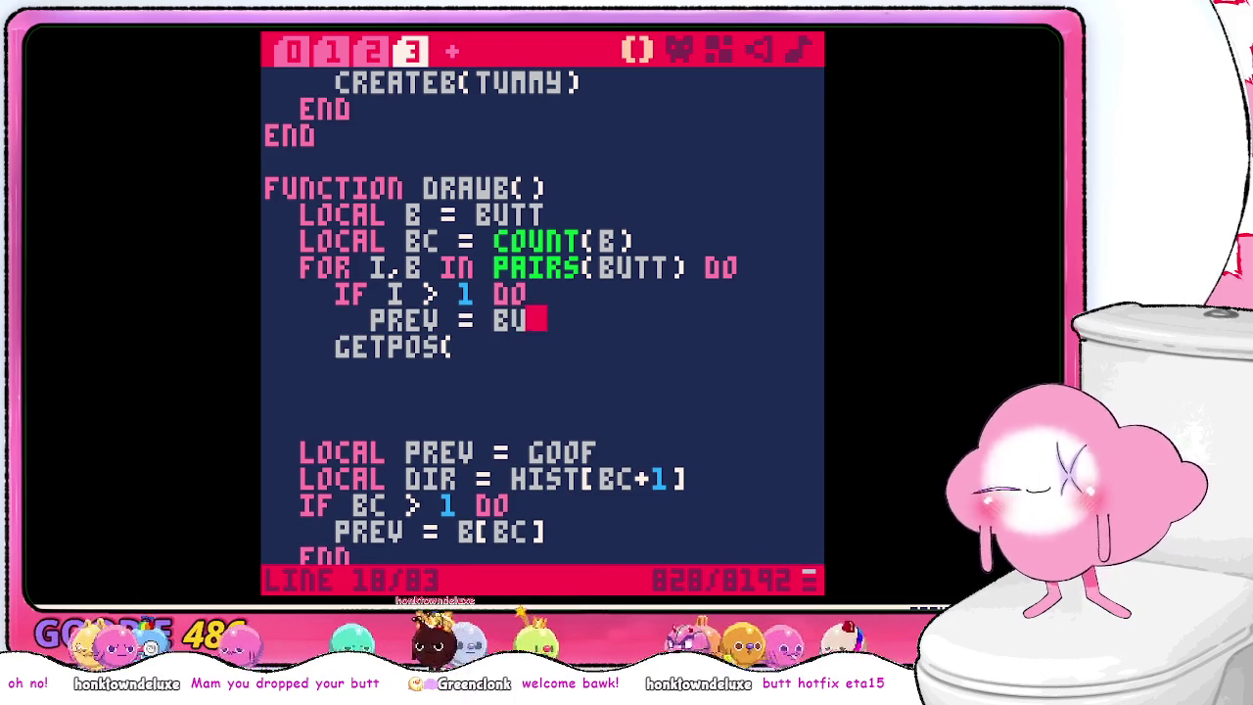
{"action": "type", "text": "("}
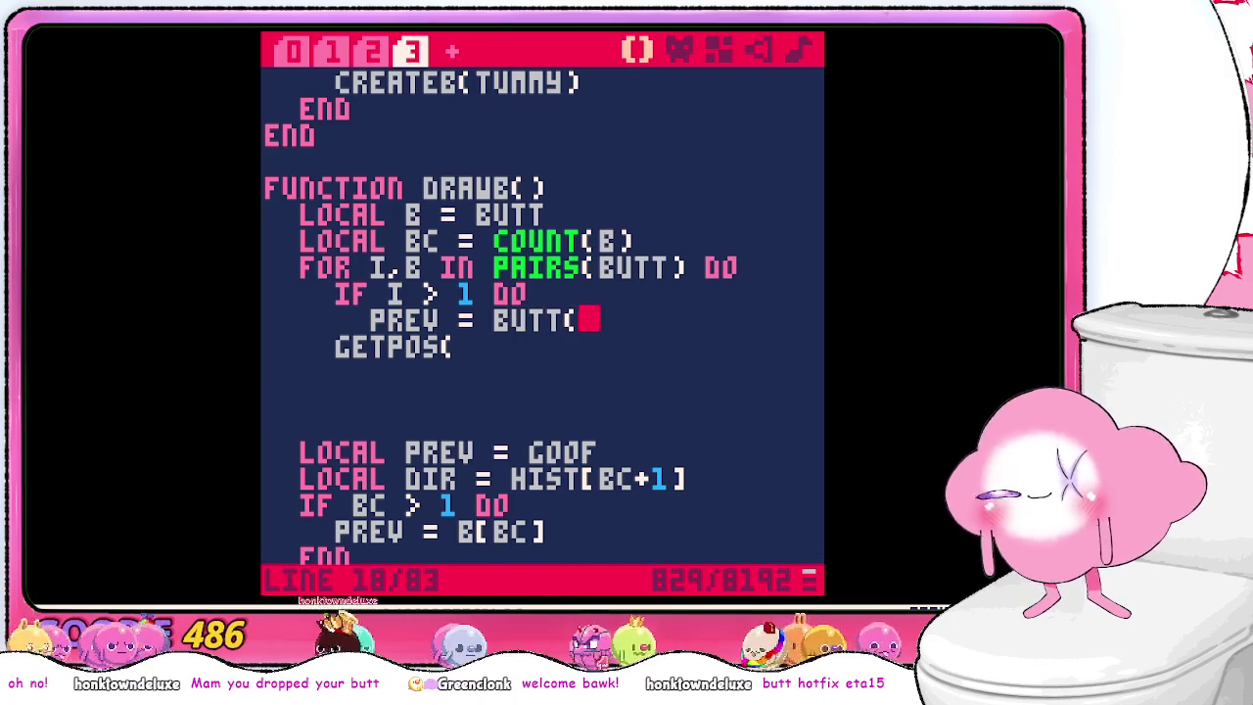
{"action": "type", "text": "i"}
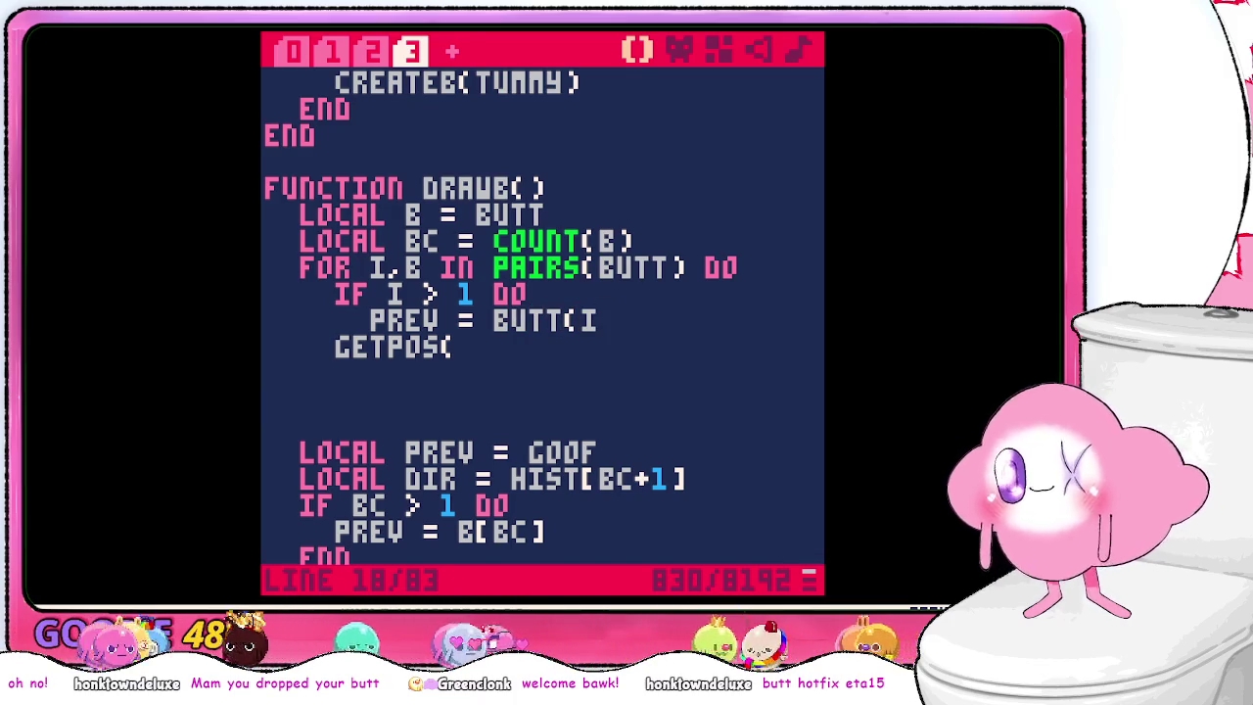
{"action": "type", "text": ")"}
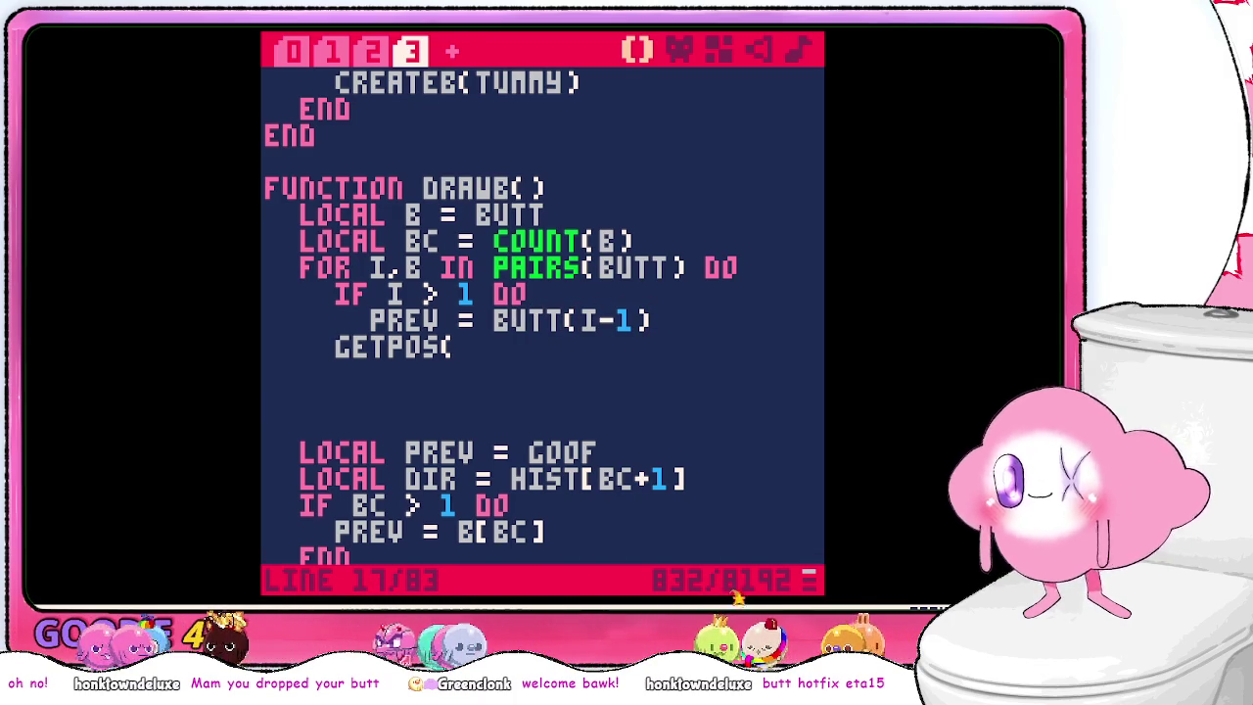
{"action": "key", "text": "Return"}
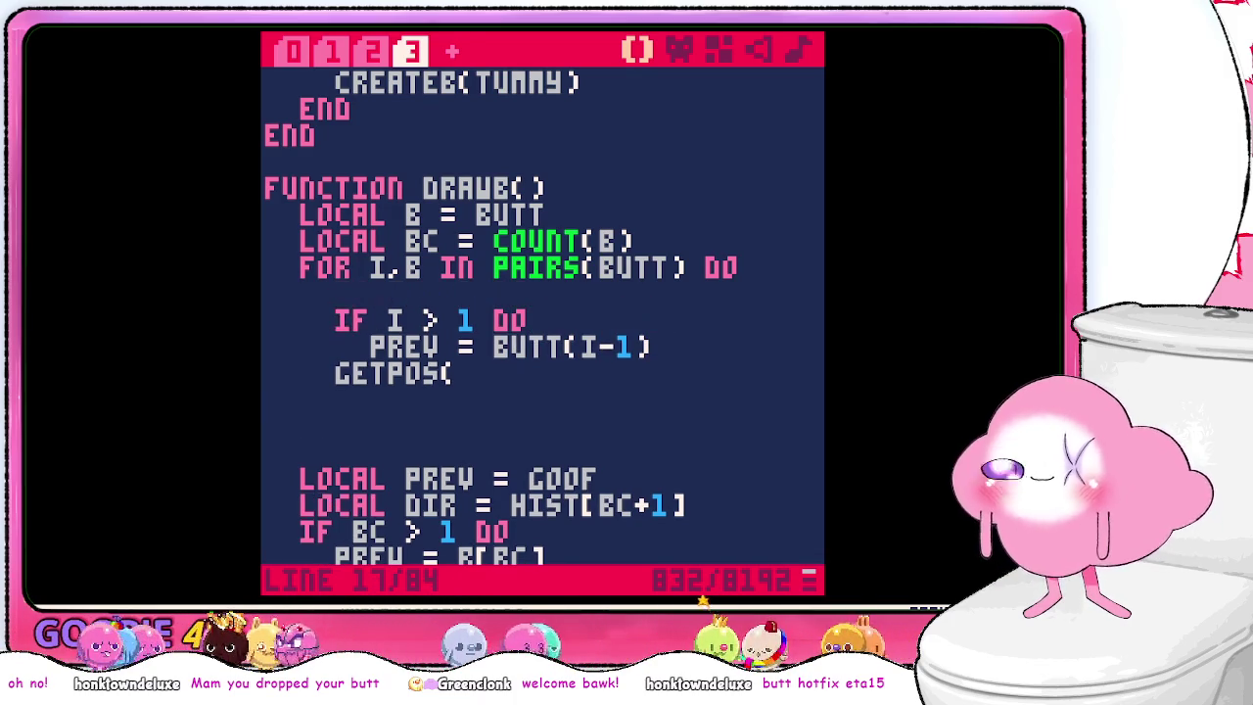
{"action": "type", "text": "LOCAL PRV = "}
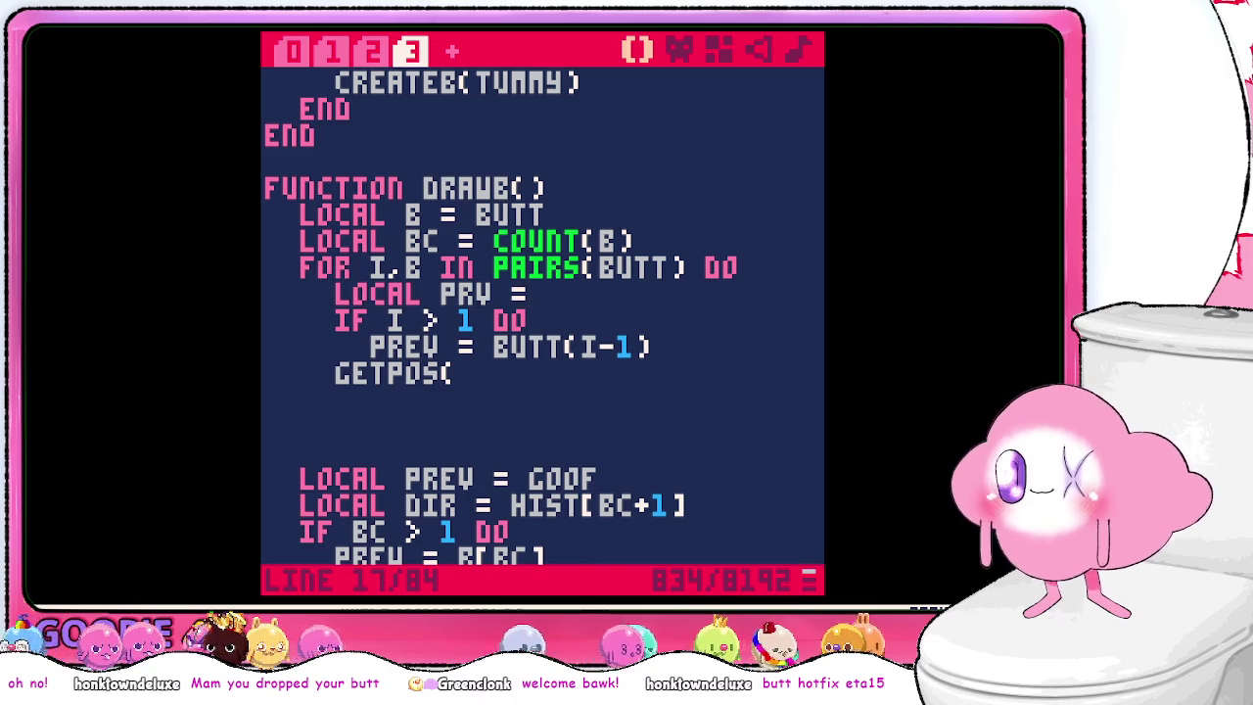
{"action": "type", "text": "GOOF"}
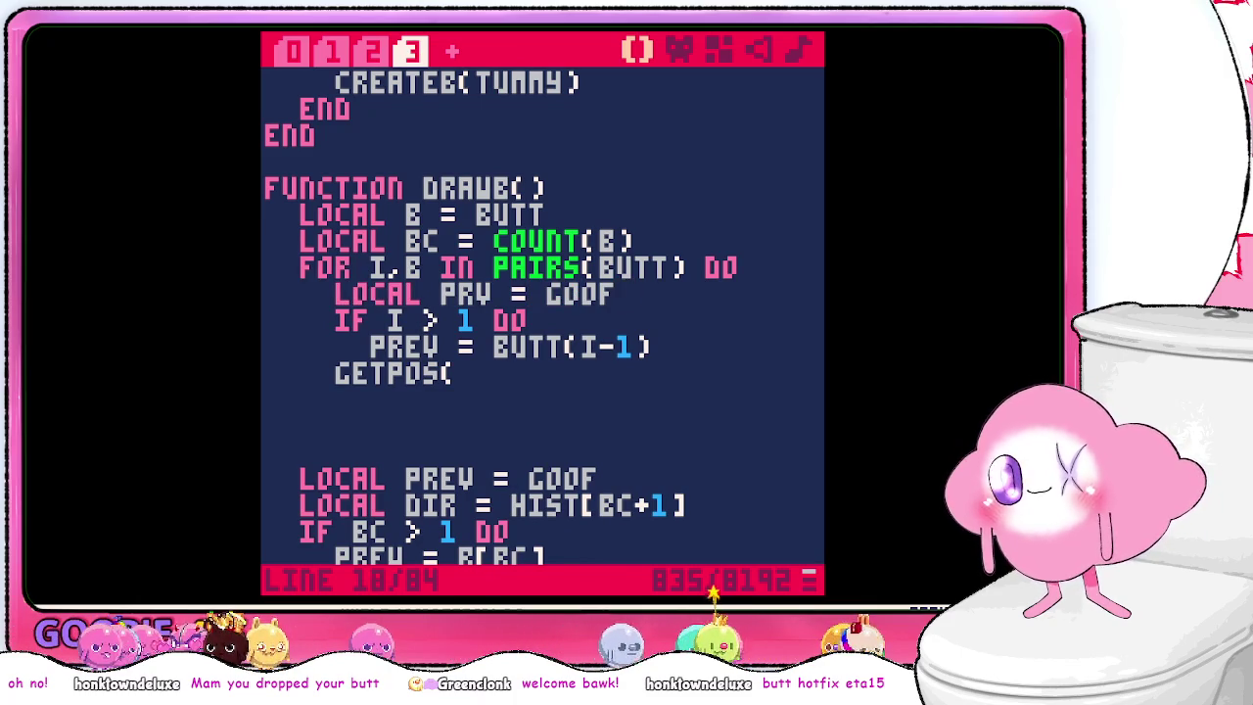
{"action": "key", "text": "Return"}
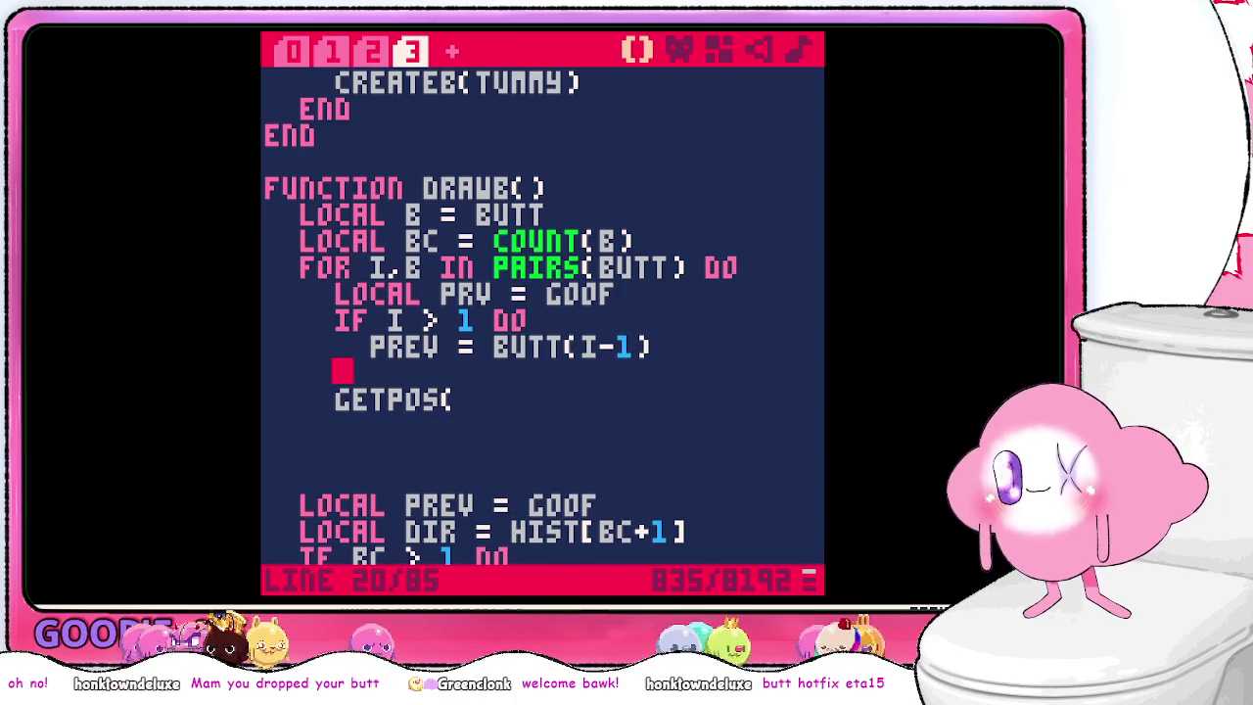
{"action": "type", "text": "end"}
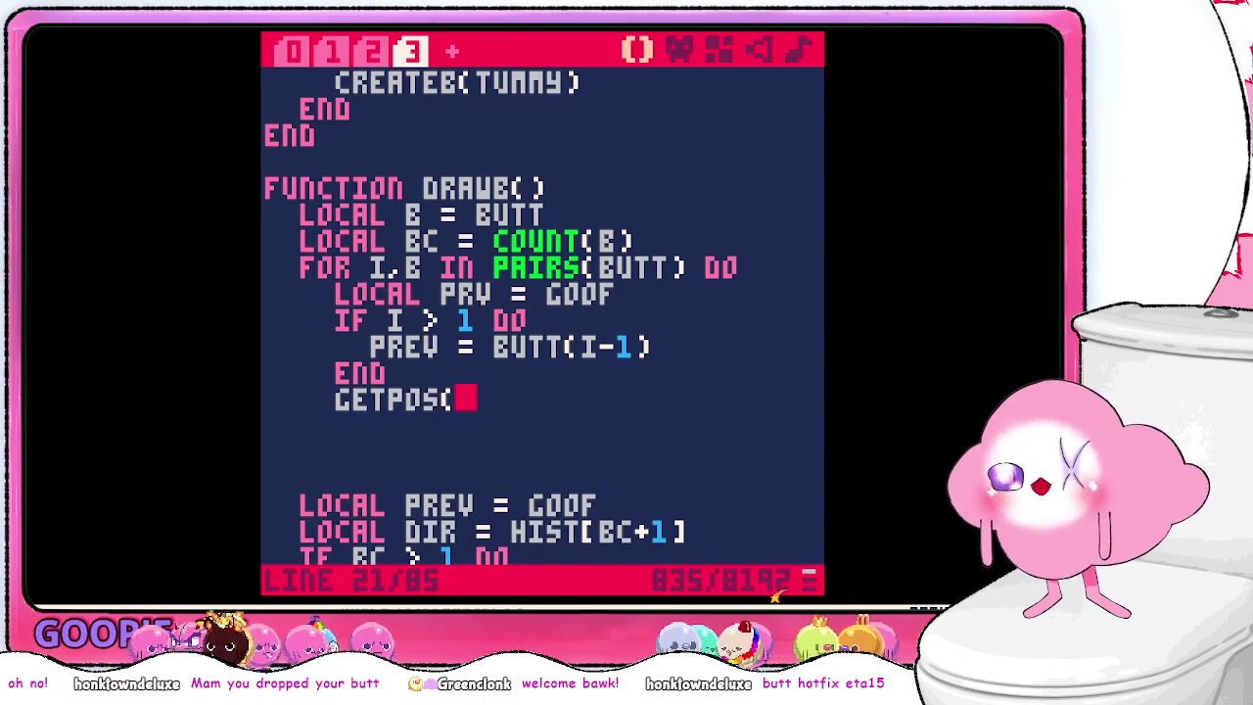
- Compute local pos = getpos(prev, b) in the loop and close the blocks with end
{"action": "scroll", "coordinate": [540, 291], "scroll_direction": "down", "scroll_amount": 5}
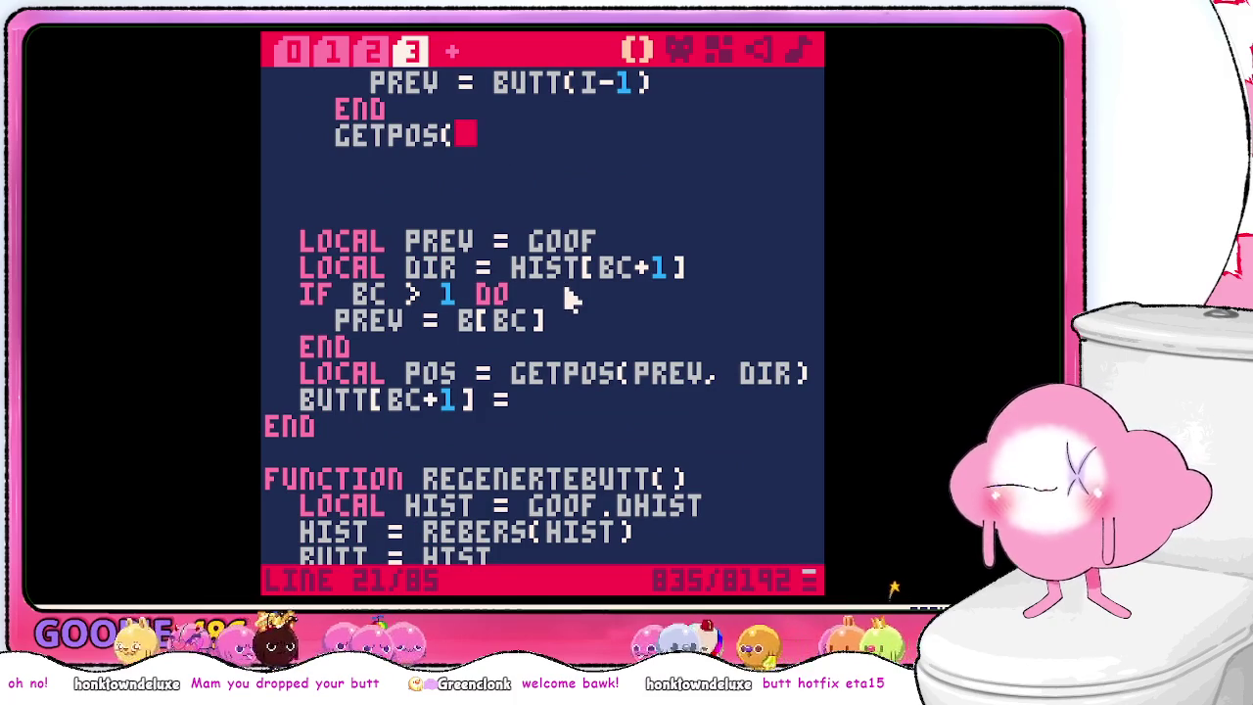
{"action": "type", "text": "prev,"}
{"action": "scroll", "coordinate": [576, 313], "scroll_direction": "up", "scroll_amount": 5}
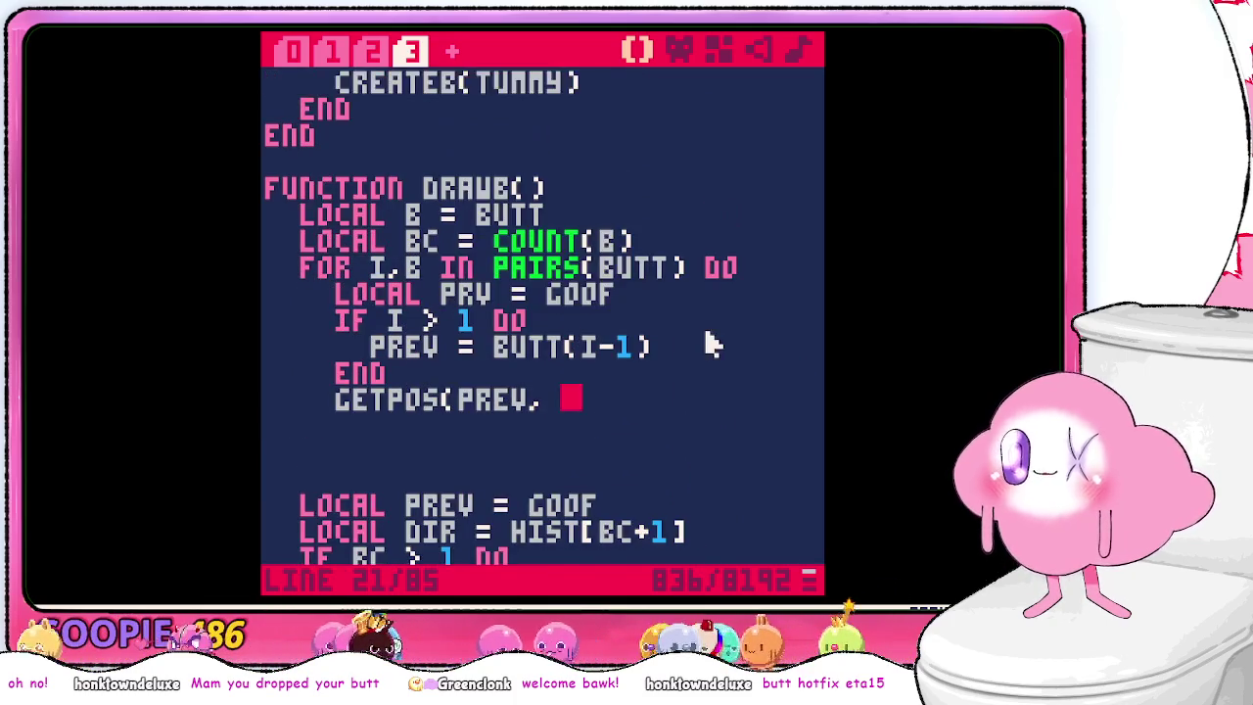
{"action": "type", "text": "b.dir"}
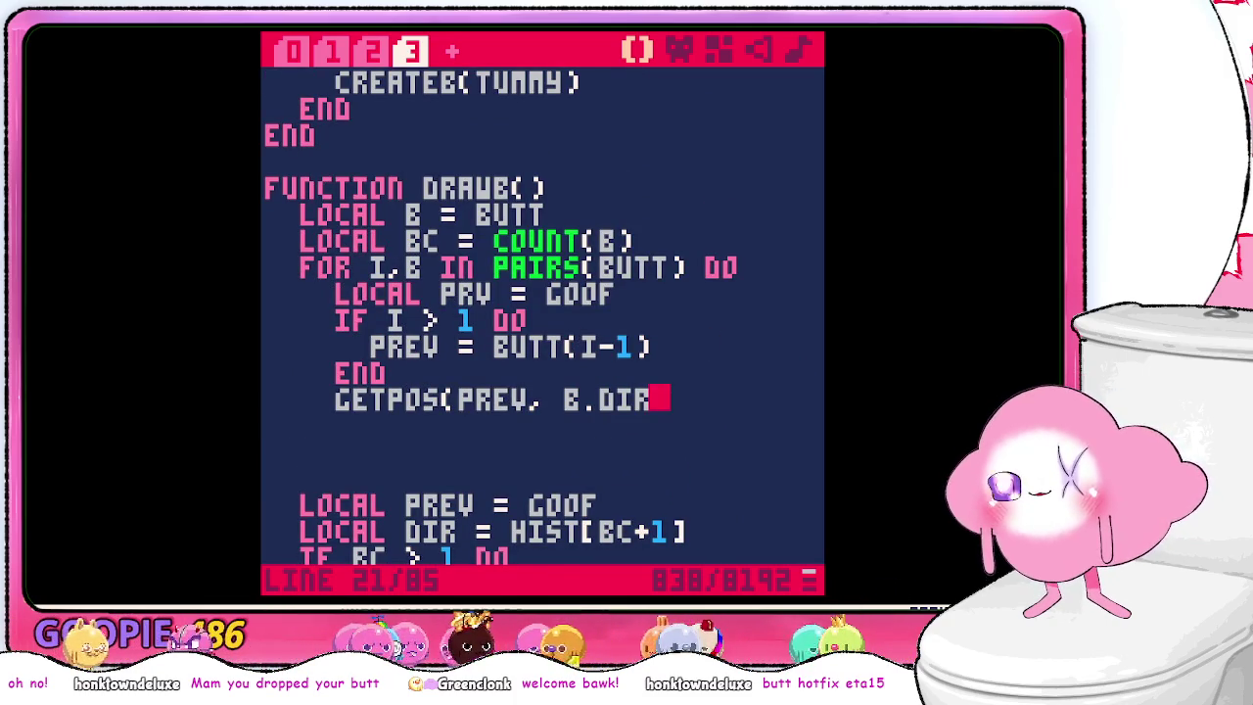
{"action": "scroll", "coordinate": [719, 321], "scroll_direction": "down", "scroll_amount": 10}
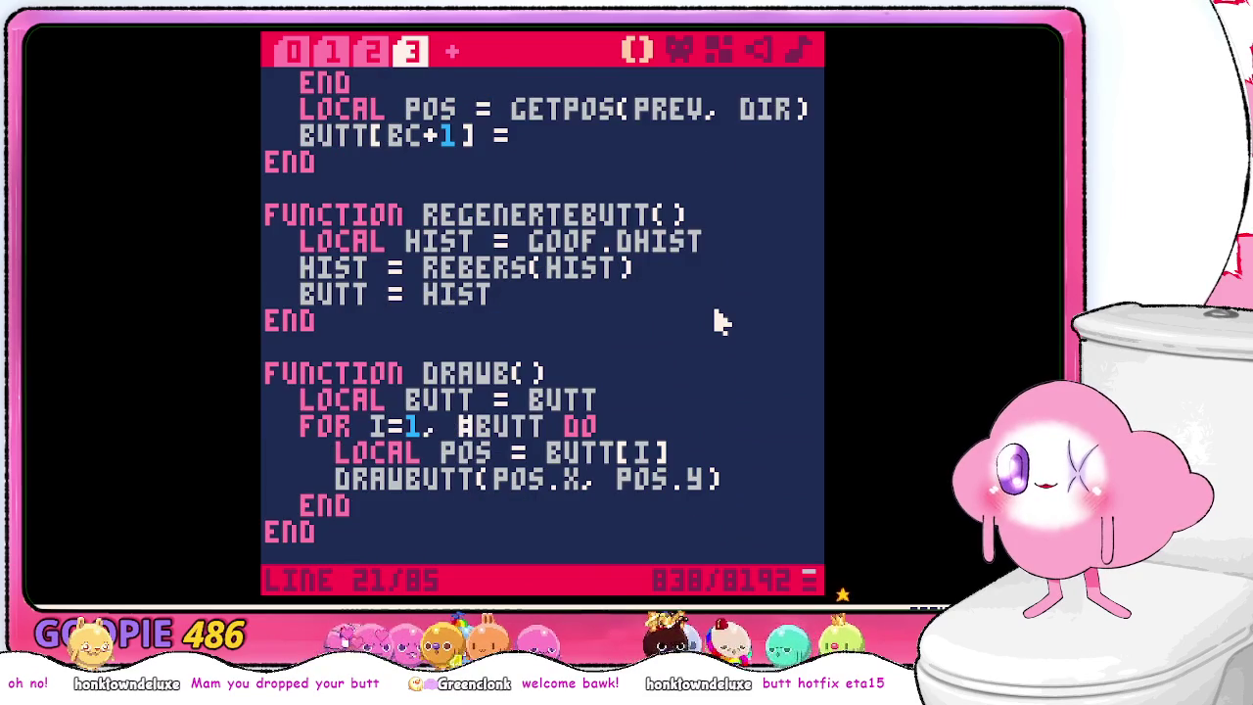
{"action": "scroll", "coordinate": [719, 321], "scroll_direction": "up", "scroll_amount": 8}
{"action": "key", "text": "BackSpace"}
{"action": "key", "text": "BackSpace"}
{"action": "key", "text": "BackSpace"}
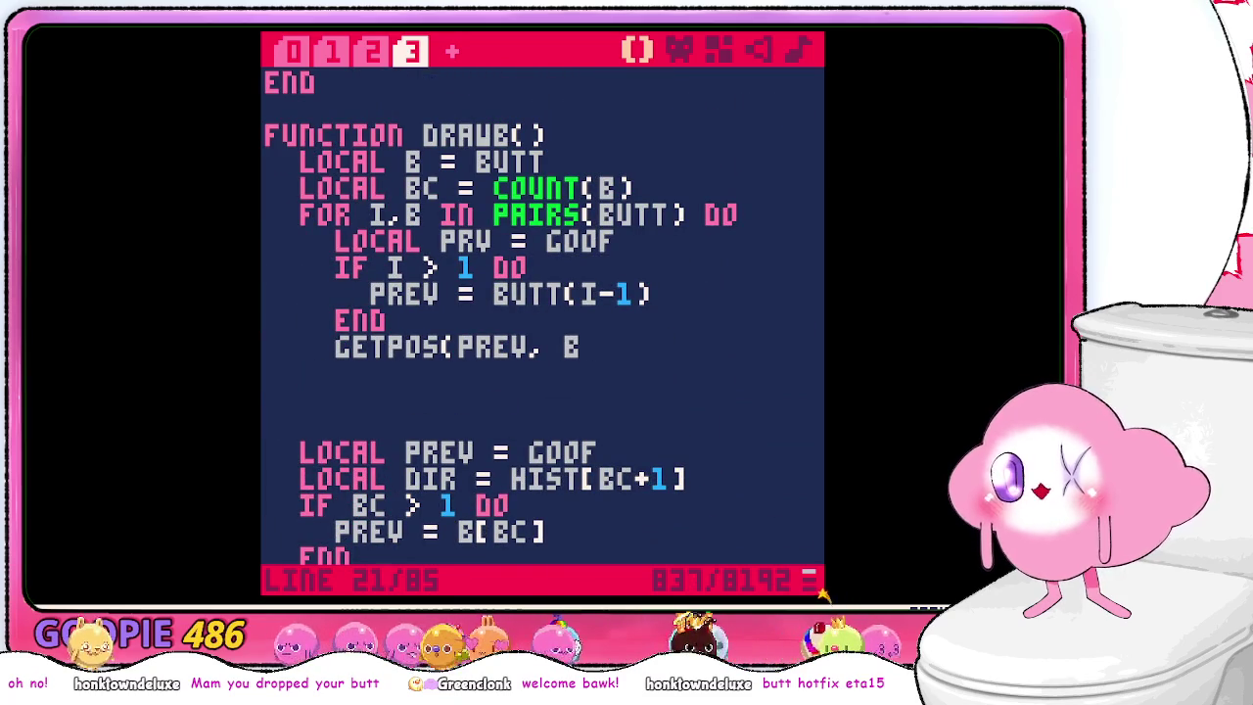
{"action": "key", "text": "BackSpace"}
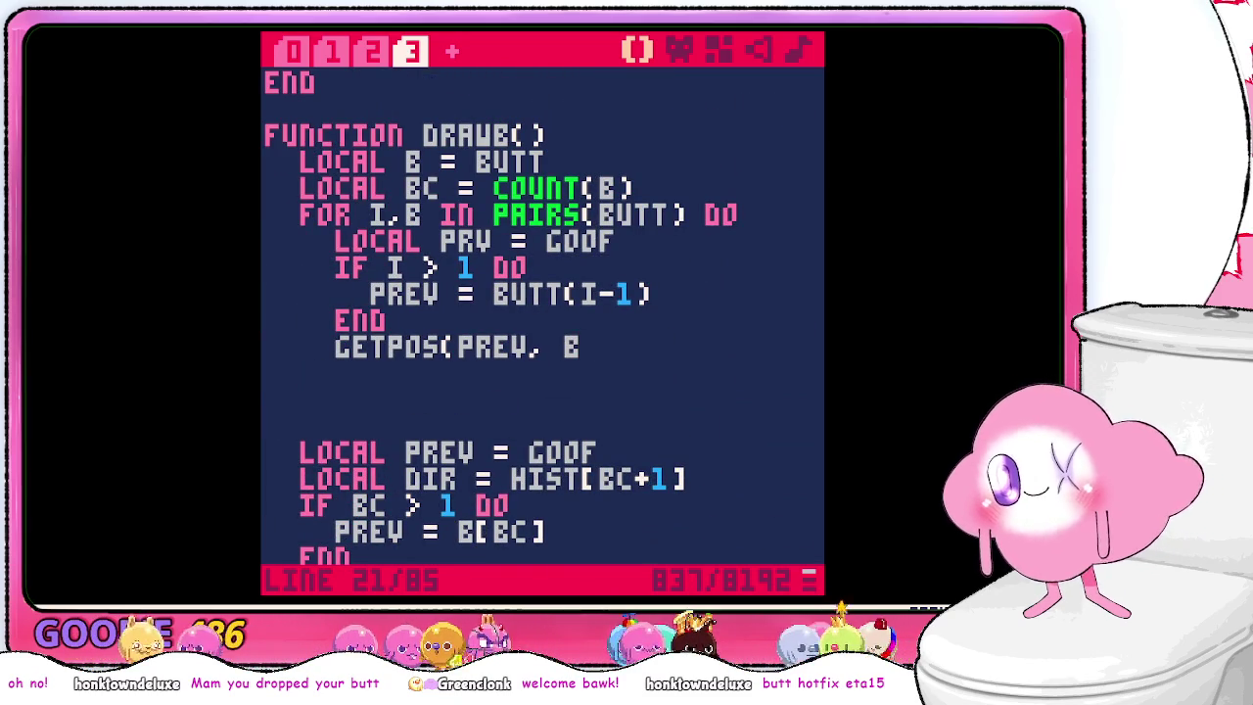
{"action": "type", "text": ")"}
{"action": "key", "text": "Return"}
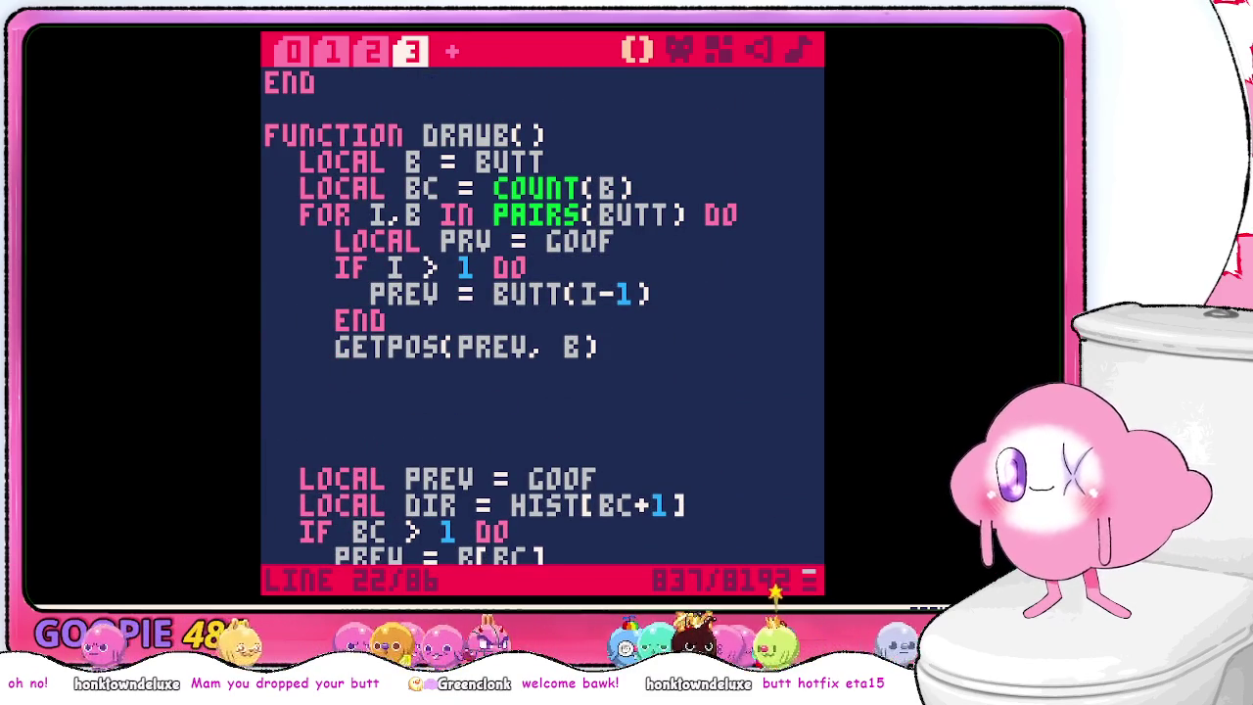
{"action": "type", "text": "end"}
{"action": "key", "text": "Return"}
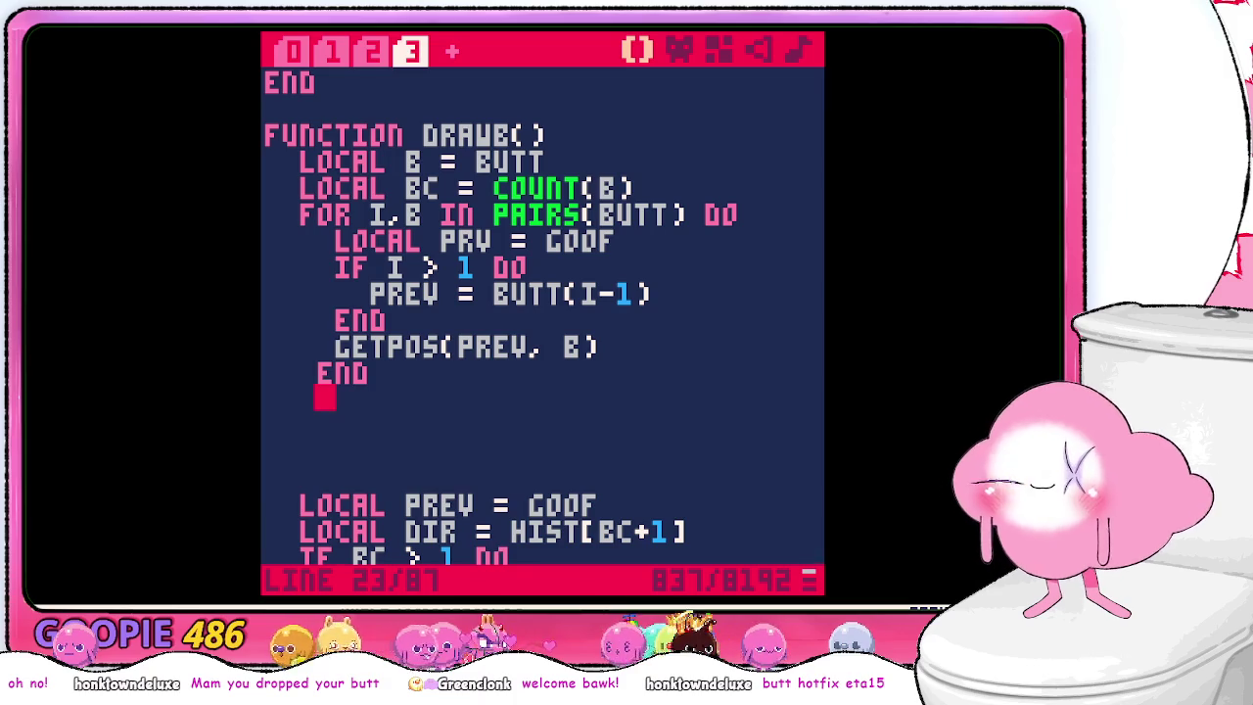
{"action": "key", "text": "BackSpace"}
{"action": "type", "text": "end"}
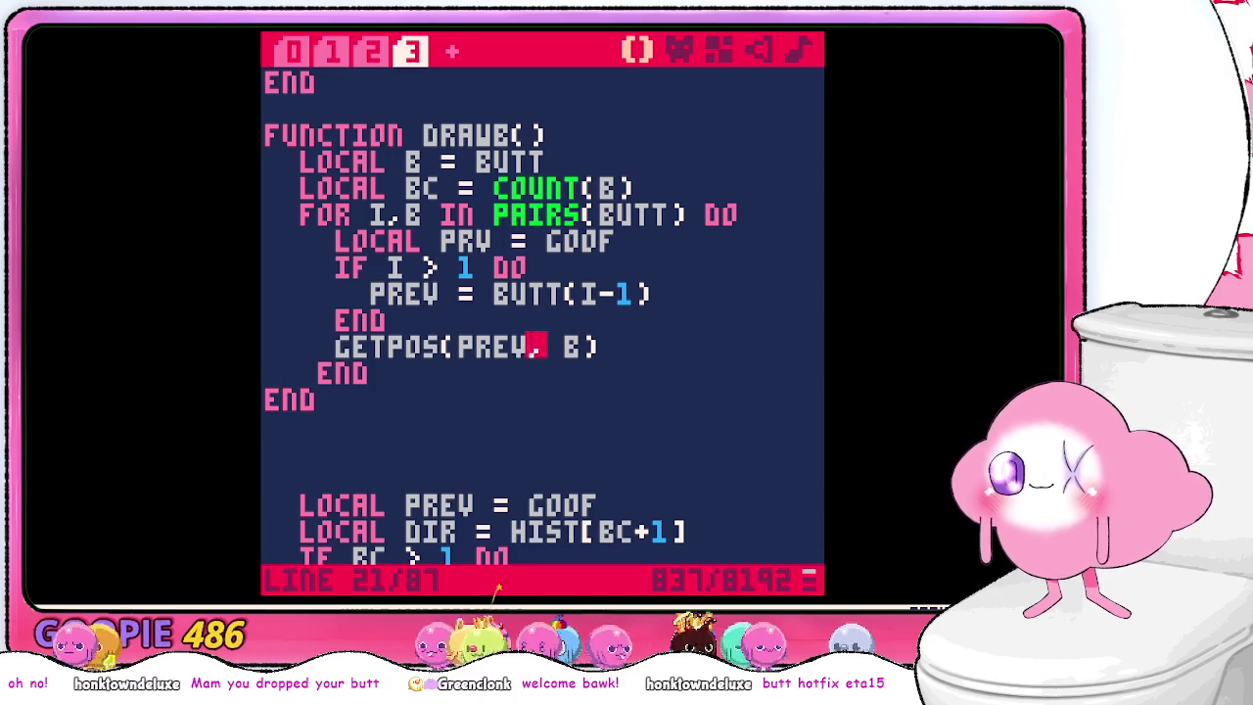
{"action": "type", "text": "local pos ="}
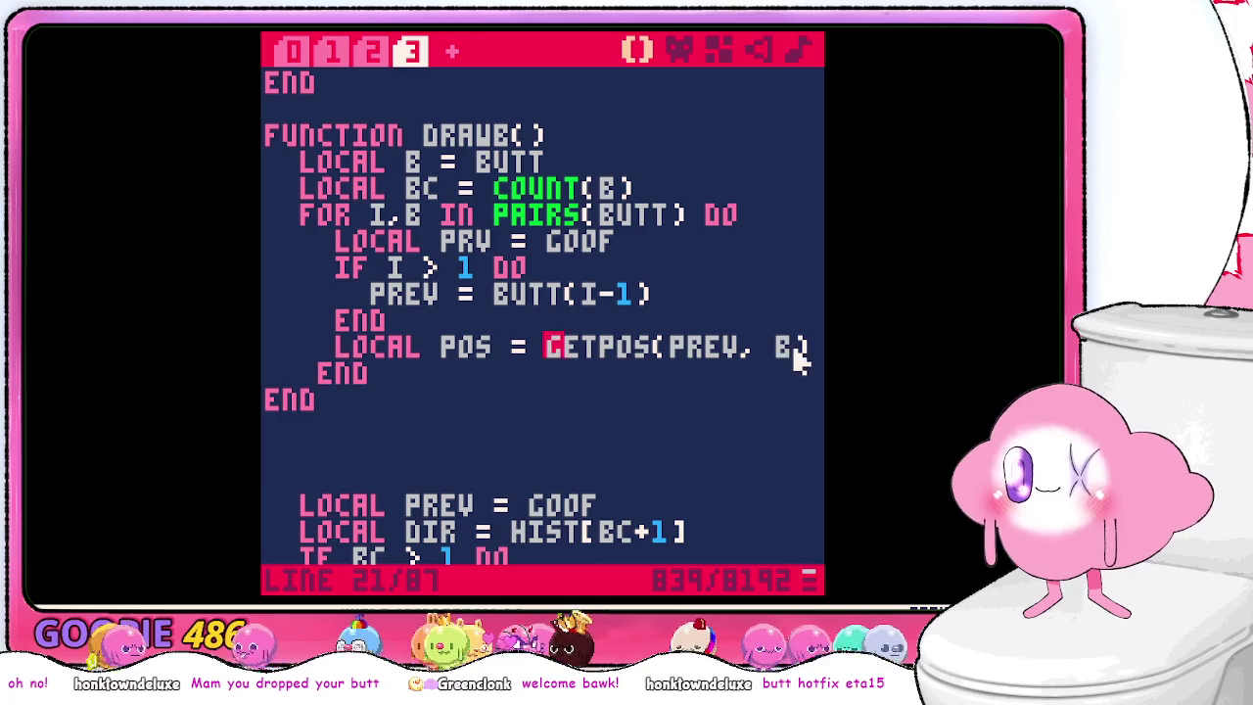
- Copy drawbutt(pos.x, pos.y) from the old code and paste it after the getpos line
{"action": "left_click", "coordinate": [799, 350]}
{"action": "scroll", "coordinate": [685, 367], "scroll_direction": "up", "scroll_amount": 3}
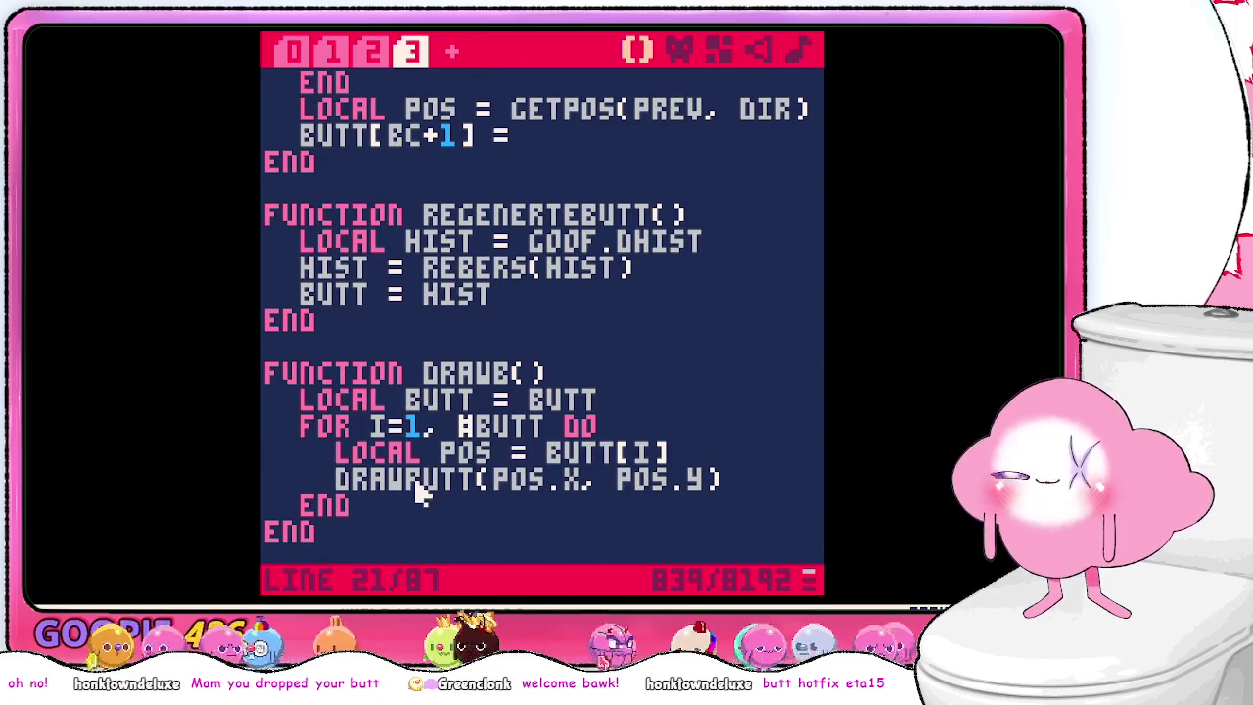
{"action": "double_click", "coordinate": [418, 482]}
{"action": "left_click", "coordinate": [750, 475], "text": "shift"}
{"action": "scroll", "coordinate": [741, 421], "scroll_direction": "down", "scroll_amount": 3}
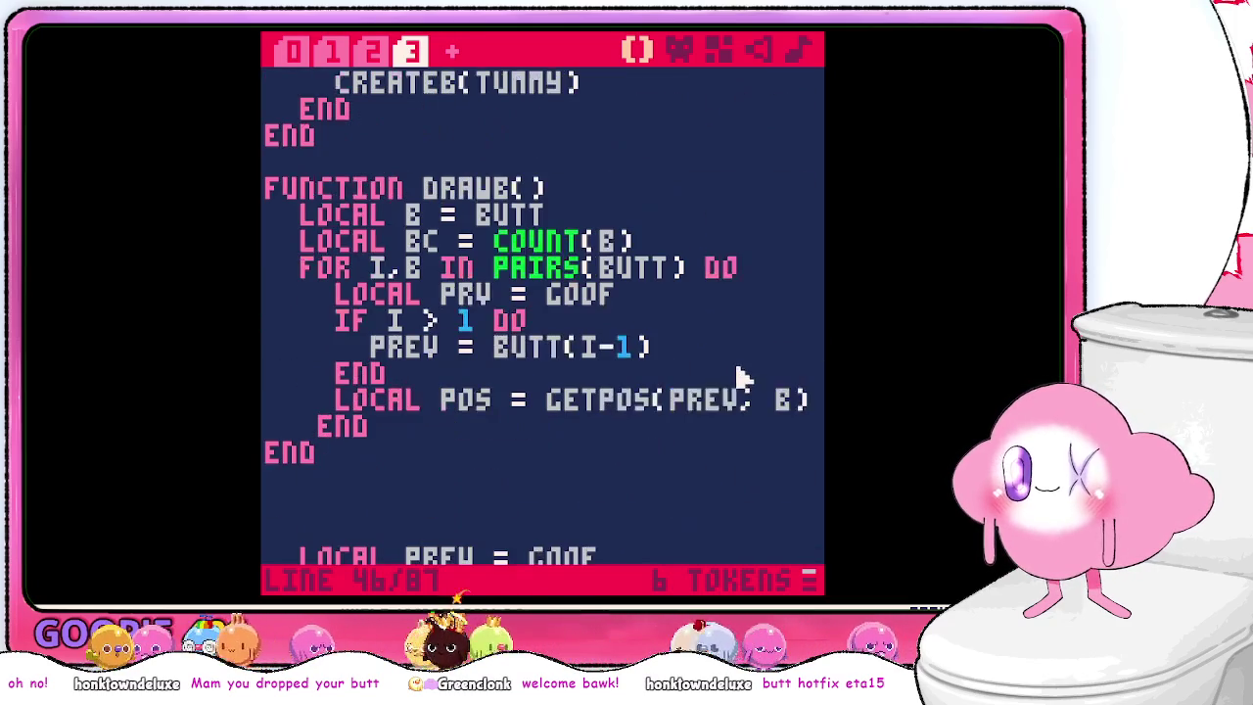
{"action": "key", "text": "Return"}
{"action": "type", "text": "DRAWBUTT(POS.X, POS.Y)"}
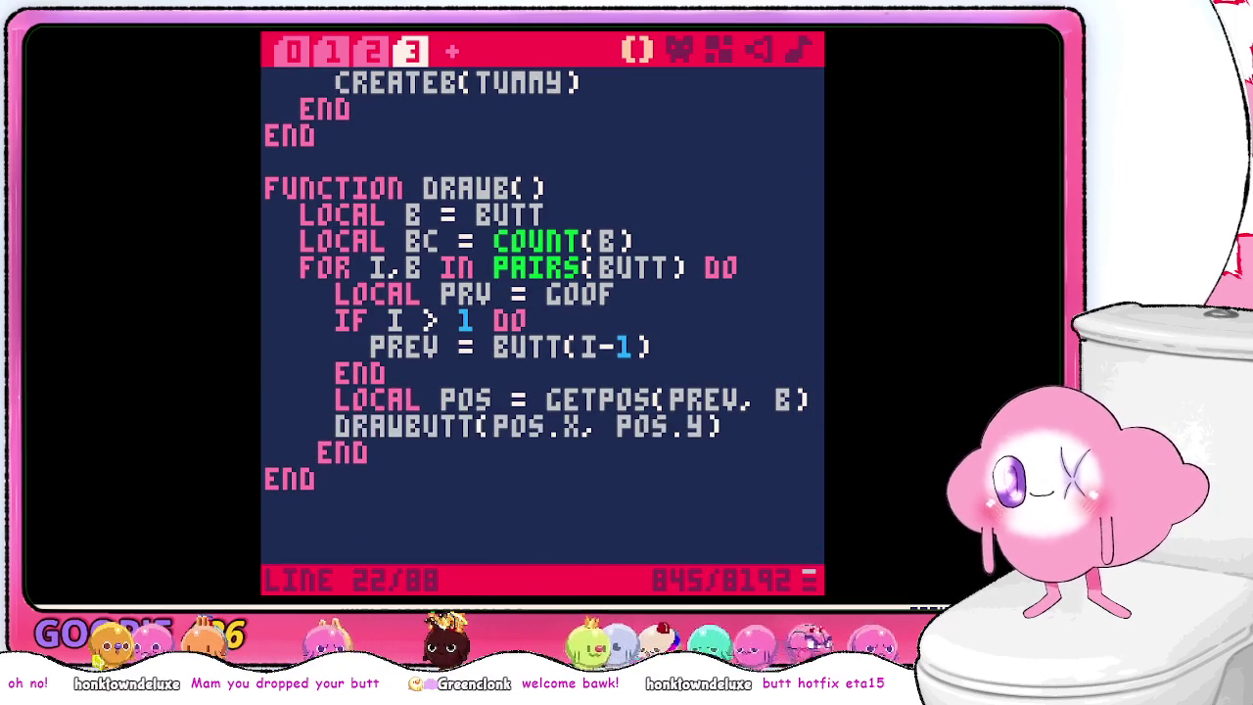
- Delete the leftover snippet and the REGENERTEBUTT function below the new DRAWB
{"action": "double_click", "coordinate": [480, 186]}
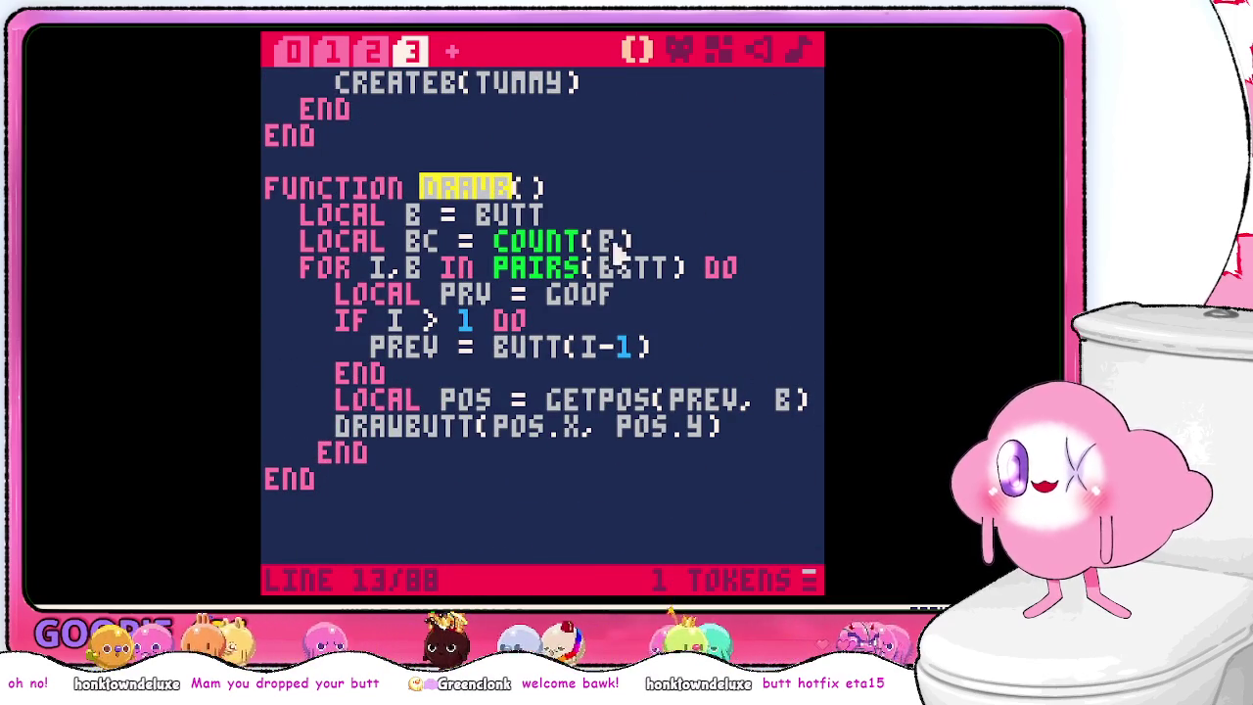
{"action": "scroll", "coordinate": [490, 419], "scroll_direction": "down", "scroll_amount": 3}
{"action": "scroll", "coordinate": [481, 398], "scroll_direction": "down", "scroll_amount": 4}
{"action": "scroll", "coordinate": [450, 220], "scroll_direction": "up", "scroll_amount": 3}
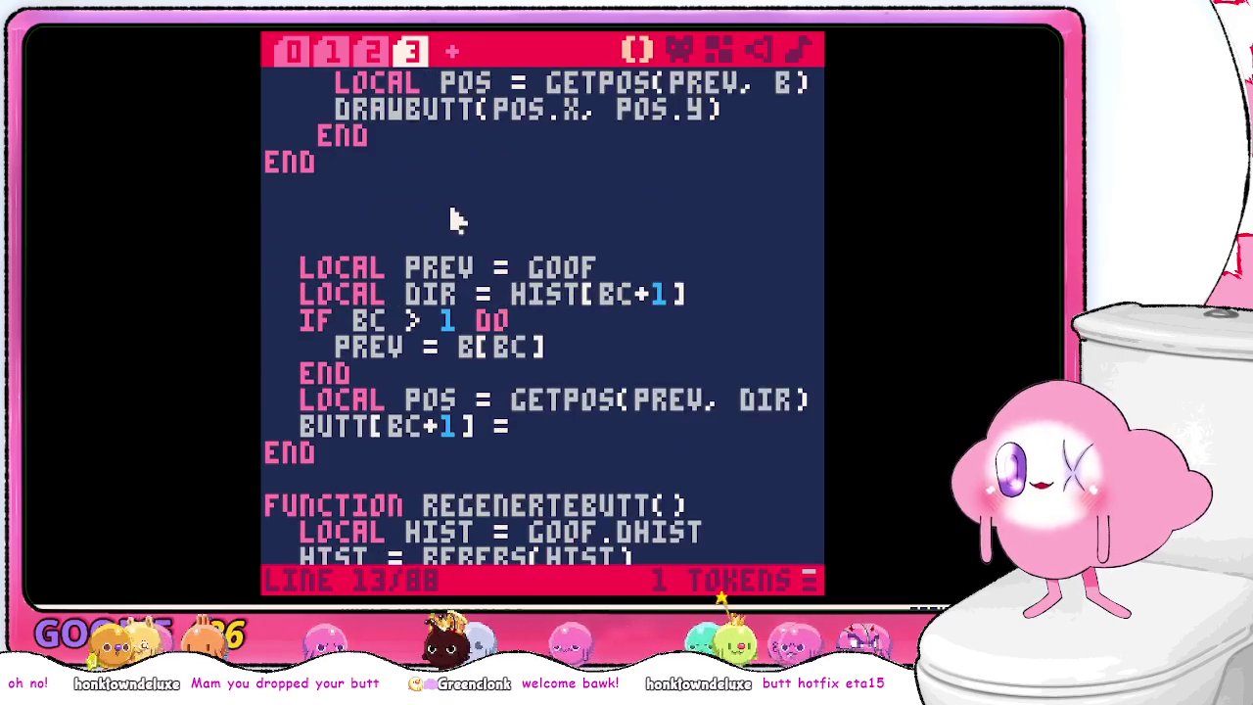
{"action": "left_click", "coordinate": [456, 225]}
{"action": "scroll", "coordinate": [412, 358], "scroll_direction": "down", "scroll_amount": 3}
{"action": "left_click", "coordinate": [376, 406], "text": "shift"}
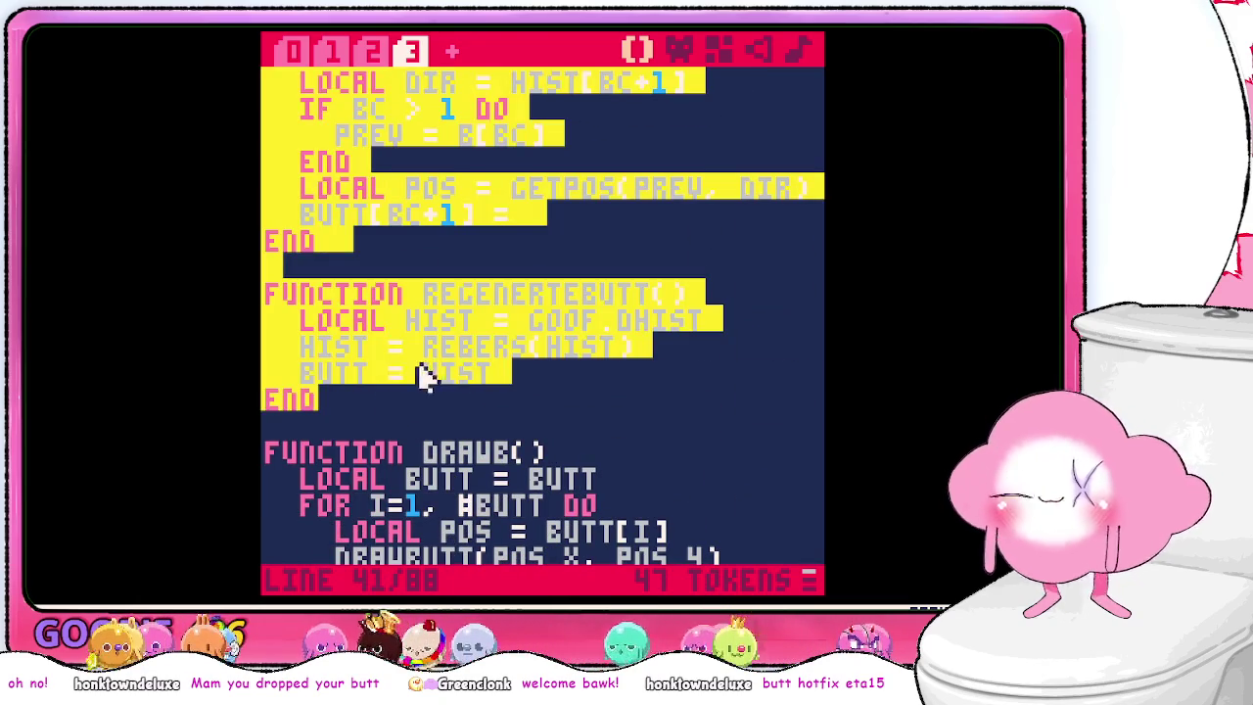
{"action": "key", "text": "ctrl+x"}
{"action": "scroll", "coordinate": [440, 324], "scroll_direction": "up", "scroll_amount": 4}
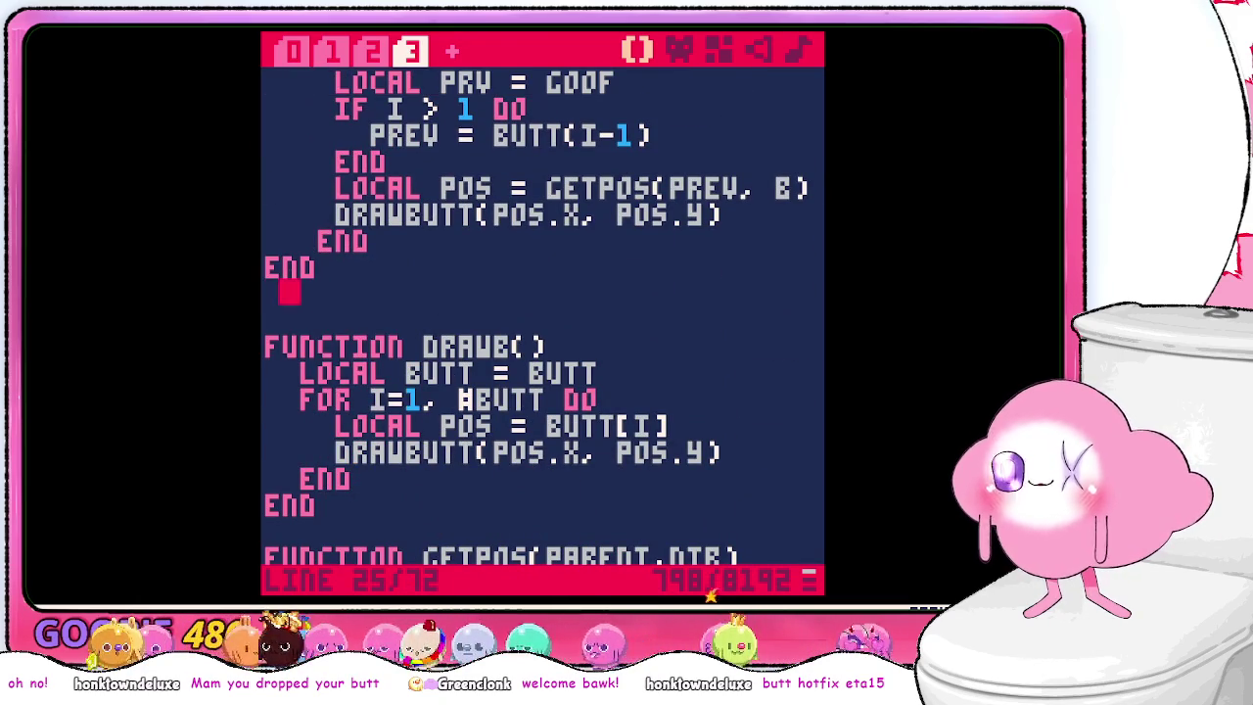
{"action": "key", "text": "BackSpace"}
{"action": "key", "text": "BackSpace"}
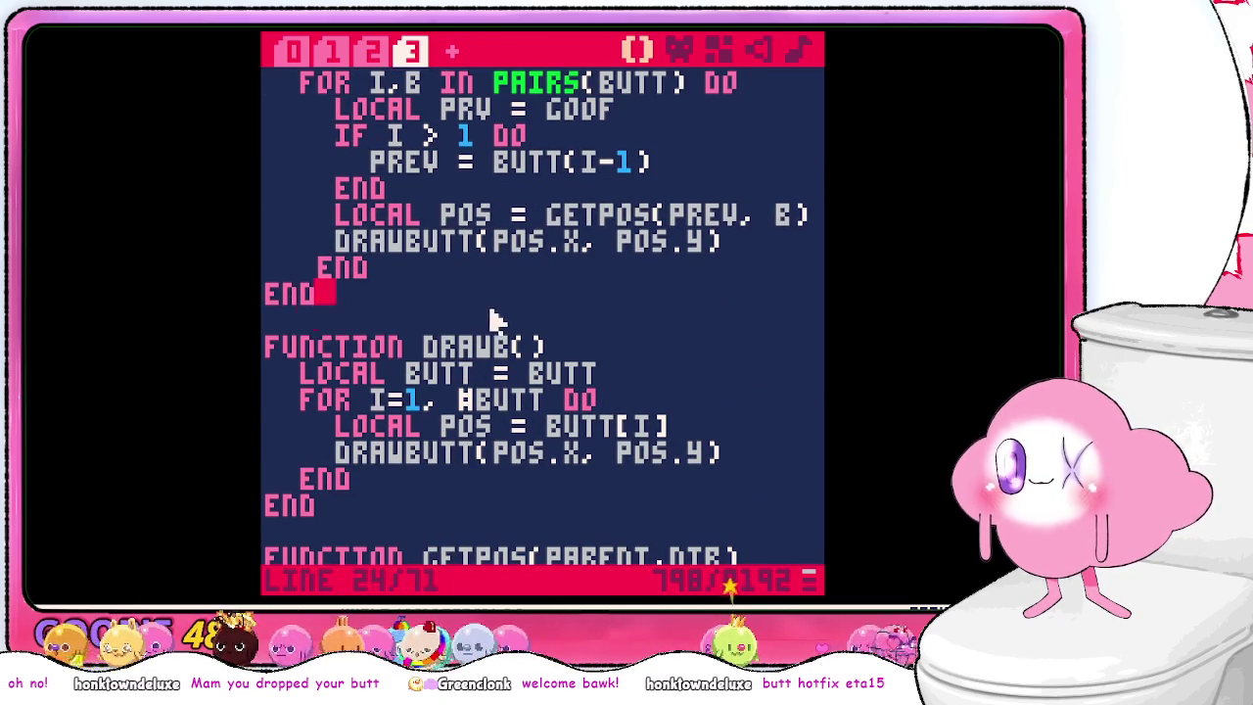
- Delete the old index-based DRAWB function and its empty line
{"action": "scroll", "coordinate": [495, 319], "scroll_direction": "down", "scroll_amount": 2}
{"action": "left_click", "coordinate": [431, 384], "text": "shift"}
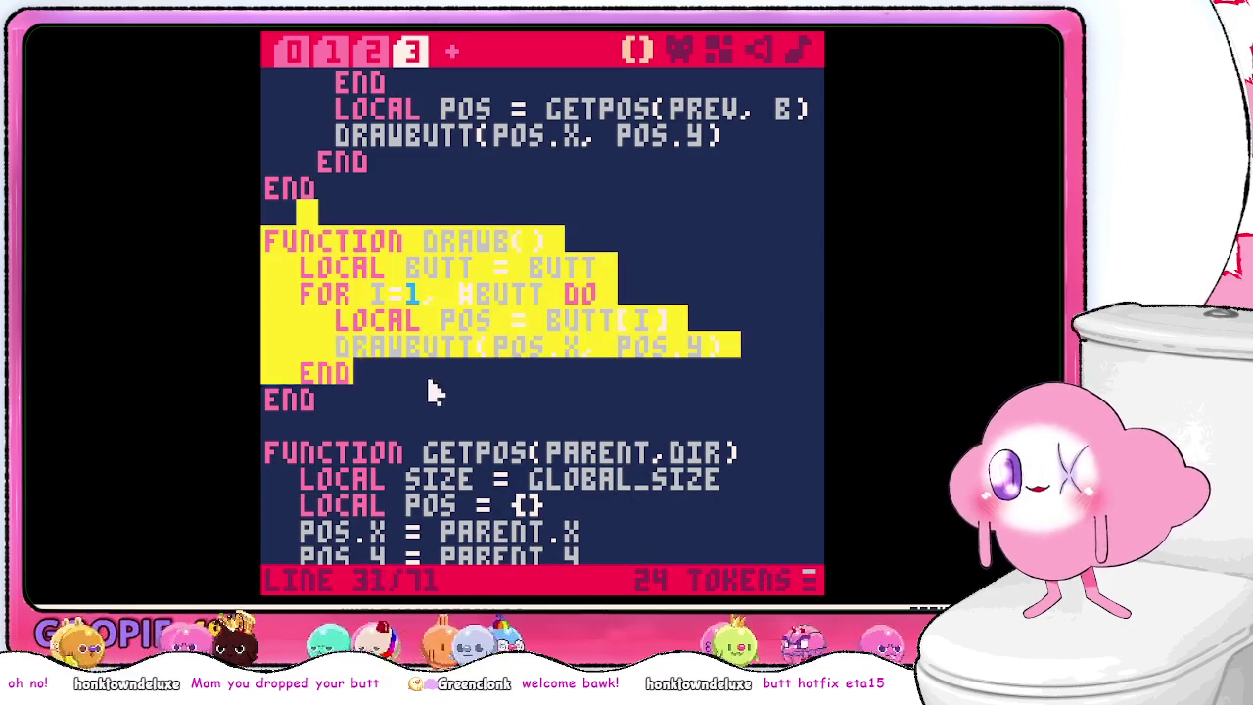
{"action": "key", "text": "ctrl+x"}
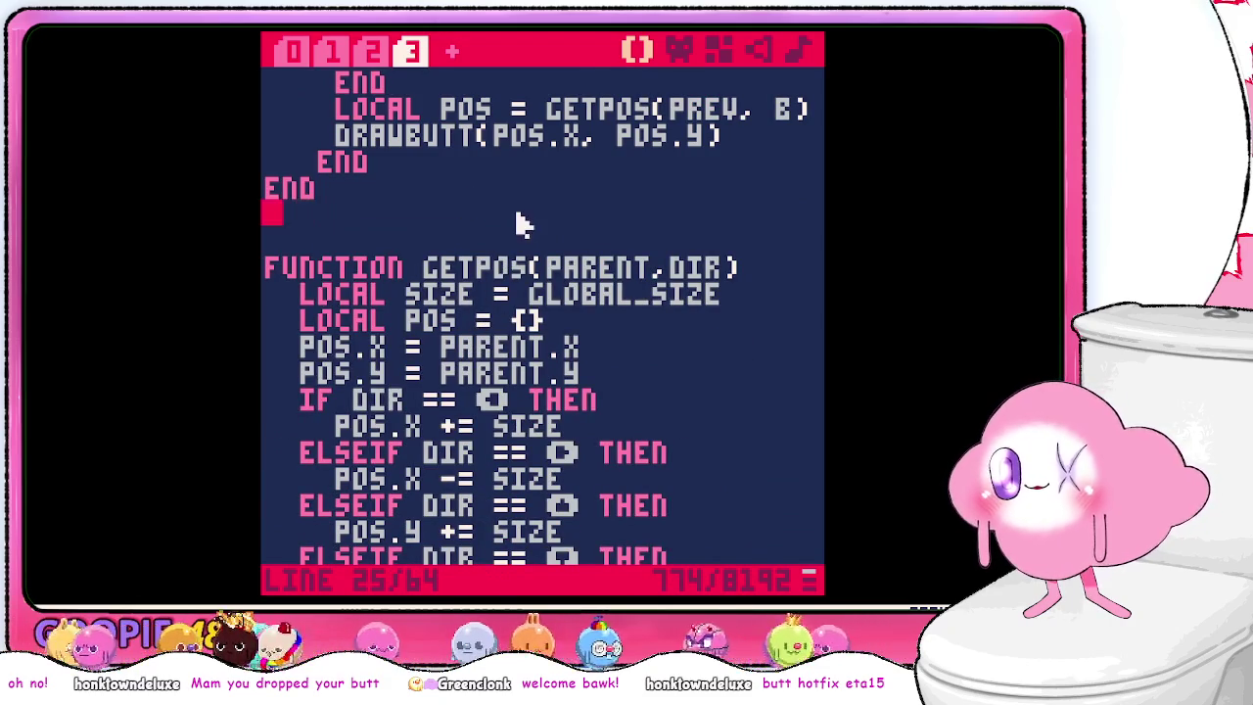
{"action": "key", "text": "BackSpace"}
- Cut the whole UPDATEB function out of tab 3
{"action": "scroll", "coordinate": [497, 283], "scroll_direction": "up", "scroll_amount": 6}
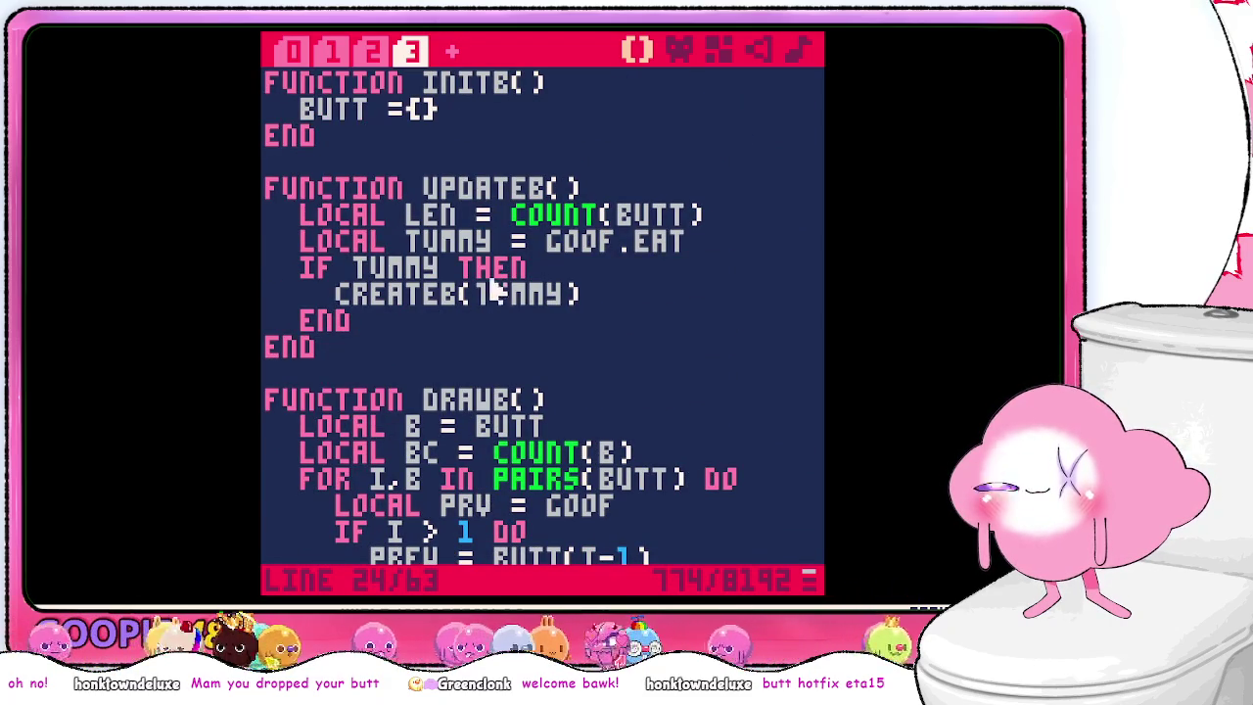
{"action": "scroll", "coordinate": [461, 323], "scroll_direction": "down", "scroll_amount": 1}
{"action": "scroll", "coordinate": [453, 328], "scroll_direction": "up", "scroll_amount": 1}
{"action": "left_click", "coordinate": [413, 355]}
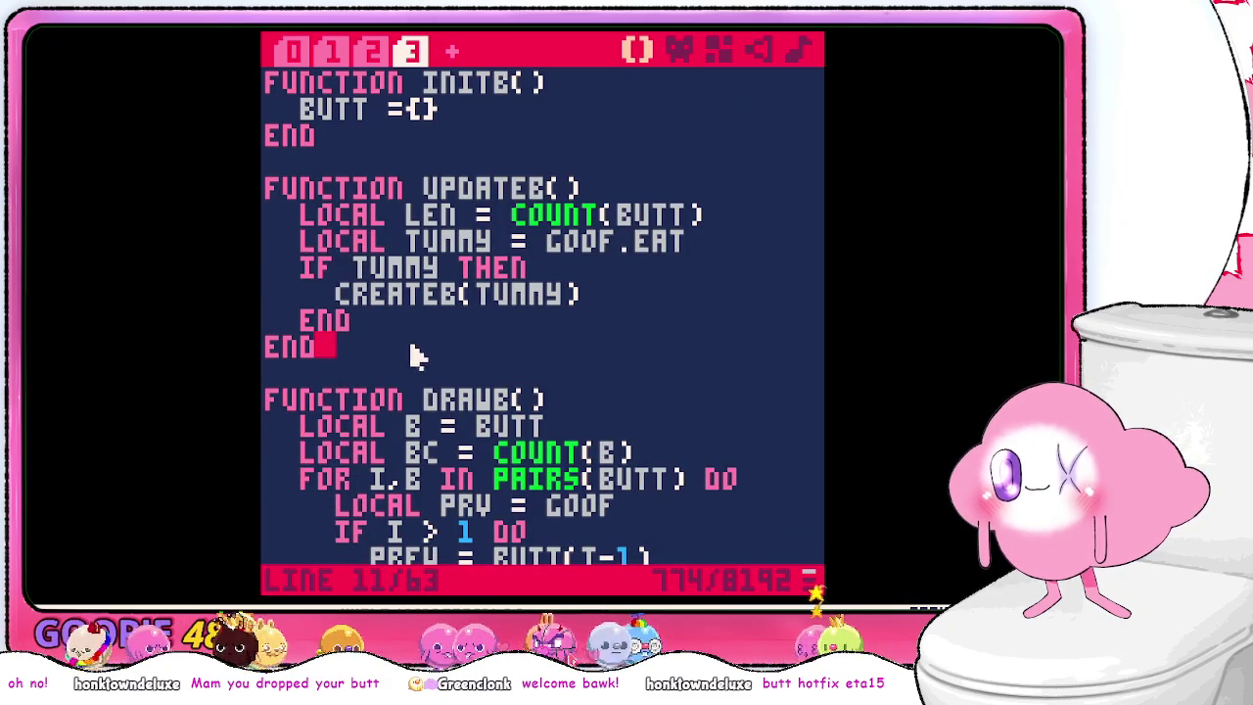
{"action": "left_click_drag", "start_coordinate": [413, 355], "coordinate": [447, 159]}
{"action": "key", "text": "ctrl+x"}
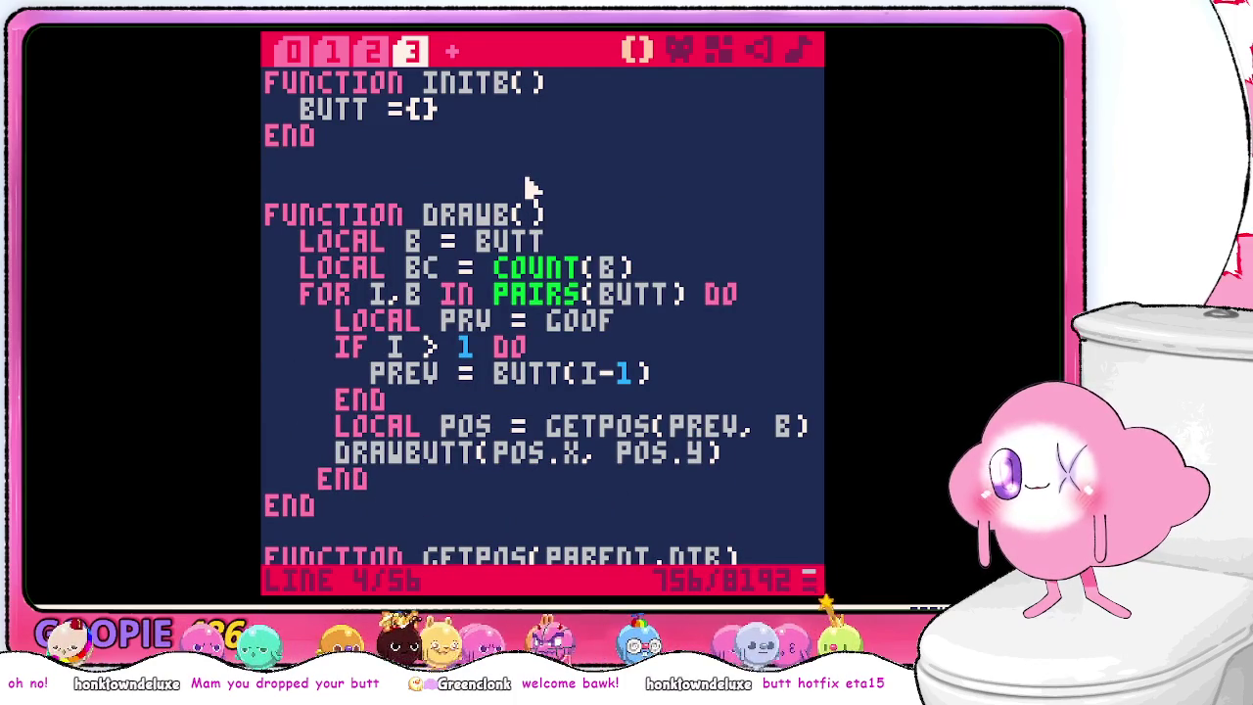
{"action": "scroll", "coordinate": [529, 186], "scroll_direction": "down", "scroll_amount": 3}
- Undo to bring back UPDATEB, then cut and re-paste its body
{"action": "scroll", "coordinate": [529, 187], "scroll_direction": "up", "scroll_amount": 3}
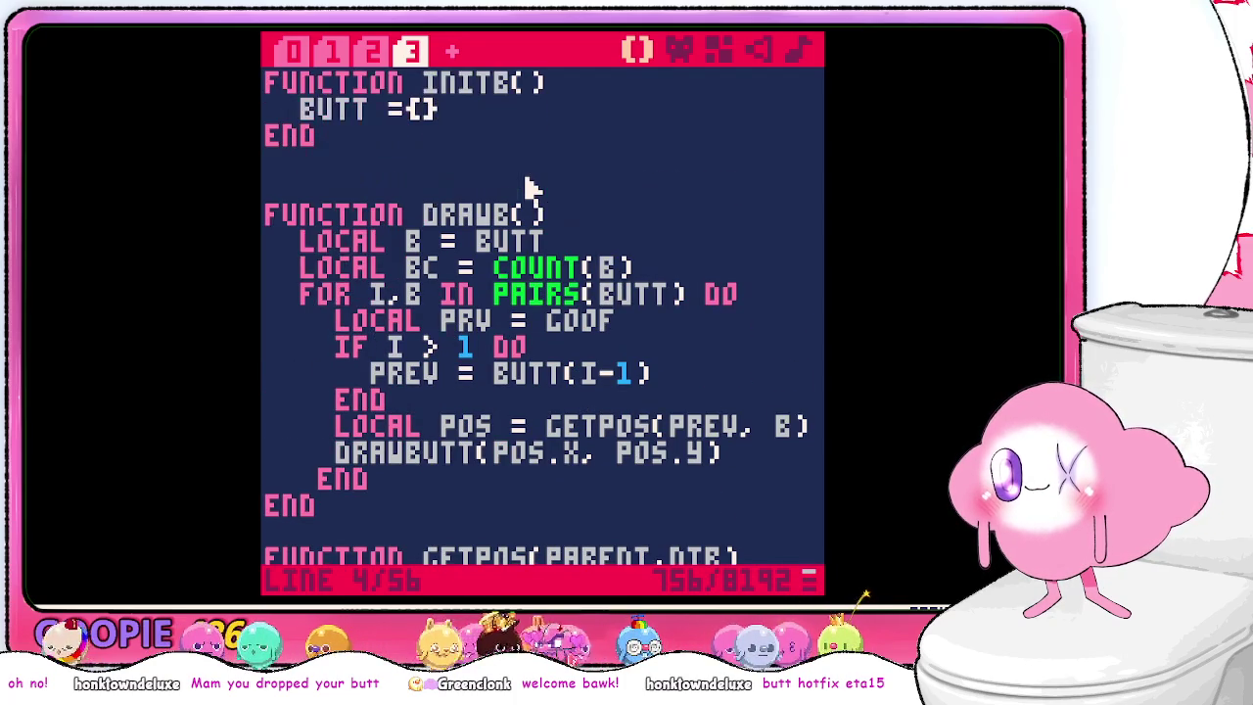
{"action": "key", "text": "ctrl+z"}
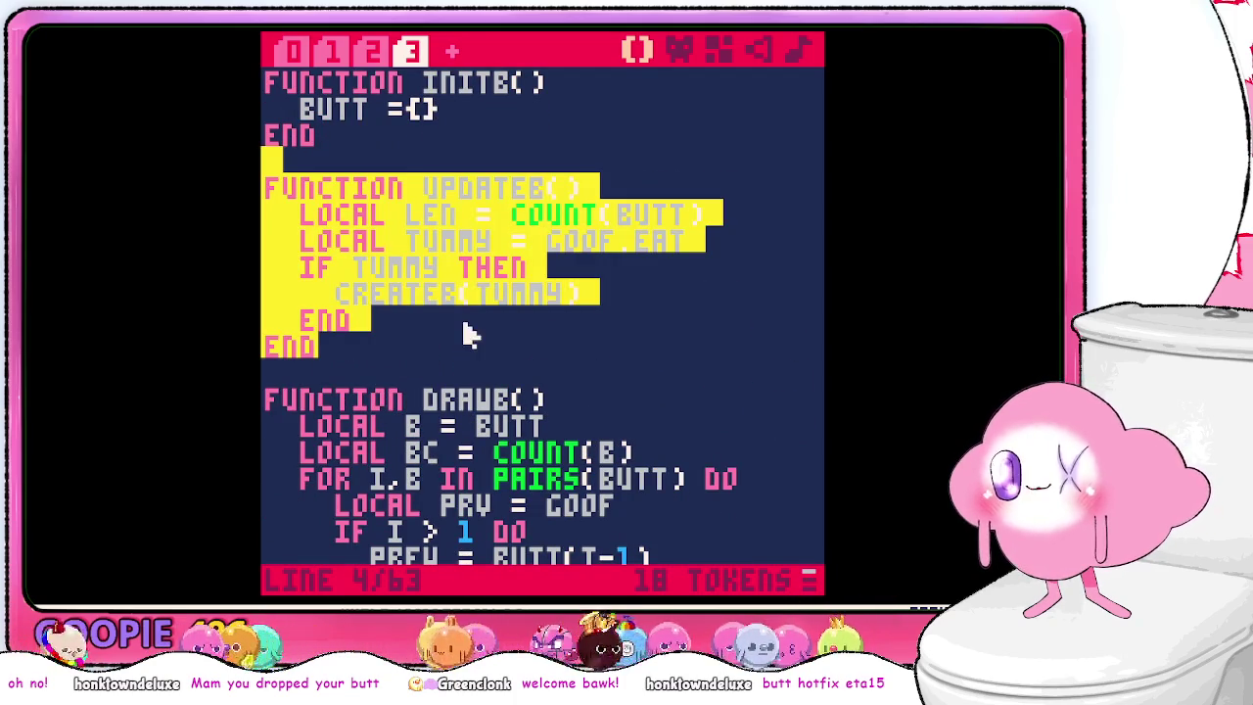
{"action": "left_click", "coordinate": [466, 327]}
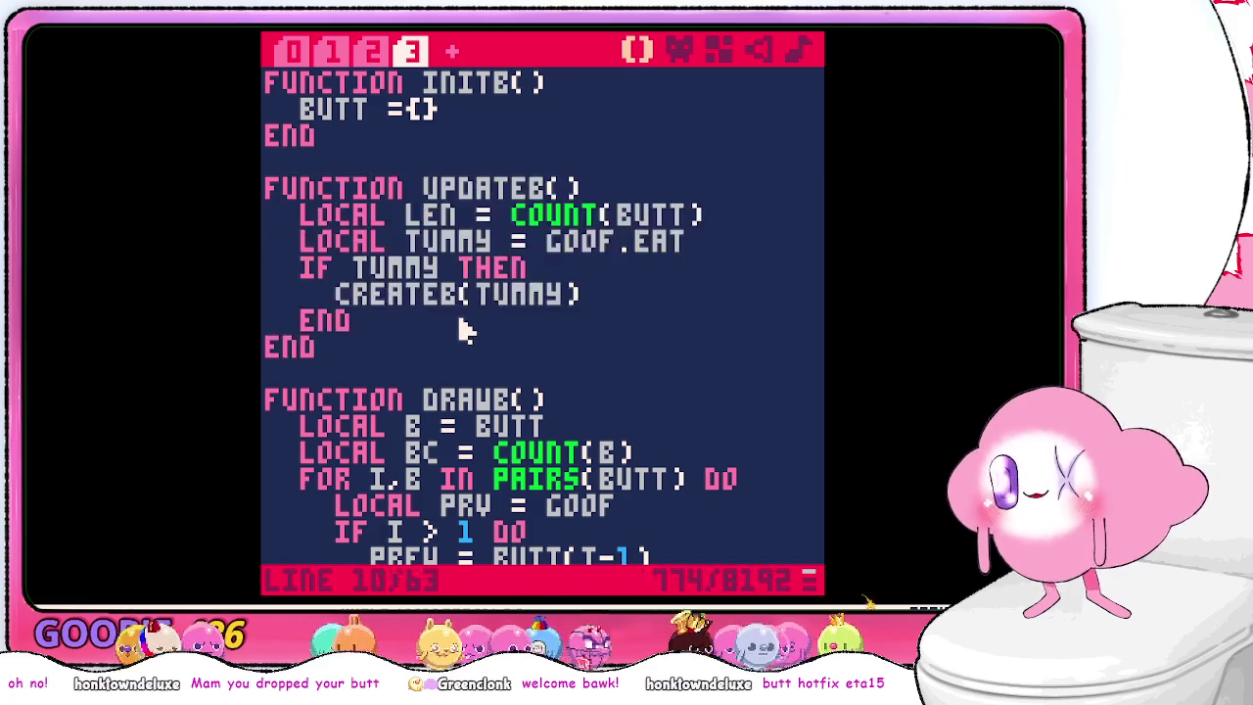
{"action": "mouse_move", "coordinate": [456, 327]}
{"action": "left_mouse_down"}
{"action": "mouse_move", "coordinate": [595, 238]}
{"action": "mouse_move", "coordinate": [619, 206]}
{"action": "left_mouse_up"}
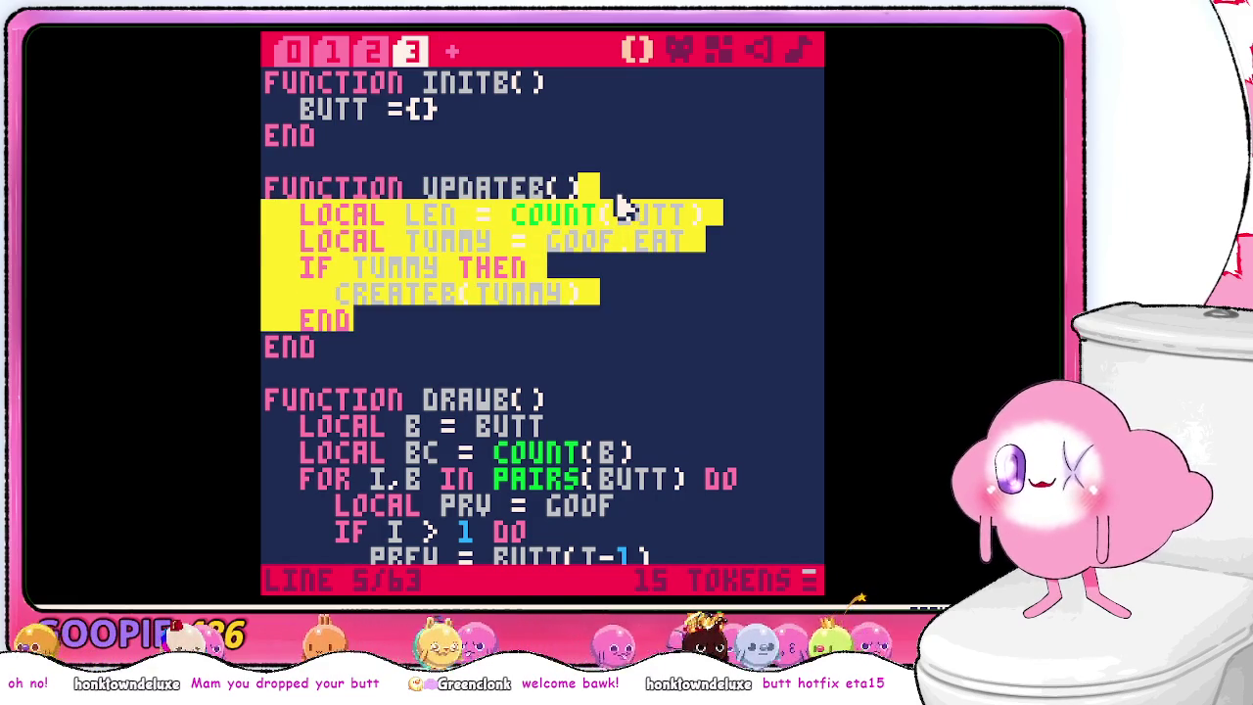
{"action": "key", "text": "Return"}
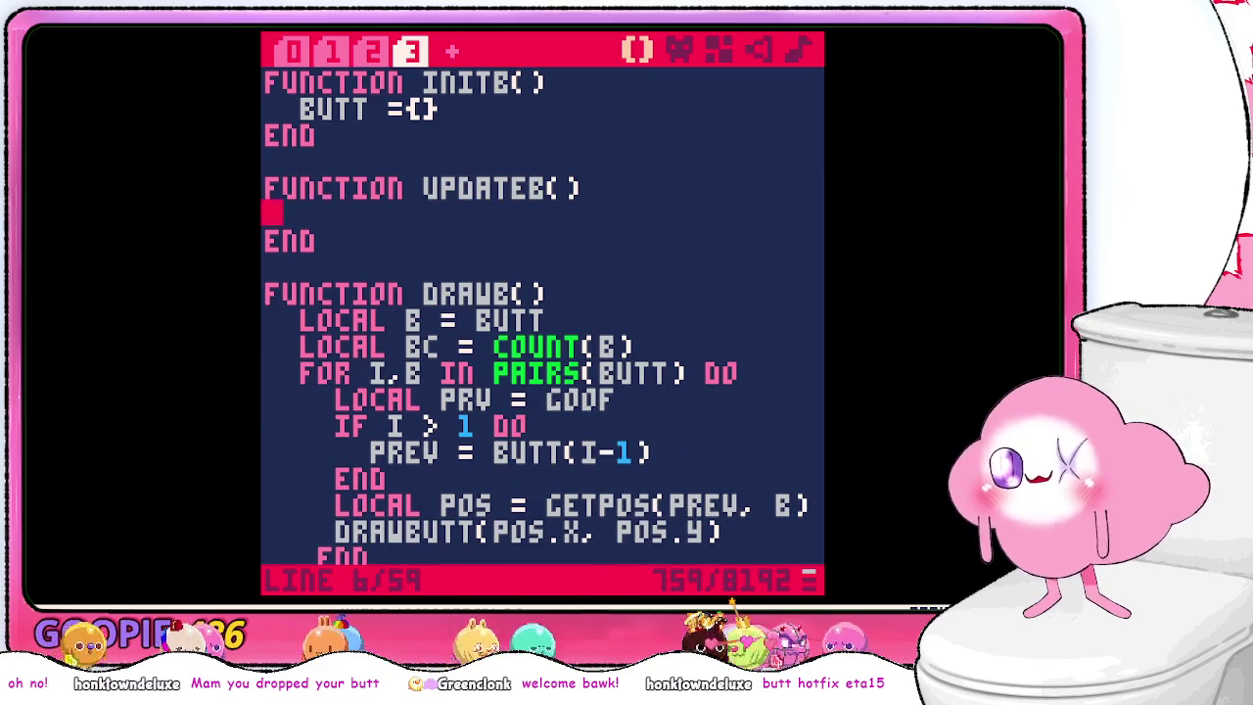
{"action": "scroll", "coordinate": [543, 313], "scroll_direction": "down", "scroll_amount": 5}
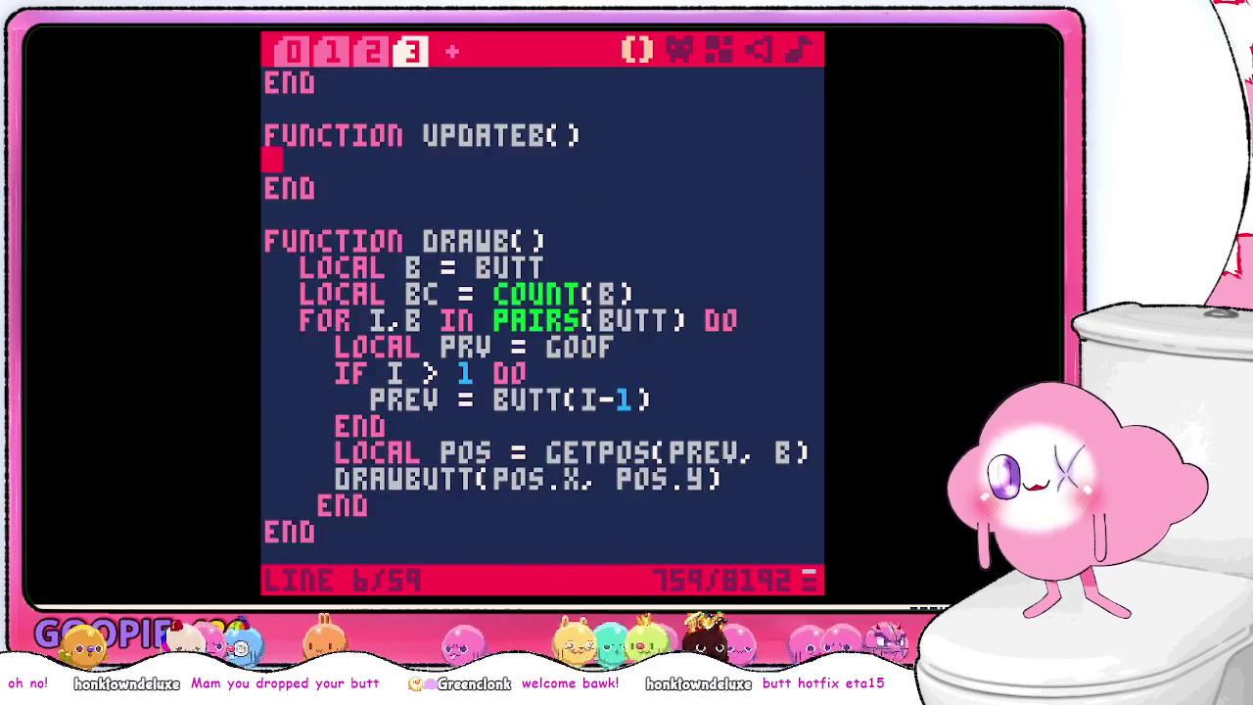
{"action": "scroll", "coordinate": [594, 232], "scroll_direction": "down", "scroll_amount": 2}
{"action": "scroll", "coordinate": [588, 239], "scroll_direction": "up", "scroll_amount": 7}
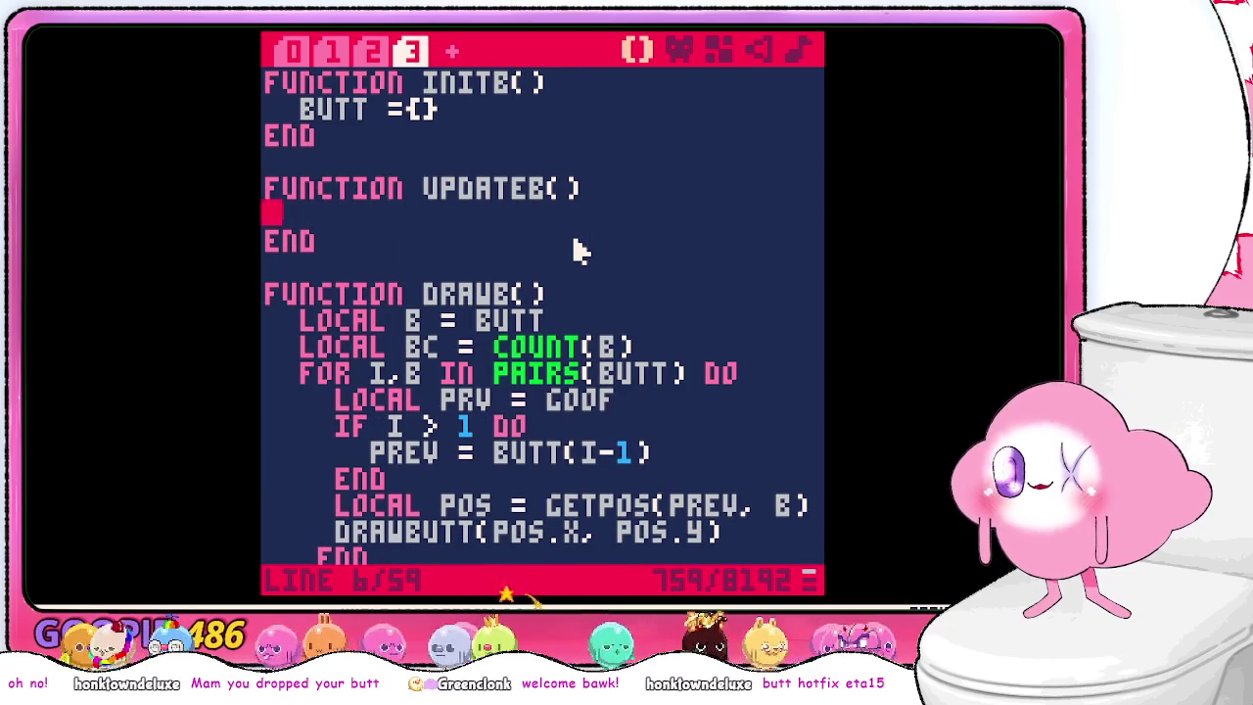
{"action": "key", "text": "BackSpace"}
{"action": "key", "text": "ctrl+v"}
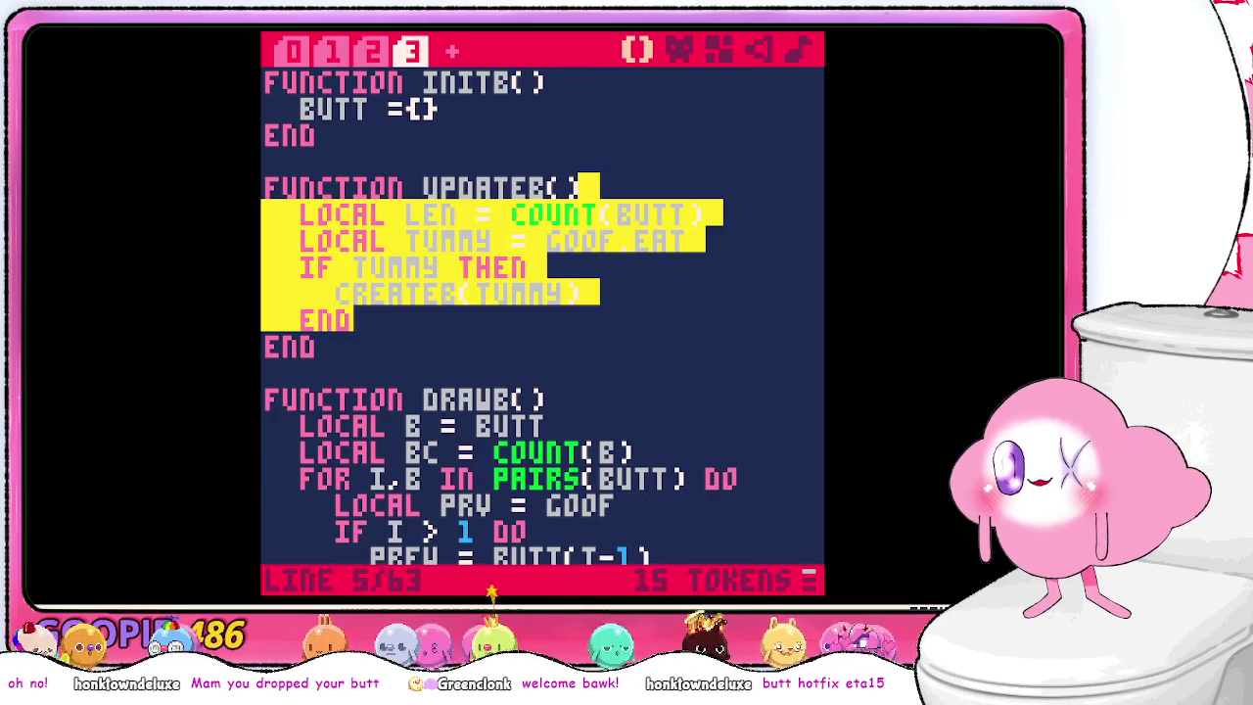
{"action": "left_click", "coordinate": [523, 320]}
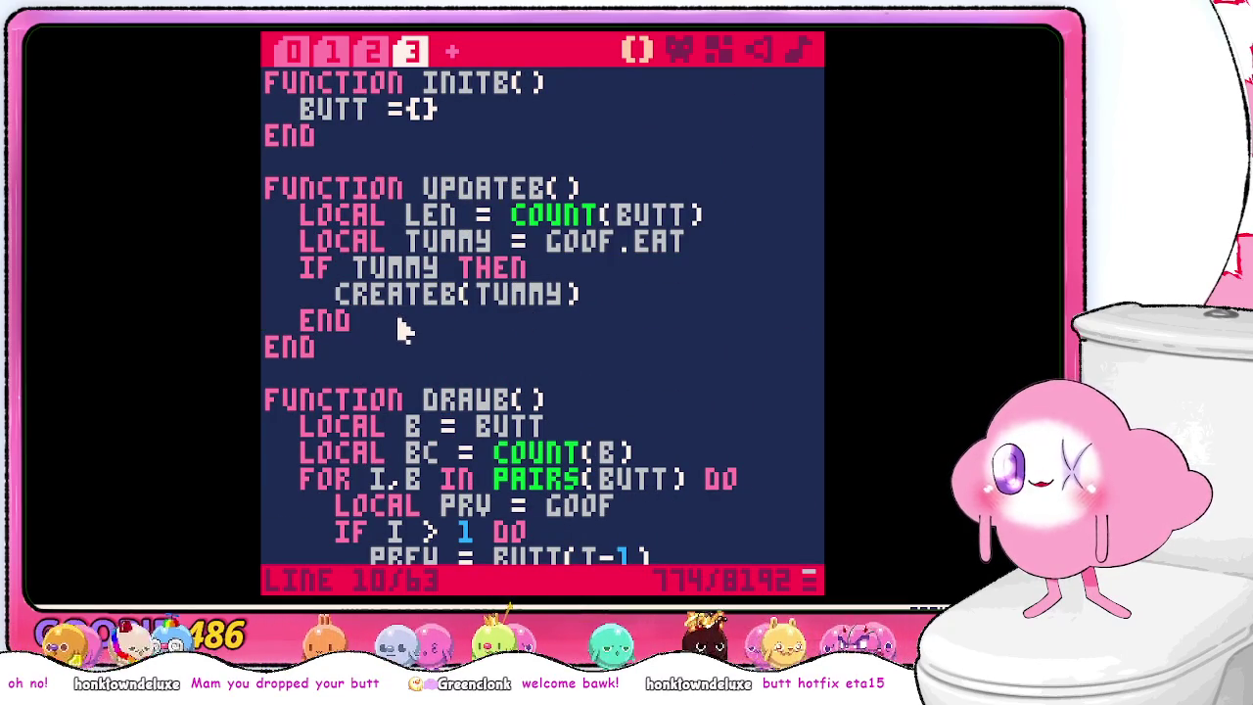
- Restore the old index-based DRAWB function above GETPOS
{"action": "scroll", "coordinate": [401, 326], "scroll_direction": "down", "scroll_amount": 5}
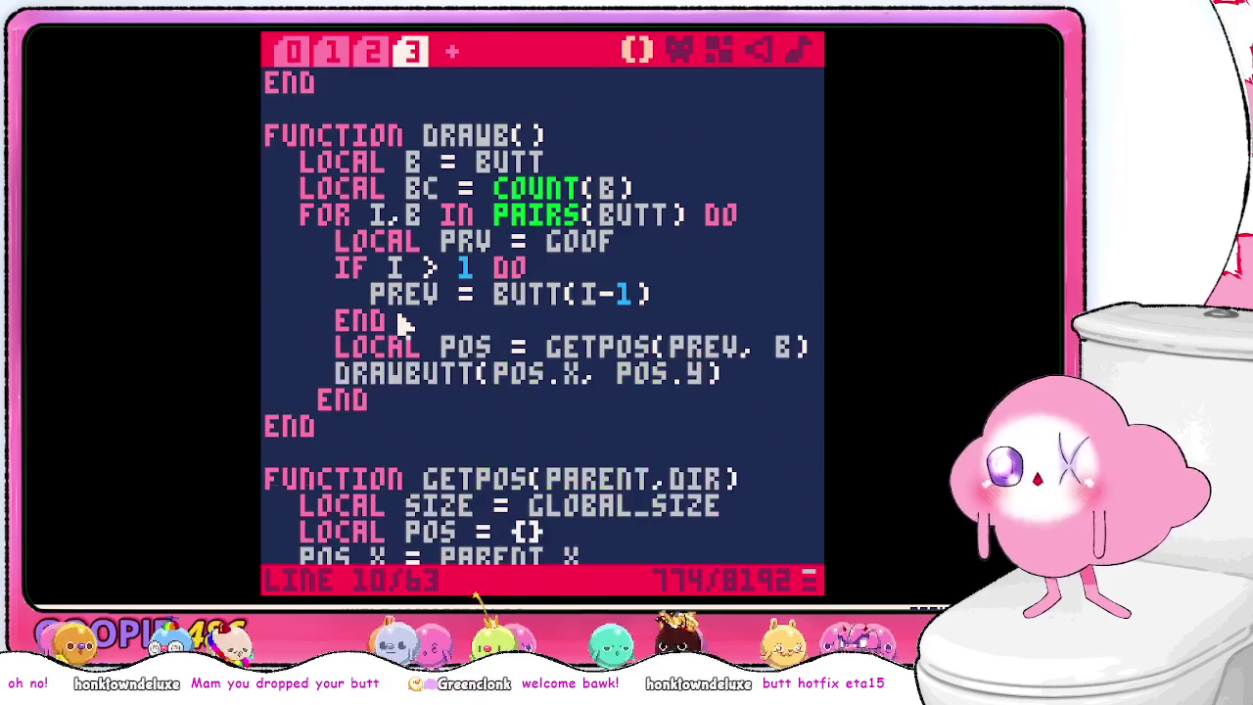
{"action": "key", "text": "Down"}
{"action": "key", "text": "shift+Up"}
{"action": "key", "text": "shift+Up"}
{"action": "key", "text": "shift+Up"}
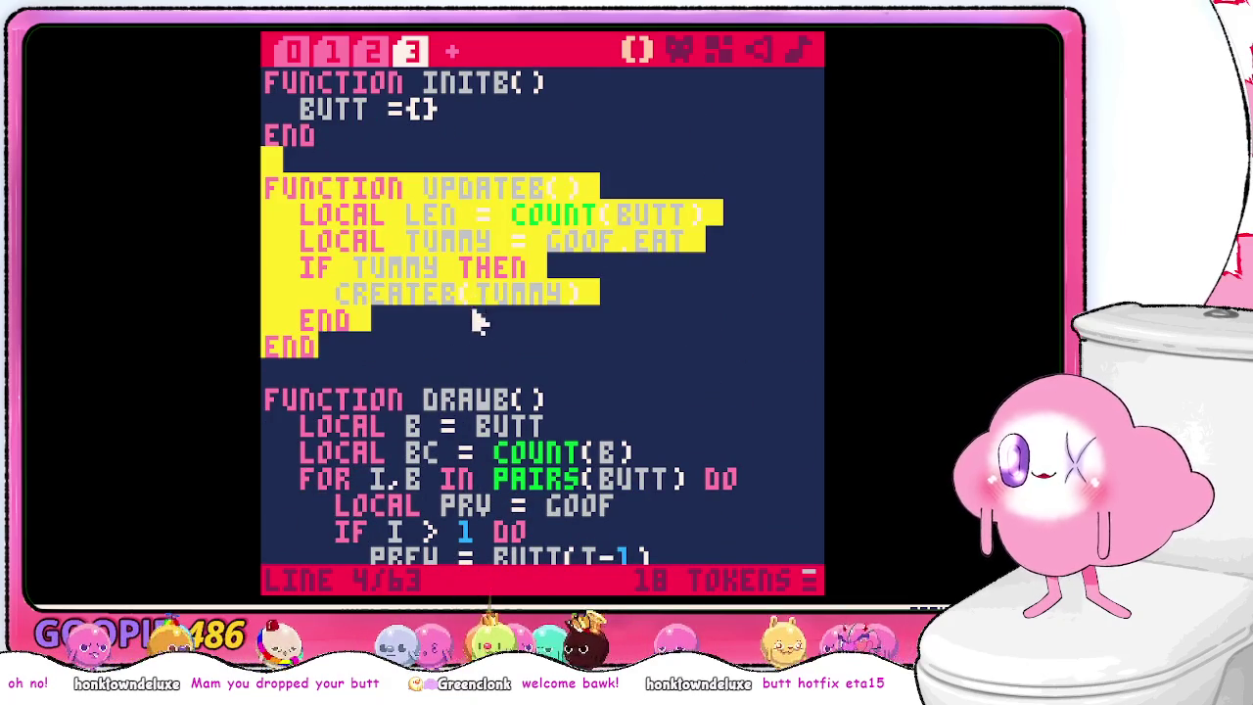
{"action": "left_click", "coordinate": [470, 353]}
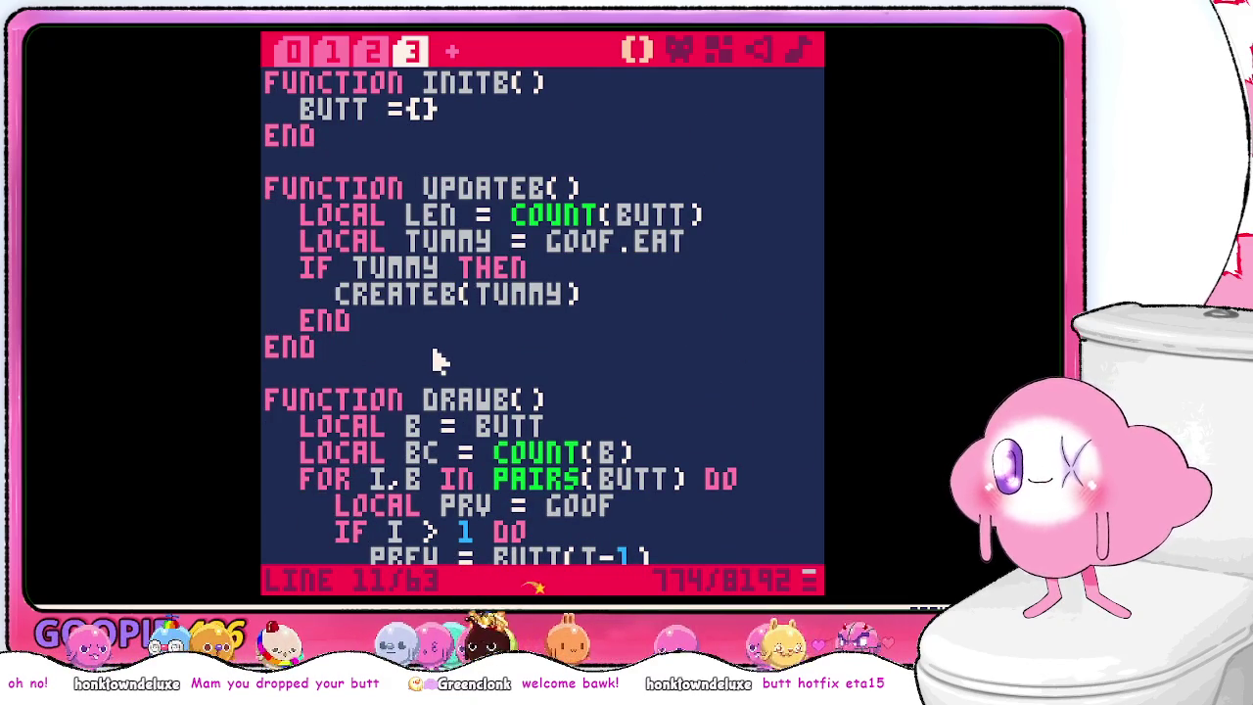
{"action": "scroll", "coordinate": [467, 356], "scroll_direction": "down", "scroll_amount": 5}
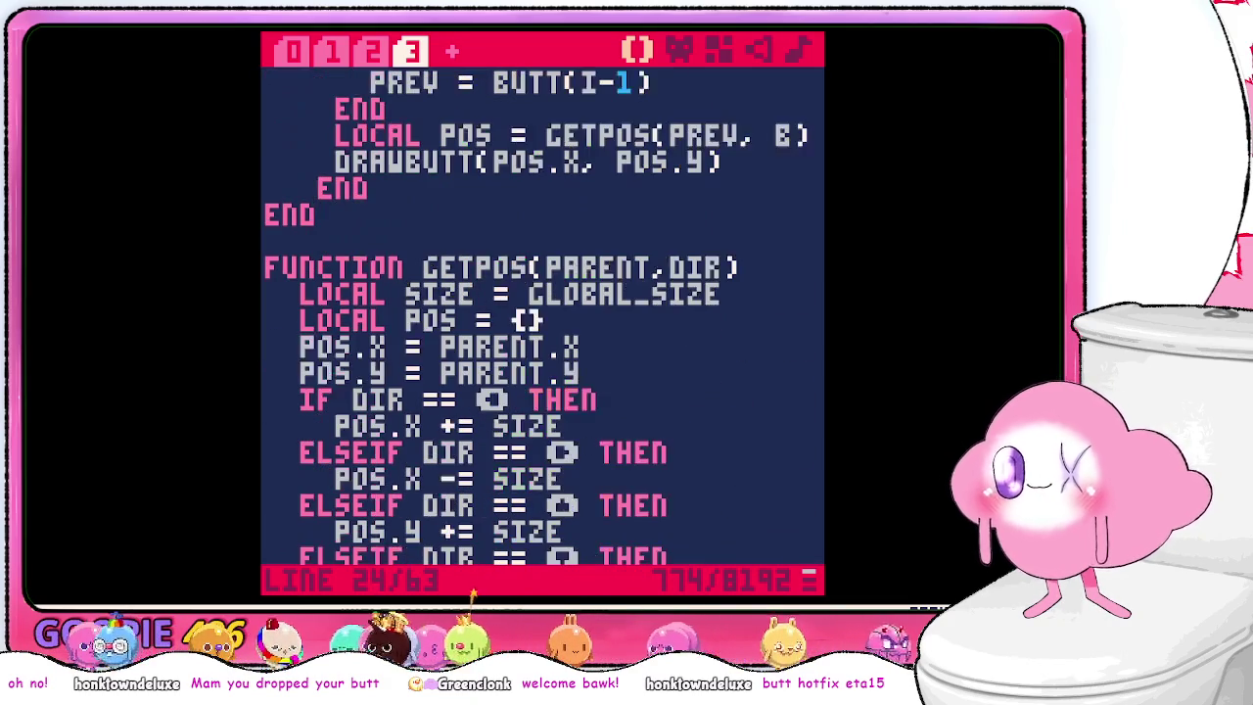
{"action": "key", "text": "Return"}
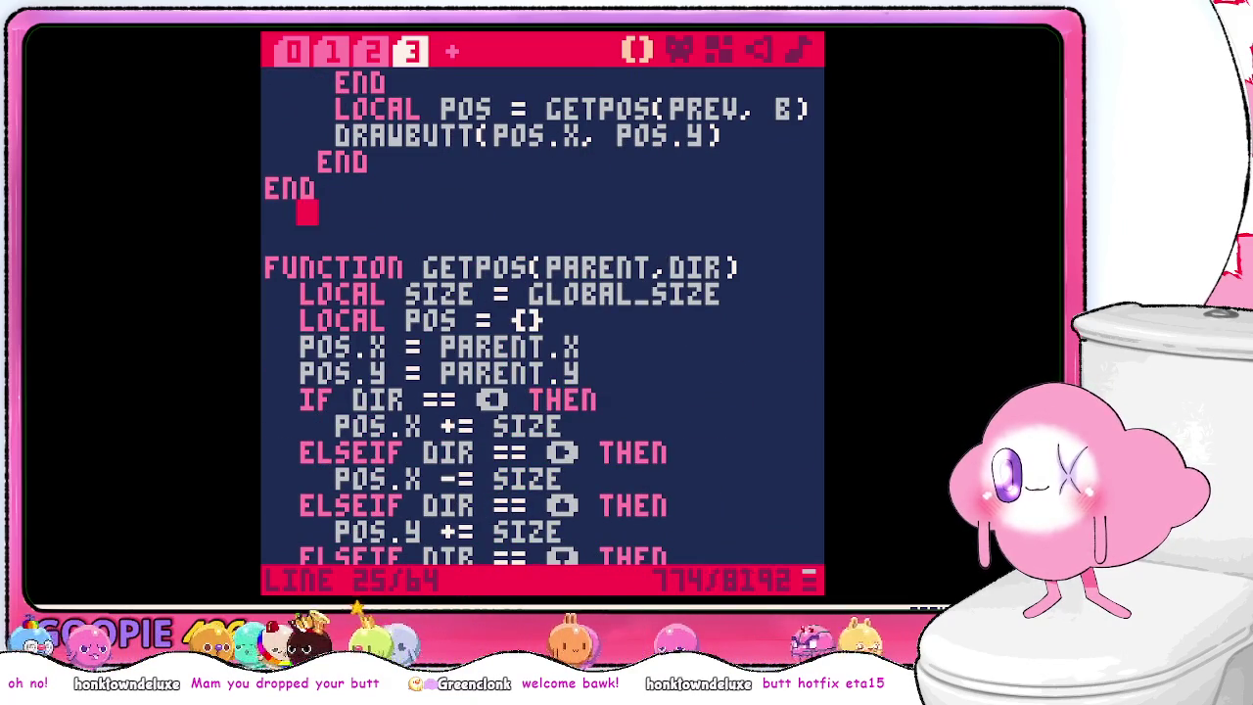
{"action": "type", "text": "function drawb()   local butt = butt   for i=1, #butt do     local pos = butt[i]     drawbutt(pos.x, pos.y)   end end"}
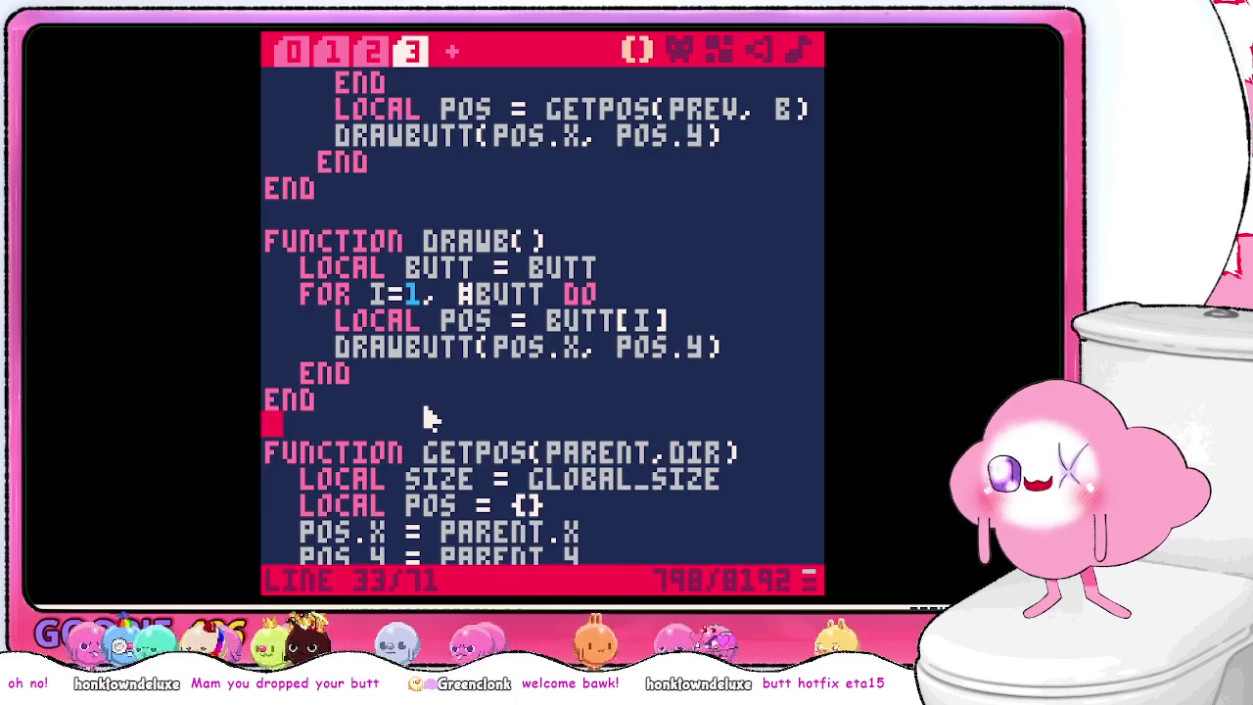
- Paste the copied 15-line butt-position block after the pairs-based DRAWB
{"action": "key", "text": "Up"}
{"action": "key", "text": "Up"}
{"action": "key", "text": "Up"}
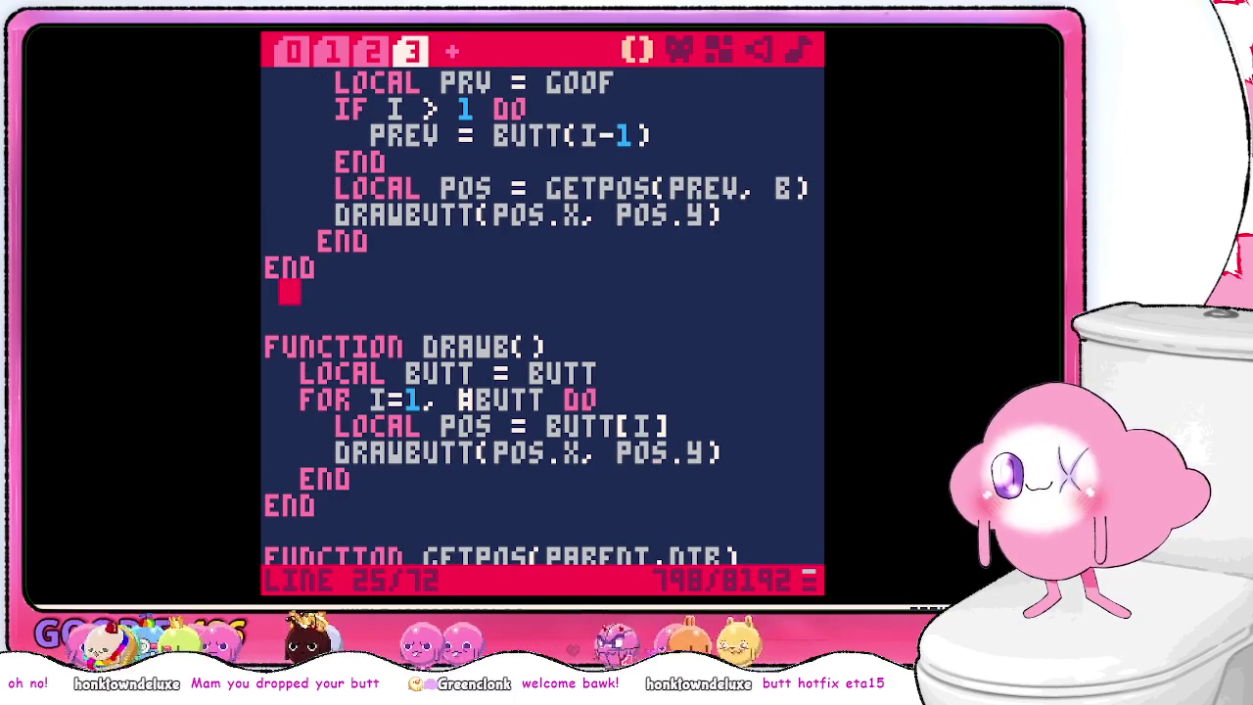
{"action": "key", "text": "Return"}
{"action": "scroll", "coordinate": [482, 306], "scroll_direction": "down", "scroll_amount": 3}
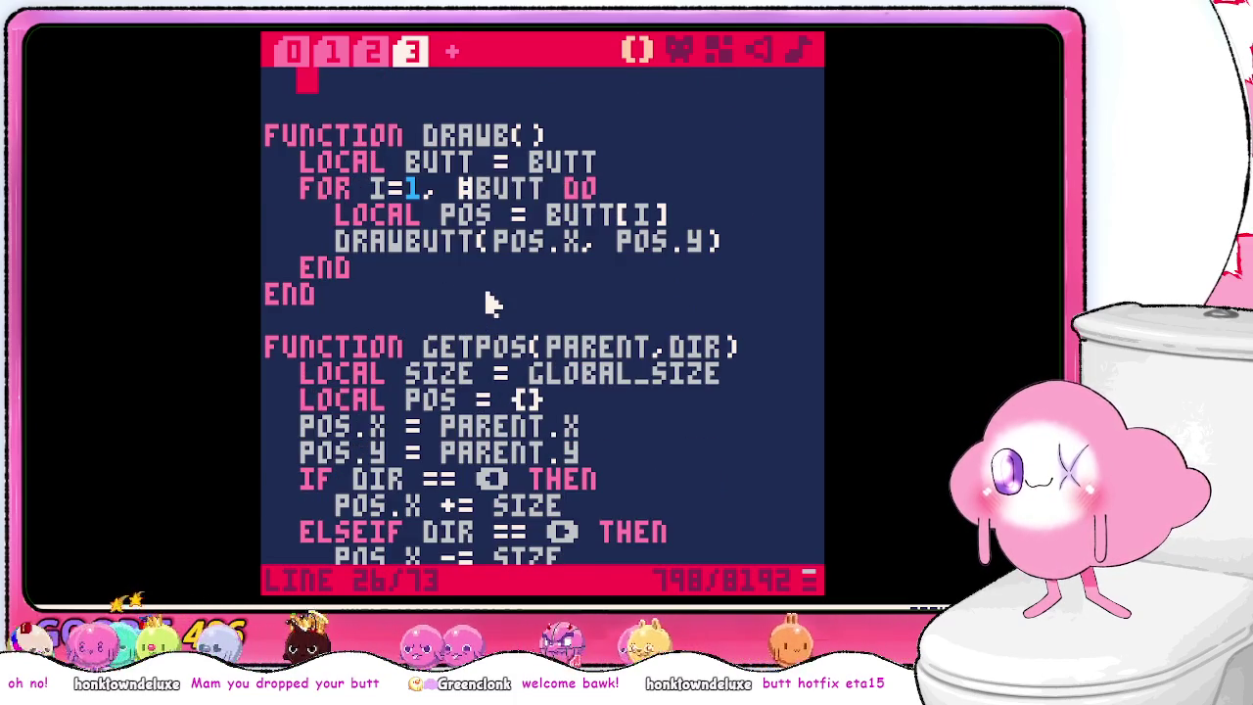
{"action": "key", "text": "ctrl+v"}
{"action": "scroll", "coordinate": [548, 265], "scroll_direction": "up", "scroll_amount": 2}
{"action": "left_click", "coordinate": [550, 242]}
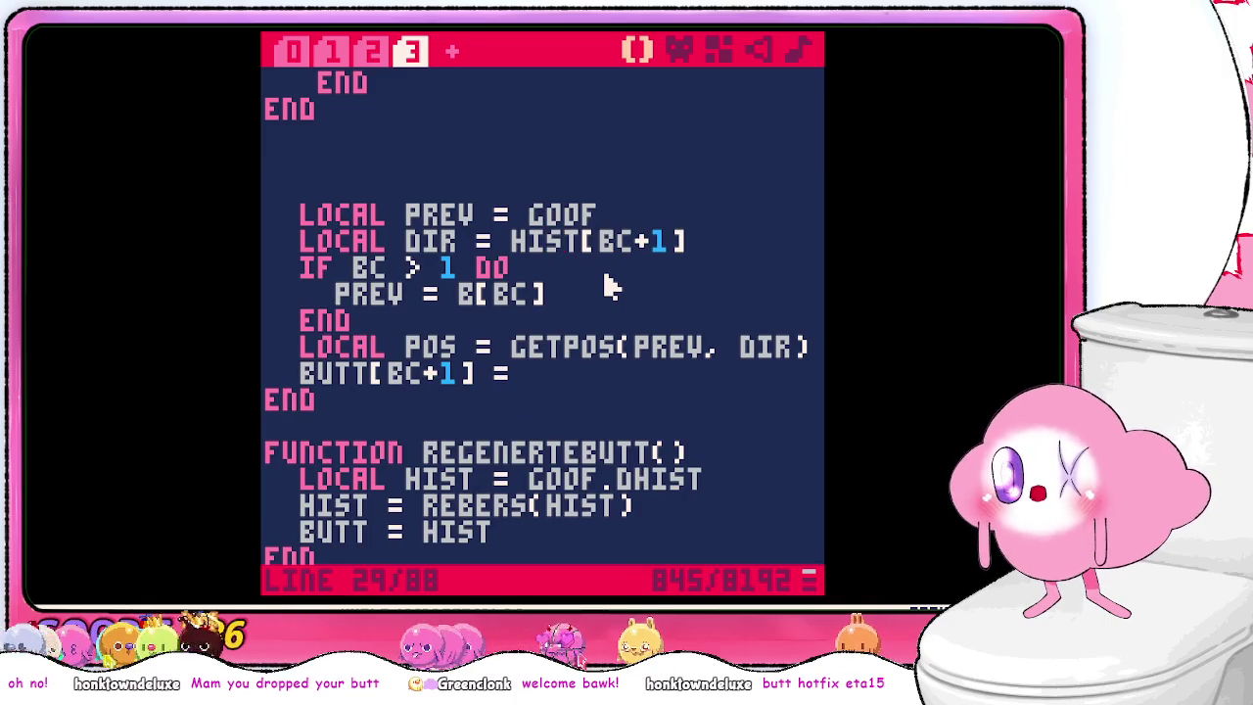
- Cut the REGENERTEBUTT function and delete the pasted position block
{"action": "scroll", "coordinate": [574, 327], "scroll_direction": "down", "scroll_amount": 3}
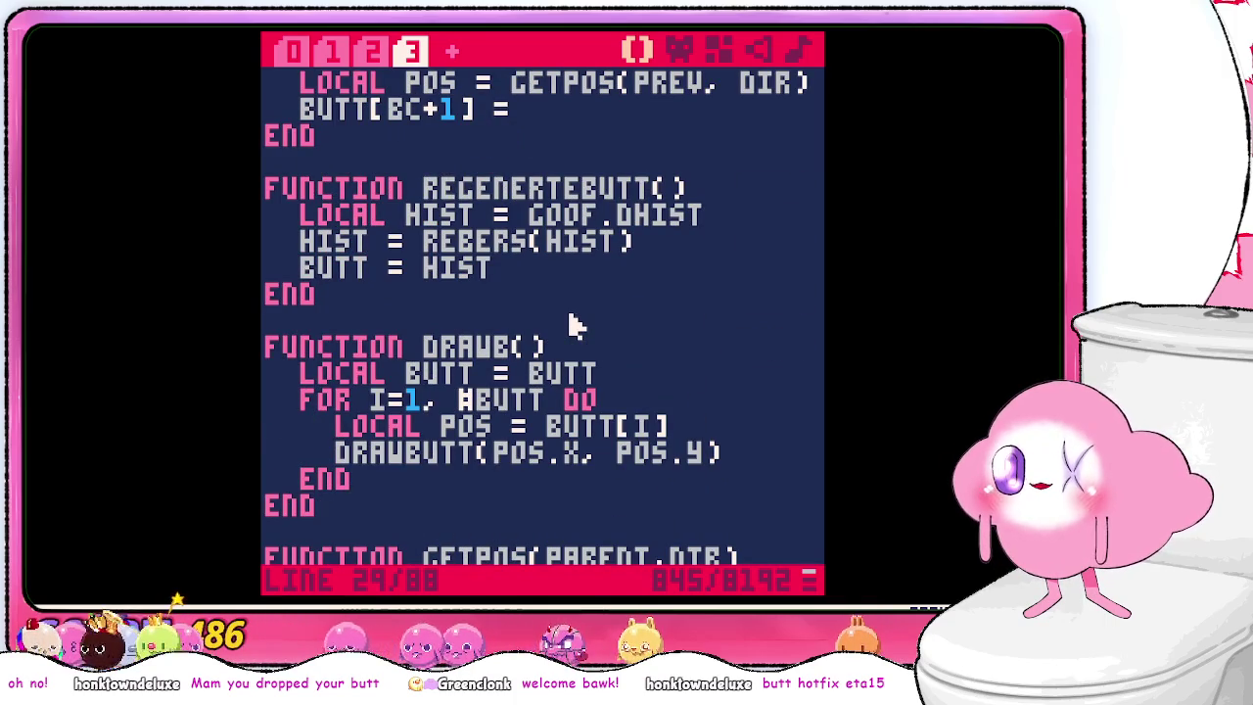
{"action": "left_click_drag", "start_coordinate": [509, 297], "coordinate": [522, 172]}
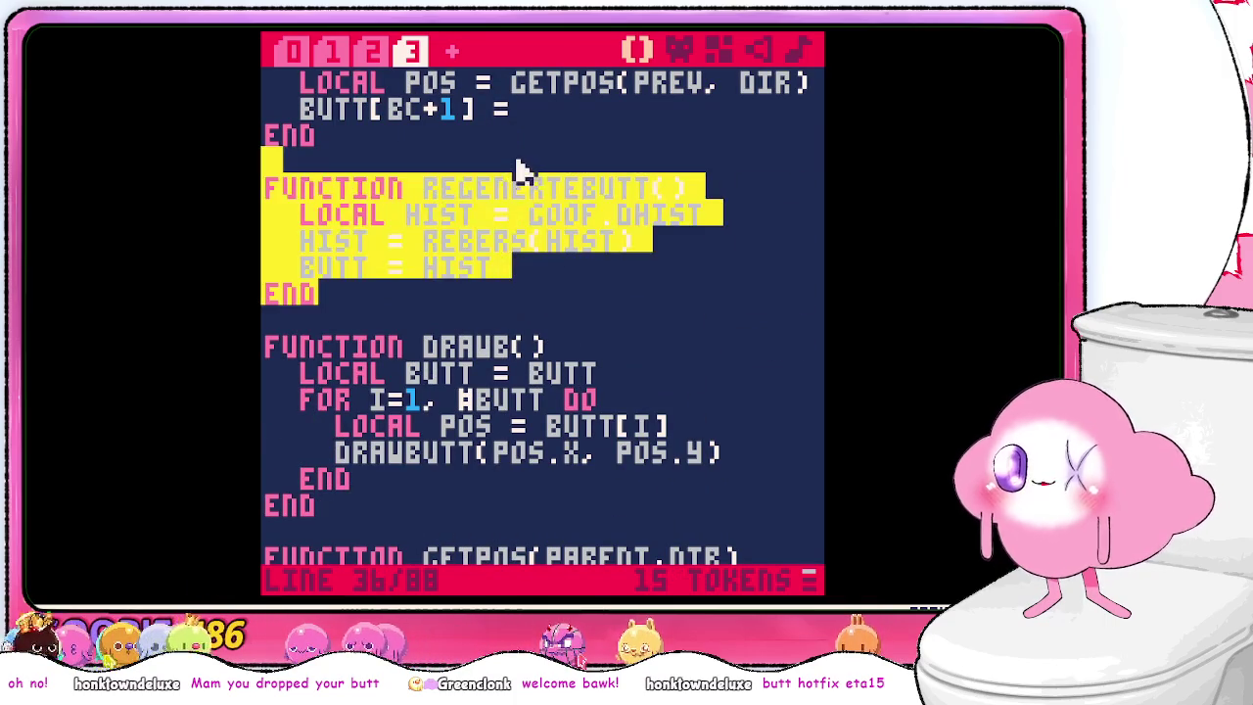
{"action": "key", "text": "ctrl+x"}
{"action": "left_click_drag", "start_coordinate": [401, 381], "coordinate": [417, 266]}
{"action": "scroll", "coordinate": [440, 232], "scroll_direction": "up", "scroll_amount": 3}
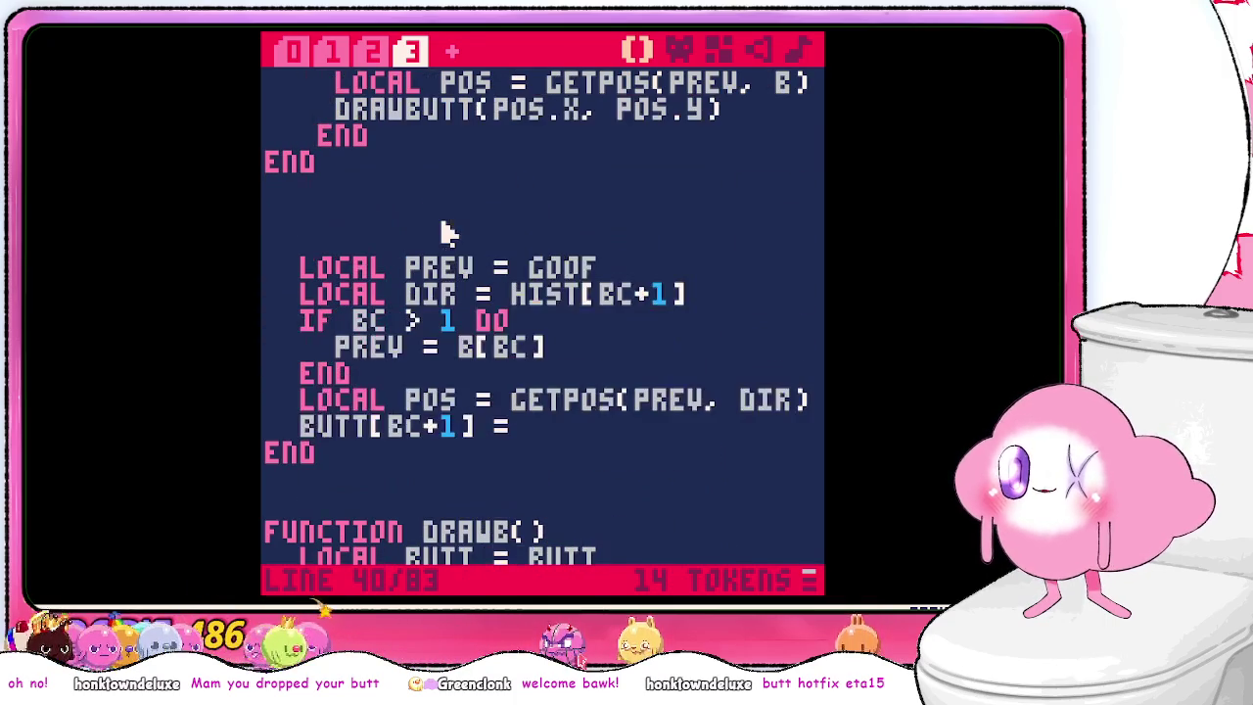
{"action": "left_click", "coordinate": [448, 201], "text": "shift"}
{"action": "key", "text": "ctrl+x"}
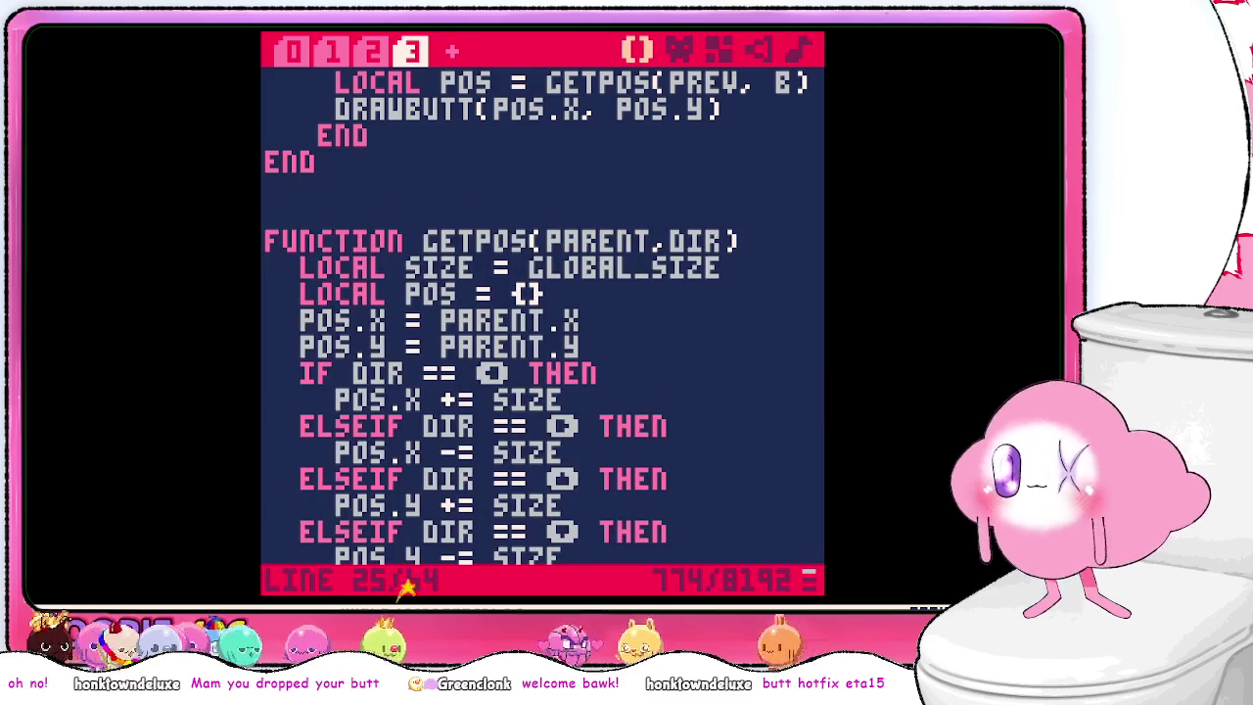
- Replace UPDATEB's old body with REGENERTEBUTT's HIST lines and remove the leftover function
{"action": "scroll", "coordinate": [490, 229], "scroll_direction": "up", "scroll_amount": 6}
{"action": "left_click", "coordinate": [377, 330]}
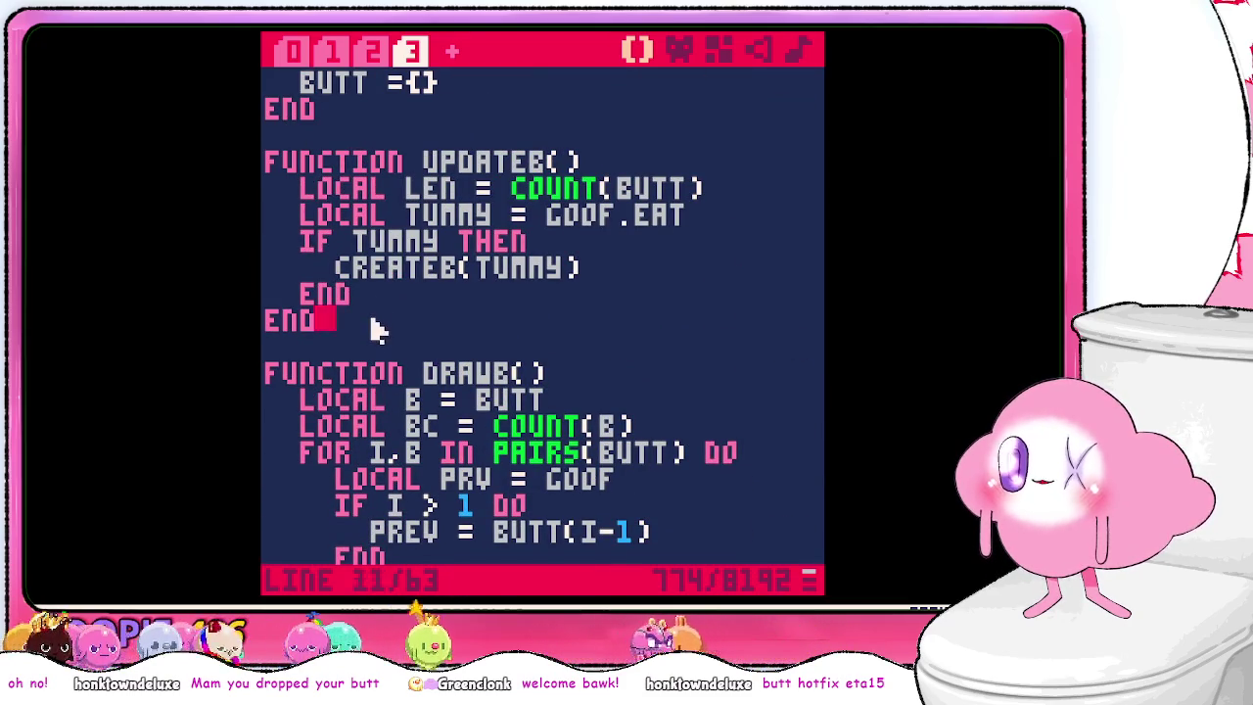
{"action": "key", "text": "ctrl+v"}
{"action": "left_click", "coordinate": [526, 430]}
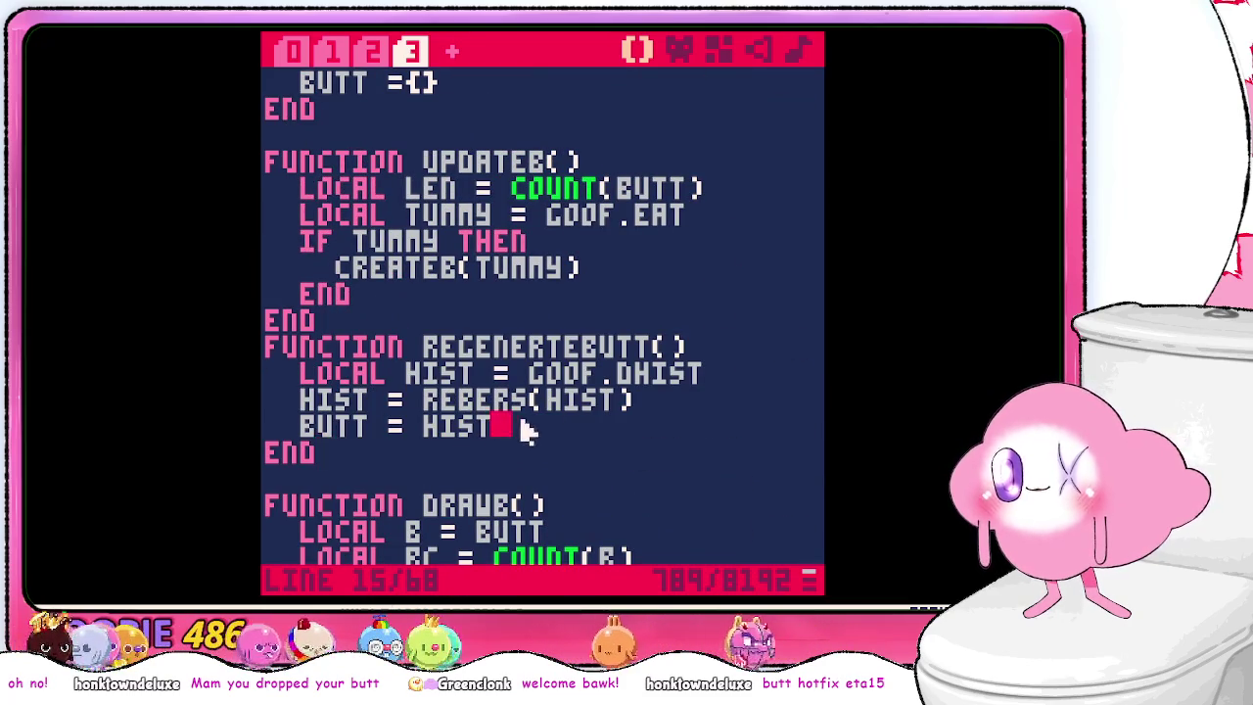
{"action": "left_click_drag", "start_coordinate": [526, 431], "coordinate": [713, 357]}
{"action": "left_click_drag", "start_coordinate": [573, 288], "coordinate": [617, 168]}
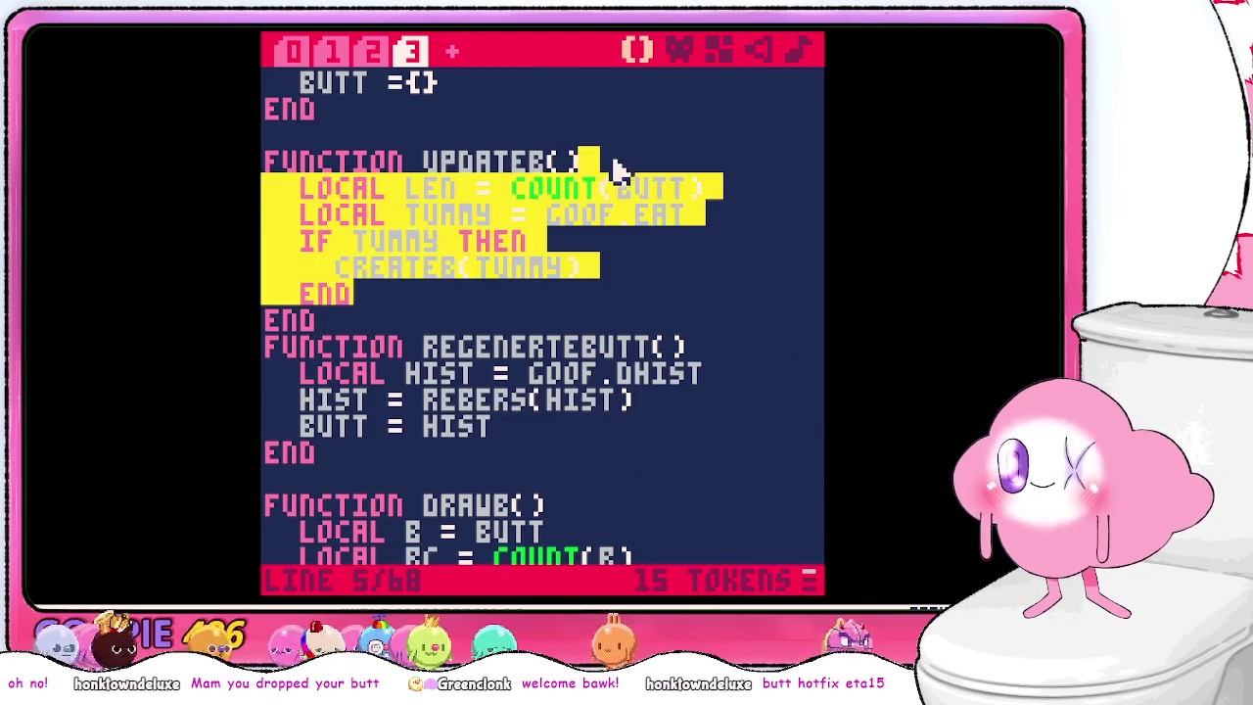
{"action": "key", "text": "ctrl+v"}
{"action": "mouse_move", "coordinate": [333, 402]}
{"action": "left_mouse_down"}
{"action": "mouse_move", "coordinate": [300, 306]}
{"action": "mouse_move", "coordinate": [383, 271]}
{"action": "left_mouse_up"}
{"action": "key", "text": "BackSpace"}
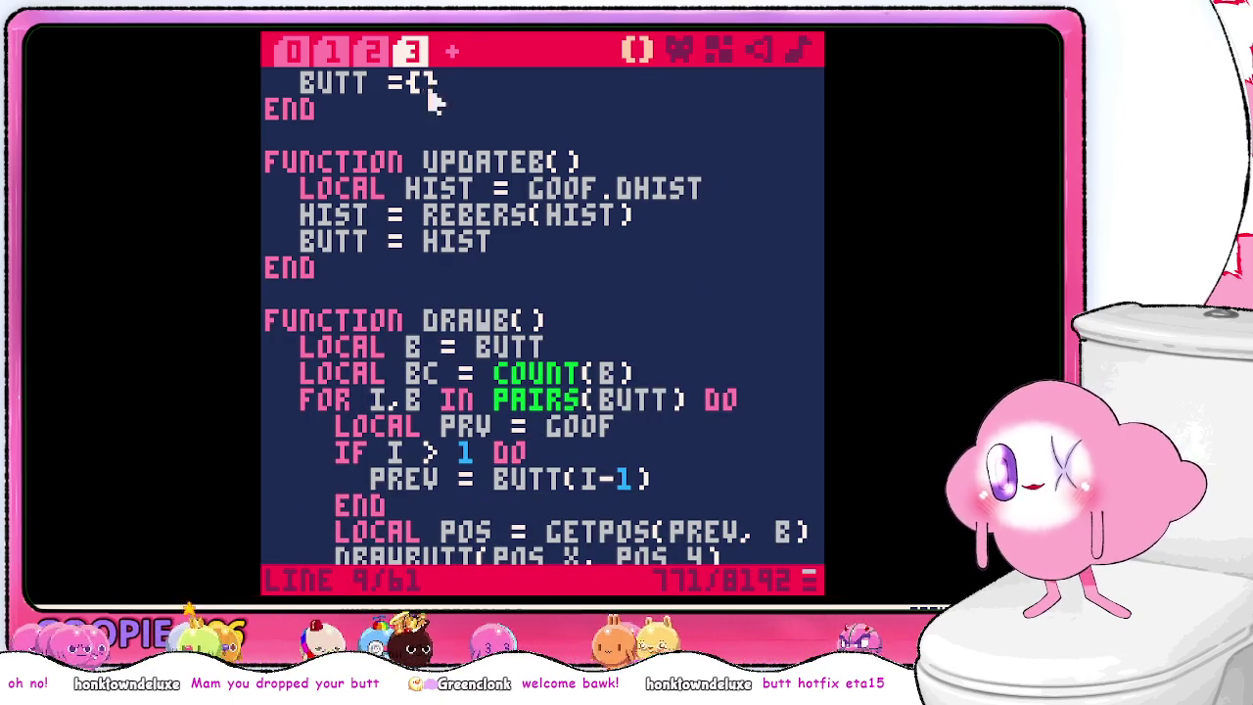
- Add an UPDATEB() call at the top of _UPDATE() in tab 2
{"action": "left_click", "coordinate": [376, 50]}
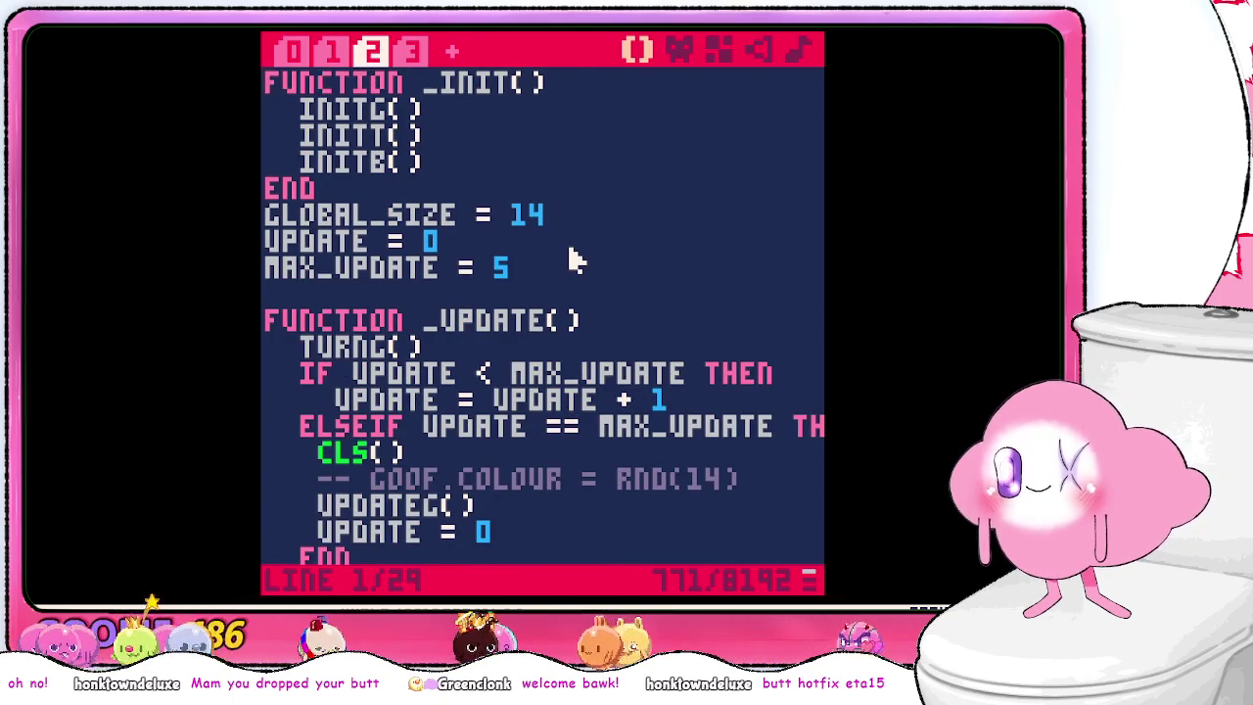
{"action": "scroll", "coordinate": [549, 266], "scroll_direction": "down", "scroll_amount": 2}
{"action": "left_click", "coordinate": [632, 295]}
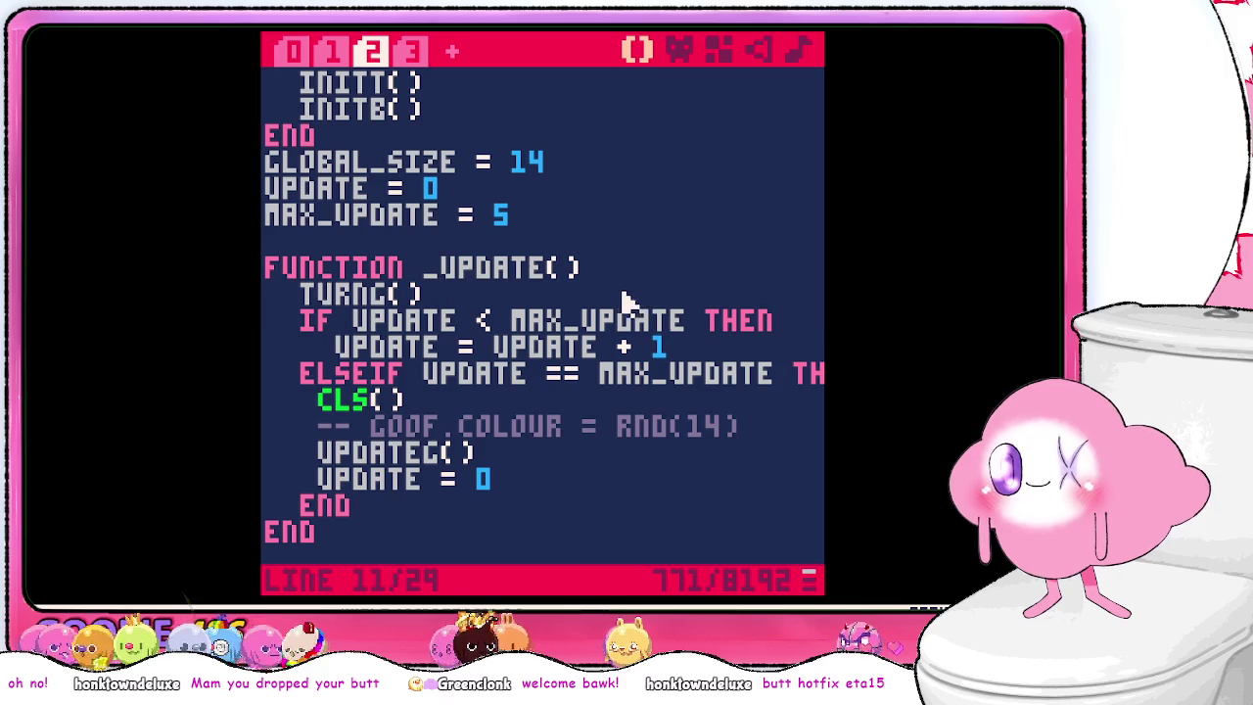
{"action": "scroll", "coordinate": [627, 299], "scroll_direction": "down", "scroll_amount": 2}
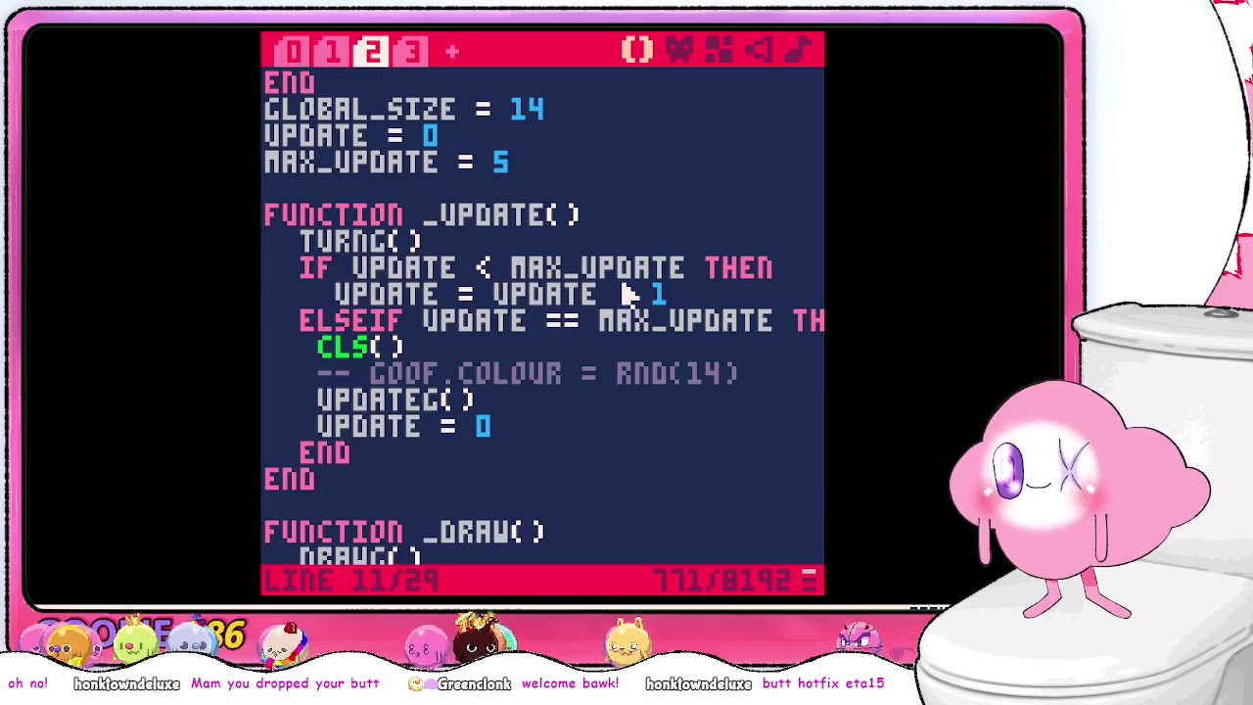
{"action": "left_click", "coordinate": [605, 227]}
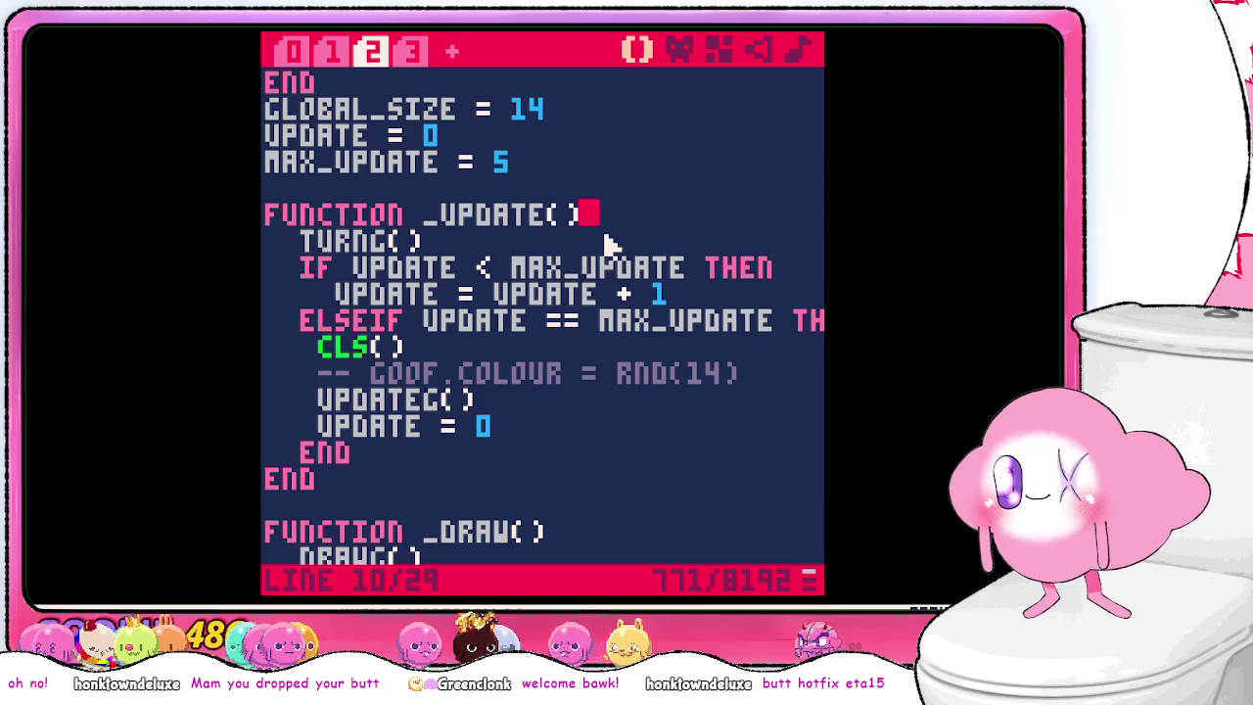
{"action": "key", "text": "Return"}
{"action": "type", "text": "UPDA"}
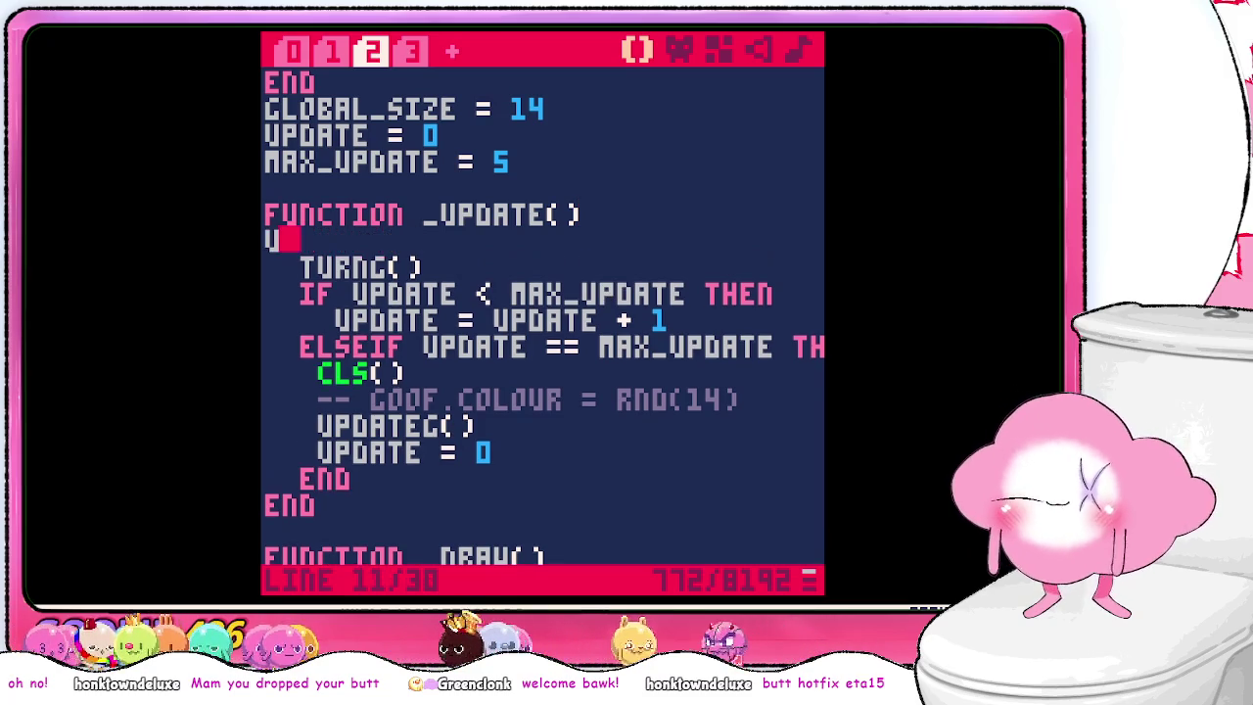
{"action": "key", "text": "BackSpace"}
{"action": "key", "text": "BackSpace"}
{"action": "key", "text": "BackSpace"}
{"action": "key", "text": "BackSpace"}
{"action": "type", "text": "UPDATEB"}
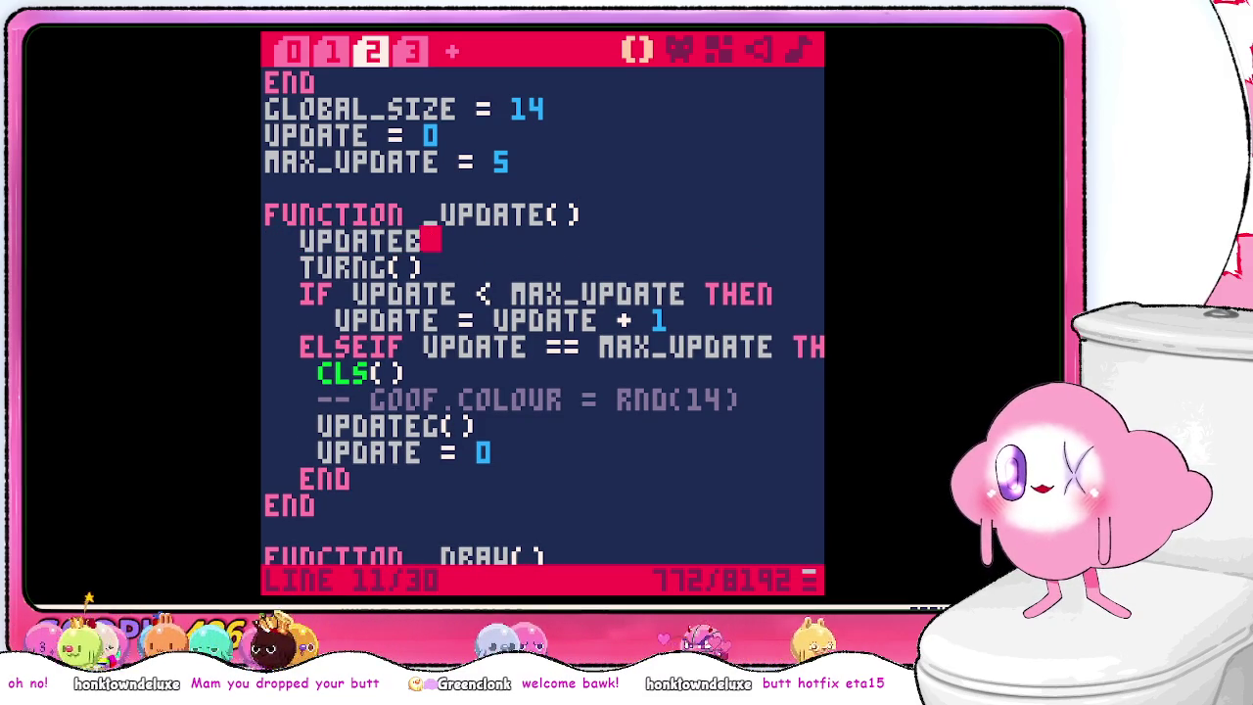
{"action": "type", "text": "()"}
- Check the DRAWB() call in _DRAW, then save the cart and run it
{"action": "scroll", "coordinate": [568, 294], "scroll_direction": "down", "scroll_amount": 4}
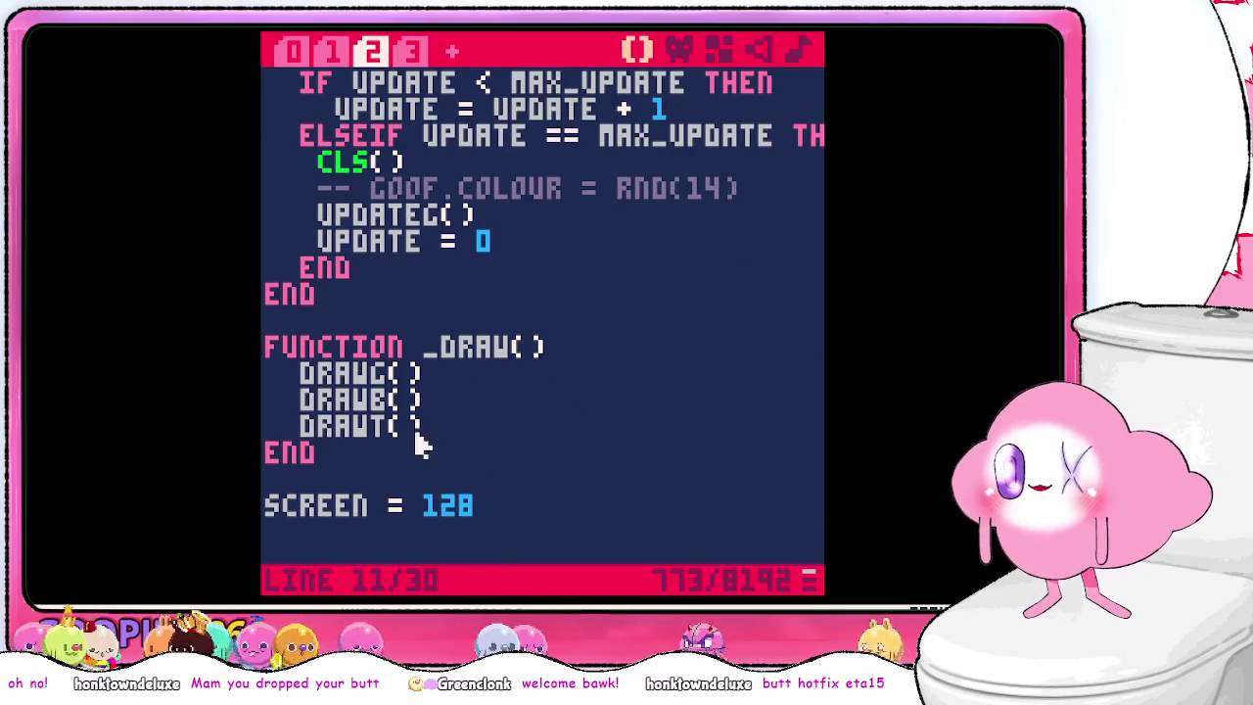
{"action": "left_click", "coordinate": [438, 404]}
{"action": "key", "text": "ctrl+s"}
{"action": "scroll", "coordinate": [446, 419], "scroll_direction": "up", "scroll_amount": 5}
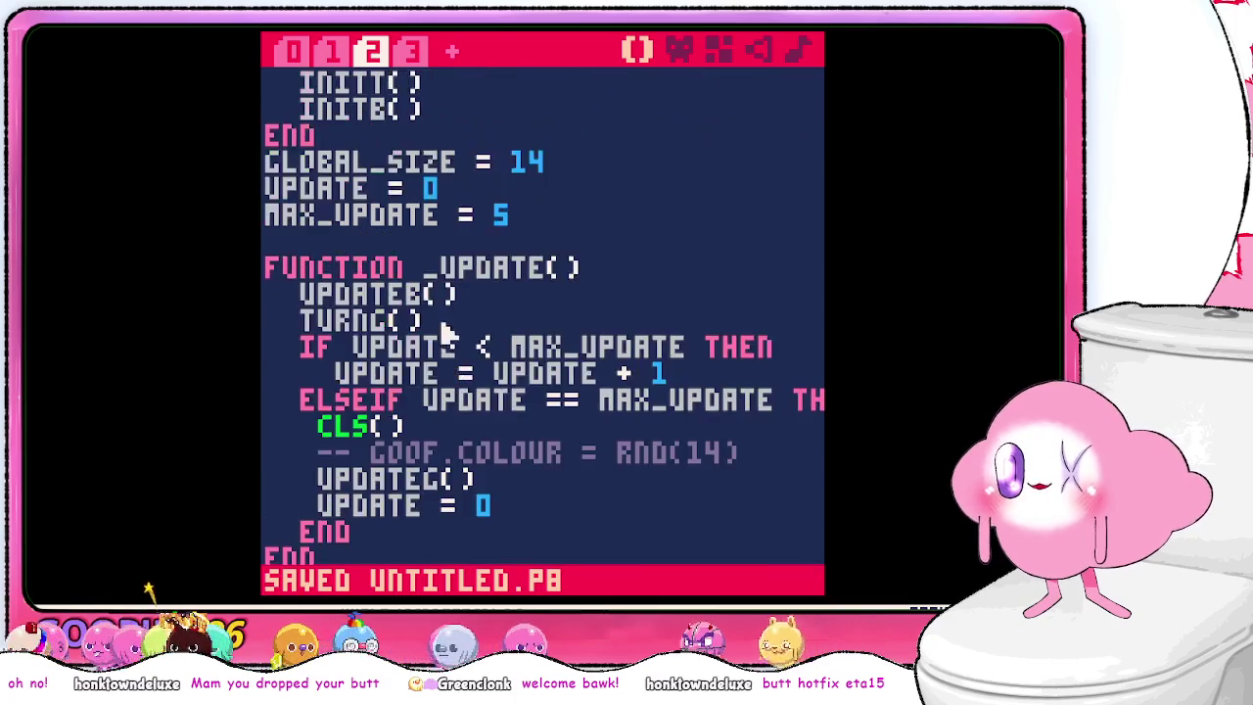
{"action": "key", "text": "ctrl+r"}
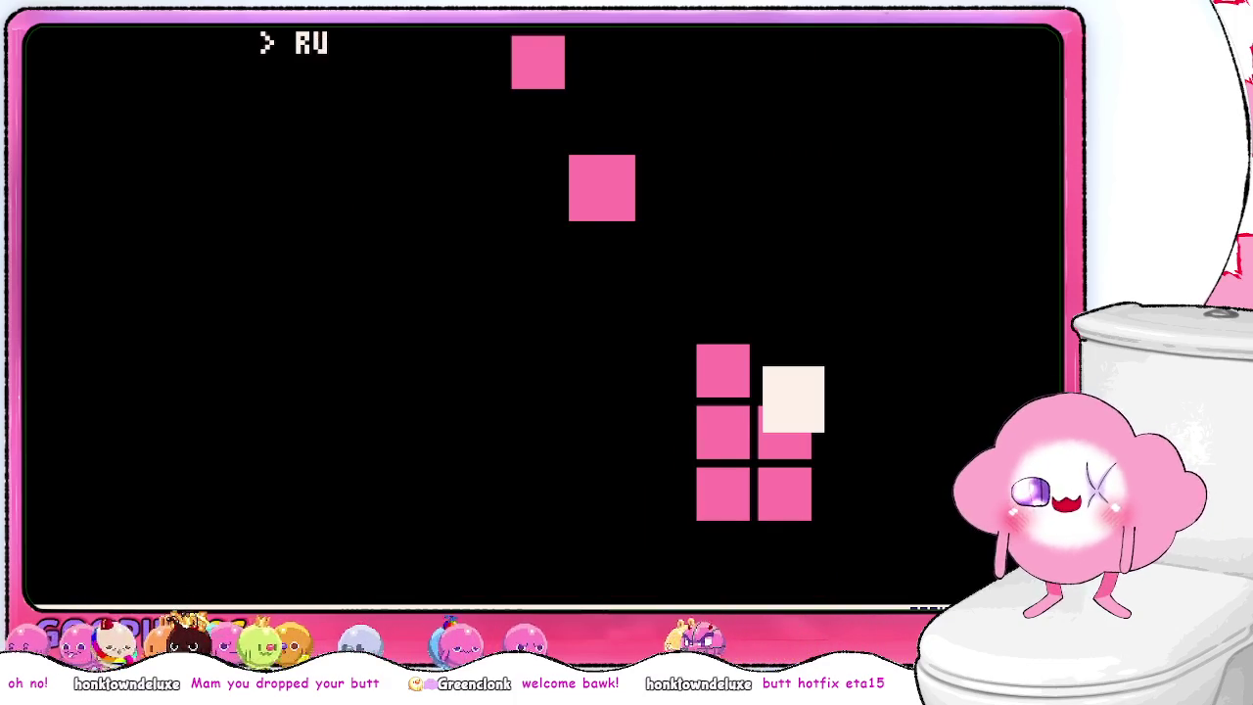
- Run the cart with RUN, return to the code at the error, and run again
{"action": "type", "text": "n"}
{"action": "key", "text": "Return"}
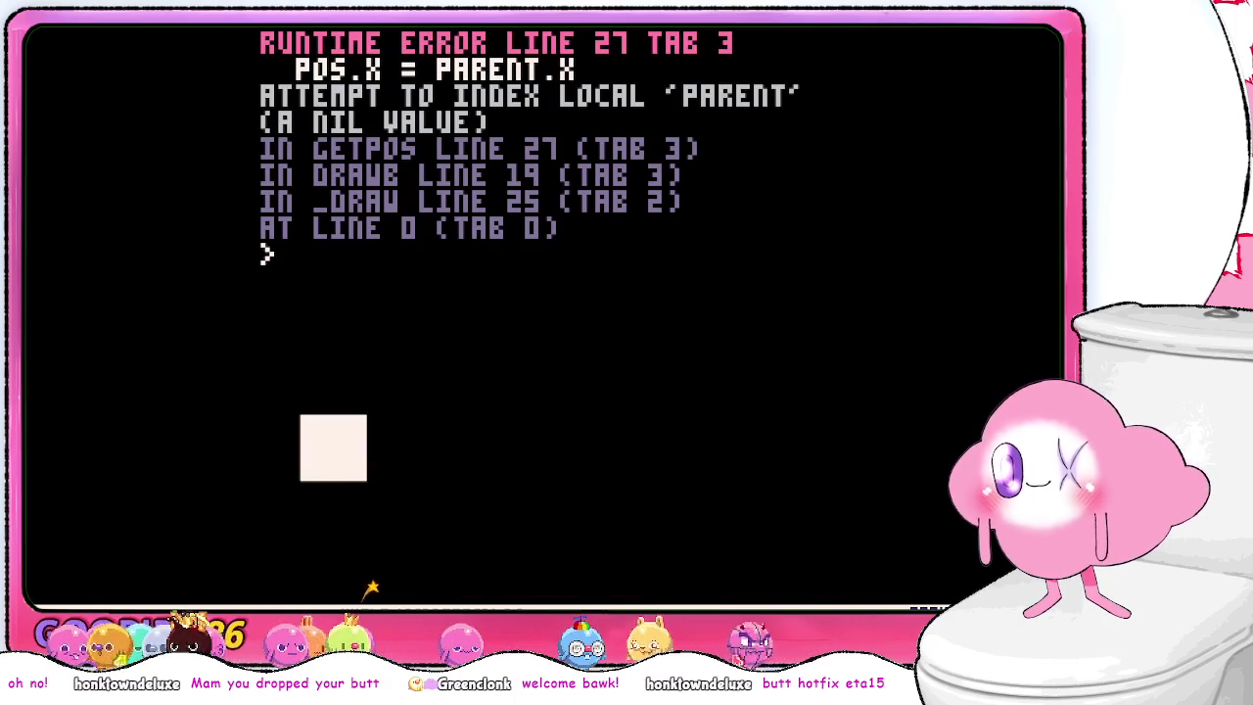
{"action": "key", "text": "Escape"}
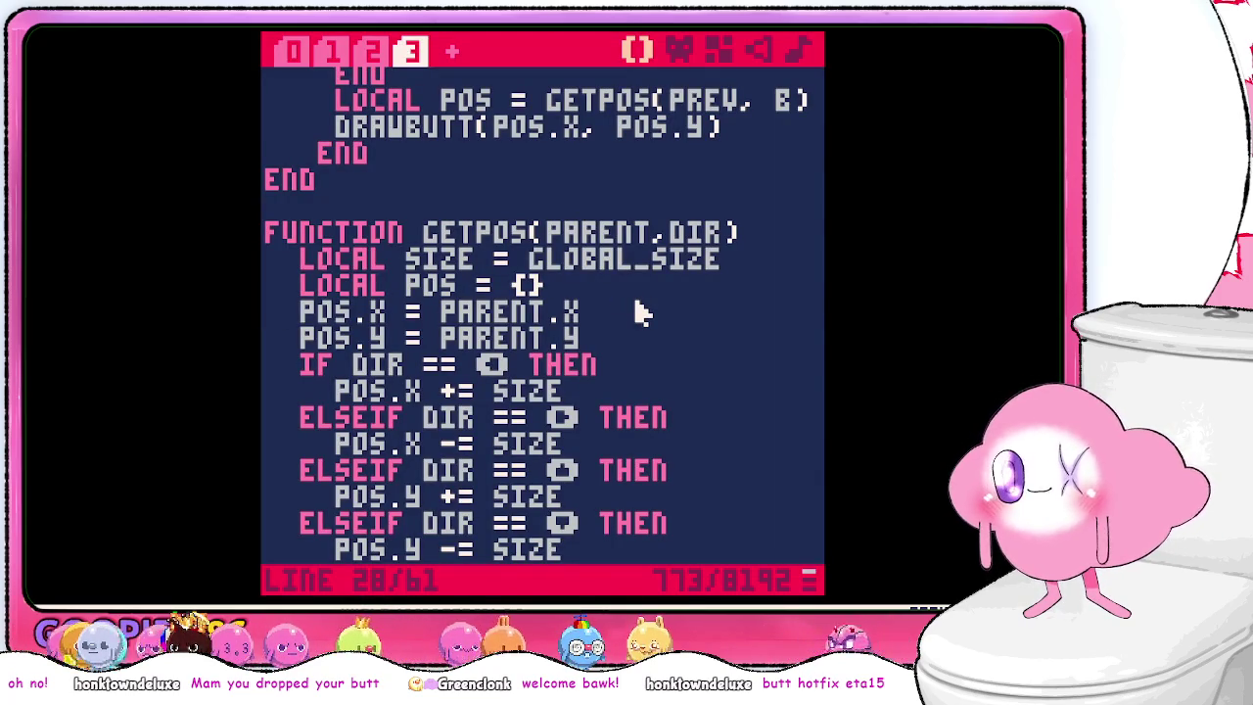
{"action": "key", "text": "Up"}
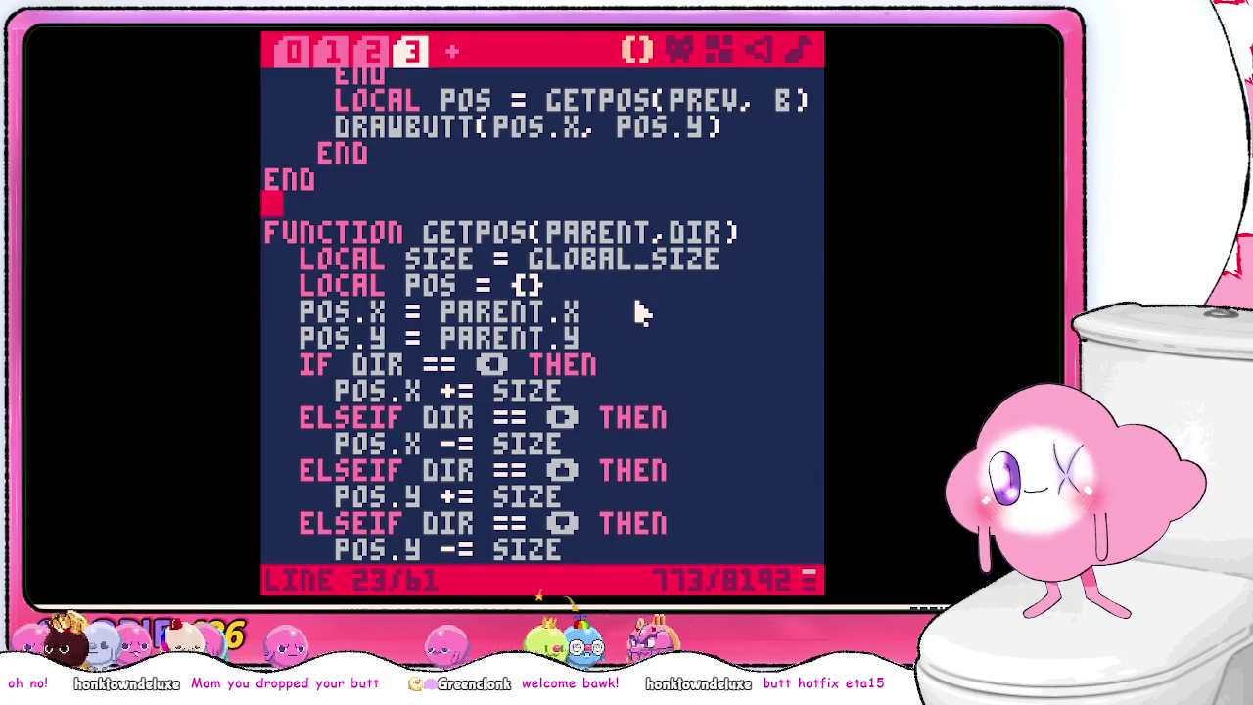
{"action": "scroll", "coordinate": [637, 312], "scroll_direction": "up", "scroll_amount": 2}
{"action": "key", "text": "ctrl+r"}
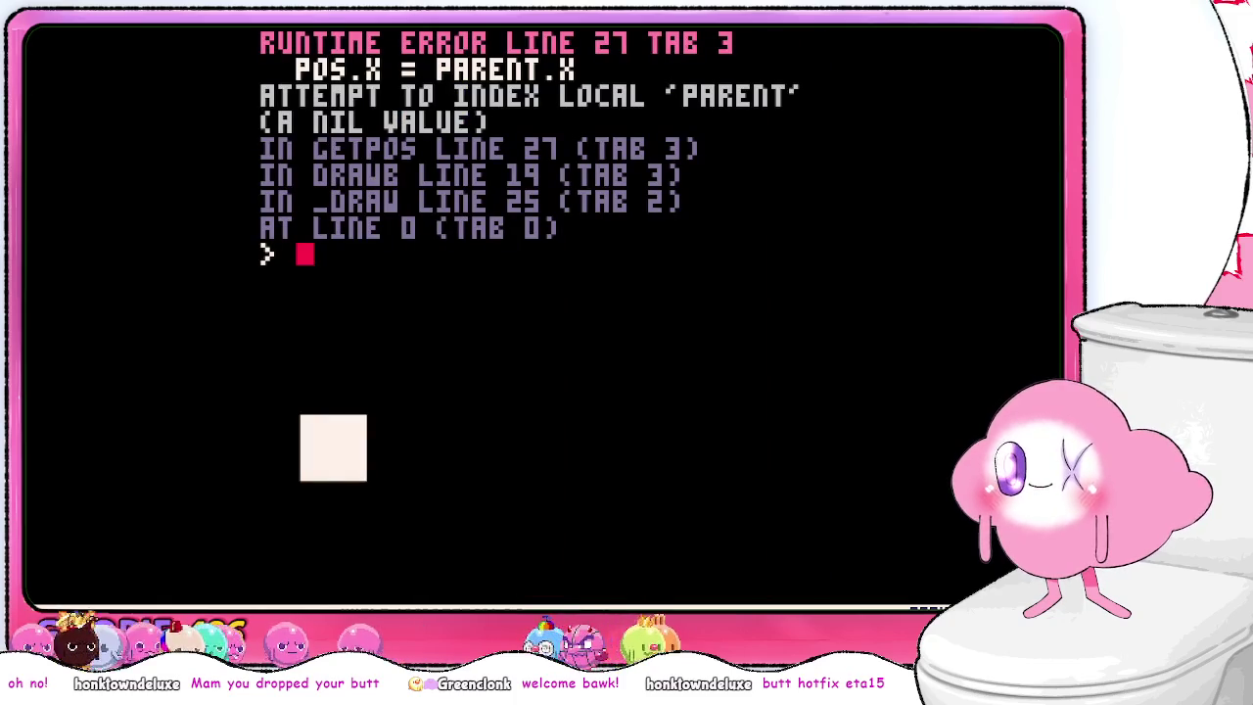
- Return to the code and inspect DRAWB, UPDATEB and GETPOS around the error
{"action": "key", "text": "Escape"}
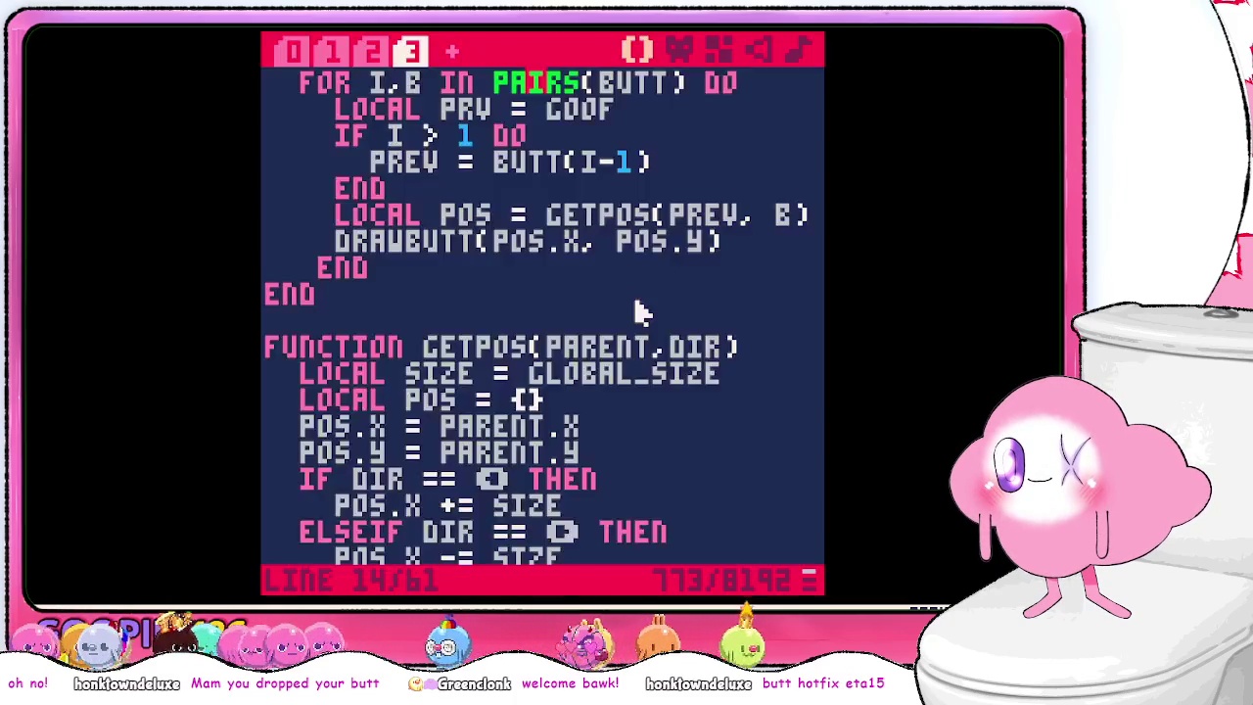
{"action": "scroll", "coordinate": [636, 312], "scroll_direction": "up", "scroll_amount": 3}
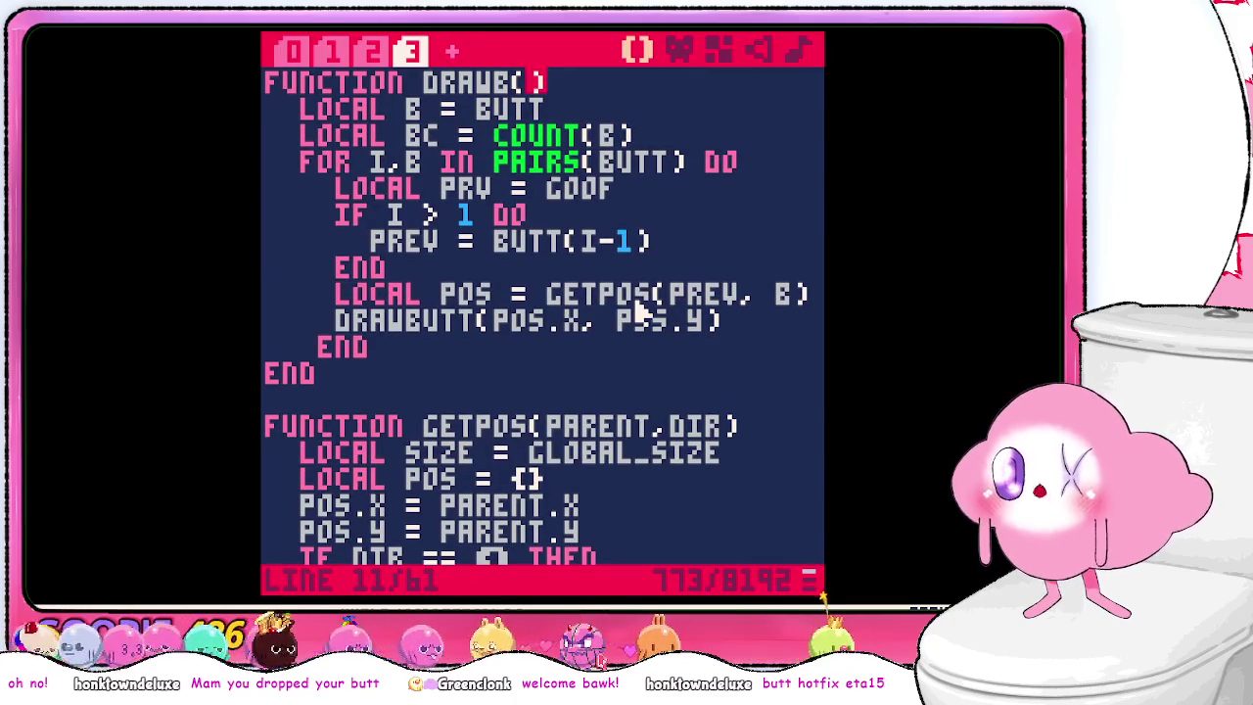
{"action": "key", "text": "Down"}
{"action": "key", "text": "Down"}
{"action": "key", "text": "Down"}
{"action": "key", "text": "Down"}
{"action": "key", "text": "Down"}
{"action": "key", "text": "Down"}
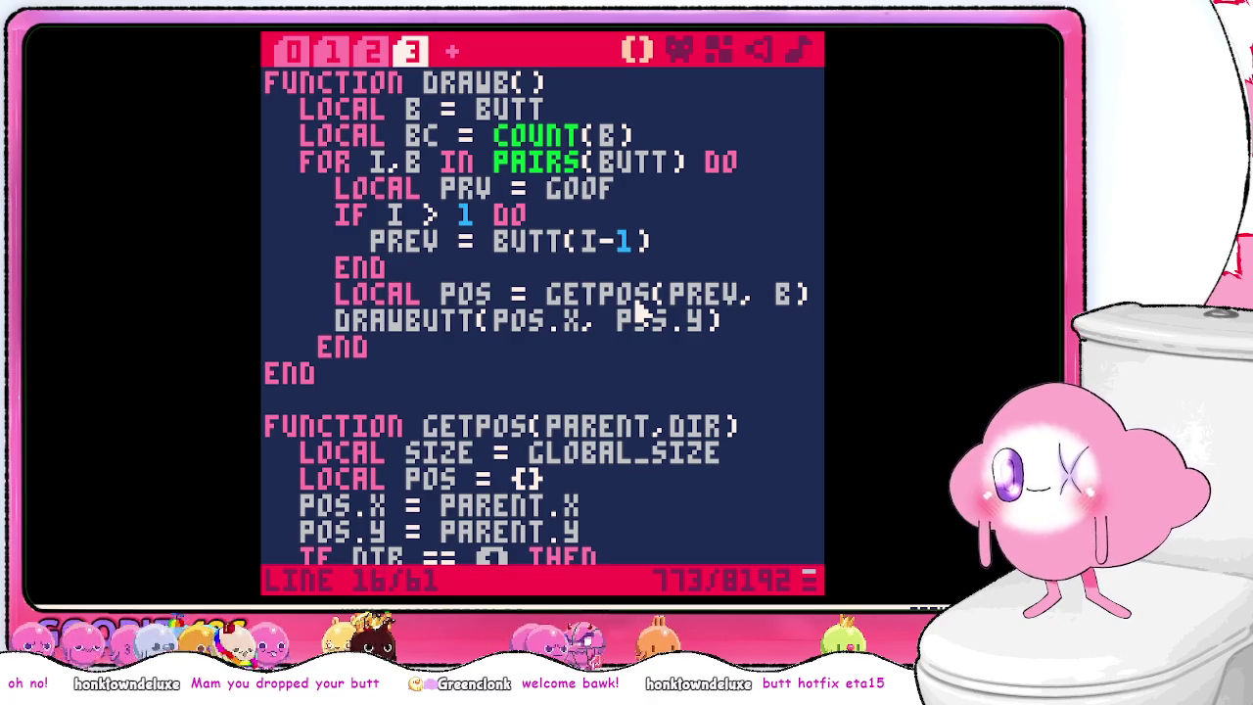
{"action": "key", "text": "Up"}
{"action": "key", "text": "Up"}
{"action": "key", "text": "Up"}
{"action": "key", "text": "Down"}
{"action": "key", "text": "Down"}
{"action": "key", "text": "Down"}
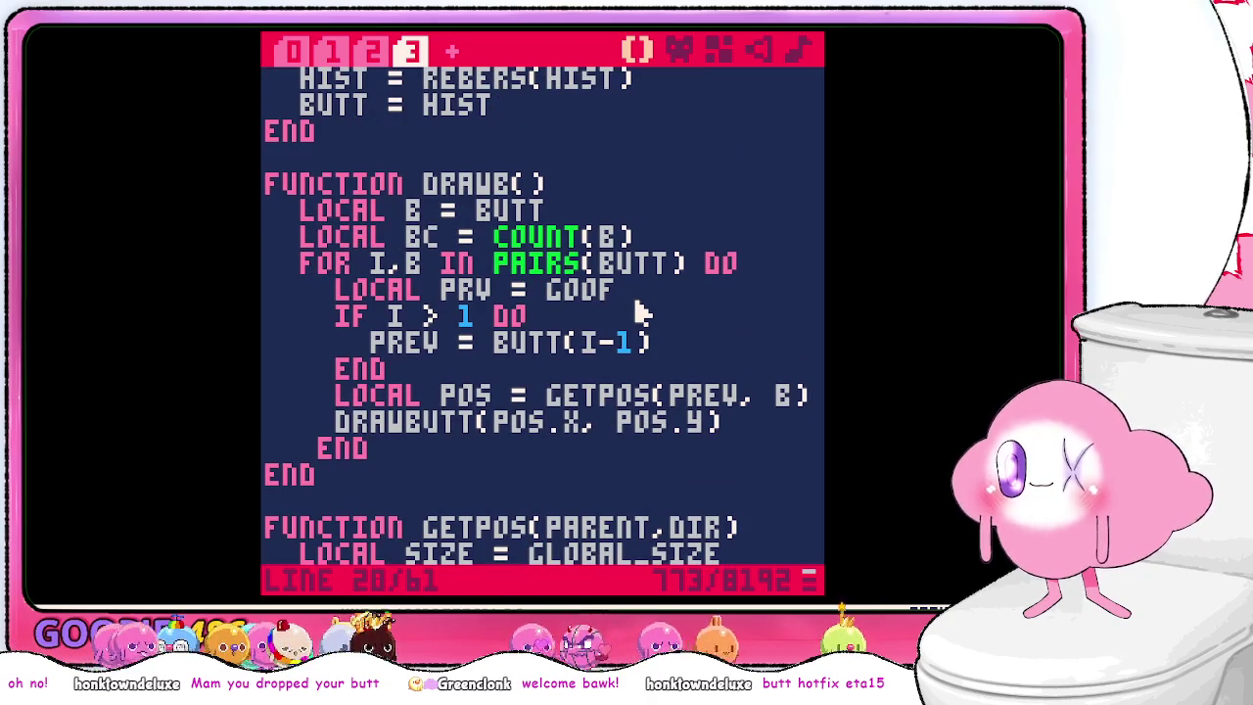
{"action": "key", "text": "Up"}
{"action": "key", "text": "Up"}
{"action": "key", "text": "Up"}
{"action": "key", "text": "Up"}
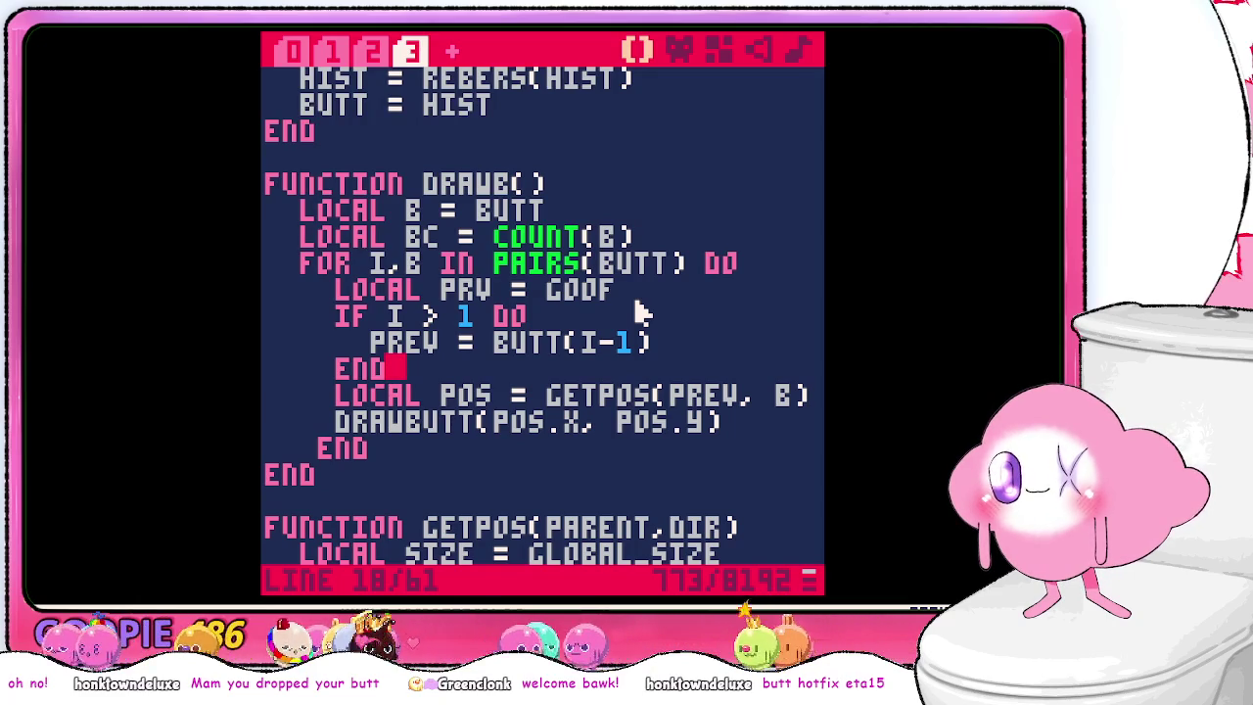
- Correct the misspelled PRV to PREV and discard the unfinished PRINT line
{"action": "key", "text": "Return"}
{"action": "type", "text": "print(pr"}
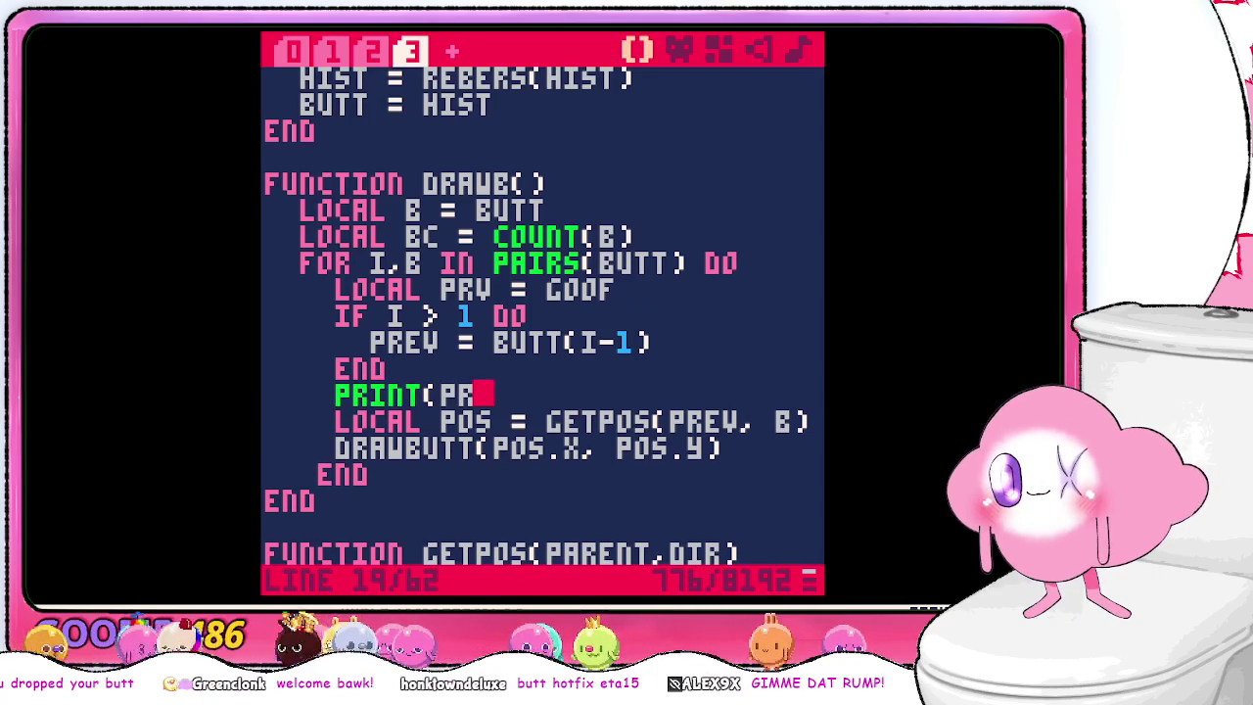
{"action": "key", "text": "Up"}
{"action": "key", "text": "Up"}
{"action": "key", "text": "Up"}
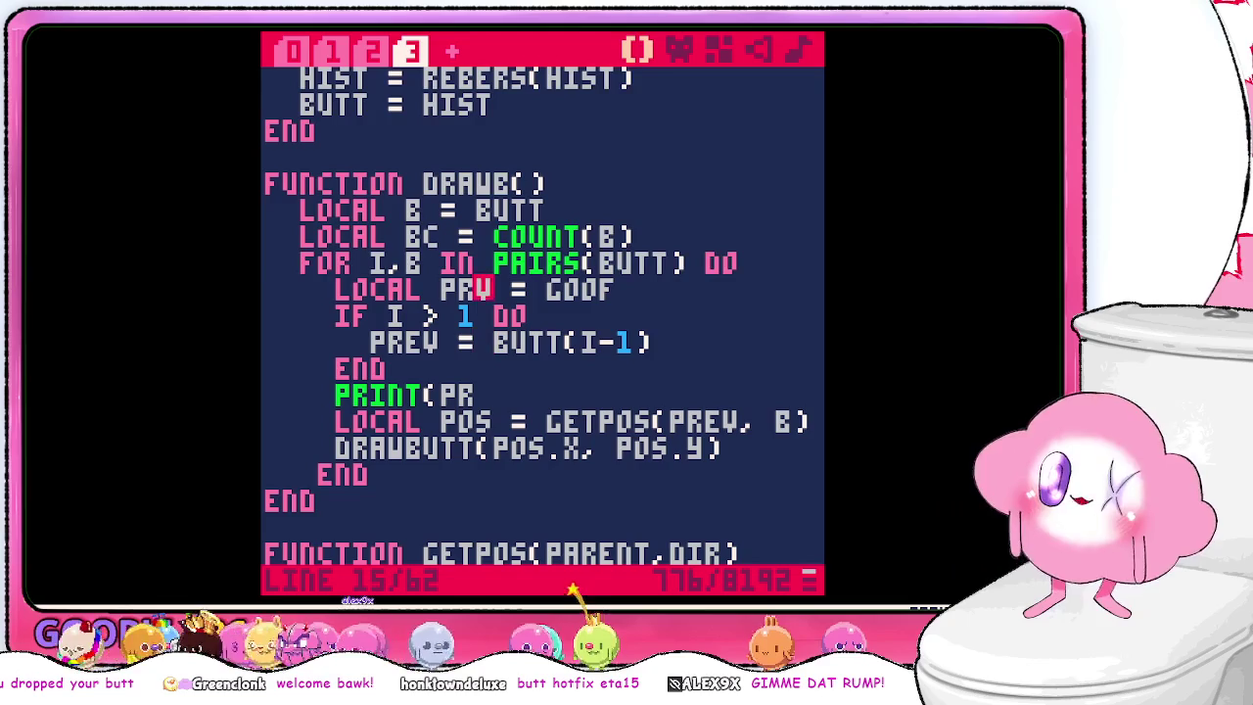
{"action": "type", "text": "e"}
{"action": "key", "text": "Down"}
{"action": "key", "text": "BackSpace"}
{"action": "key", "text": "BackSpace"}
{"action": "key", "text": "BackSpace"}
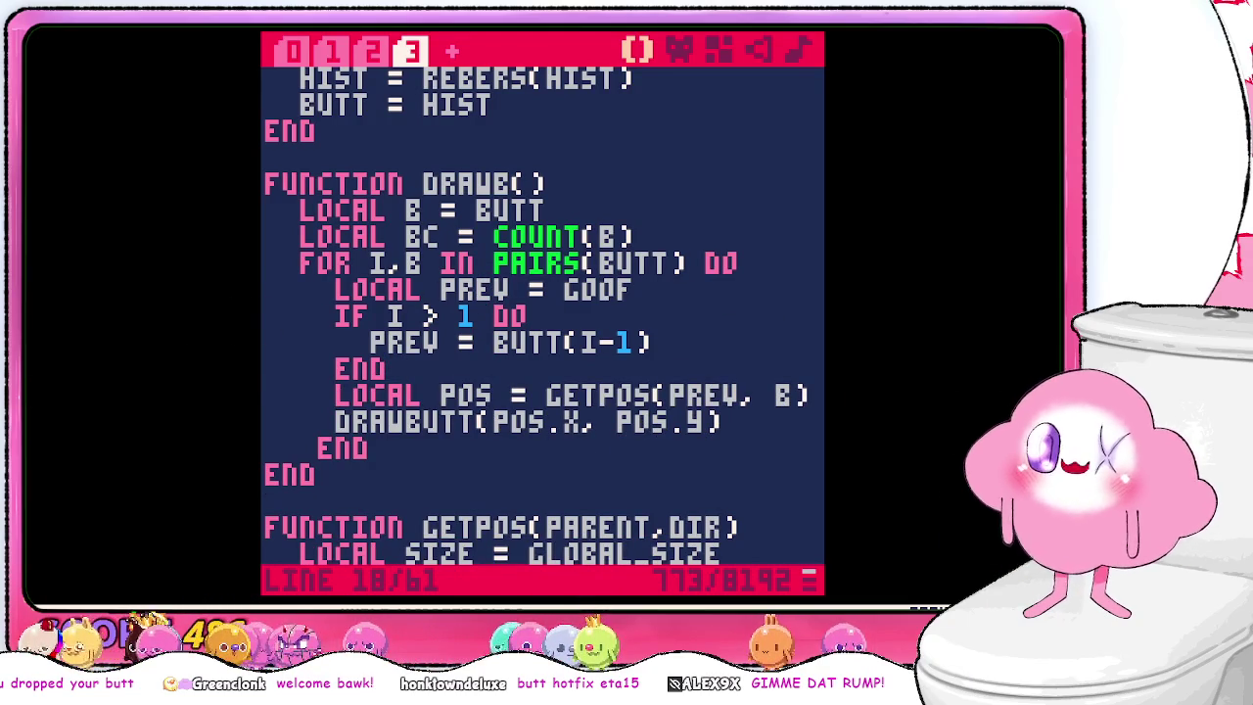
- Save and rerun the cart, returning to the code at the error
{"action": "key", "text": "ctrl+s"}
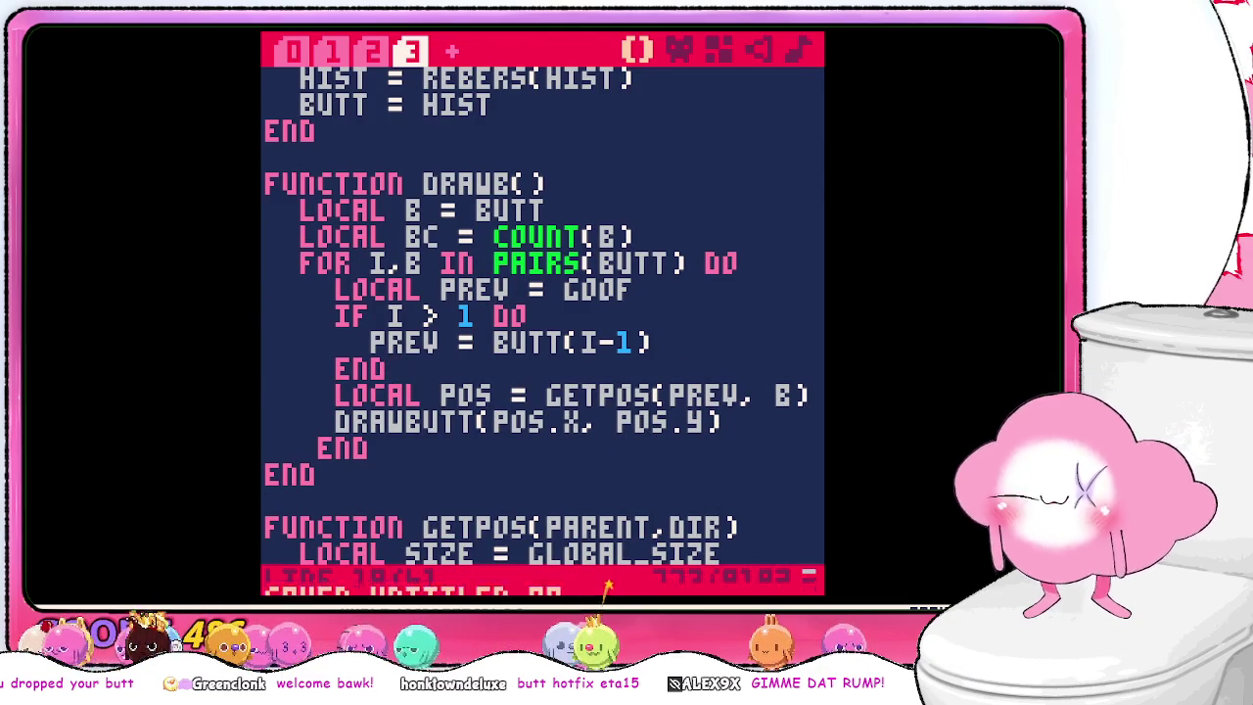
{"action": "key", "text": "ctrl+r"}
{"action": "type", "text": "UN"}
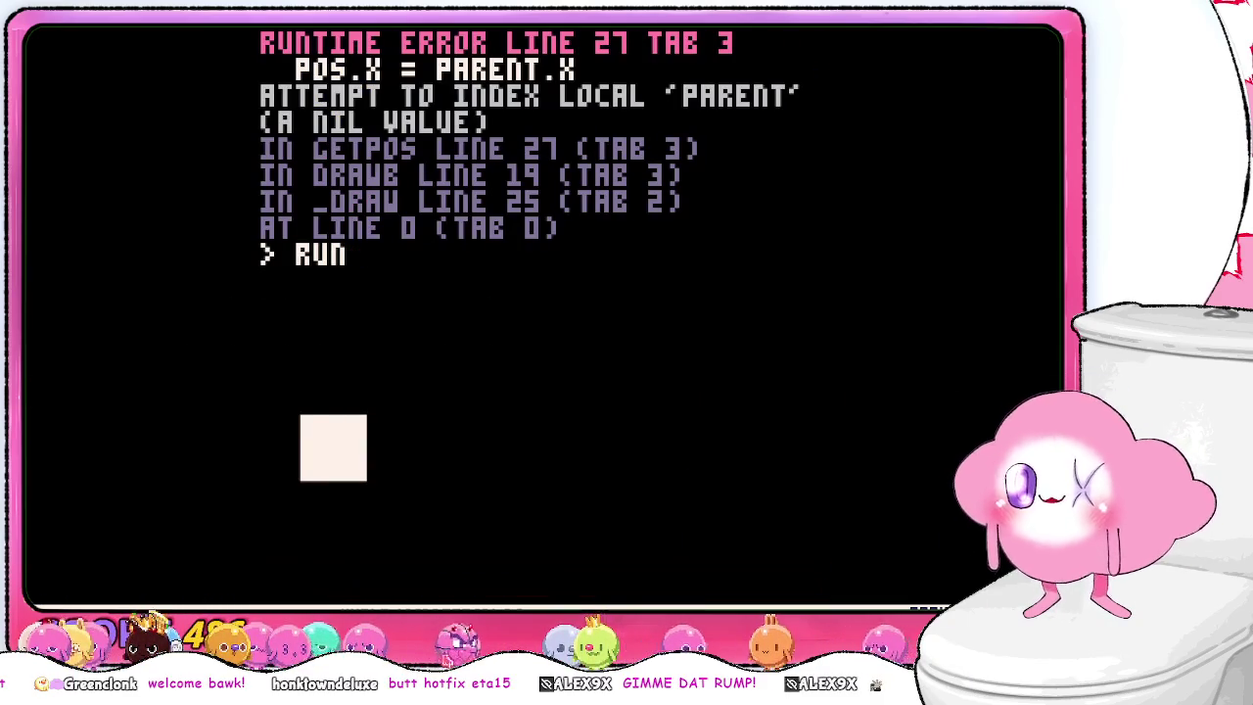
{"action": "key", "text": "Return"}
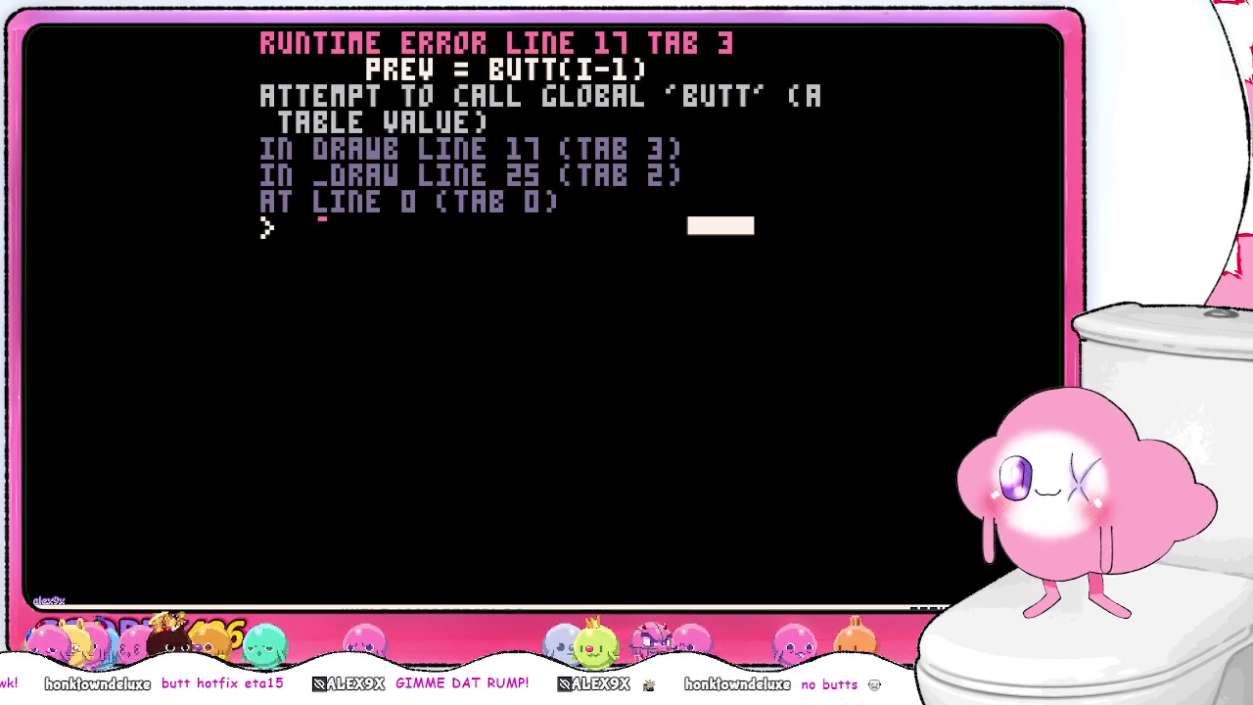
{"action": "key", "text": "Escape"}
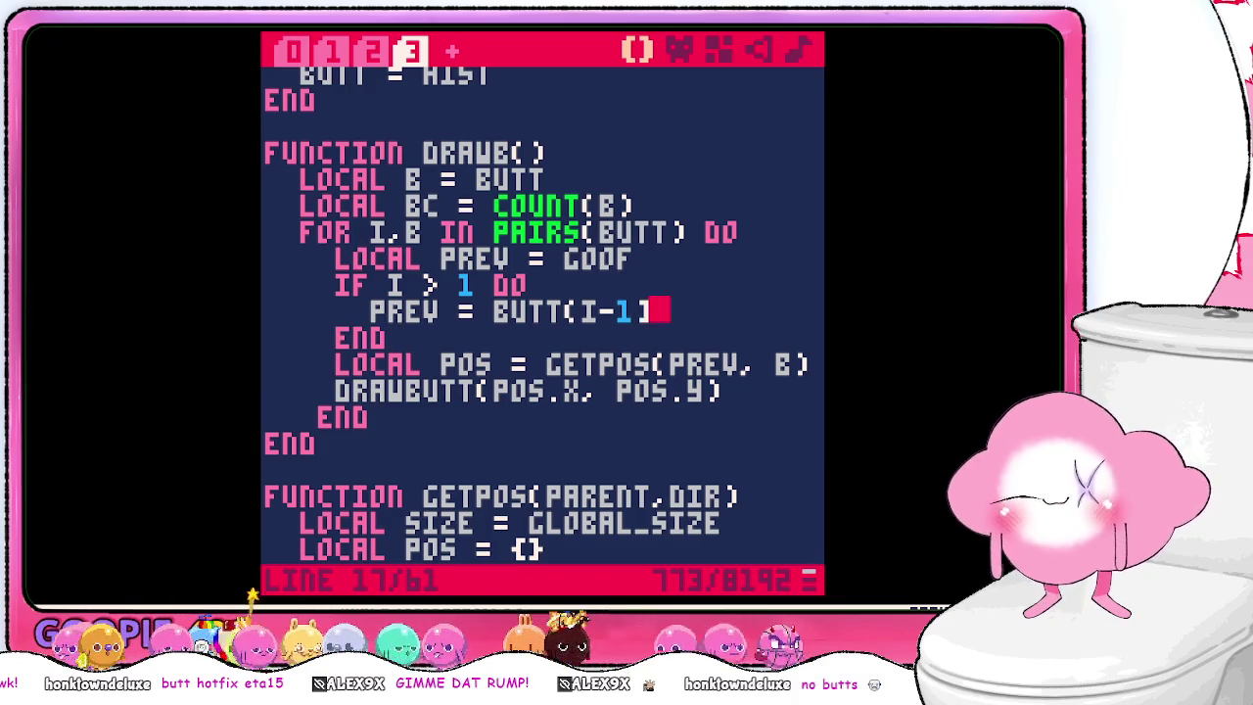
- Change BUTT(I-1) to BUTT[I-1] on line 17, save, and rerun the cart
{"action": "left_click", "coordinate": [588, 311]}
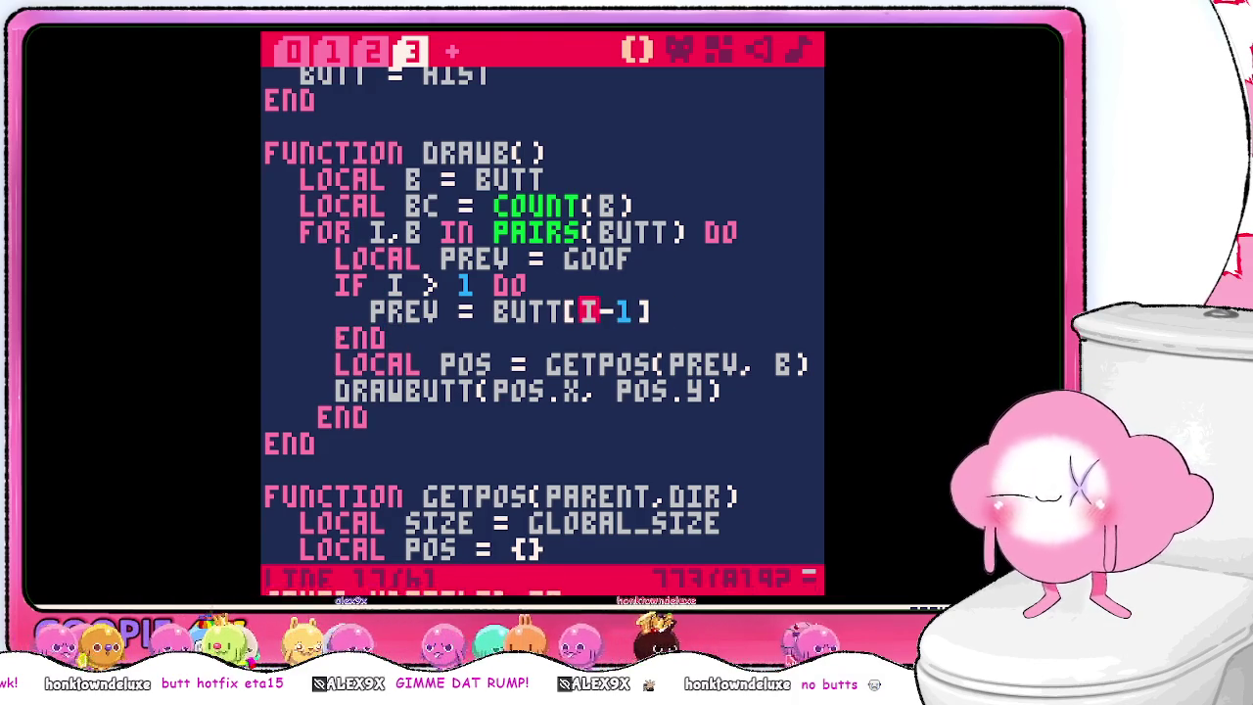
{"action": "key", "text": "ctrl+s"}
{"action": "key", "text": "Escape"}
{"action": "type", "text": "run"}
{"action": "key", "text": "Return"}
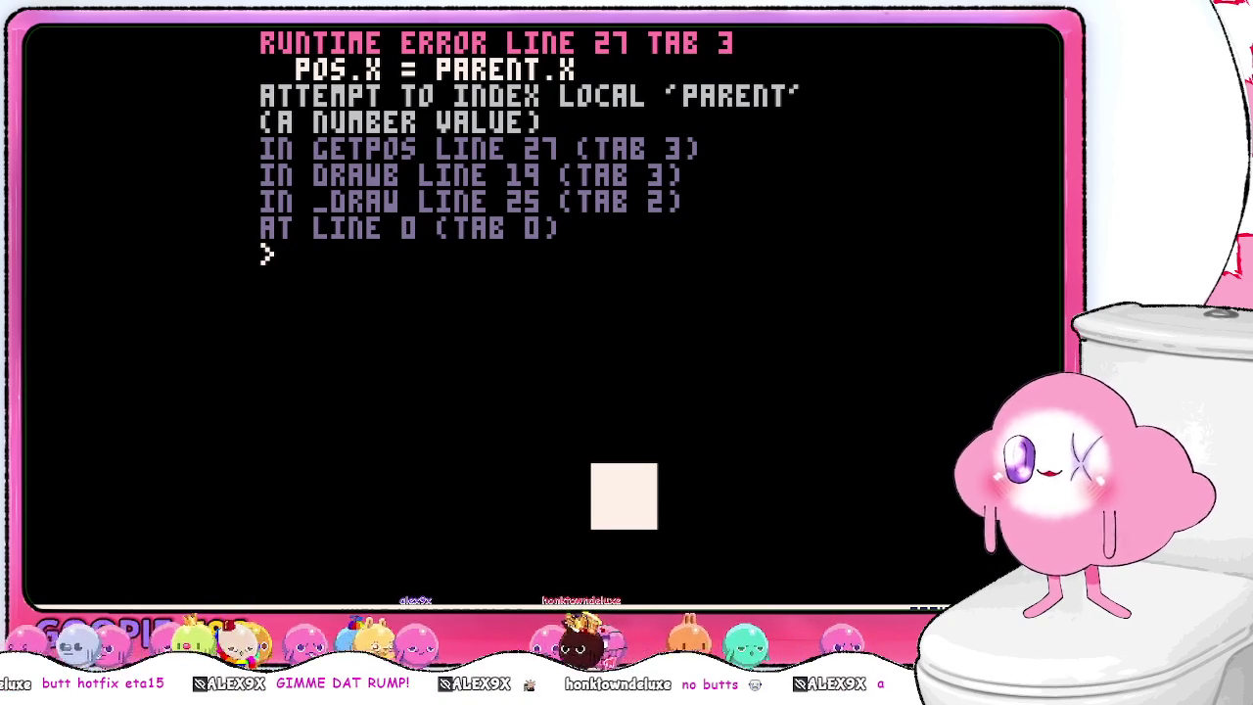
- Leave the error and open a blank line after LOCAL BC = COUNT(B) in DRAWB
{"action": "key", "text": "Escape"}
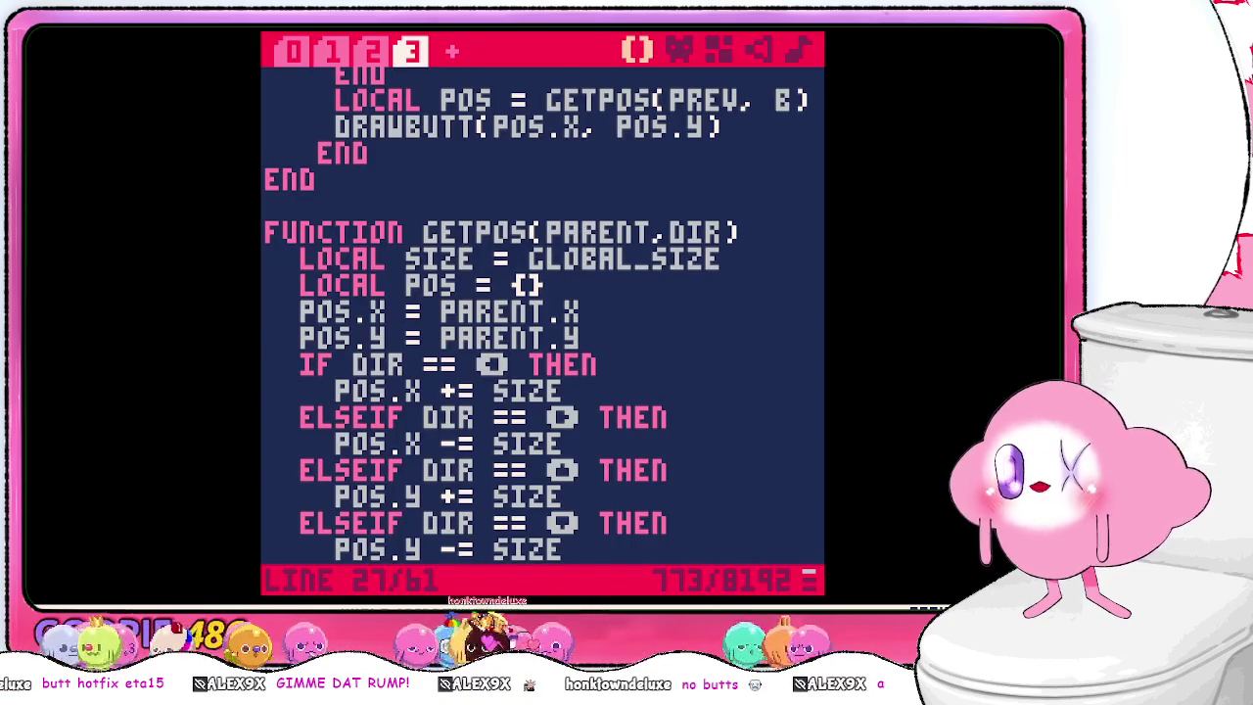
{"action": "key", "text": "Up"}
{"action": "key", "text": "Up"}
{"action": "key", "text": "Up"}
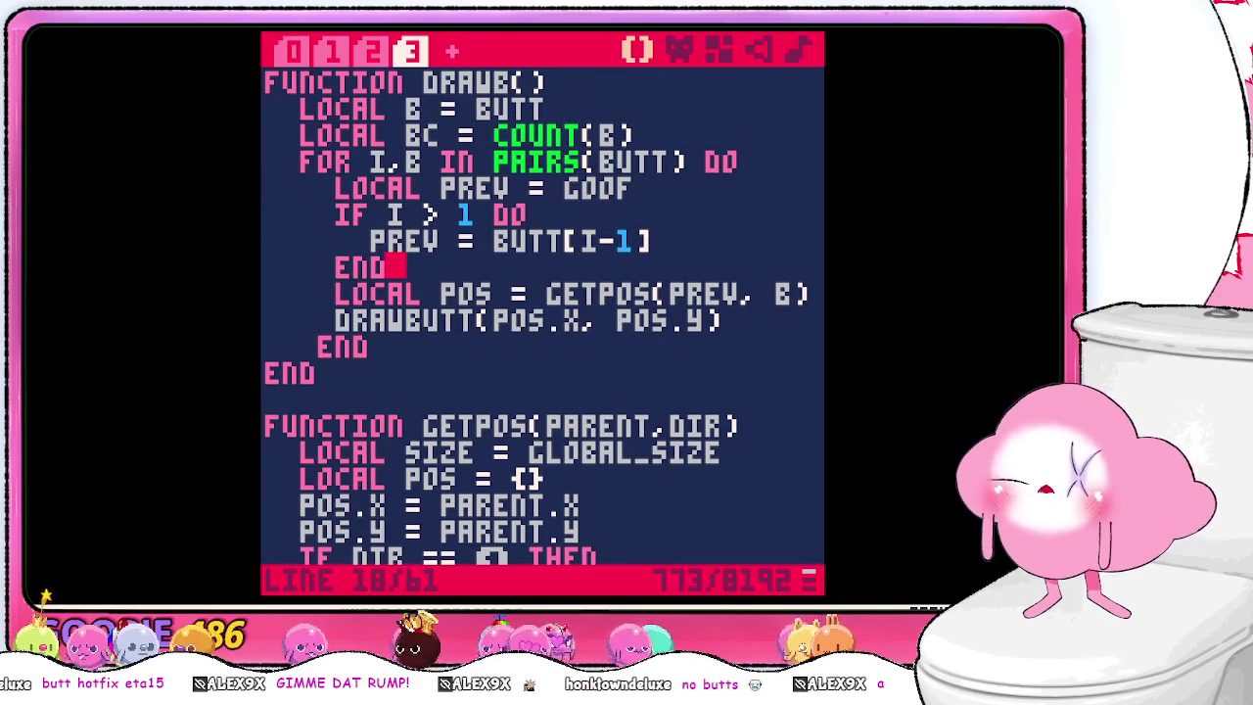
{"action": "key", "text": "Up"}
{"action": "key", "text": "Up"}
{"action": "key", "text": "Up"}
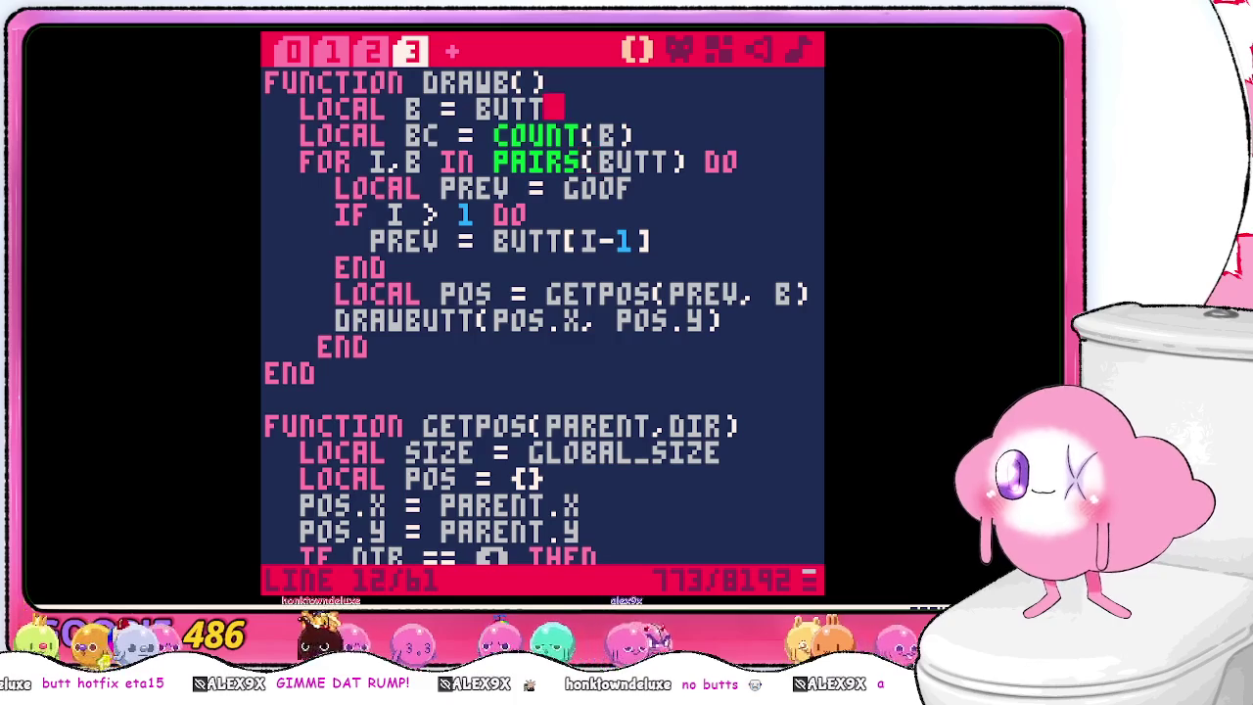
{"action": "key", "text": "Down"}
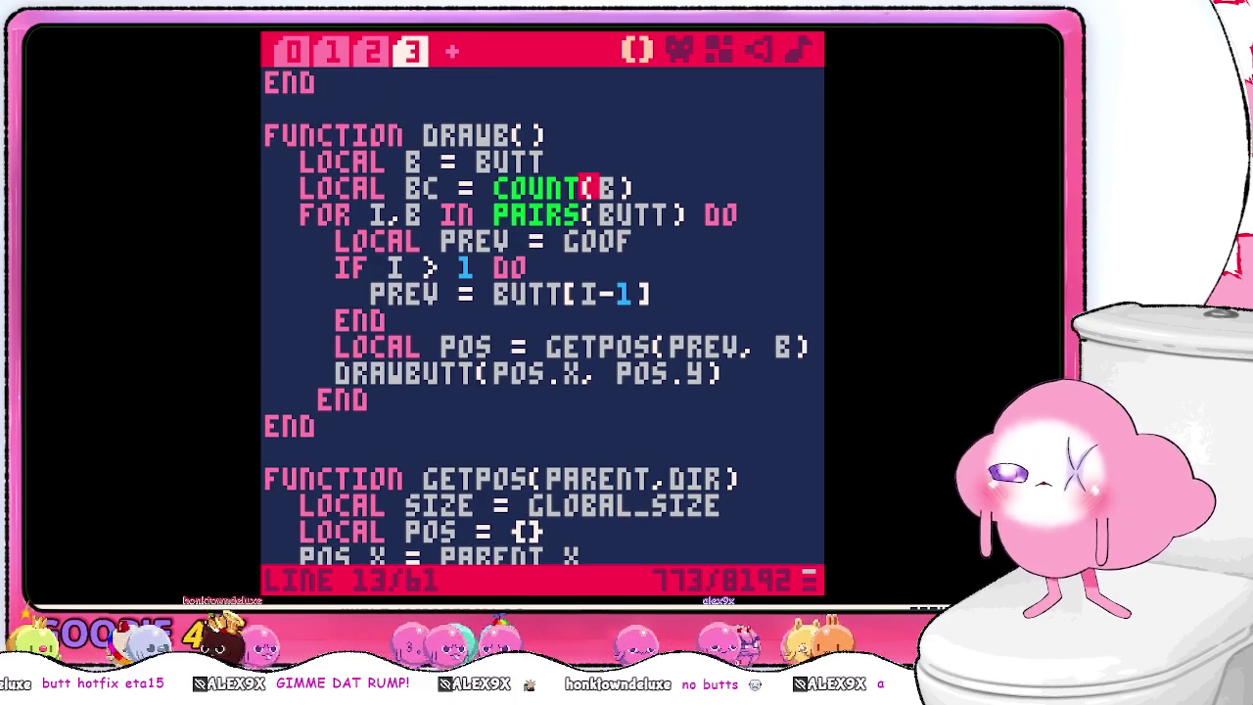
{"action": "key", "text": "Down"}
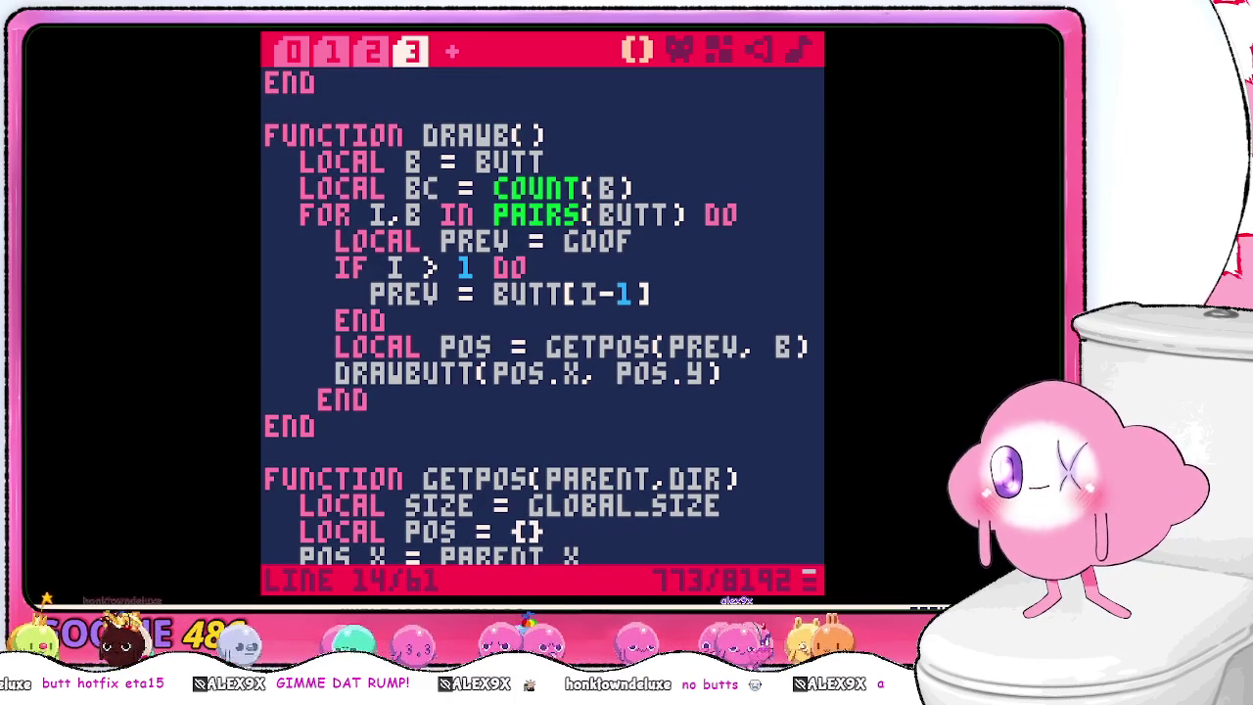
{"action": "key", "text": "Return"}
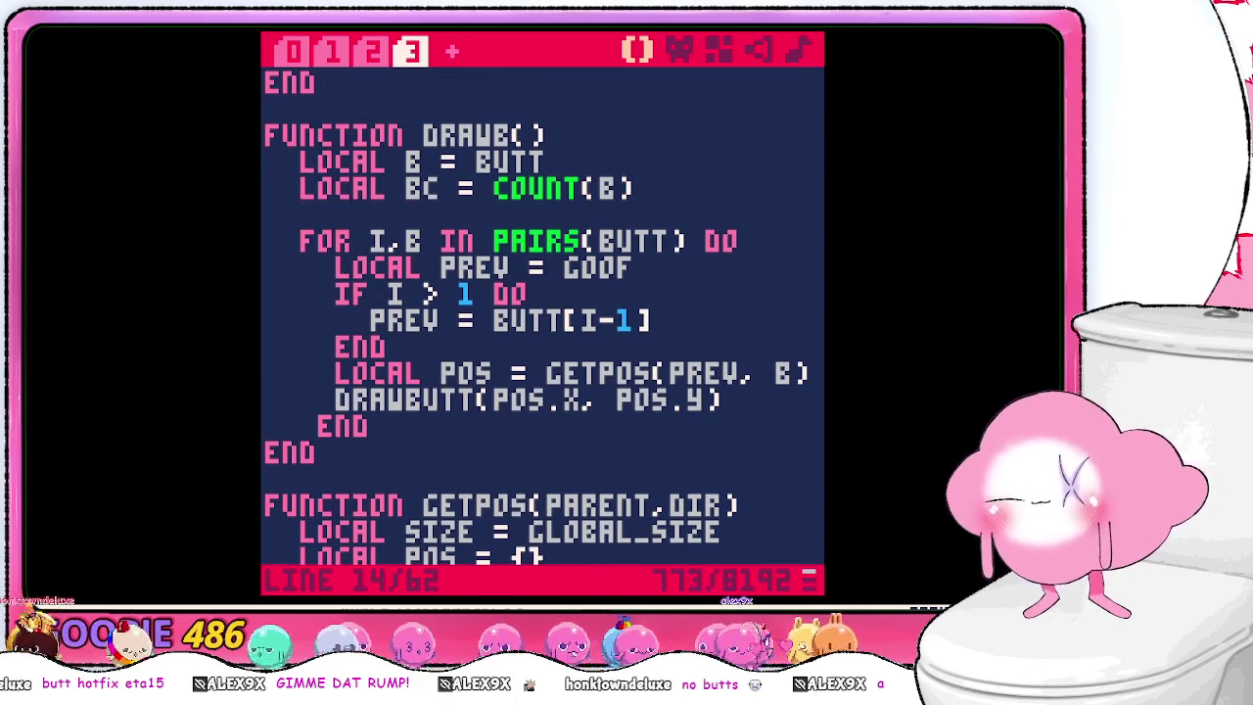
- Declare LOCAL LASTBUTT NIL, add LASTBUTT = POS after DRAWBUTT, and set PREV from LASTBUTT
{"action": "type", "text": "local lastbutt"}
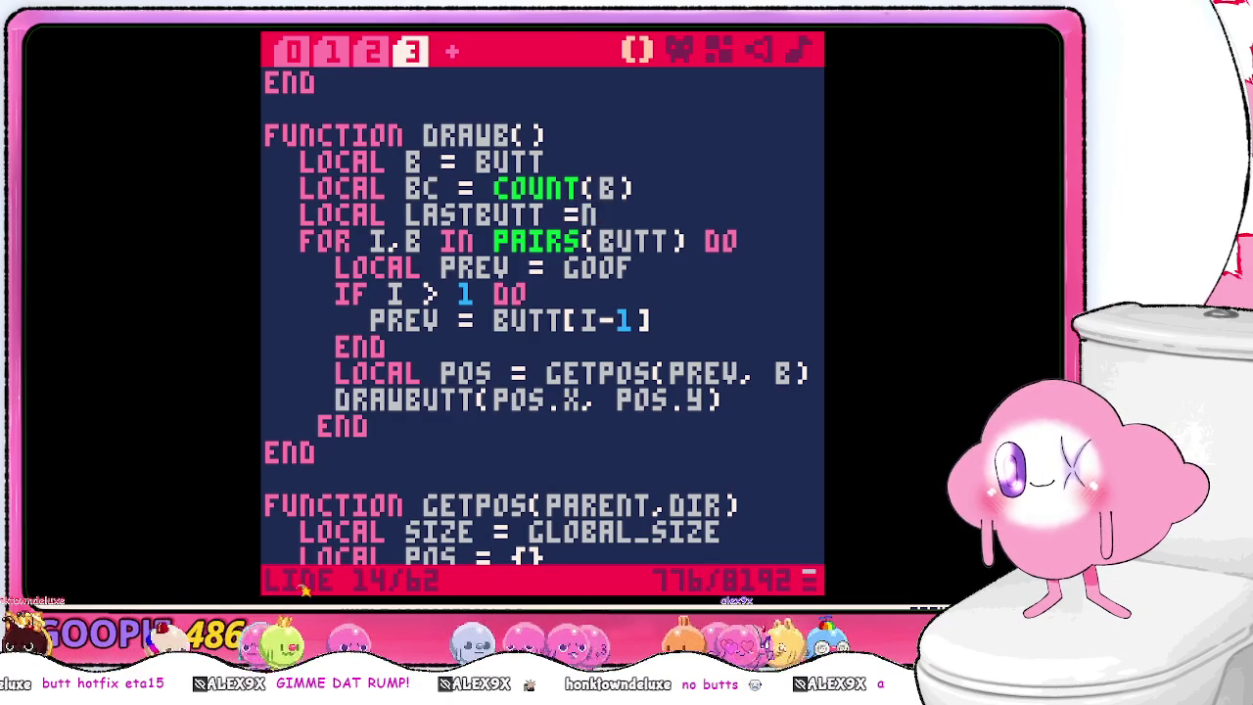
{"action": "type", "text": "nil"}
{"action": "key", "text": "Down"}
{"action": "key", "text": "Down"}
{"action": "key", "text": "Down"}
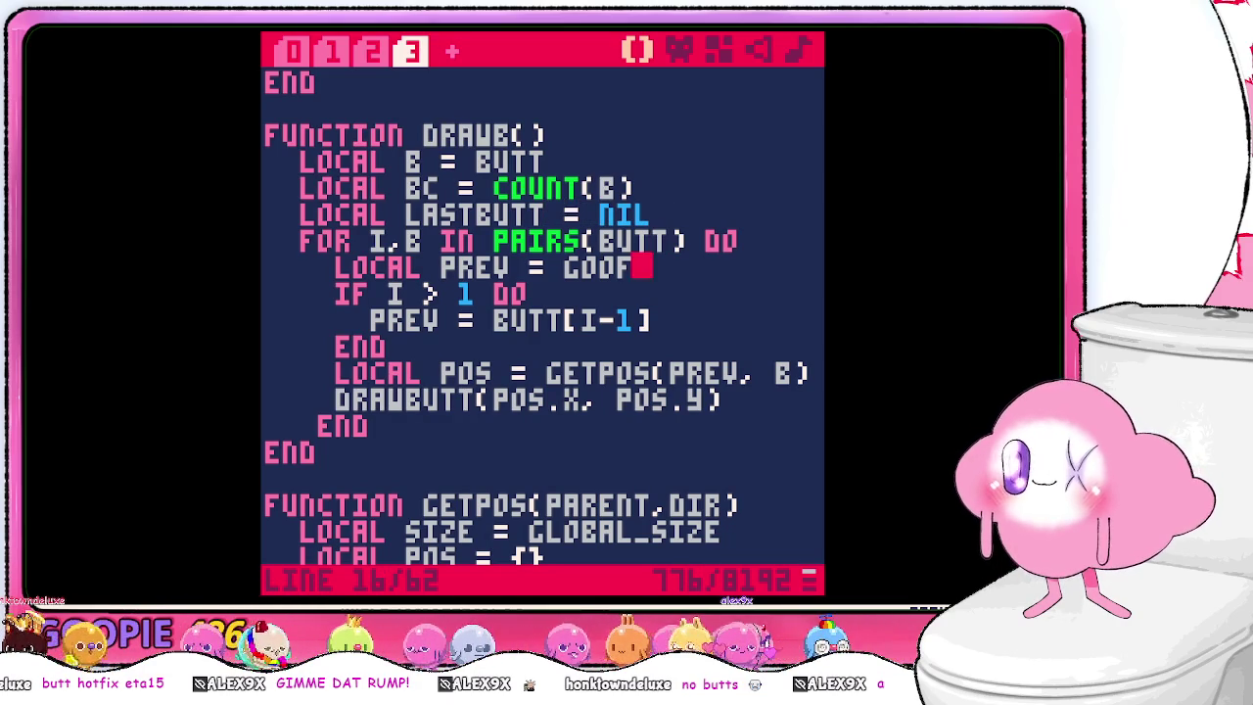
{"action": "key", "text": "Down"}
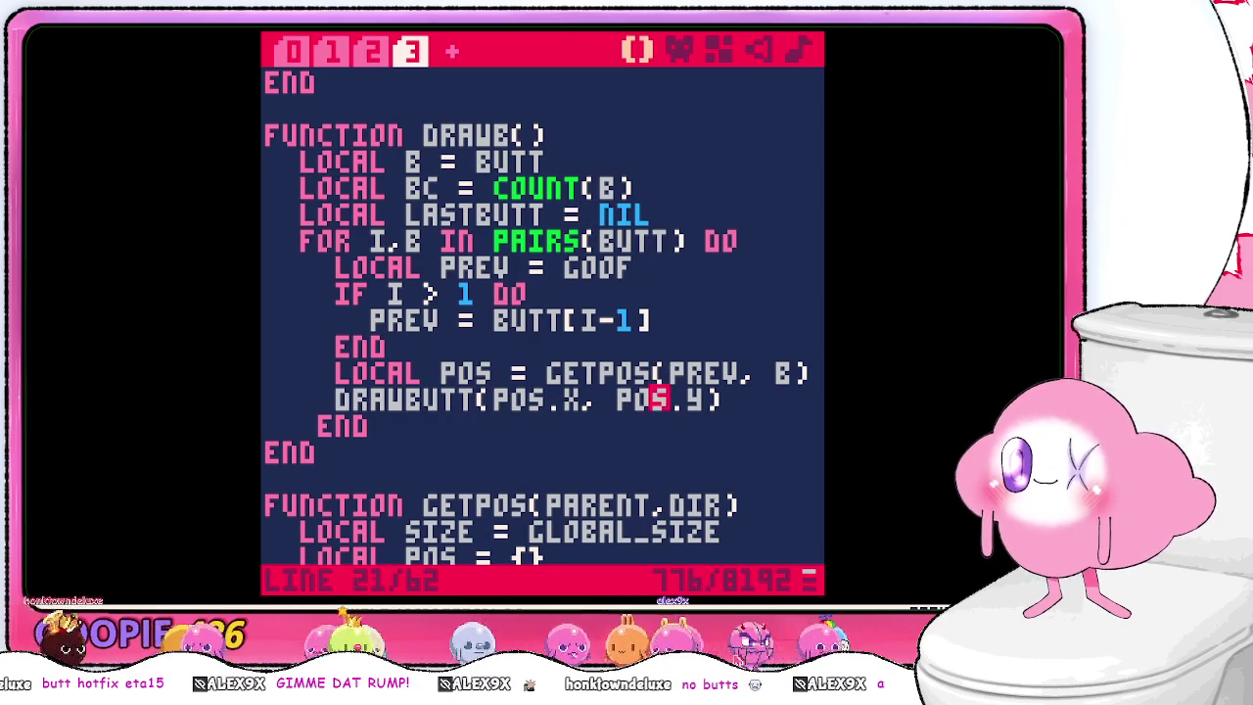
{"action": "key", "text": "Up"}
{"action": "key", "text": "Down"}
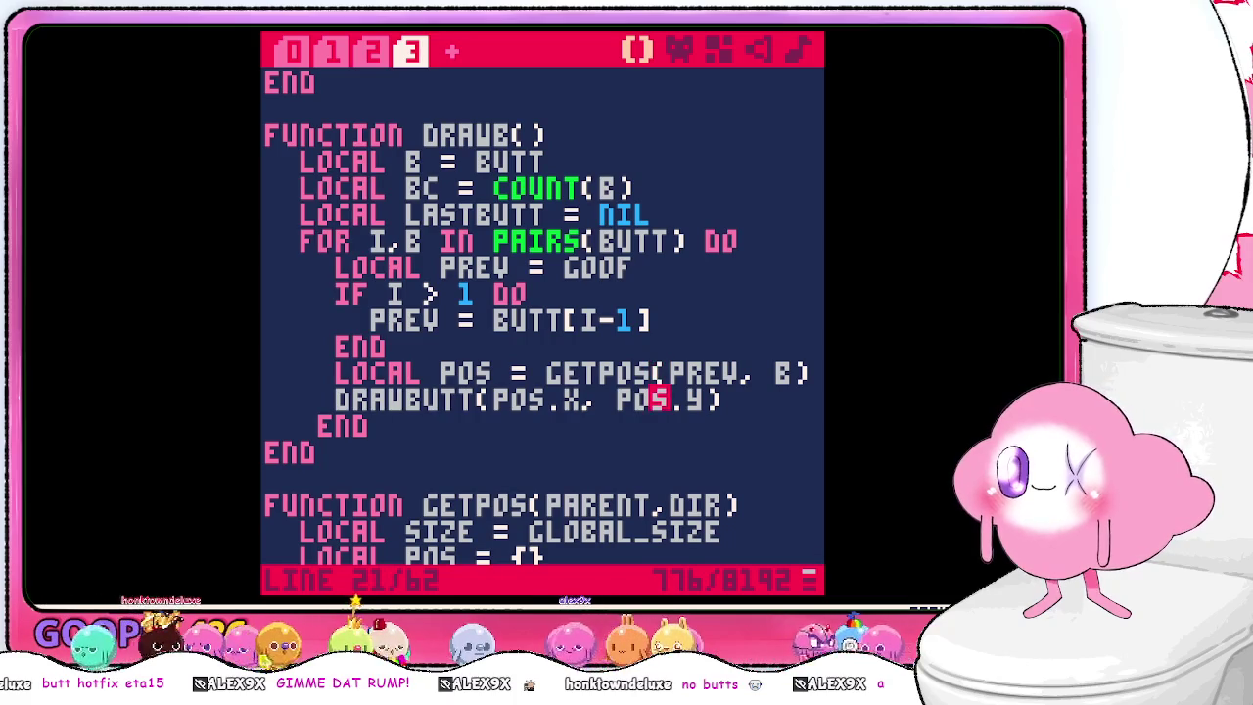
{"action": "key", "text": "Right"}
{"action": "key", "text": "Right"}
{"action": "key", "text": "Right"}
{"action": "key", "text": "Return"}
{"action": "type", "text": "LAST"}
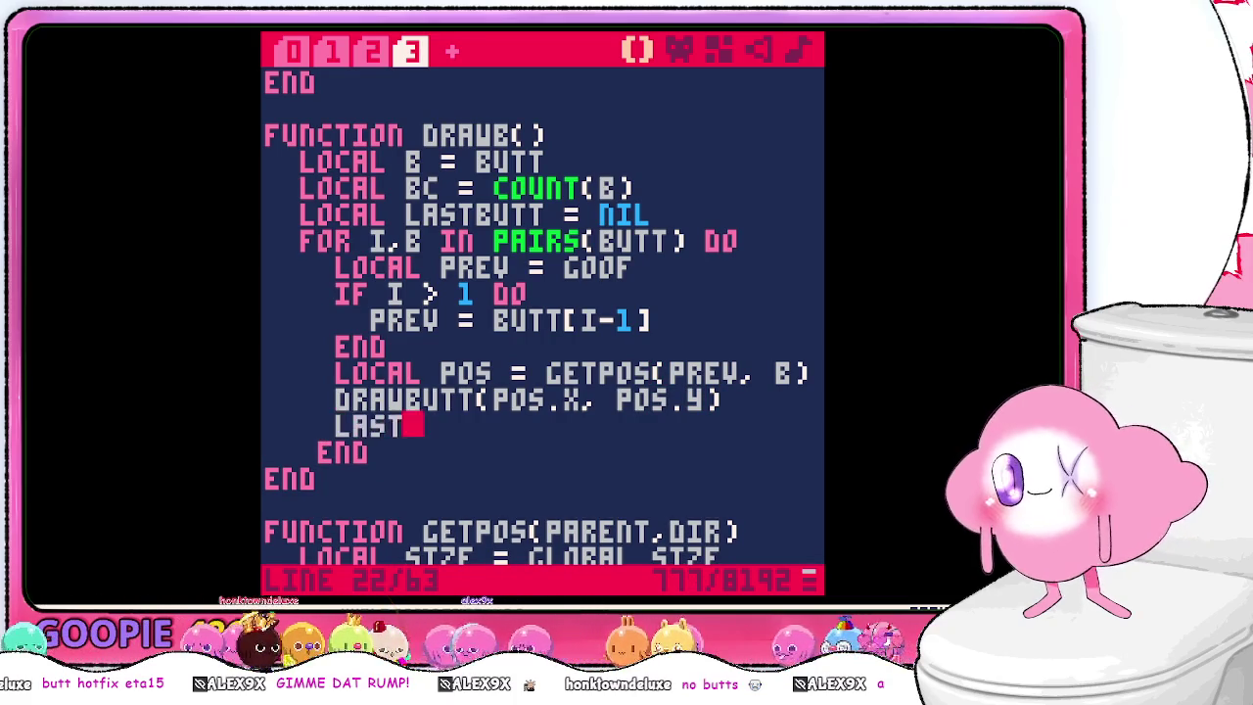
{"action": "type", "text": "BUTT = POS"}
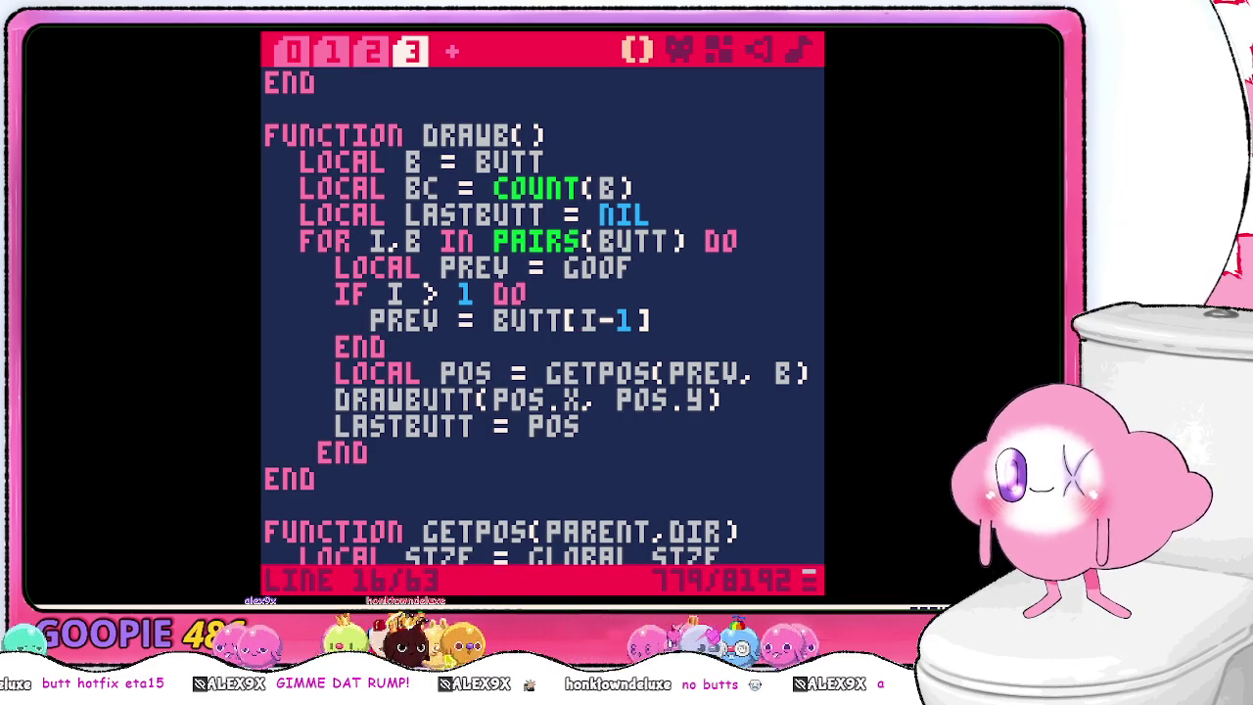
{"action": "key", "text": "BackSpace"}
{"action": "key", "text": "BackSpace"}
{"action": "key", "text": "BackSpace"}
{"action": "type", "text": "lastbutt"}
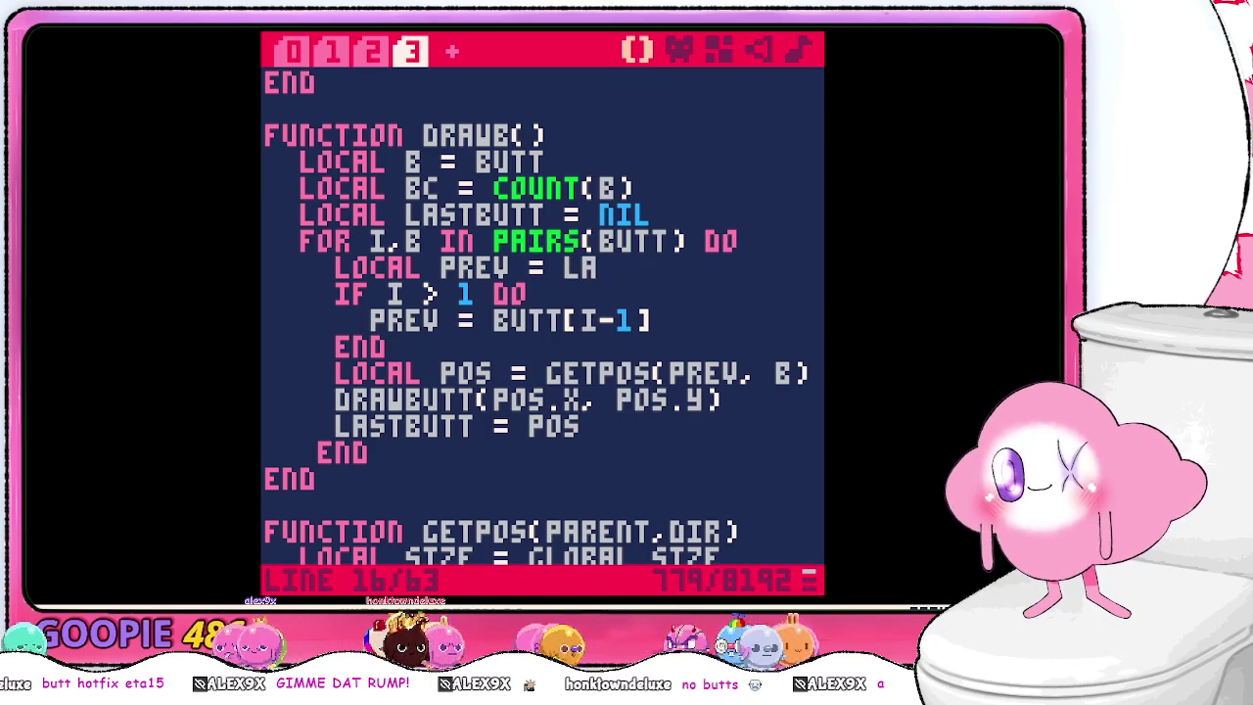
- Save and run the cart, returning to the code at the line 29 error
{"action": "key", "text": "ctrl+s"}
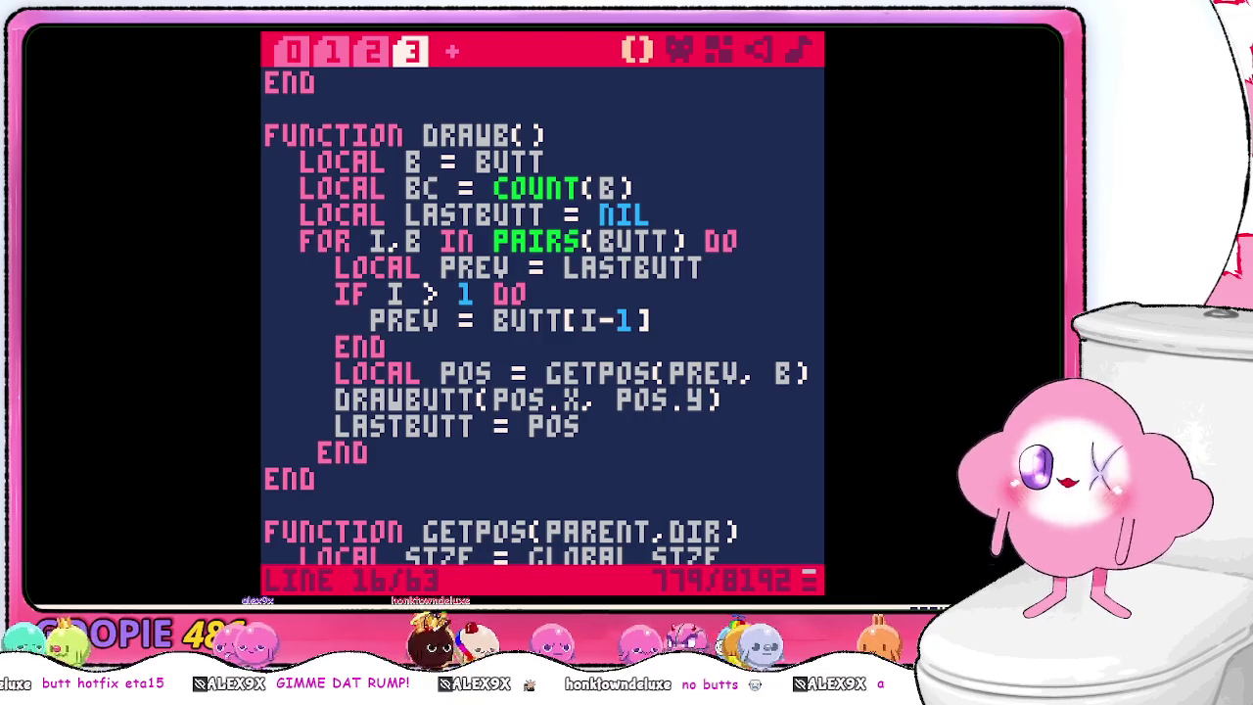
{"action": "key", "text": "ctrl+r"}
{"action": "type", "text": "run"}
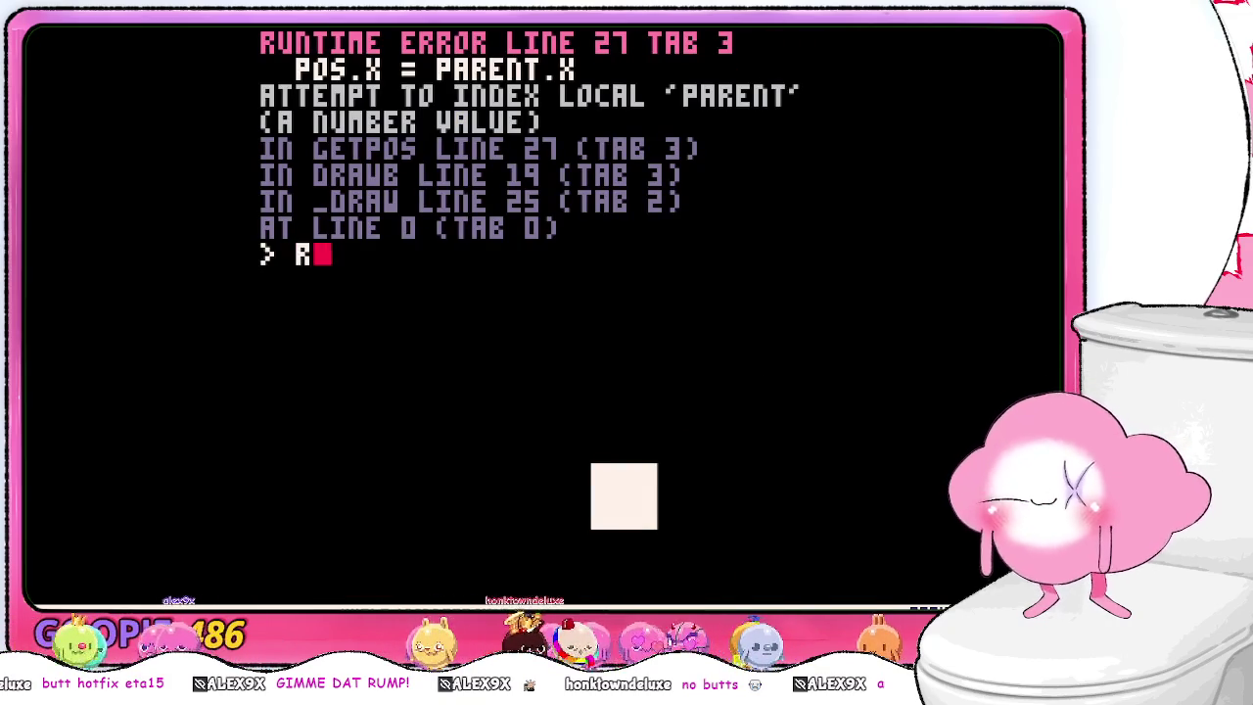
{"action": "key", "text": "Return"}
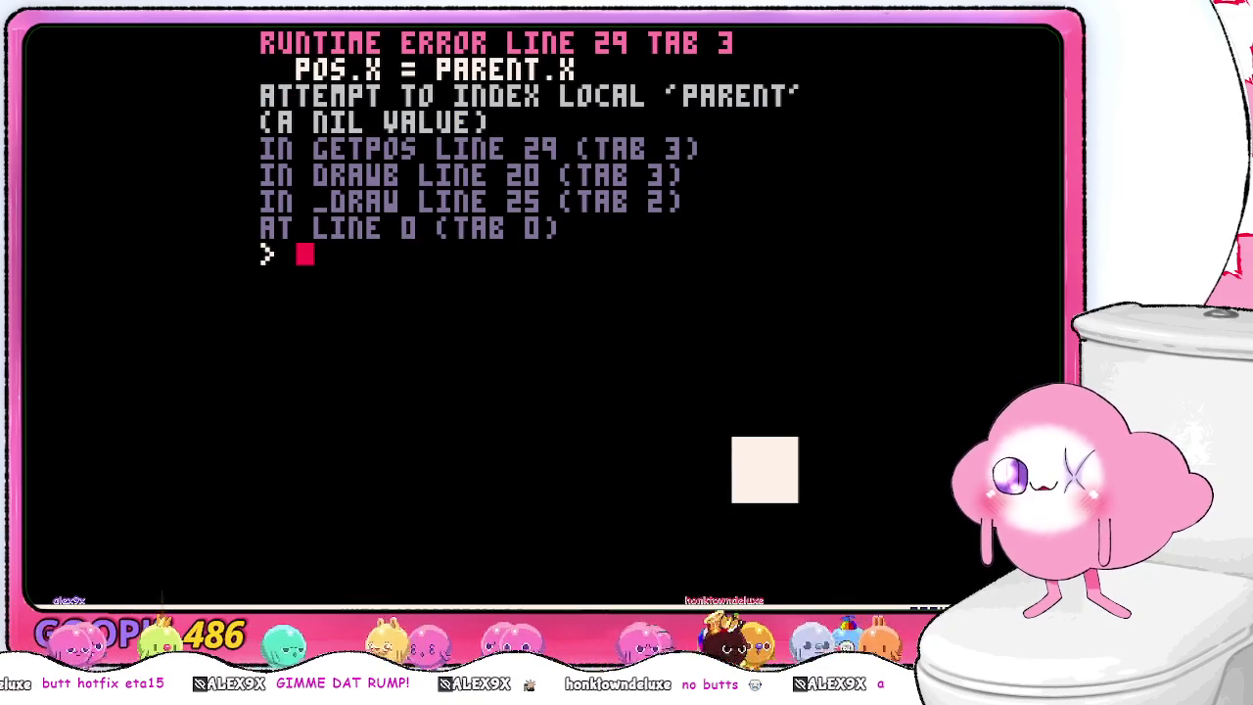
{"action": "key", "text": "Escape"}
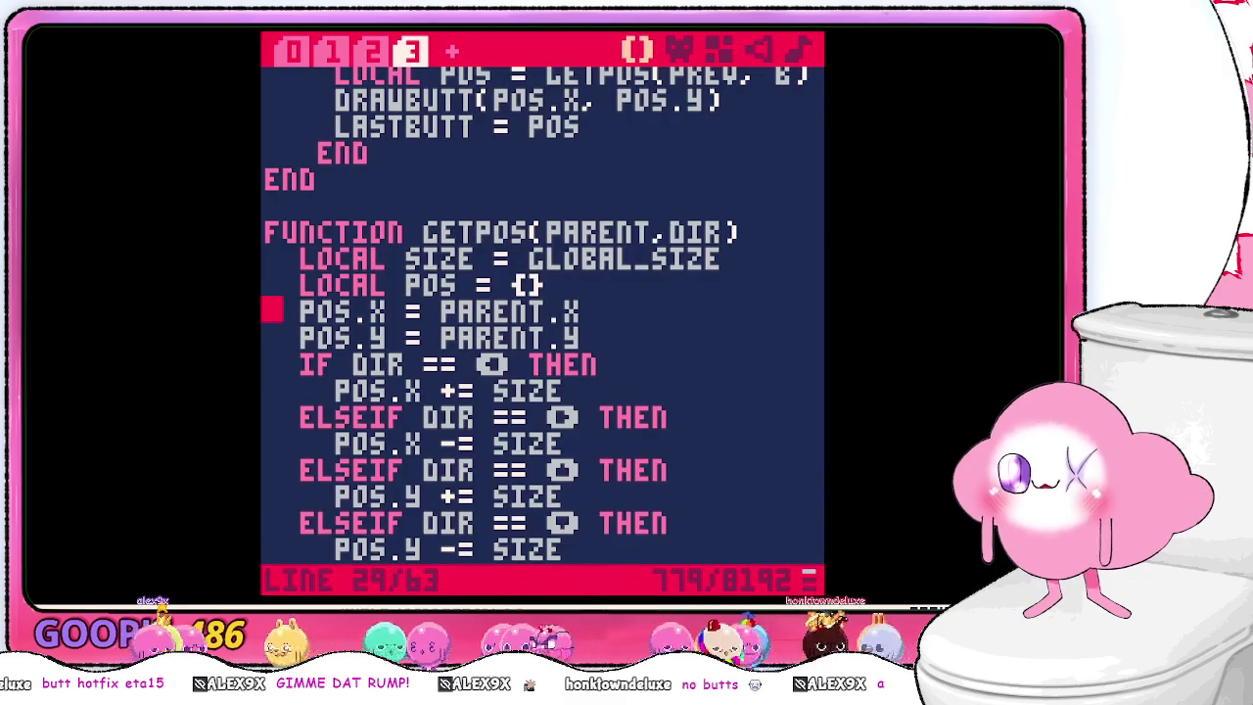
- Move the LASTBUTT = POS statement to a new line directly below DRAWBUTT
{"action": "key", "text": "Up"}
{"action": "key", "text": "Up"}
{"action": "key", "text": "Up"}
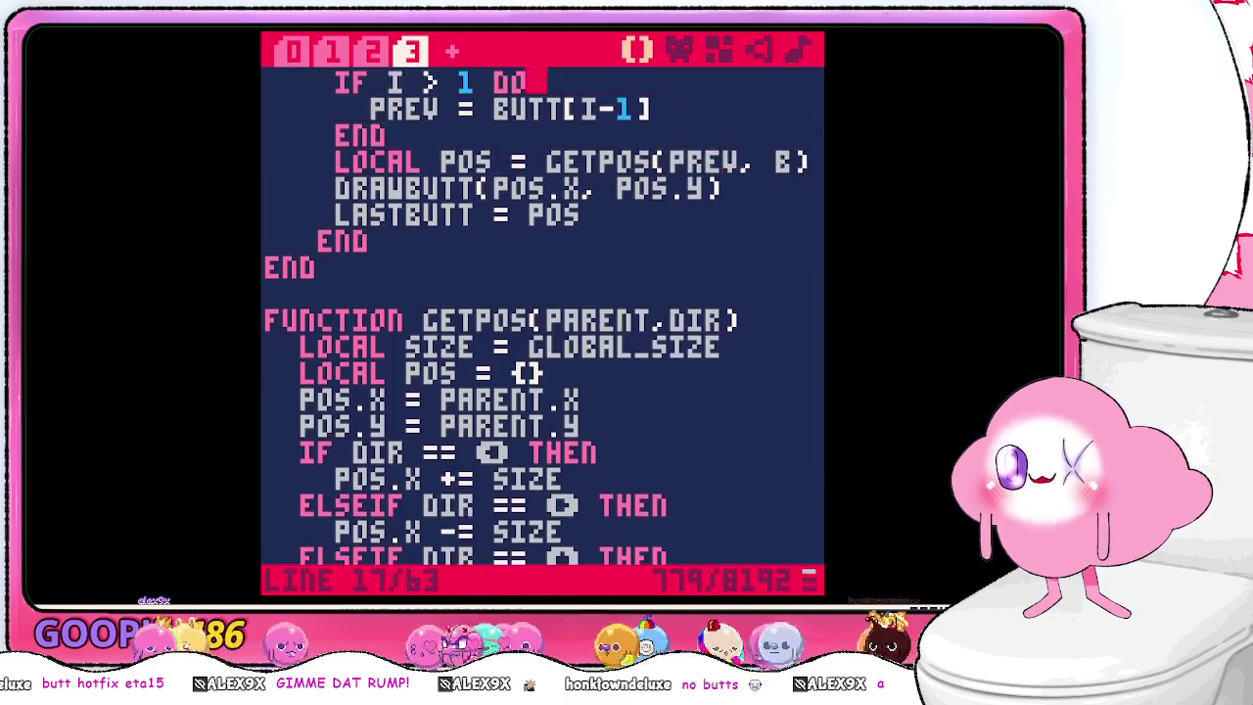
{"action": "key", "text": "Down"}
{"action": "key", "text": "Down"}
{"action": "key", "text": "Down"}
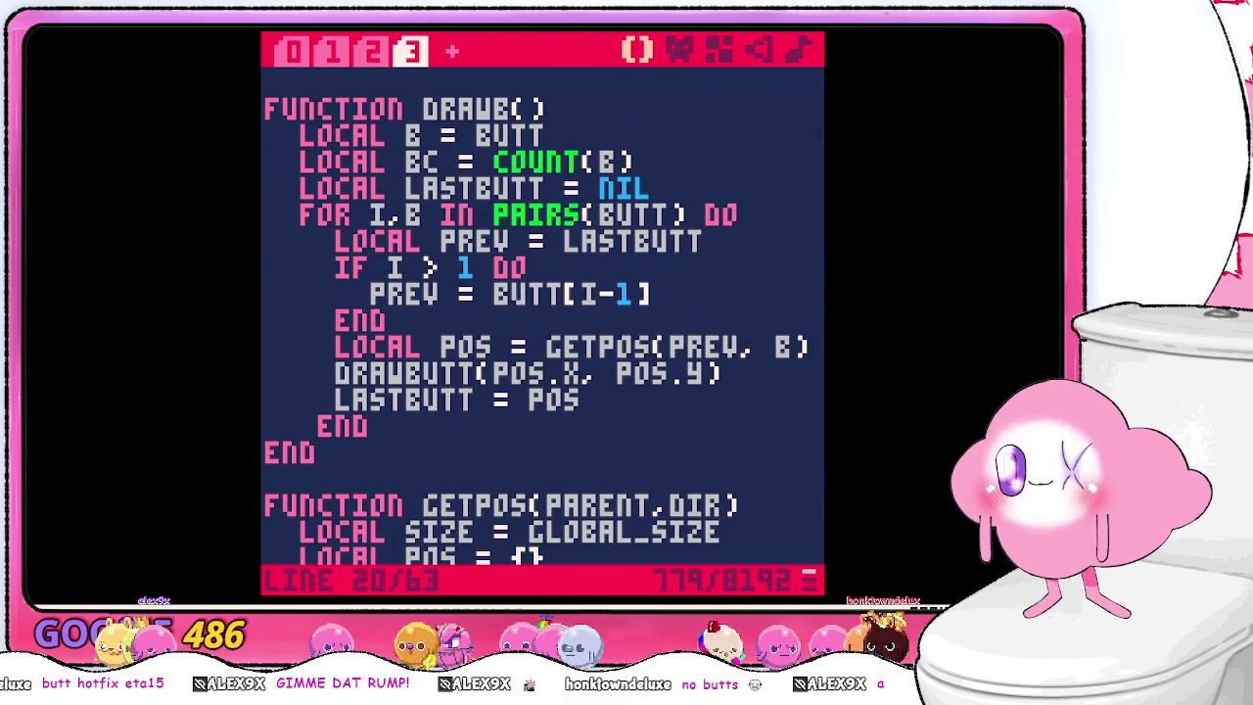
{"action": "key", "text": "shift+Left"}
{"action": "key", "text": "shift+Left"}
{"action": "key", "text": "shift+Left"}
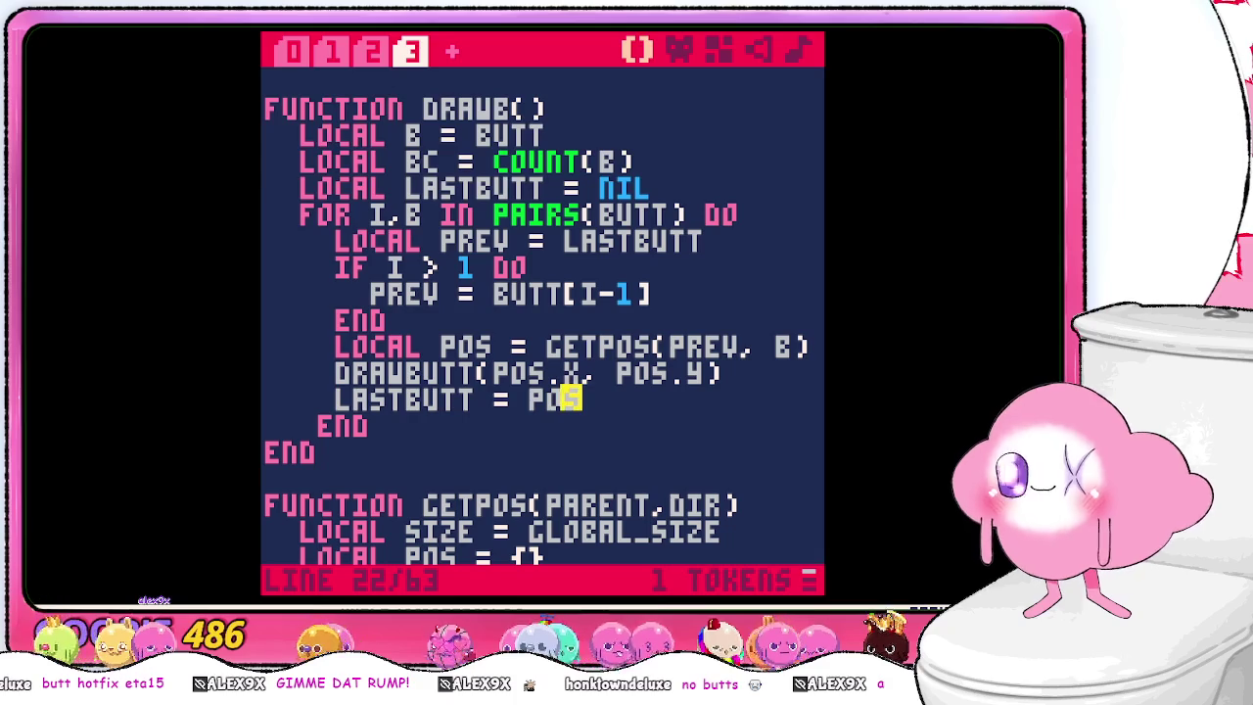
{"action": "key", "text": "shift+Left"}
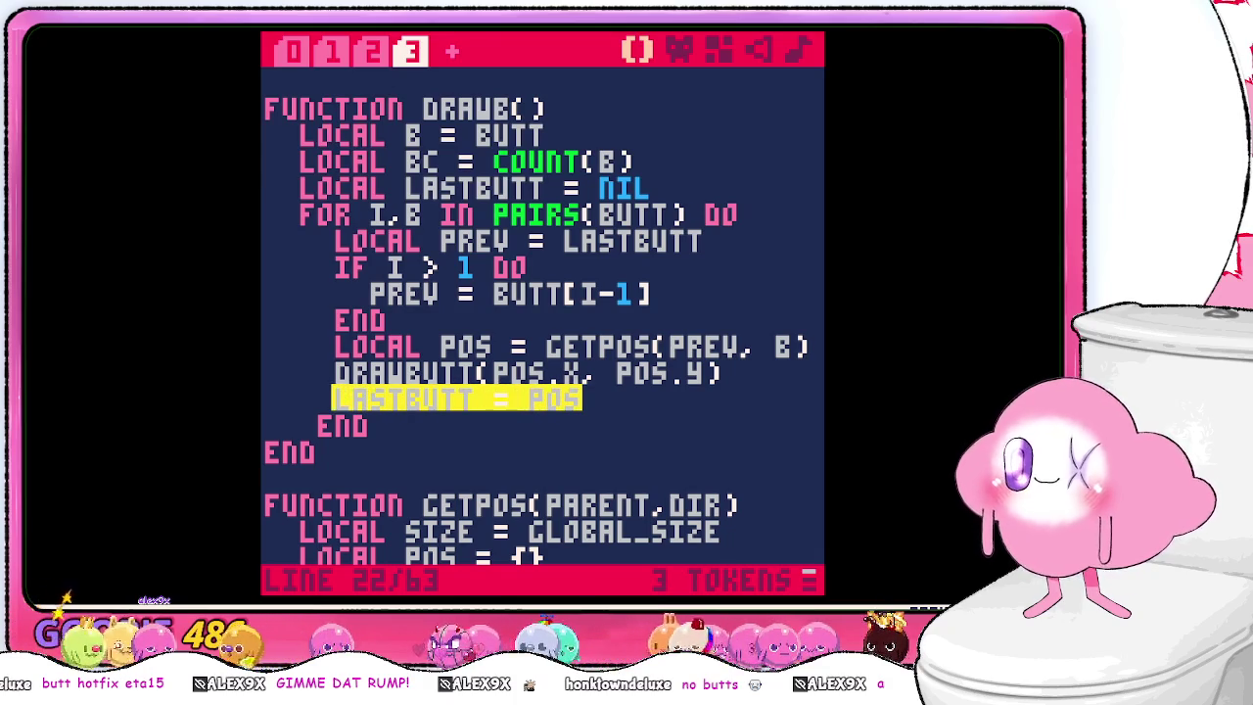
{"action": "key", "text": "ctrl+x"}
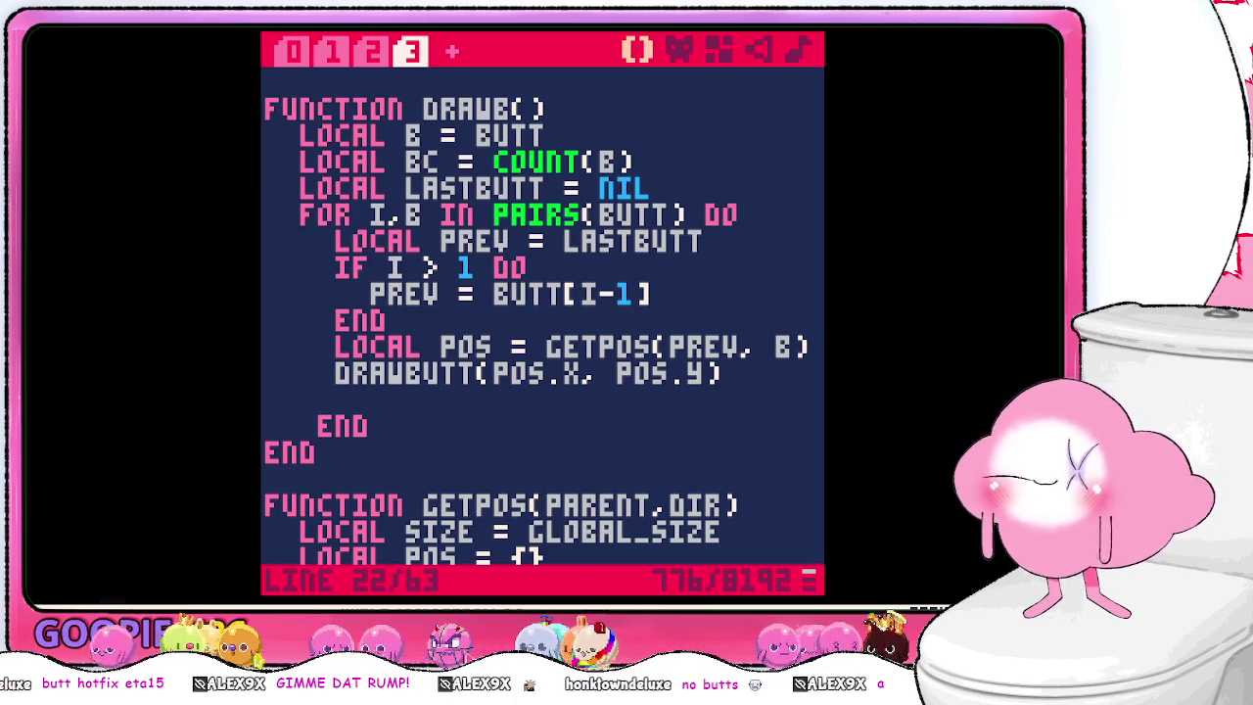
{"action": "key", "text": "BackSpace"}
{"action": "key", "text": "Up"}
{"action": "key", "text": "Right"}
{"action": "key", "text": "Right"}
{"action": "key", "text": "Right"}
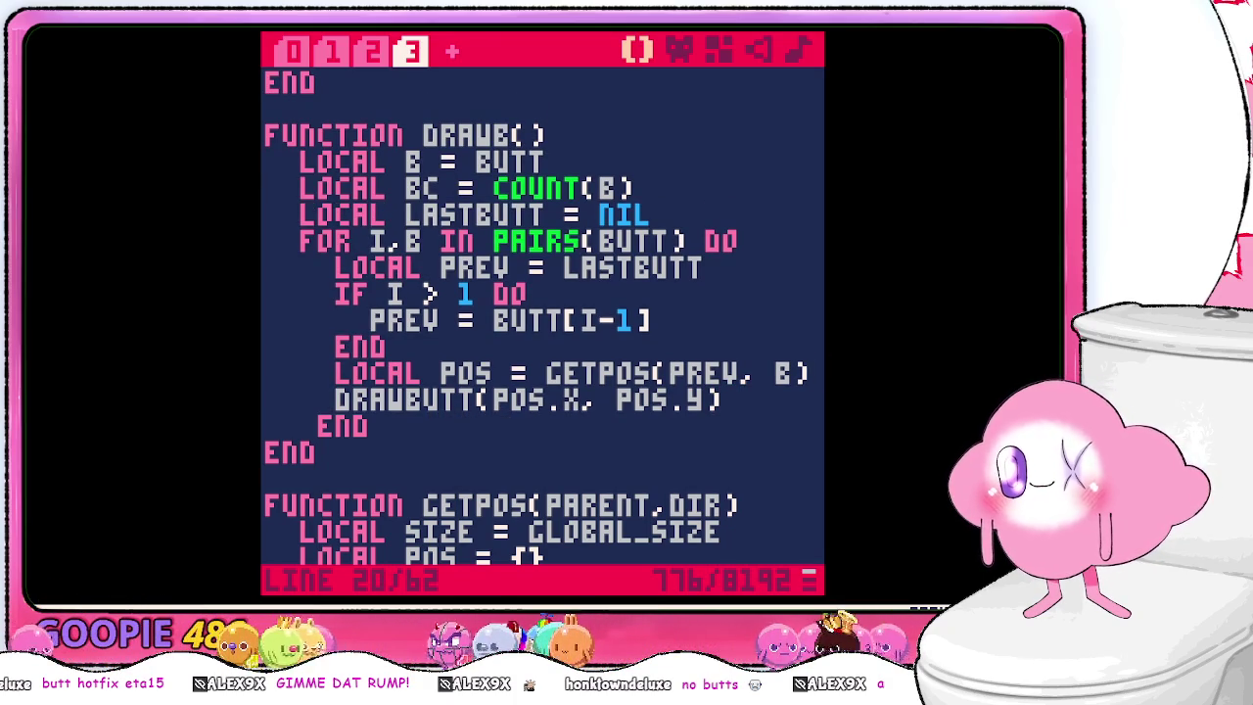
{"action": "key", "text": "Return"}
{"action": "key", "text": "ctrl+v"}
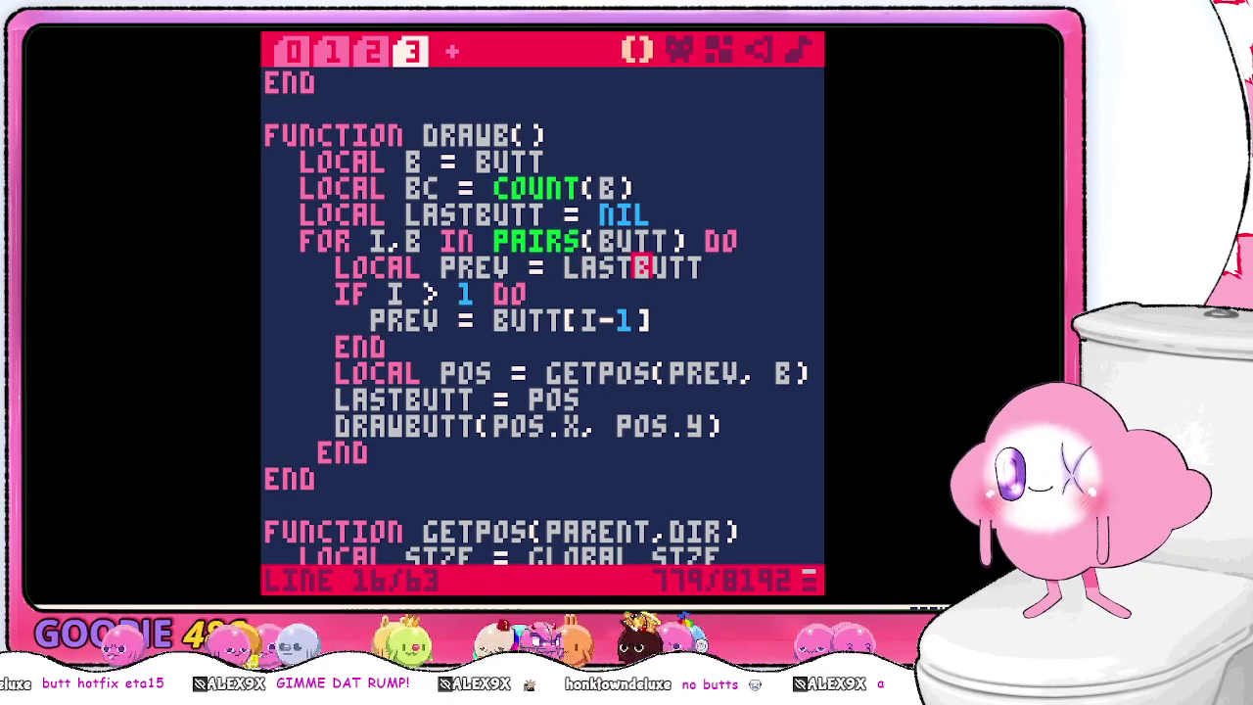
- Append ?? to the LOCAL PREV line and bring up the PICO-8 cheat sheet
{"action": "key", "text": "Right"}
{"action": "type", "text": "?"}
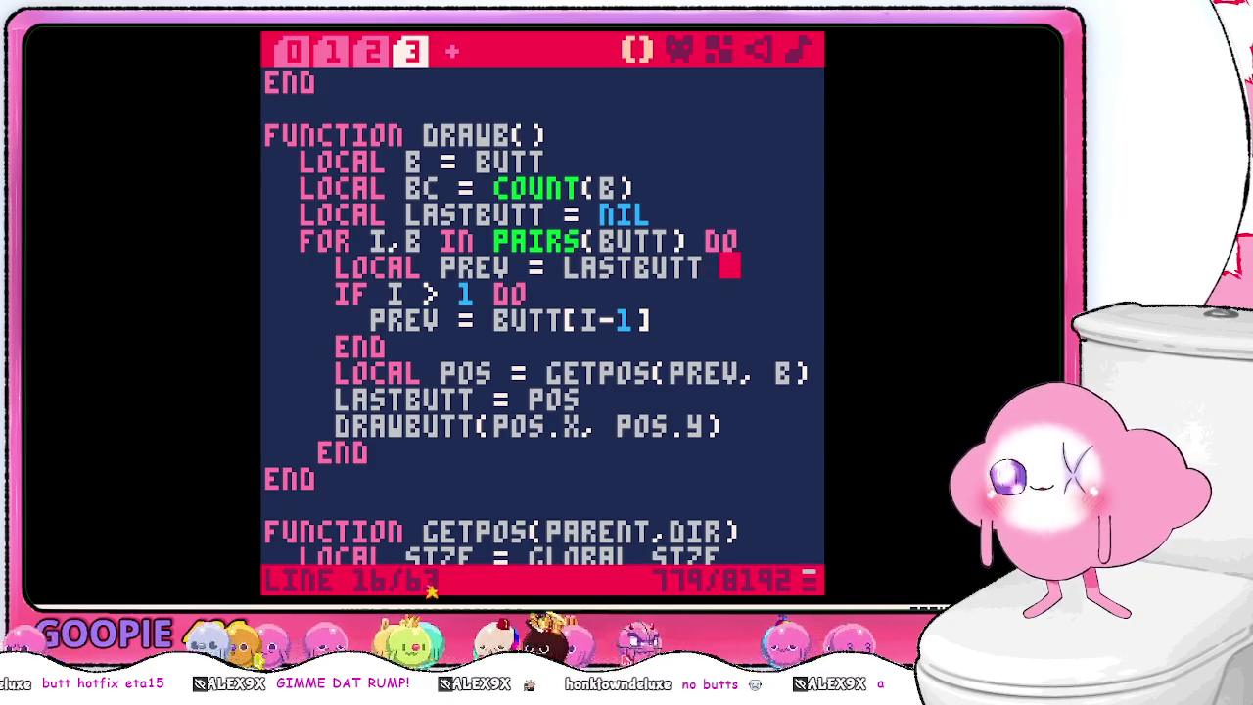
{"action": "type", "text": "?"}
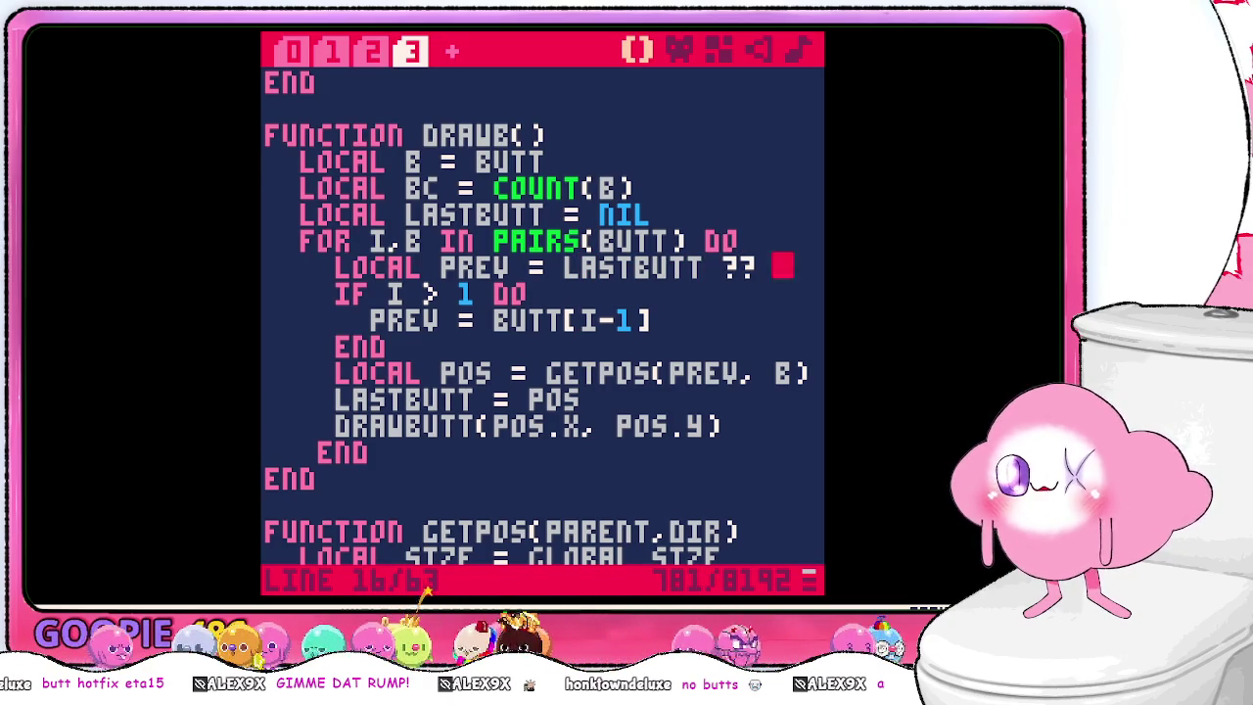
{"action": "key", "text": "alt+Tab"}
- Scroll through the PICO-8 cheat sheet image in Chrome, then return to the PICO-8 code editor
{"action": "scroll", "coordinate": [591, 312], "scroll_direction": "down", "scroll_amount": 5}
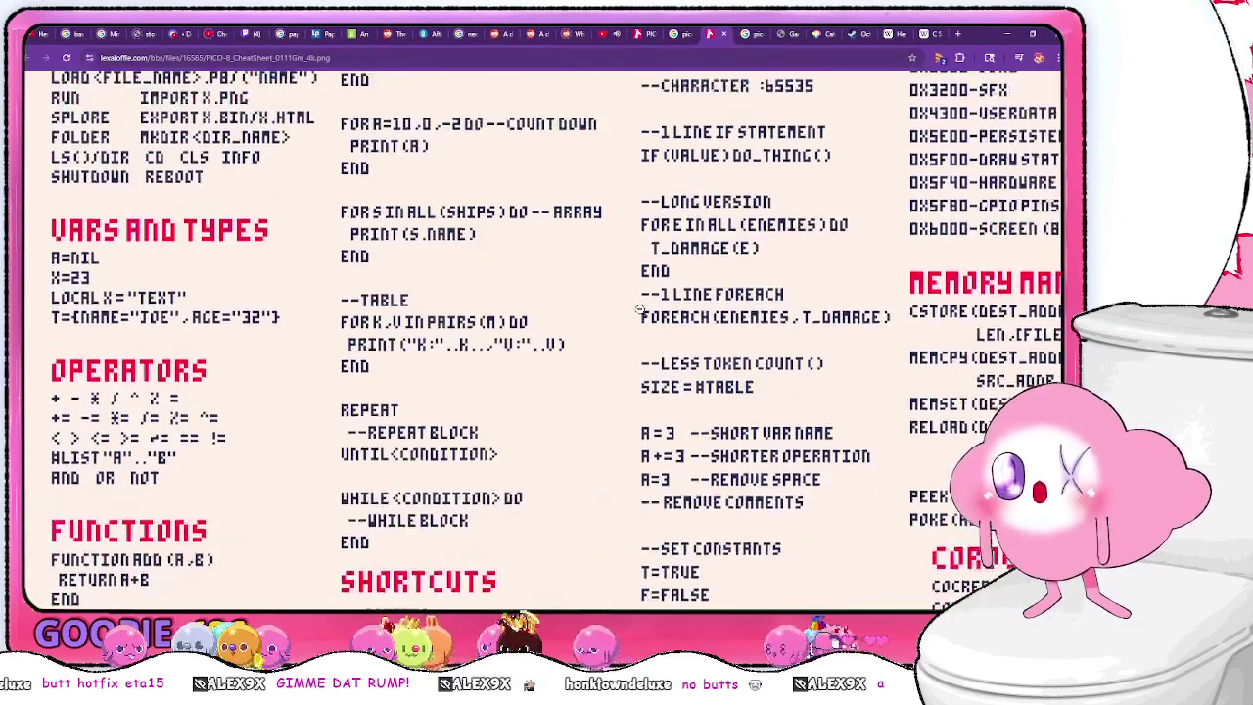
{"action": "scroll", "coordinate": [794, 339], "scroll_direction": "down", "scroll_amount": 1}
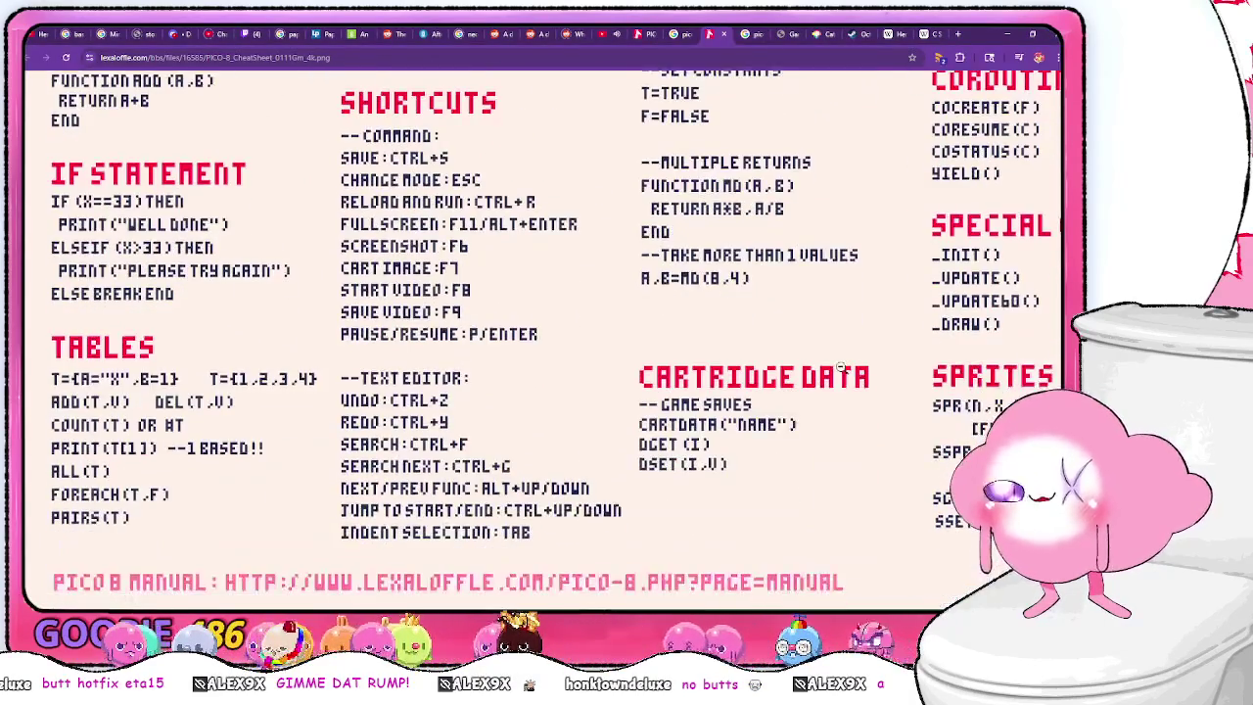
{"action": "scroll", "coordinate": [822, 348], "scroll_direction": "up", "scroll_amount": 6}
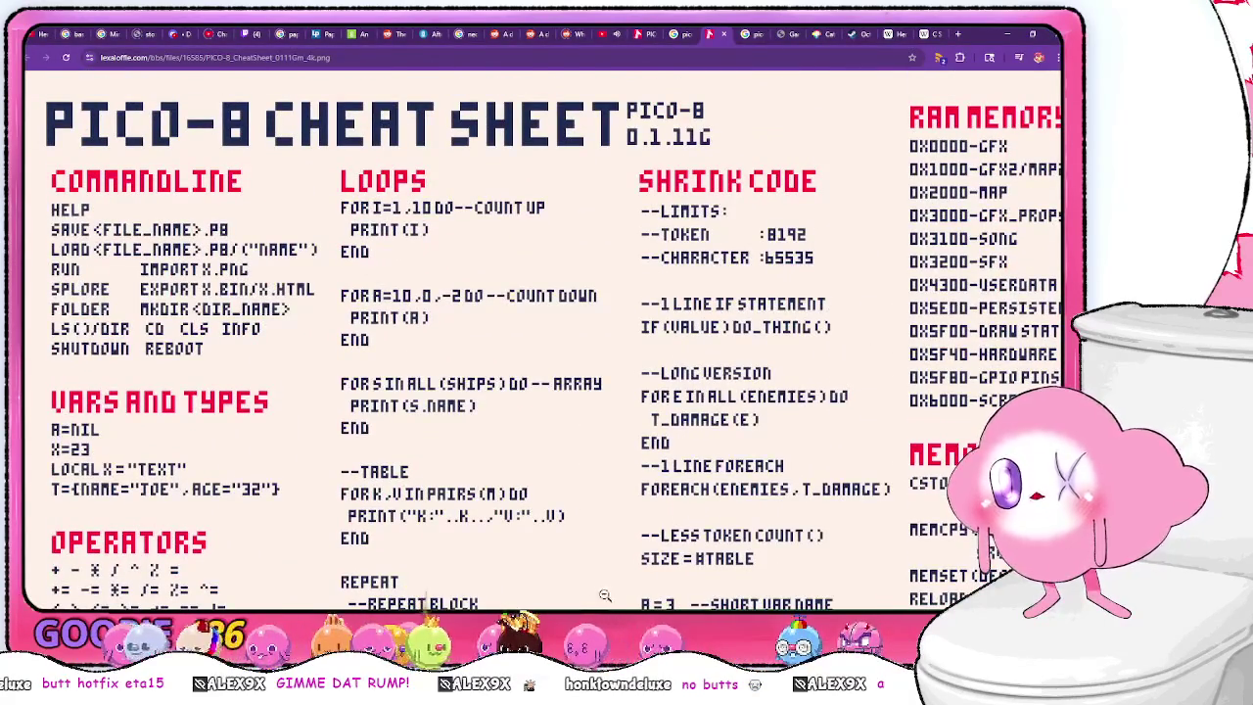
{"action": "scroll", "coordinate": [300, 447], "scroll_direction": "right", "scroll_amount": 4}
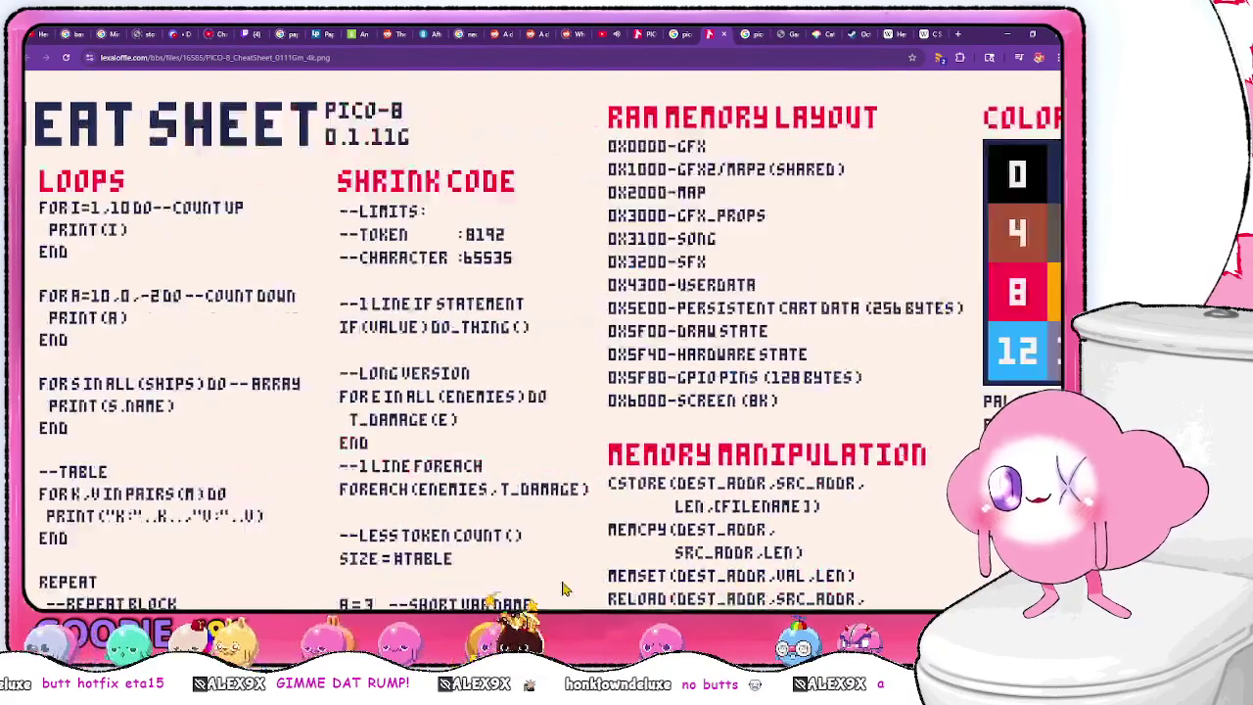
{"action": "scroll", "coordinate": [300, 447], "scroll_direction": "left", "scroll_amount": 4}
{"action": "scroll", "coordinate": [300, 448], "scroll_direction": "down", "scroll_amount": 2}
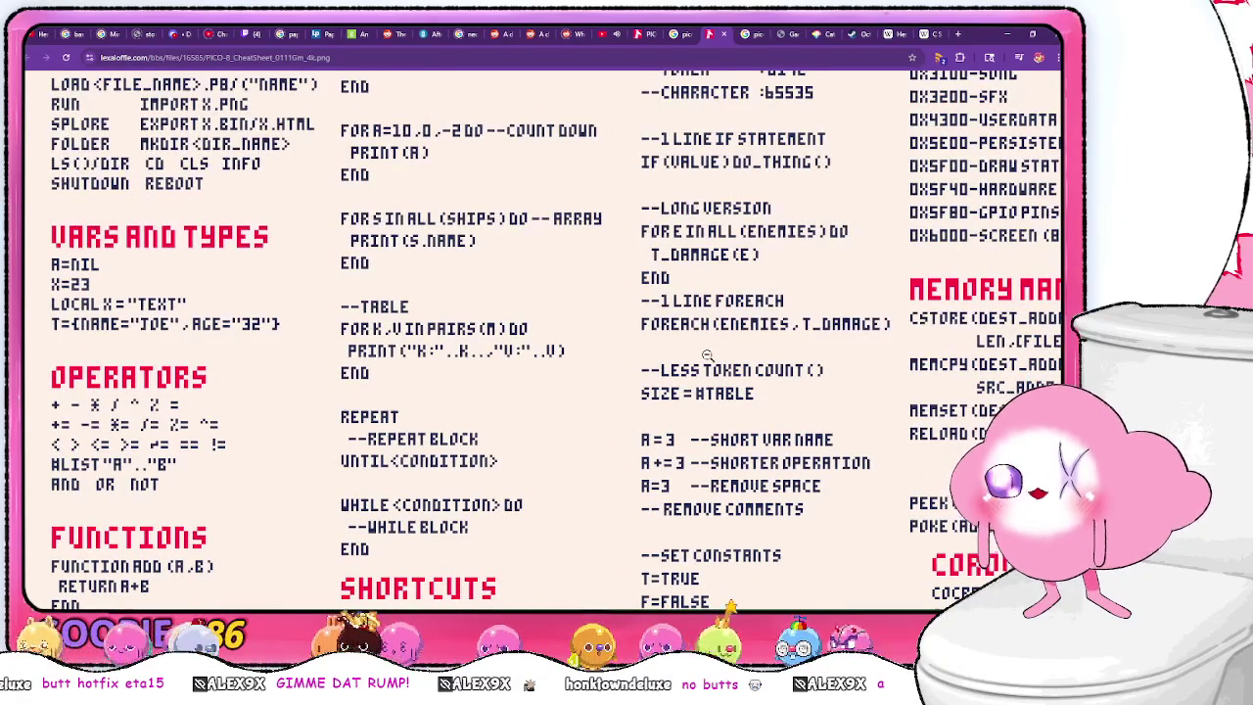
{"action": "key", "text": "alt+Tab"}
- Make drawb()'s prev default to 'lastbutt or goof' and delete the if i > 1 block
{"action": "type", "text": "OR GO"}
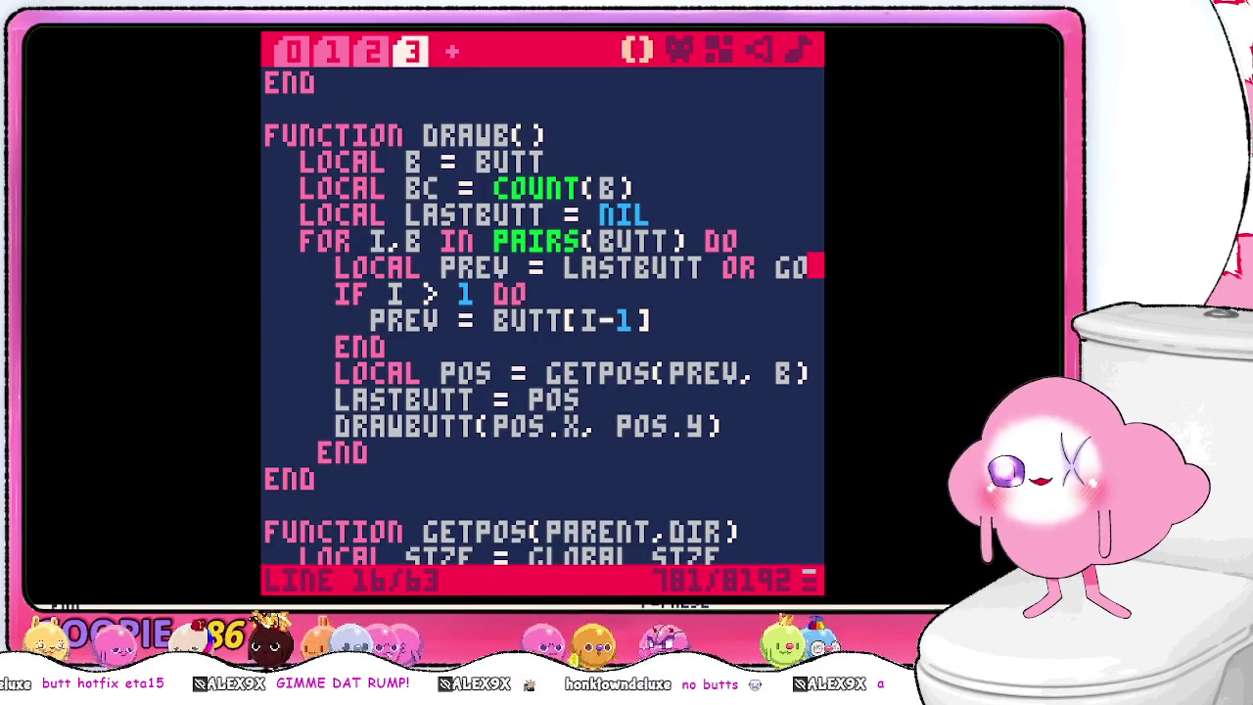
{"action": "type", "text": "OF"}
{"action": "left_click", "coordinate": [500, 293]}
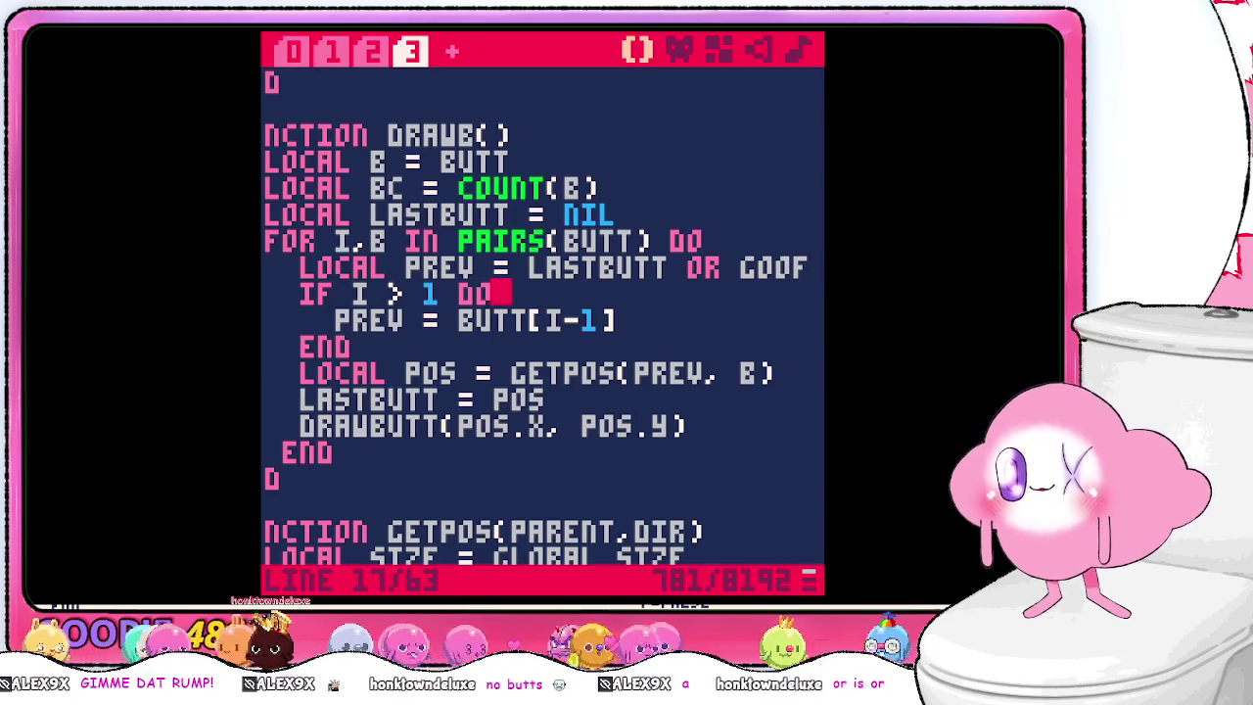
{"action": "key", "text": "shift+Up"}
{"action": "key", "text": "shift+Up"}
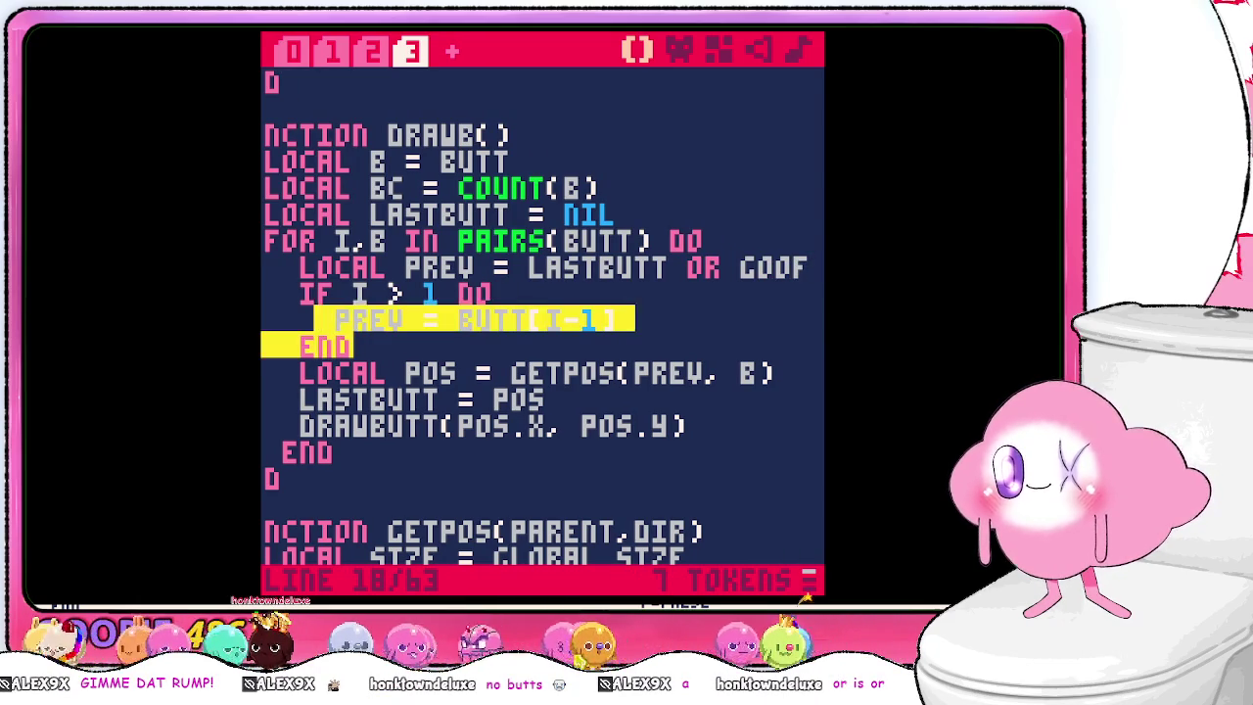
{"action": "key", "text": "shift+Home"}
{"action": "key", "text": "shift+Left"}
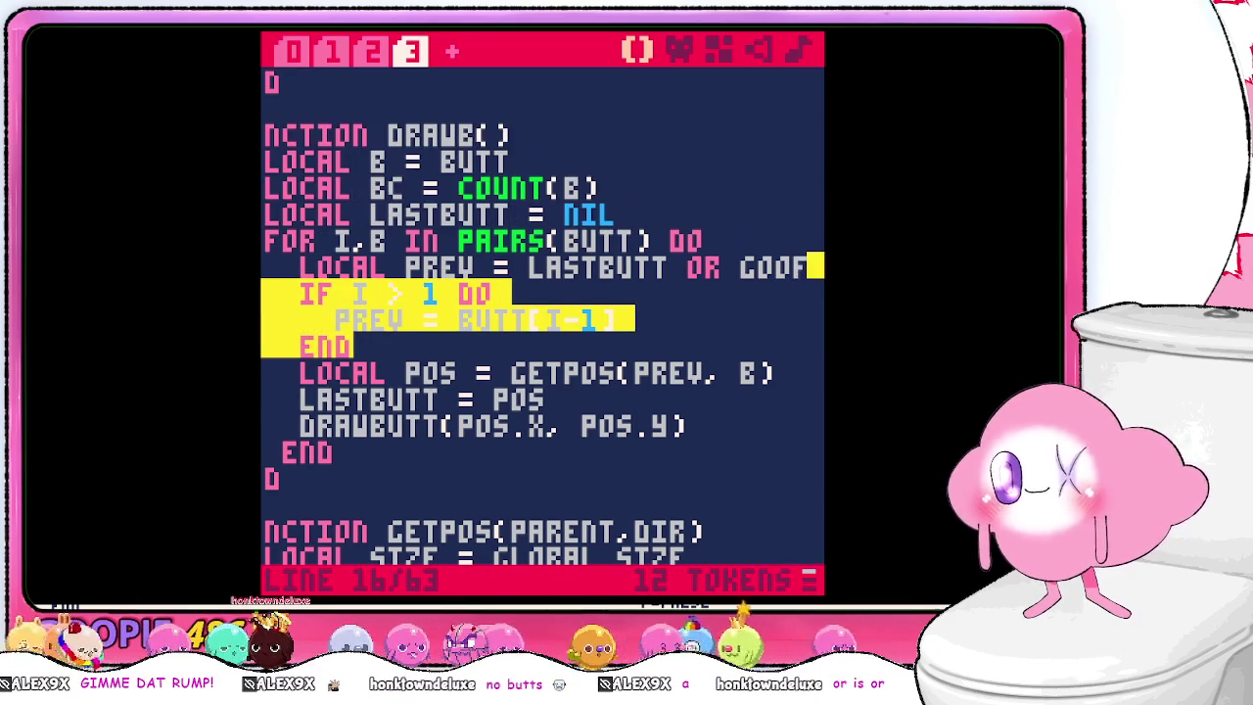
{"action": "key", "text": "Return"}
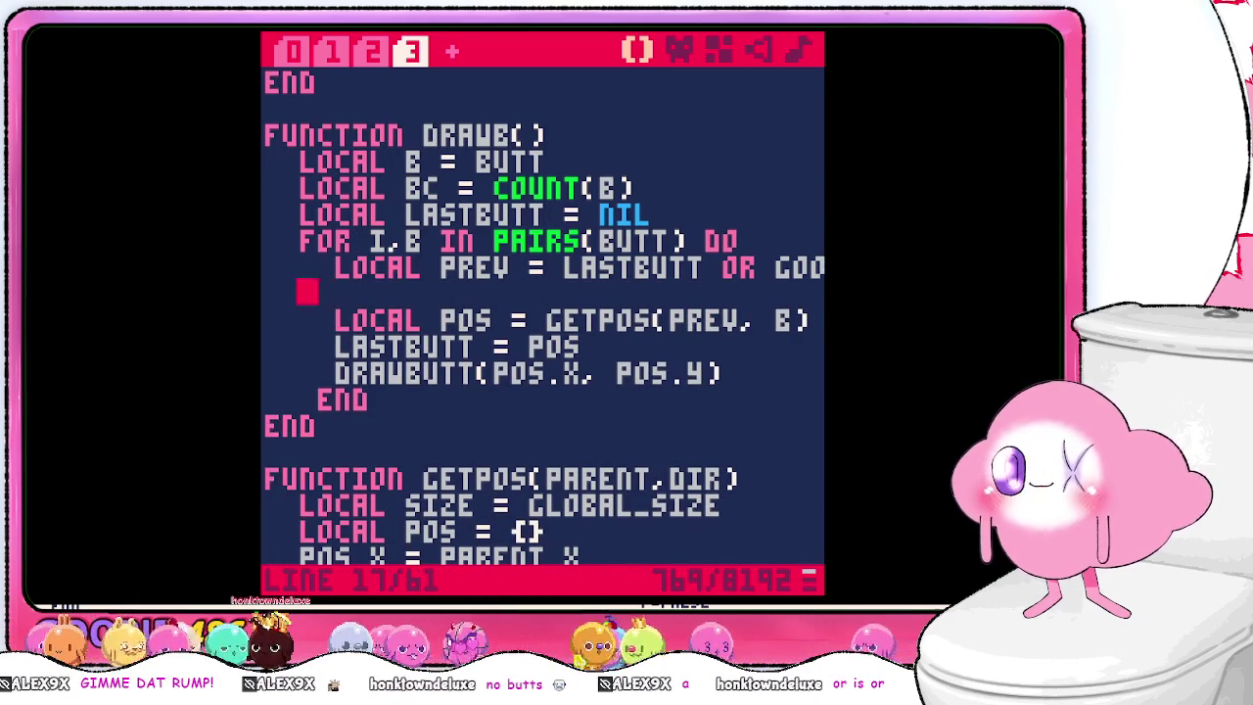
{"action": "key", "text": "BackSpace"}
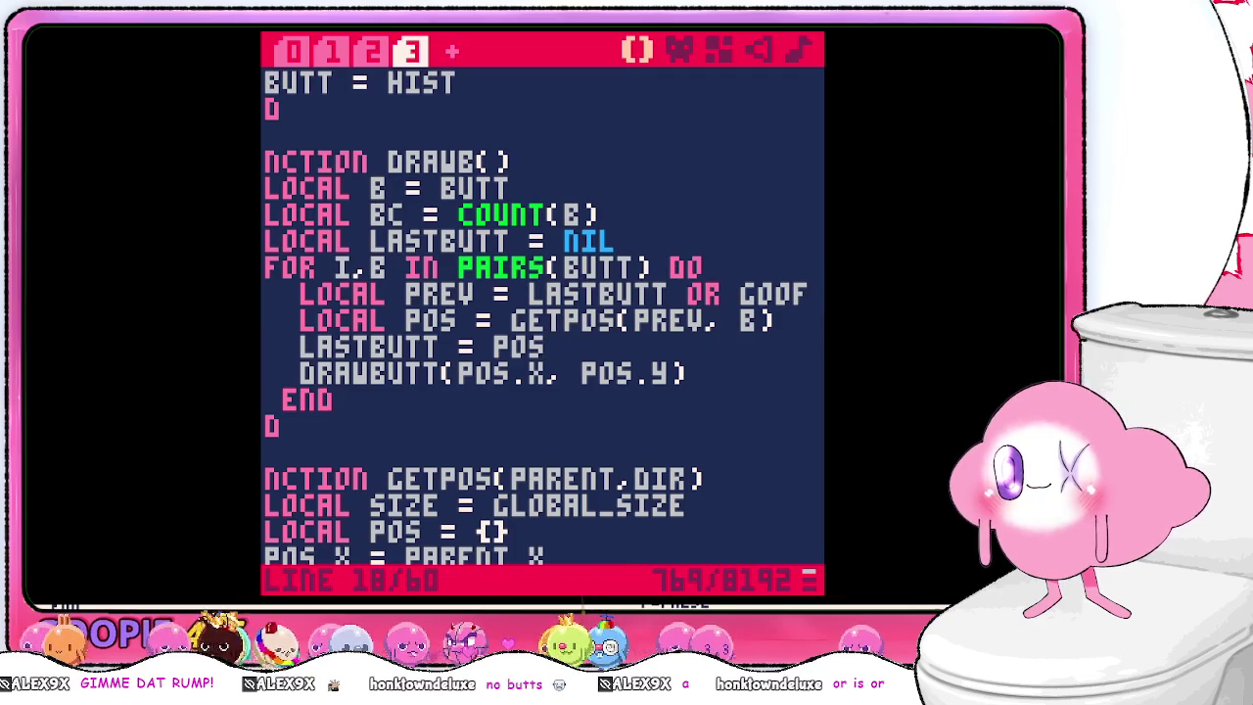
- Save the cart and run it, which errors on a nil createbutt call
{"action": "key", "text": "ctrl+s"}
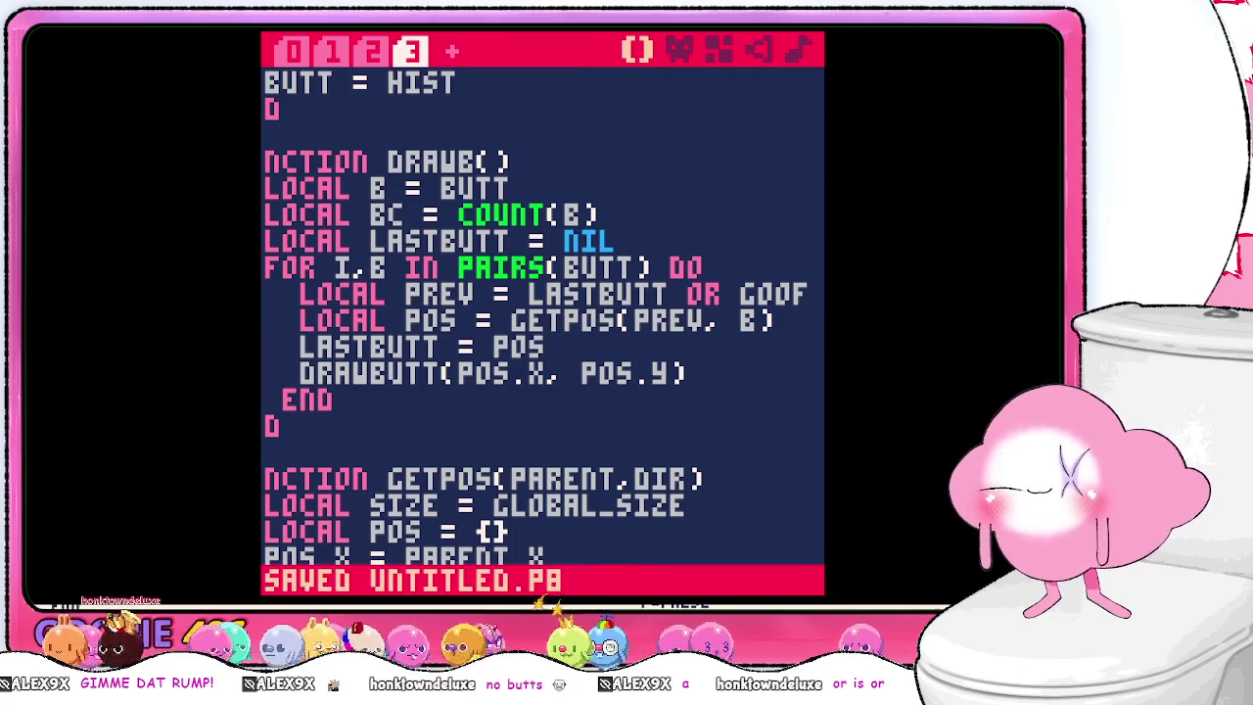
{"action": "key", "text": "Escape"}
{"action": "type", "text": "run"}
{"action": "key", "text": "Return"}
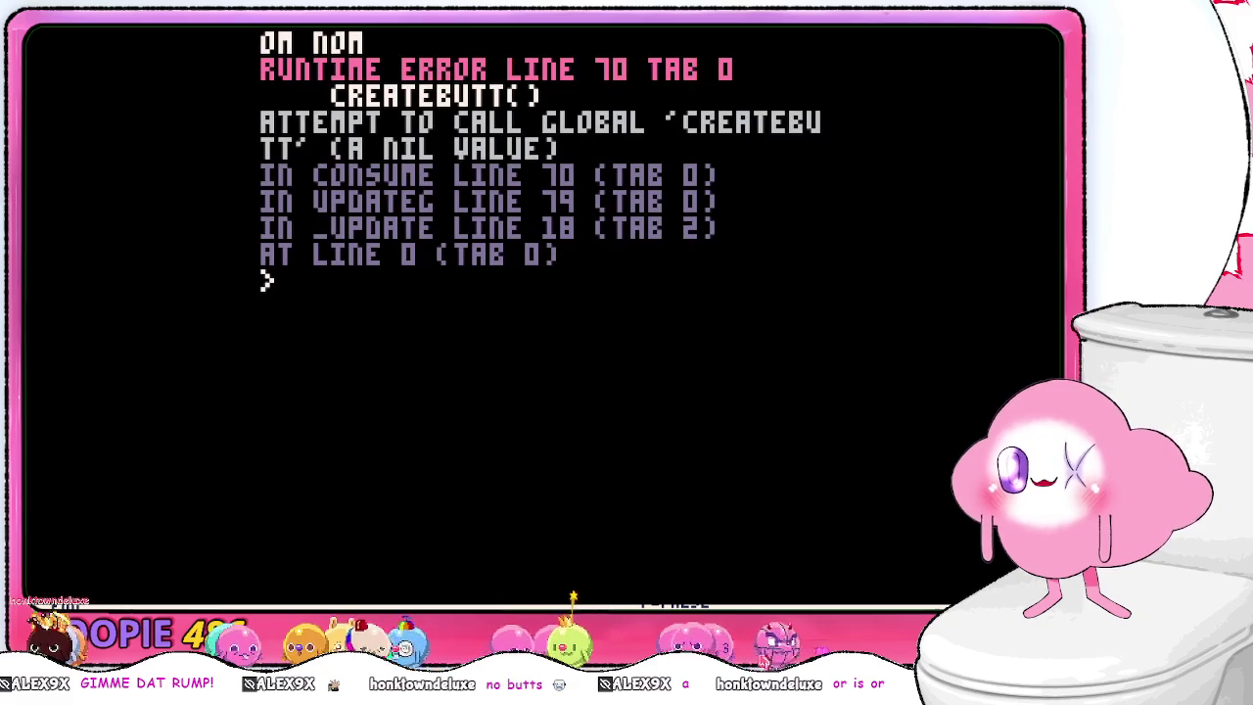
- Jump to the error line, delete the createbutt() call from consume(), and save the cart
{"action": "key", "text": "Escape"}
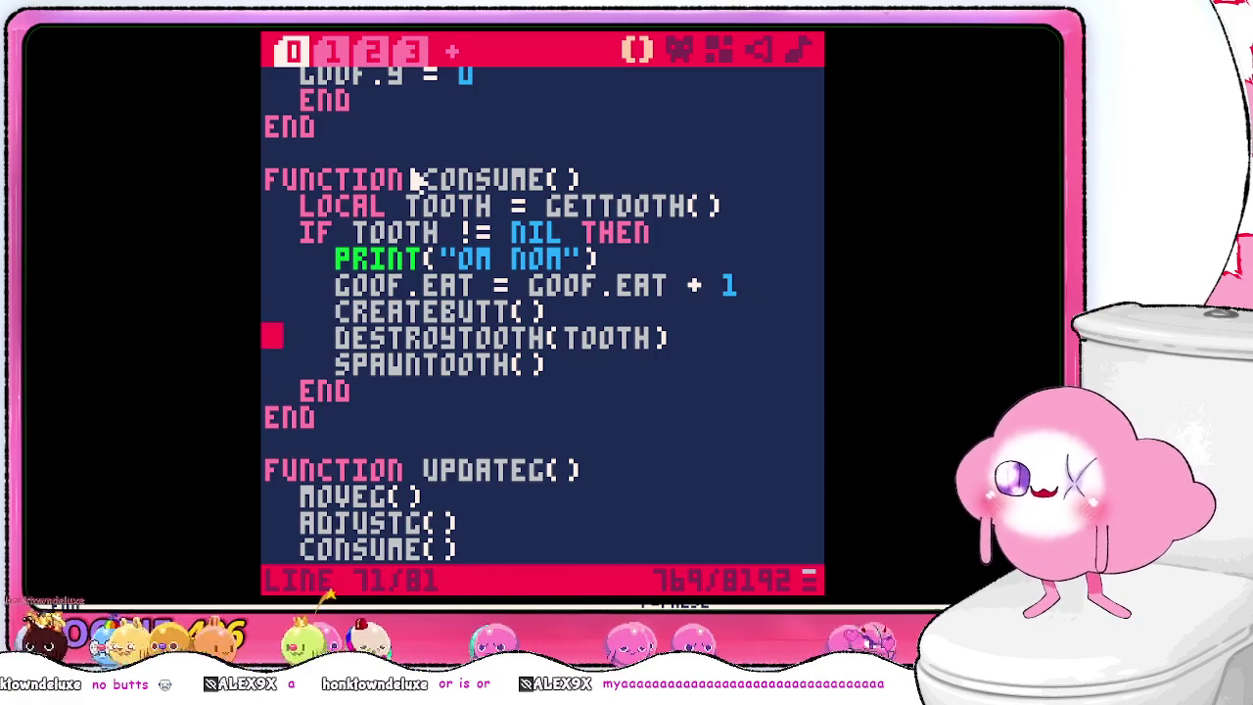
{"action": "key", "text": "Left"}
{"action": "key", "text": "BackSpace"}
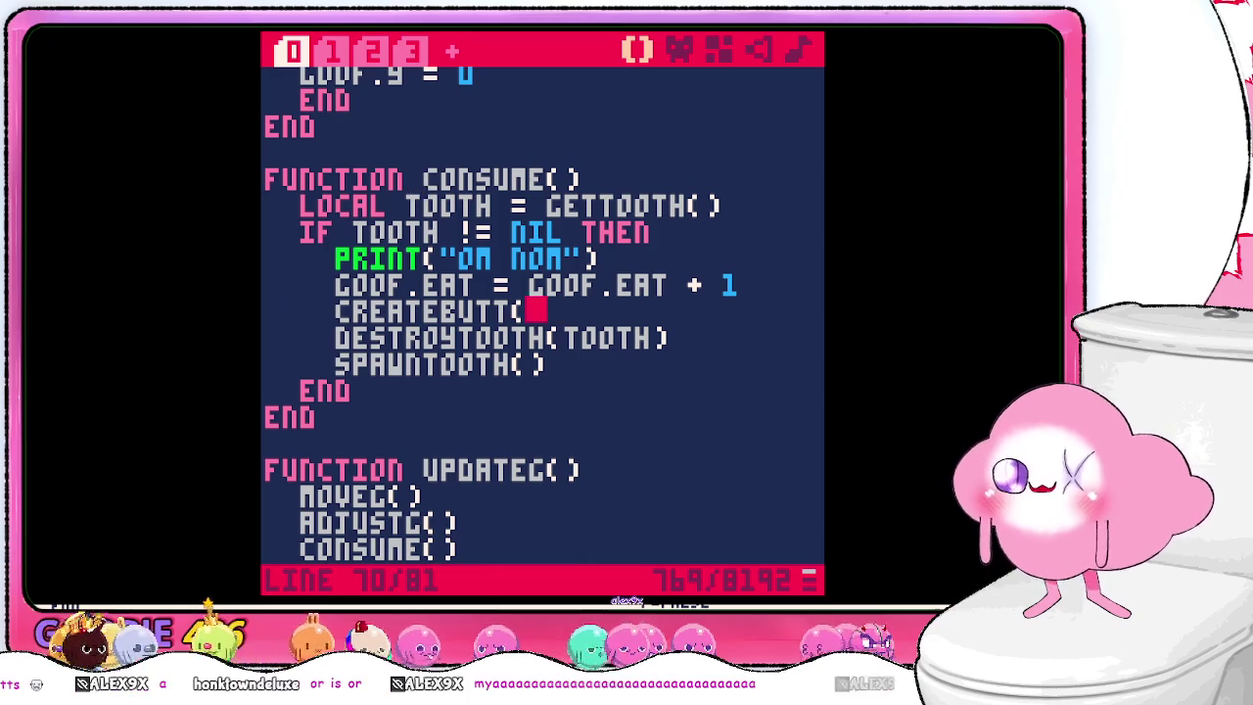
{"action": "key", "text": "BackSpace"}
{"action": "key", "text": "BackSpace"}
{"action": "key", "text": "BackSpace"}
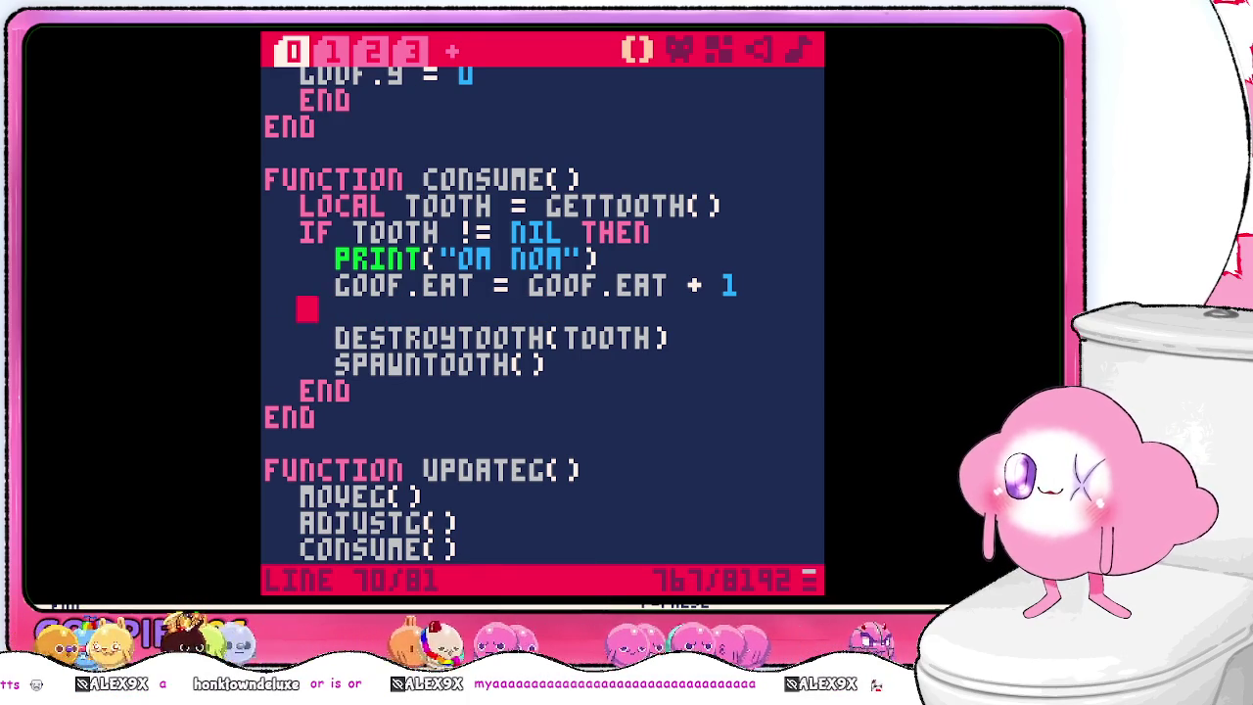
{"action": "key", "text": "BackSpace"}
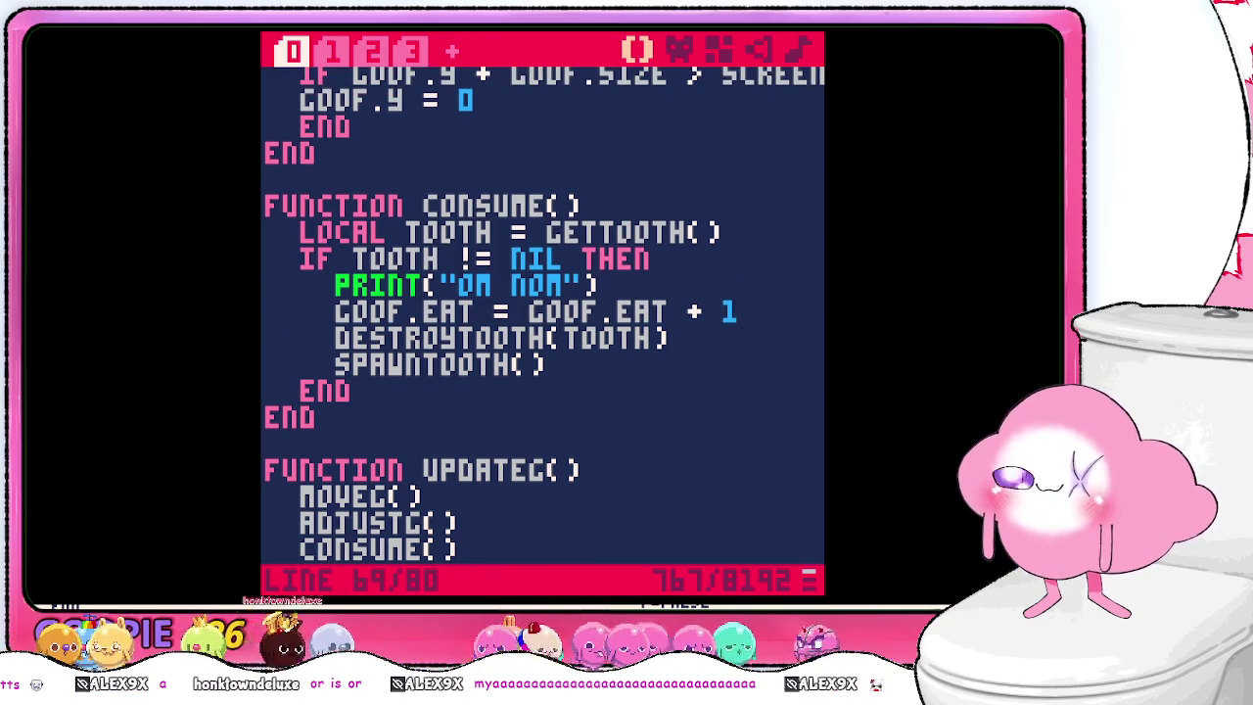
{"action": "key", "text": "ctrl+s"}
- Look through code tabs 2, 1 and 3
{"action": "left_click", "coordinate": [377, 51]}
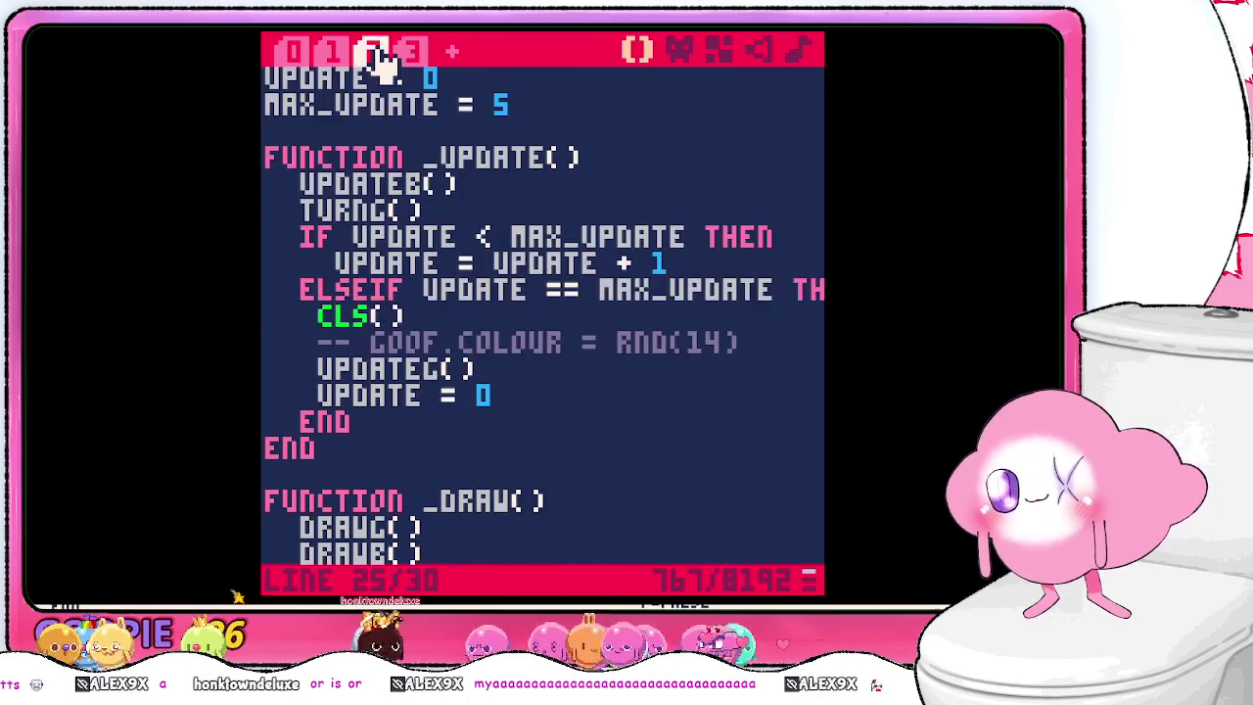
{"action": "scroll", "coordinate": [476, 212], "scroll_direction": "up", "scroll_amount": 2}
{"action": "scroll", "coordinate": [512, 218], "scroll_direction": "down", "scroll_amount": 4}
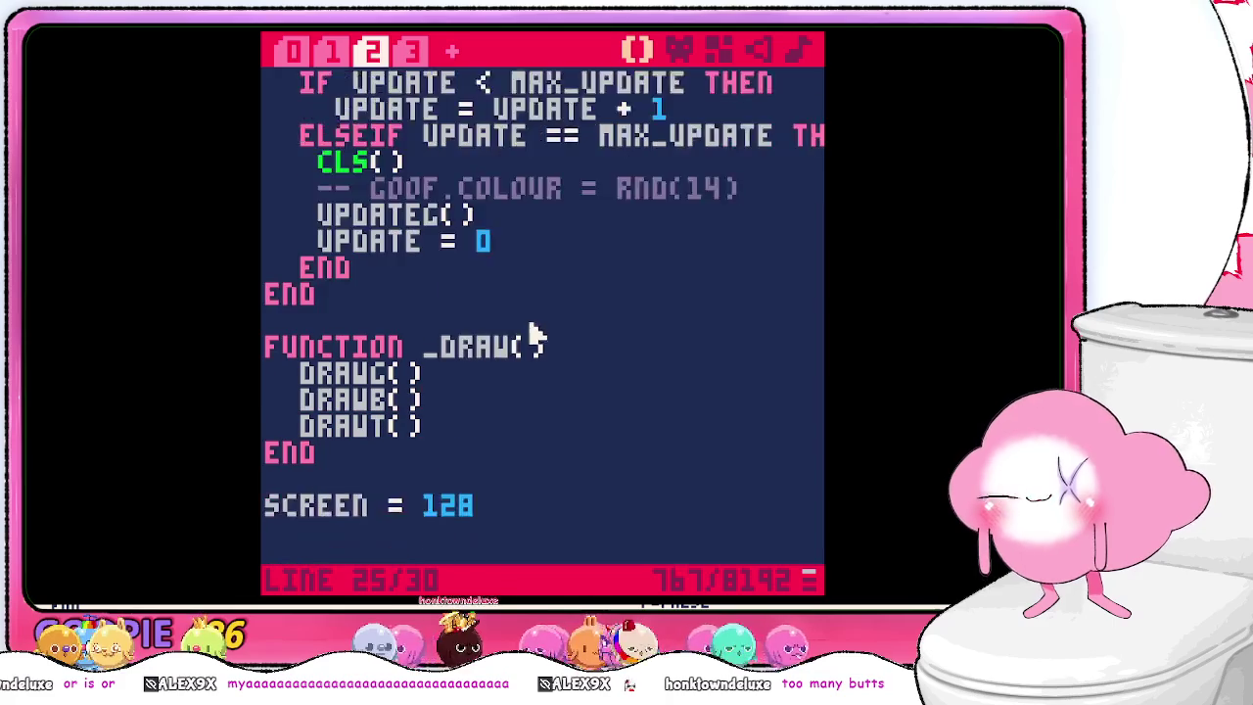
{"action": "scroll", "coordinate": [533, 338], "scroll_direction": "up", "scroll_amount": 4}
{"action": "left_click", "coordinate": [338, 51]}
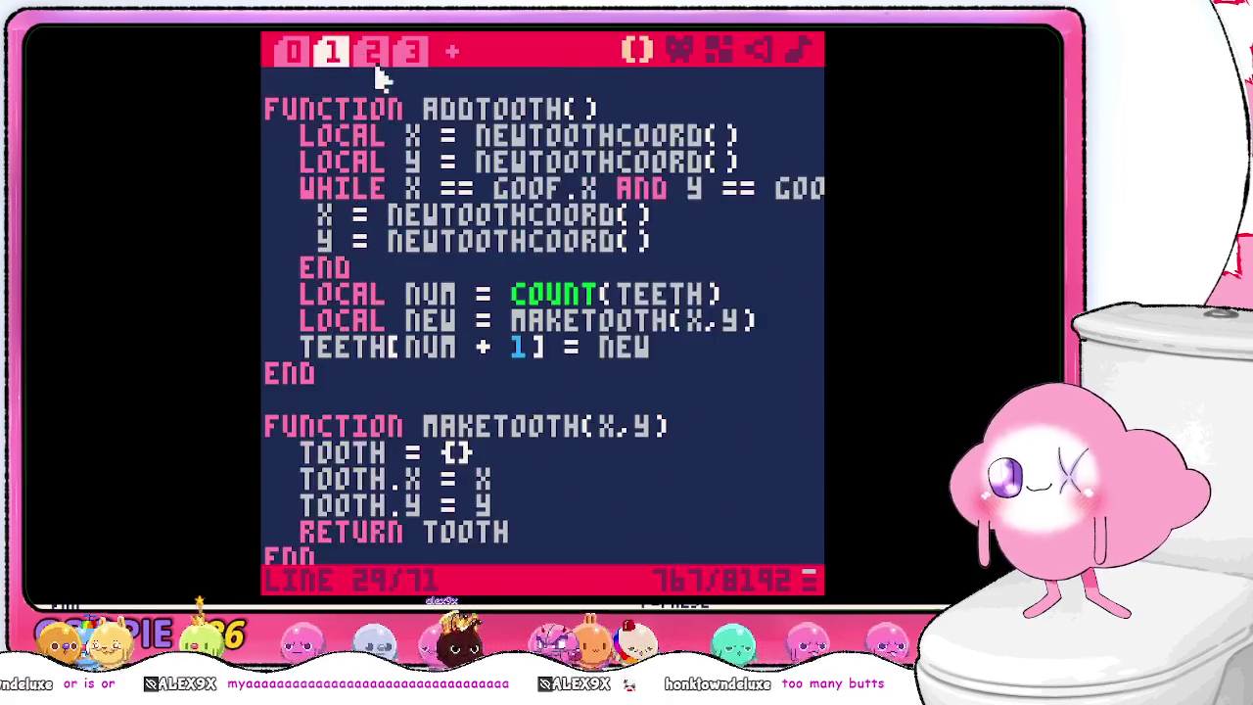
{"action": "scroll", "coordinate": [503, 201], "scroll_direction": "up", "scroll_amount": 7}
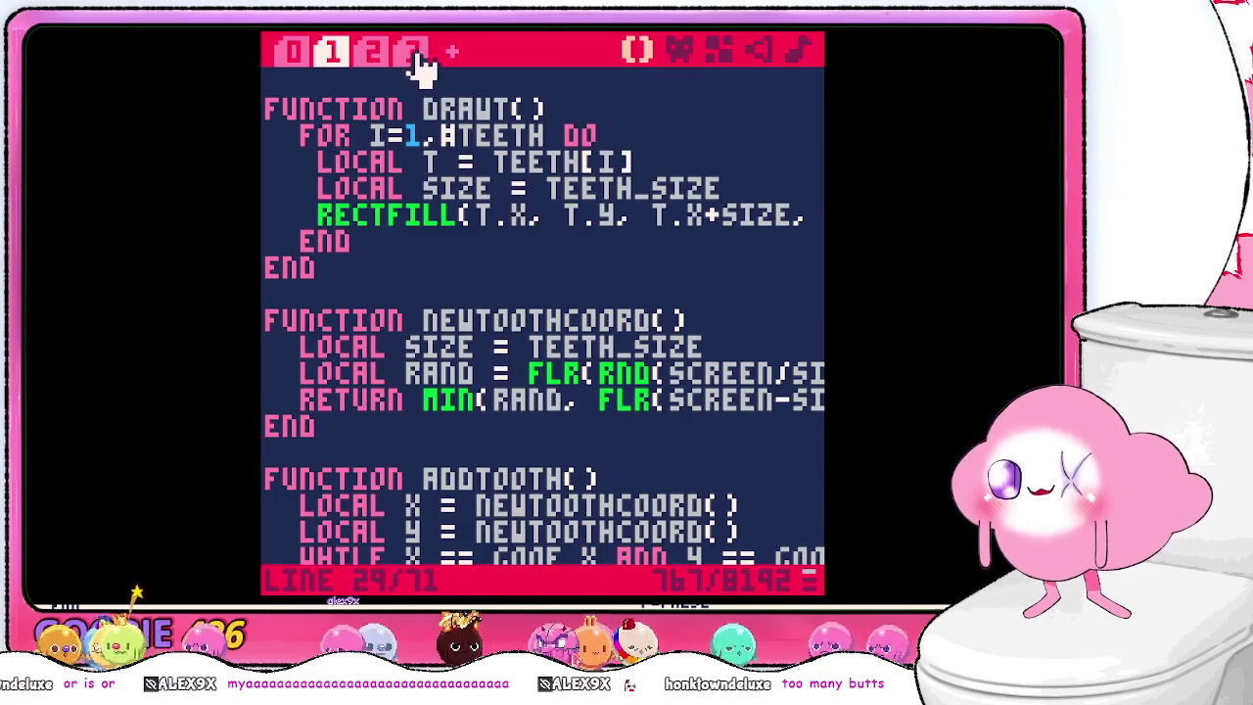
{"action": "left_click", "coordinate": [415, 54]}
{"action": "scroll", "coordinate": [594, 291], "scroll_direction": "up", "scroll_amount": 4}
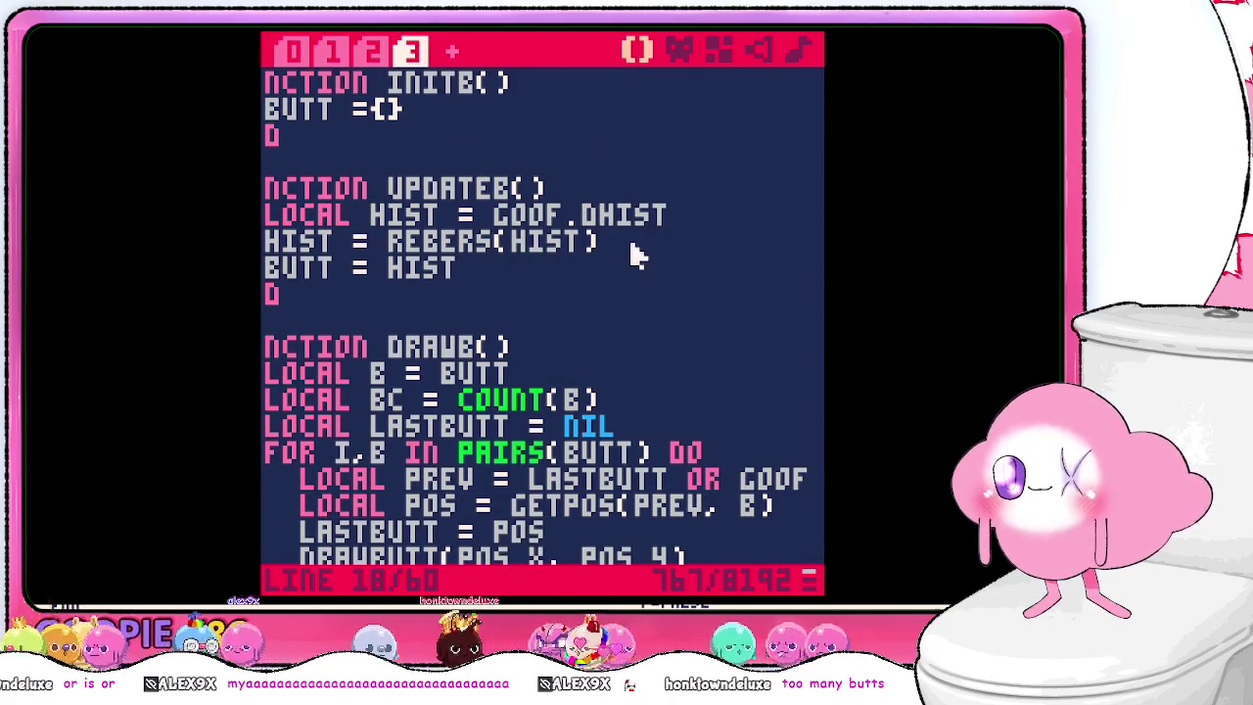
- Inspect the updateb() function lines on tab 3, then go back to tab 0's consume() code
{"action": "left_click", "coordinate": [672, 235]}
{"action": "left_click", "coordinate": [699, 219]}
{"action": "scroll", "coordinate": [663, 257], "scroll_direction": "down", "scroll_amount": 2}
{"action": "scroll", "coordinate": [529, 253], "scroll_direction": "up", "scroll_amount": 2}
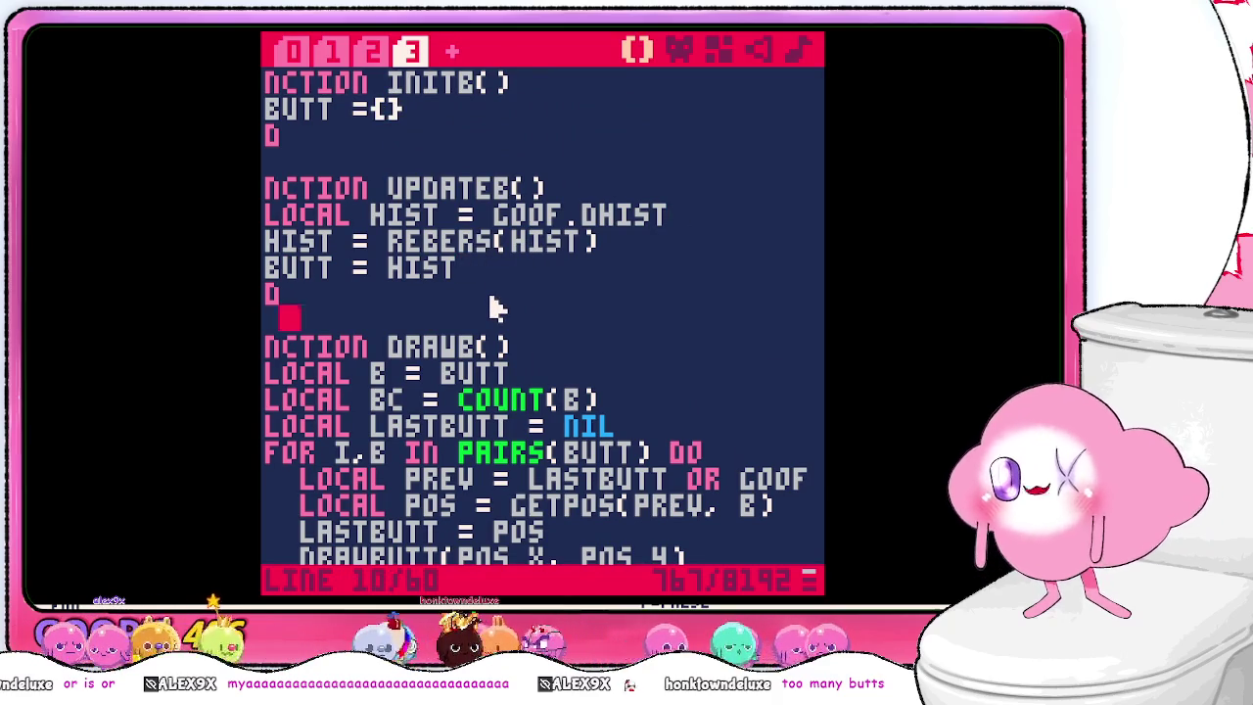
{"action": "key", "text": "Left"}
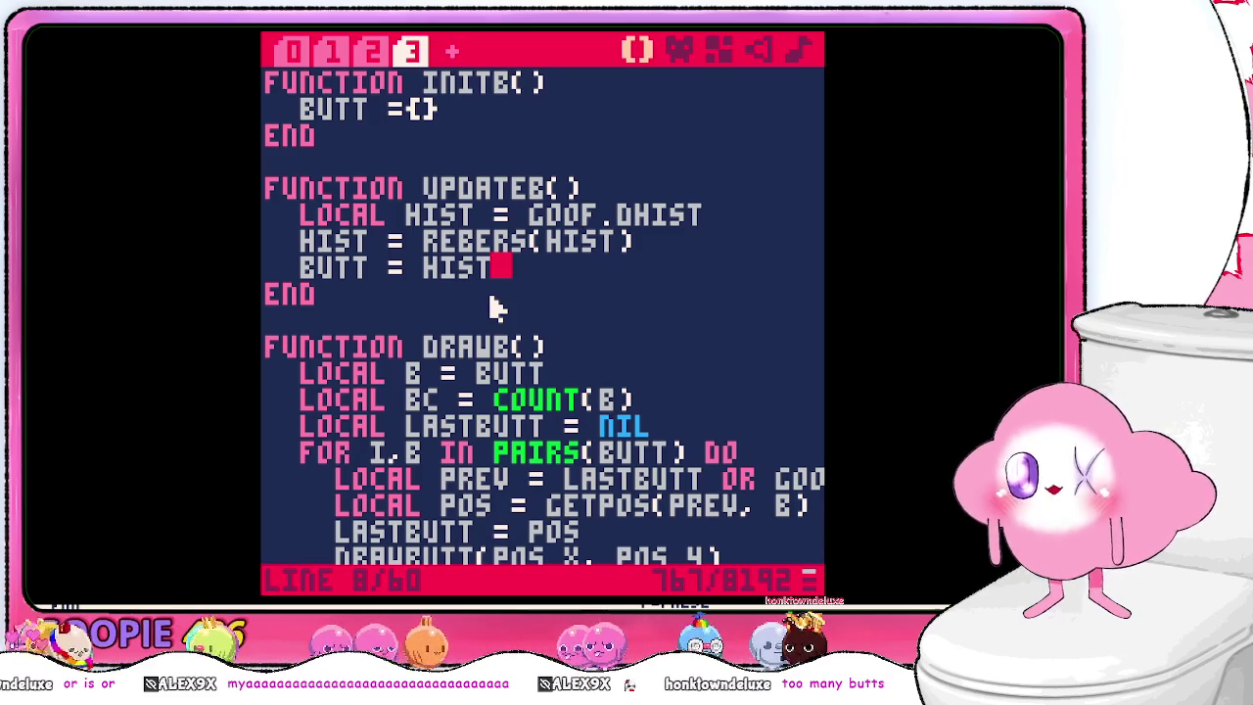
{"action": "left_click", "coordinate": [550, 186]}
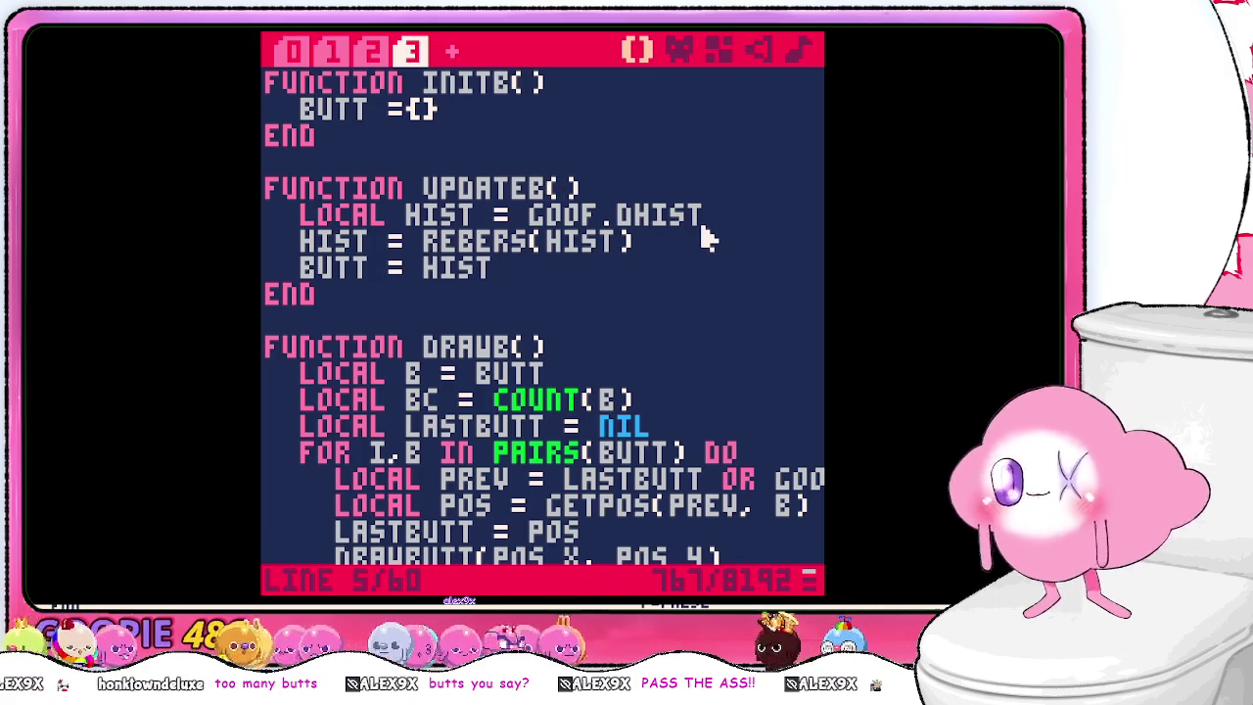
{"action": "left_click", "coordinate": [693, 243]}
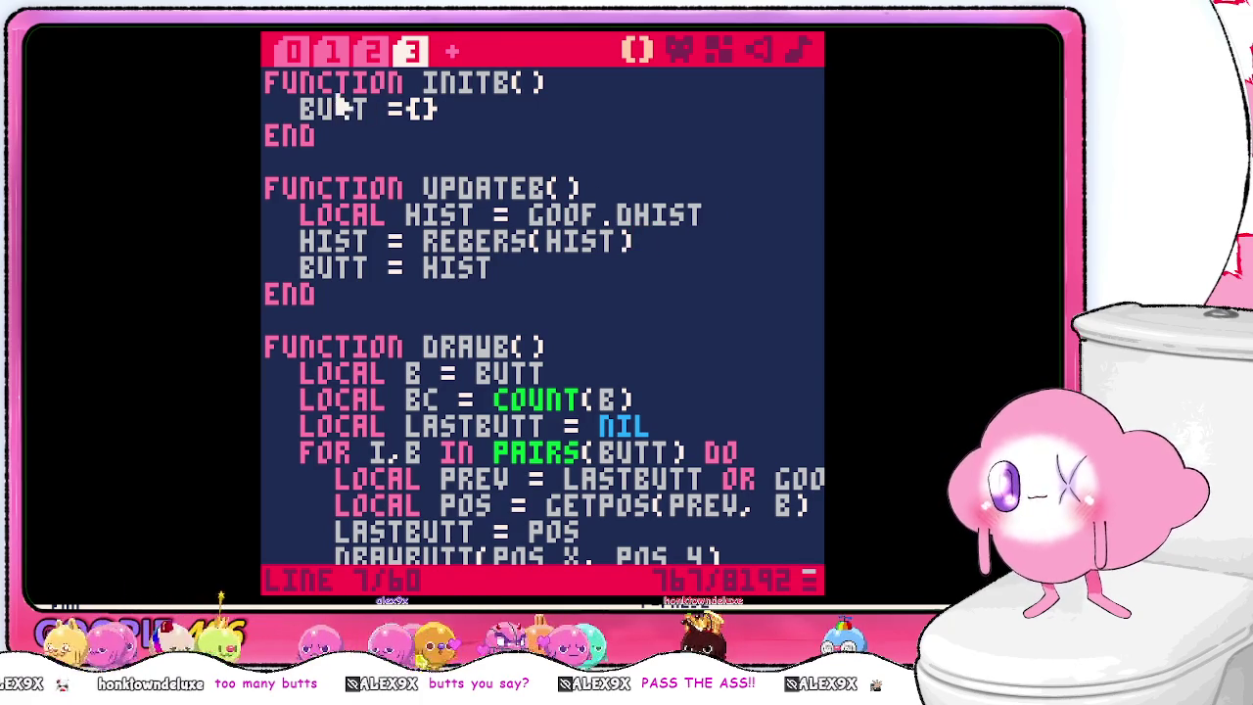
{"action": "left_click", "coordinate": [291, 50]}
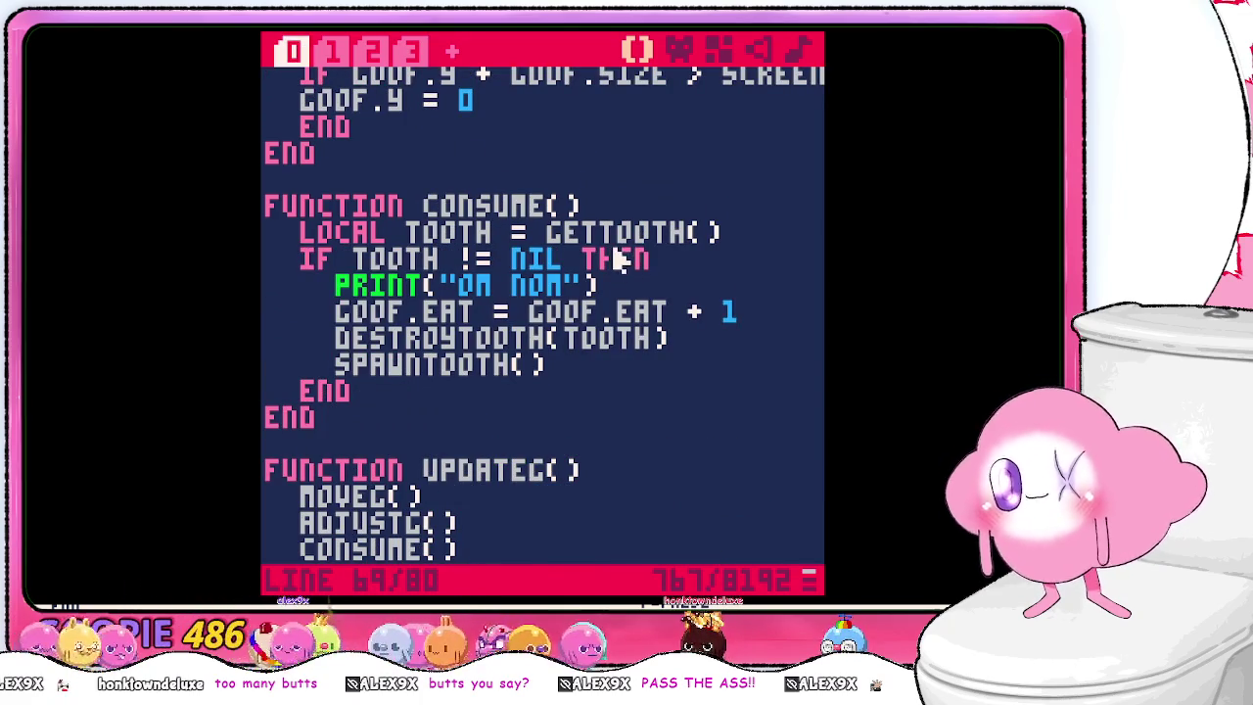
- Add a createbutt() call right after goof.eat = goof.eat + 1 in consume()
{"action": "key", "text": "Return"}
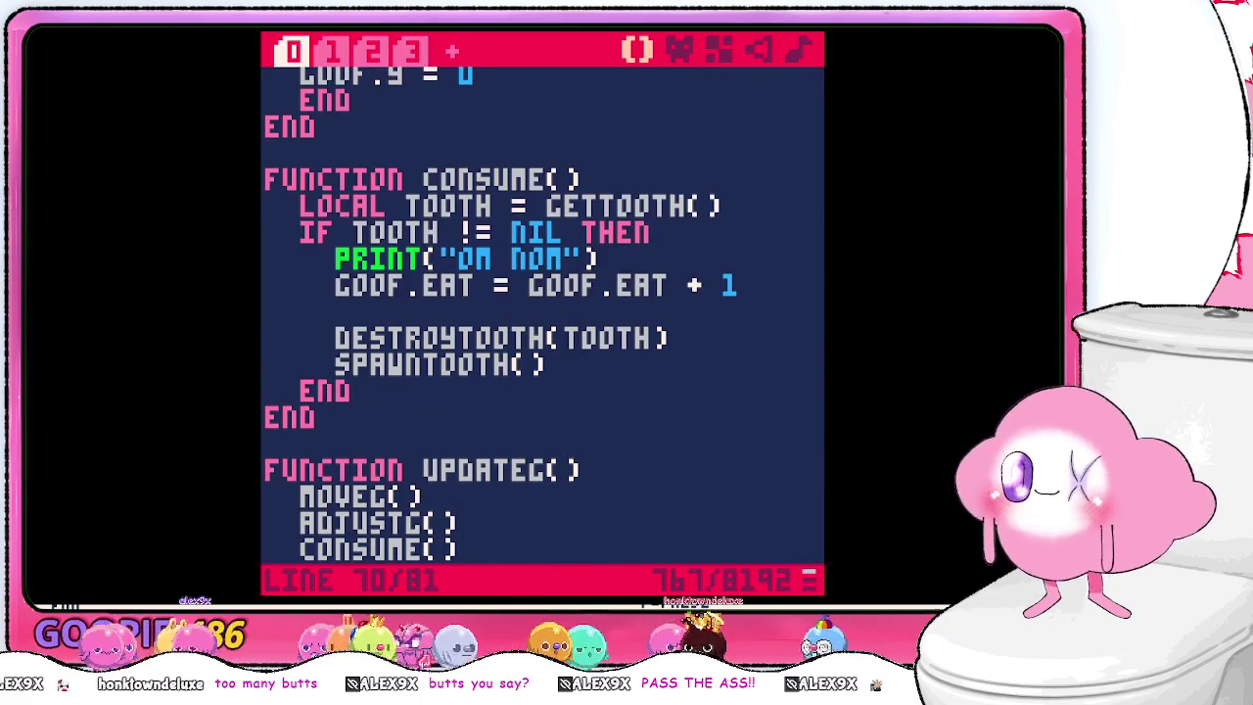
{"action": "type", "text": "CREATE"}
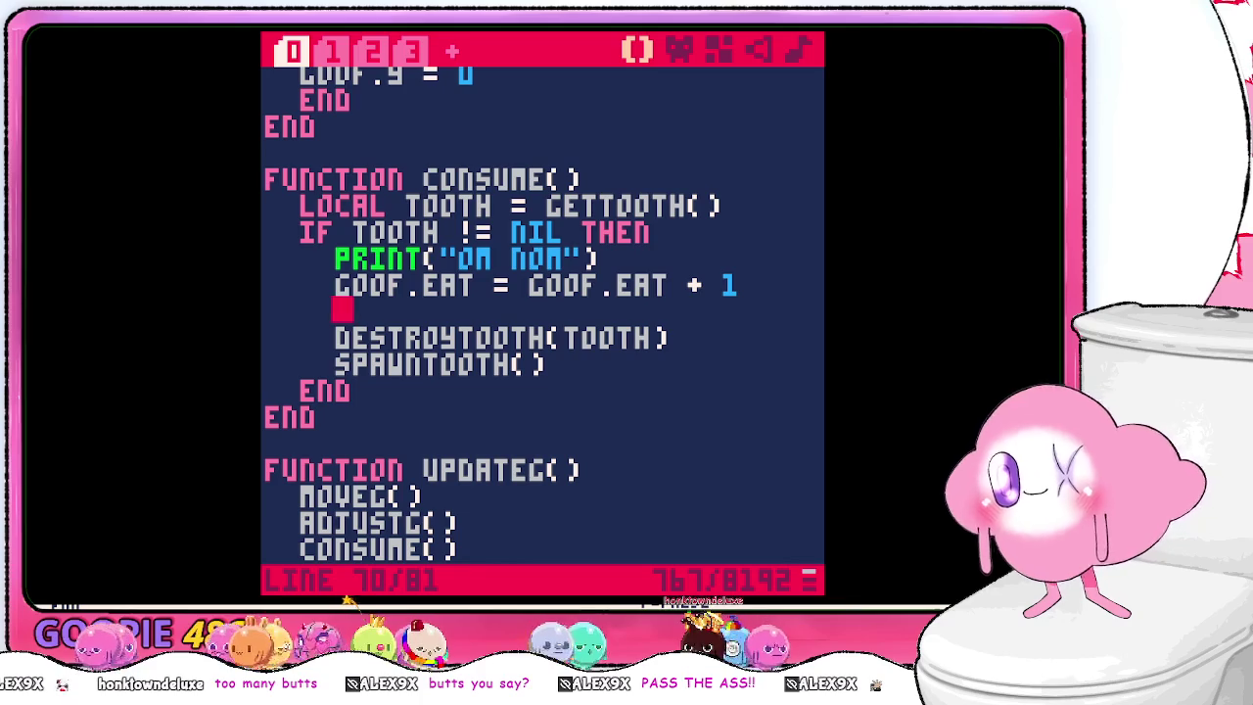
{"action": "type", "text": "BUTT"}
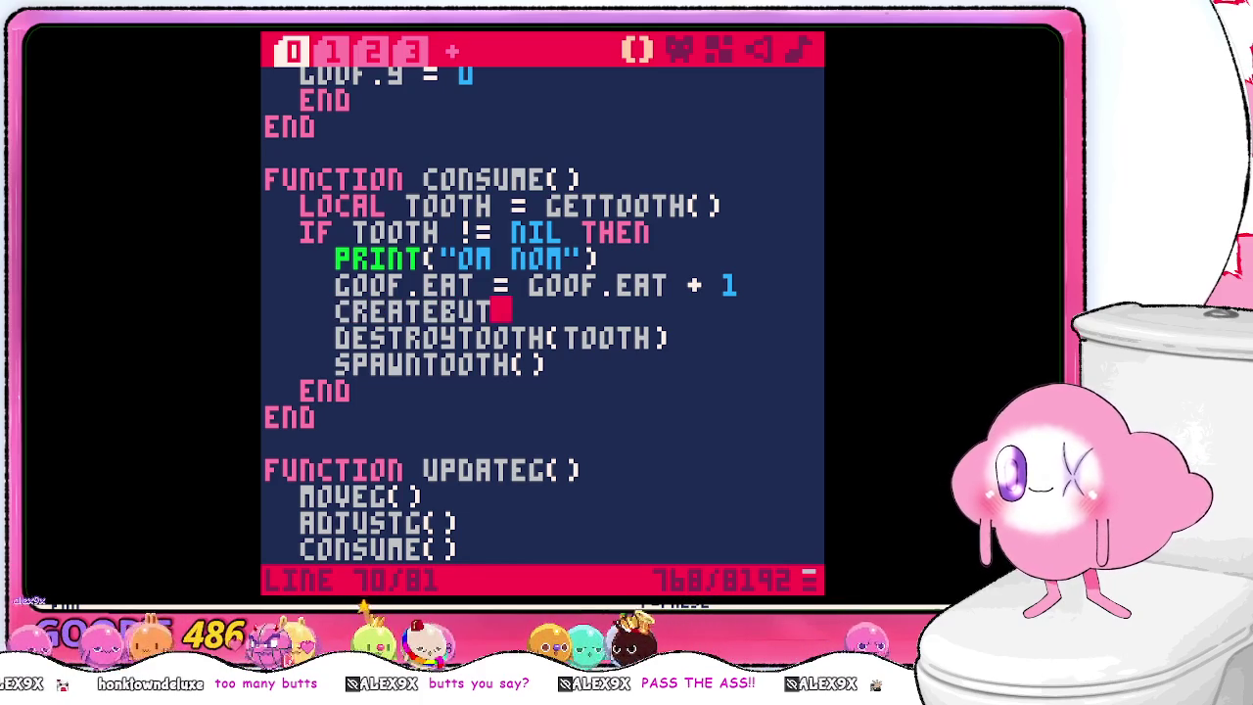
{"action": "key", "text": "ctrl+z"}
{"action": "key", "text": "ctrl+z"}
{"action": "key", "text": "ctrl+z"}
{"action": "left_click", "coordinate": [543, 266]}
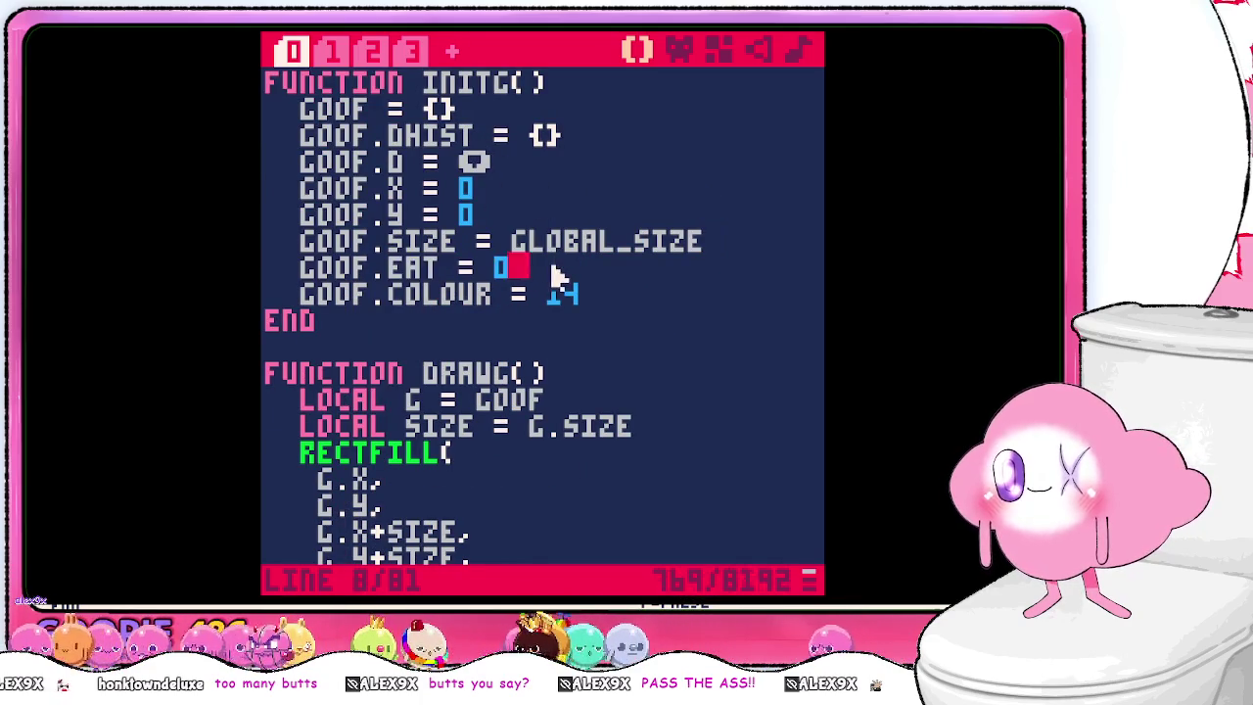
- Check tab 2's _update() code, then show tab 3's initb/updateb/drawb functions
{"action": "left_click", "coordinate": [377, 51]}
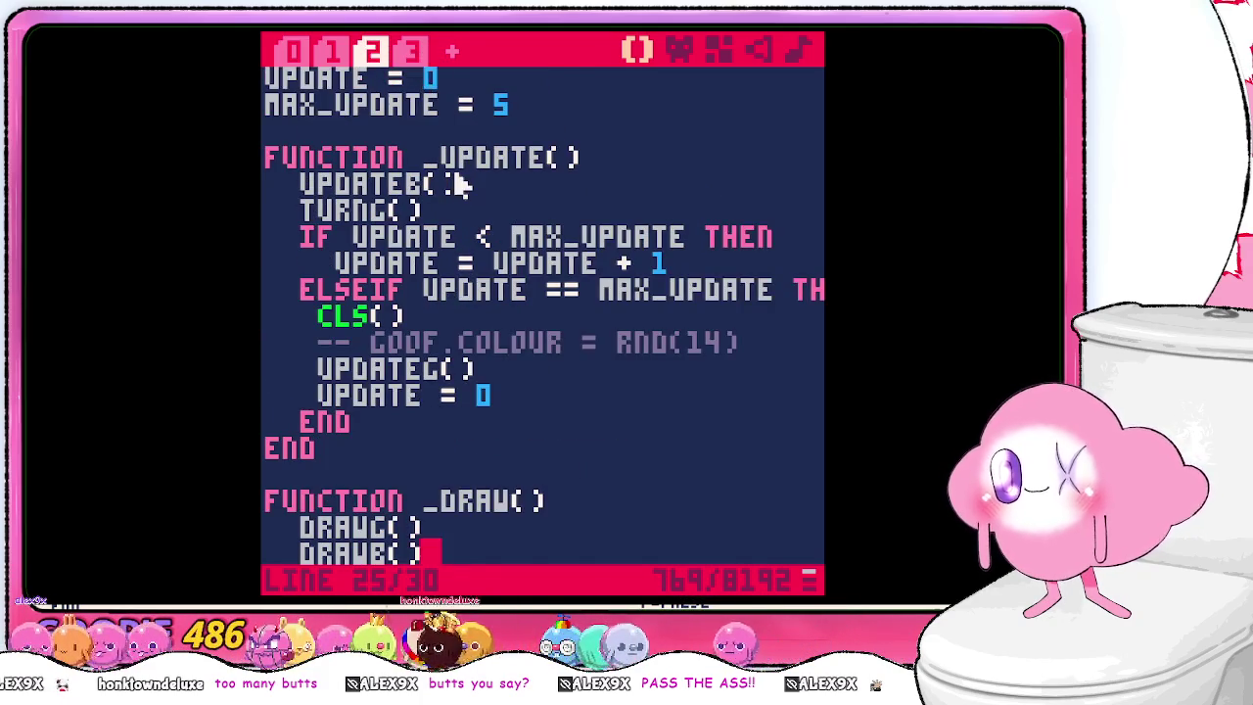
{"action": "scroll", "coordinate": [470, 272], "scroll_direction": "down", "scroll_amount": 4}
{"action": "scroll", "coordinate": [470, 271], "scroll_direction": "up", "scroll_amount": 1}
{"action": "left_click", "coordinate": [411, 51]}
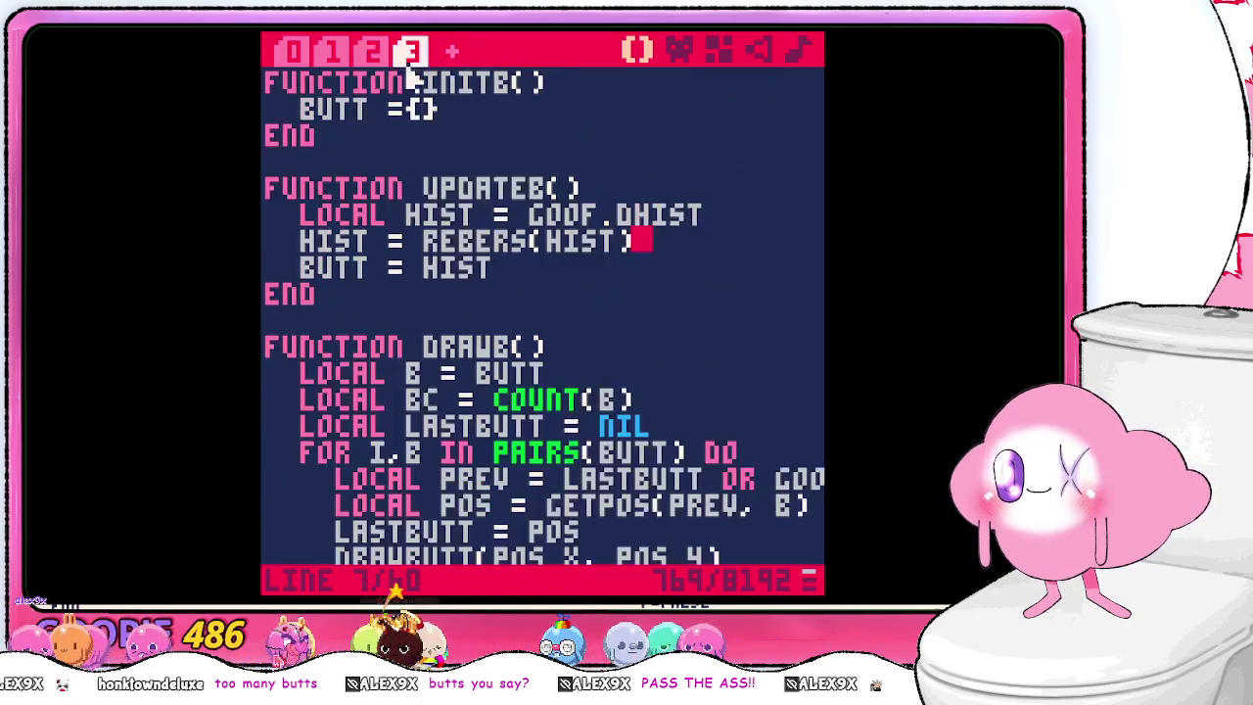
- Add 'local size = goof.eat' below the goof.dhist line in updateb()
{"action": "double_click", "coordinate": [501, 186]}
{"action": "left_click", "coordinate": [540, 163]}
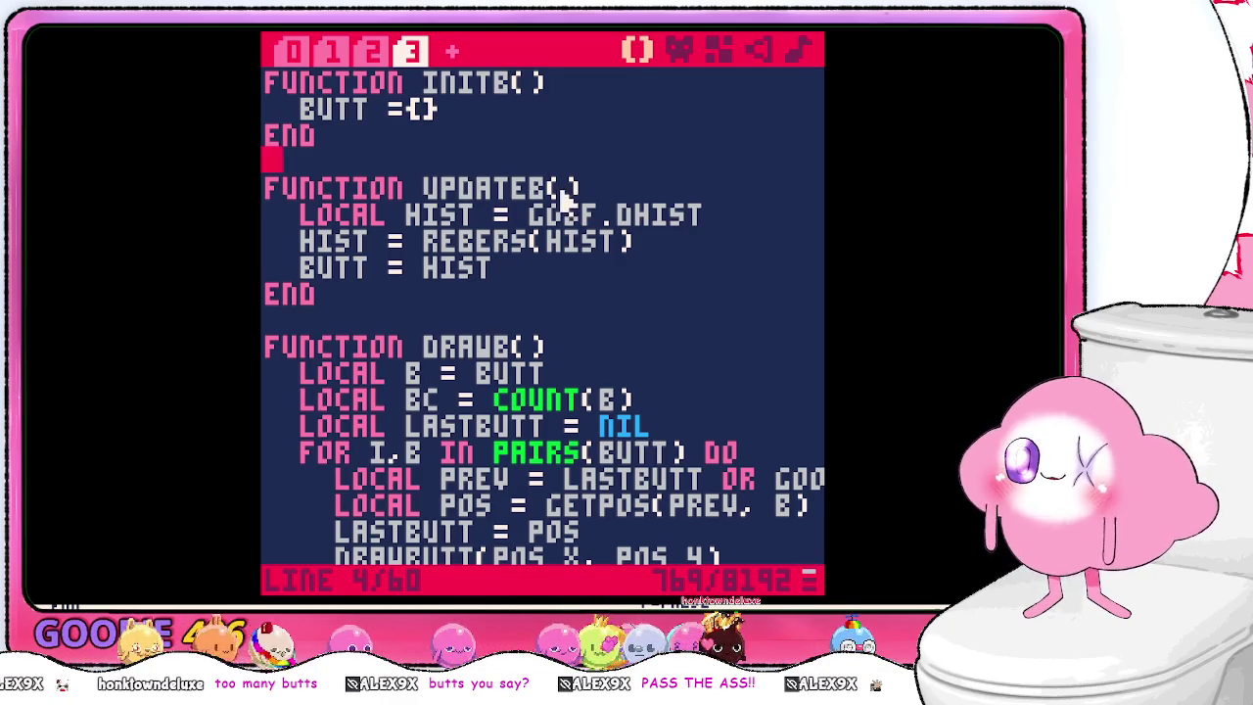
{"action": "left_click", "coordinate": [566, 188]}
{"action": "left_click", "coordinate": [711, 215]}
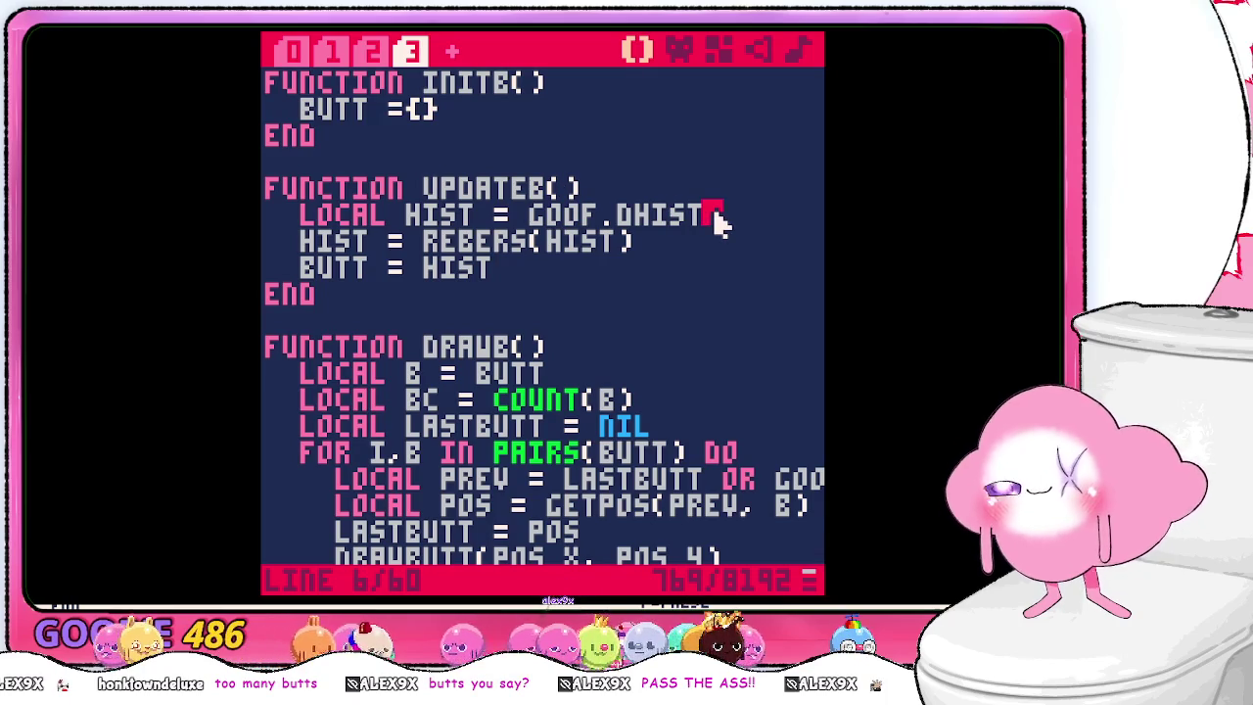
{"action": "key", "text": "Return"}
{"action": "type", "text": "local s"}
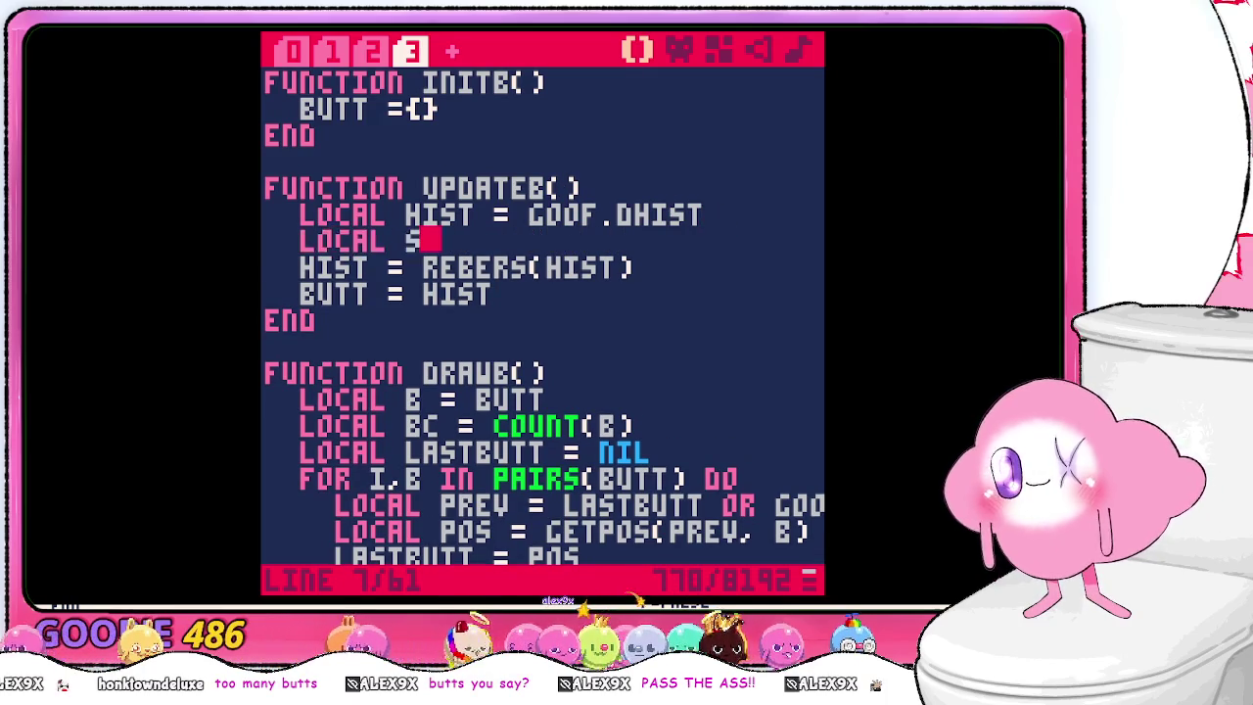
{"action": "type", "text": "ize = goof.eat"}
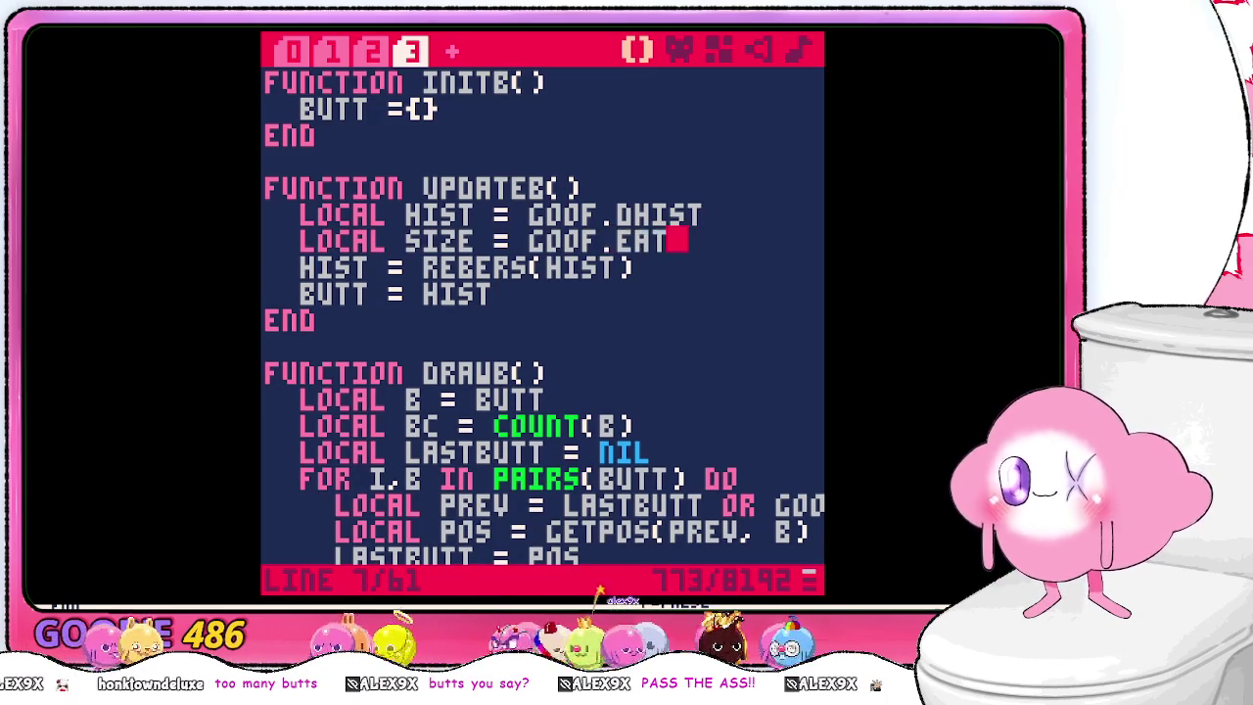
- Cut the createbutt() call line out of consume() on tab 0
{"action": "left_click", "coordinate": [294, 51]}
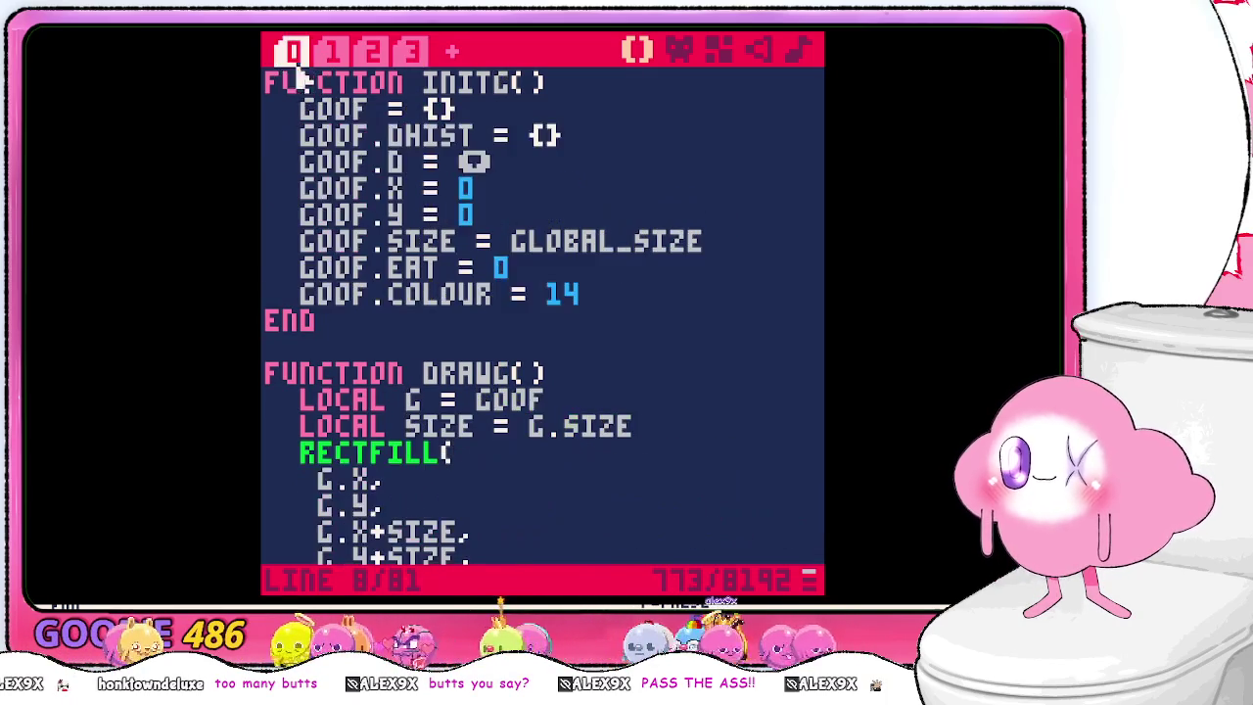
{"action": "scroll", "coordinate": [563, 338], "scroll_direction": "down", "scroll_amount": 5}
{"action": "scroll", "coordinate": [563, 338], "scroll_direction": "down", "scroll_amount": 10}
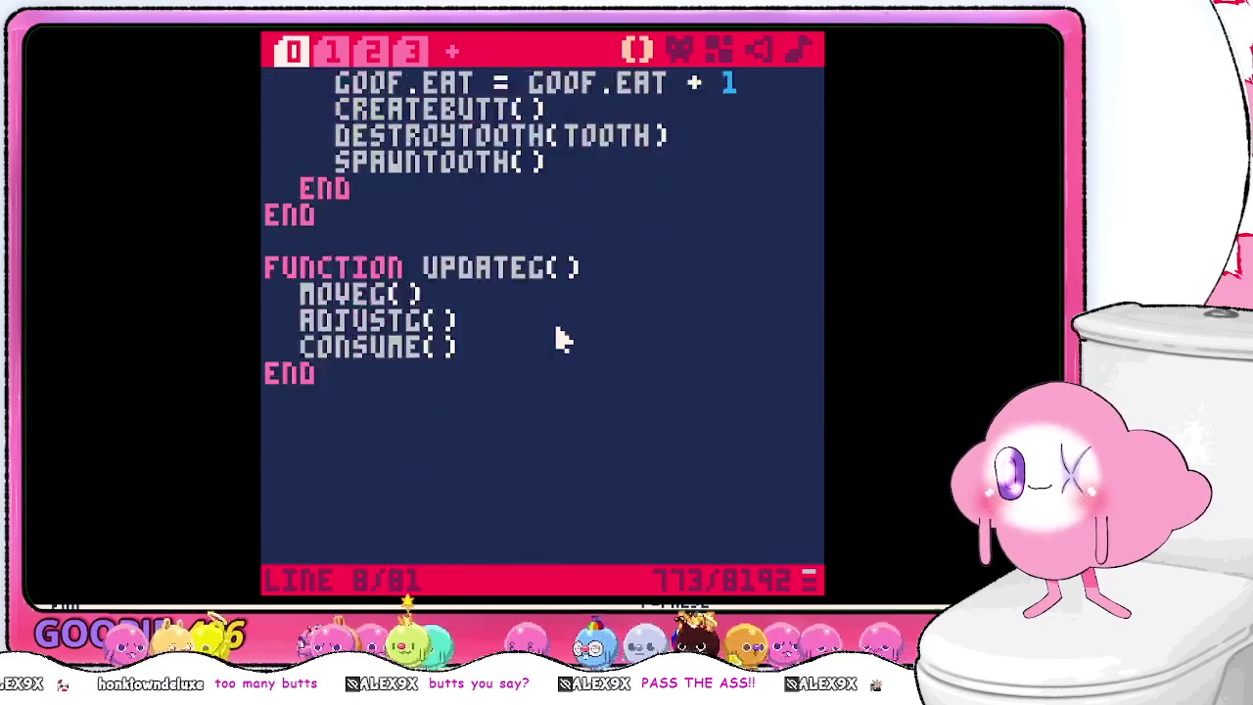
{"action": "scroll", "coordinate": [559, 288], "scroll_direction": "up", "scroll_amount": 3}
{"action": "double_click", "coordinate": [536, 274]}
{"action": "key", "text": "ctrl+x"}
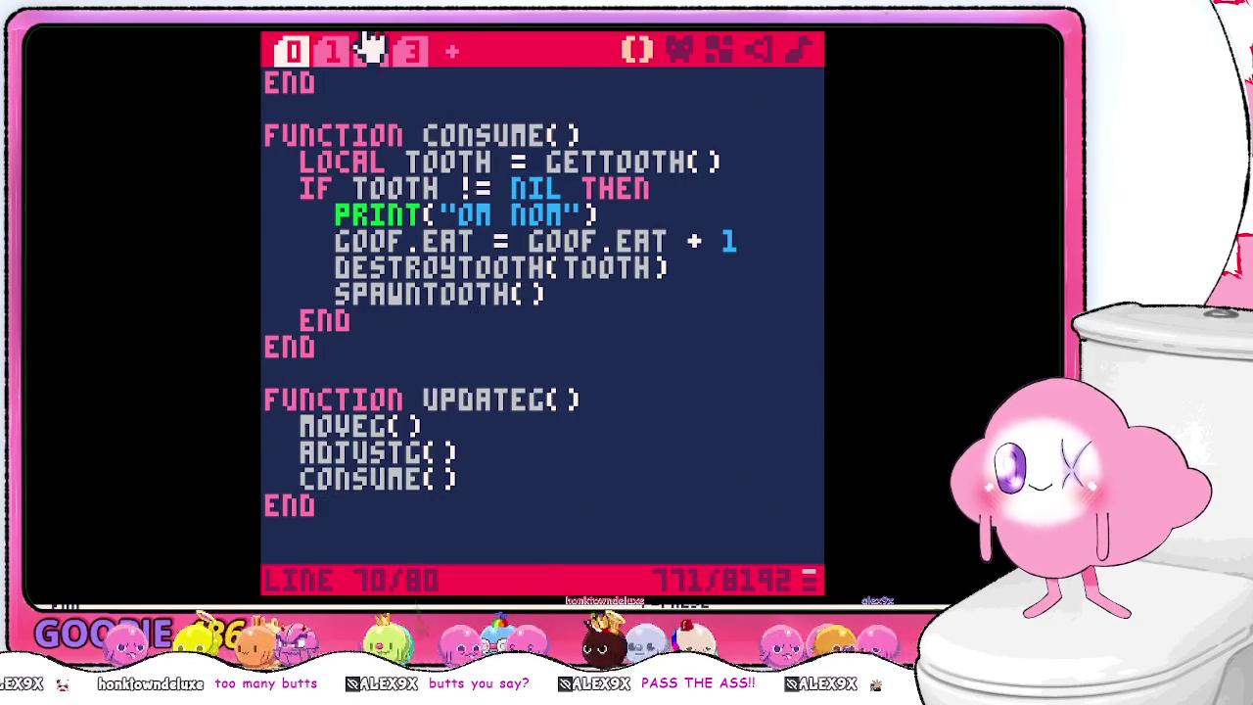
- Return to tab 3's butt = hist line, then bring up the PICO-8 cheat sheet in the browser
{"action": "left_click", "coordinate": [372, 49]}
{"action": "left_click", "coordinate": [412, 51]}
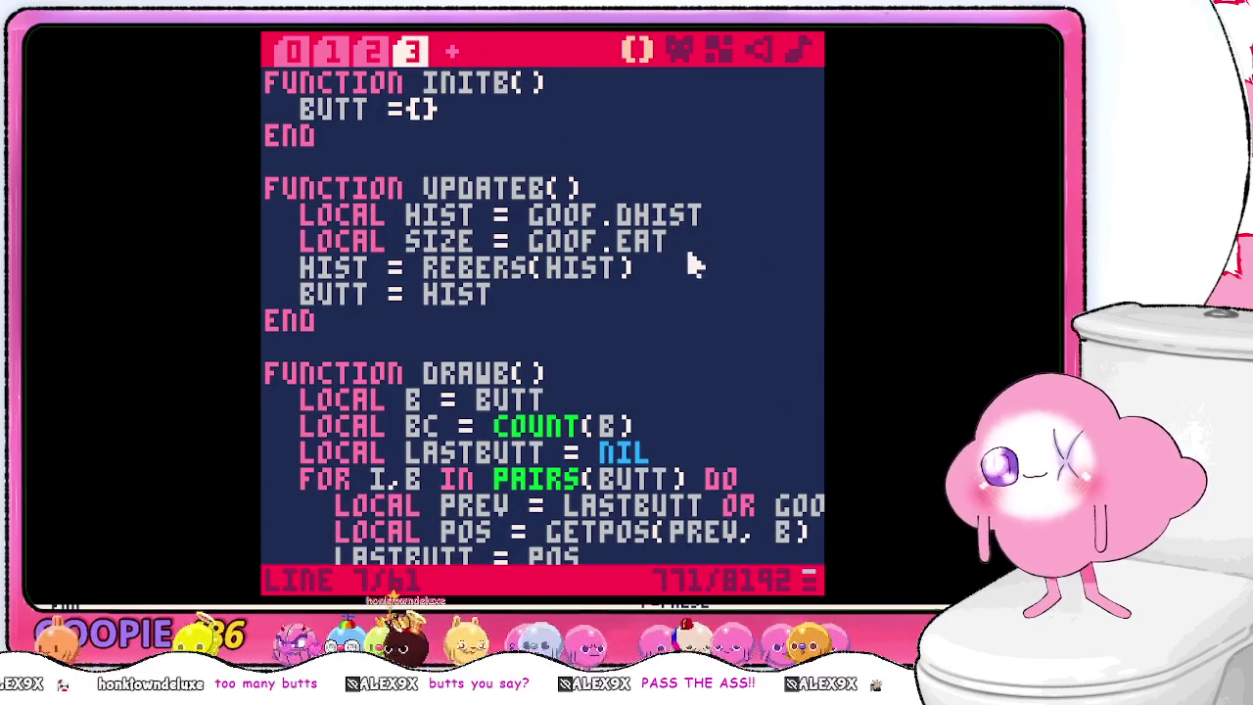
{"action": "left_click", "coordinate": [563, 294]}
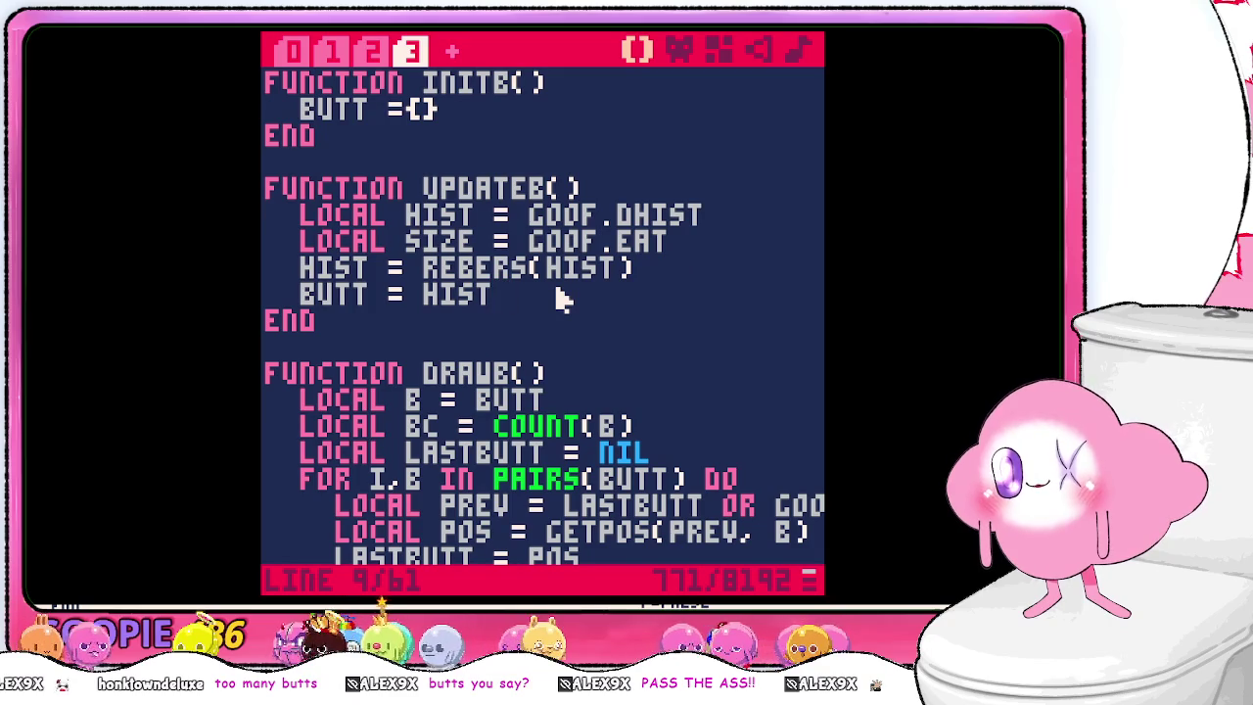
{"action": "key", "text": "alt+Tab"}
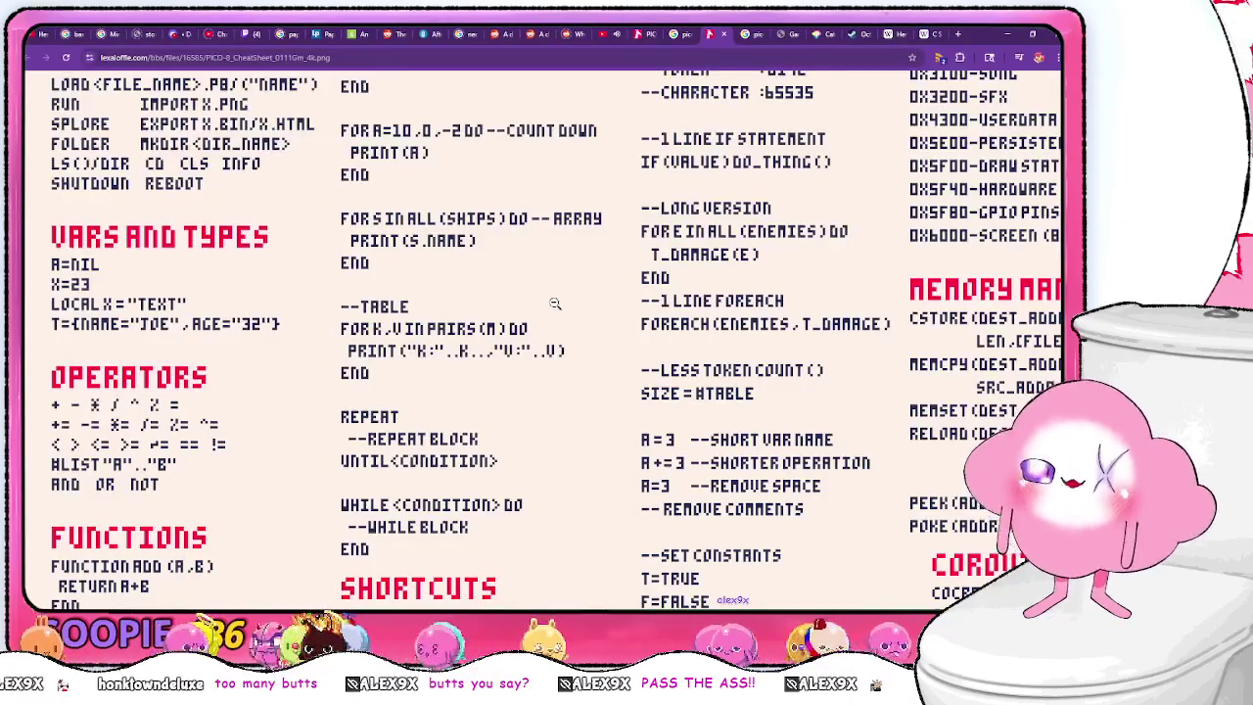
{"action": "scroll", "coordinate": [554, 304], "scroll_direction": "up", "scroll_amount": 3}
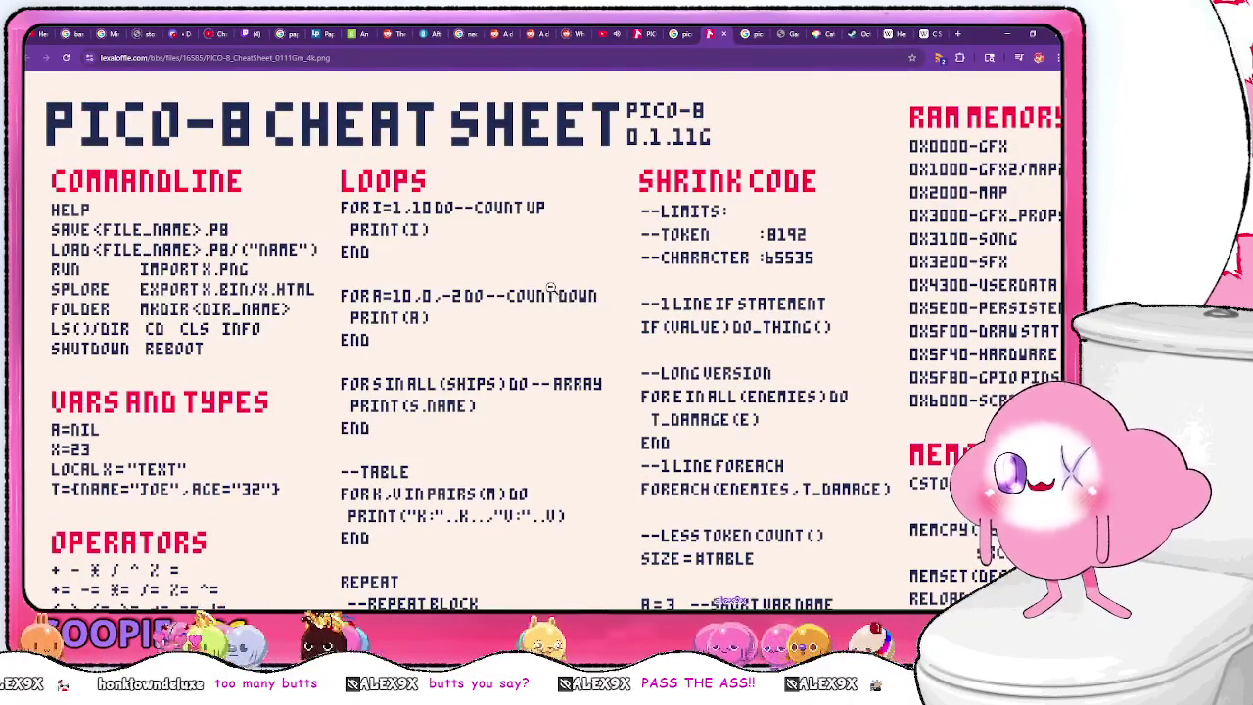
{"action": "scroll", "coordinate": [783, 580], "scroll_direction": "right", "scroll_amount": 10}
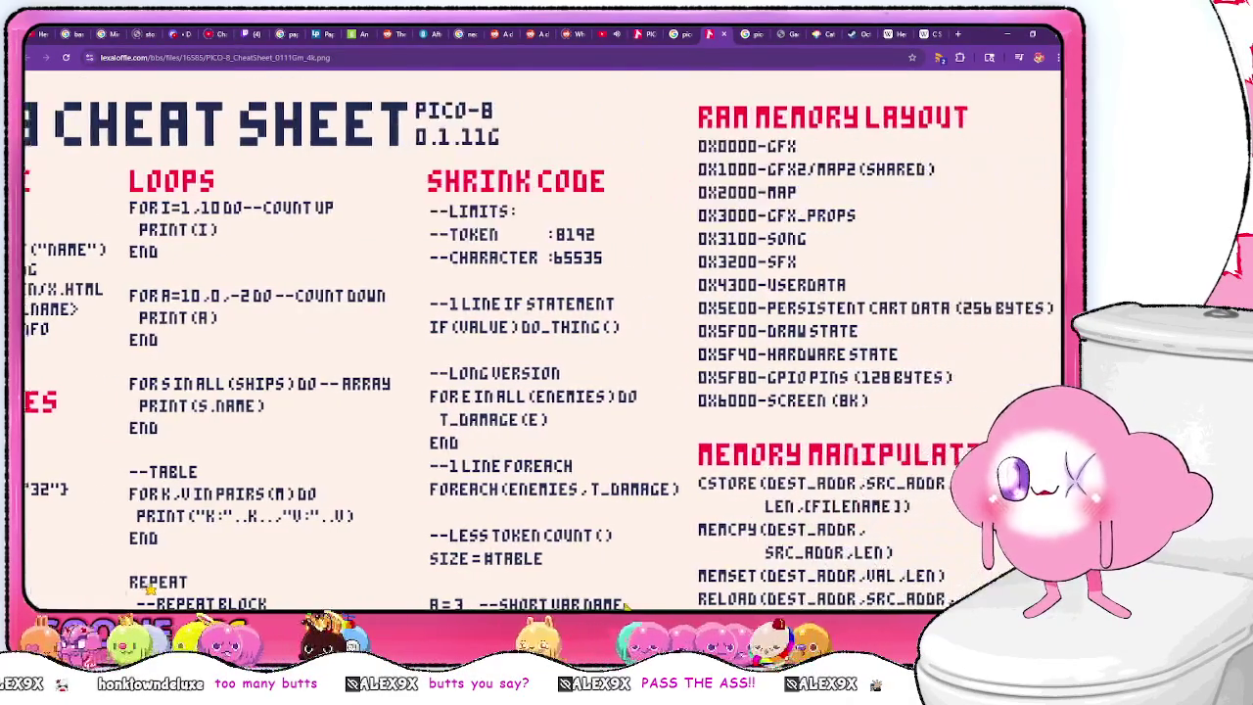
{"action": "scroll", "coordinate": [783, 580], "scroll_direction": "down", "scroll_amount": 10}
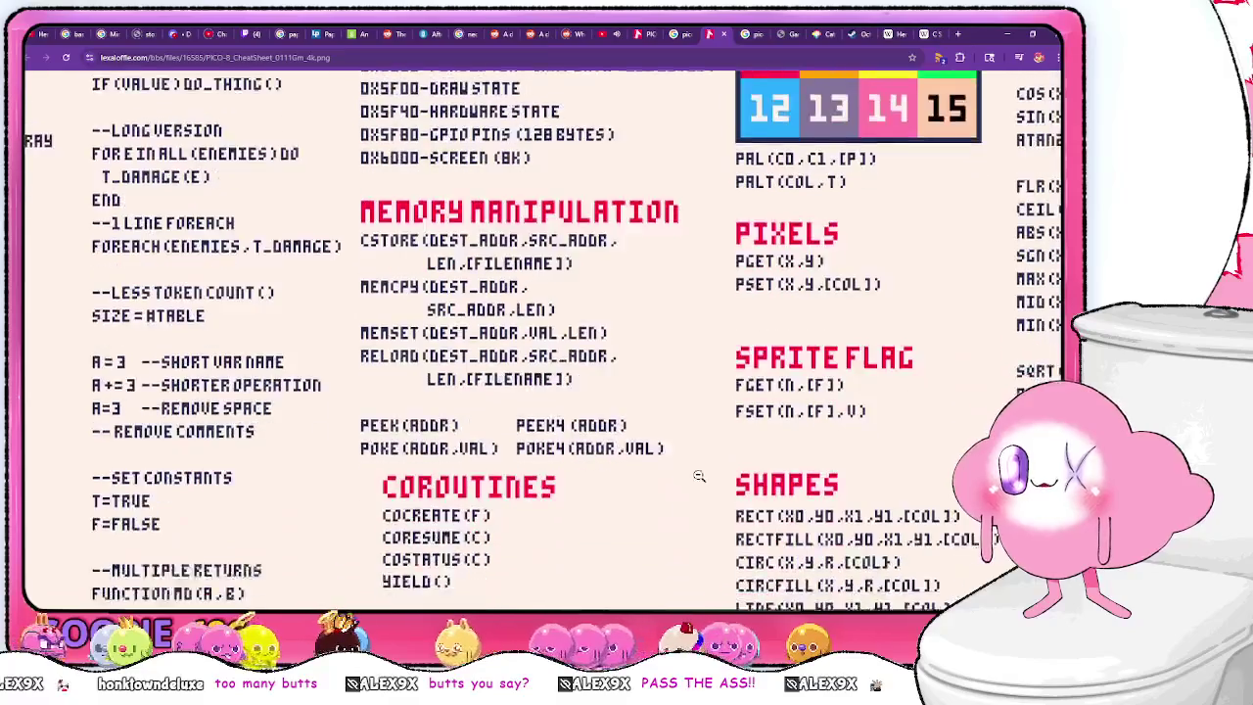
{"action": "scroll", "coordinate": [696, 568], "scroll_direction": "down", "scroll_amount": 1}
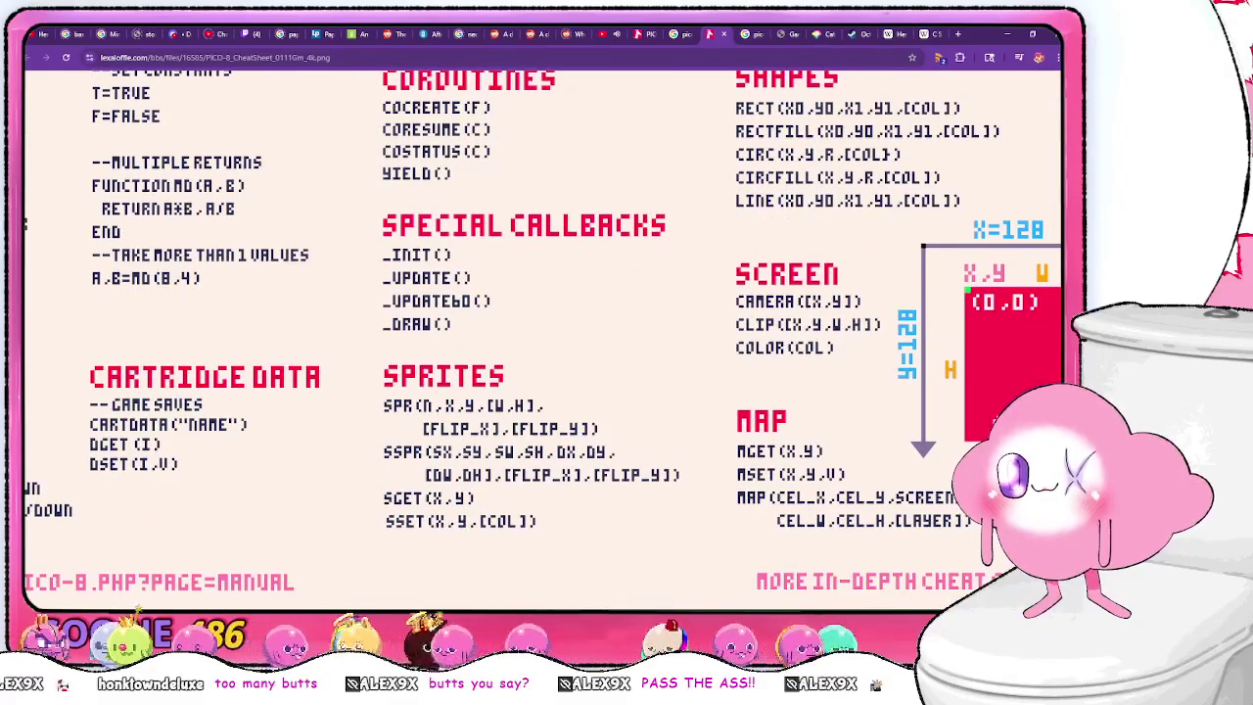
{"action": "scroll", "coordinate": [427, 593], "scroll_direction": "left", "scroll_amount": 2}
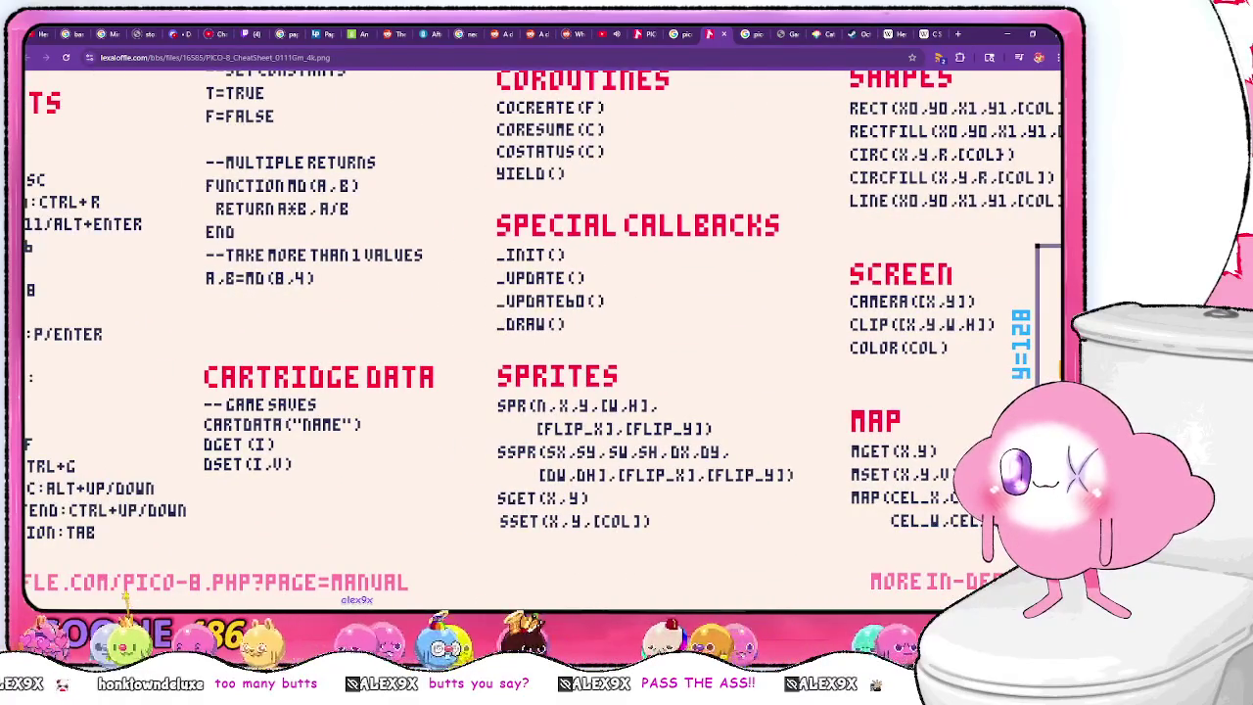
{"action": "scroll", "coordinate": [125, 594], "scroll_direction": "left", "scroll_amount": 6}
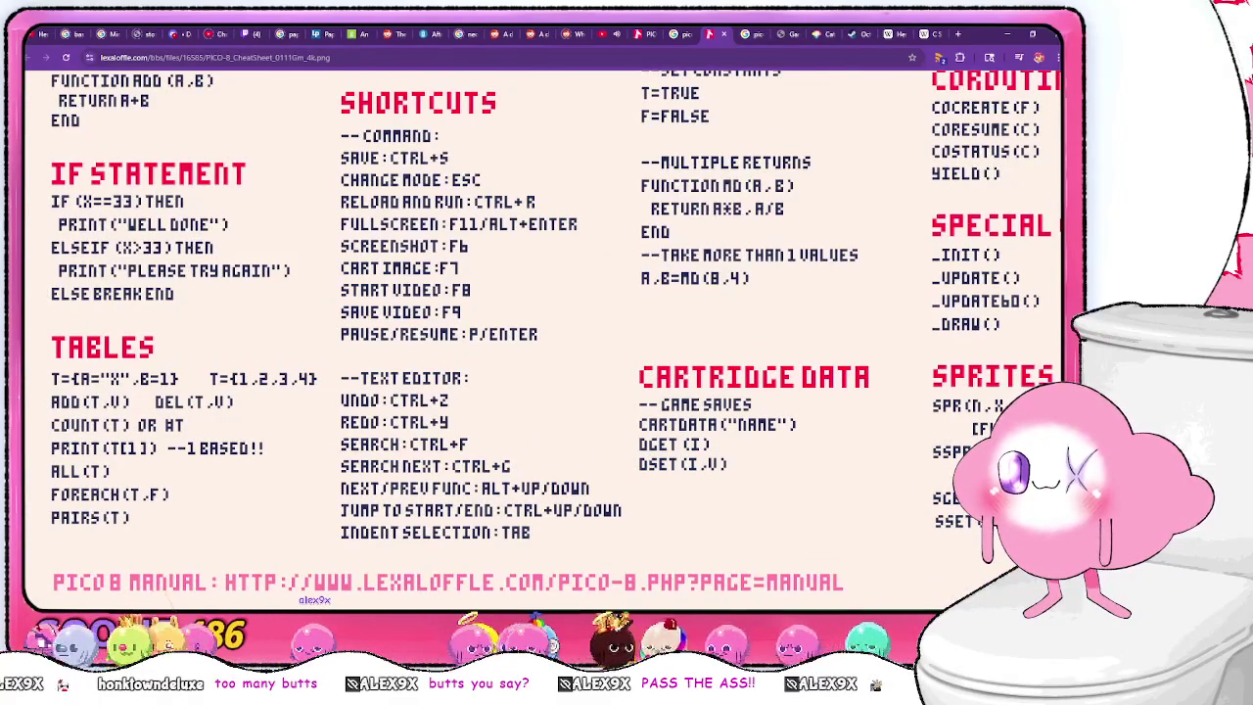
{"action": "scroll", "coordinate": [318, 375], "scroll_direction": "up", "scroll_amount": 5}
{"action": "scroll", "coordinate": [318, 375], "scroll_direction": "down", "scroll_amount": 4}
{"action": "scroll", "coordinate": [152, 507], "scroll_direction": "down", "scroll_amount": 1}
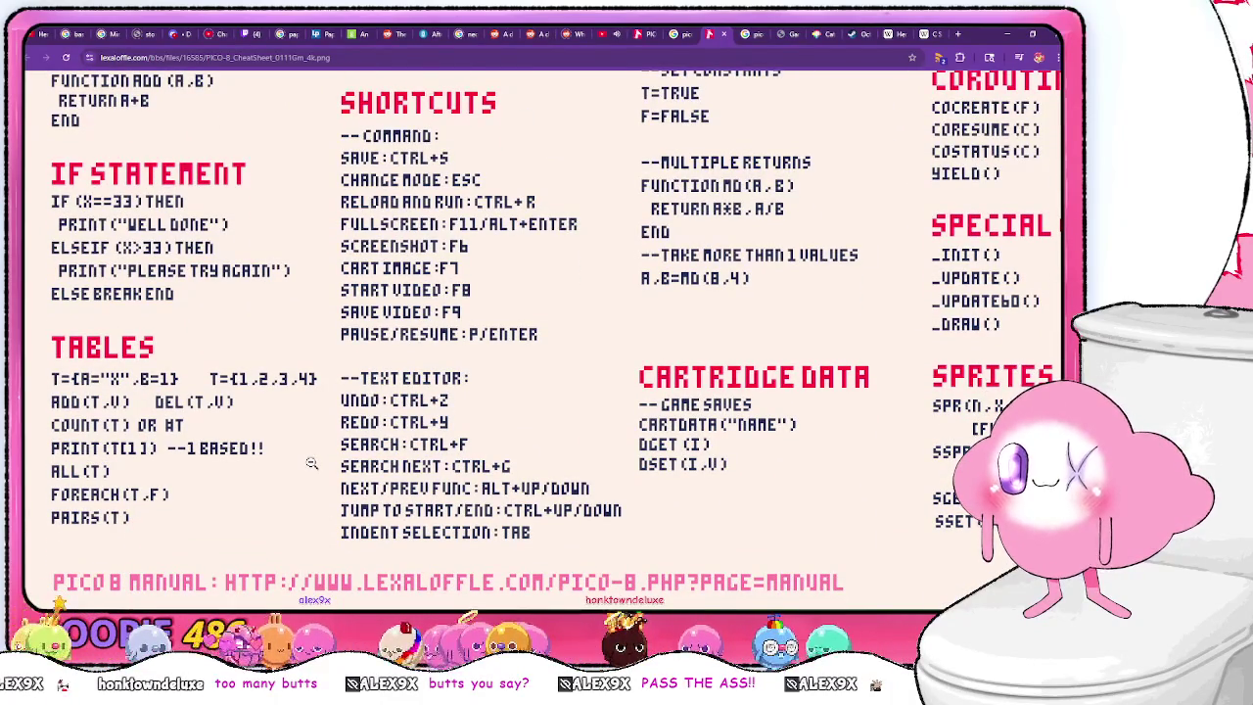
{"action": "scroll", "coordinate": [311, 463], "scroll_direction": "up", "scroll_amount": 8}
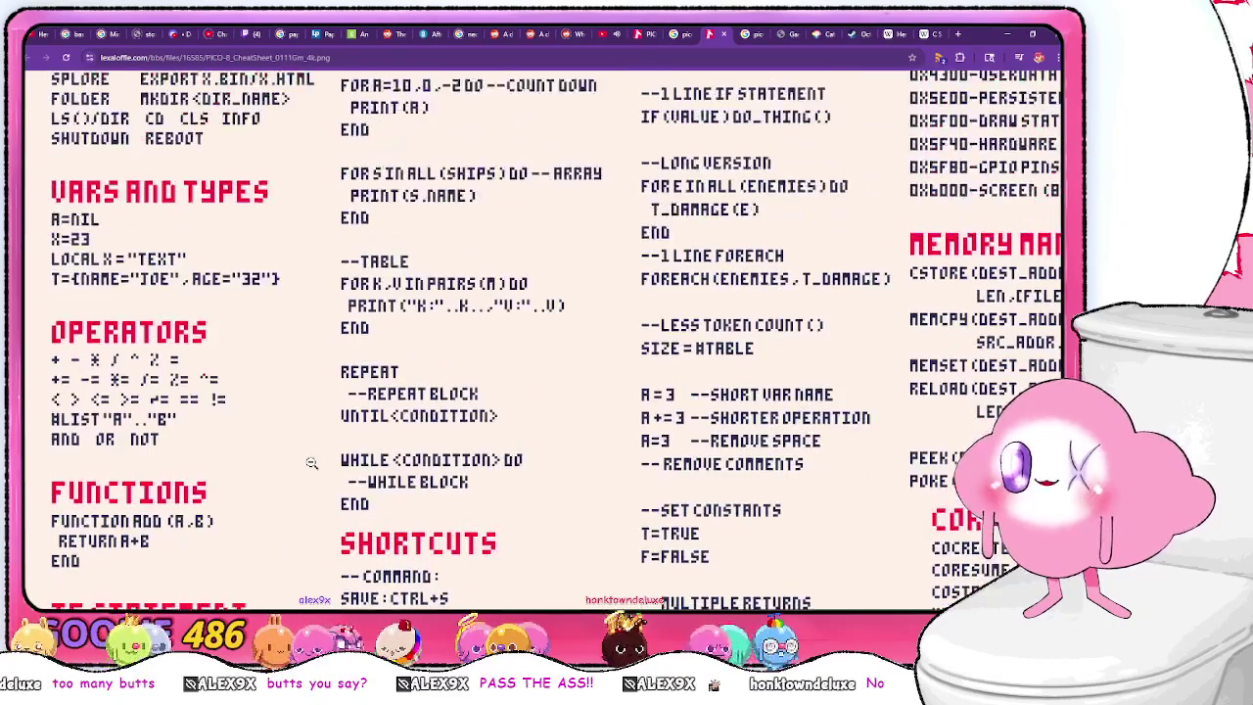
- Replace butt = hist in updateb() with a 'for i=1,size do' loop setting butt[i] = hist[i], closed by end
{"action": "key", "text": "alt+Tab"}
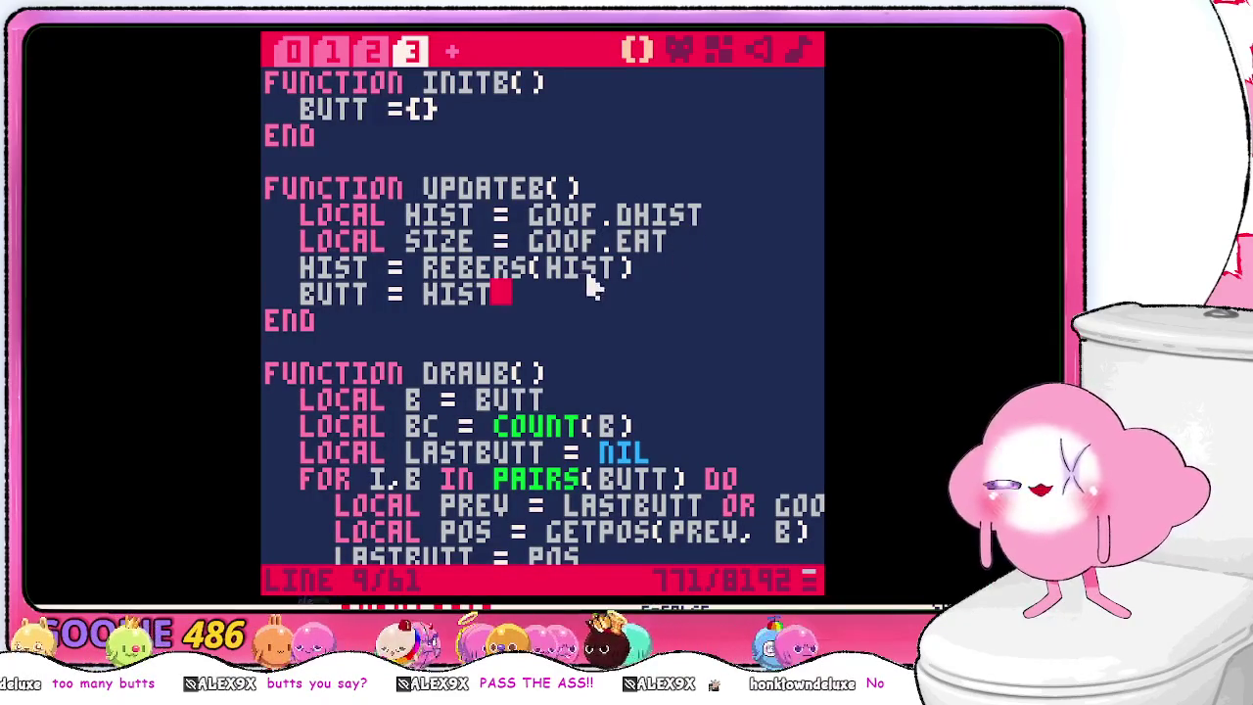
{"action": "key", "text": "BackSpace"}
{"action": "key", "text": "BackSpace"}
{"action": "key", "text": "BackSpace"}
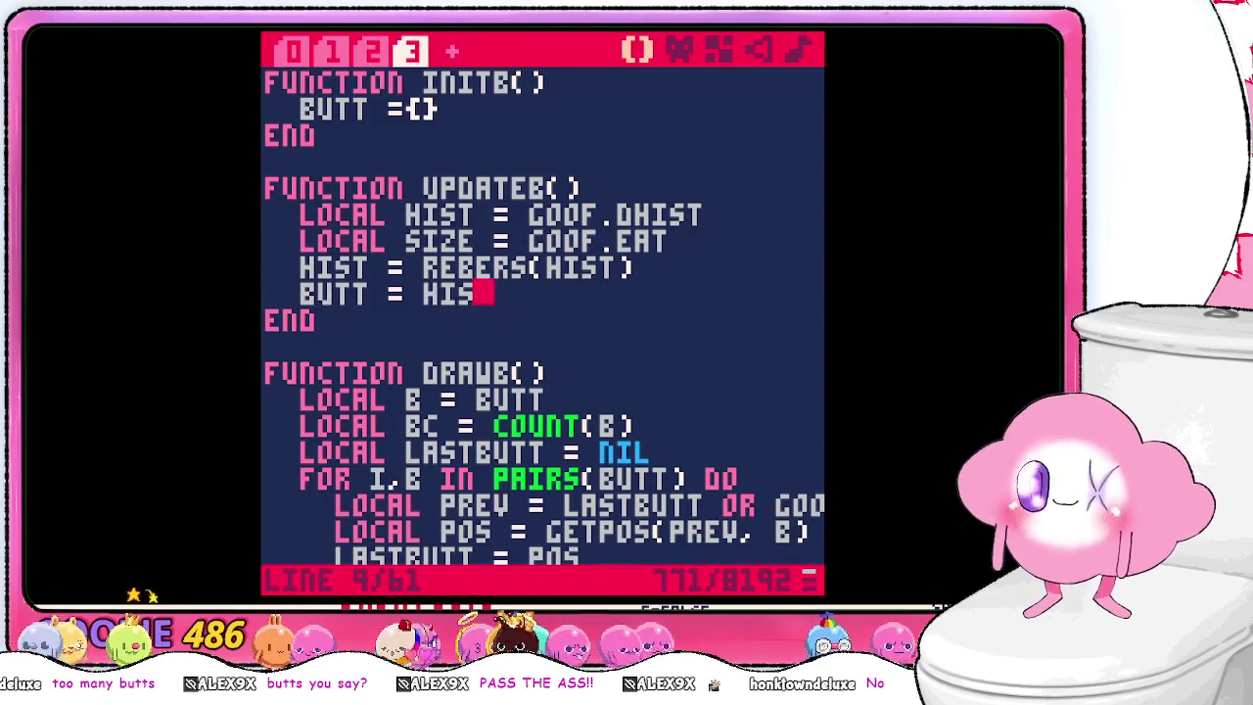
{"action": "type", "text": "for i=1"}
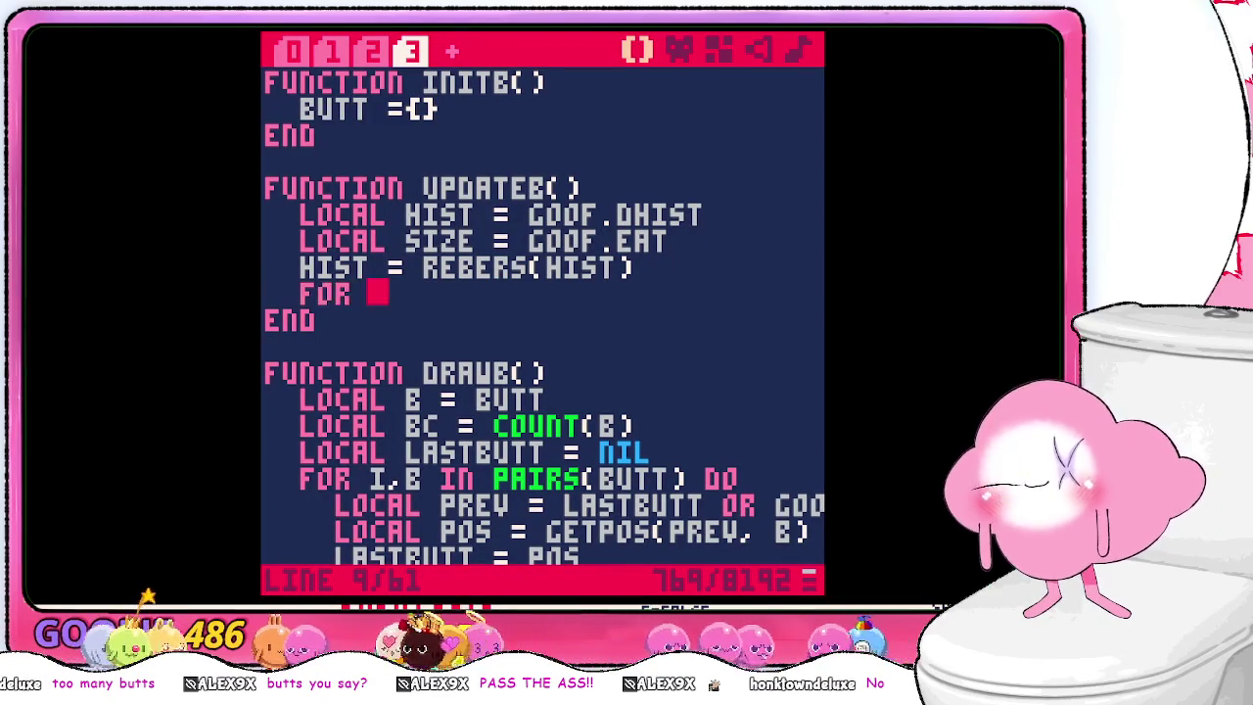
{"action": "type", "text": ",s"}
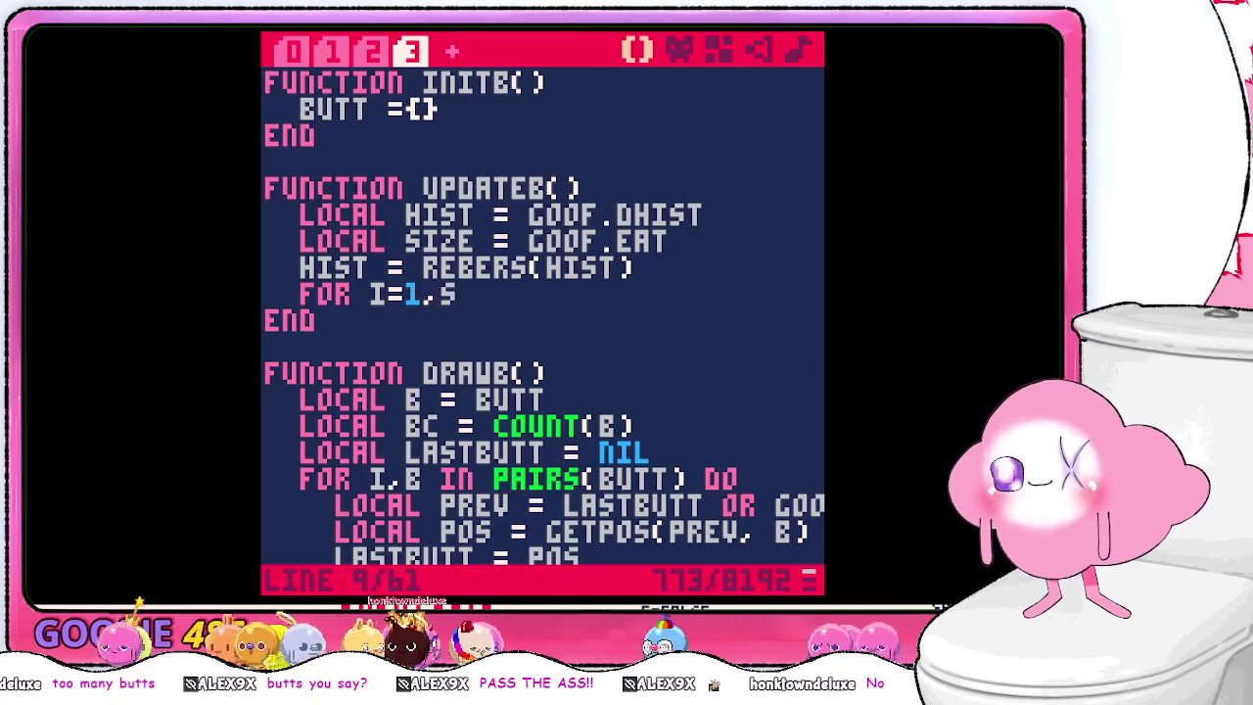
{"action": "type", "text": "ize do"}
{"action": "key", "text": "Return"}
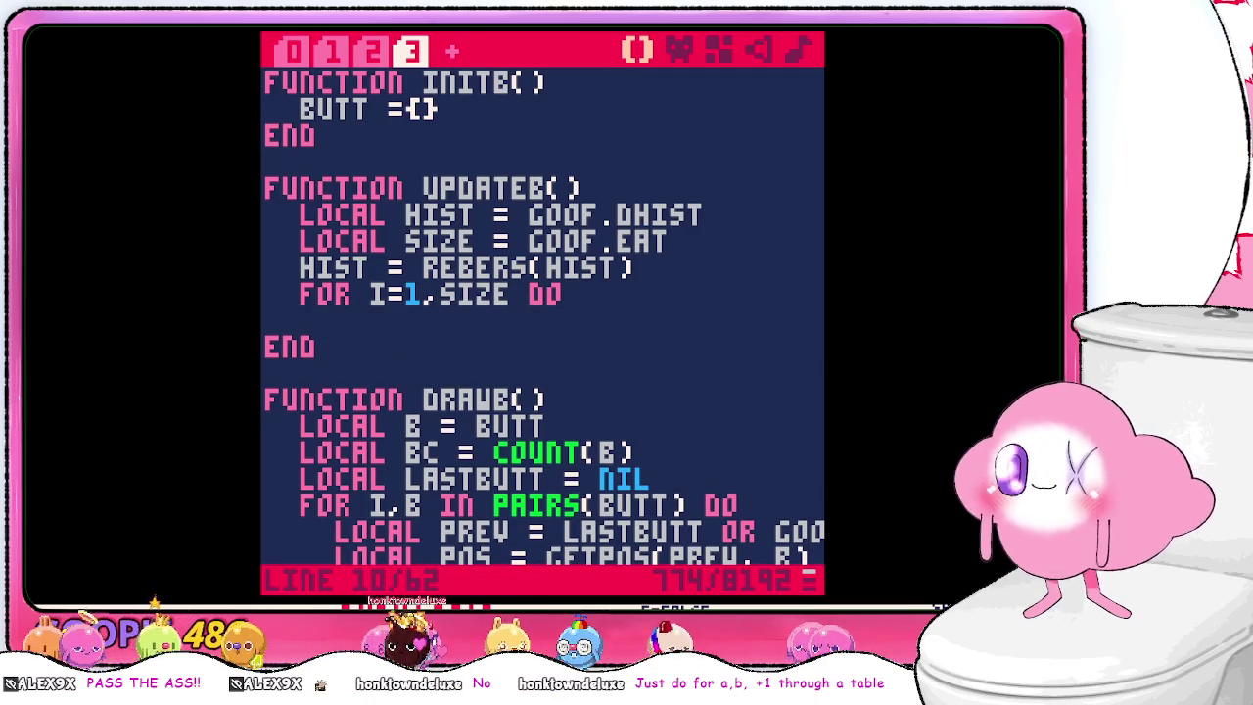
{"action": "type", "text": "Butt["}
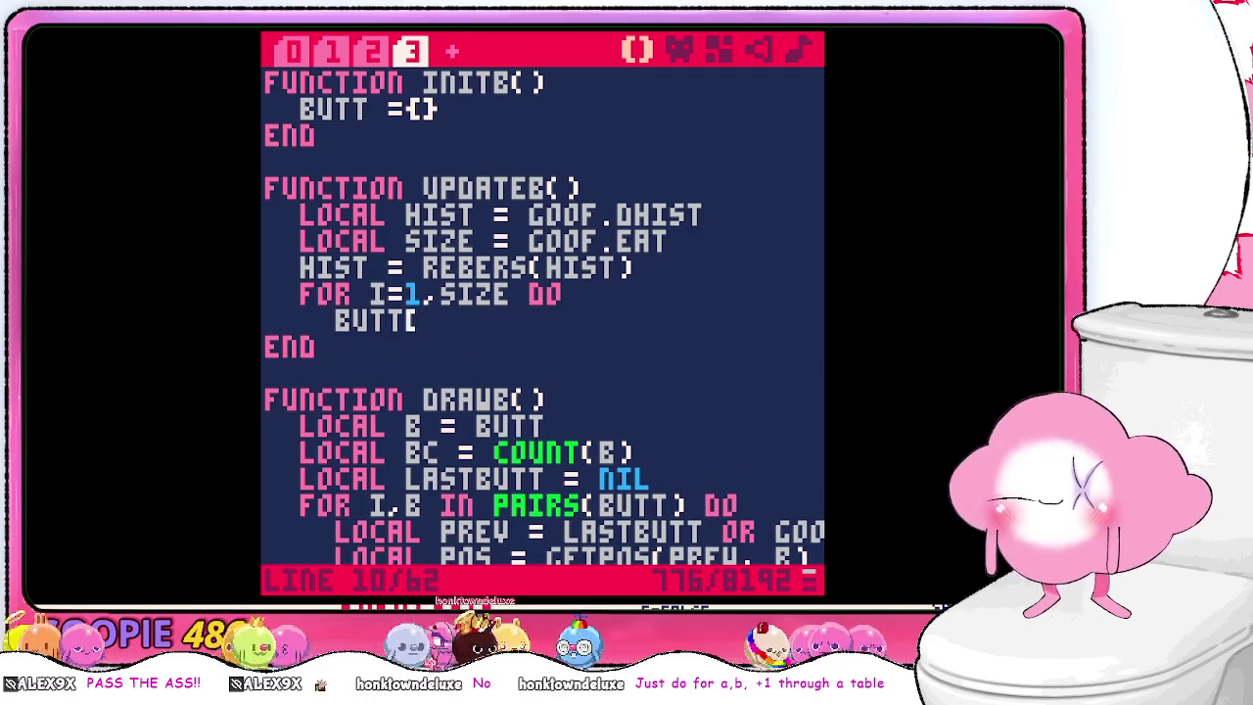
{"action": "type", "text": "i] = hist["}
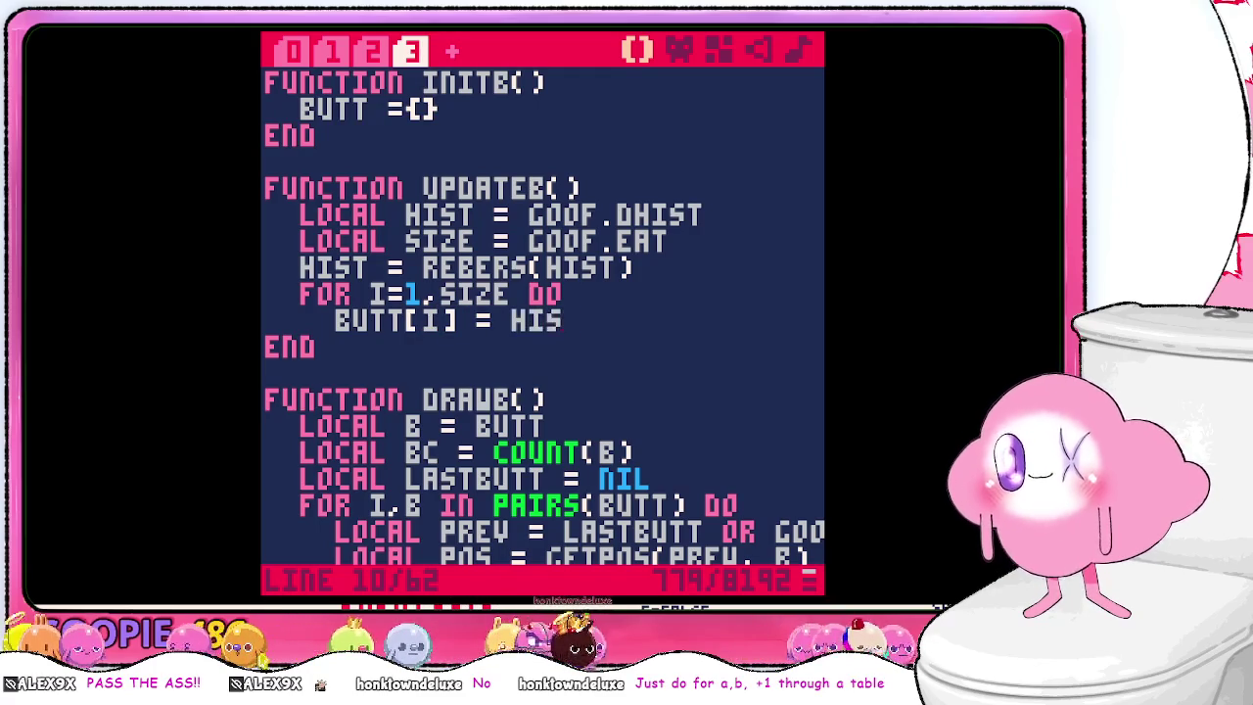
{"action": "type", "text": "i]"}
{"action": "key", "text": "Return"}
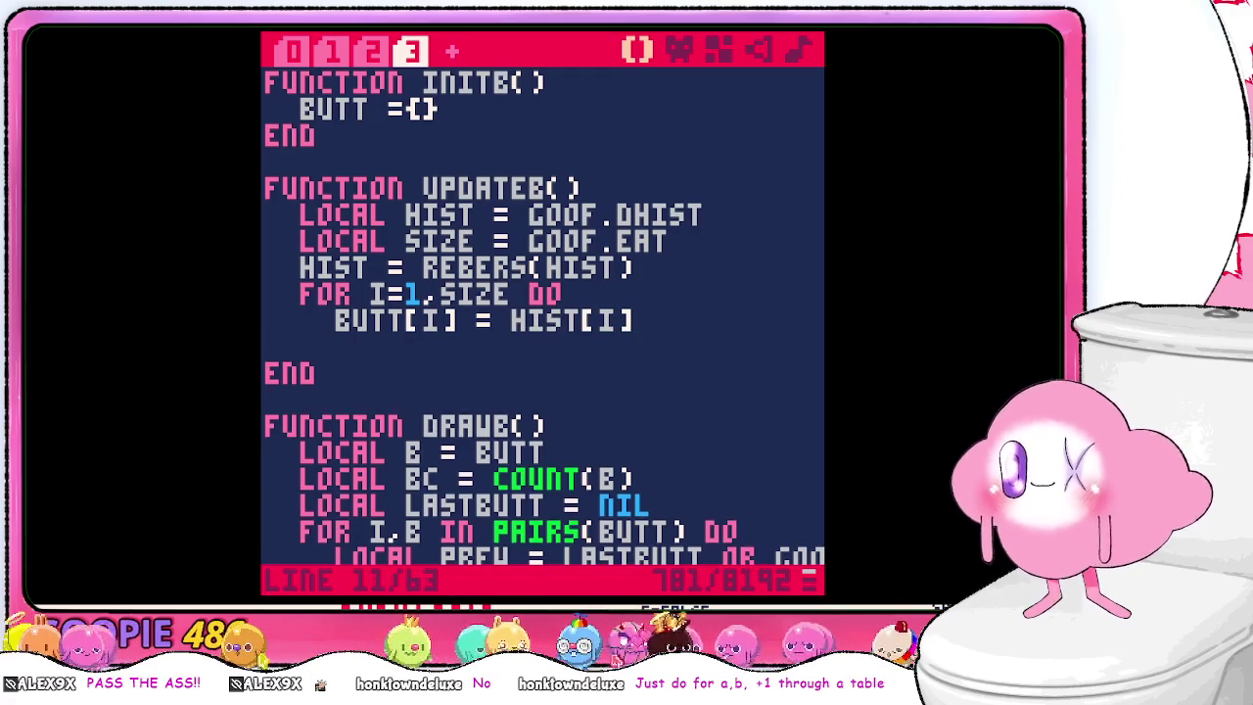
{"action": "type", "text": "end"}
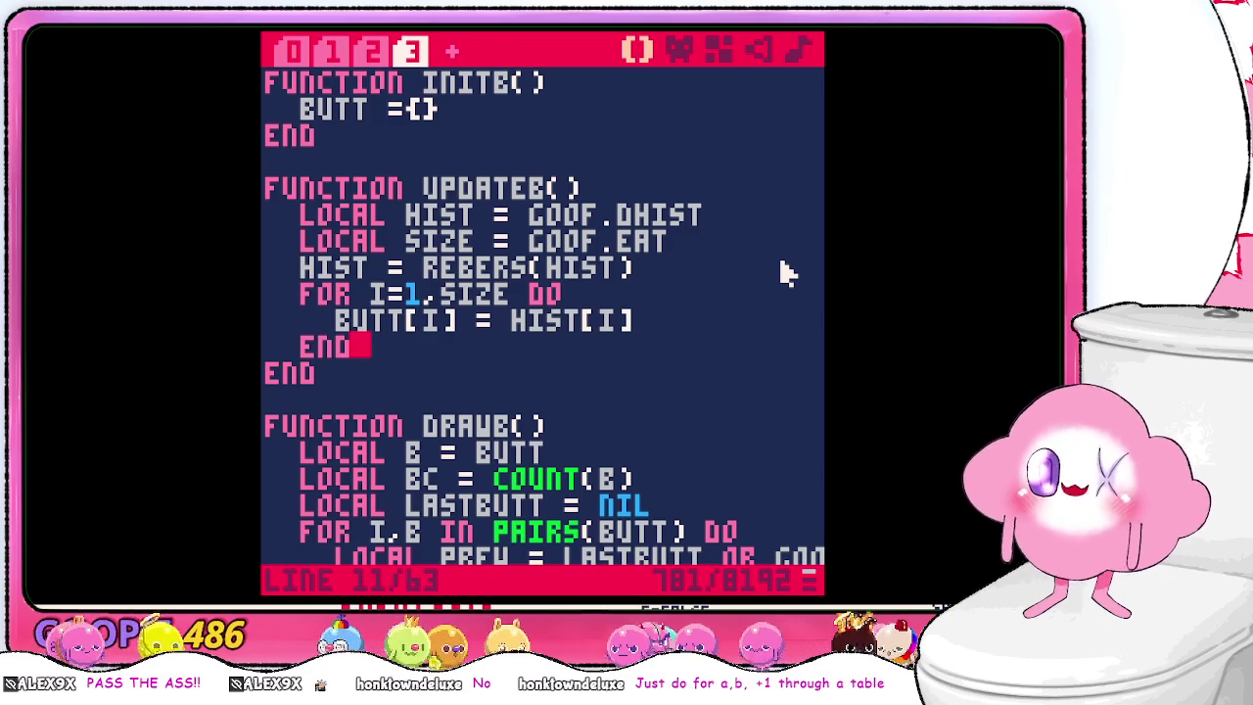
- Run the game, steer the snake around to see a pink segment trailing it, then save and stop
{"action": "key", "text": "Escape"}
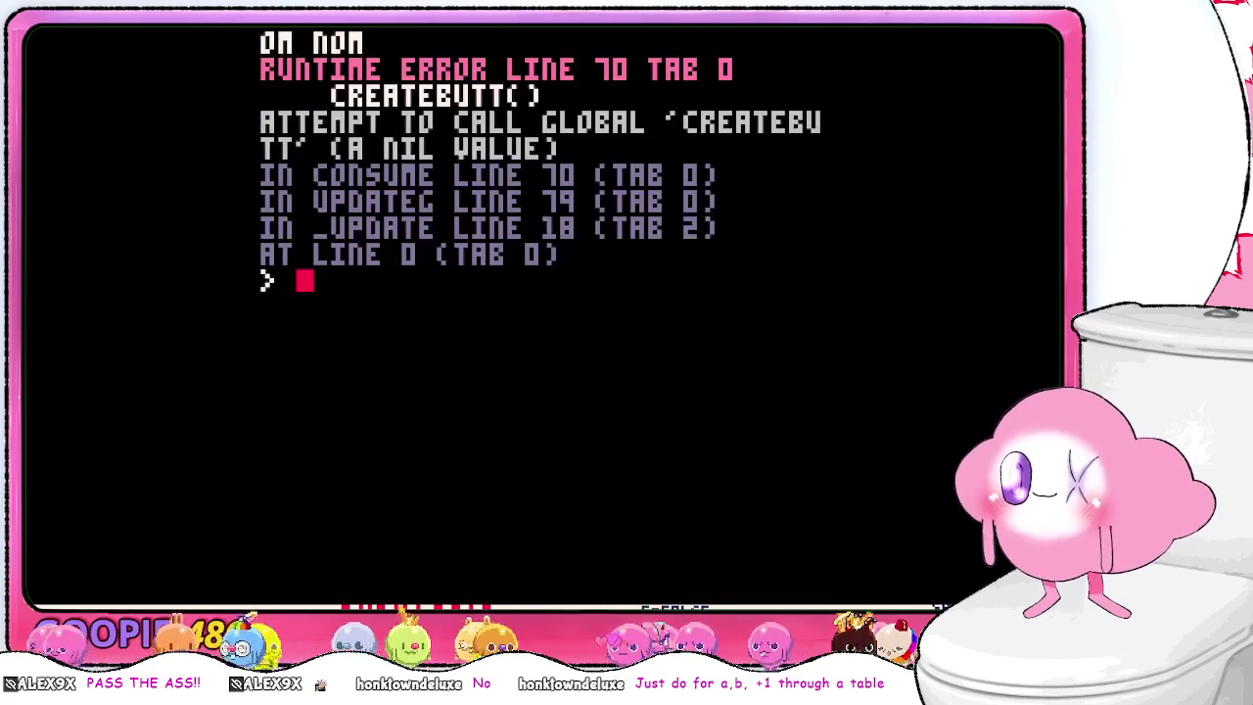
{"action": "type", "text": "run"}
{"action": "key", "text": "Return"}
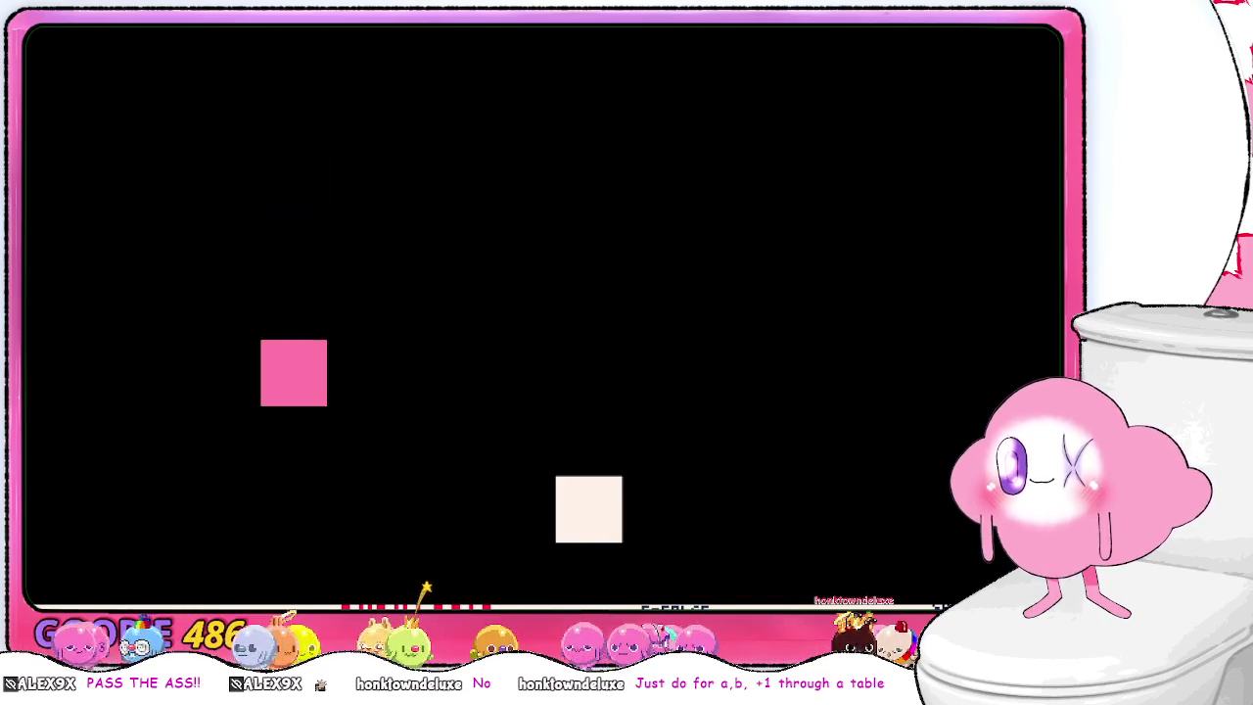
{"action": "key", "text": "Right"}
{"action": "key", "text": "Up"}
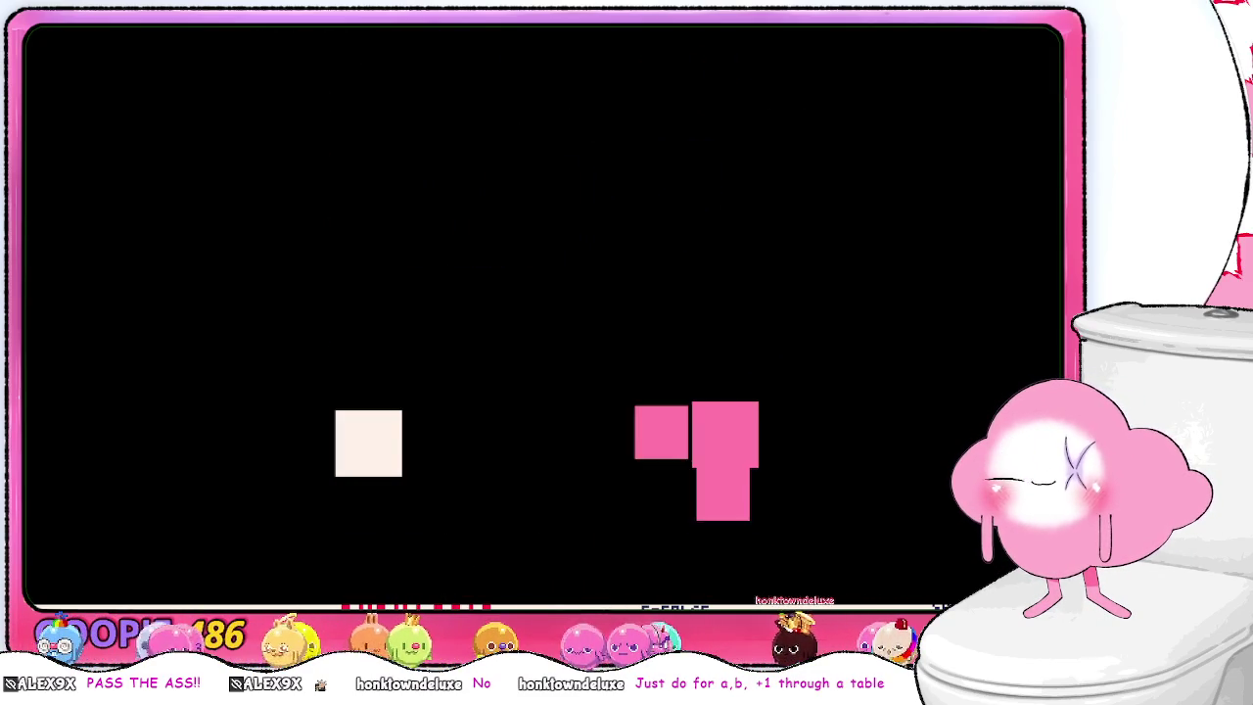
{"action": "key", "text": "Left"}
{"action": "key", "text": "Down"}
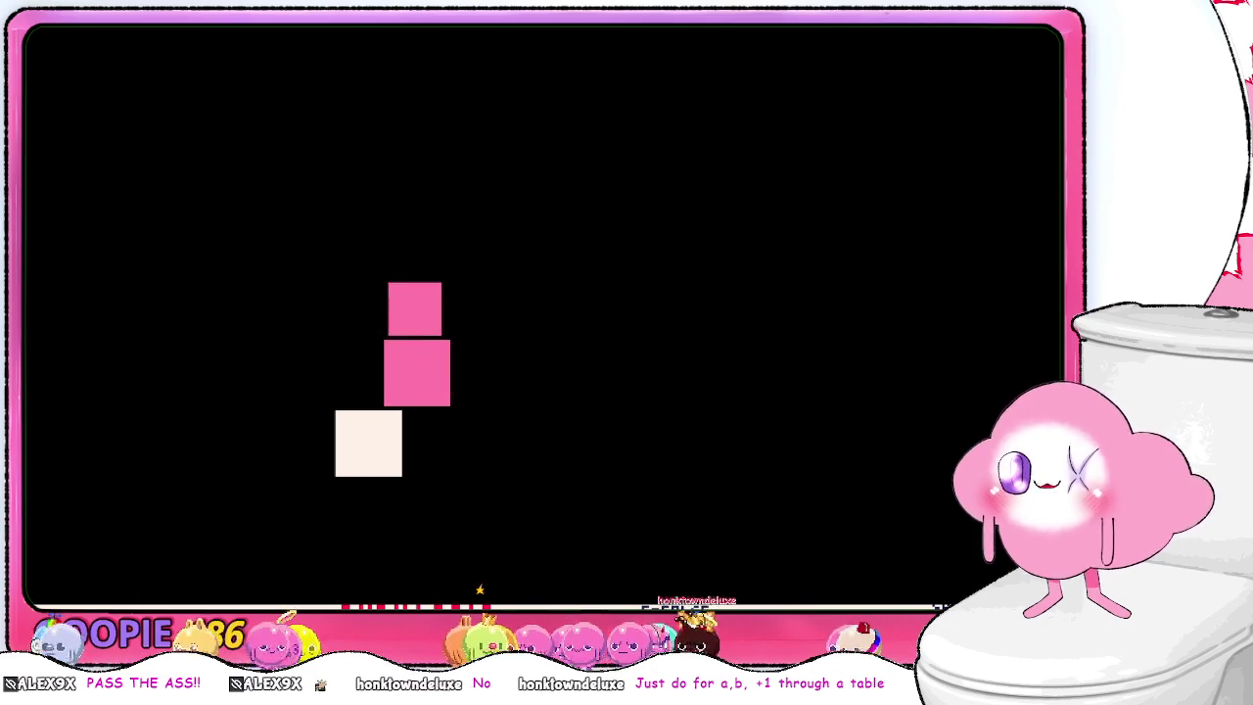
{"action": "key", "text": "Right"}
{"action": "key", "text": "Up"}
{"action": "key", "text": "Left"}
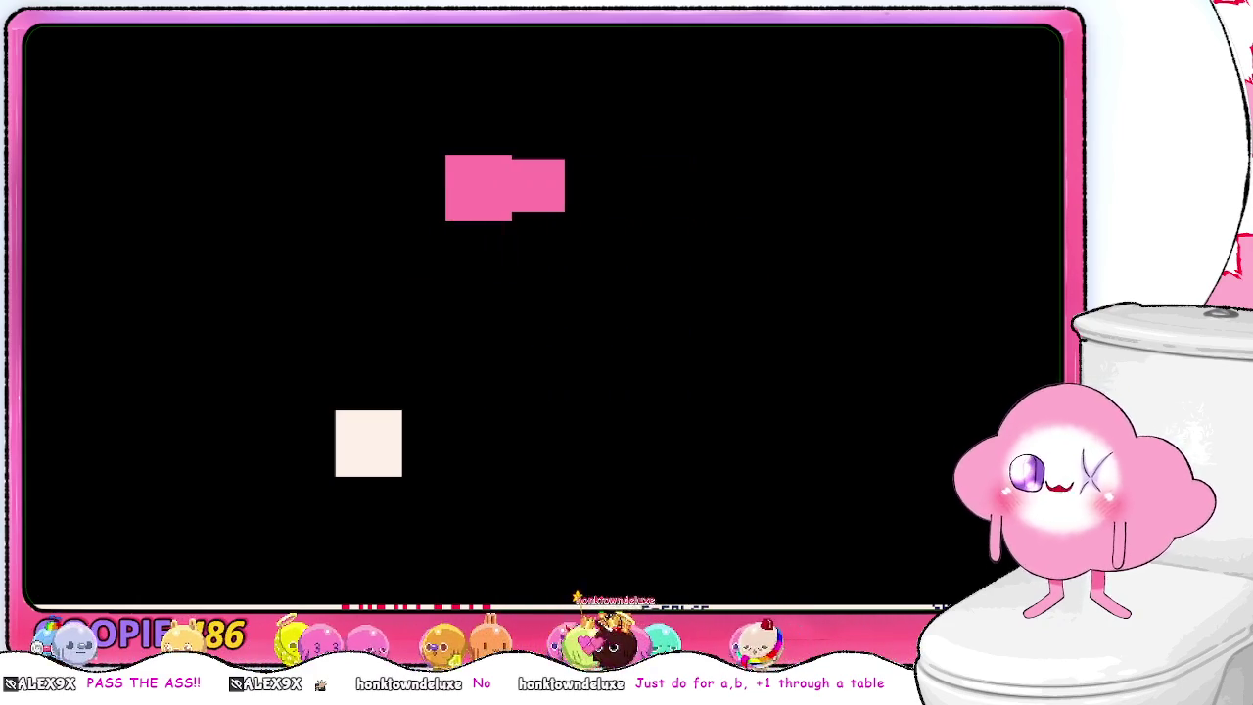
{"action": "key", "text": "Down"}
{"action": "key", "text": "Right"}
{"action": "key", "text": "Up"}
{"action": "key", "text": "Left"}
{"action": "key", "text": "Down"}
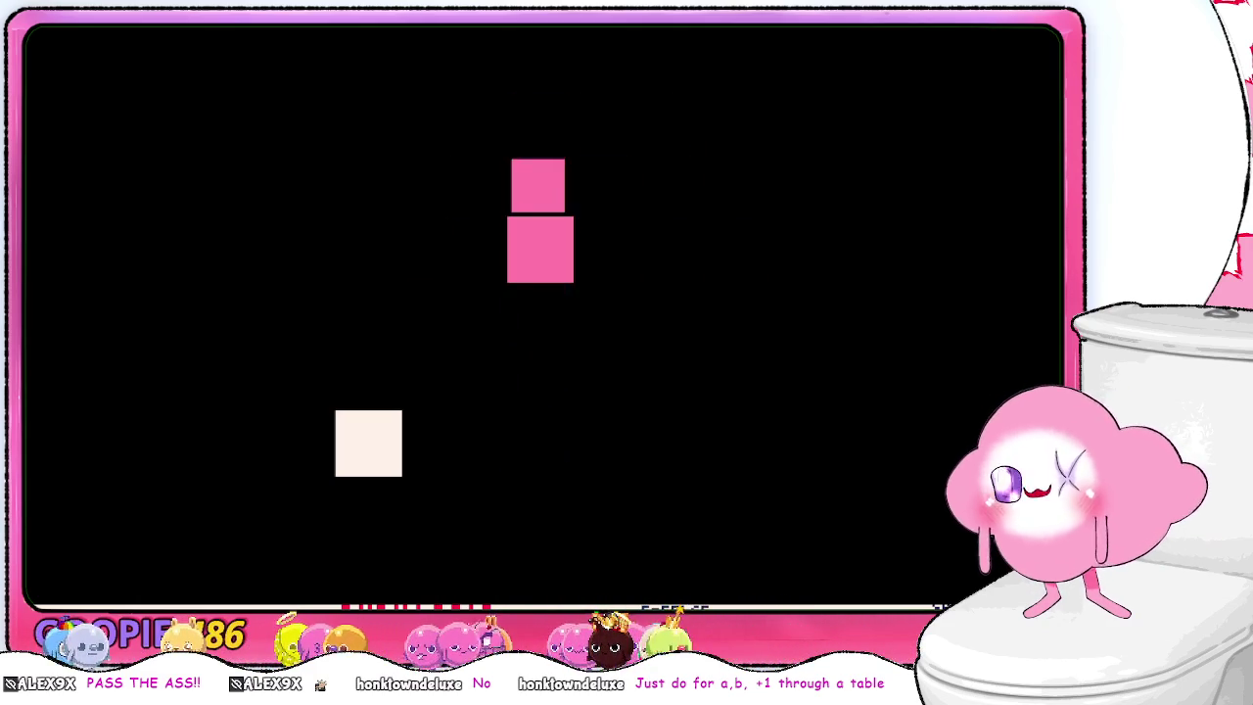
{"action": "key", "text": "Right"}
{"action": "key", "text": "Up"}
{"action": "key", "text": "Left"}
{"action": "key", "text": "Down"}
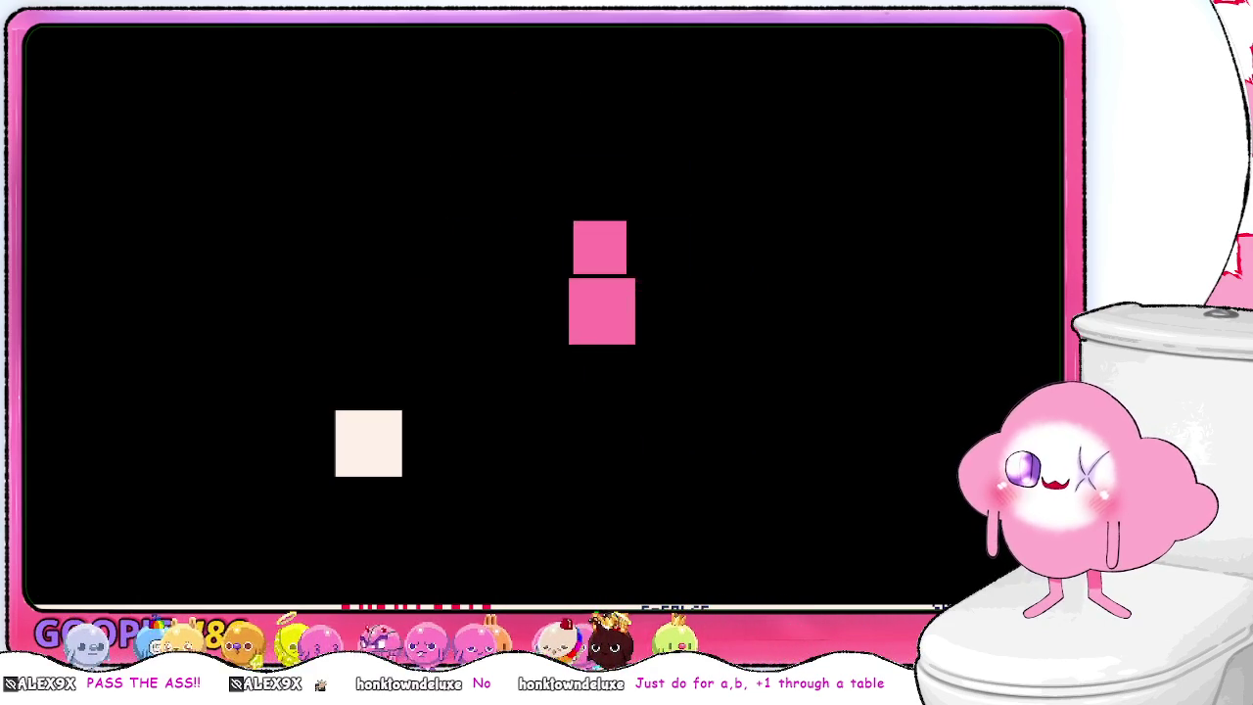
{"action": "key", "text": "Right"}
{"action": "key", "text": "Up"}
{"action": "key", "text": "Right"}
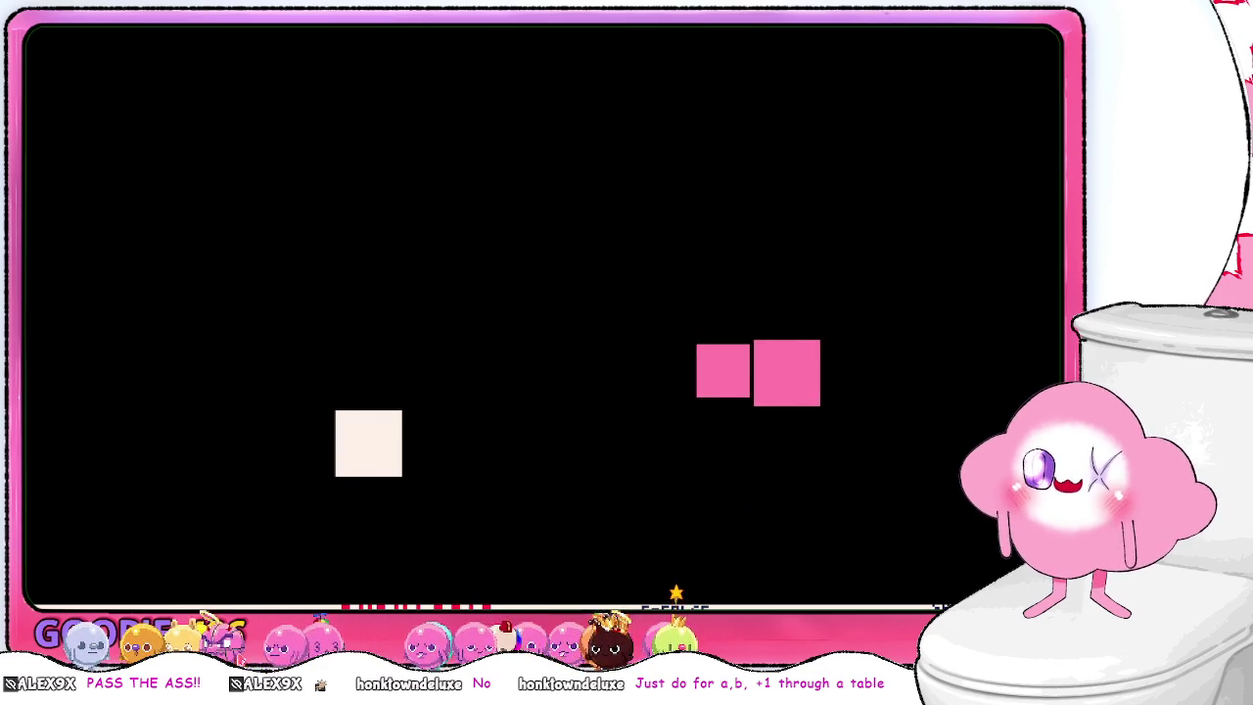
{"action": "key", "text": "ctrl+s"}
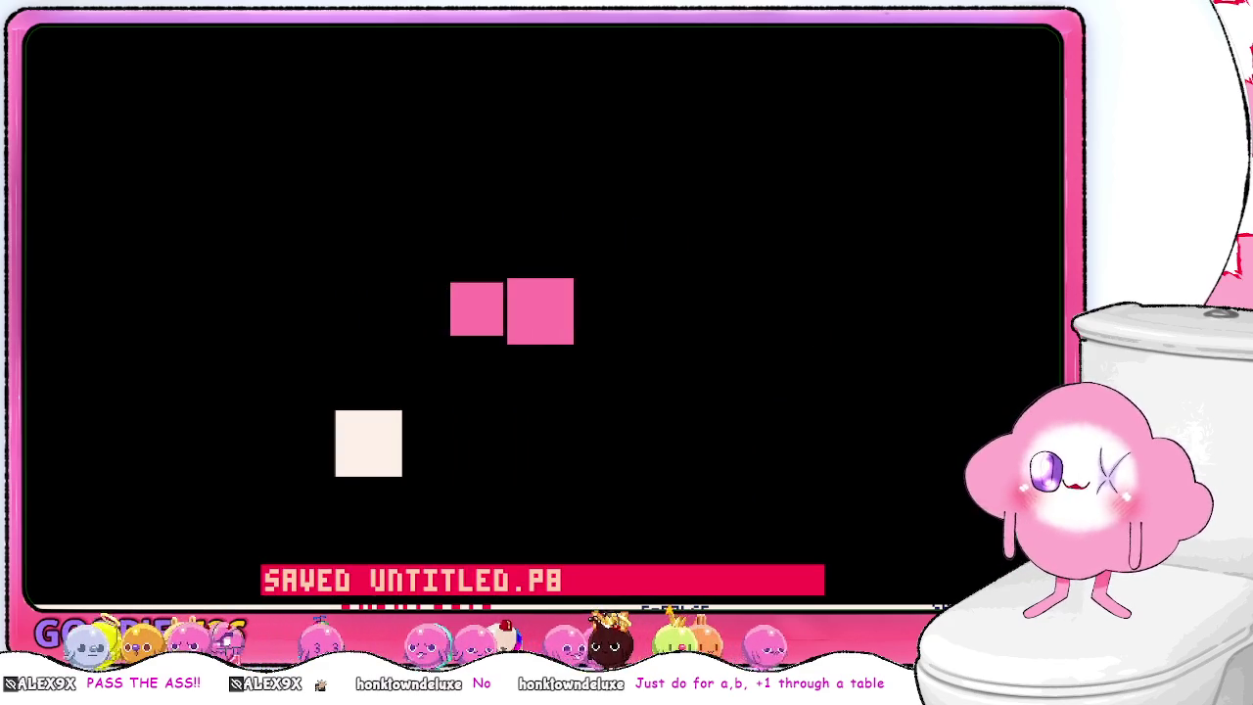
{"action": "key", "text": "Escape"}
{"action": "key", "text": "Escape"}
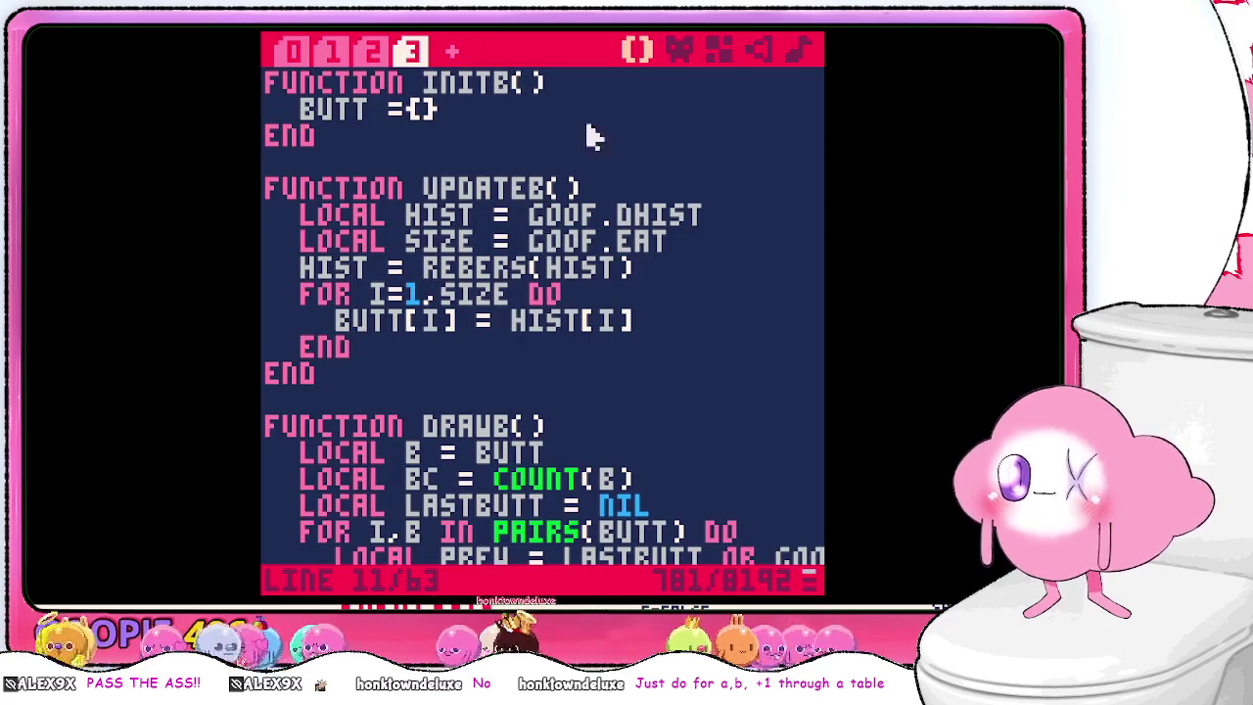
- Move the updateb() call to just after updateg() in _update()'s elseif branch and save
{"action": "left_click", "coordinate": [375, 50]}
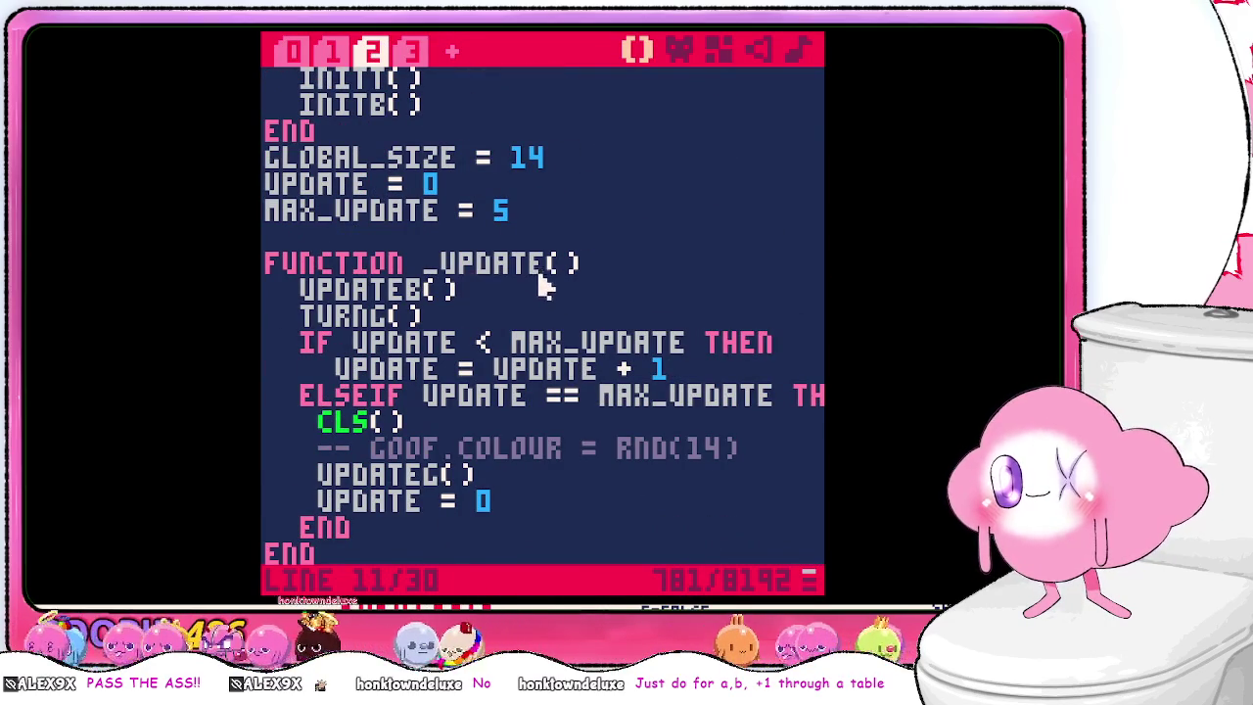
{"action": "left_click_drag", "start_coordinate": [523, 282], "coordinate": [585, 275]}
{"action": "key", "text": "ctrl+x"}
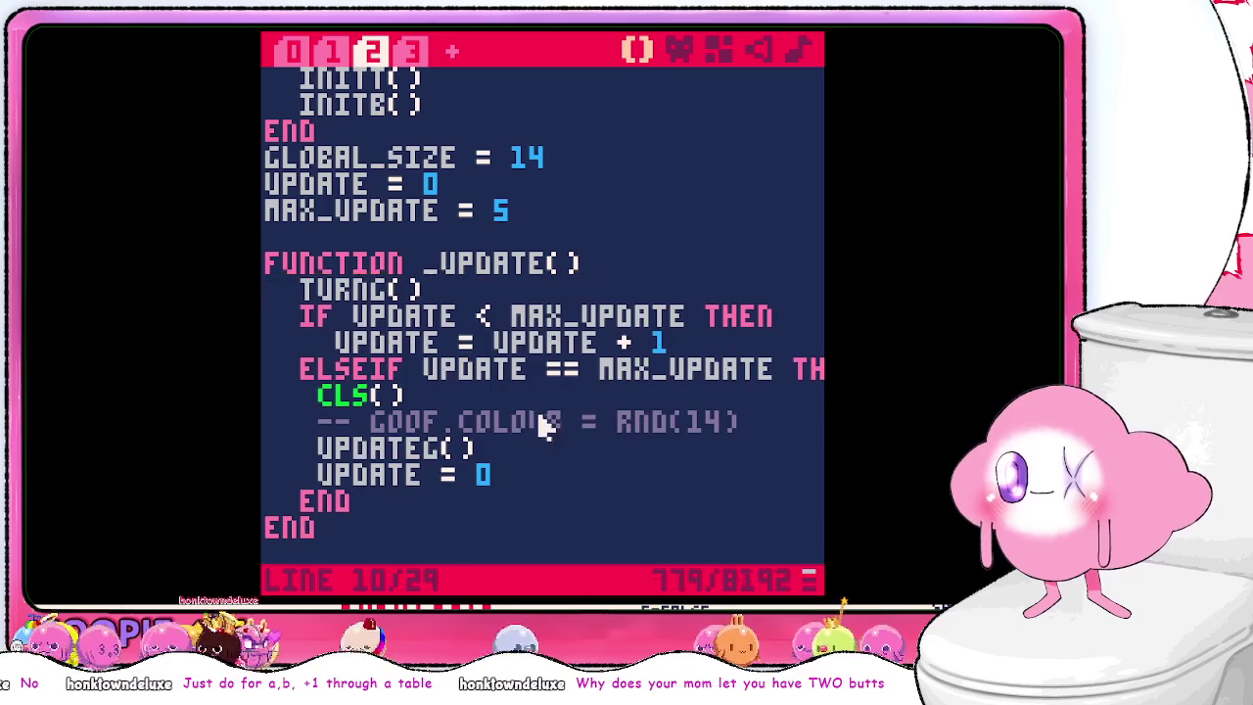
{"action": "left_click", "coordinate": [526, 441]}
{"action": "key", "text": "ctrl+v"}
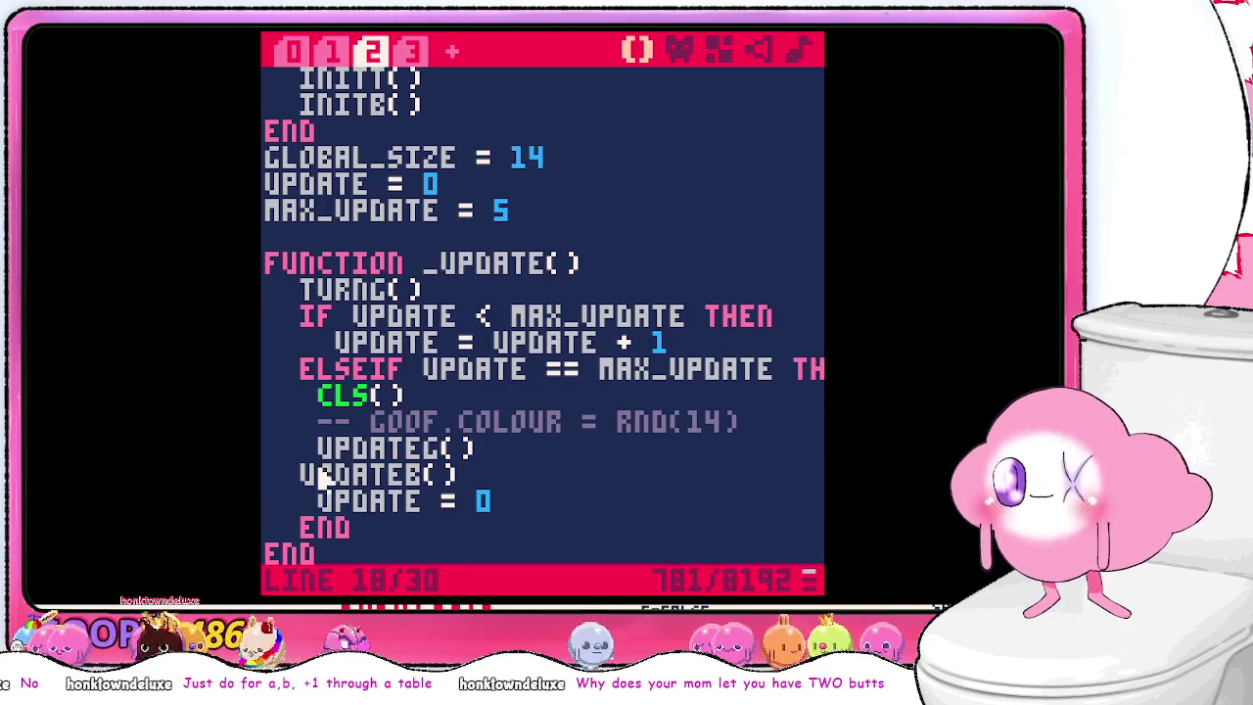
{"action": "left_click", "coordinate": [301, 474]}
{"action": "key", "text": "ctrl+s"}
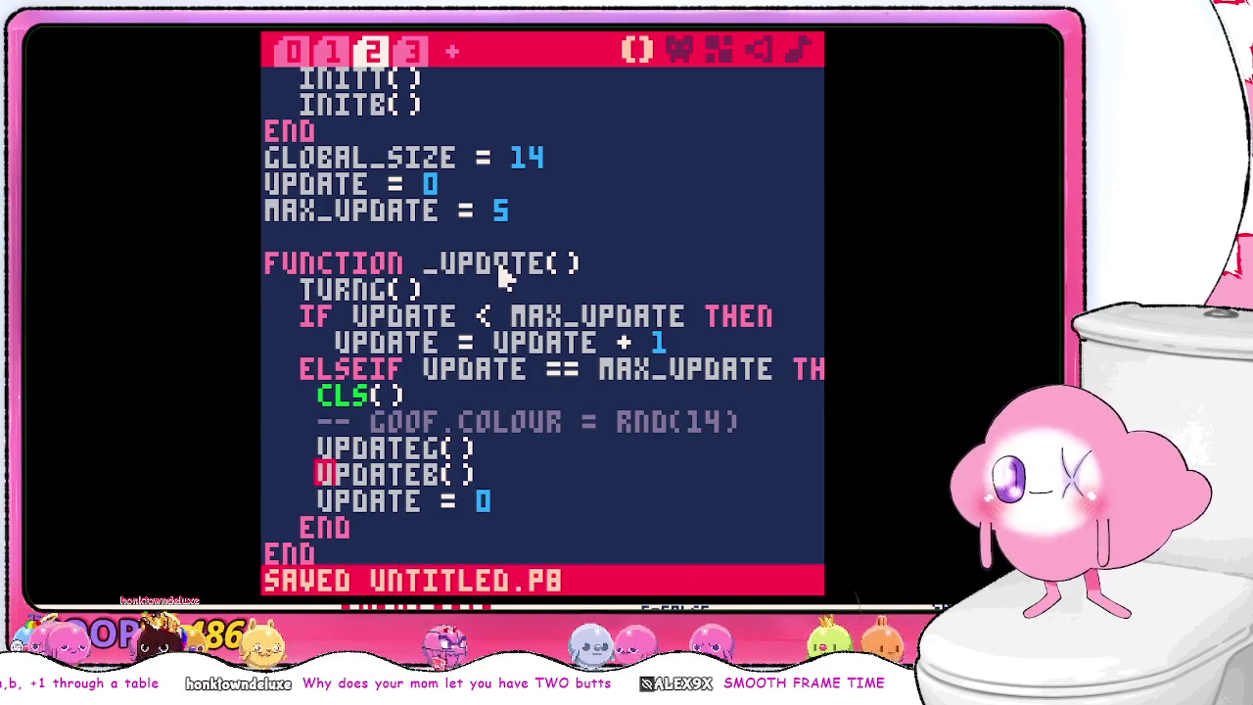
- Run the cart and steer the snake right and down toward the food
{"action": "key", "text": "ctrl+r"}
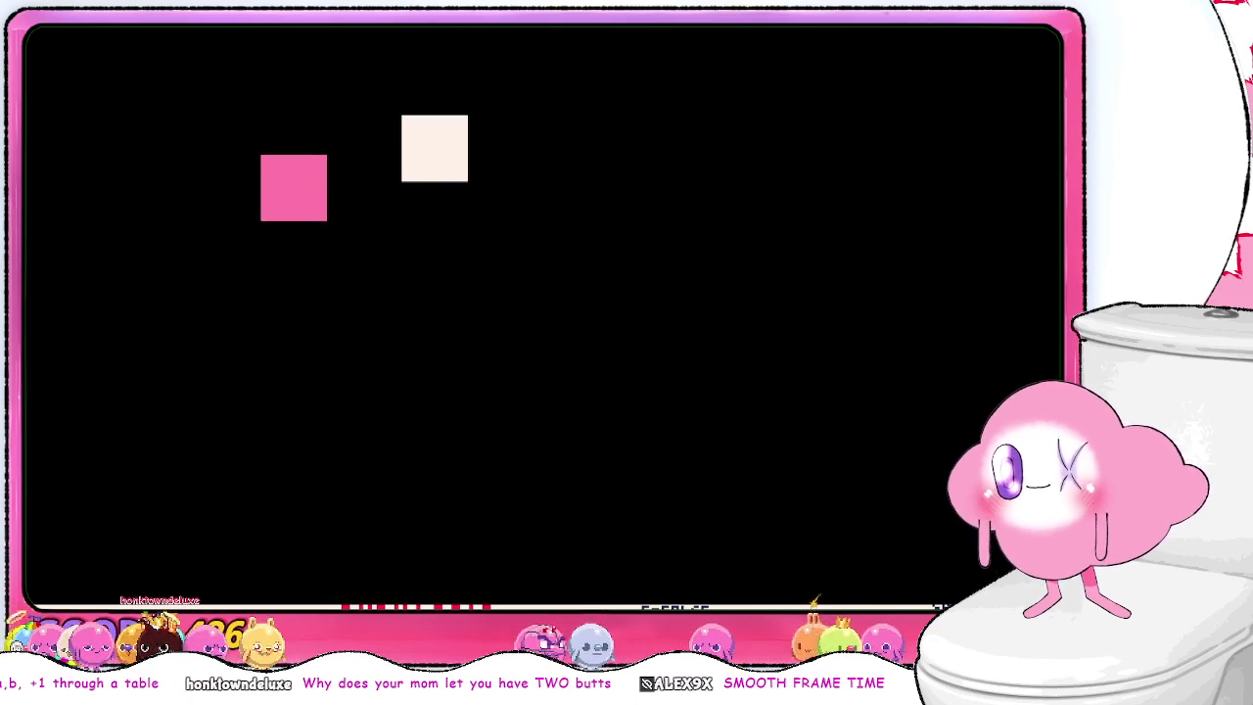
{"action": "key", "text": "Right"}
{"action": "key", "text": "Down"}
- Play until the snake has six pink segments, then stop the game and return to the code
{"action": "key", "text": "Left"}
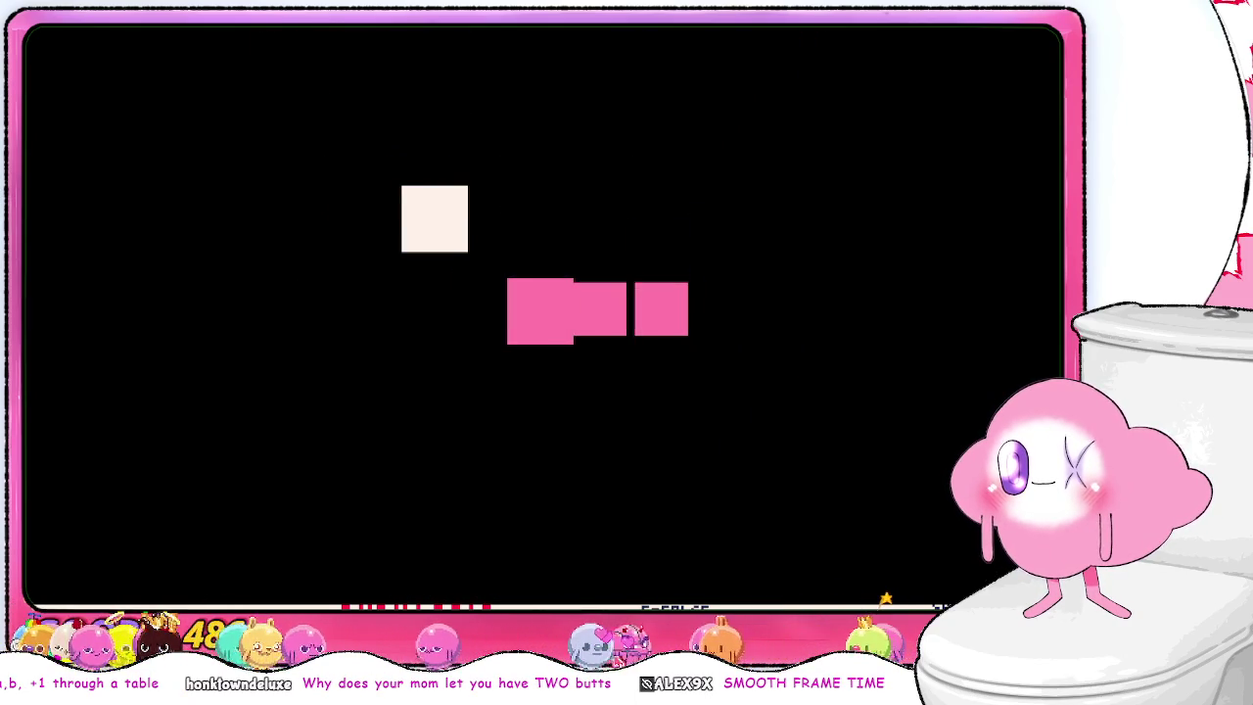
{"action": "key", "text": "Up"}
{"action": "key", "text": "Right"}
{"action": "key", "text": "Down"}
{"action": "key", "text": "Left"}
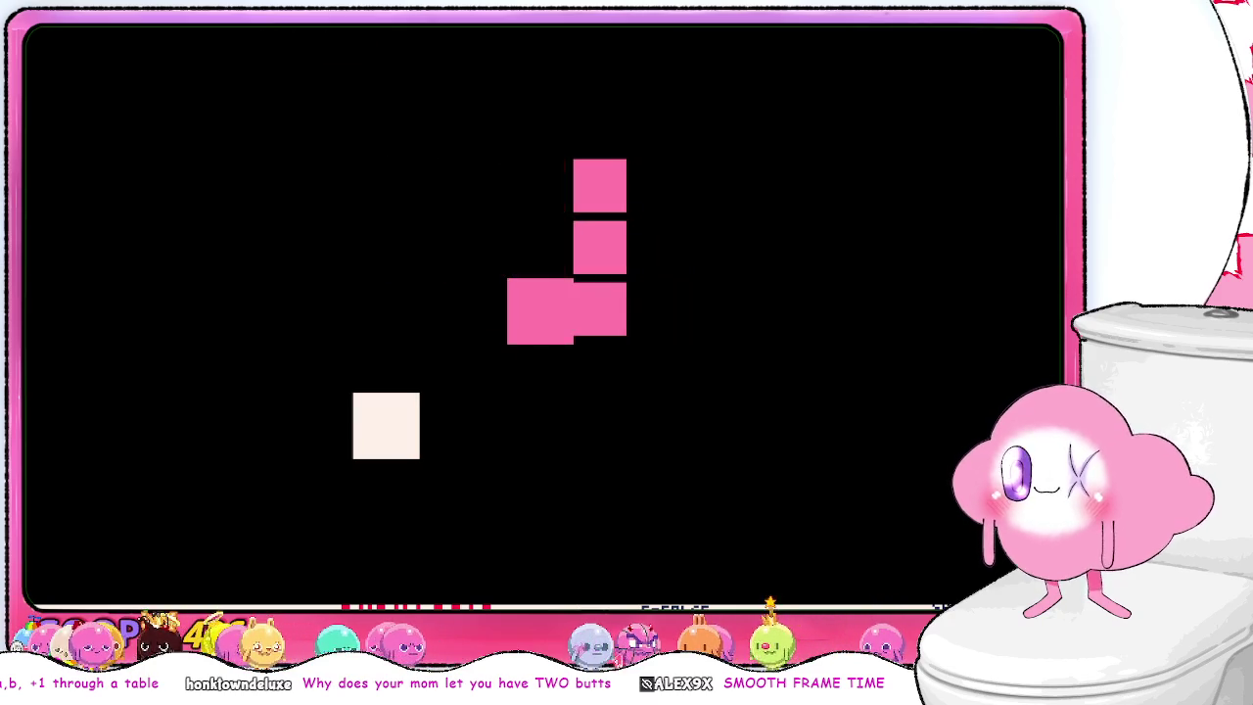
{"action": "key", "text": "Down"}
{"action": "key", "text": "Right"}
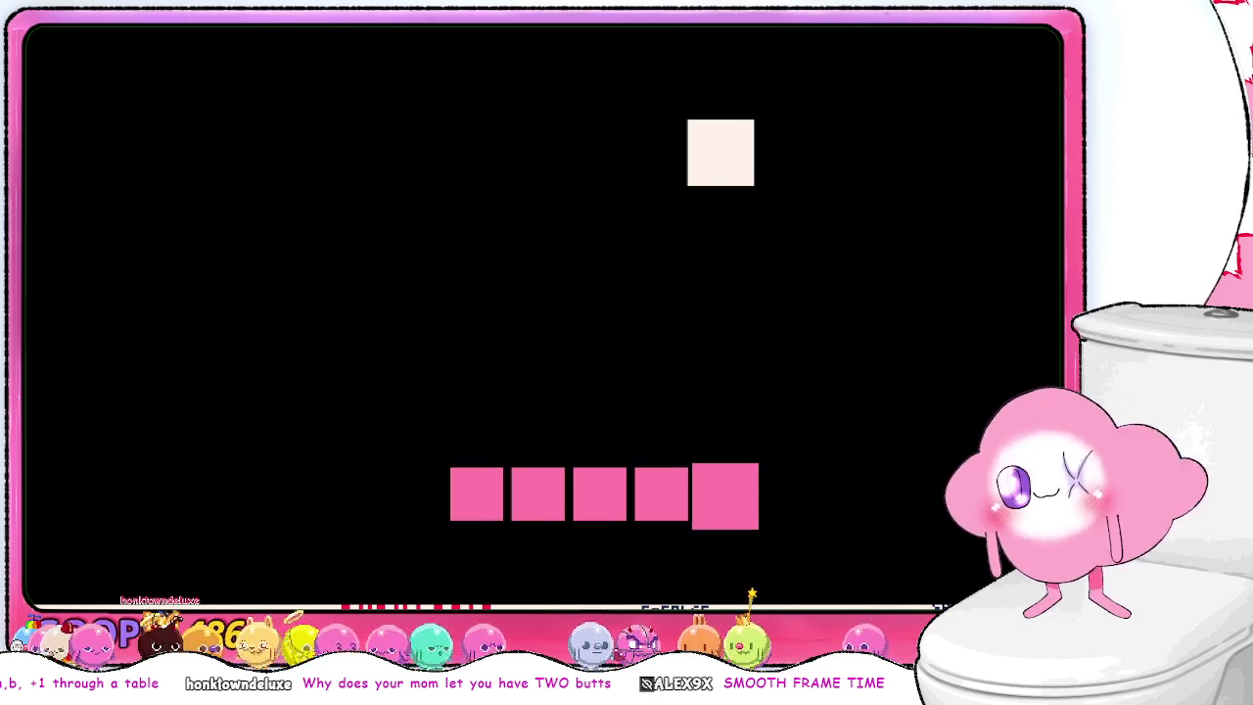
{"action": "key", "text": "Up"}
{"action": "key", "text": "Left"}
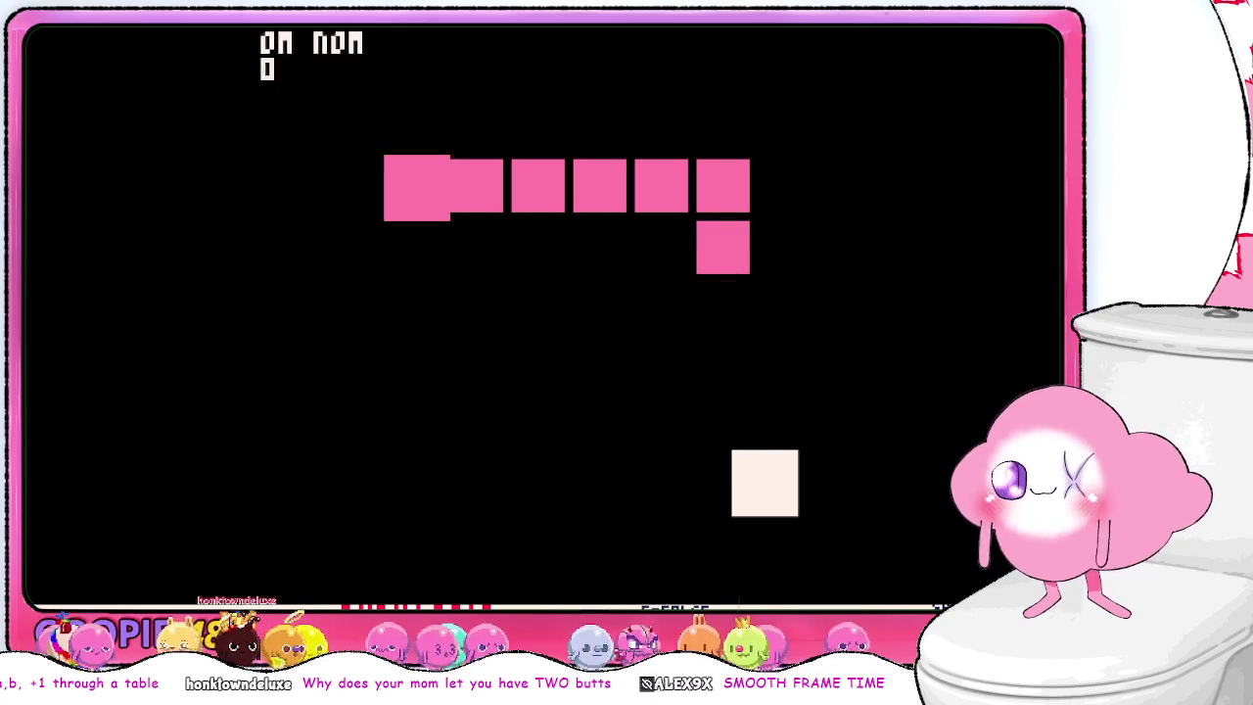
{"action": "key", "text": "Down"}
{"action": "key", "text": "Right"}
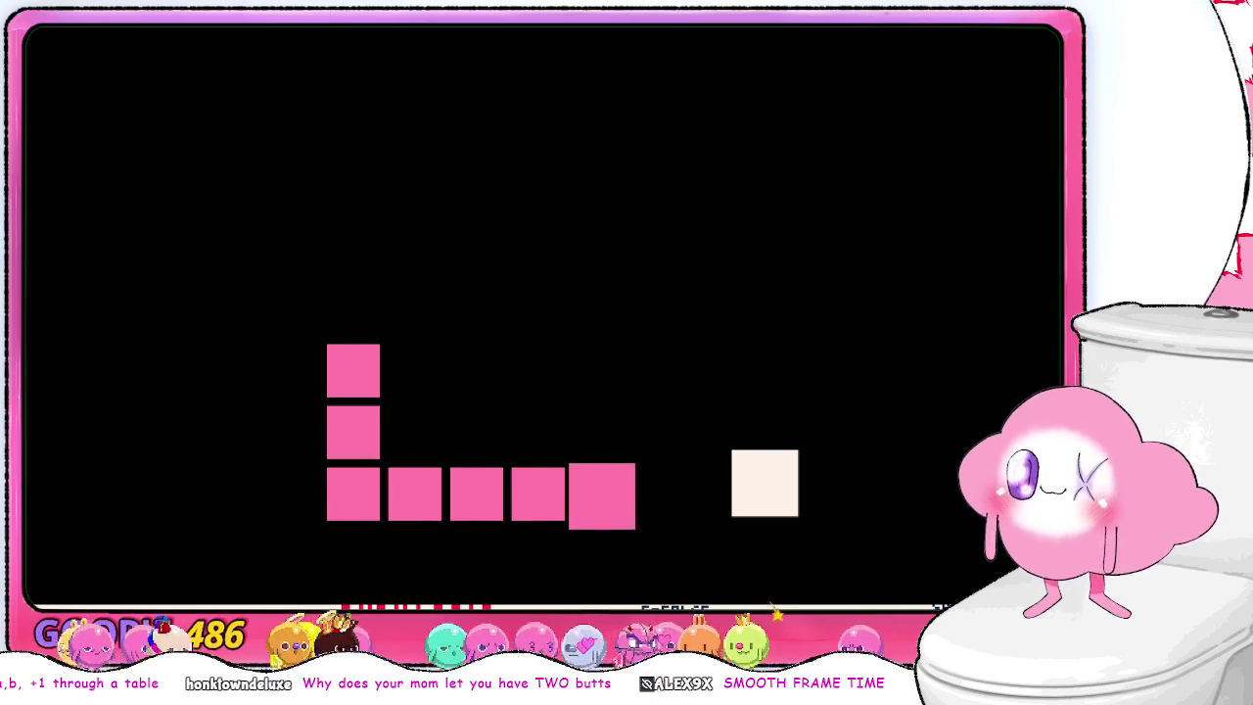
{"action": "key", "text": "Up"}
{"action": "key", "text": "Left"}
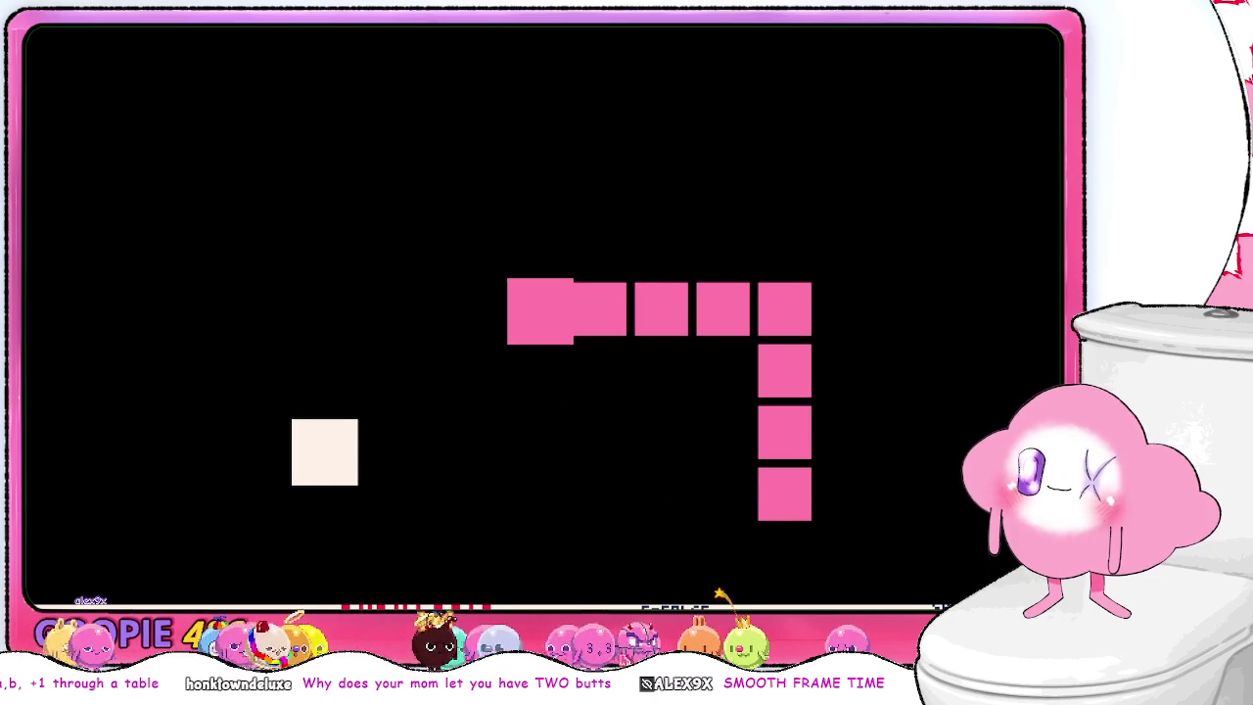
{"action": "key", "text": "Down"}
{"action": "key", "text": "Left"}
{"action": "key", "text": "Up"}
{"action": "key", "text": "Right"}
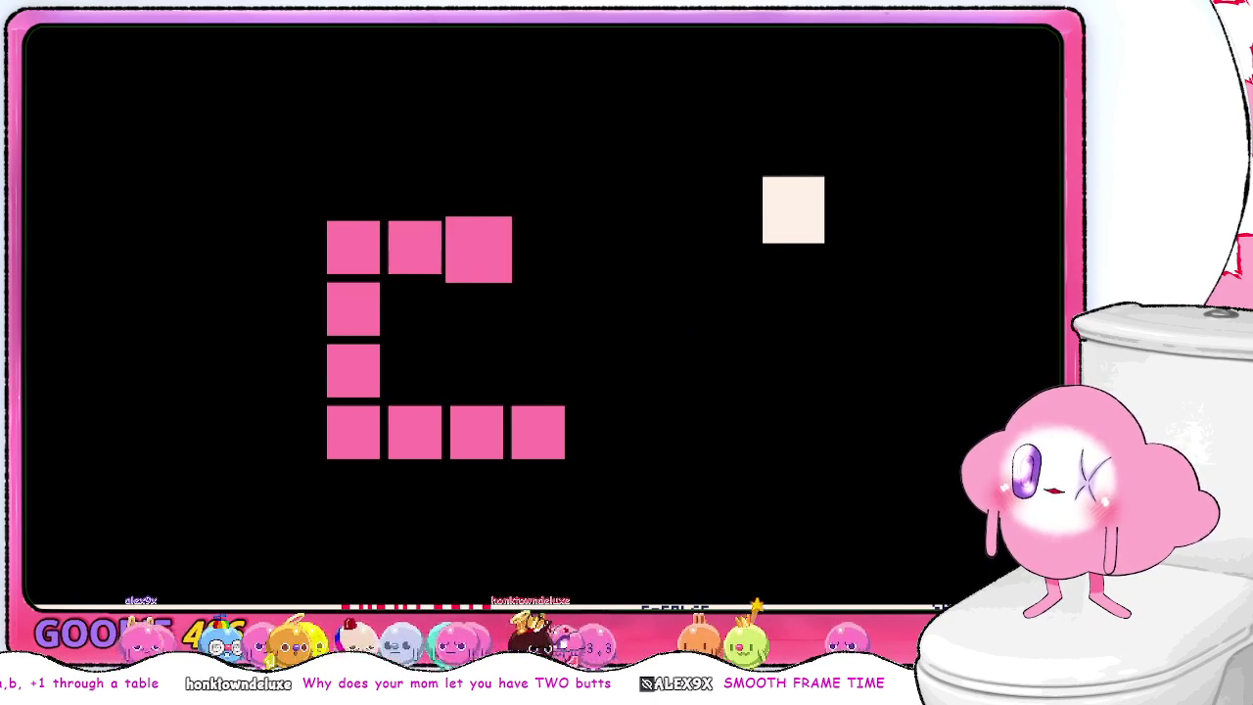
{"action": "key", "text": "Escape"}
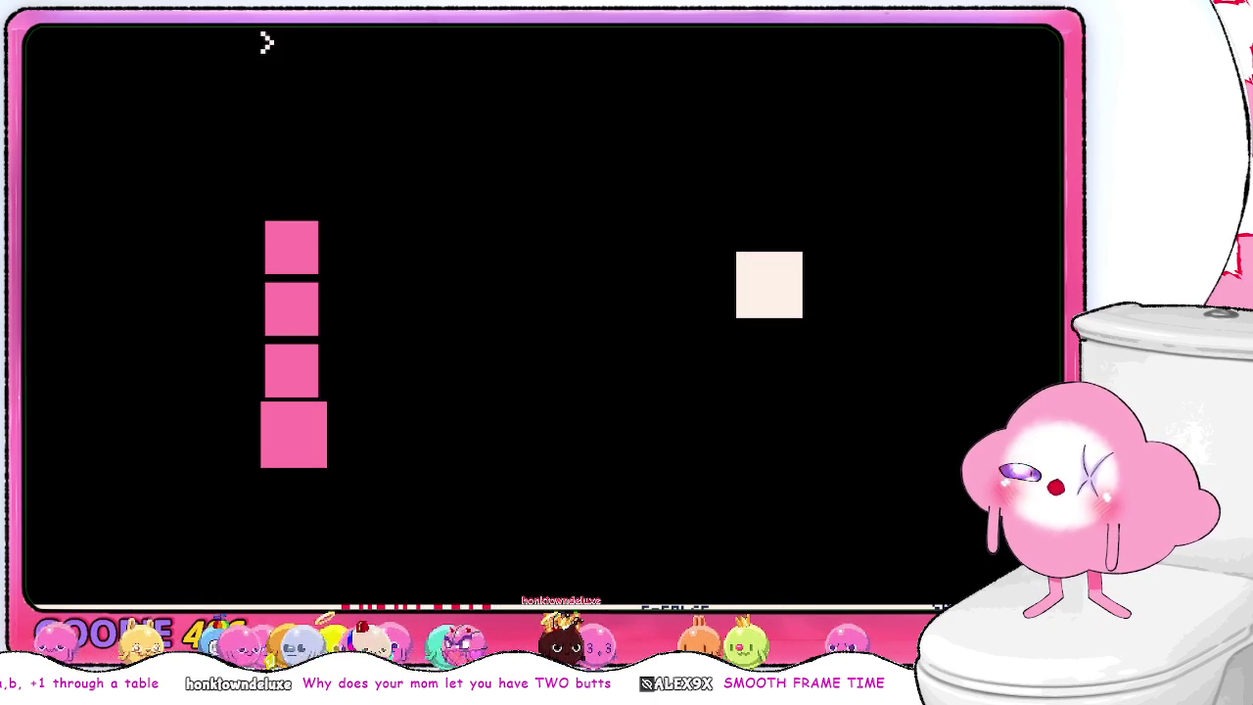
{"action": "key", "text": "Escape"}
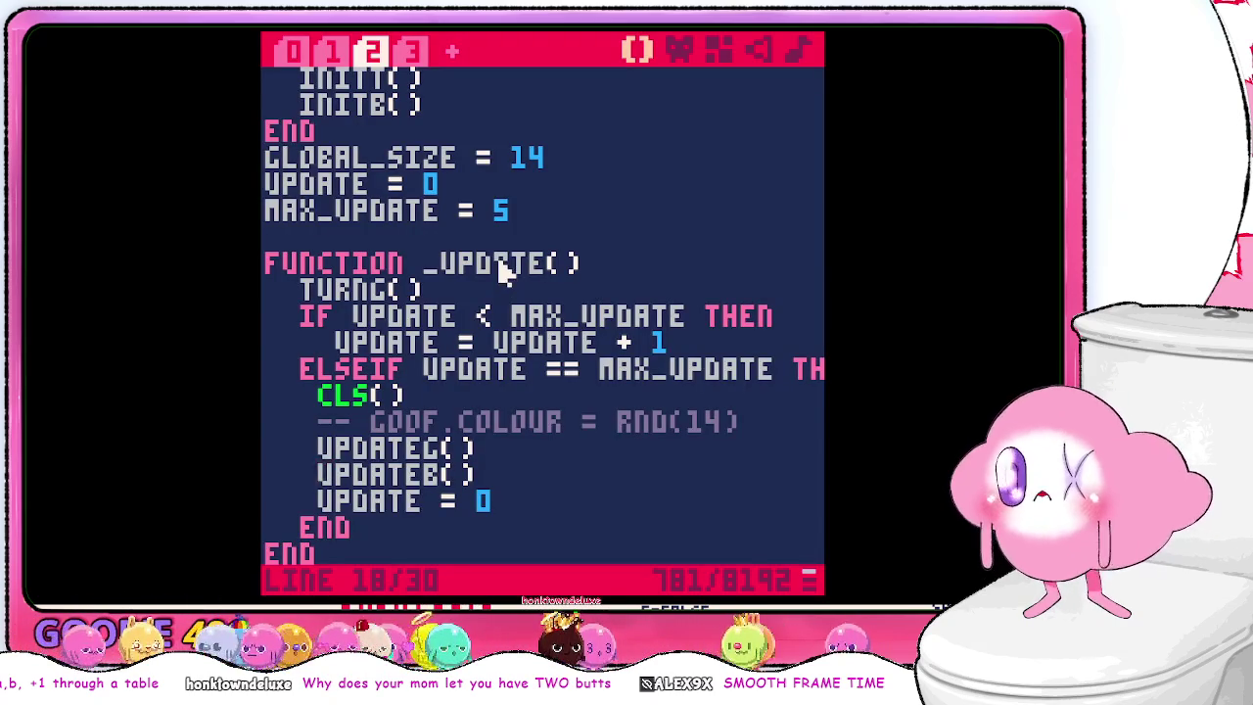
{"action": "scroll", "coordinate": [476, 212], "scroll_direction": "up", "scroll_amount": 2}
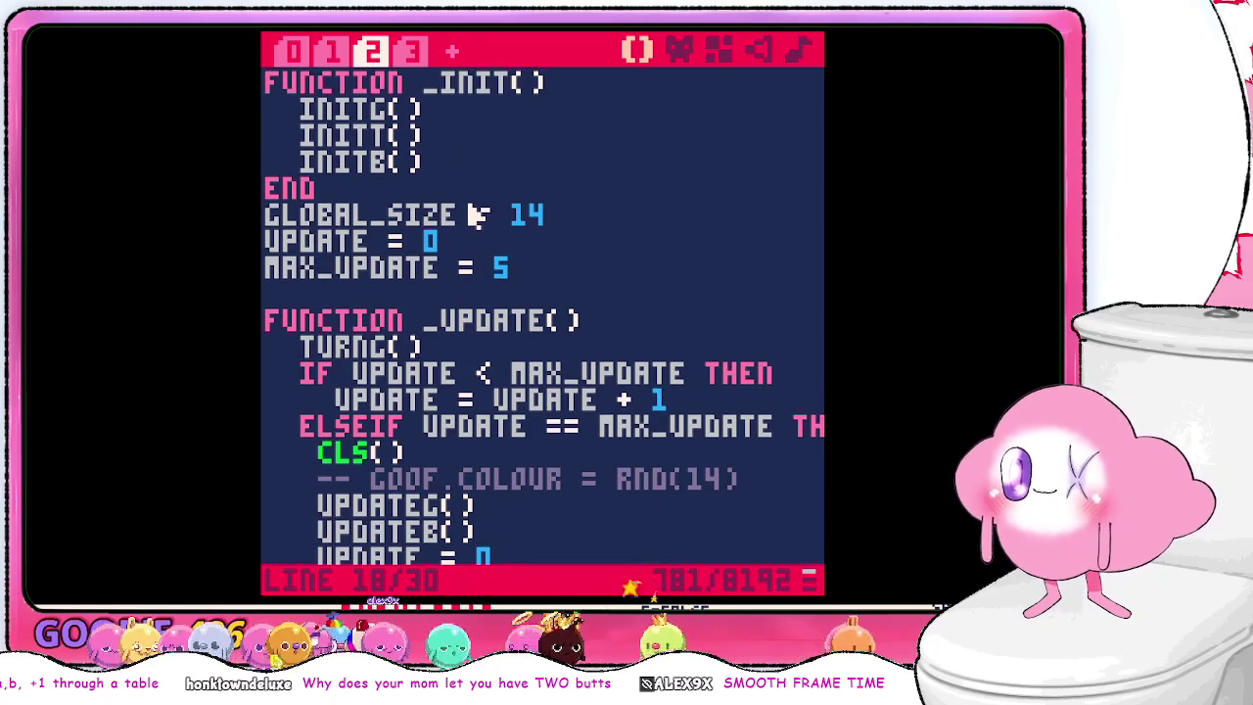
{"action": "scroll", "coordinate": [476, 213], "scroll_direction": "down", "scroll_amount": 2}
{"action": "scroll", "coordinate": [480, 215], "scroll_direction": "down", "scroll_amount": 4}
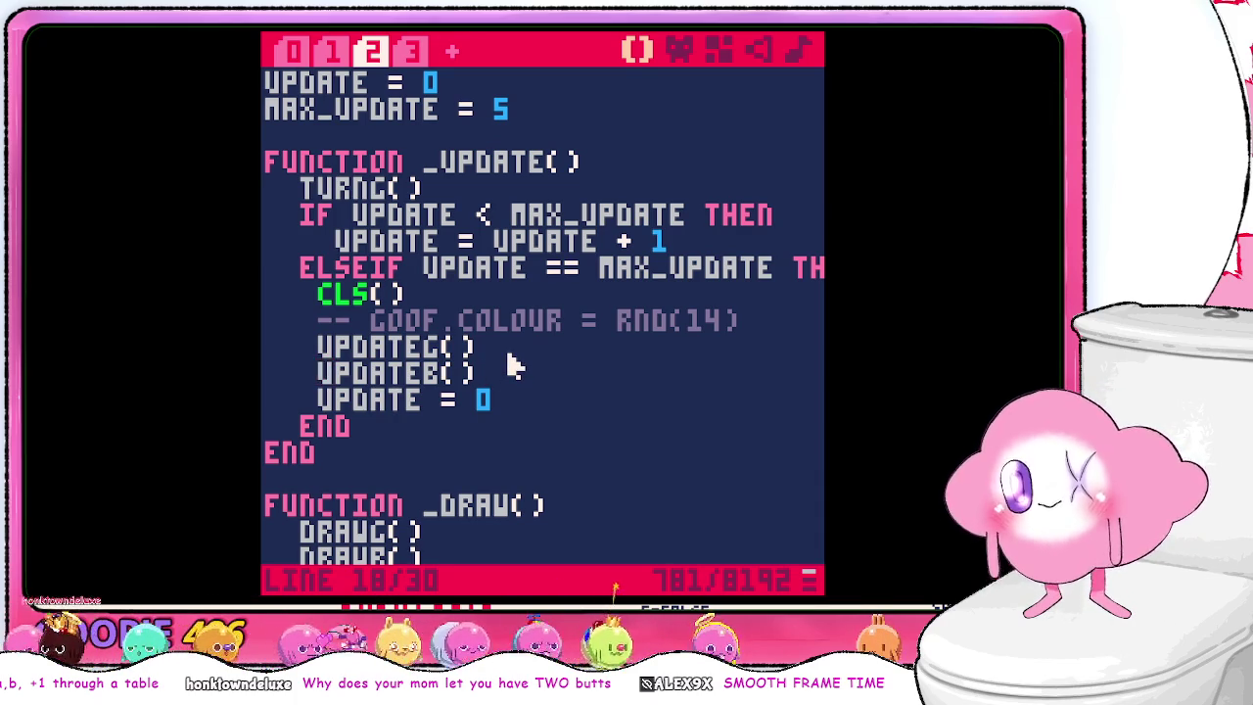
{"action": "scroll", "coordinate": [524, 343], "scroll_direction": "down", "scroll_amount": 1}
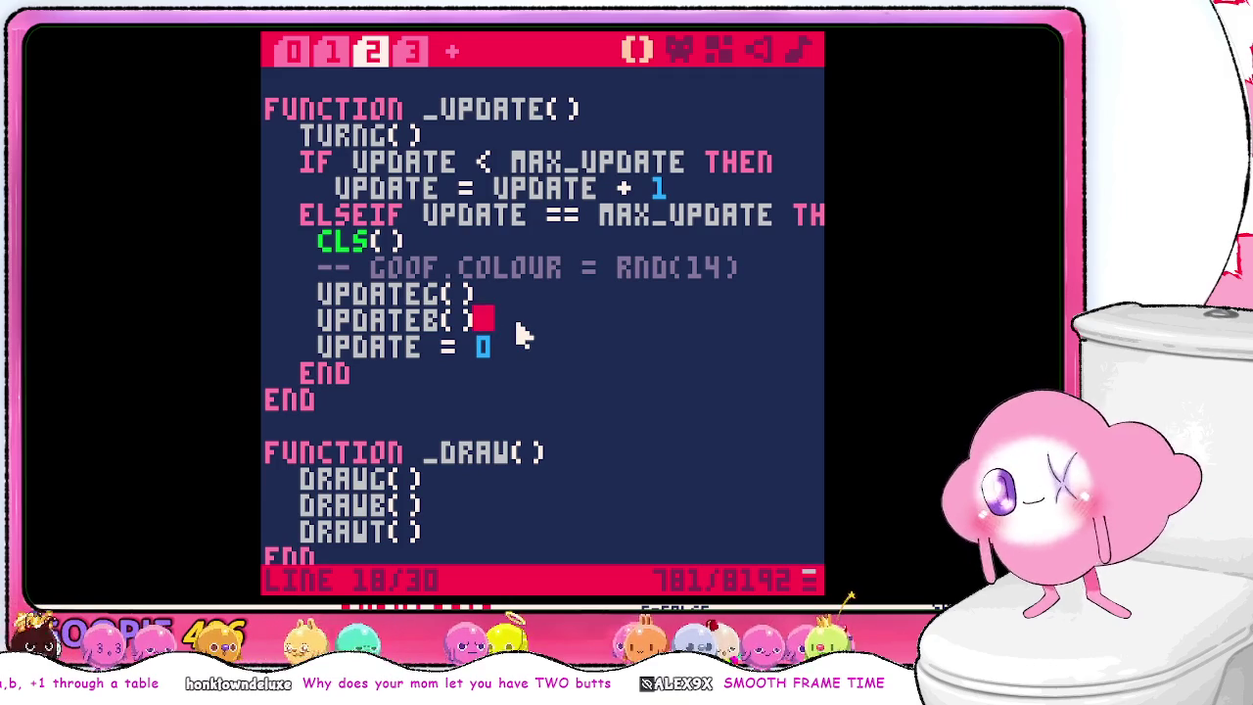
{"action": "scroll", "coordinate": [519, 335], "scroll_direction": "down", "scroll_amount": 1}
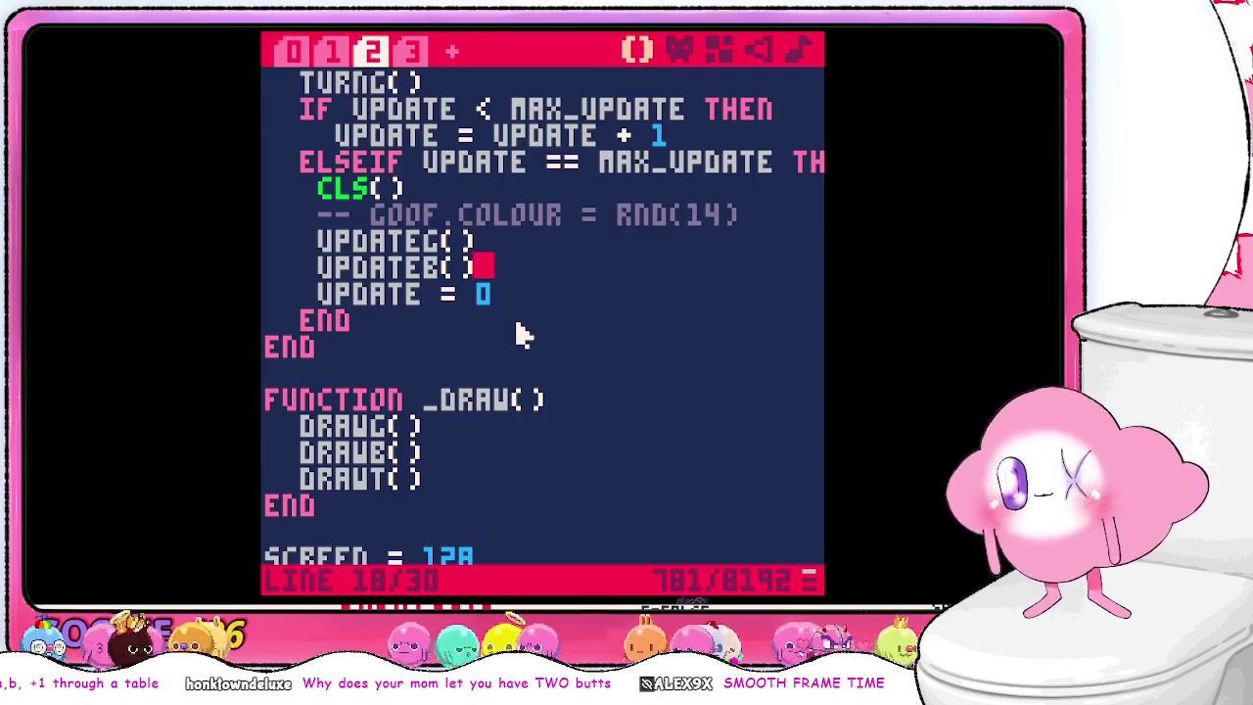
{"action": "scroll", "coordinate": [519, 335], "scroll_direction": "down", "scroll_amount": 1}
{"action": "scroll", "coordinate": [519, 335], "scroll_direction": "up", "scroll_amount": 1}
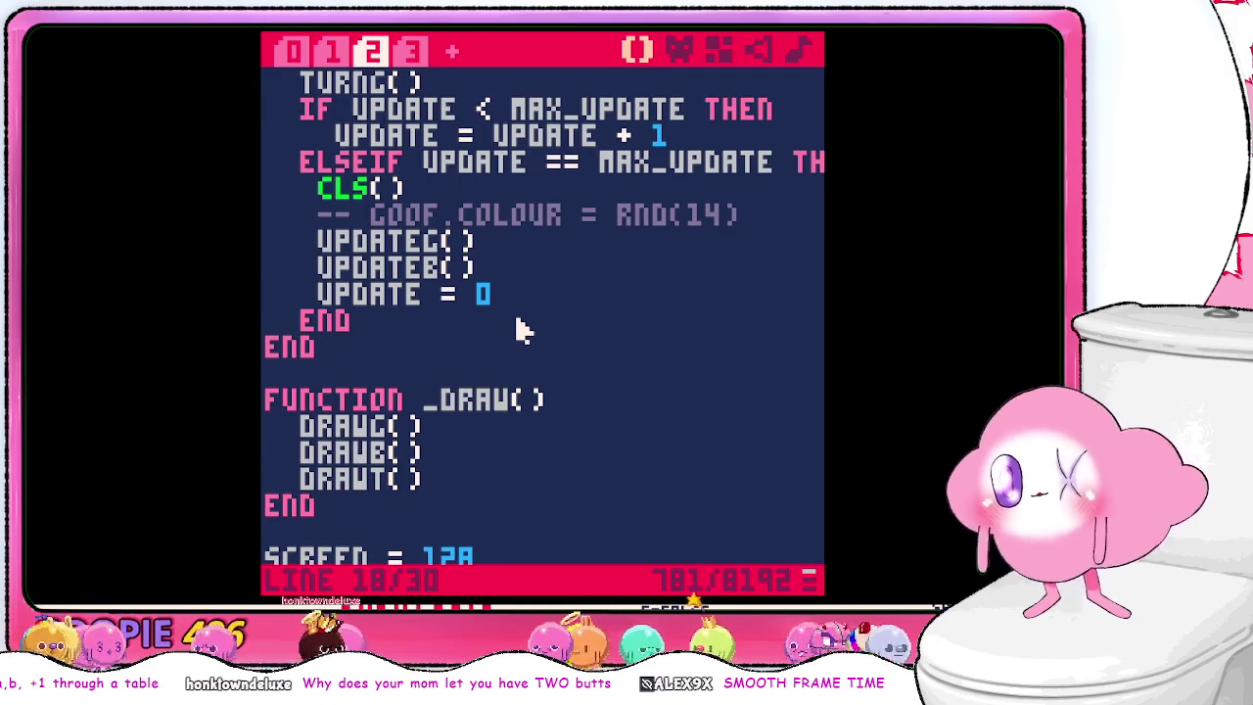
{"action": "scroll", "coordinate": [518, 329], "scroll_direction": "up", "scroll_amount": 1}
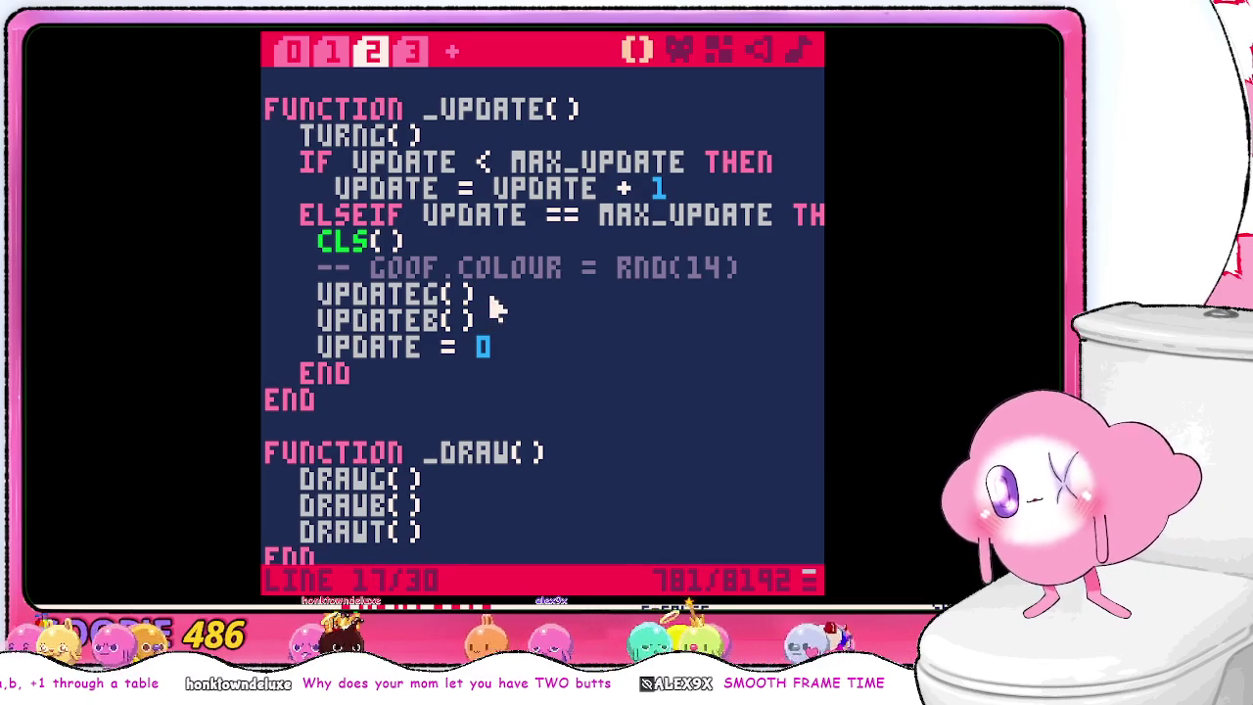
- Move the UPDATEB() call above UPDATEG() in _UPDATE
{"action": "left_click_drag", "start_coordinate": [486, 325], "coordinate": [481, 292]}
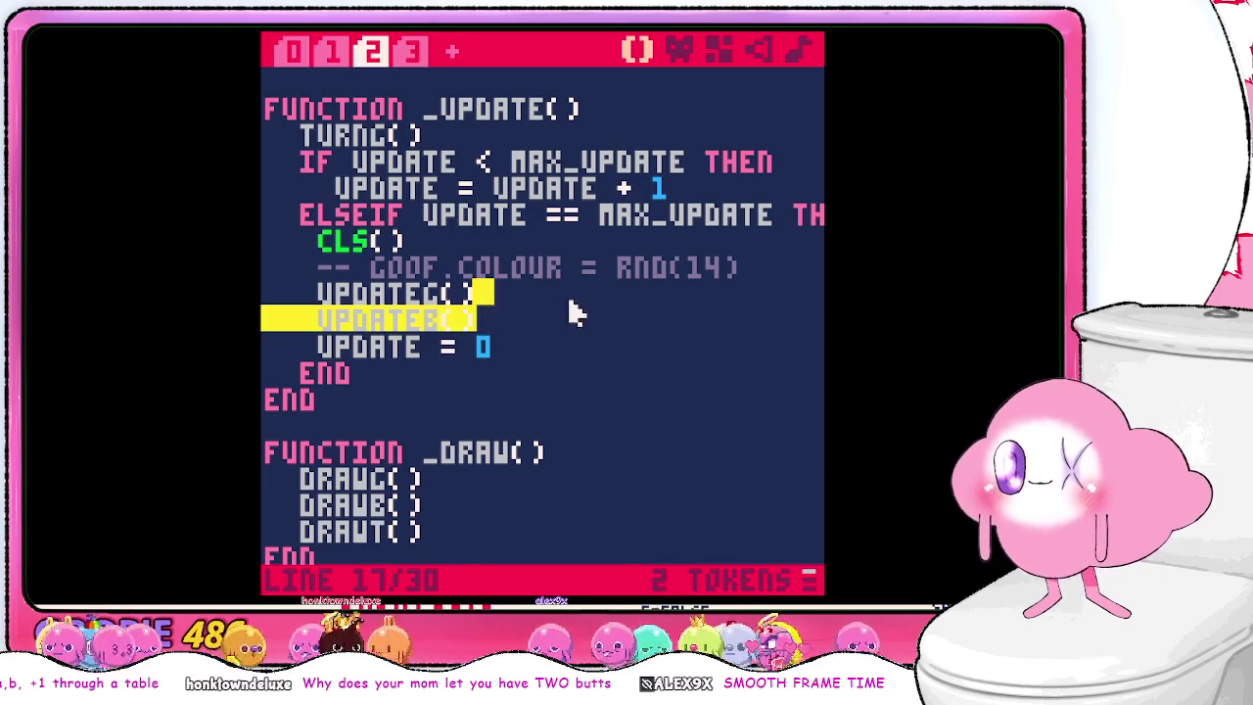
{"action": "left_click", "coordinate": [655, 287]}
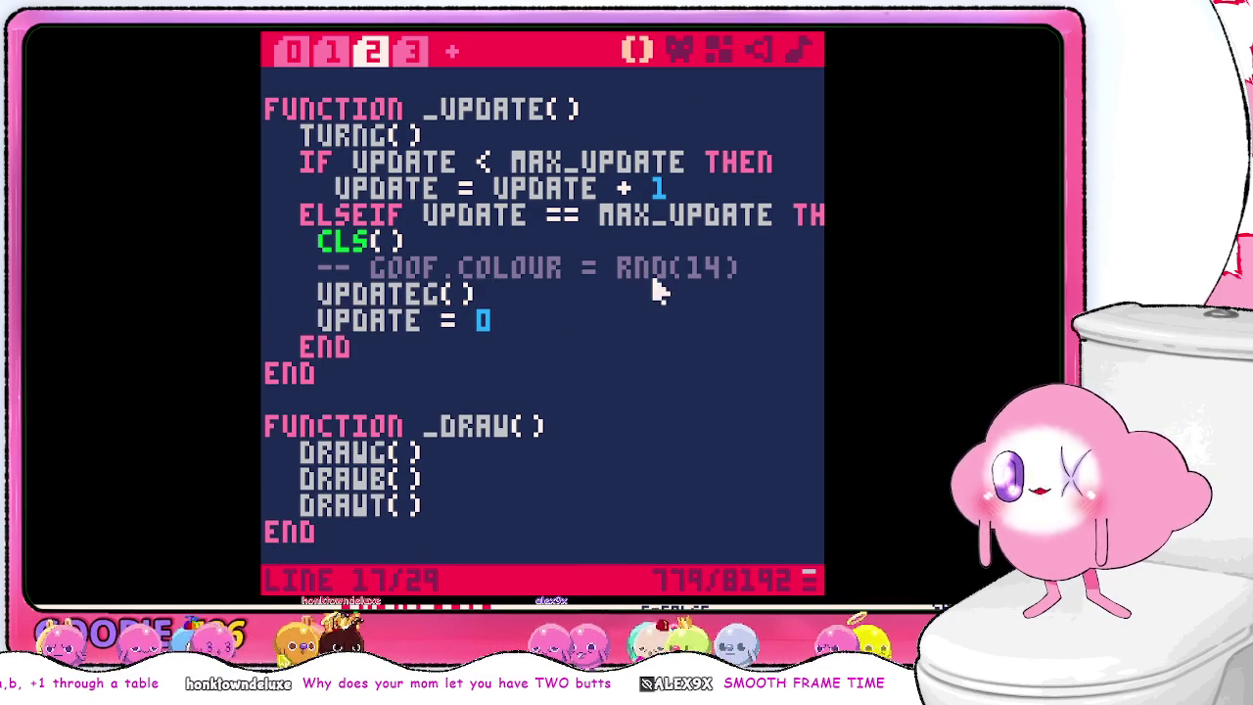
{"action": "type", "text": "UPDATEB()"}
{"action": "left_click_drag", "start_coordinate": [652, 285], "coordinate": [559, 302]}
{"action": "left_click", "coordinate": [519, 325]}
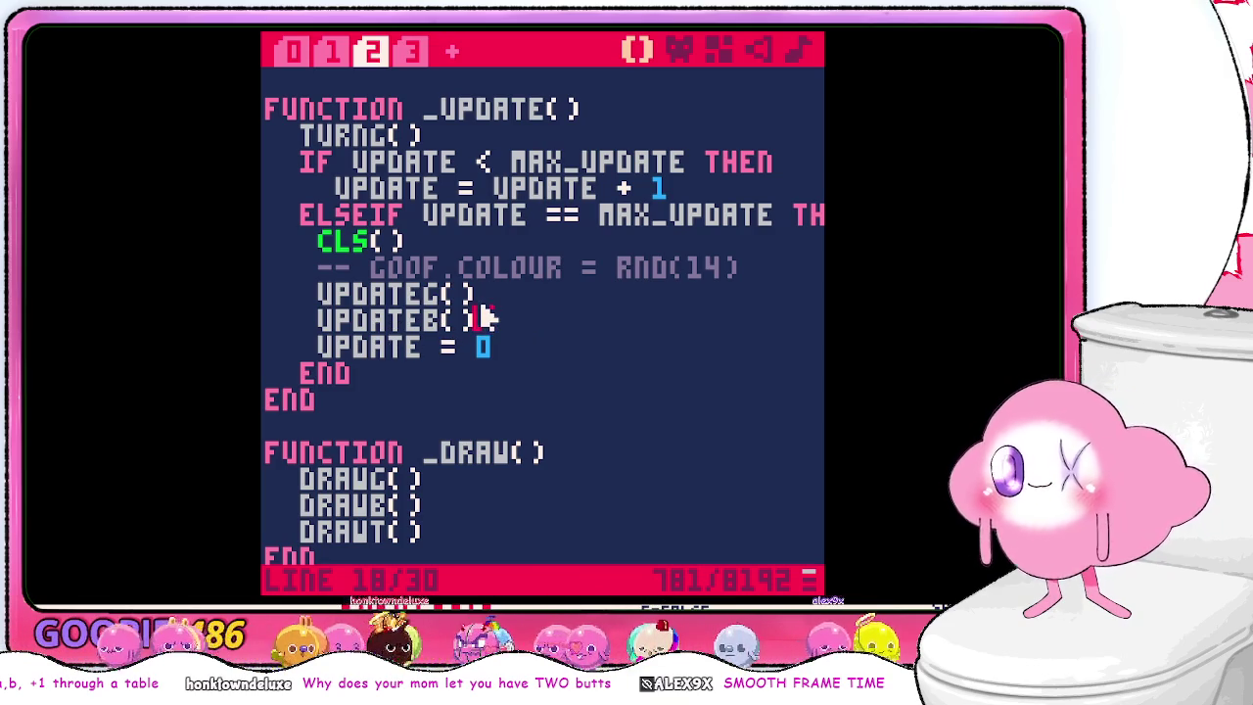
{"action": "left_click_drag", "start_coordinate": [486, 317], "coordinate": [481, 288]}
{"action": "key", "text": "BackSpace"}
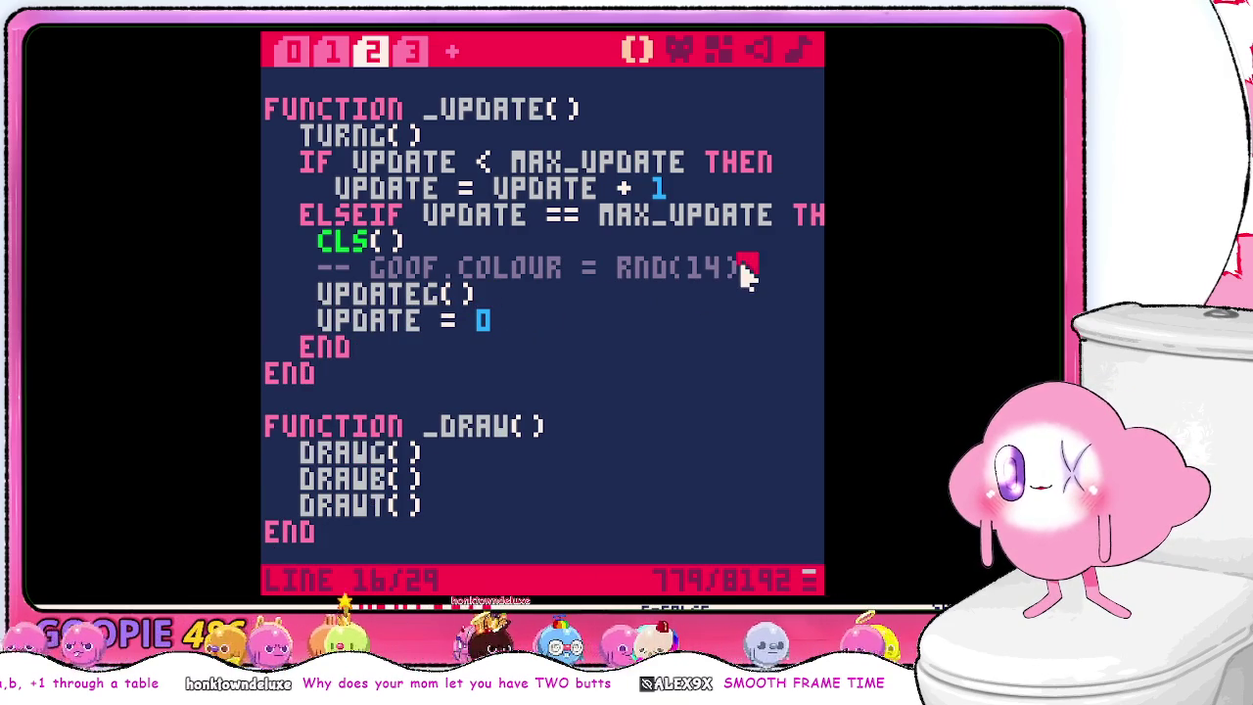
{"action": "key", "text": "ctrl+z"}
- Reorder the _DRAW calls to DRAWT(), DRAWB(), DRAWG() and save the cart
{"action": "mouse_move", "coordinate": [425, 548]}
{"action": "left_mouse_down"}
{"action": "mouse_move", "coordinate": [428, 504]}
{"action": "mouse_move", "coordinate": [437, 526]}
{"action": "left_mouse_up"}
{"action": "key", "text": "BackSpace"}
{"action": "left_click", "coordinate": [559, 456]}
{"action": "type", "text": "DRAWT()"}
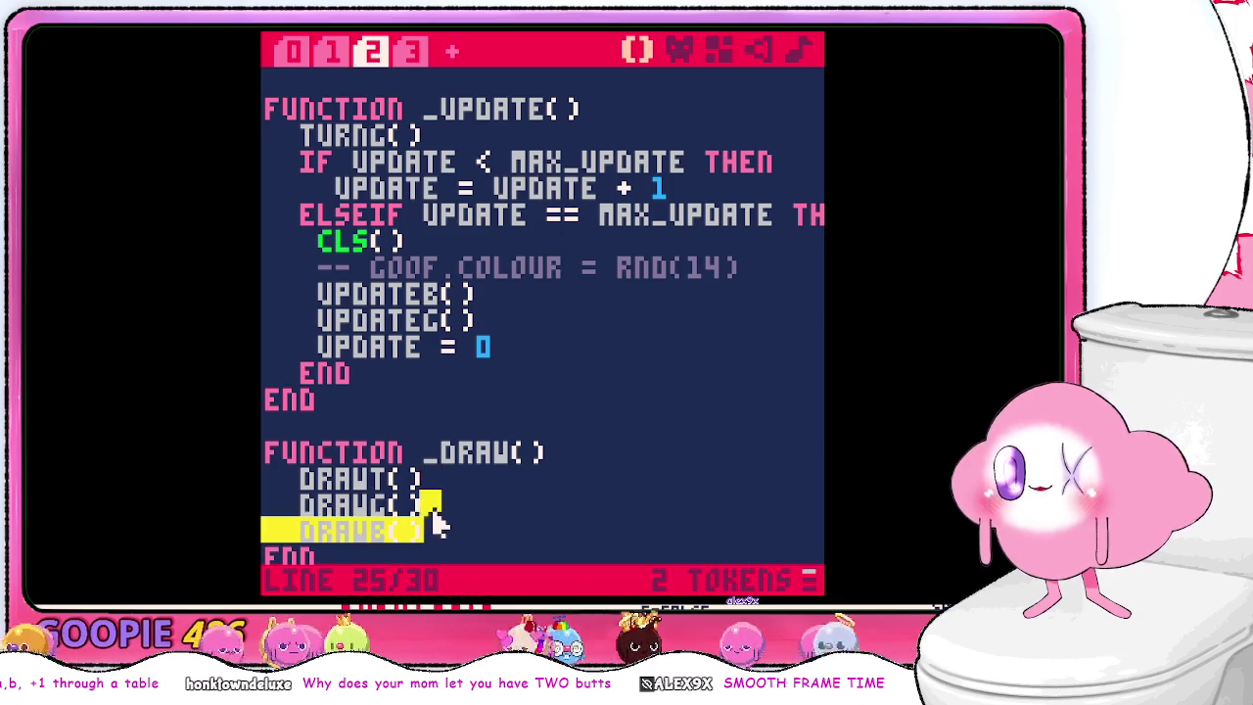
{"action": "key", "text": "ctrl+x"}
{"action": "key", "text": "Up"}
{"action": "key", "text": "ctrl+v"}
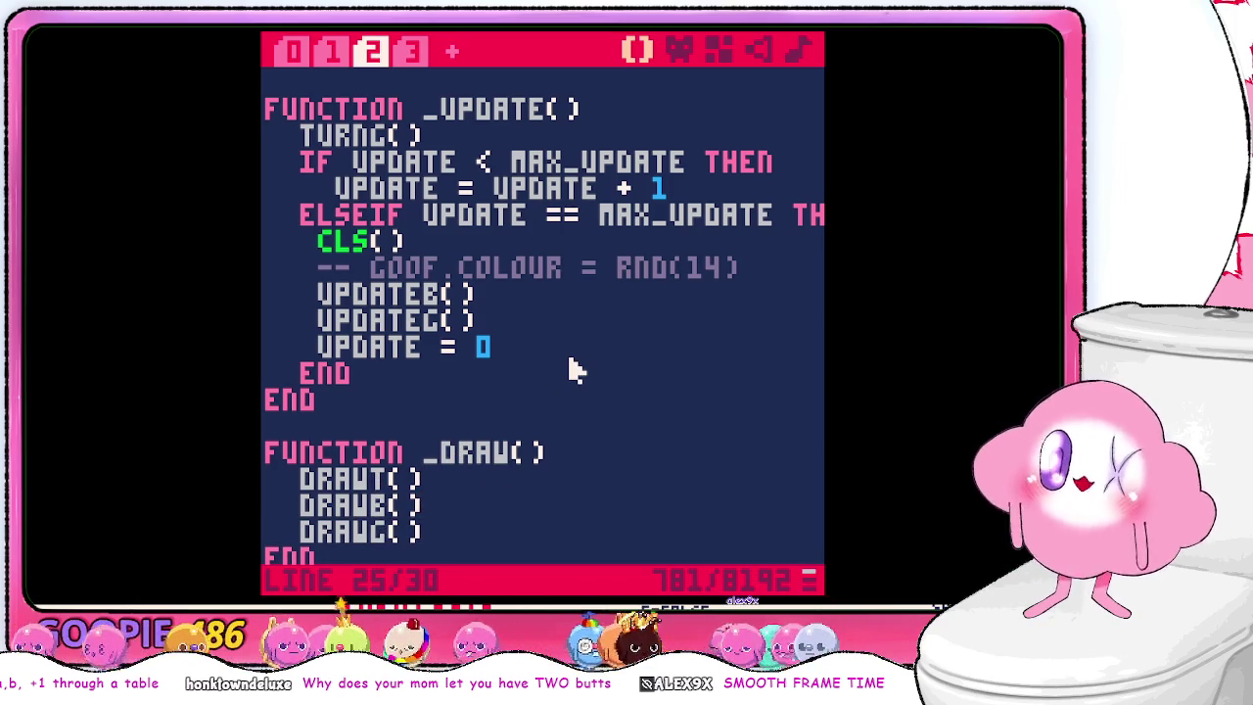
{"action": "left_click", "coordinate": [511, 302]}
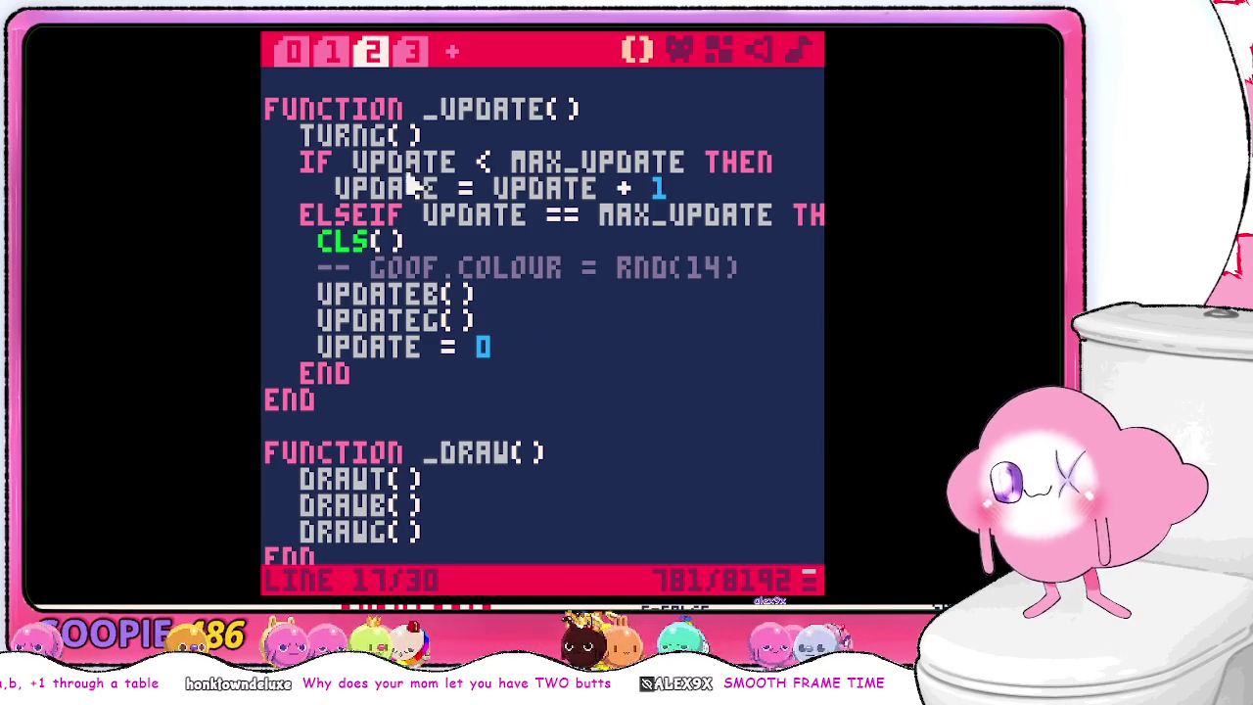
{"action": "key", "text": "ctrl+s"}
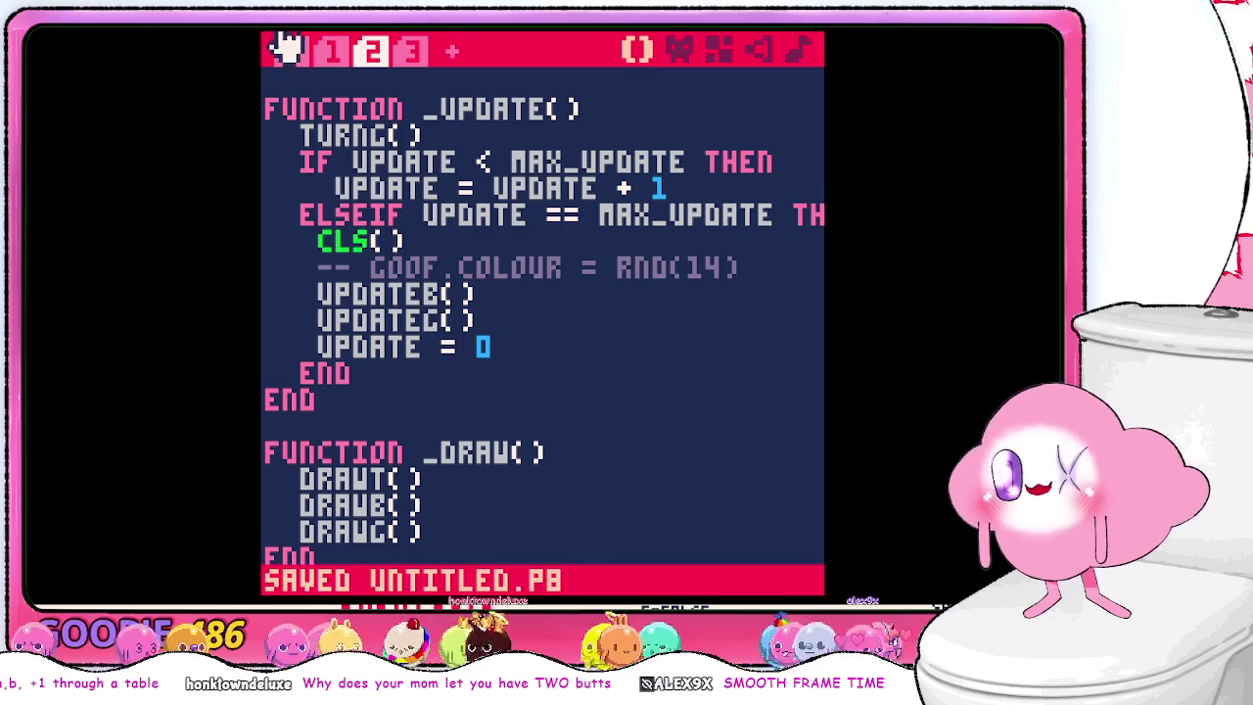
- In code tab 0, add an empty FUNCTION DIE() ... END after CONSUME()
{"action": "left_click", "coordinate": [299, 55]}
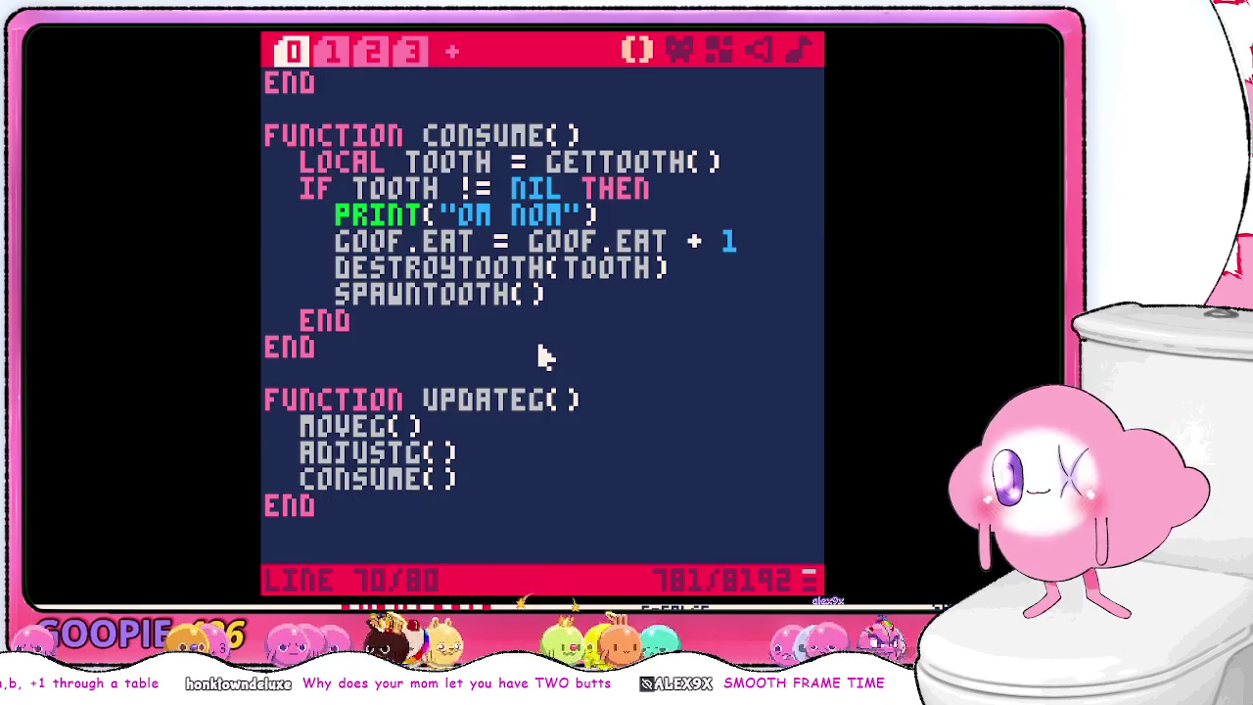
{"action": "left_click", "coordinate": [602, 409]}
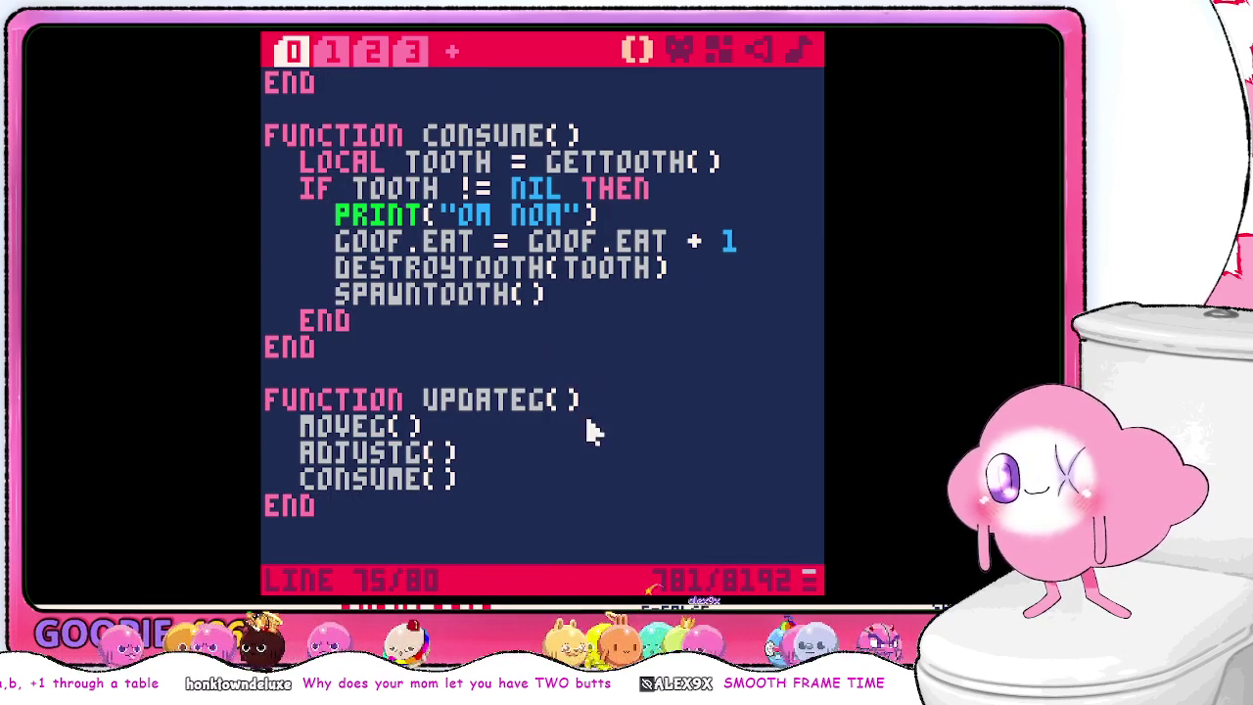
{"action": "left_click", "coordinate": [457, 350]}
{"action": "key", "text": "Return"}
{"action": "key", "text": "Return"}
{"action": "type", "text": "FUNCTION "}
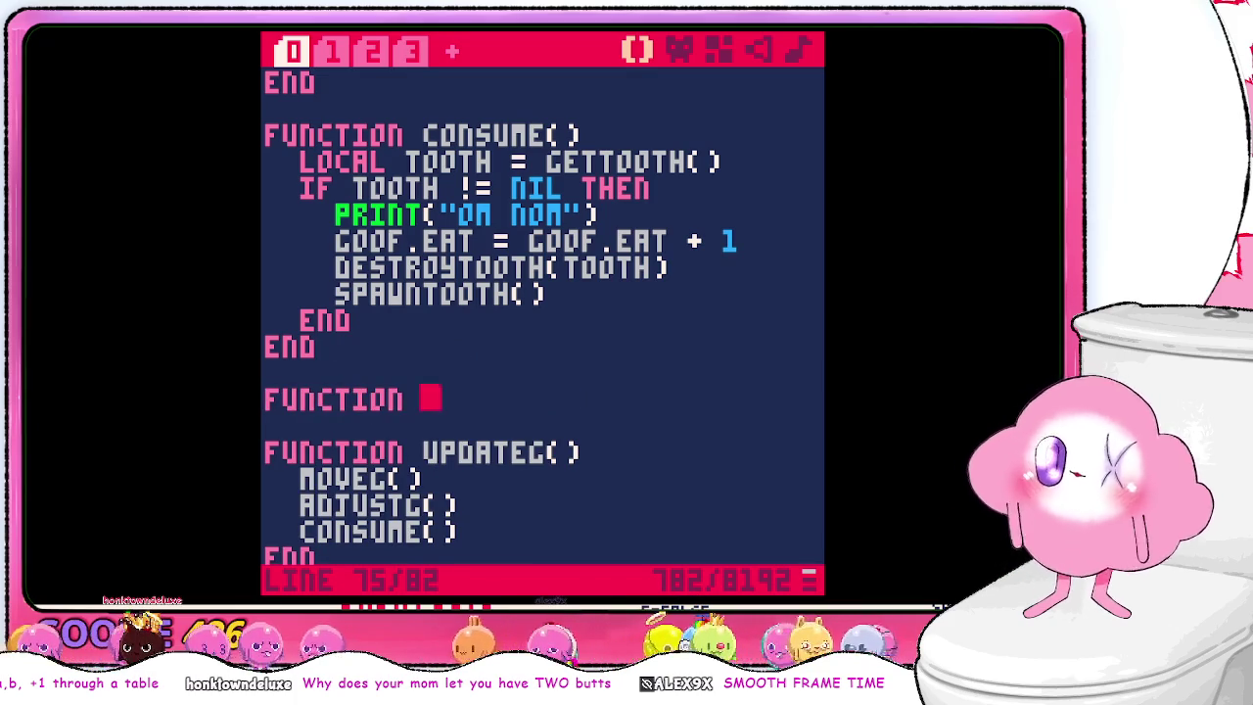
{"action": "type", "text": "die()"}
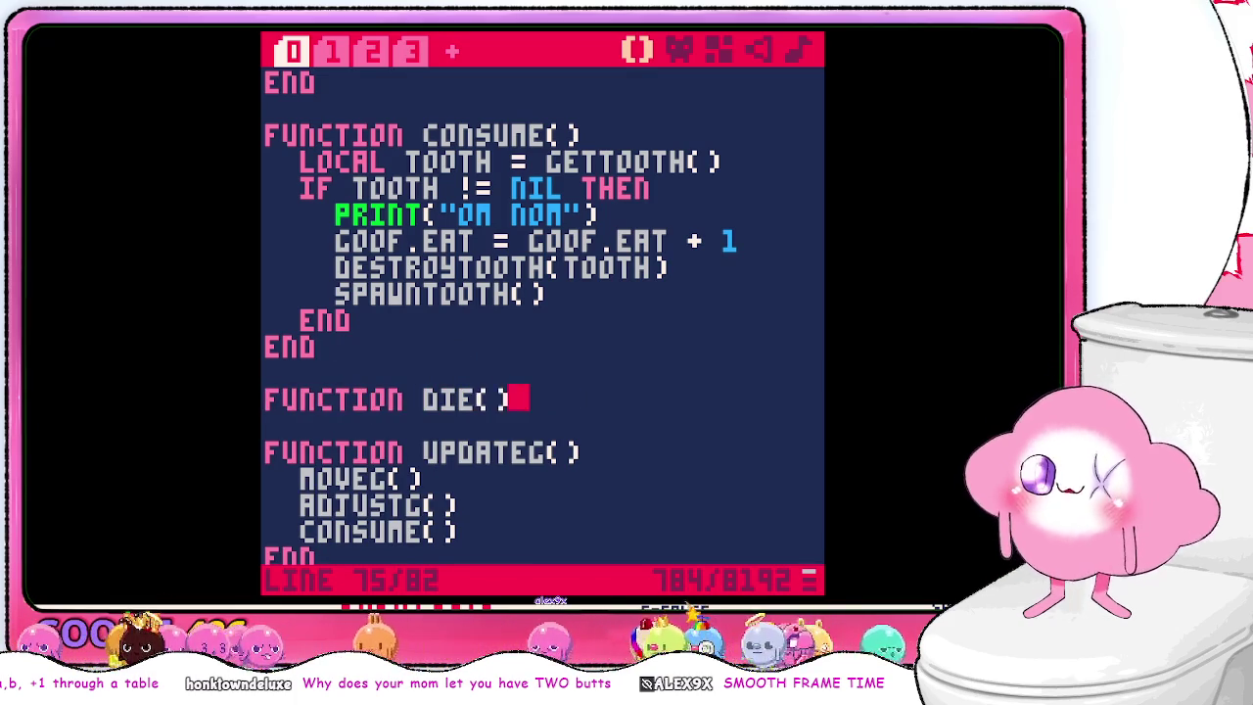
{"action": "key", "text": "Return"}
{"action": "type", "text": "end"}
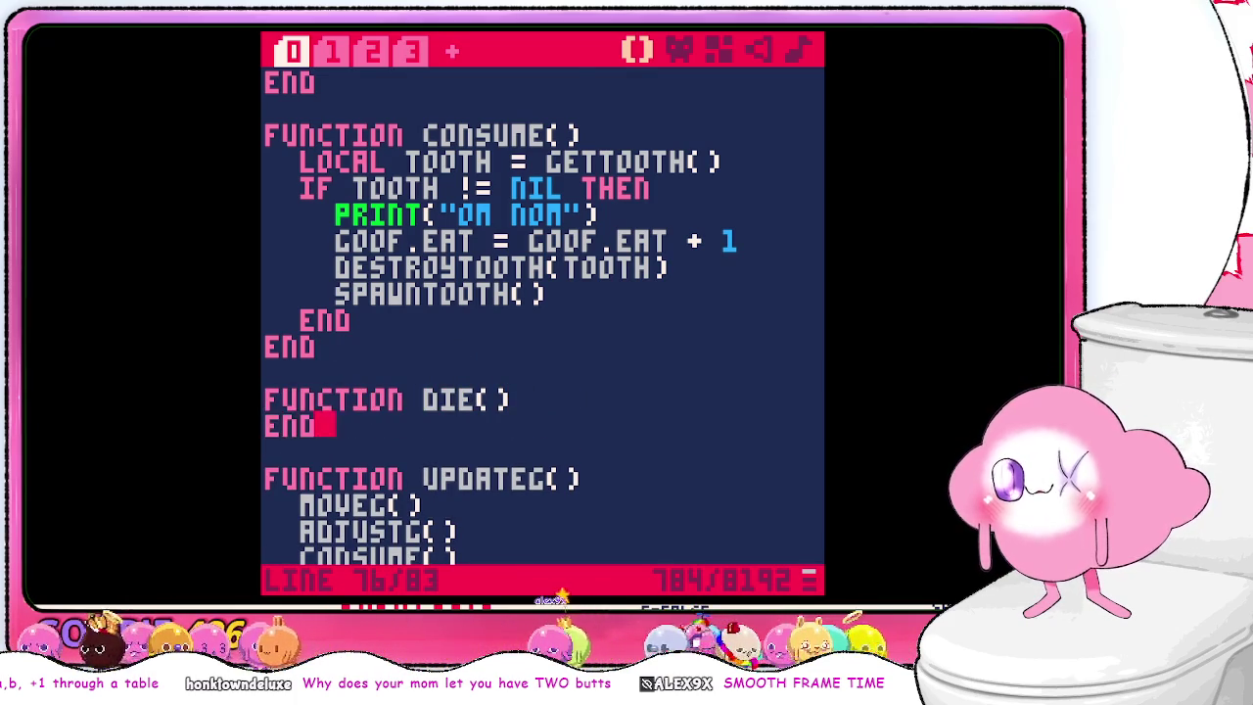
- Insert a DIE() call into UPDATEG() right after ADJUSTG()
{"action": "scroll", "coordinate": [568, 372], "scroll_direction": "down", "scroll_amount": 1}
{"action": "left_click", "coordinate": [588, 457]}
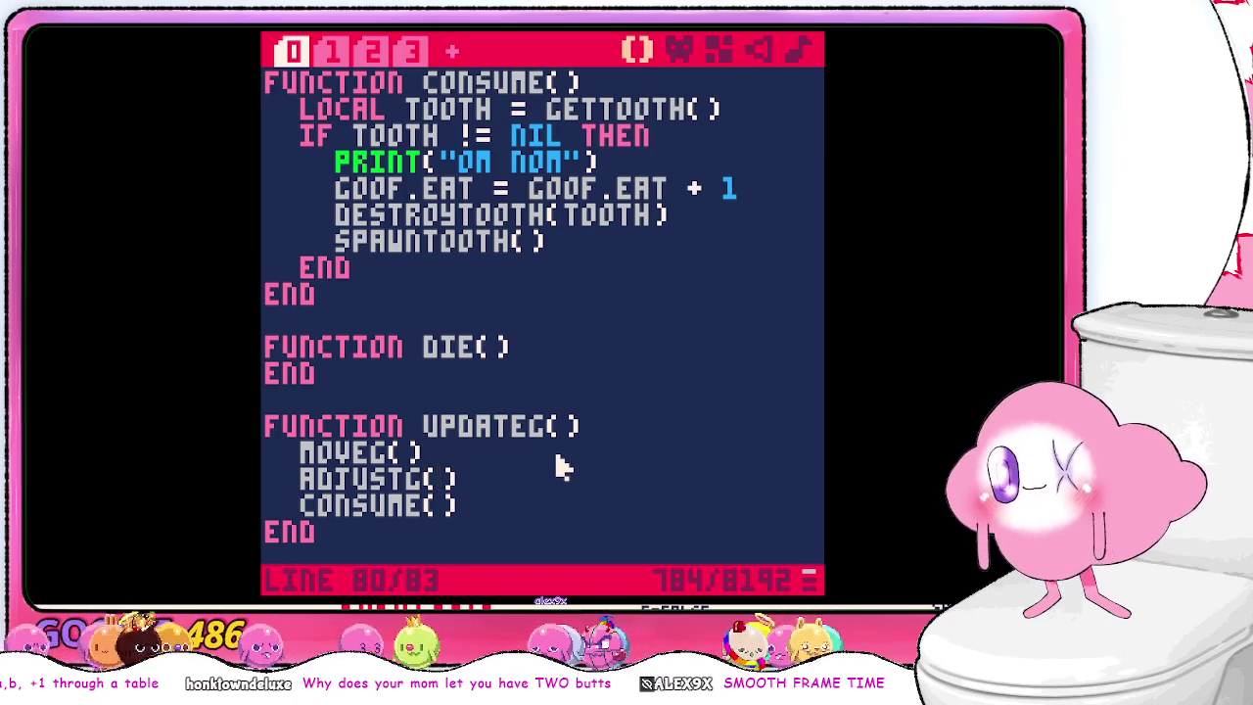
{"action": "key", "text": "Return"}
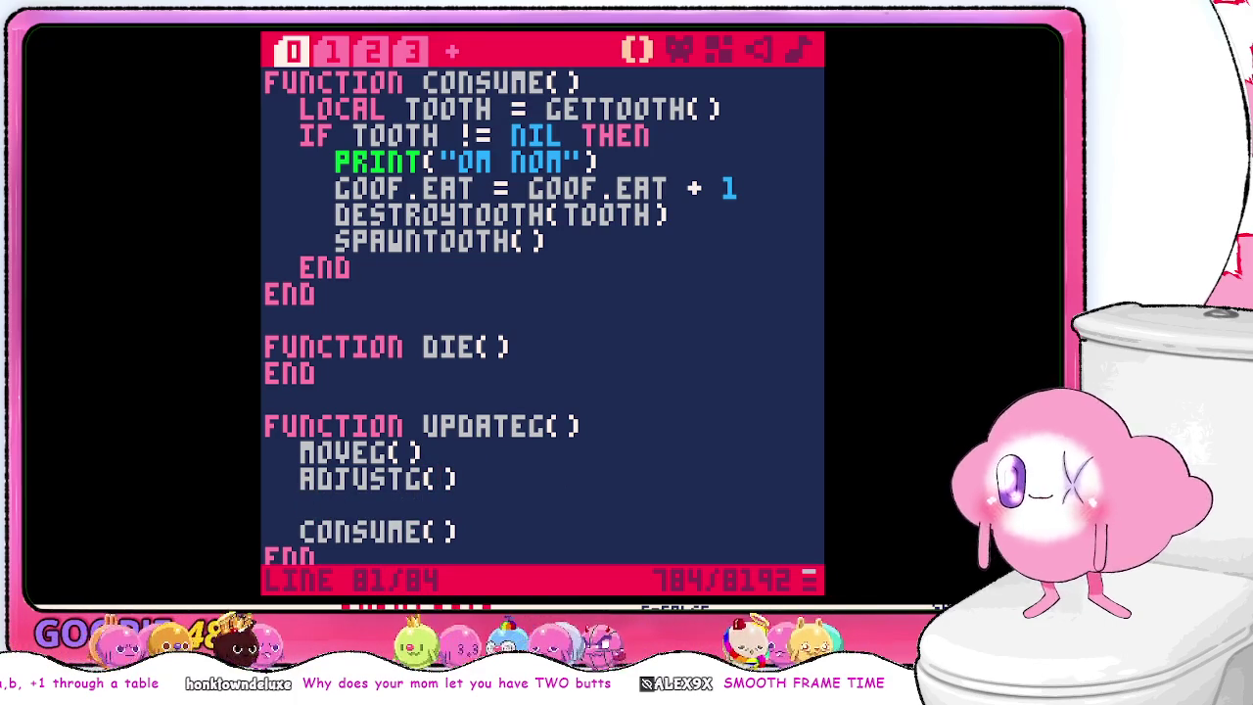
{"action": "type", "text": "die()"}
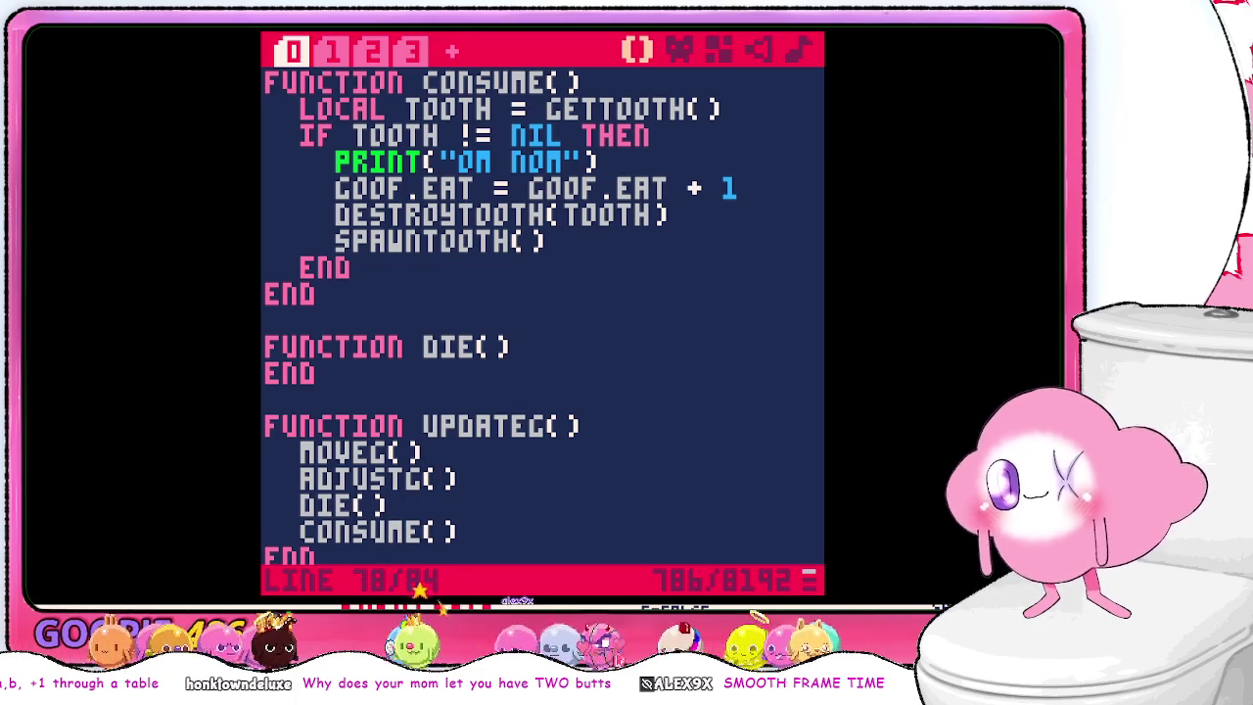
- Add LOCAL B = BUTT as the first line inside DIE()
{"action": "key", "text": "Return"}
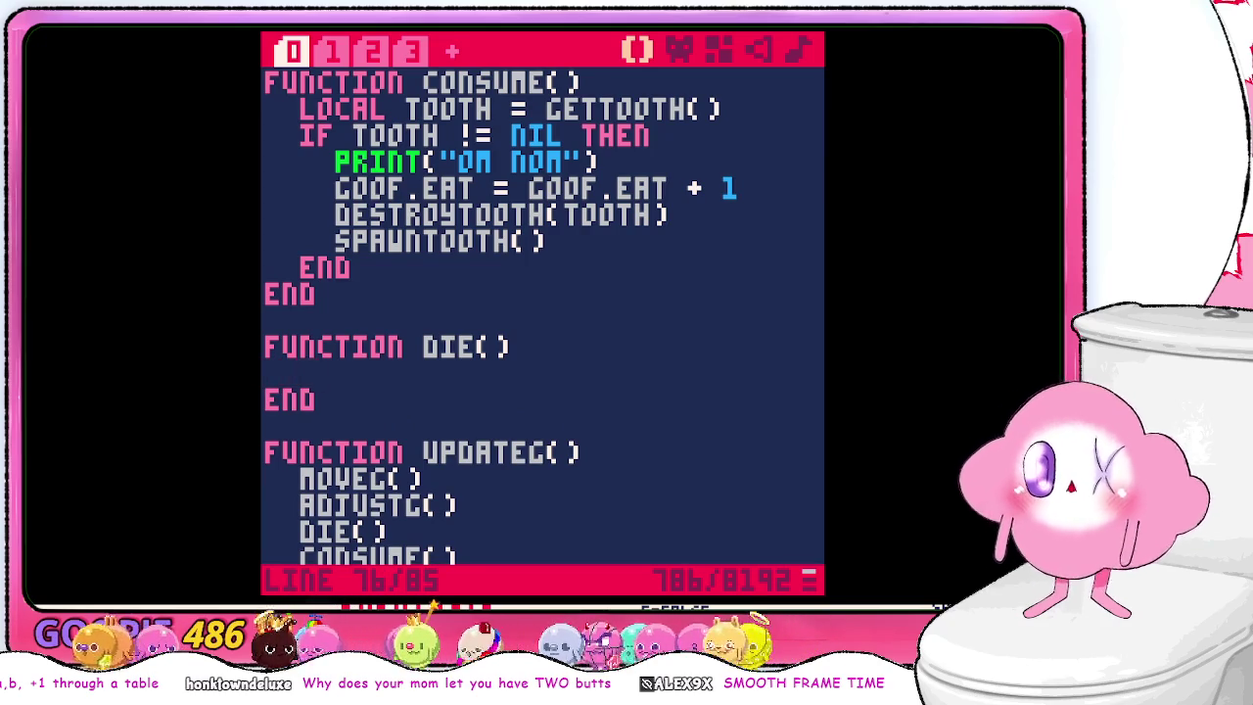
{"action": "type", "text": "local b = bu"}
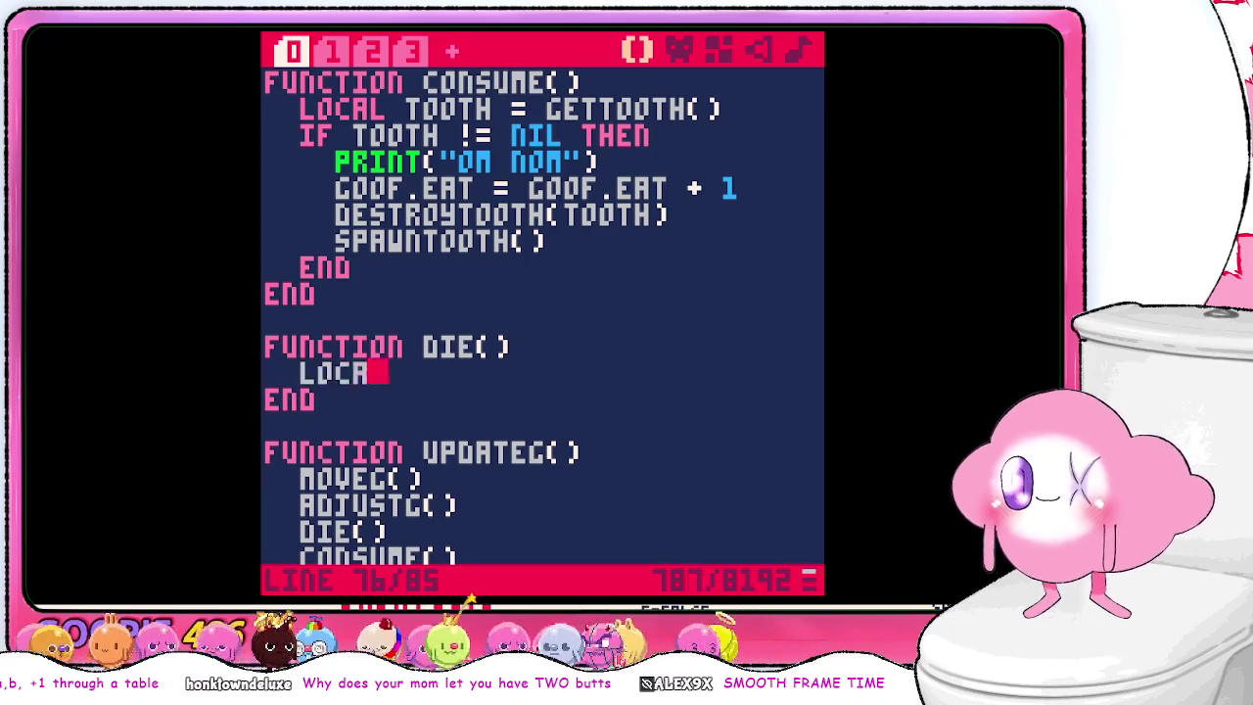
{"action": "type", "text": "tt"}
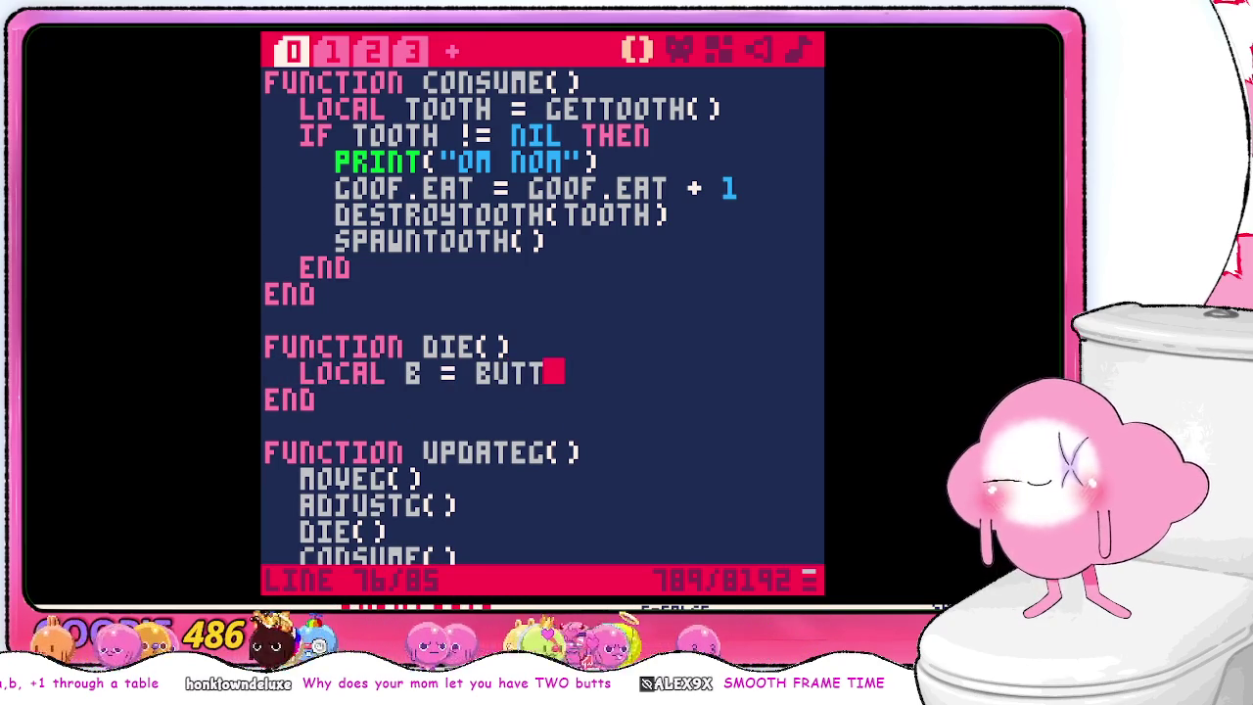
{"action": "left_click", "coordinate": [409, 53]}
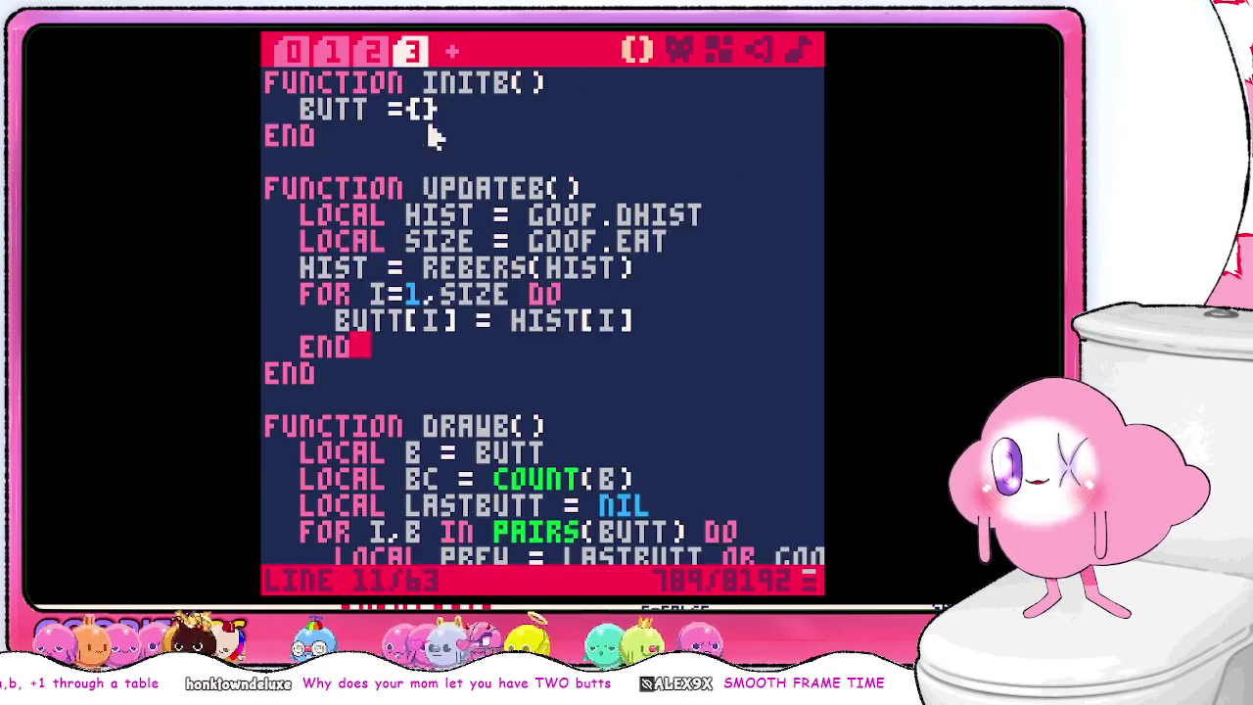
{"action": "left_click", "coordinate": [294, 51]}
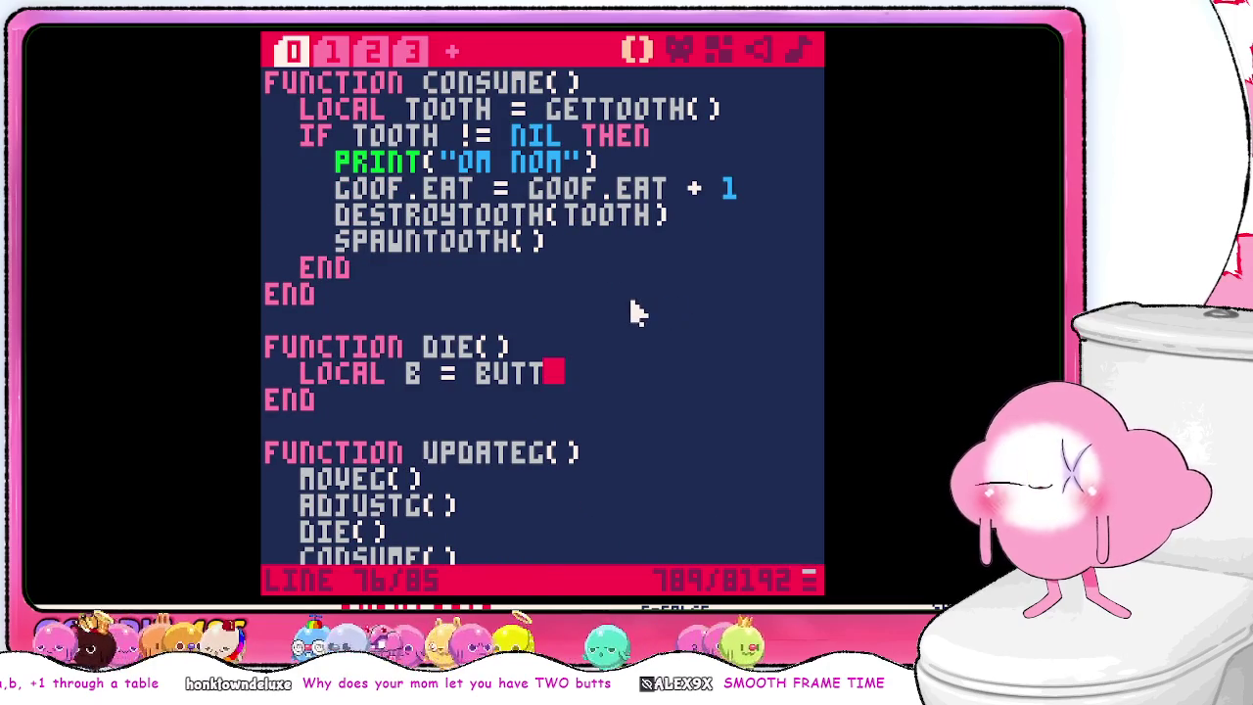
{"action": "key", "text": "Return"}
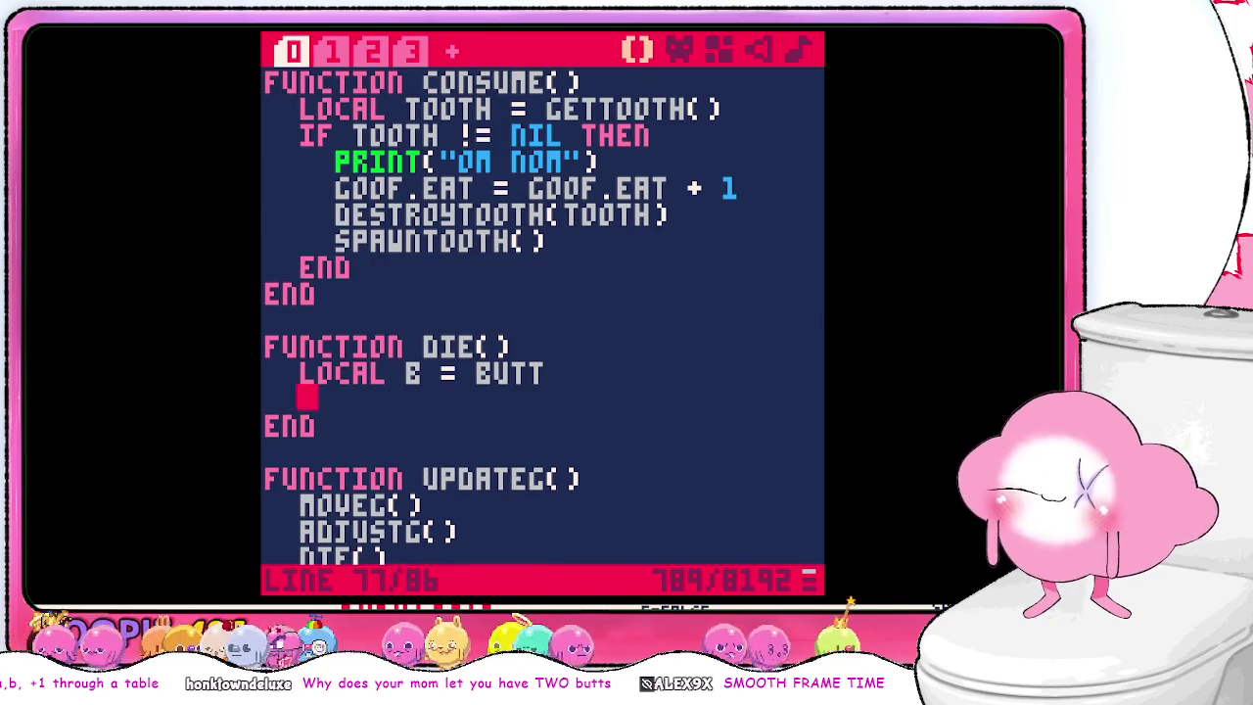
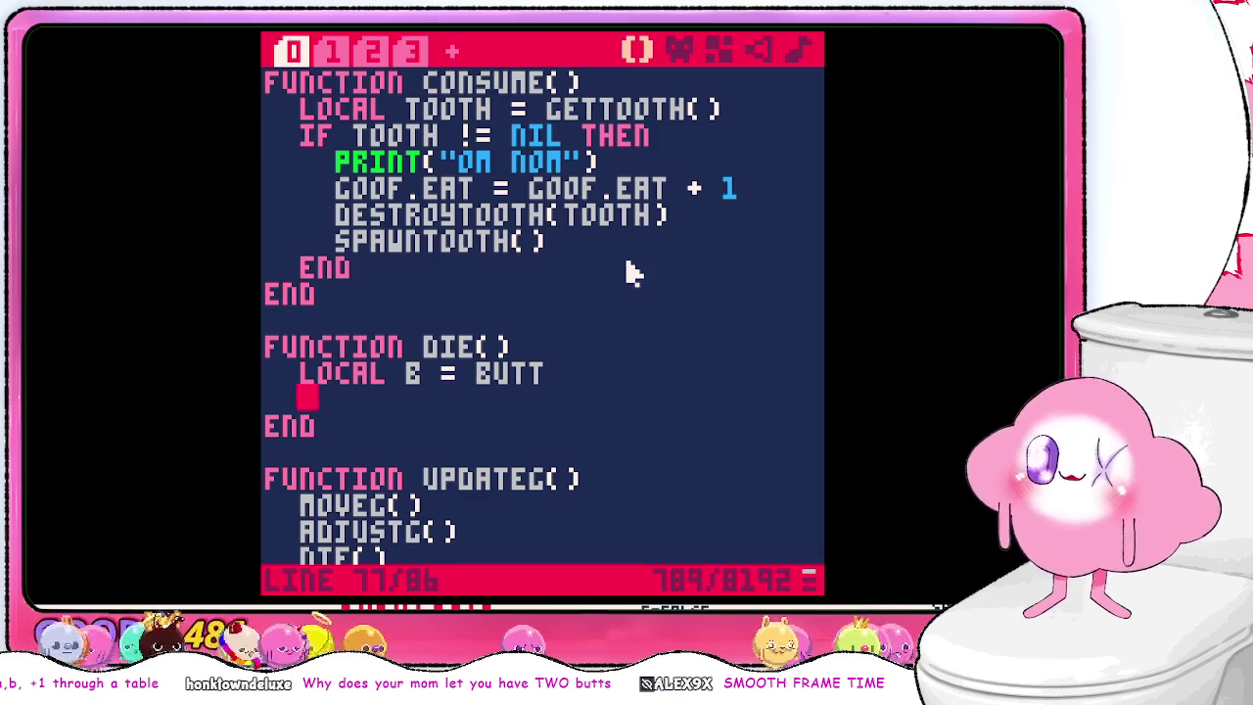
- Cut the INTS function out of the tooth-functions section on tab 1
{"action": "left_click", "coordinate": [329, 49]}
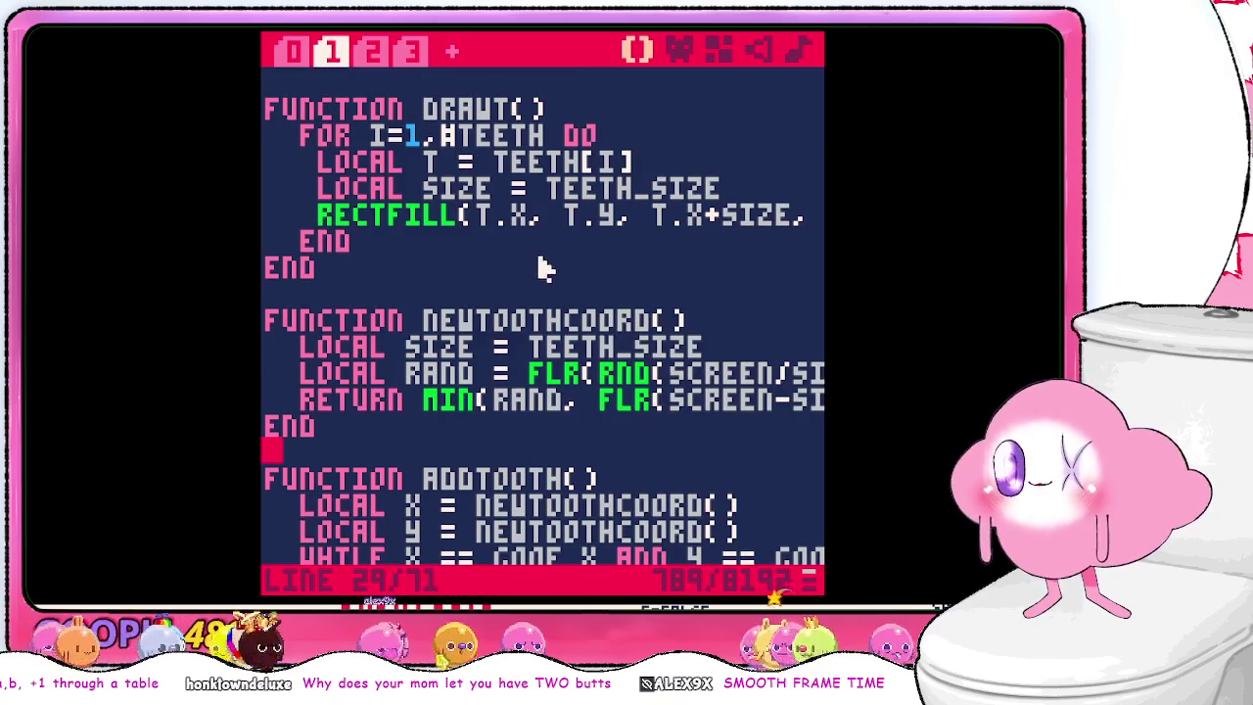
{"action": "scroll", "coordinate": [539, 272], "scroll_direction": "down", "scroll_amount": 2}
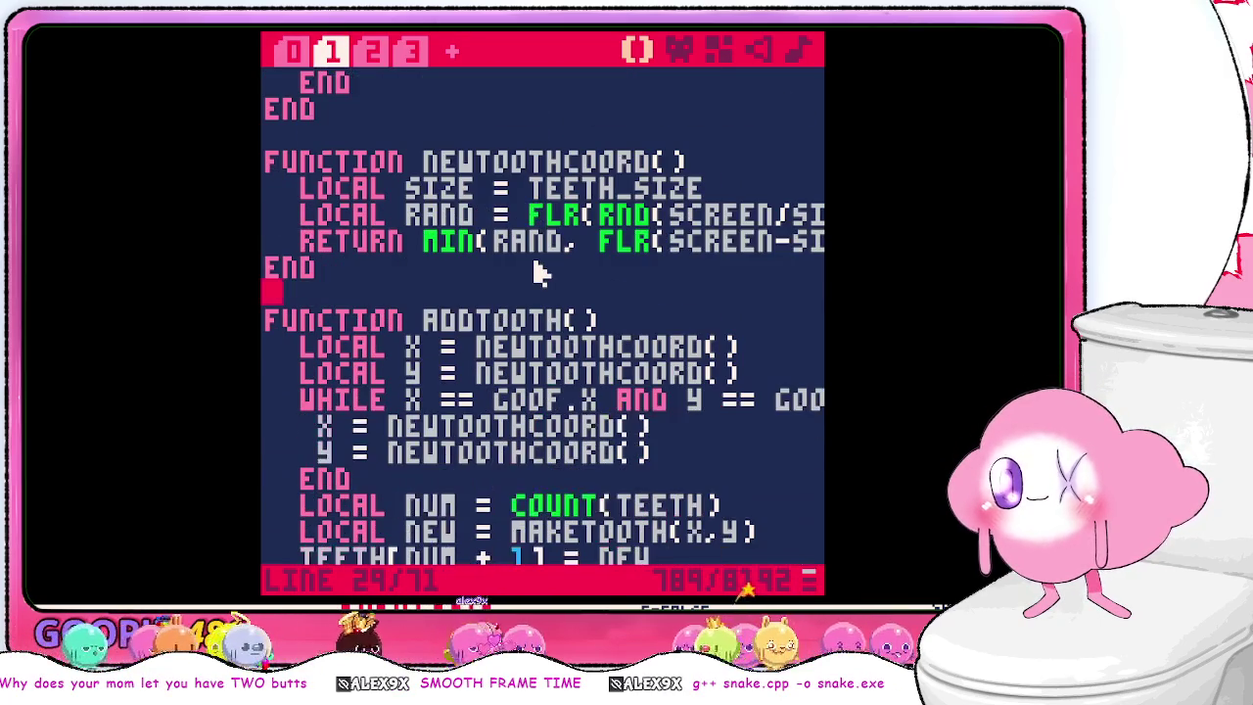
{"action": "scroll", "coordinate": [563, 343], "scroll_direction": "down", "scroll_amount": 2}
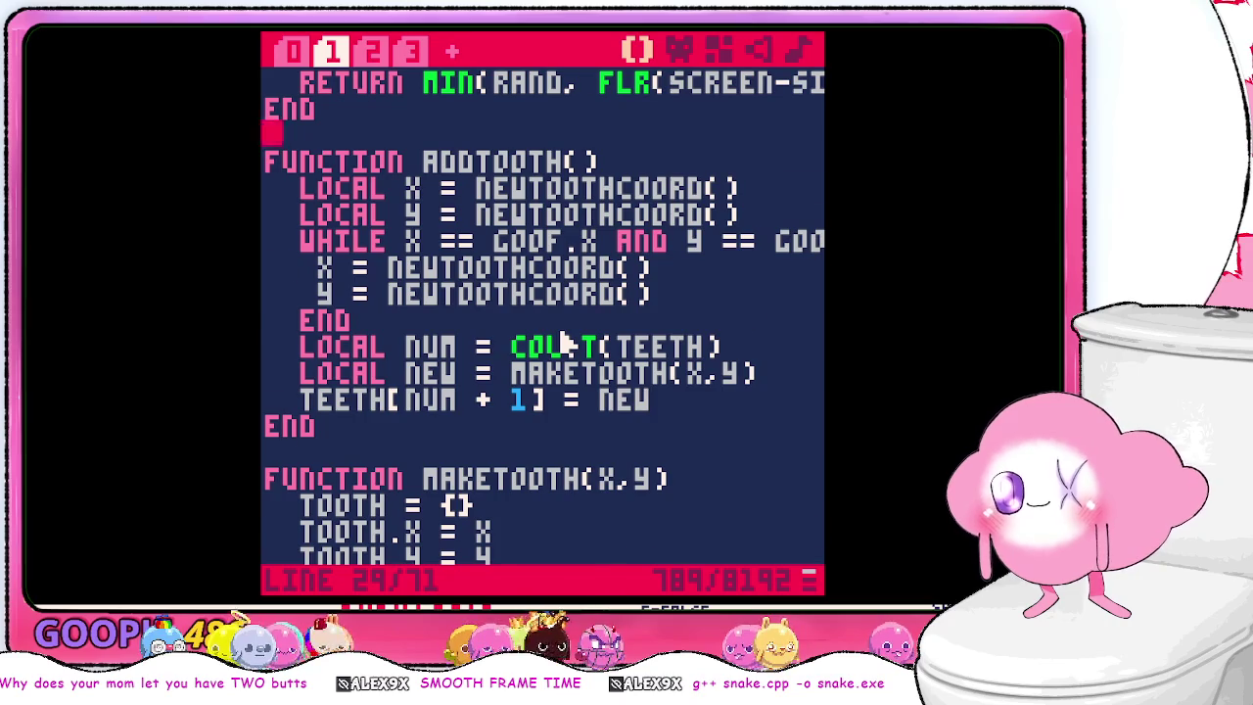
{"action": "scroll", "coordinate": [563, 343], "scroll_direction": "down", "scroll_amount": 5}
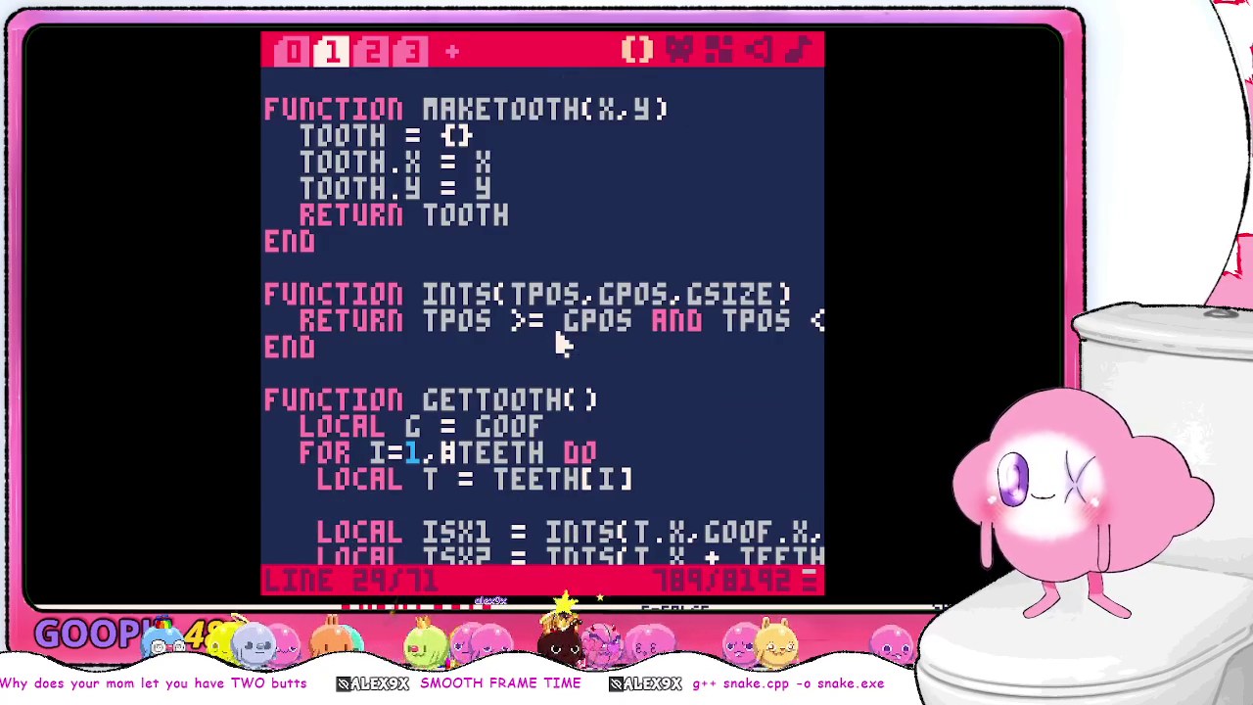
{"action": "mouse_move", "coordinate": [554, 350]}
{"action": "left_mouse_down"}
{"action": "mouse_move", "coordinate": [520, 327]}
{"action": "mouse_move", "coordinate": [512, 271]}
{"action": "left_mouse_up"}
{"action": "key", "text": "BackSpace"}
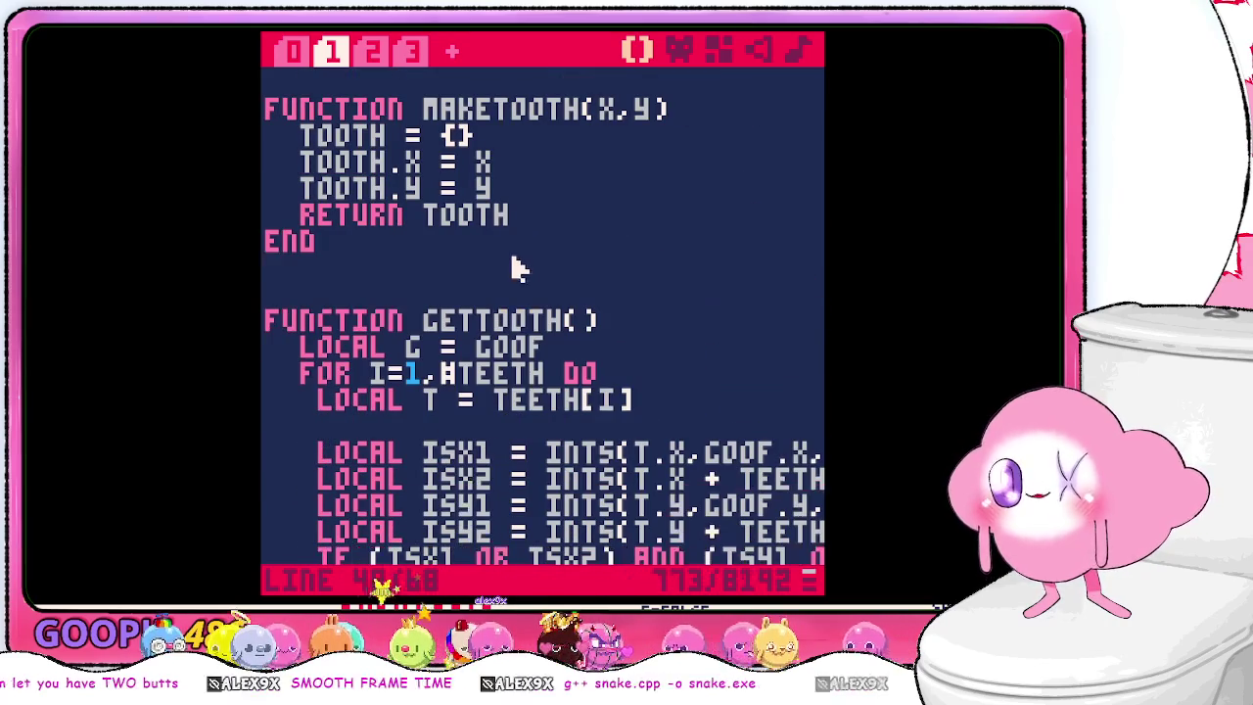
{"action": "key", "text": "BackSpace"}
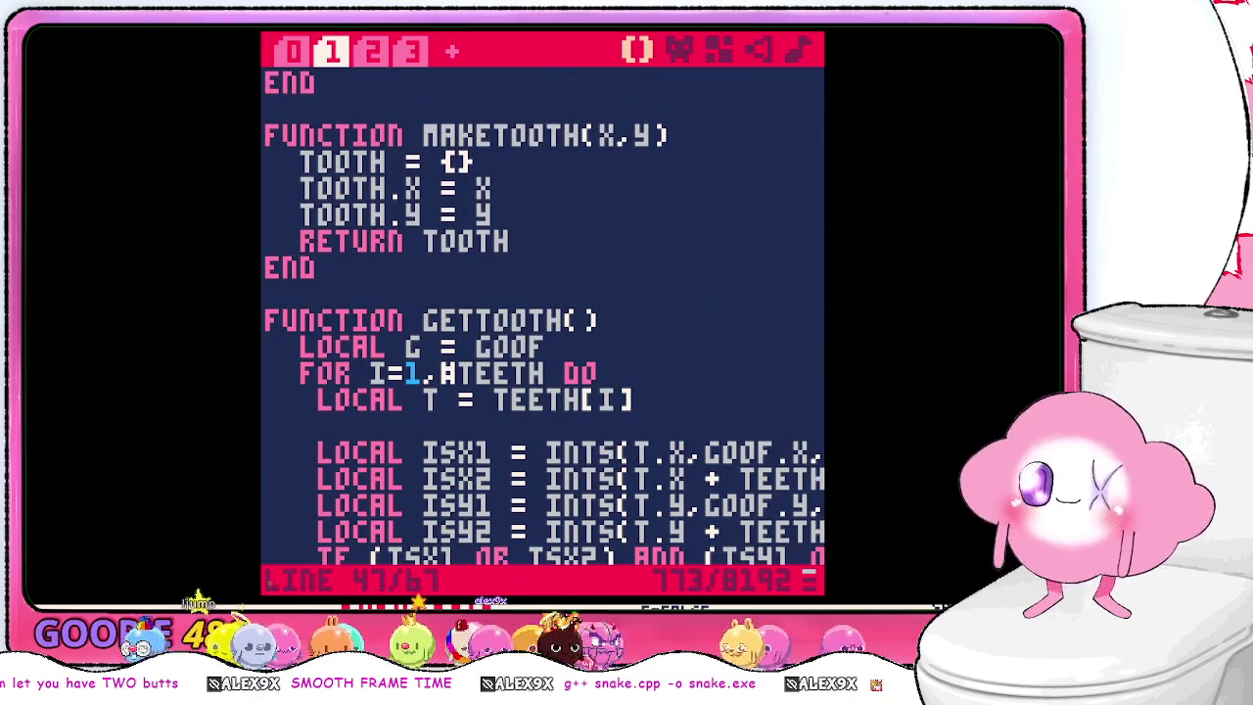
- Paste INTS below SCREEN = 128 beside _DRAW on tab 2 and save the cart
{"action": "left_click", "coordinate": [376, 50]}
{"action": "scroll", "coordinate": [436, 251], "scroll_direction": "down", "scroll_amount": 6}
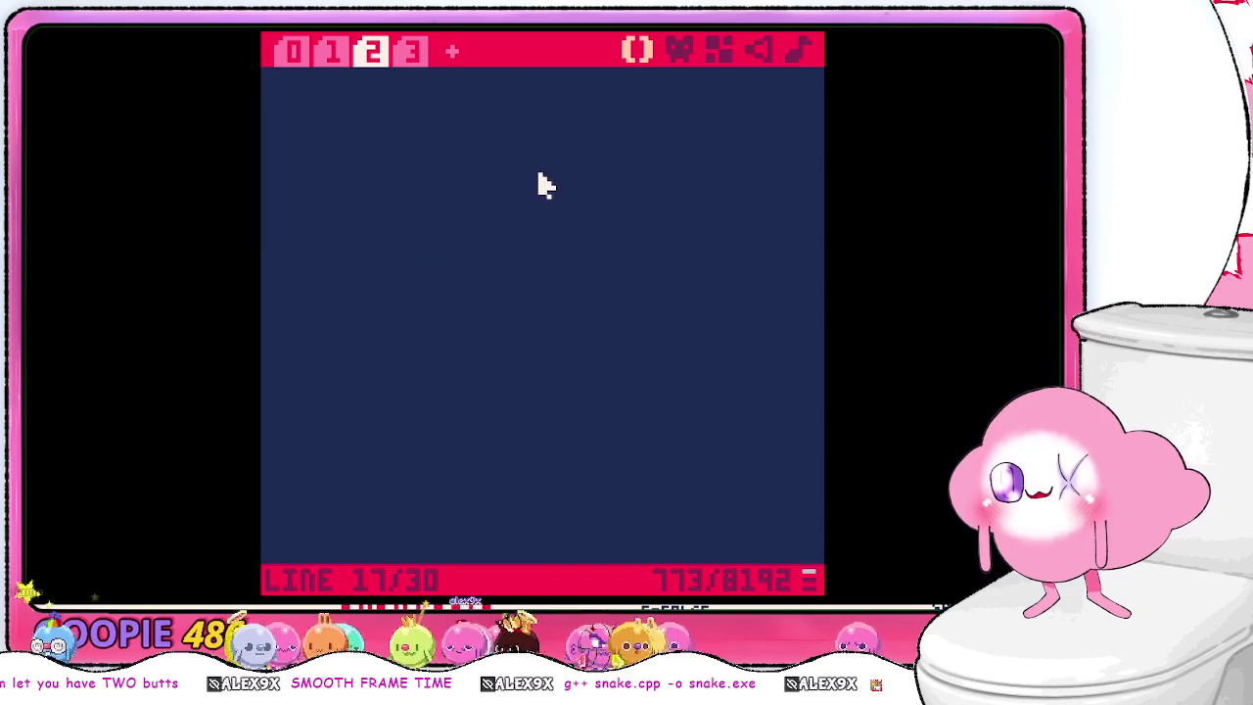
{"action": "scroll", "coordinate": [529, 205], "scroll_direction": "up", "scroll_amount": 4}
{"action": "left_click", "coordinate": [545, 252]}
{"action": "key", "text": "Return"}
{"action": "key", "text": "Return"}
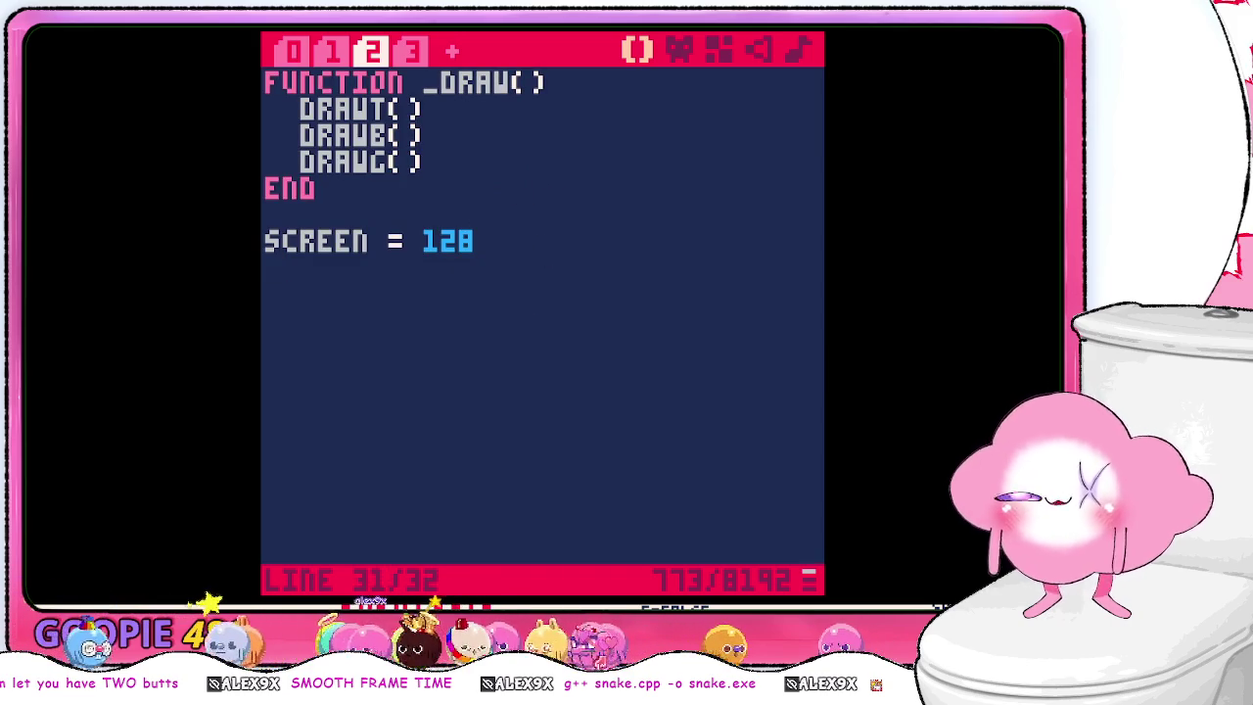
{"action": "key", "text": "ctrl+v"}
{"action": "key", "text": "ctrl+s"}
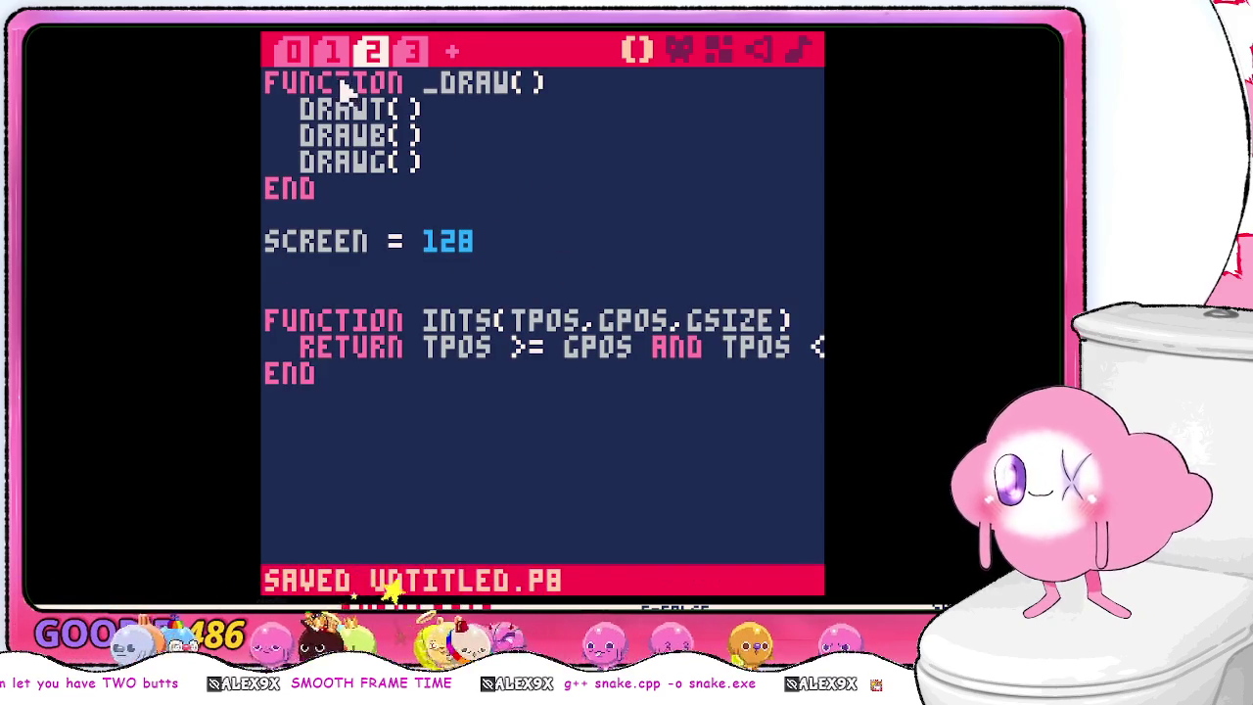
- Begin a 'for i,b in' loop line inside DIE() on tab 0
{"action": "left_click", "coordinate": [297, 54]}
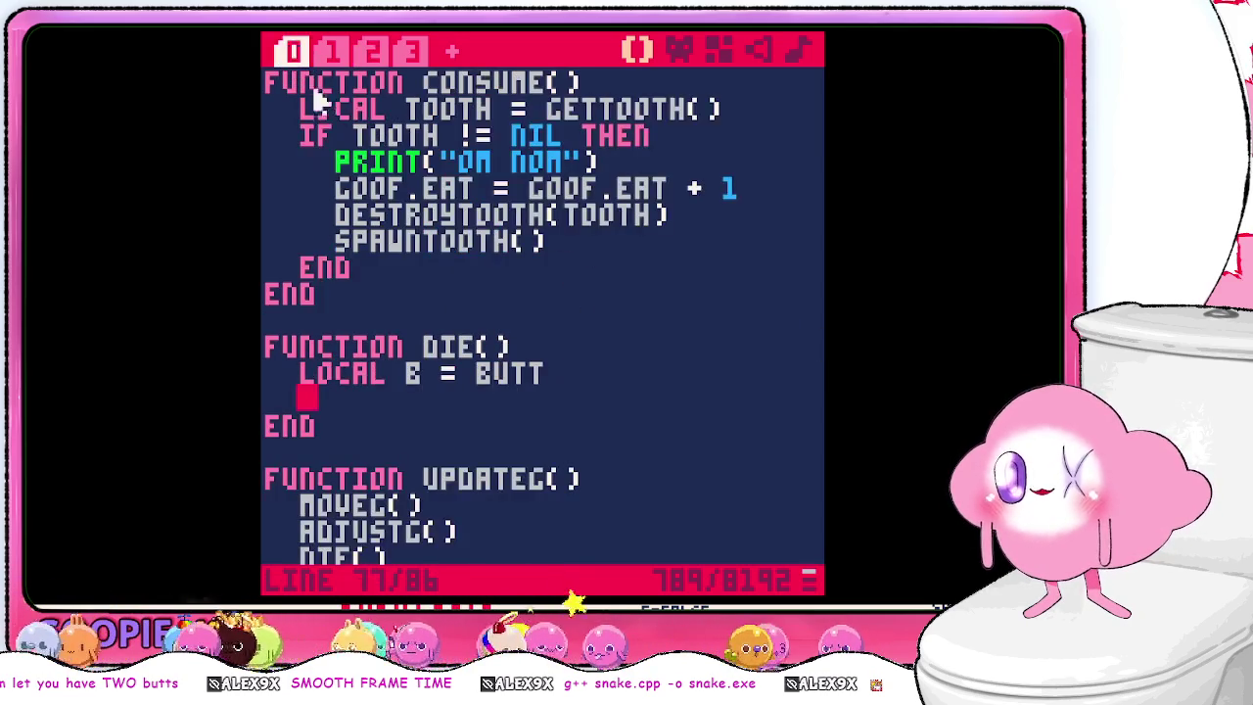
{"action": "scroll", "coordinate": [621, 356], "scroll_direction": "down", "scroll_amount": 2}
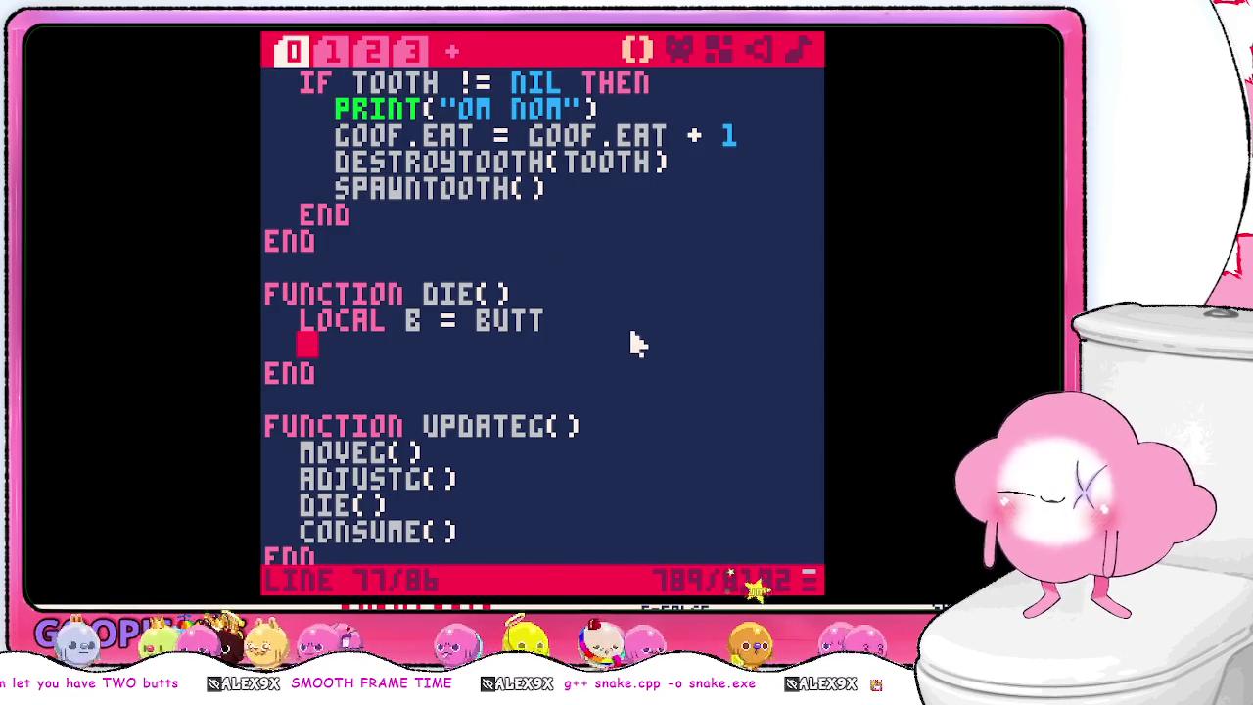
{"action": "type", "text": "for"}
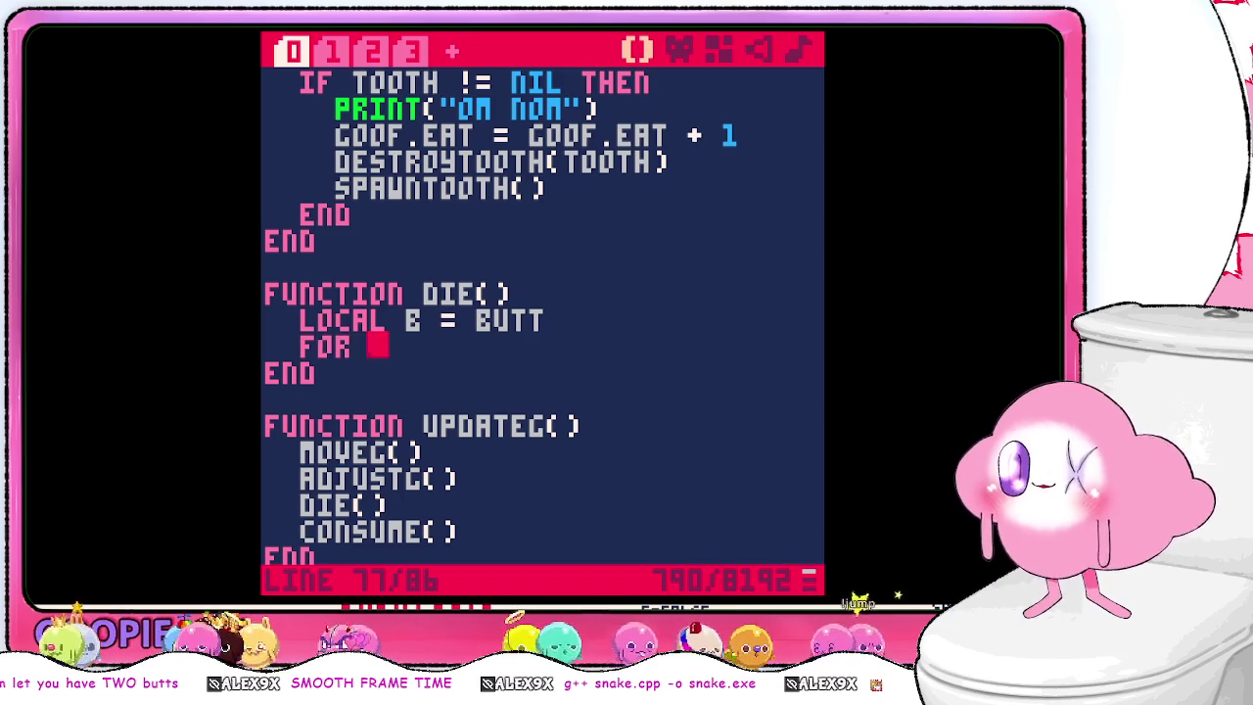
{"action": "key", "text": "alt+Tab"}
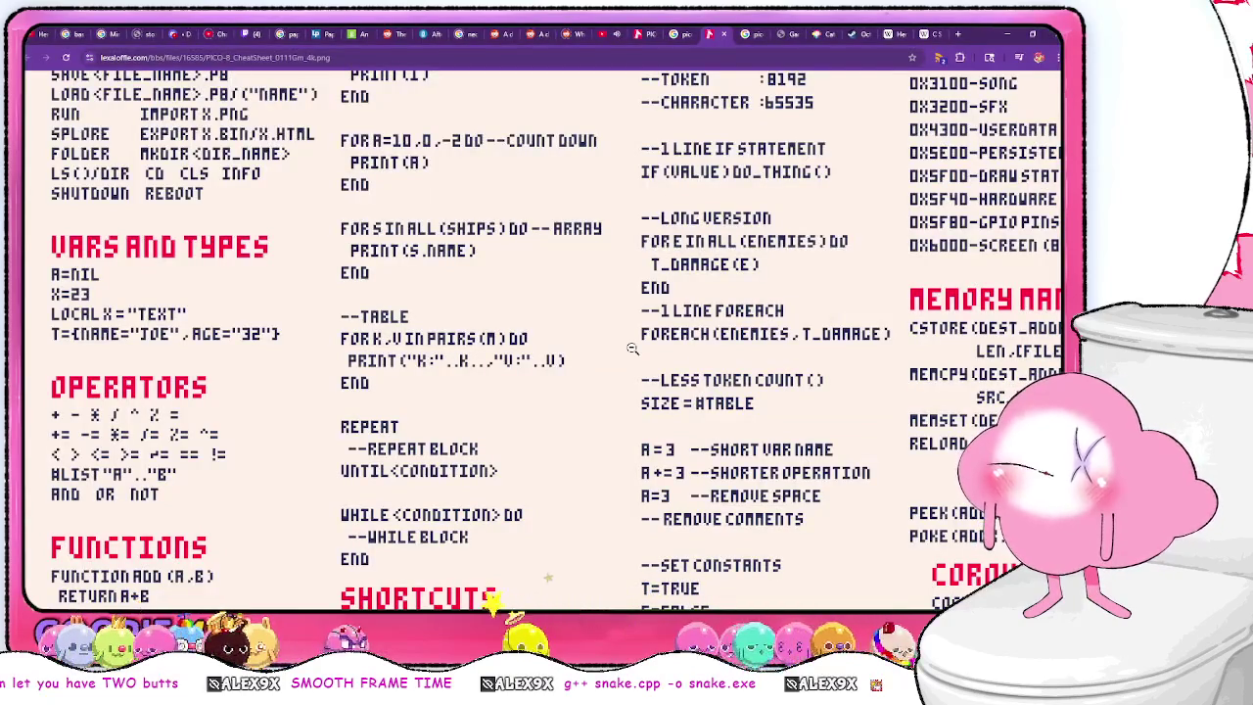
{"action": "key", "text": "alt+Tab"}
{"action": "type", "text": "i,b in"}
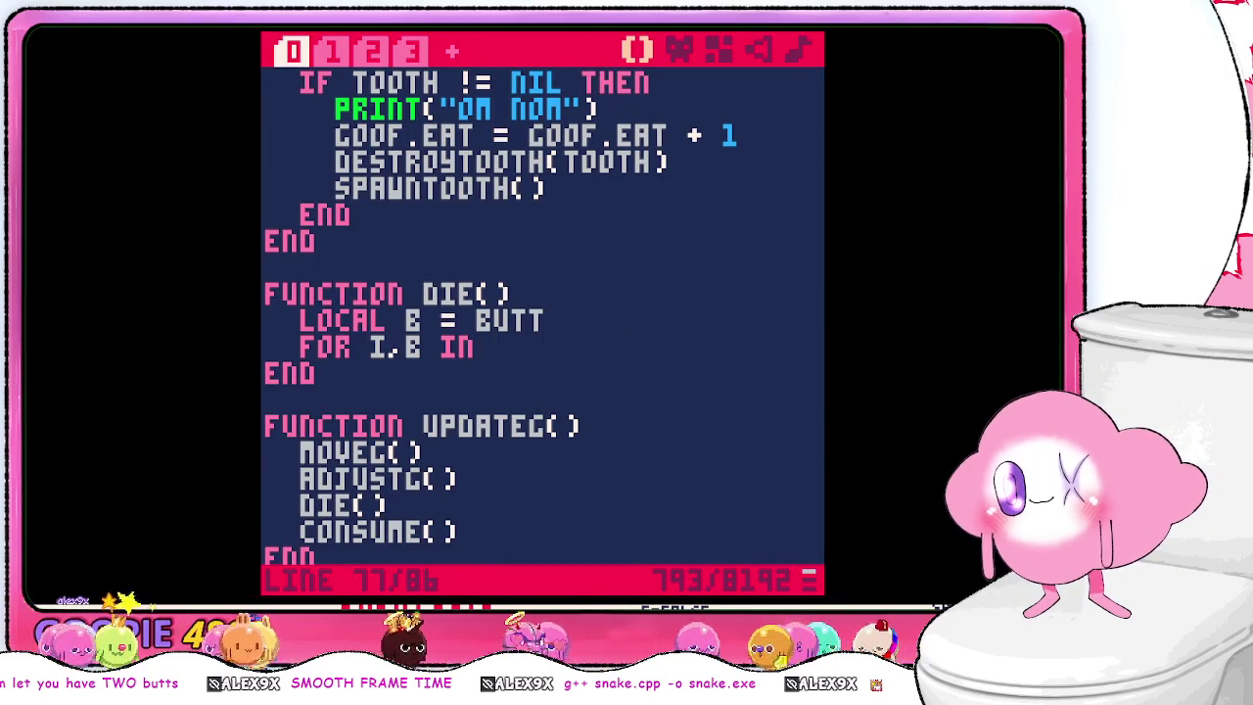
- Complete the DIE() loop header as 'for i,b in pairs(b) do'
{"action": "key", "text": "alt+Tab"}
{"action": "key", "text": "alt+Tab"}
{"action": "type", "text": "pairs("}
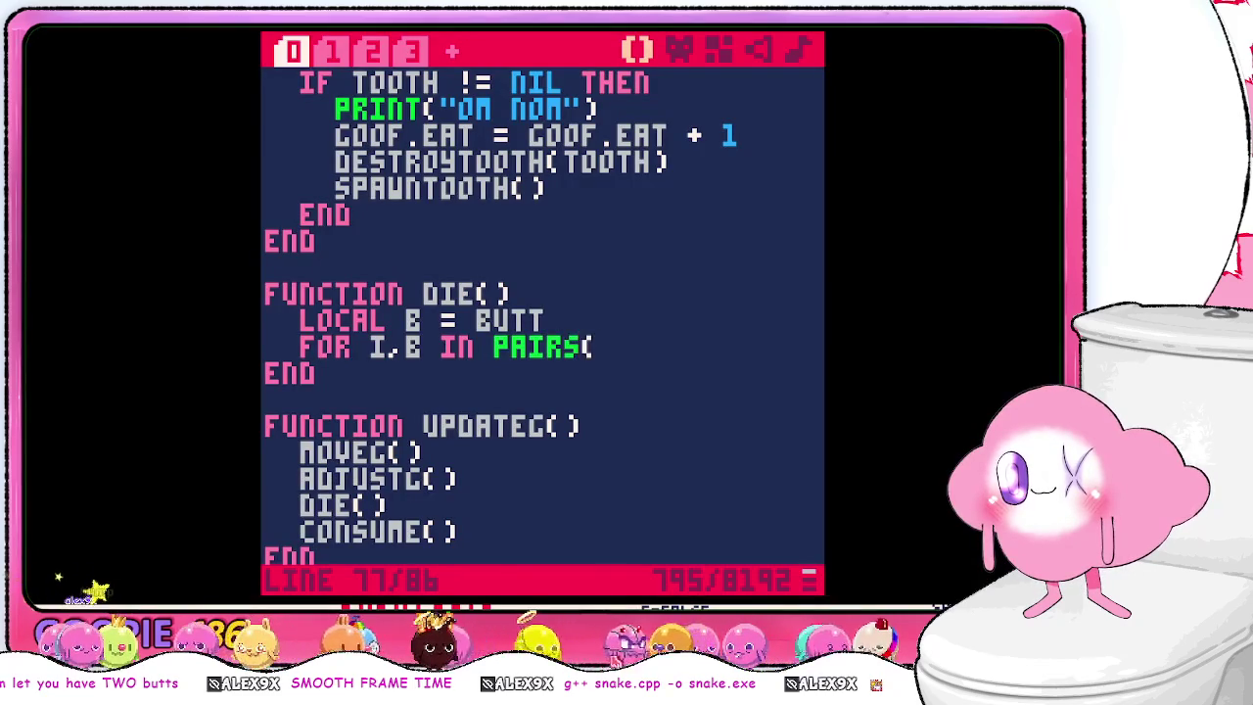
{"action": "type", "text": "butt"}
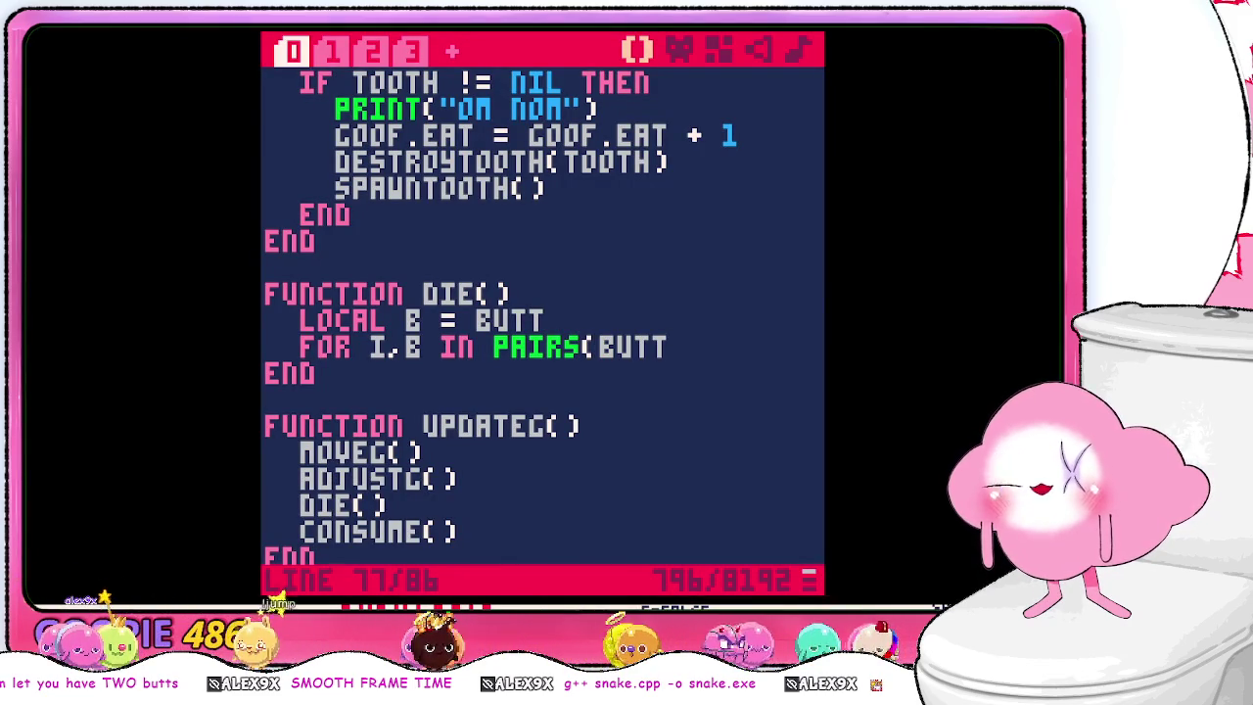
{"action": "key", "text": "BackSpace"}
{"action": "key", "text": "BackSpace"}
{"action": "type", "text": ")"}
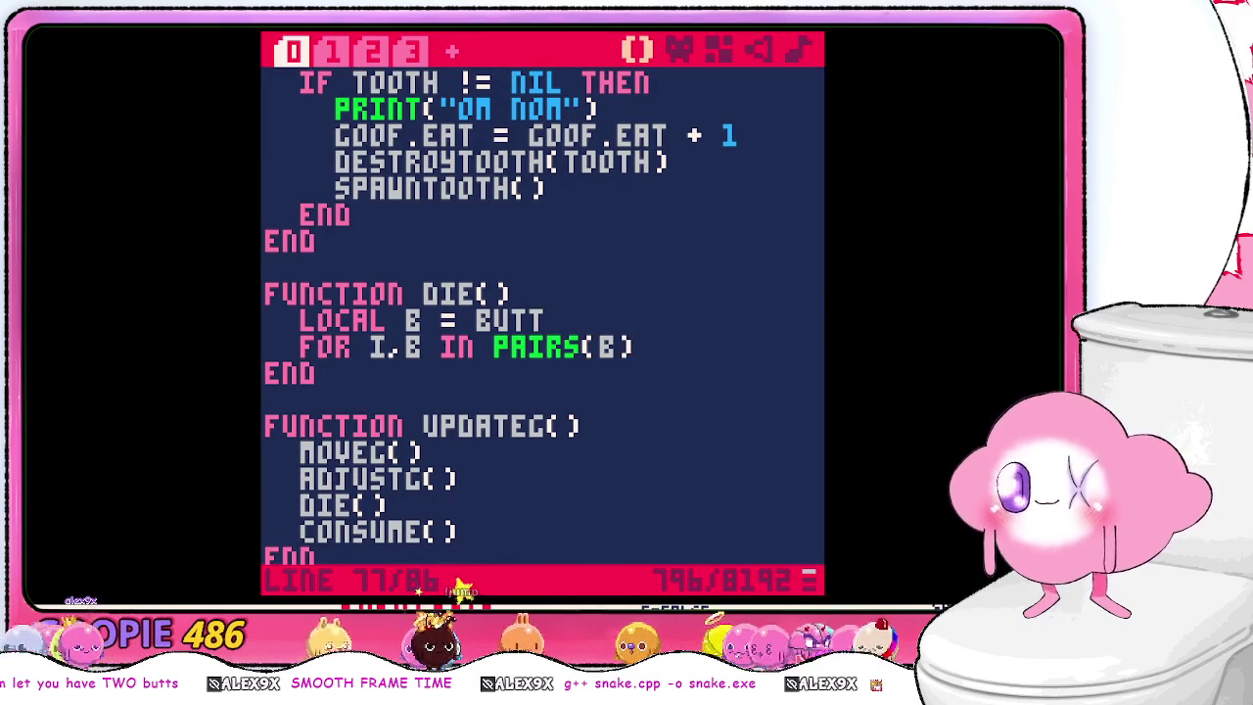
{"action": "type", "text": "o"}
{"action": "key", "text": "Return"}
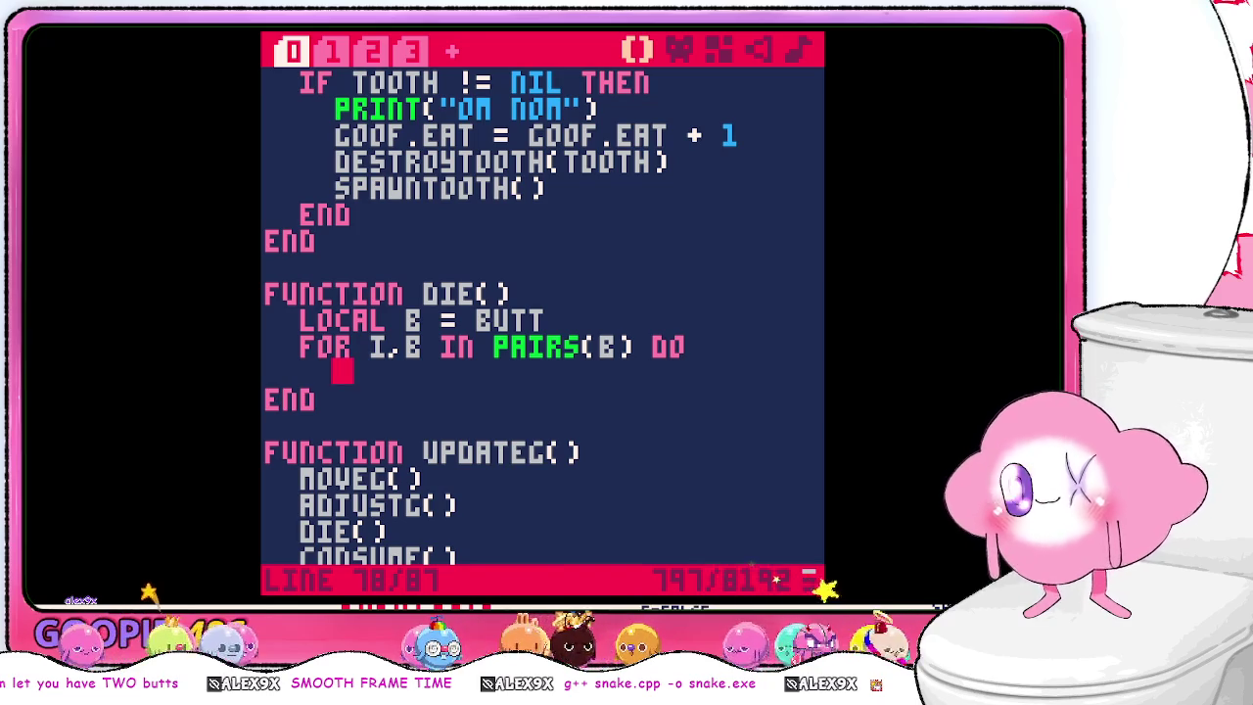
- Start the loop body with the unfinished line 'local pain = ints('
{"action": "type", "text": "local"}
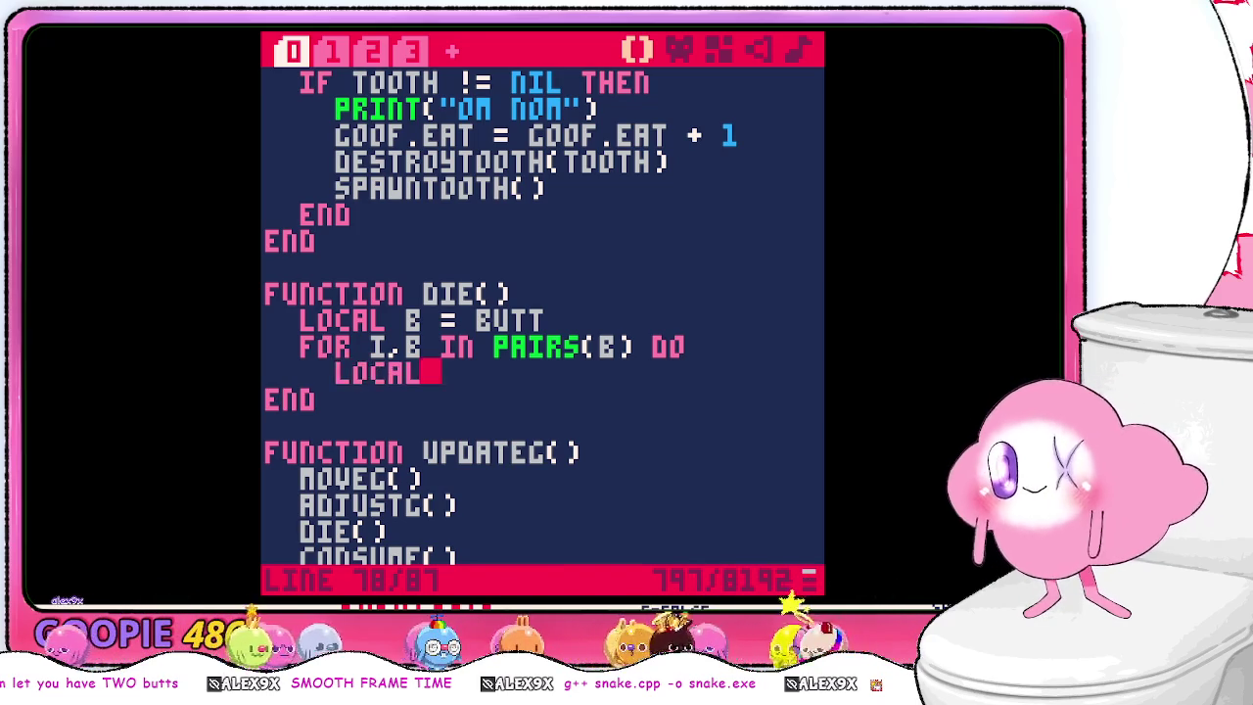
{"action": "key", "text": "BackSpace"}
{"action": "type", "text": "pain"}
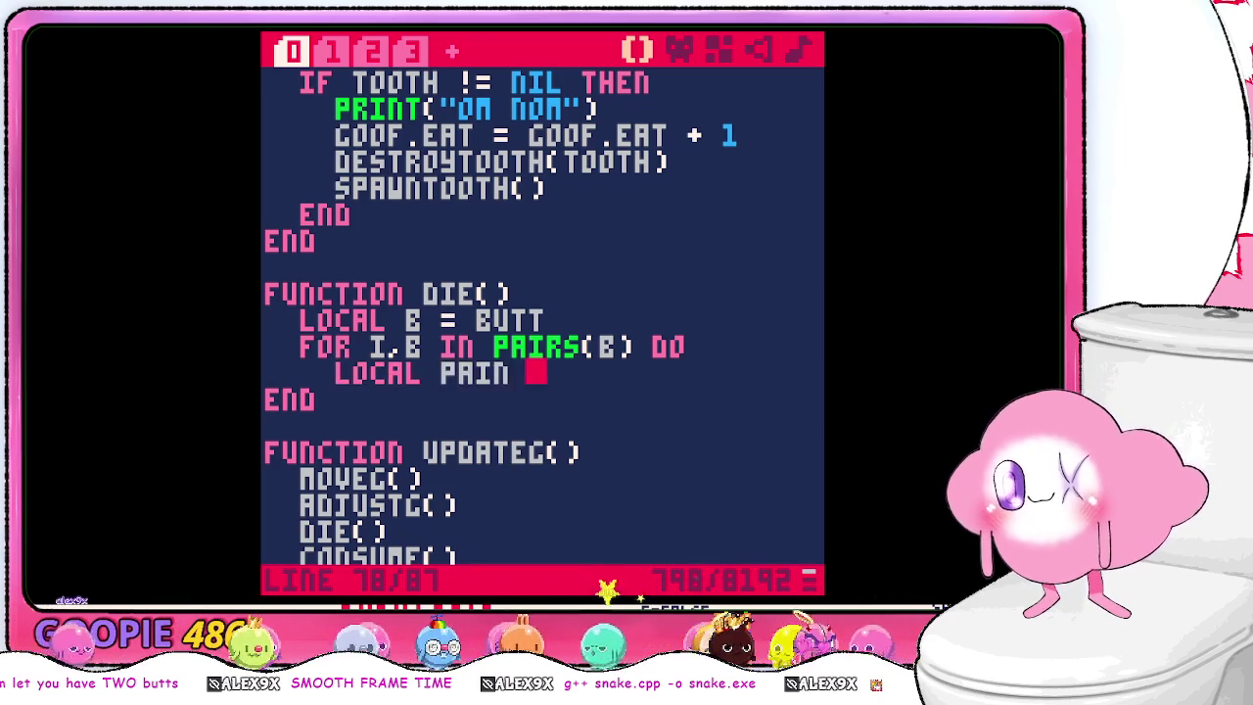
{"action": "key", "text": "ctrl+v"}
{"action": "key", "text": "ctrl+z"}
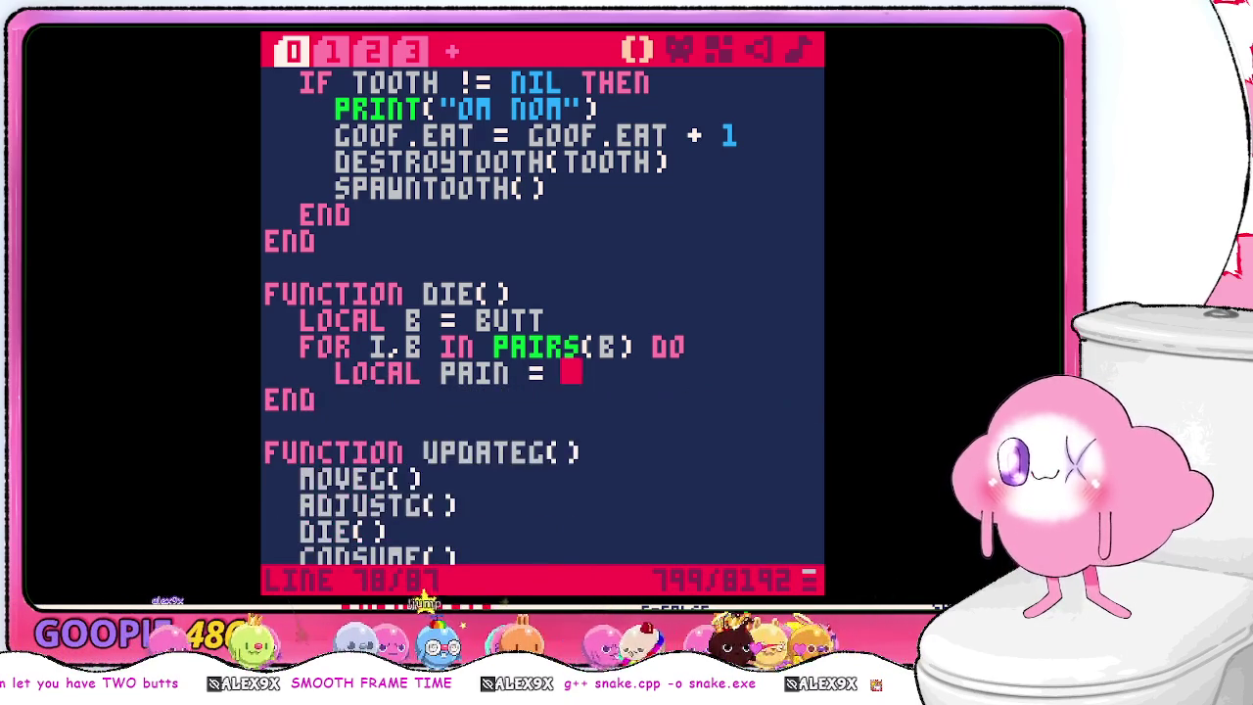
{"action": "type", "text": "INTS("}
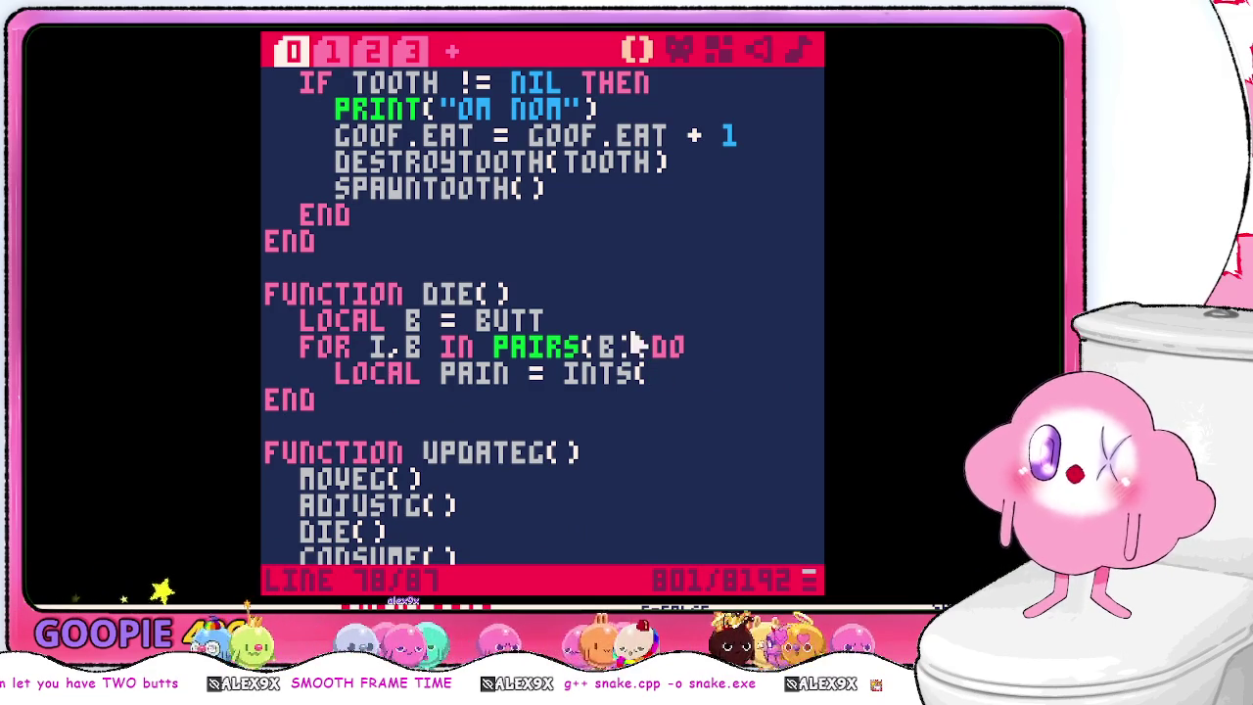
- Add a new function LOCATEB(I,B) with an empty body after UPDATEB
{"action": "left_click", "coordinate": [372, 51]}
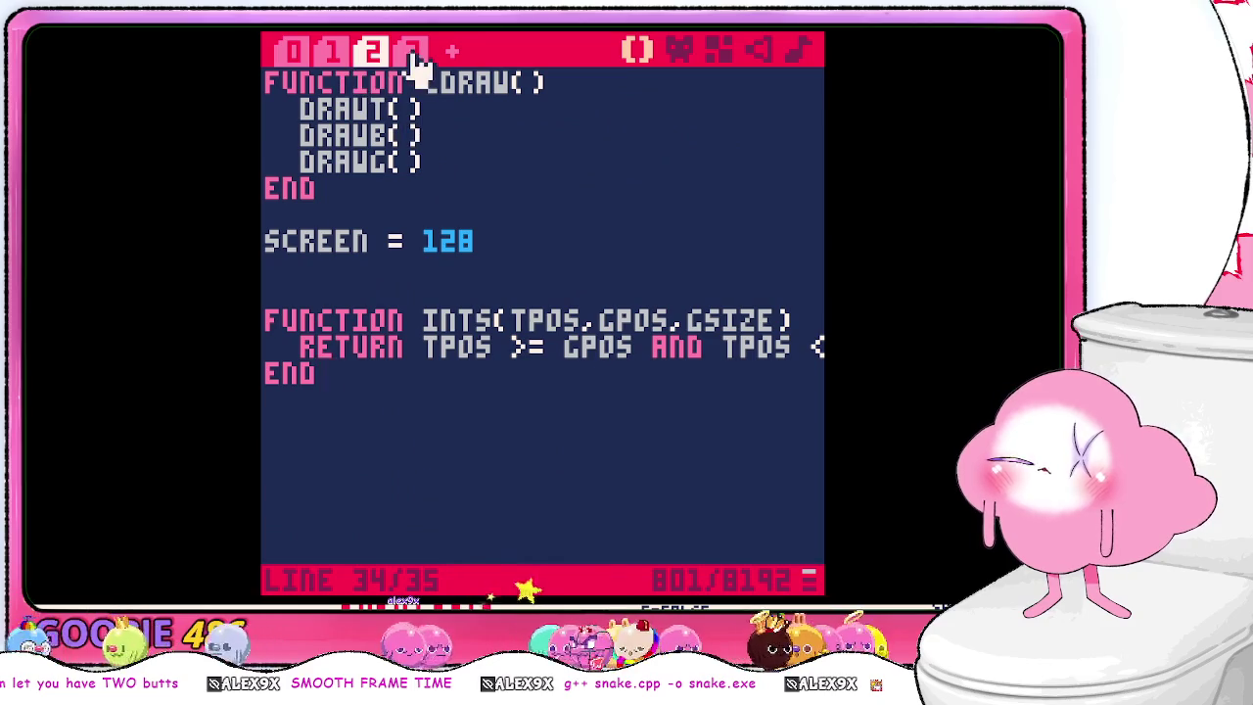
{"action": "left_click", "coordinate": [413, 50]}
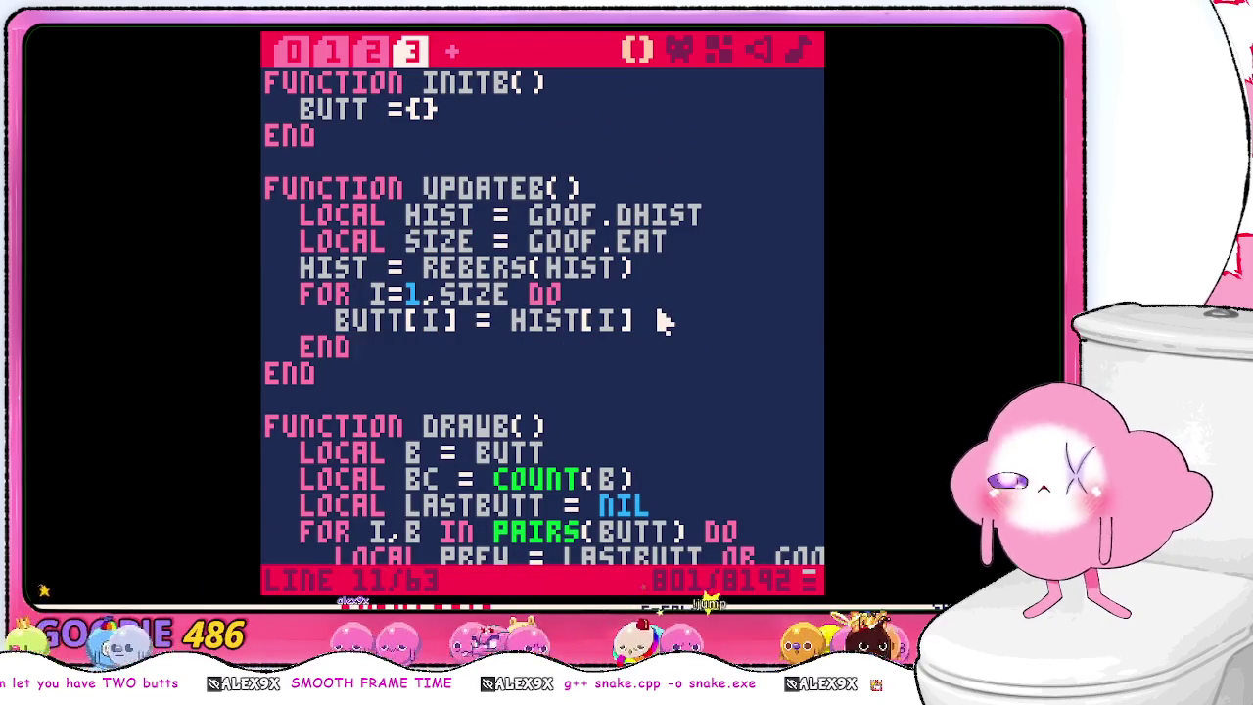
{"action": "scroll", "coordinate": [664, 321], "scroll_direction": "down", "scroll_amount": 2}
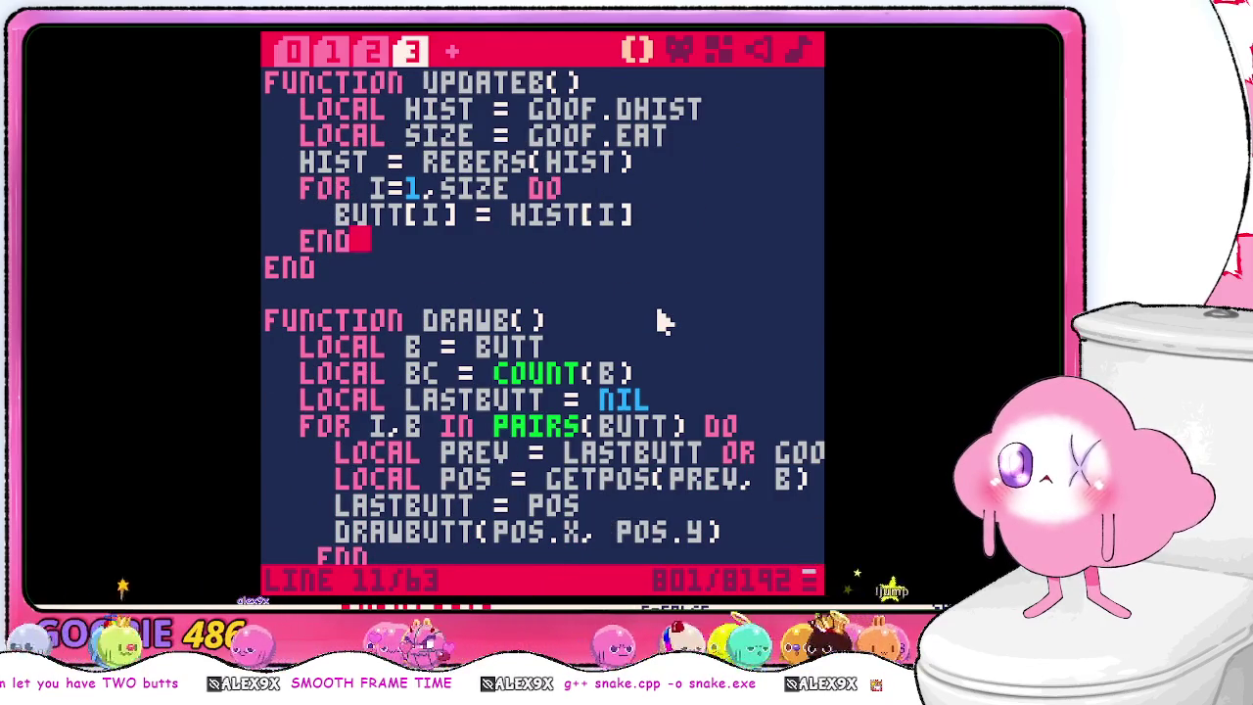
{"action": "scroll", "coordinate": [664, 321], "scroll_direction": "down", "scroll_amount": 1}
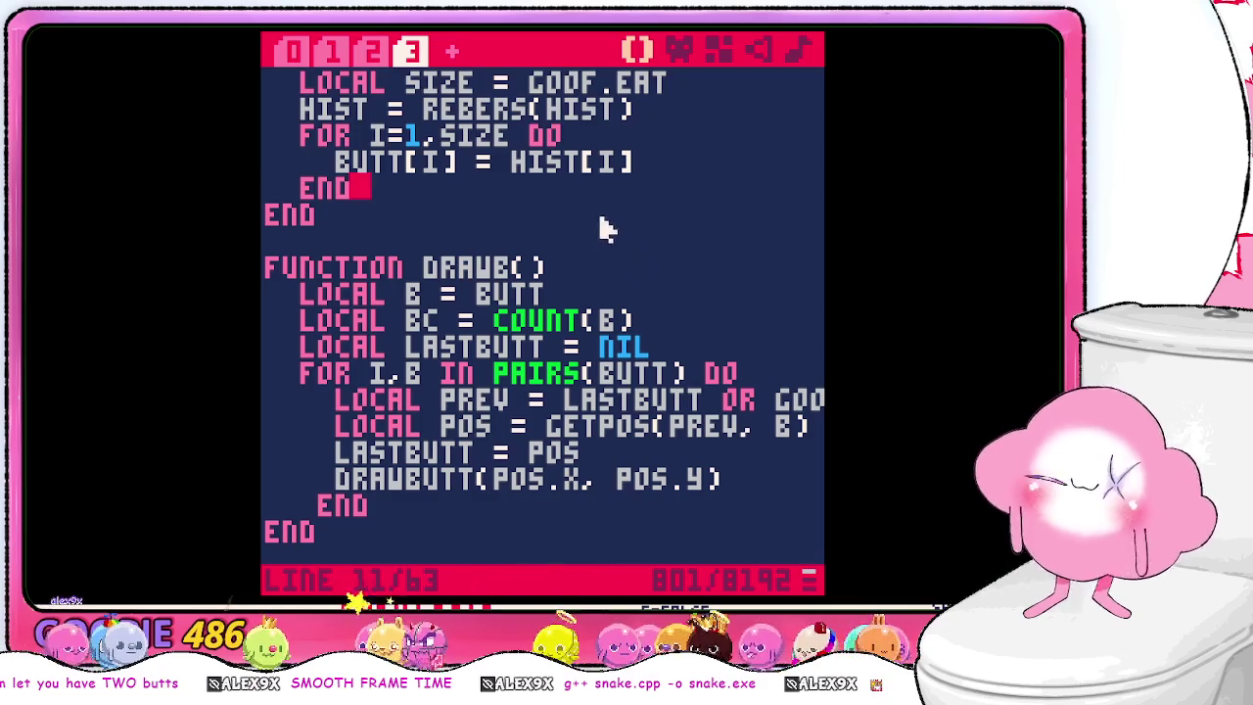
{"action": "key", "text": "Down"}
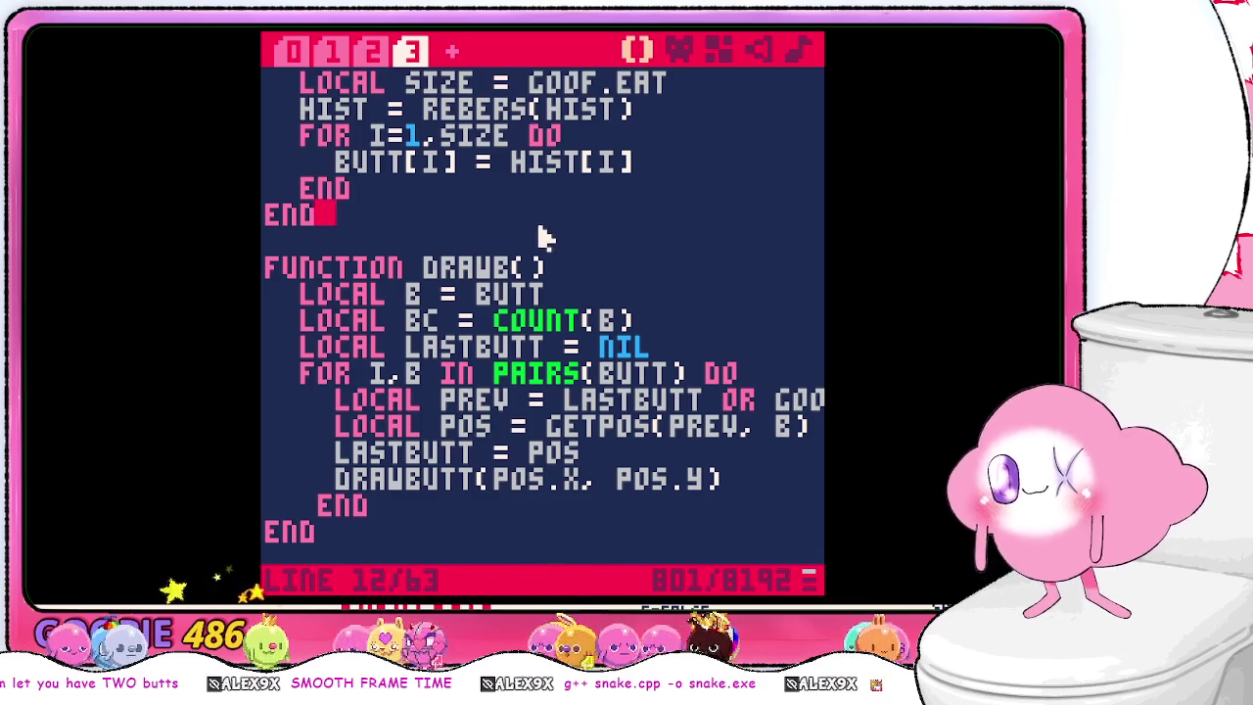
{"action": "key", "text": "Return"}
{"action": "key", "text": "Return"}
{"action": "type", "text": "function g"}
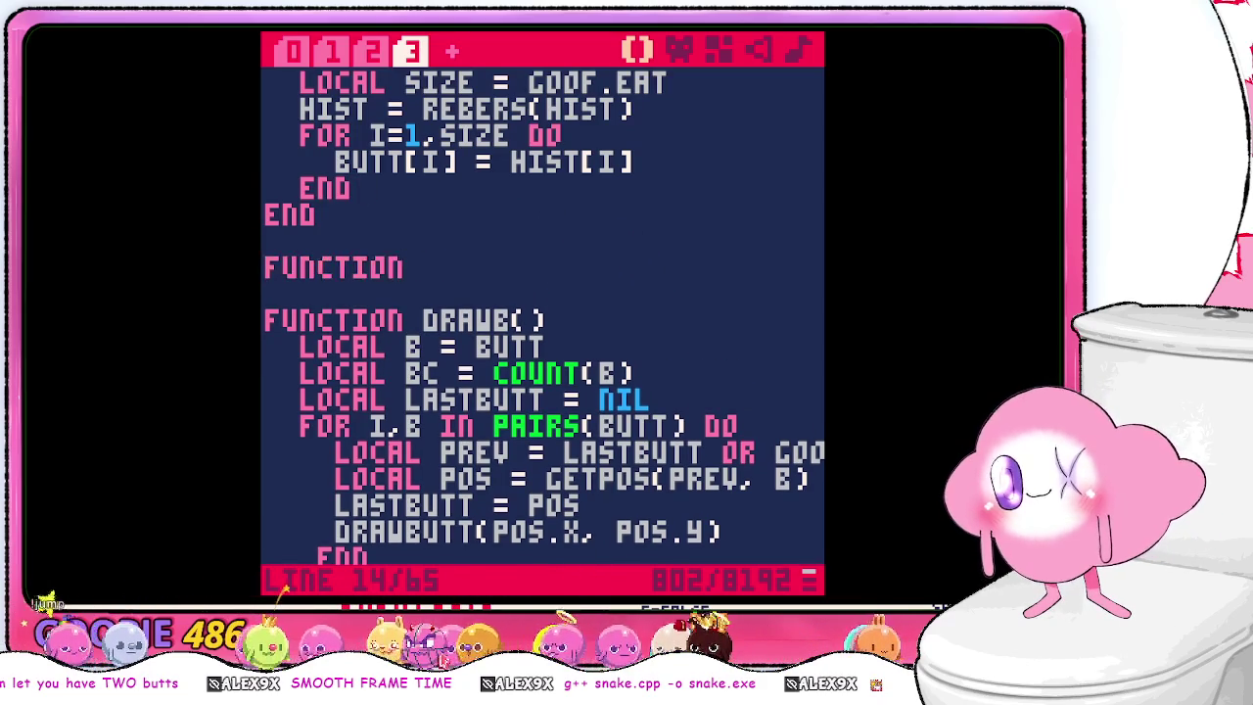
{"action": "type", "text": "e"}
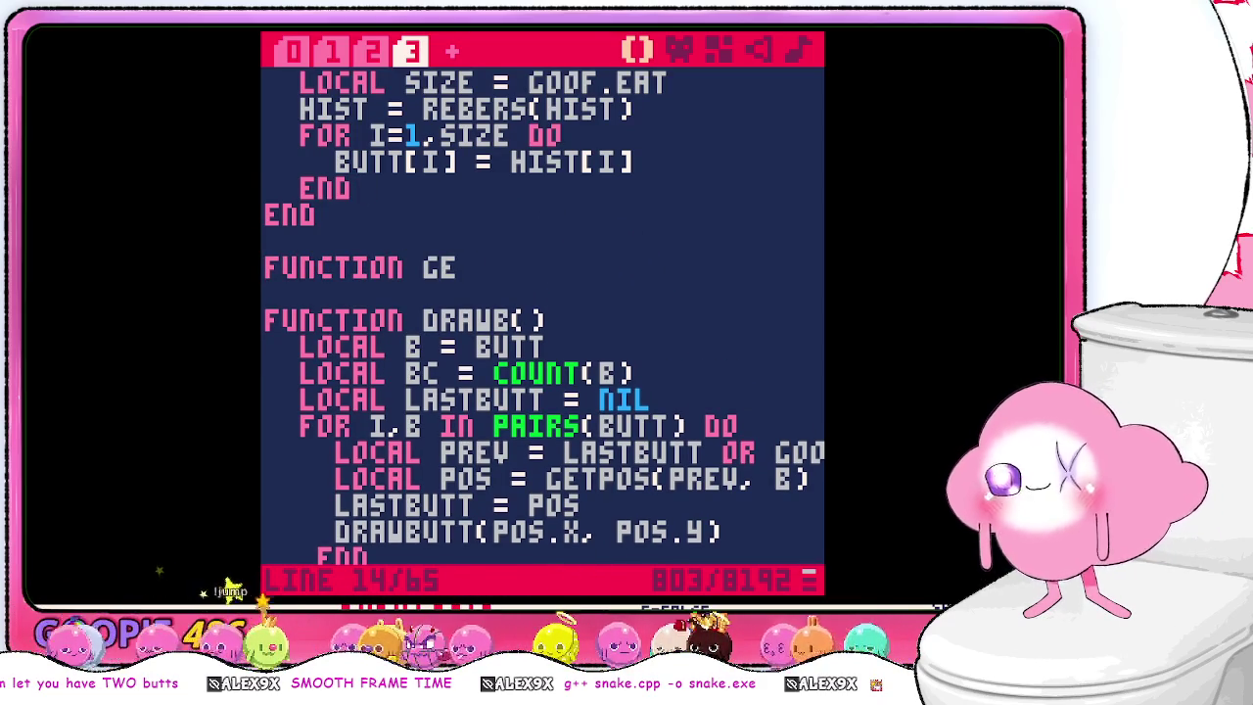
{"action": "key", "text": "BackSpace"}
{"action": "key", "text": "BackSpace"}
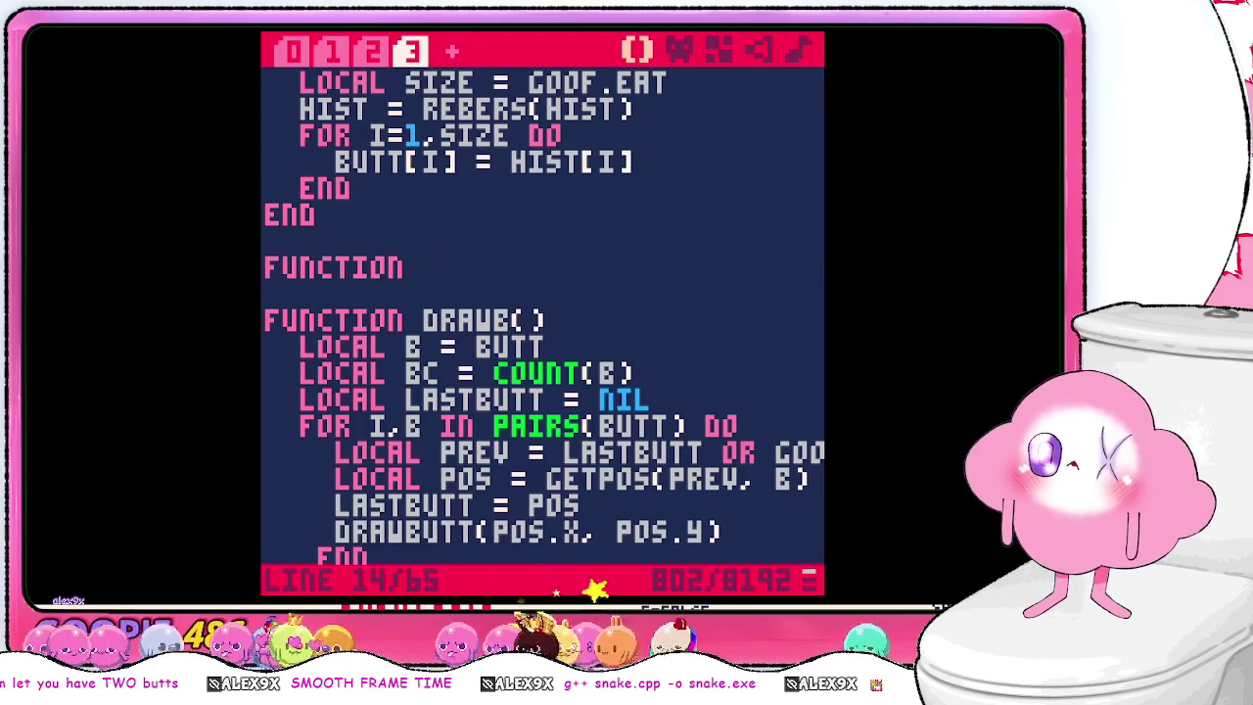
{"action": "type", "text": "loca"}
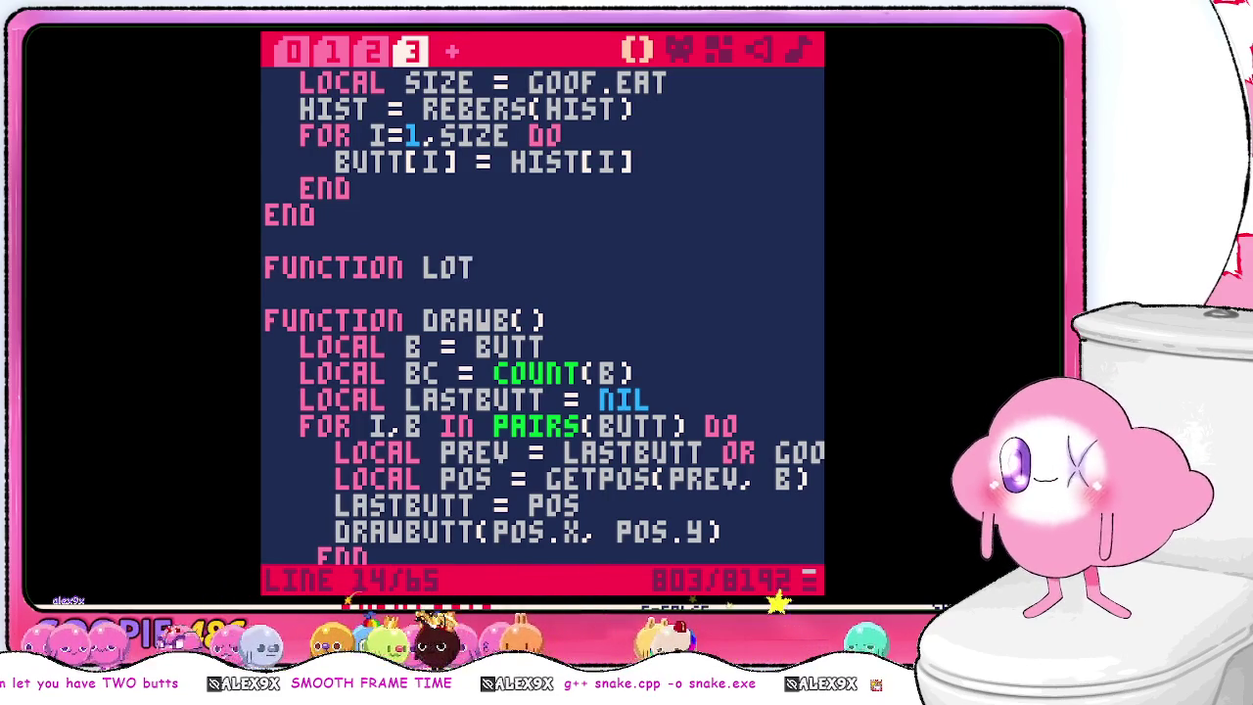
{"action": "type", "text": "teb()"}
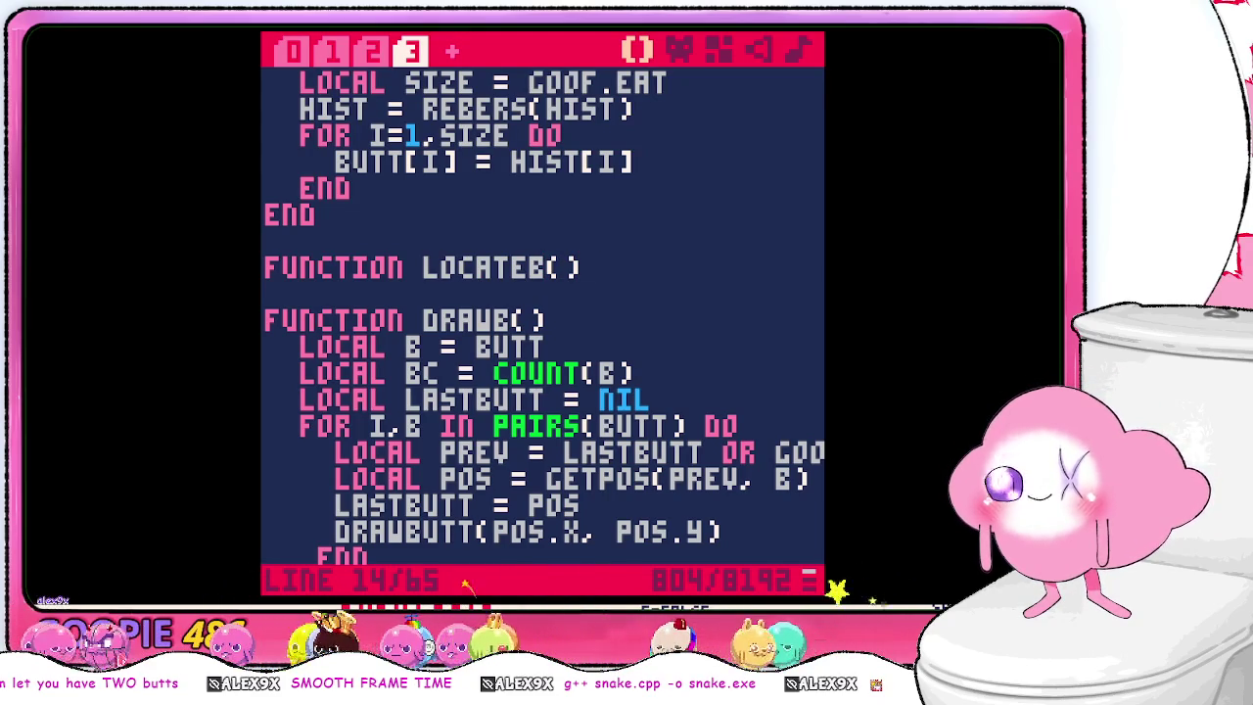
{"action": "type", "text": "("}
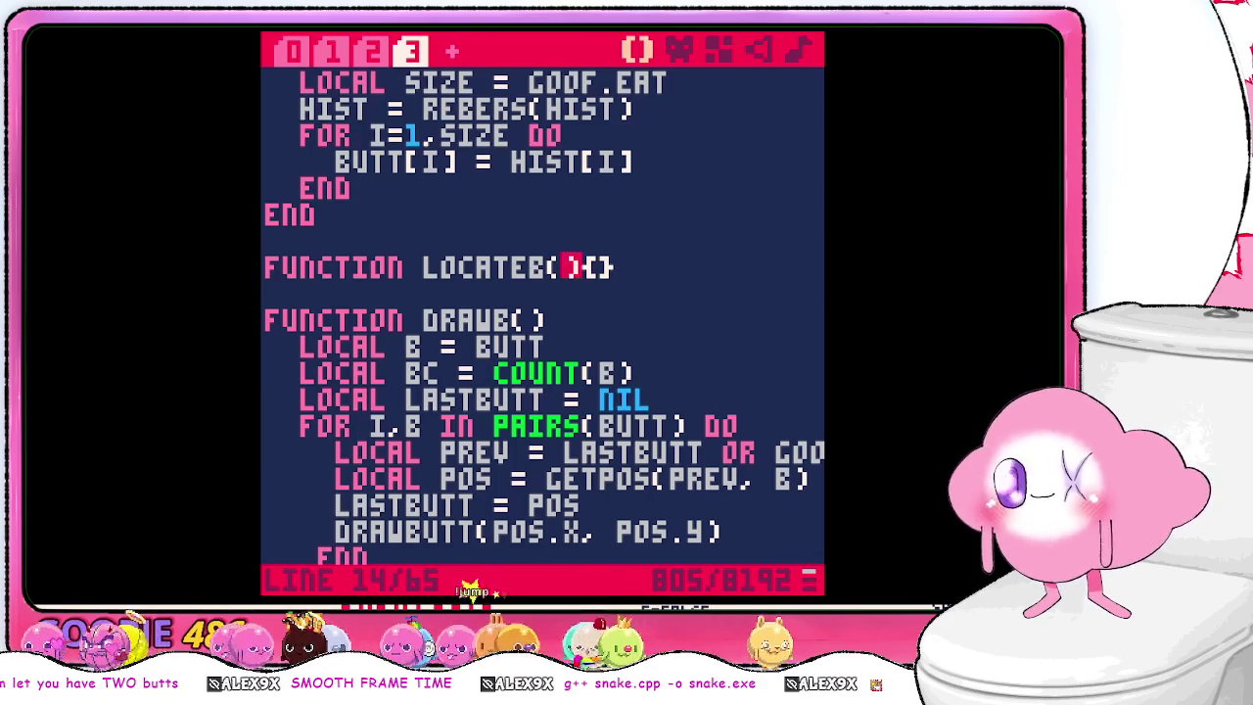
{"action": "type", "text": "i, b"}
{"action": "key", "text": "BackSpace"}
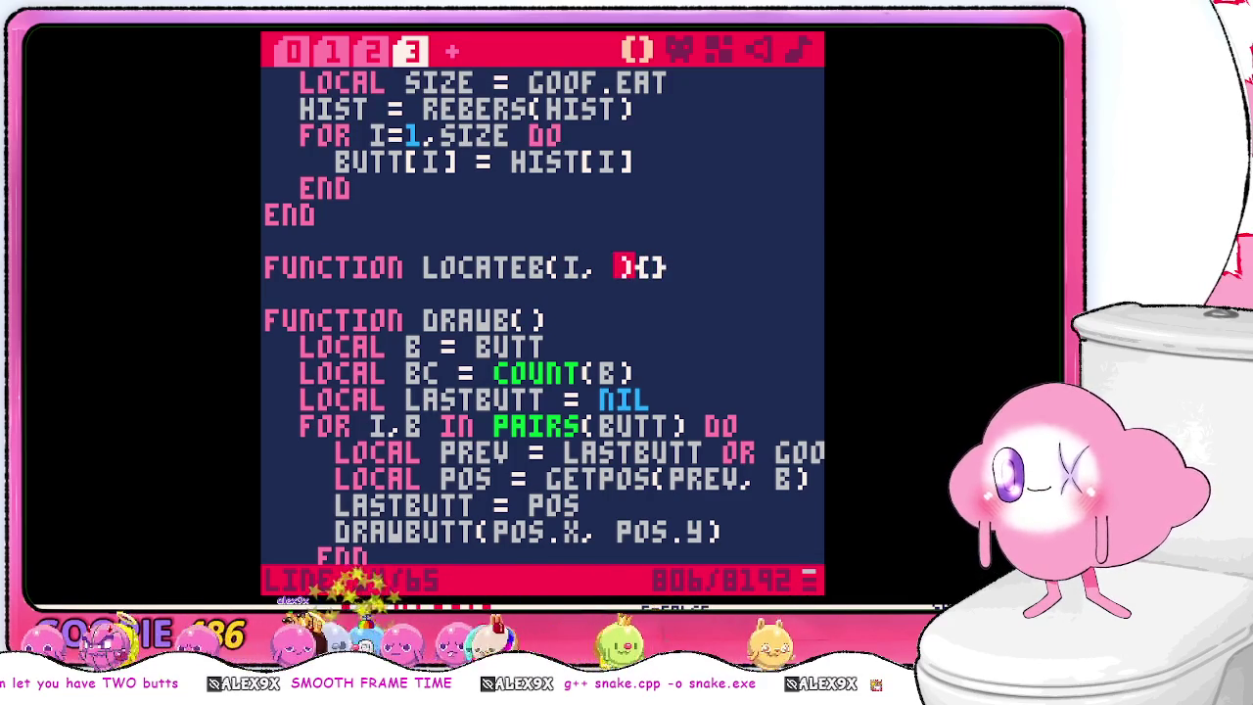
{"action": "type", "text": "b"}
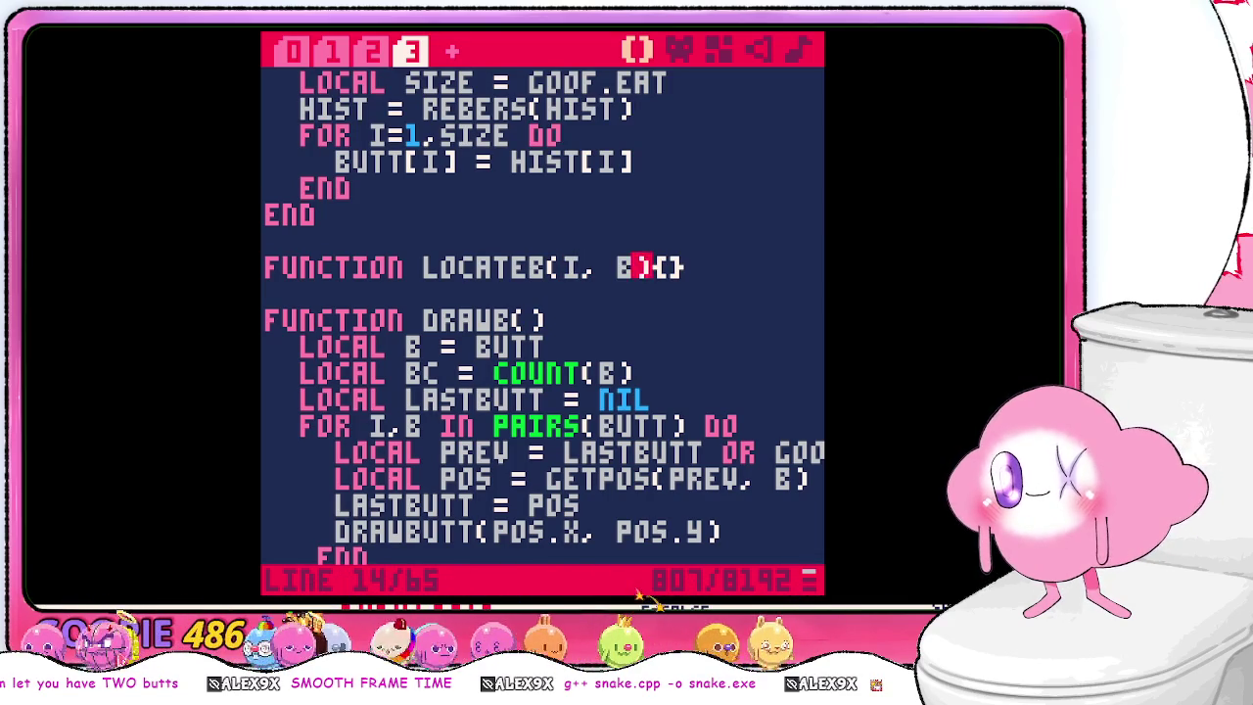
{"action": "key", "text": "BackSpace"}
{"action": "key", "text": "BackSpace"}
{"action": "type", "text": "b"}
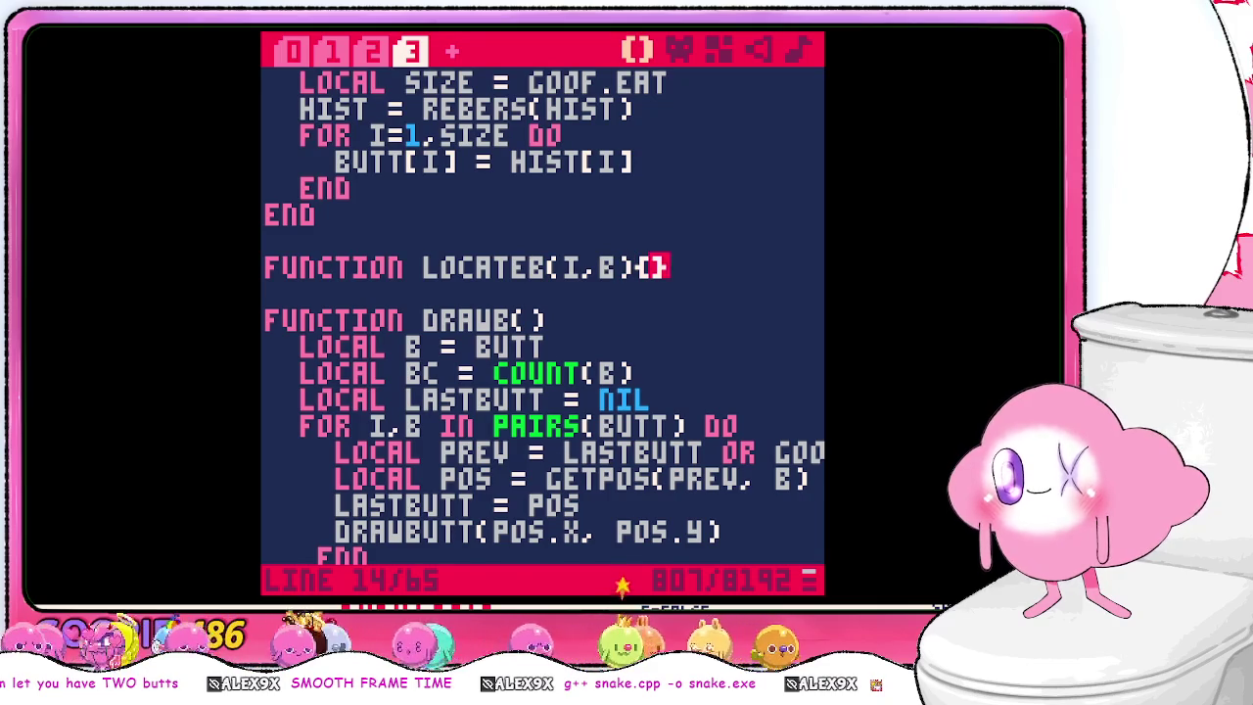
{"action": "key", "text": "Return"}
{"action": "key", "text": "Delete"}
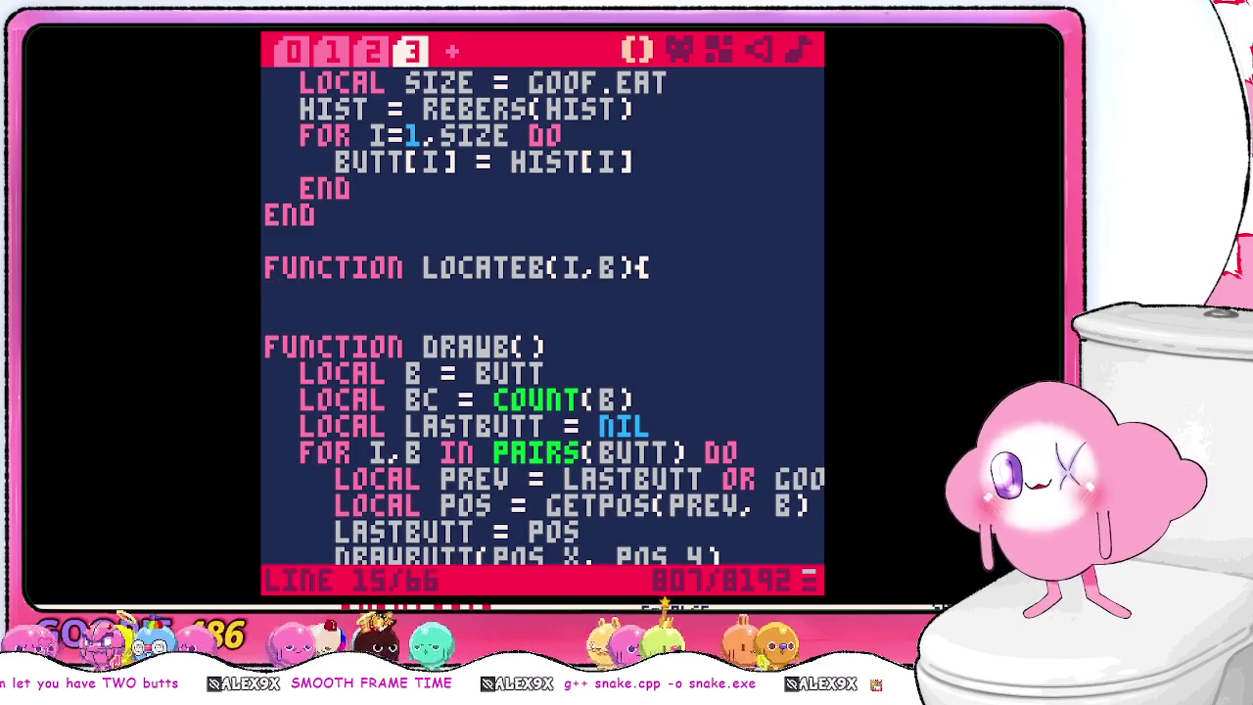
{"action": "key", "text": "BackSpace"}
{"action": "key", "text": "BackSpace"}
{"action": "key", "text": "Return"}
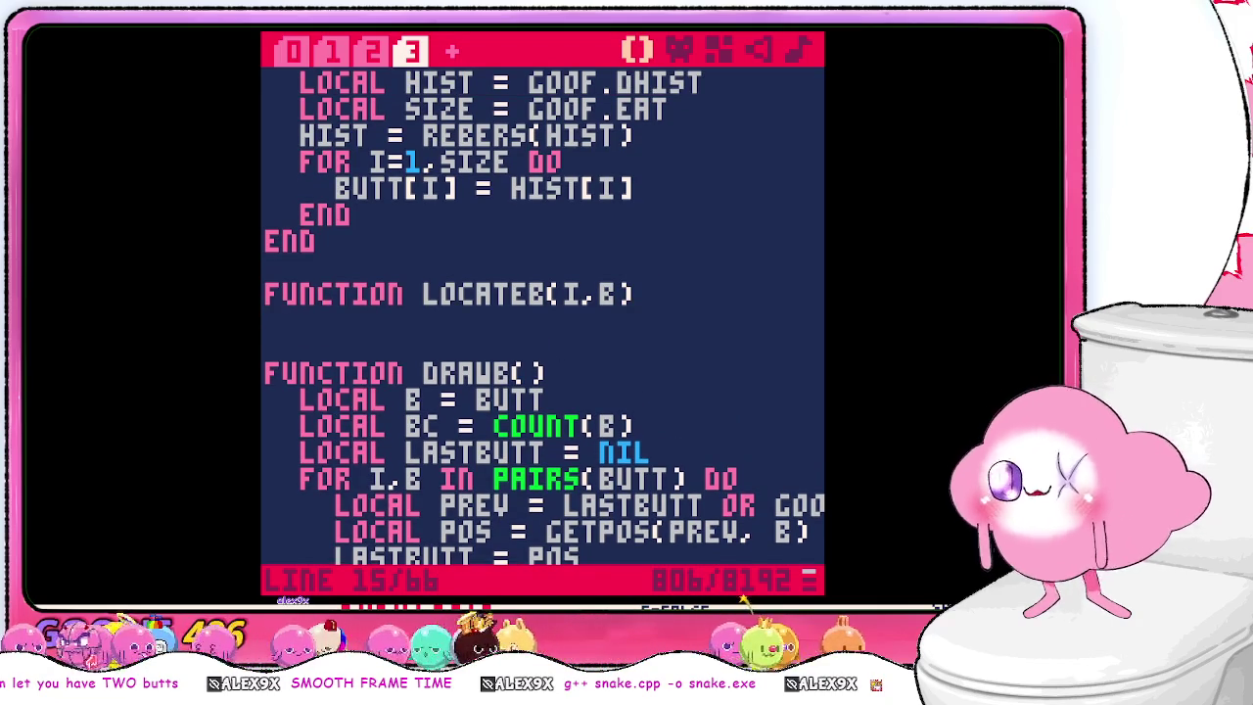
- Copy DRAWB's four loop-body lines into LOCATEB and fix their indentation
{"action": "scroll", "coordinate": [537, 272], "scroll_direction": "down", "scroll_amount": 1}
{"action": "scroll", "coordinate": [294, 411], "scroll_direction": "down", "scroll_amount": 2}
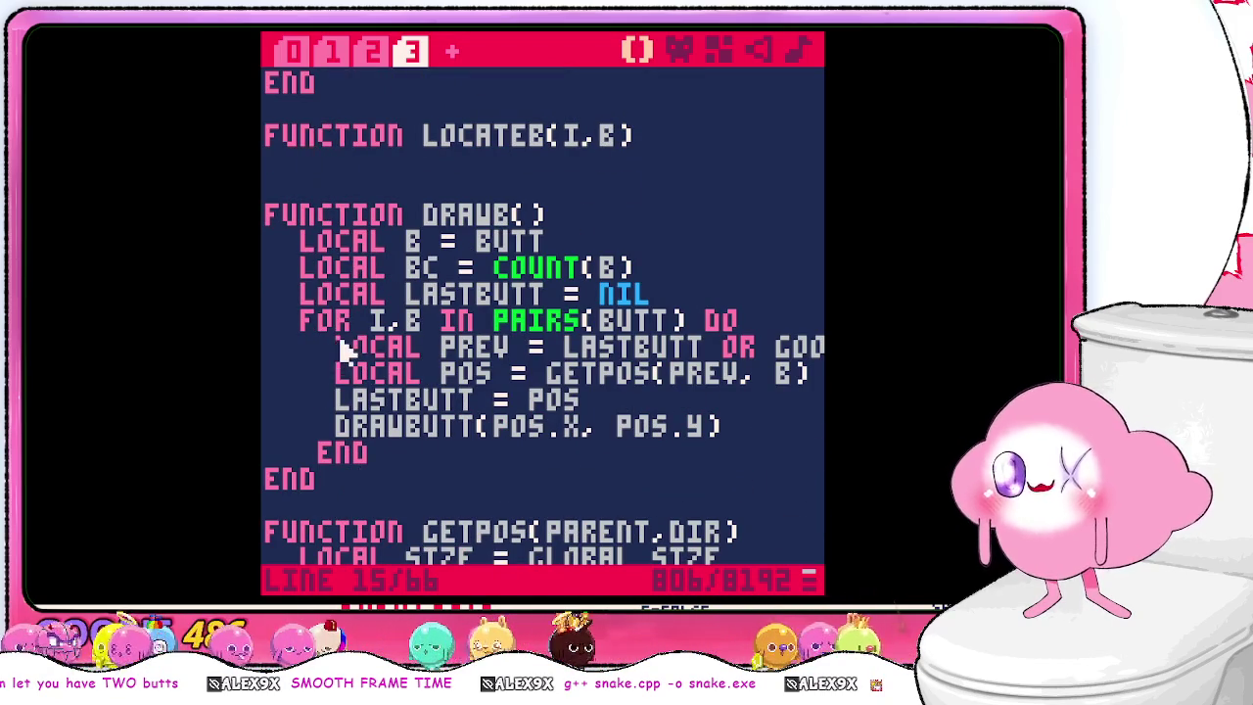
{"action": "mouse_move", "coordinate": [338, 347]}
{"action": "left_mouse_down"}
{"action": "mouse_move", "coordinate": [694, 375]}
{"action": "mouse_move", "coordinate": [750, 425]}
{"action": "left_mouse_up"}
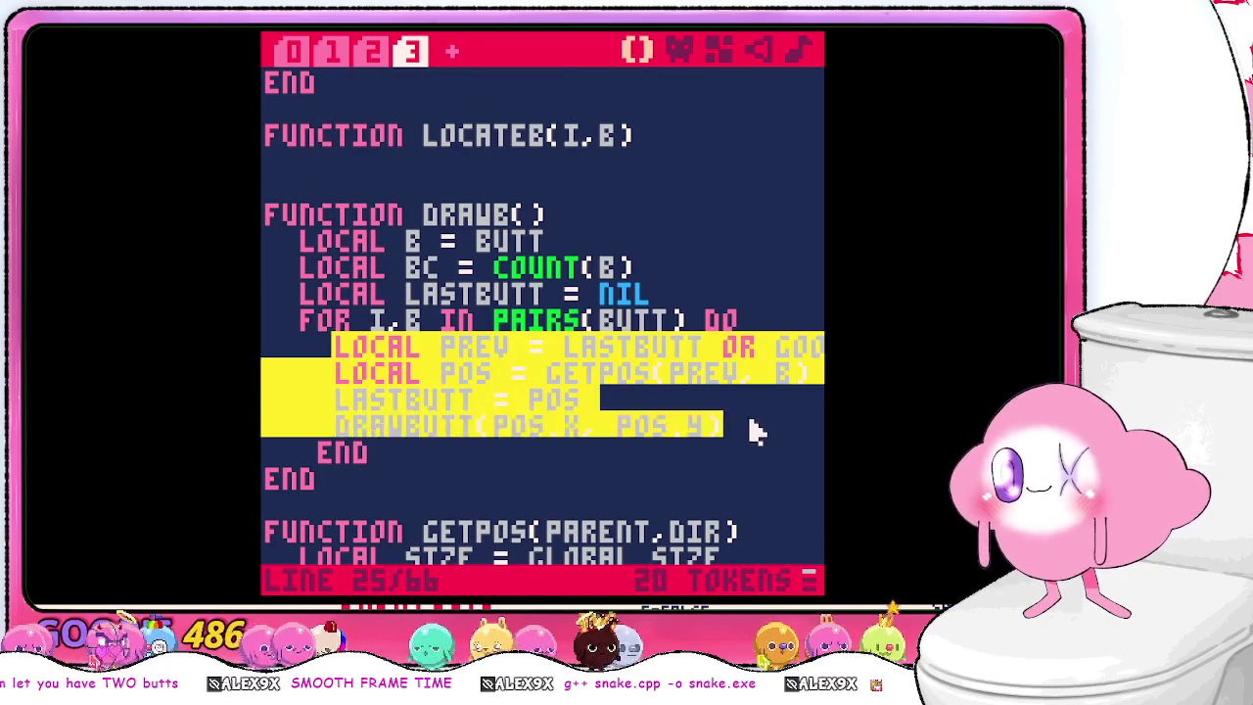
{"action": "key", "text": "ctrl+c"}
{"action": "left_click", "coordinate": [574, 162]}
{"action": "key", "text": "ctrl+v"}
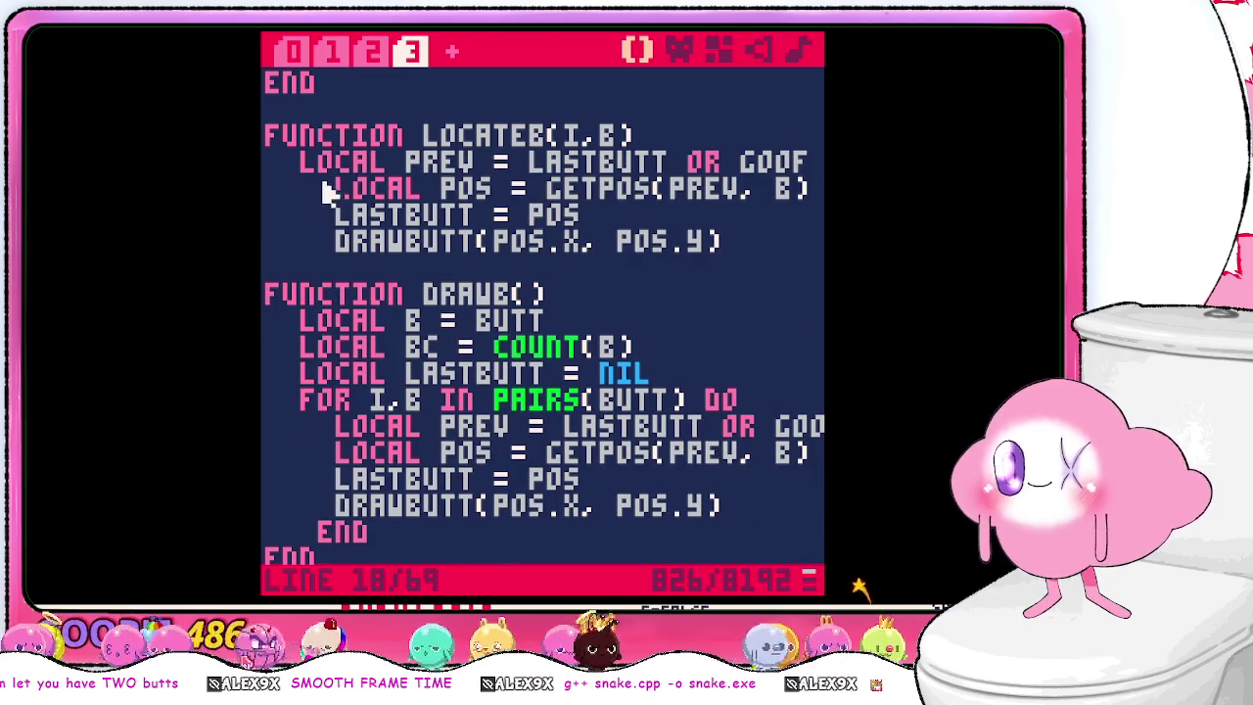
{"action": "left_click", "coordinate": [330, 191]}
{"action": "key", "text": "BackSpace"}
{"action": "key", "text": "BackSpace"}
{"action": "left_click", "coordinate": [336, 216]}
{"action": "key", "text": "BackSpace"}
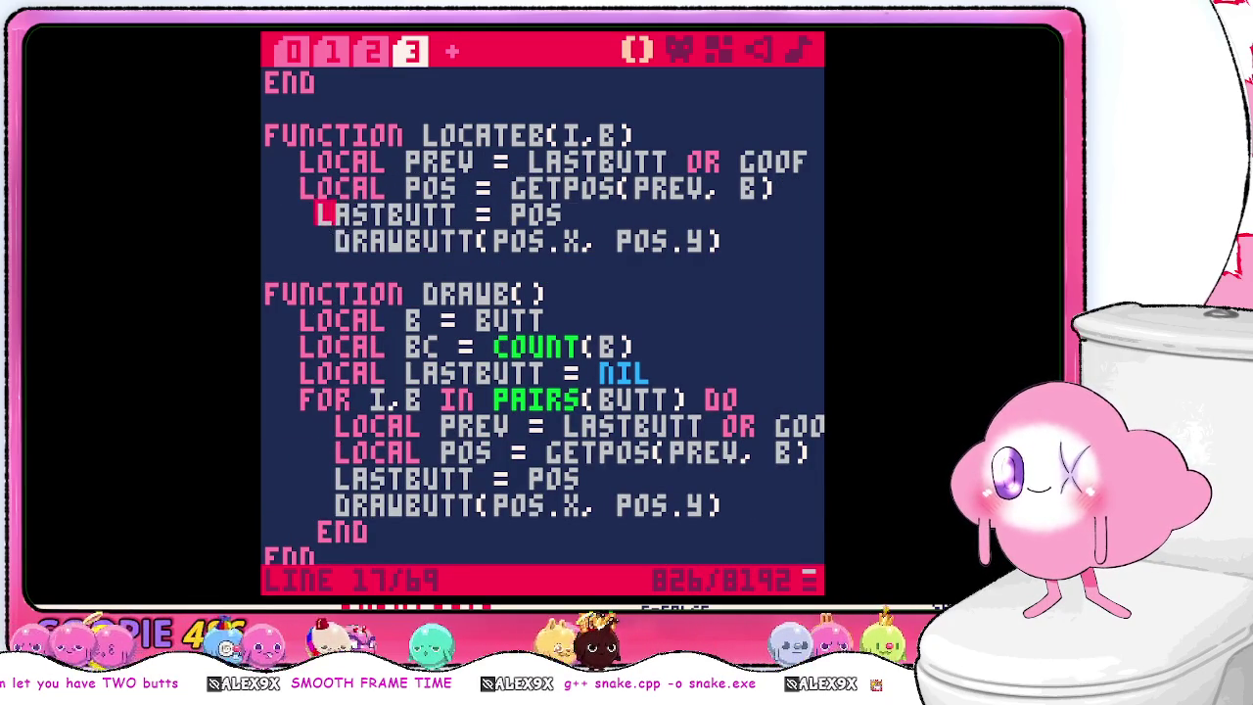
{"action": "key", "text": "BackSpace"}
- Add the L parameter and replace LOCATEB's last two lines with RETURN POS and END
{"action": "key", "text": "Down"}
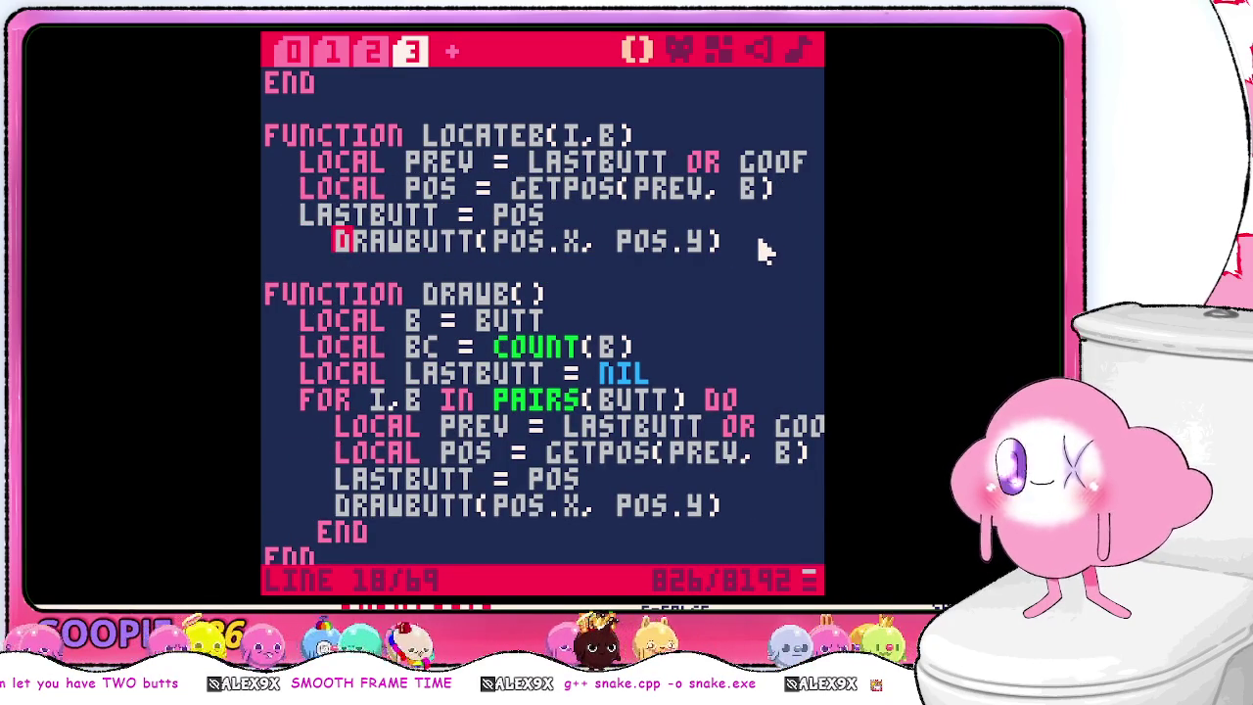
{"action": "left_click_drag", "start_coordinate": [764, 251], "coordinate": [327, 239]}
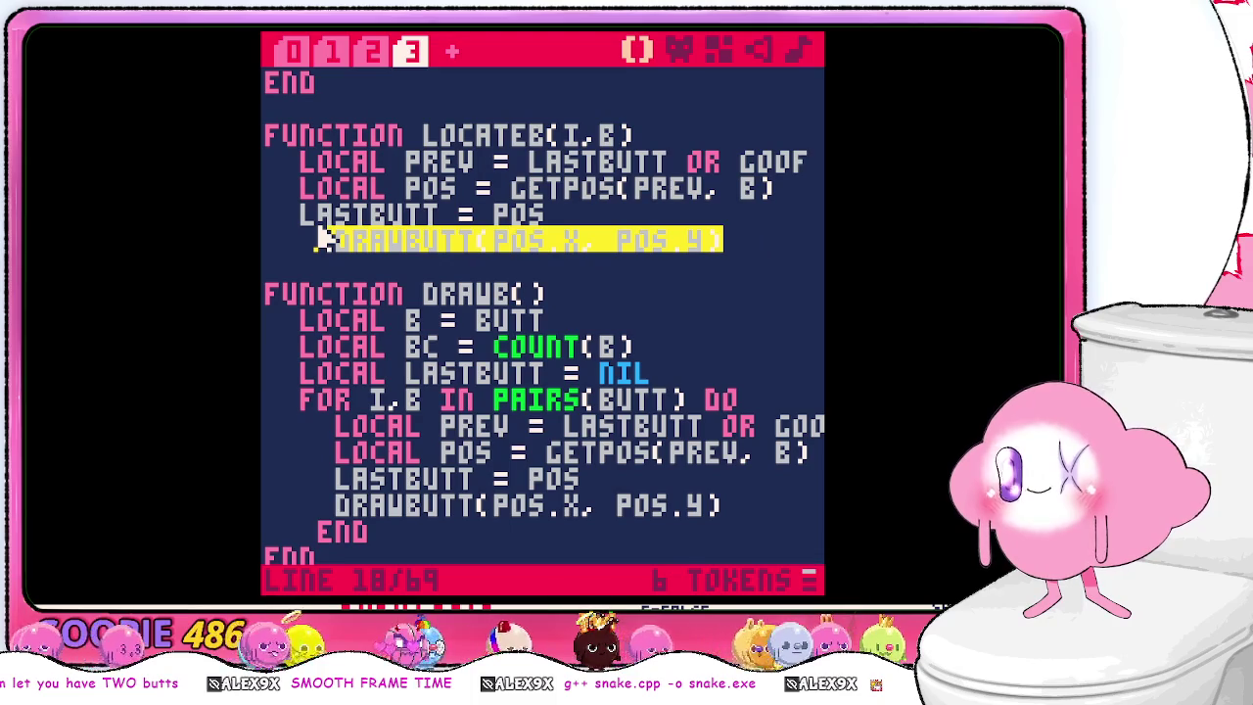
{"action": "left_click", "coordinate": [570, 137]}
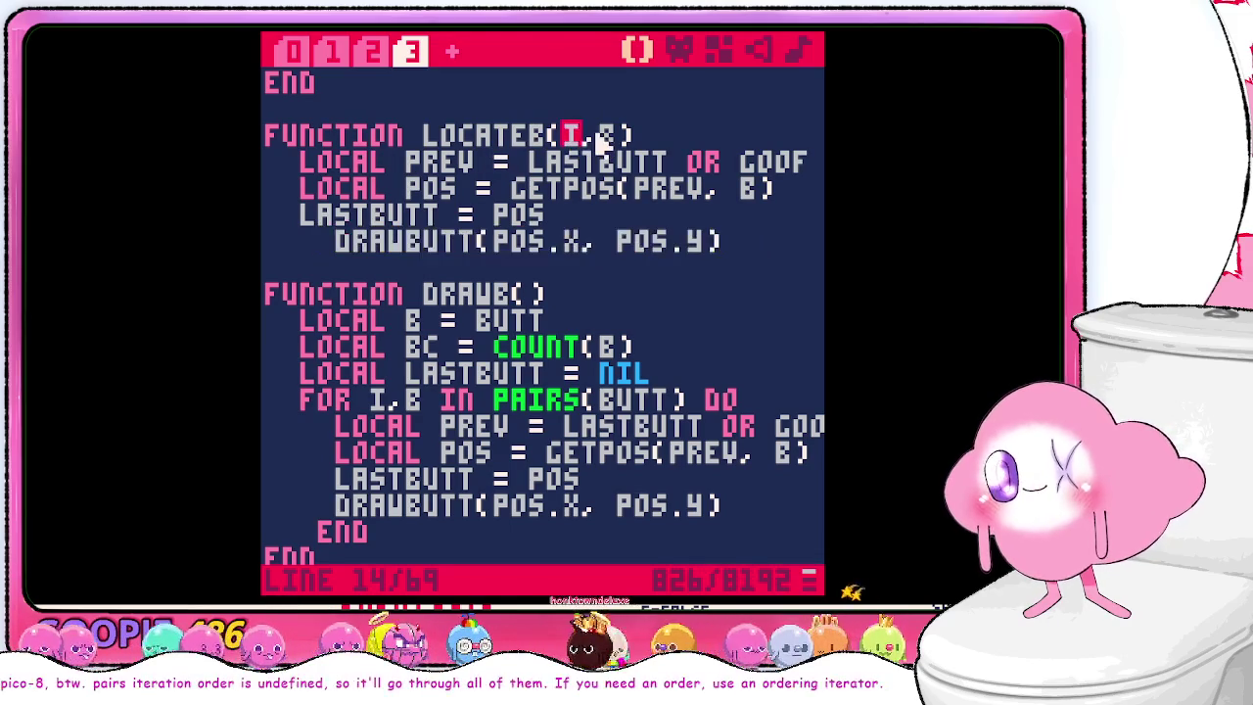
{"action": "type", "text": "l,"}
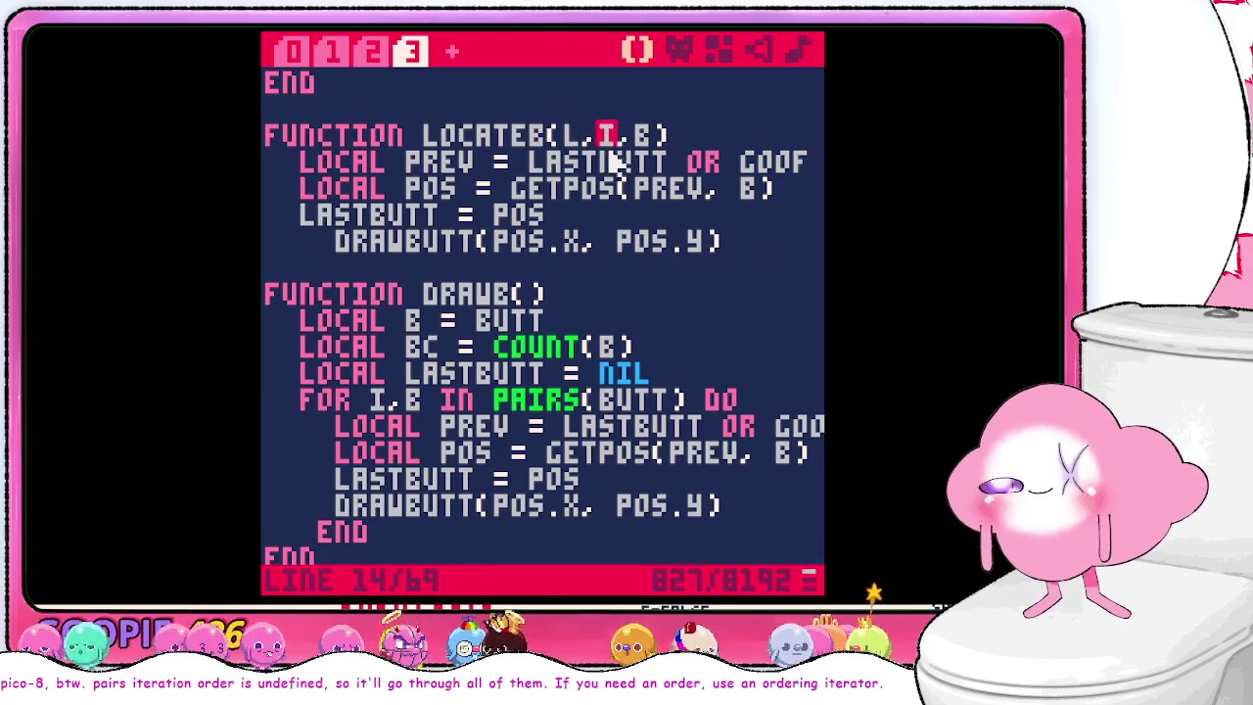
{"action": "mouse_move", "coordinate": [754, 263]}
{"action": "left_mouse_down"}
{"action": "mouse_move", "coordinate": [503, 244]}
{"action": "mouse_move", "coordinate": [302, 252]}
{"action": "mouse_move", "coordinate": [302, 227]}
{"action": "left_mouse_up"}
{"action": "type", "text": "return"}
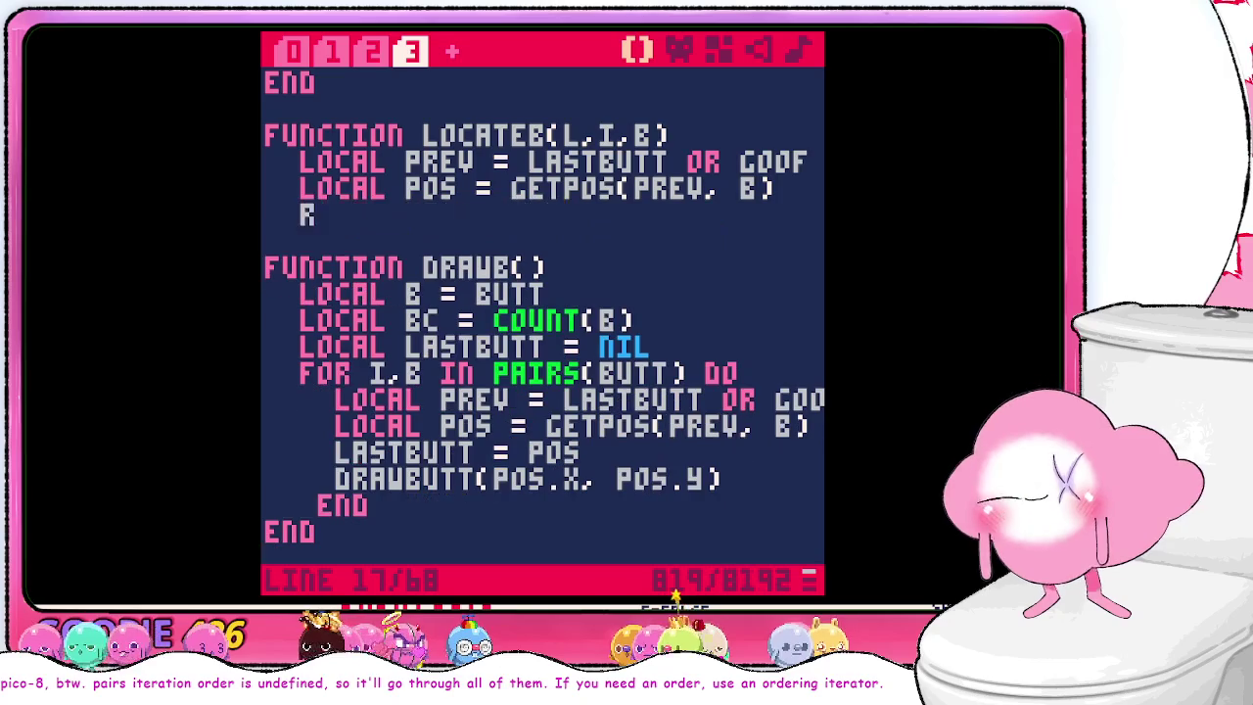
{"action": "type", "text": " pos"}
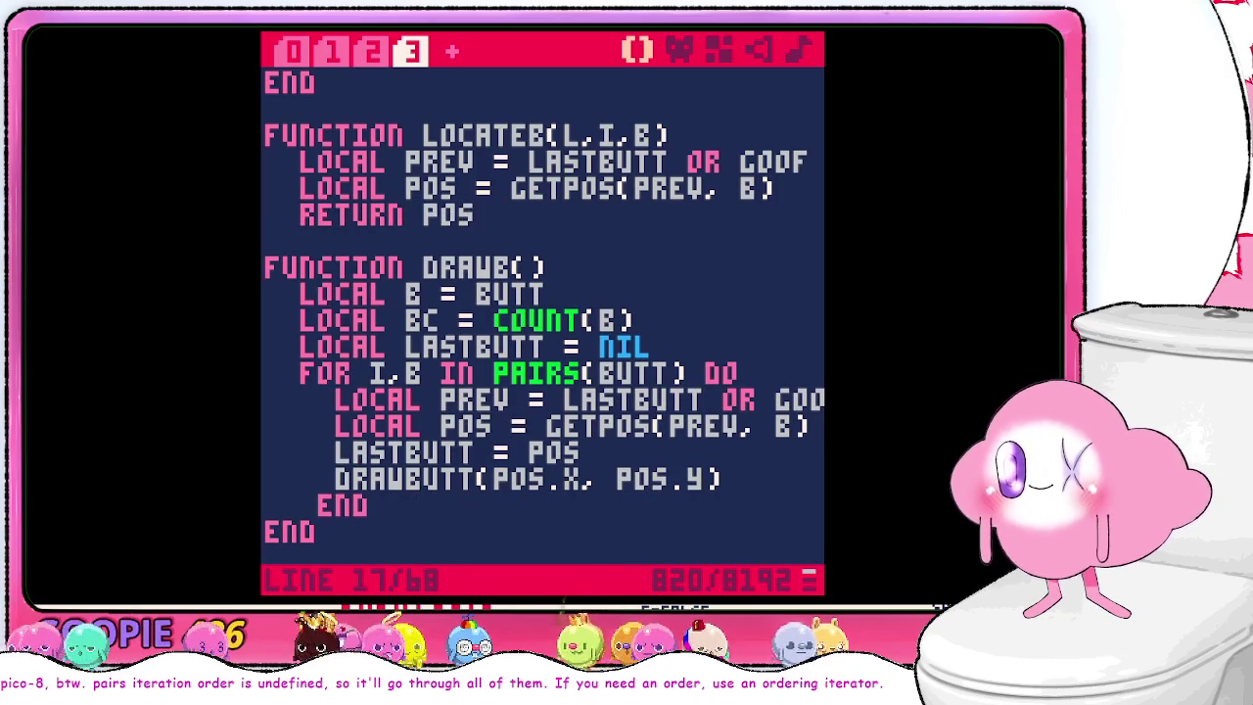
{"action": "key", "text": "Return"}
{"action": "type", "text": "end"}
{"action": "scroll", "coordinate": [428, 276], "scroll_direction": "down", "scroll_amount": 1}
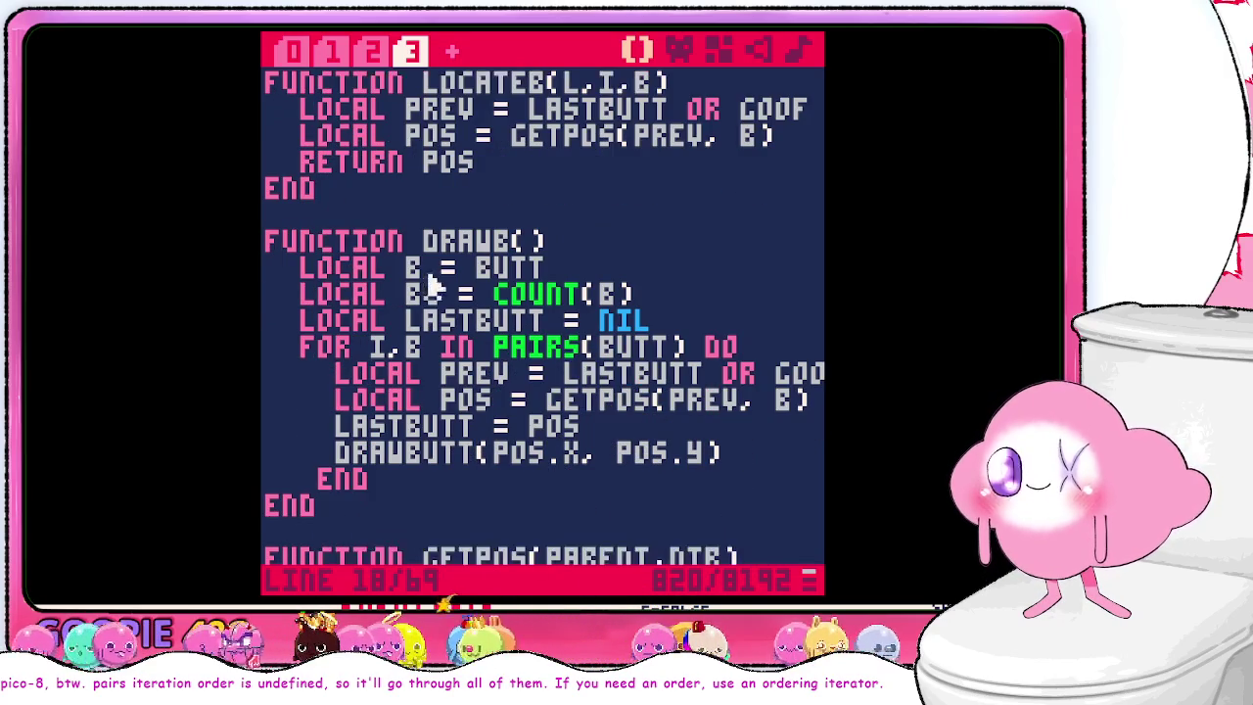
{"action": "left_click_drag", "start_coordinate": [763, 464], "coordinate": [490, 423]}
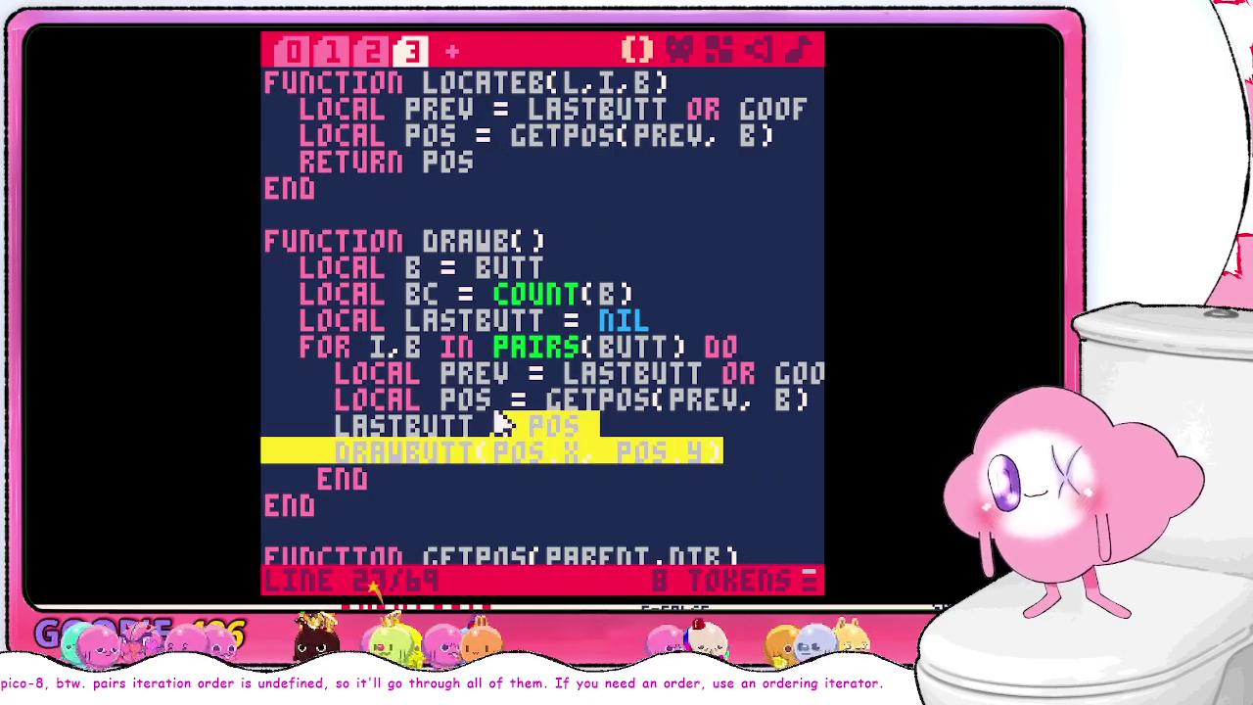
{"action": "scroll", "coordinate": [551, 420], "scroll_direction": "up", "scroll_amount": 1}
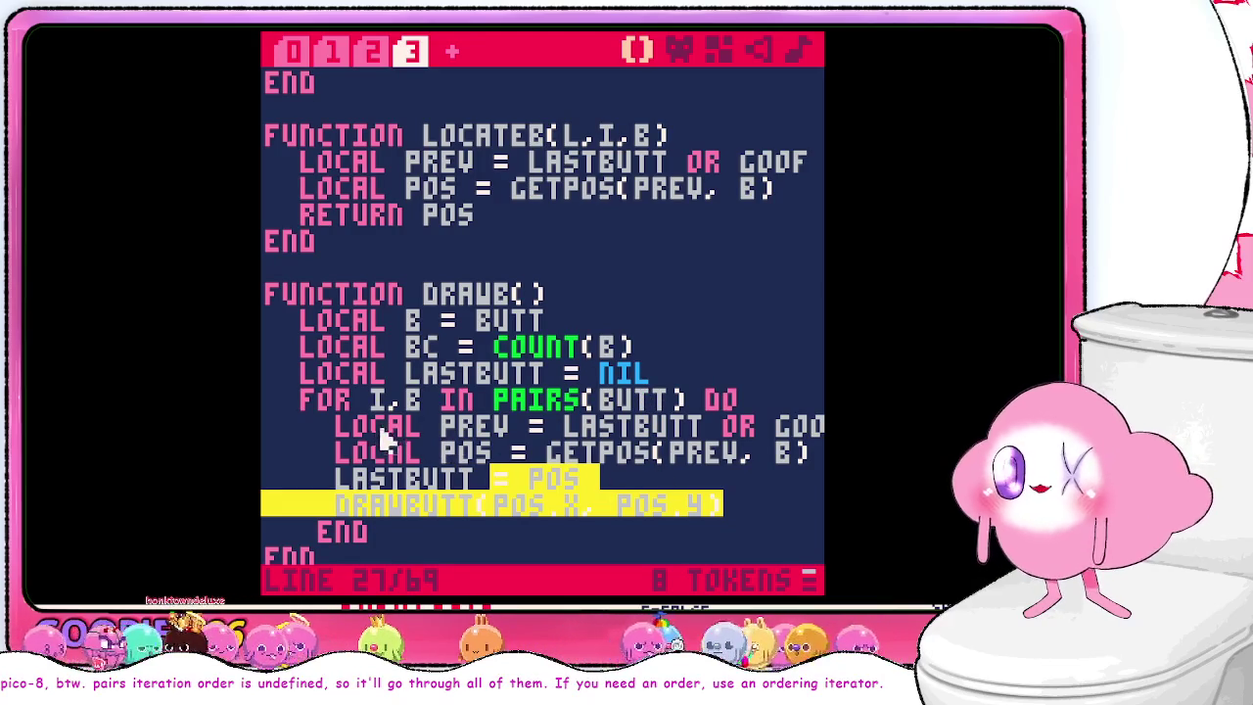
{"action": "left_click", "coordinate": [338, 428], "text": "shift"}
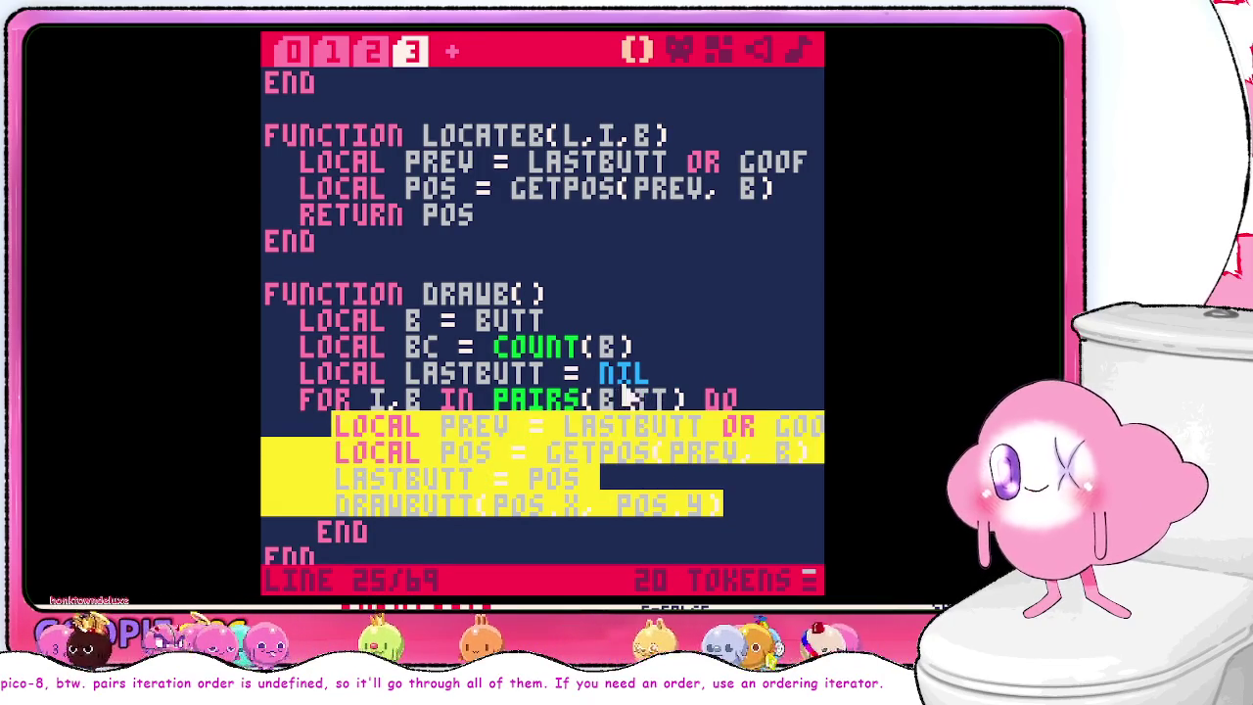
{"action": "type", "text": "locate"}
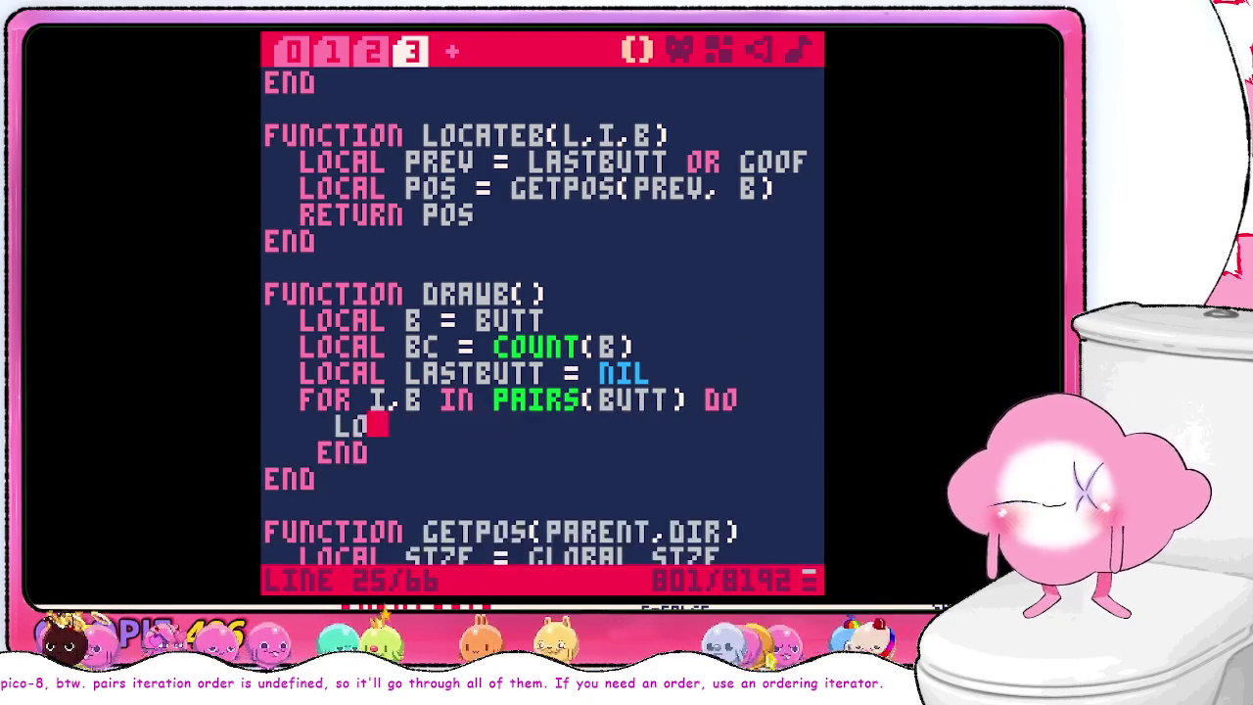
{"action": "type", "text": "b(lastb"}
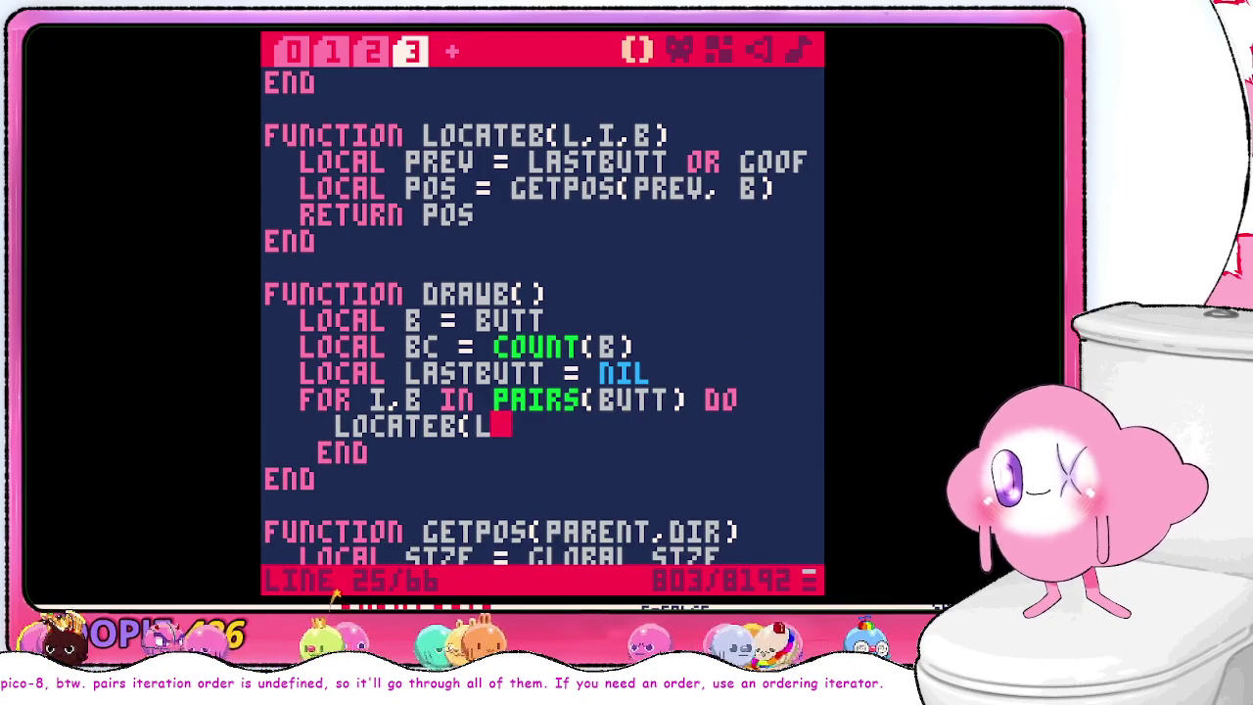
{"action": "key", "text": "BackSpace"}
{"action": "key", "text": "BackSpace"}
{"action": "key", "text": "BackSpace"}
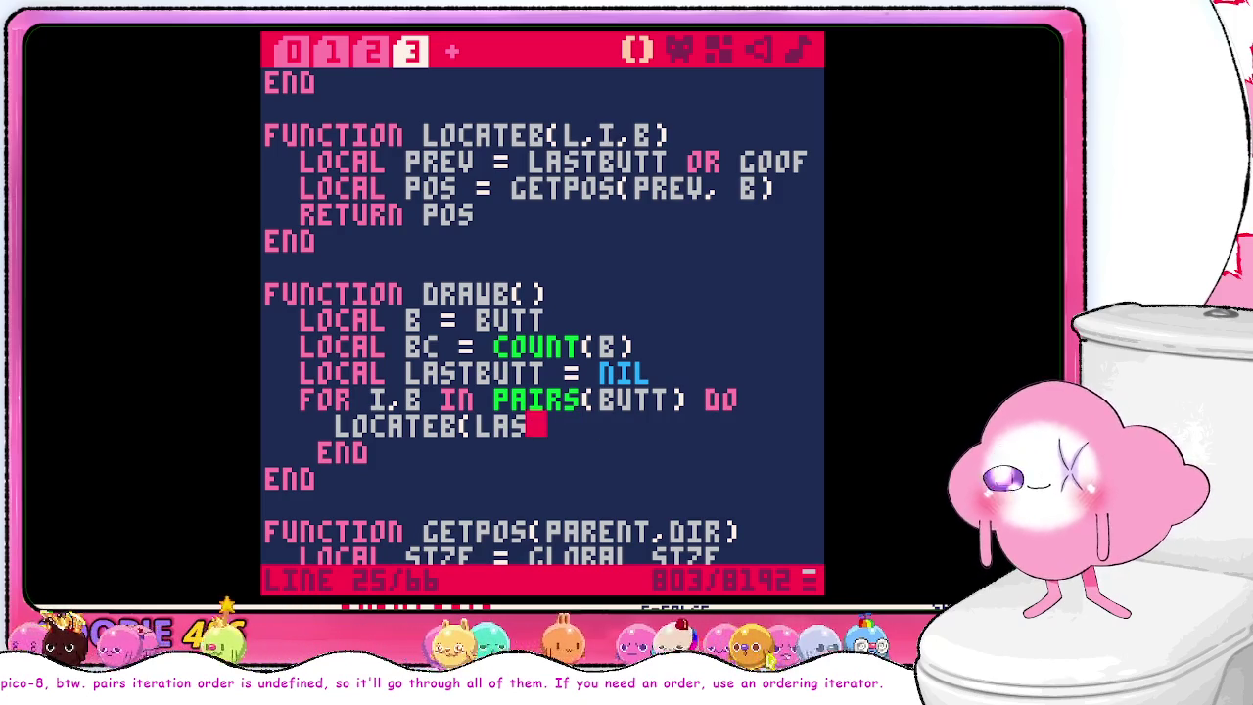
{"action": "type", "text": "tbutt,"}
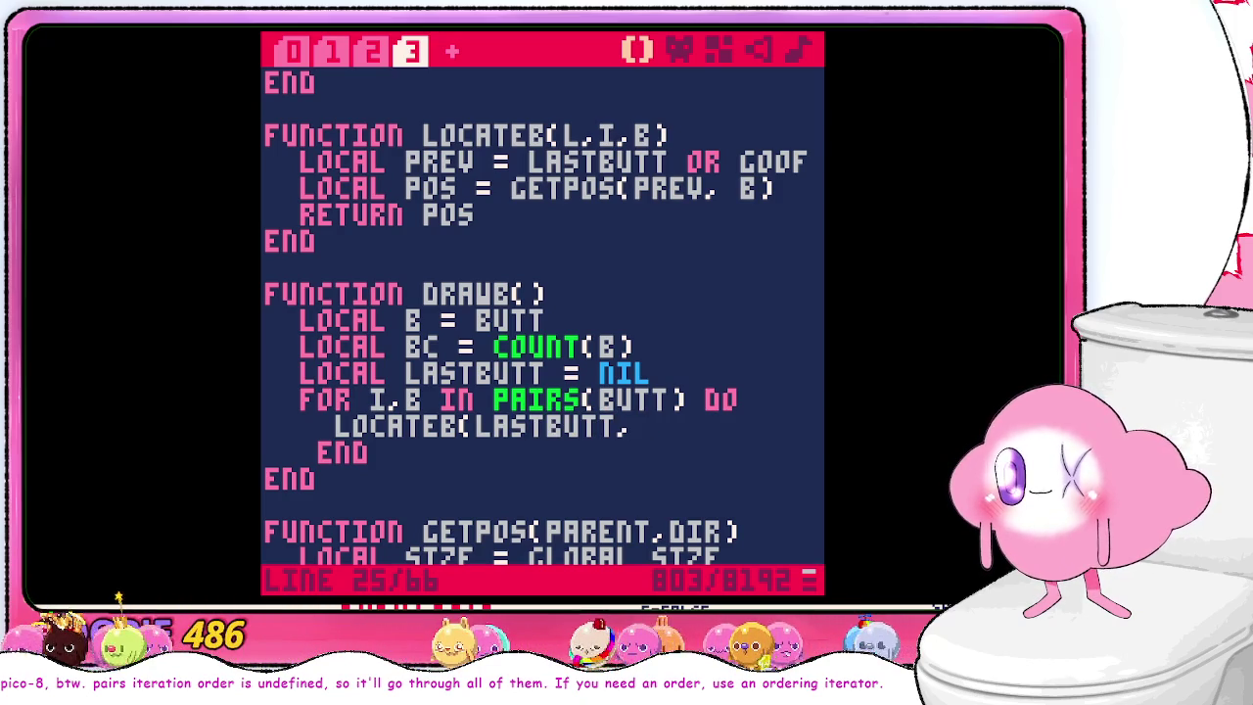
{"action": "type", "text": "i,b)"}
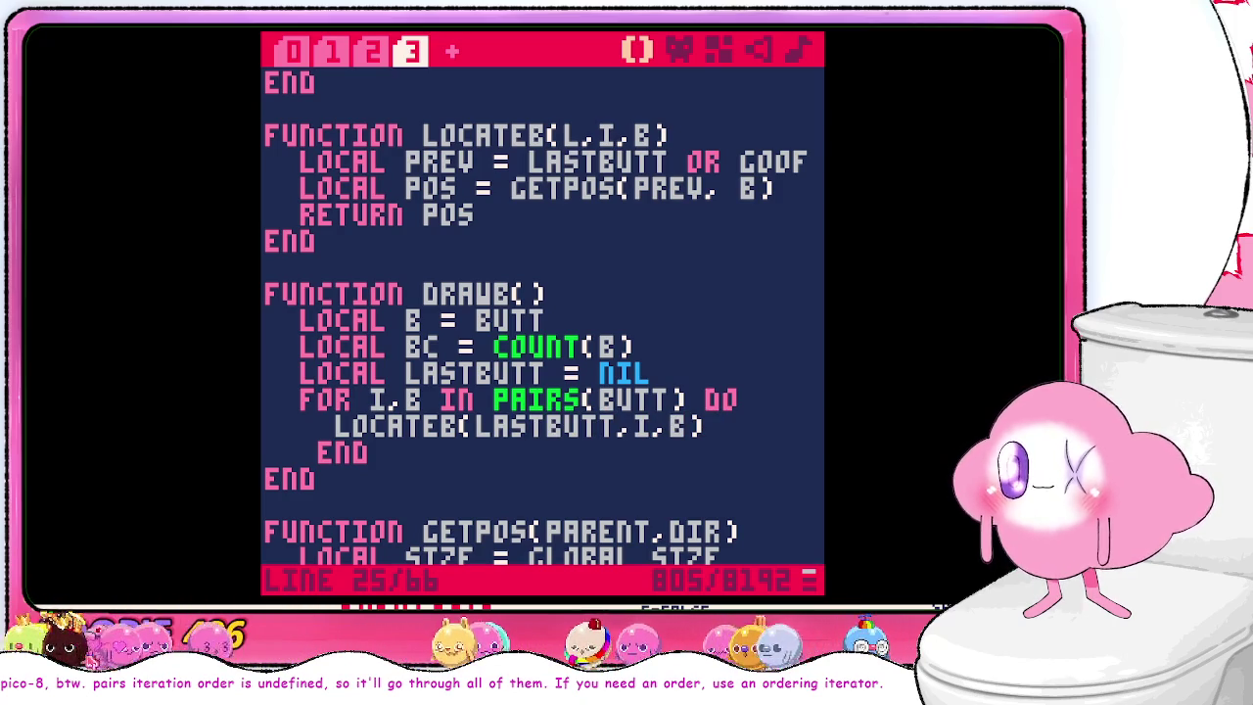
{"action": "left_click", "coordinate": [336, 437], "text": "shift"}
{"action": "key", "text": "Right"}
{"action": "key", "text": "BackSpace"}
{"action": "key", "text": "BackSpace"}
{"action": "key", "text": "BackSpace"}
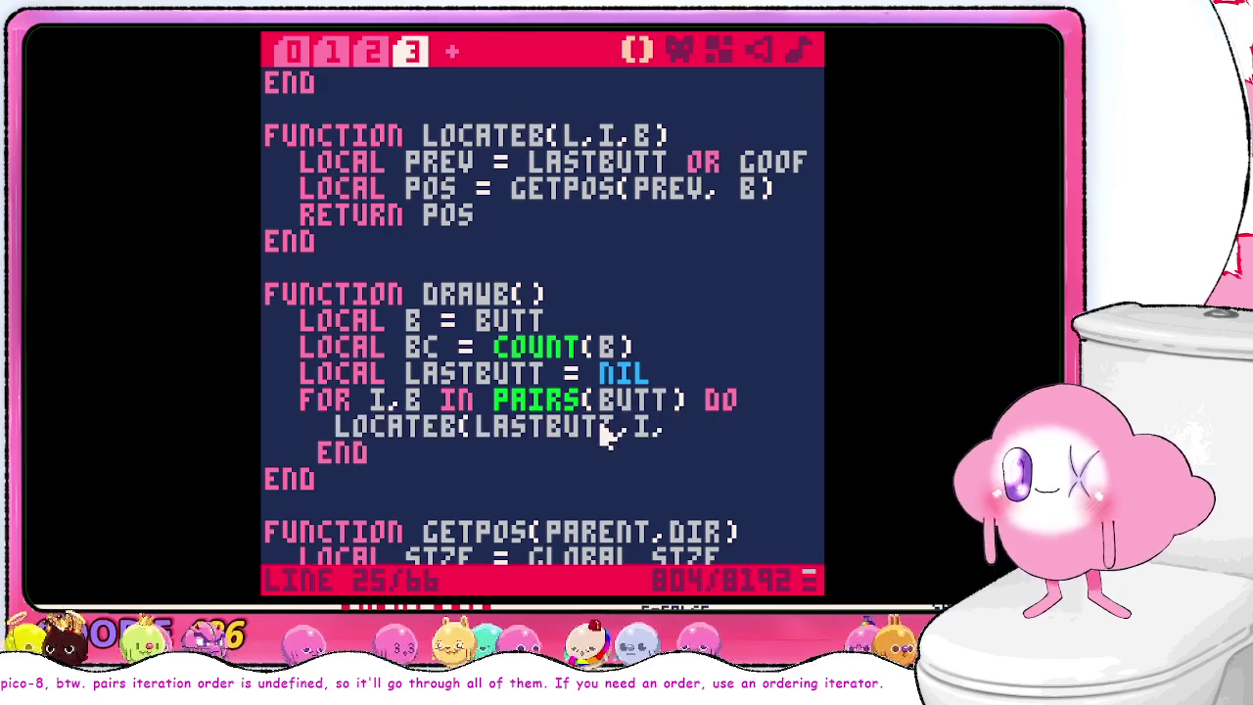
{"action": "key", "text": "ctrl+v"}
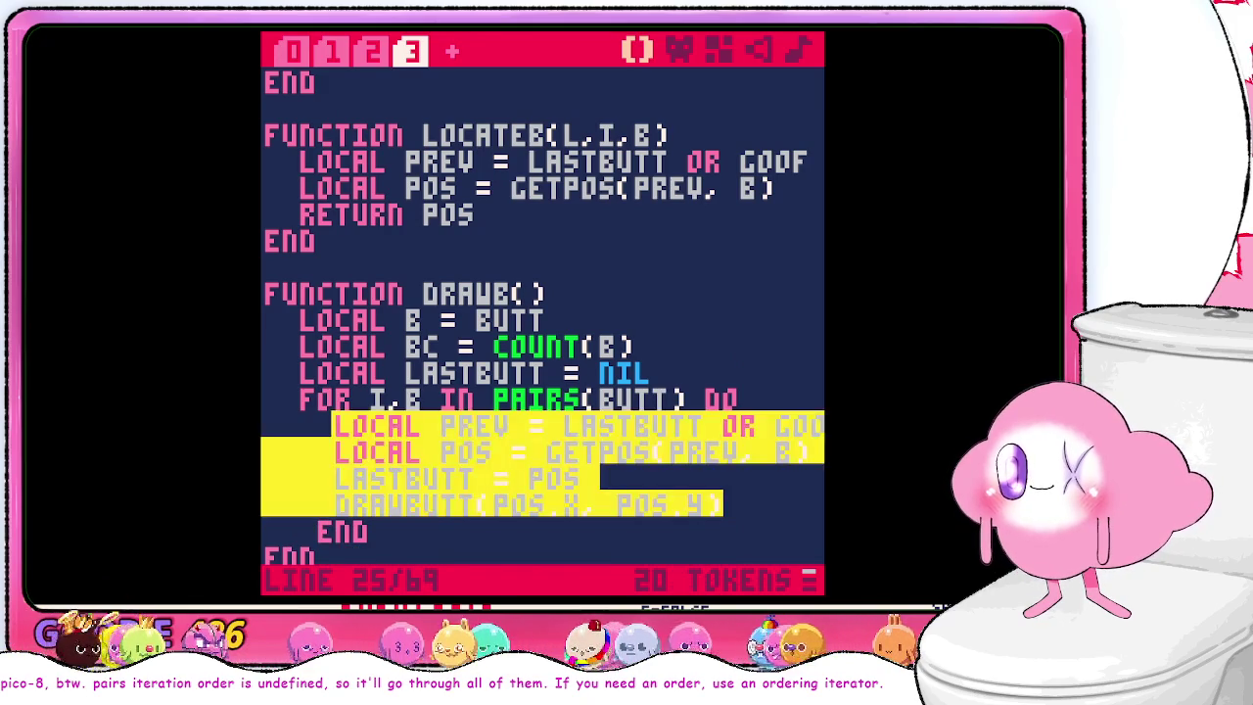
{"action": "left_click_drag", "start_coordinate": [635, 490], "coordinate": [468, 453]}
{"action": "left_click", "coordinate": [480, 450]}
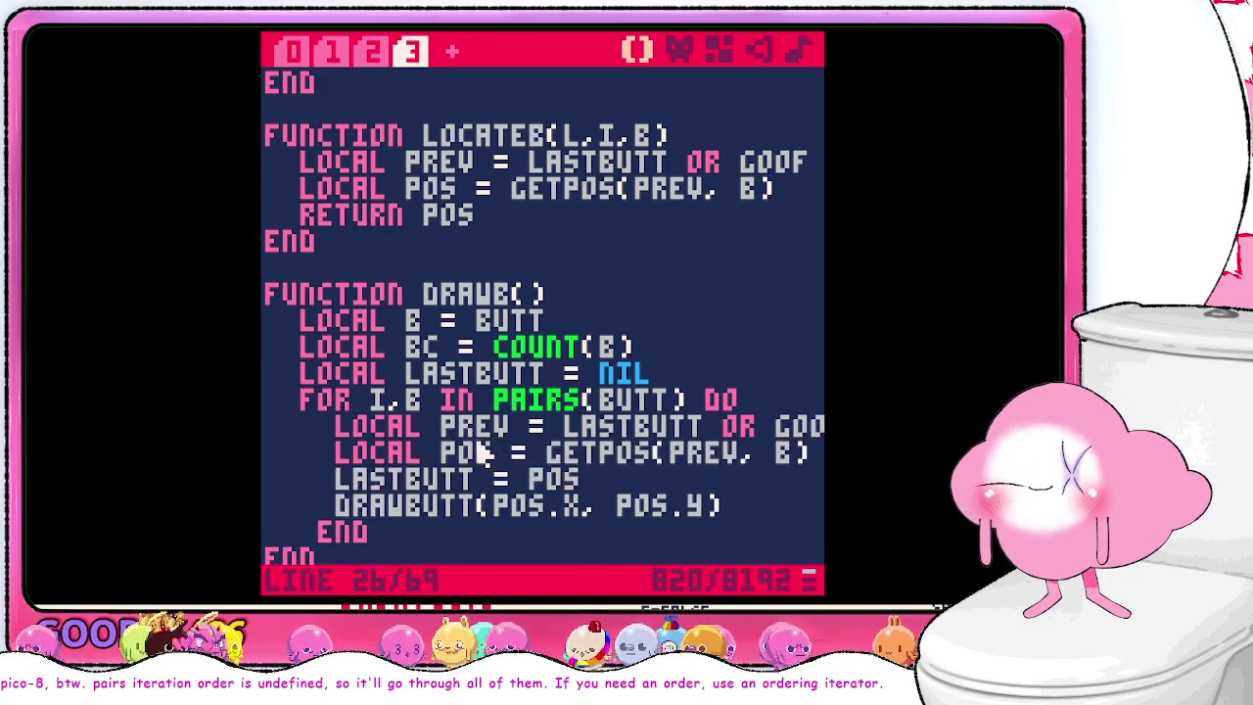
- Select the GETPOS(PREV, B) call and the DRAWBUTT(POS.X, POS.Y) line in DRAWB
{"action": "left_click_drag", "start_coordinate": [544, 453], "coordinate": [812, 460]}
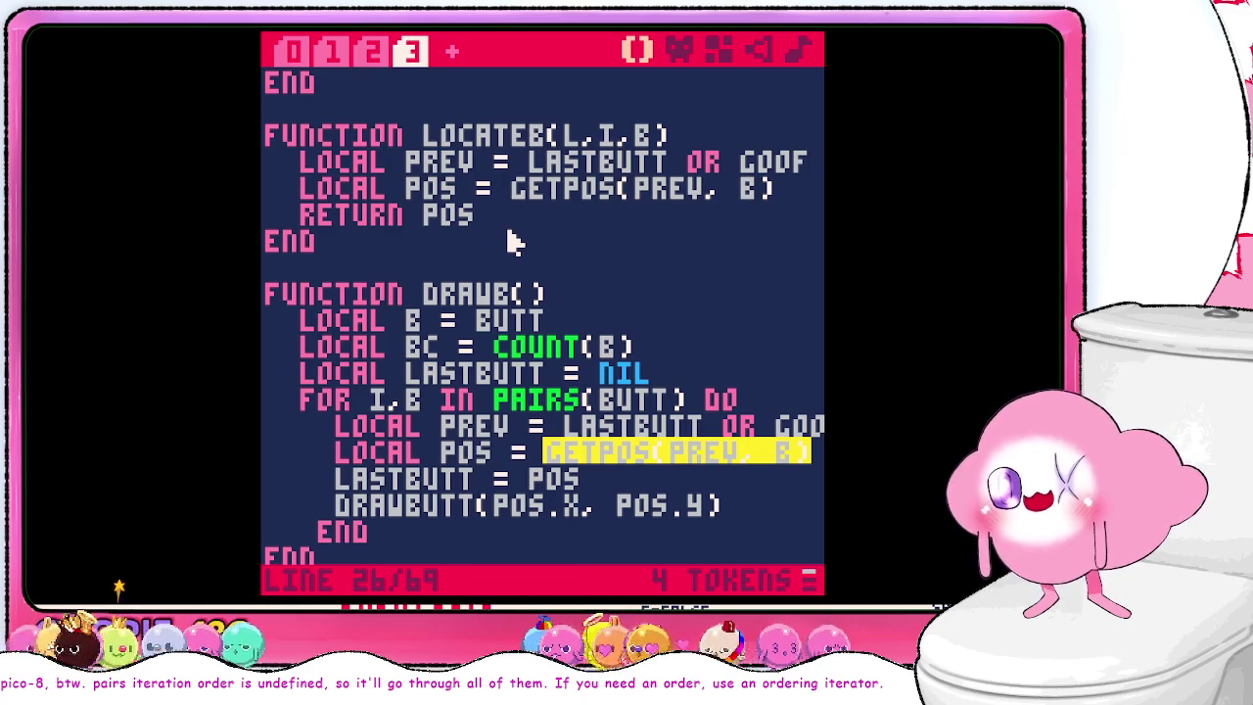
{"action": "scroll", "coordinate": [510, 240], "scroll_direction": "down", "scroll_amount": 1}
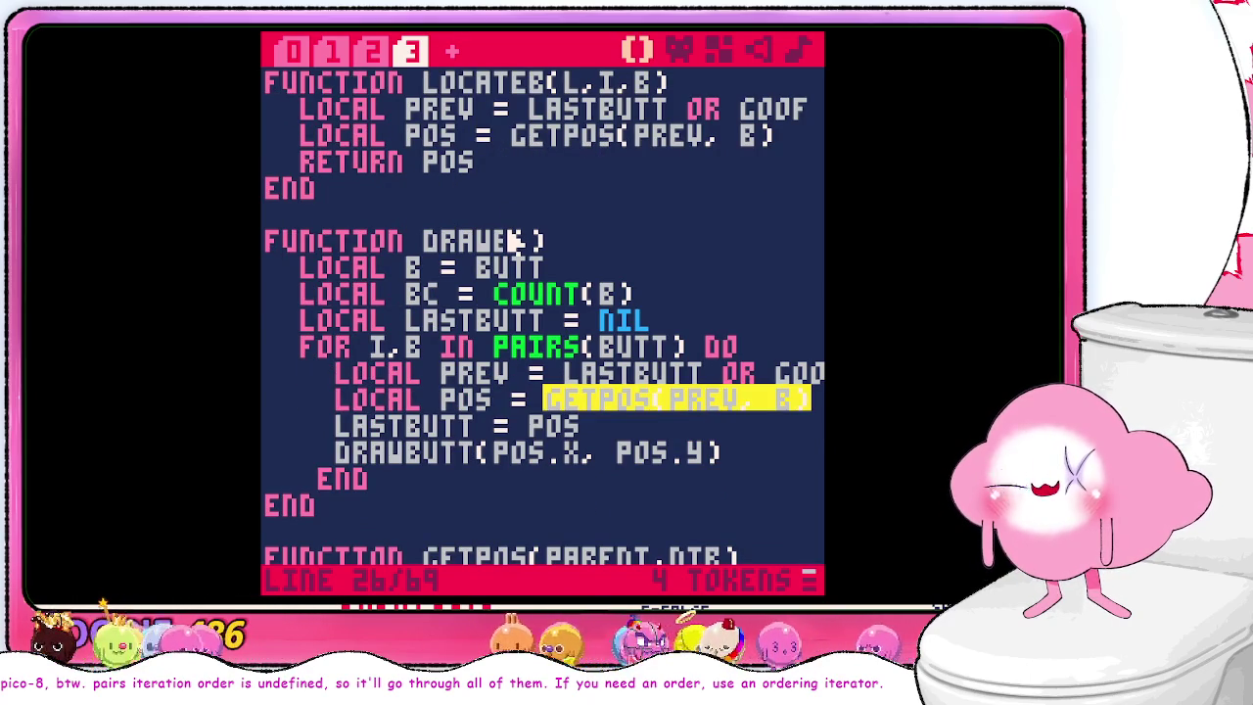
{"action": "scroll", "coordinate": [549, 386], "scroll_direction": "up", "scroll_amount": 2}
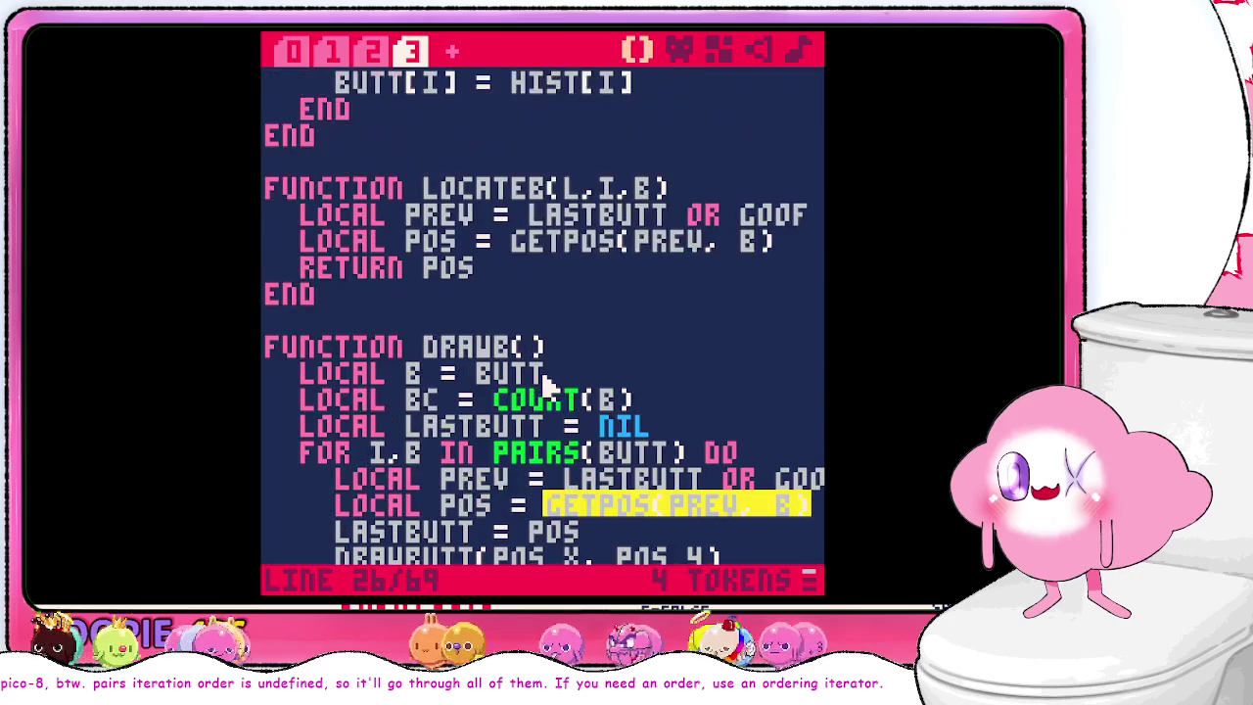
{"action": "scroll", "coordinate": [512, 354], "scroll_direction": "down", "scroll_amount": 1}
{"action": "left_click", "coordinate": [442, 502]}
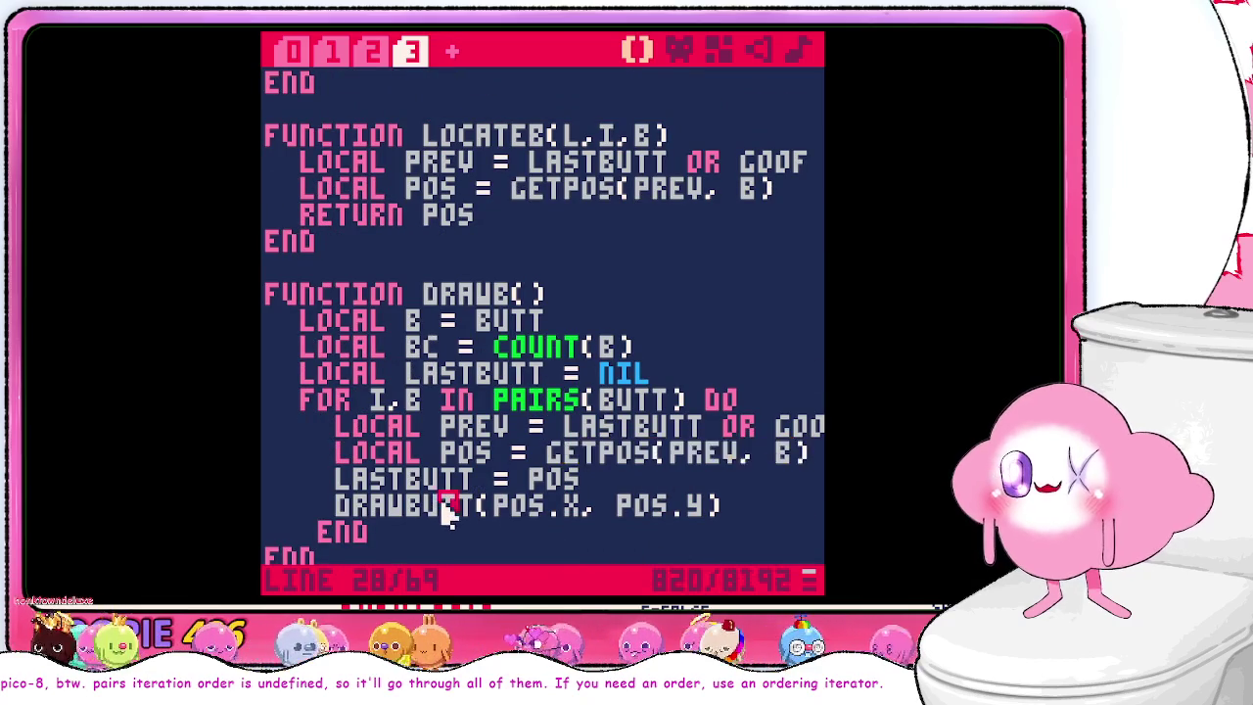
{"action": "double_click", "coordinate": [444, 504]}
{"action": "left_click", "coordinate": [736, 511]}
{"action": "left_click_drag", "start_coordinate": [736, 511], "coordinate": [615, 508]}
{"action": "left_click_drag", "start_coordinate": [294, 523], "coordinate": [330, 511]}
- Cut the entire LOCATEB function out of the code
{"action": "left_click", "coordinate": [712, 399]}
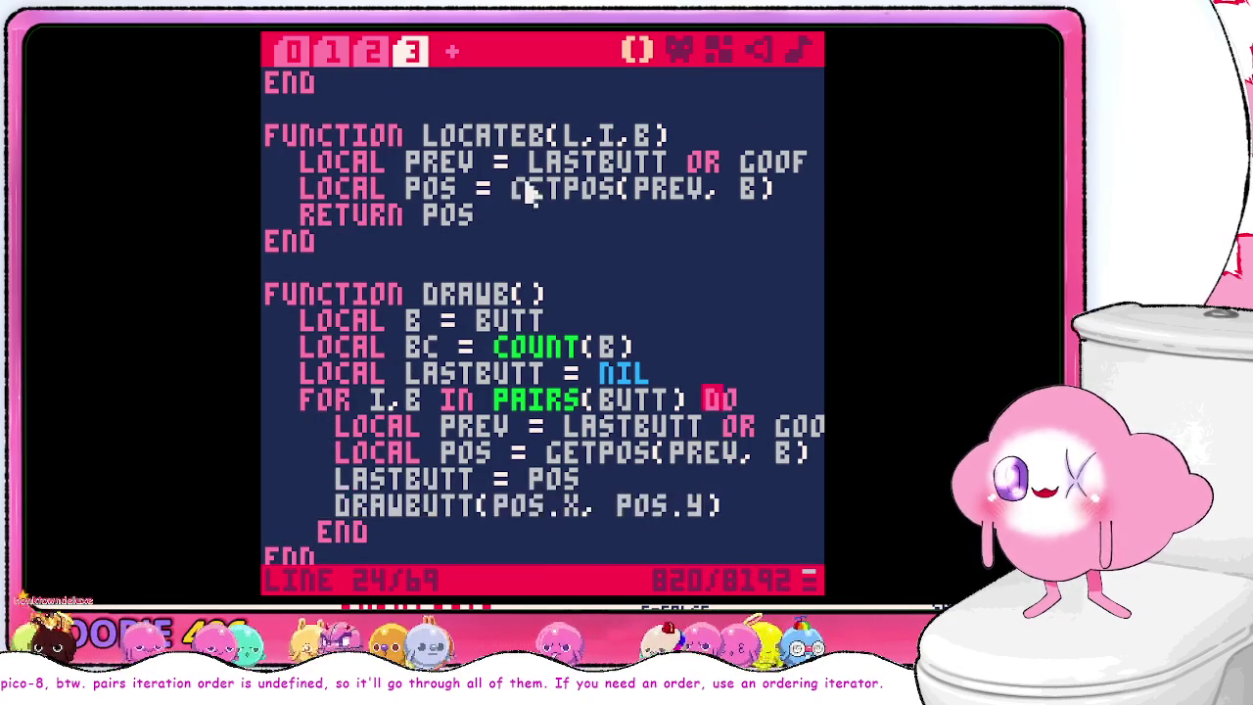
{"action": "left_click_drag", "start_coordinate": [448, 257], "coordinate": [419, 127]}
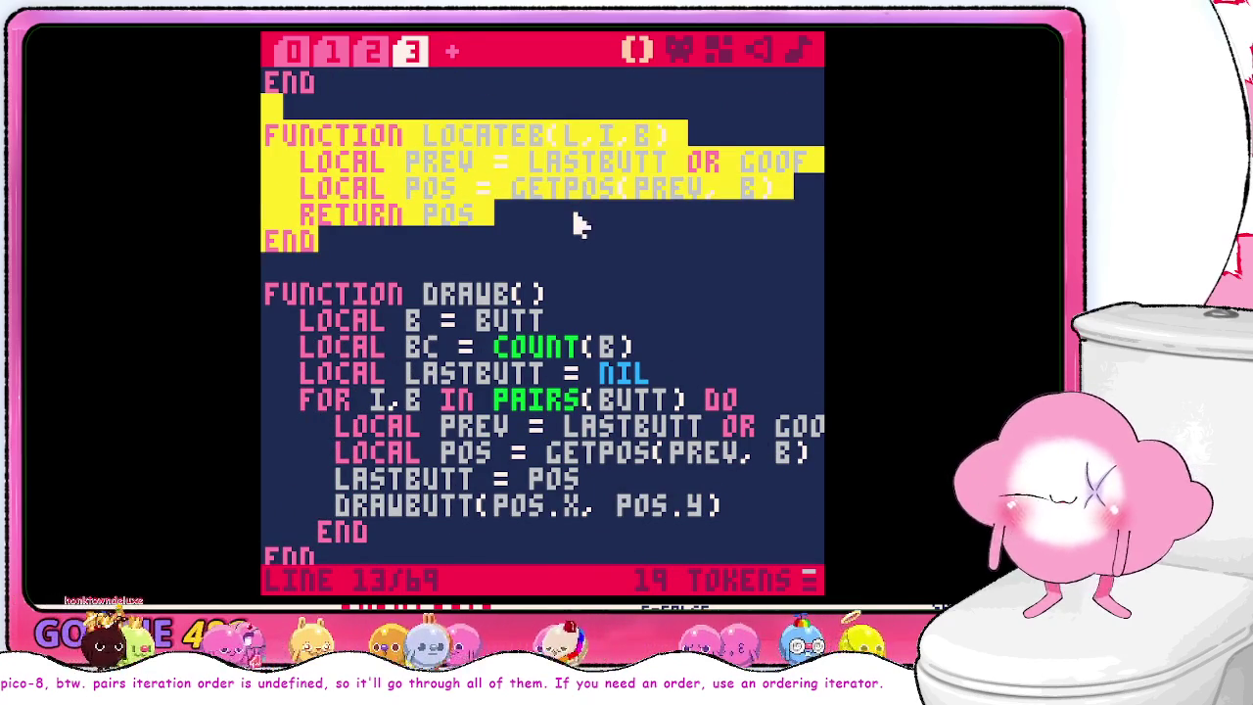
{"action": "key", "text": "ctrl+x"}
{"action": "scroll", "coordinate": [626, 387], "scroll_direction": "up", "scroll_amount": 4}
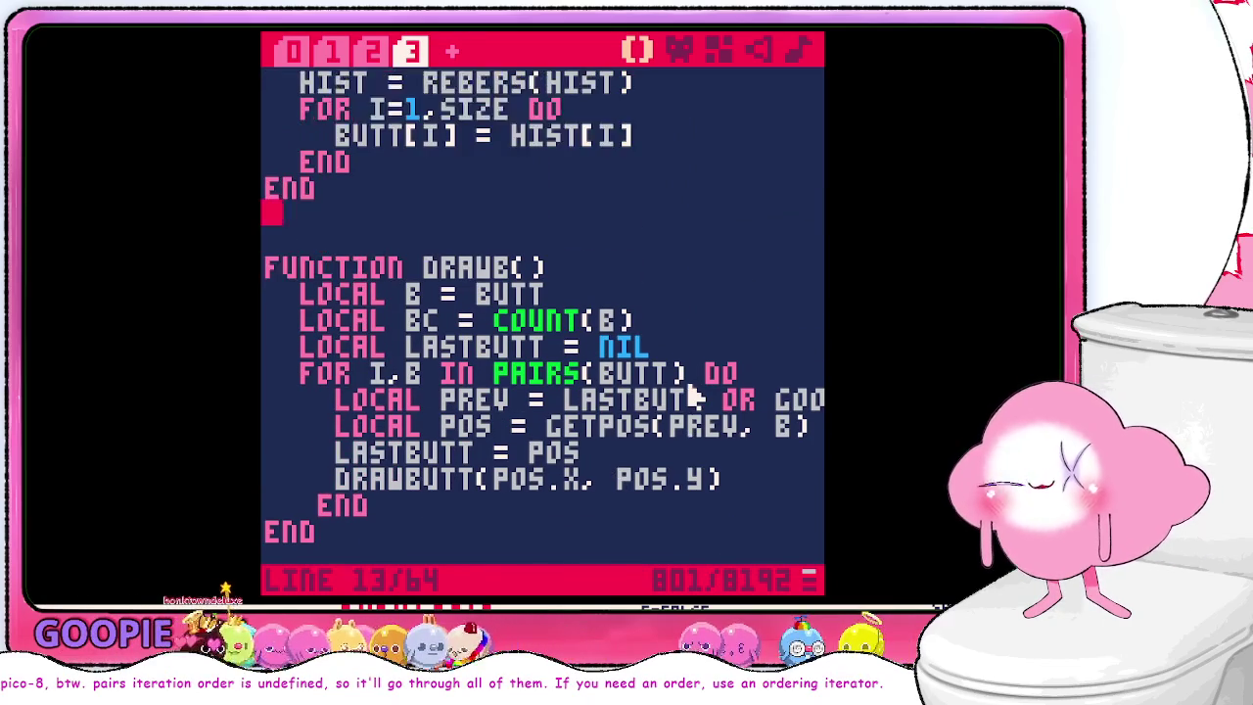
{"action": "scroll", "coordinate": [685, 392], "scroll_direction": "down", "scroll_amount": 2}
{"action": "left_click_drag", "start_coordinate": [719, 407], "coordinate": [700, 288]}
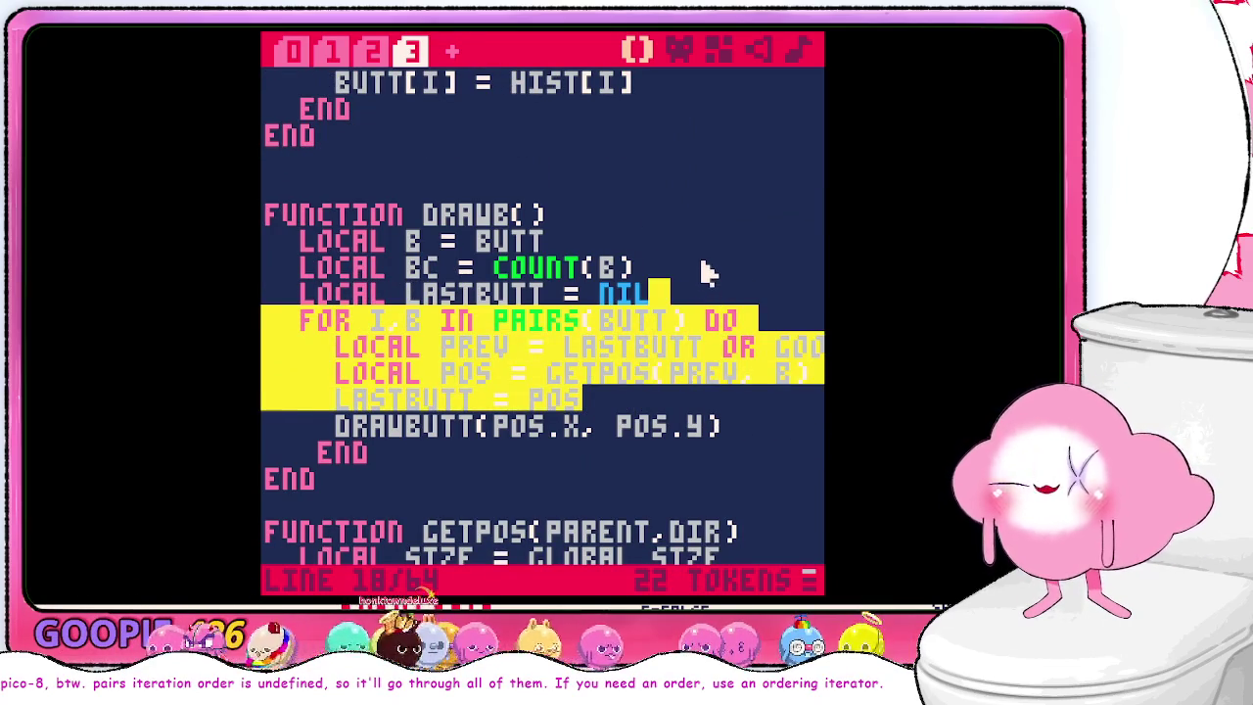
{"action": "key", "text": "Up"}
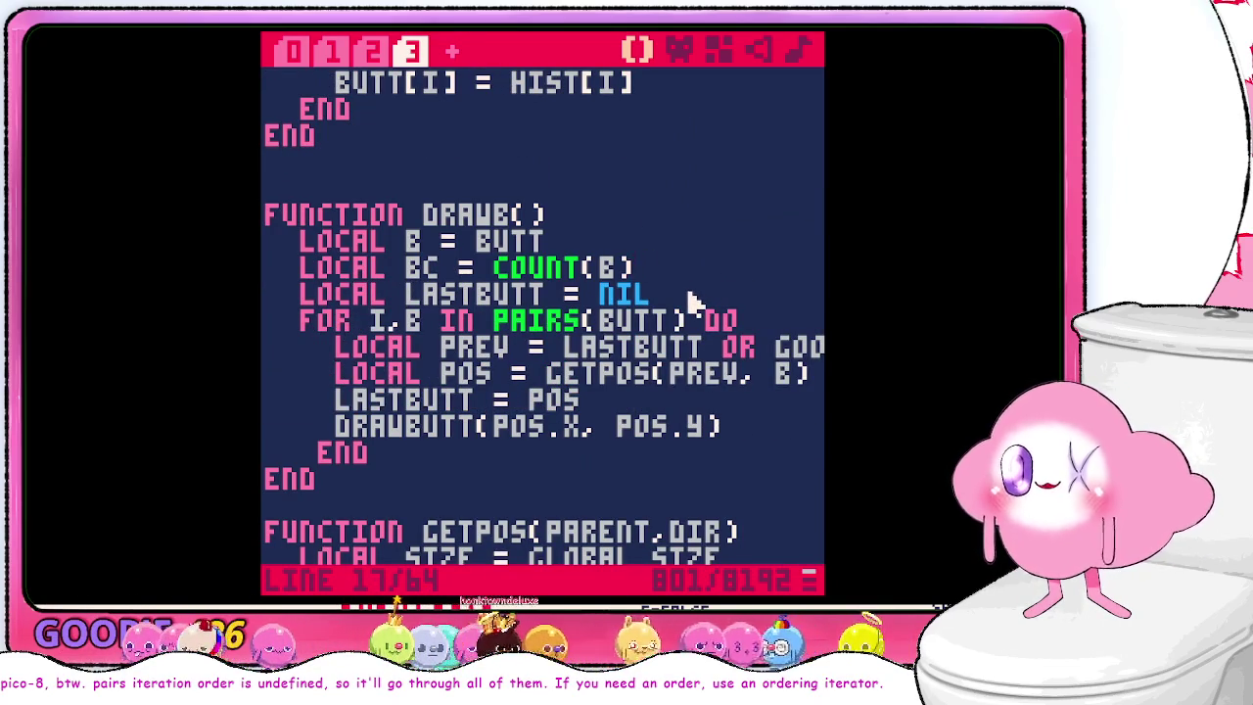
{"action": "left_click", "coordinate": [568, 401]}
{"action": "double_click", "coordinate": [568, 401]}
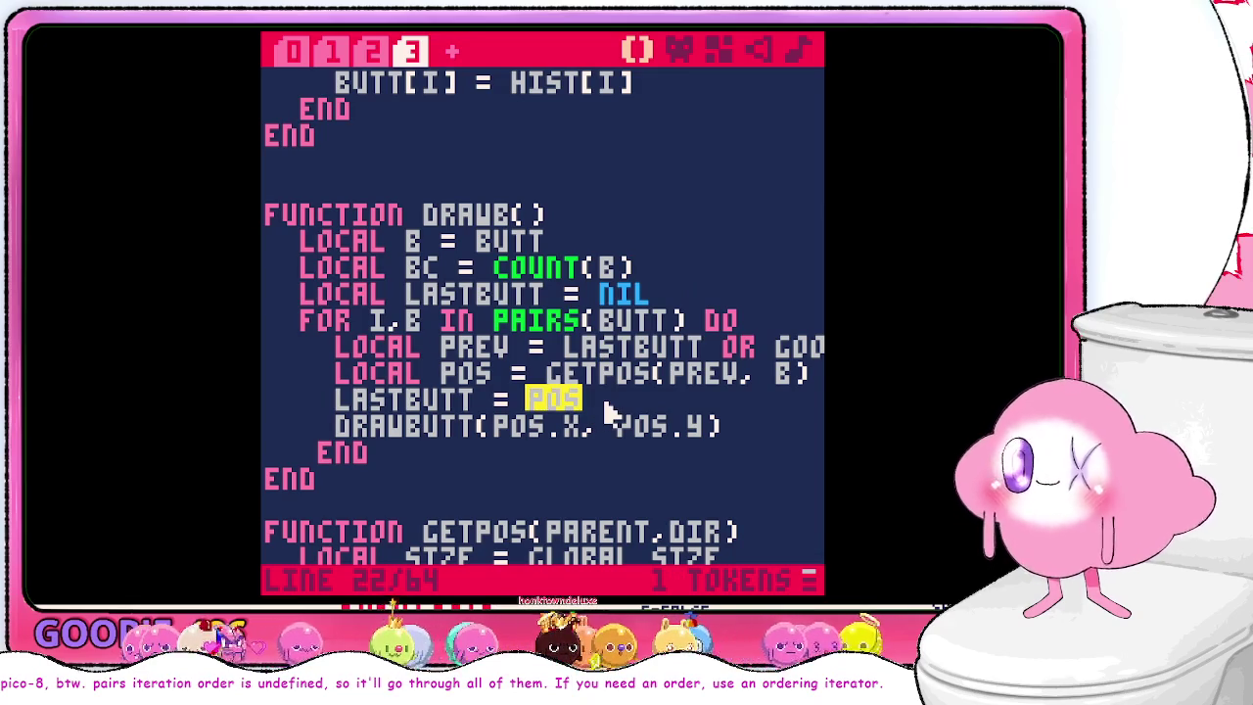
{"action": "left_click", "coordinate": [607, 411]}
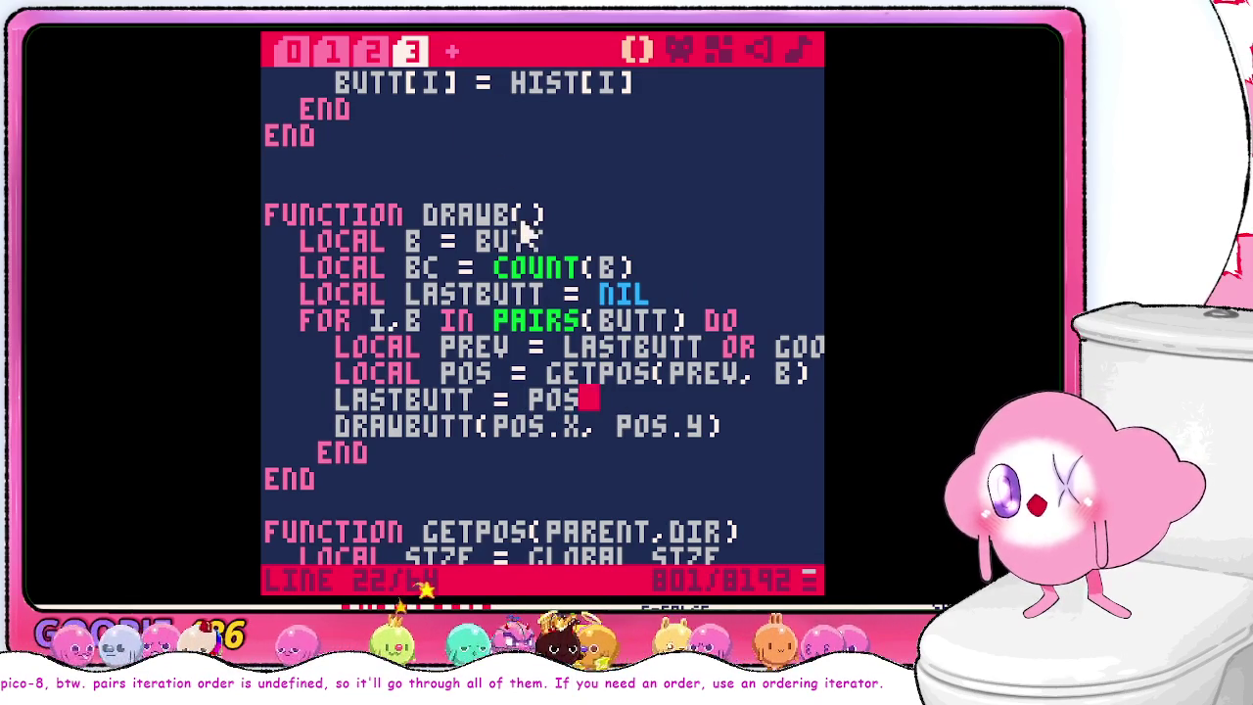
{"action": "scroll", "coordinate": [522, 241], "scroll_direction": "up", "scroll_amount": 2}
{"action": "scroll", "coordinate": [524, 238], "scroll_direction": "up", "scroll_amount": 2}
{"action": "scroll", "coordinate": [521, 238], "scroll_direction": "down", "scroll_amount": 3}
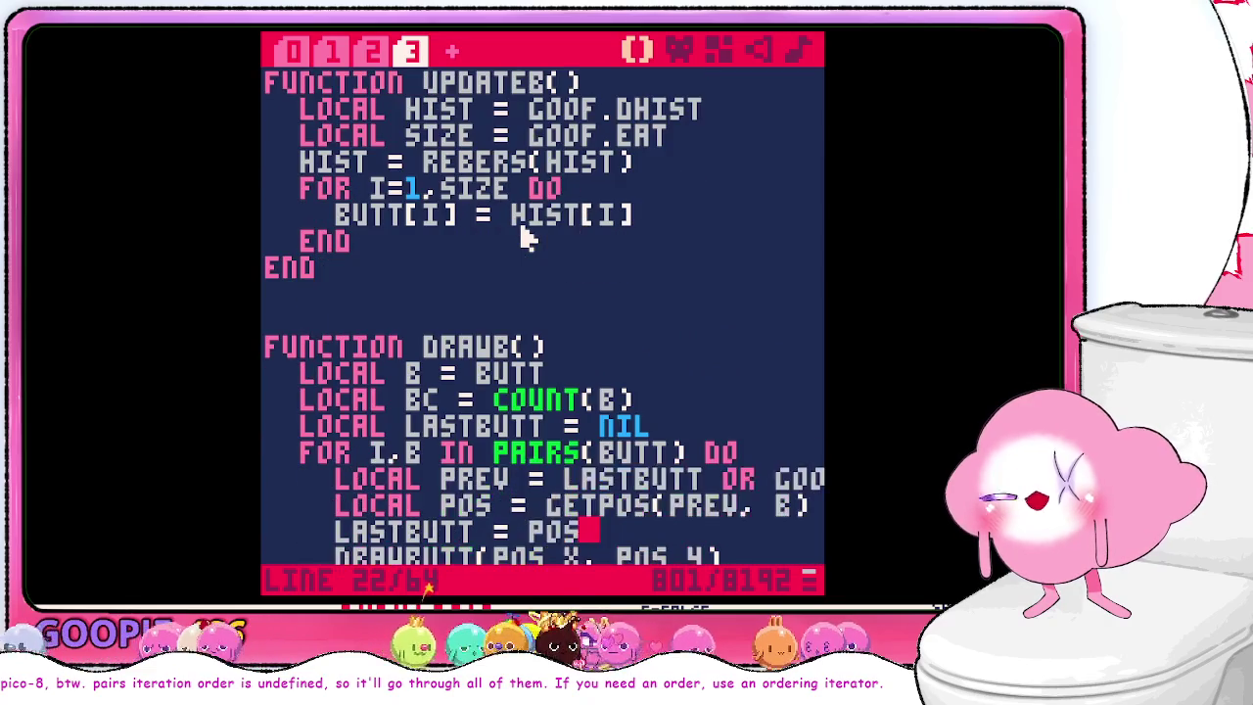
{"action": "scroll", "coordinate": [522, 238], "scroll_direction": "up", "scroll_amount": 2}
{"action": "scroll", "coordinate": [524, 238], "scroll_direction": "down", "scroll_amount": 2}
{"action": "scroll", "coordinate": [522, 238], "scroll_direction": "up", "scroll_amount": 2}
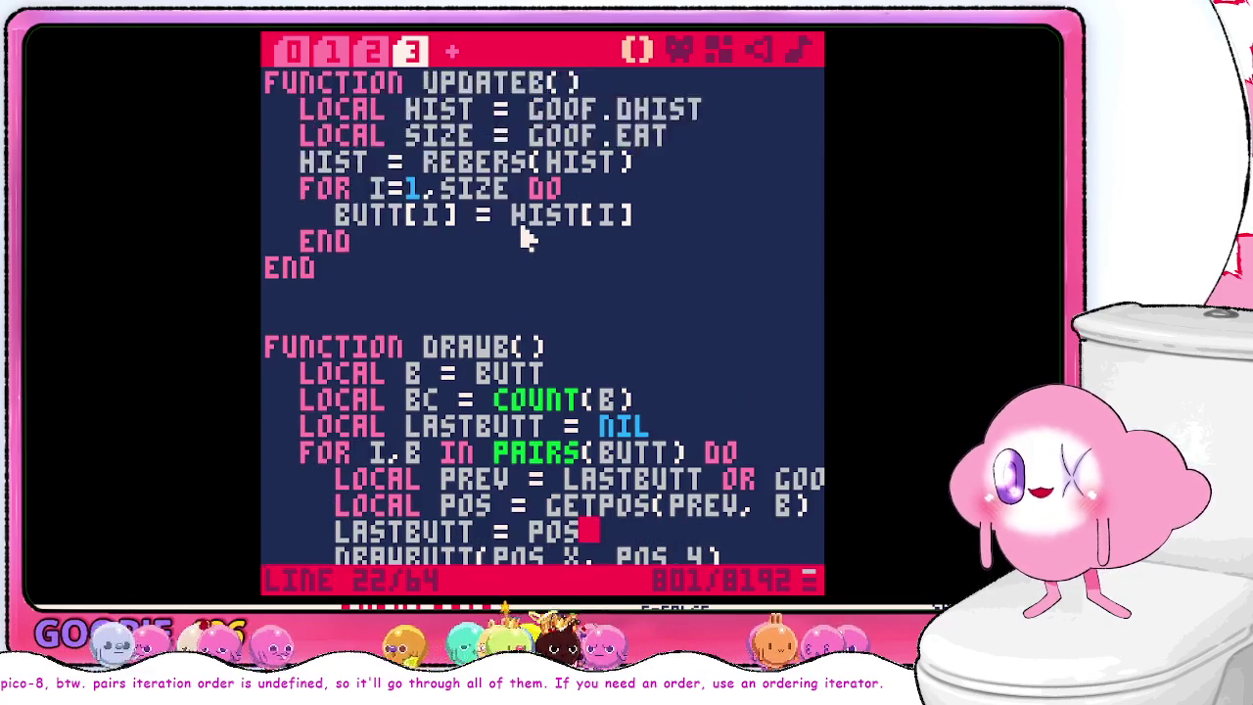
{"action": "scroll", "coordinate": [506, 188], "scroll_direction": "down", "scroll_amount": 2}
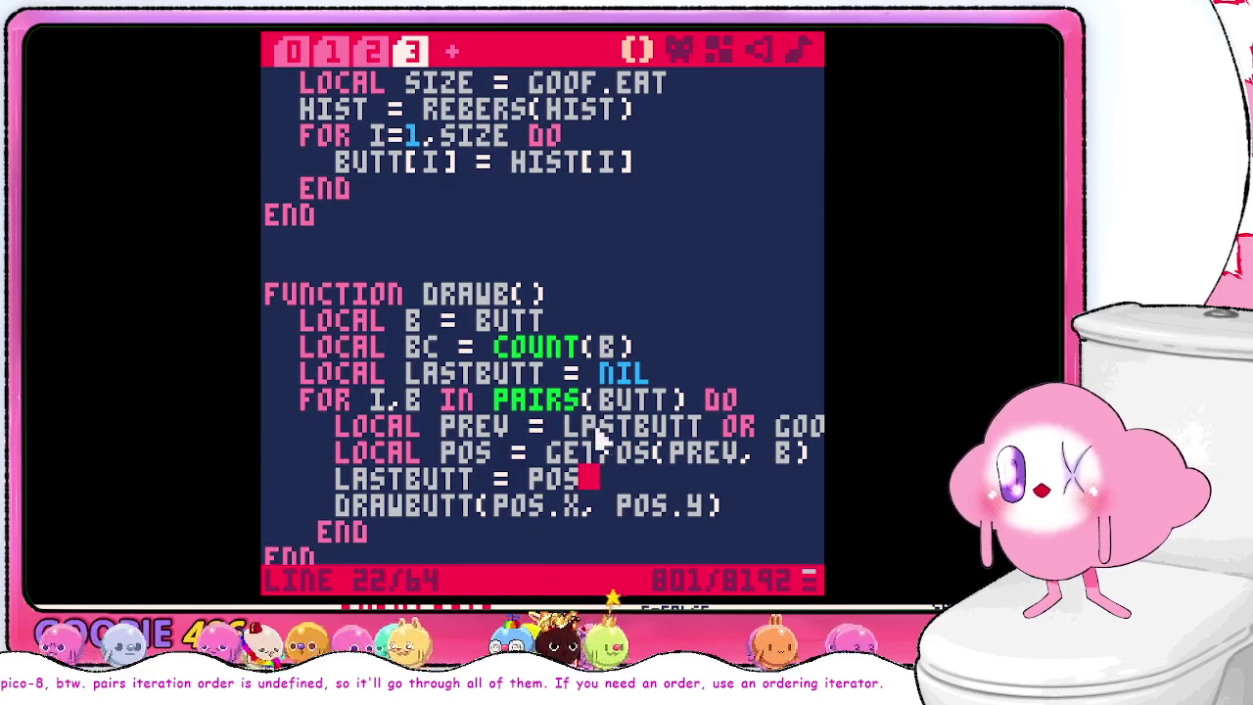
{"action": "triple_click", "coordinate": [608, 455]}
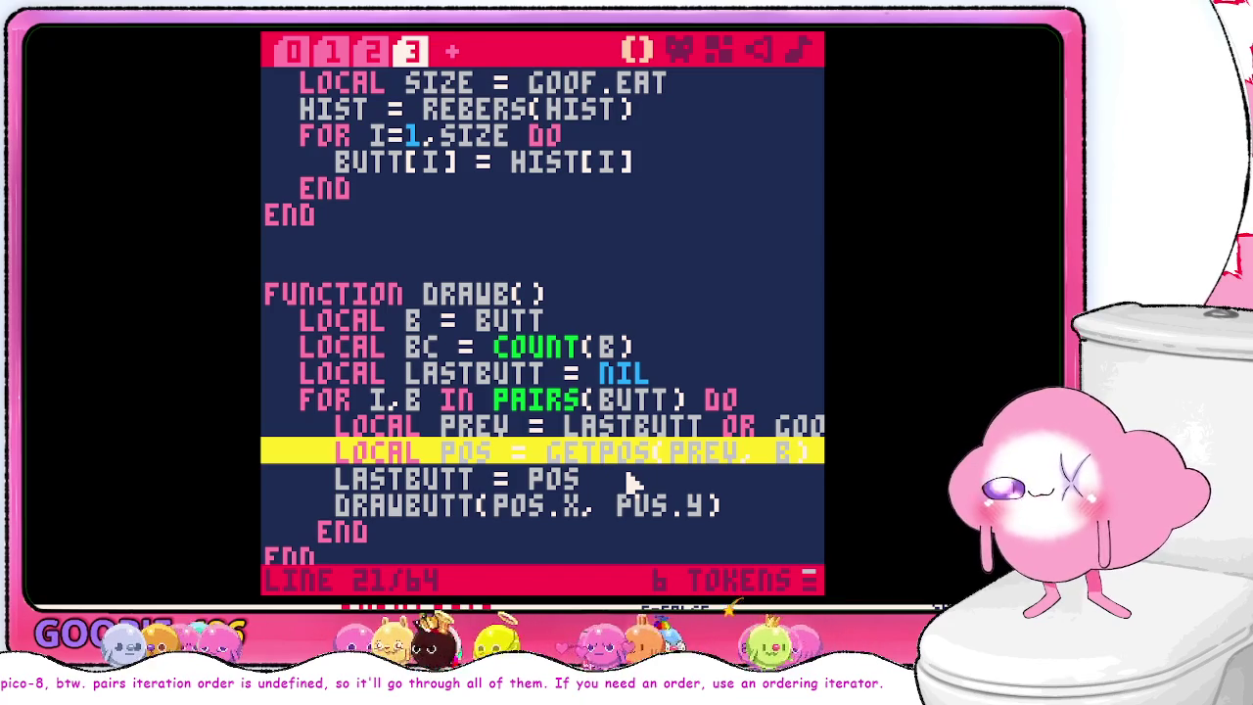
{"action": "left_click", "coordinate": [632, 482]}
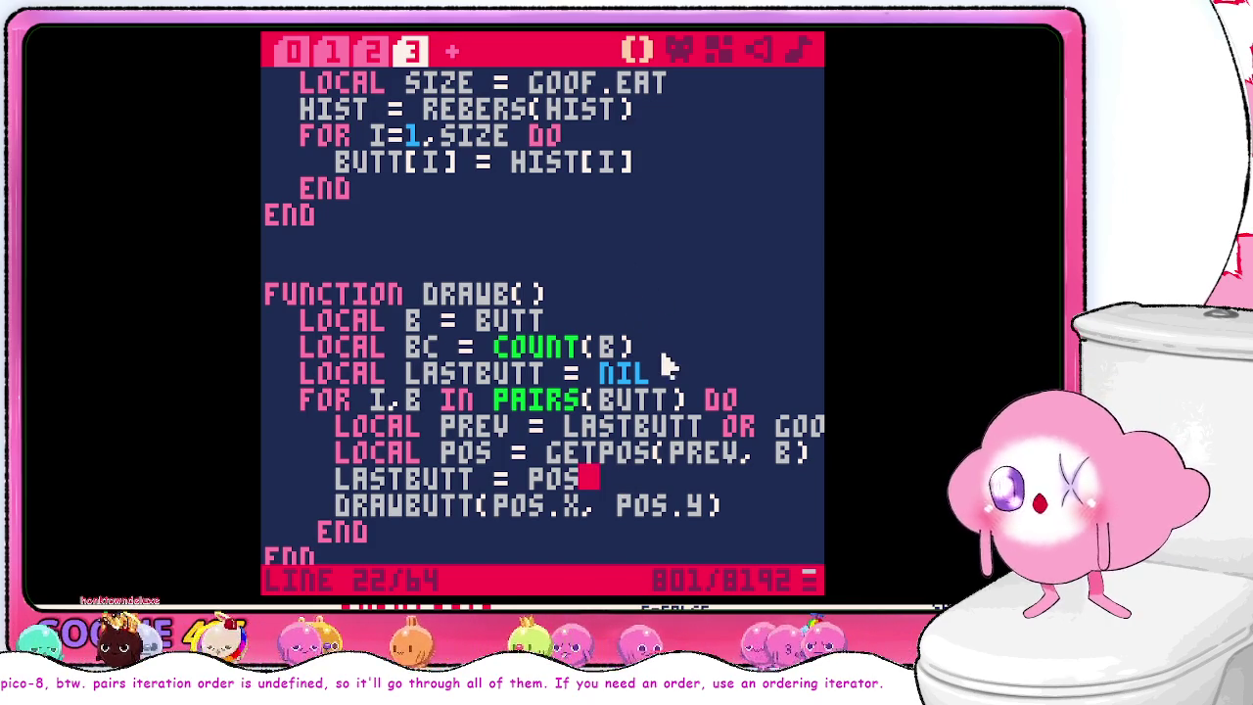
{"action": "scroll", "coordinate": [666, 364], "scroll_direction": "up", "scroll_amount": 2}
{"action": "scroll", "coordinate": [666, 364], "scroll_direction": "down", "scroll_amount": 2}
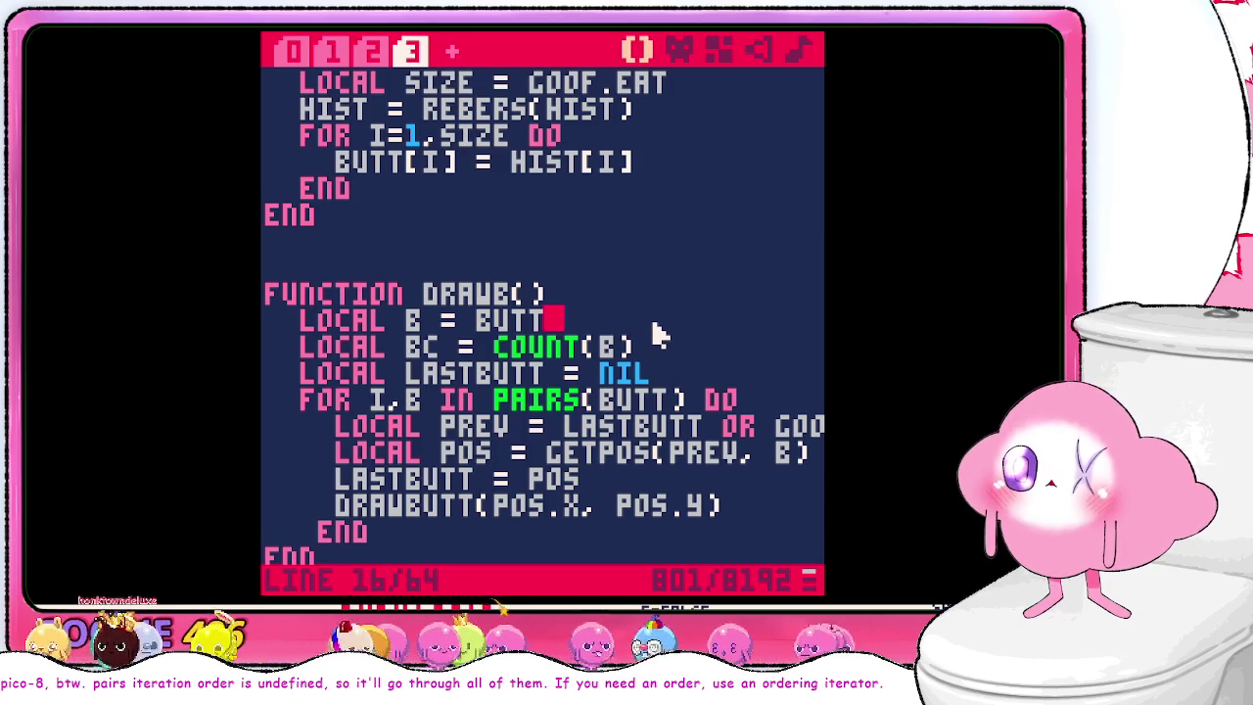
{"action": "scroll", "coordinate": [658, 336], "scroll_direction": "up", "scroll_amount": 2}
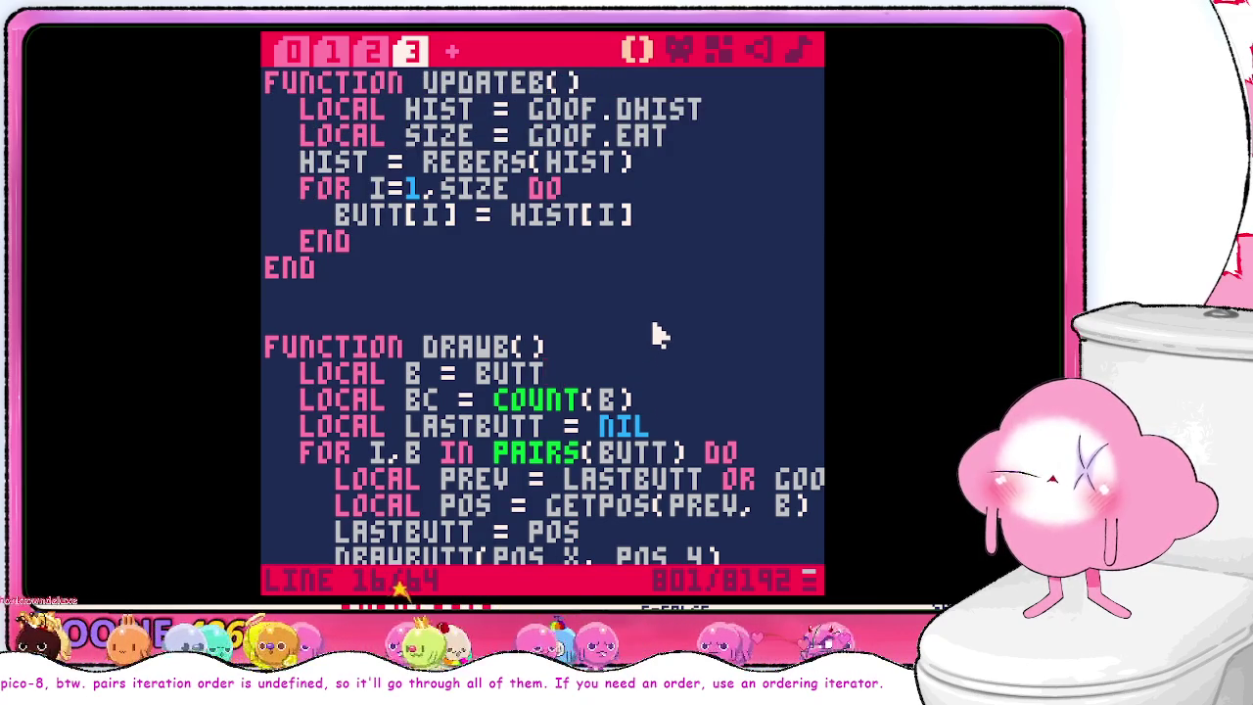
{"action": "scroll", "coordinate": [658, 336], "scroll_direction": "up", "scroll_amount": 2}
{"action": "scroll", "coordinate": [658, 336], "scroll_direction": "down", "scroll_amount": 2}
{"action": "scroll", "coordinate": [658, 336], "scroll_direction": "up", "scroll_amount": 2}
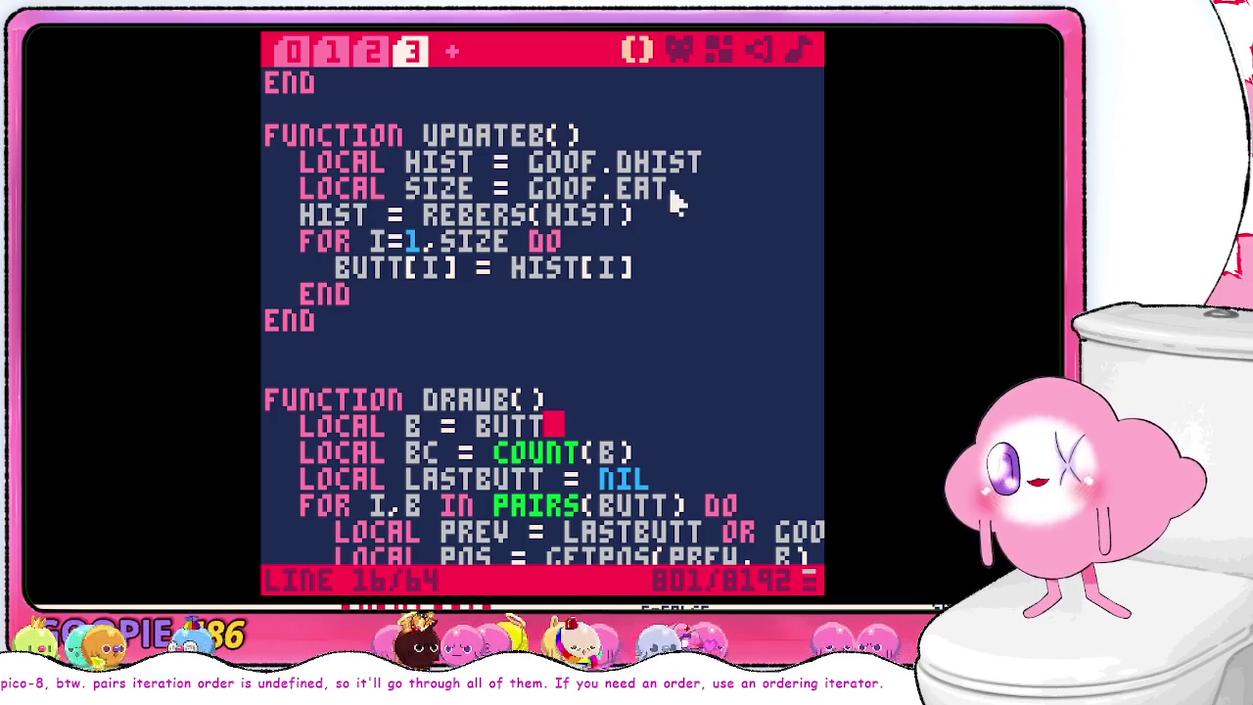
- Insert 'butt = {}' on a new line right after HIST = REBERS(HIST) in UPDATEB
{"action": "left_click", "coordinate": [661, 216]}
{"action": "key", "text": "Return"}
{"action": "type", "text": "loc"}
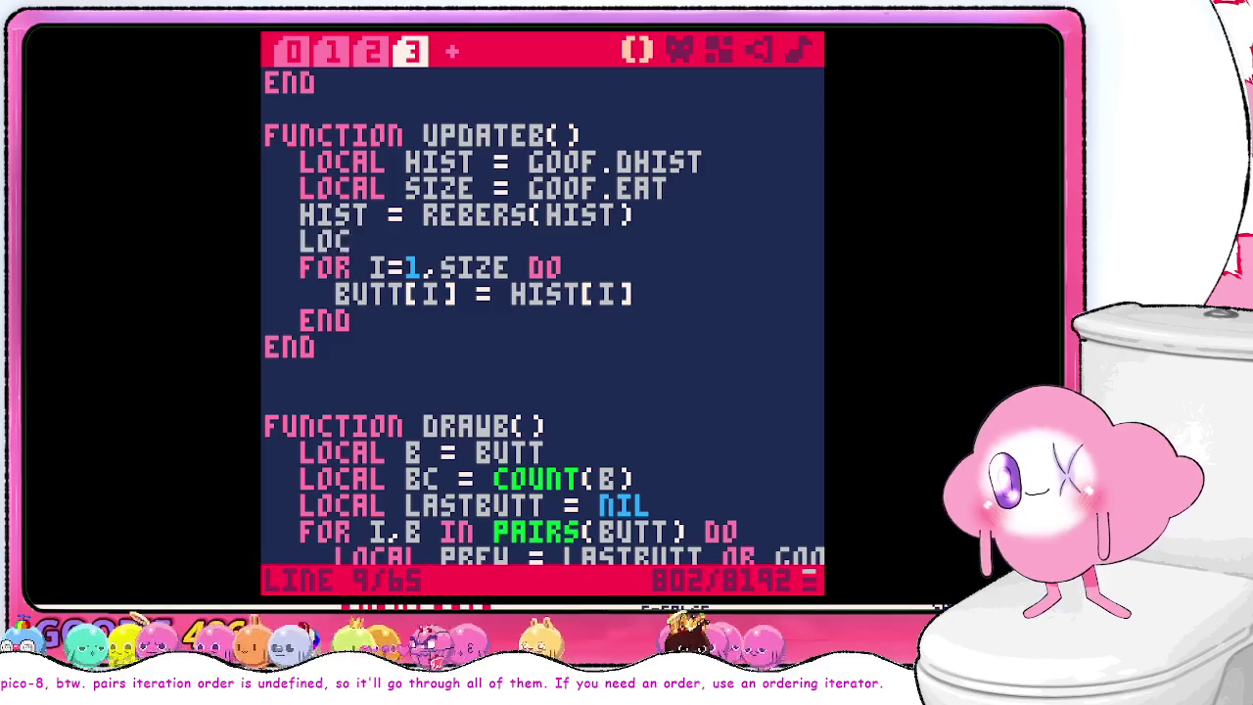
{"action": "type", "text": "al"}
{"action": "key", "text": "BackSpace"}
{"action": "key", "text": "BackSpace"}
{"action": "key", "text": "BackSpace"}
{"action": "key", "text": "BackSpace"}
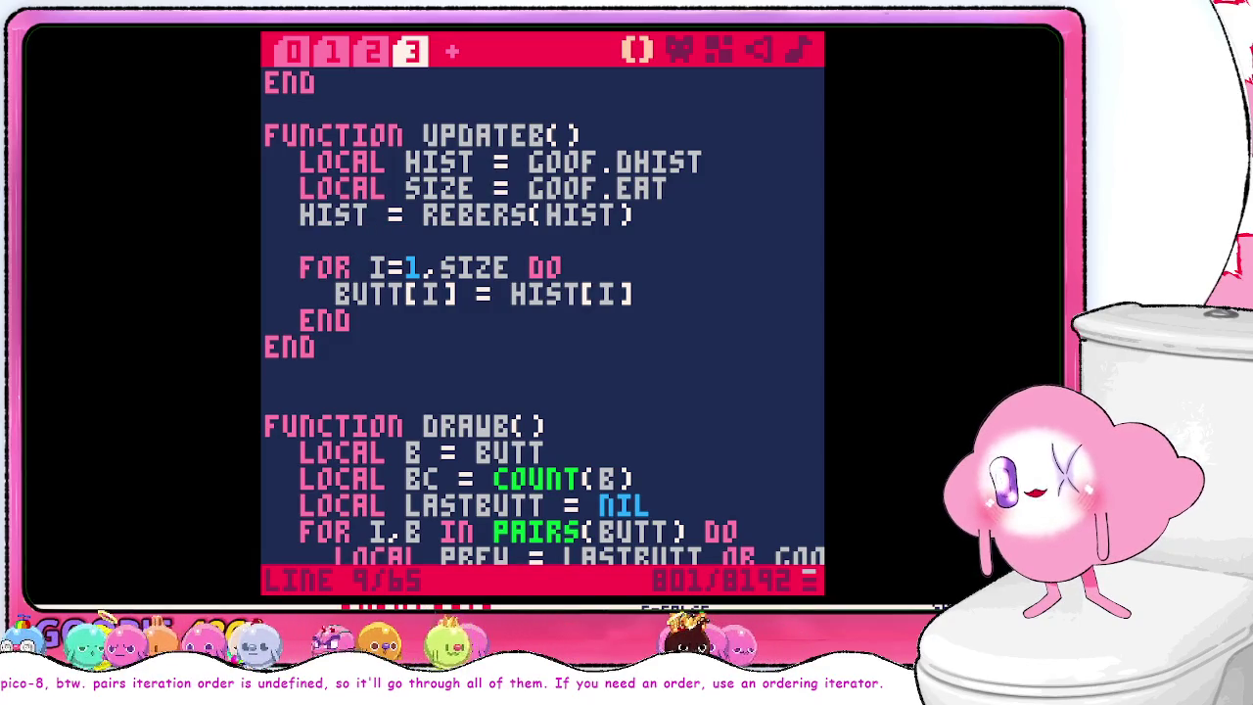
{"action": "type", "text": "butt"}
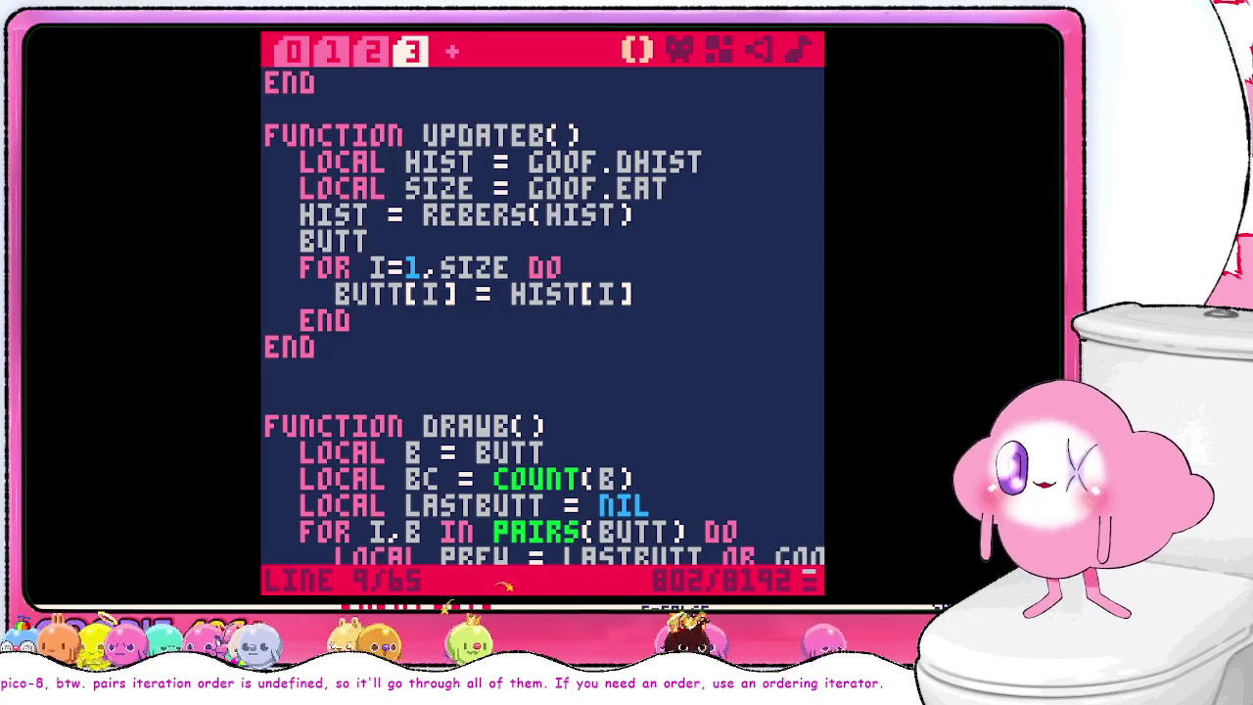
{"action": "type", "text": " = {}"}
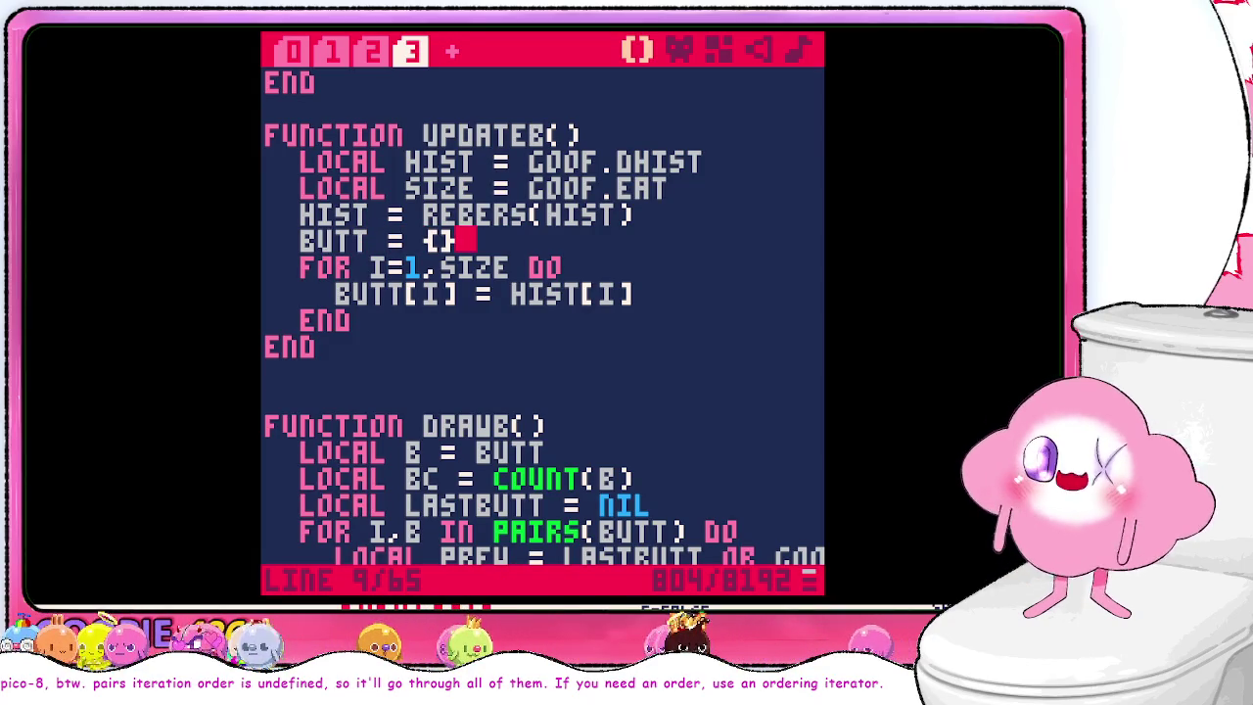
{"action": "left_click", "coordinate": [652, 291]}
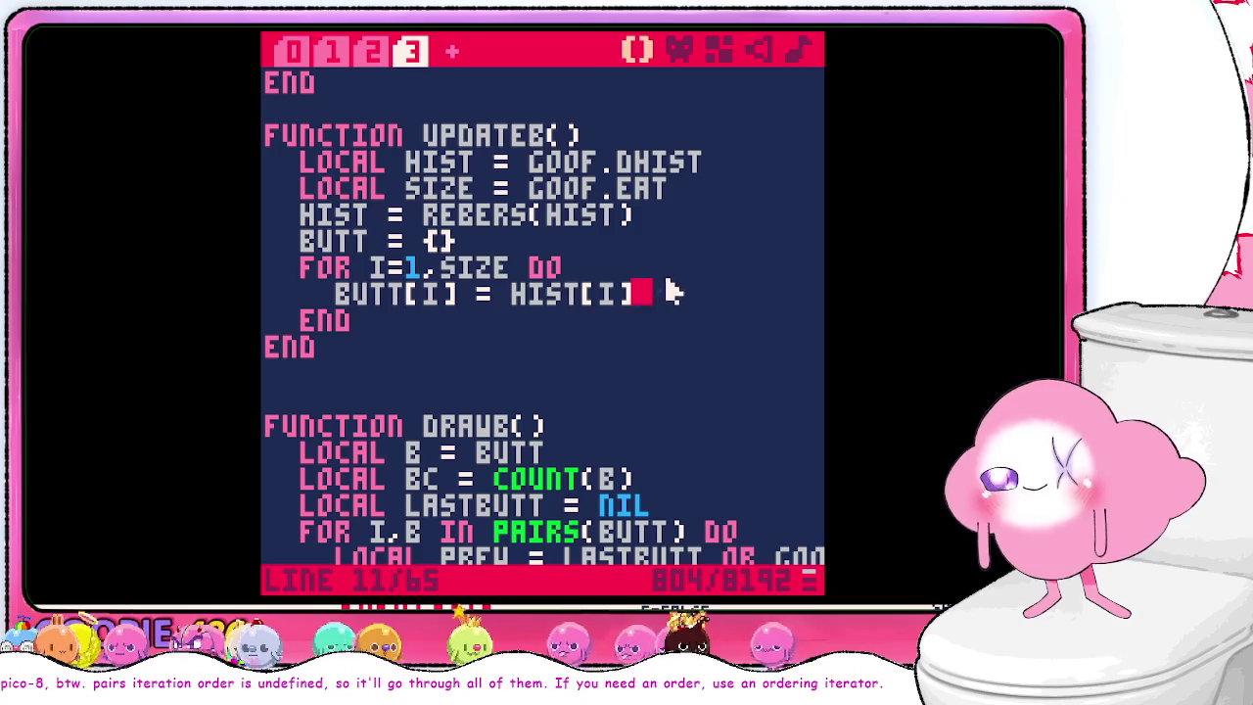
{"action": "scroll", "coordinate": [674, 279], "scroll_direction": "down", "scroll_amount": 2}
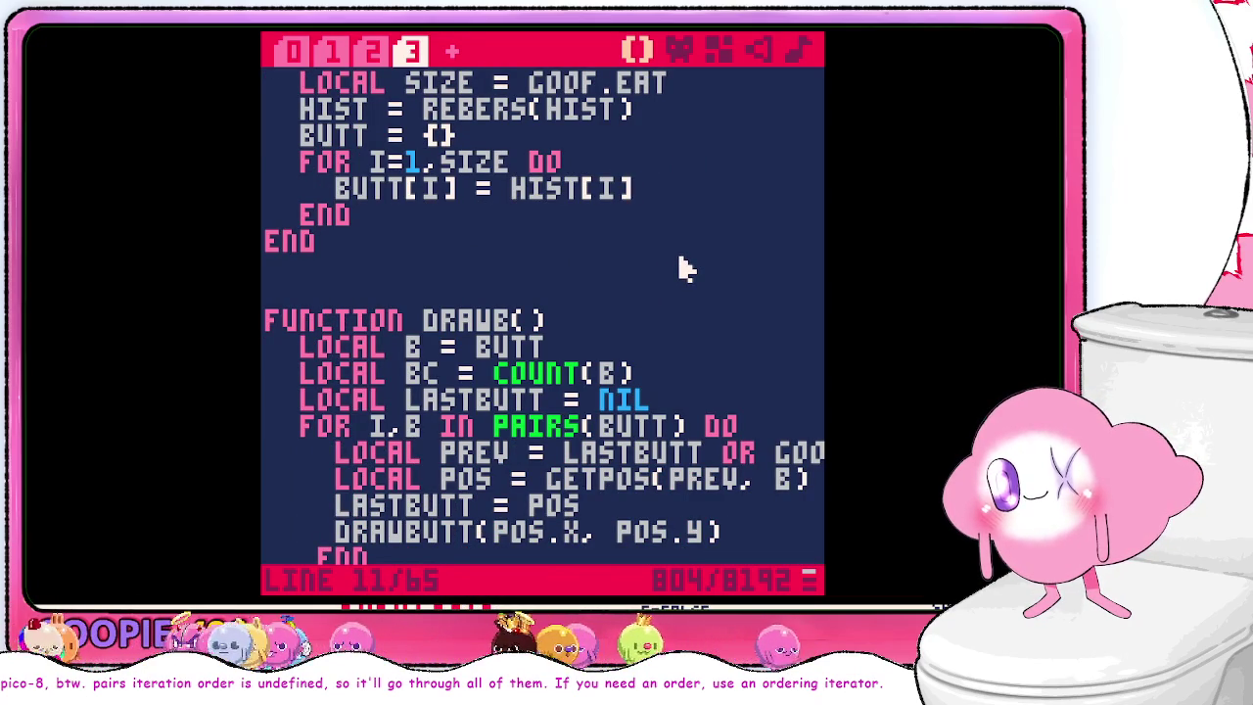
- Rewrite the loop line as LOCAL B = {} followed by B.DIR = HIST[I]
{"action": "key", "text": "BackSpace"}
{"action": "key", "text": "BackSpace"}
{"action": "key", "text": "BackSpace"}
{"action": "key", "text": "BackSpace"}
{"action": "key", "text": "BackSpace"}
{"action": "key", "text": "BackSpace"}
{"action": "type", "text": "{}"}
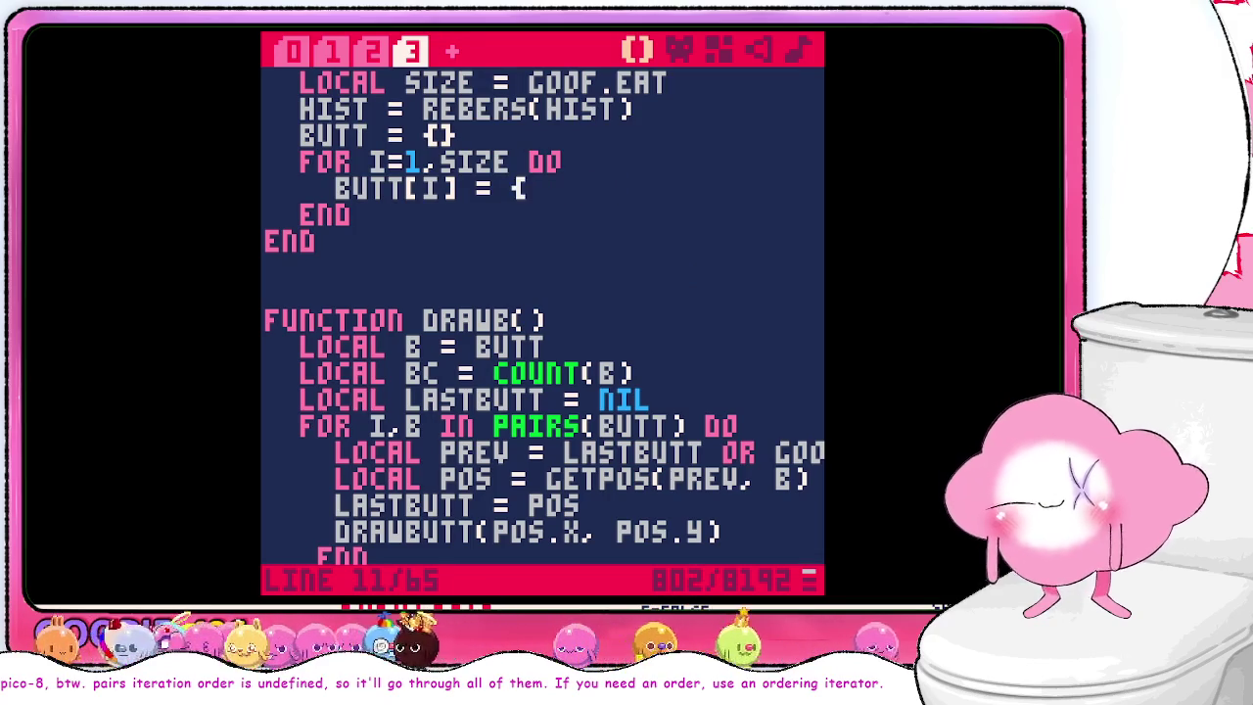
{"action": "key", "text": "Return"}
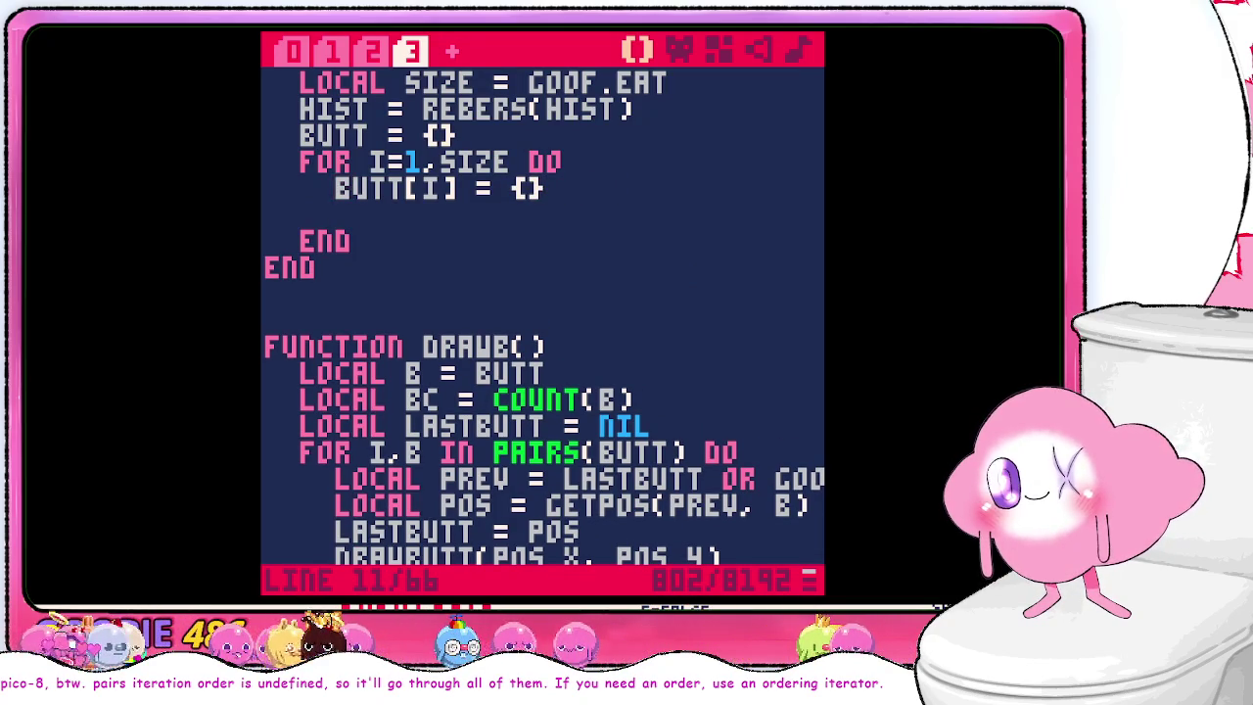
{"action": "key", "text": "shift+Right"}
{"action": "key", "text": "shift+Right"}
{"action": "key", "text": "shift+Right"}
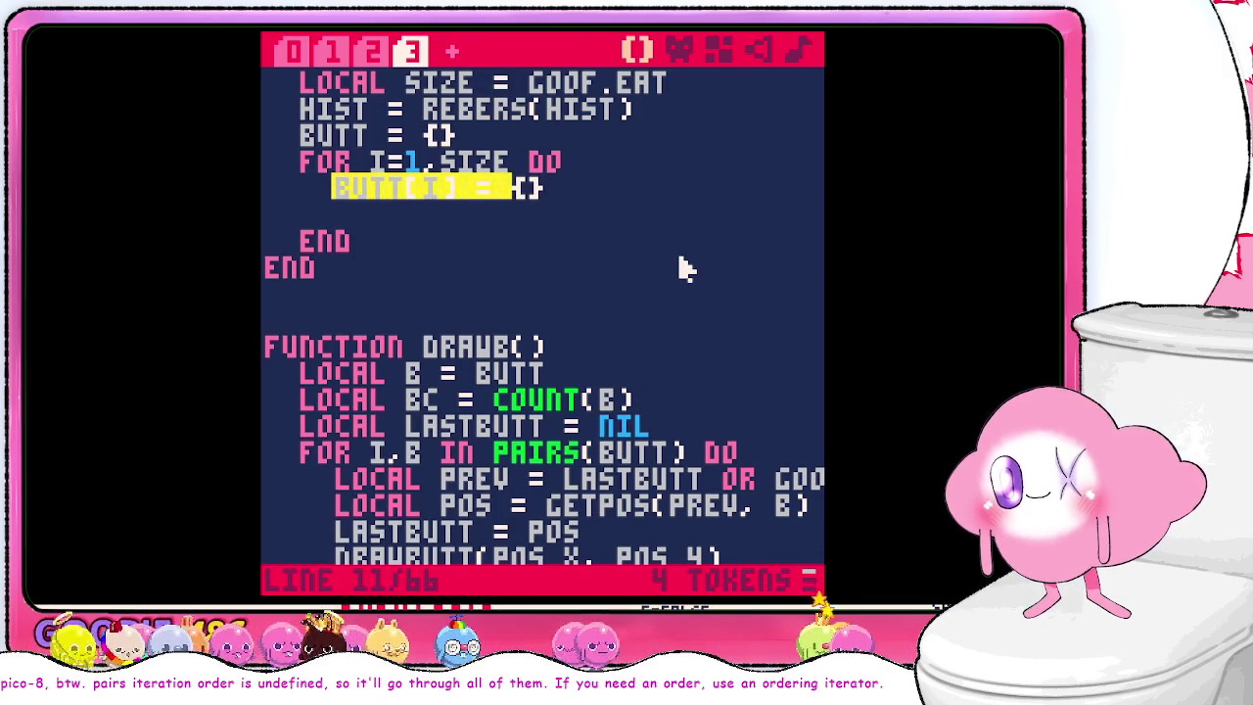
{"action": "type", "text": "LOCAL B ="}
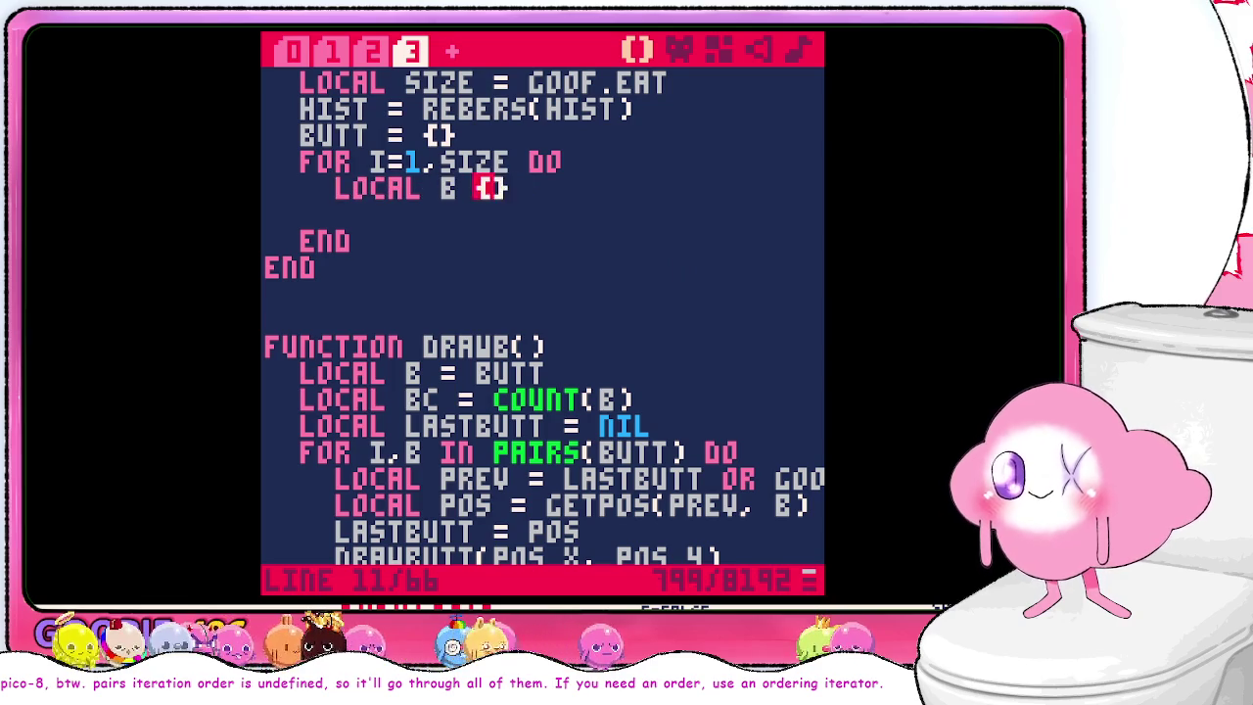
{"action": "key", "text": "End"}
{"action": "key", "text": "Return"}
{"action": "type", "text": "B."}
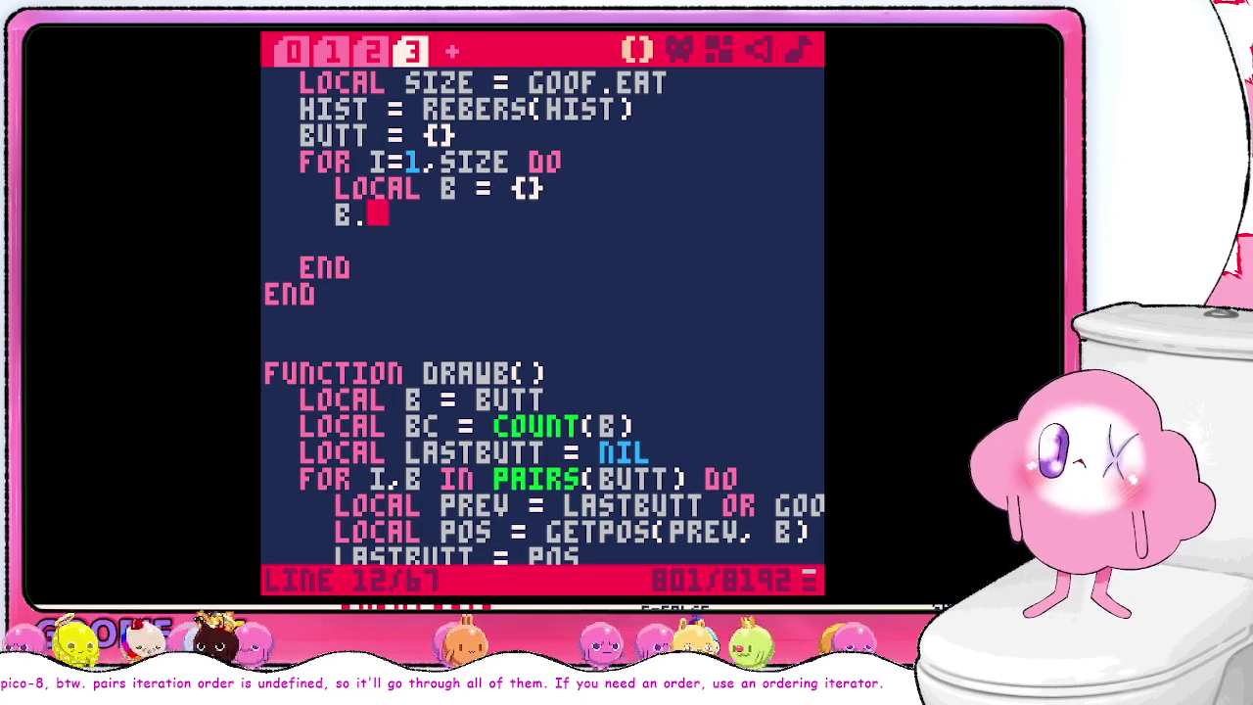
{"action": "type", "text": "DIR = "}
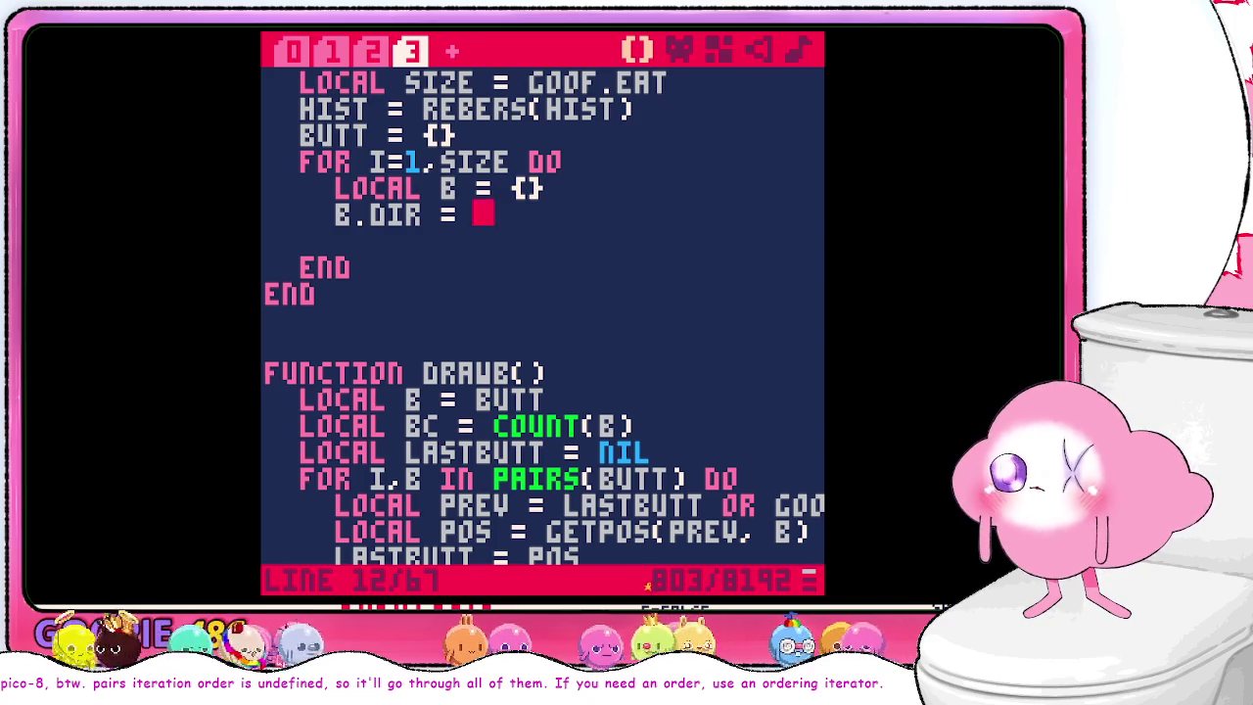
{"action": "type", "text": "HIST"}
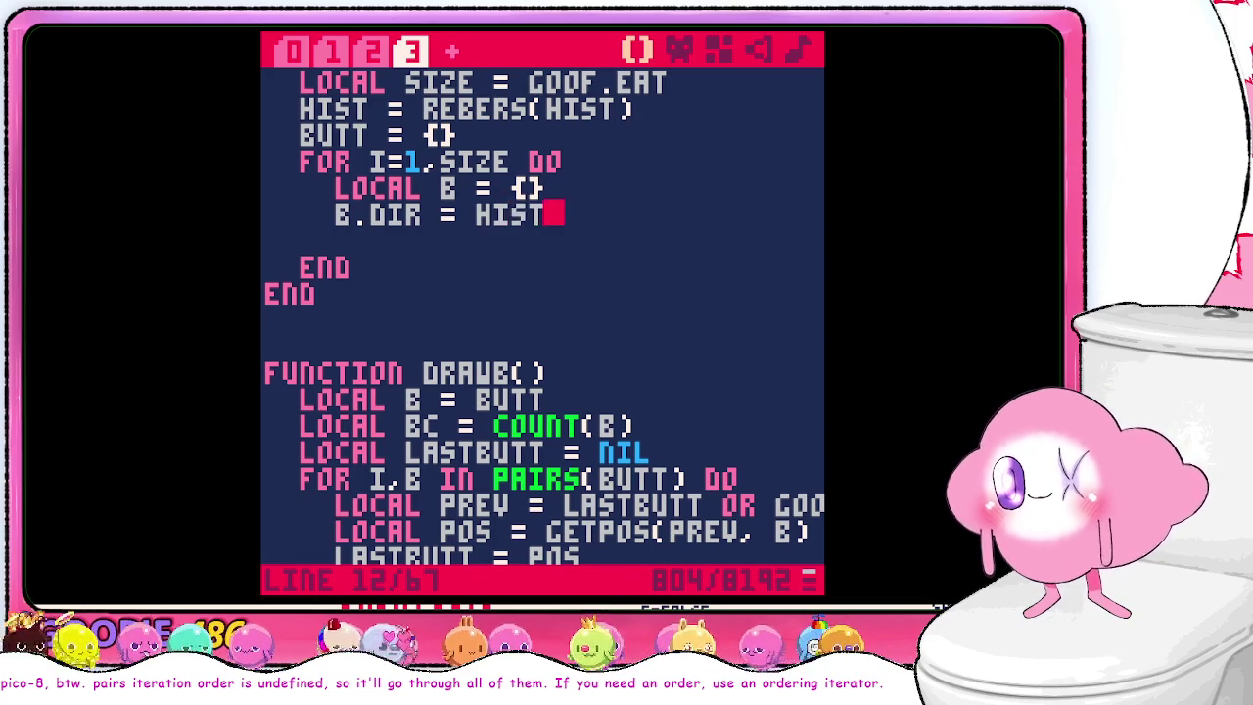
{"action": "type", "text": "[I]"}
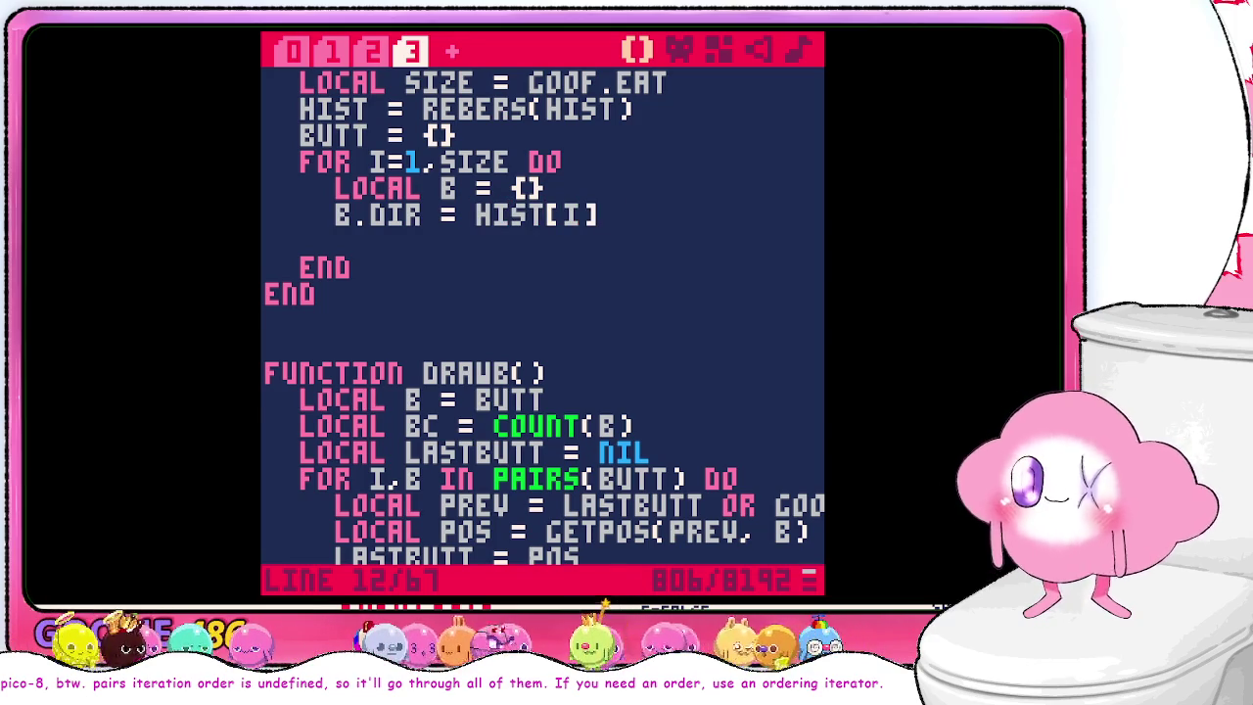
- Open a blank line in the loop and mark DRAWB's PREV and POS lines for reference
{"action": "key", "text": "Return"}
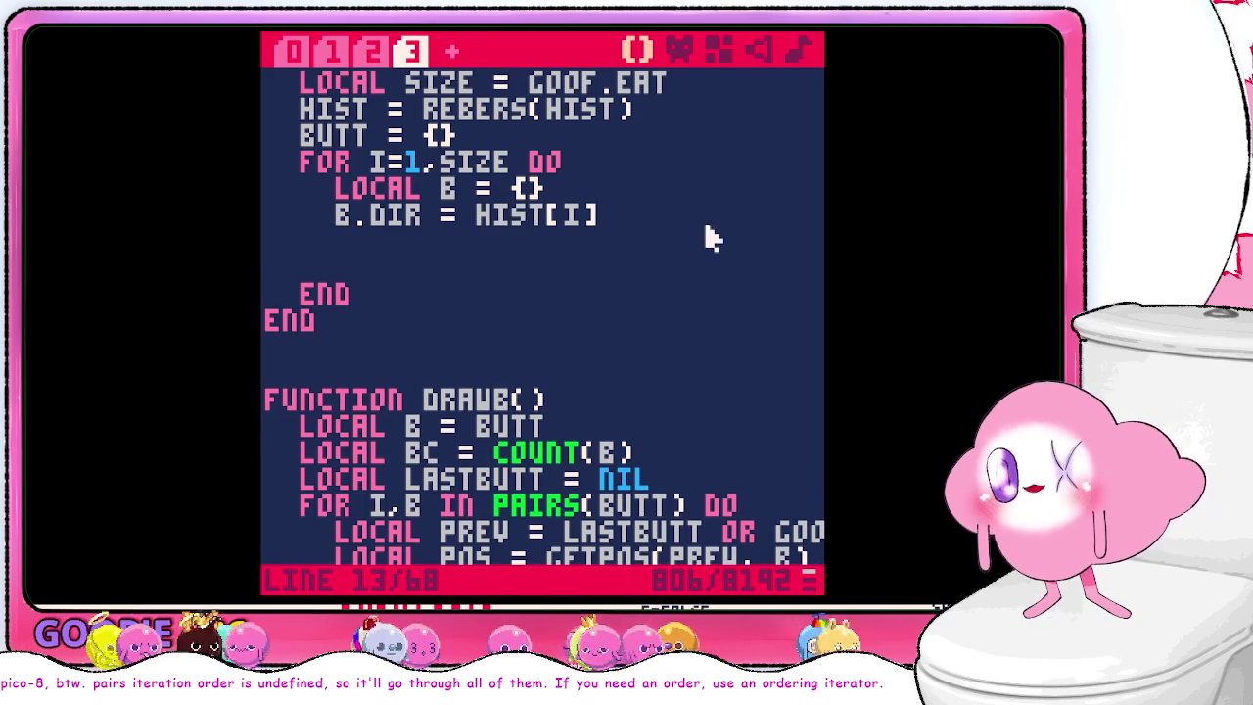
{"action": "scroll", "coordinate": [705, 233], "scroll_direction": "down", "scroll_amount": 2}
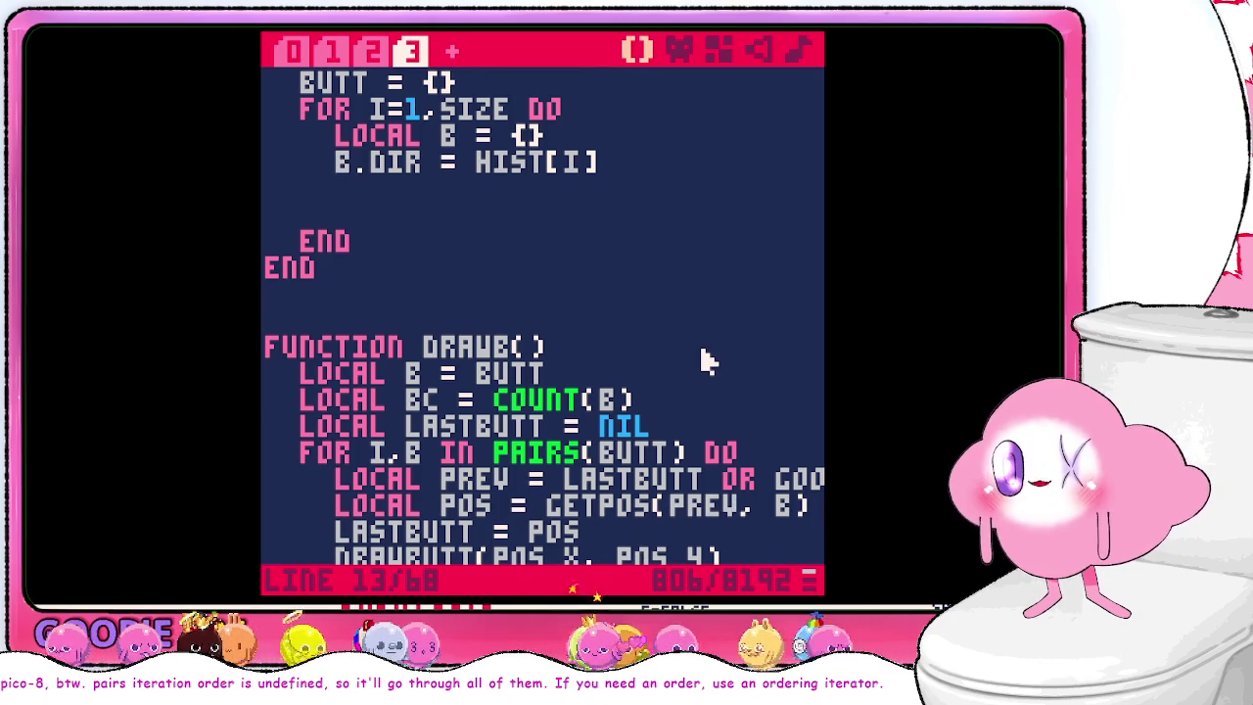
{"action": "scroll", "coordinate": [705, 358], "scroll_direction": "up", "scroll_amount": 2}
{"action": "scroll", "coordinate": [708, 373], "scroll_direction": "down", "scroll_amount": 2}
{"action": "left_click_drag", "start_coordinate": [809, 499], "coordinate": [809, 468]}
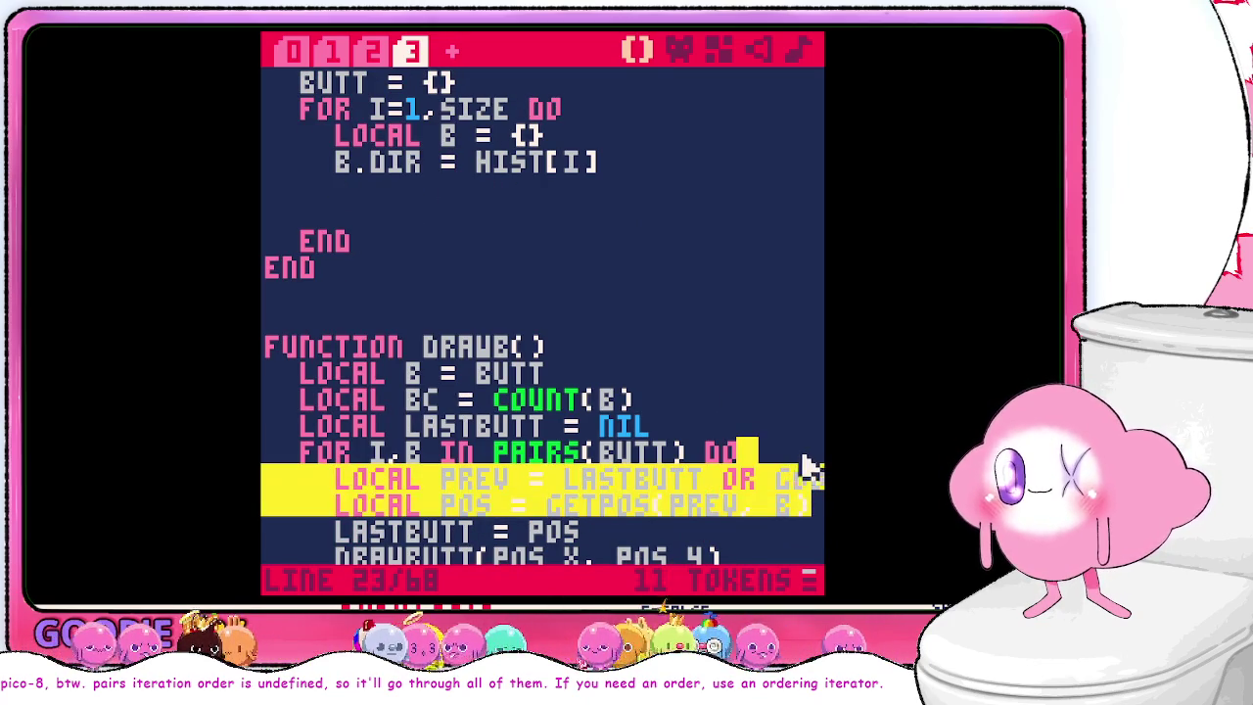
- Add LOCAL PREV = BUTT[I-1] OR GOOF, B.PREV = PREV, and BUTT[I] = B in the loop
{"action": "left_click", "coordinate": [584, 196]}
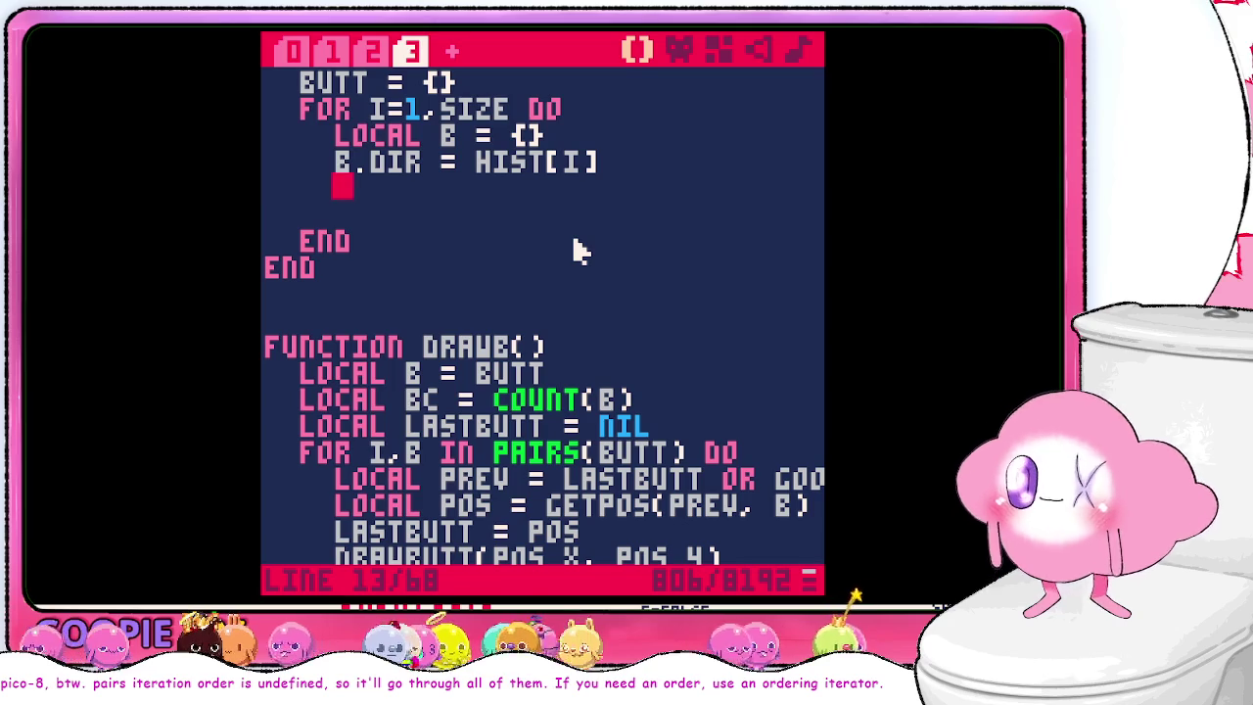
{"action": "type", "text": "local prev"}
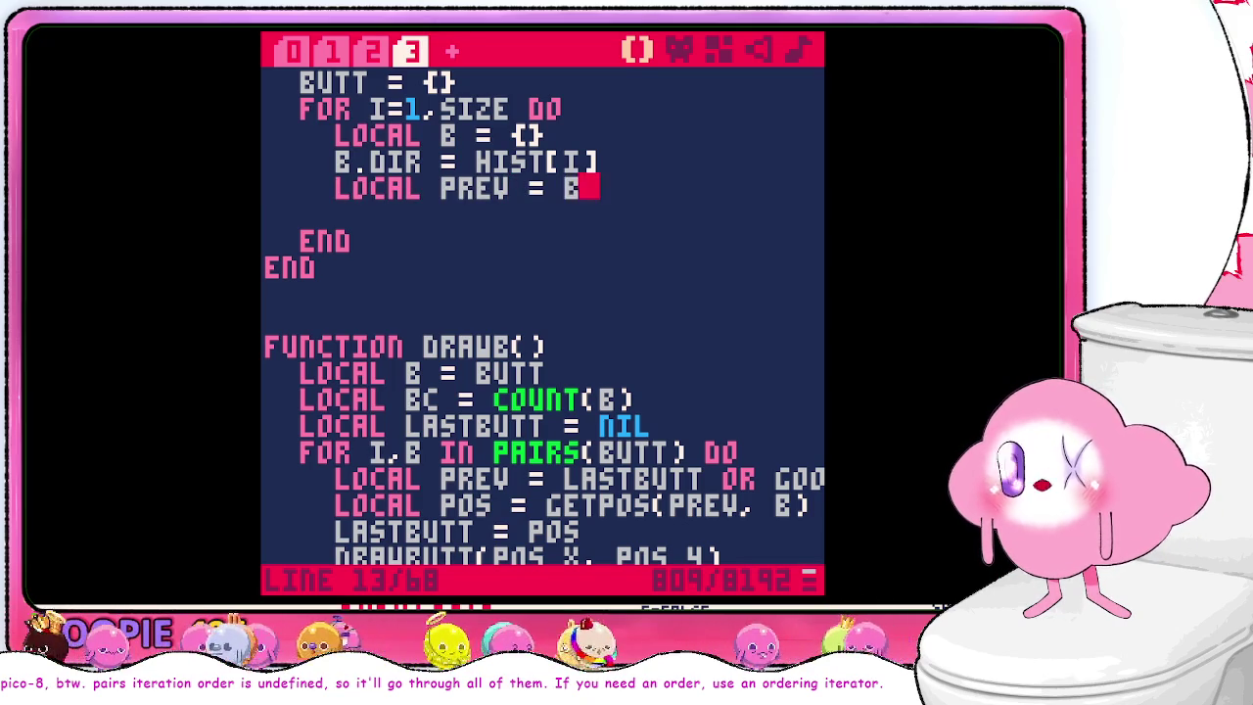
{"action": "type", "text": "["}
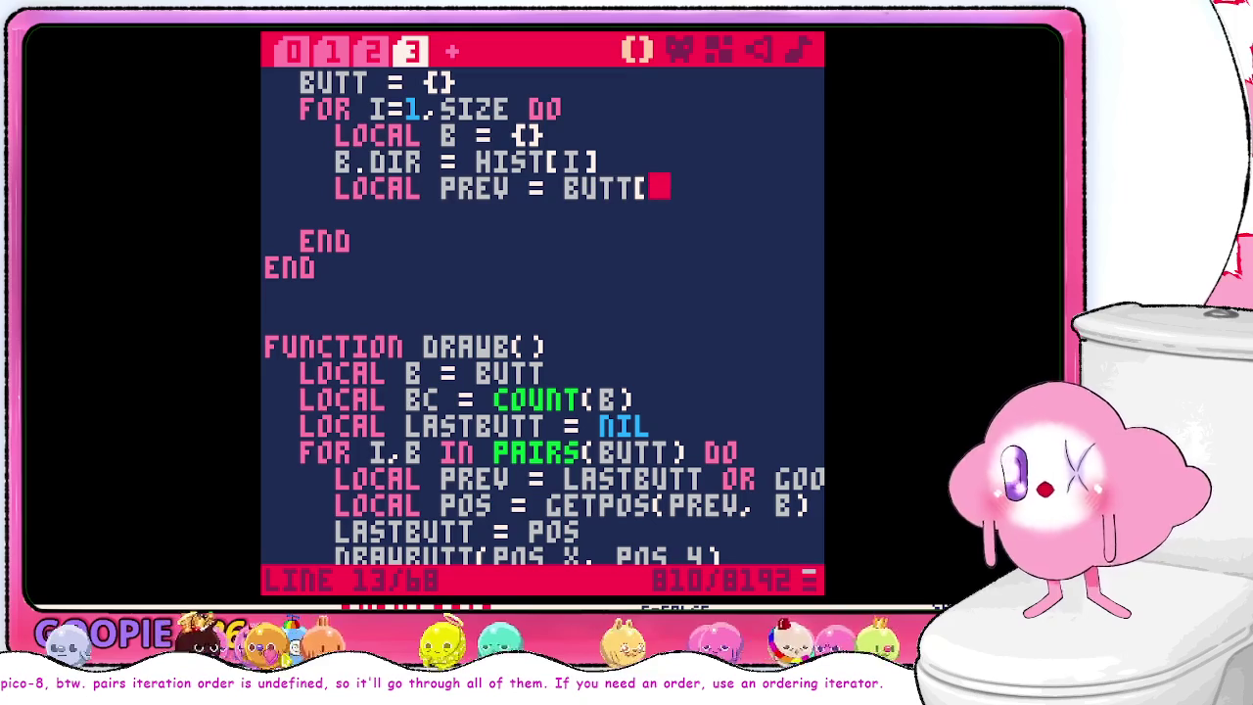
{"action": "type", "text": "i-1"}
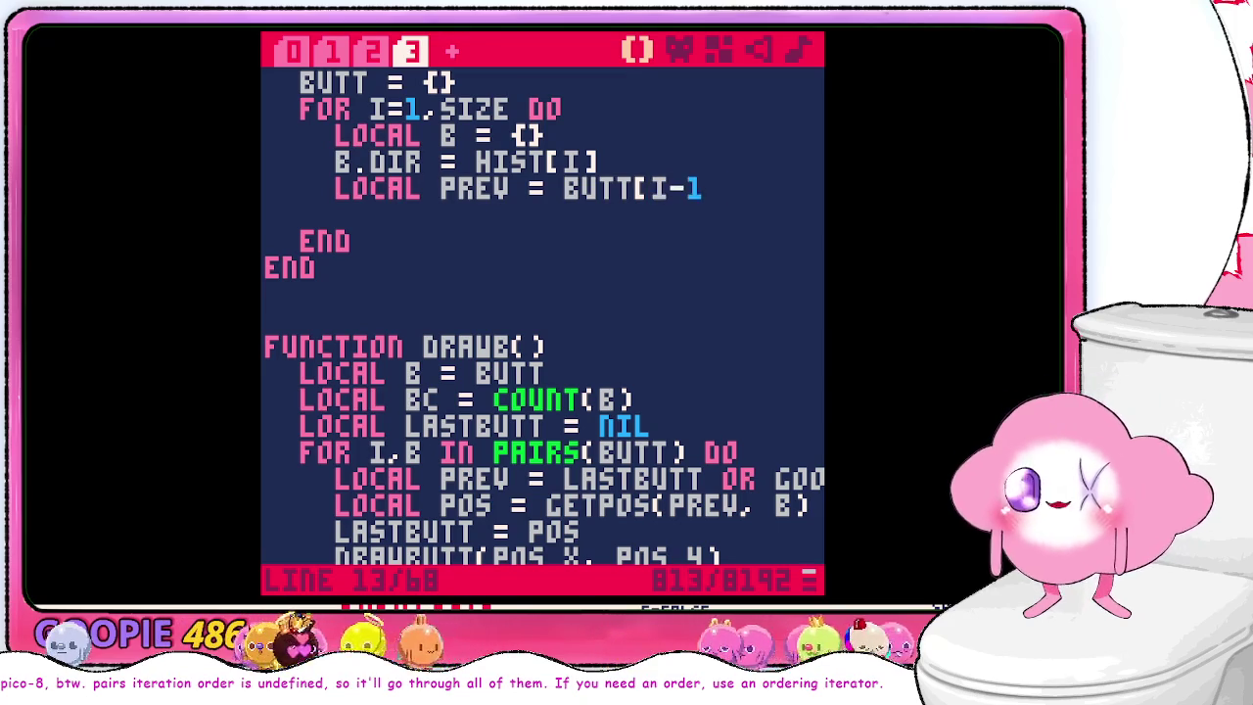
{"action": "type", "text": " or"}
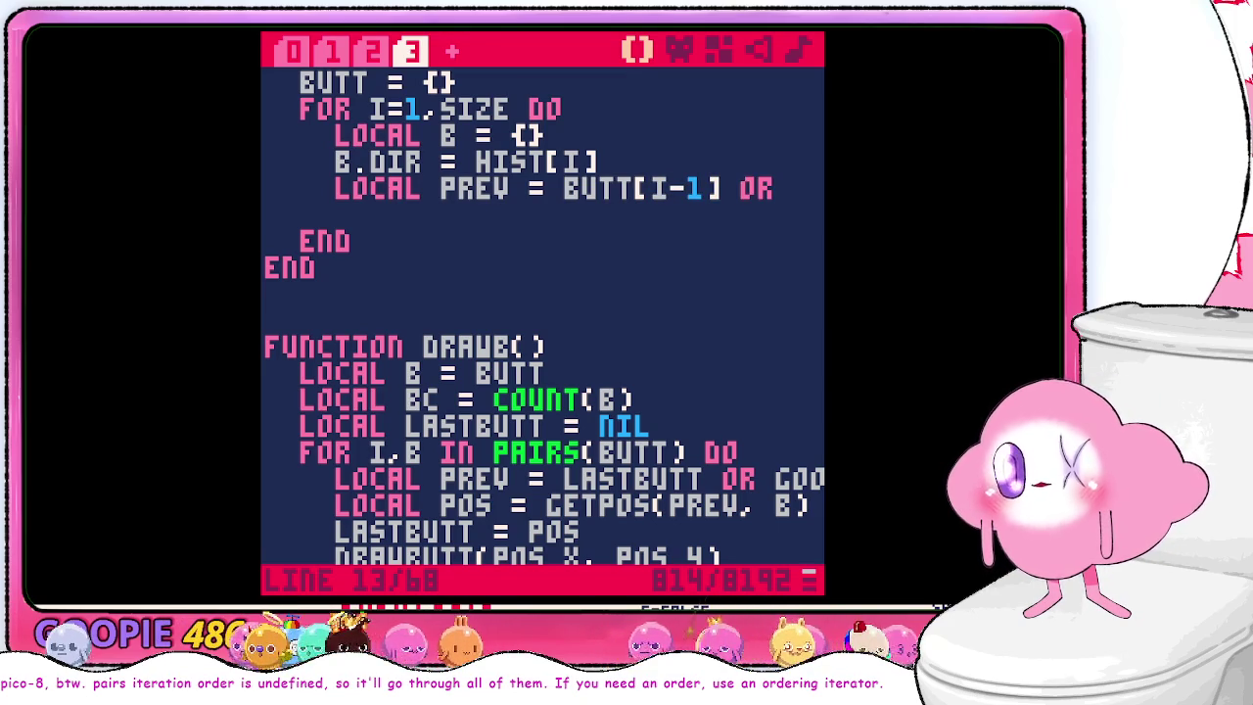
{"action": "type", "text": "oof"}
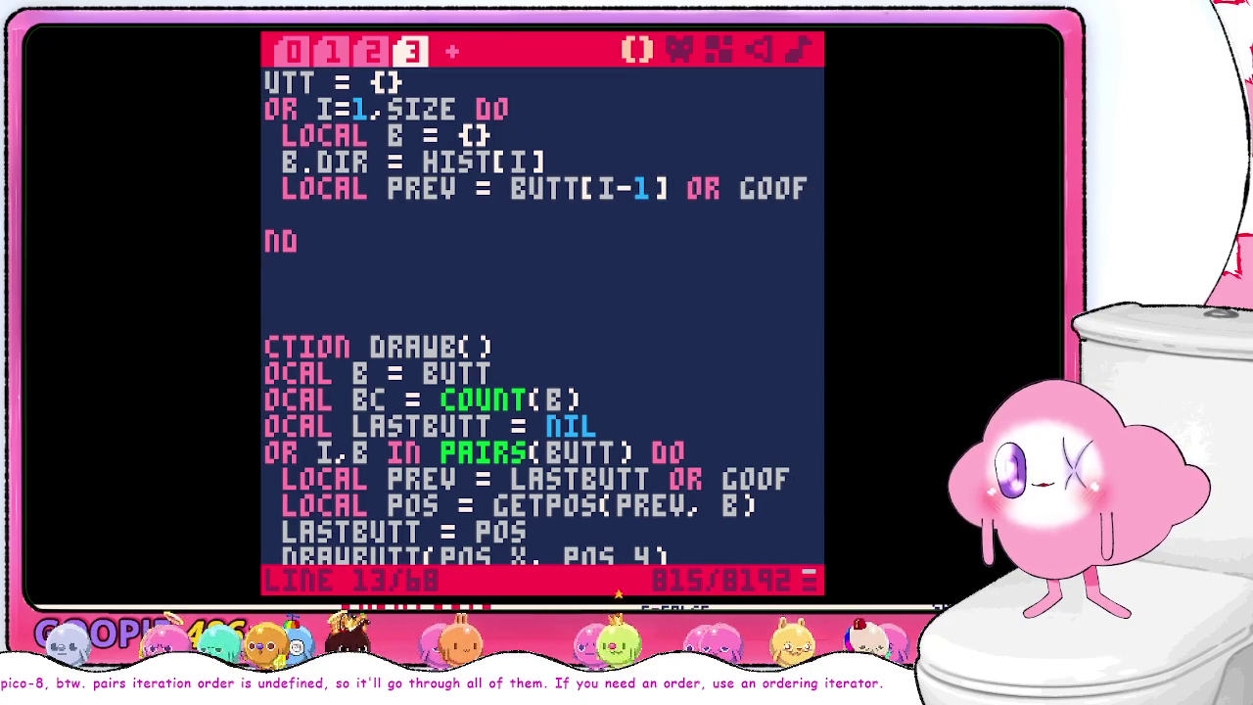
{"action": "key", "text": "Return"}
{"action": "scroll", "coordinate": [565, 246], "scroll_direction": "down", "scroll_amount": 2}
{"action": "scroll", "coordinate": [558, 241], "scroll_direction": "up", "scroll_amount": 2}
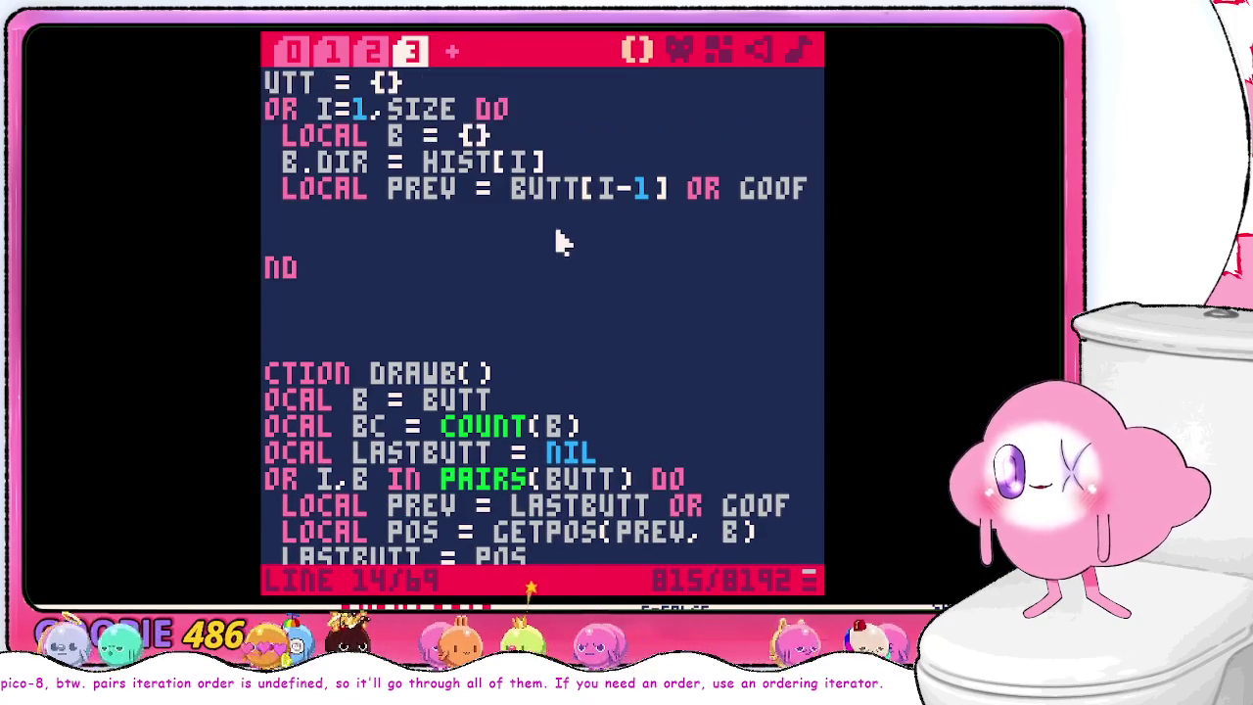
{"action": "type", "text": "b.prev ="}
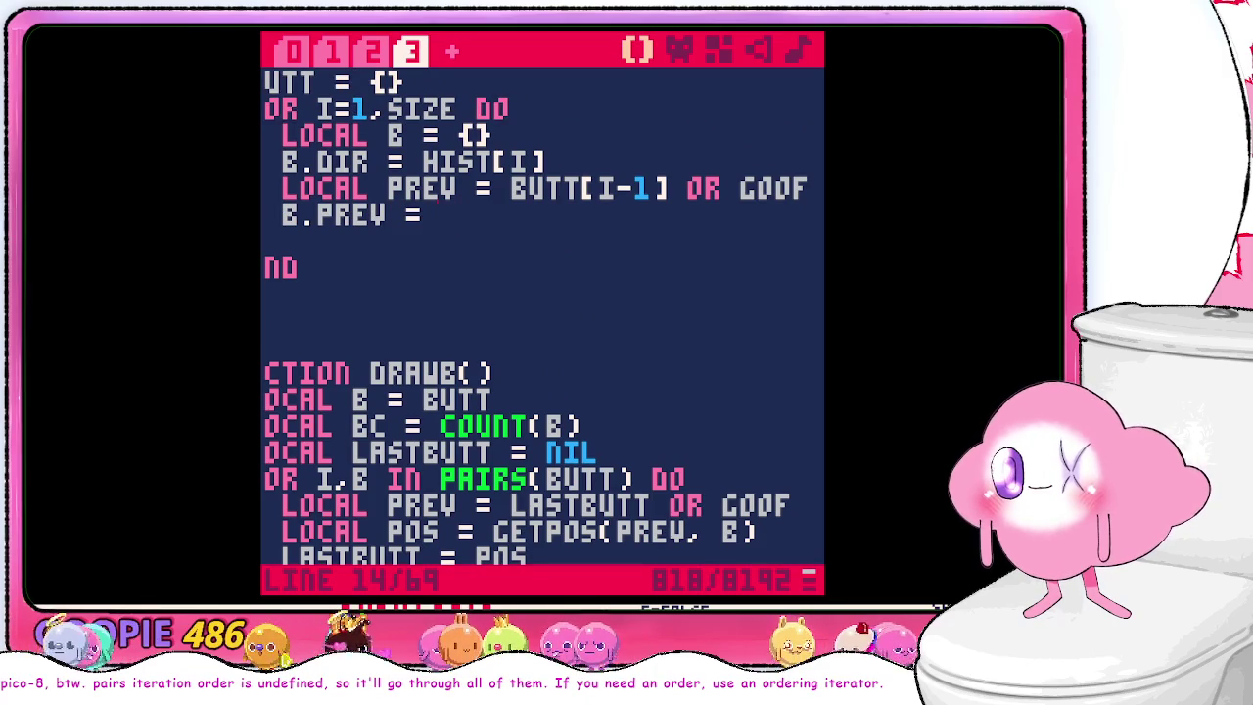
{"action": "type", "text": " prev"}
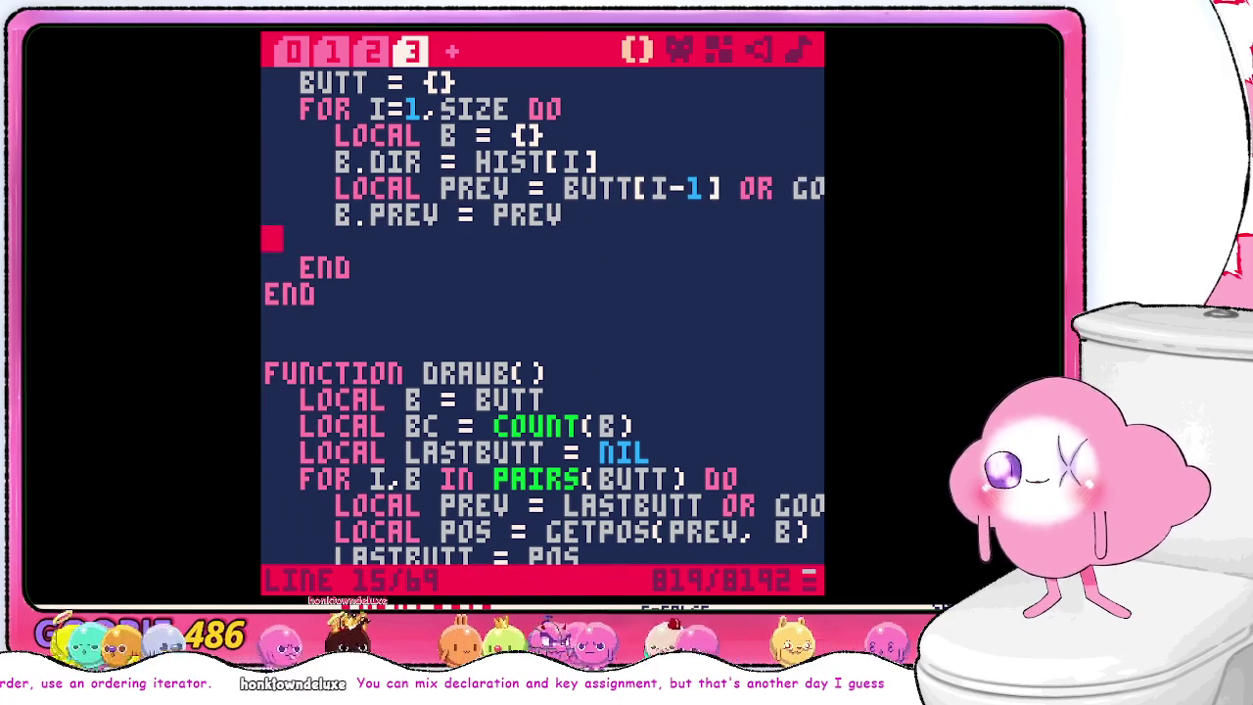
{"action": "scroll", "coordinate": [543, 313], "scroll_direction": "up", "scroll_amount": 1}
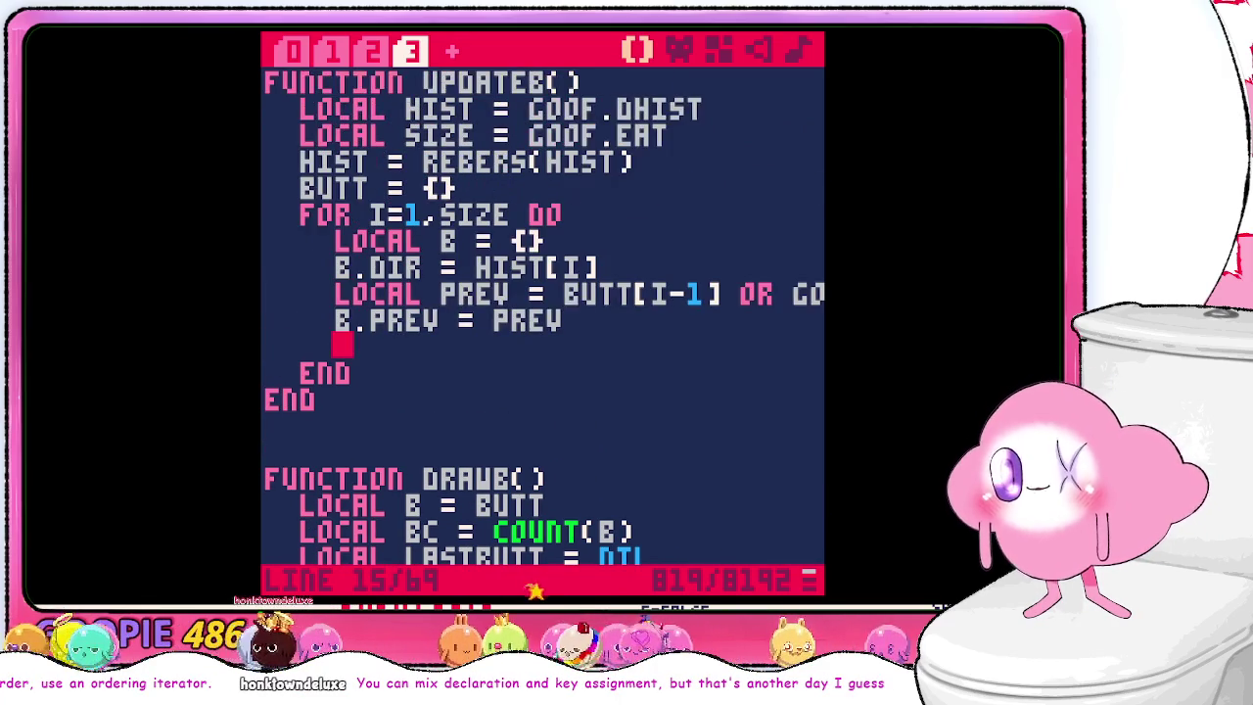
{"action": "type", "text": "butt"}
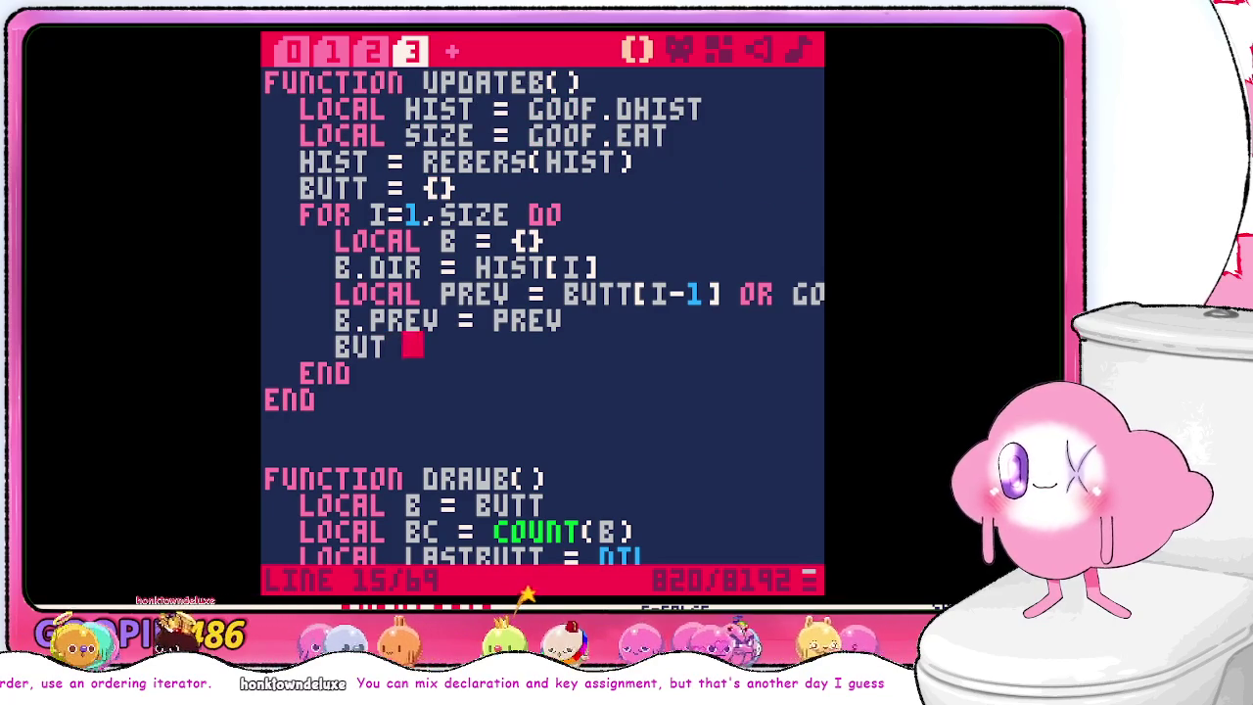
{"action": "type", "text": "[i"}
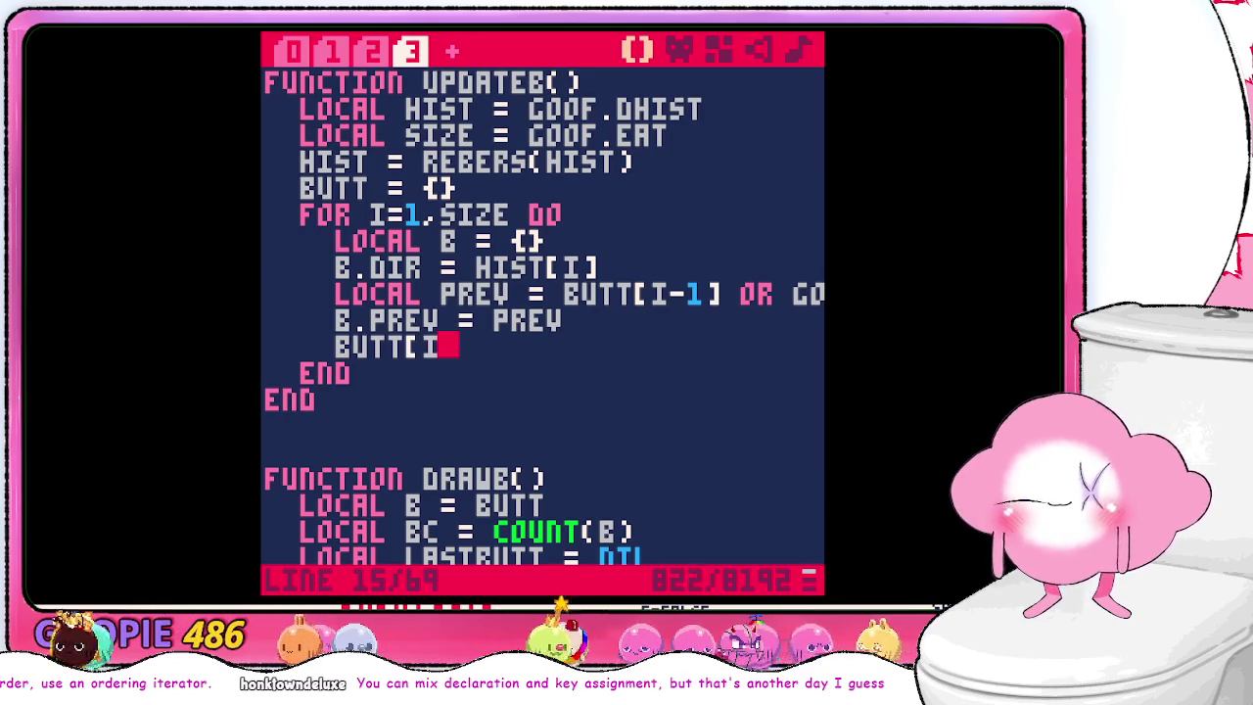
{"action": "key", "text": "BackSpace"}
{"action": "type", "text": "= b"}
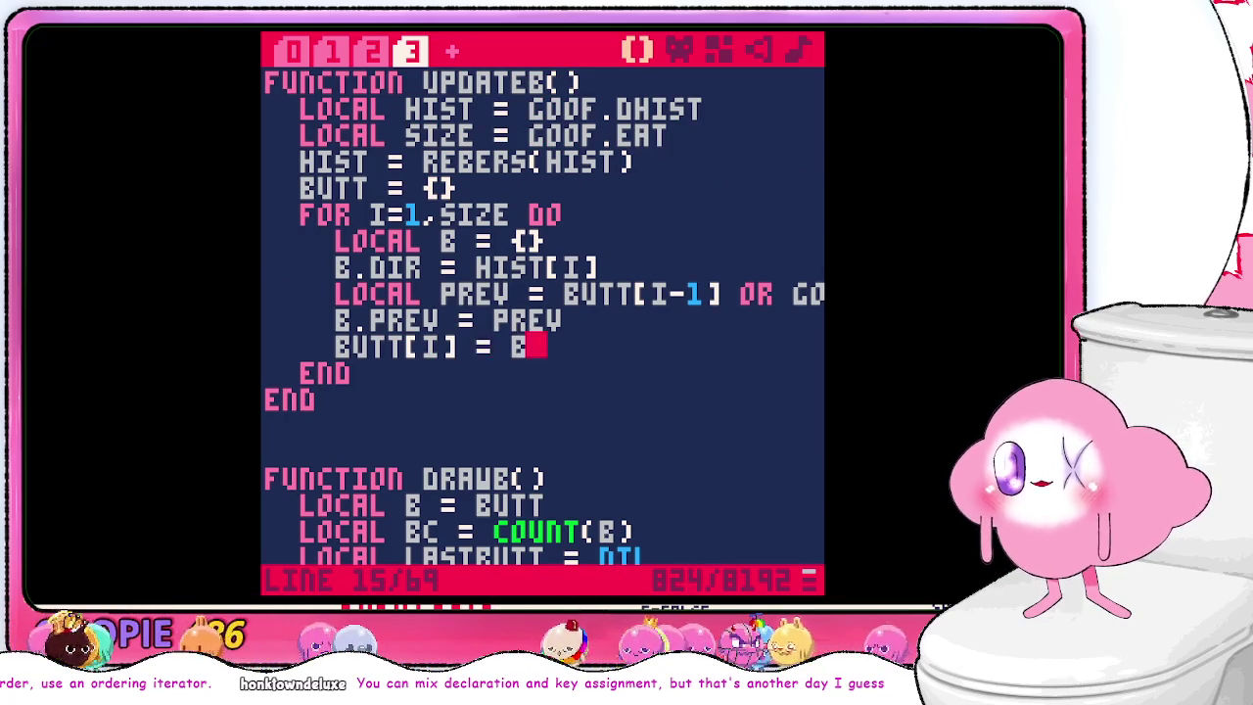
{"action": "scroll", "coordinate": [608, 336], "scroll_direction": "down", "scroll_amount": 4}
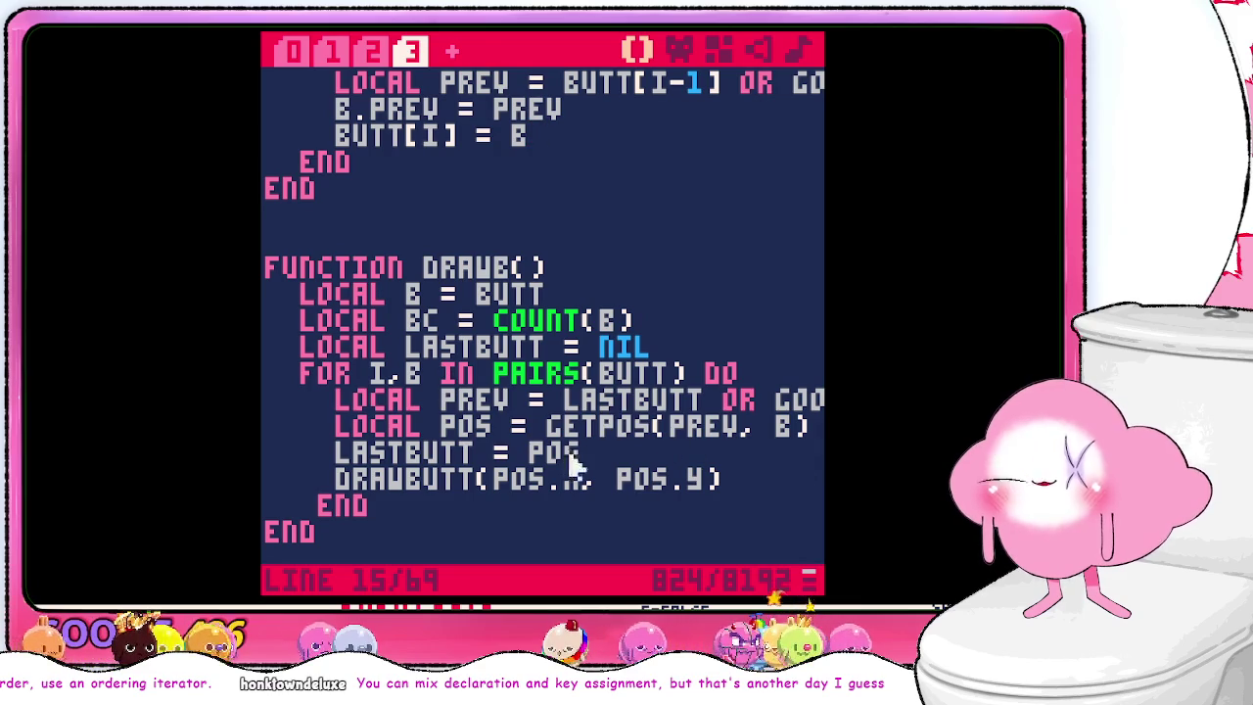
{"action": "double_click", "coordinate": [519, 482]}
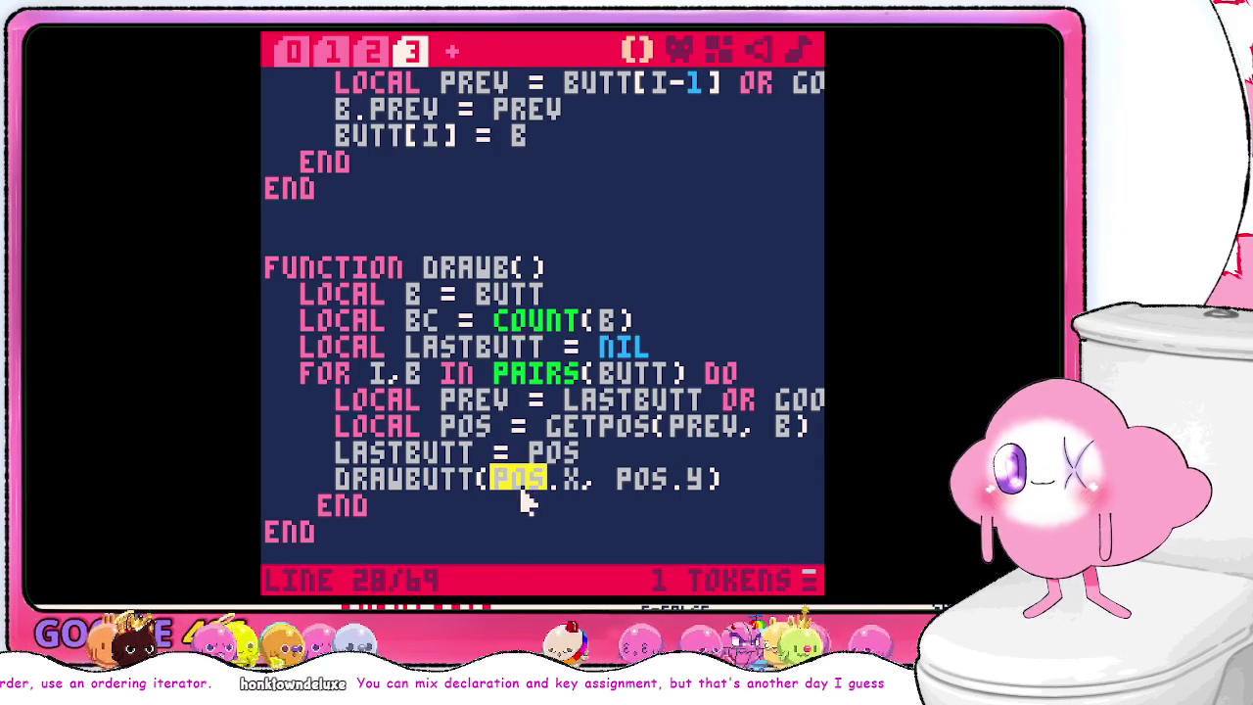
{"action": "left_click", "coordinate": [623, 457]}
{"action": "double_click", "coordinate": [644, 431]}
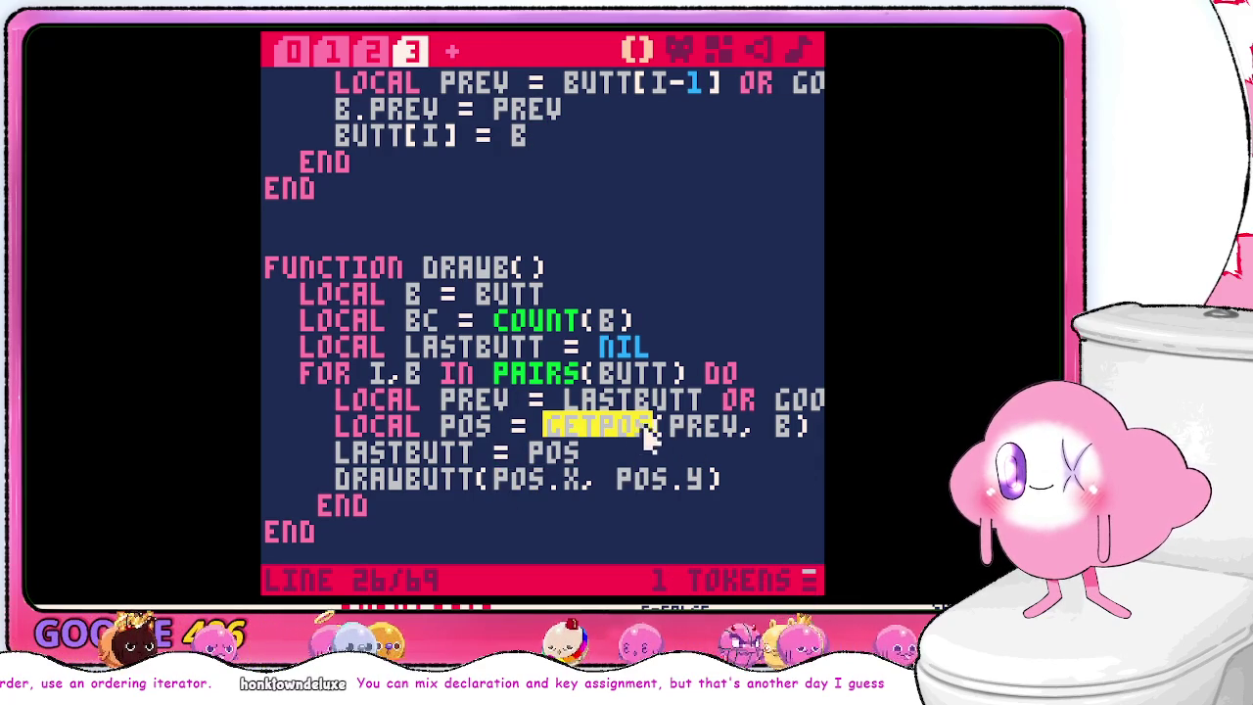
{"action": "left_click", "coordinate": [798, 431], "text": "shift"}
{"action": "type", "text": "b"}
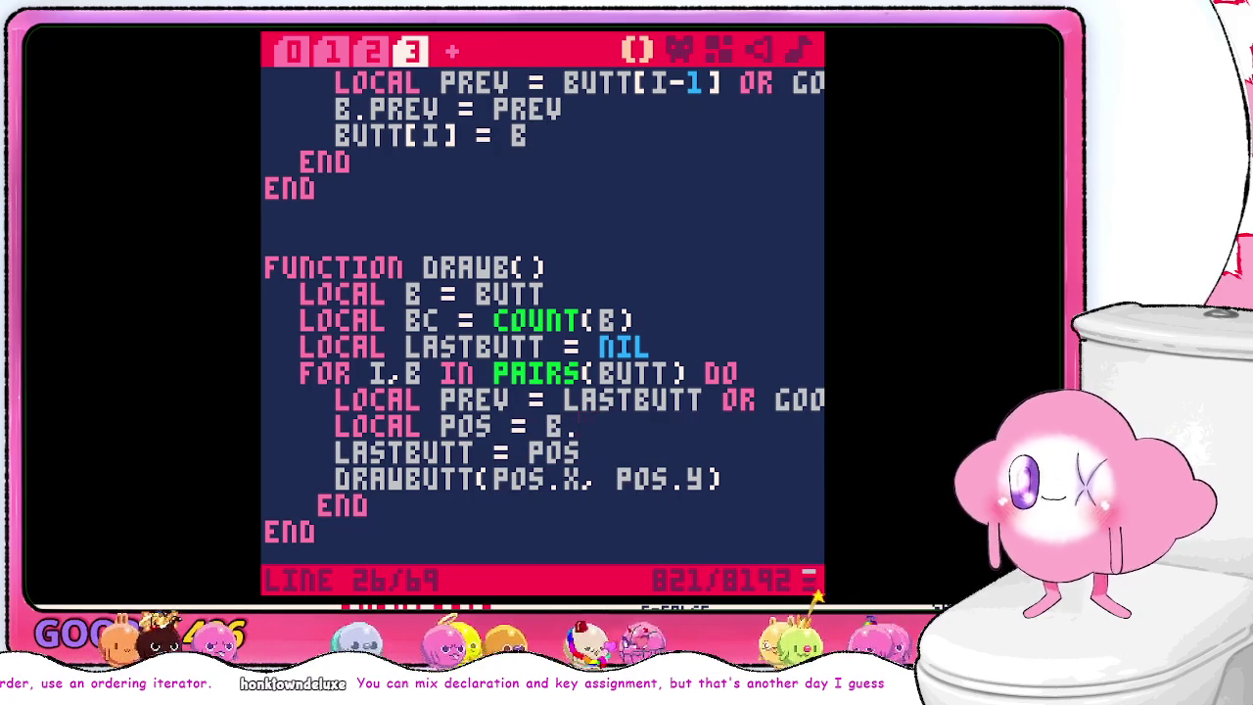
{"action": "type", "text": "pos"}
{"action": "scroll", "coordinate": [619, 201], "scroll_direction": "up", "scroll_amount": 1}
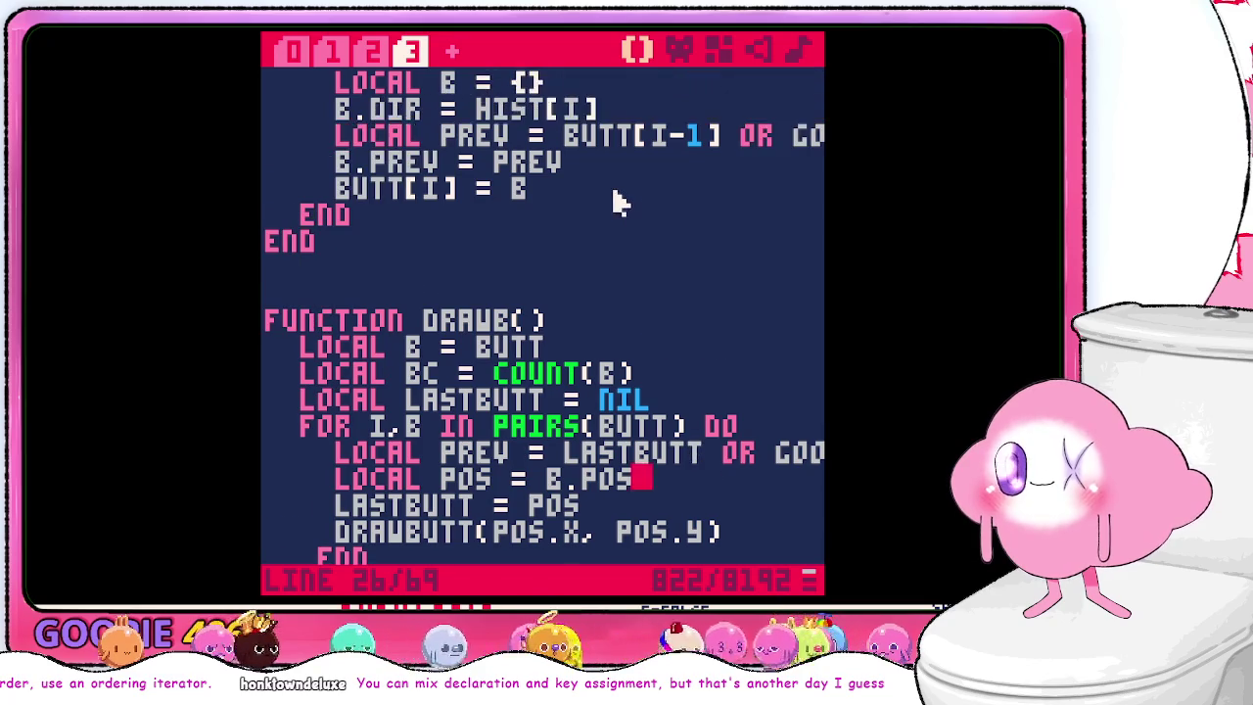
{"action": "scroll", "coordinate": [617, 196], "scroll_direction": "up", "scroll_amount": 1}
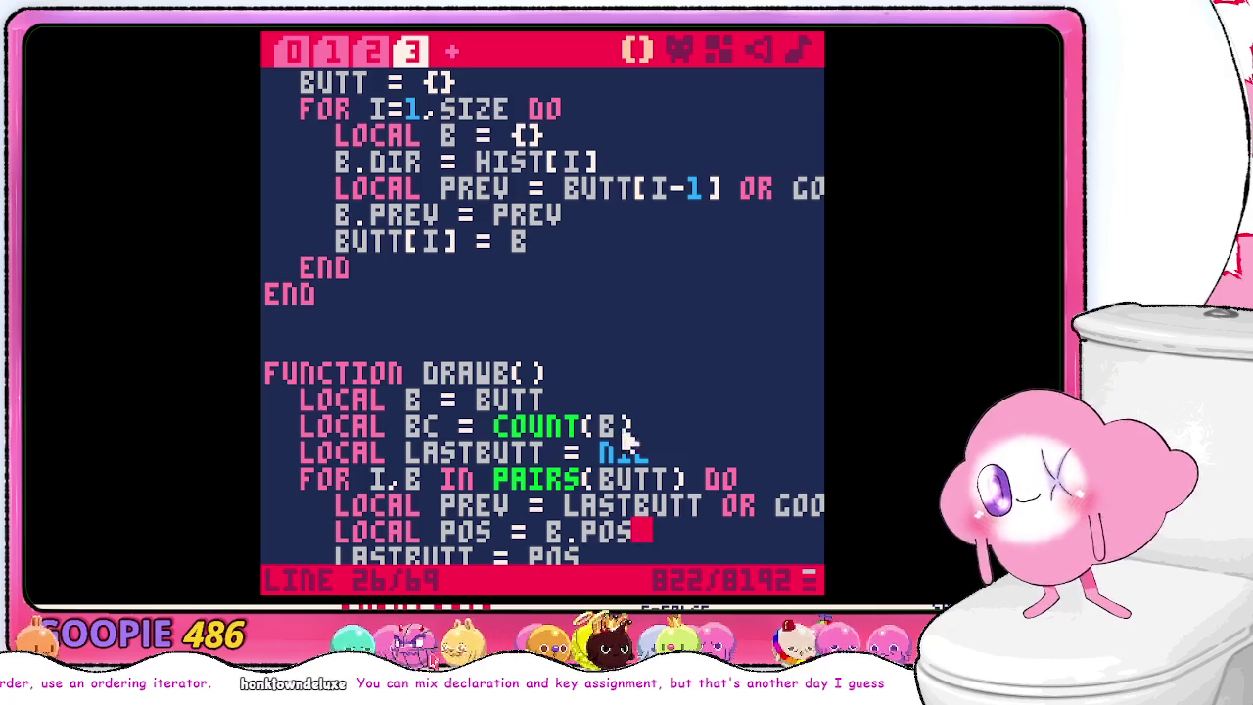
{"action": "scroll", "coordinate": [675, 546], "scroll_direction": "down", "scroll_amount": 2}
{"action": "key", "text": "BackSpace"}
{"action": "key", "text": "BackSpace"}
{"action": "key", "text": "BackSpace"}
{"action": "type", "text": "GETPOS(PREV, B)"}
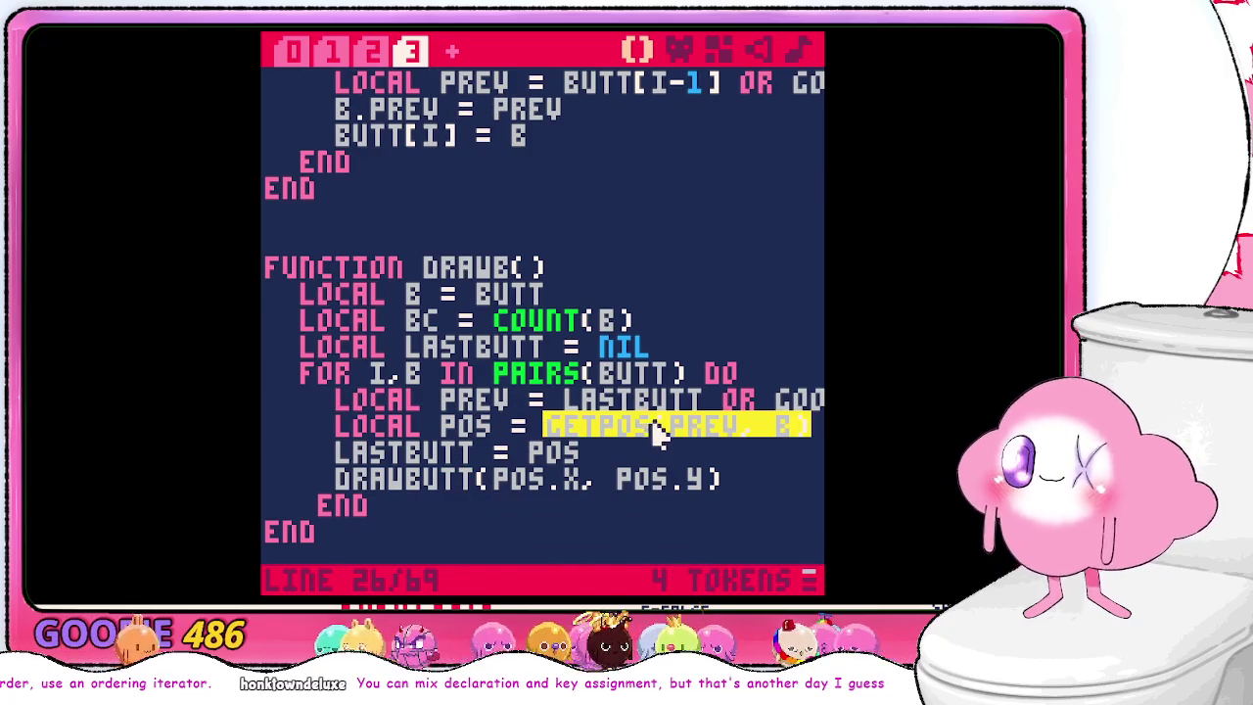
{"action": "key", "text": "shift+Home"}
{"action": "scroll", "coordinate": [627, 316], "scroll_direction": "up", "scroll_amount": 2}
- Paste the LOCAL POS line into UPDATEB's loop and remove the B.PREV = PREV line
{"action": "left_click", "coordinate": [615, 223]}
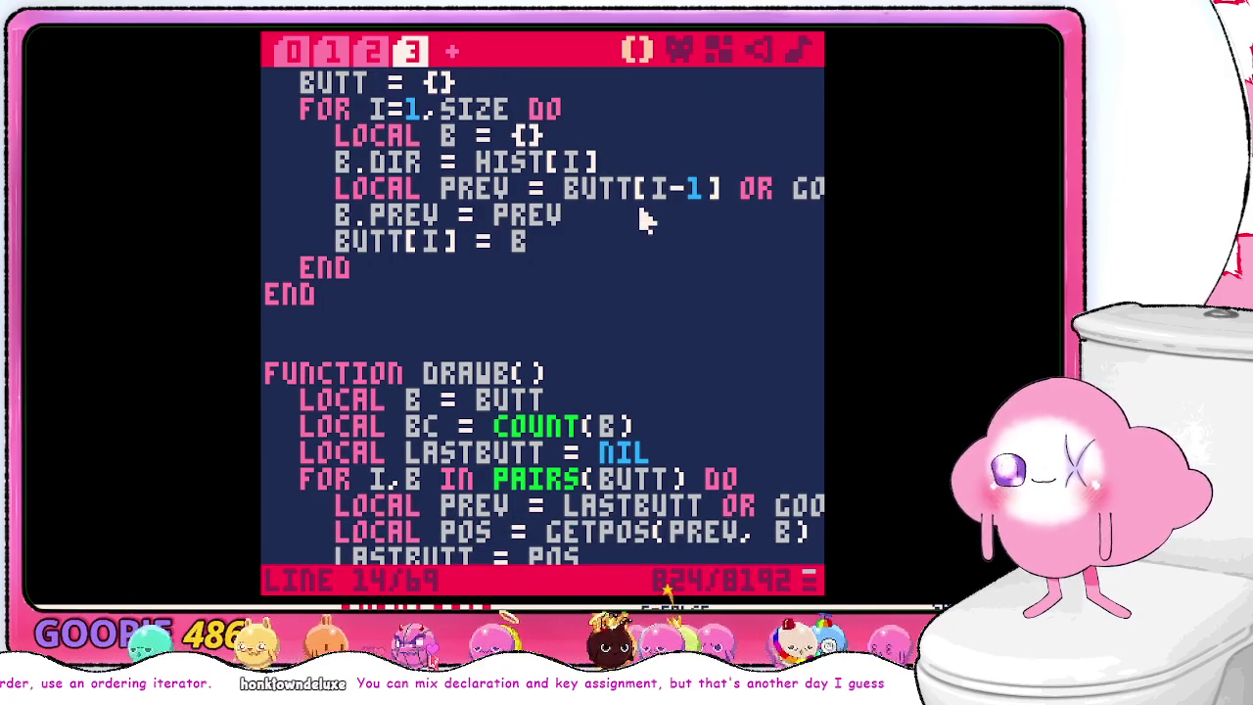
{"action": "key", "text": "Return"}
{"action": "key", "text": "ctrl+v"}
{"action": "key", "text": "Return"}
{"action": "key", "text": "Up"}
{"action": "key", "text": "Right"}
{"action": "key", "text": "Right"}
{"action": "key", "text": "Right"}
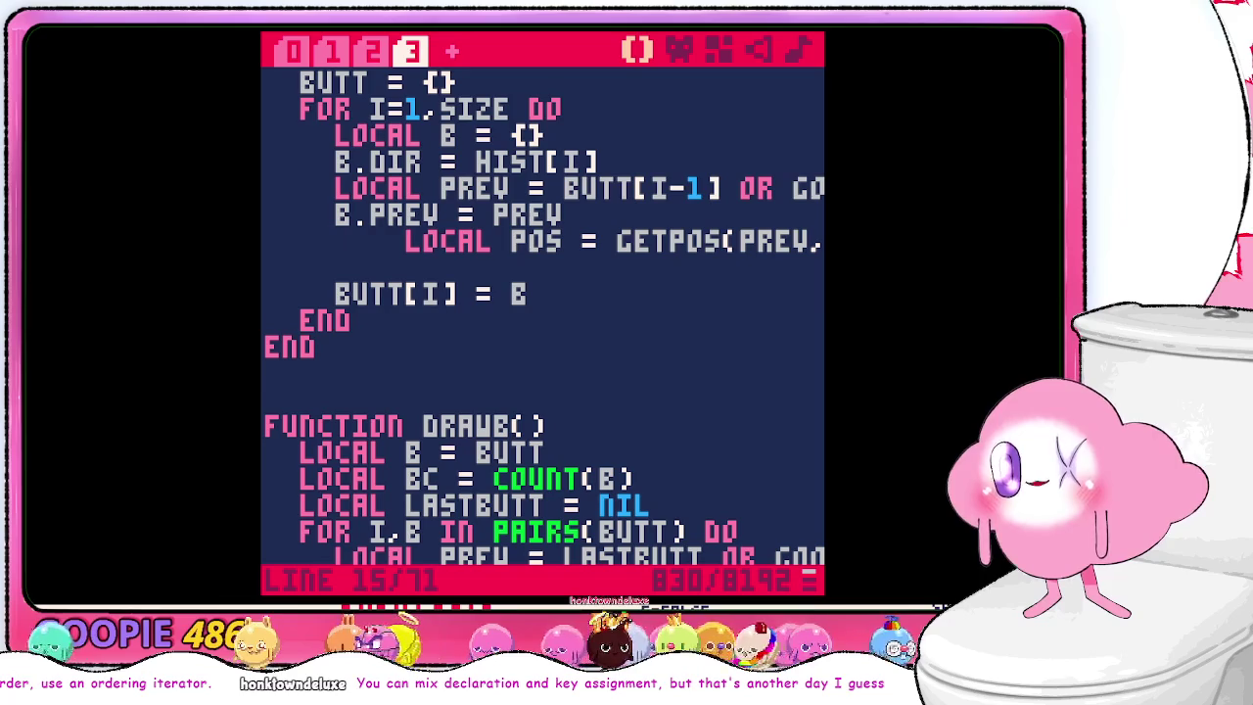
{"action": "key", "text": "BackSpace"}
{"action": "key", "text": "BackSpace"}
{"action": "key", "text": "BackSpace"}
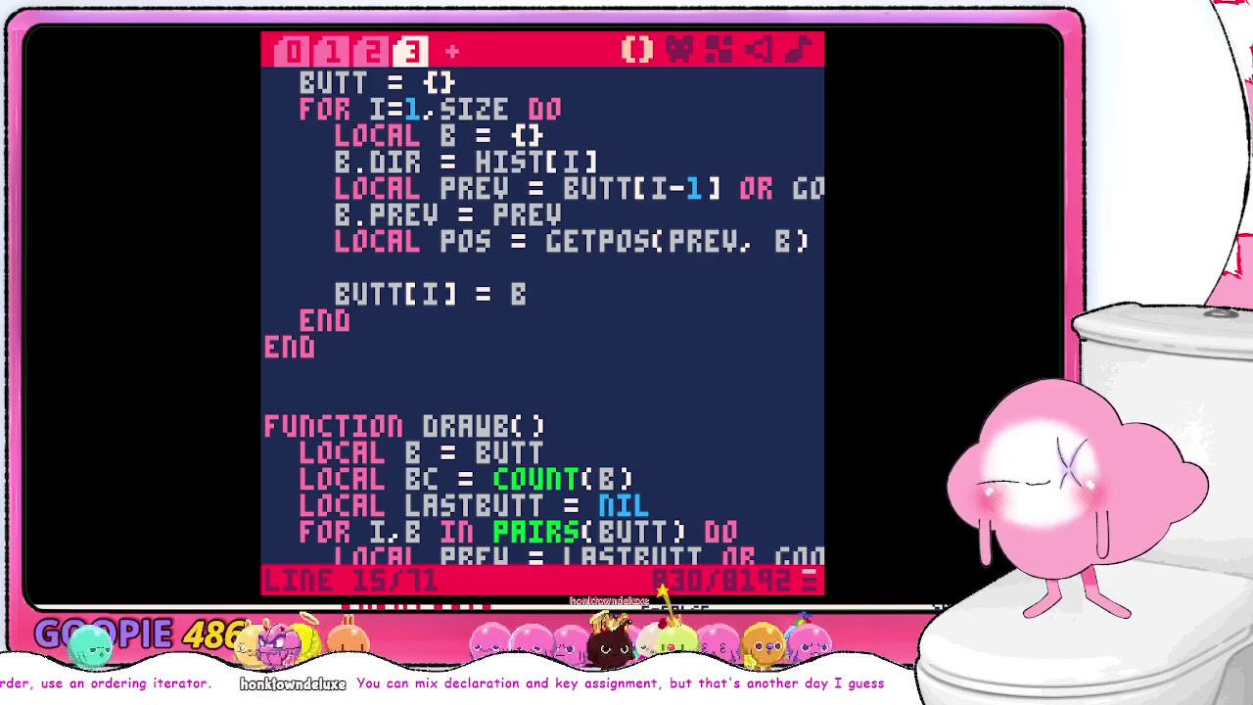
{"action": "left_click", "coordinate": [607, 213]}
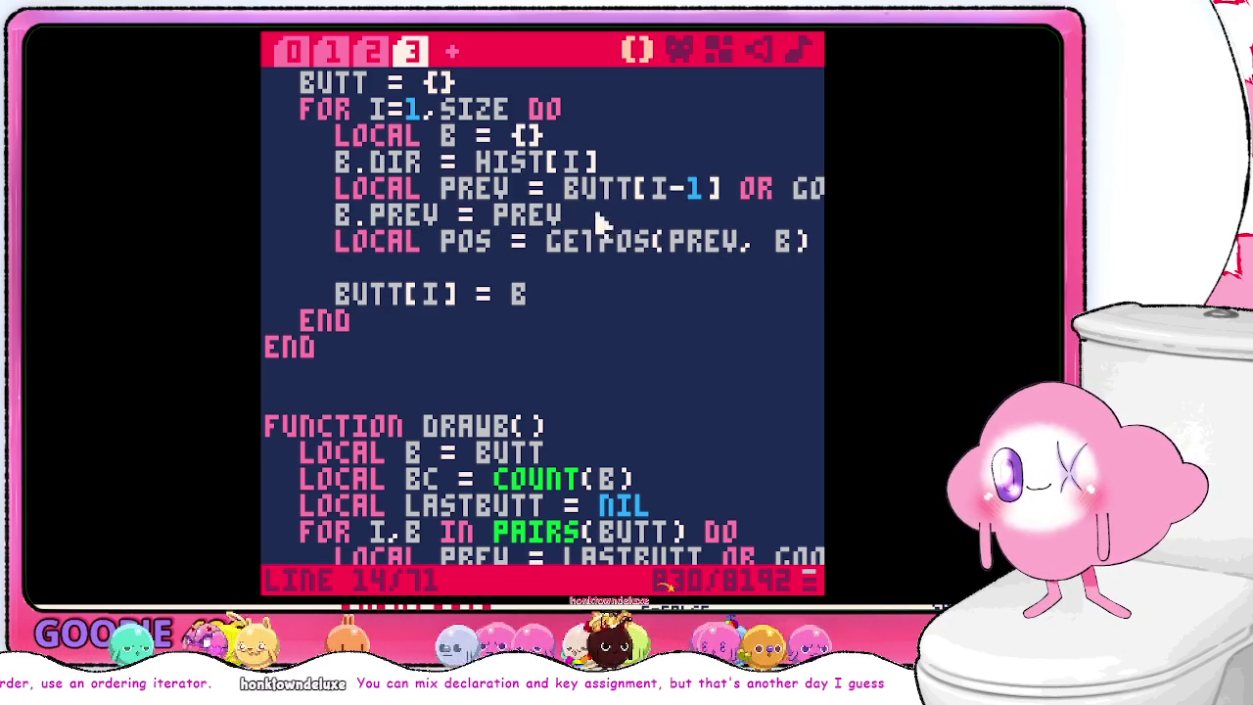
{"action": "left_click", "coordinate": [409, 215]}
{"action": "key", "text": "Home"}
{"action": "key", "text": "shift+Down"}
{"action": "key", "text": "BackSpace"}
{"action": "key", "text": "Down"}
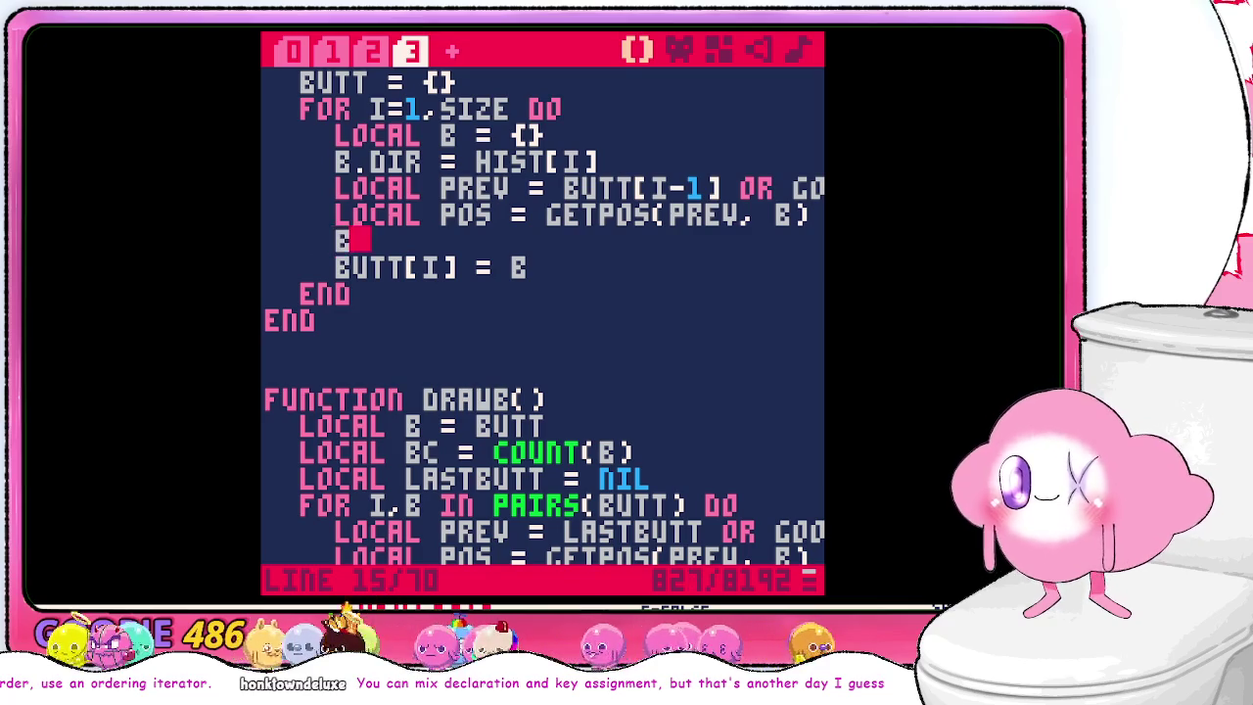
- Store B.POS = GETPOS(PREV, B), drop the LOCAL POS line, and select DRAWB's three position lines
{"action": "key", "text": "BackSpace"}
{"action": "type", "text": "OS ="}
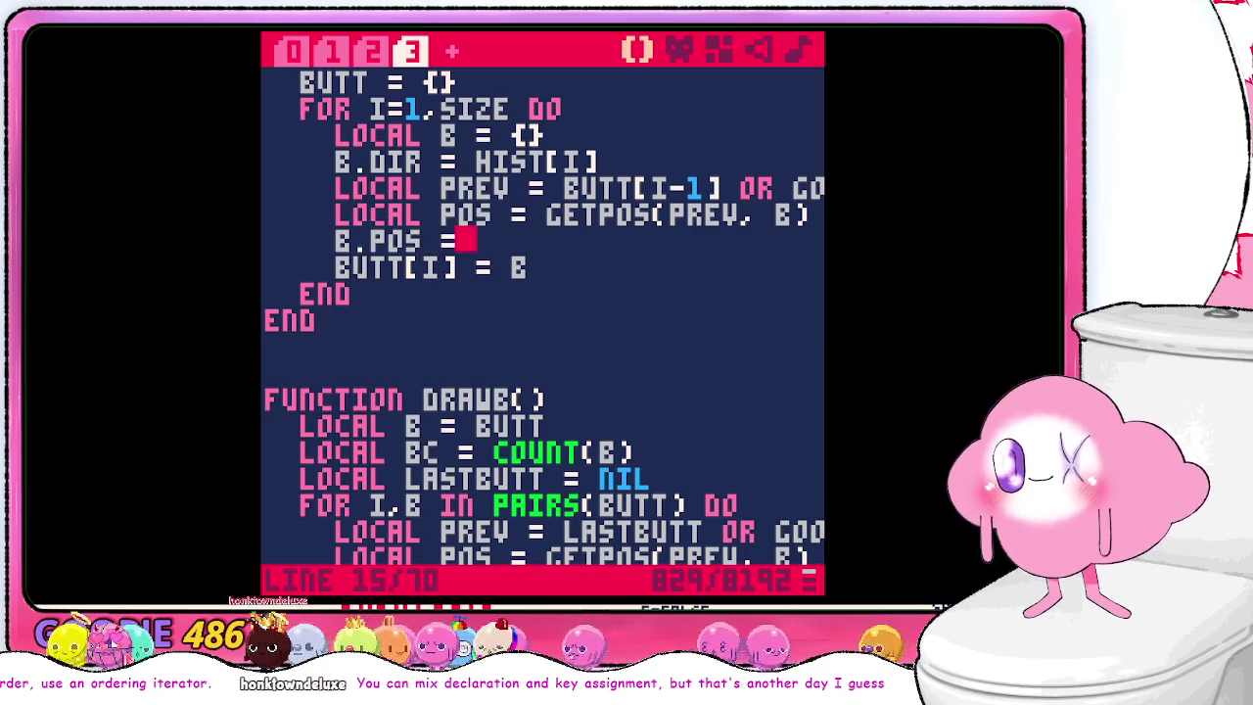
{"action": "left_click_drag", "start_coordinate": [554, 215], "coordinate": [813, 218]}
{"action": "key", "text": "ctrl+c"}
{"action": "left_click", "coordinate": [520, 238]}
{"action": "key", "text": "ctrl+v"}
{"action": "triple_click", "coordinate": [517, 216]}
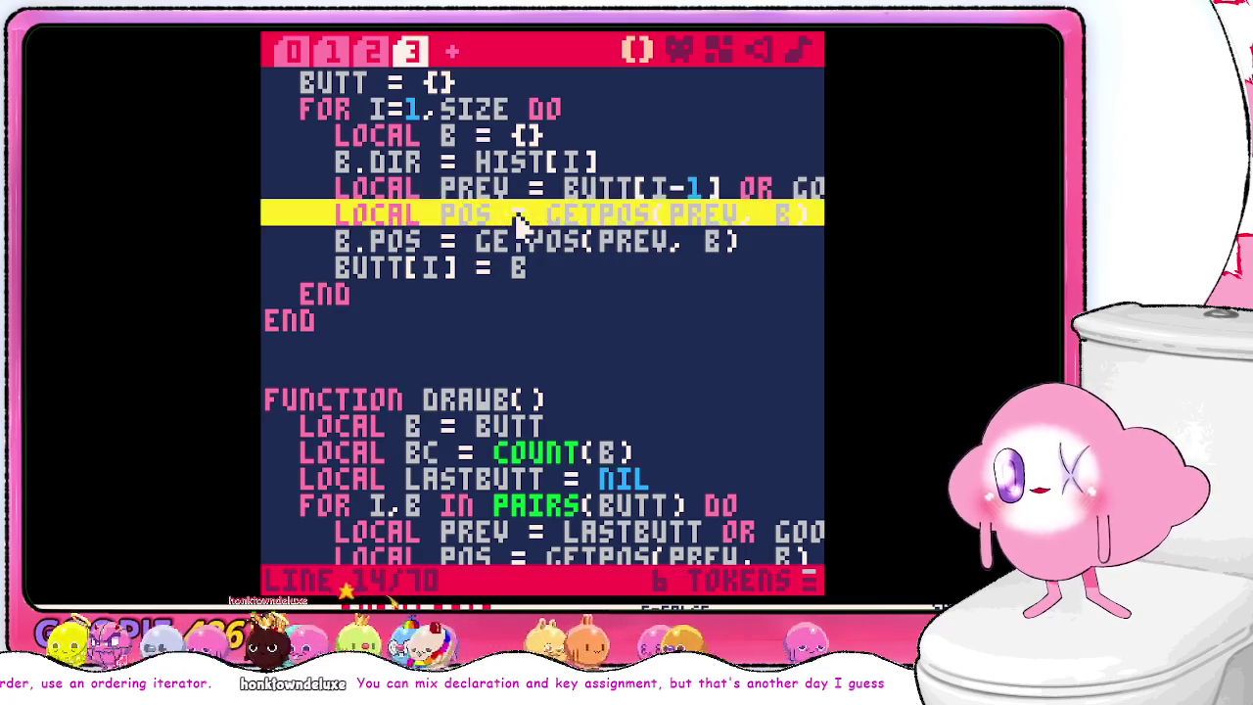
{"action": "key", "text": "ctrl+x"}
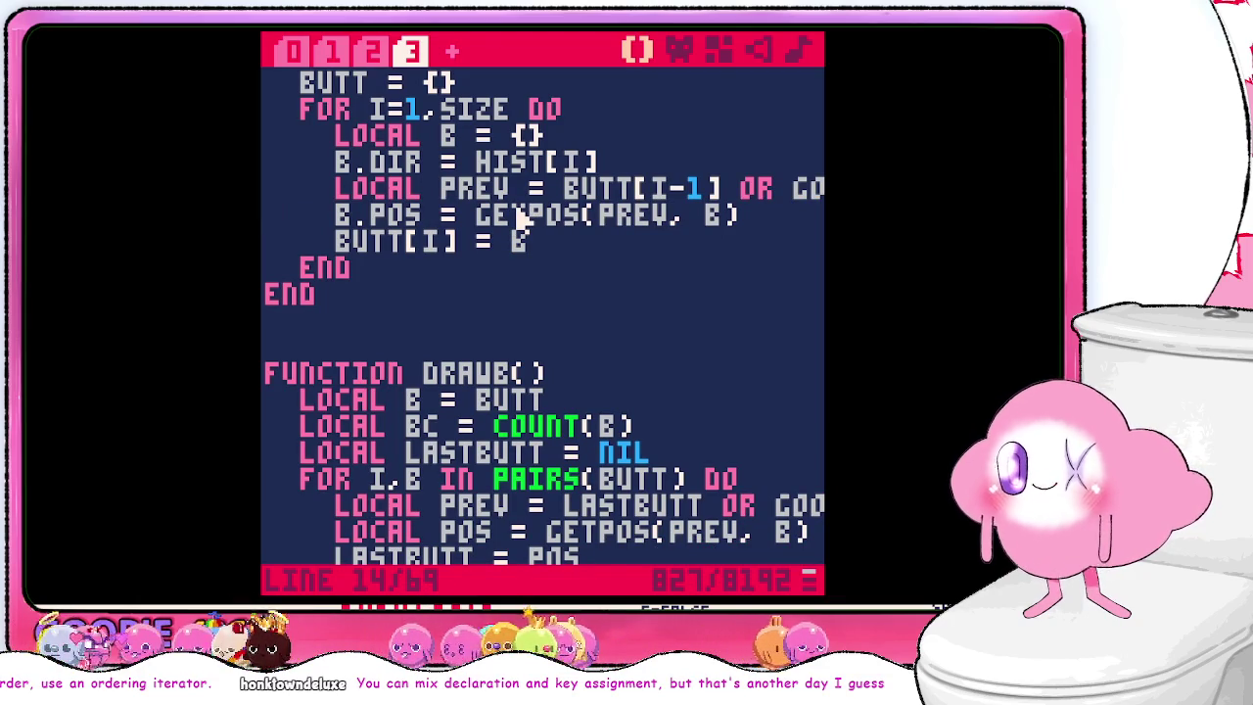
{"action": "scroll", "coordinate": [609, 330], "scroll_direction": "down", "scroll_amount": 2}
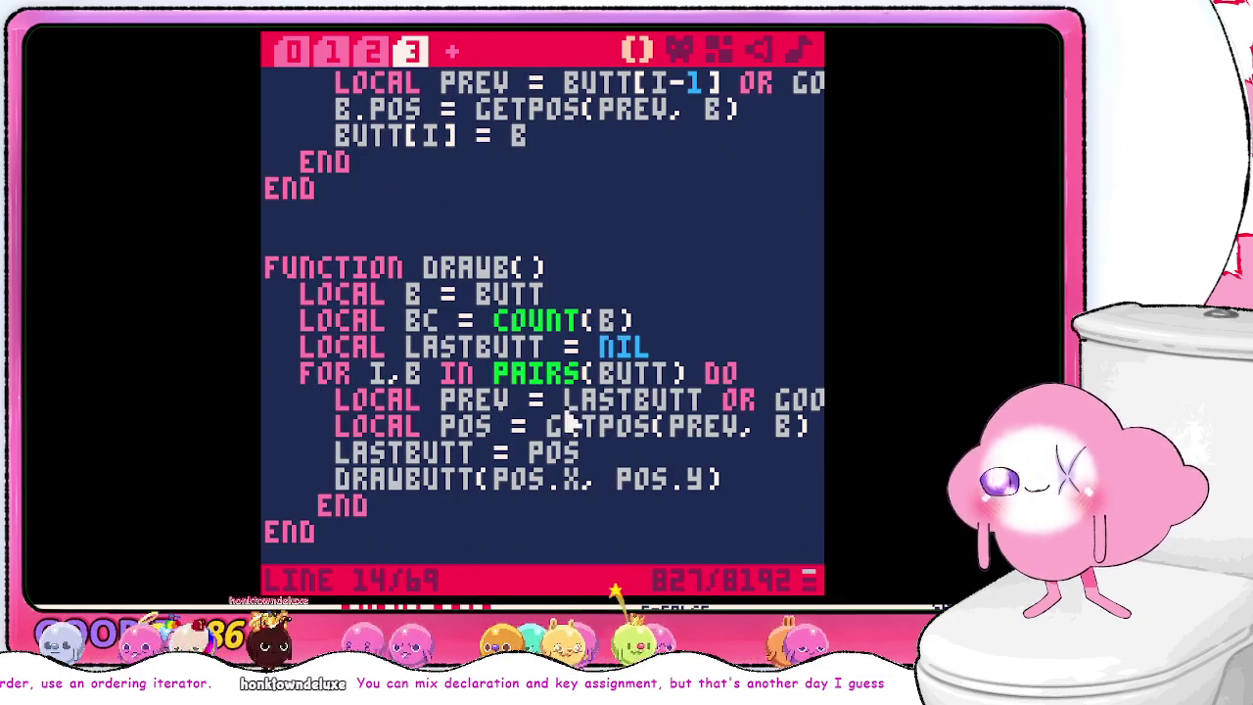
{"action": "mouse_move", "coordinate": [584, 452]}
{"action": "left_mouse_down"}
{"action": "mouse_move", "coordinate": [440, 409]}
{"action": "mouse_move", "coordinate": [343, 411]}
{"action": "left_mouse_up"}
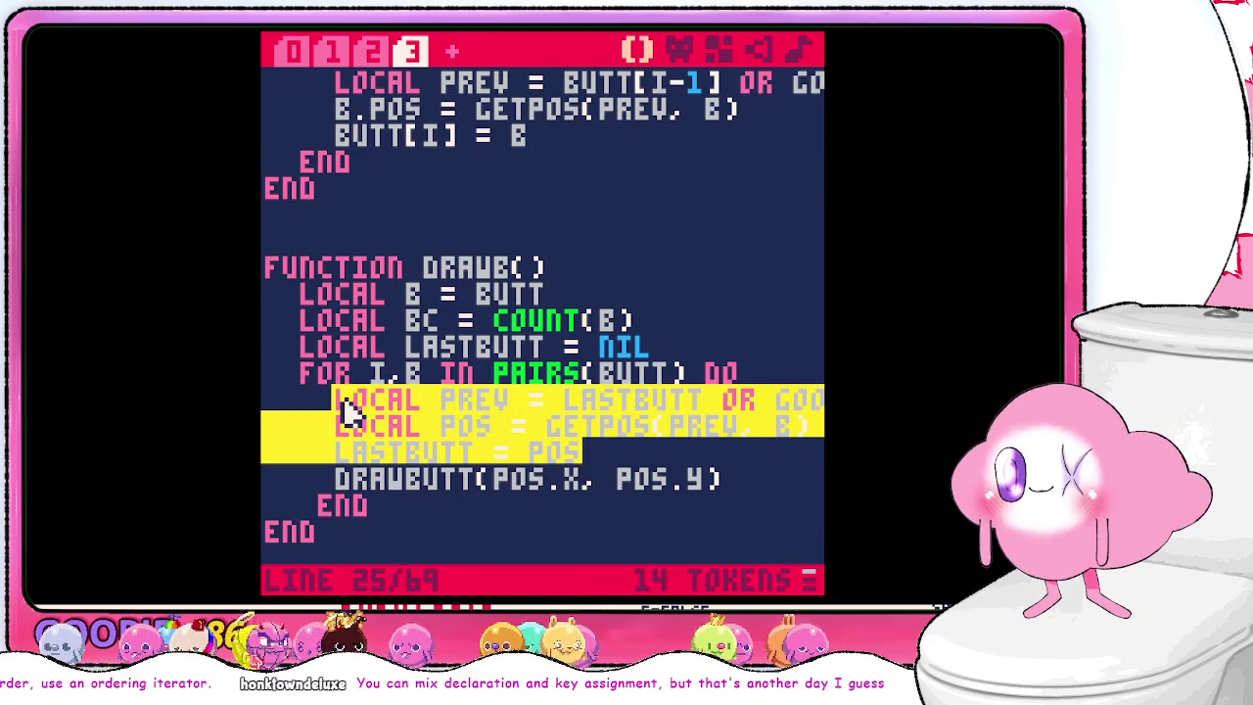
- Replace DRAWB's selected lines with LOCAL POS = B.POS and save the cart
{"action": "key", "text": "BackSpace"}
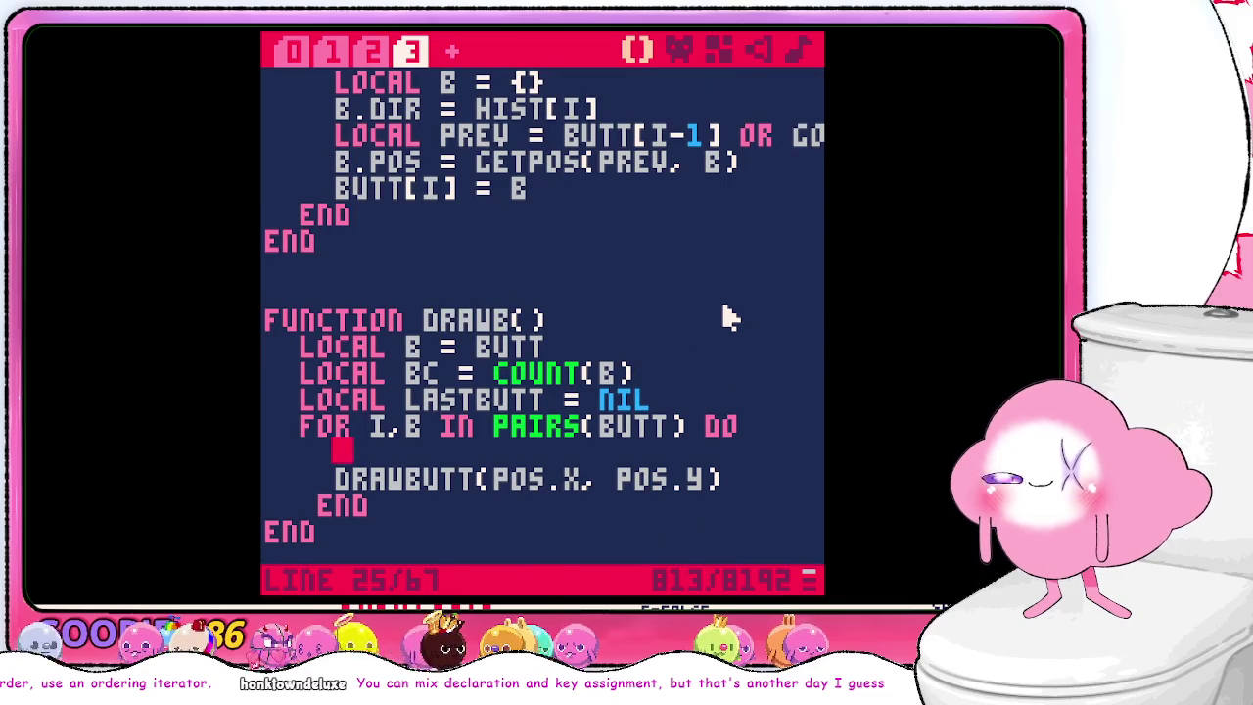
{"action": "type", "text": "local pos "}
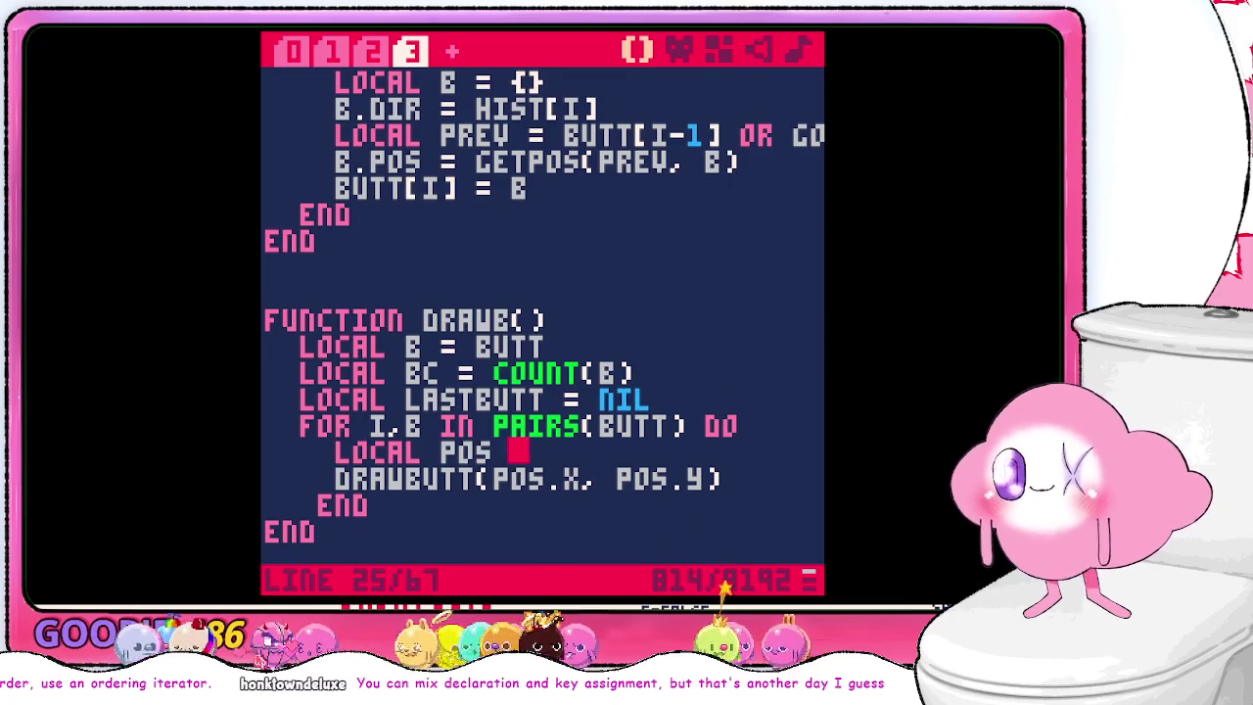
{"action": "type", "text": "= b.pos"}
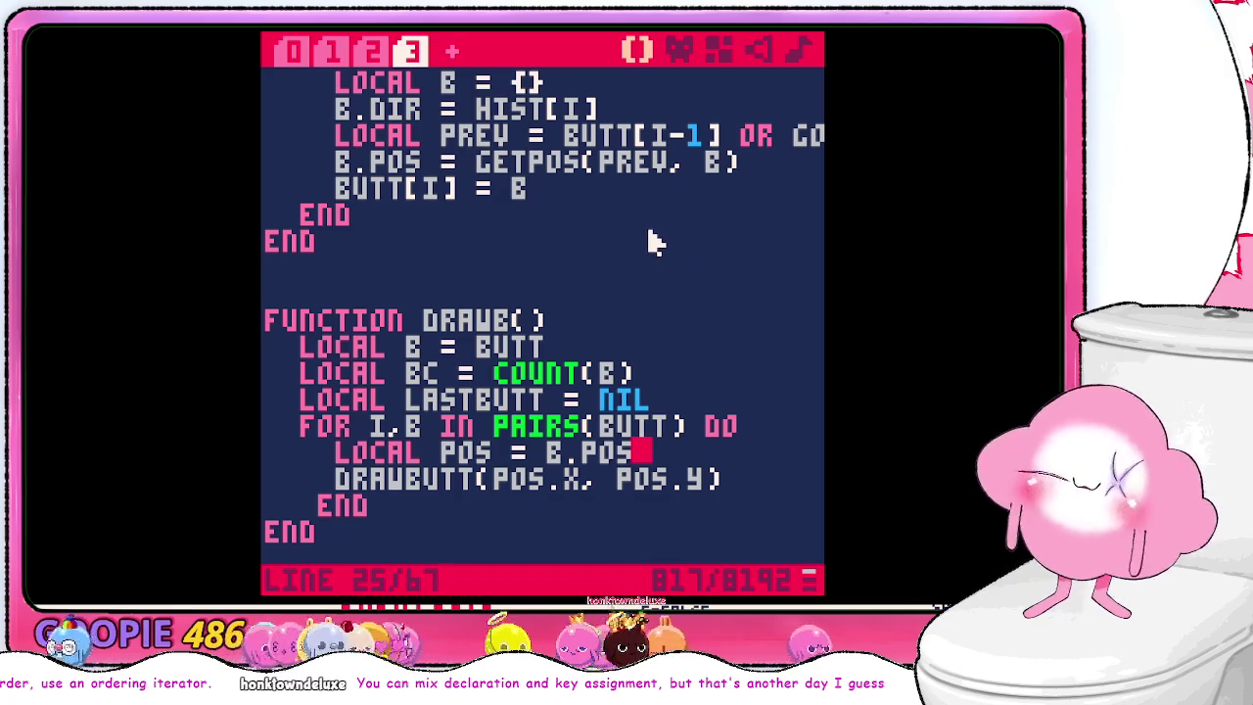
{"action": "scroll", "coordinate": [654, 243], "scroll_direction": "up", "scroll_amount": 5}
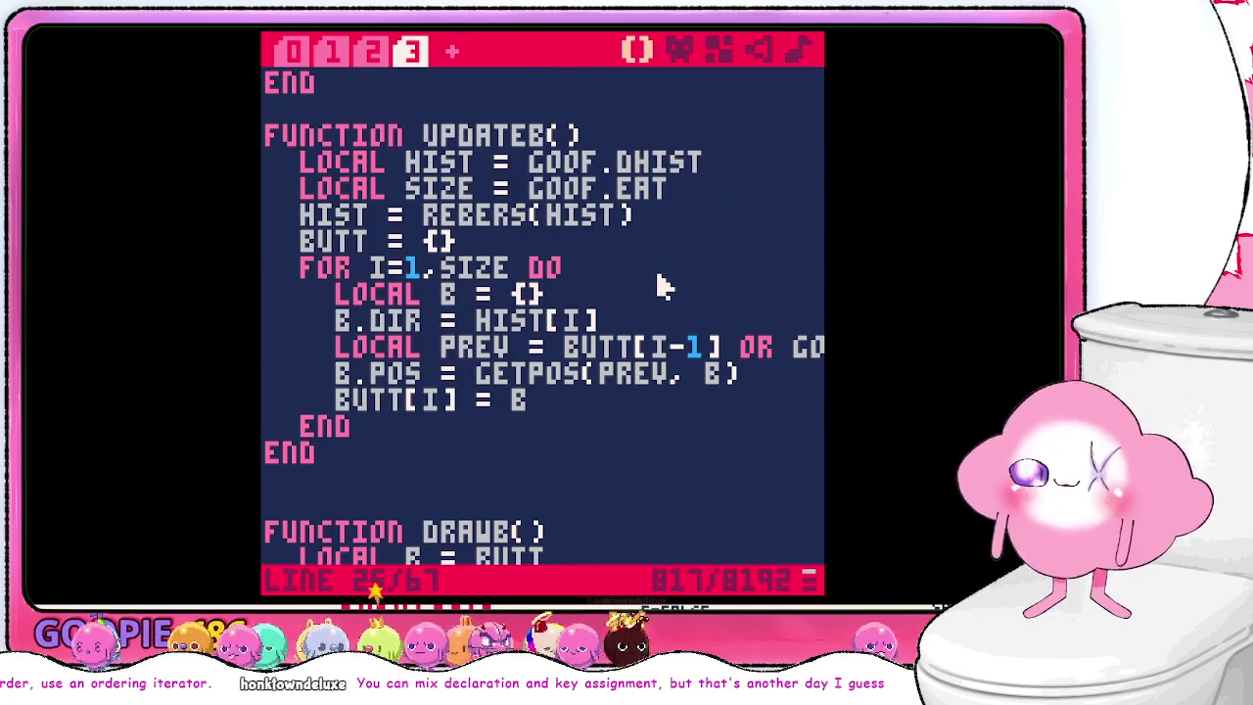
{"action": "scroll", "coordinate": [658, 284], "scroll_direction": "down", "scroll_amount": 5}
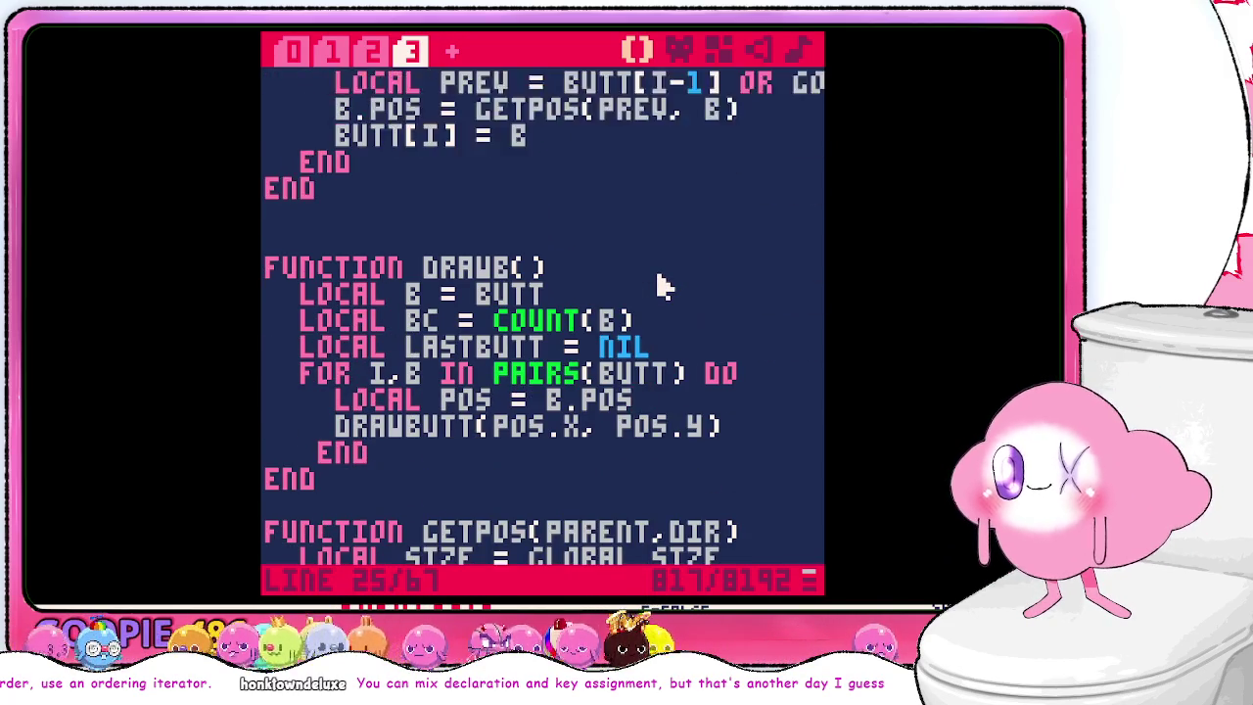
{"action": "scroll", "coordinate": [660, 282], "scroll_direction": "down", "scroll_amount": 2}
{"action": "scroll", "coordinate": [663, 283], "scroll_direction": "up", "scroll_amount": 3}
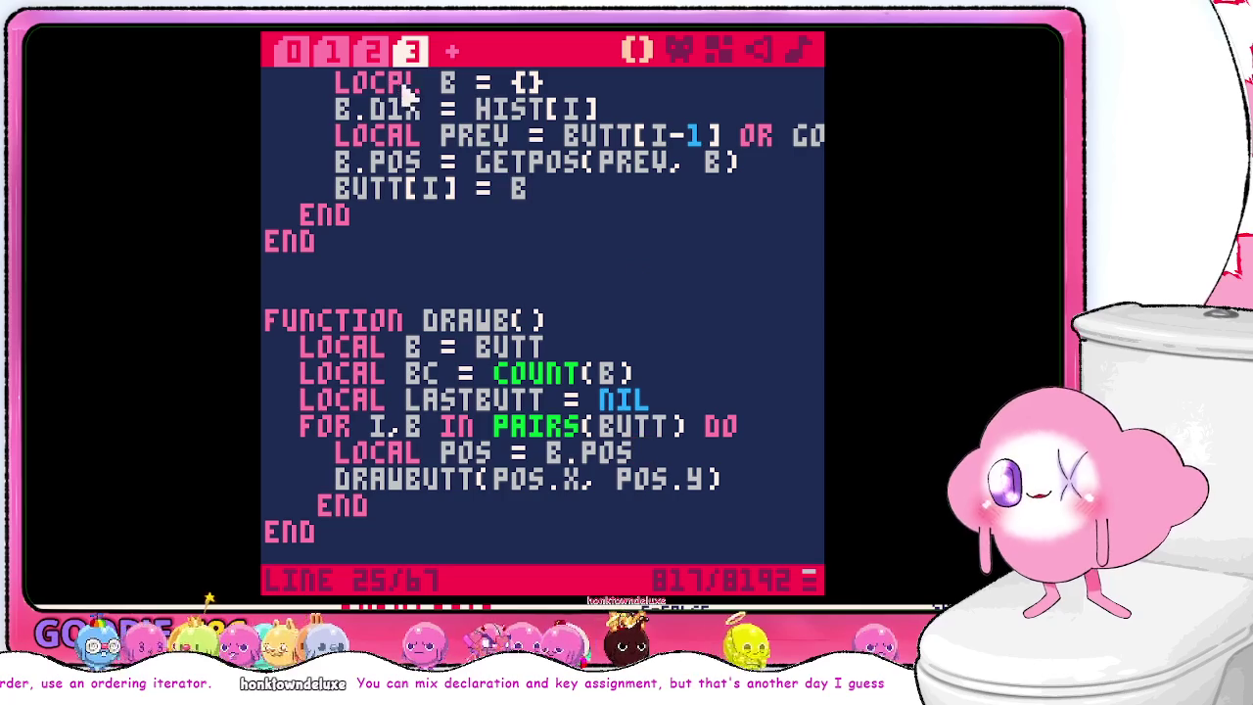
{"action": "key", "text": "ctrl+s"}
- Run the cart and jump back to the code at the line-78 error
{"action": "key", "text": "ctrl+r"}
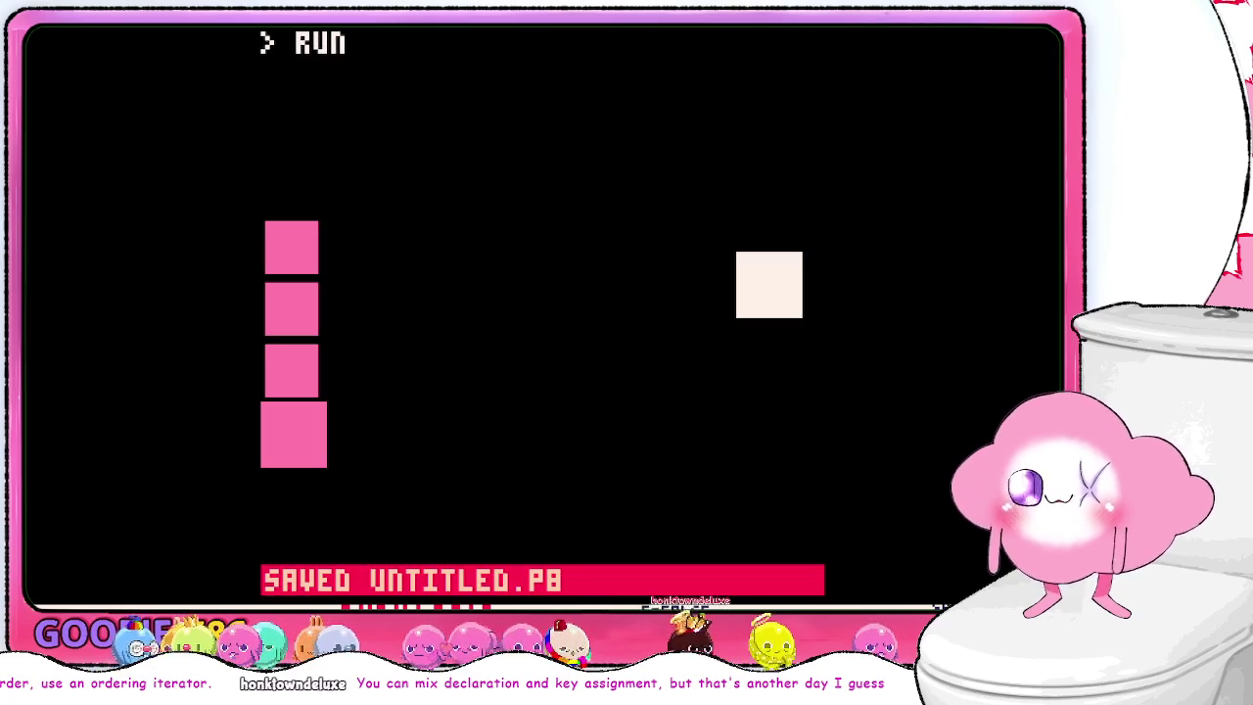
{"action": "key", "text": "Escape"}
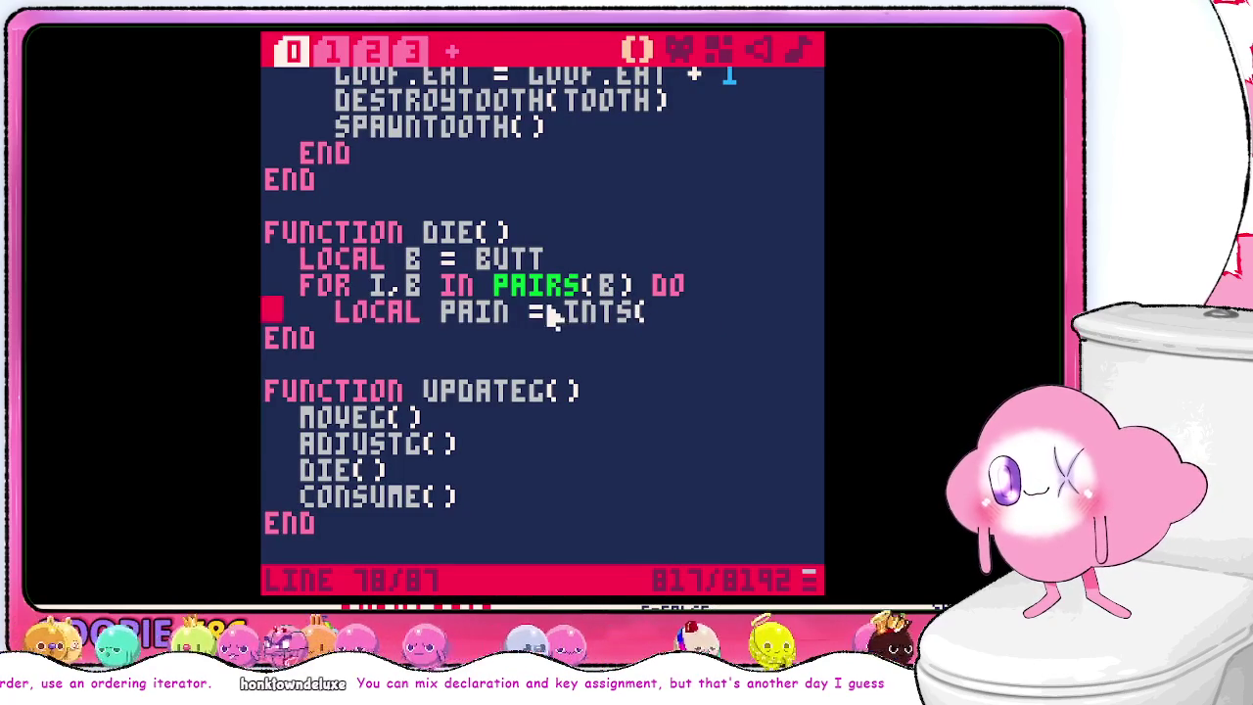
{"action": "scroll", "coordinate": [522, 319], "scroll_direction": "up", "scroll_amount": 1}
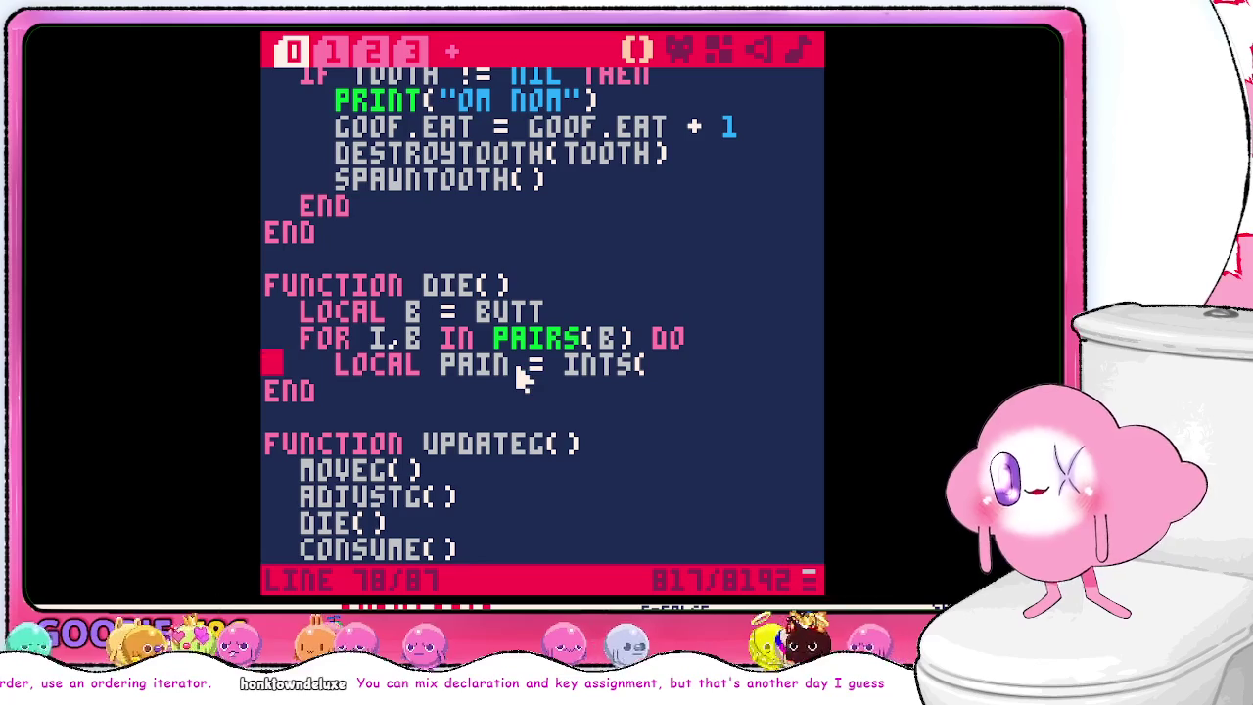
- Replace the unfinished line in DIE's loop with LOCAL POS = B.POS and a closing END
{"action": "left_click", "coordinate": [698, 360]}
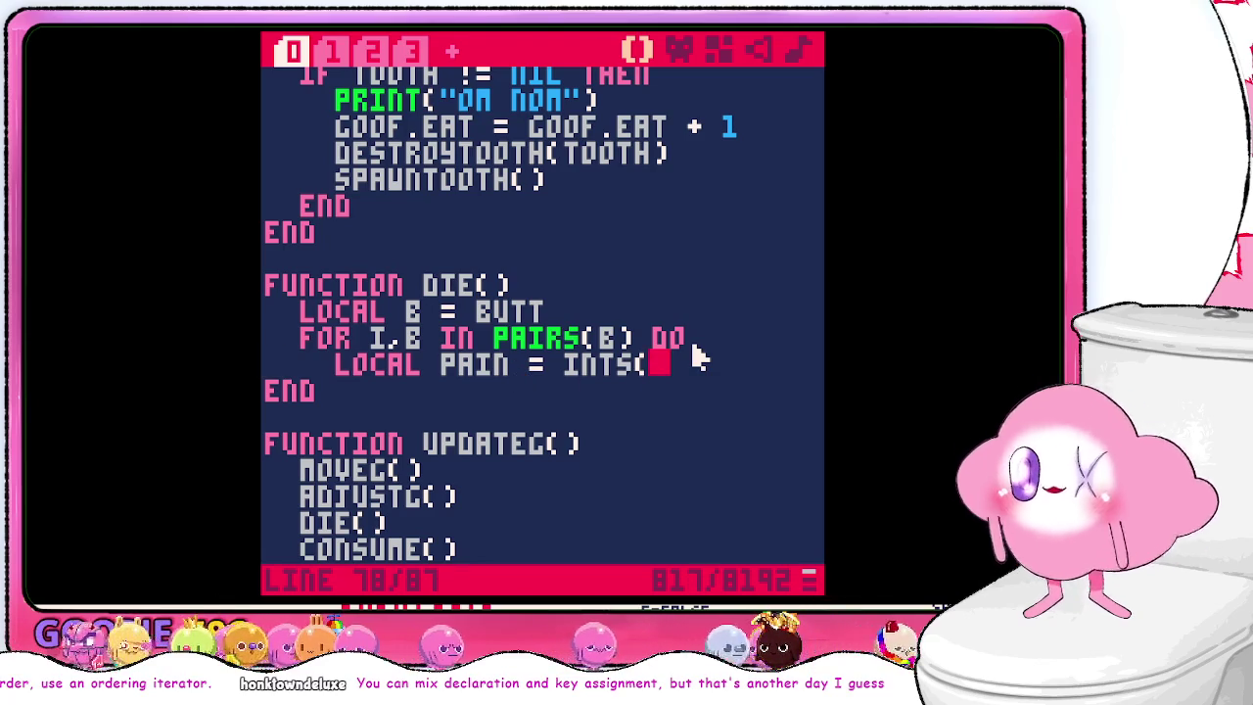
{"action": "key", "text": "BackSpace"}
{"action": "key", "text": "BackSpace"}
{"action": "key", "text": "BackSpace"}
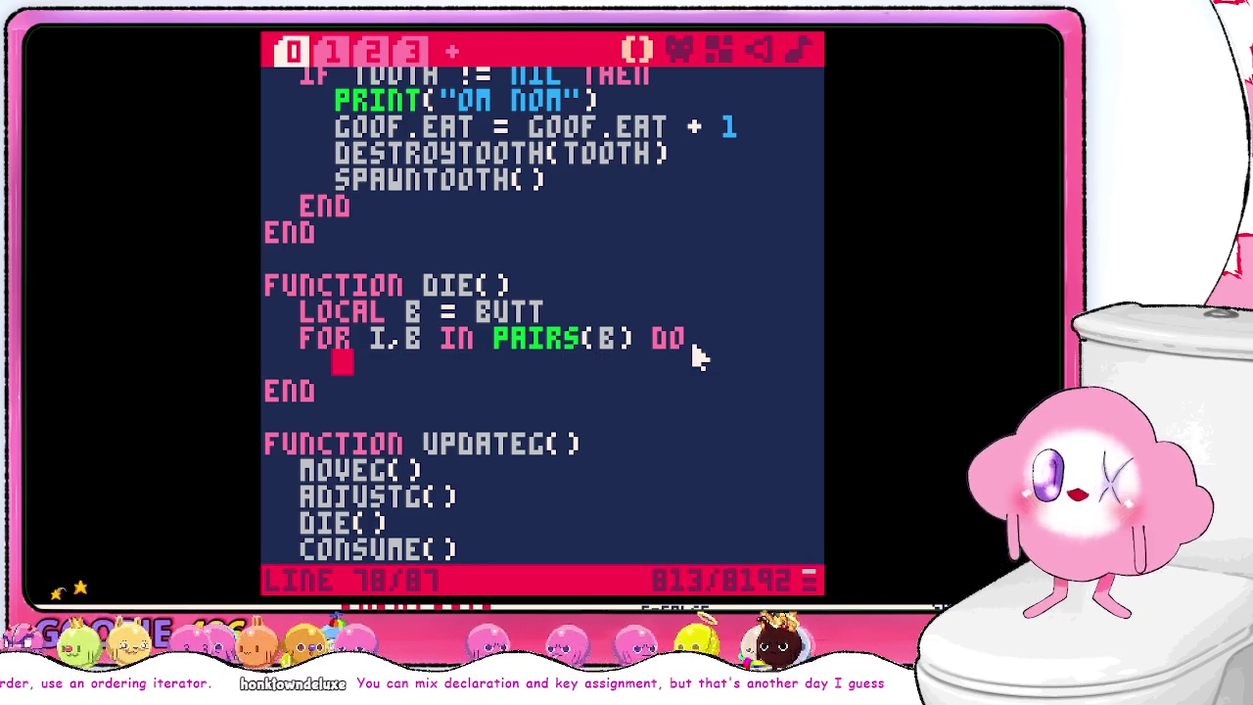
{"action": "type", "text": "LOCLA"}
{"action": "key", "text": "BackSpace"}
{"action": "key", "text": "BackSpace"}
{"action": "type", "text": "AL"}
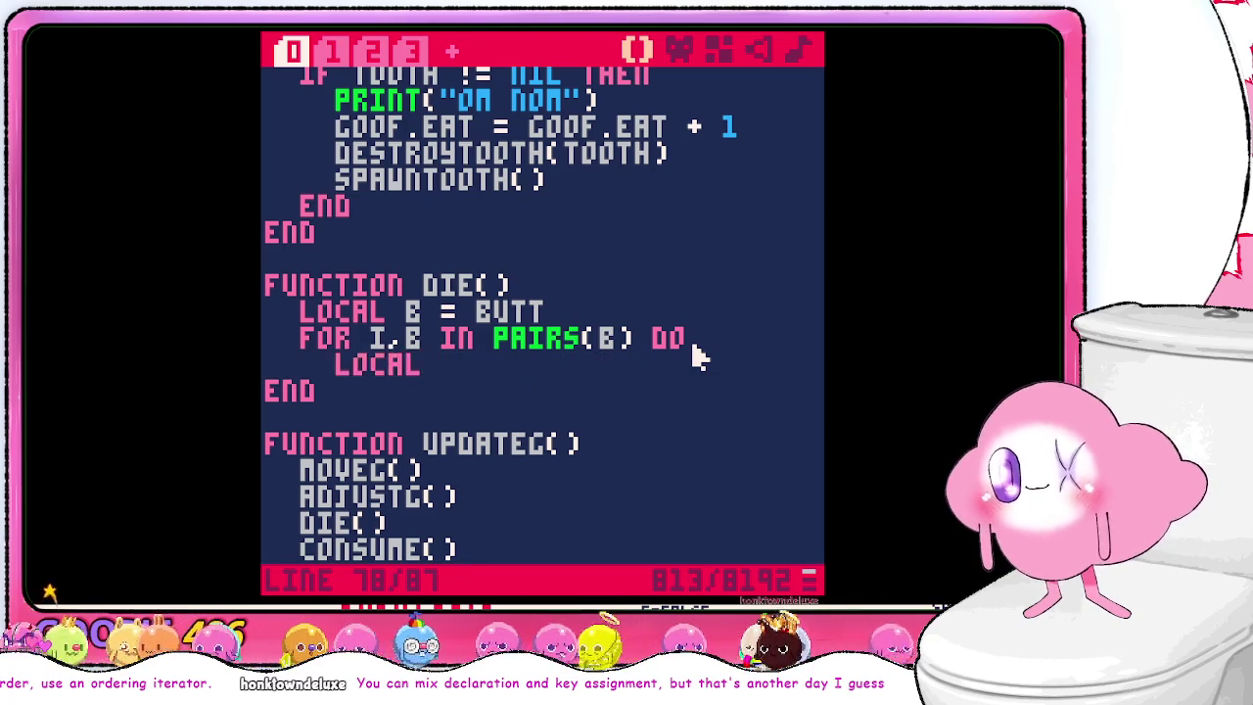
{"action": "type", "text": " POS = B"}
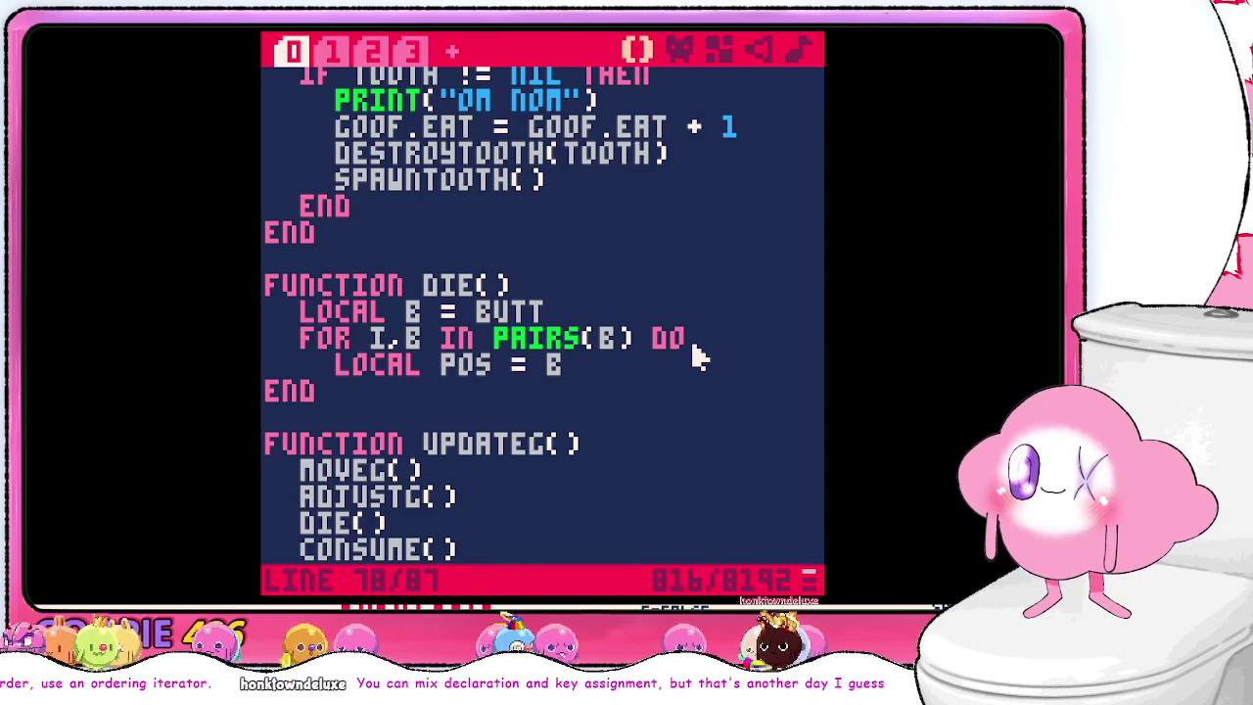
{"action": "type", "text": ".POS"}
{"action": "key", "text": "Return"}
{"action": "type", "text": "EN"}
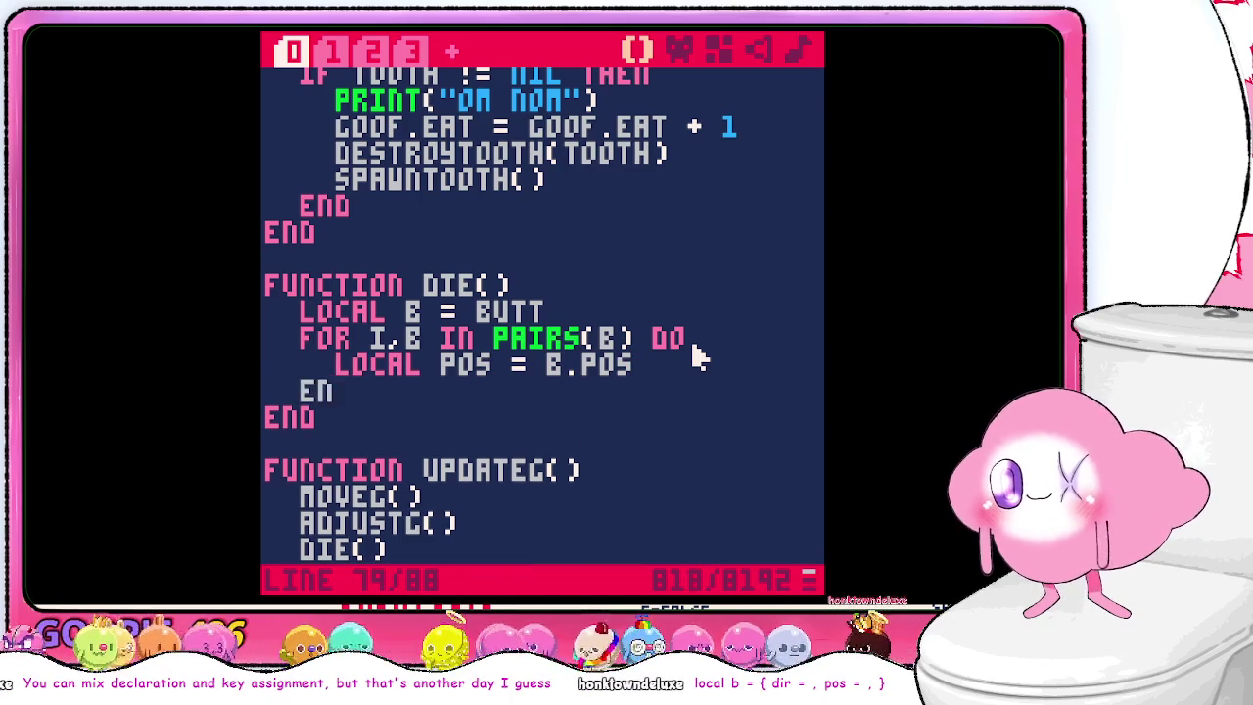
{"action": "type", "text": "D"}
{"action": "key", "text": "ctrl+r"}
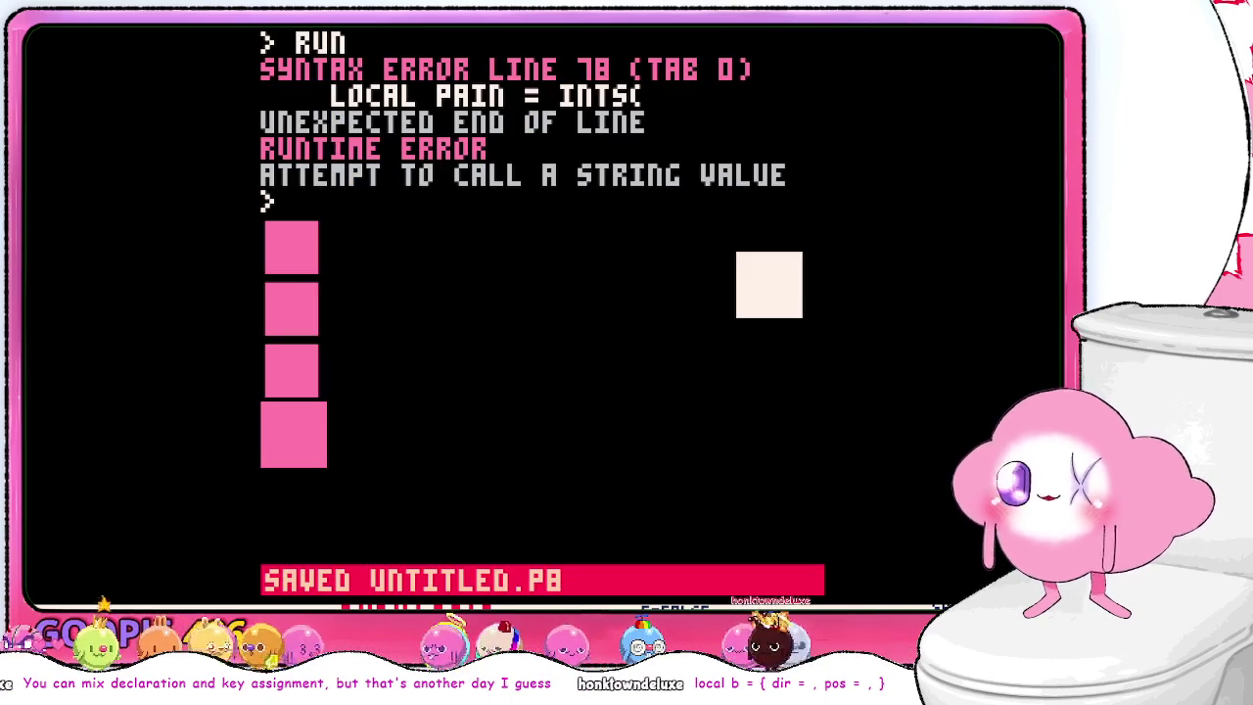
- Run the game and steer the snake until it crashes on a nil X in DRAWBUTT
{"action": "type", "text": "RUN"}
{"action": "key", "text": "Return"}
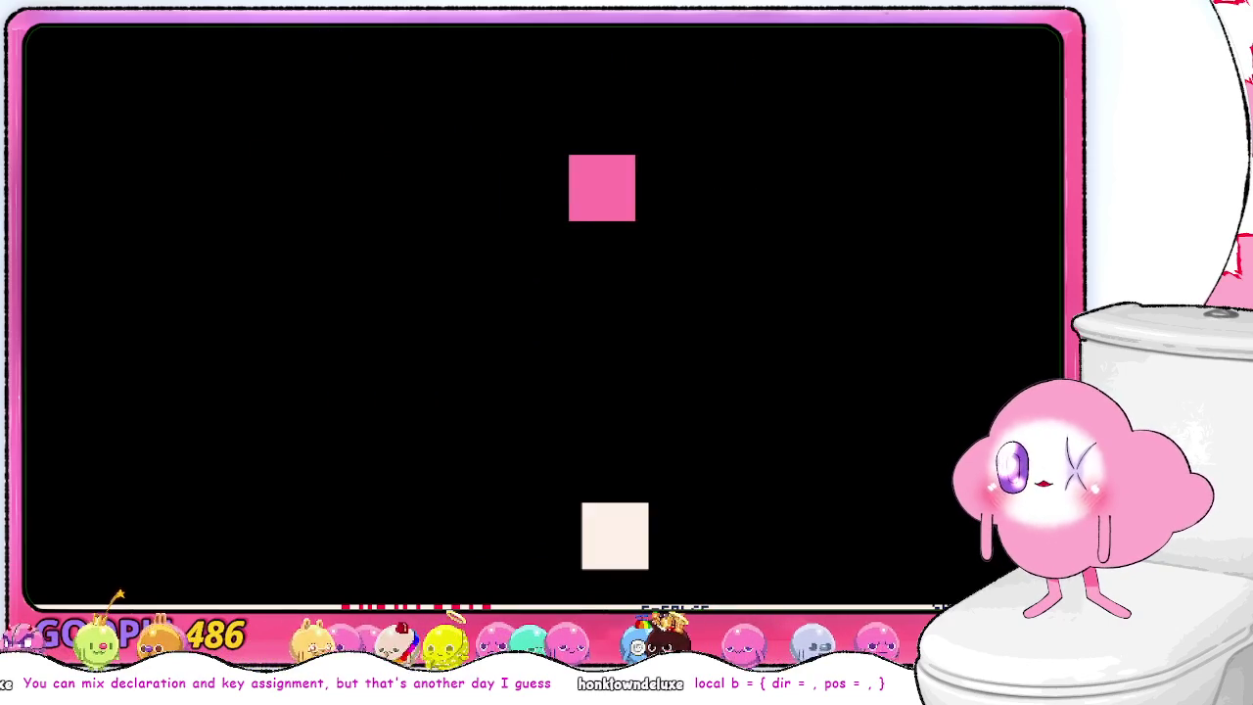
{"action": "key", "text": "Right"}
{"action": "key", "text": "Up"}
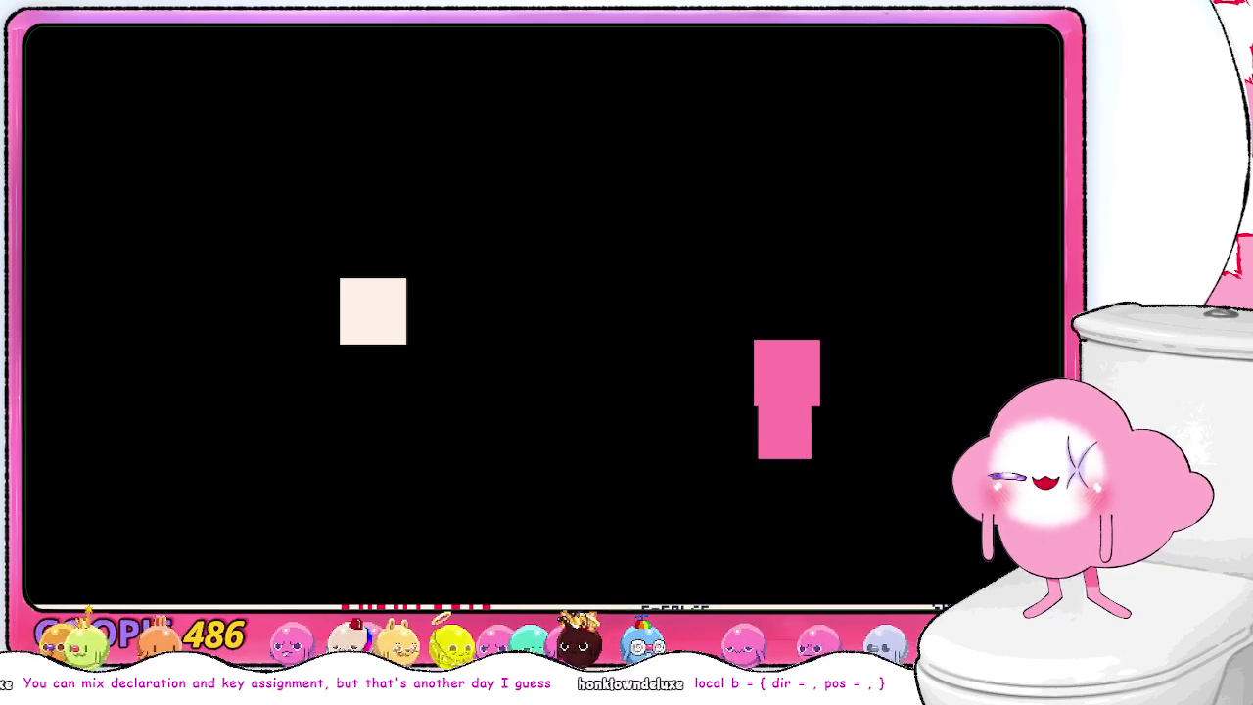
{"action": "key", "text": "Left"}
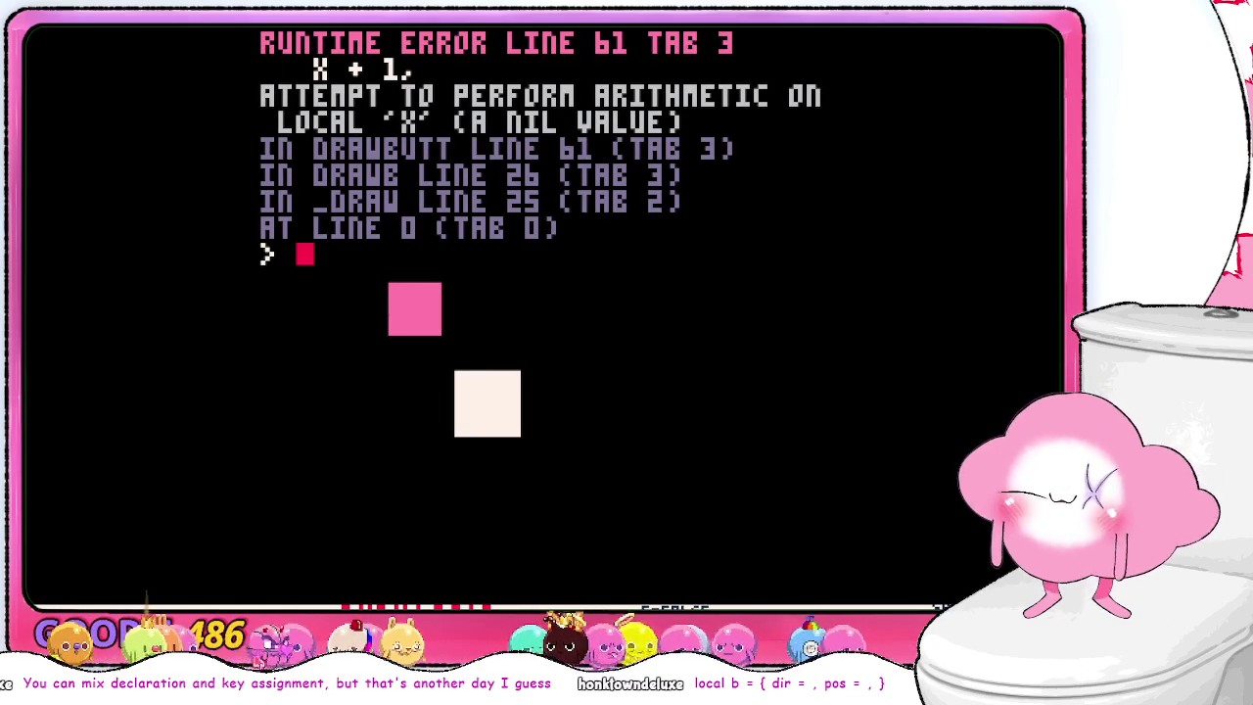
{"action": "key", "text": "Escape"}
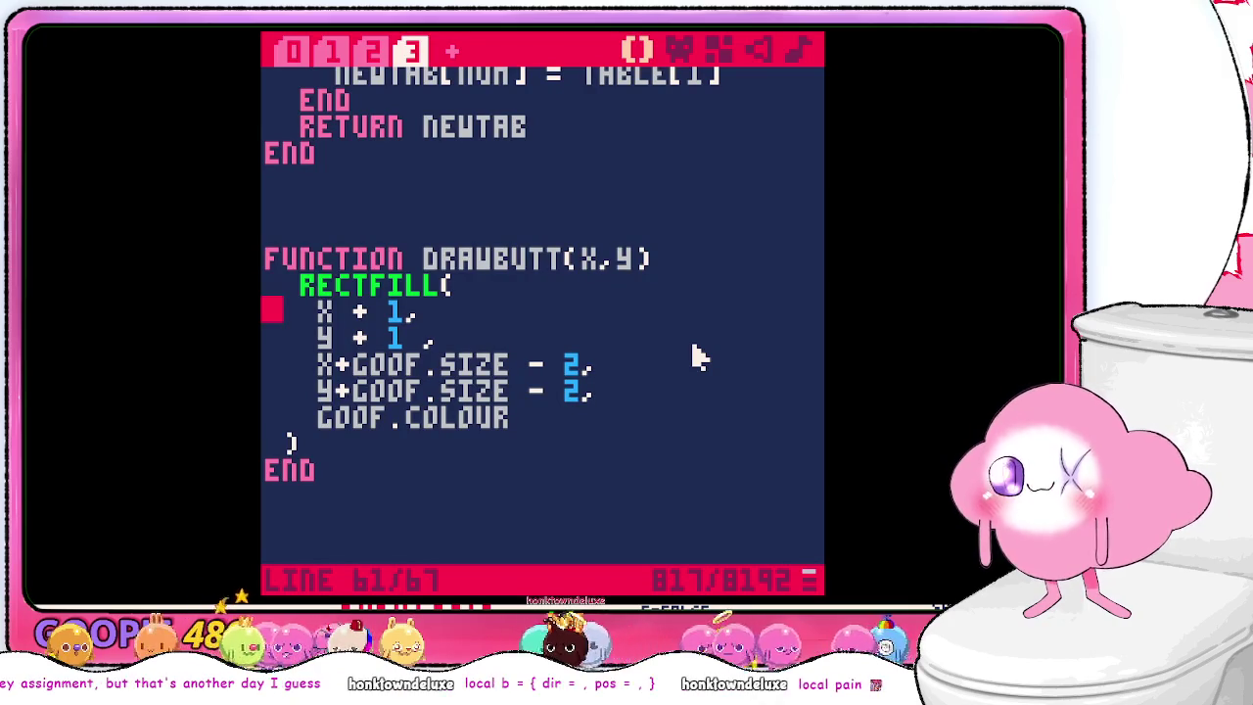
- Delete the two surplus blank lines between REBERS and DRAWBUTT in tab 3
{"action": "scroll", "coordinate": [696, 345], "scroll_direction": "up", "scroll_amount": 2}
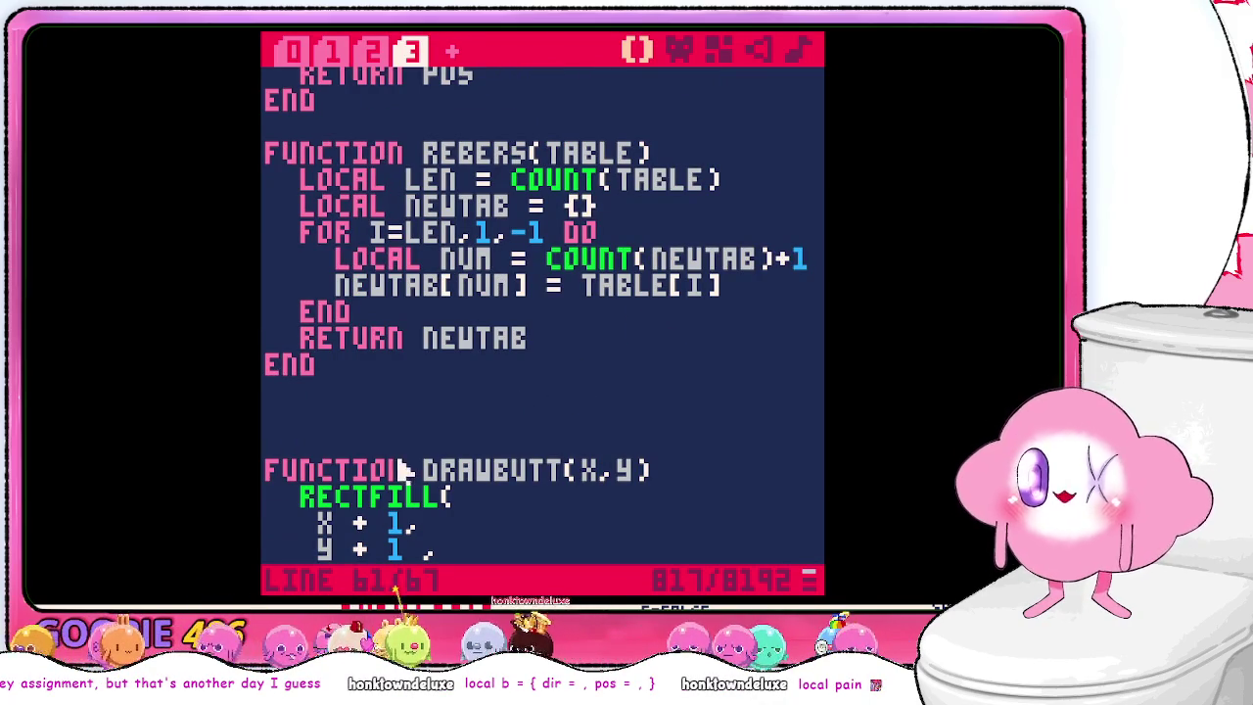
{"action": "left_click", "coordinate": [448, 437]}
{"action": "key", "text": "BackSpace"}
{"action": "key", "text": "BackSpace"}
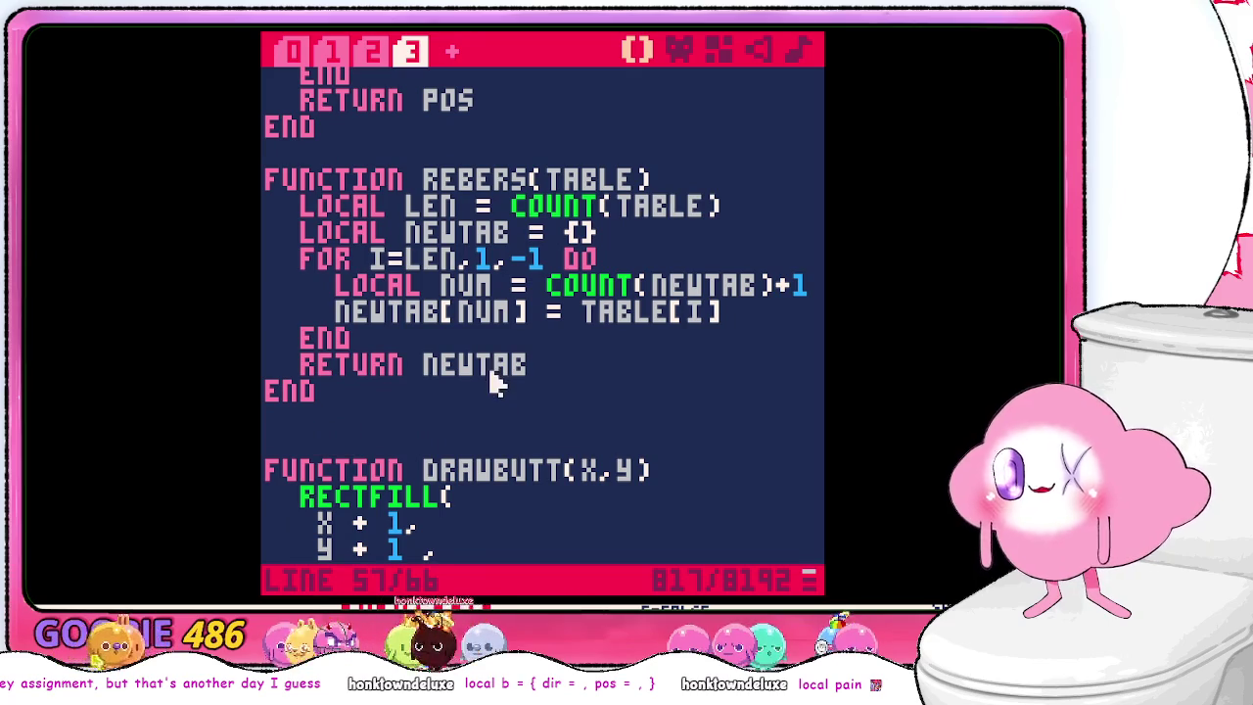
{"action": "key", "text": "BackSpace"}
{"action": "key", "text": "BackSpace"}
{"action": "scroll", "coordinate": [519, 388], "scroll_direction": "up", "scroll_amount": 2}
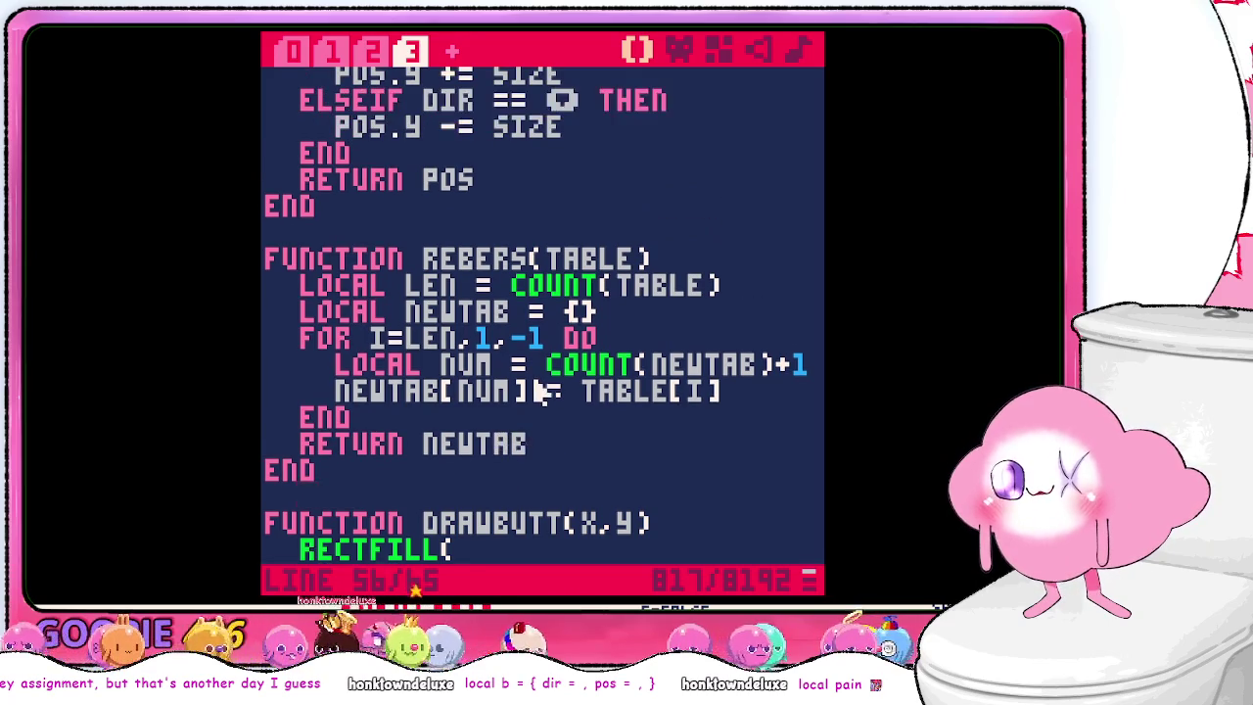
{"action": "scroll", "coordinate": [544, 372], "scroll_direction": "up", "scroll_amount": 4}
{"action": "scroll", "coordinate": [547, 329], "scroll_direction": "down", "scroll_amount": 5}
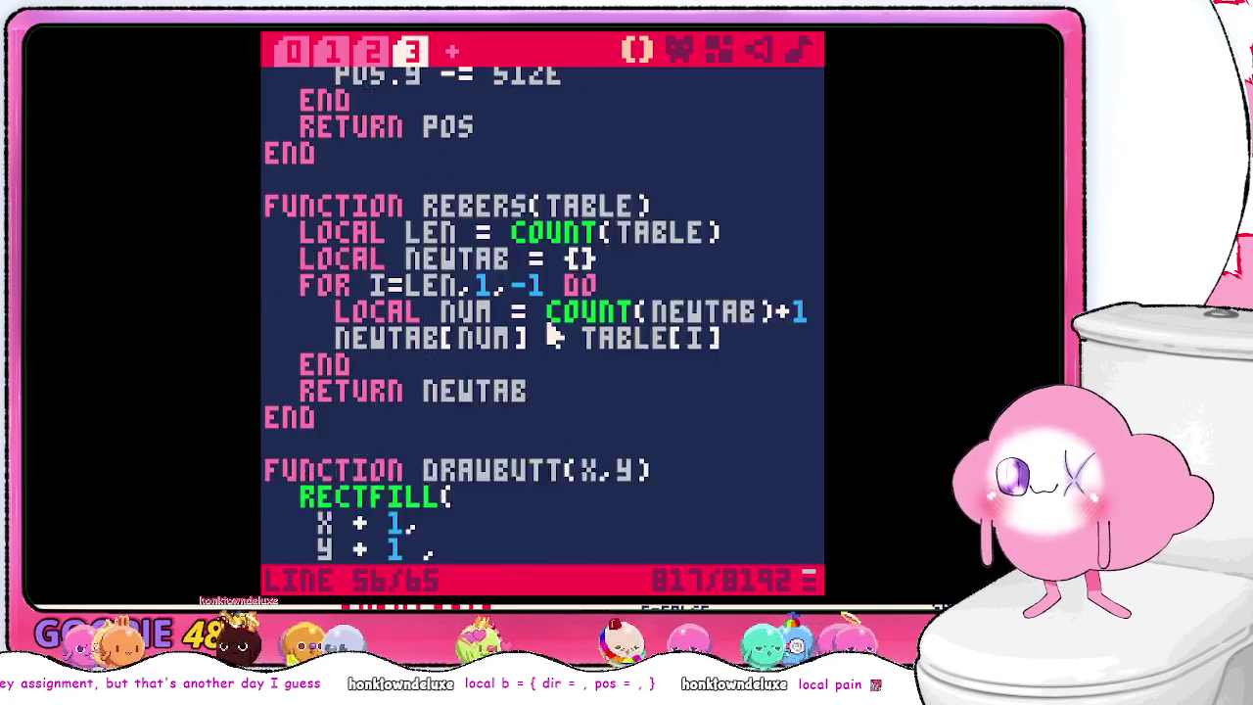
{"action": "scroll", "coordinate": [554, 336], "scroll_direction": "down", "scroll_amount": 3}
{"action": "scroll", "coordinate": [568, 336], "scroll_direction": "up", "scroll_amount": 3}
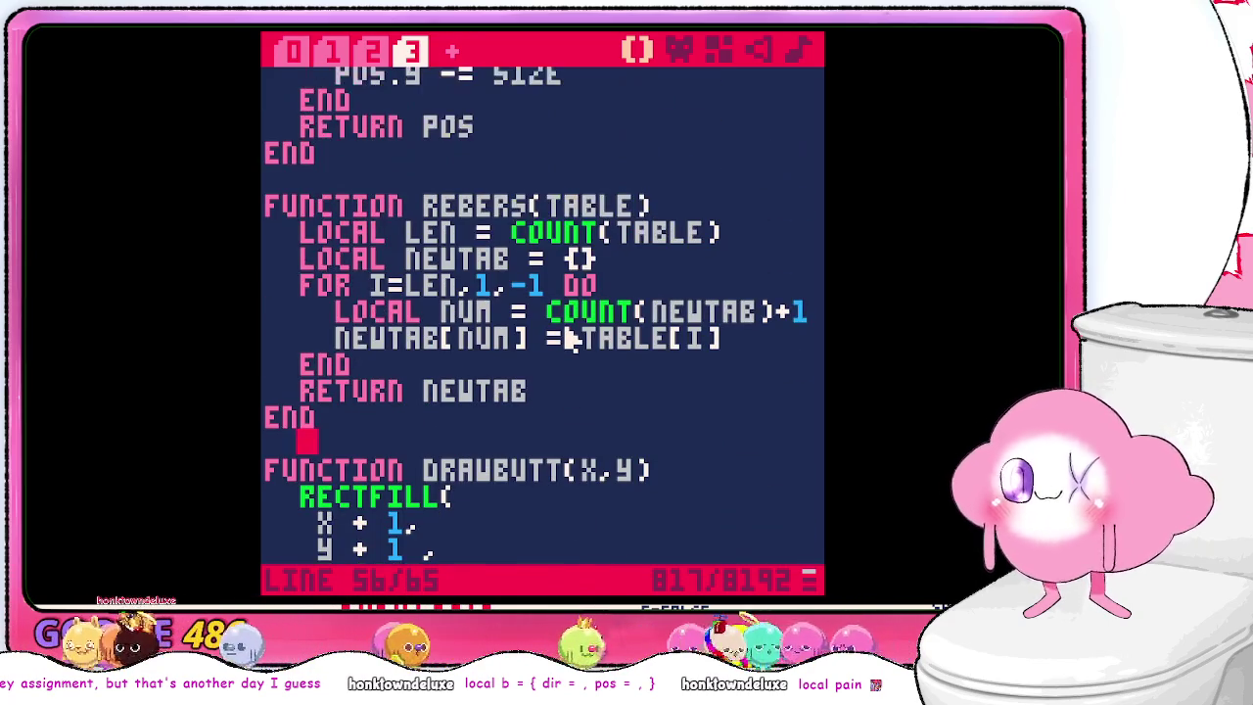
{"action": "scroll", "coordinate": [544, 363], "scroll_direction": "up", "scroll_amount": 5}
{"action": "scroll", "coordinate": [533, 387], "scroll_direction": "up", "scroll_amount": 6}
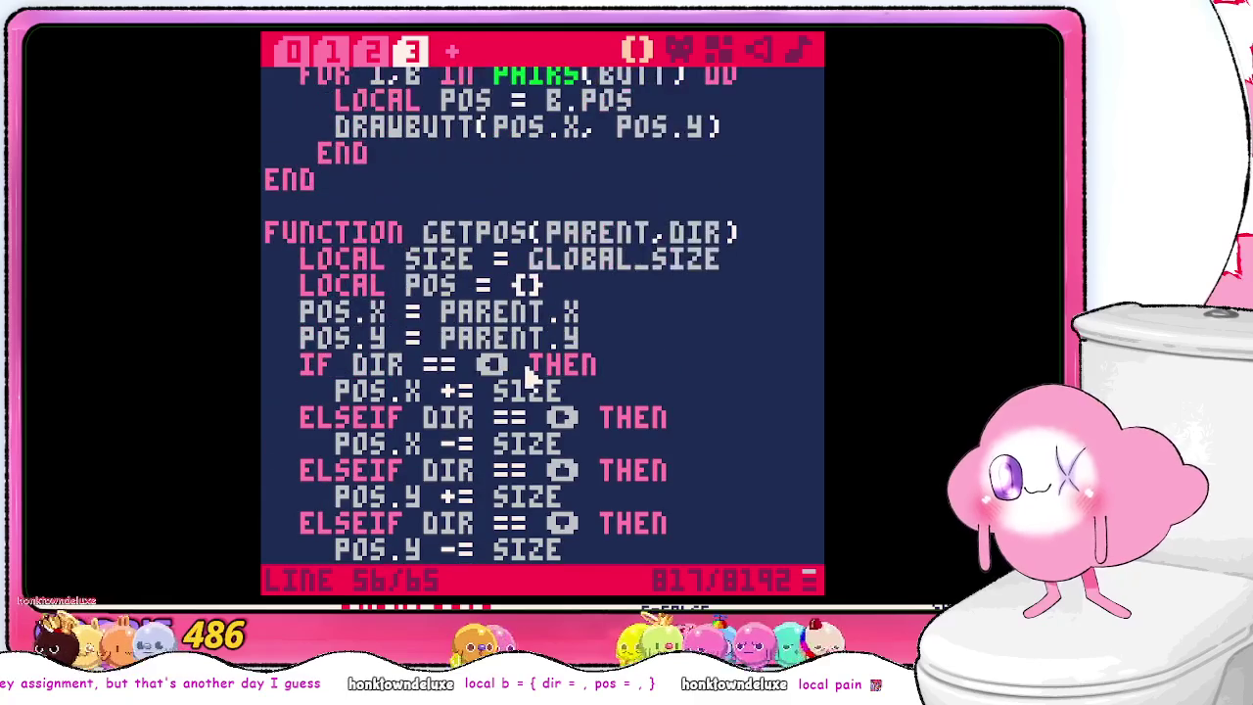
{"action": "scroll", "coordinate": [529, 364], "scroll_direction": "down", "scroll_amount": 9}
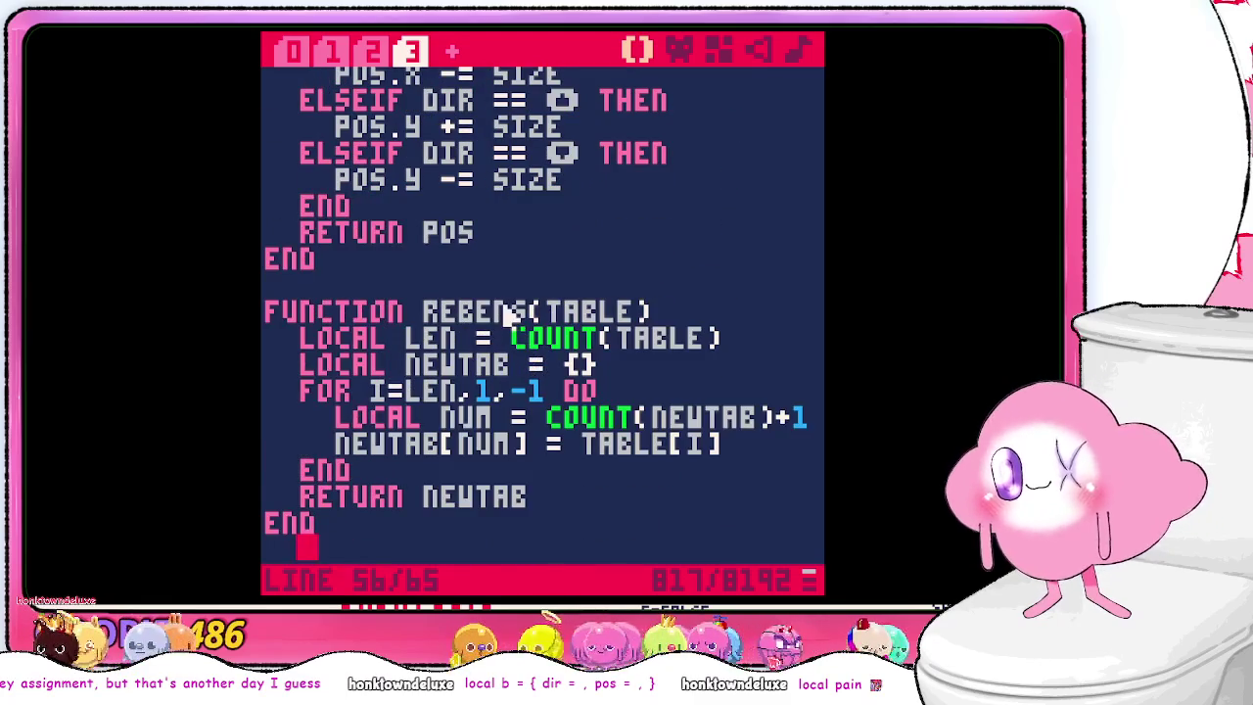
- Cut the whole REBERS function out of the DRAWBUTT code tab
{"action": "double_click", "coordinate": [527, 311]}
{"action": "mouse_move", "coordinate": [397, 526]}
{"action": "left_mouse_down"}
{"action": "mouse_move", "coordinate": [391, 302]}
{"action": "mouse_move", "coordinate": [405, 274]}
{"action": "left_mouse_up"}
{"action": "left_click", "coordinate": [405, 277]}
{"action": "left_click", "coordinate": [358, 526], "text": "shift"}
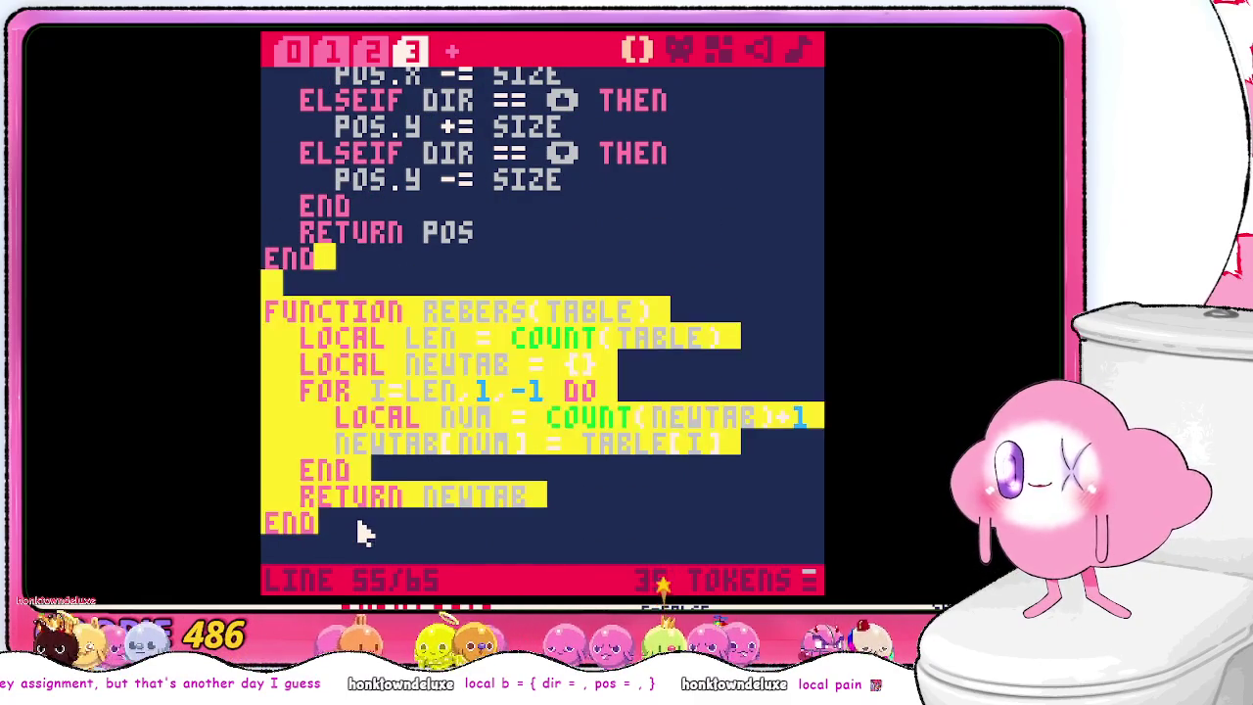
{"action": "type", "text": "function drawbutt(x,y)   rectfill(    x + 1,    y + 1 ,    x+goof.size - 2,    y+goof.size - 2,    goof.colour  ) end"}
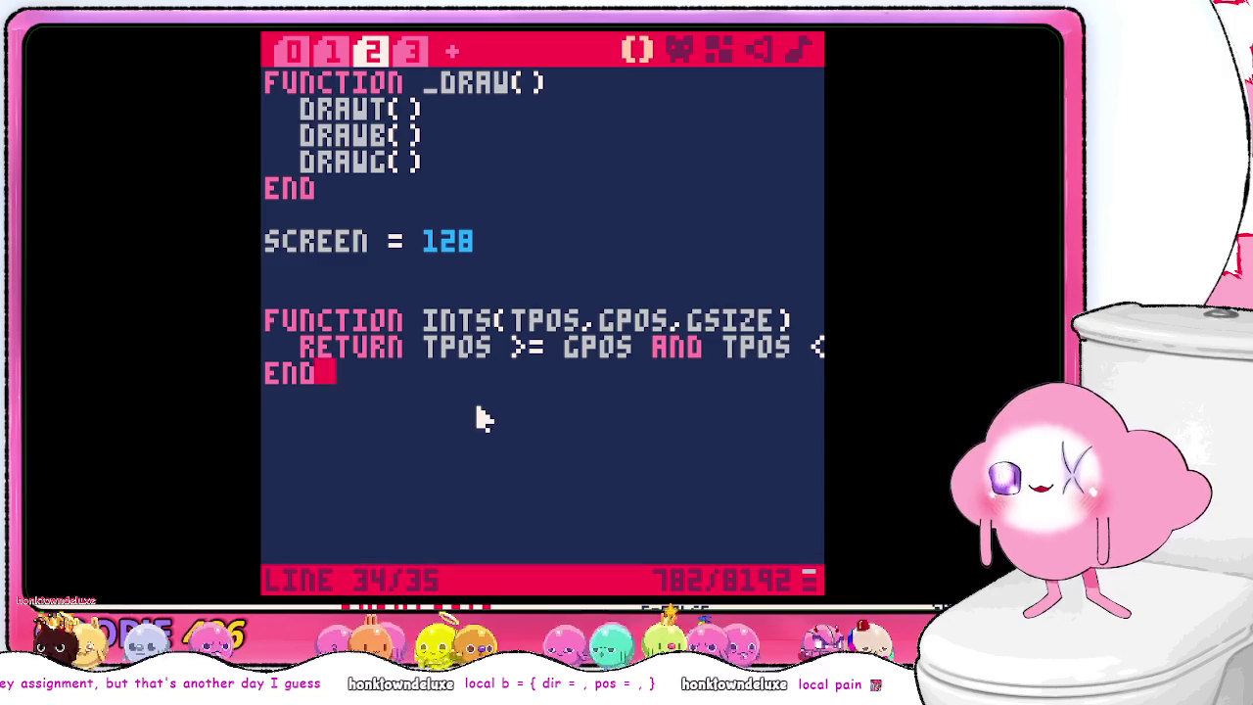
- Paste REBERS into tab 2 below INTS, remove stray blank lines, and save the cart
{"action": "key", "text": "ctrl+v"}
{"action": "key", "text": "Delete"}
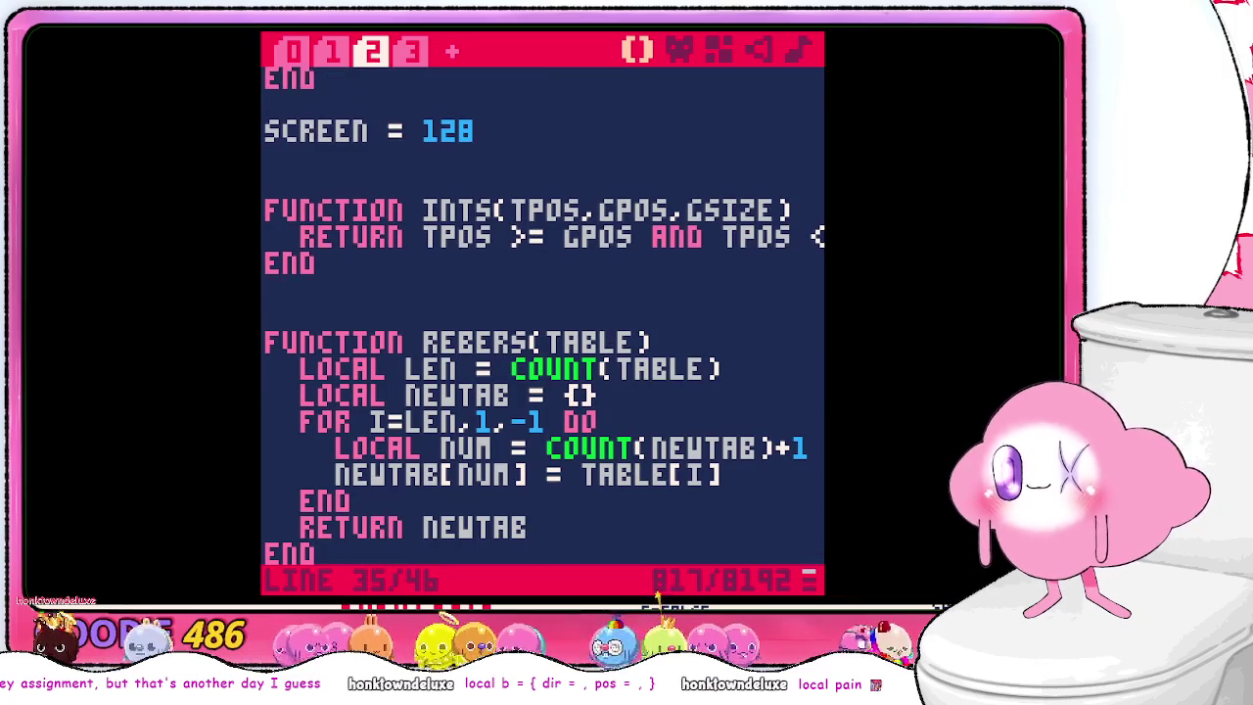
{"action": "key", "text": "ctrl+s"}
{"action": "scroll", "coordinate": [411, 200], "scroll_direction": "up", "scroll_amount": 1}
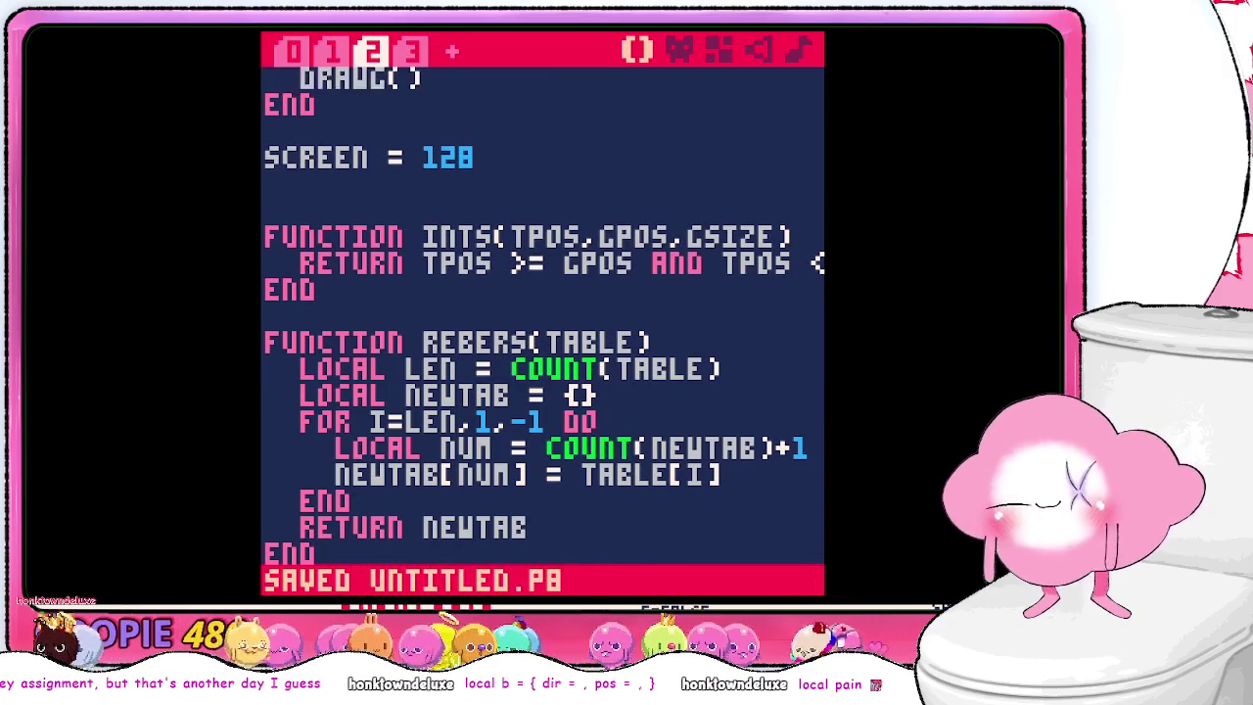
{"action": "left_click", "coordinate": [411, 50]}
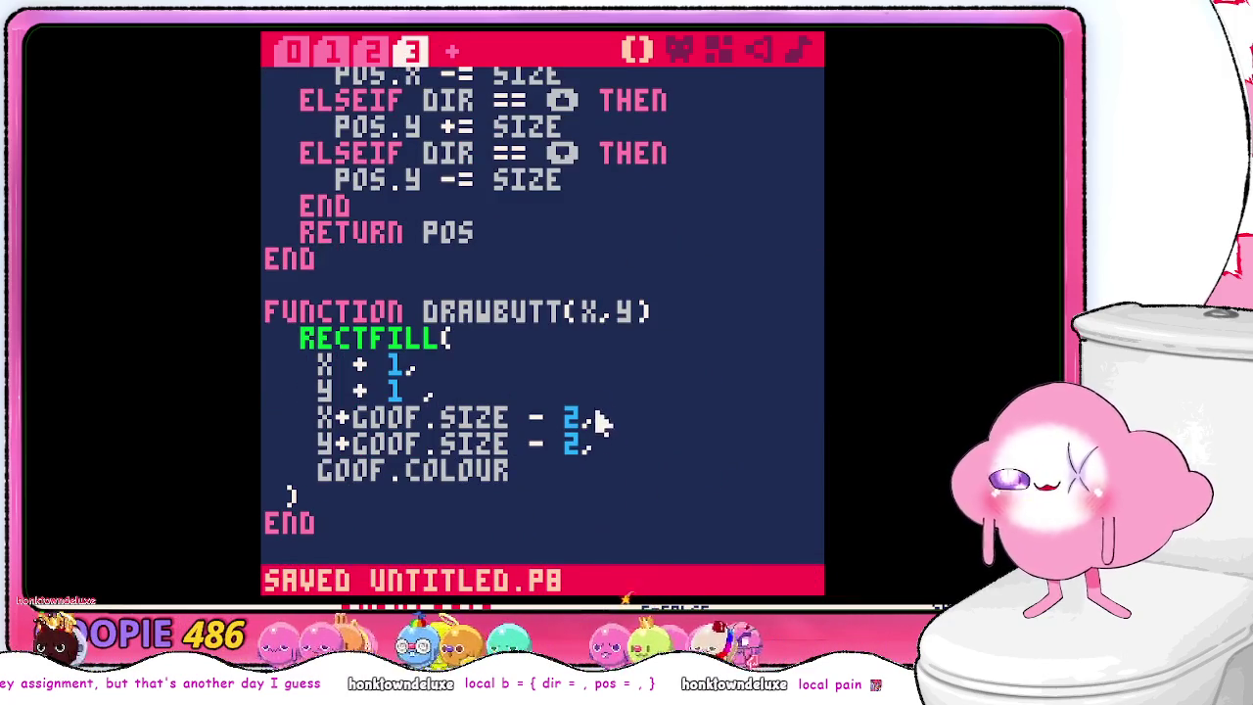
- Delete the empty line just above FUNCTION DRAWB() in tab 3
{"action": "scroll", "coordinate": [593, 401], "scroll_direction": "up", "scroll_amount": 7}
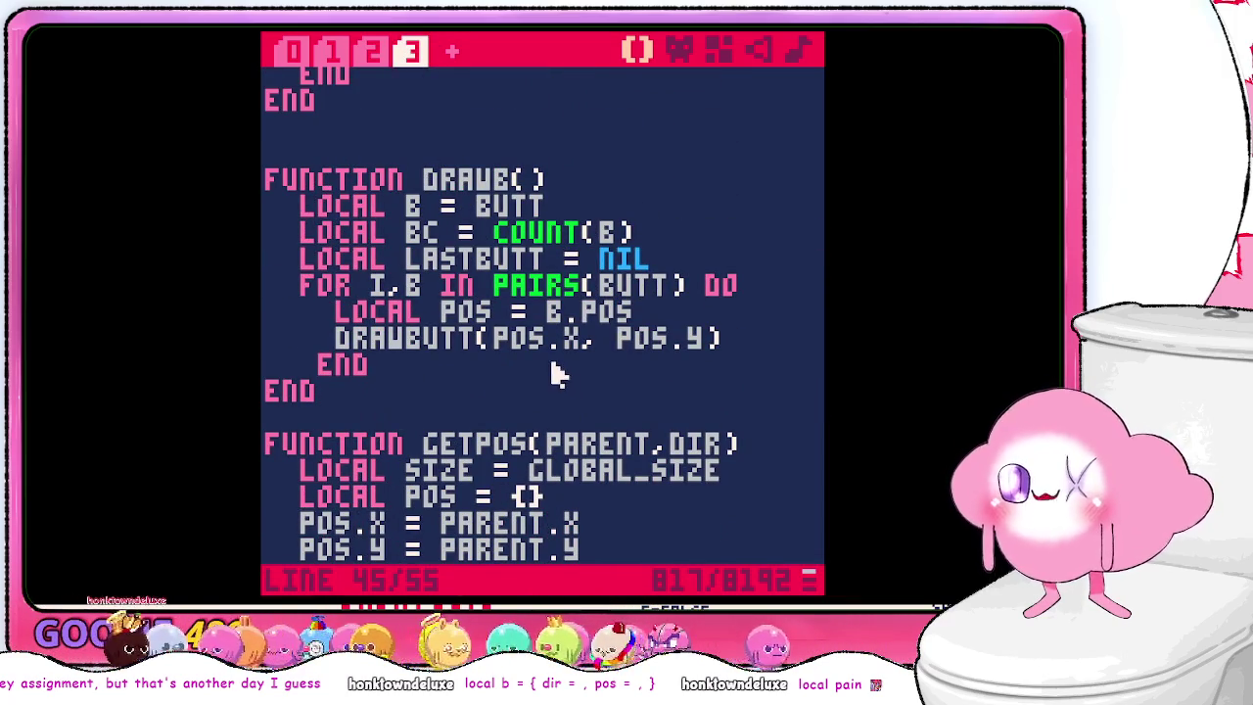
{"action": "scroll", "coordinate": [522, 369], "scroll_direction": "down", "scroll_amount": 3}
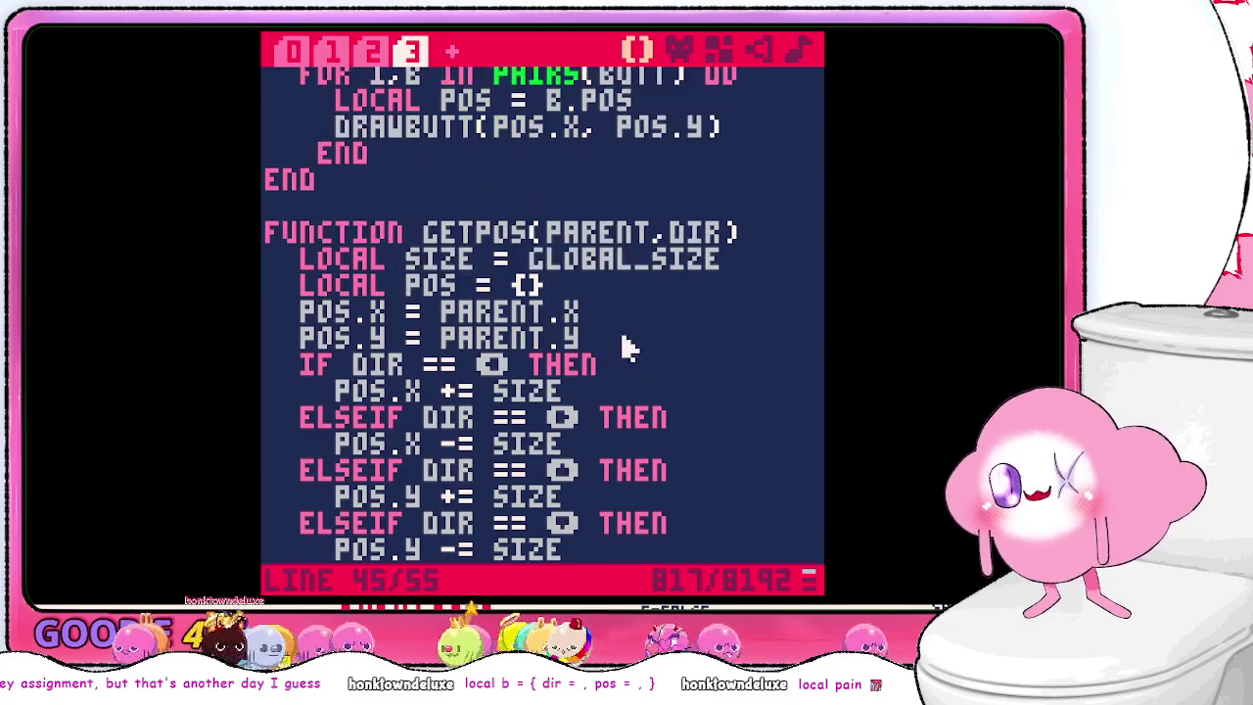
{"action": "scroll", "coordinate": [688, 357], "scroll_direction": "up", "scroll_amount": 4}
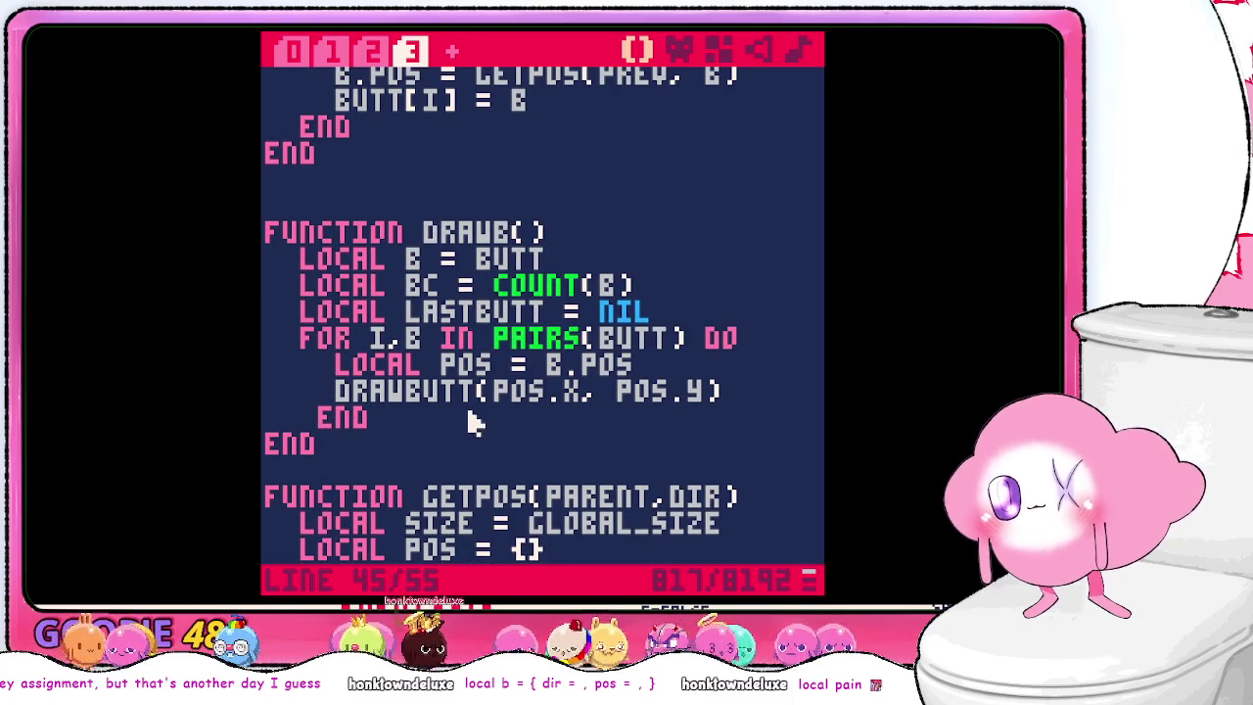
{"action": "scroll", "coordinate": [470, 422], "scroll_direction": "down", "scroll_amount": 5}
{"action": "scroll", "coordinate": [470, 421], "scroll_direction": "up", "scroll_amount": 4}
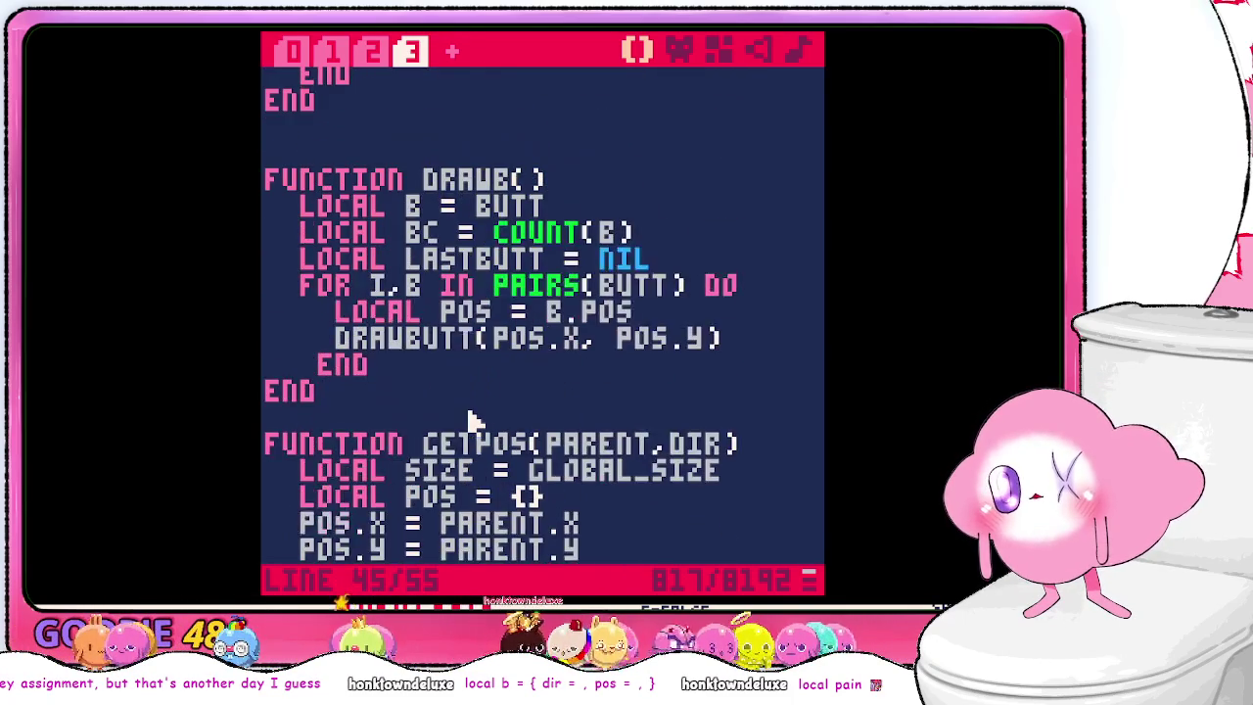
{"action": "scroll", "coordinate": [470, 422], "scroll_direction": "up", "scroll_amount": 2}
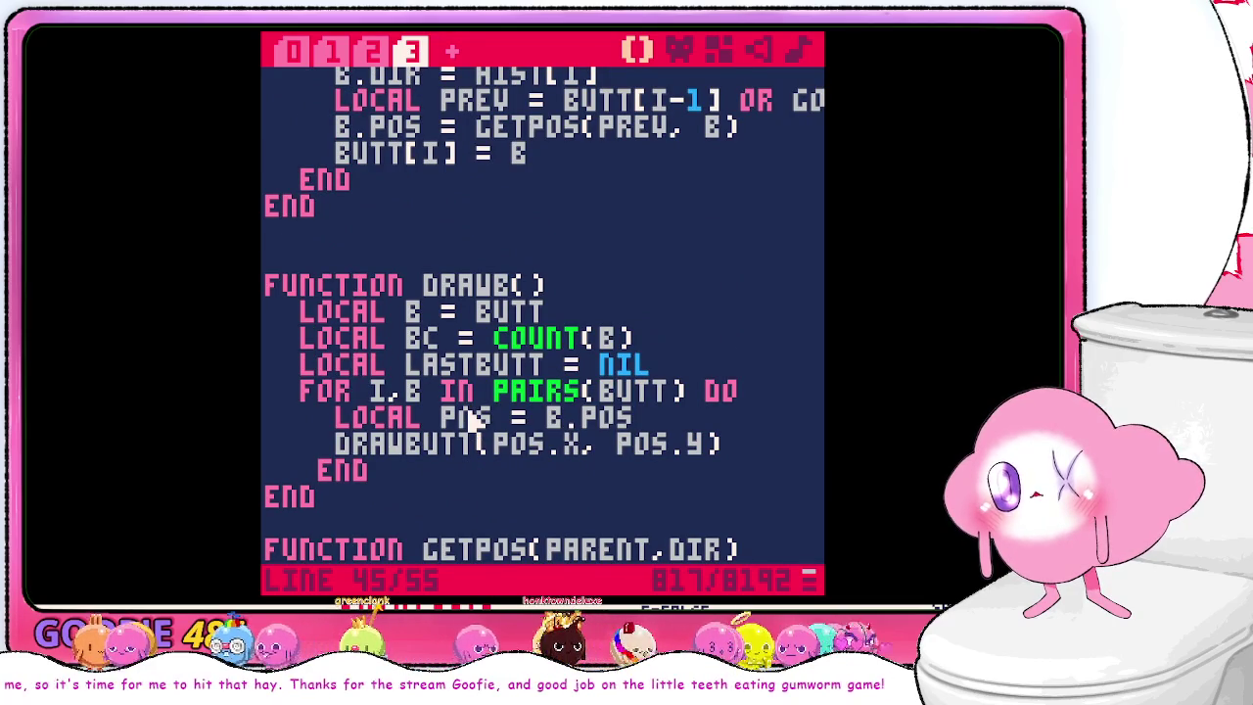
{"action": "scroll", "coordinate": [470, 419], "scroll_direction": "down", "scroll_amount": 6}
{"action": "scroll", "coordinate": [470, 419], "scroll_direction": "up", "scroll_amount": 10}
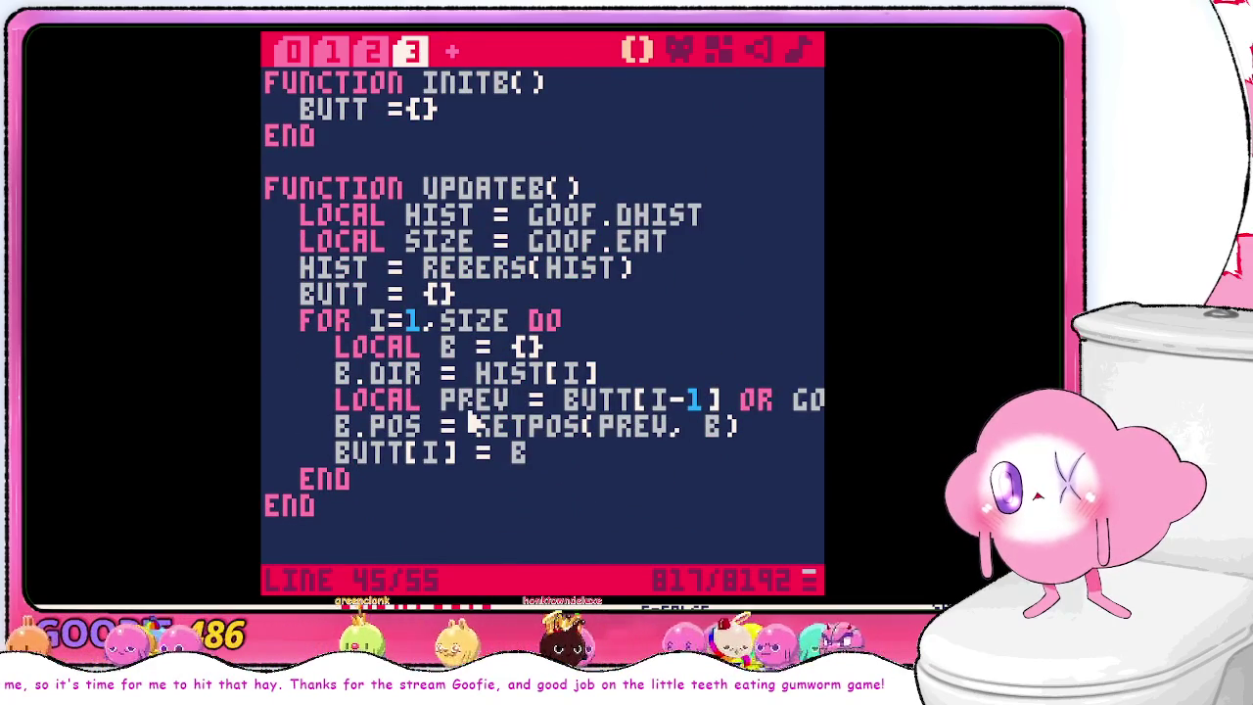
{"action": "scroll", "coordinate": [540, 386], "scroll_direction": "down", "scroll_amount": 4}
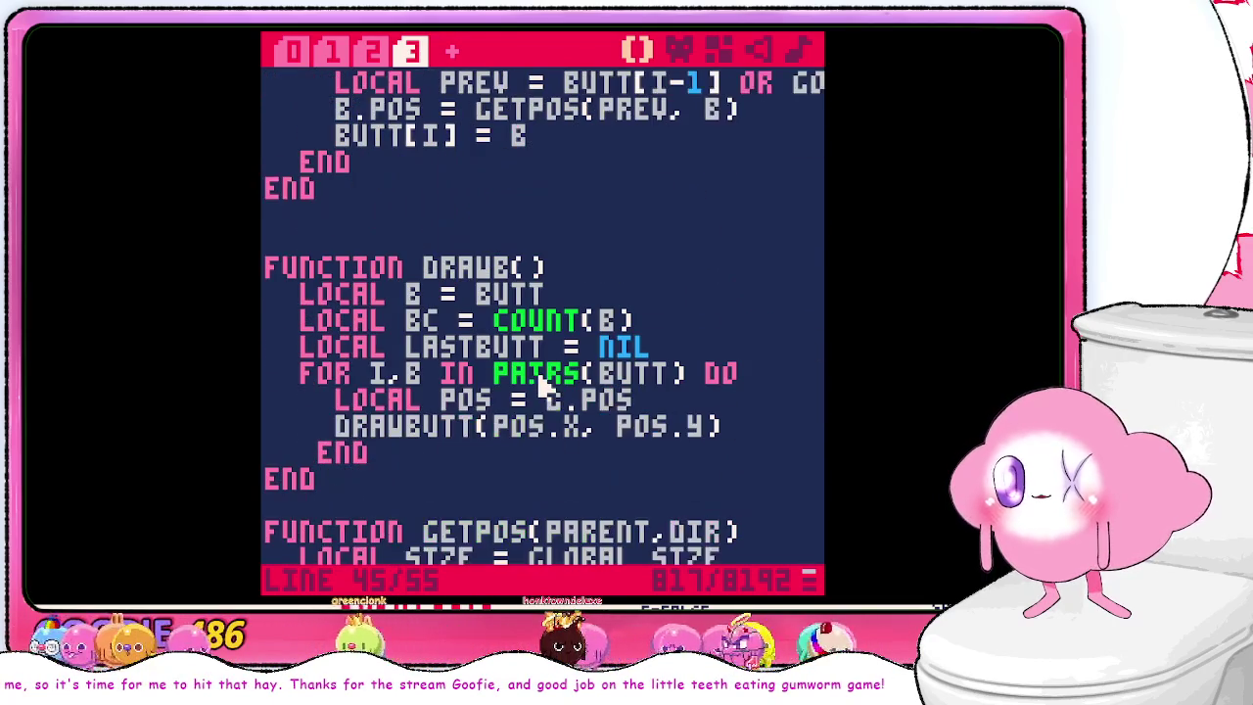
{"action": "scroll", "coordinate": [470, 436], "scroll_direction": "up", "scroll_amount": 3}
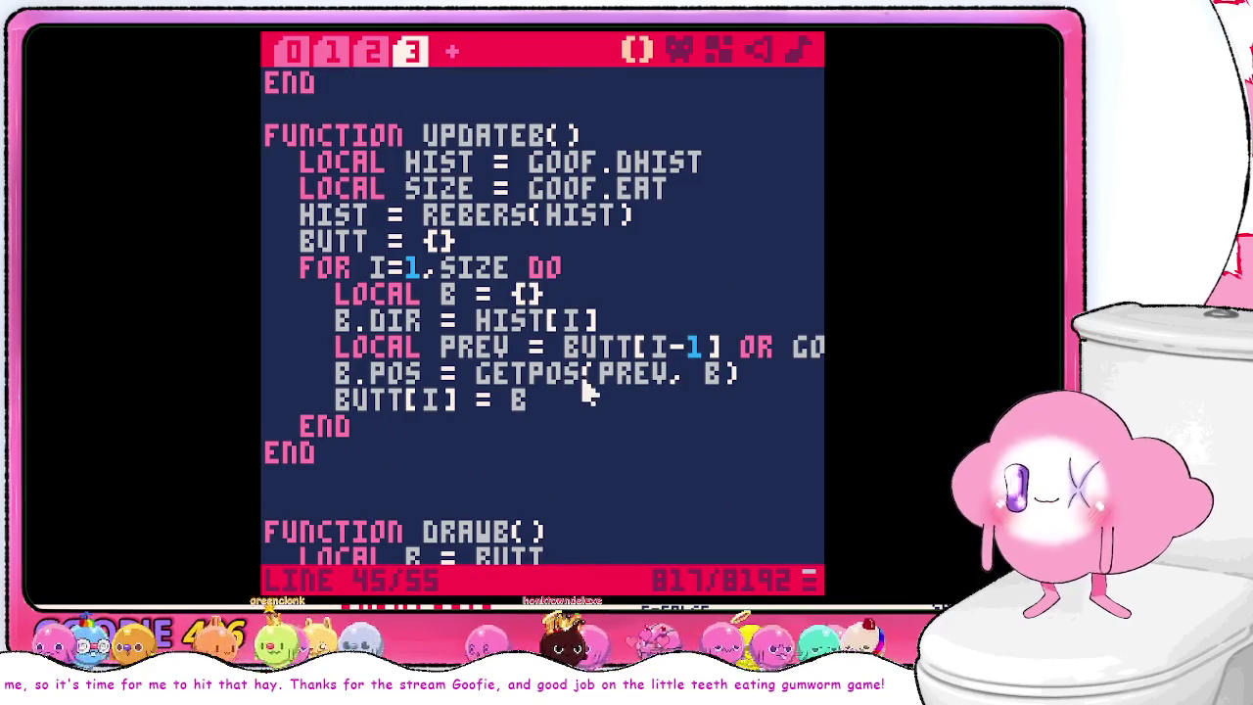
{"action": "scroll", "coordinate": [607, 367], "scroll_direction": "up", "scroll_amount": 1}
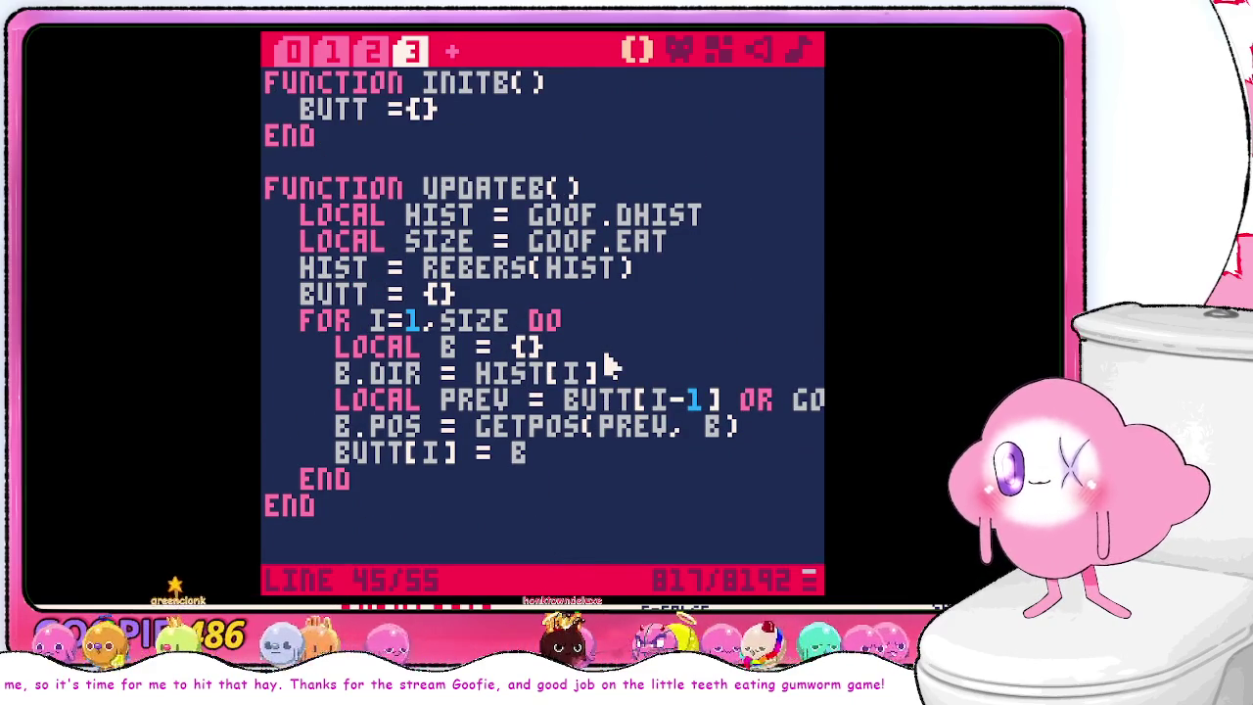
{"action": "scroll", "coordinate": [599, 360], "scroll_direction": "down", "scroll_amount": 3}
{"action": "left_click", "coordinate": [489, 370]}
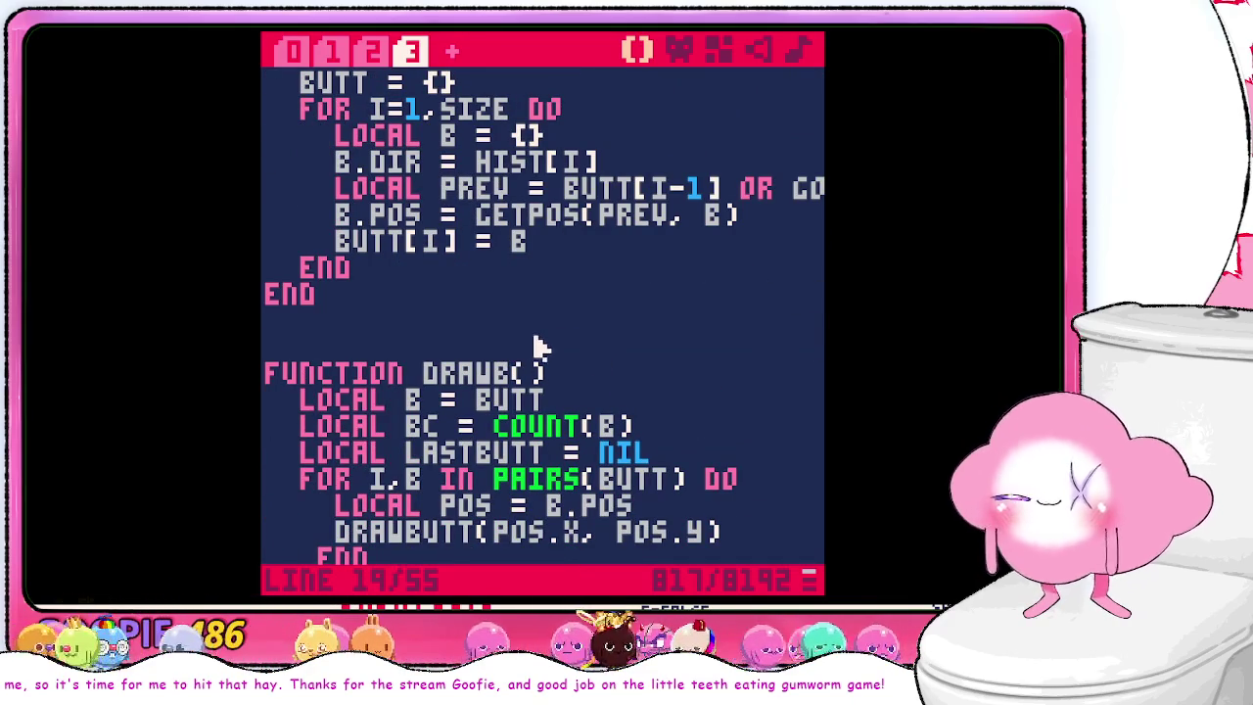
{"action": "key", "text": "BackSpace"}
{"action": "key", "text": "BackSpace"}
{"action": "scroll", "coordinate": [637, 353], "scroll_direction": "up", "scroll_amount": 2}
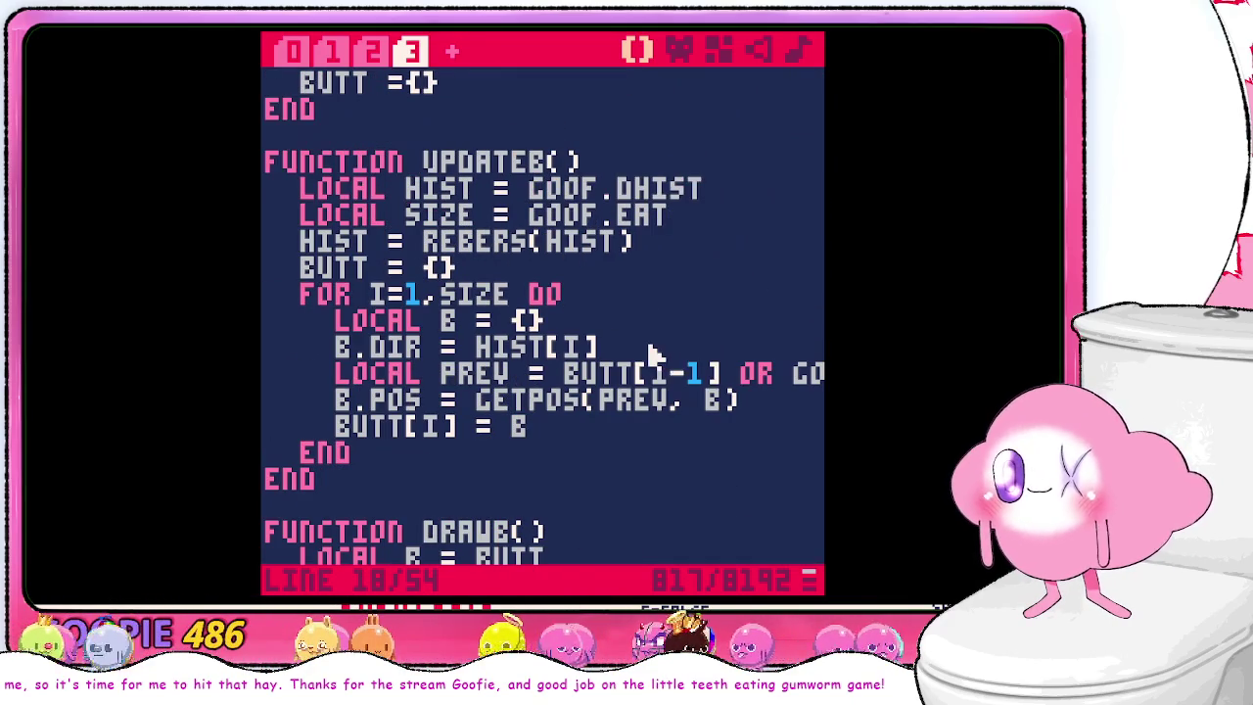
- Insert a PRINT(PREV) debug line above B.POS in UPDATEB and save the cart
{"action": "left_click", "coordinate": [748, 394]}
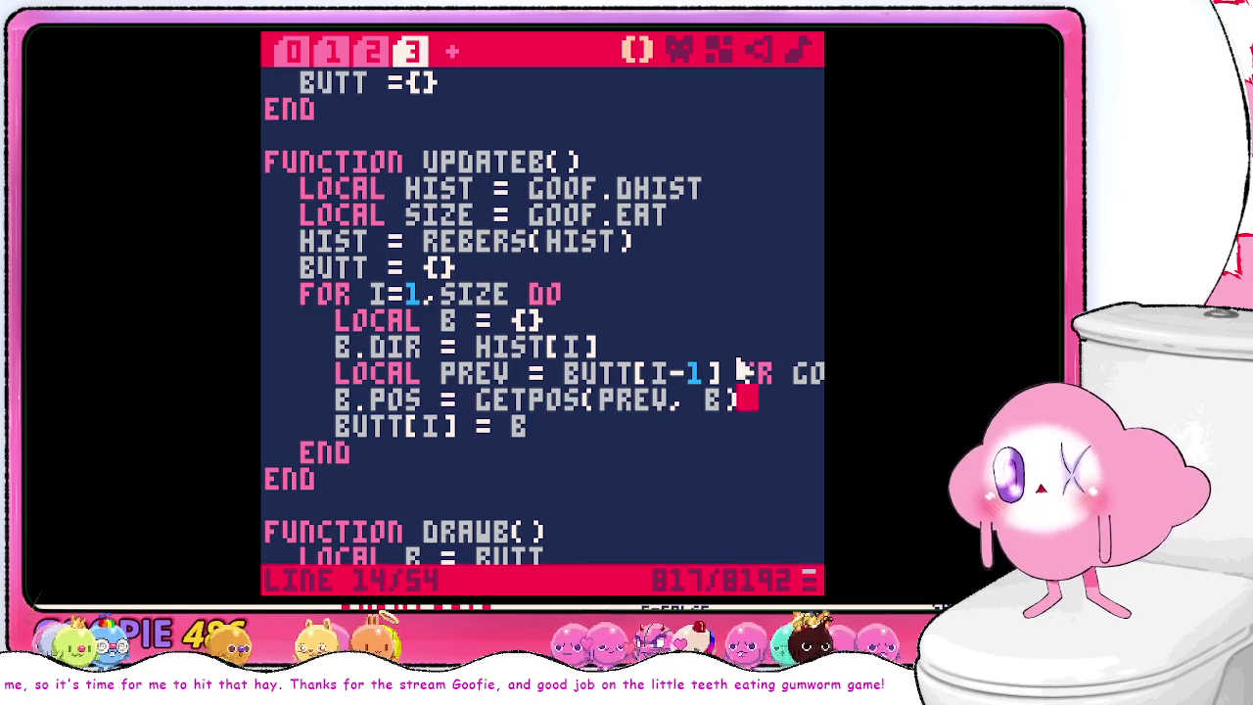
{"action": "left_click", "coordinate": [338, 399]}
{"action": "key", "text": "Return"}
{"action": "key", "text": "Up"}
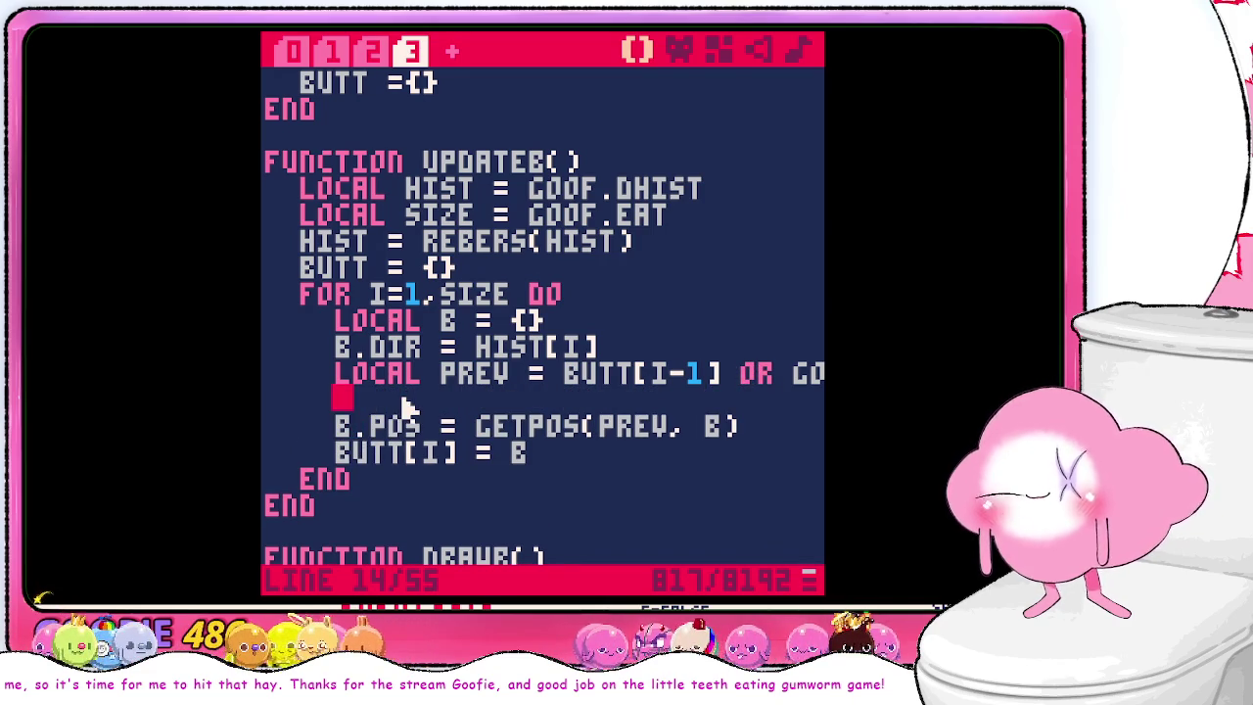
{"action": "type", "text": "PRINT(PREV"}
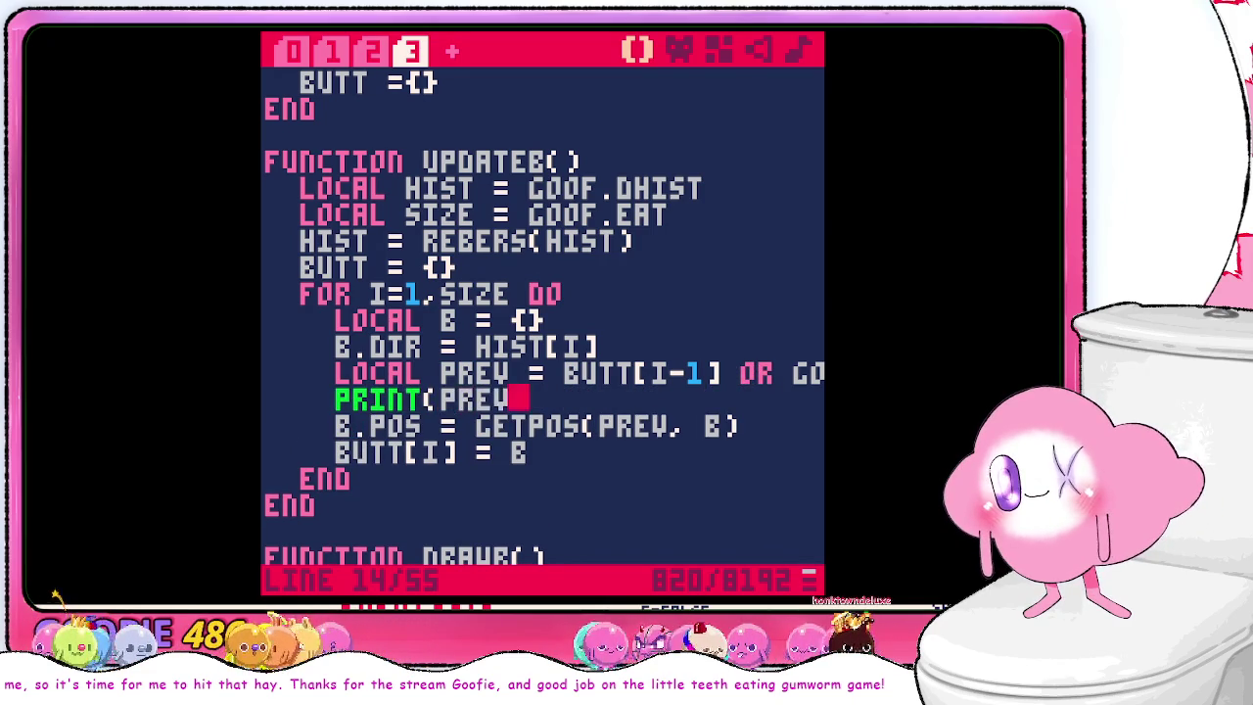
{"action": "type", "text": ")"}
{"action": "key", "text": "ctrl+s"}
- Run the game, which prints [TABLE] then crashes on nil X in DRAWBUTT
{"action": "key", "text": "ctrl+r"}
{"action": "type", "text": "r"}
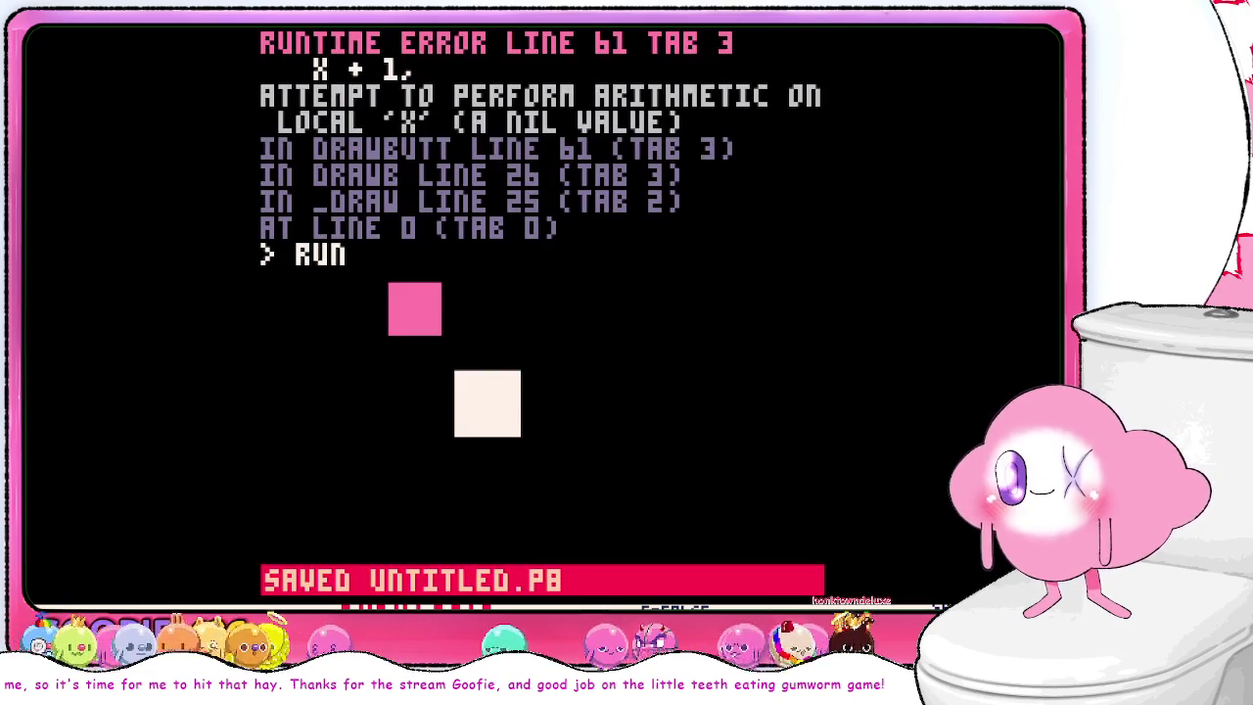
{"action": "key", "text": "Return"}
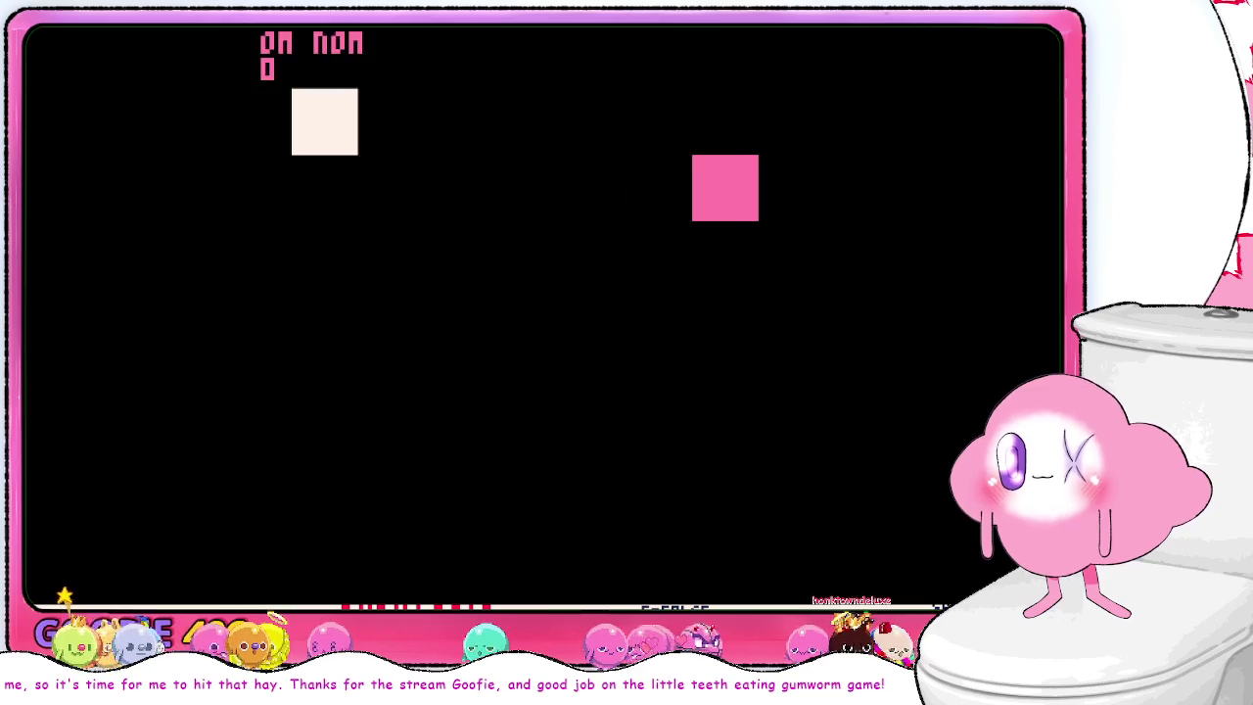
{"action": "key", "text": "Up"}
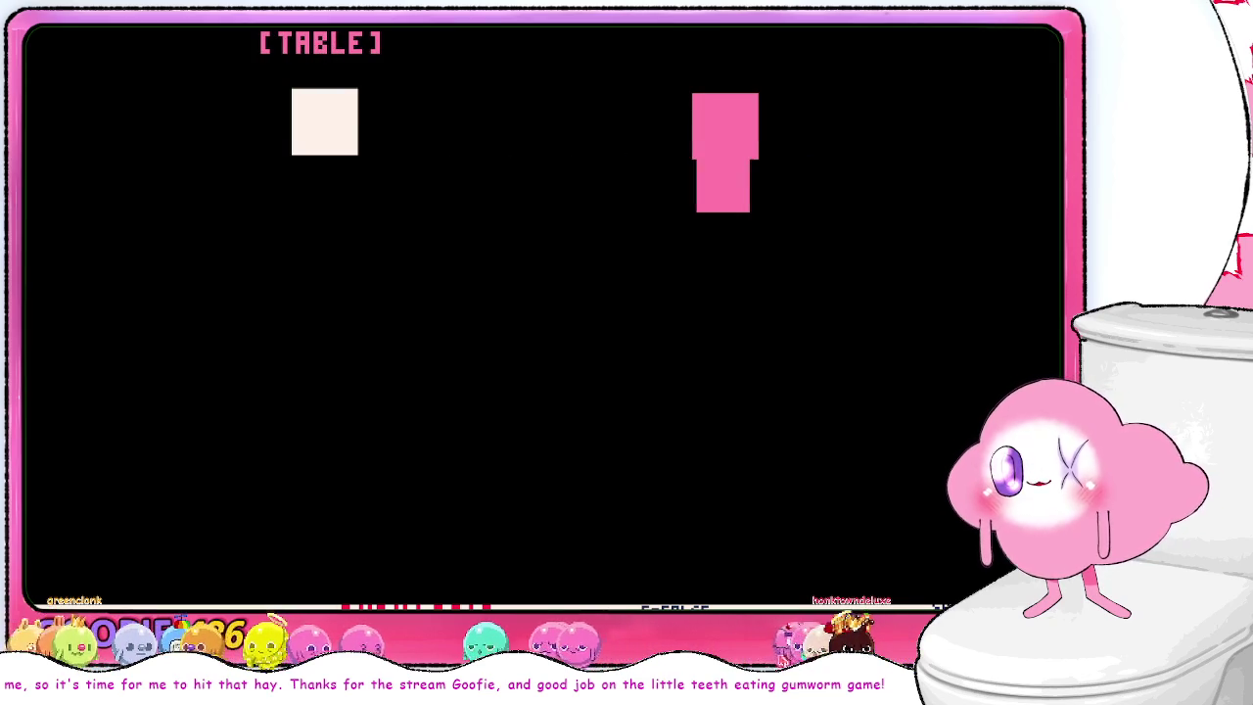
{"action": "key", "text": "Left"}
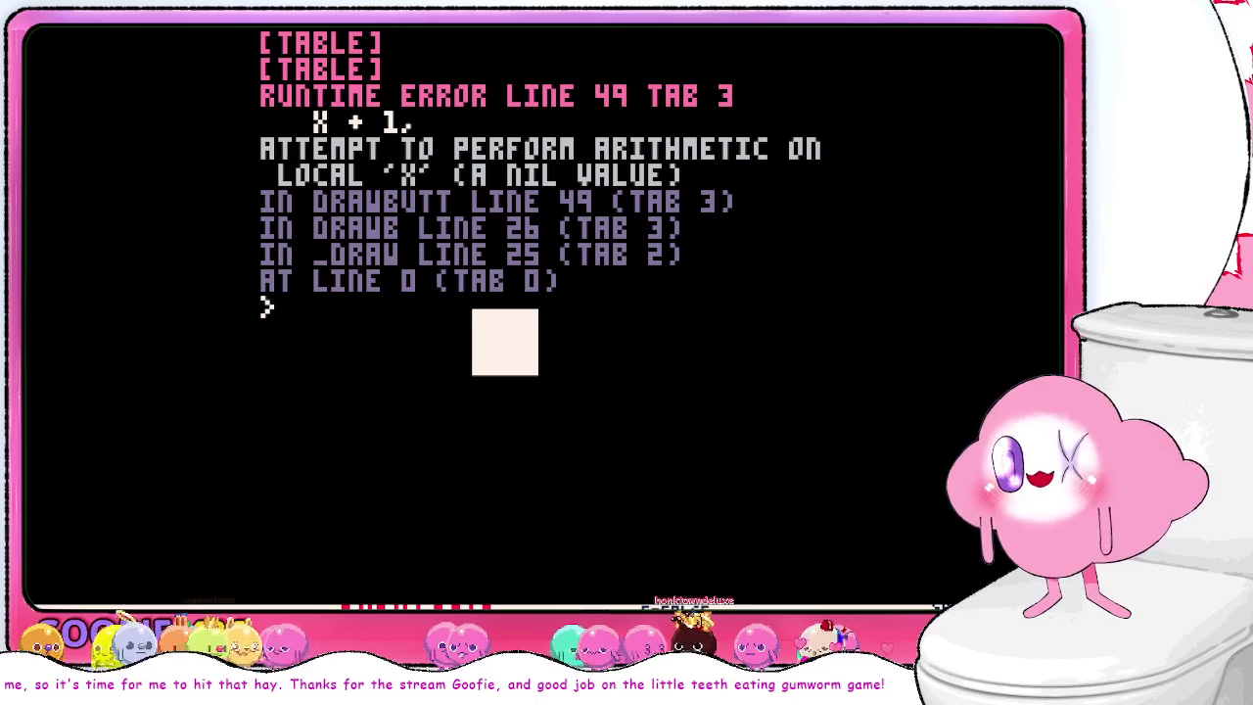
{"action": "key", "text": "Escape"}
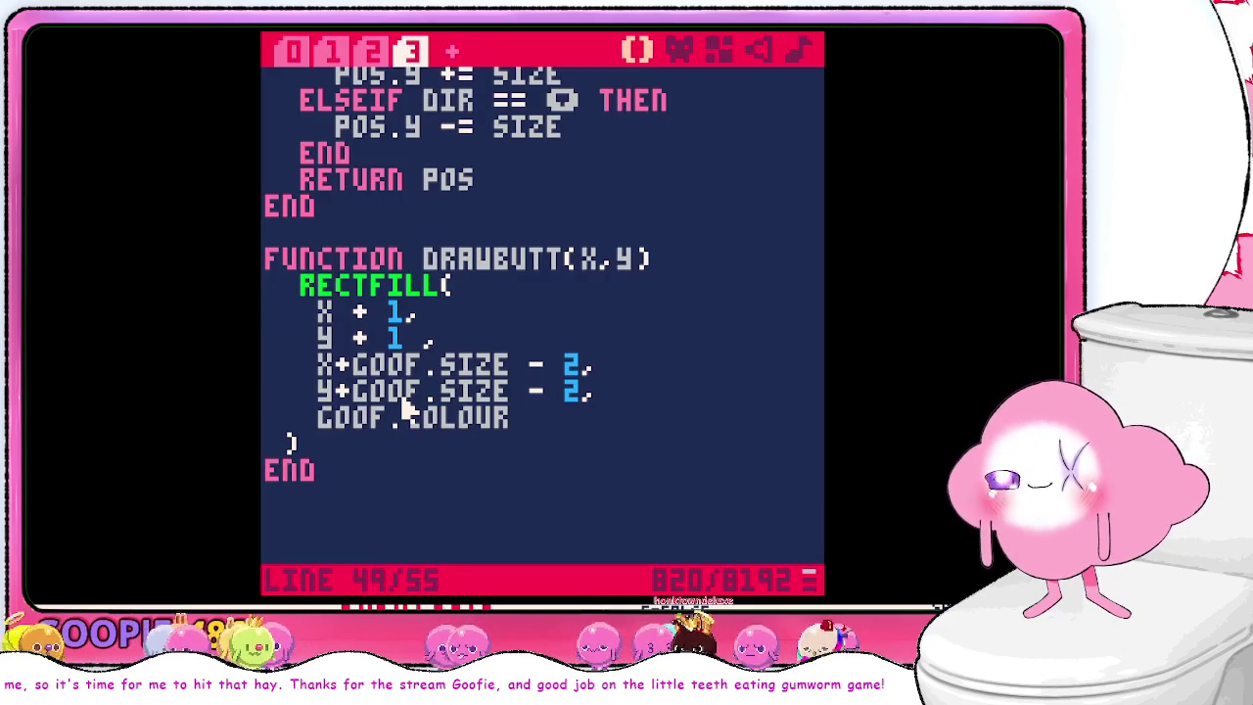
- Change the debug line in UPDATEB to PRINT(PREV.X OR "A")
{"action": "key", "text": "Up"}
{"action": "key", "text": "Up"}
{"action": "key", "text": "Up"}
{"action": "key", "text": "Up"}
{"action": "key", "text": "Up"}
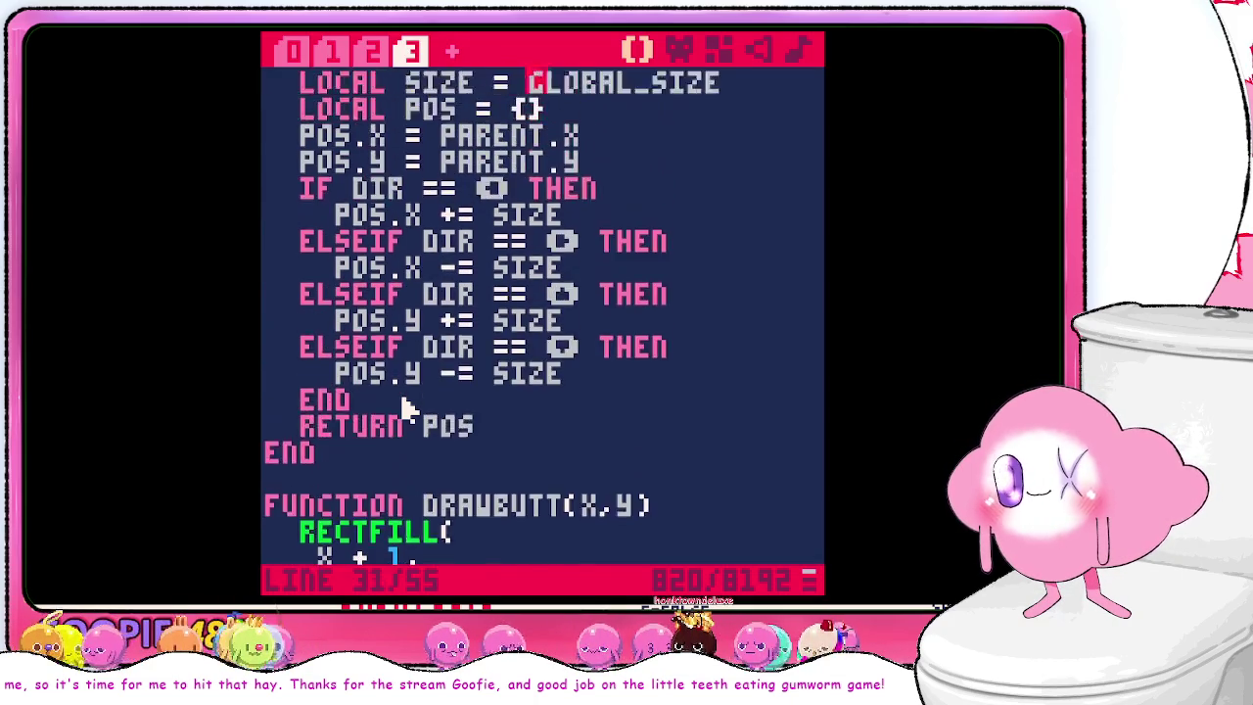
{"action": "key", "text": "Up"}
{"action": "key", "text": "Up"}
{"action": "key", "text": "Up"}
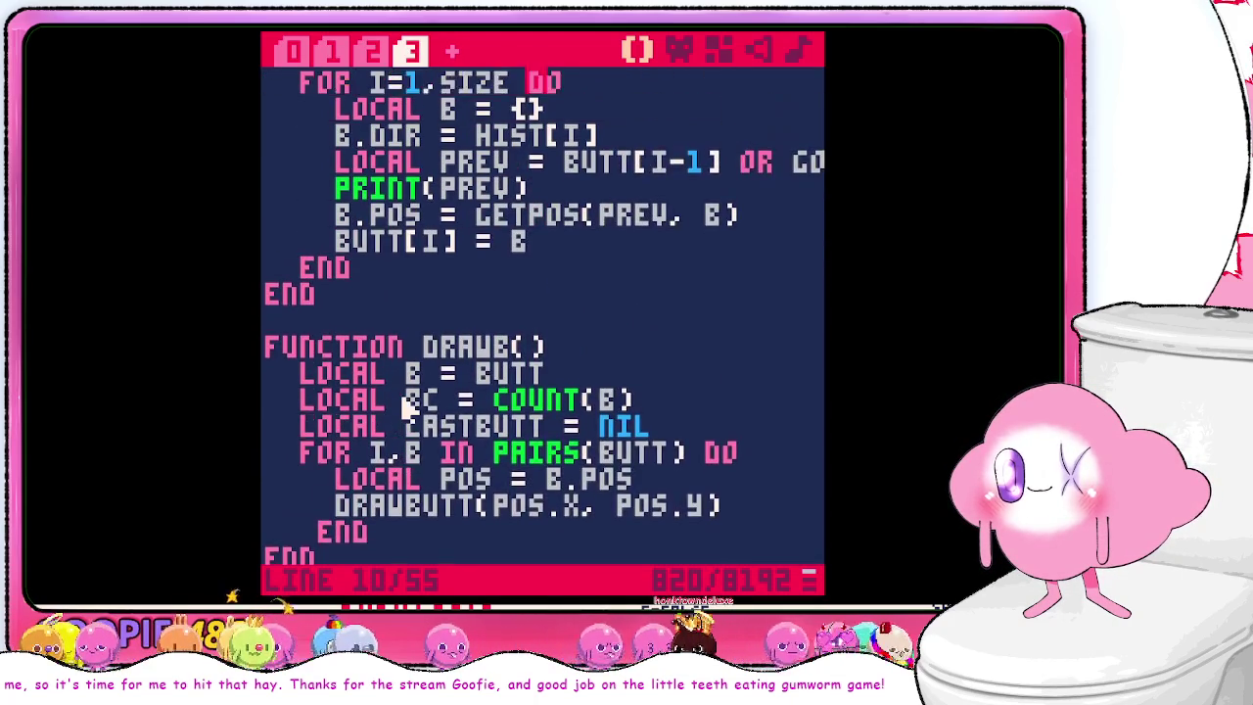
{"action": "key", "text": "Up"}
{"action": "key", "text": "Up"}
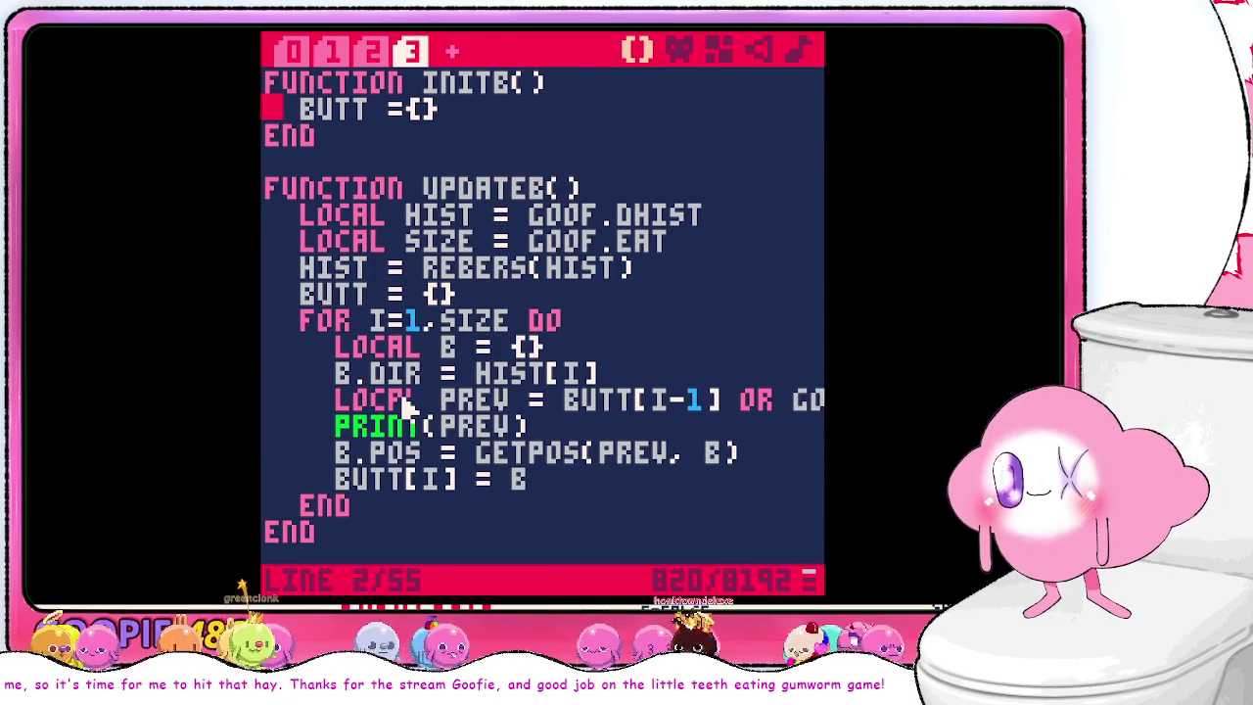
{"action": "key", "text": "Down"}
{"action": "key", "text": "Down"}
{"action": "key", "text": "Down"}
{"action": "key", "text": "Up"}
{"action": "key", "text": "End"}
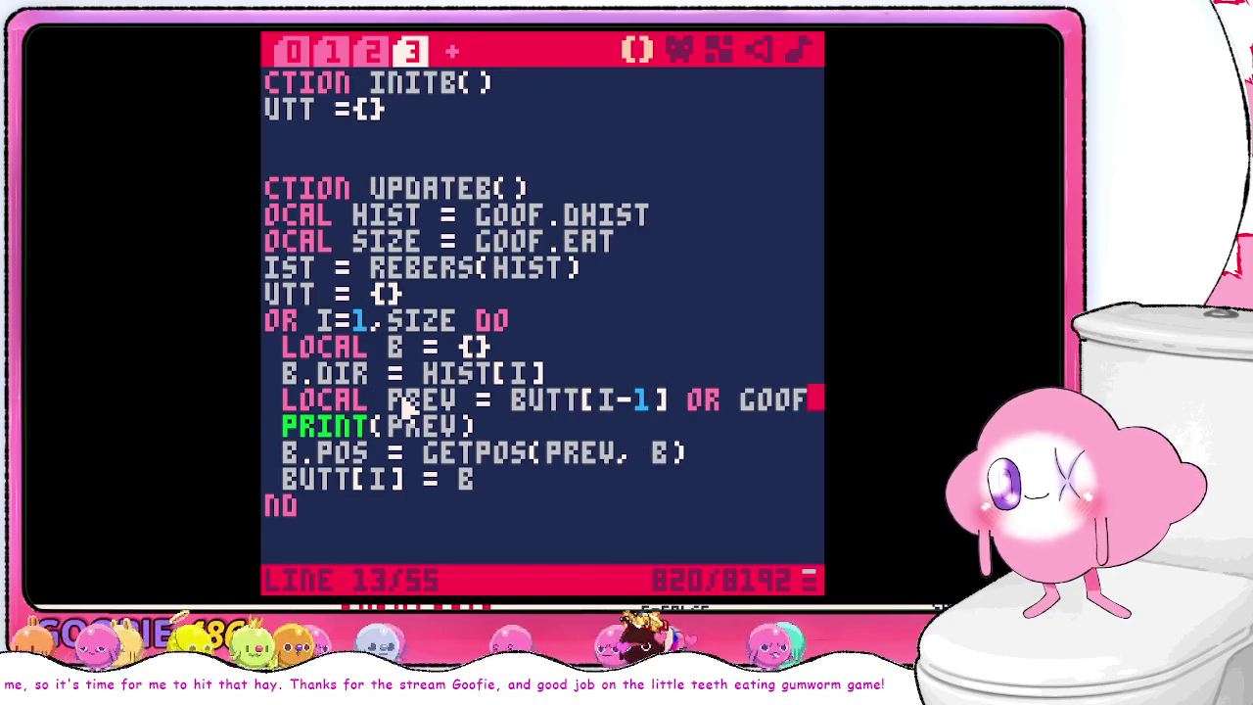
{"action": "key", "text": "Down"}
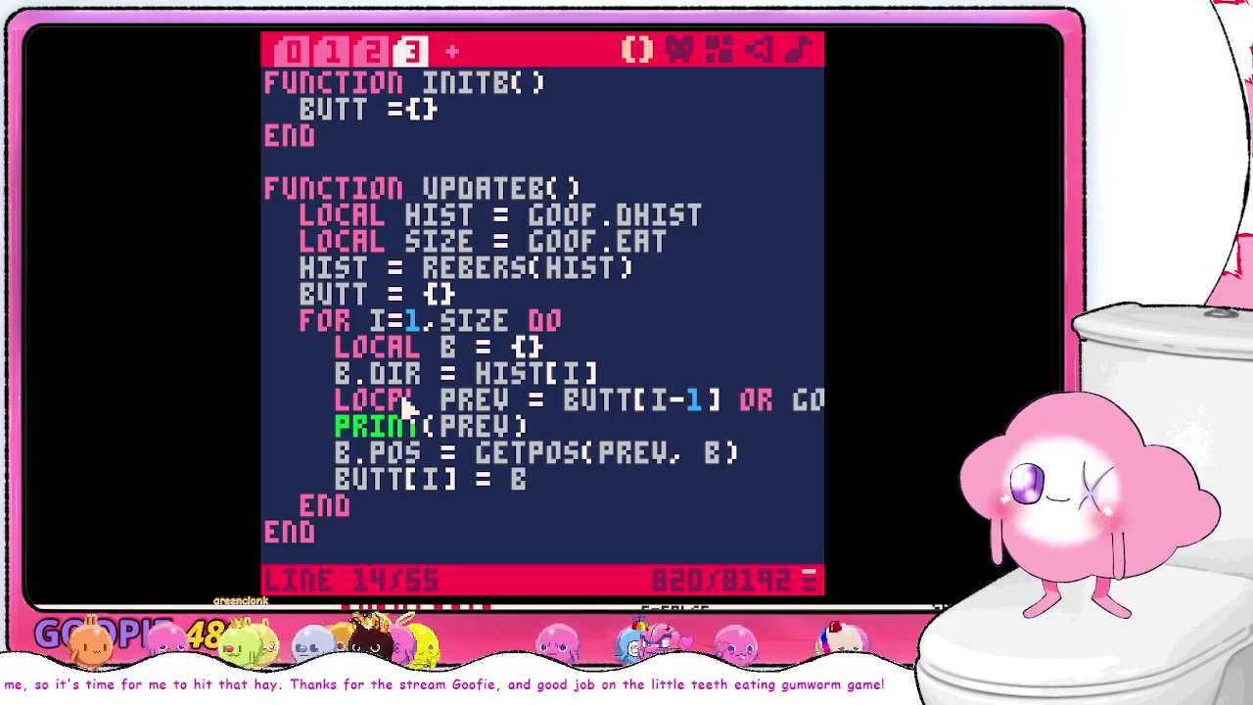
{"action": "type", "text": ".X OR \"\""}
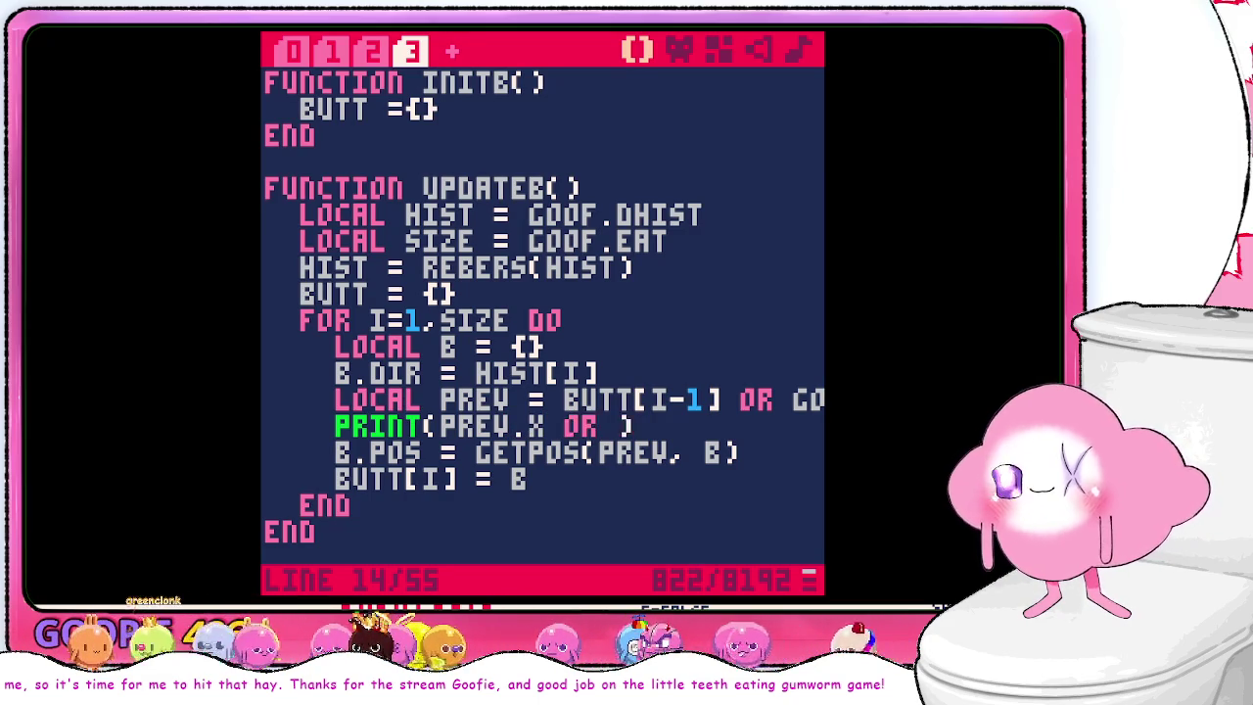
{"action": "type", "text": "A"}
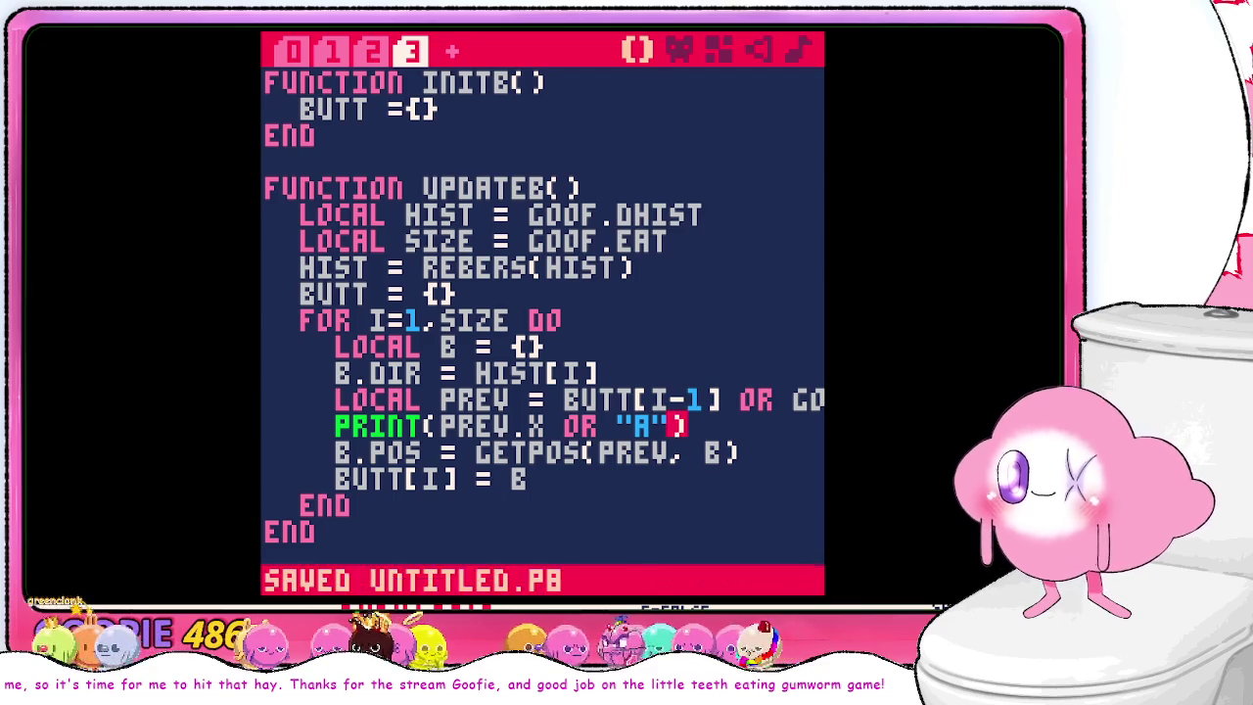
- Rerun the game, which prints 42 and A before the nil-X crash
{"action": "key", "text": "Escape"}
{"action": "type", "text": "RUN"}
{"action": "key", "text": "Return"}
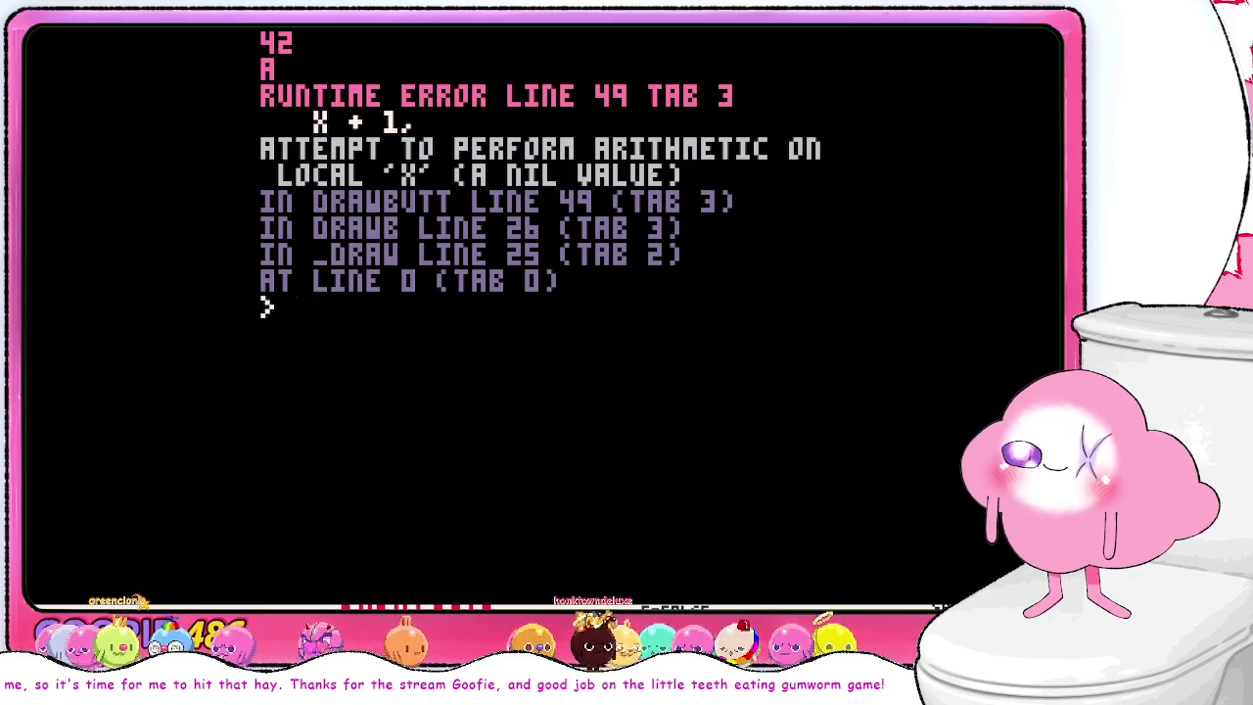
- Change the LOCAL PREV line from BUTT[I-1] to BUTT[I] OR GOOF
{"action": "key", "text": "Escape"}
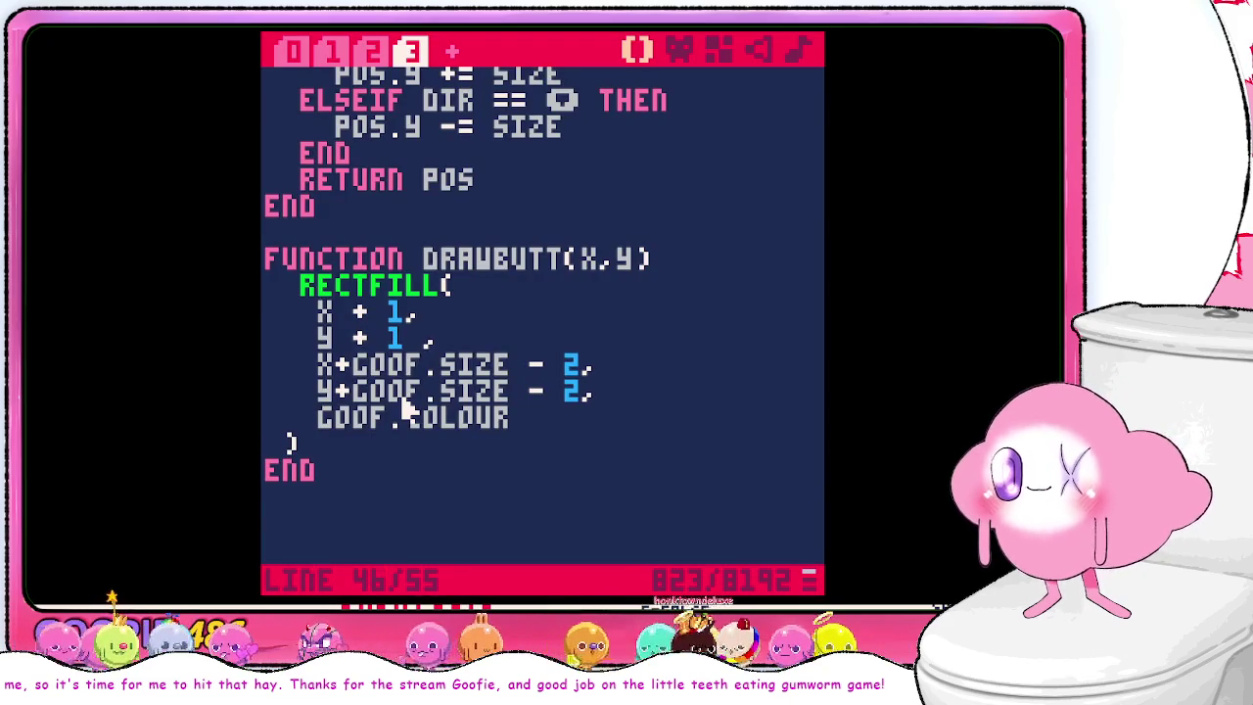
{"action": "key", "text": "Up"}
{"action": "key", "text": "Up"}
{"action": "key", "text": "Up"}
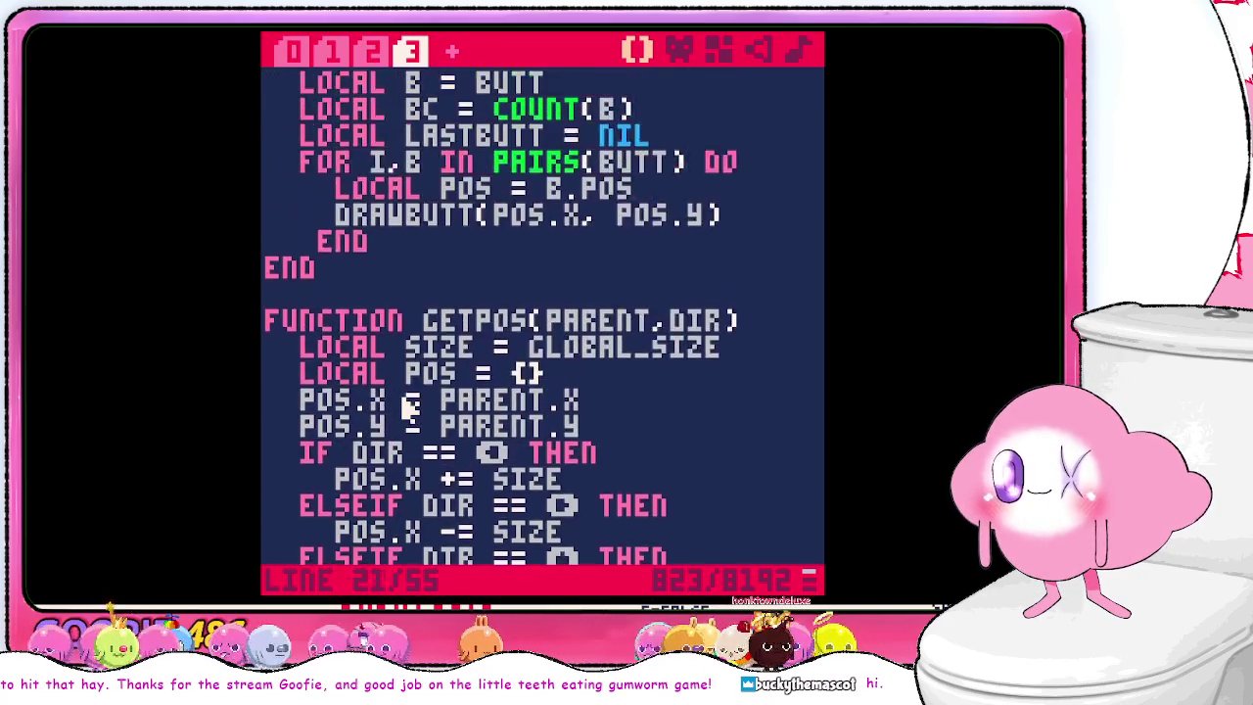
{"action": "key", "text": "Up"}
{"action": "key", "text": "Up"}
{"action": "key", "text": "Up"}
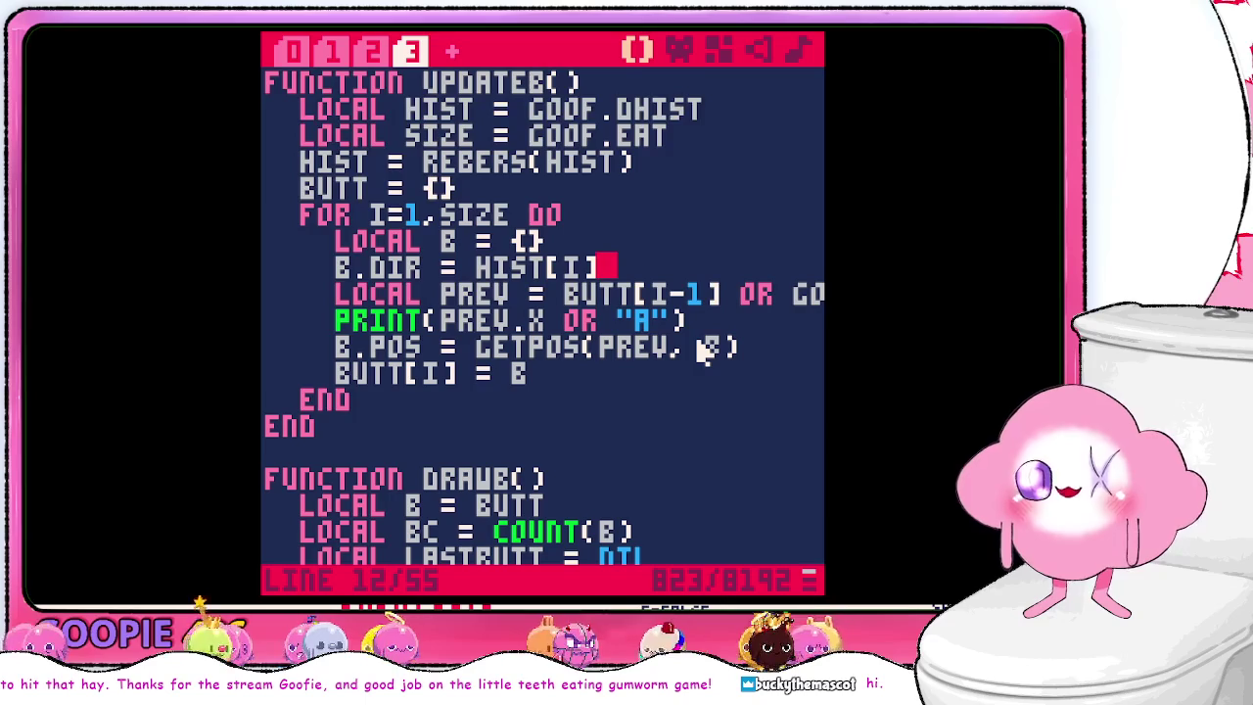
{"action": "key", "text": "Down"}
{"action": "key", "text": "Down"}
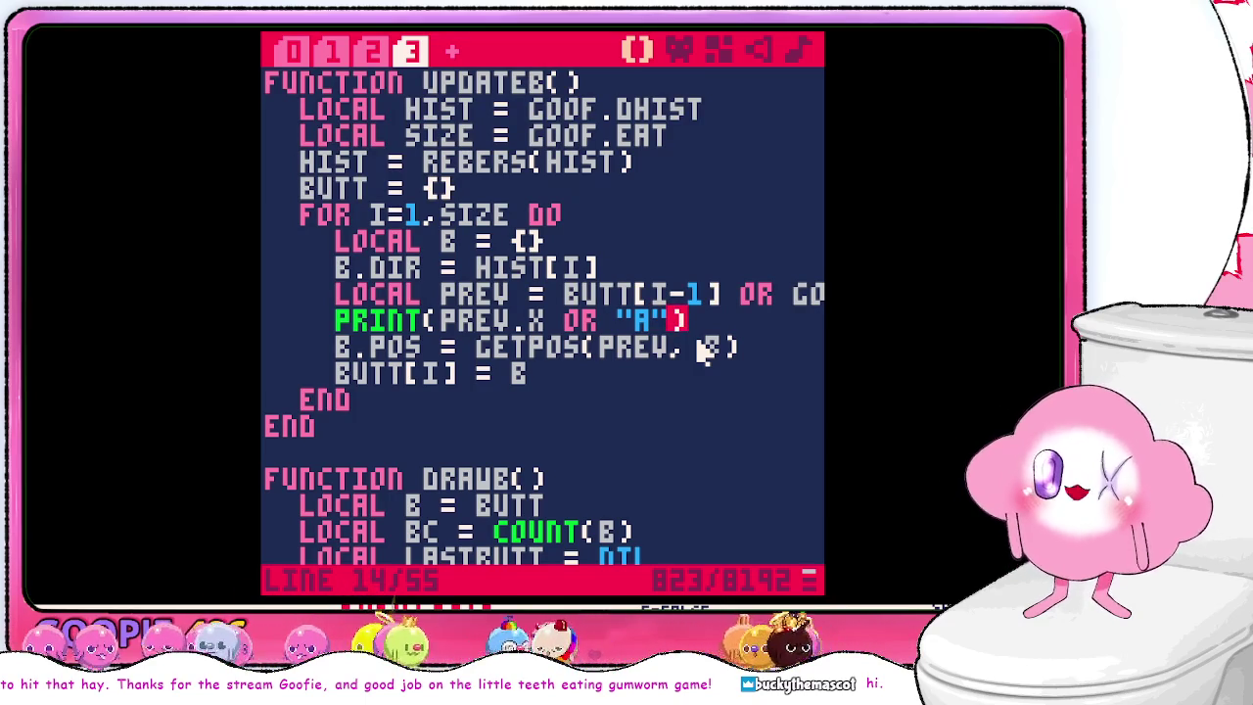
{"action": "key", "text": "Right"}
{"action": "key", "text": "Right"}
{"action": "key", "text": "Right"}
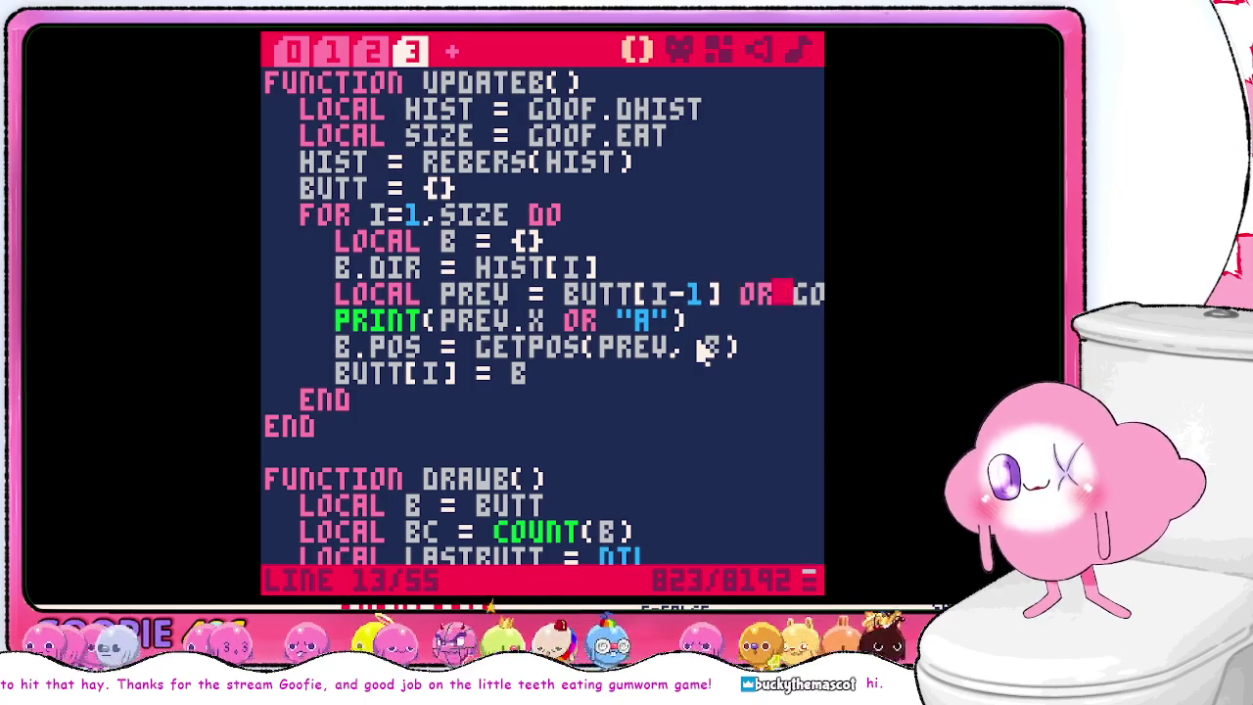
{"action": "key", "text": "Left"}
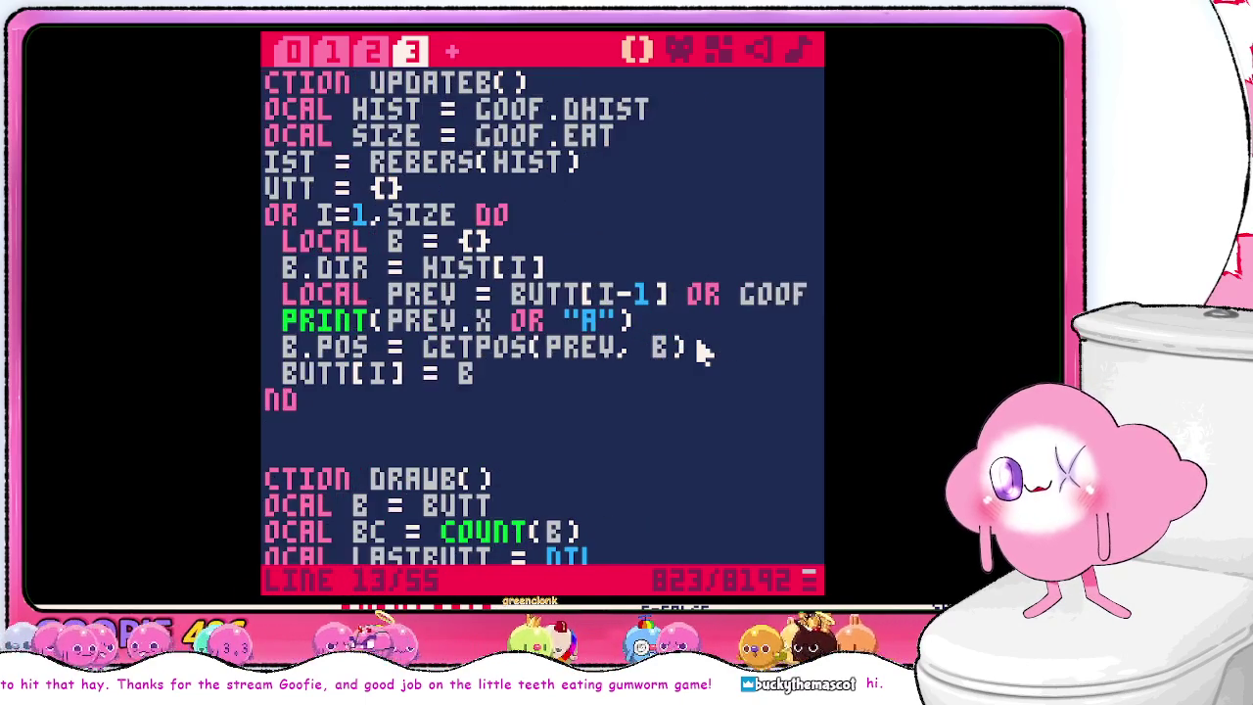
{"action": "key", "text": "Right"}
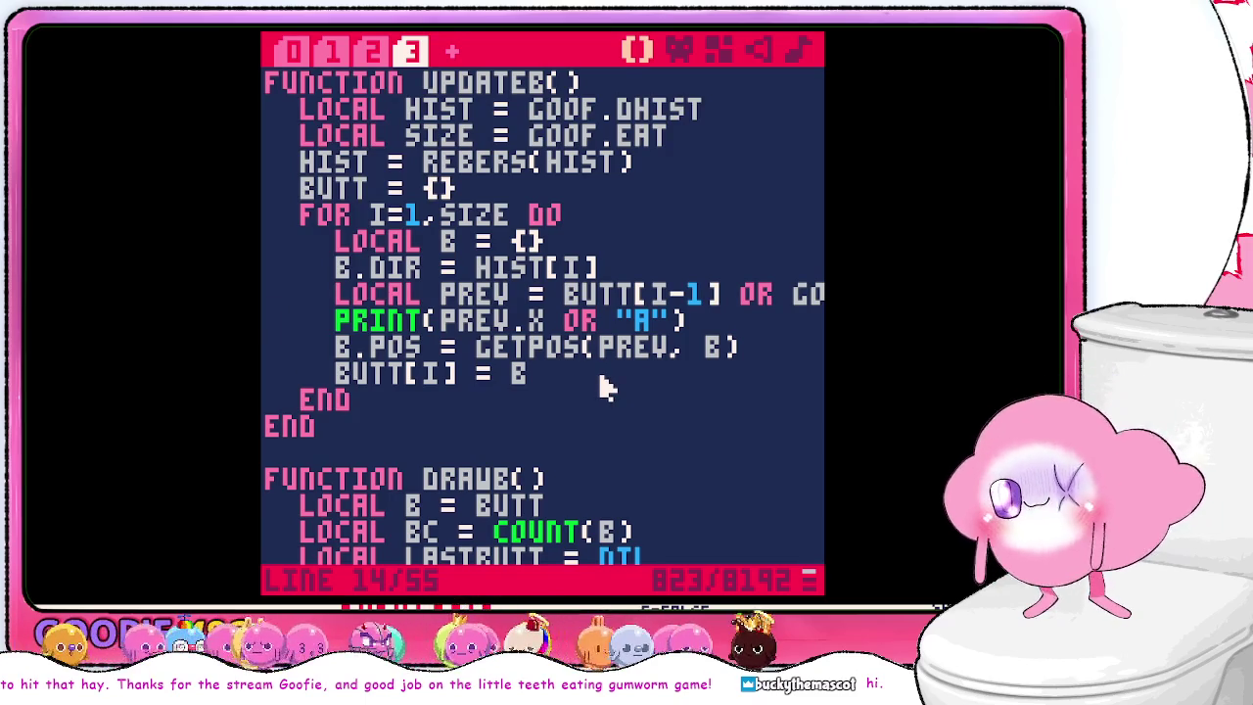
{"action": "key", "text": "Up"}
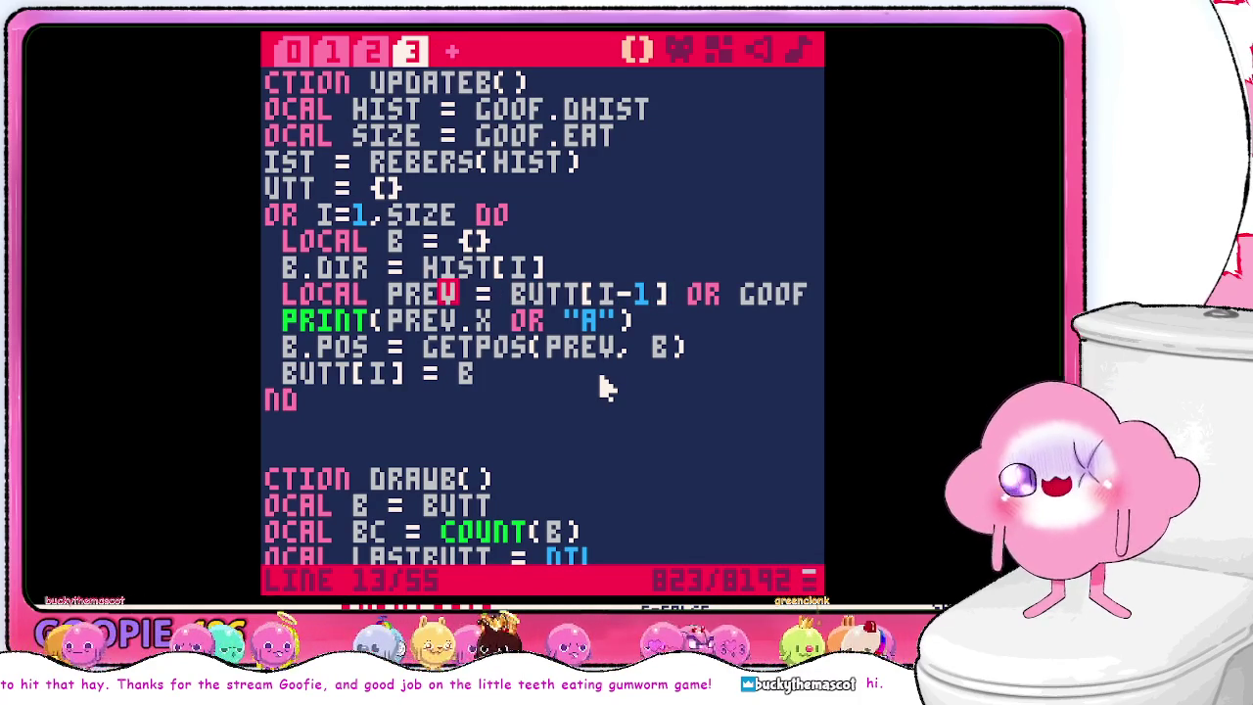
{"action": "key", "text": "Right"}
{"action": "key", "text": "Right"}
{"action": "key", "text": "Right"}
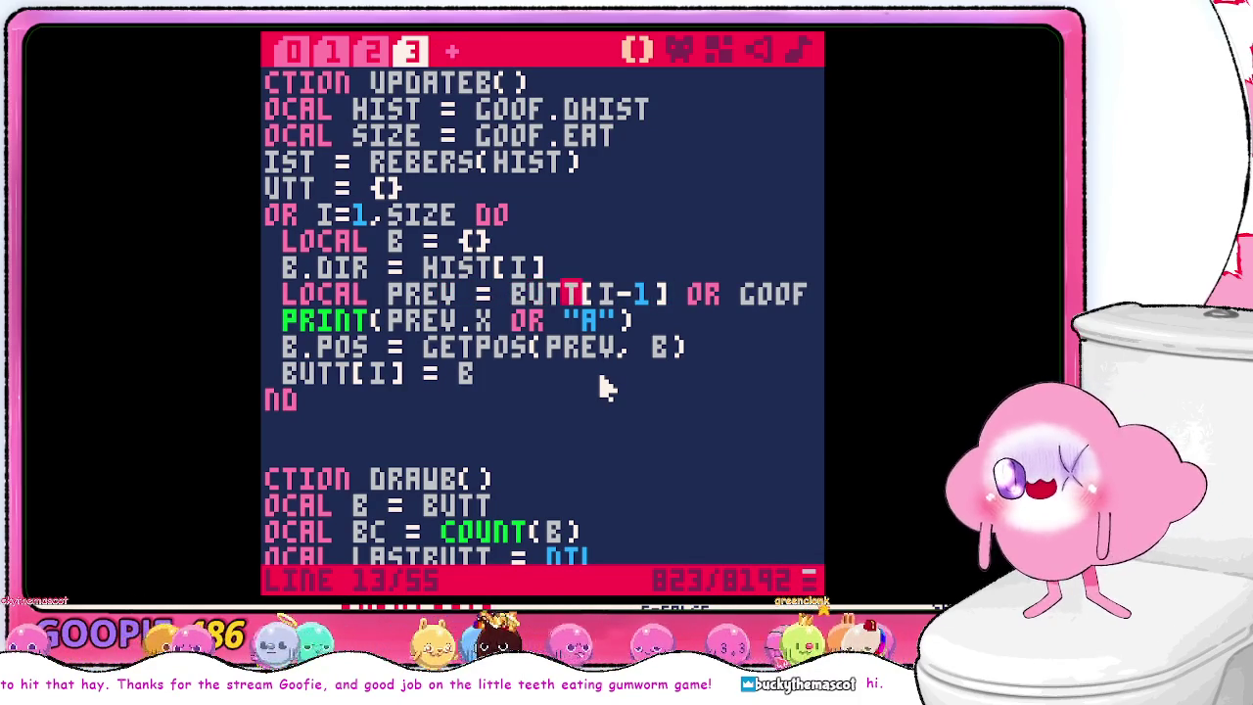
{"action": "key", "text": "Right"}
{"action": "key", "text": "BackSpace"}
{"action": "key", "text": "BackSpace"}
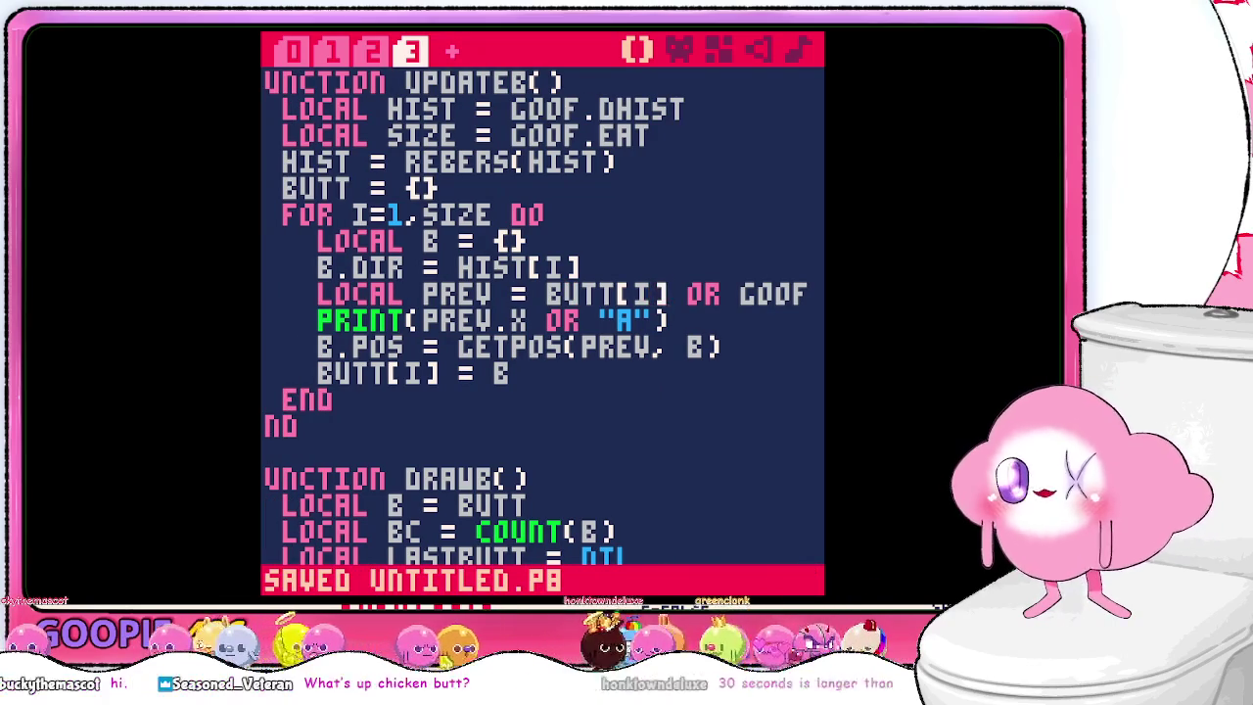
- Delete the PRINT(PREV.X OR "A") debug line and rerun the game
{"action": "key", "text": "Right"}
{"action": "key", "text": "BackSpace"}
{"action": "key", "text": "BackSpace"}
{"action": "key", "text": "BackSpace"}
{"action": "key", "text": "BackSpace"}
{"action": "key", "text": "BackSpace"}
{"action": "key", "text": "BackSpace"}
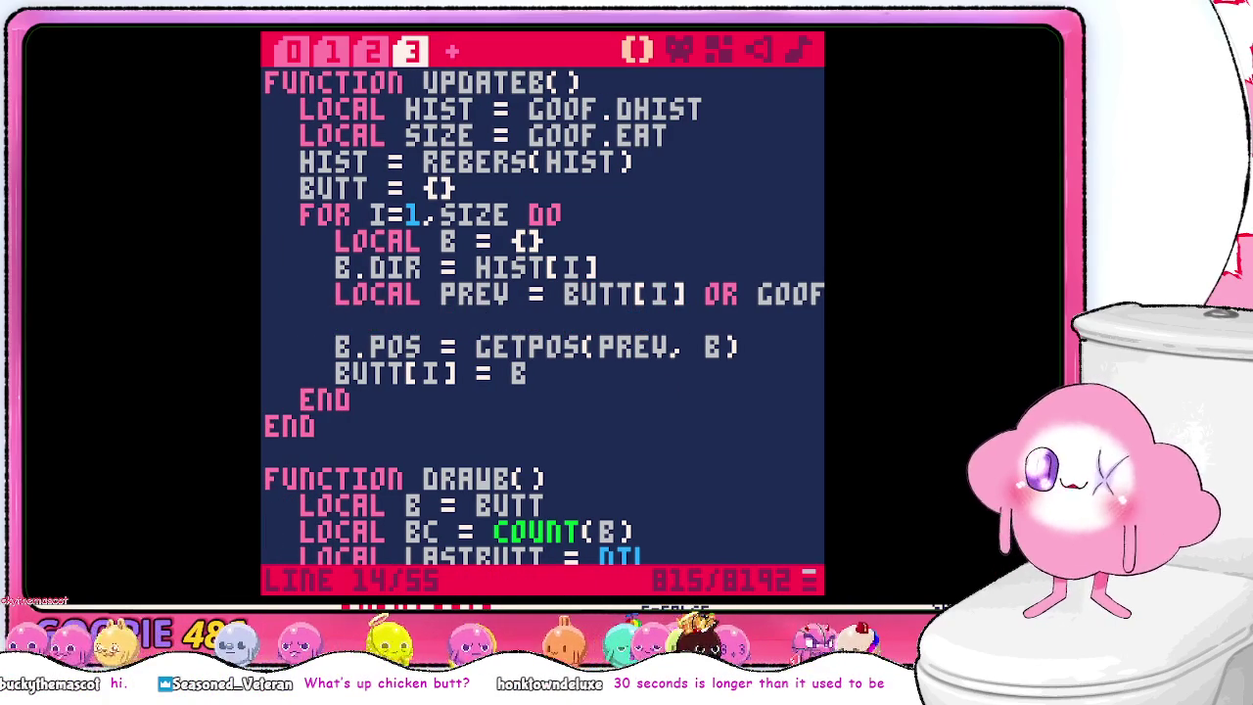
{"action": "key", "text": "BackSpace"}
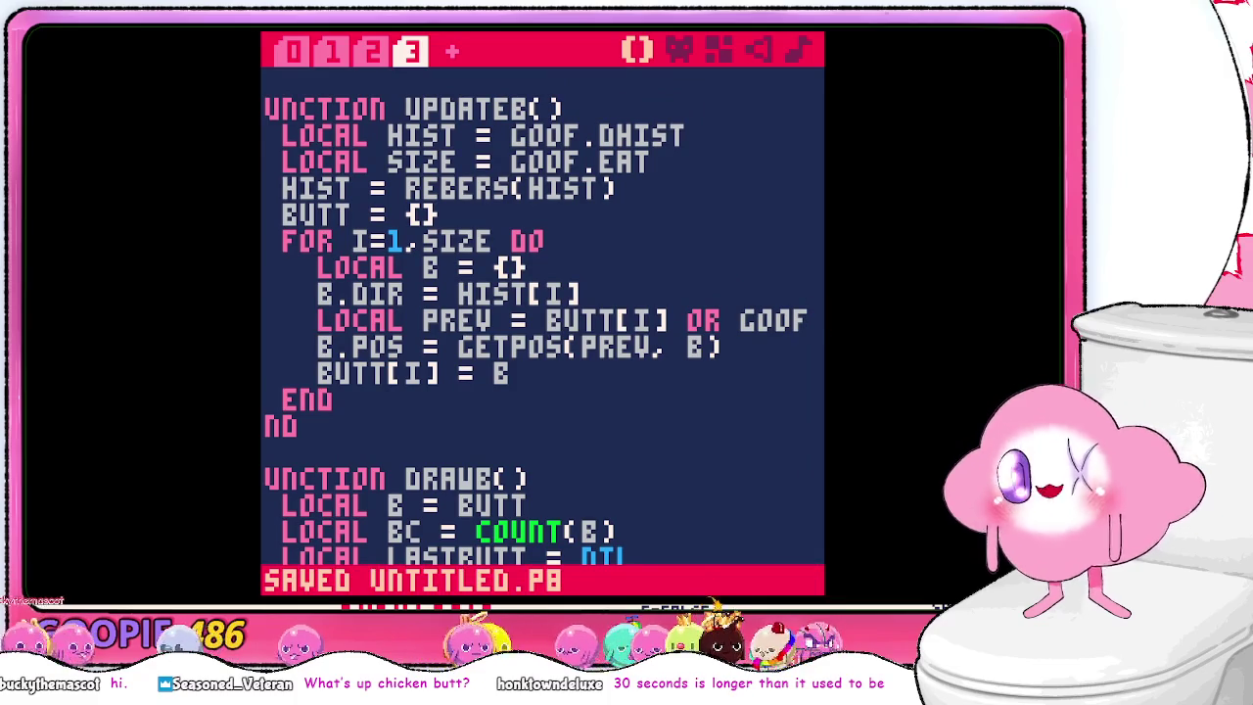
{"action": "key", "text": "ctrl+r"}
{"action": "type", "text": "run"}
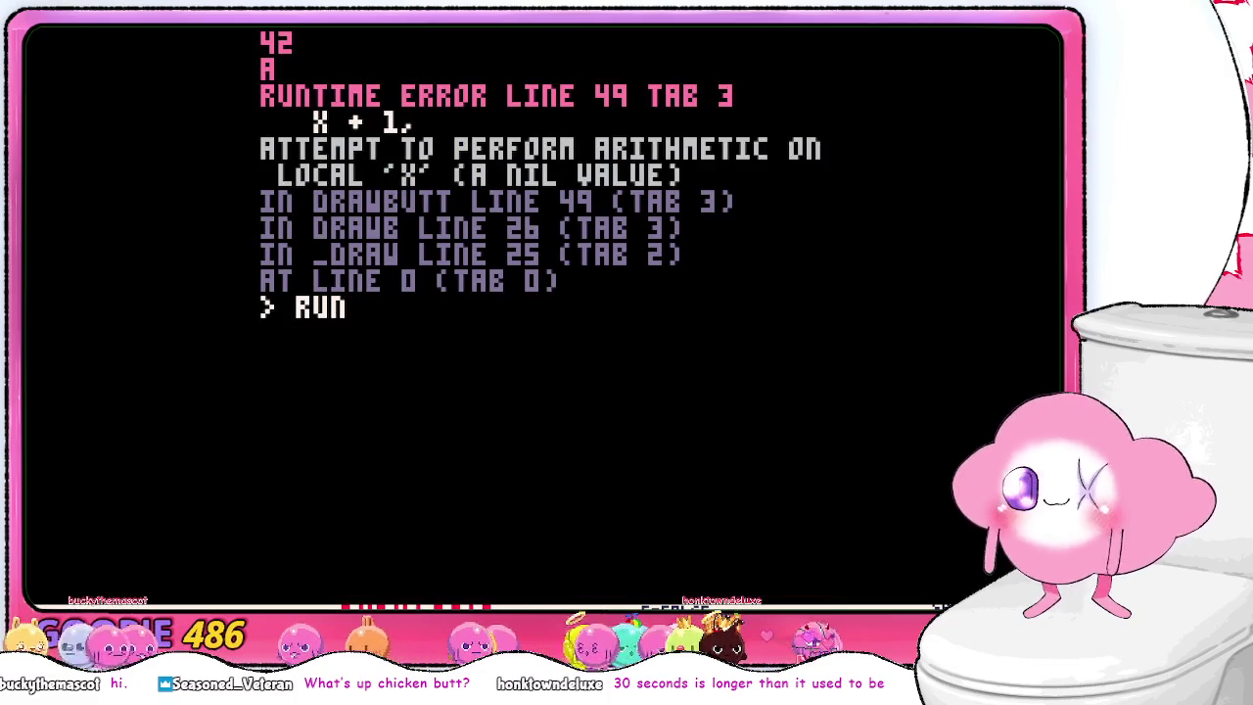
{"action": "key", "text": "Return"}
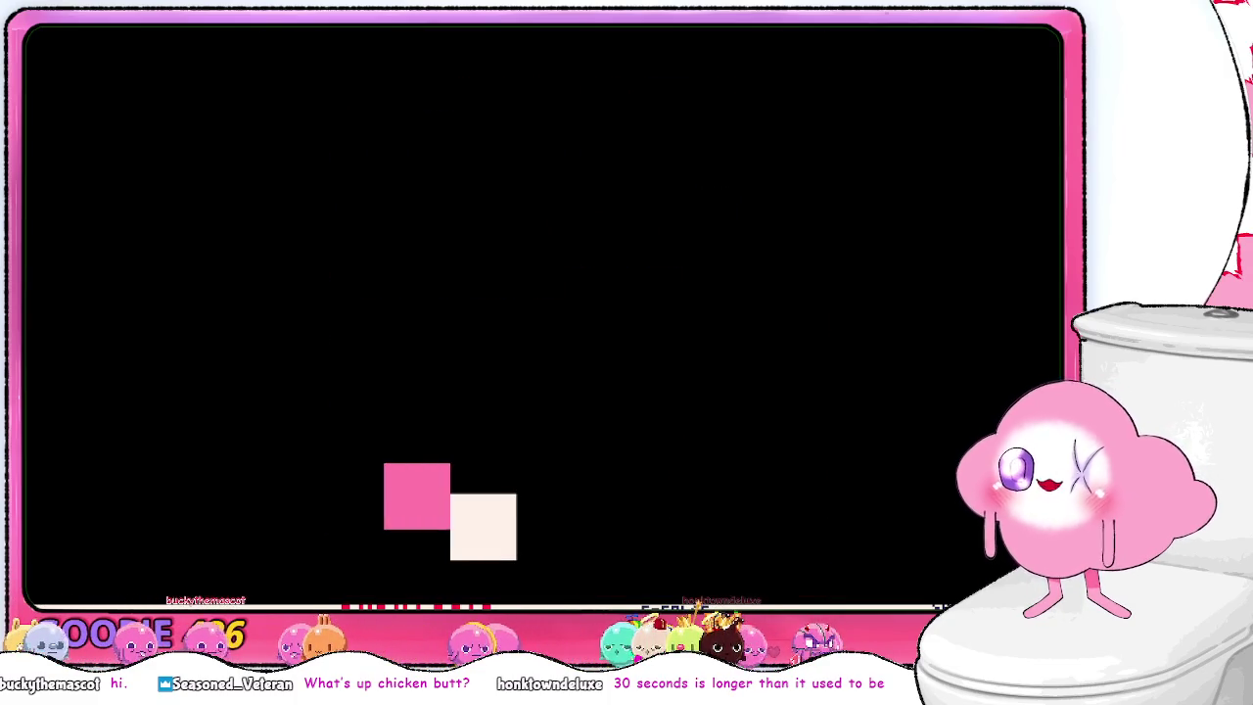
- Steer the pink snake around the screen, eating the food square repeatedly
{"action": "key", "text": "Up"}
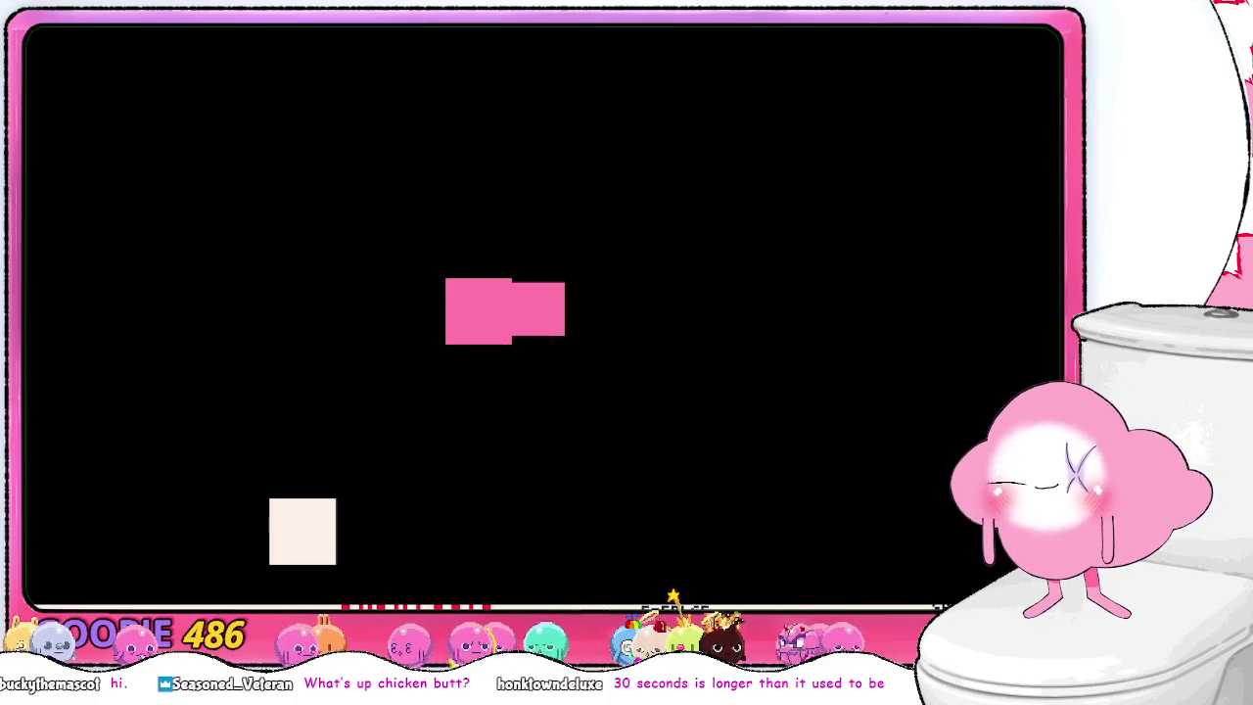
{"action": "key", "text": "Down"}
{"action": "key", "text": "Right"}
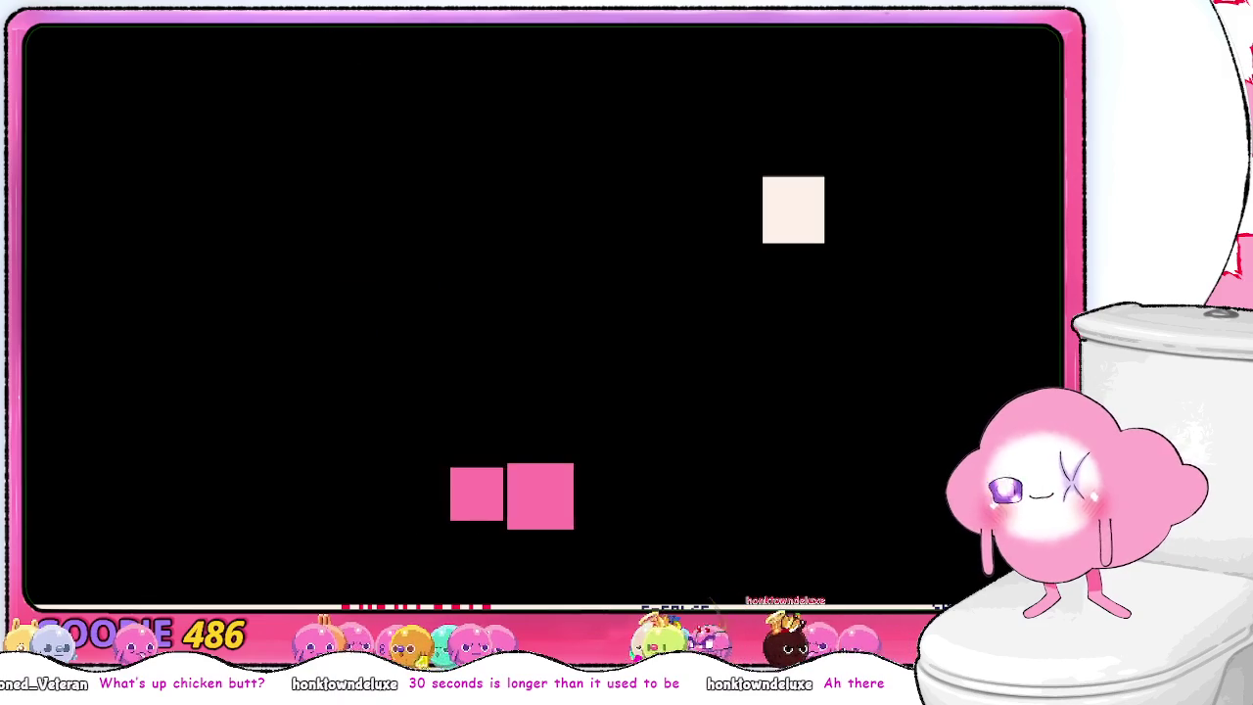
{"action": "key", "text": "Up"}
{"action": "key", "text": "Left"}
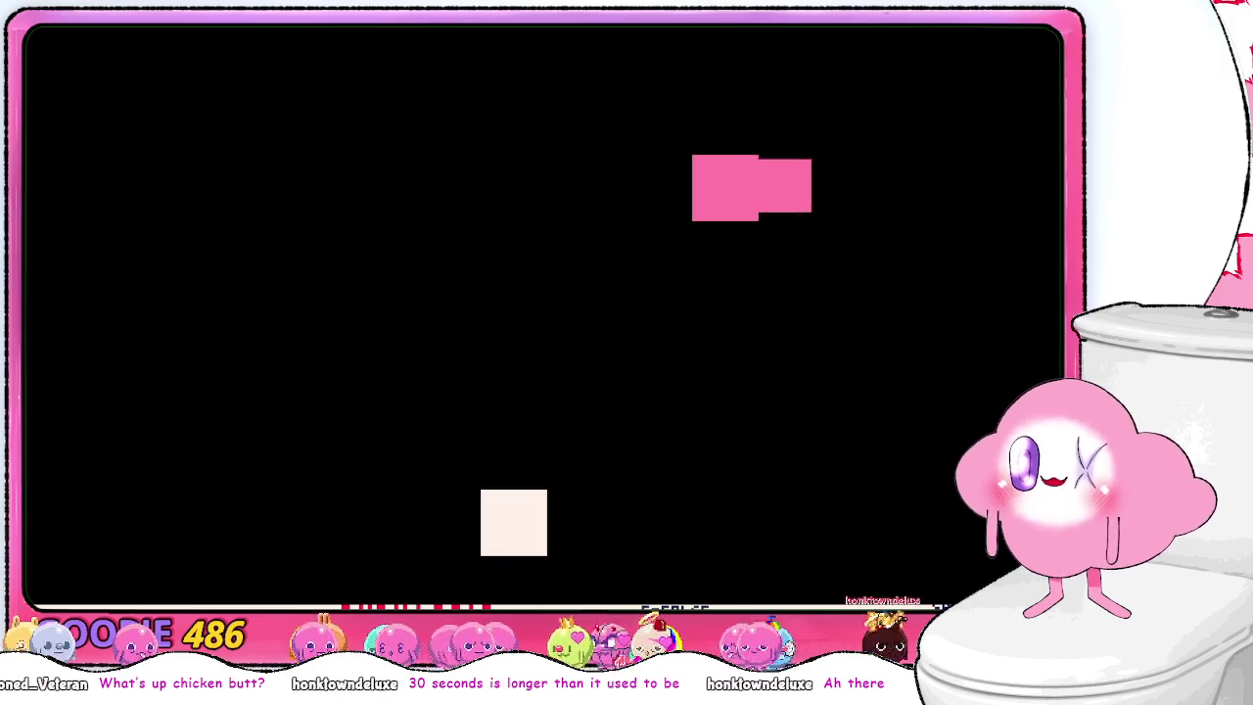
{"action": "key", "text": "Down"}
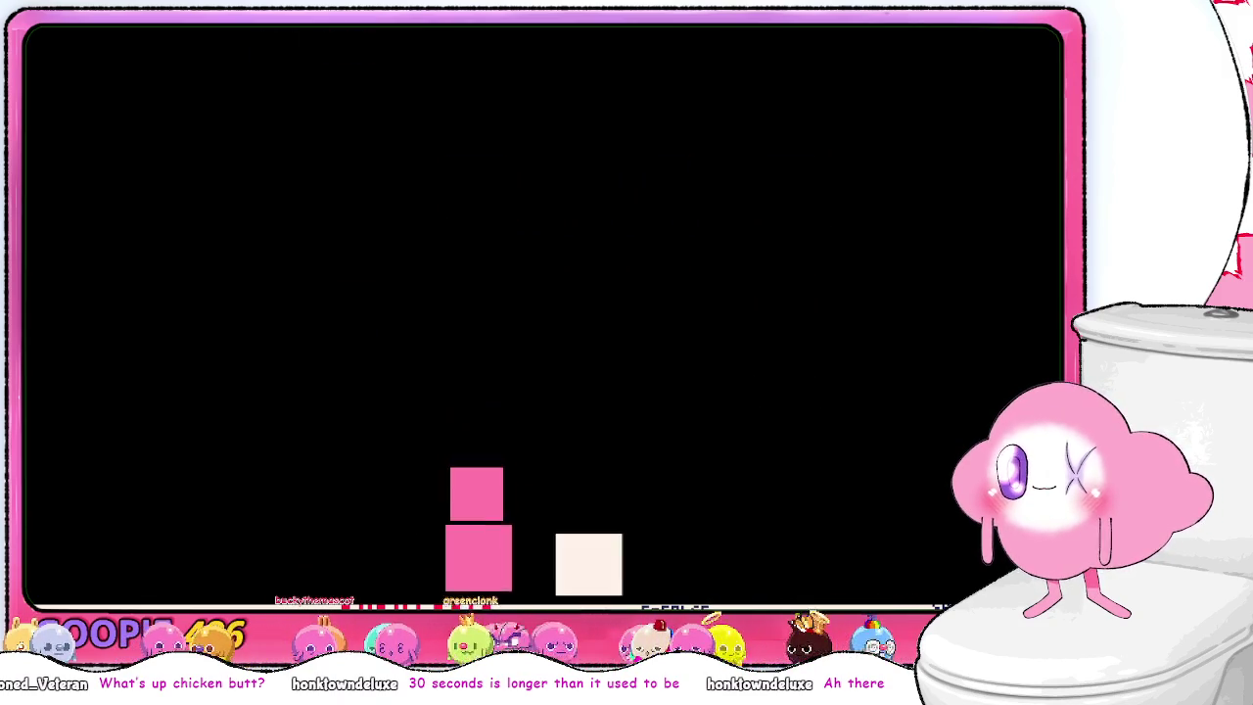
{"action": "key", "text": "Right"}
{"action": "key", "text": "Up"}
{"action": "key", "text": "Left"}
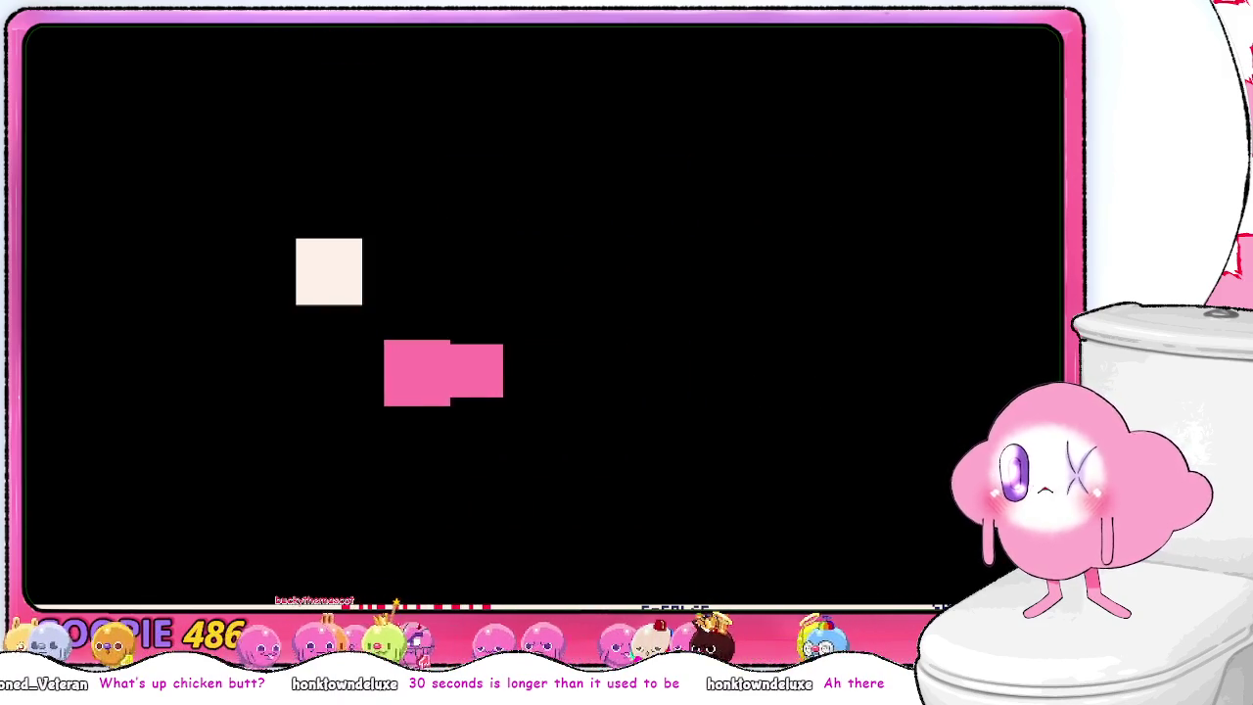
{"action": "key", "text": "Up"}
{"action": "key", "text": "Right"}
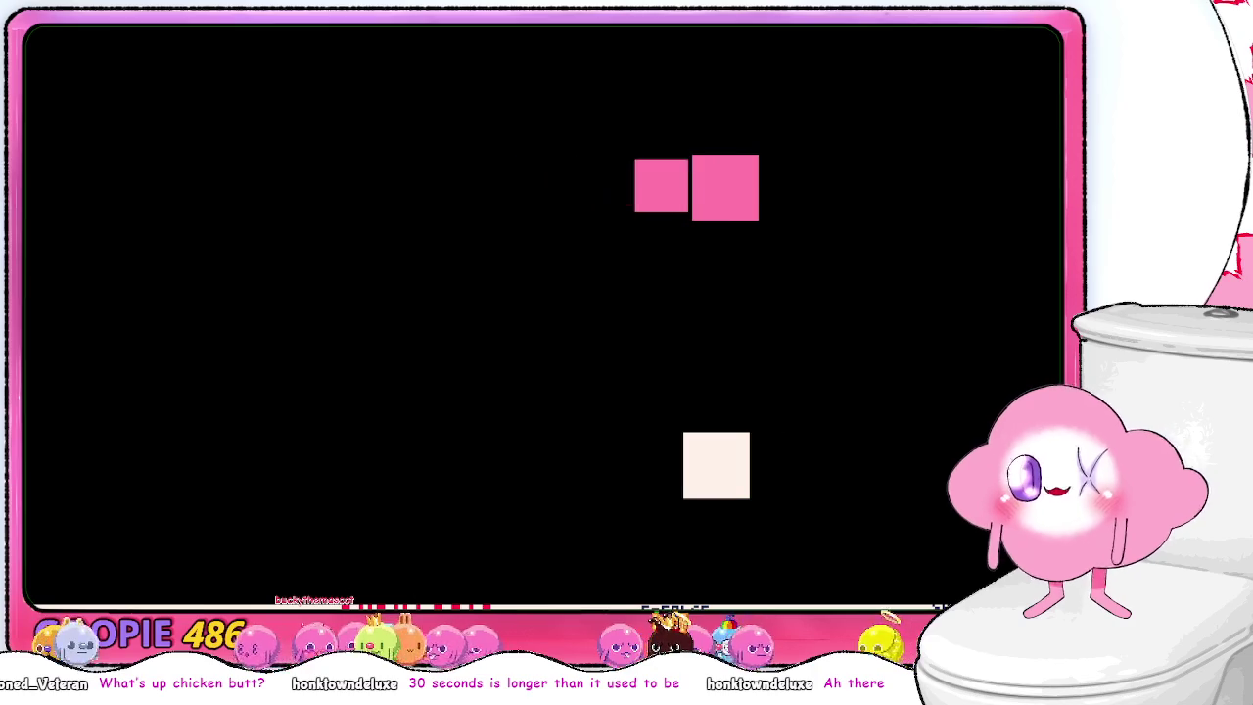
{"action": "key", "text": "Down"}
{"action": "key", "text": "Left"}
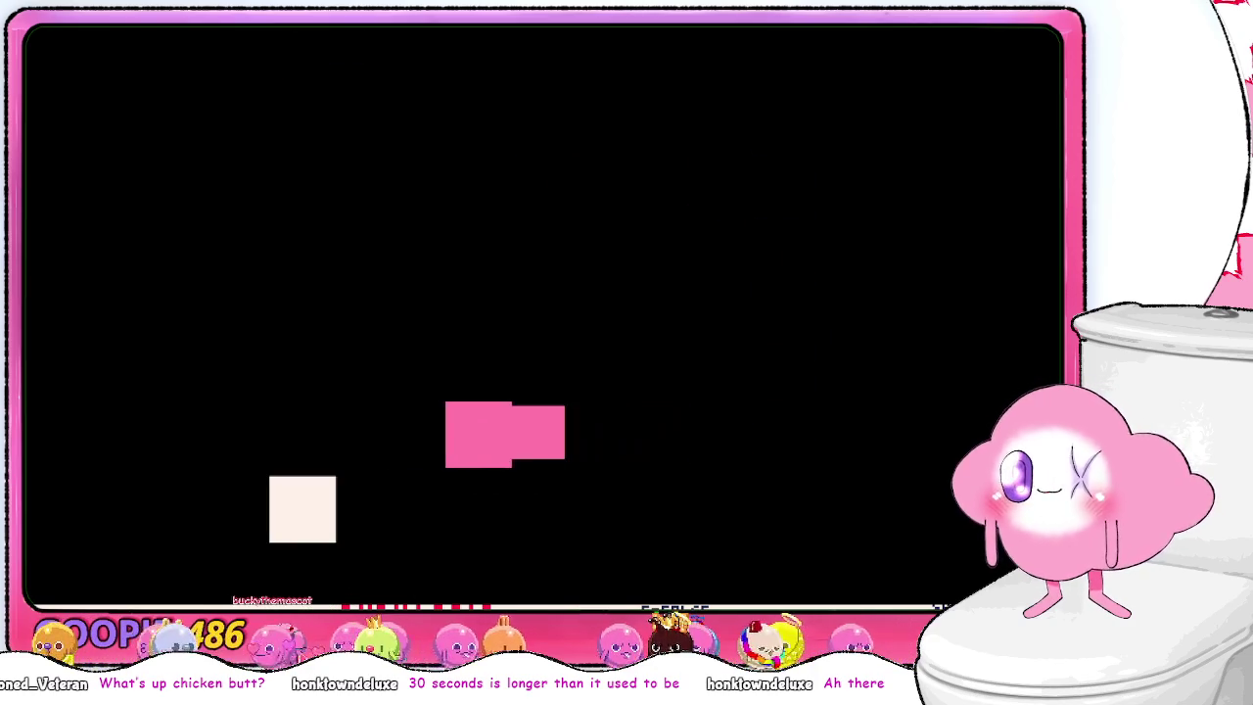
{"action": "key", "text": "Down"}
{"action": "key", "text": "Right"}
{"action": "key", "text": "Up"}
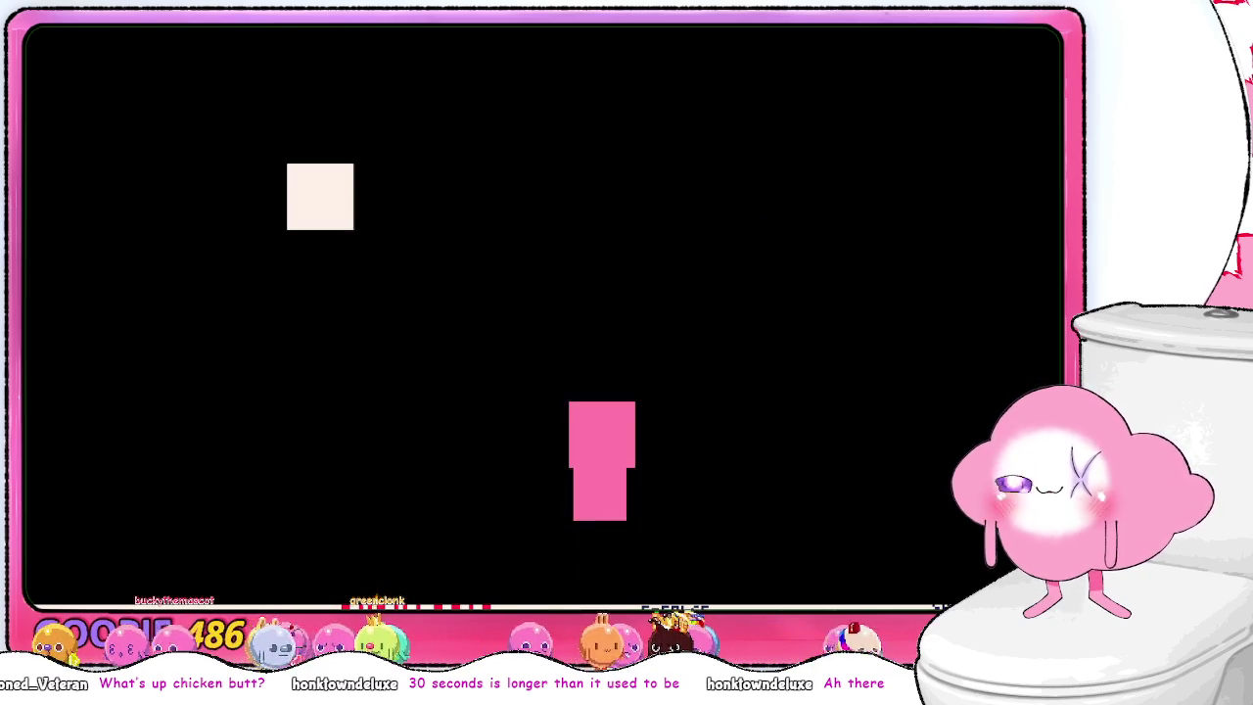
{"action": "key", "text": "Left"}
{"action": "key", "text": "Up"}
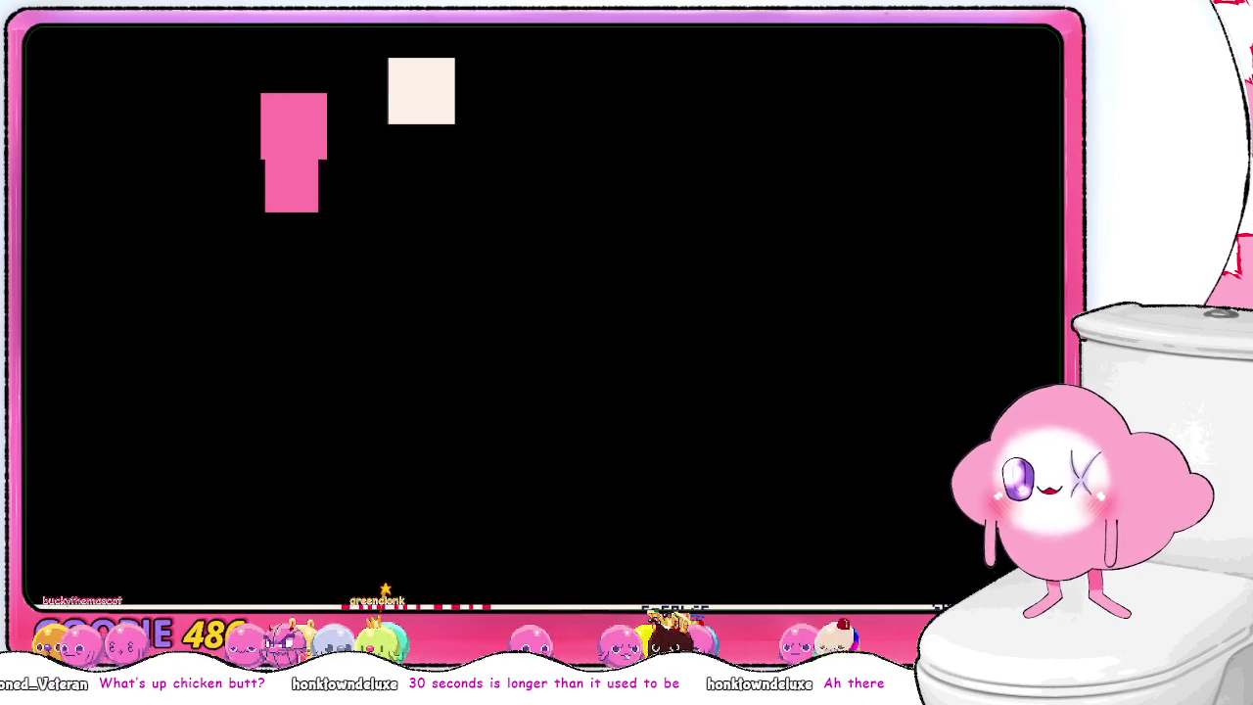
{"action": "key", "text": "Right"}
{"action": "key", "text": "Down"}
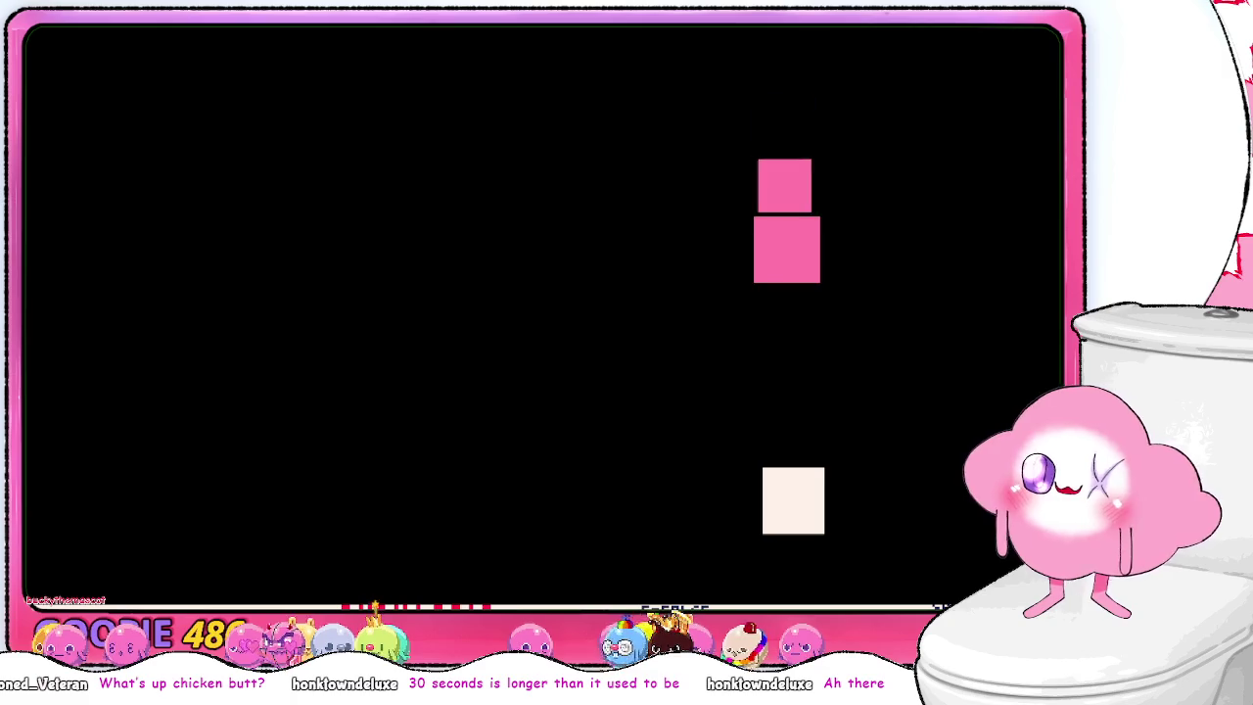
{"action": "key", "text": "Left"}
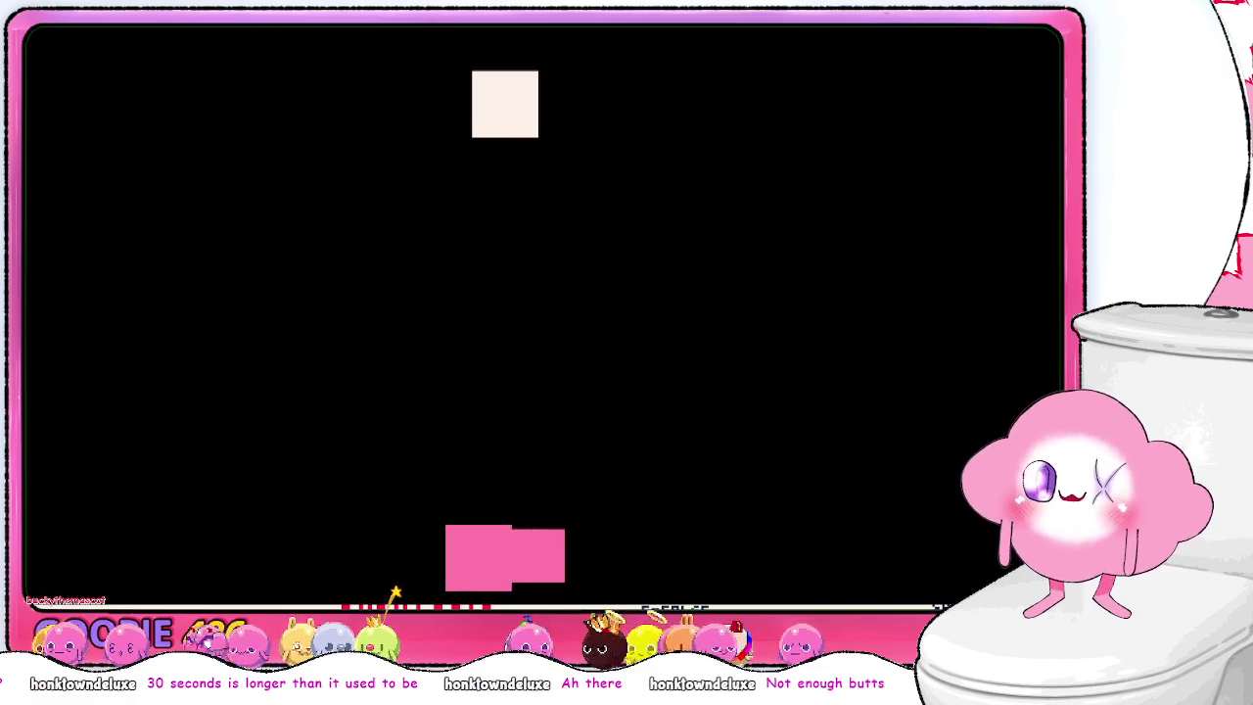
{"action": "key", "text": "Up"}
{"action": "key", "text": "Right"}
- Stop the game and move up through UPDATEB to the BUTT = {} line
{"action": "key", "text": "Up"}
{"action": "key", "text": "Left"}
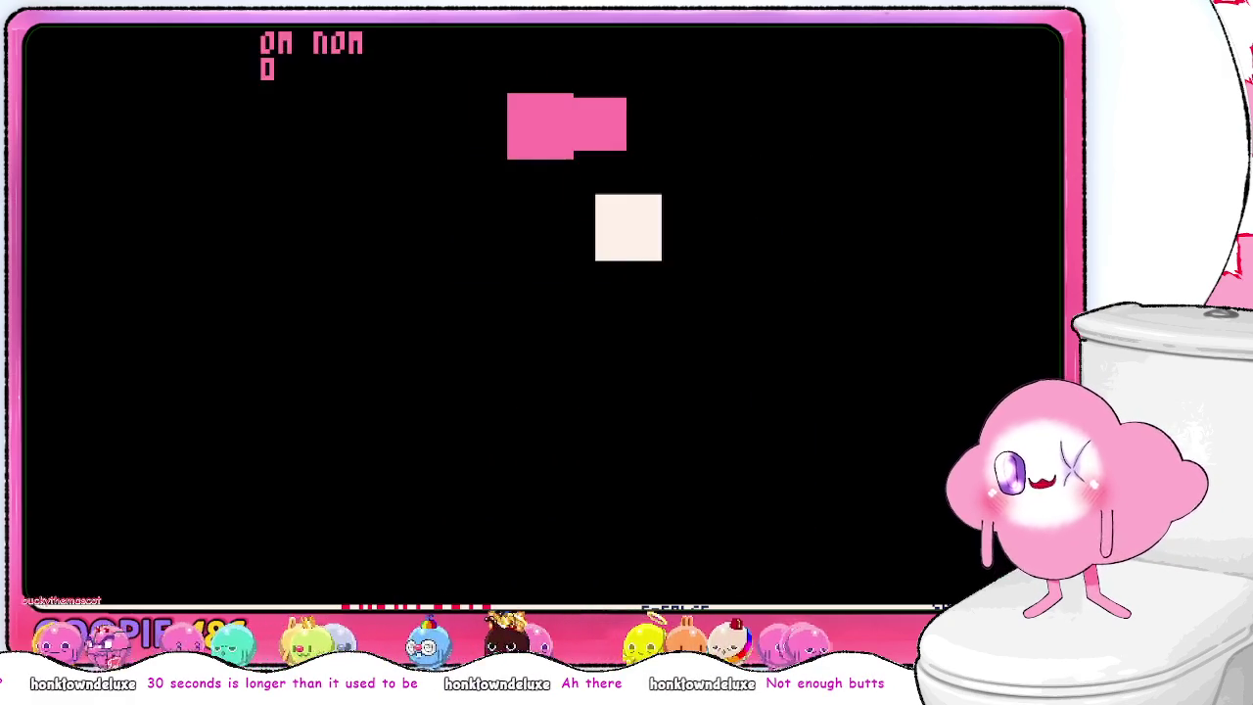
{"action": "key", "text": "Escape"}
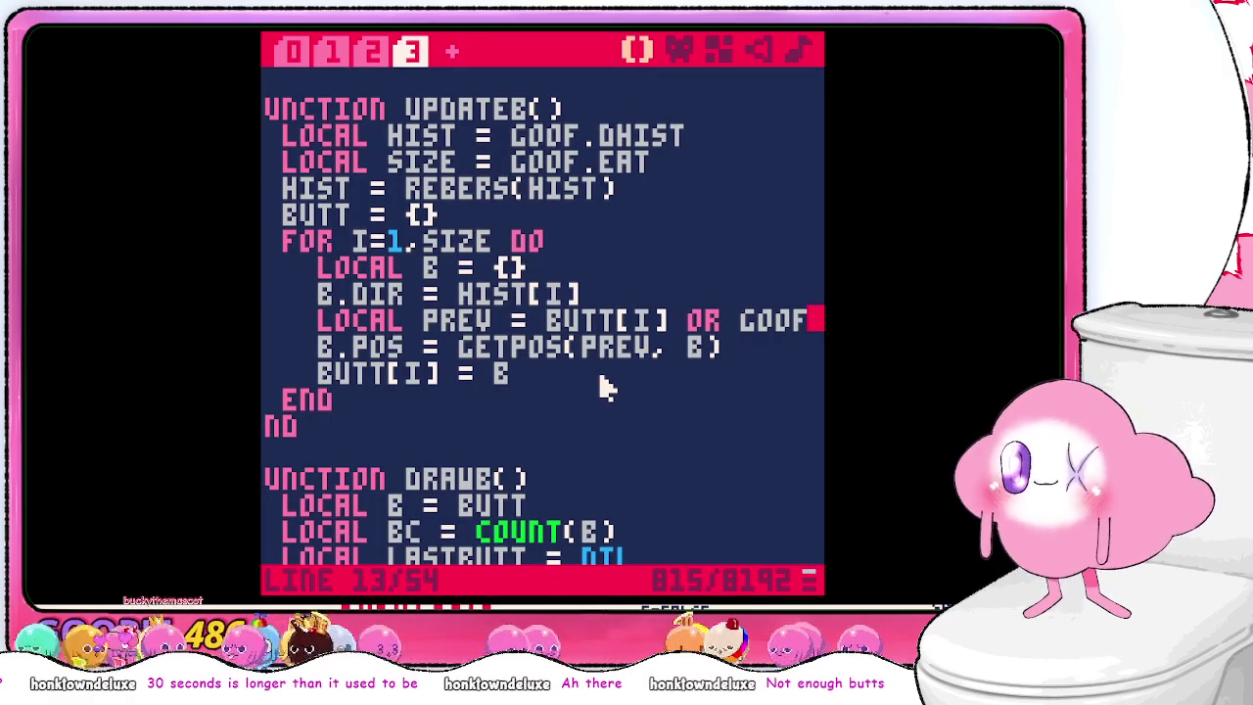
{"action": "key", "text": "Up"}
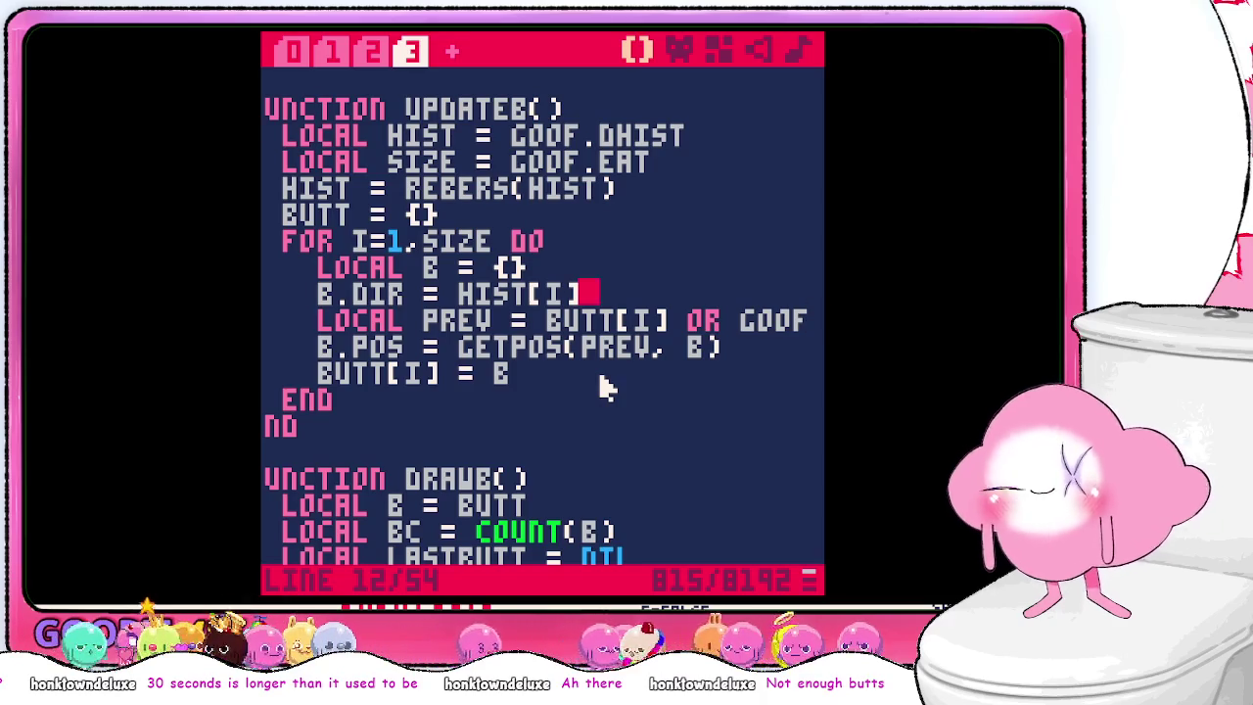
{"action": "key", "text": "Down"}
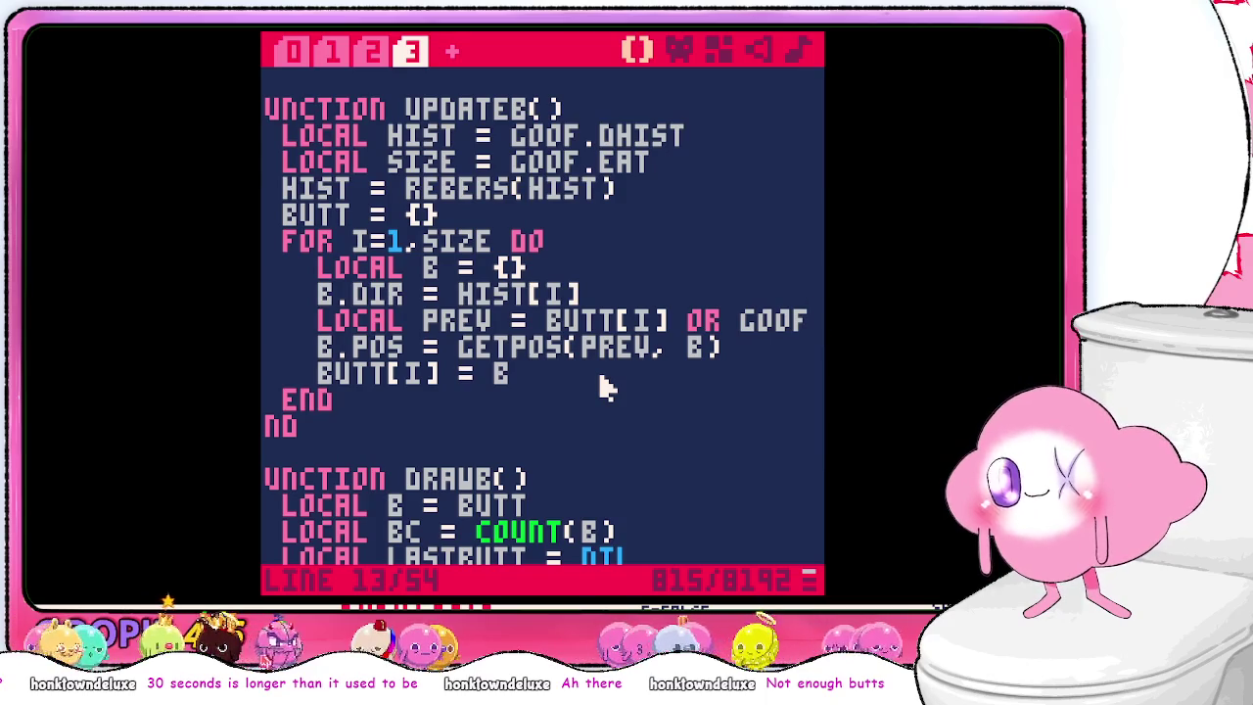
{"action": "key", "text": "Up"}
{"action": "key", "text": "Up"}
{"action": "key", "text": "Up"}
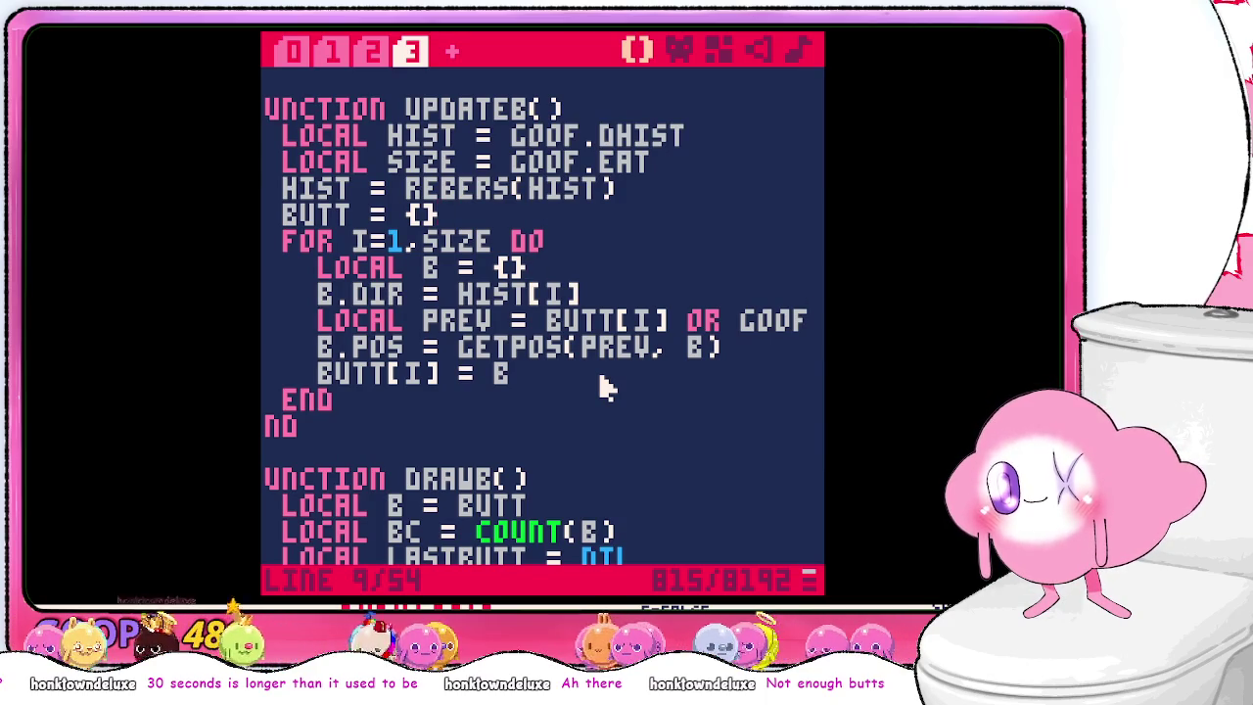
- Add PRINT(SIZE) after BUTT = {} in UPDATEB and launch the game
{"action": "key", "text": "Return"}
{"action": "type", "text": "PRI"}
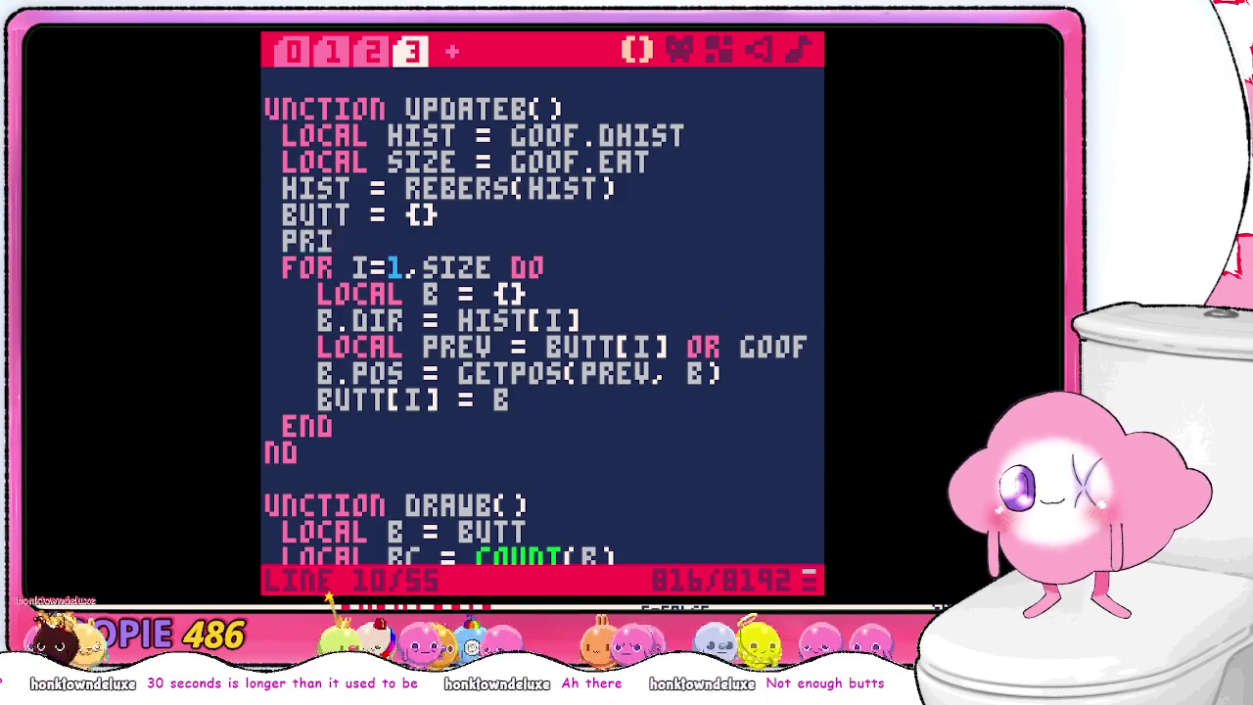
{"action": "type", "text": "NT(SIZE"}
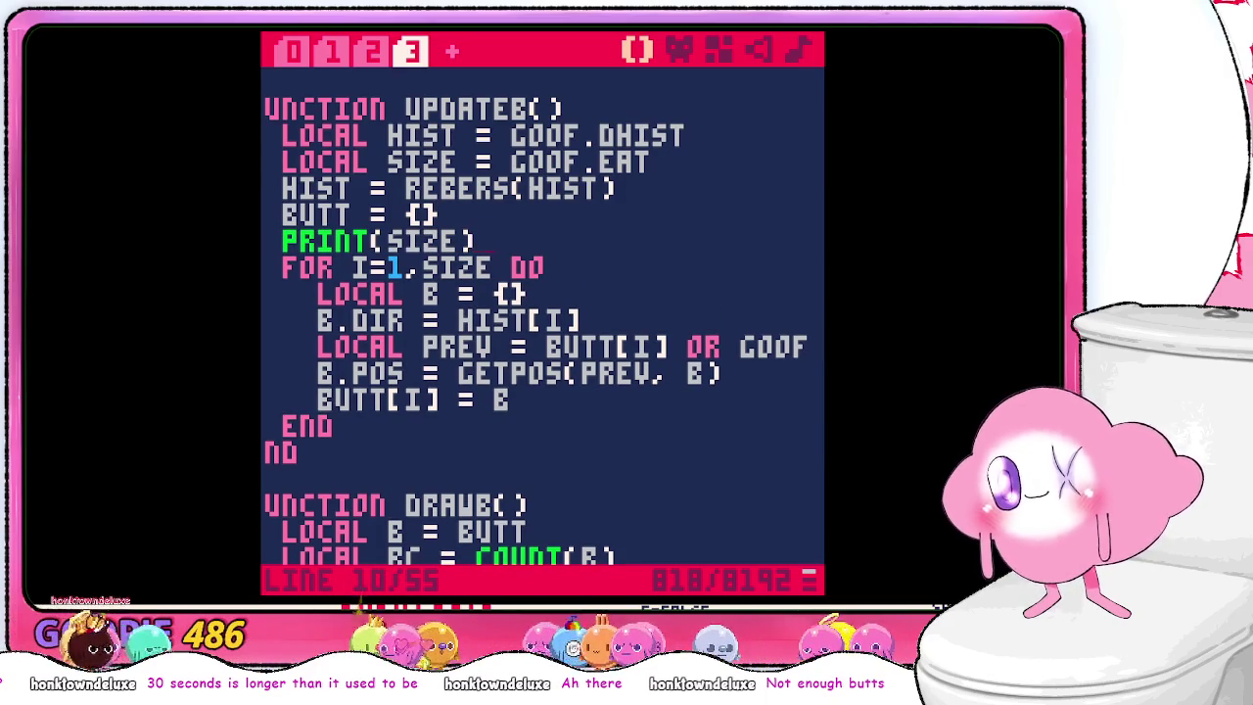
{"action": "key", "text": "Escape"}
{"action": "type", "text": "ru"}
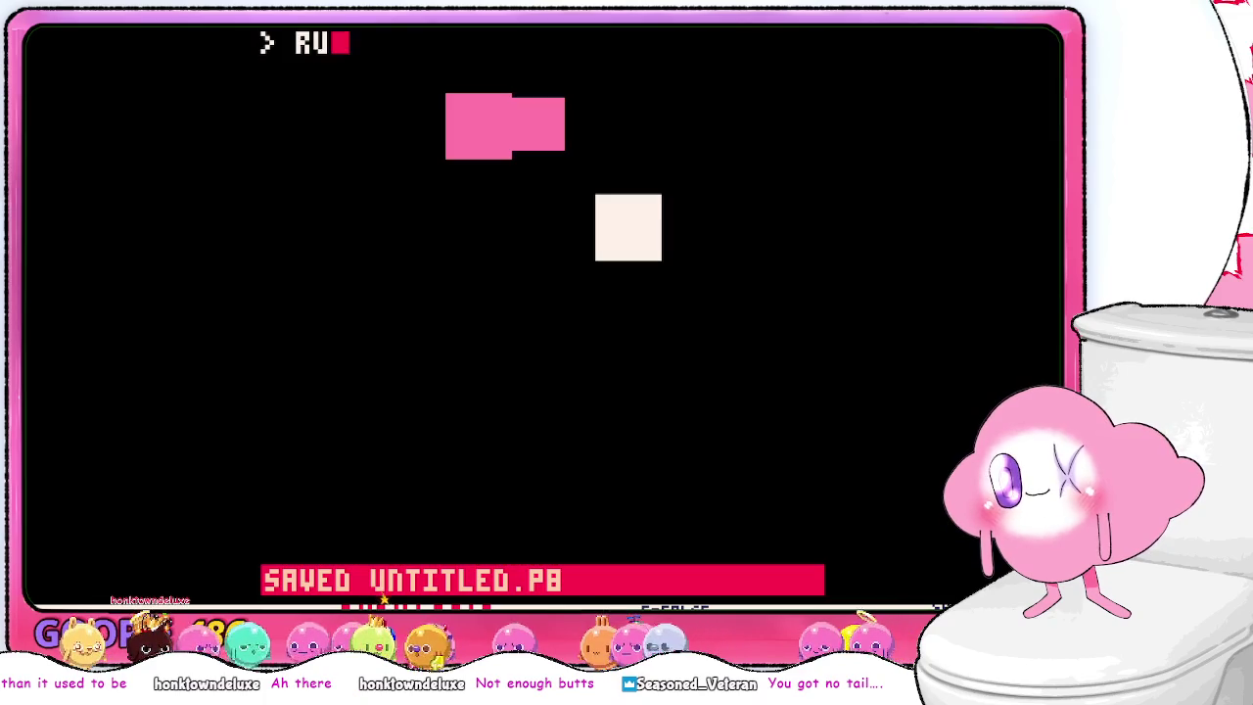
{"action": "key", "text": "Return"}
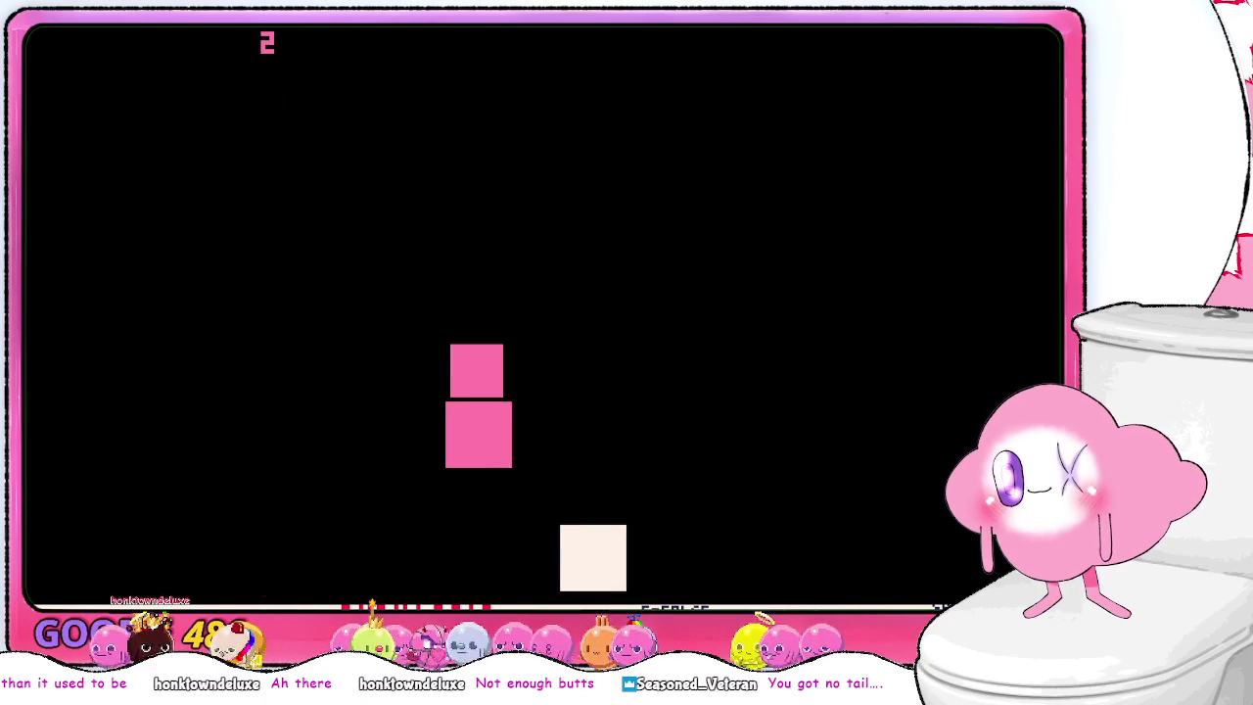
- Steer the snake to eat food as the printed size climbs to 6, then stop
{"action": "key", "text": "Up"}
{"action": "key", "text": "Left"}
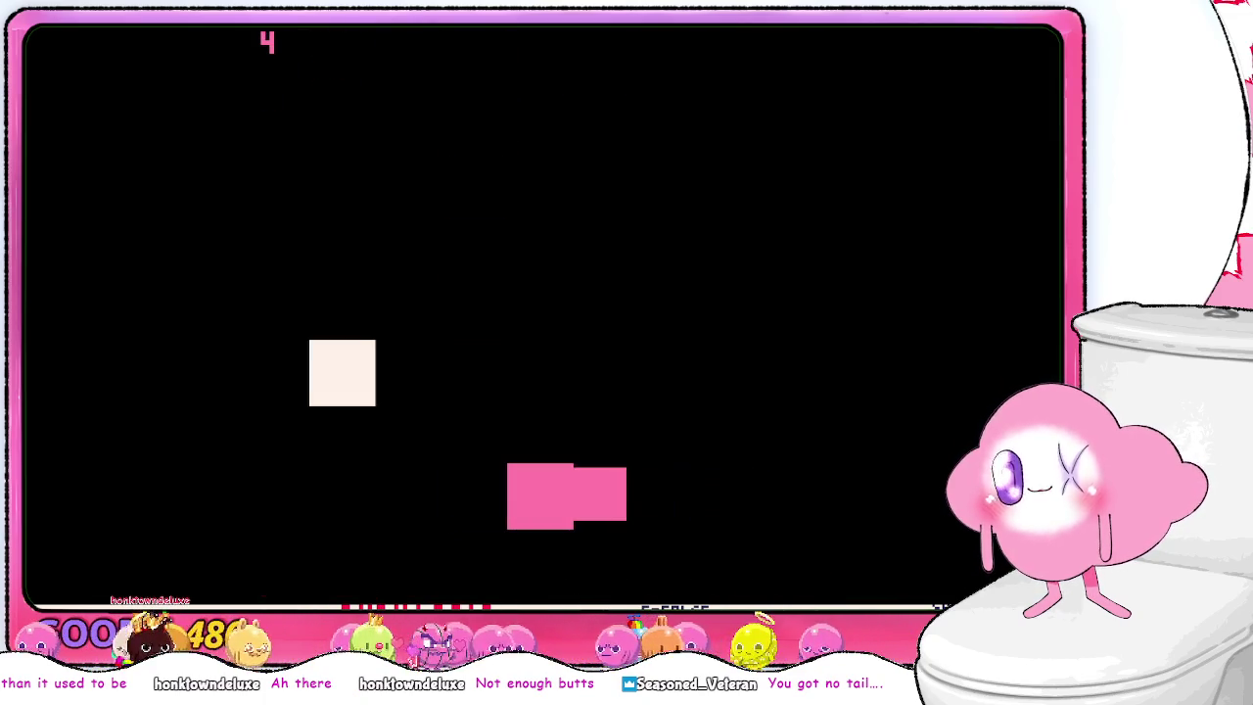
{"action": "key", "text": "Up"}
{"action": "key", "text": "Right"}
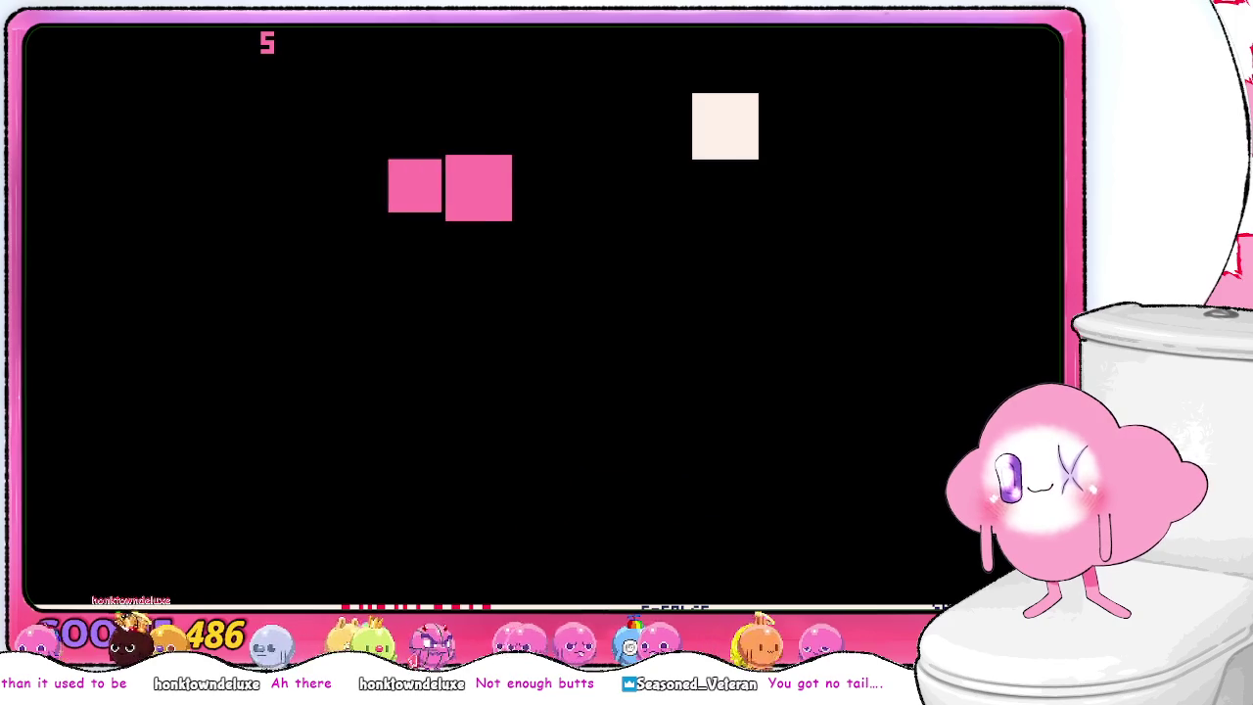
{"action": "key", "text": "Down"}
{"action": "key", "text": "Left"}
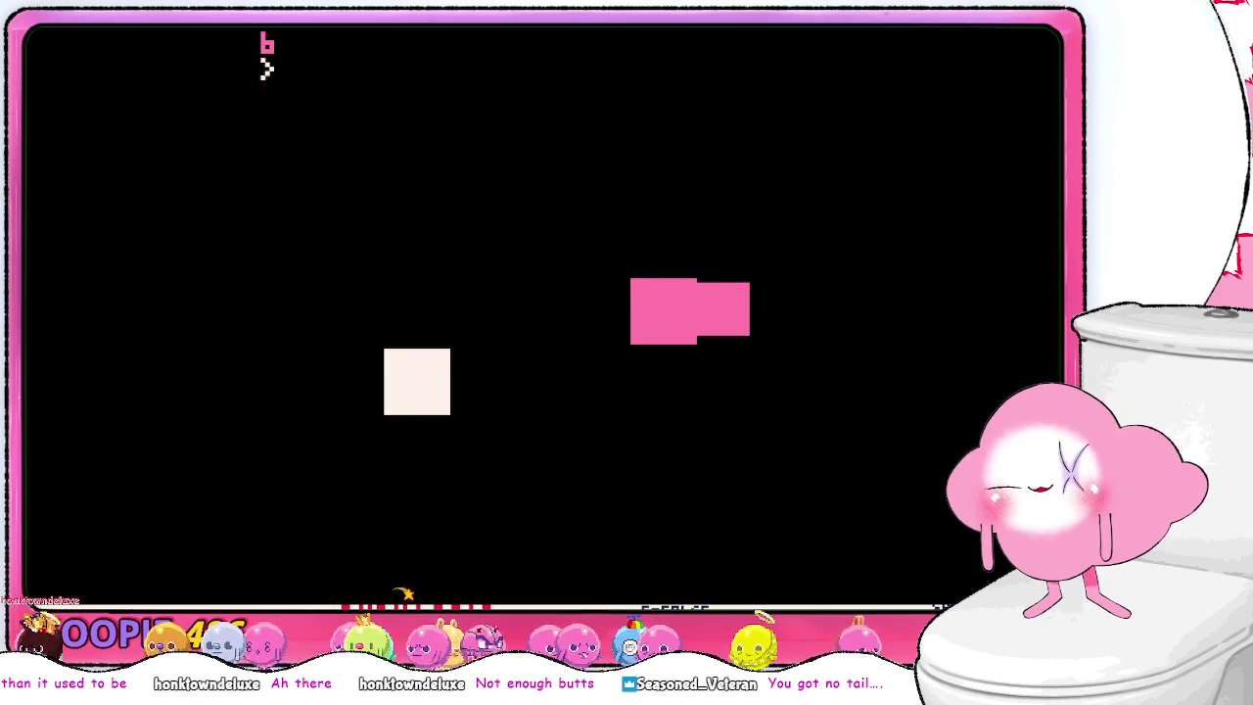
{"action": "key", "text": "Escape"}
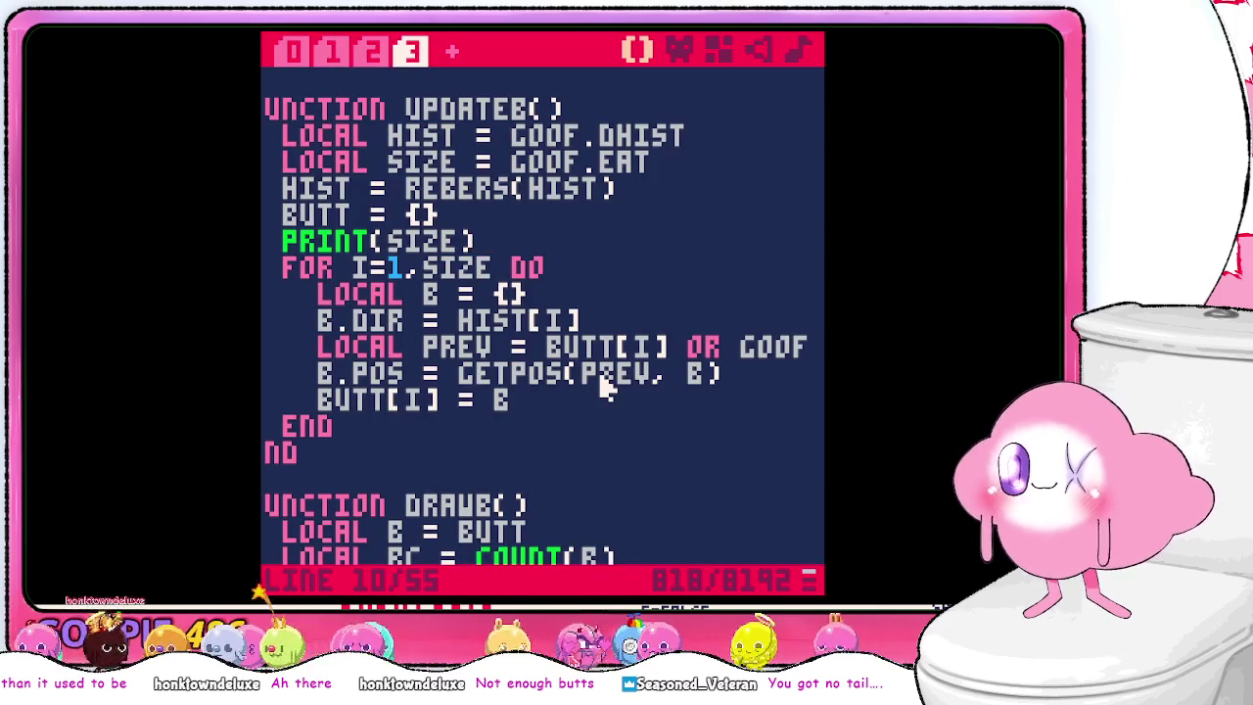
- Delete the PRINT(SIZE) debug line and retype the BUTT table reset as LOCAL NEWBUTT
{"action": "key", "text": "shift+Left"}
{"action": "key", "text": "shift+Left"}
{"action": "key", "text": "shift+Left"}
{"action": "key", "text": "shift+Left"}
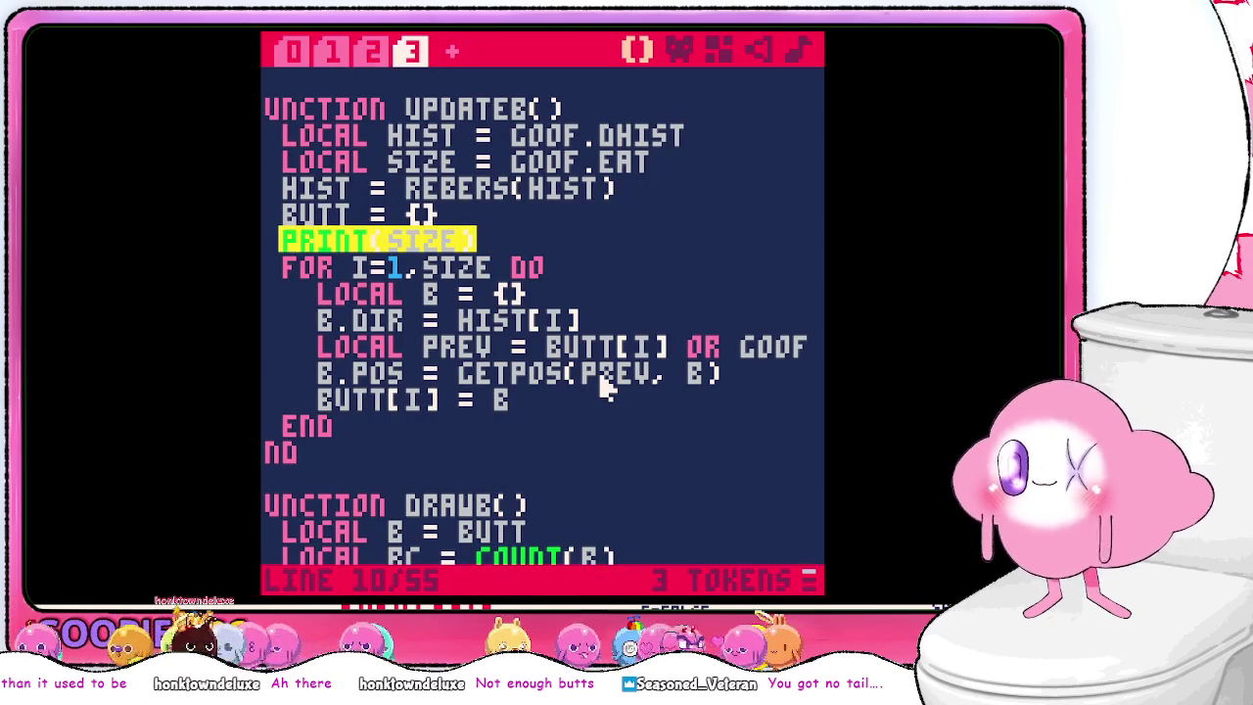
{"action": "key", "text": "BackSpace"}
{"action": "key", "text": "BackSpace"}
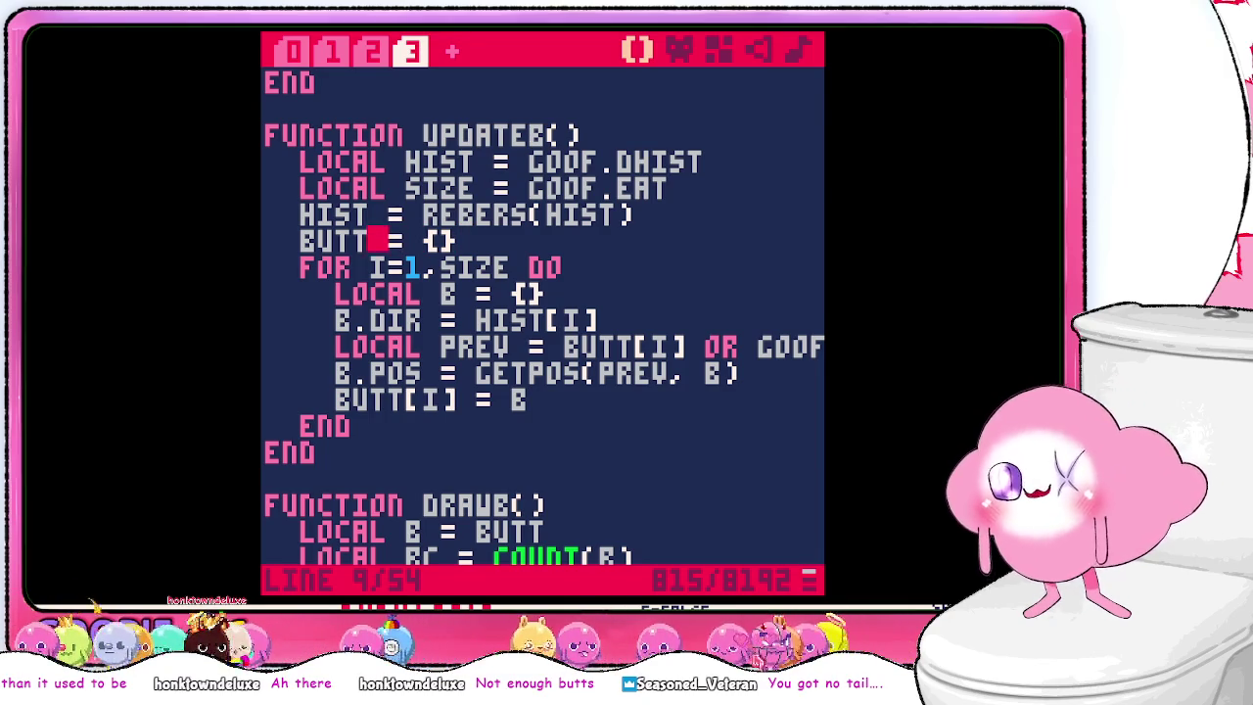
{"action": "key", "text": "BackSpace"}
{"action": "key", "text": "BackSpace"}
{"action": "key", "text": "BackSpace"}
{"action": "type", "text": "LOCAL NEWBUTT"}
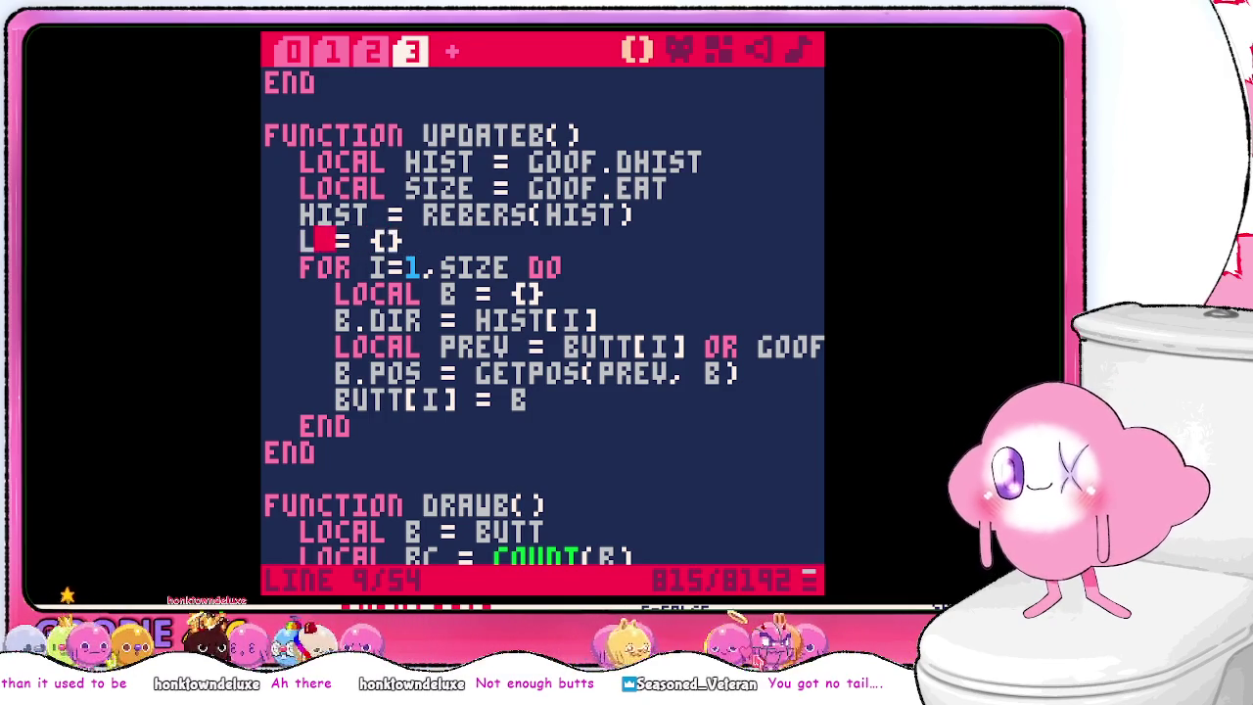
{"action": "type", "text": "t"}
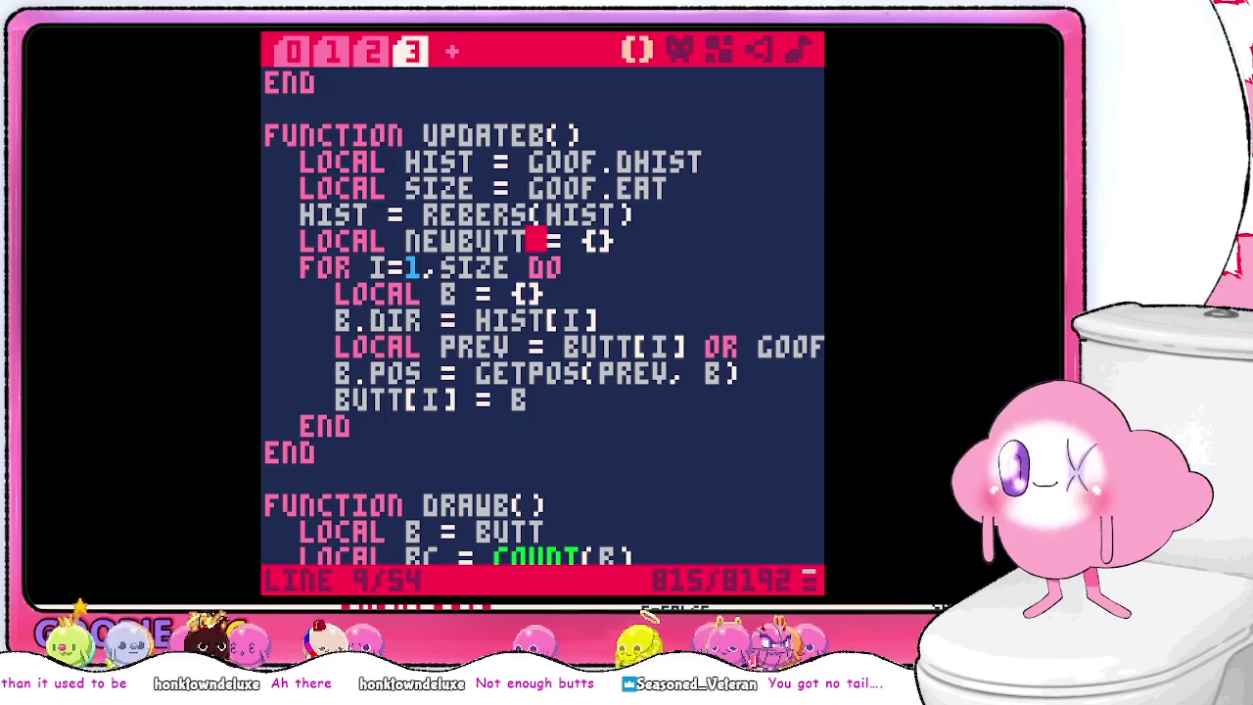
{"action": "key", "text": "Down"}
{"action": "key", "text": "Down"}
{"action": "key", "text": "Down"}
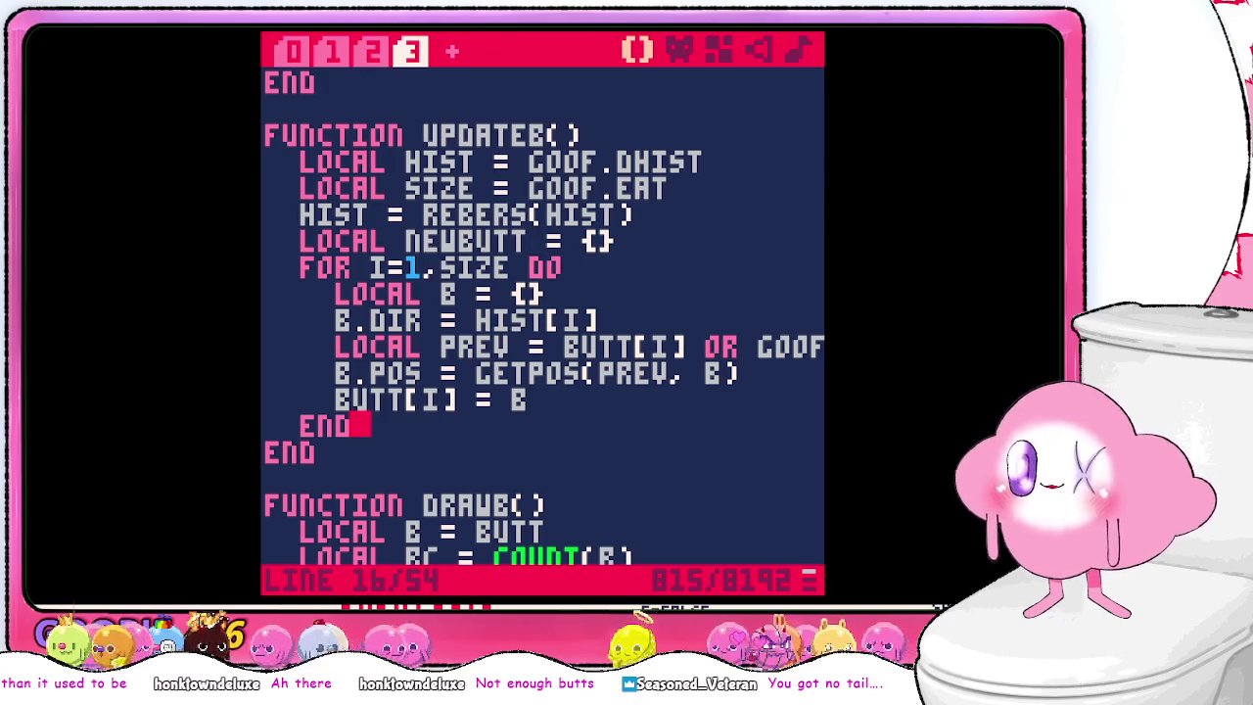
- Change NEWBUTT on line 9 back to BUTT and add an empty line after FOR I=1,SIZE DO
{"action": "double_click", "coordinate": [461, 241]}
{"action": "key", "text": "BackSpace"}
{"action": "key", "text": "BackSpace"}
{"action": "key", "text": "BackSpace"}
{"action": "key", "text": "BackSpace"}
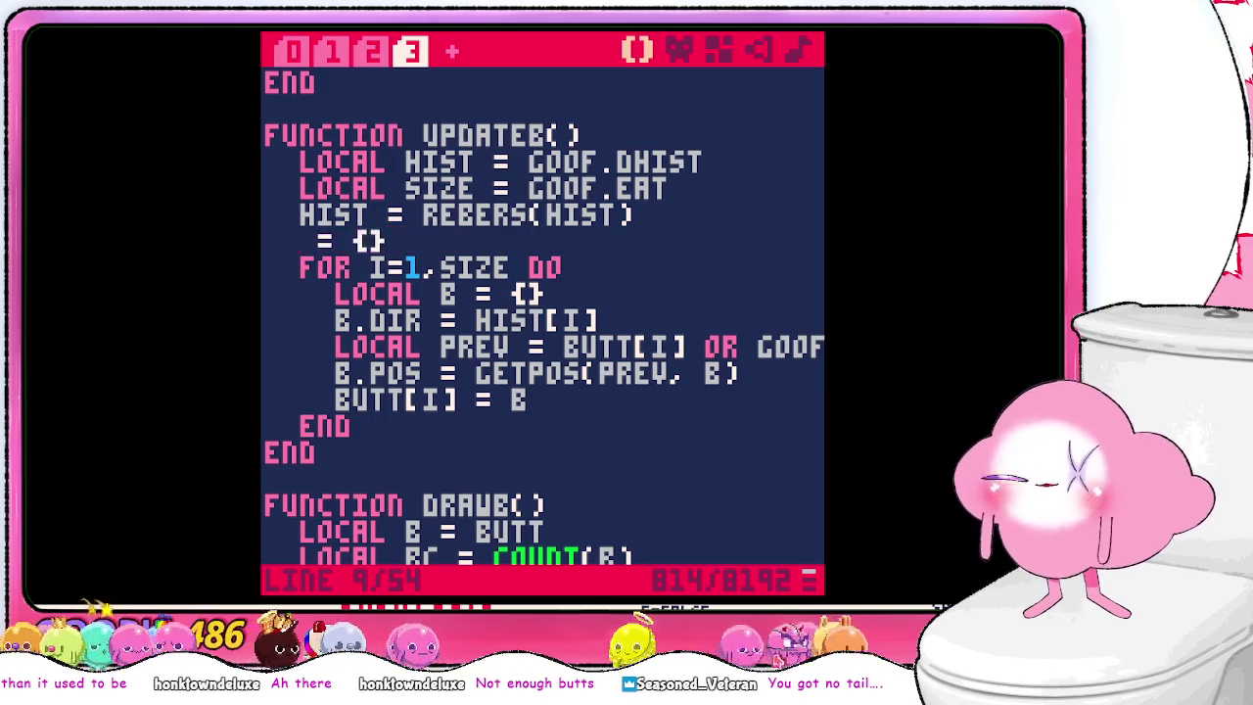
{"action": "type", "text": "BUTT"}
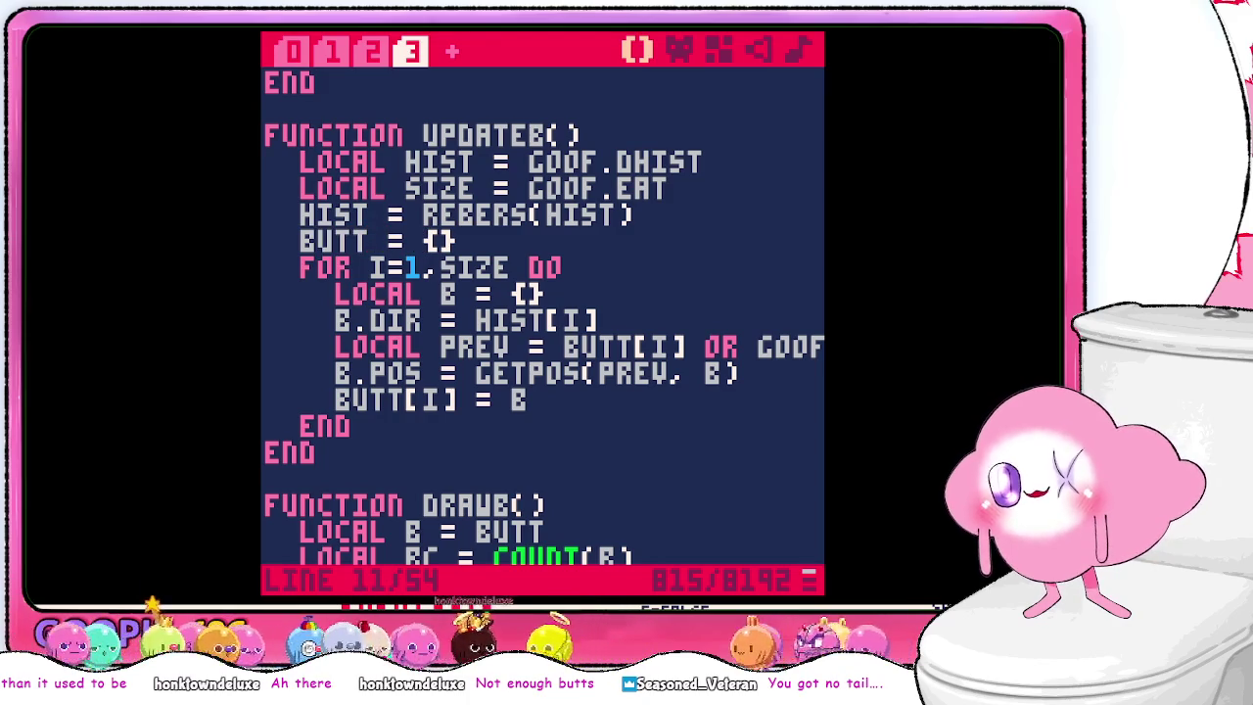
{"action": "key", "text": "Return"}
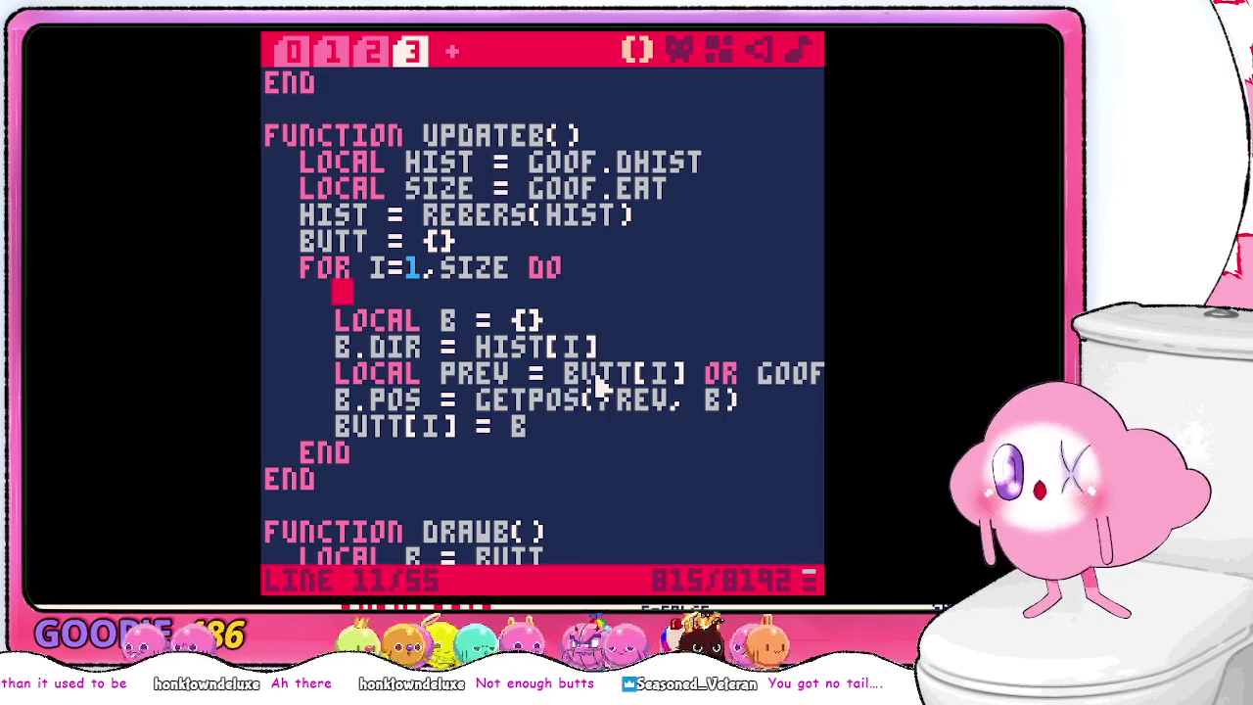
- Remove the blank line inside the UPDATEB loop and inspect the BUTT[I] = GOOF line
{"action": "key", "text": "BackSpace"}
{"action": "key", "text": "BackSpace"}
{"action": "key", "text": "BackSpace"}
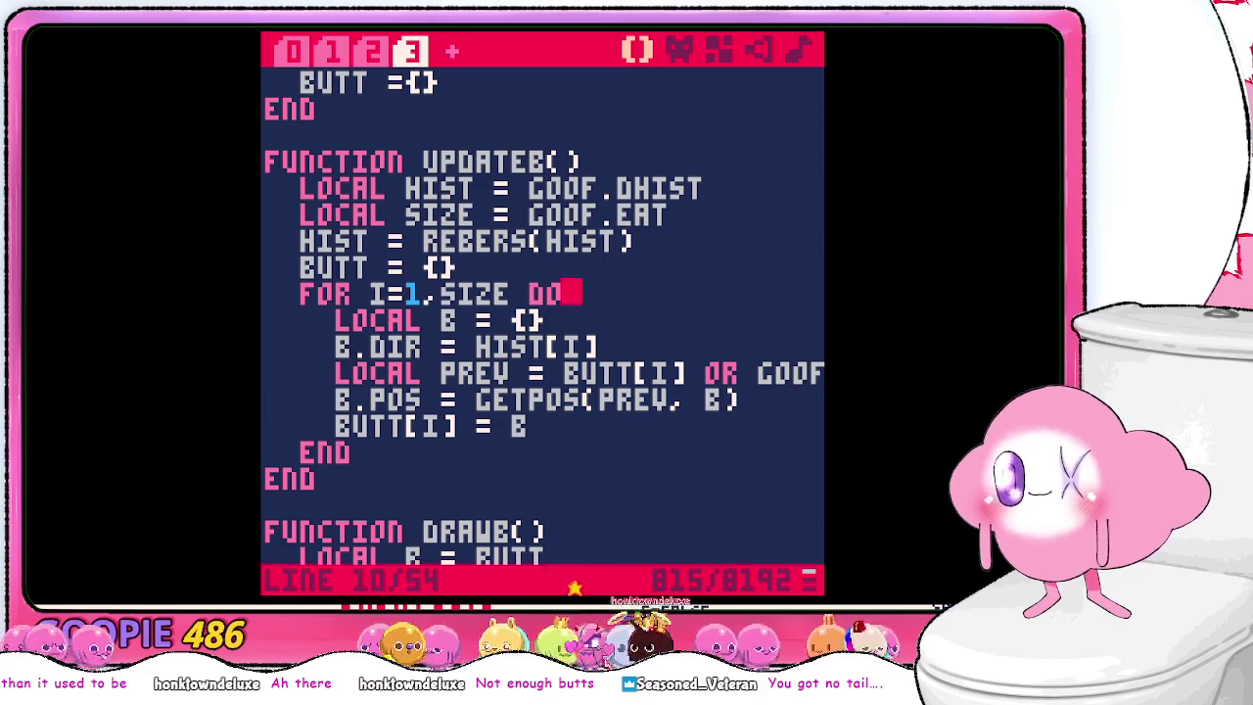
{"action": "key", "text": "Down"}
{"action": "key", "text": "Down"}
{"action": "key", "text": "Down"}
{"action": "key", "text": "Right"}
{"action": "key", "text": "Right"}
{"action": "key", "text": "Right"}
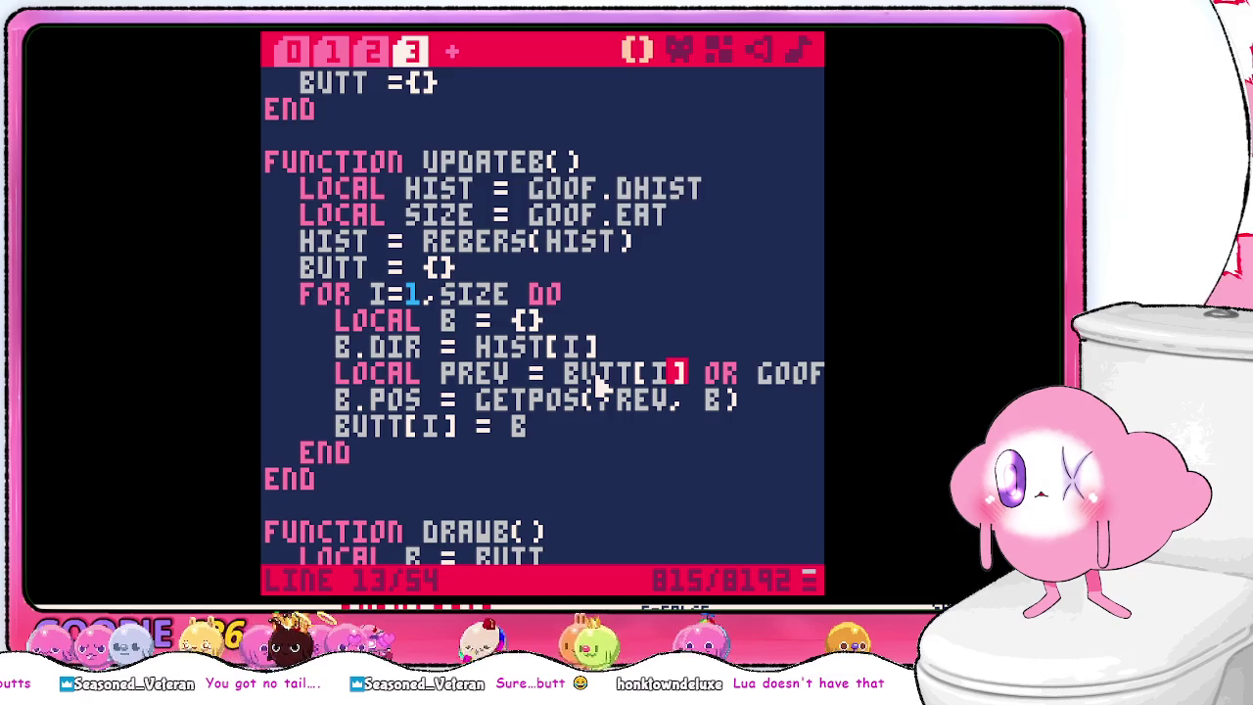
{"action": "key", "text": "Right"}
{"action": "key", "text": "Right"}
{"action": "key", "text": "Right"}
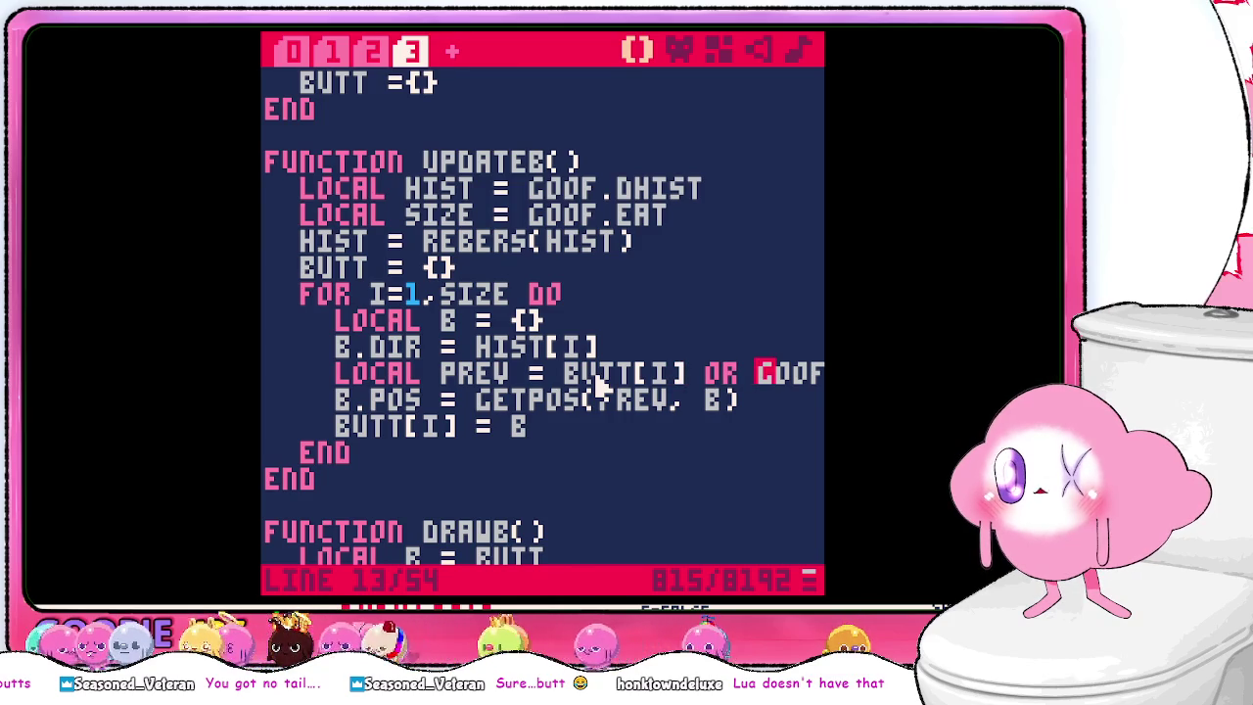
{"action": "key", "text": "Right"}
{"action": "key", "text": "Right"}
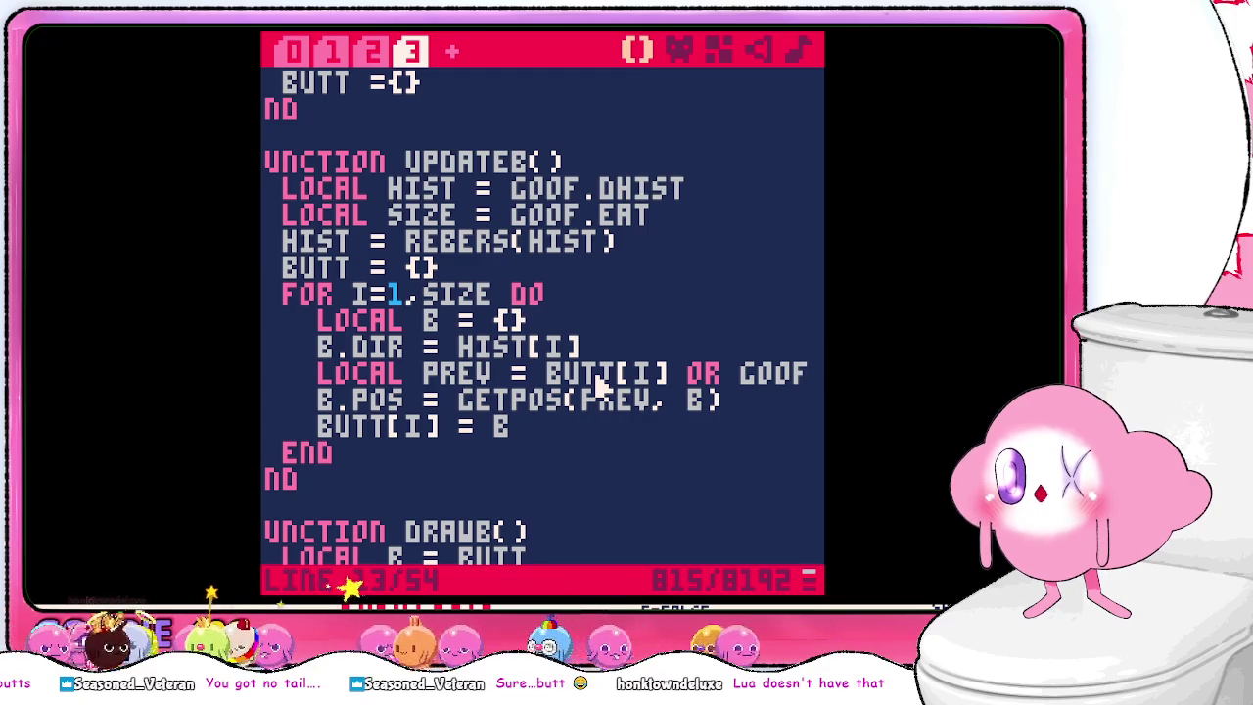
- Review the BUTT = {} and BUTT[I] lines, then bring up the PICO-8 cheat sheet in the browser
{"action": "key", "text": "Up"}
{"action": "key", "text": "Up"}
{"action": "key", "text": "Up"}
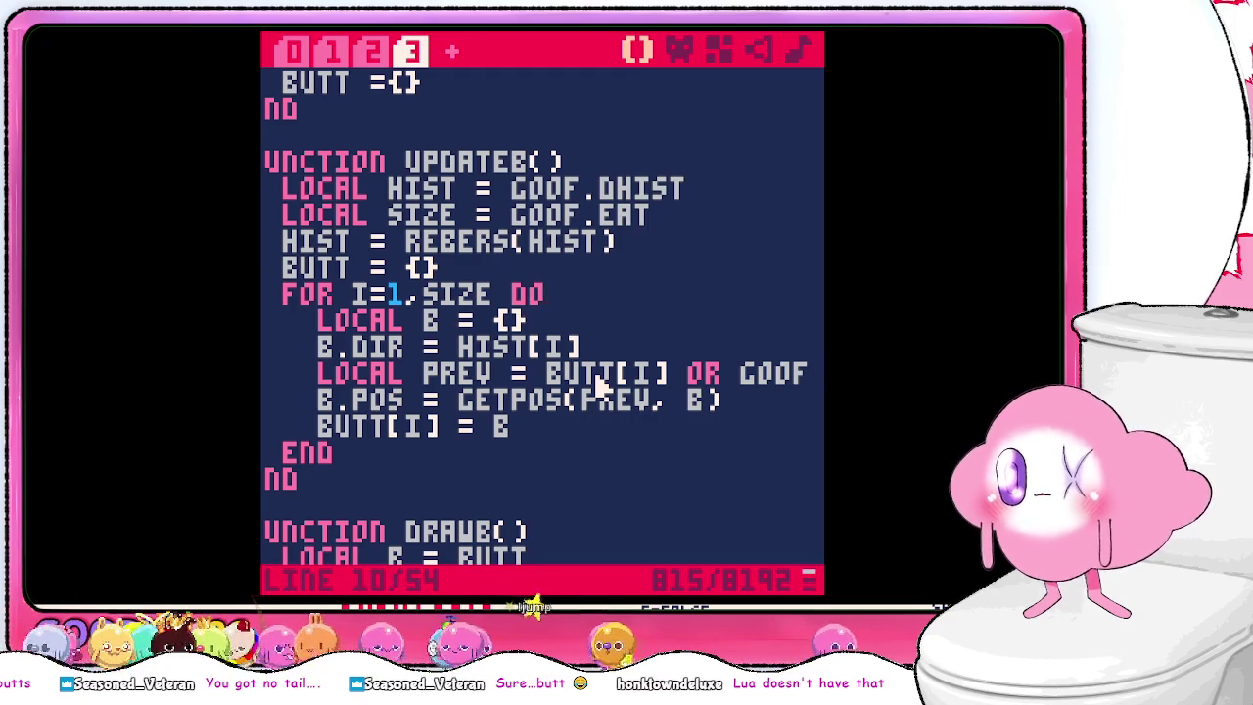
{"action": "key", "text": "Down"}
{"action": "key", "text": "Down"}
{"action": "key", "text": "Down"}
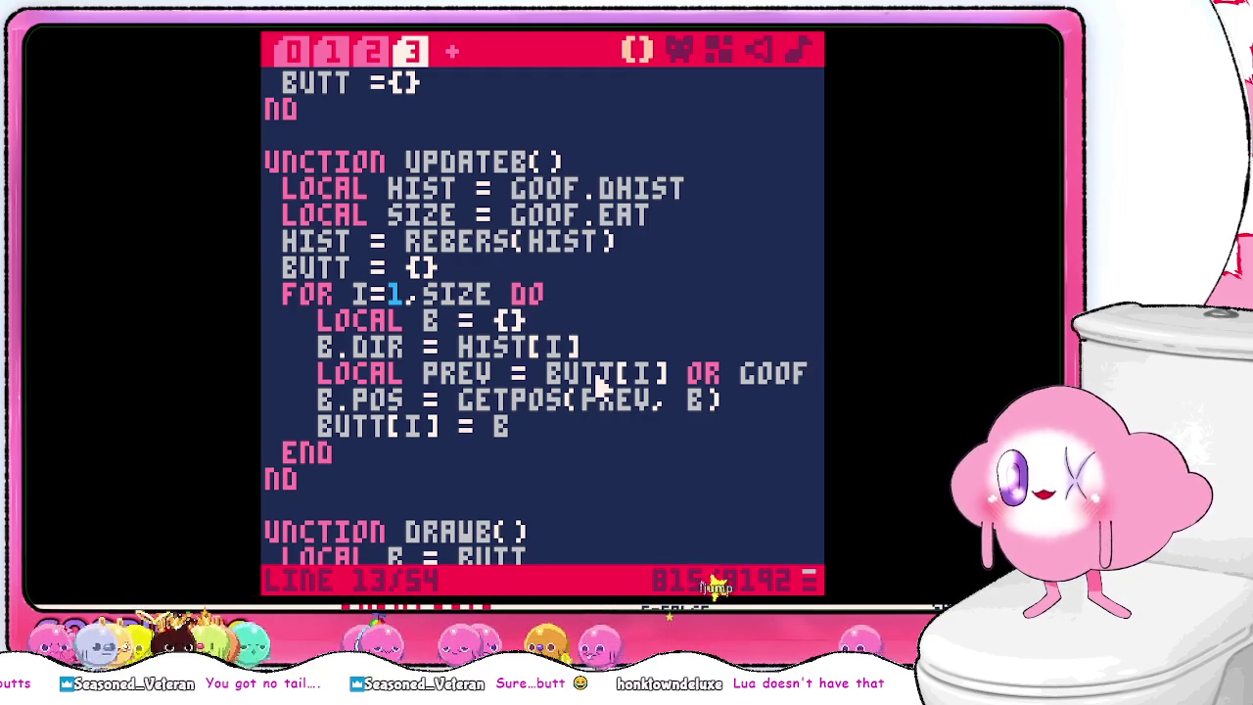
{"action": "key", "text": "Left"}
{"action": "key", "text": "Left"}
{"action": "key", "text": "Left"}
{"action": "key", "text": "Left"}
{"action": "key", "text": "Left"}
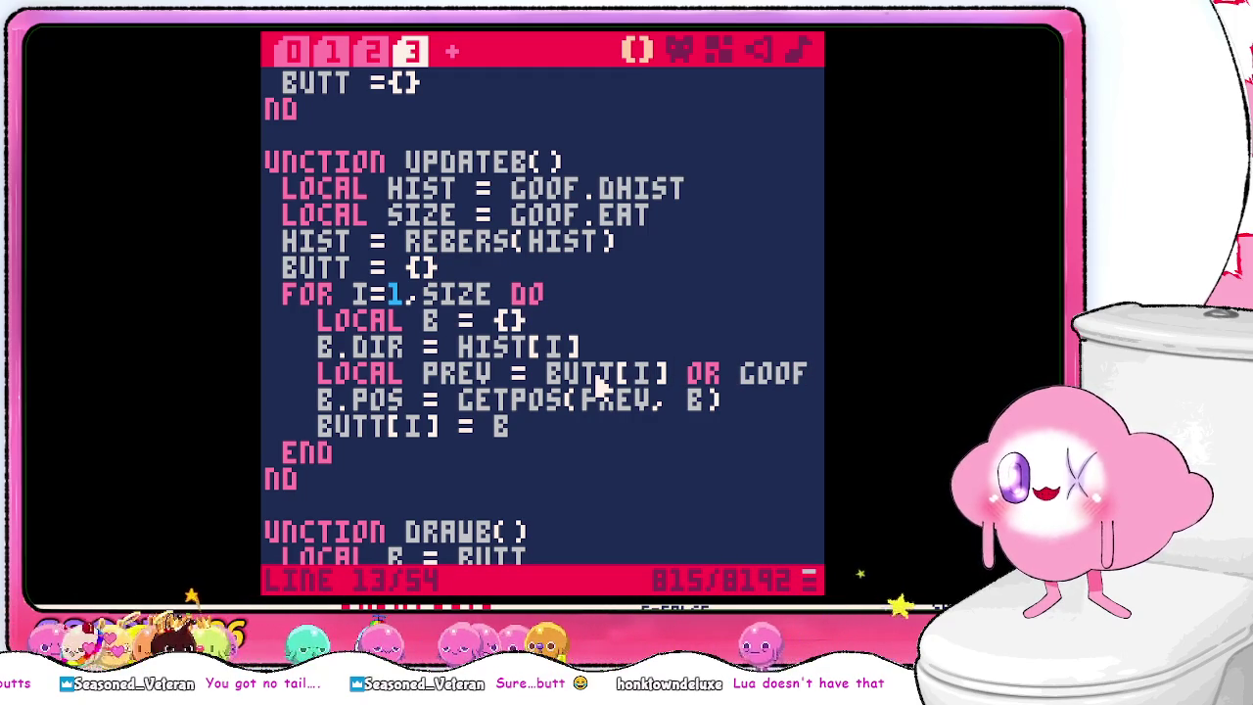
{"action": "key", "text": "Right"}
{"action": "key", "text": "Right"}
{"action": "key", "text": "Right"}
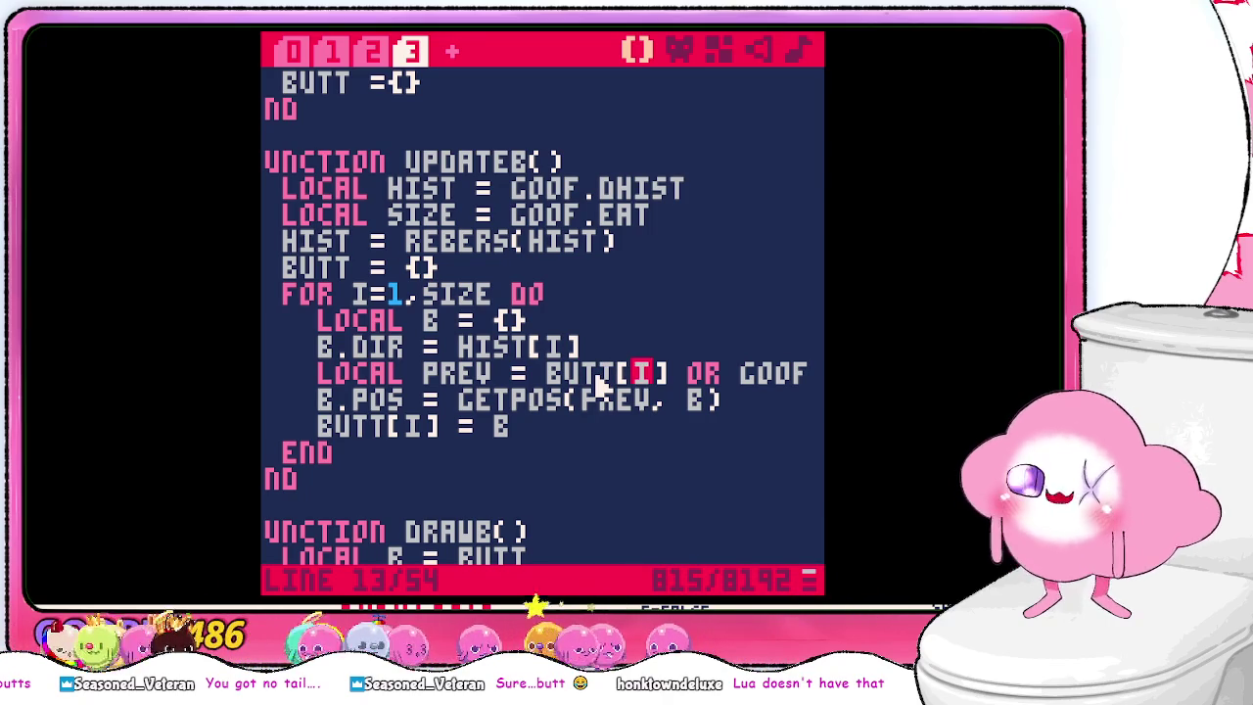
{"action": "key", "text": "alt+Tab"}
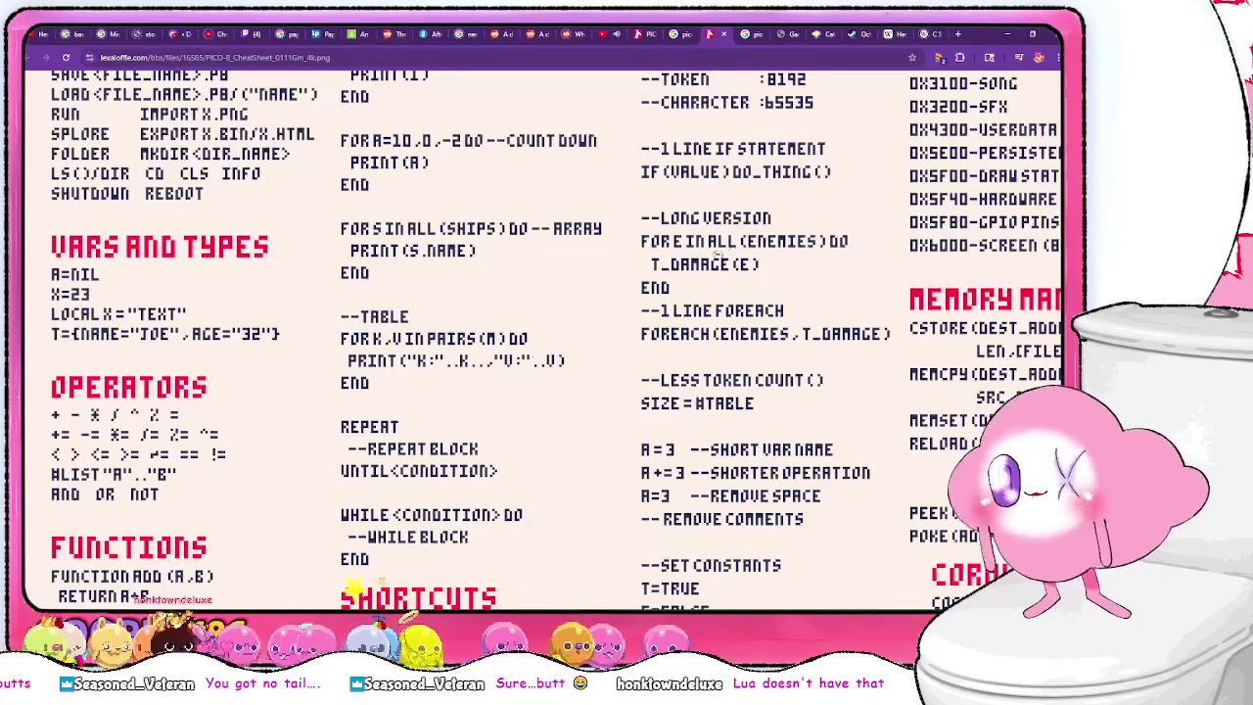
- Scroll the PICO-8 cheat sheet to the FUNCTIONS, TABLES and SHORTCUTS sections
{"action": "scroll", "coordinate": [617, 370], "scroll_direction": "down", "scroll_amount": 3}
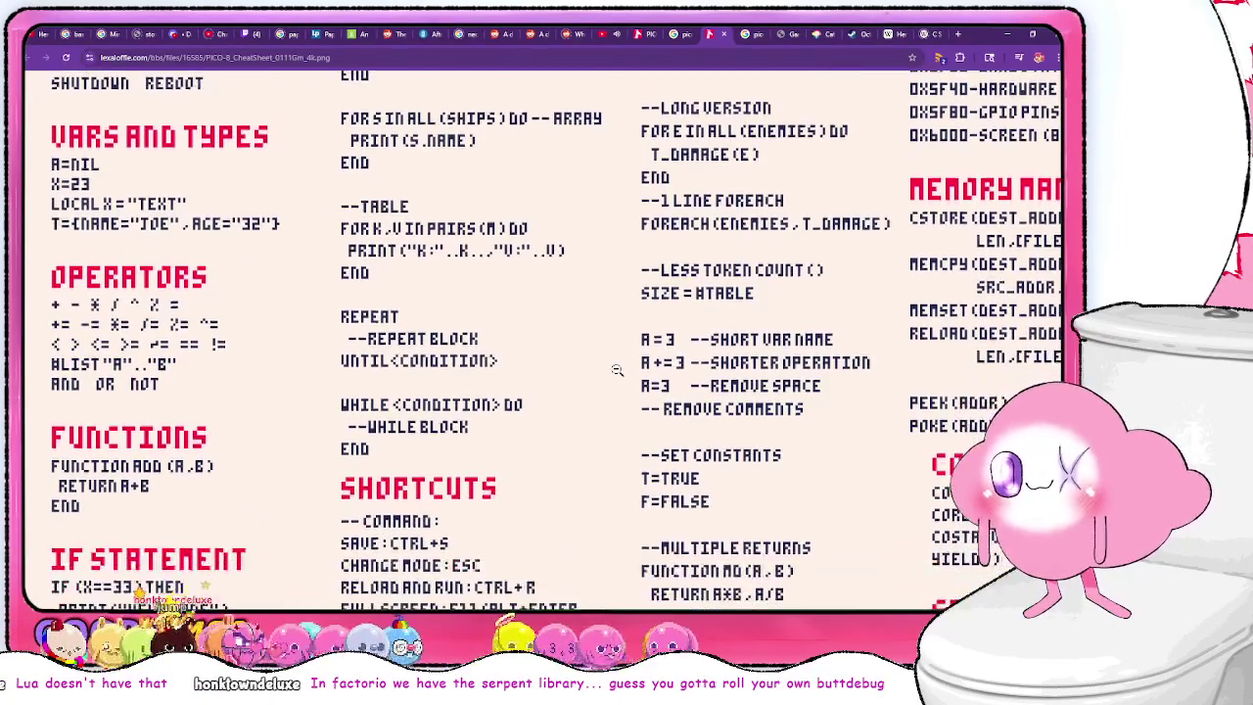
{"action": "scroll", "coordinate": [617, 370], "scroll_direction": "down", "scroll_amount": 5}
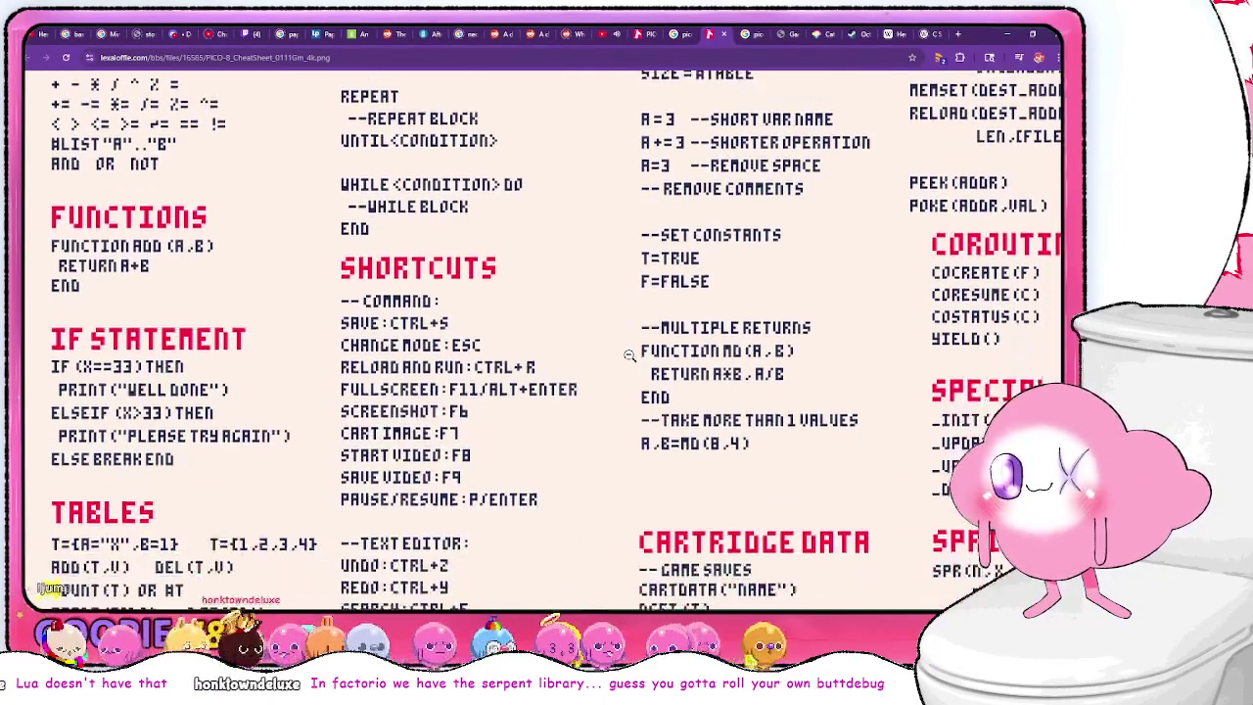
{"action": "scroll", "coordinate": [629, 356], "scroll_direction": "down", "scroll_amount": 4}
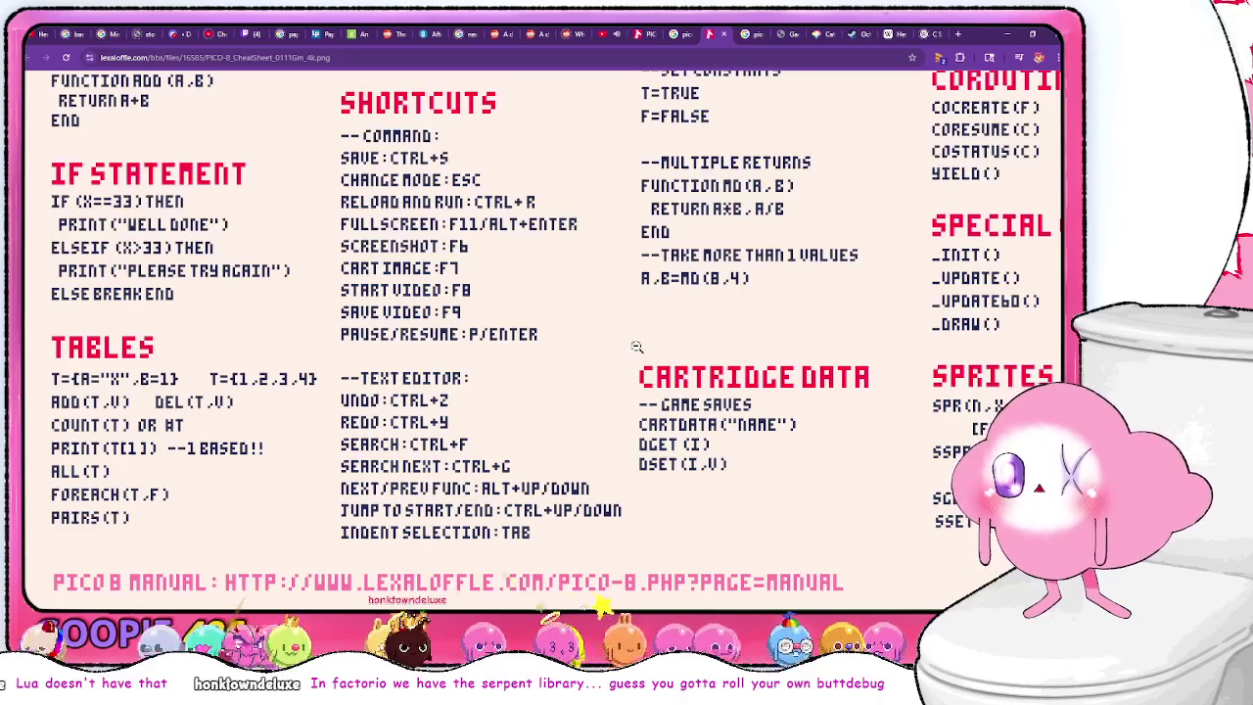
{"action": "scroll", "coordinate": [637, 348], "scroll_direction": "up", "scroll_amount": 1}
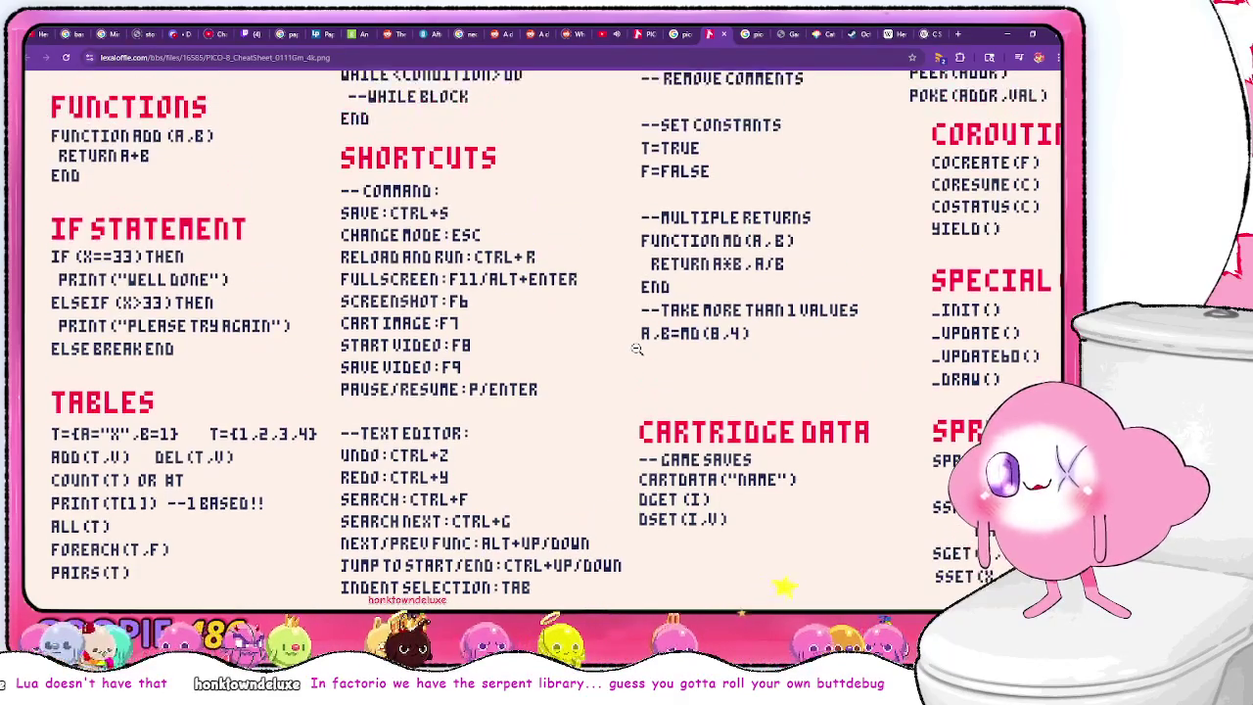
{"action": "scroll", "coordinate": [636, 348], "scroll_direction": "down", "scroll_amount": 1}
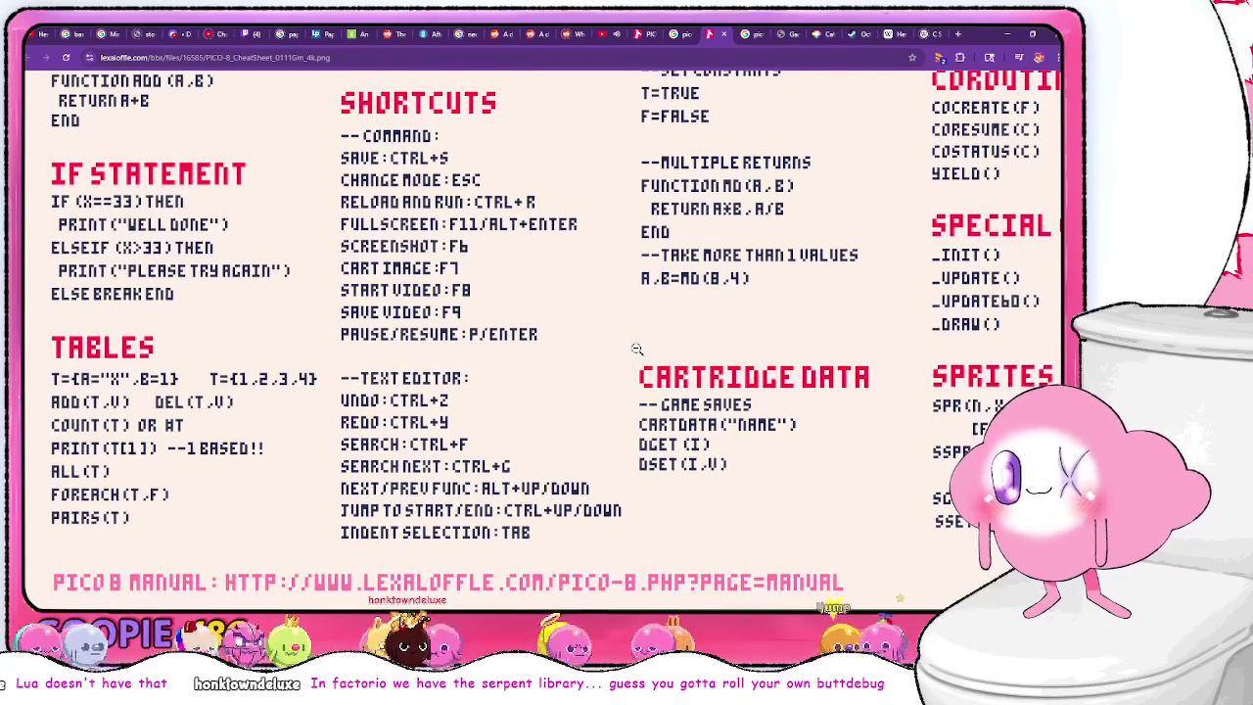
{"action": "scroll", "coordinate": [638, 355], "scroll_direction": "up", "scroll_amount": 2}
{"action": "scroll", "coordinate": [637, 354], "scroll_direction": "down", "scroll_amount": 2}
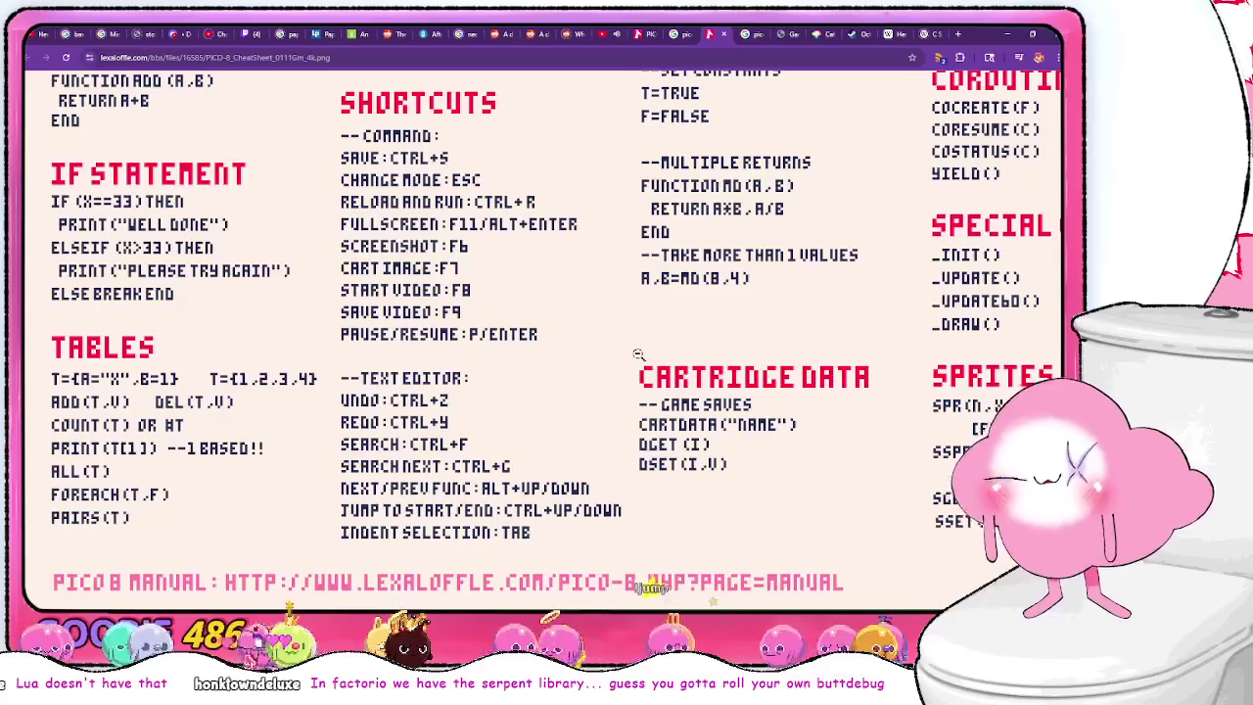
{"action": "scroll", "coordinate": [638, 354], "scroll_direction": "up", "scroll_amount": 3}
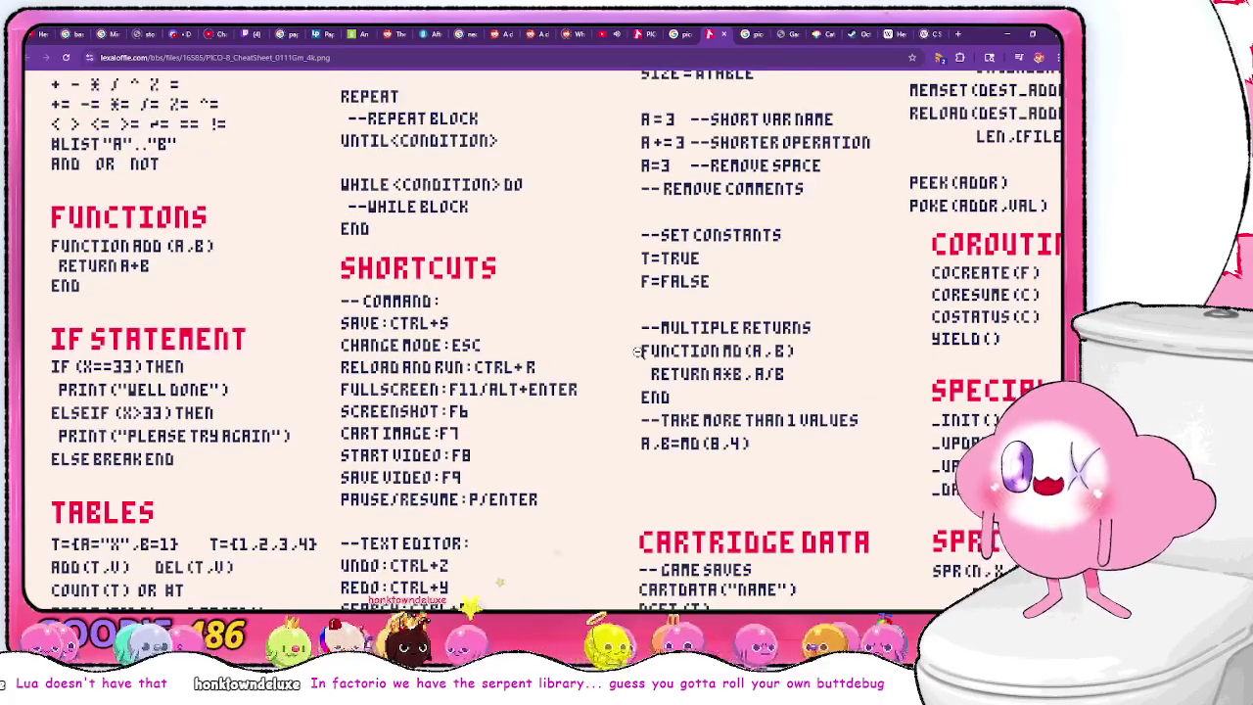
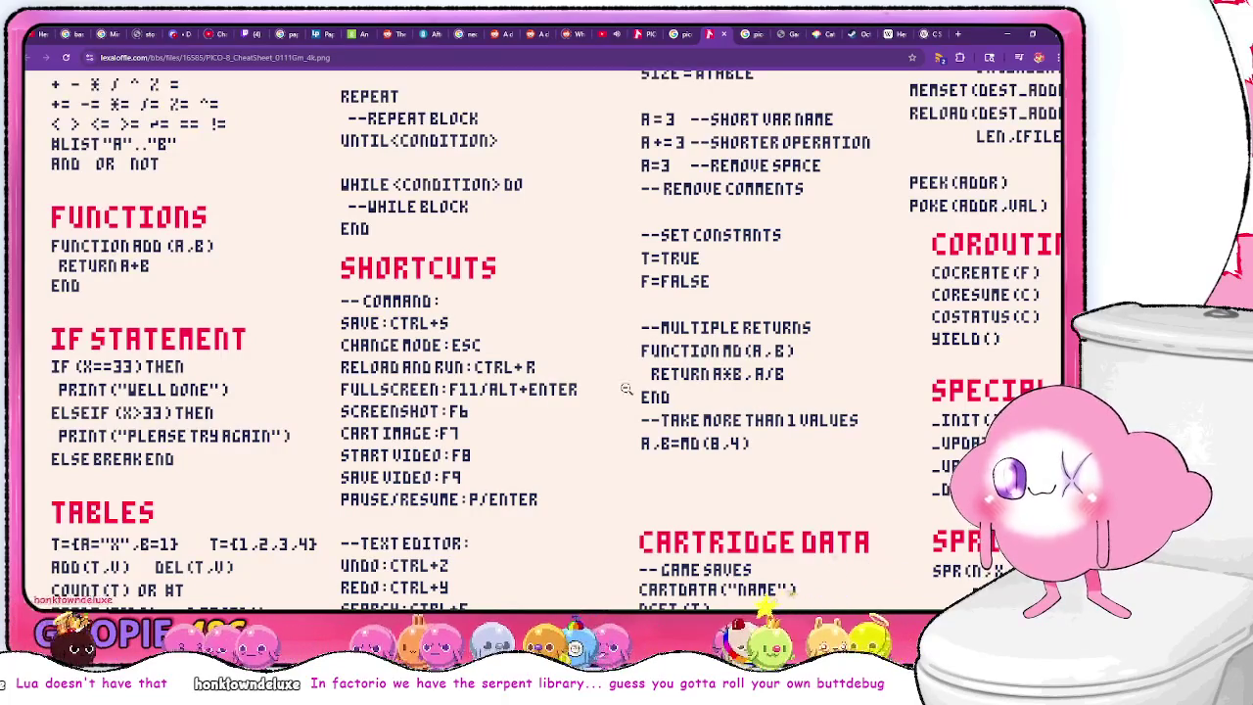
- Scroll through the PICO-8 cheat sheet in Chrome
{"action": "scroll", "coordinate": [832, 450], "scroll_direction": "up", "scroll_amount": 1}
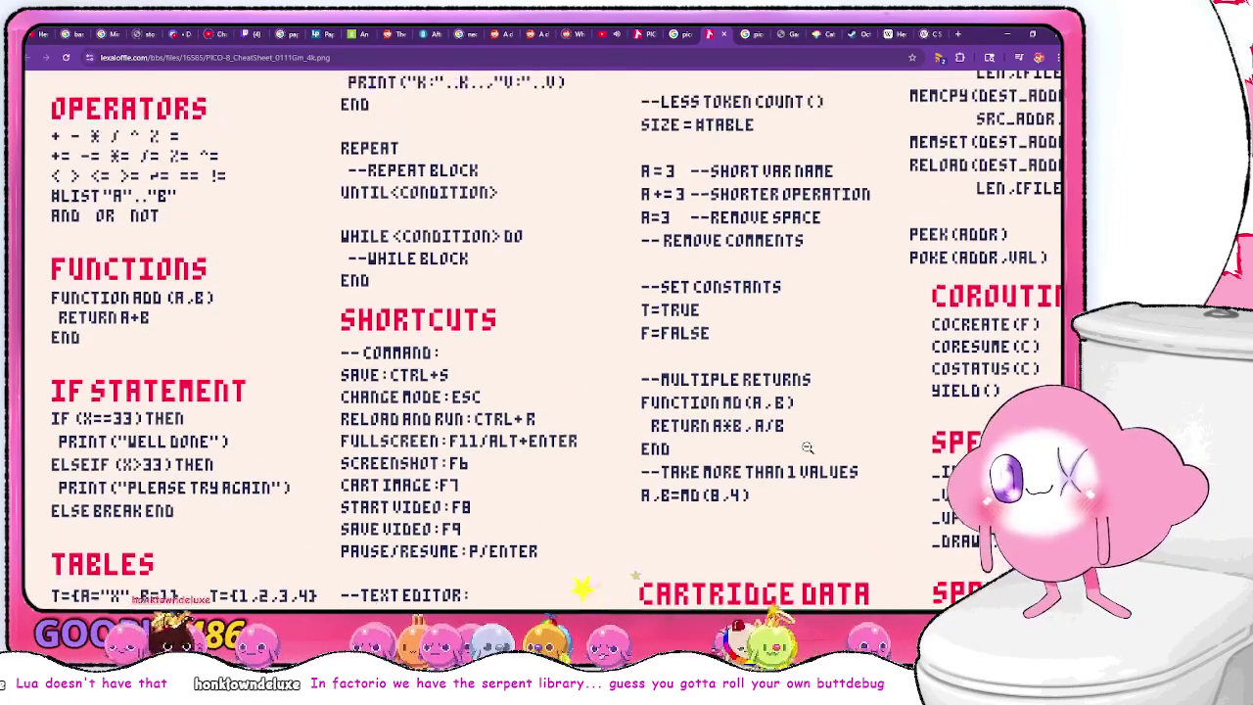
{"action": "scroll", "coordinate": [819, 431], "scroll_direction": "up", "scroll_amount": 1}
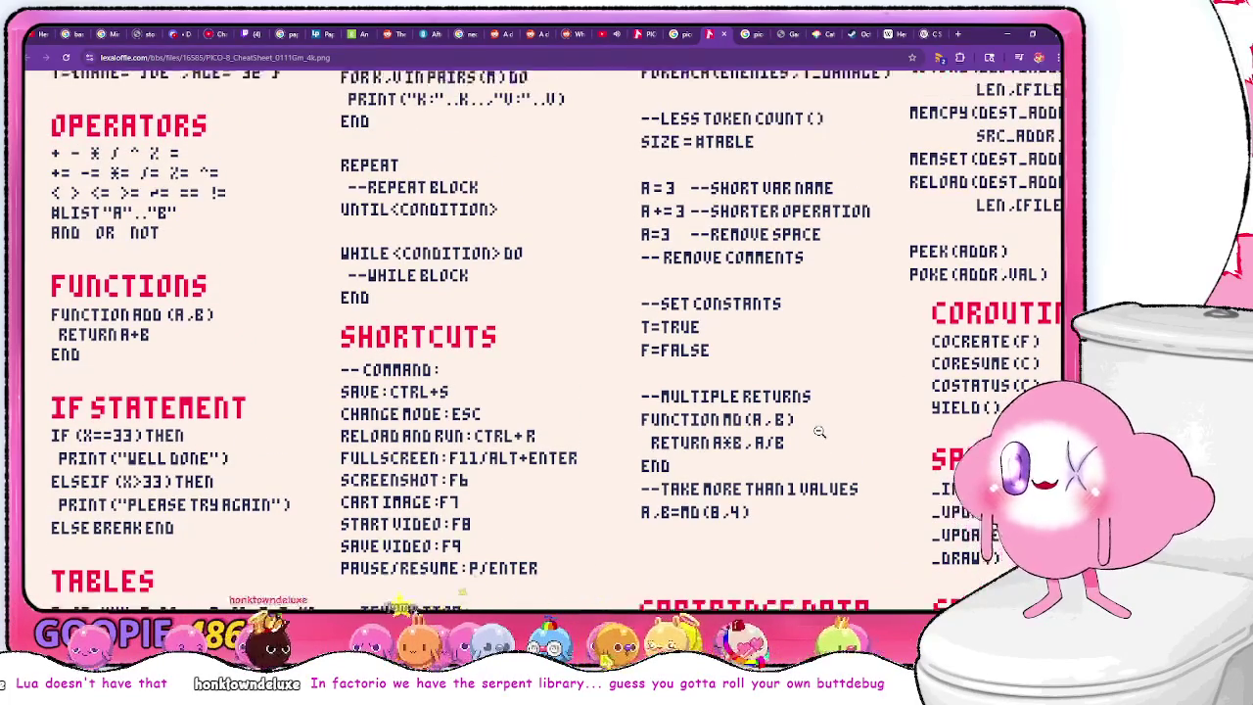
{"action": "scroll", "coordinate": [819, 431], "scroll_direction": "down", "scroll_amount": 1}
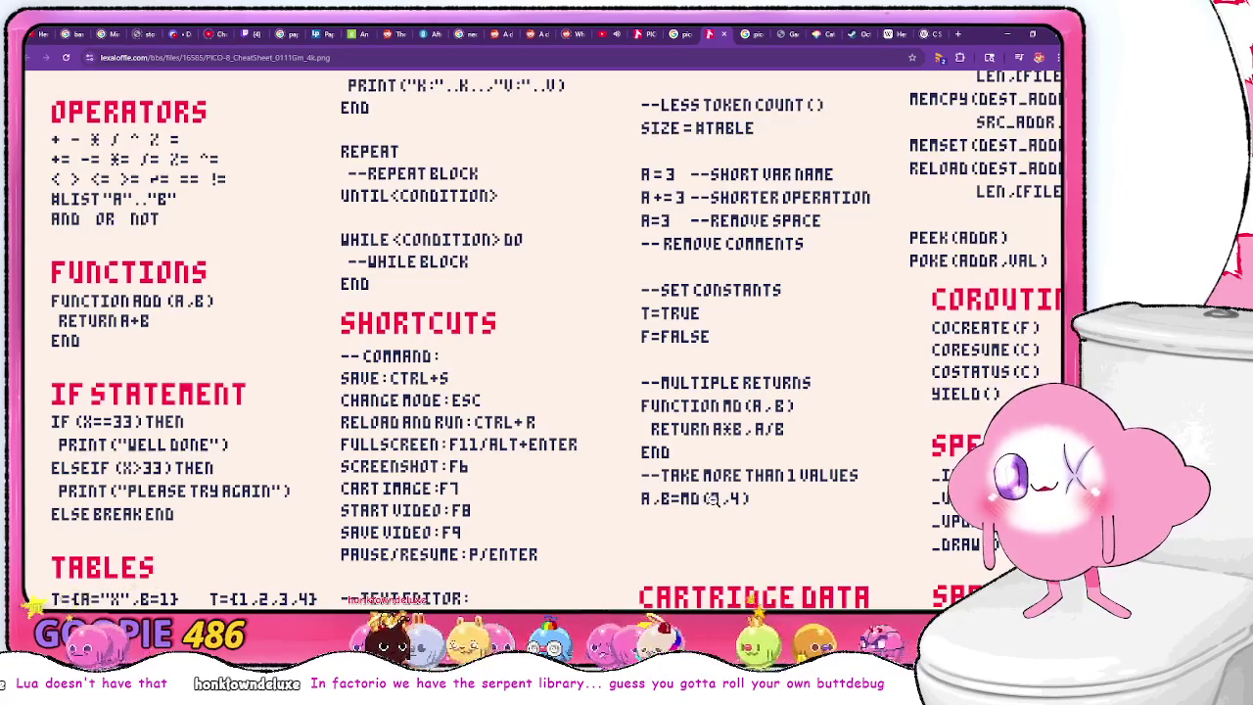
{"action": "scroll", "coordinate": [707, 500], "scroll_direction": "up", "scroll_amount": 3}
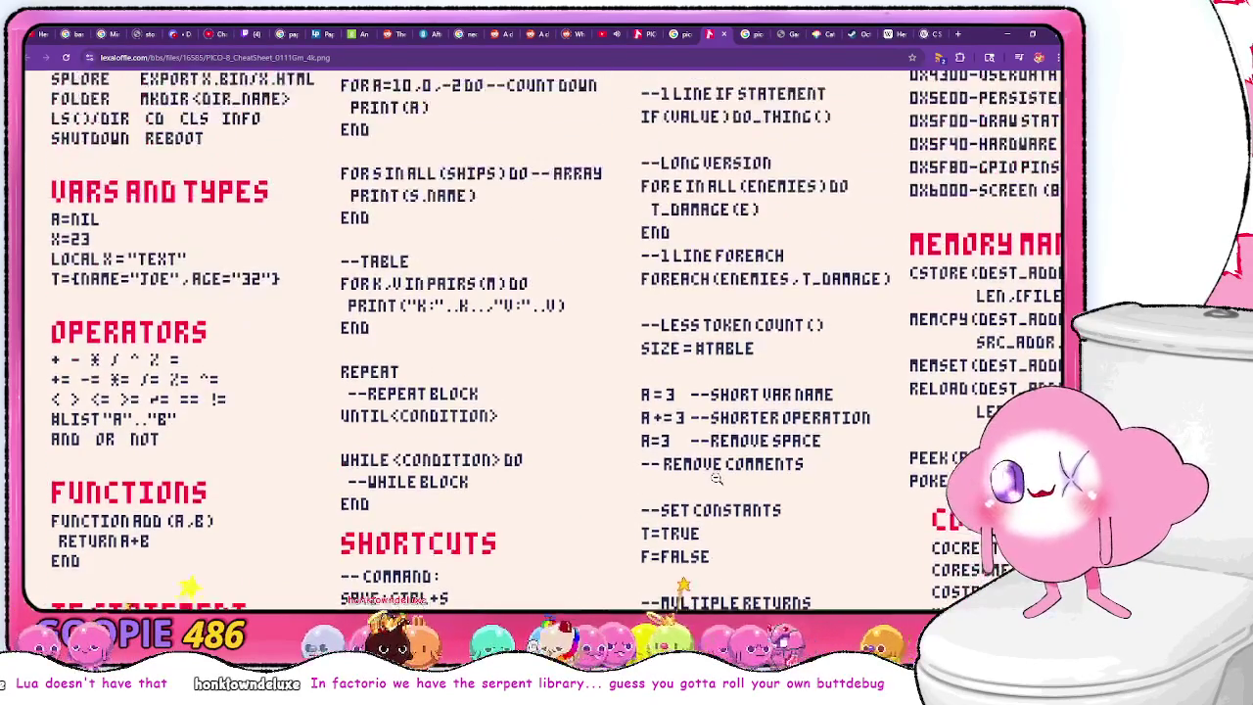
{"action": "scroll", "coordinate": [711, 588], "scroll_direction": "down", "scroll_amount": 2}
{"action": "scroll", "coordinate": [710, 594], "scroll_direction": "up", "scroll_amount": 4}
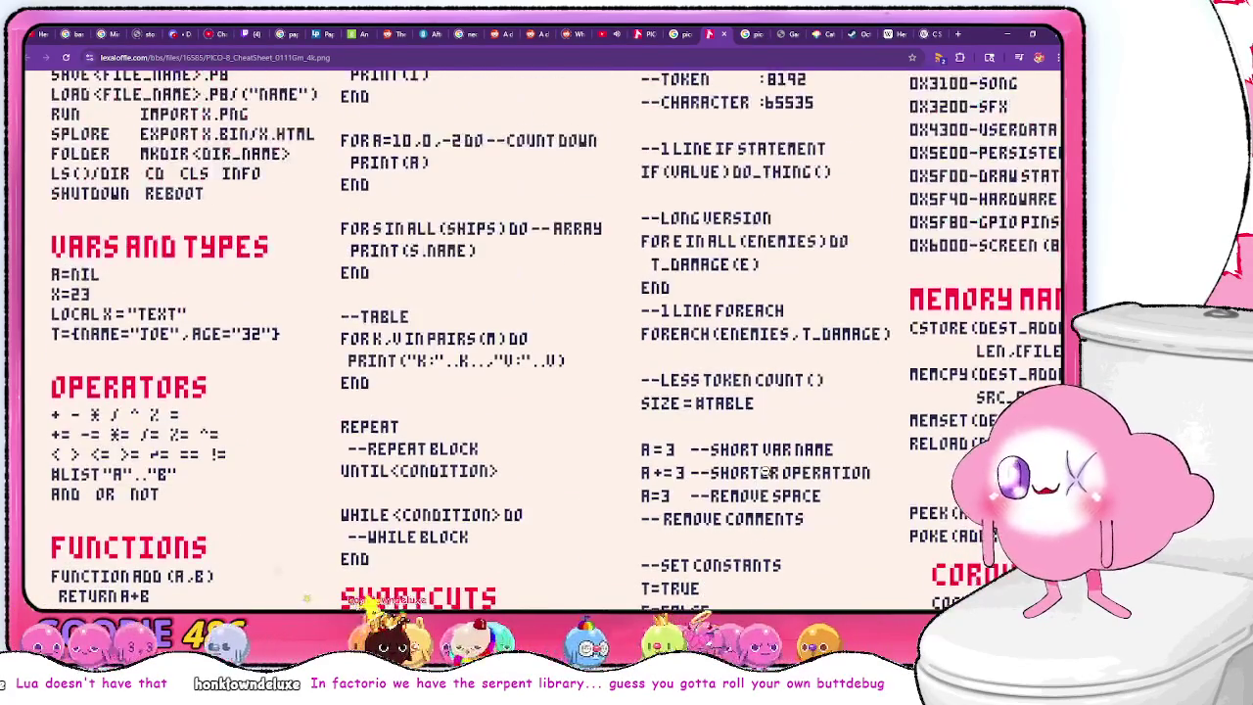
{"action": "scroll", "coordinate": [798, 495], "scroll_direction": "up", "scroll_amount": 3}
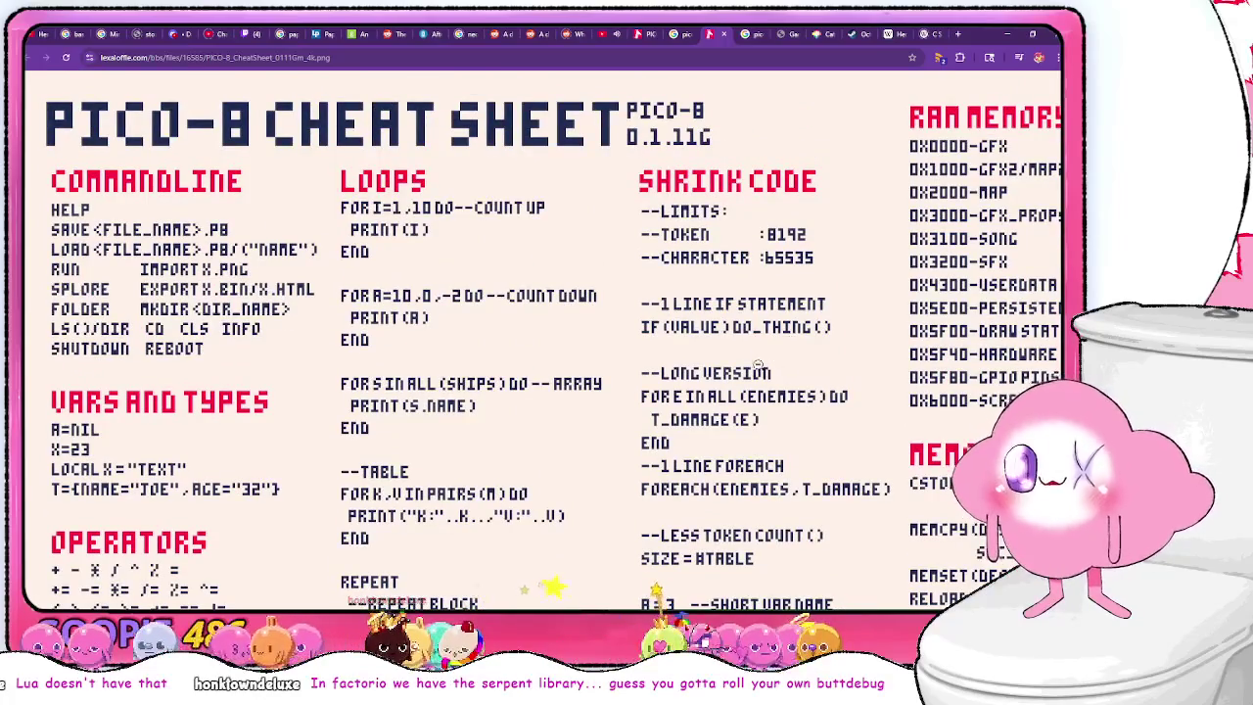
{"action": "scroll", "coordinate": [751, 365], "scroll_direction": "down", "scroll_amount": 12}
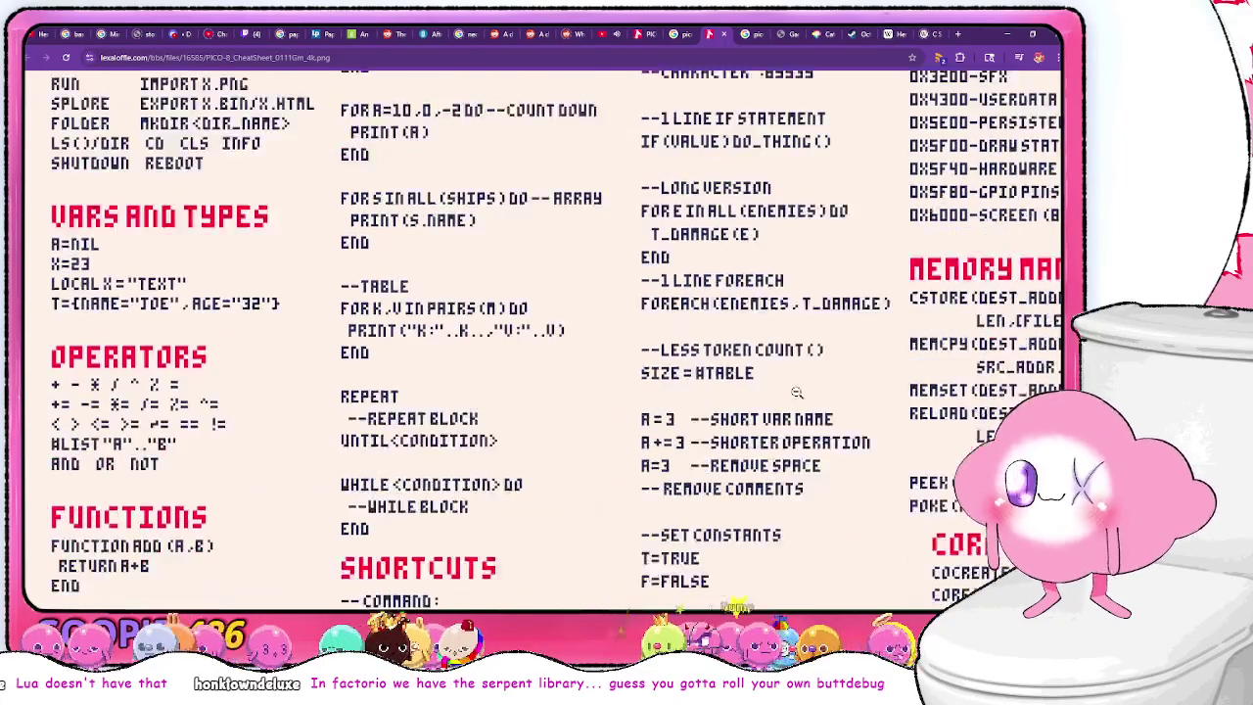
{"action": "scroll", "coordinate": [776, 416], "scroll_direction": "up", "scroll_amount": 13}
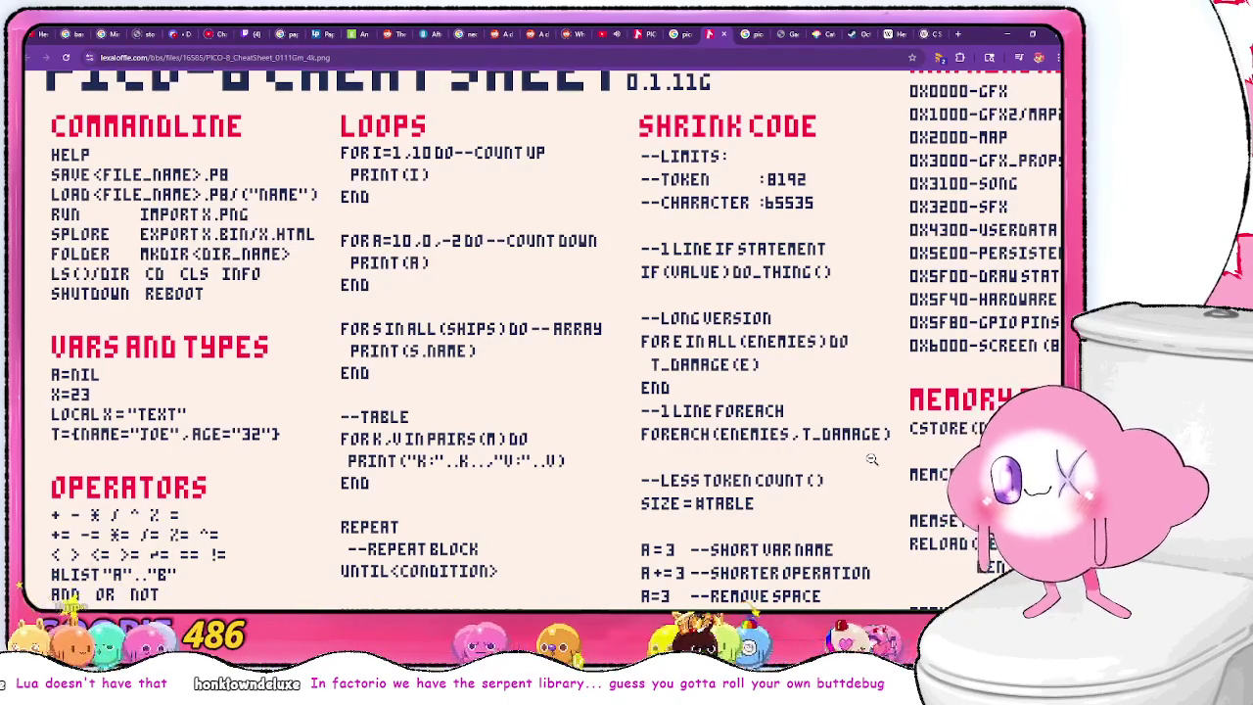
- Compare the PICO-8 code editor against the cheat sheet
{"action": "key", "text": "alt+Tab"}
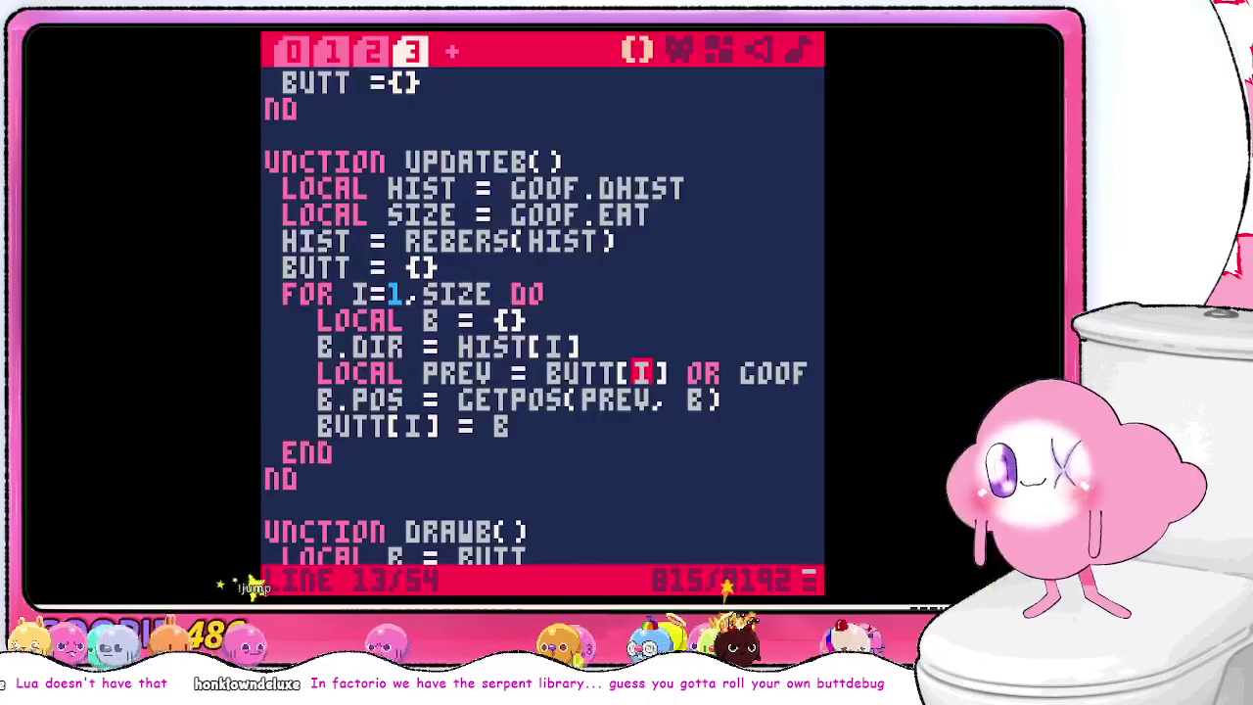
{"action": "scroll", "coordinate": [705, 440], "scroll_direction": "up", "scroll_amount": 1}
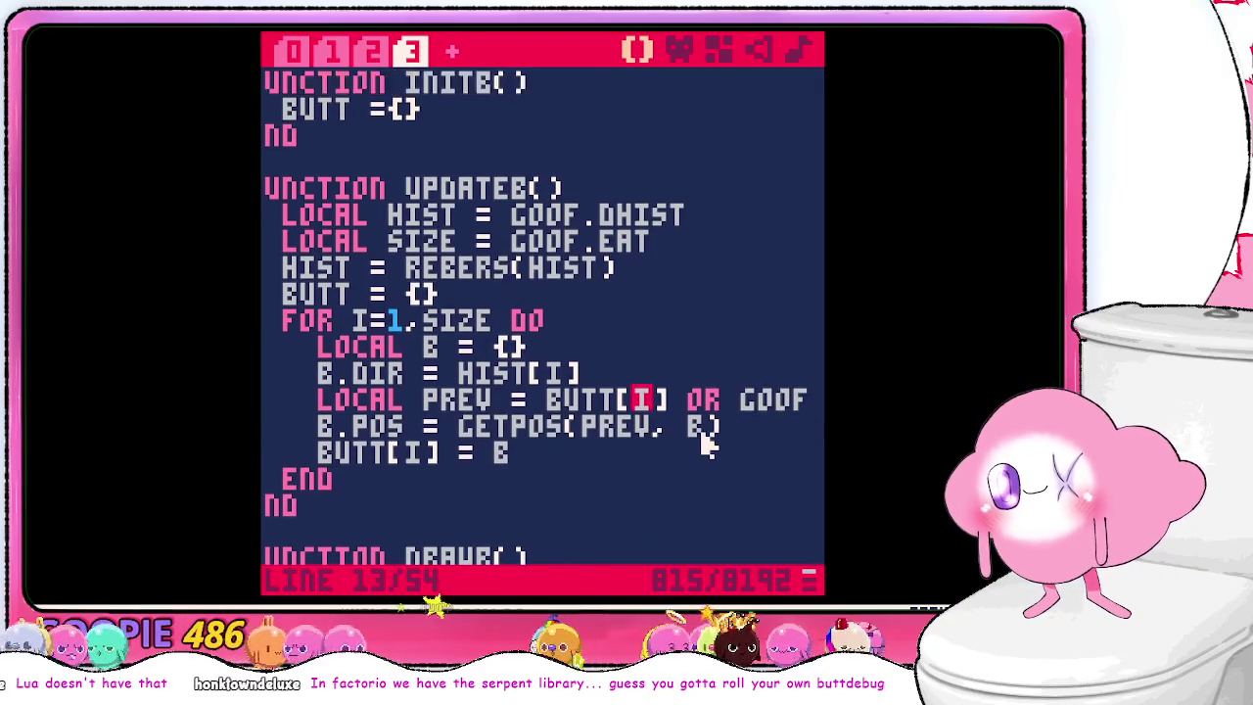
{"action": "scroll", "coordinate": [705, 439], "scroll_direction": "down", "scroll_amount": 2}
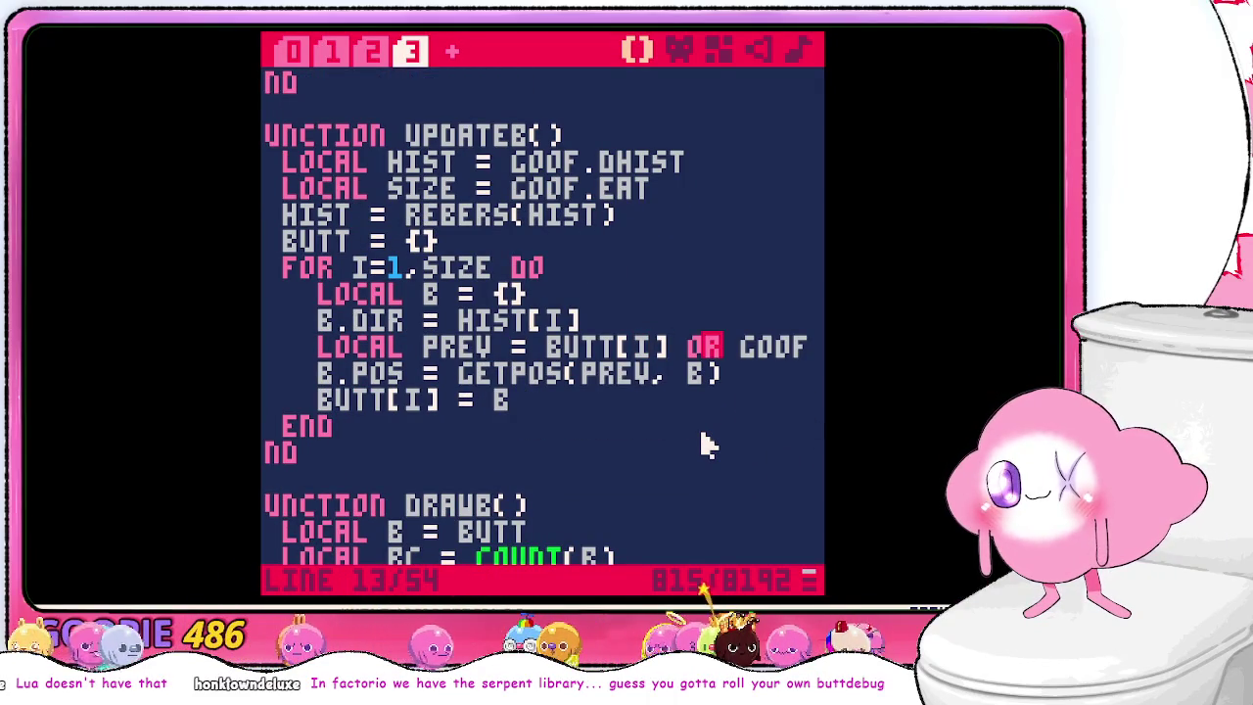
{"action": "key", "text": "alt+Tab"}
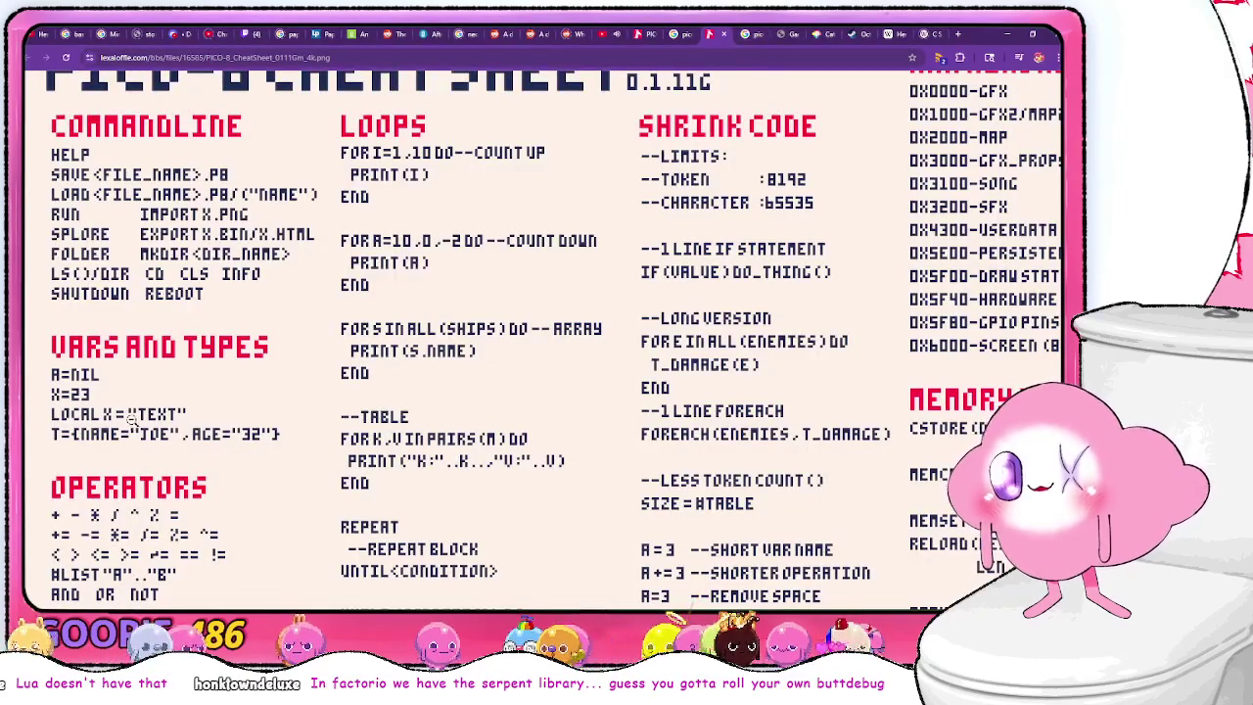
{"action": "scroll", "coordinate": [202, 403], "scroll_direction": "down", "scroll_amount": 3}
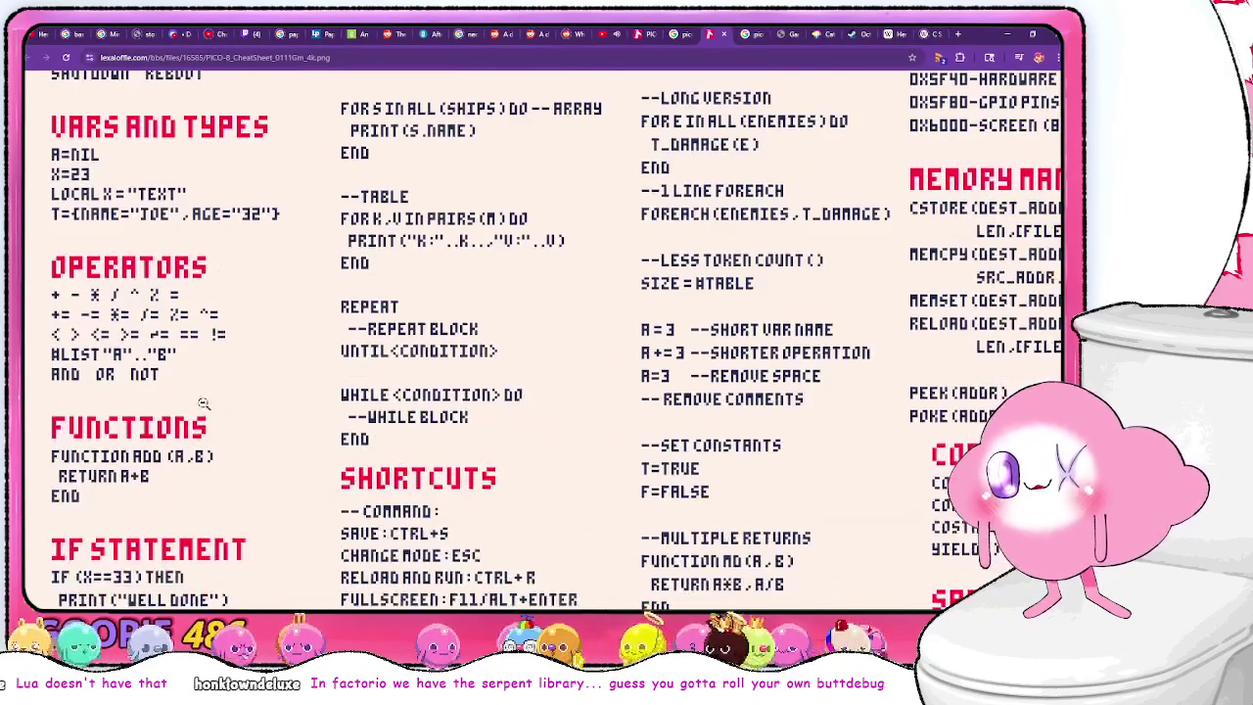
- Search Google for 'pico8 or'
{"action": "left_click", "coordinate": [745, 35]}
{"action": "left_click", "coordinate": [724, 57]}
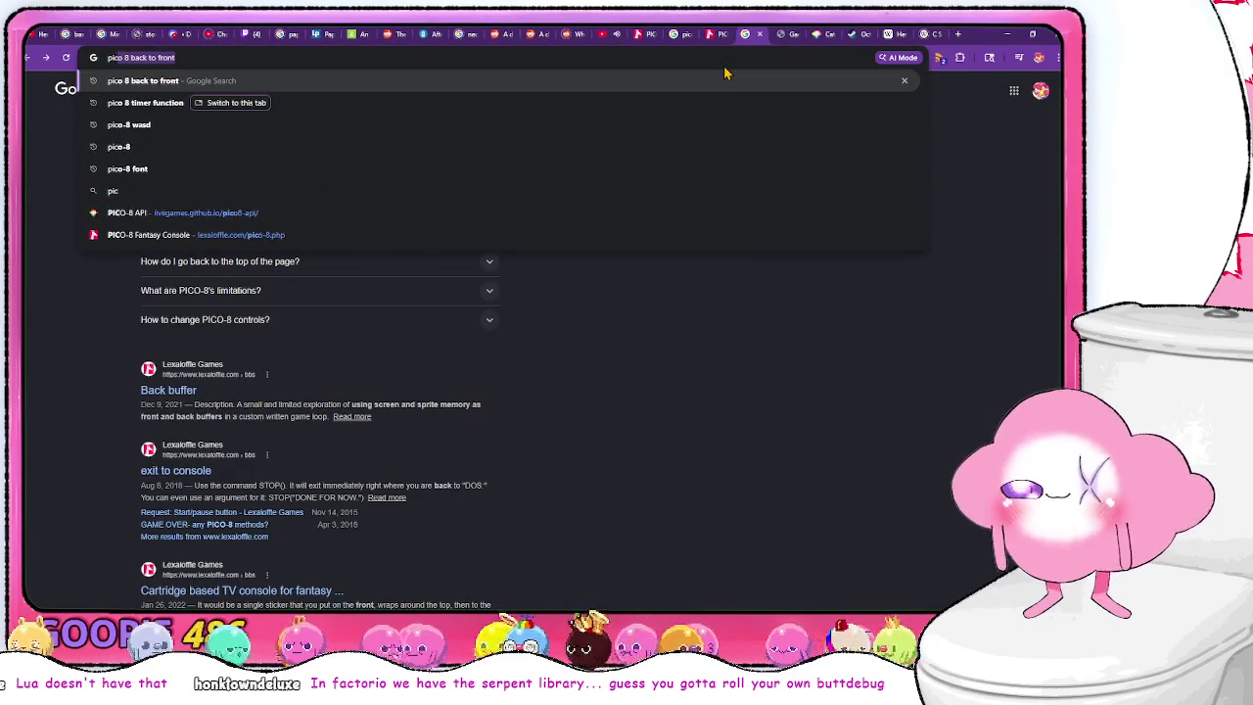
{"action": "type", "text": "pico8 or"}
{"action": "key", "text": "Return"}
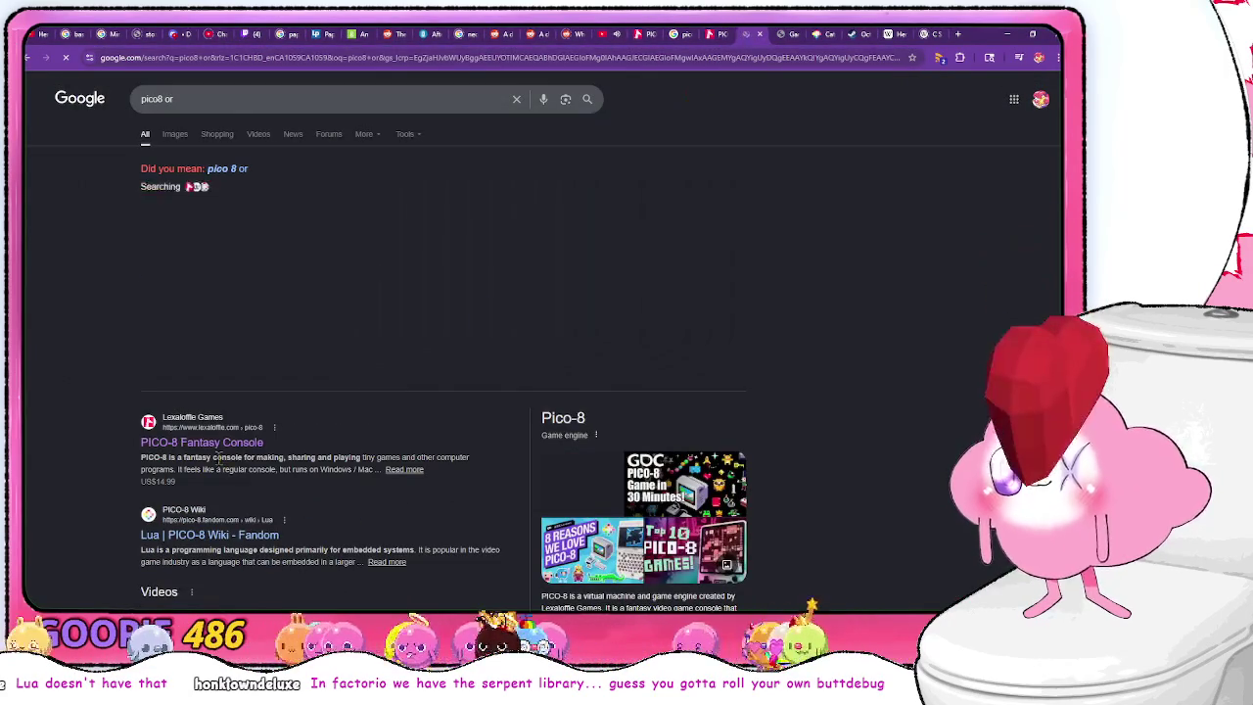
- Search Google for 'lua or funciton', then return to PICO-8
{"action": "left_click", "coordinate": [412, 88]}
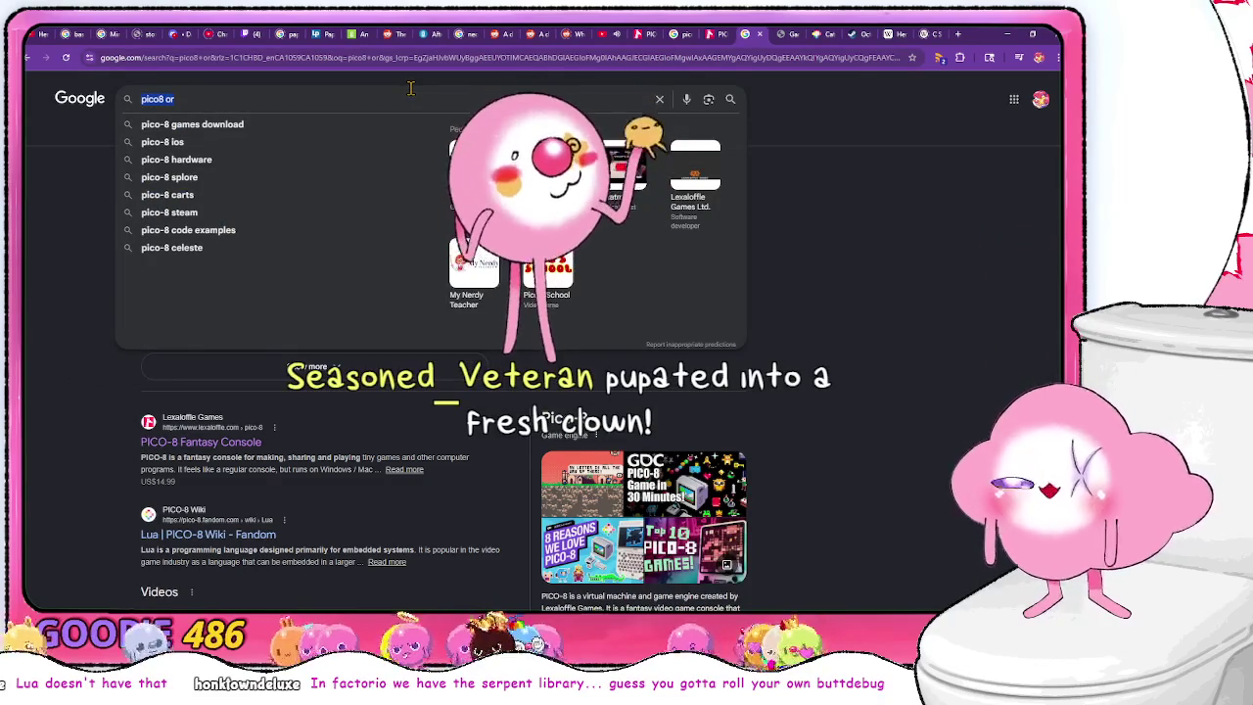
{"action": "type", "text": "lua or func"}
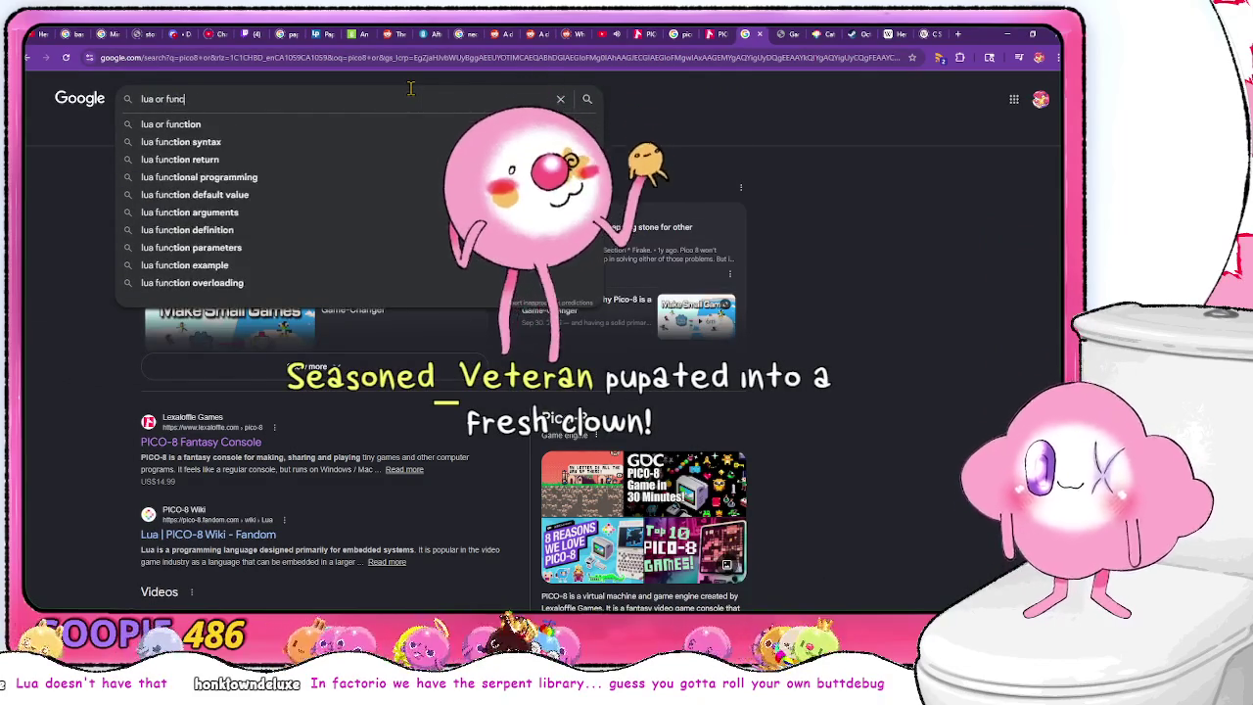
{"action": "type", "text": "iton"}
{"action": "key", "text": "Return"}
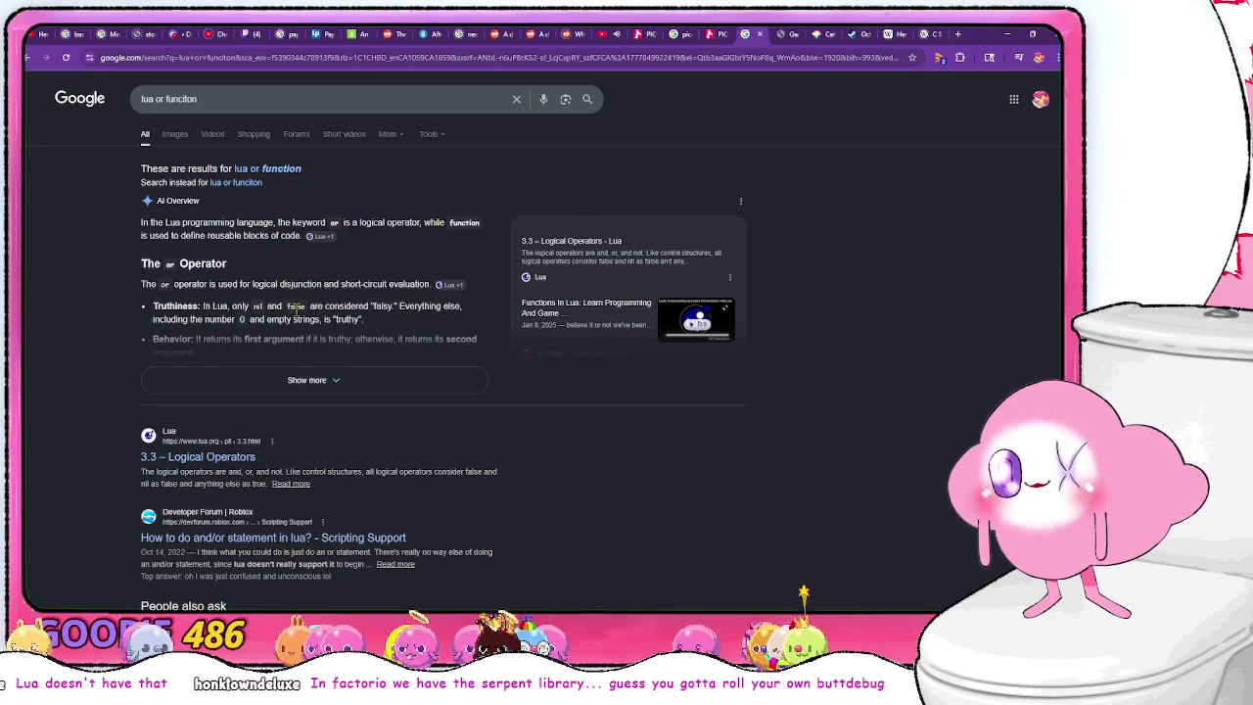
{"action": "key", "text": "alt+Tab"}
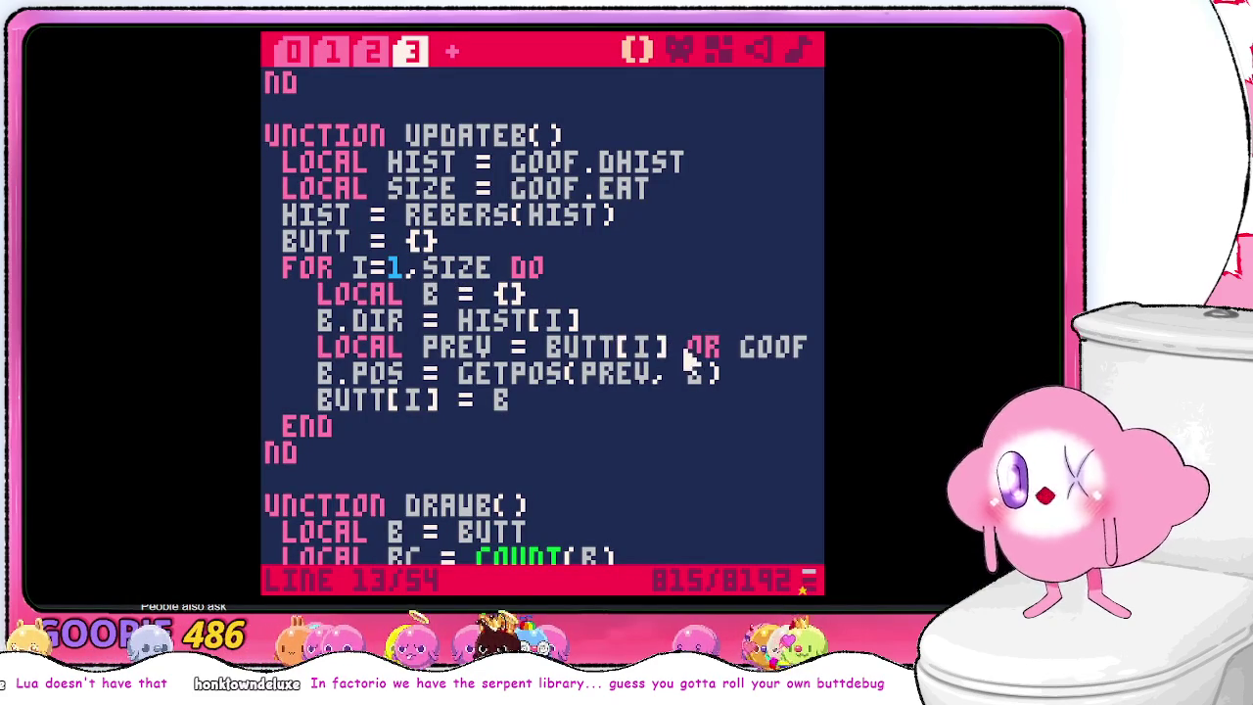
- Below the B.DIR line, store BUTT[I] in GHOSTOFBUTTSPAST and print it for debugging
{"action": "left_click", "coordinate": [730, 316]}
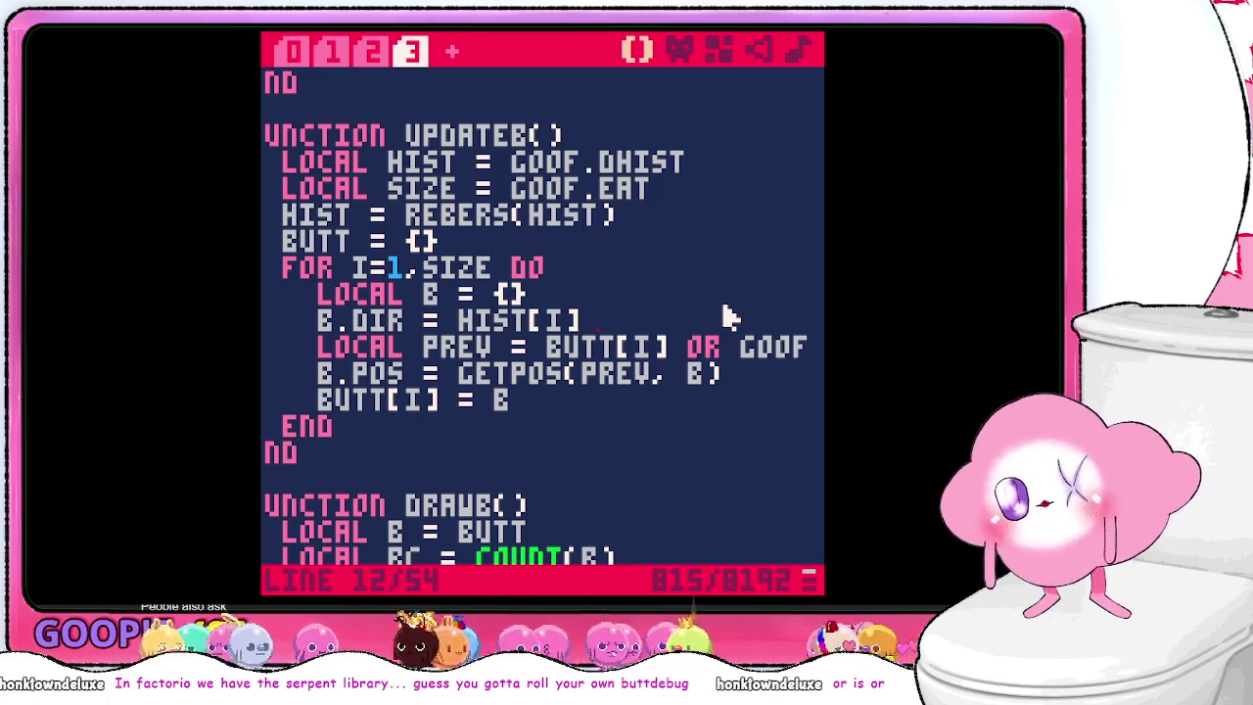
{"action": "key", "text": "Return"}
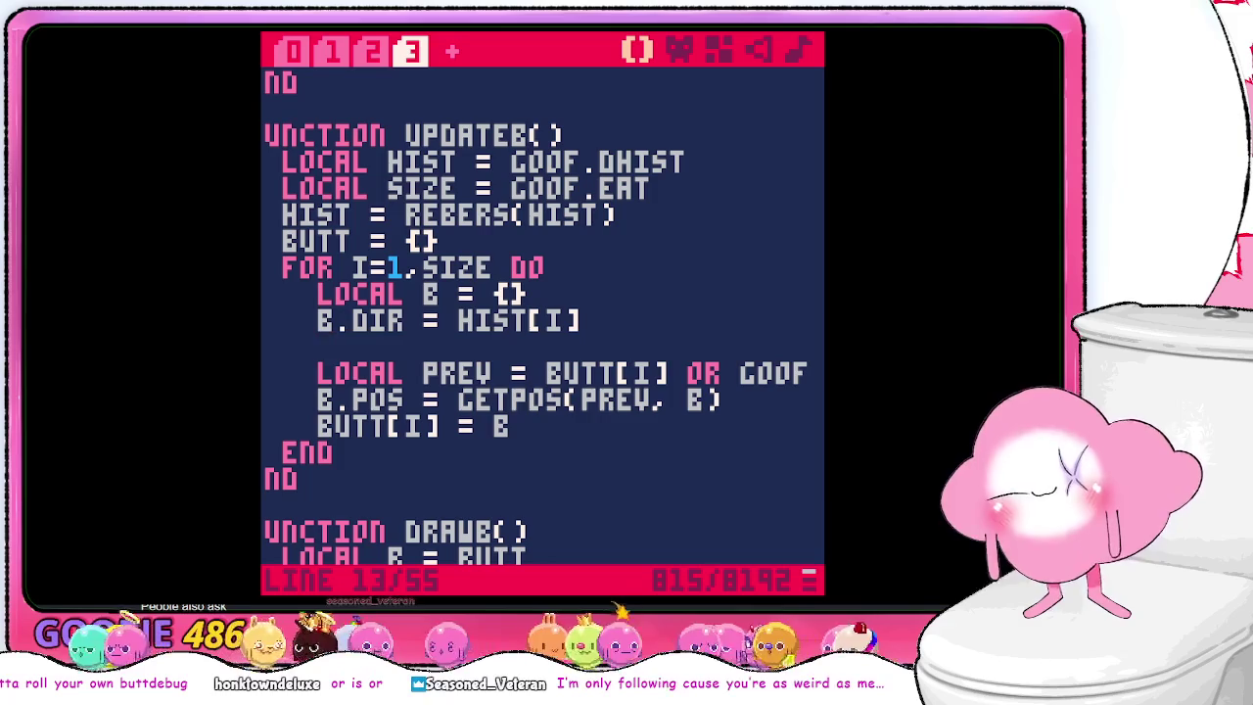
{"action": "type", "text": "LOCAL PASTE"}
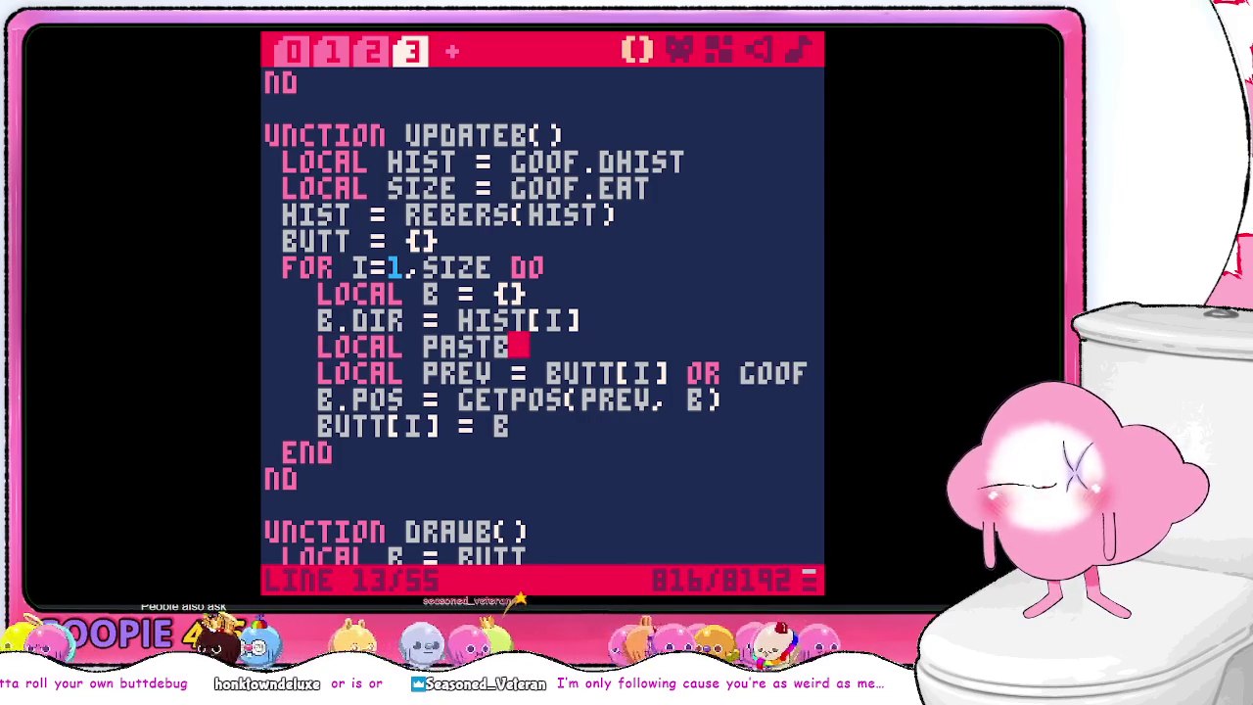
{"action": "key", "text": "BackSpace"}
{"action": "key", "text": "BackSpace"}
{"action": "key", "text": "BackSpace"}
{"action": "key", "text": "BackSpace"}
{"action": "type", "text": "GHOSTOFB"}
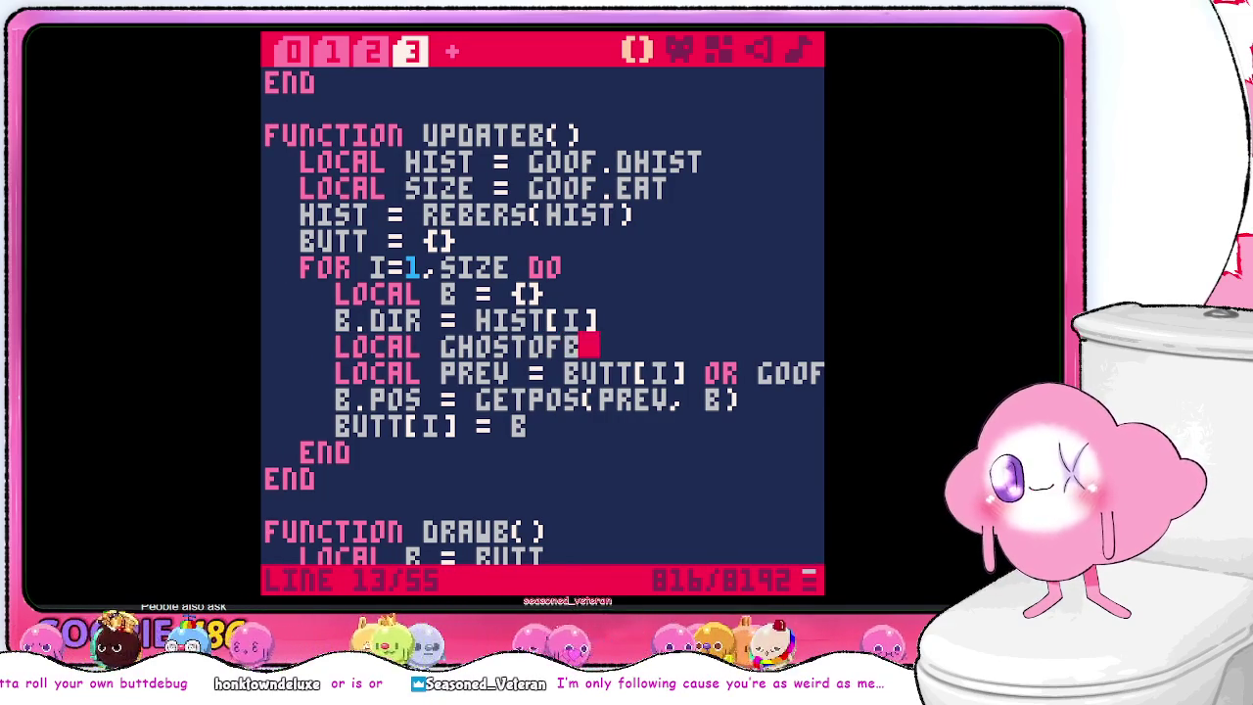
{"action": "type", "text": "UTTSPAST = BU"}
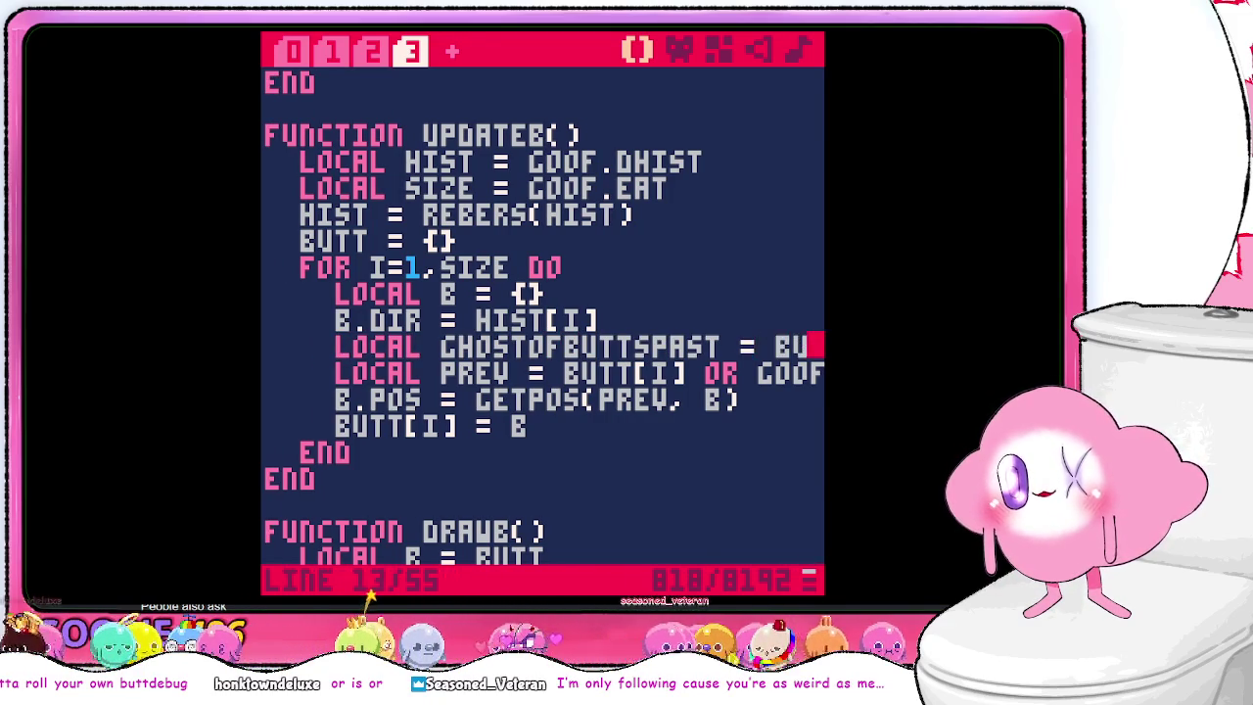
{"action": "type", "text": "TT["}
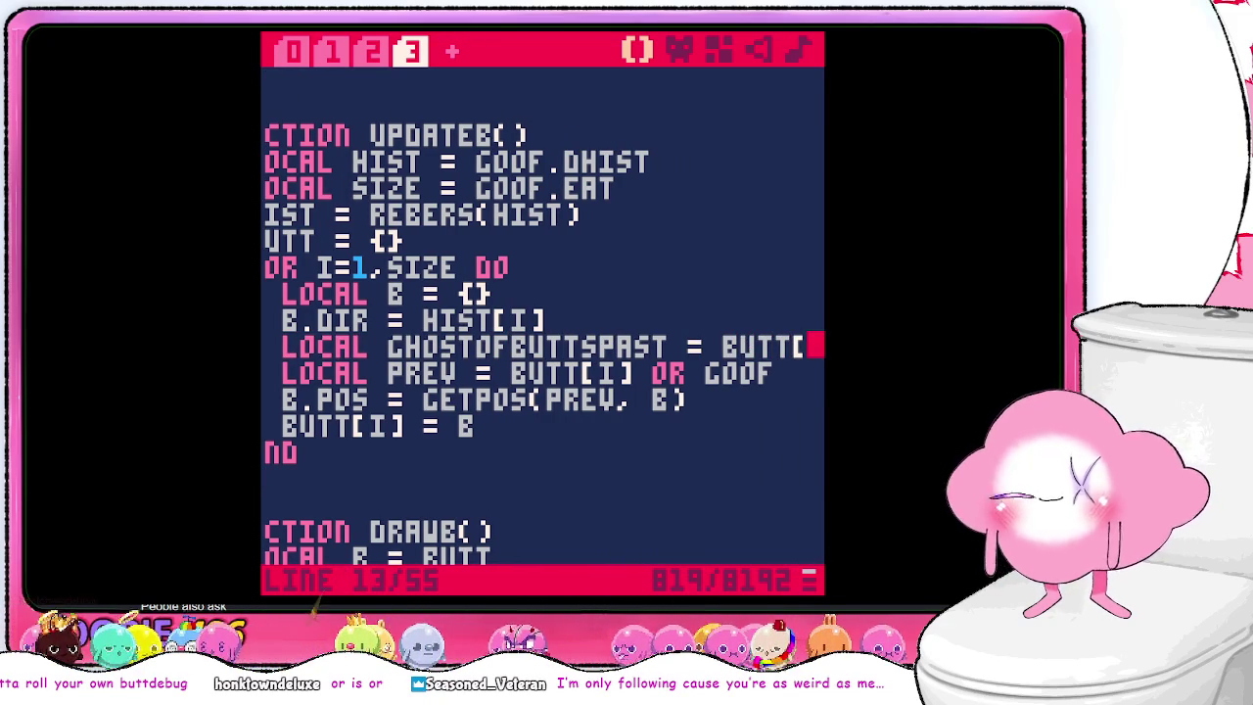
{"action": "type", "text": "I]"}
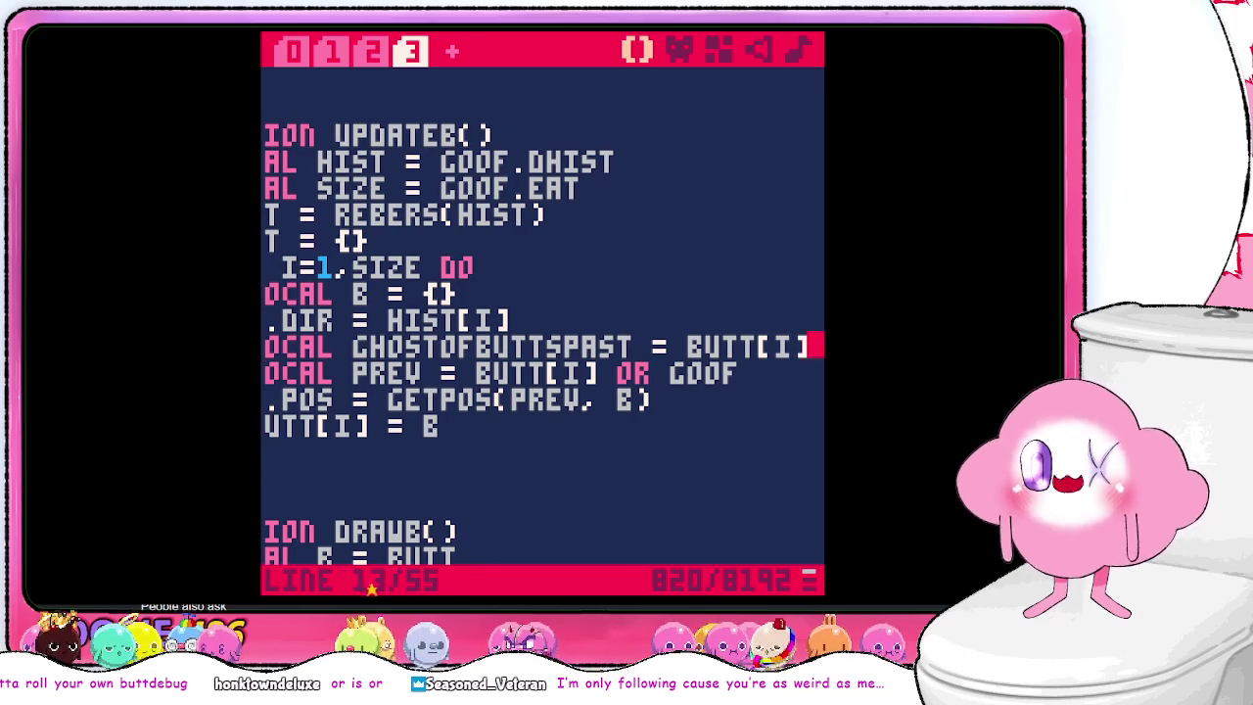
{"action": "key", "text": "Return"}
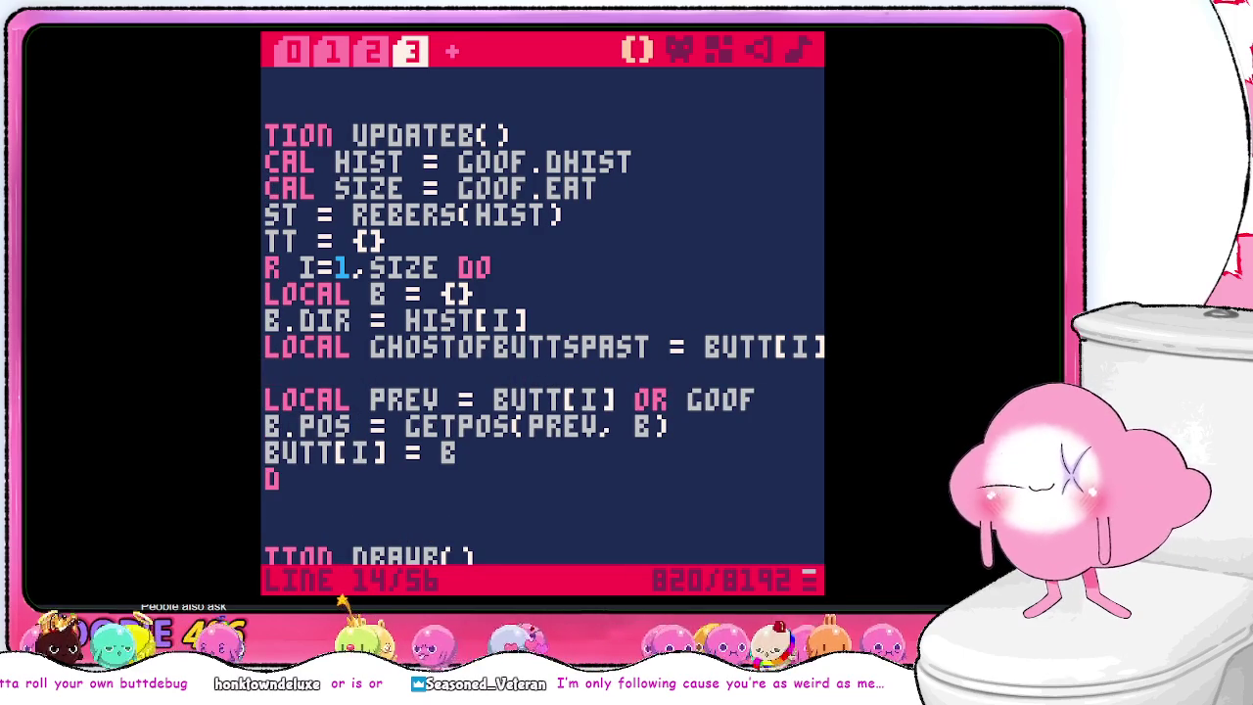
{"action": "type", "text": "print("}
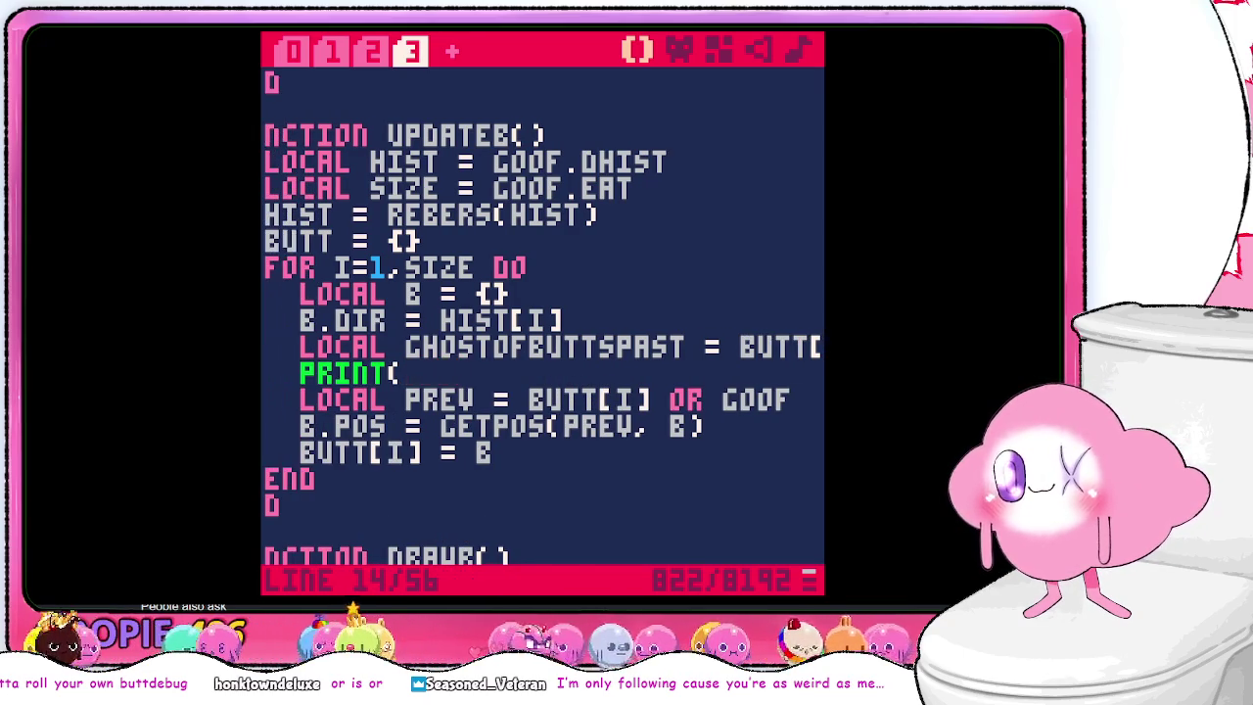
{"action": "type", "text": "ghostfbuttspast)"}
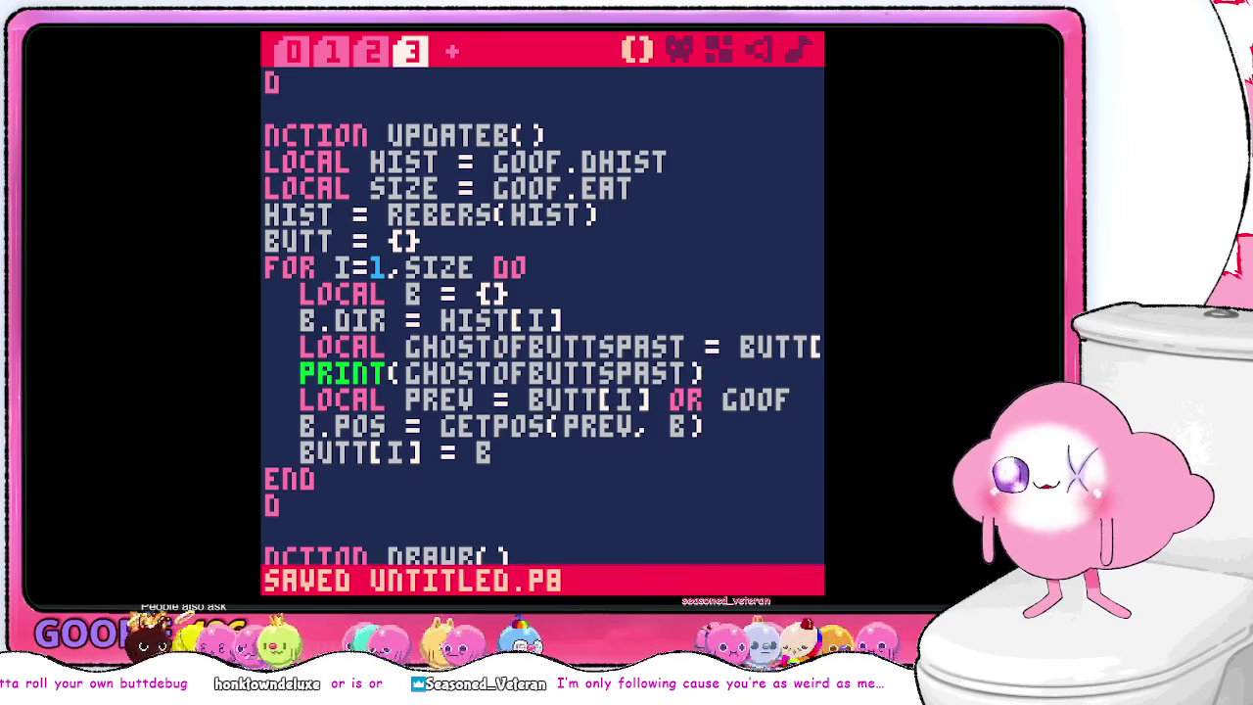
{"action": "key", "text": "ctrl+r"}
- Run the cart and steer the snake to several foods while the debug print shows [NIL]
{"action": "type", "text": "run"}
{"action": "key", "text": "Return"}
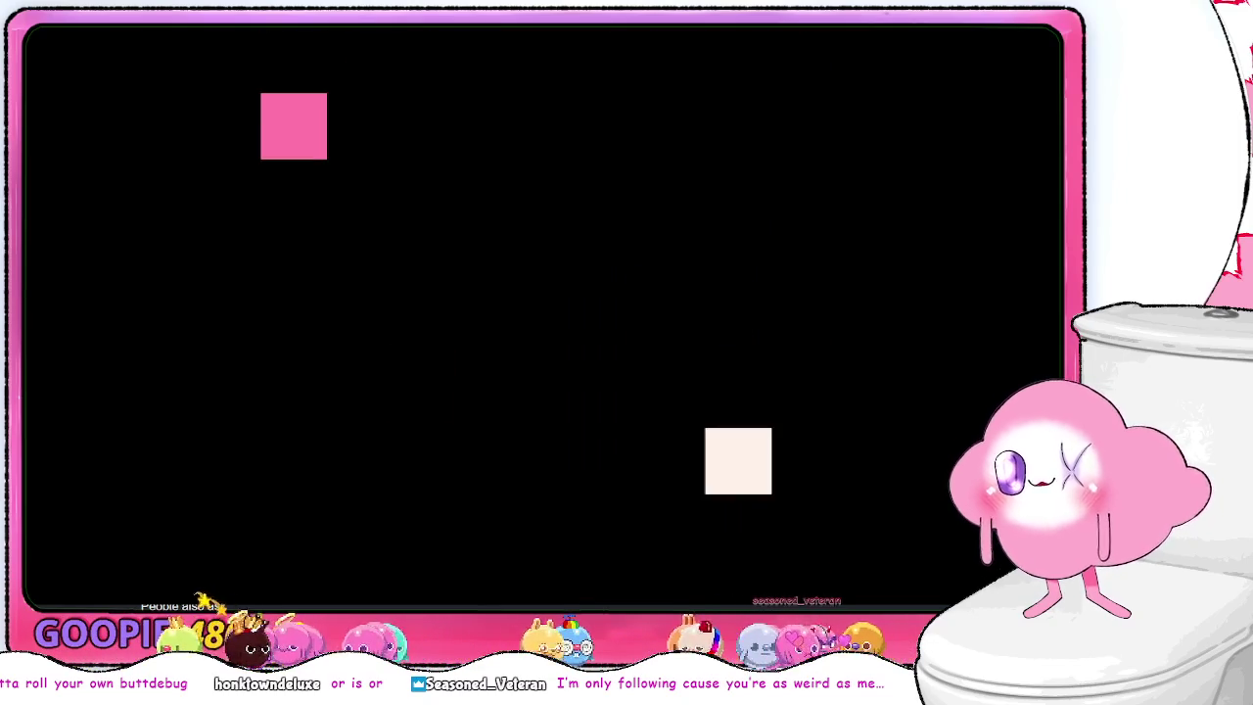
{"action": "key", "text": "Right"}
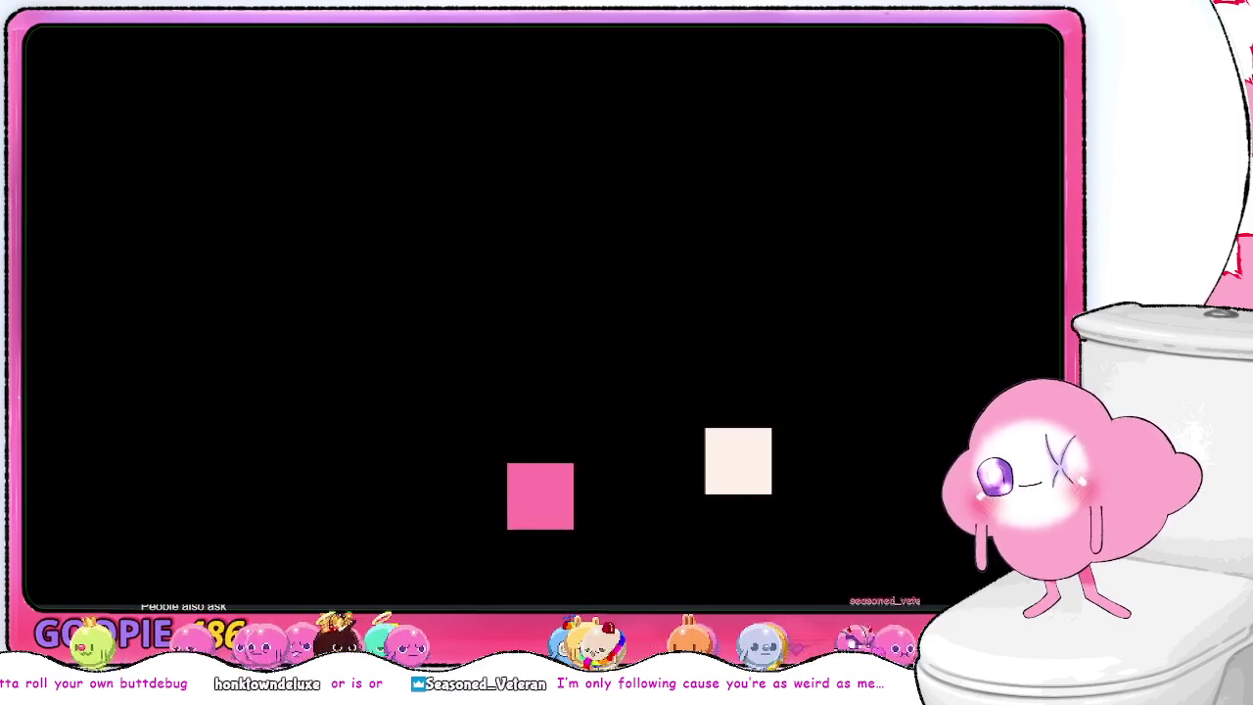
{"action": "key", "text": "Up"}
{"action": "key", "text": "Left"}
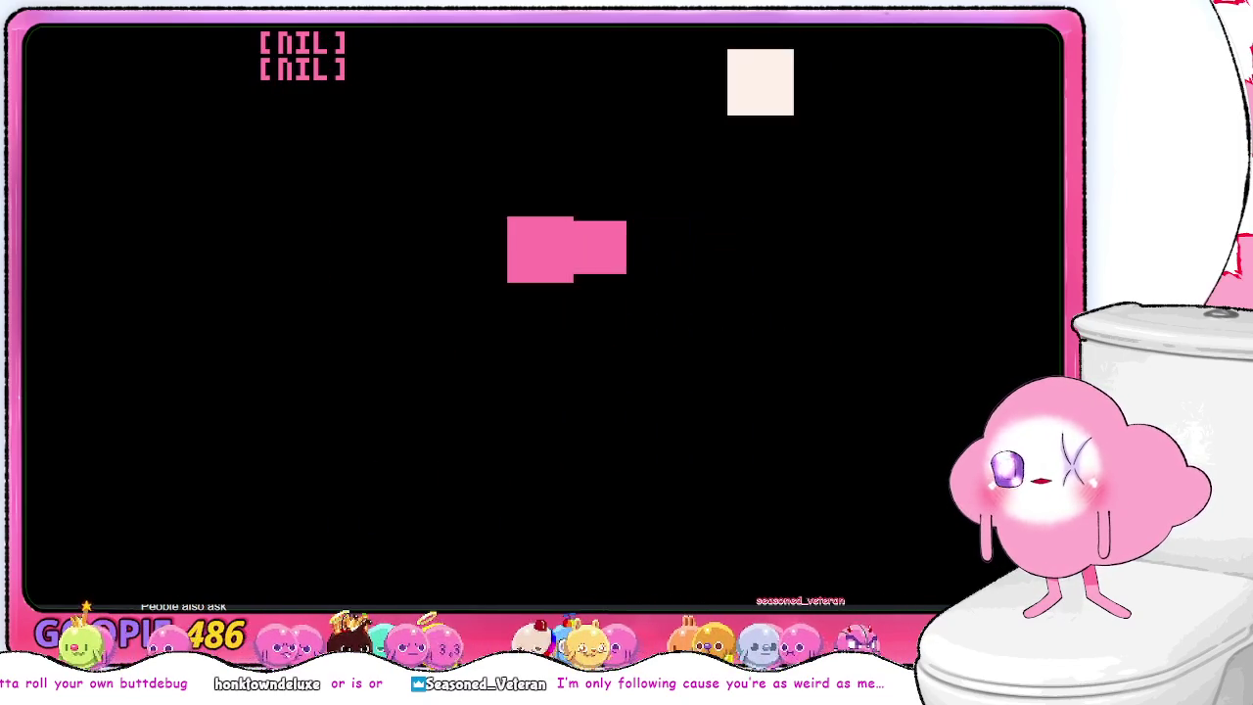
{"action": "key", "text": "Up"}
{"action": "key", "text": "Right"}
{"action": "key", "text": "Down"}
{"action": "key", "text": "Left"}
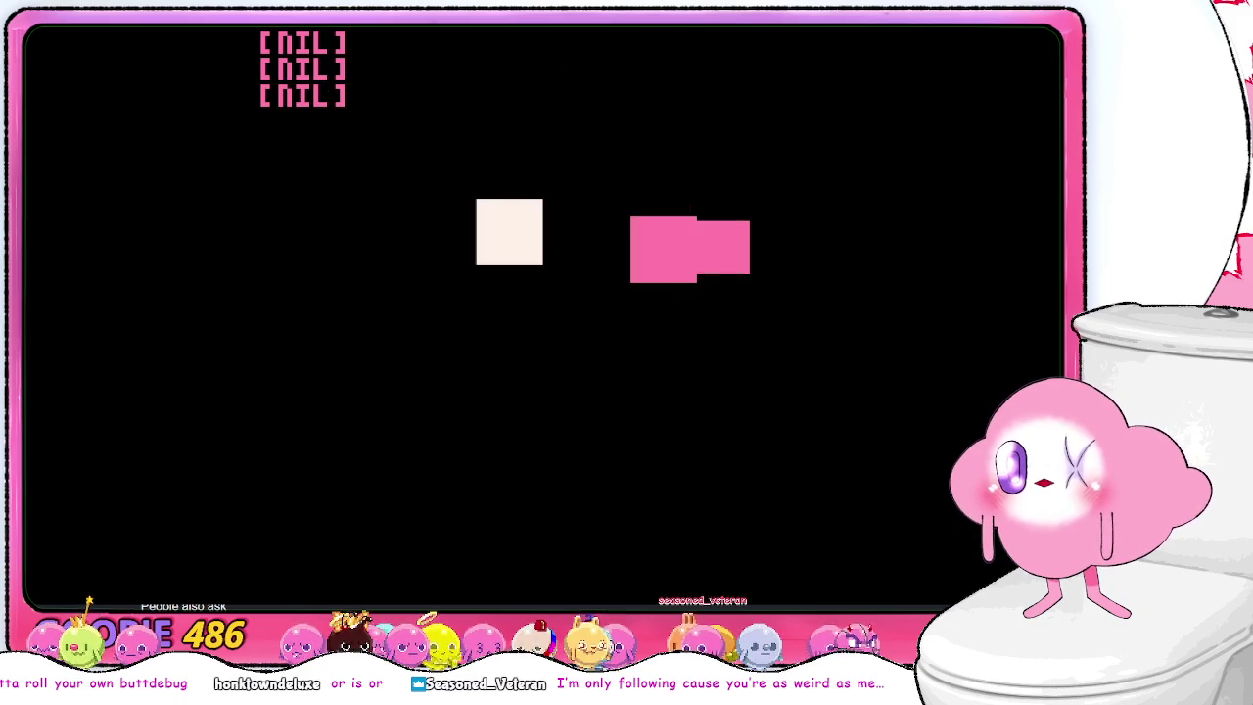
{"action": "key", "text": "Down"}
{"action": "key", "text": "Up"}
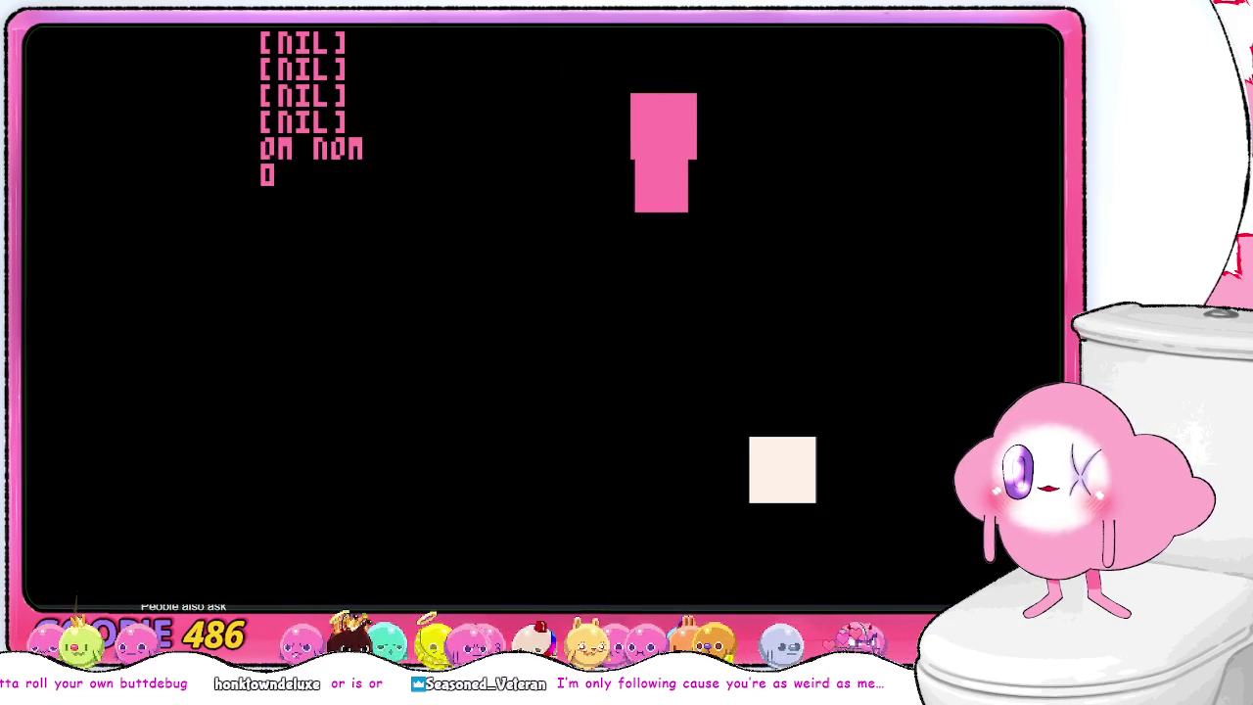
{"action": "key", "text": "Left"}
{"action": "key", "text": "Down"}
{"action": "key", "text": "Right"}
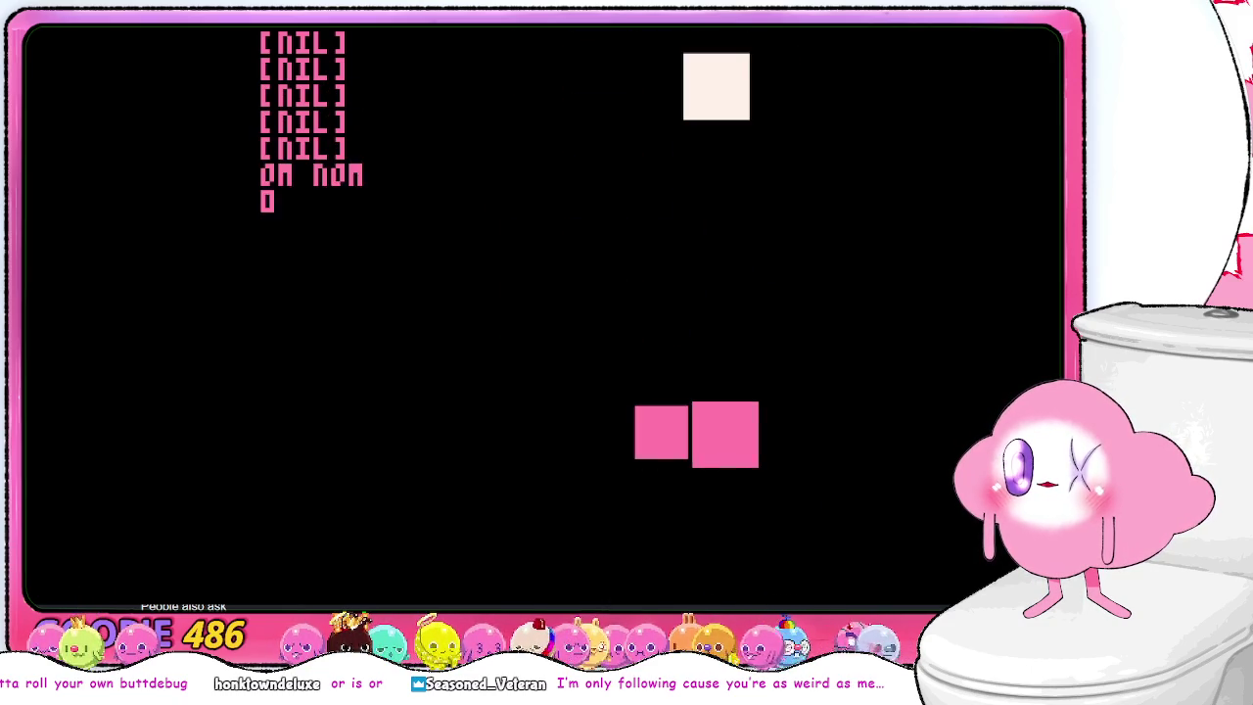
{"action": "key", "text": "Up"}
{"action": "key", "text": "Left"}
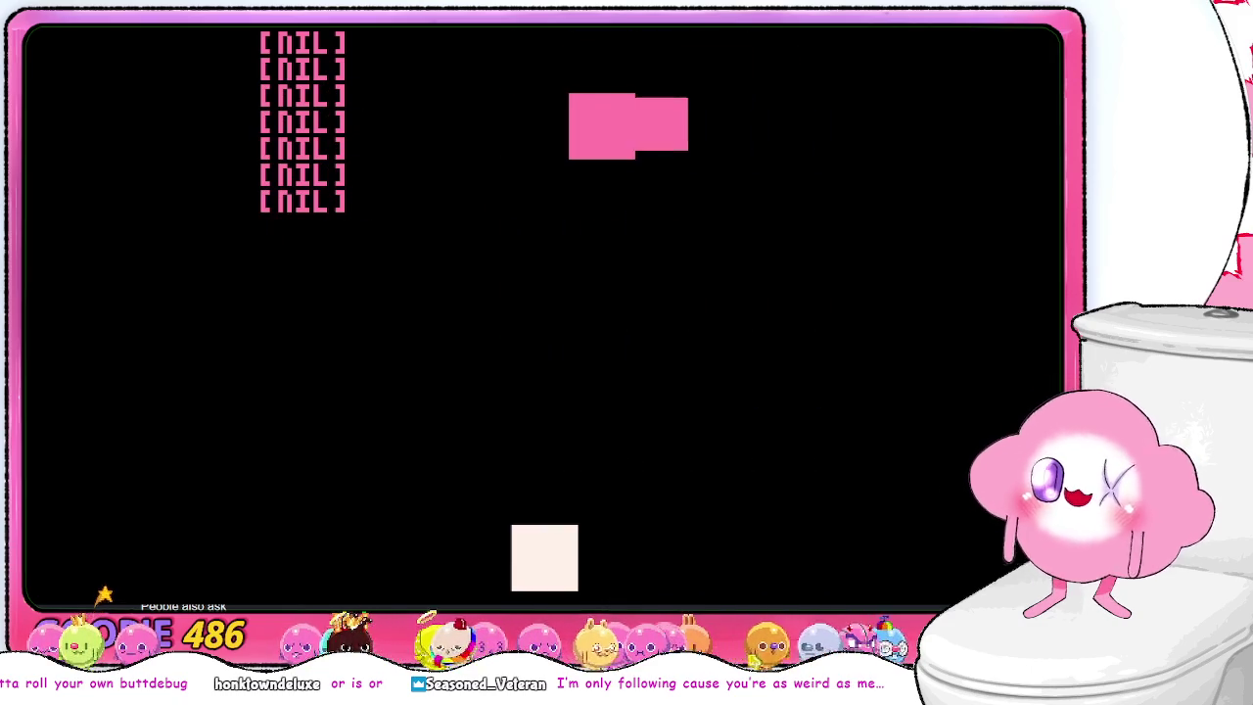
{"action": "key", "text": "Escape"}
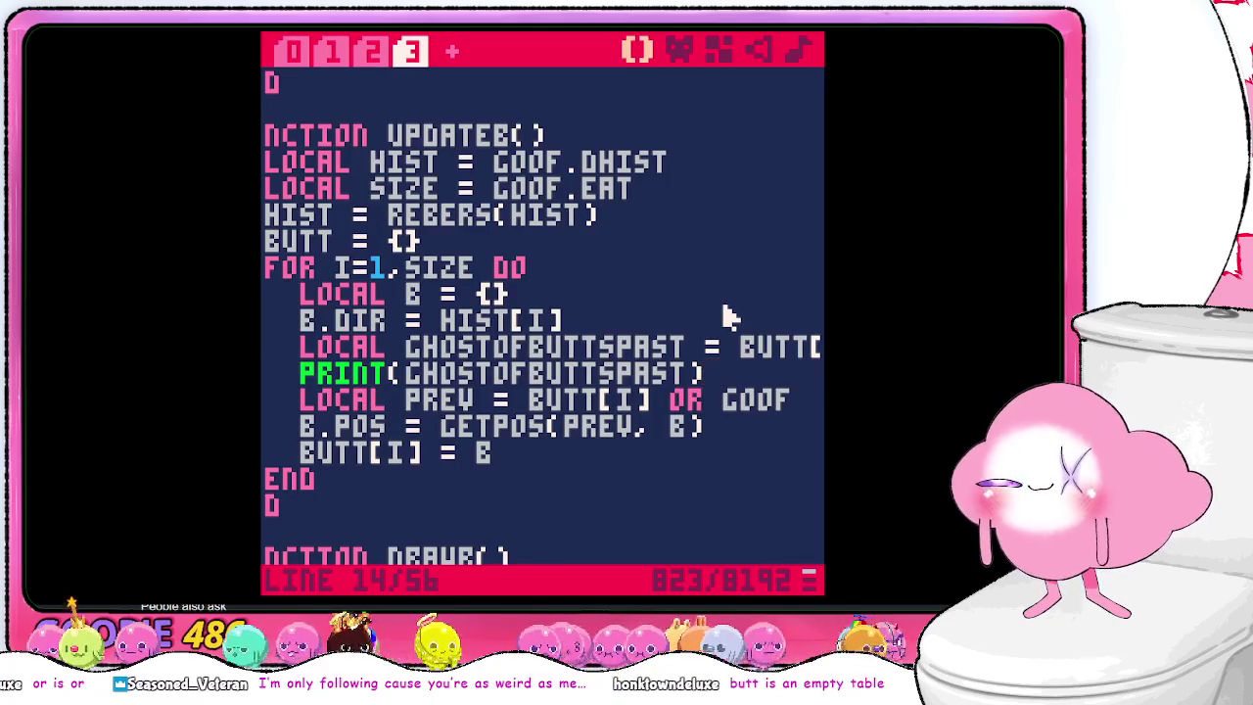
- Change the lookup to BUTT[I-1] and test-run the cart, steering the snake to food
{"action": "key", "text": "End"}
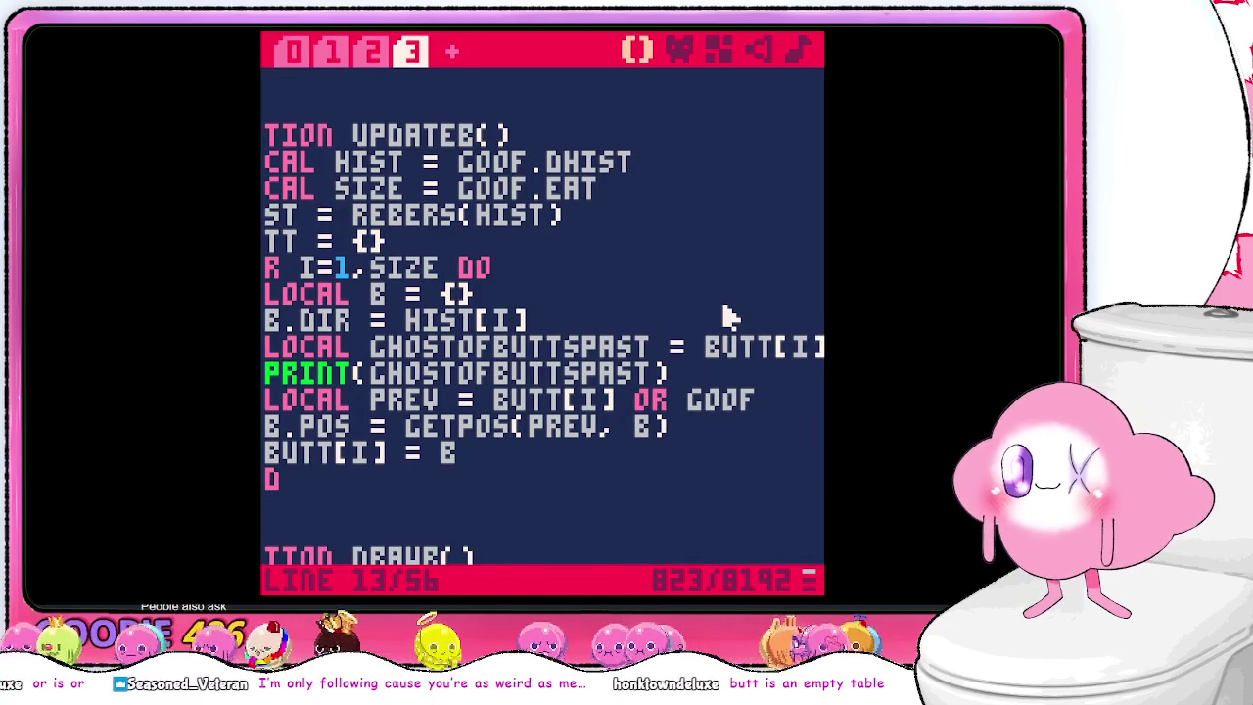
{"action": "type", "text": "-1"}
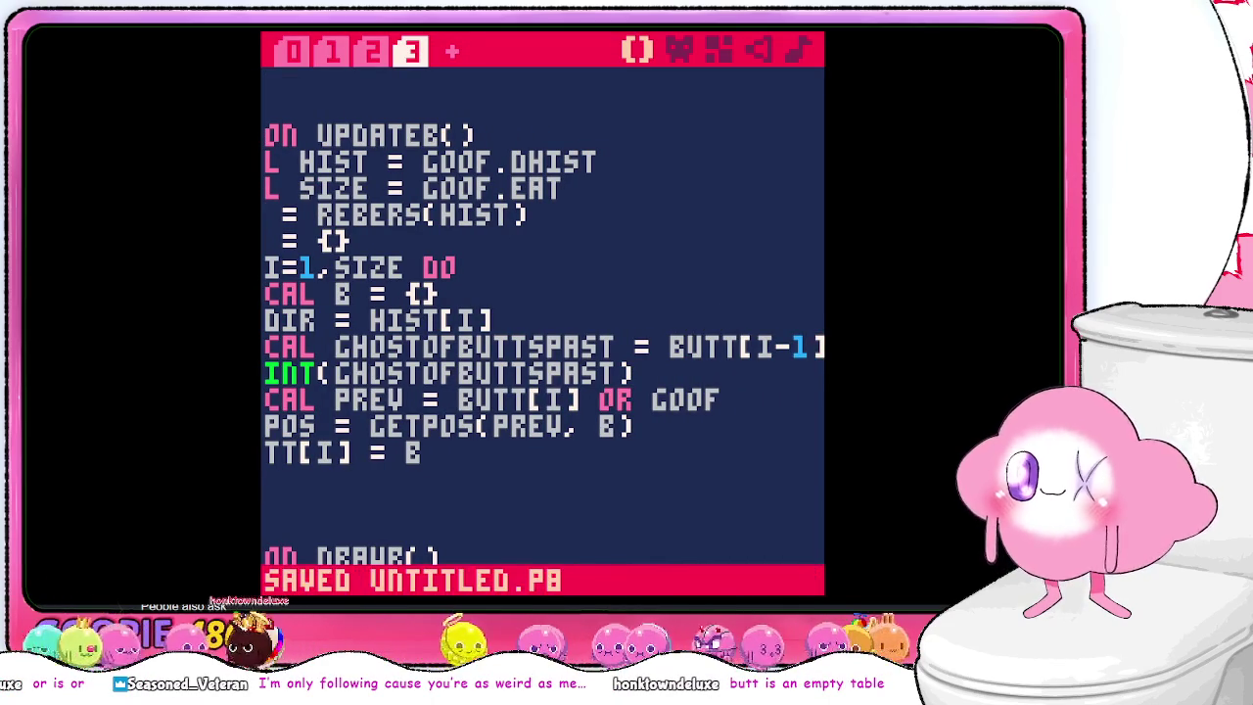
{"action": "key", "text": "Escape"}
{"action": "type", "text": "run"}
{"action": "key", "text": "Return"}
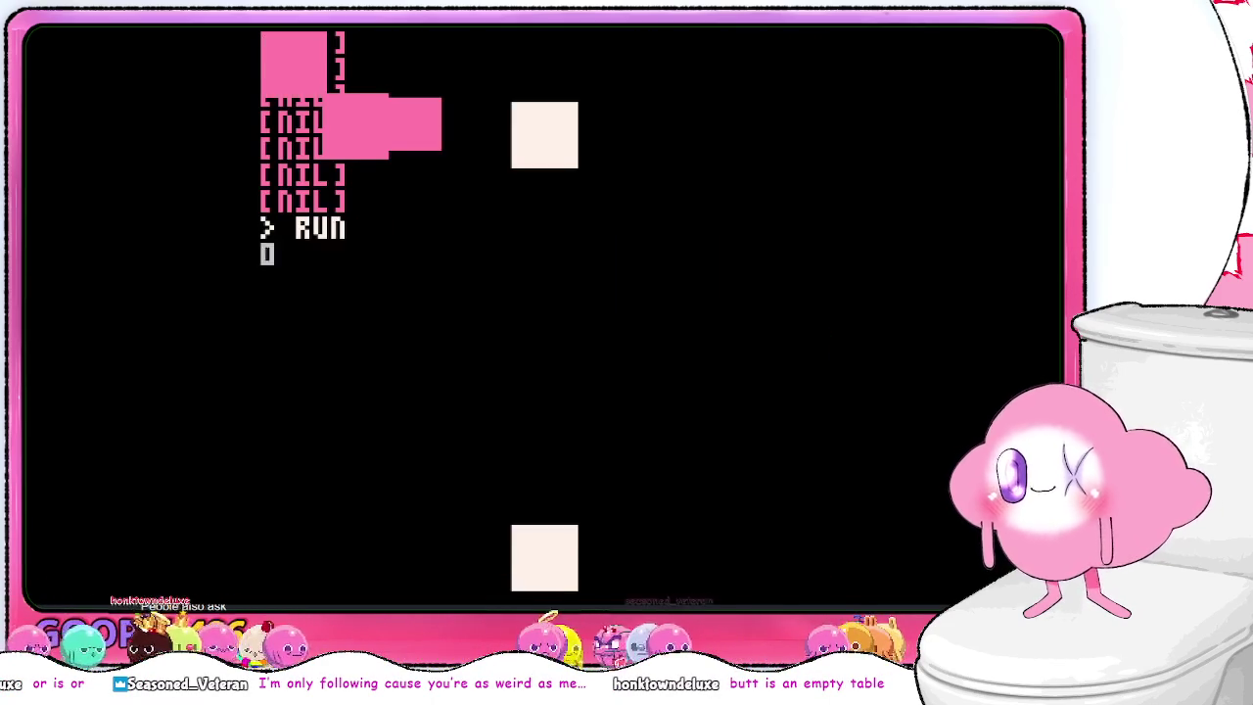
{"action": "key", "text": "Down"}
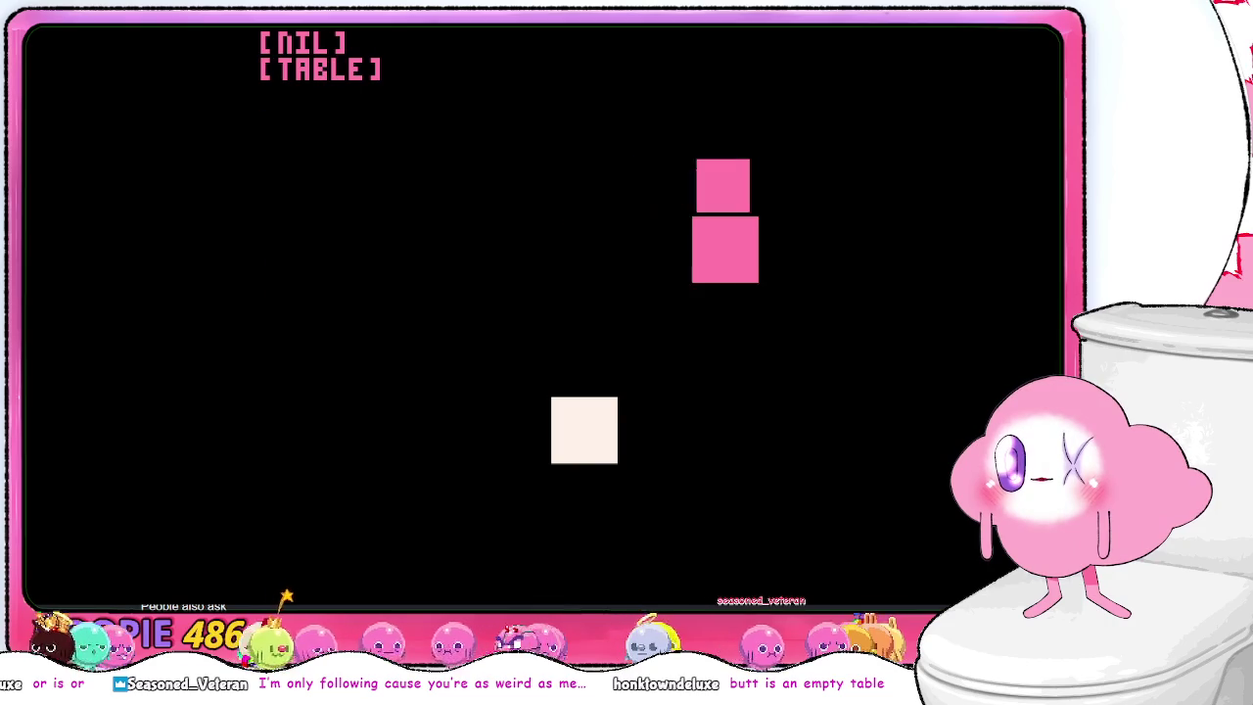
{"action": "key", "text": "Left"}
{"action": "key", "text": "Down"}
{"action": "key", "text": "Right"}
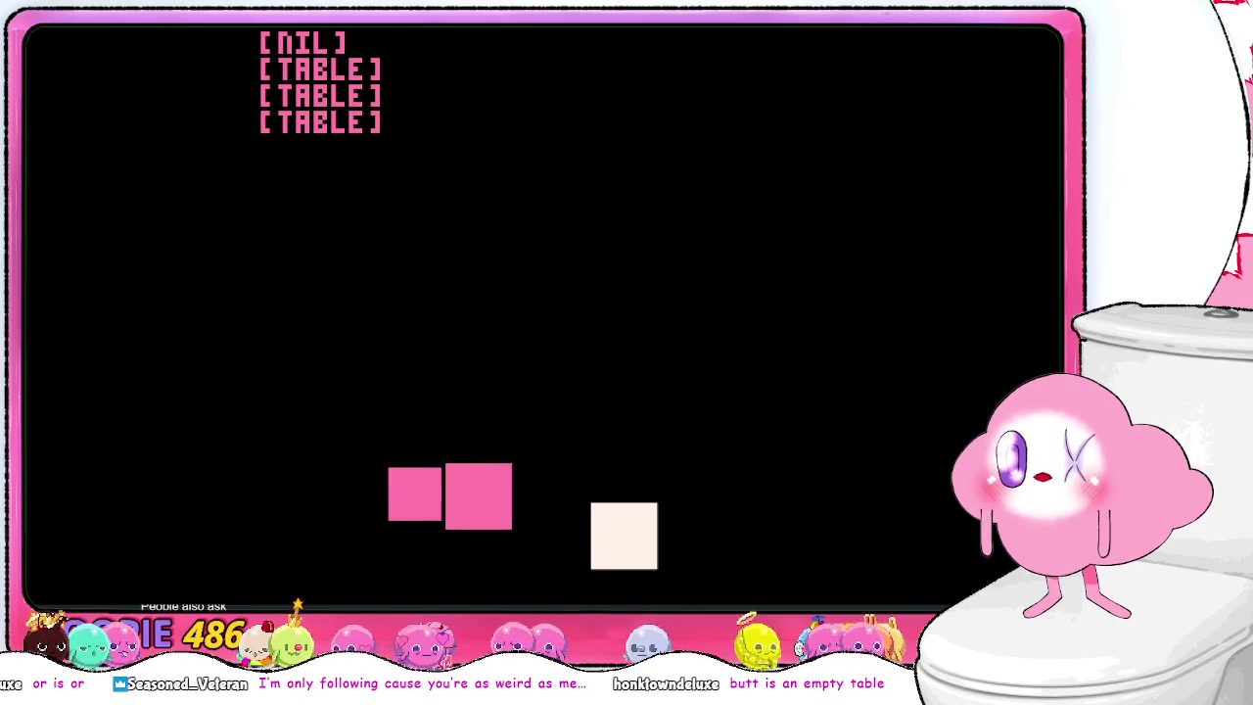
{"action": "key", "text": "Up"}
{"action": "key", "text": "Left"}
{"action": "key", "text": "Down"}
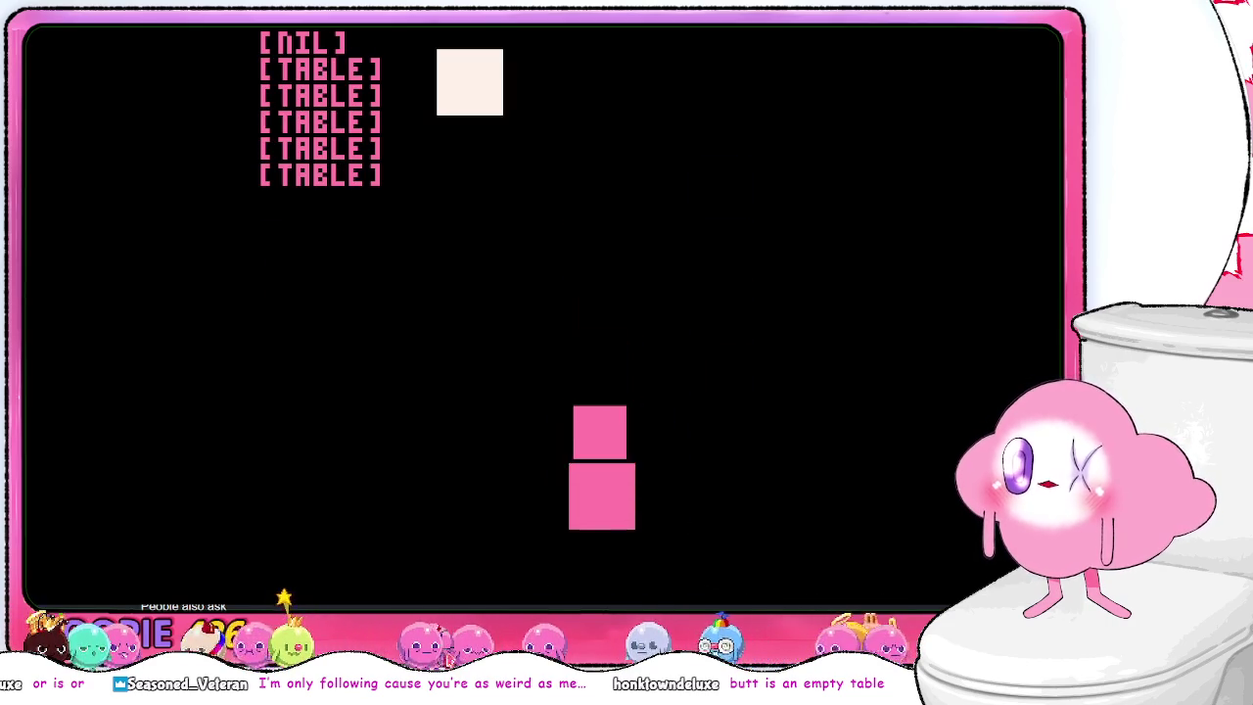
{"action": "key", "text": "Right"}
{"action": "key", "text": "Up"}
{"action": "key", "text": "Left"}
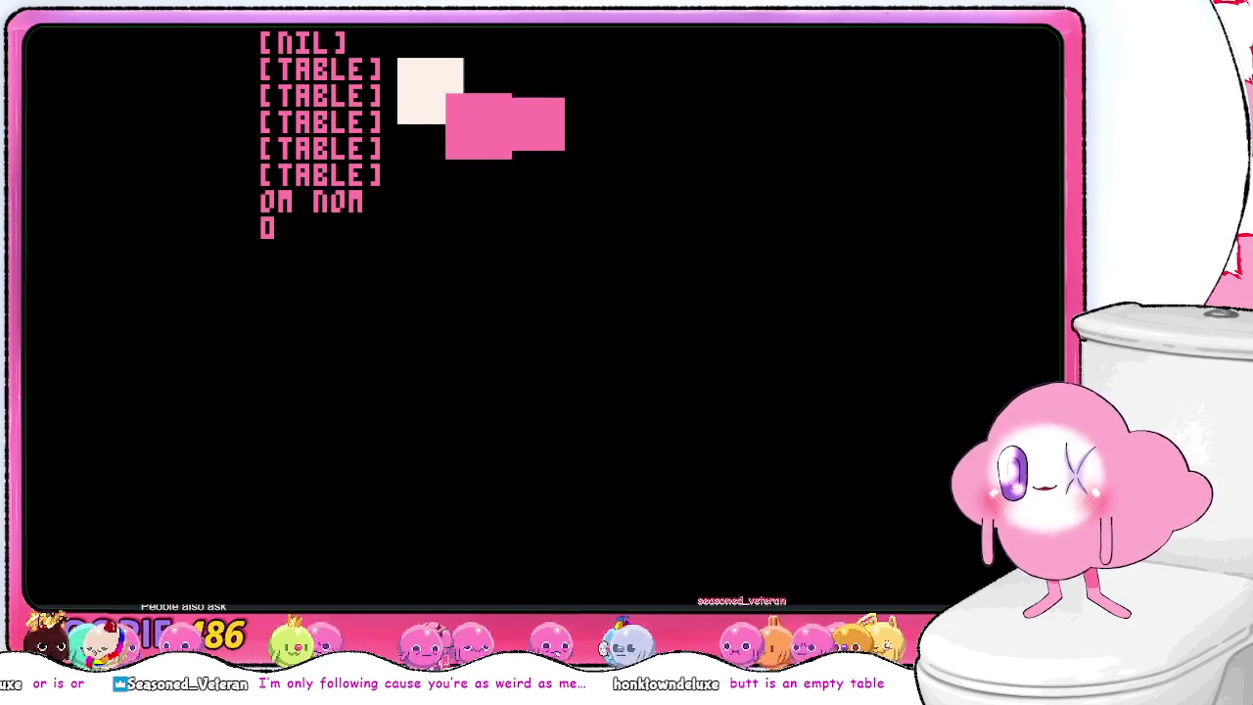
{"action": "key", "text": "Down"}
{"action": "key", "text": "Escape"}
- Make the prev assignment use BUTT[I-1] too and delete the two GHOSTOFBUTTSPAST debug lines
{"action": "type", "text": "run"}
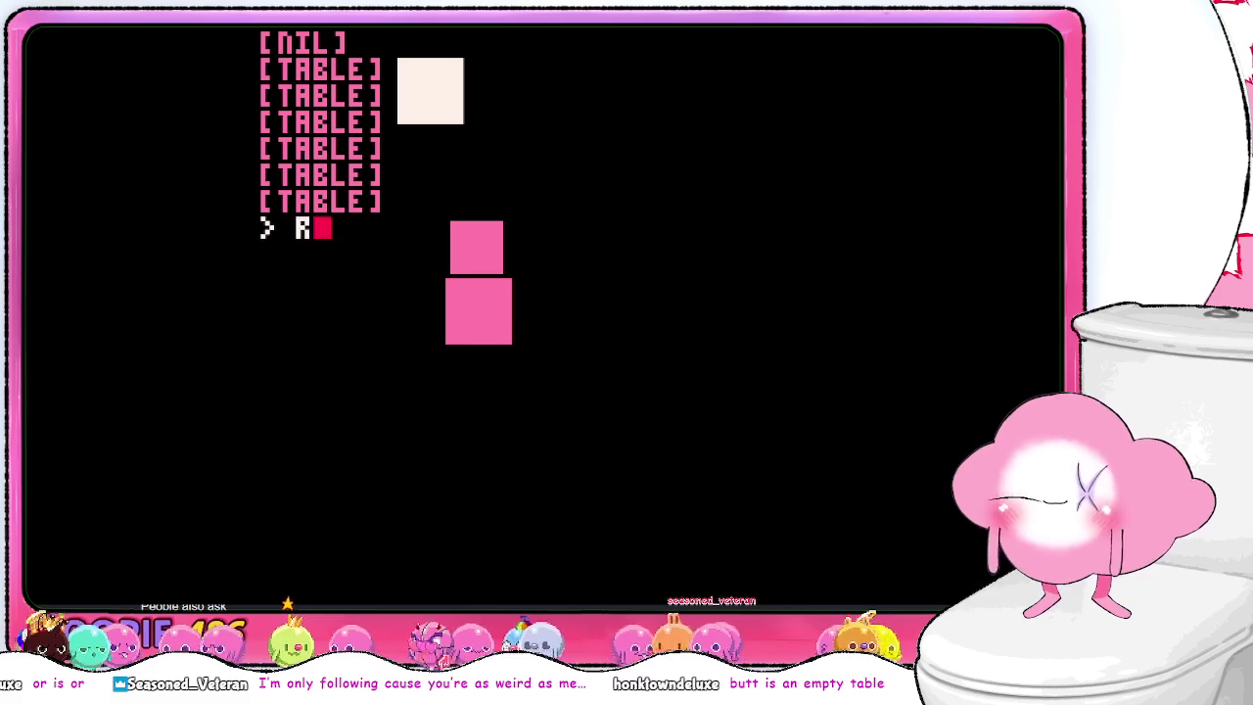
{"action": "key", "text": "BackSpace"}
{"action": "key", "text": "BackSpace"}
{"action": "key", "text": "BackSpace"}
{"action": "key", "text": "Escape"}
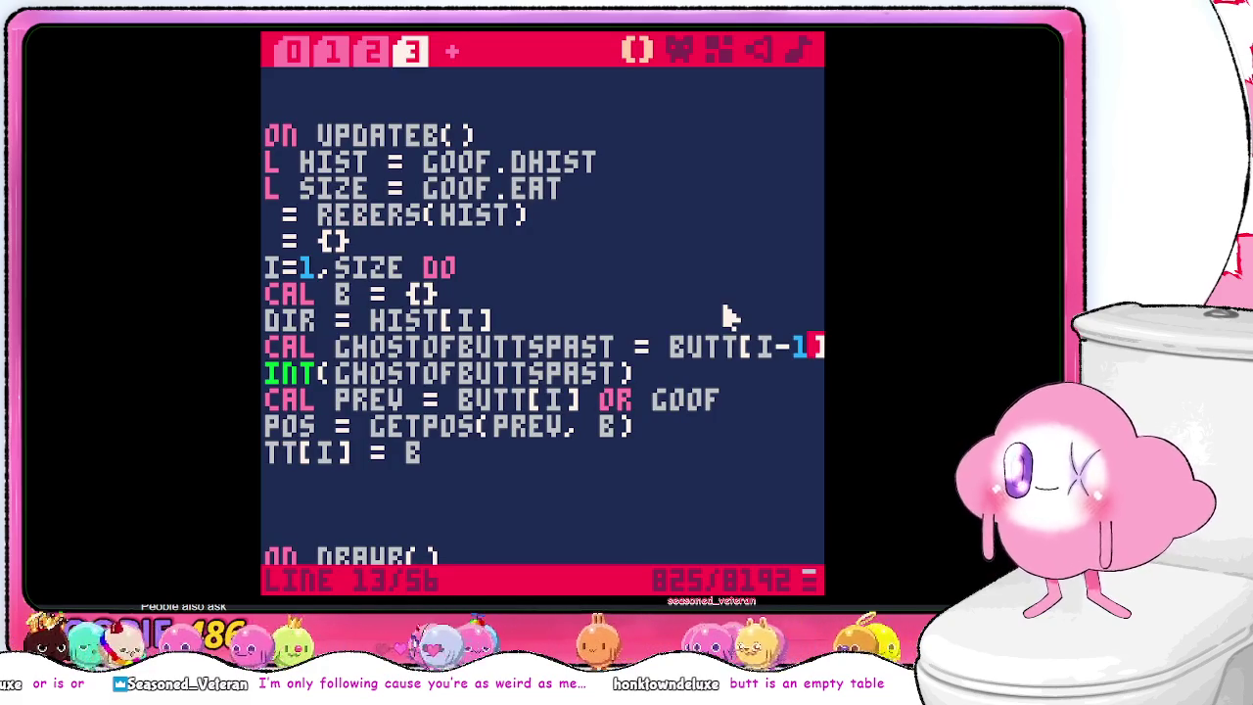
{"action": "key", "text": "Down"}
{"action": "key", "text": "Left"}
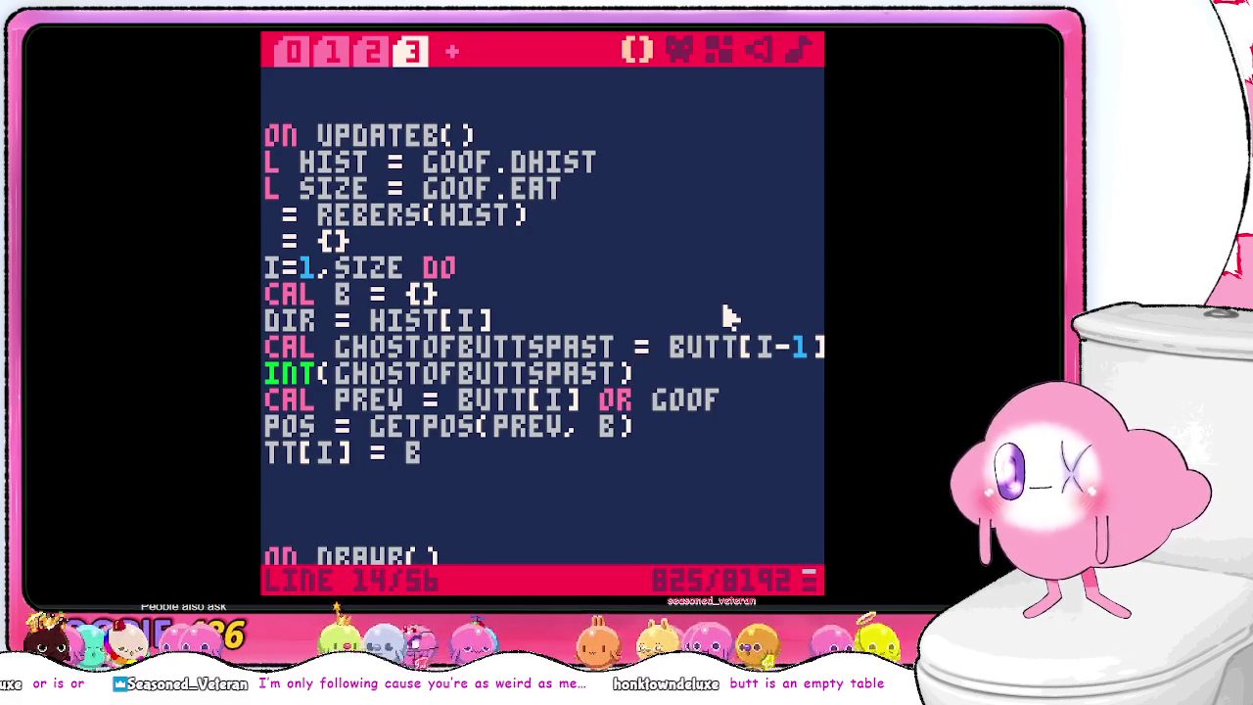
{"action": "type", "text": "-1"}
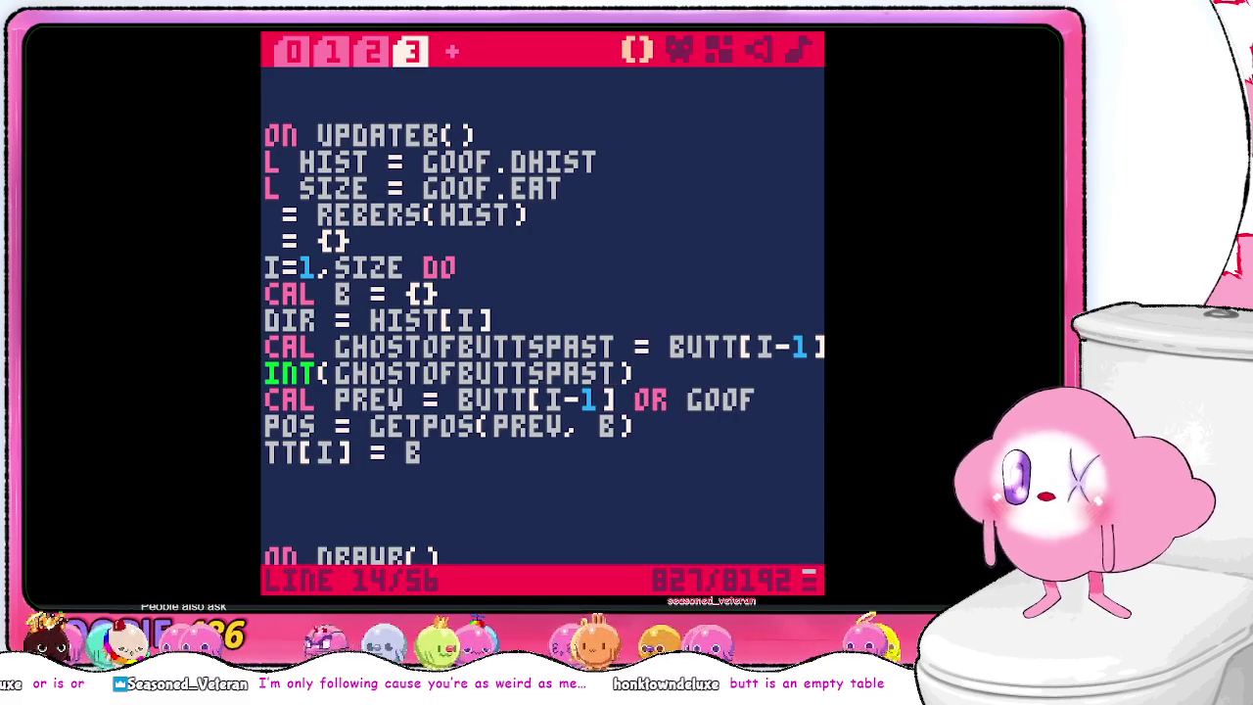
{"action": "left_click_drag", "start_coordinate": [691, 363], "coordinate": [697, 319]}
{"action": "key", "text": "BackSpace"}
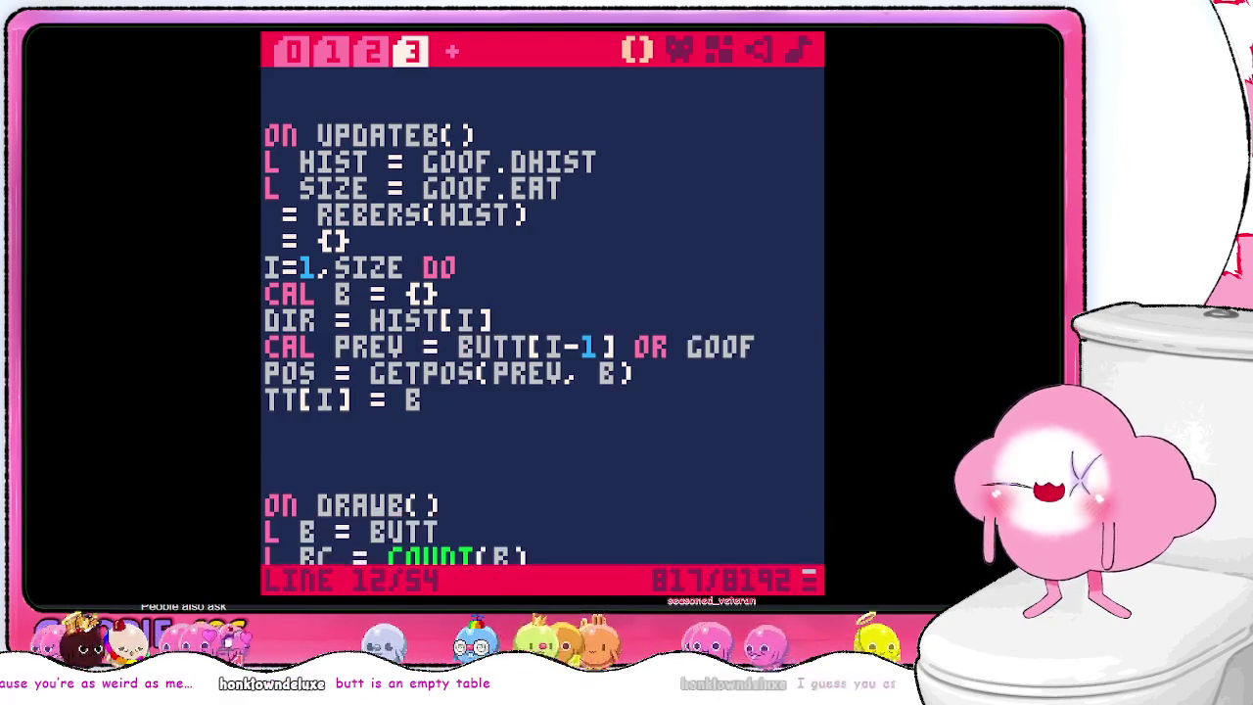
- Save and run the cart, steering the snake onto food until it errors
{"action": "key", "text": "ctrl+s"}
{"action": "key", "text": "Escape"}
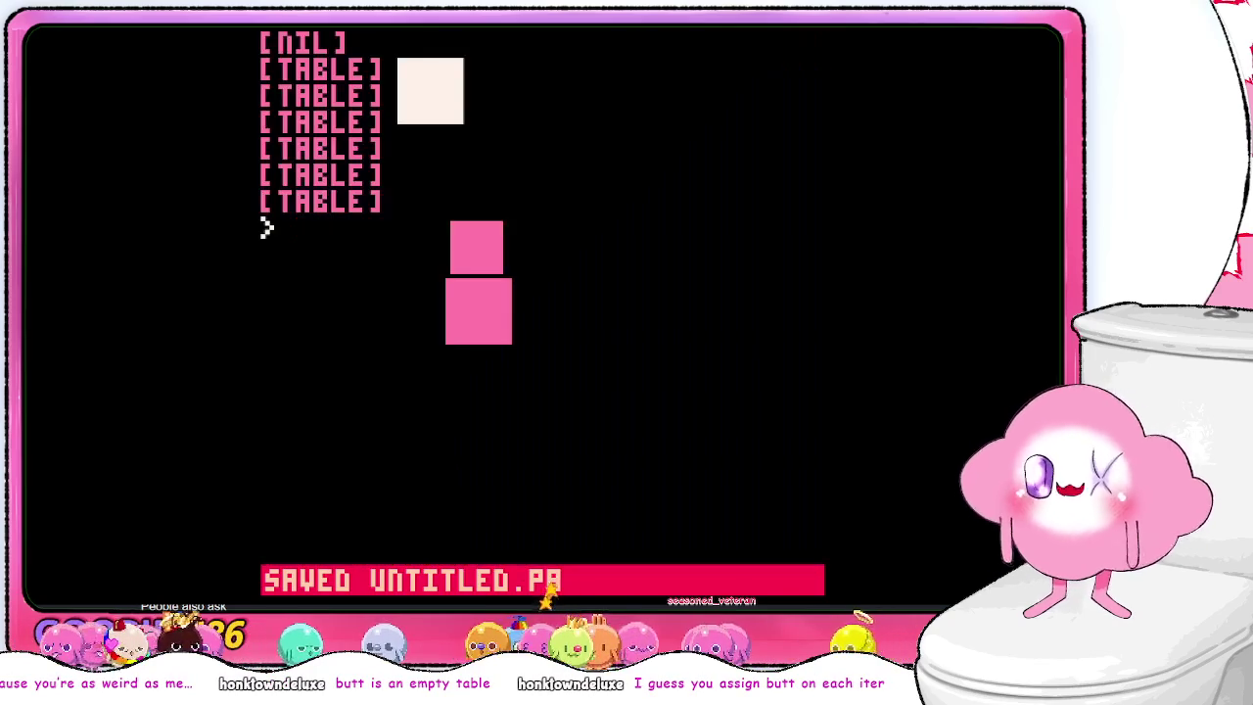
{"action": "type", "text": "run"}
{"action": "key", "text": "Return"}
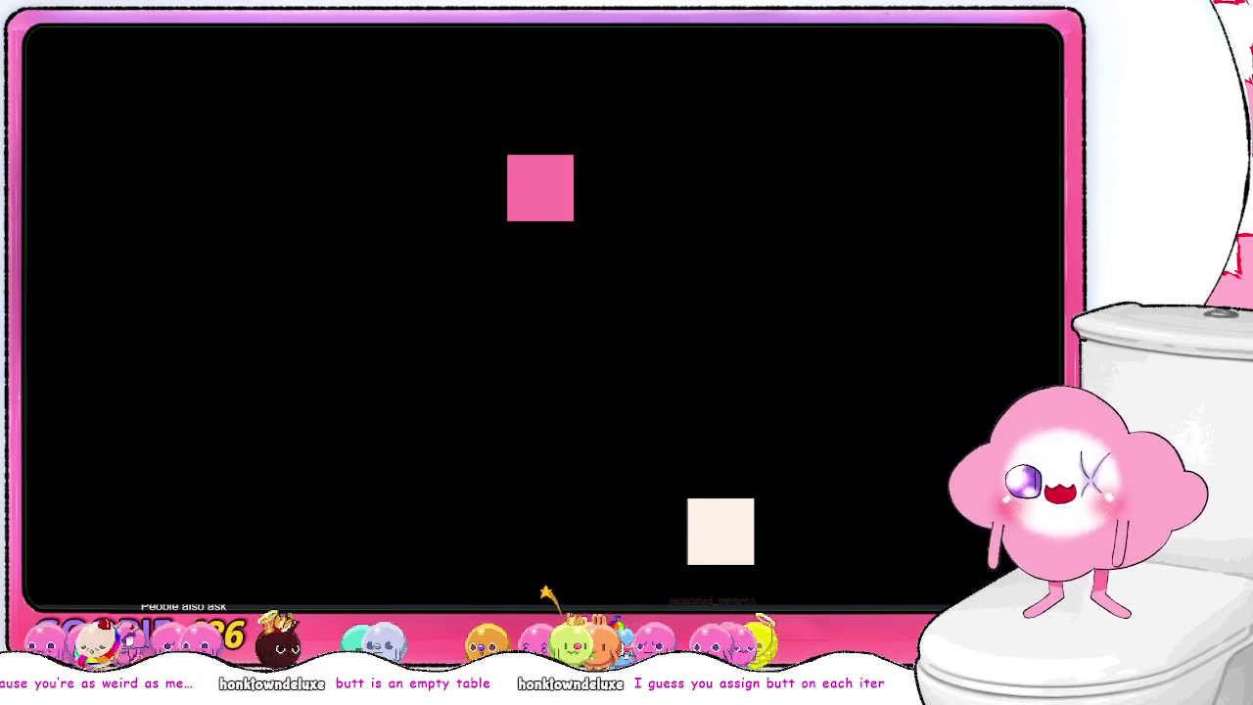
{"action": "key", "text": "Down"}
{"action": "key", "text": "Right"}
{"action": "key", "text": "Up"}
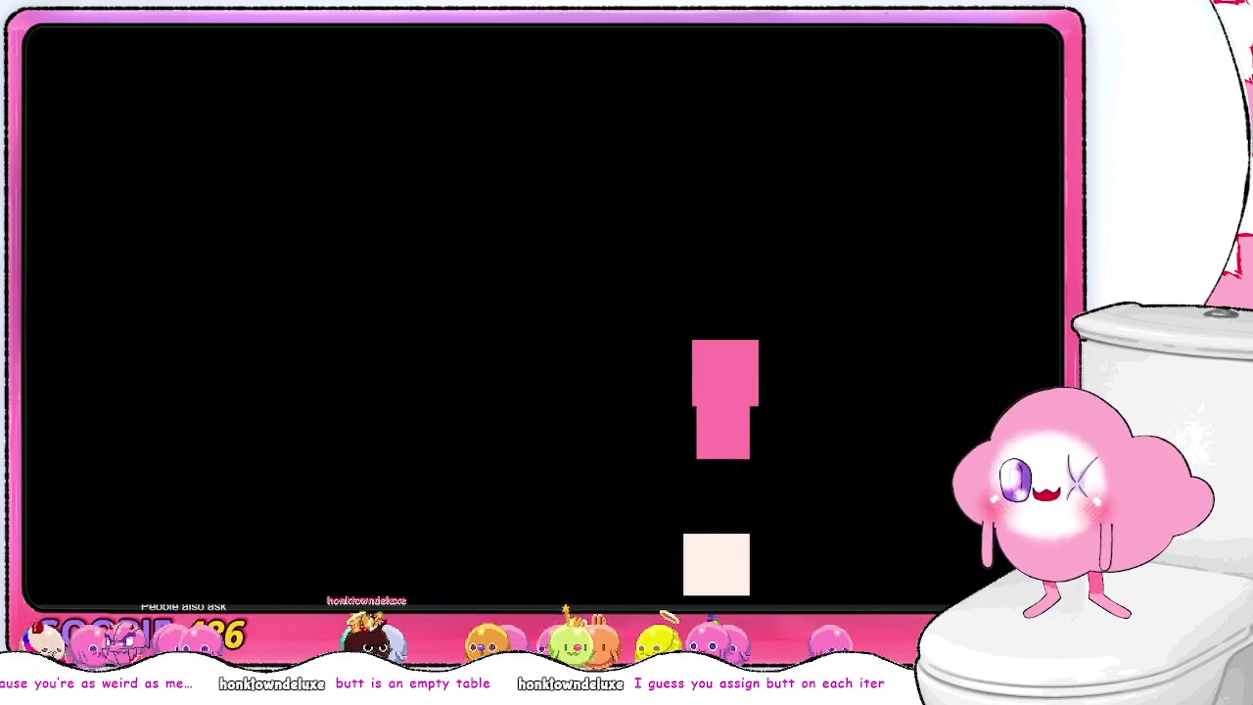
{"action": "key", "text": "Left"}
{"action": "key", "text": "Down"}
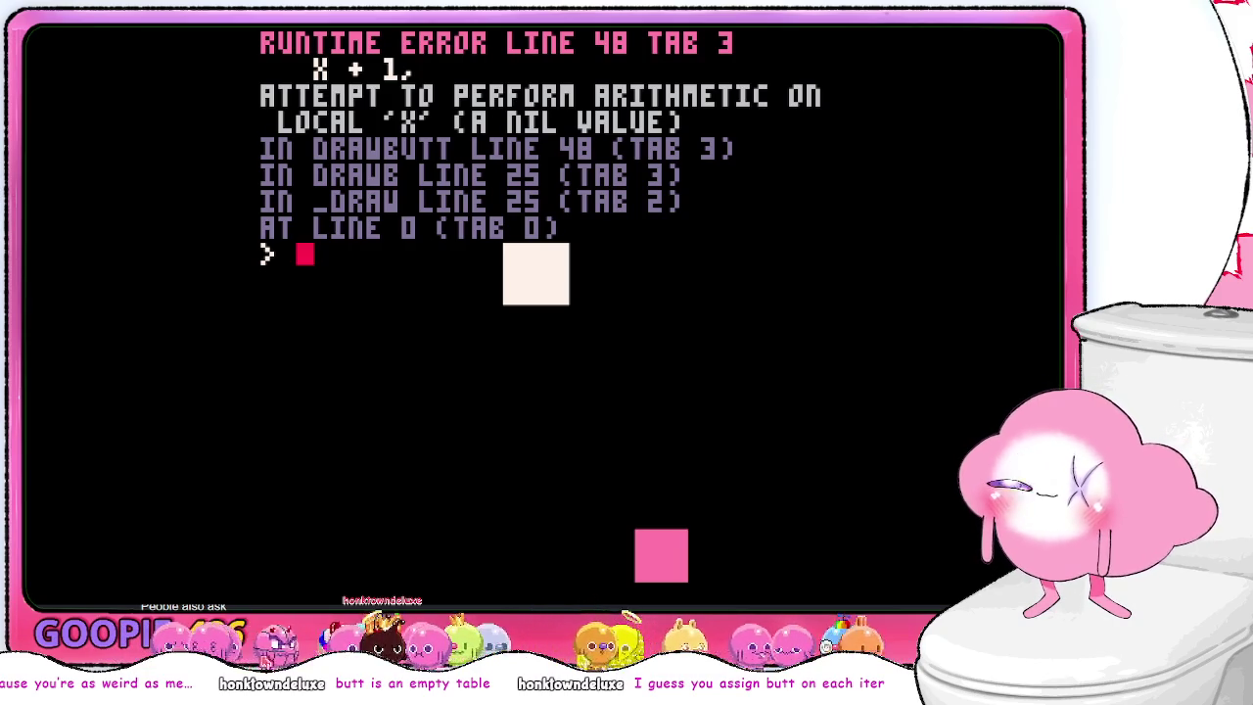
- Go to error line 48 and move up through getpos to the updateb loop
{"action": "key", "text": "Escape"}
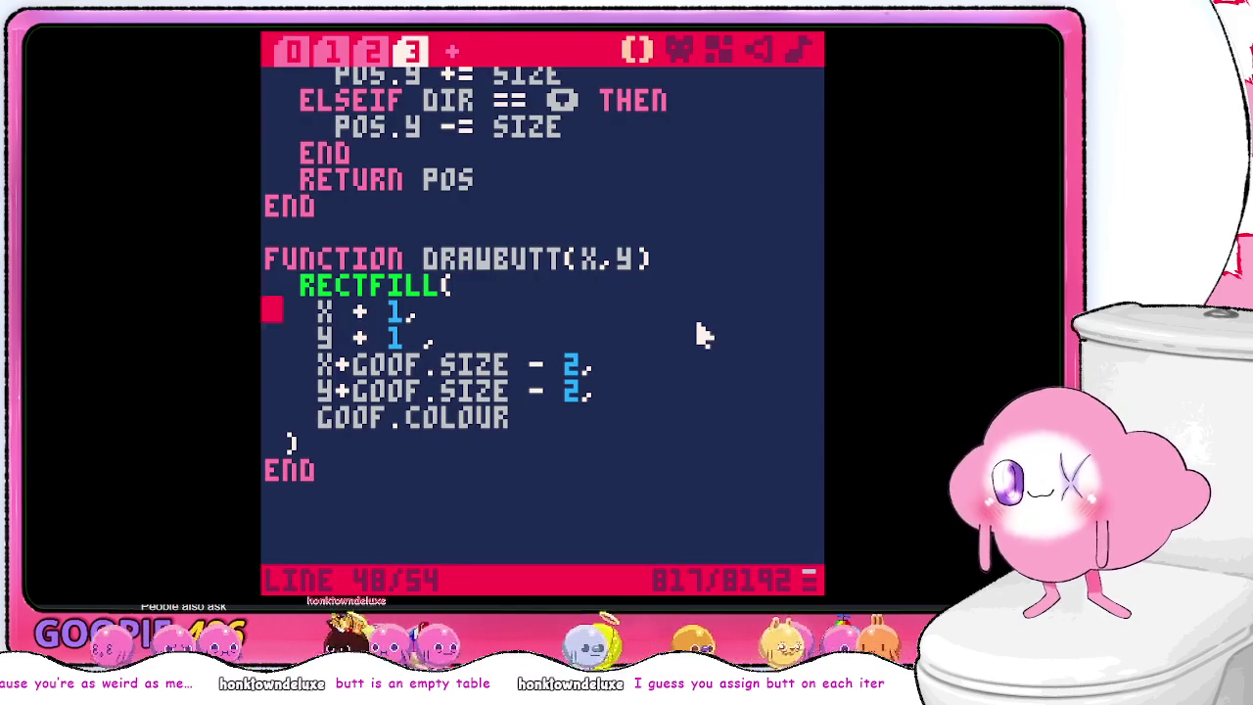
{"action": "key", "text": "Up"}
{"action": "key", "text": "Up"}
{"action": "key", "text": "Up"}
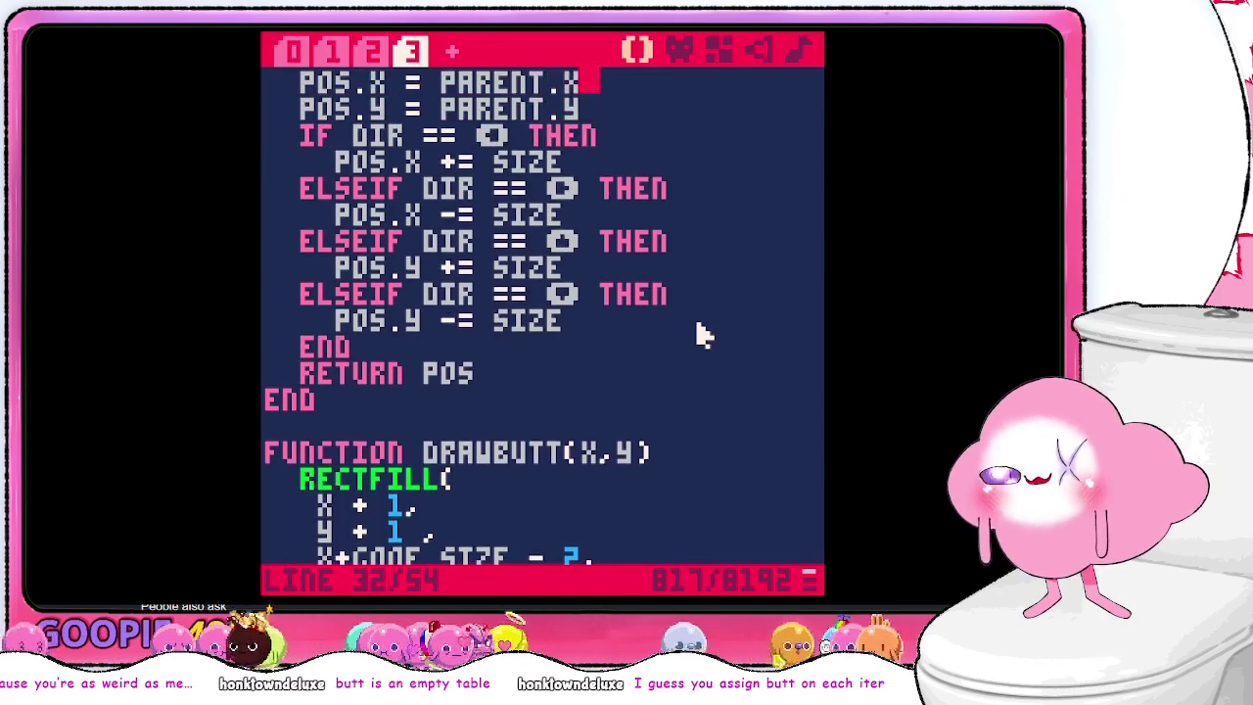
{"action": "key", "text": "Up"}
{"action": "key", "text": "Up"}
{"action": "key", "text": "Up"}
{"action": "key", "text": "Up"}
{"action": "key", "text": "Up"}
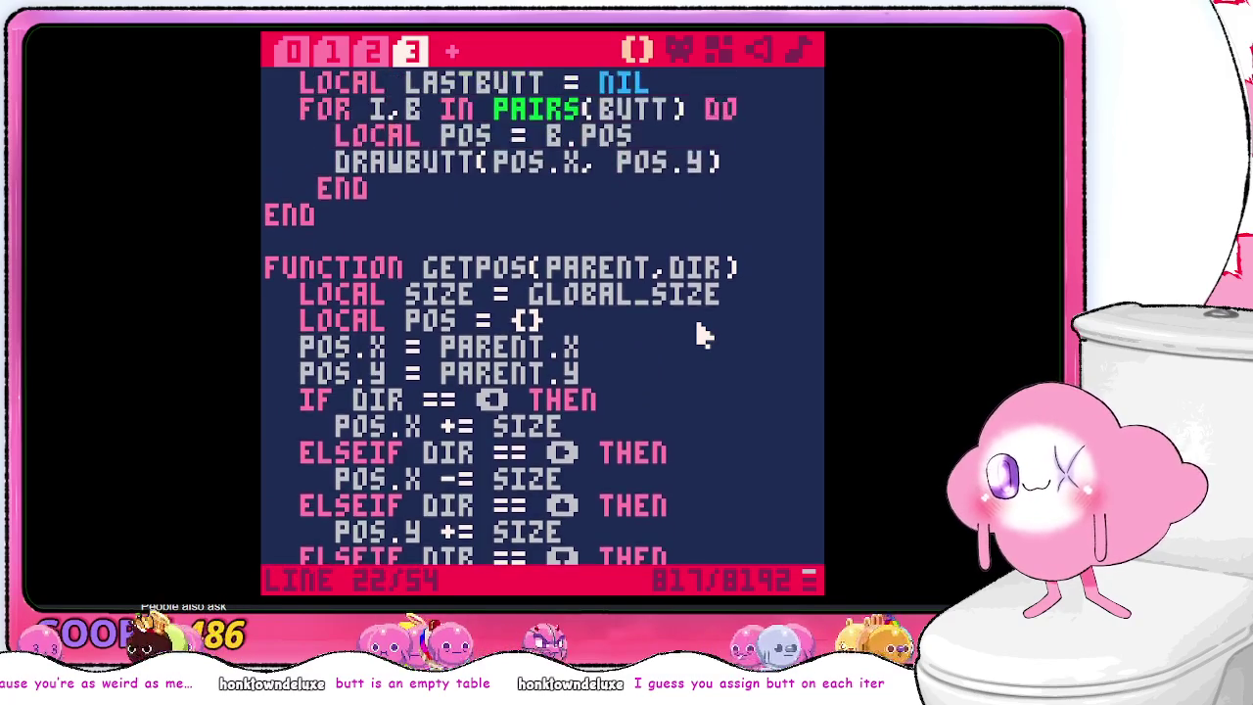
{"action": "key", "text": "Up"}
{"action": "key", "text": "Up"}
{"action": "key", "text": "Up"}
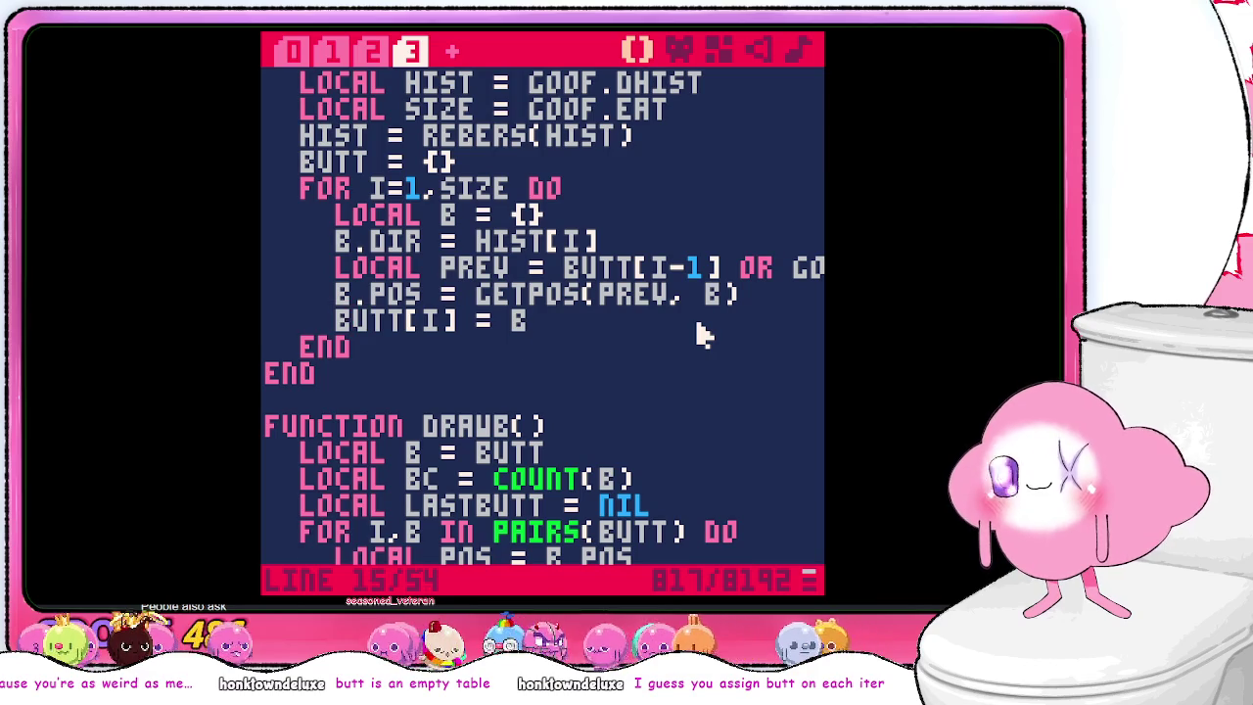
- Add a PRINT(B.POS) debug line after the position assignment and run the cart
{"action": "key", "text": "Return"}
{"action": "type", "text": "rint"}
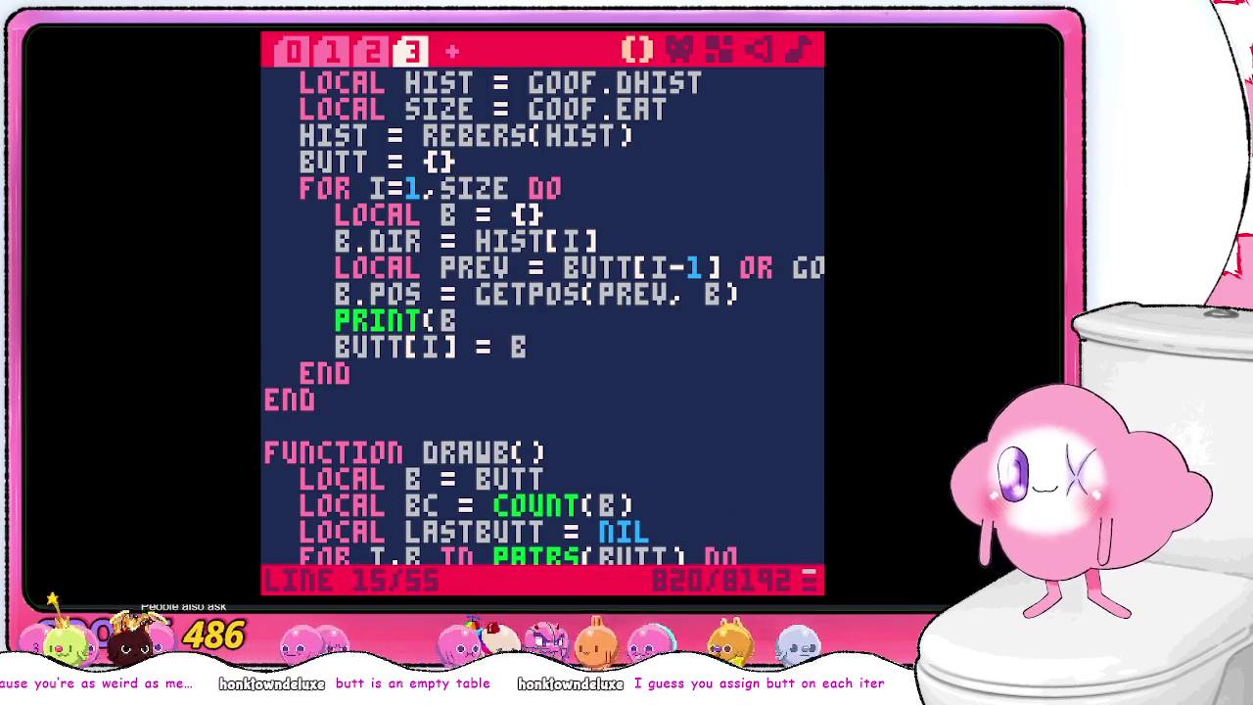
{"action": "type", "text": "pos)"}
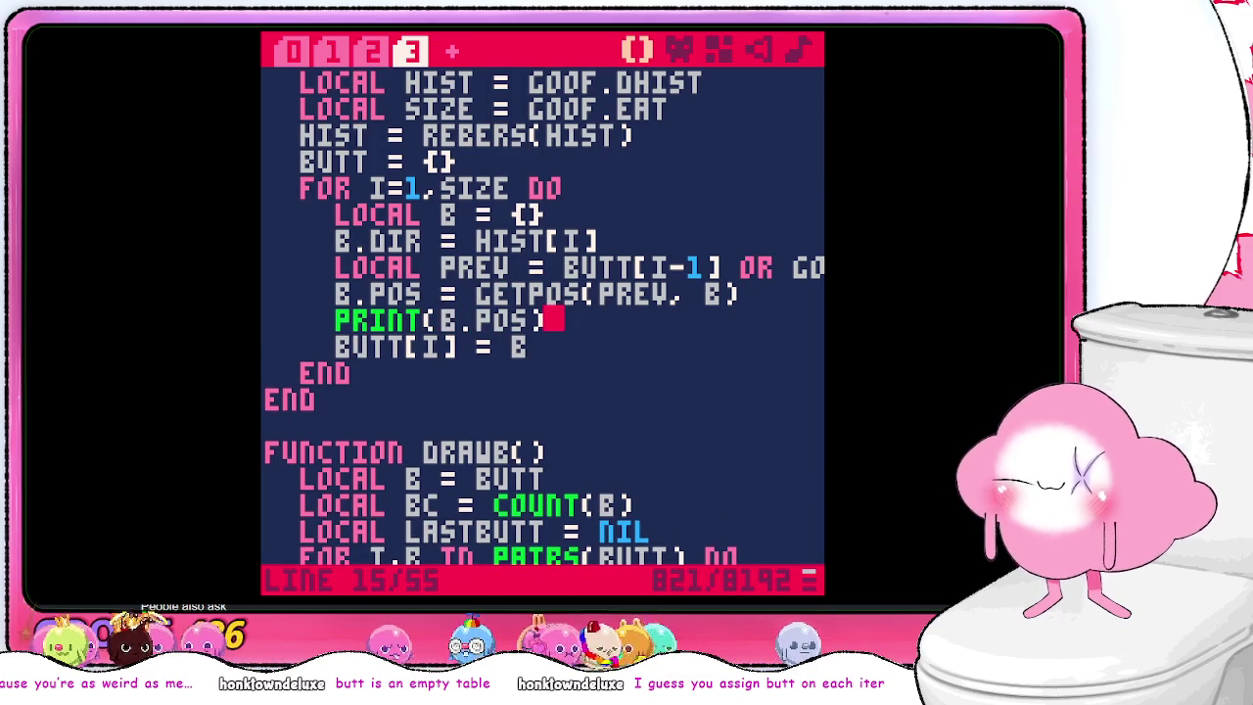
{"action": "key", "text": "Escape"}
{"action": "type", "text": "run"}
{"action": "key", "text": "Return"}
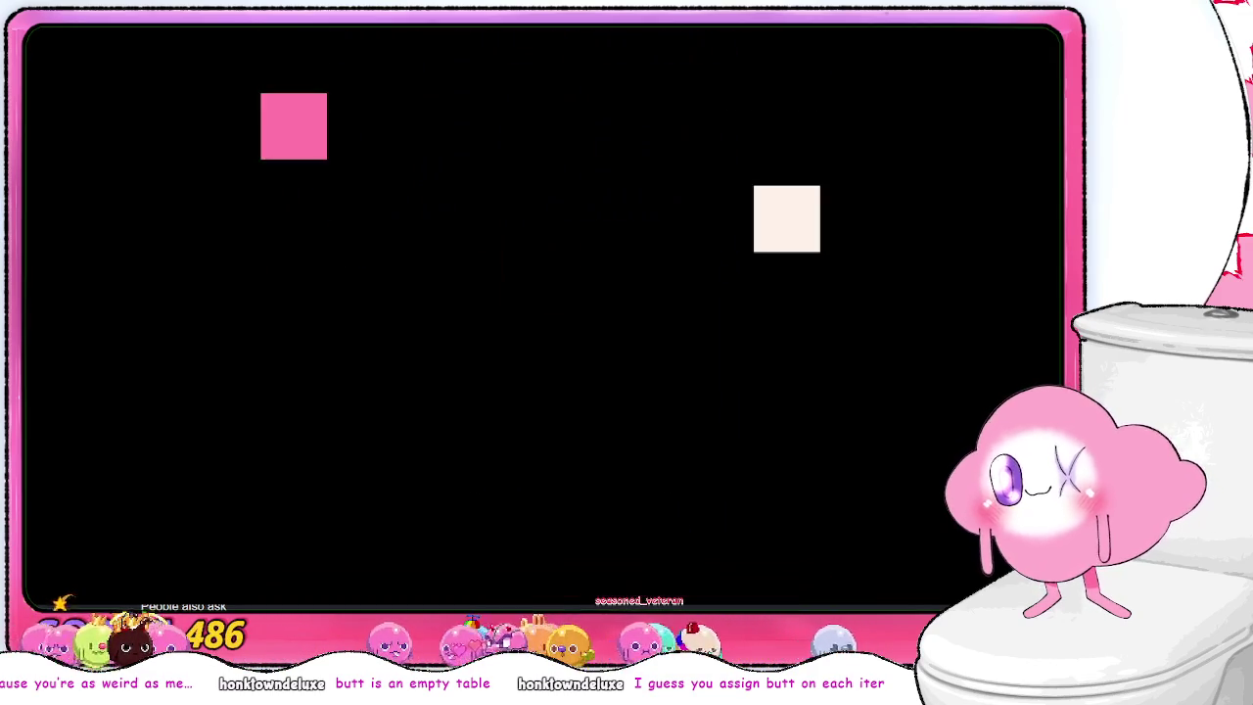
- Steer the snake until the line-49 nil error, then return to the code above it
{"action": "key", "text": "Down"}
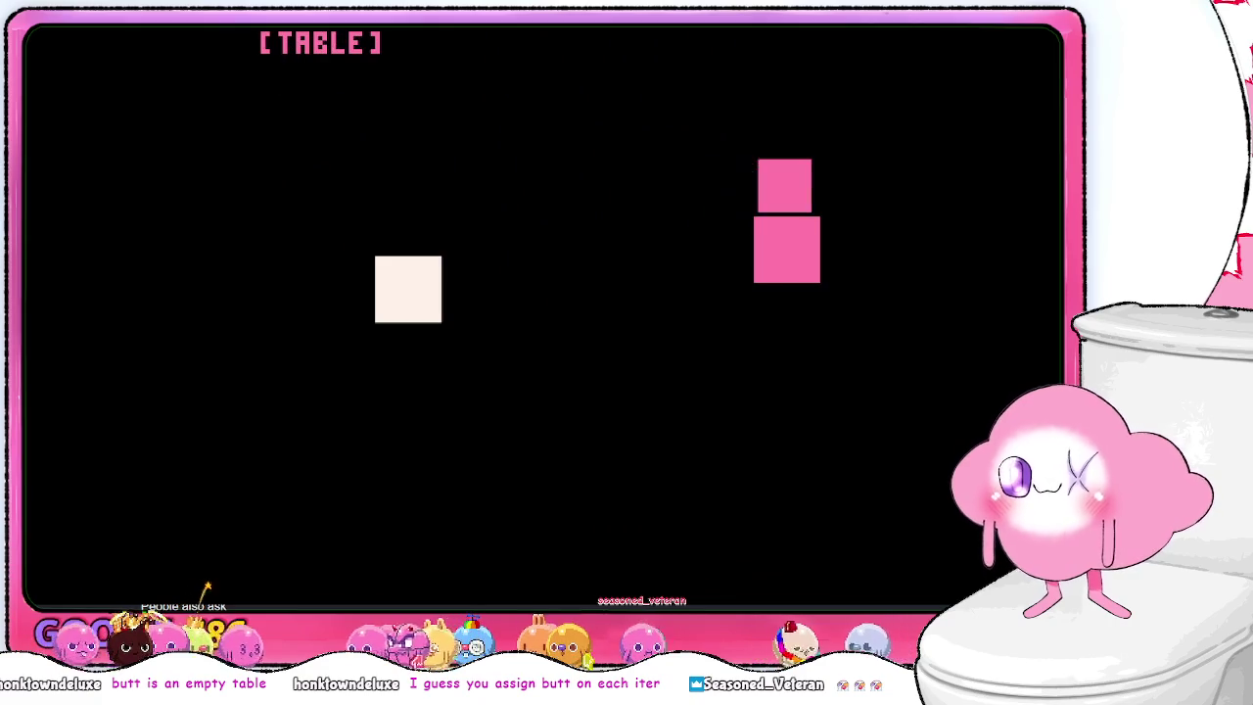
{"action": "key", "text": "Left"}
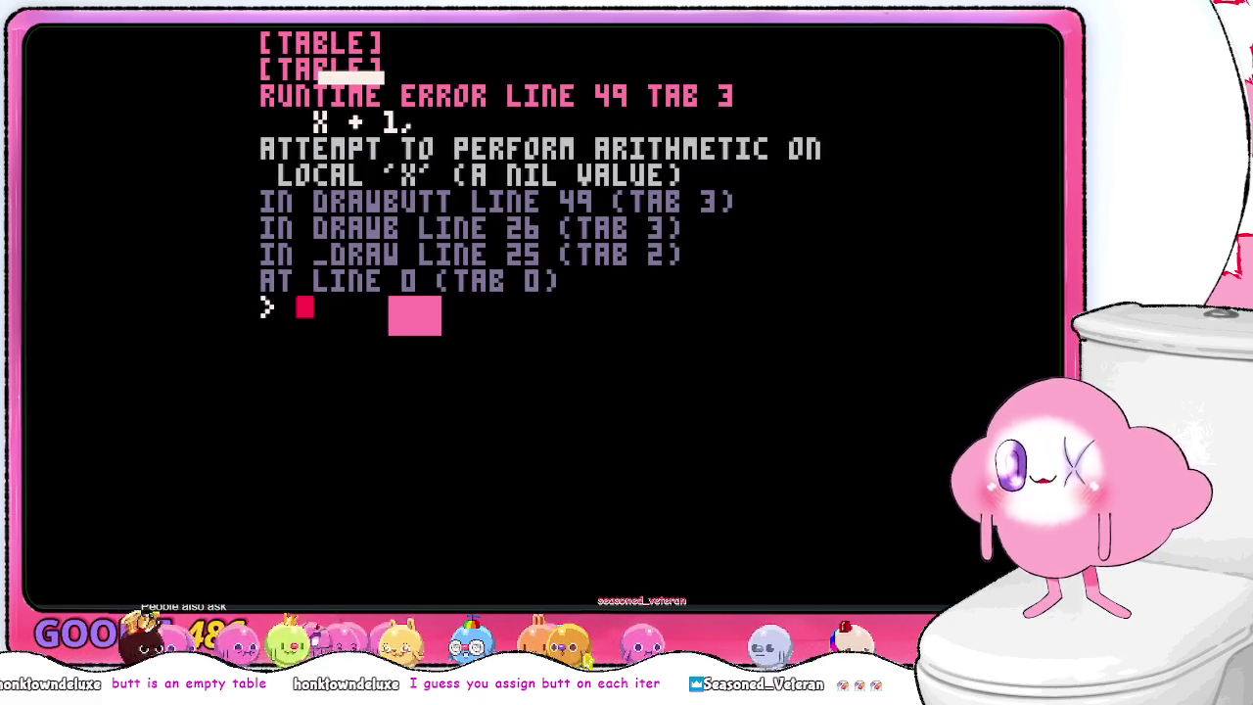
{"action": "key", "text": "Escape"}
{"action": "key", "text": "Up"}
{"action": "key", "text": "Up"}
{"action": "key", "text": "Up"}
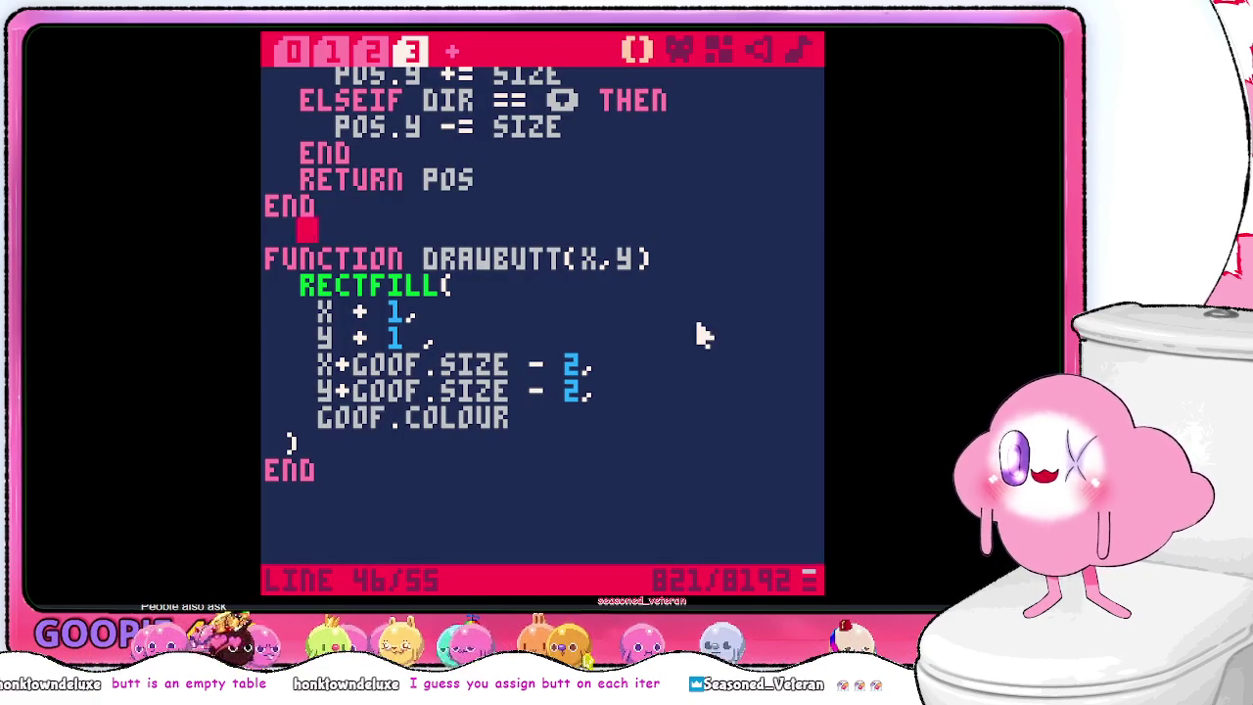
{"action": "scroll", "coordinate": [685, 324], "scroll_direction": "up", "scroll_amount": 10}
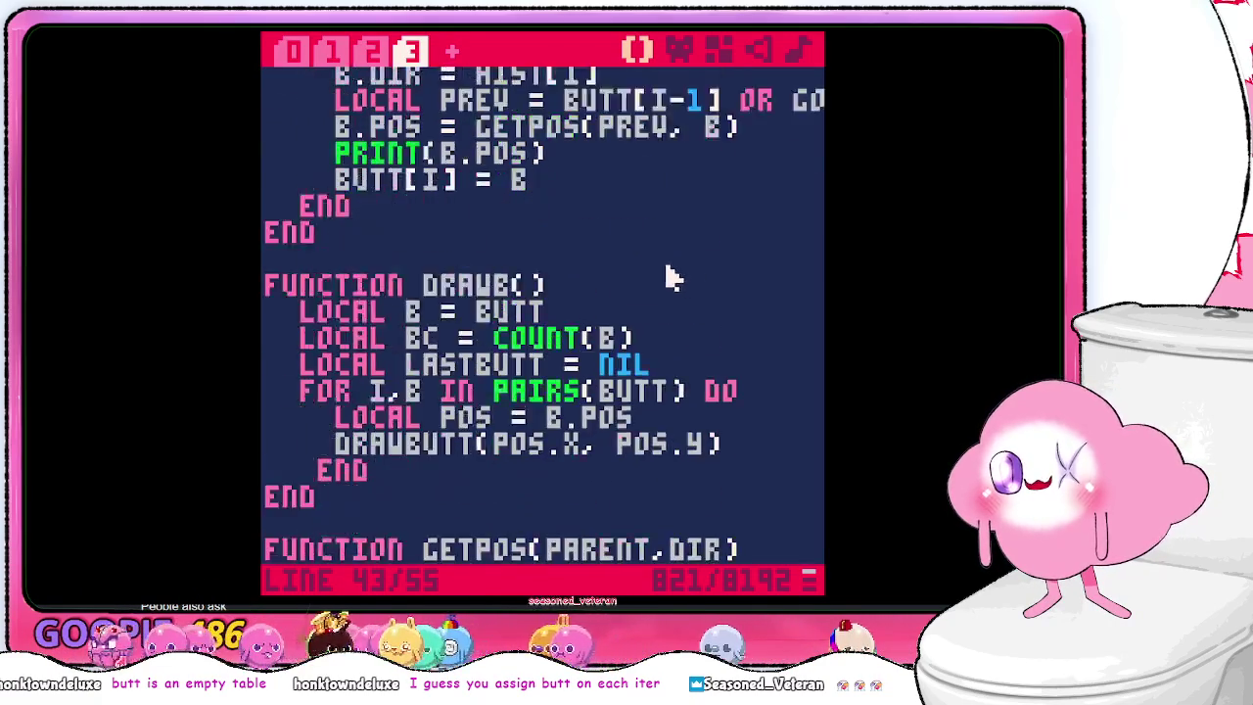
- Change the debug print to B.POS.X and rerun; it prints 56, then NIL, before crashing
{"action": "left_click", "coordinate": [529, 455]}
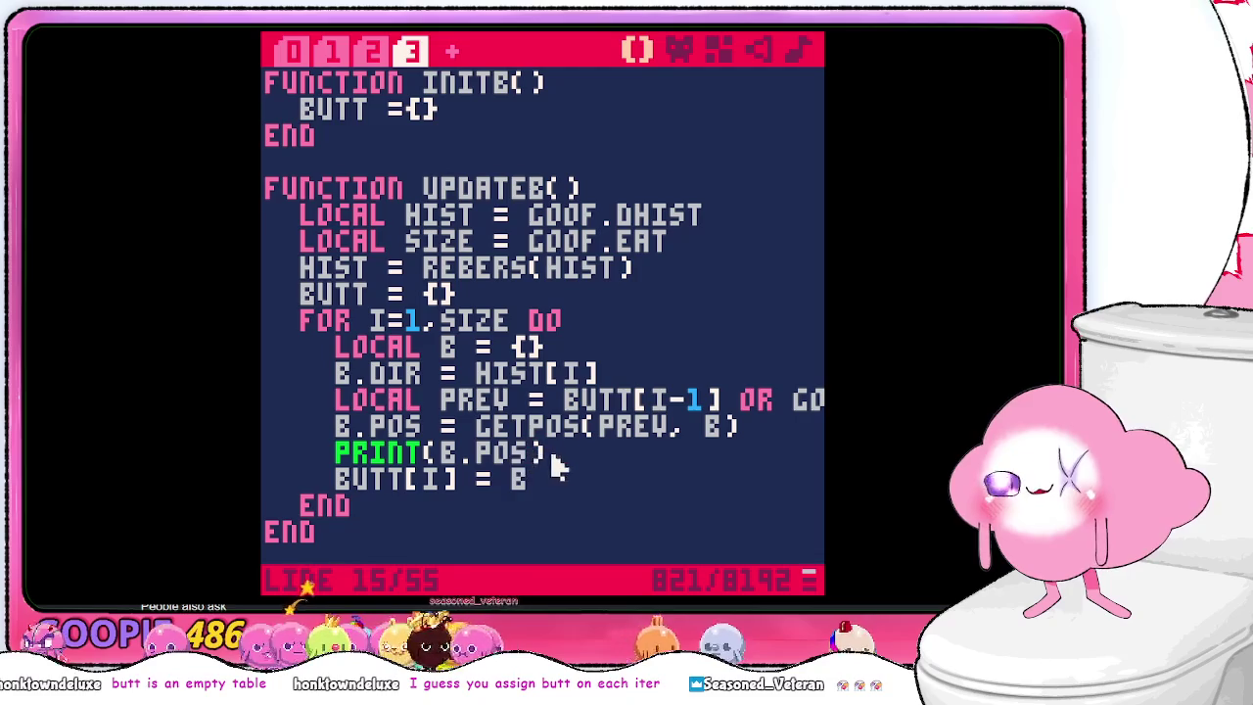
{"action": "type", "text": ".X"}
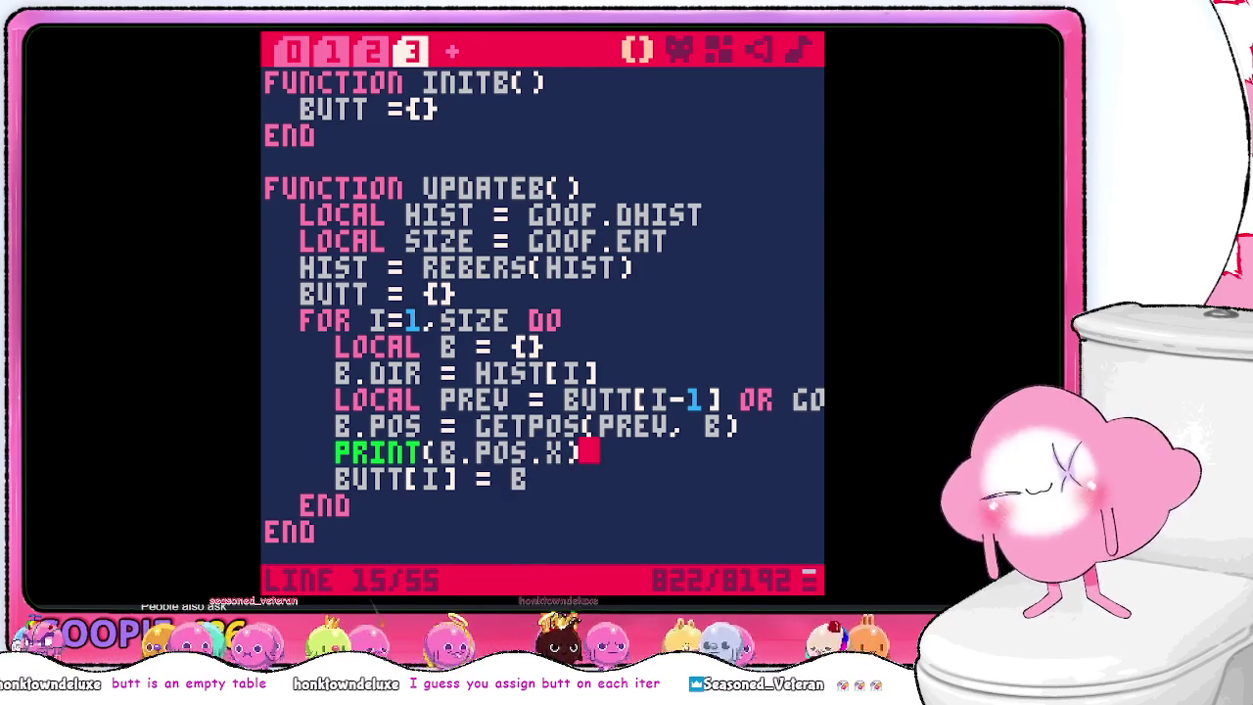
{"action": "key", "text": "Escape"}
{"action": "type", "text": "ryn"}
{"action": "key", "text": "BackSpace"}
{"action": "key", "text": "BackSpace"}
{"action": "type", "text": "u"}
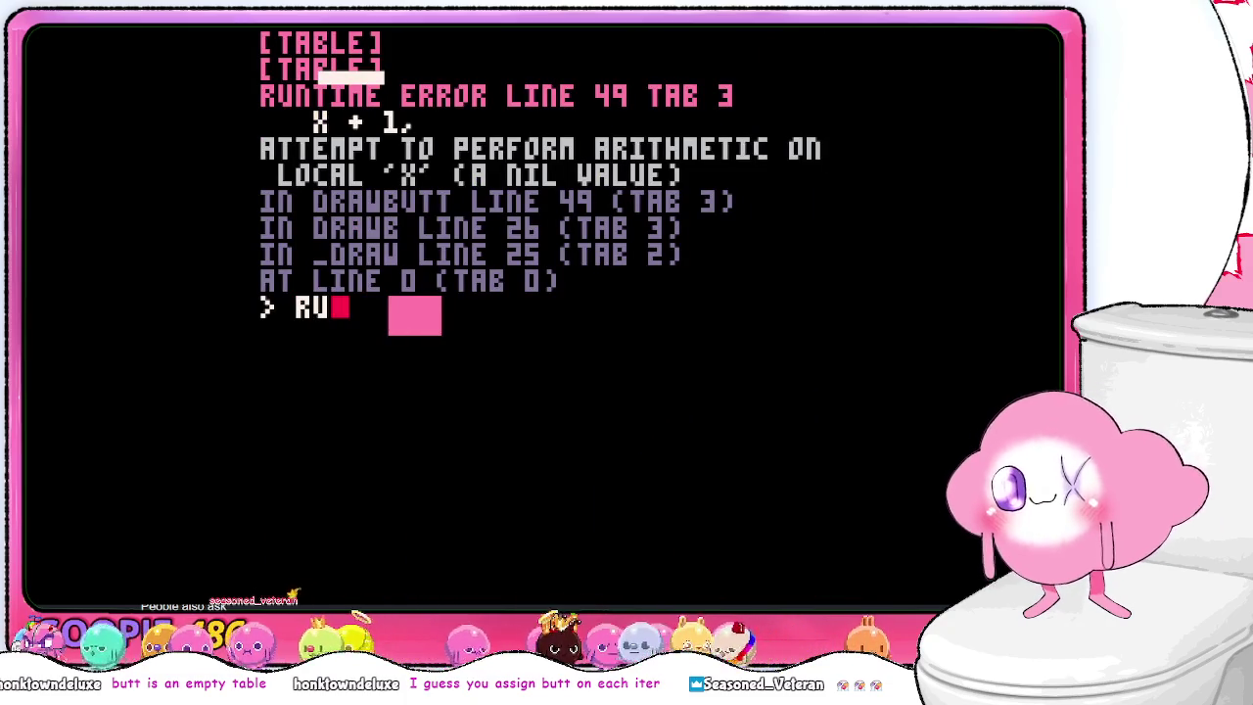
{"action": "type", "text": "n"}
{"action": "key", "text": "Return"}
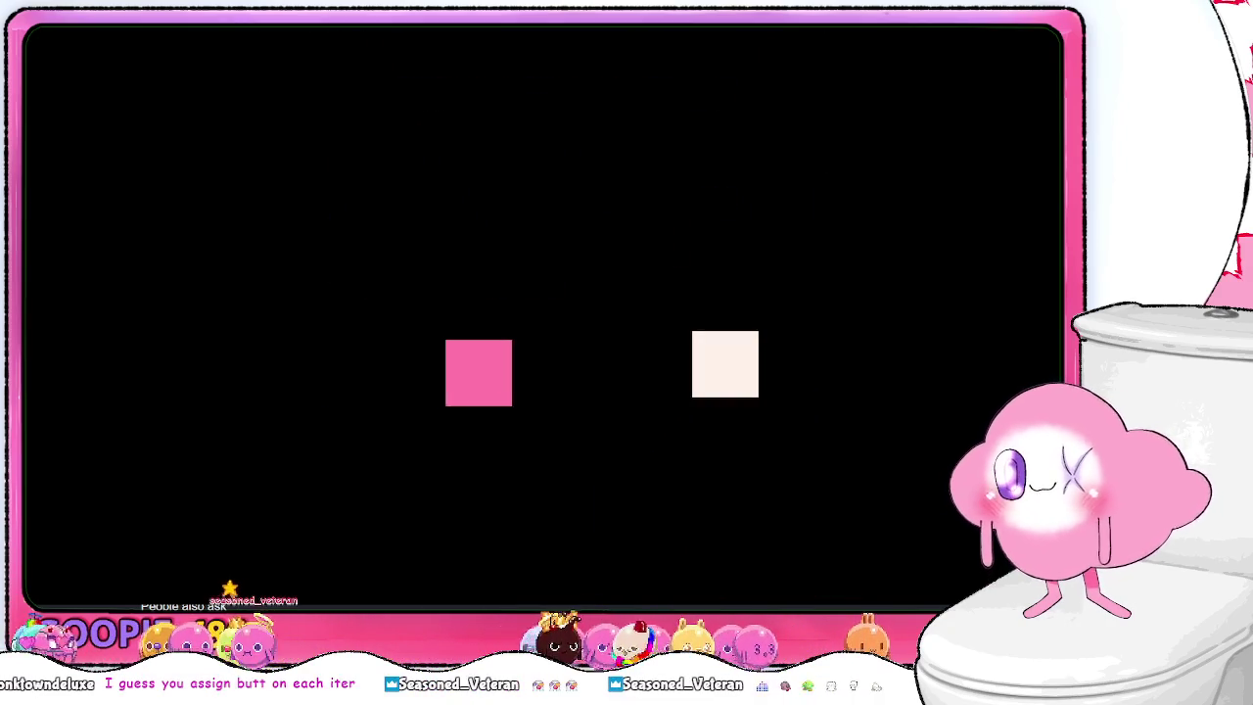
{"action": "key", "text": "Up"}
{"action": "key", "text": "Left"}
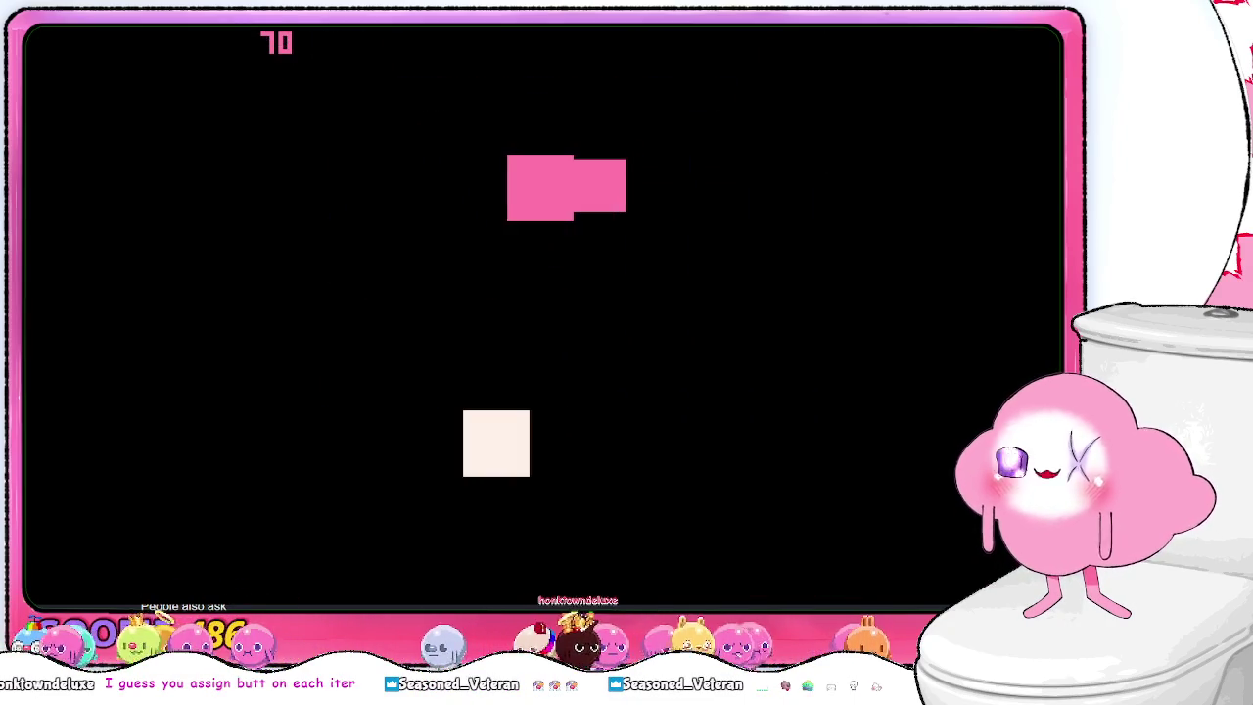
{"action": "key", "text": "Down"}
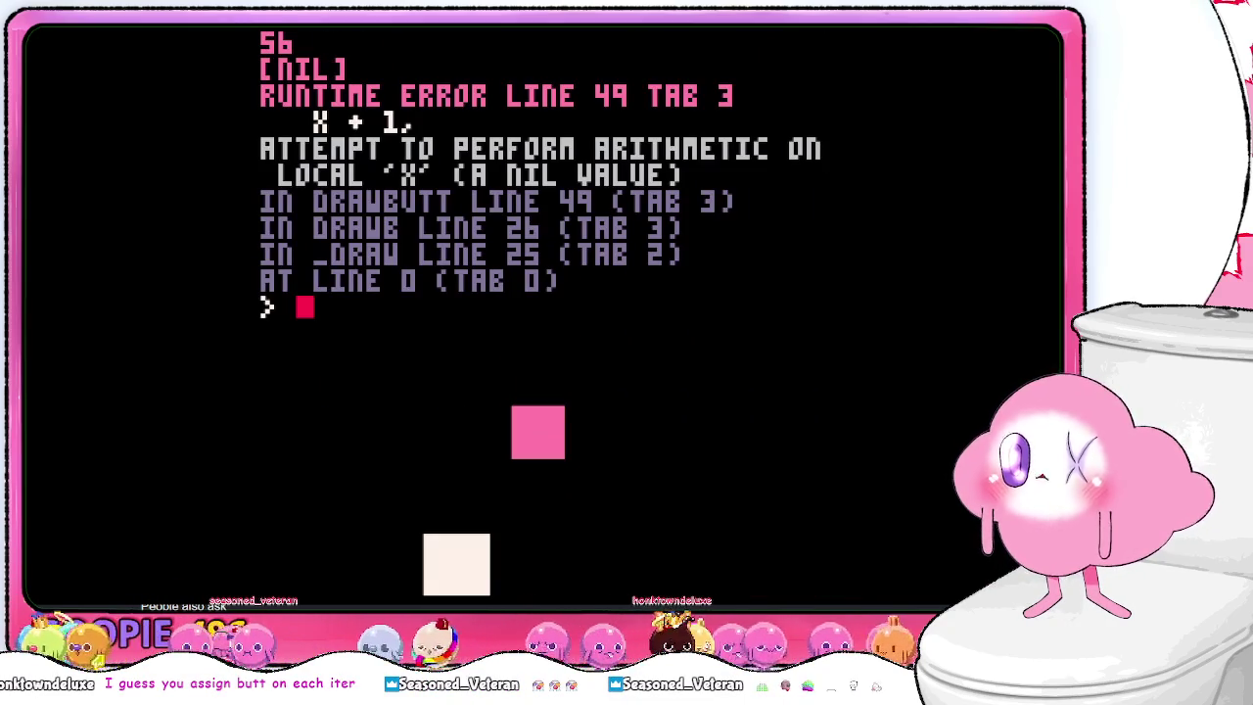
{"action": "key", "text": "Escape"}
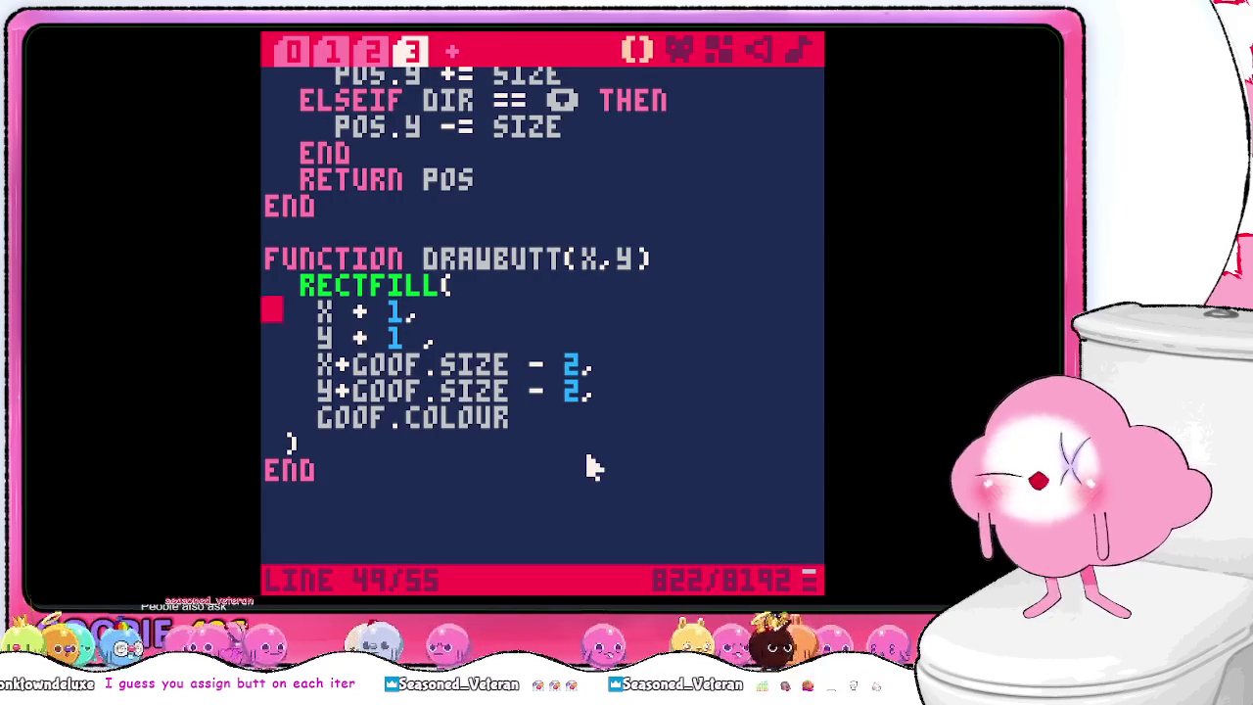
- Select the GETPOS call and scroll around to inspect the getpos function
{"action": "scroll", "coordinate": [588, 461], "scroll_direction": "up", "scroll_amount": 10}
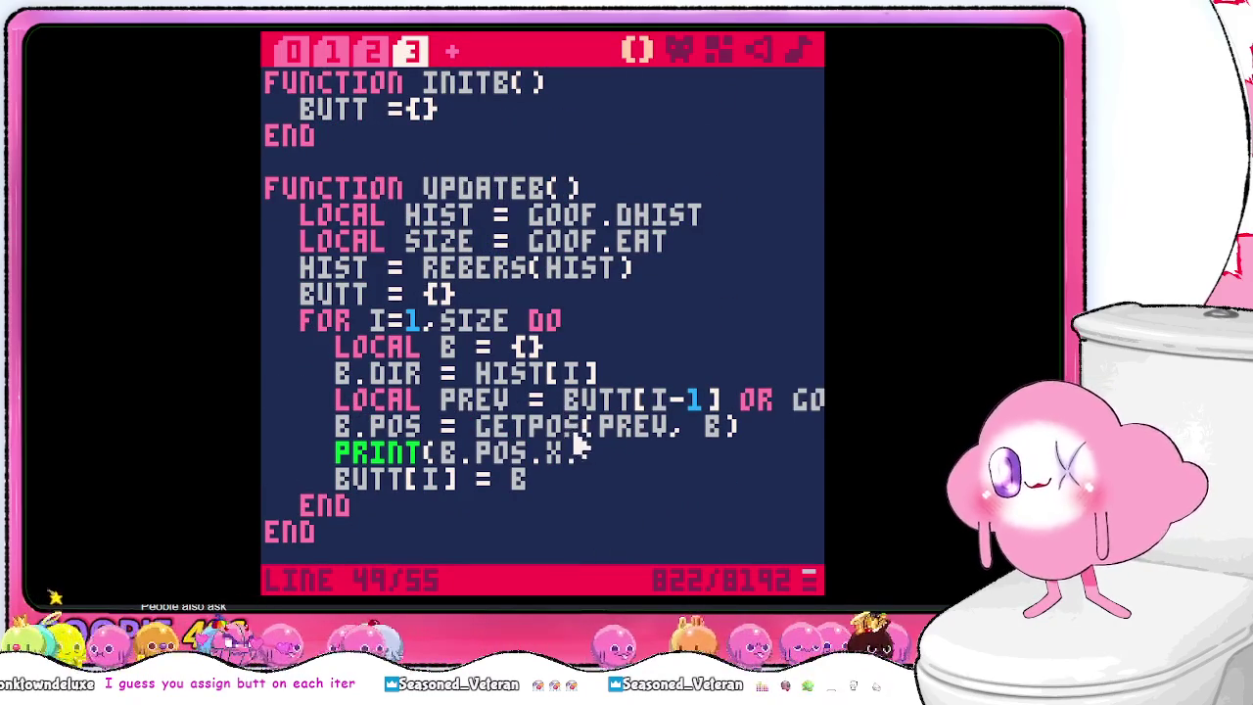
{"action": "double_click", "coordinate": [566, 428]}
{"action": "scroll", "coordinate": [587, 445], "scroll_direction": "down", "scroll_amount": 5}
{"action": "scroll", "coordinate": [592, 443], "scroll_direction": "up", "scroll_amount": 4}
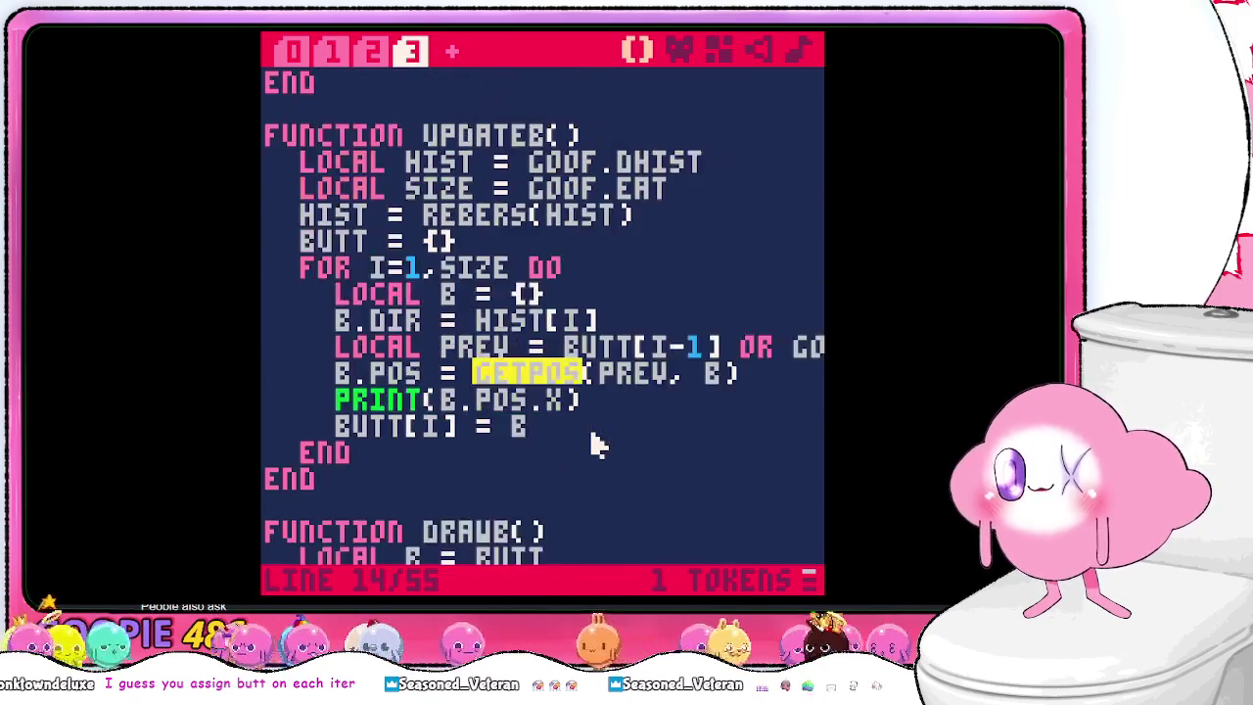
{"action": "scroll", "coordinate": [593, 442], "scroll_direction": "up", "scroll_amount": 1}
{"action": "scroll", "coordinate": [596, 436], "scroll_direction": "down", "scroll_amount": 15}
{"action": "scroll", "coordinate": [599, 414], "scroll_direction": "up", "scroll_amount": 3}
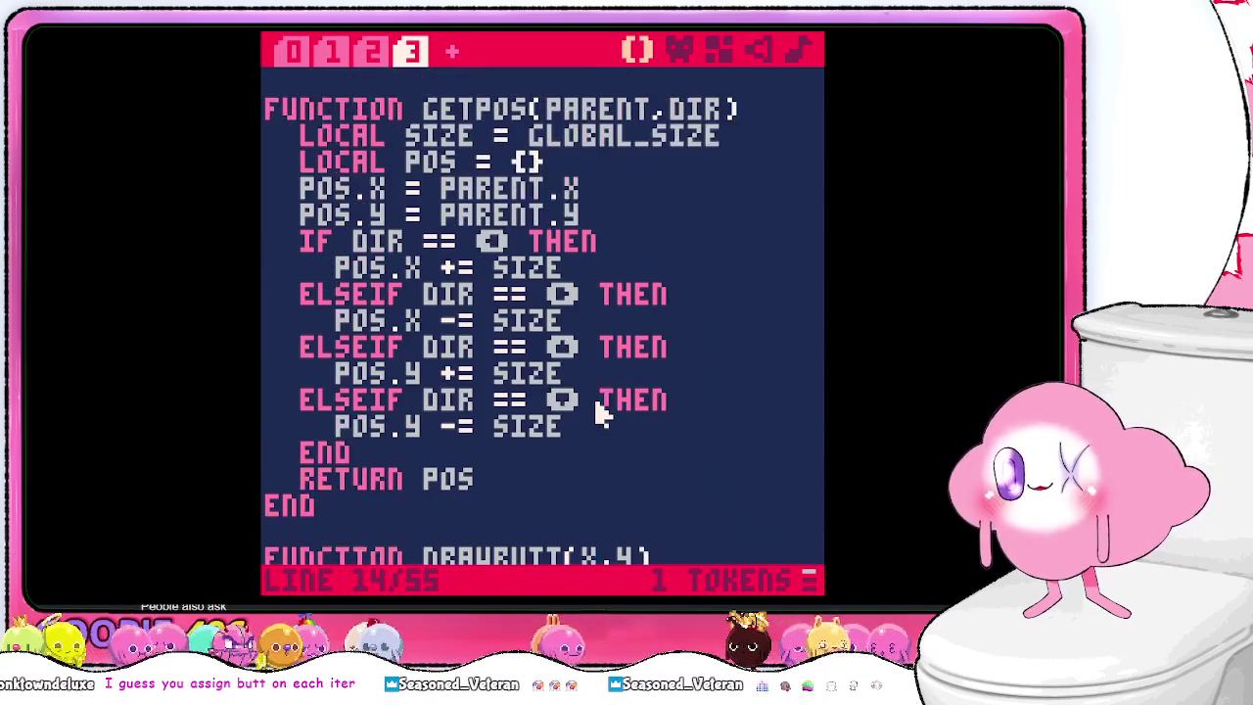
{"action": "scroll", "coordinate": [637, 441], "scroll_direction": "up", "scroll_amount": 6}
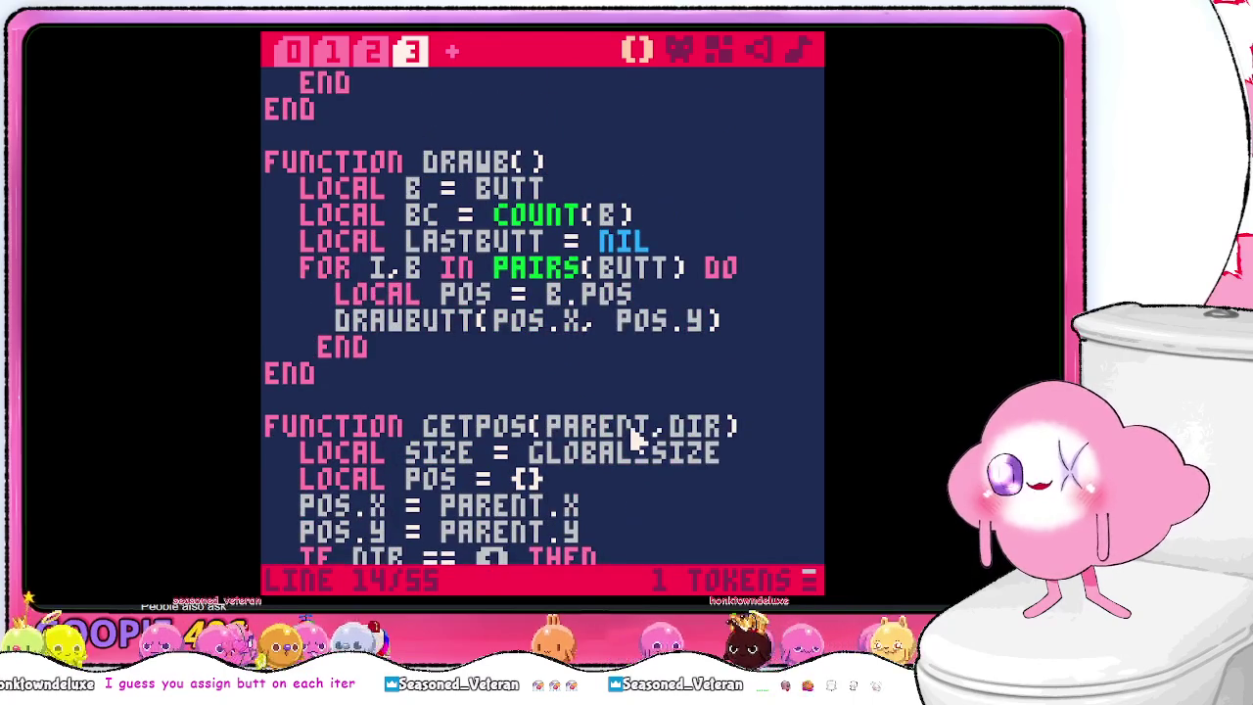
{"action": "scroll", "coordinate": [626, 449], "scroll_direction": "down", "scroll_amount": 5}
{"action": "scroll", "coordinate": [619, 449], "scroll_direction": "up", "scroll_amount": 8}
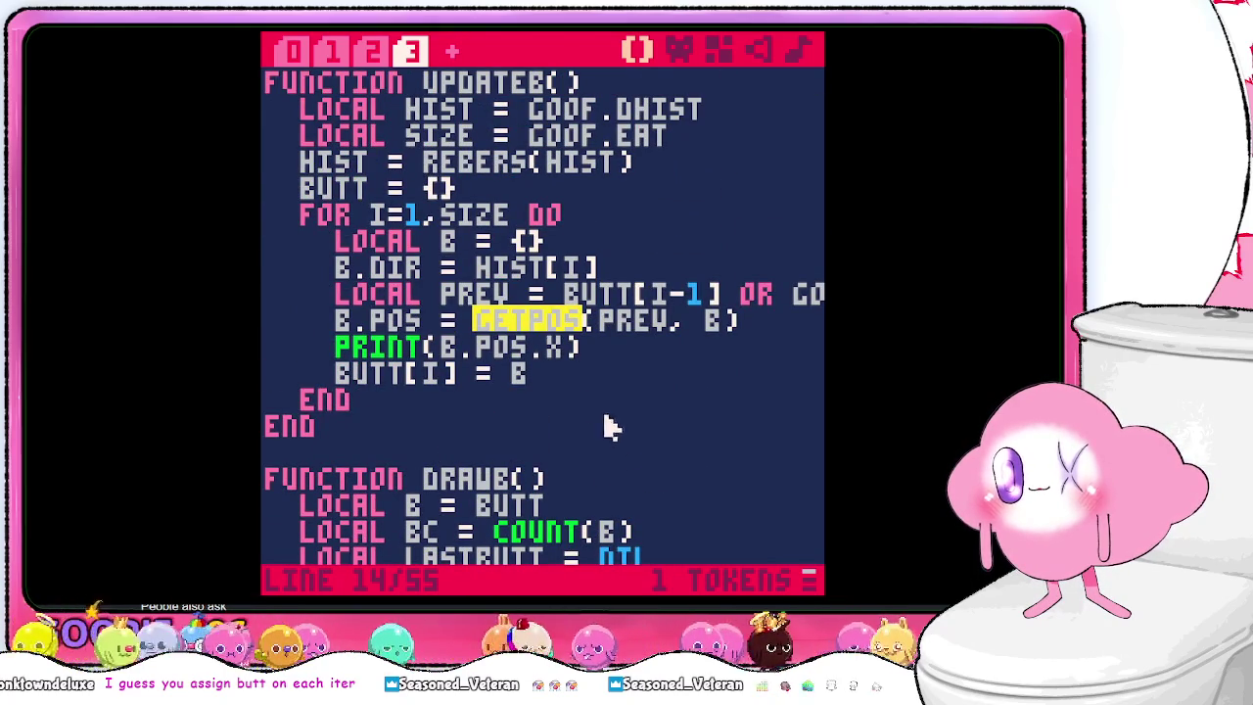
- Insert a print(prev) line just above the B.POS assignment
{"action": "left_click", "coordinate": [341, 317]}
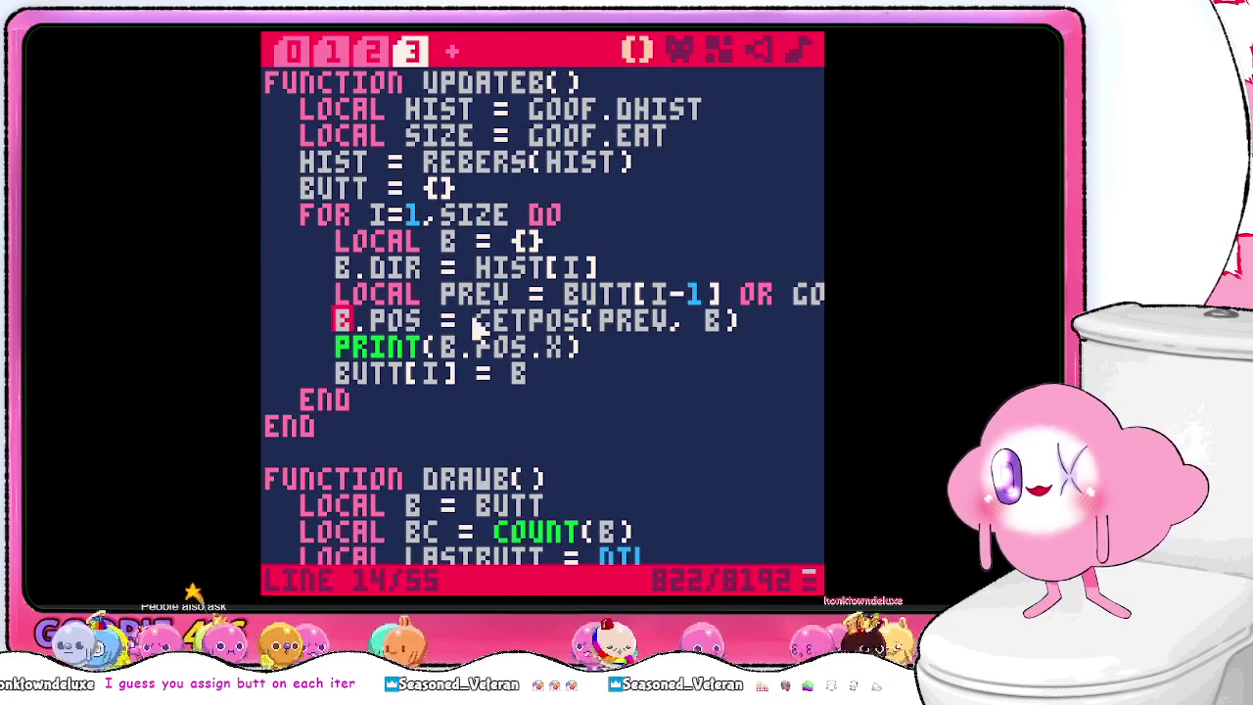
{"action": "key", "text": "Return"}
{"action": "key", "text": "Up"}
{"action": "type", "text": "print(pr"}
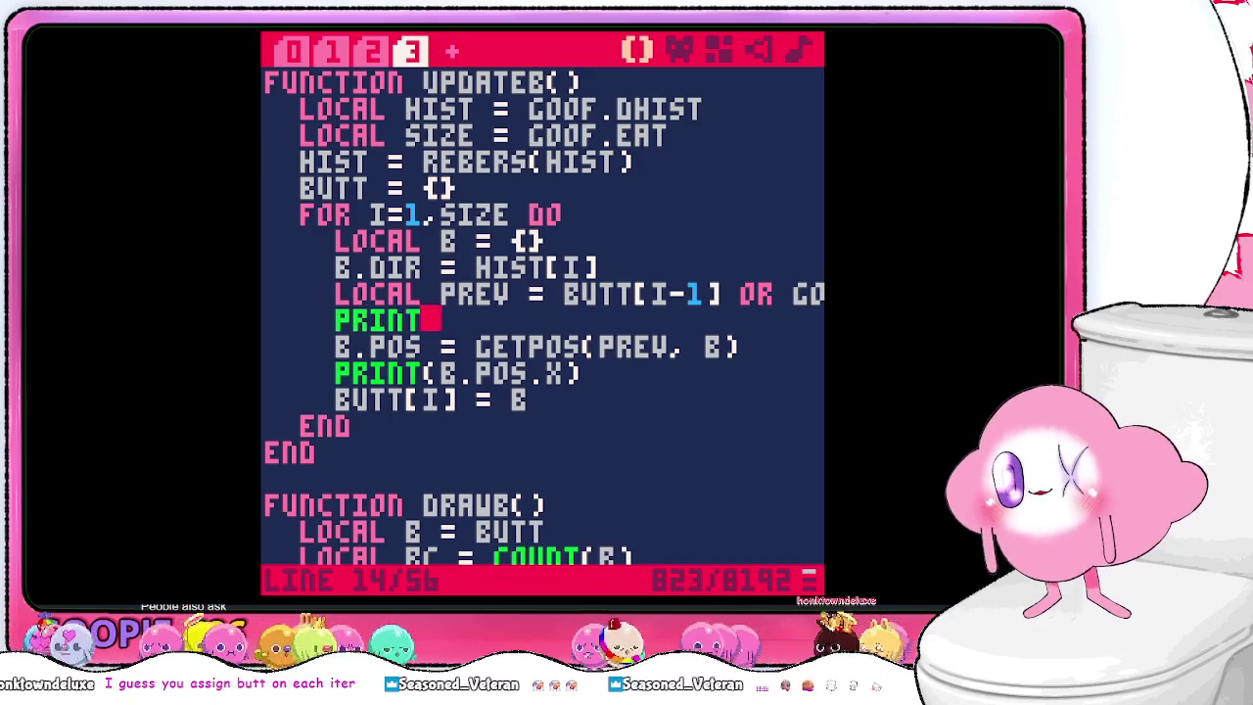
{"action": "type", "text": "ev)"}
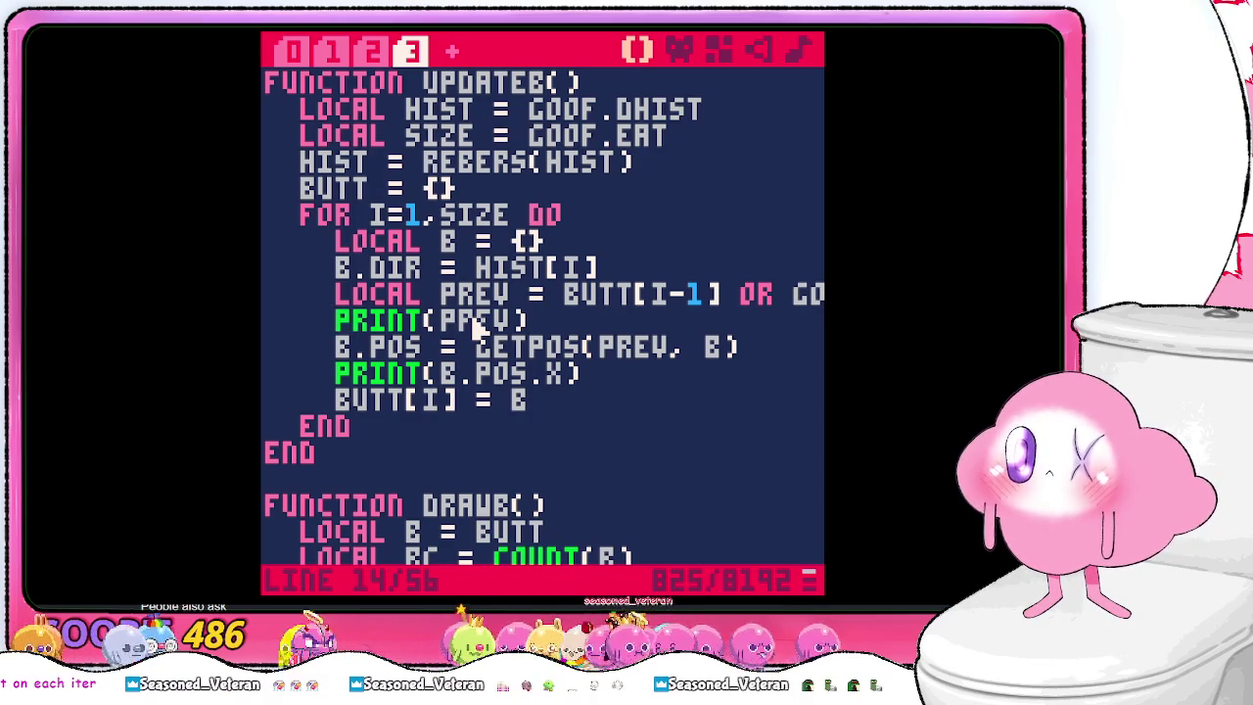
{"action": "scroll", "coordinate": [480, 331], "scroll_direction": "down", "scroll_amount": 8}
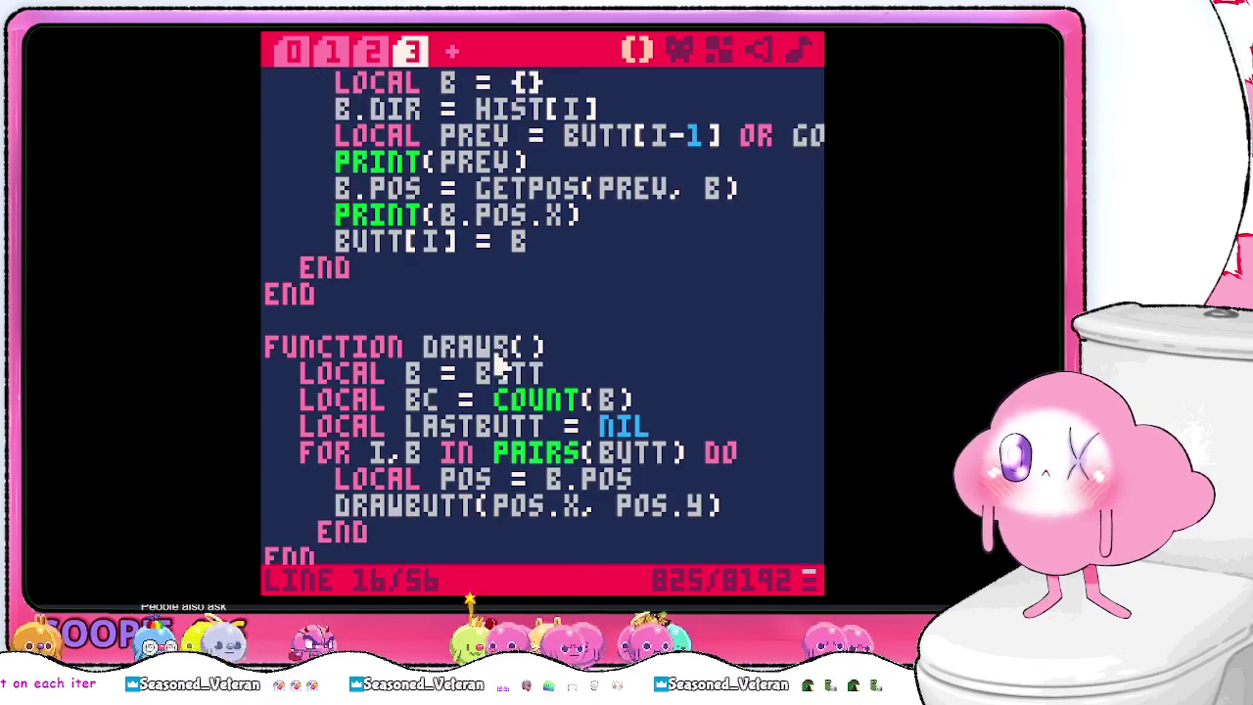
{"action": "scroll", "coordinate": [566, 413], "scroll_direction": "up", "scroll_amount": 8}
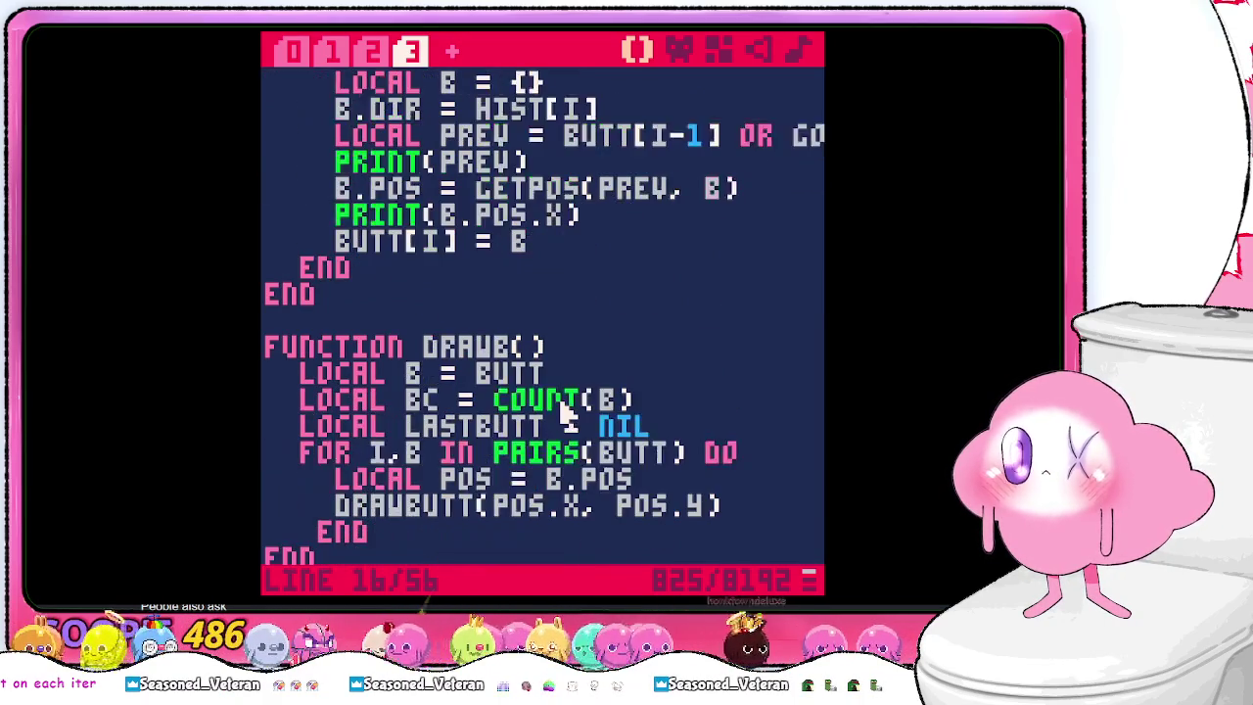
{"action": "scroll", "coordinate": [566, 413], "scroll_direction": "down", "scroll_amount": 7}
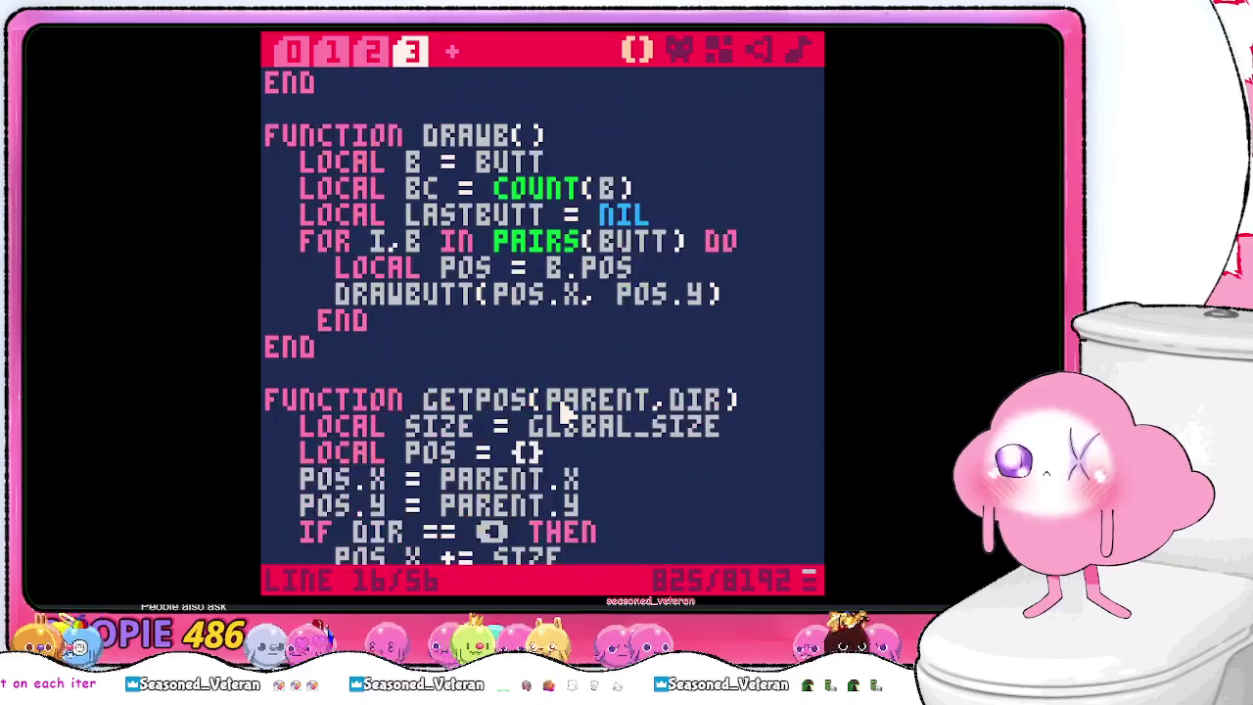
{"action": "scroll", "coordinate": [566, 413], "scroll_direction": "up", "scroll_amount": 6}
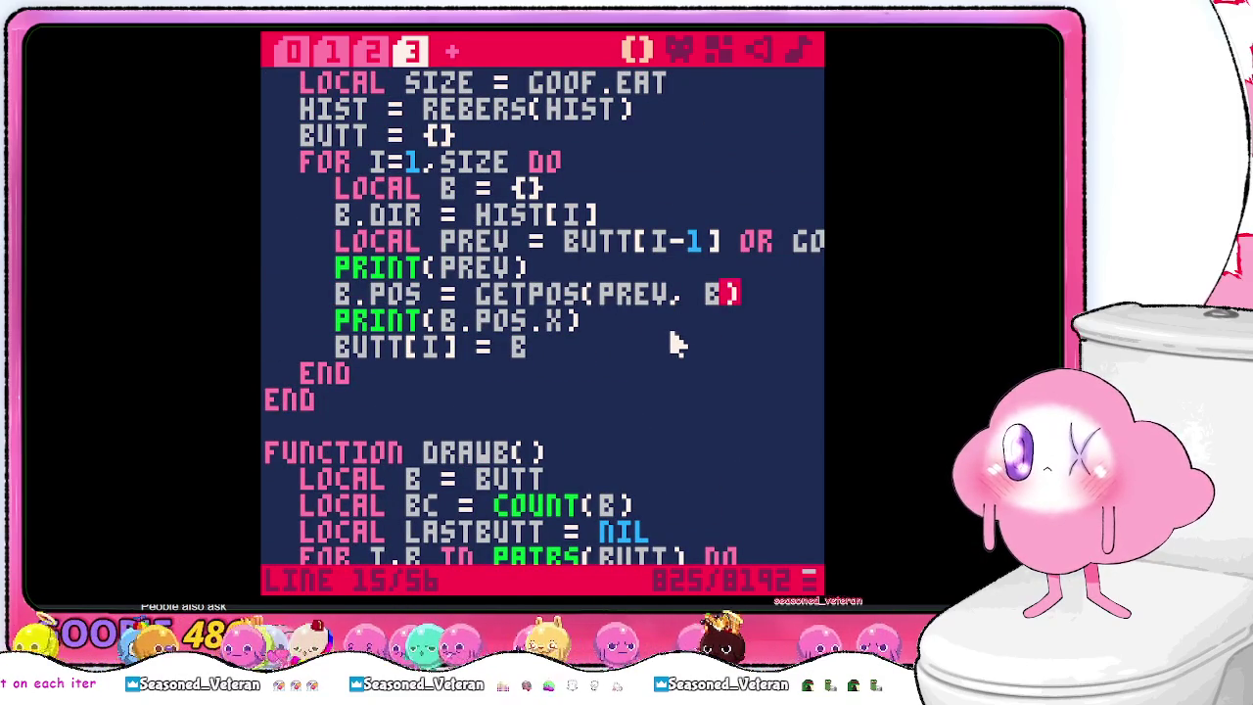
- Pass B.DIR to getpos and cut the PRINT(PREV) and PRINT(B.POS.X) debug lines
{"action": "type", "text": ".DIR"}
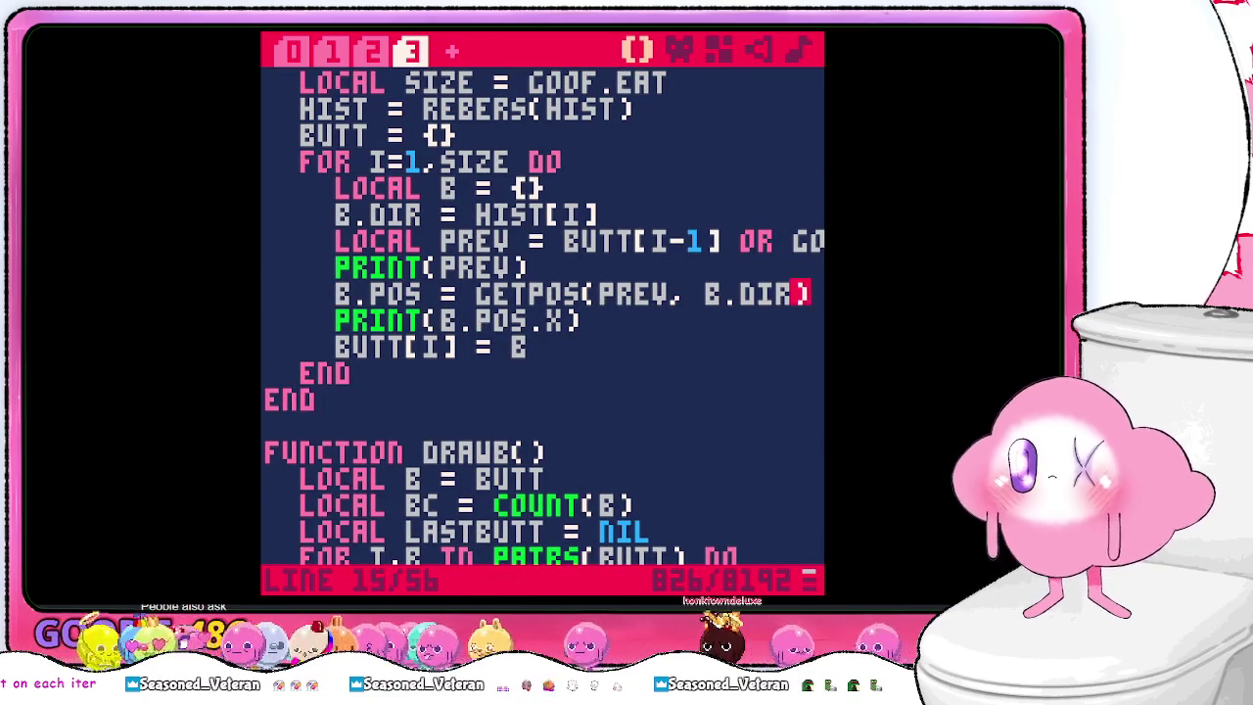
{"action": "key", "text": "Up"}
{"action": "key", "text": "shift+Home"}
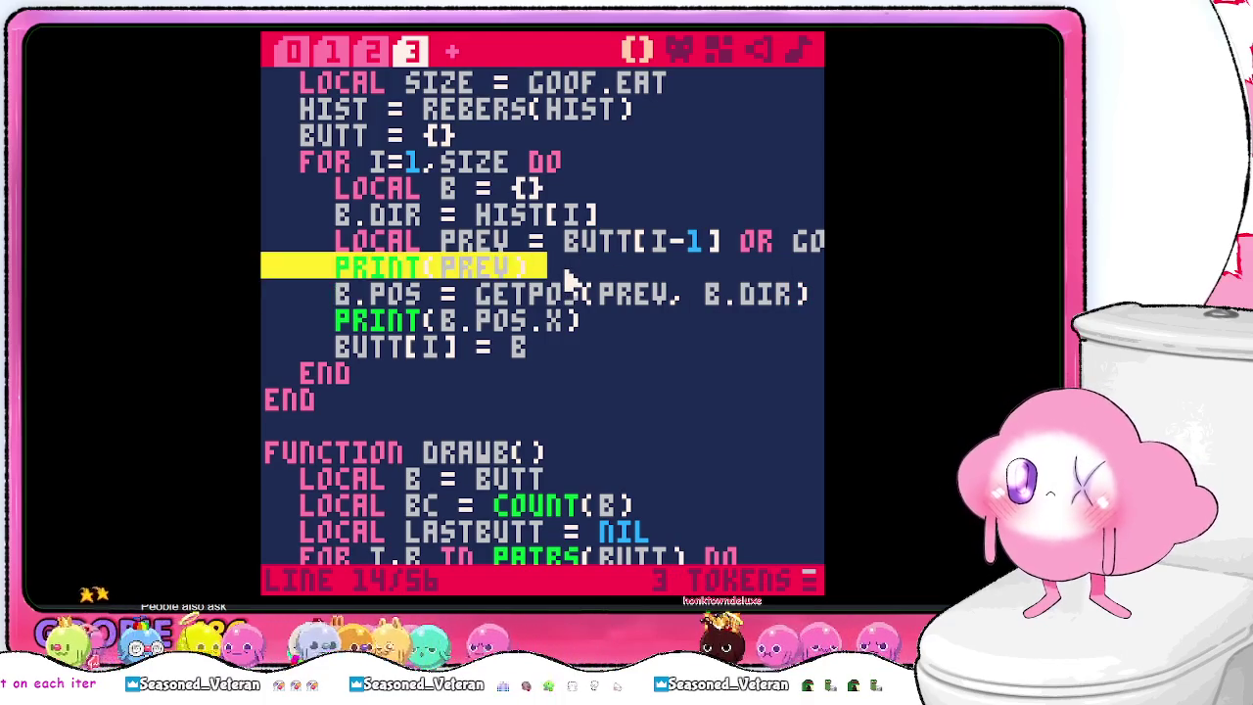
{"action": "key", "text": "ctrl+x"}
{"action": "key", "text": "Down"}
{"action": "key", "text": "Down"}
{"action": "key", "text": "shift+Up"}
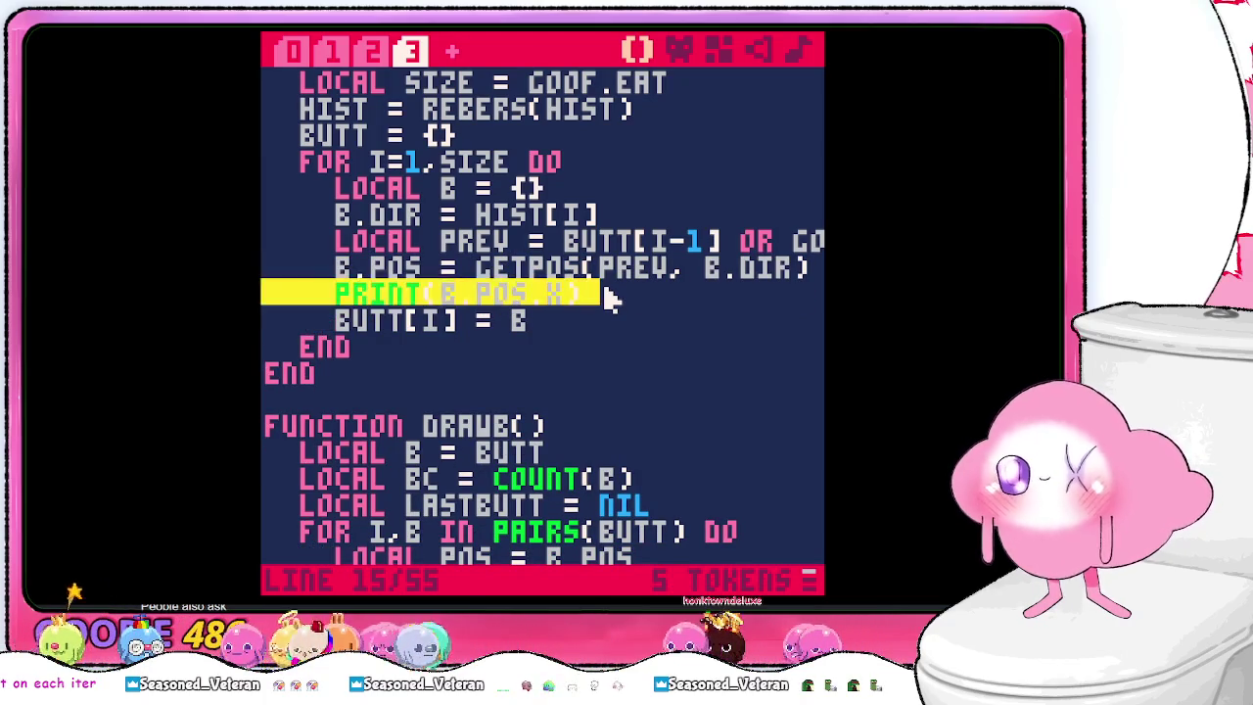
{"action": "key", "text": "ctrl+x"}
{"action": "scroll", "coordinate": [642, 313], "scroll_direction": "down", "scroll_amount": 5}
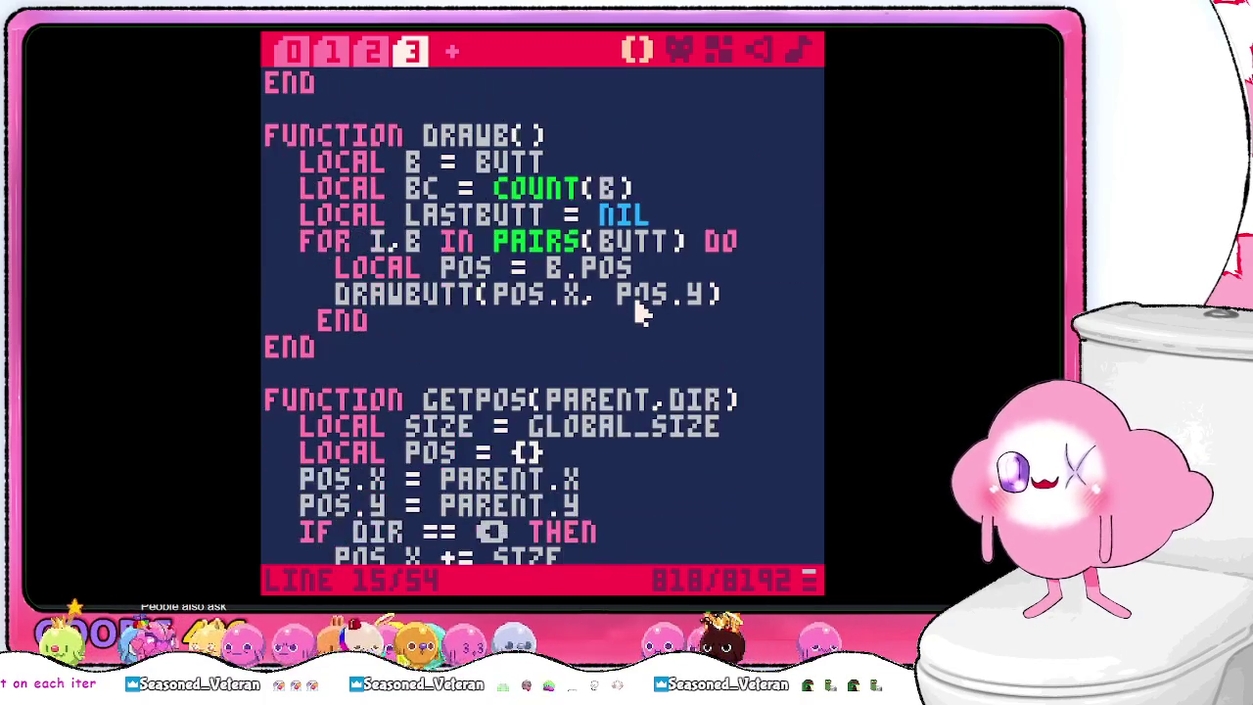
{"action": "scroll", "coordinate": [641, 315], "scroll_direction": "up", "scroll_amount": 7}
- Save and run the cart, then return from the line-41 nil 'y' error to the DRAWB loop
{"action": "key", "text": "ctrl+s"}
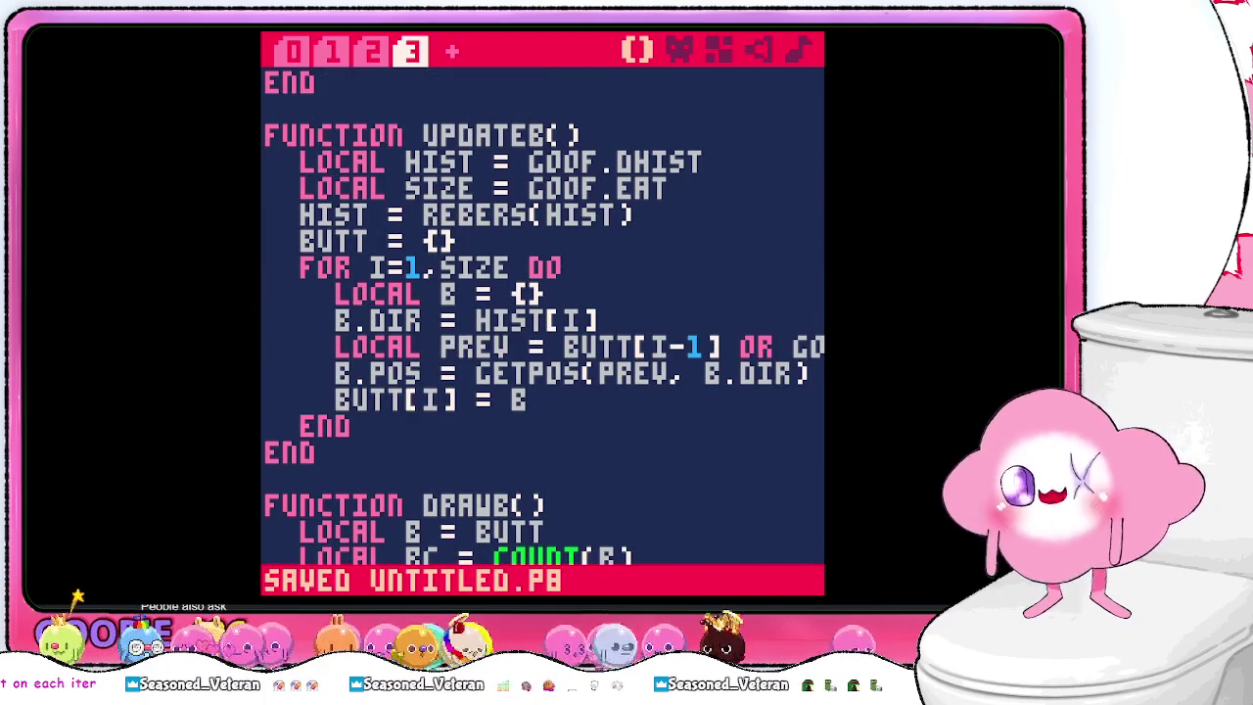
{"action": "key", "text": "Escape"}
{"action": "type", "text": "run"}
{"action": "key", "text": "Return"}
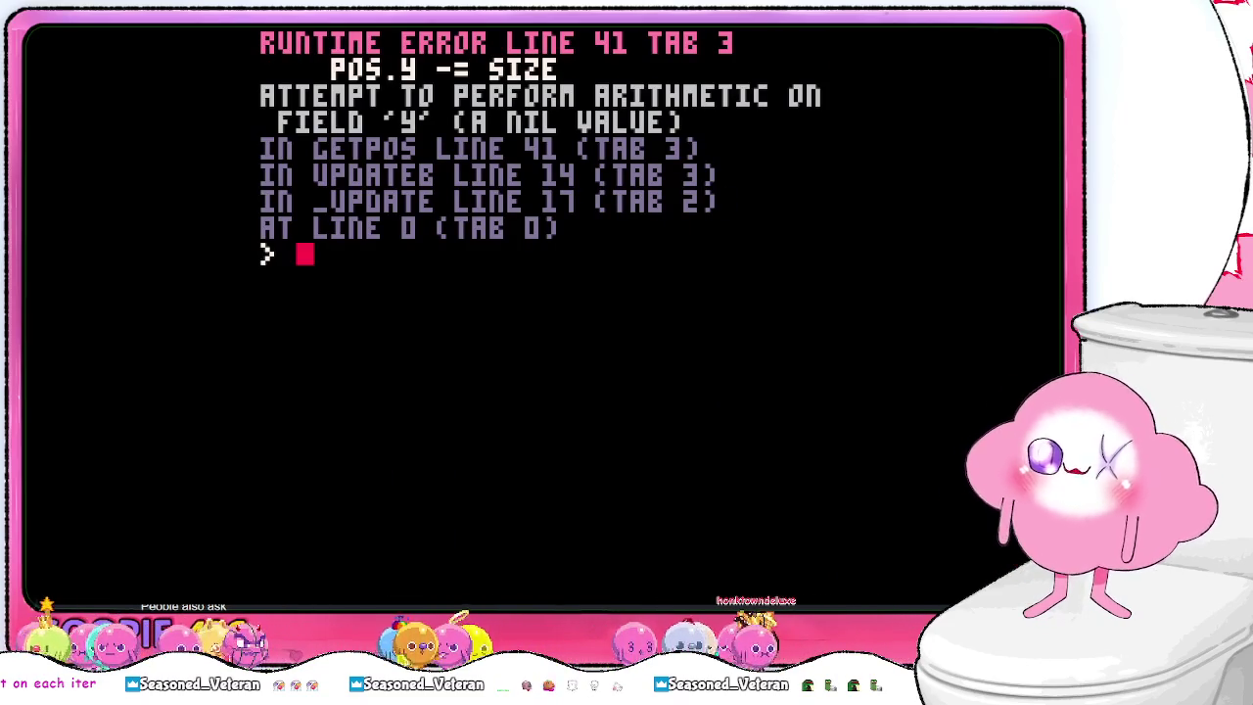
{"action": "key", "text": "Escape"}
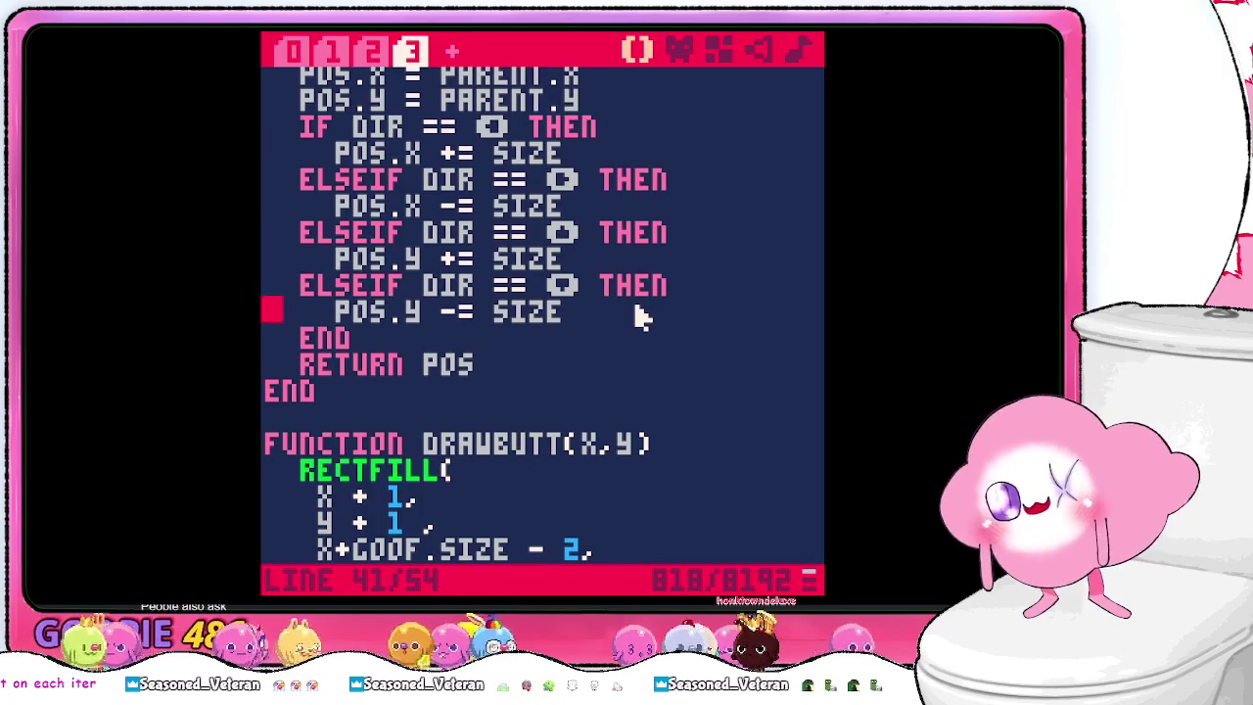
{"action": "key", "text": "Up"}
{"action": "key", "text": "Up"}
{"action": "key", "text": "Up"}
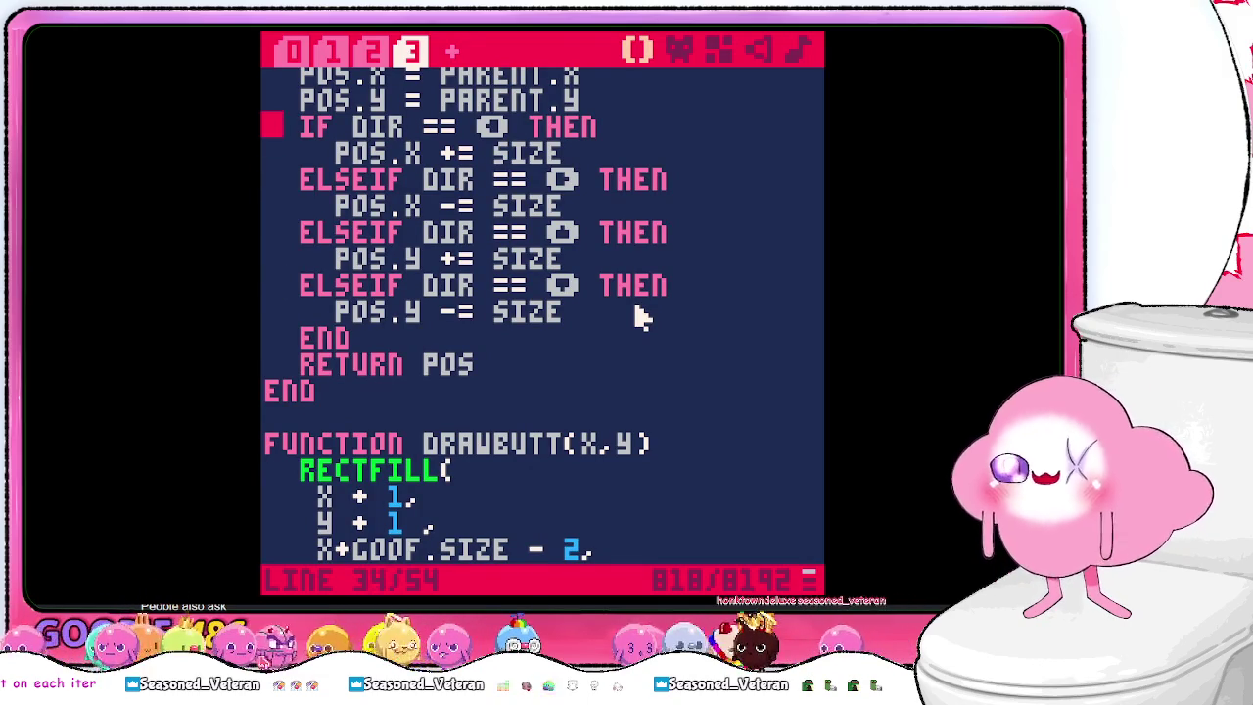
{"action": "key", "text": "Up"}
{"action": "key", "text": "Up"}
{"action": "key", "text": "Up"}
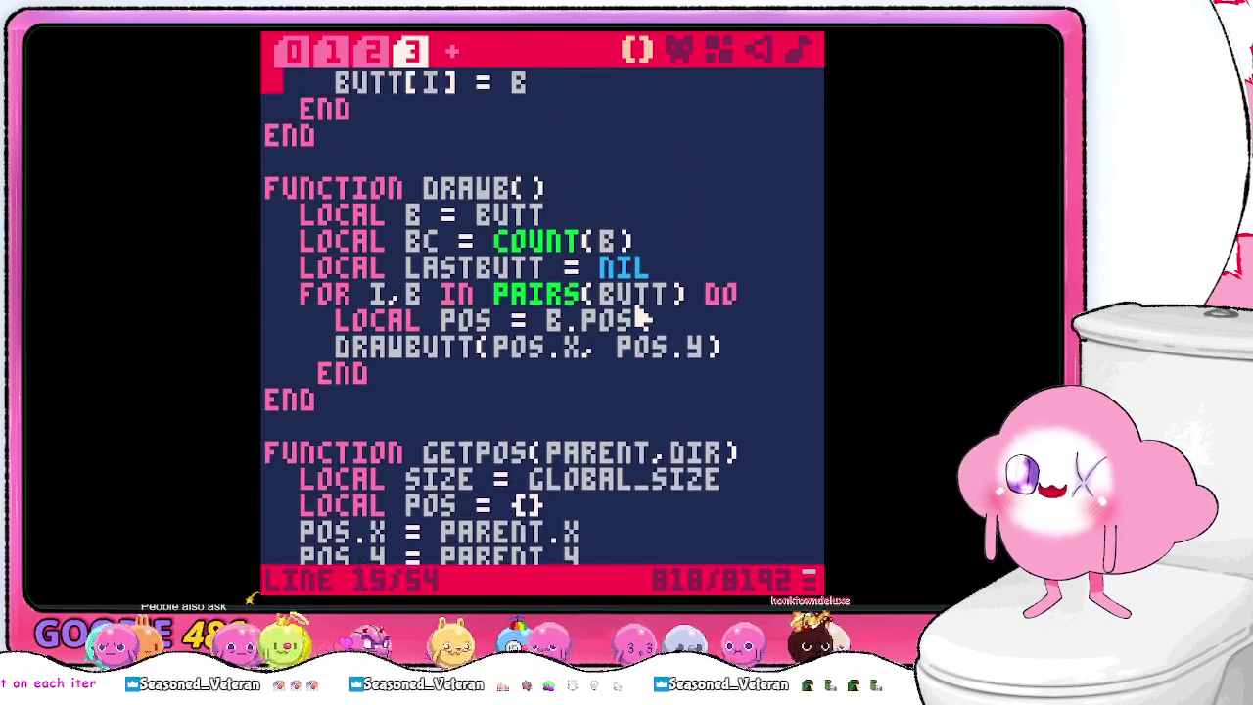
- Move the LOCAL PREV line above LOCAL B in the UPDATEB loop
{"action": "key", "text": "Up"}
{"action": "key", "text": "Up"}
{"action": "key", "text": "Up"}
{"action": "key", "text": "Up"}
{"action": "key", "text": "Up"}
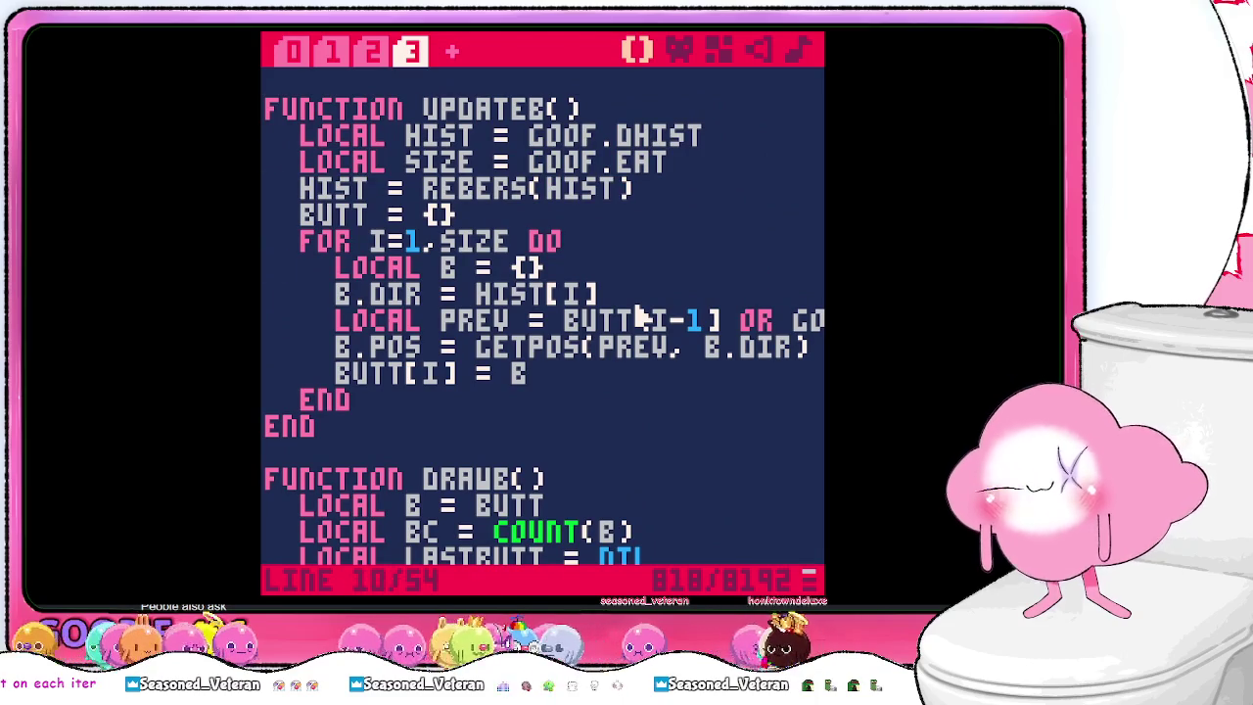
{"action": "key", "text": "Down"}
{"action": "key", "text": "Down"}
{"action": "key", "text": "Down"}
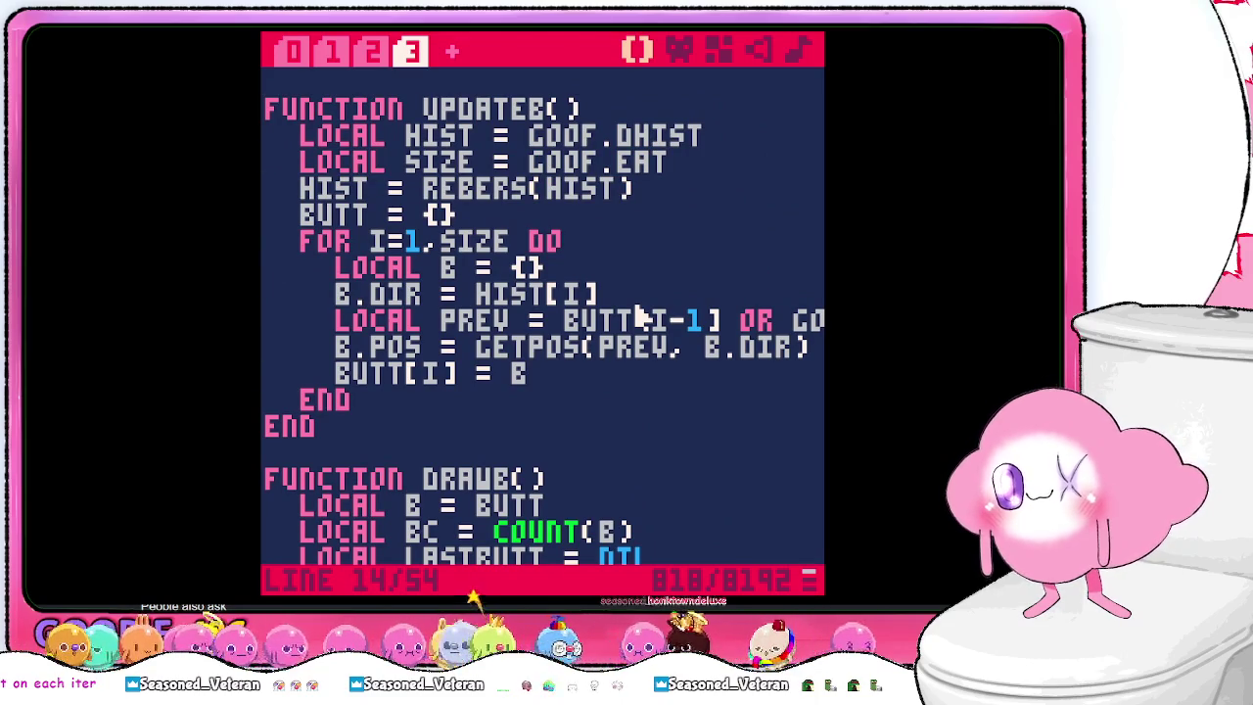
{"action": "triple_click", "coordinate": [641, 321]}
{"action": "key", "text": "Delete"}
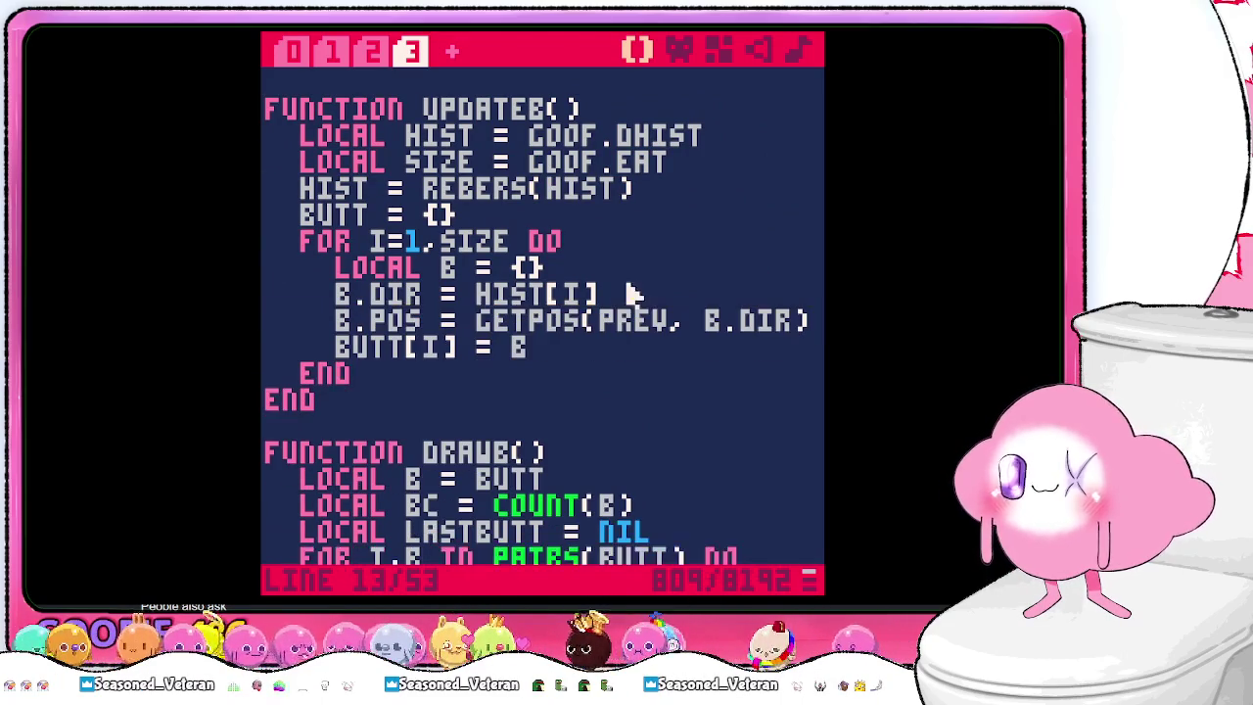
{"action": "left_click", "coordinate": [617, 282]}
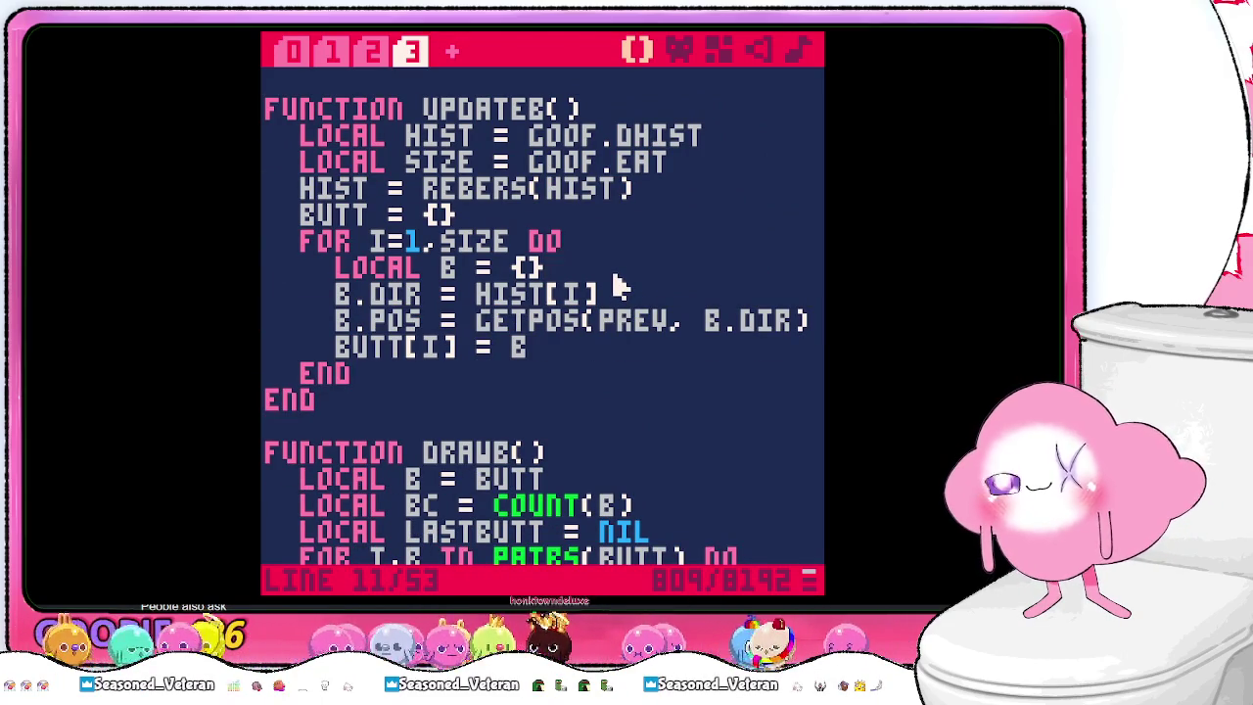
{"action": "key", "text": "ctrl+v"}
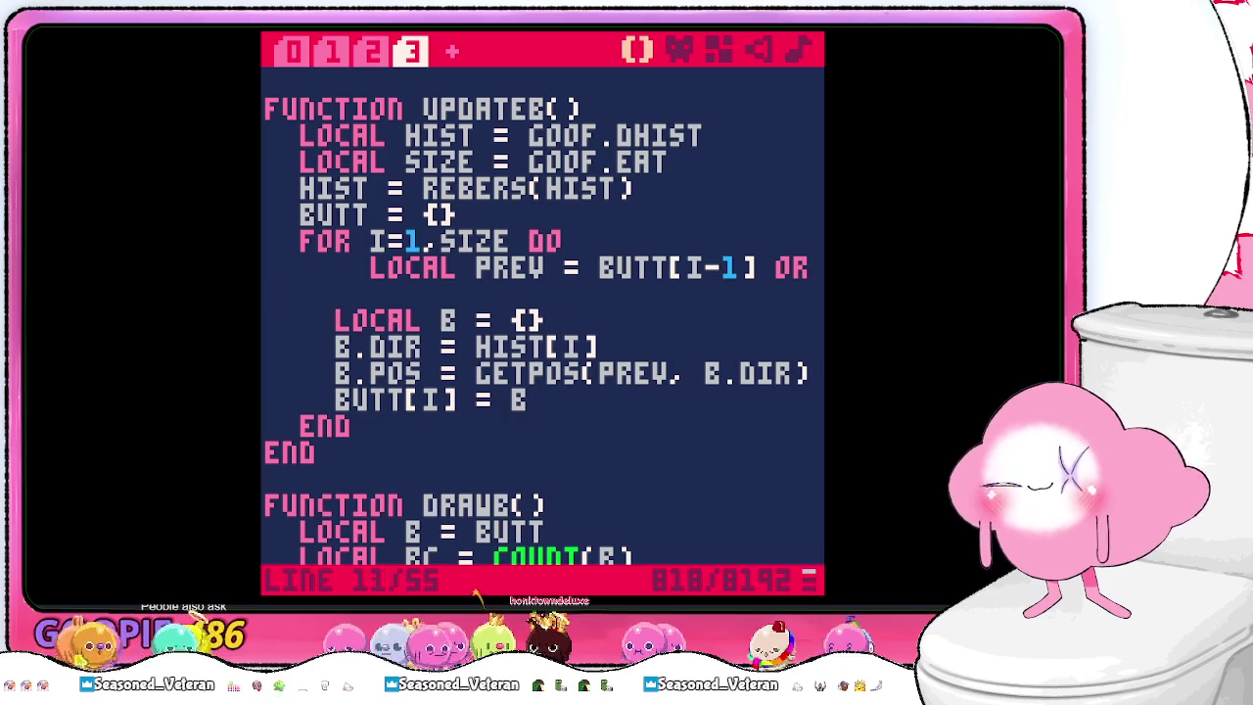
{"action": "key", "text": "BackSpace"}
{"action": "key", "text": "BackSpace"}
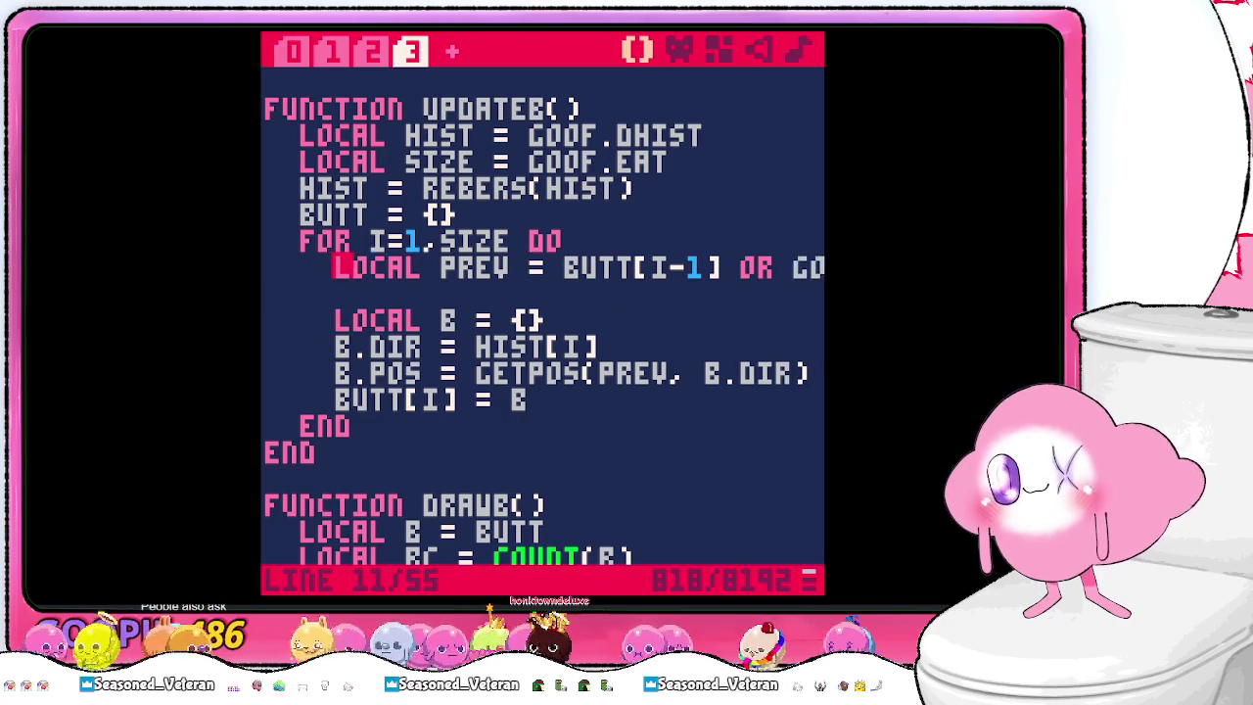
{"action": "key", "text": "Down"}
{"action": "key", "text": "BackSpace"}
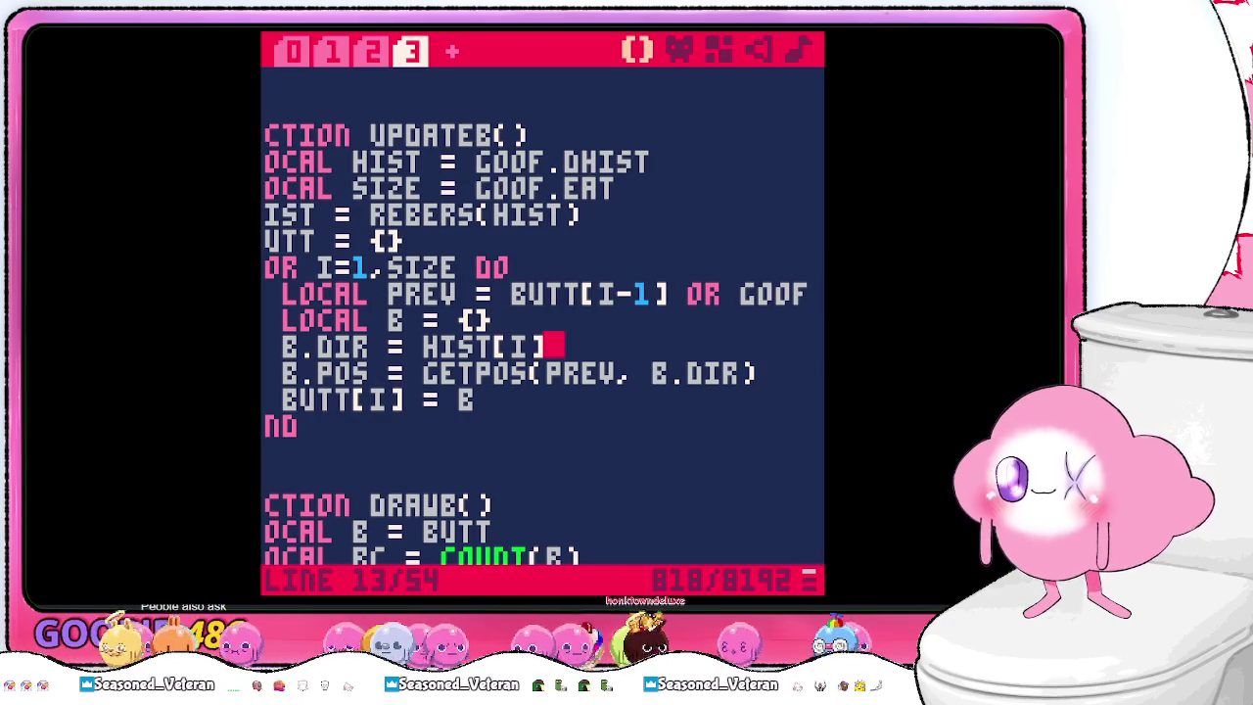
- Drop the B. prefixes from DIR and POS and change the store to BUTT[I] = {DIR, POS}
{"action": "key", "text": "Return"}
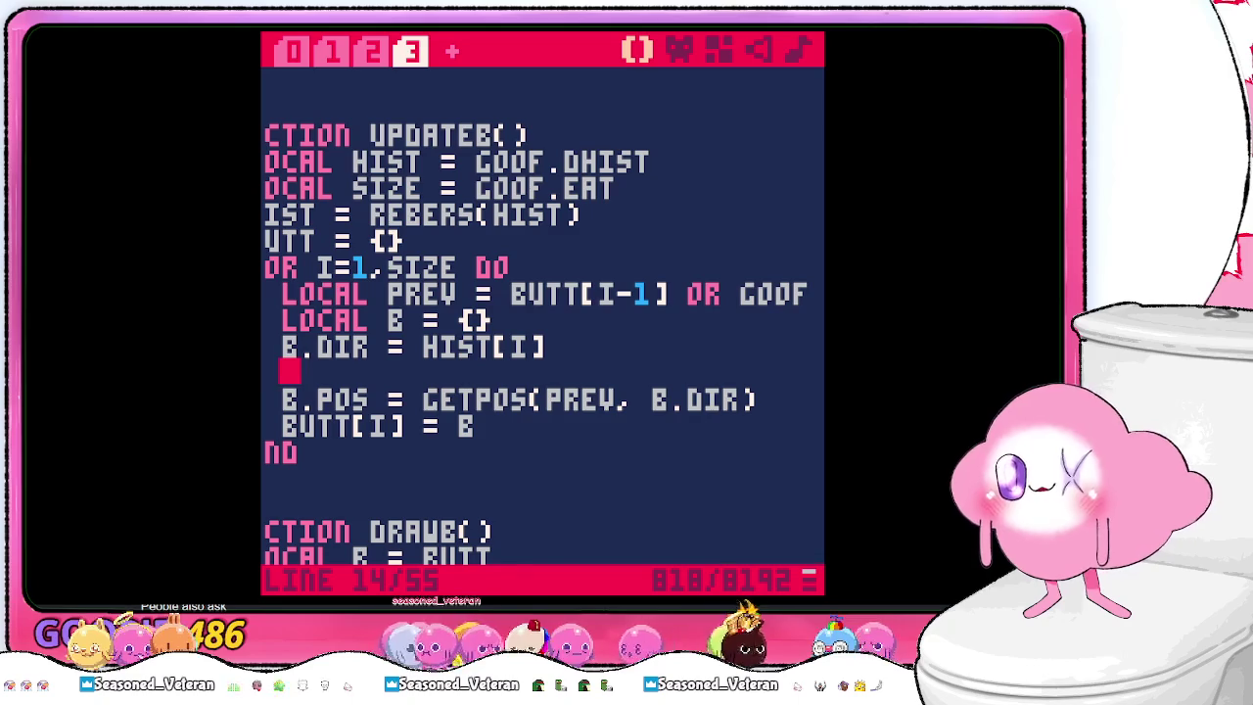
{"action": "type", "text": "B"}
{"action": "key", "text": "BackSpace"}
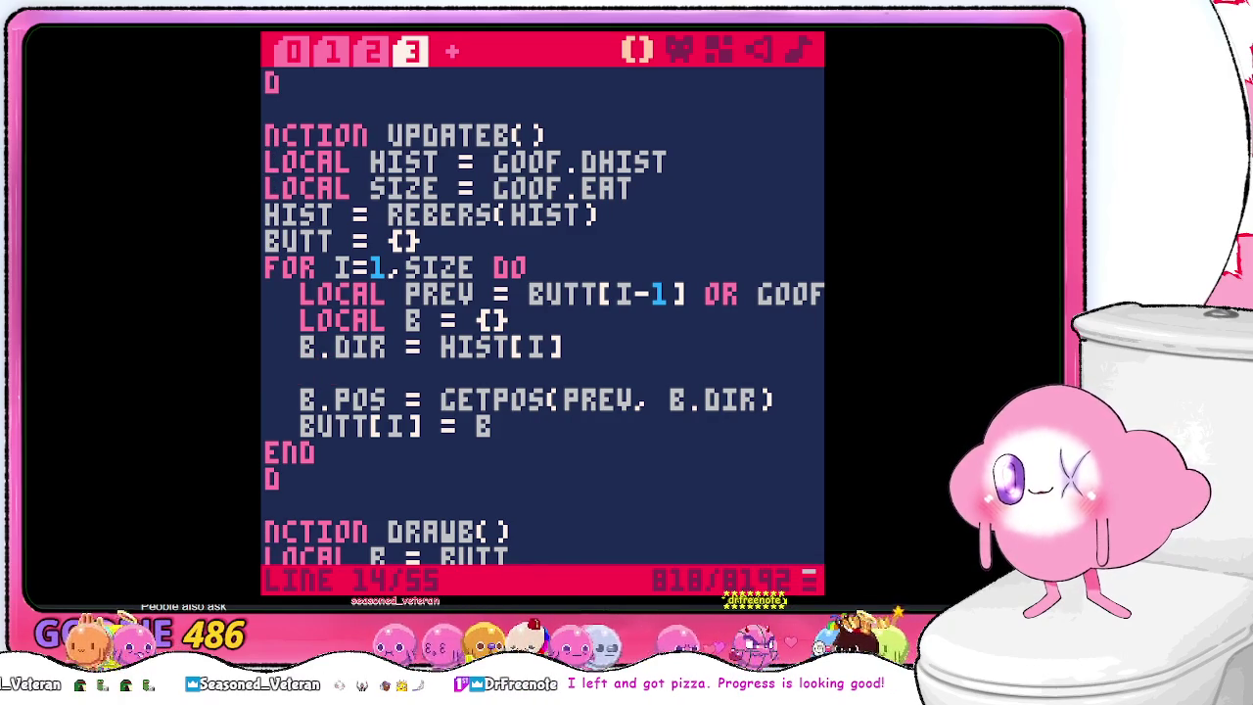
{"action": "key", "text": "BackSpace"}
{"action": "key", "text": "BackSpace"}
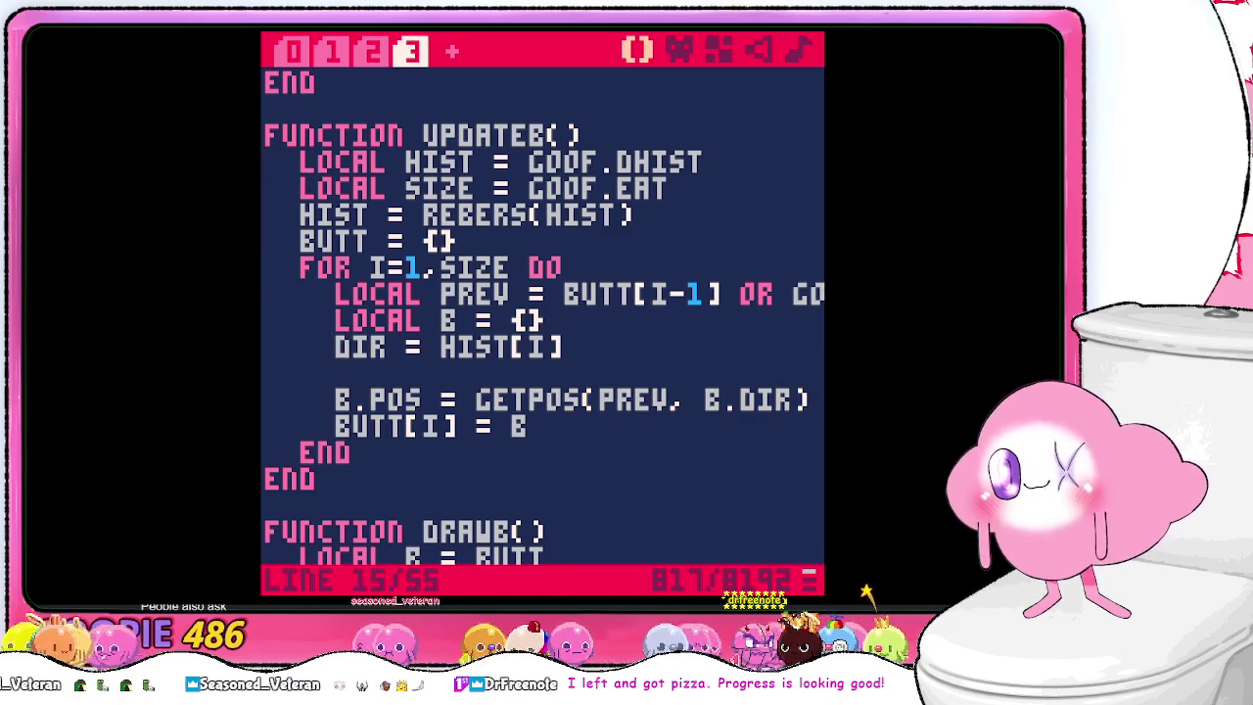
{"action": "key", "text": "BackSpace"}
{"action": "key", "text": "BackSpace"}
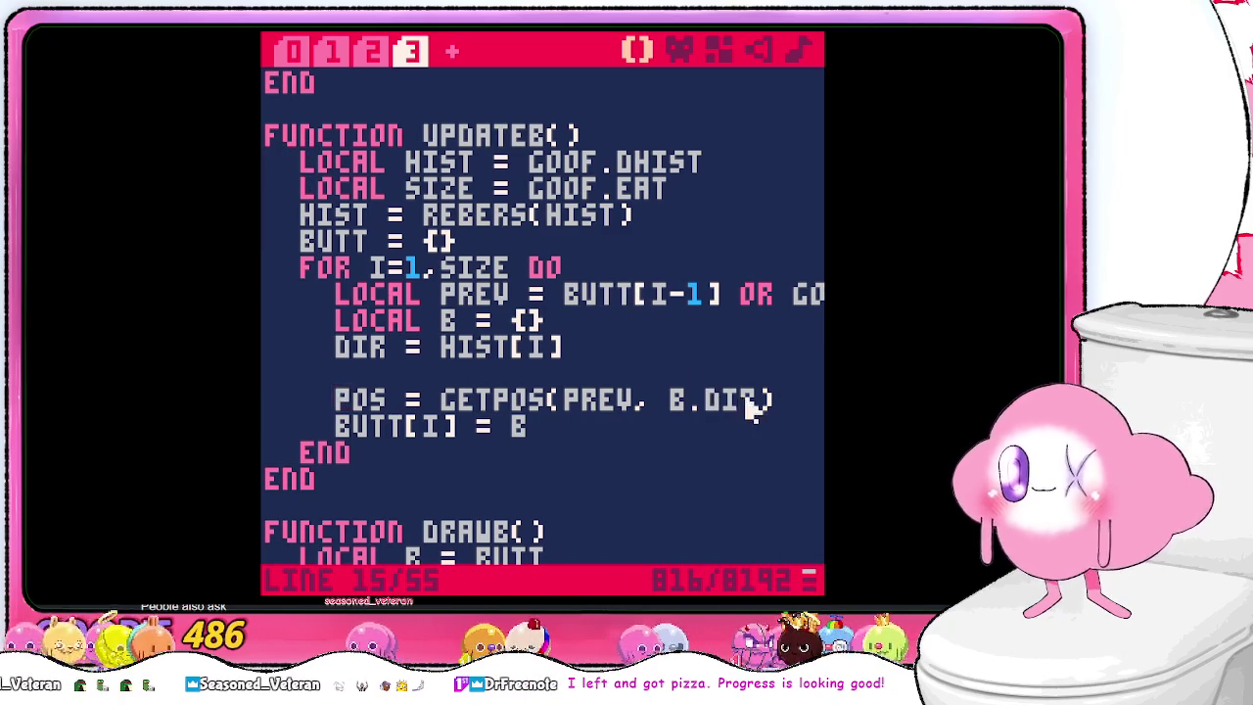
{"action": "key", "text": "BackSpace"}
{"action": "key", "text": "BackSpace"}
{"action": "left_click", "coordinate": [552, 431]}
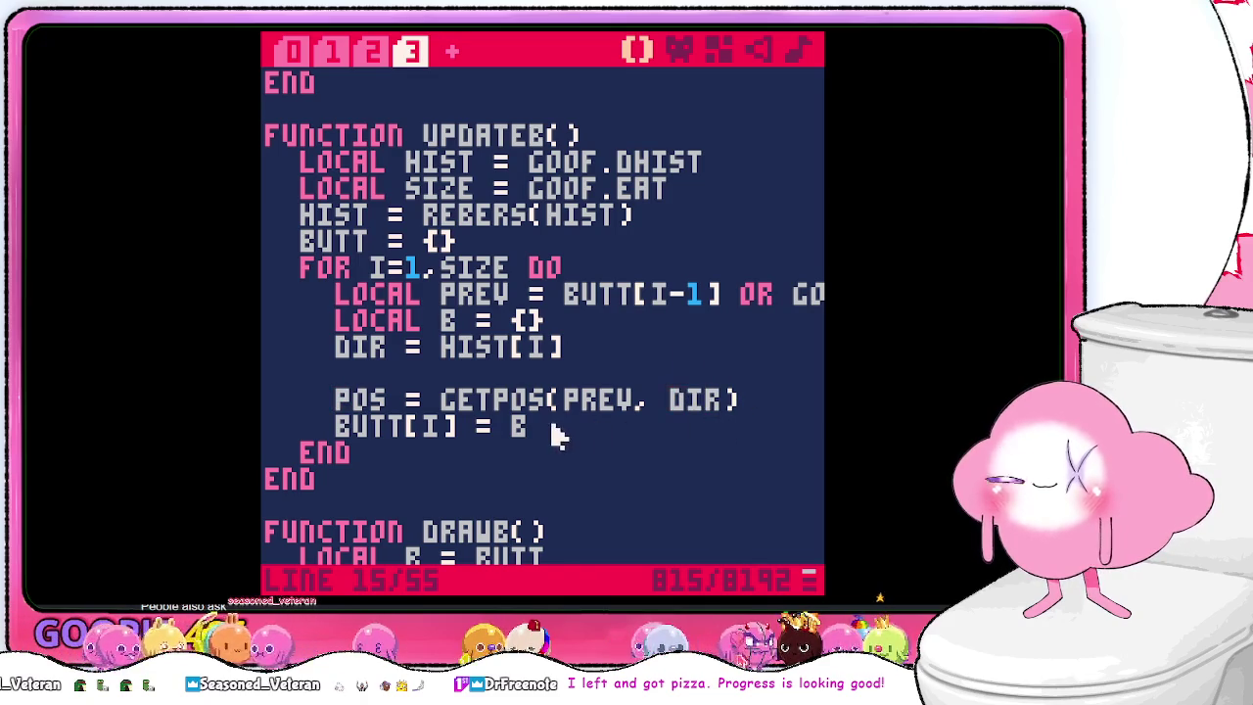
{"action": "key", "text": "BackSpace"}
{"action": "type", "text": "{DIR, POS}"}
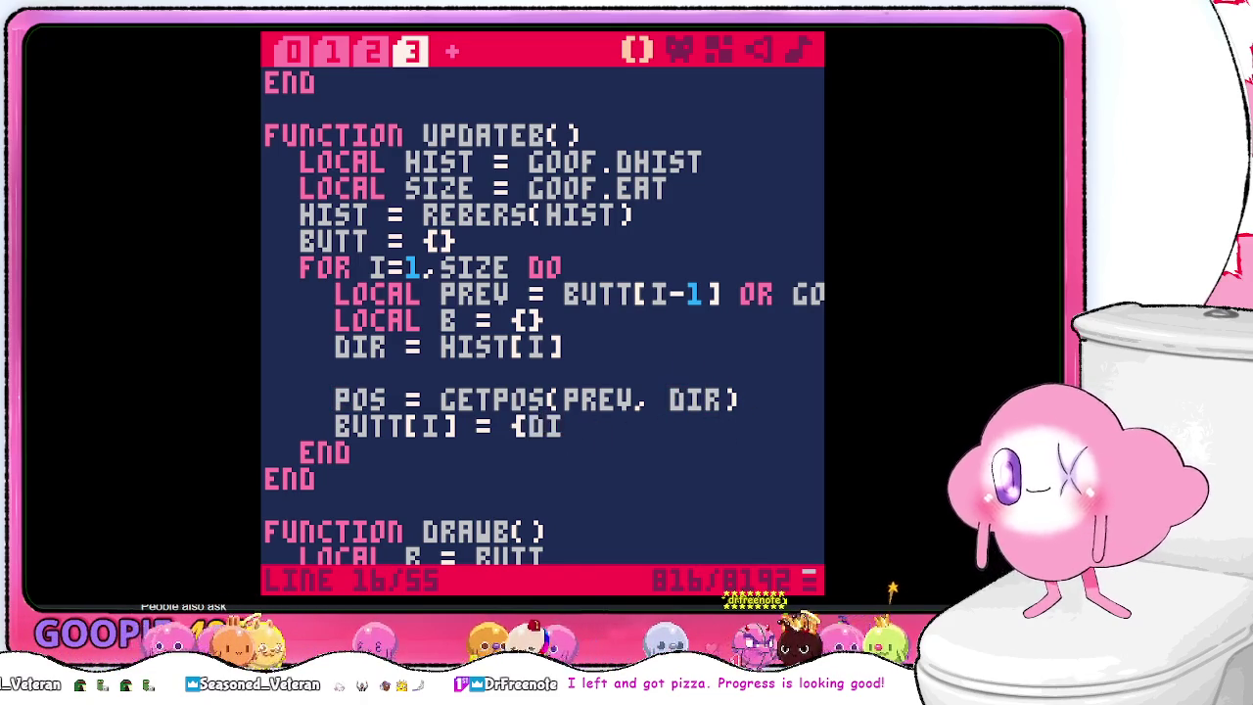
{"action": "left_click", "coordinate": [675, 425]}
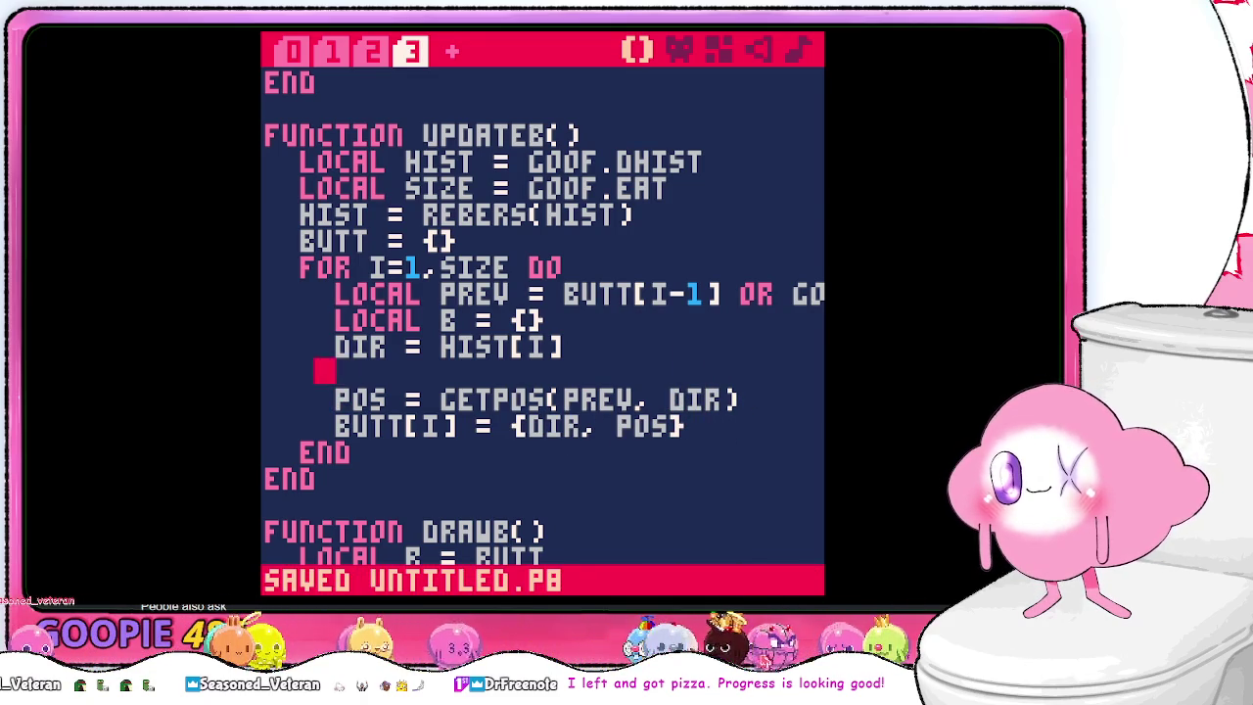
- Remove the blank line, open a line below POS, and declare DIR as LOCAL
{"action": "key", "text": "BackSpace"}
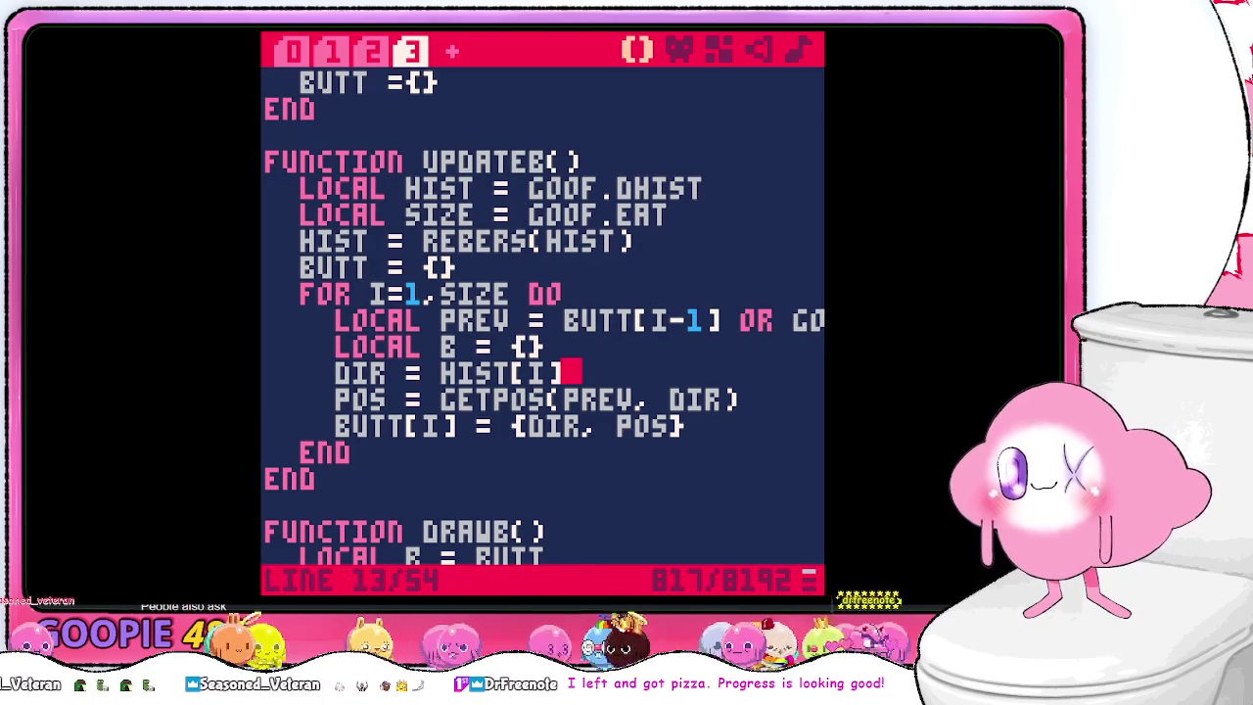
{"action": "left_click", "coordinate": [771, 402]}
{"action": "key", "text": "Return"}
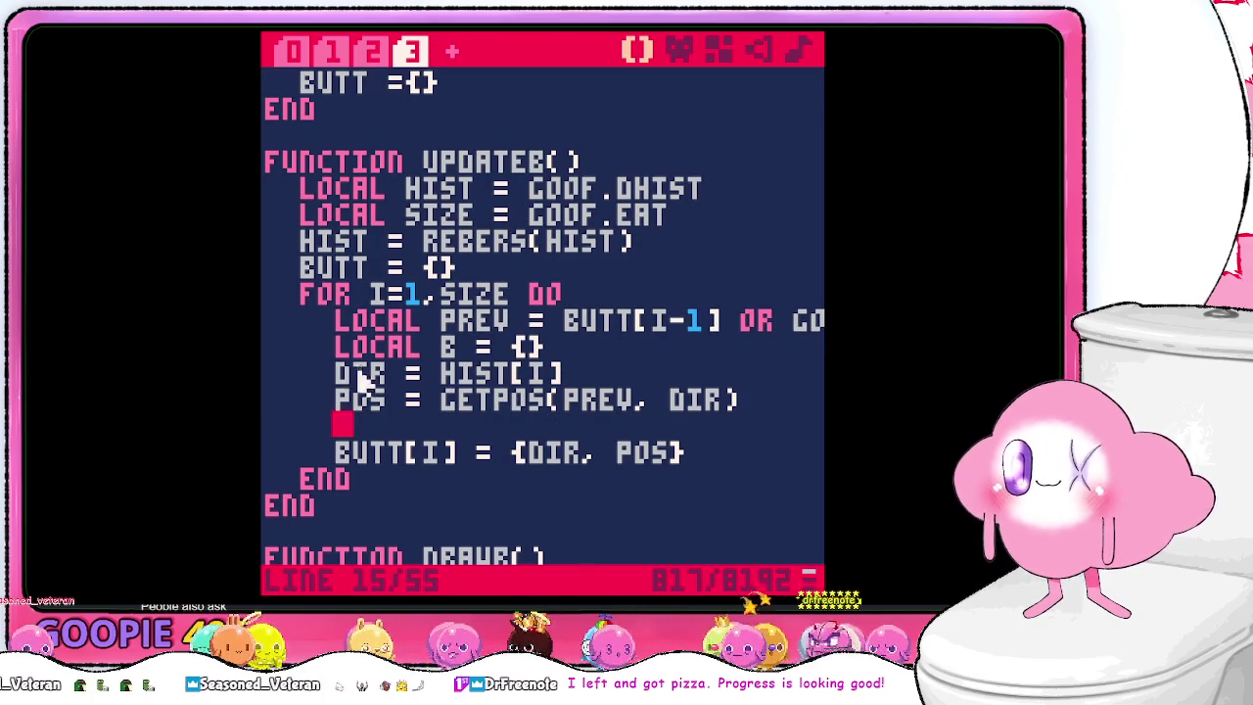
{"action": "left_click", "coordinate": [339, 374]}
{"action": "type", "text": "LOCAL"}
{"action": "key", "text": "Down"}
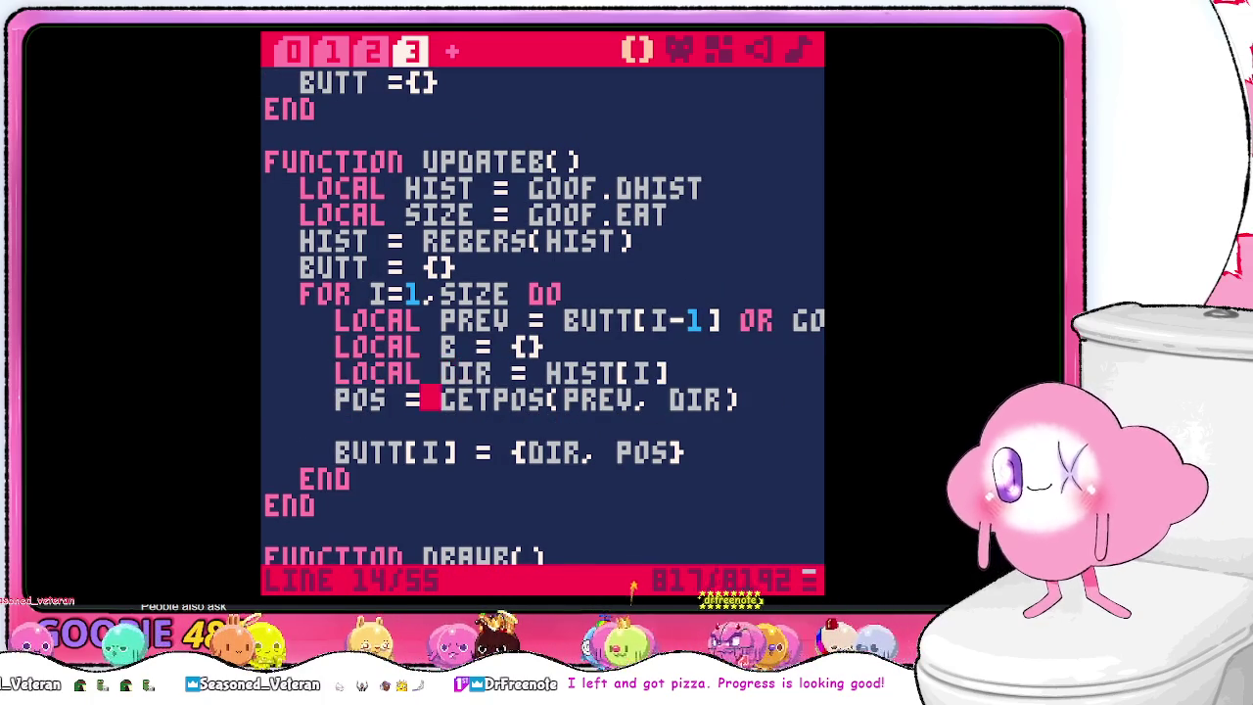
{"action": "key", "text": "Left"}
- Make POS local and add PRINT (DIR) and PRINT (POS.X) debug lines
{"action": "type", "text": "LOCAL "}
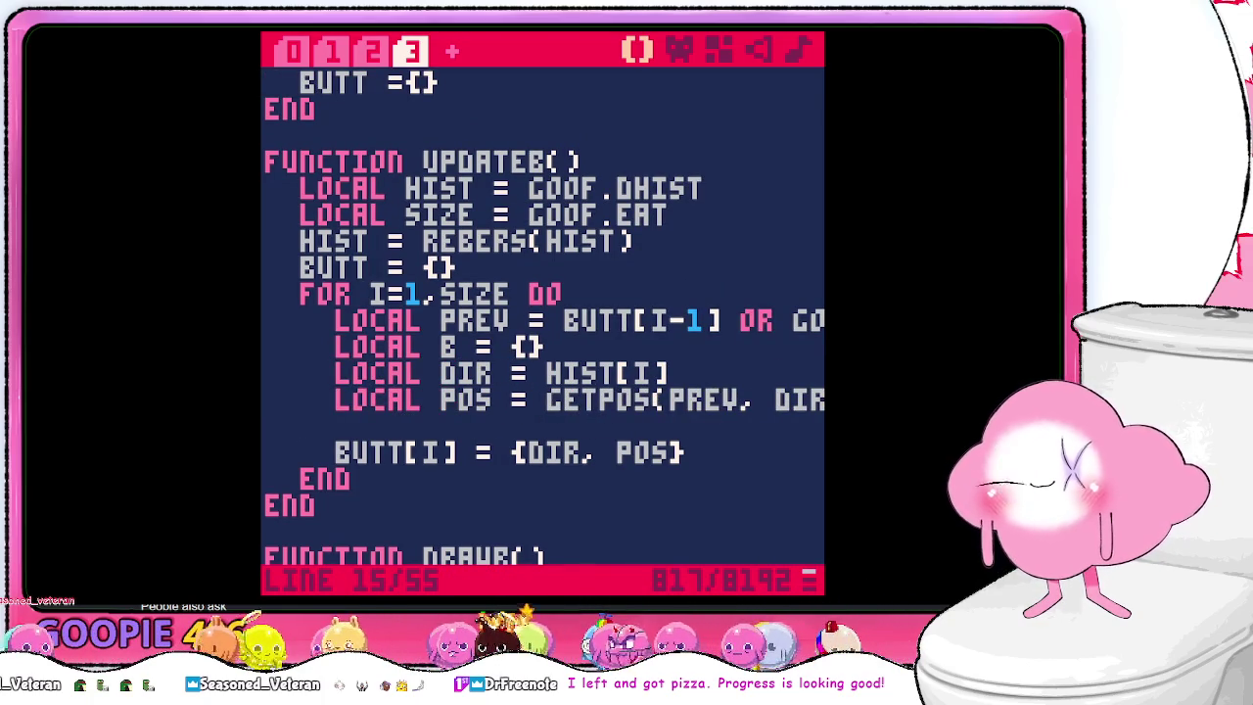
{"action": "type", "text": "PRINT (DIR)"}
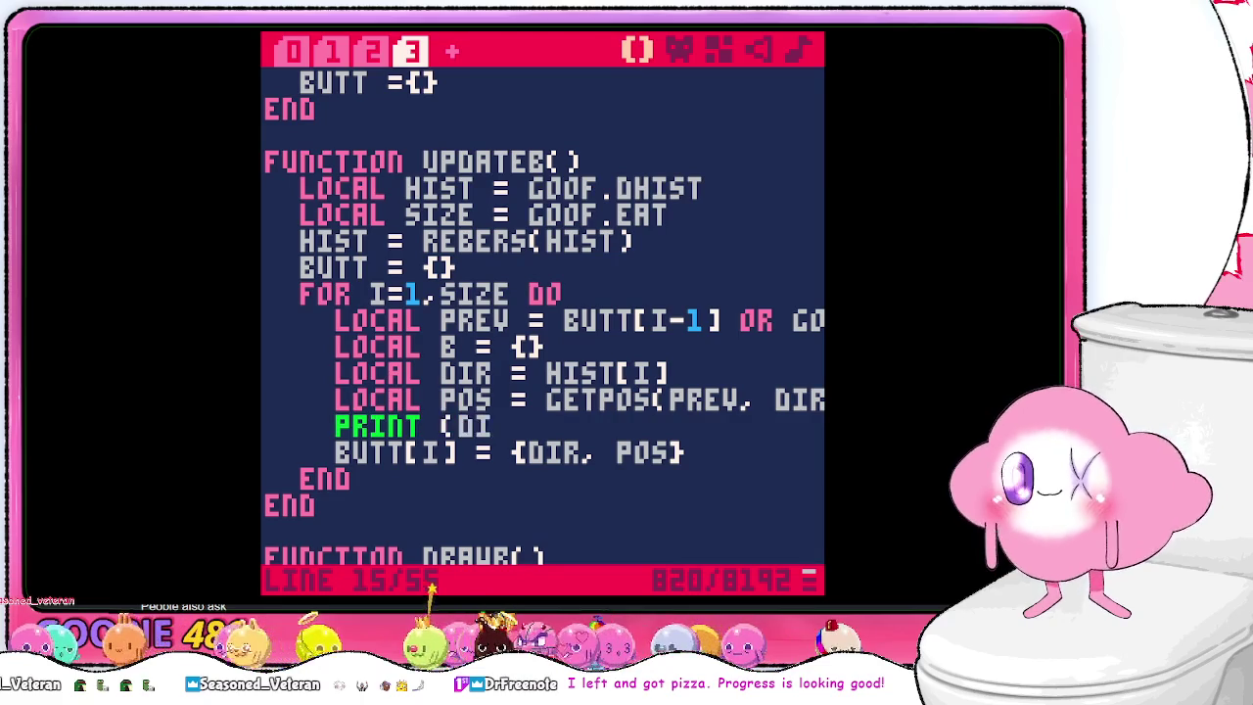
{"action": "key", "text": "Return"}
{"action": "type", "text": "RINT"}
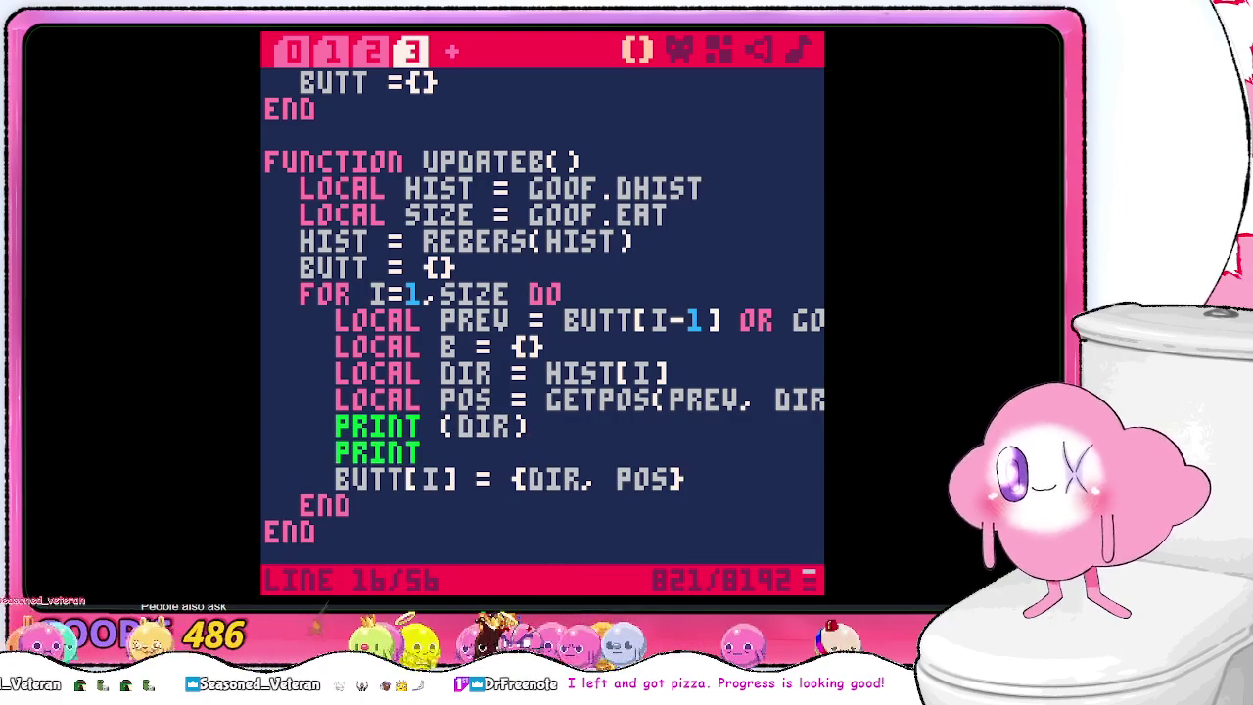
{"action": "type", "text": " (POS)"}
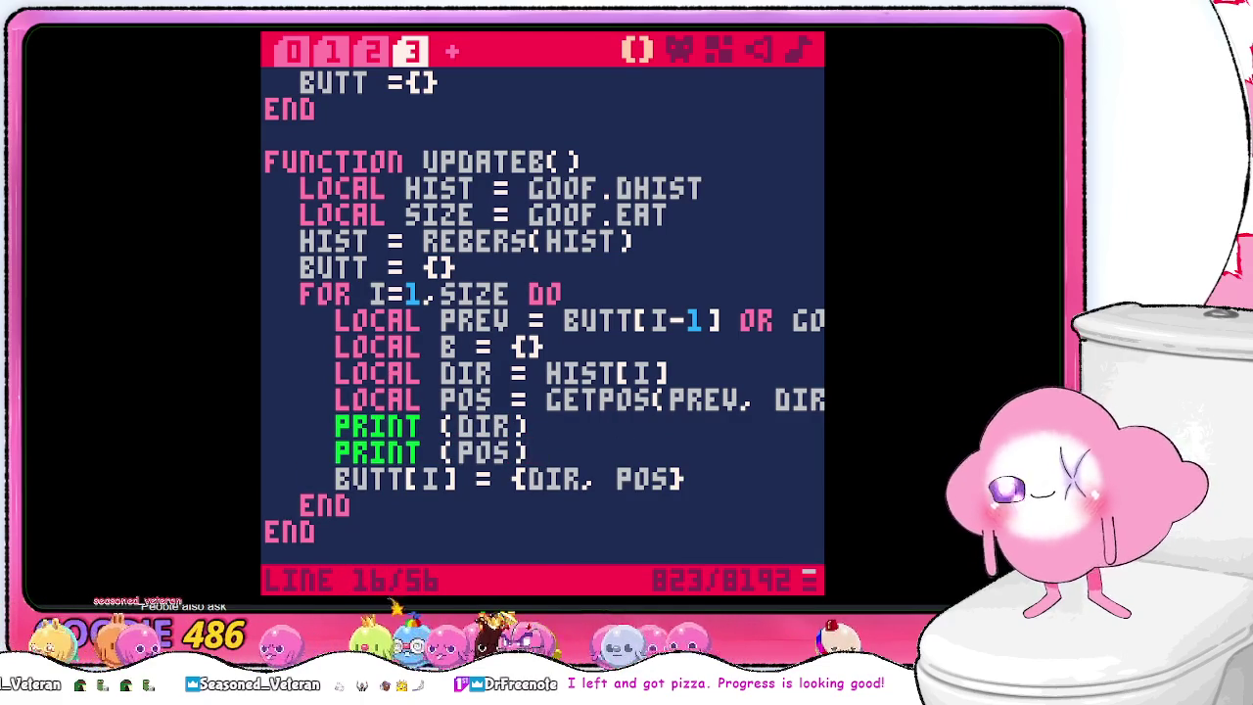
{"action": "key", "text": "BackSpace"}
{"action": "type", "text": ".X)"}
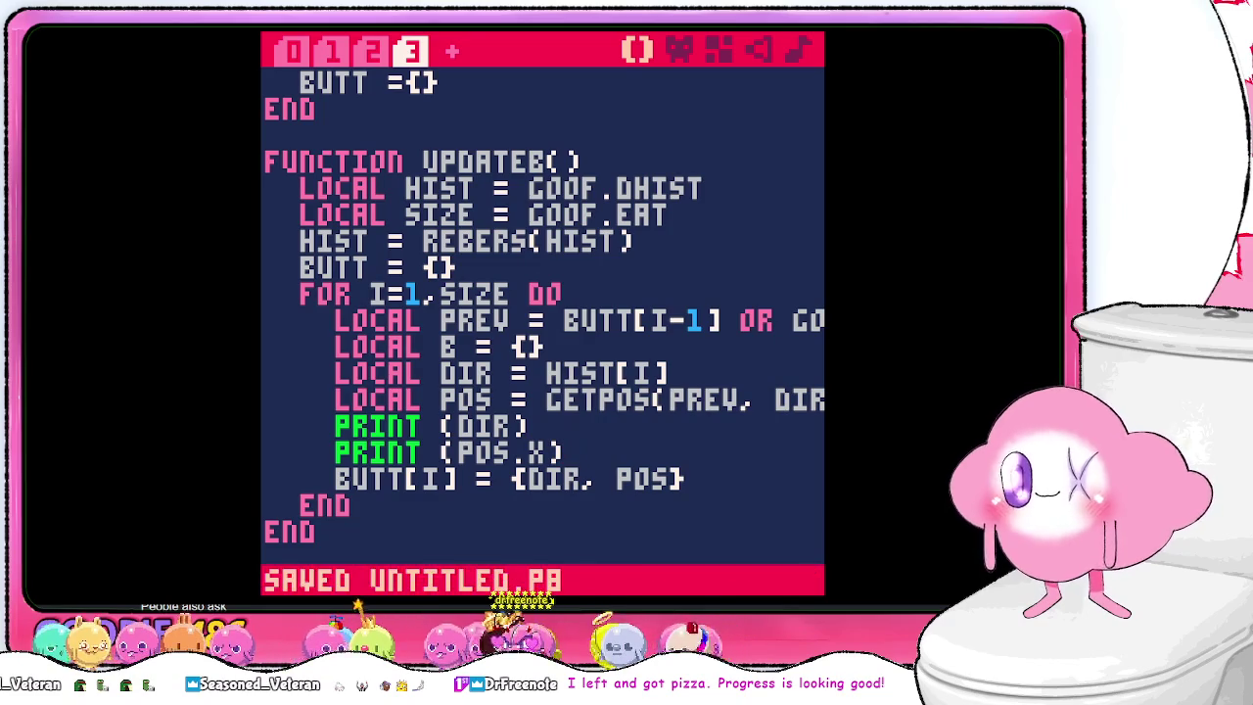
{"action": "key", "text": "Escape"}
- Run the cart, steer the head down onto the food, then jump to the DRAWB nil 'pos' error
{"action": "type", "text": "RUN"}
{"action": "key", "text": "Return"}
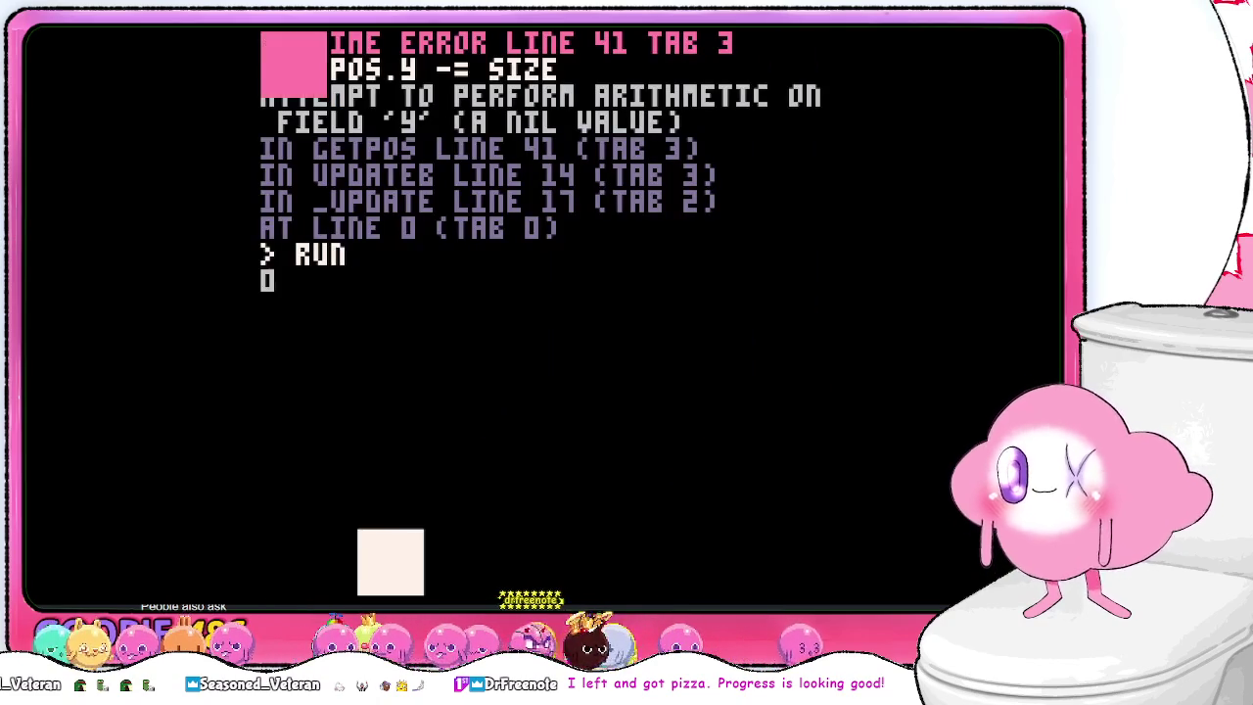
{"action": "key", "text": "Down"}
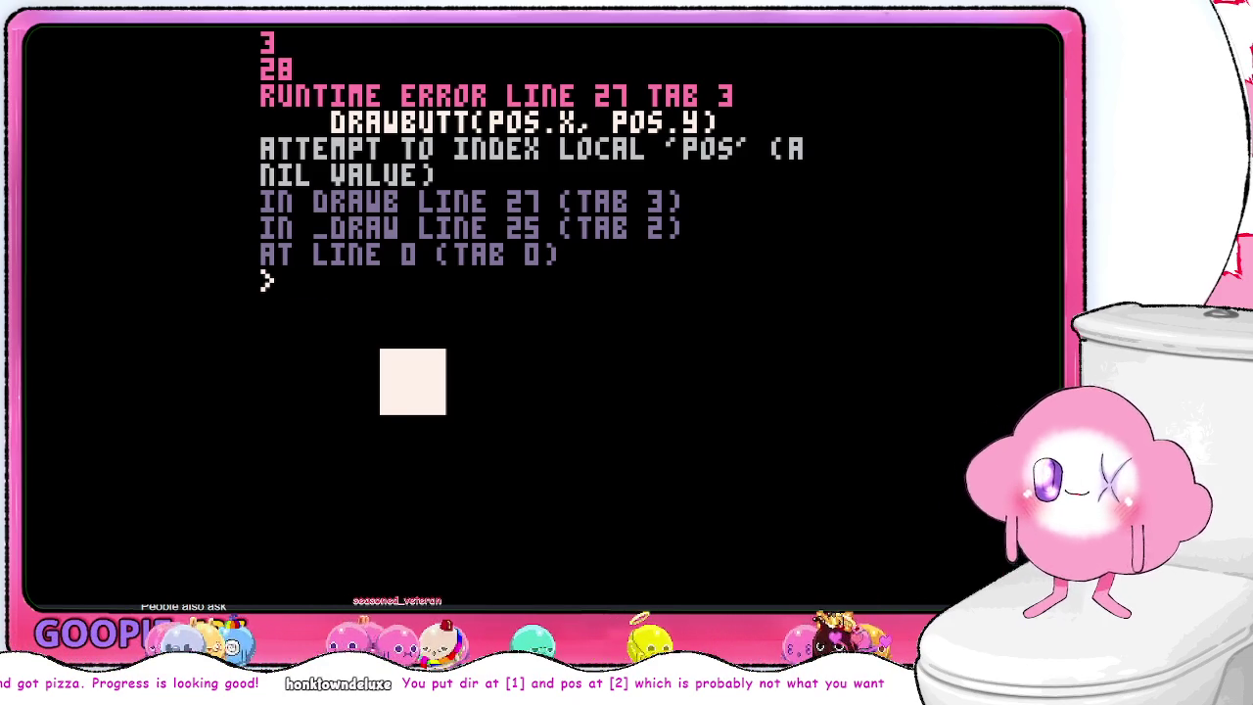
{"action": "key", "text": "Escape"}
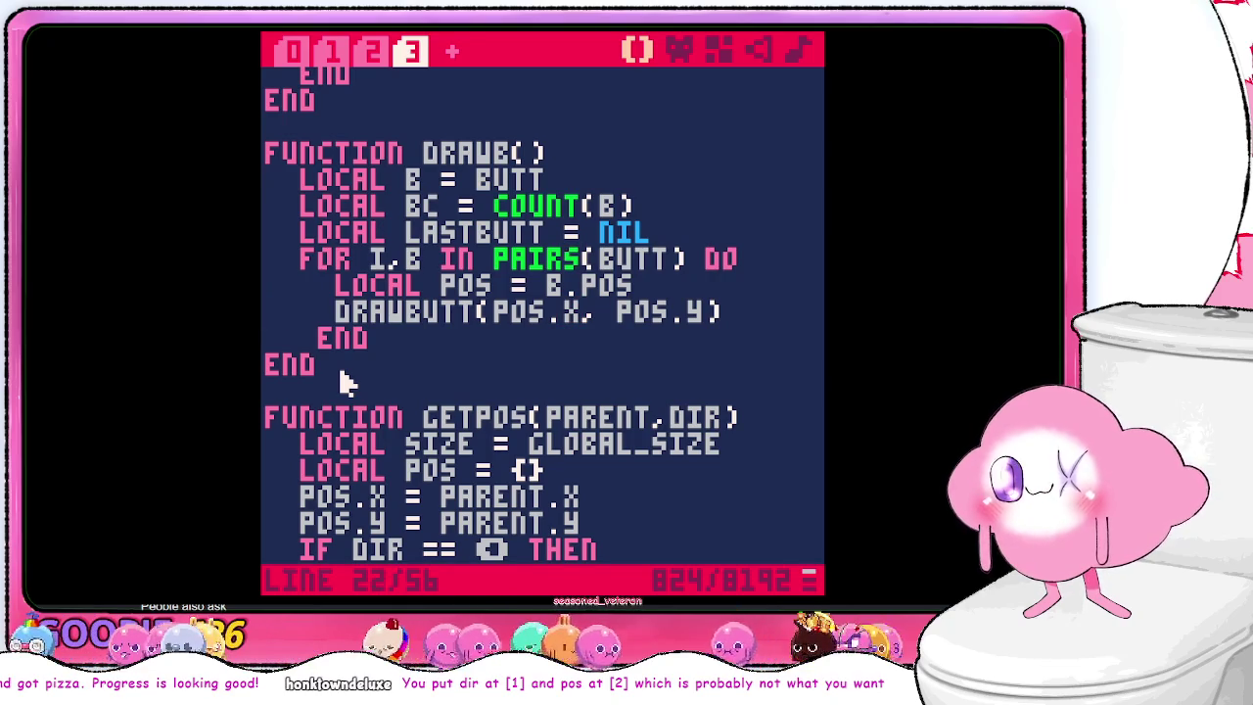
- Scroll through DRAWB and select the GETPOS call to inspect it
{"action": "key", "text": "Up"}
{"action": "key", "text": "Up"}
{"action": "key", "text": "Up"}
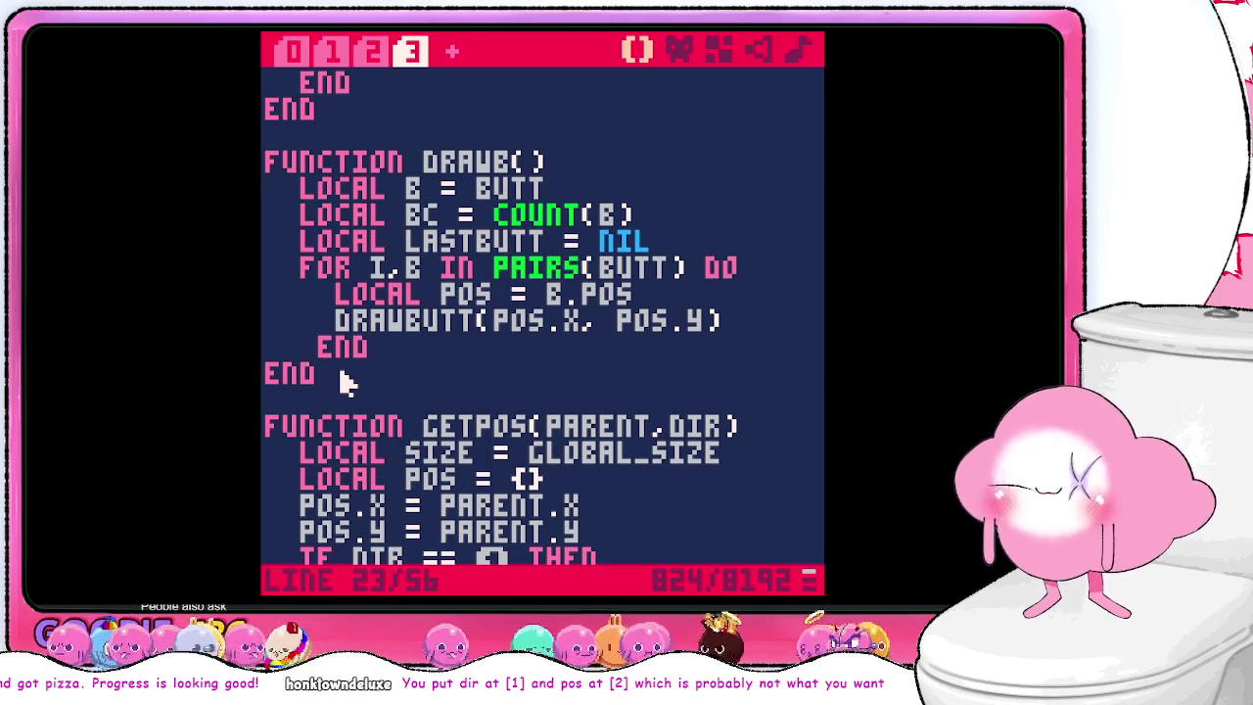
{"action": "scroll", "coordinate": [461, 353], "scroll_direction": "down", "scroll_amount": 5}
{"action": "scroll", "coordinate": [504, 360], "scroll_direction": "up", "scroll_amount": 3}
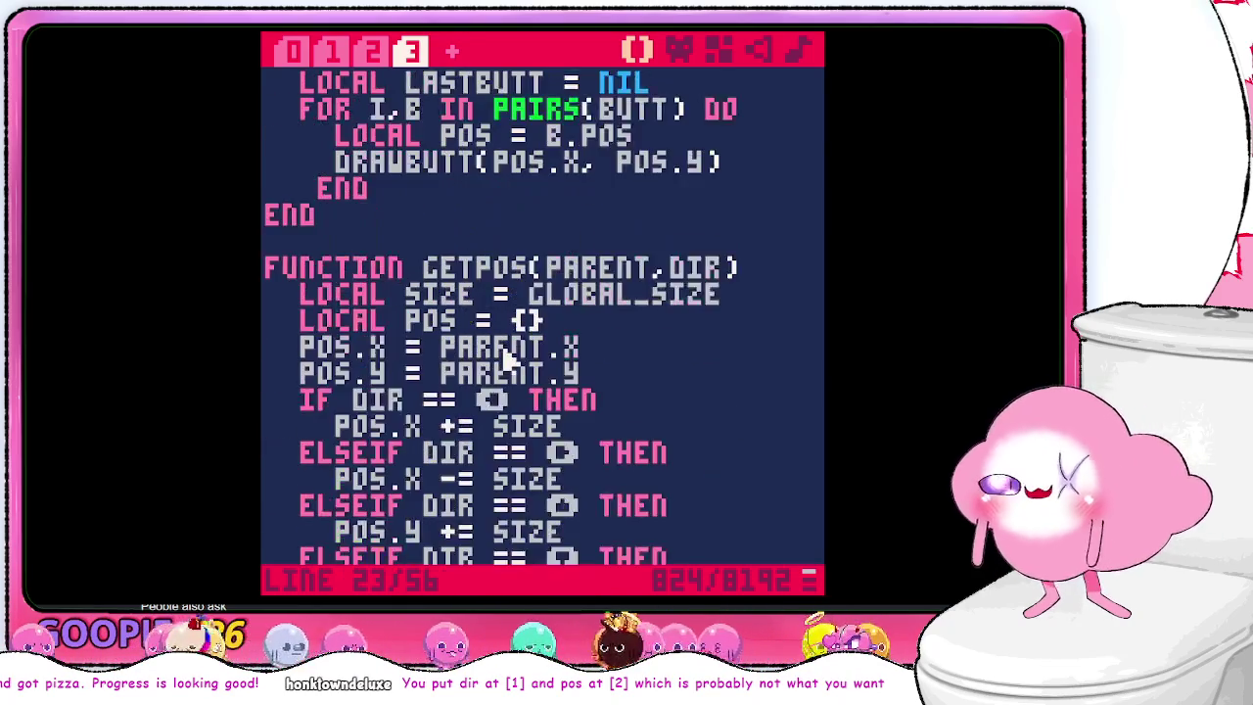
{"action": "scroll", "coordinate": [511, 358], "scroll_direction": "up", "scroll_amount": 12}
{"action": "scroll", "coordinate": [538, 358], "scroll_direction": "down", "scroll_amount": 1}
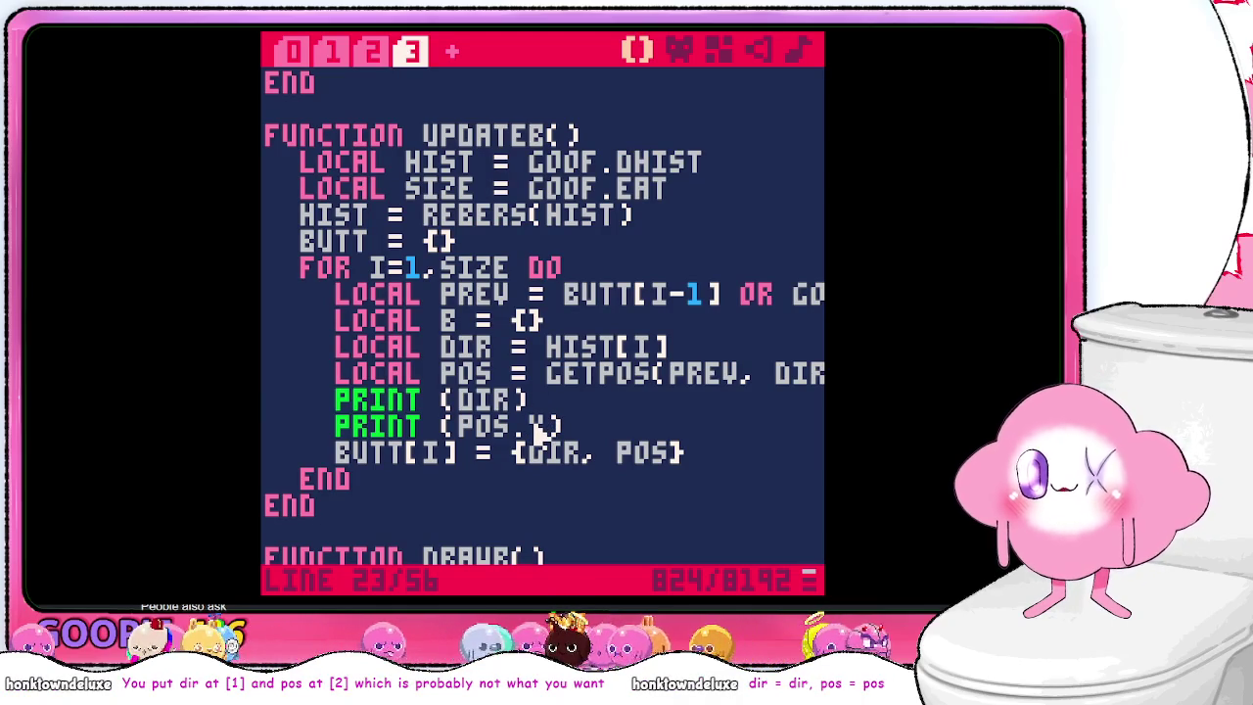
{"action": "scroll", "coordinate": [537, 431], "scroll_direction": "down", "scroll_amount": 2}
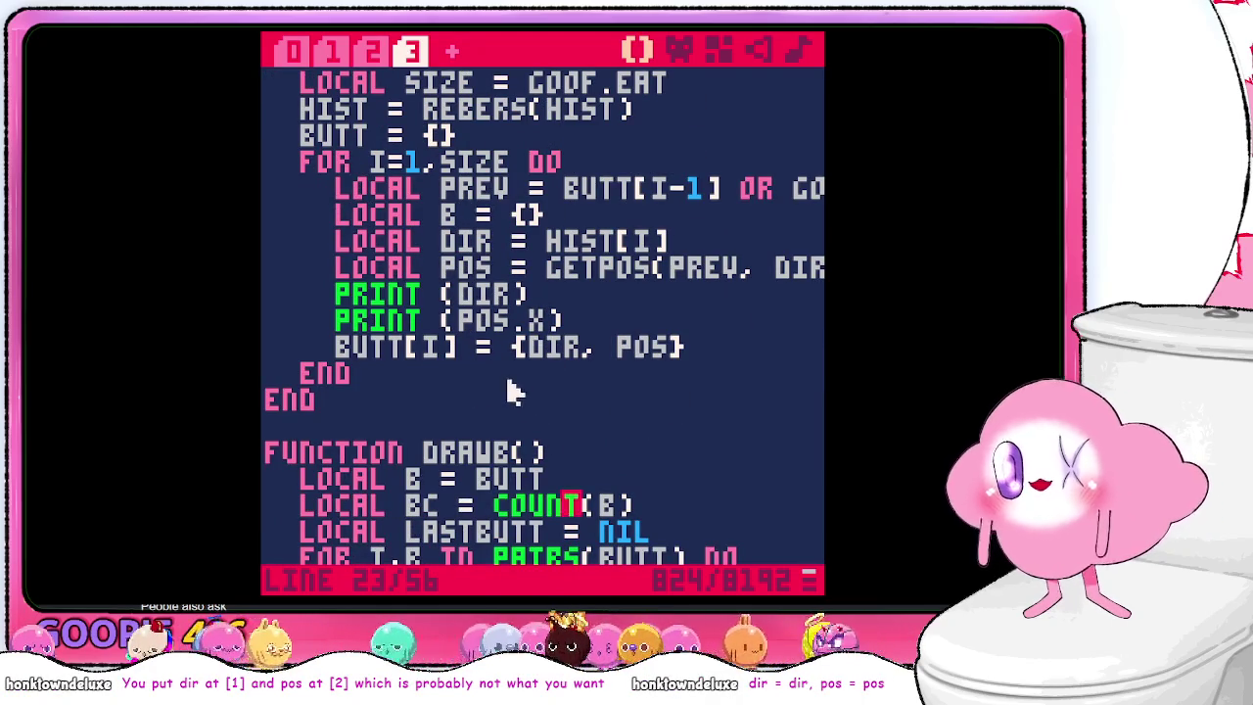
{"action": "left_click", "coordinate": [591, 275]}
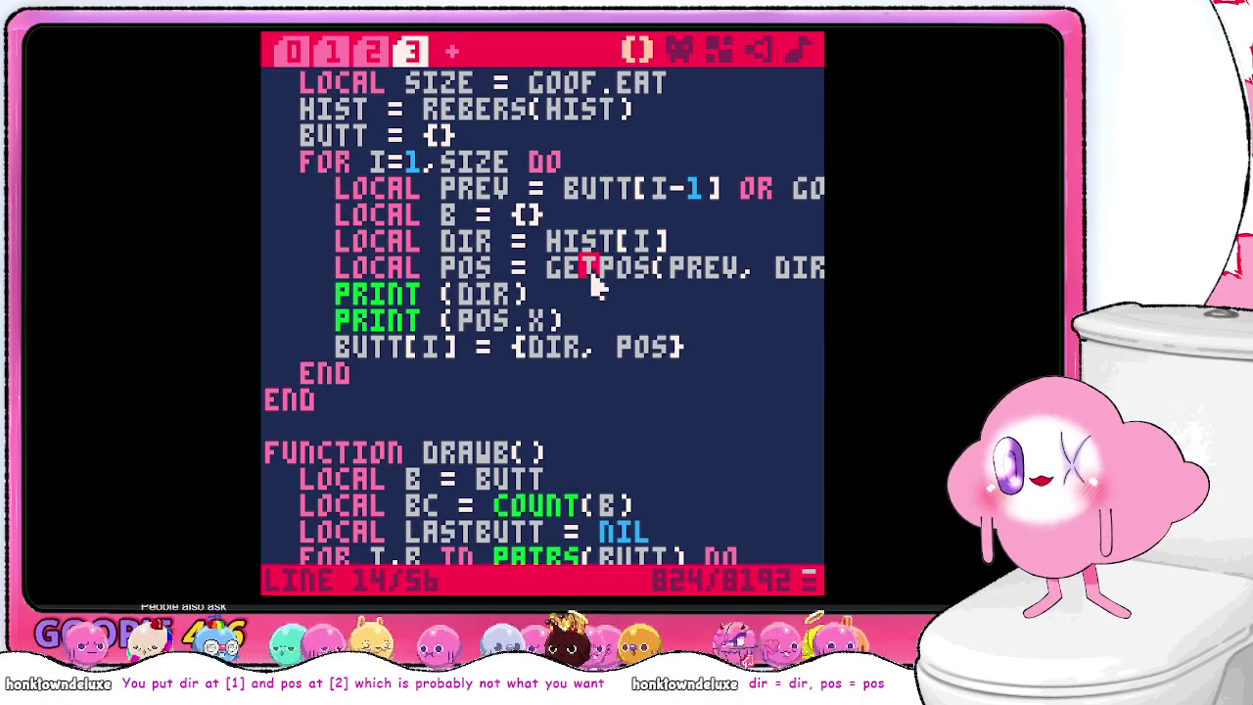
{"action": "double_click", "coordinate": [591, 275]}
{"action": "scroll", "coordinate": [634, 359], "scroll_direction": "down", "scroll_amount": 8}
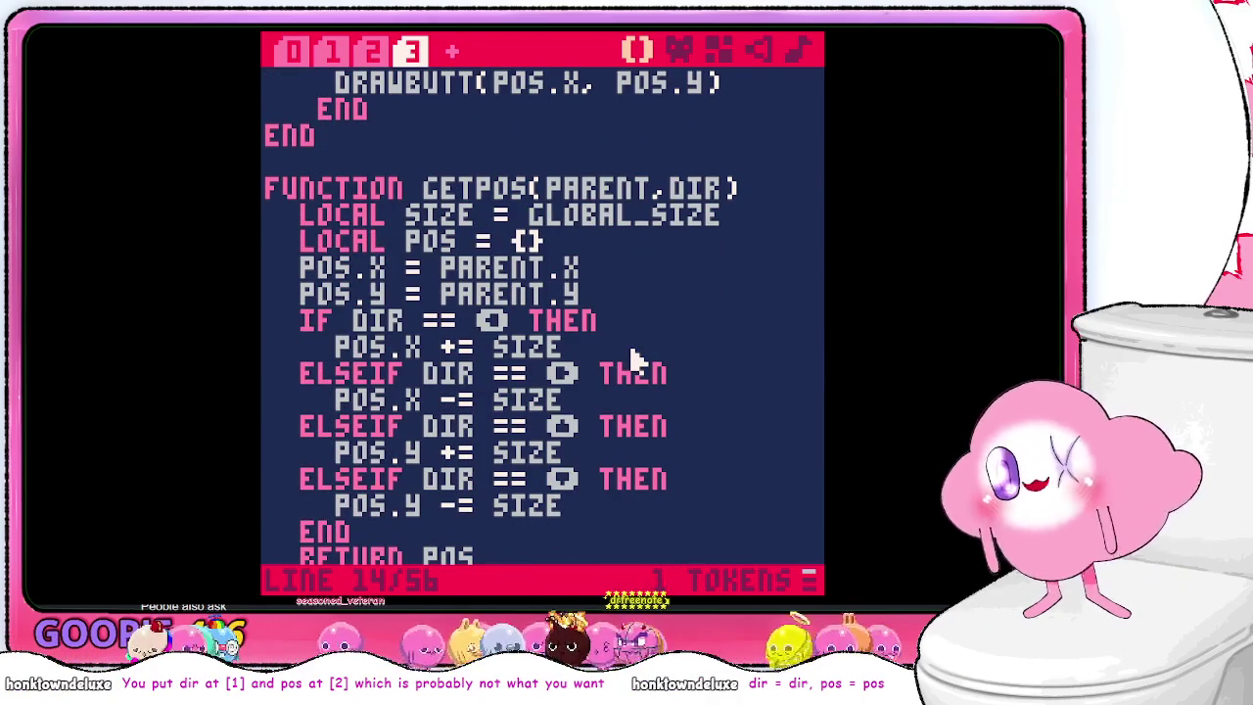
{"action": "scroll", "coordinate": [635, 359], "scroll_direction": "up", "scroll_amount": 7}
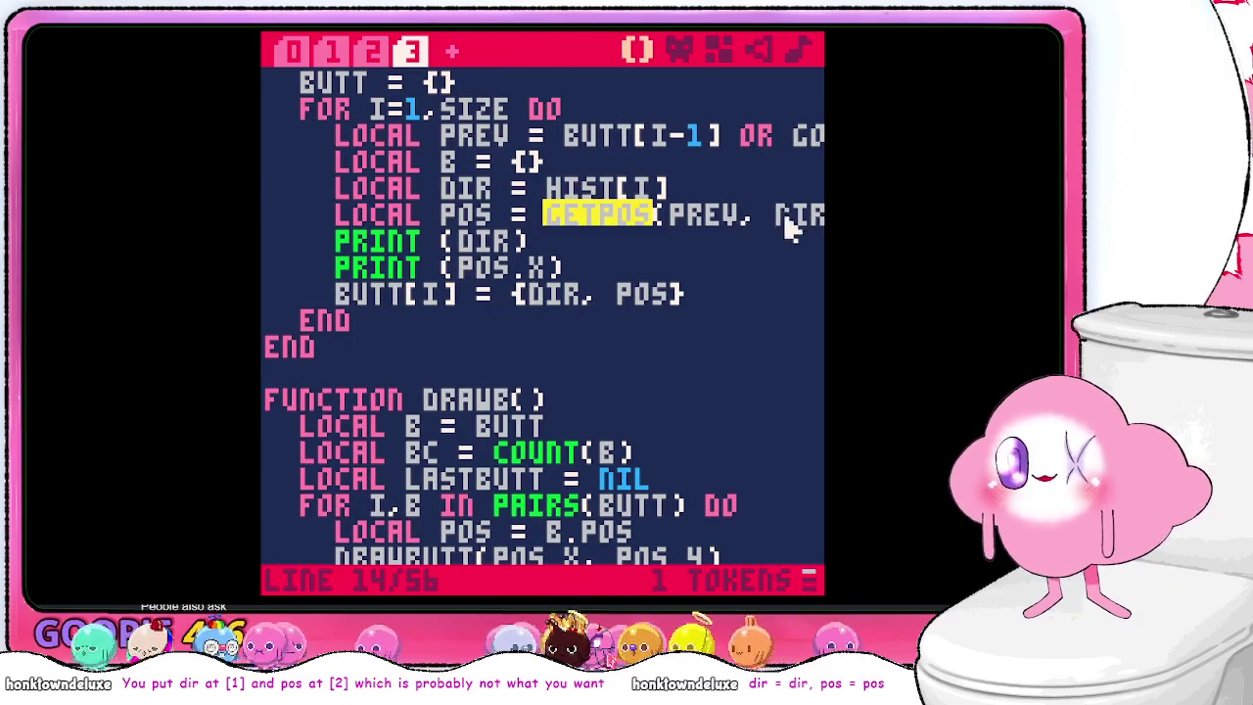
- Delete the space before DIR so the call reads GETPOS(PREV,DIR), then check the PREV line
{"action": "left_click", "coordinate": [777, 225]}
{"action": "key", "text": "BackSpace"}
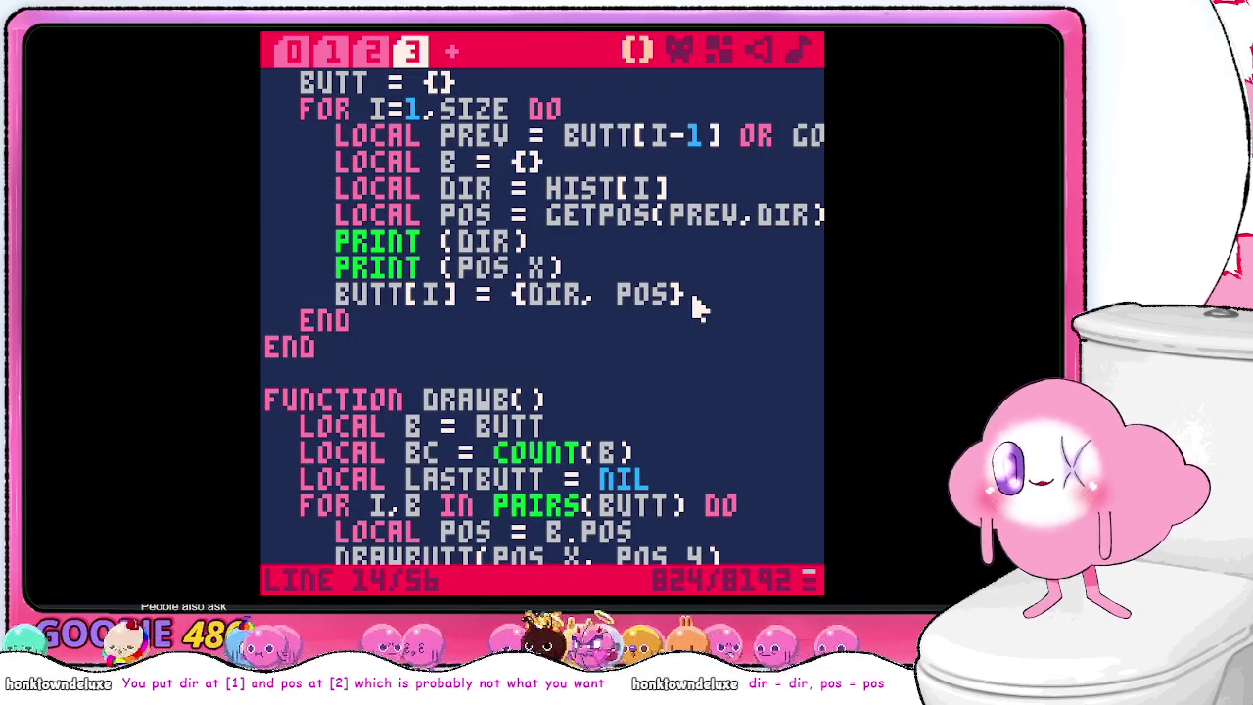
{"action": "scroll", "coordinate": [697, 304], "scroll_direction": "down", "scroll_amount": 1}
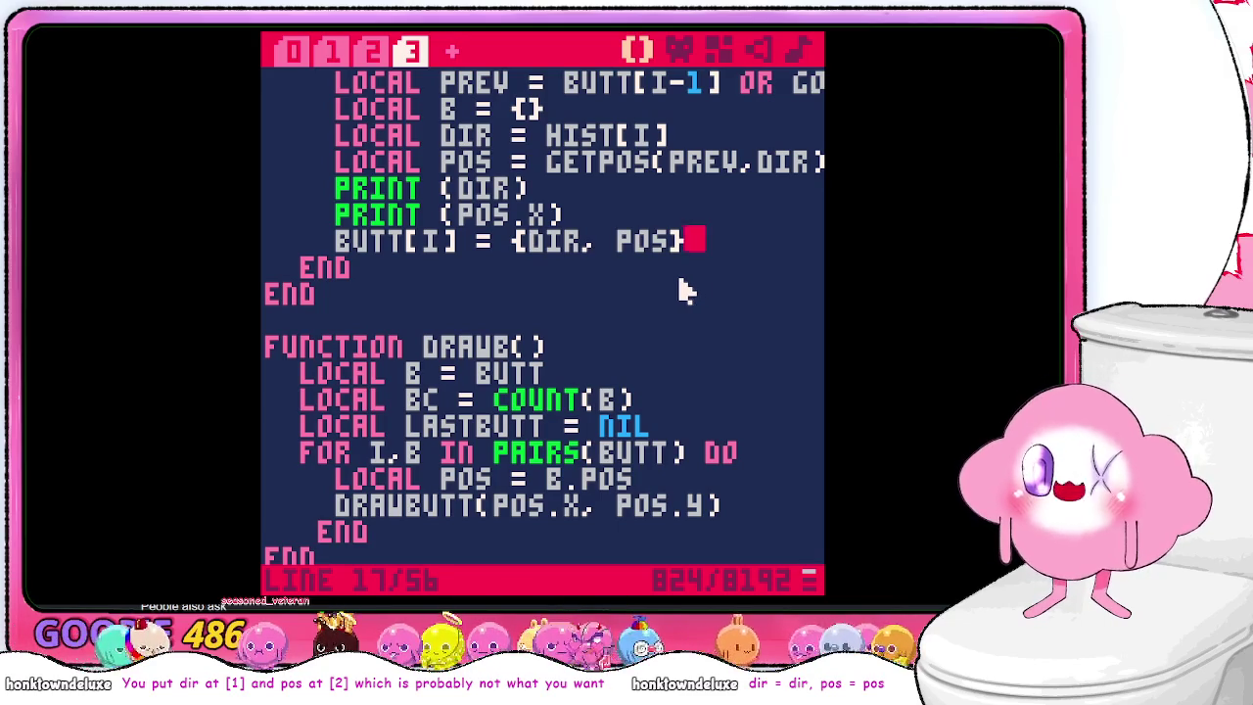
{"action": "scroll", "coordinate": [685, 291], "scroll_direction": "up", "scroll_amount": 2}
{"action": "scroll", "coordinate": [680, 288], "scroll_direction": "down", "scroll_amount": 1}
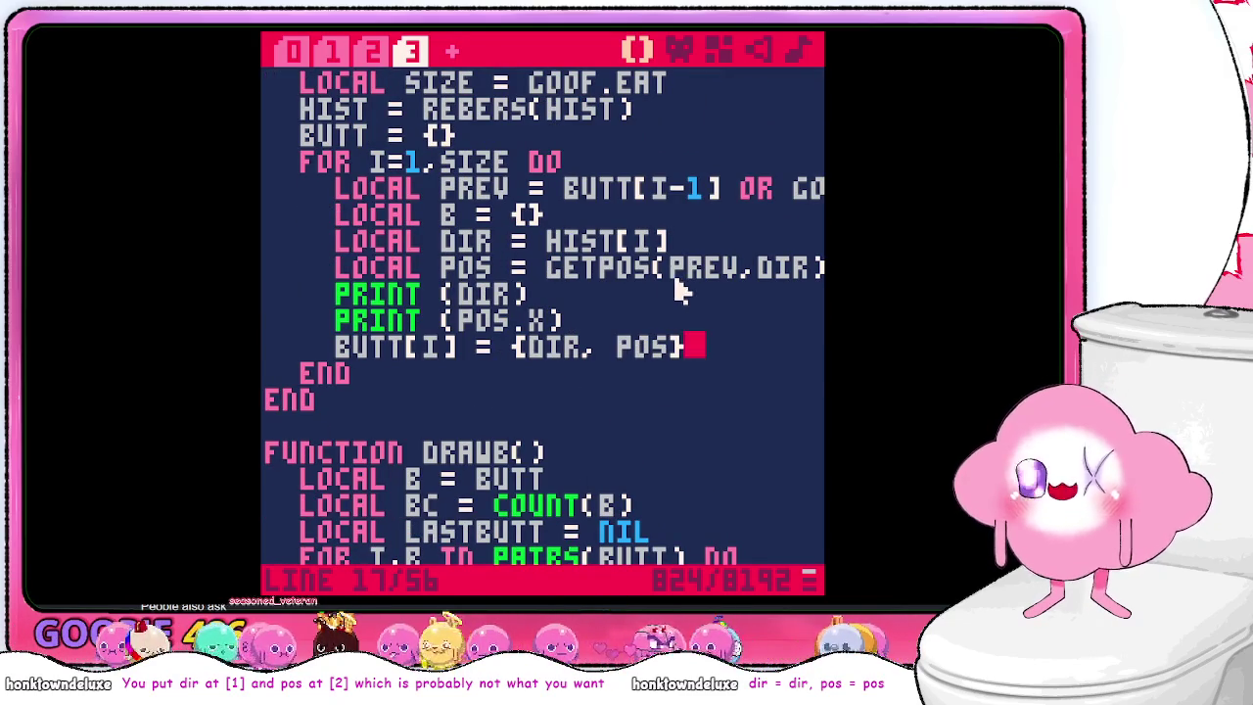
{"action": "scroll", "coordinate": [672, 295], "scroll_direction": "up", "scroll_amount": 2}
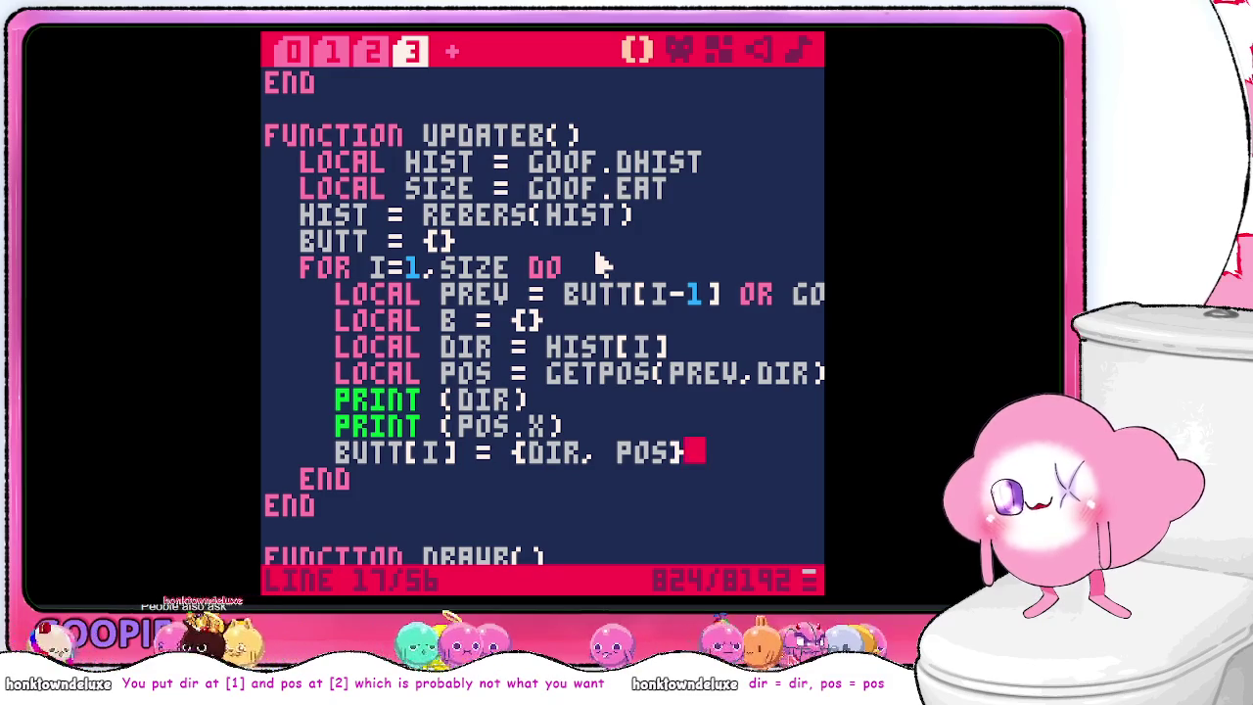
{"action": "left_click", "coordinate": [627, 296]}
{"action": "left_click", "coordinate": [715, 301]}
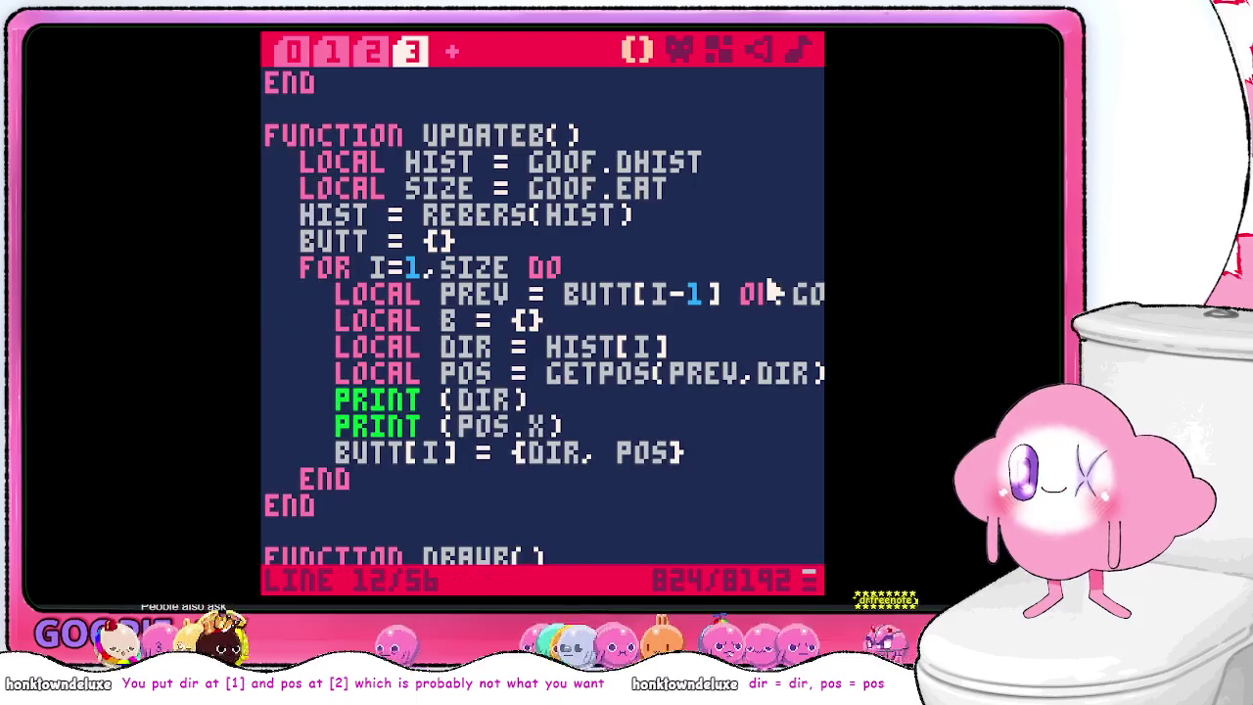
{"action": "key", "text": "End"}
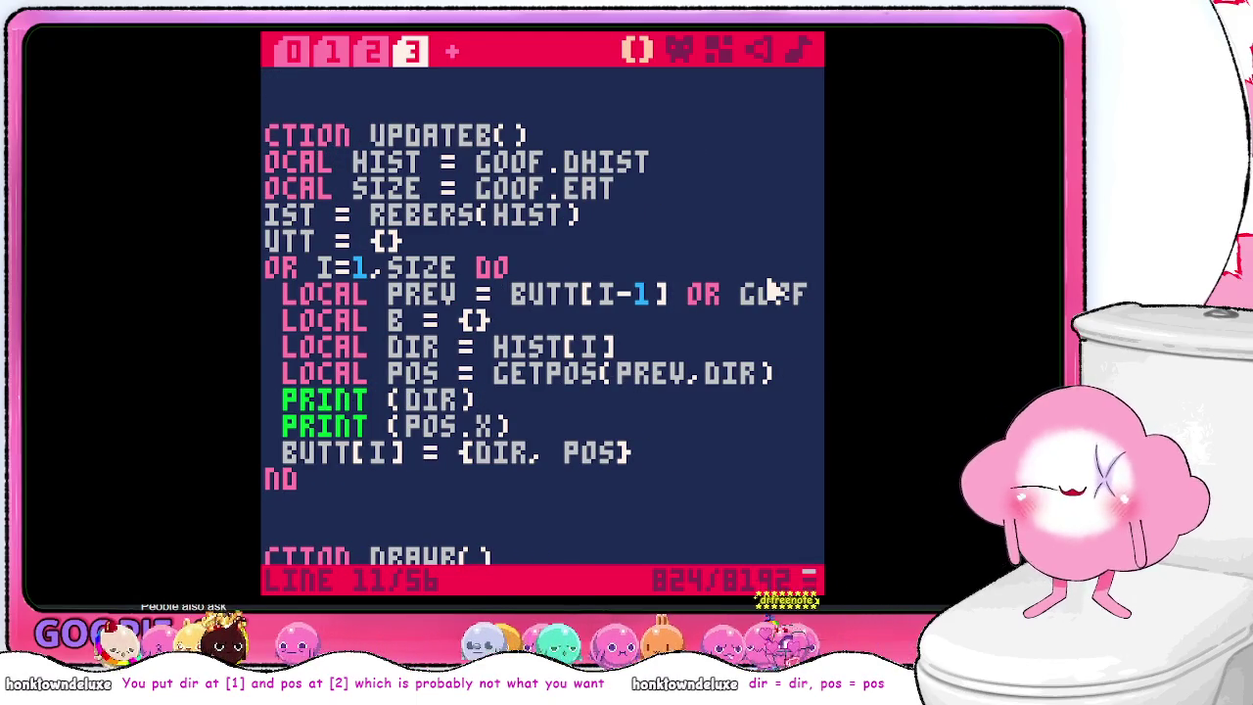
- Rerun the cart, which prints 1 and 14 before the line-27 error, and return to DRAWB
{"action": "key", "text": "ctrl+r"}
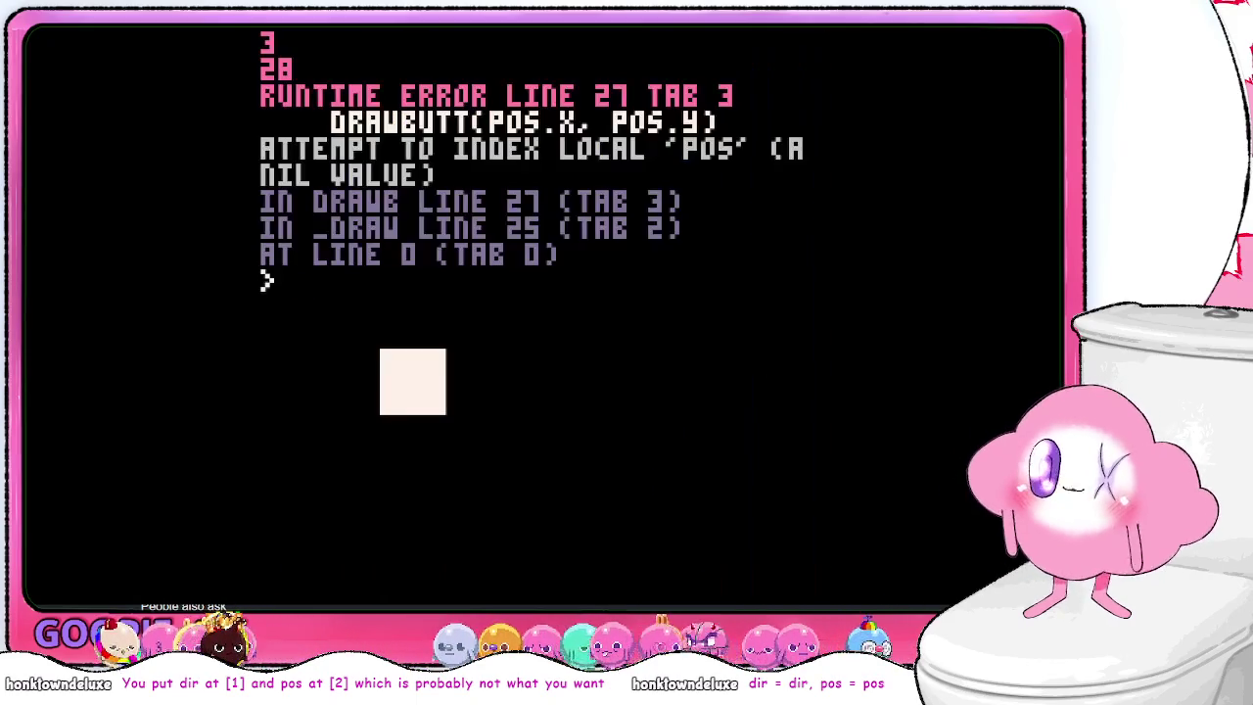
{"action": "type", "text": "run"}
{"action": "key", "text": "Return"}
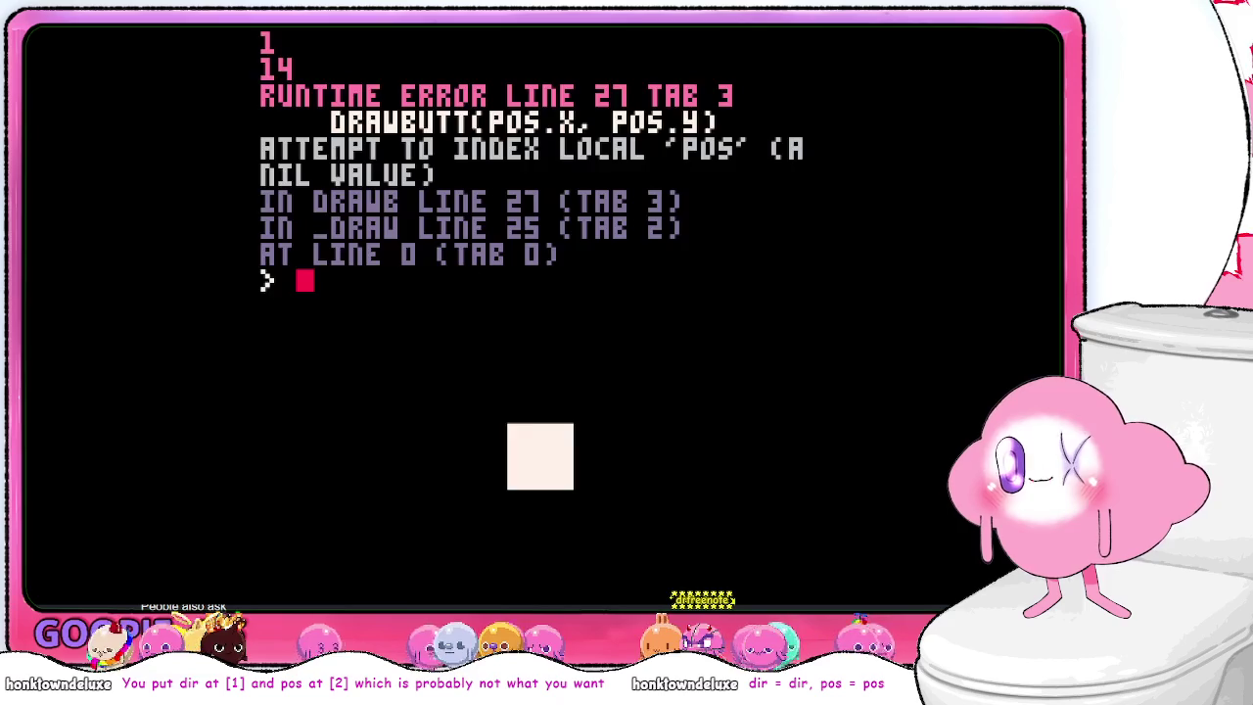
{"action": "key", "text": "Escape"}
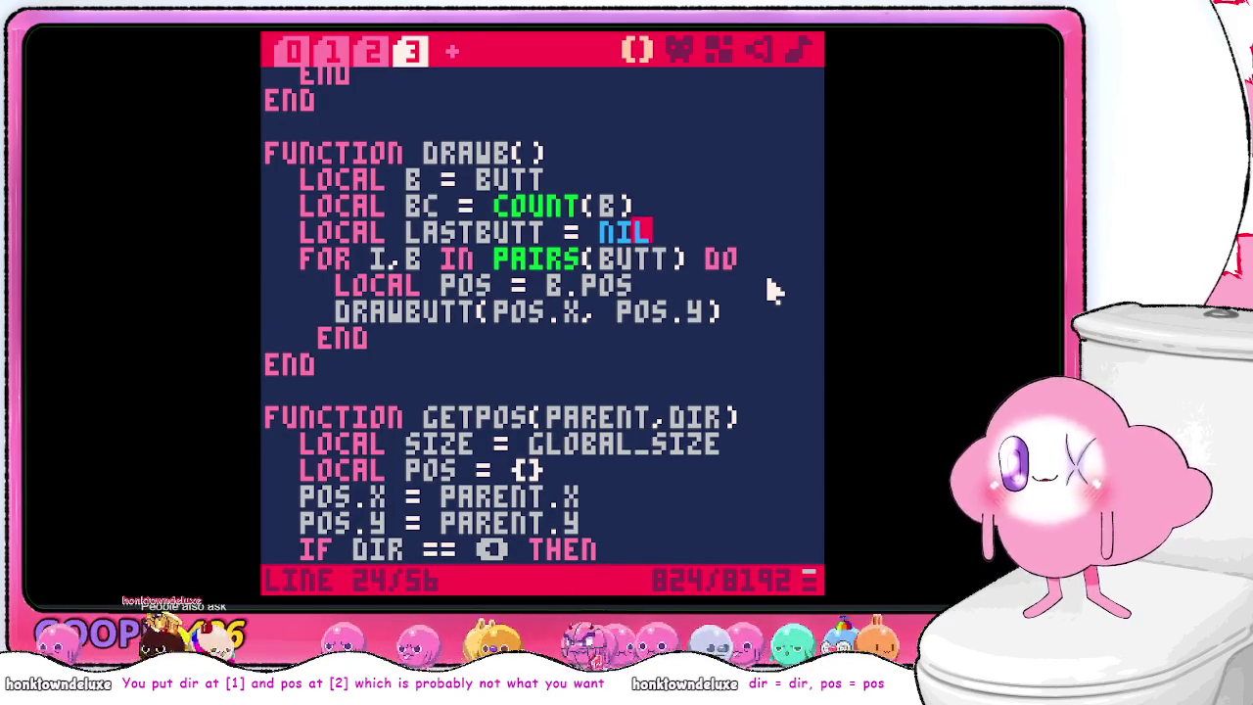
- Move the LOCAL LASTBUTT = NIL declaration from DRAWB into UPDATEB below BUTT = {}
{"action": "left_click_drag", "start_coordinate": [676, 246], "coordinate": [677, 218]}
{"action": "key", "text": "ctrl+c"}
{"action": "key", "text": "BackSpace"}
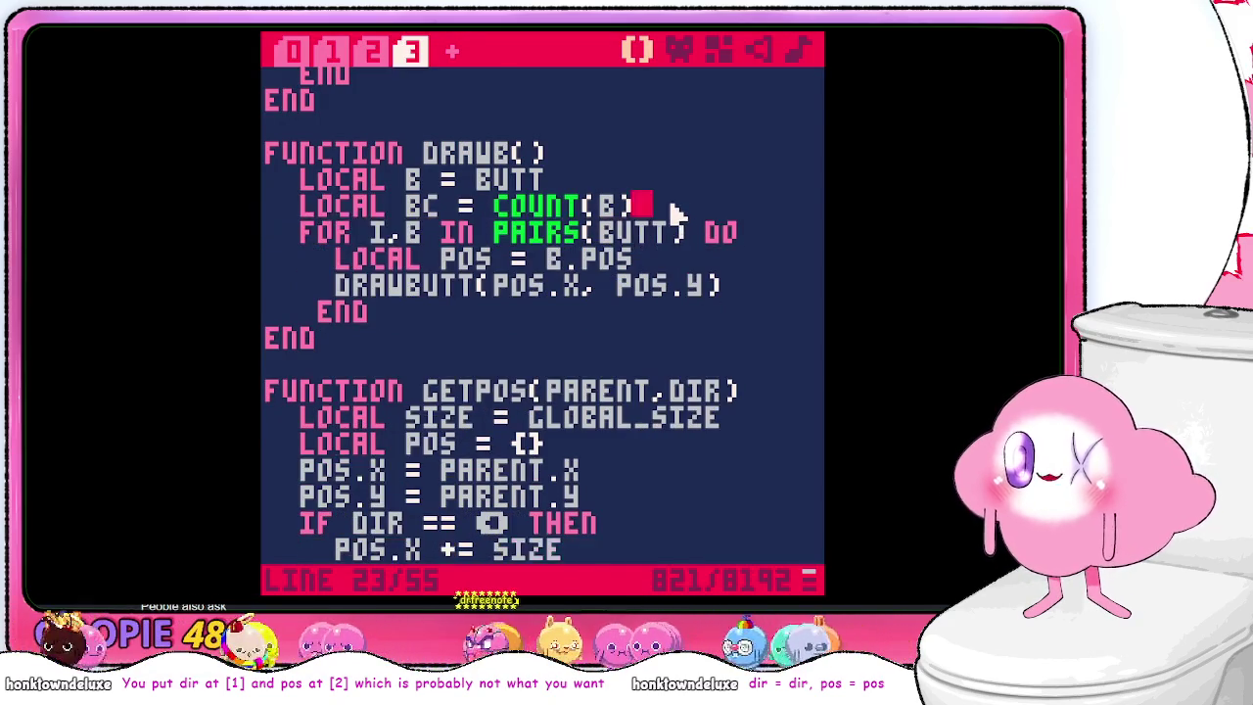
{"action": "scroll", "coordinate": [643, 260], "scroll_direction": "up", "scroll_amount": 6}
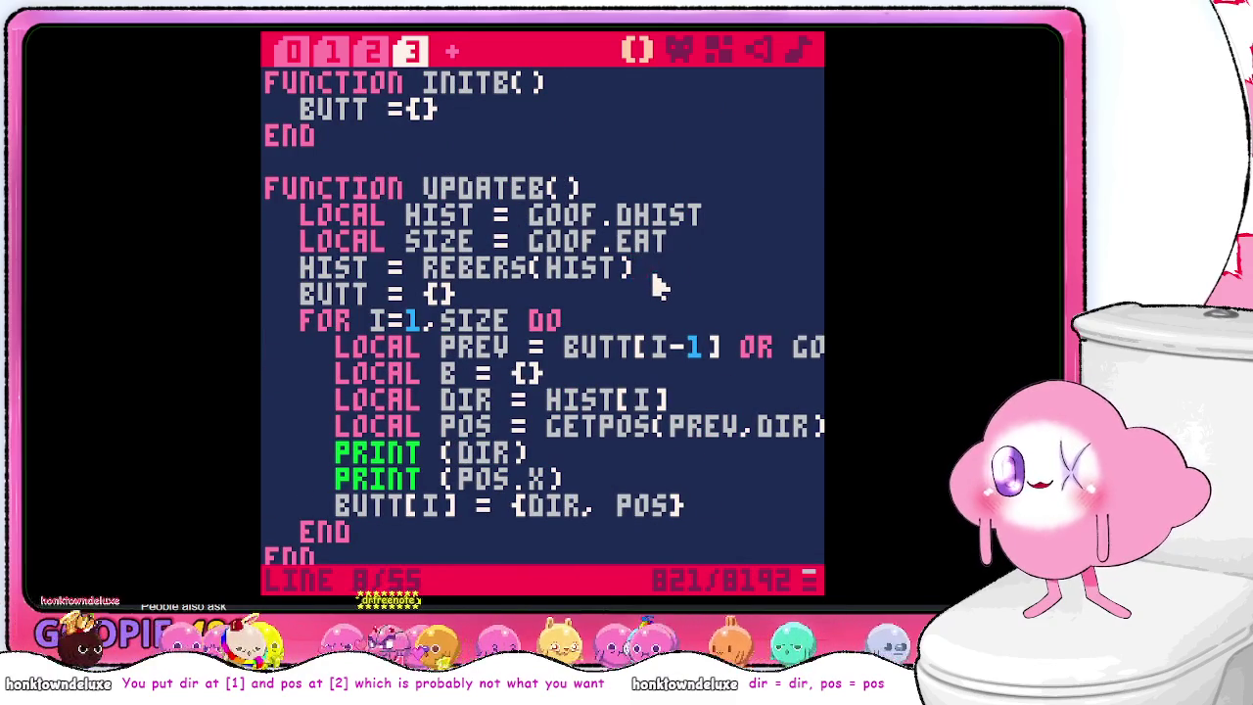
{"action": "key", "text": "ctrl+v"}
{"action": "scroll", "coordinate": [652, 323], "scroll_direction": "down", "scroll_amount": 2}
{"action": "scroll", "coordinate": [685, 448], "scroll_direction": "up", "scroll_amount": 1}
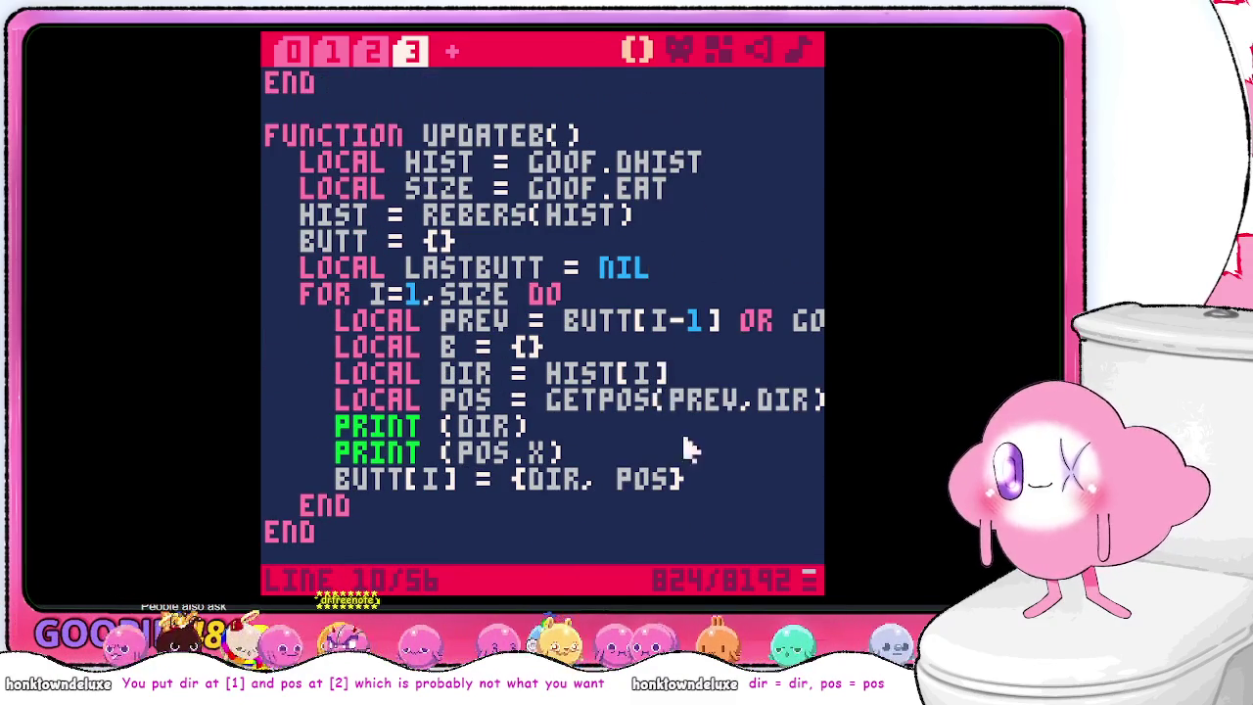
- Set LASTBUTT = BUTT[I] each pass, use LASTBUTT instead of BUTT[I-1] for PREV, then save and run
{"action": "left_click", "coordinate": [707, 480]}
{"action": "key", "text": "Return"}
{"action": "type", "text": "LAST"}
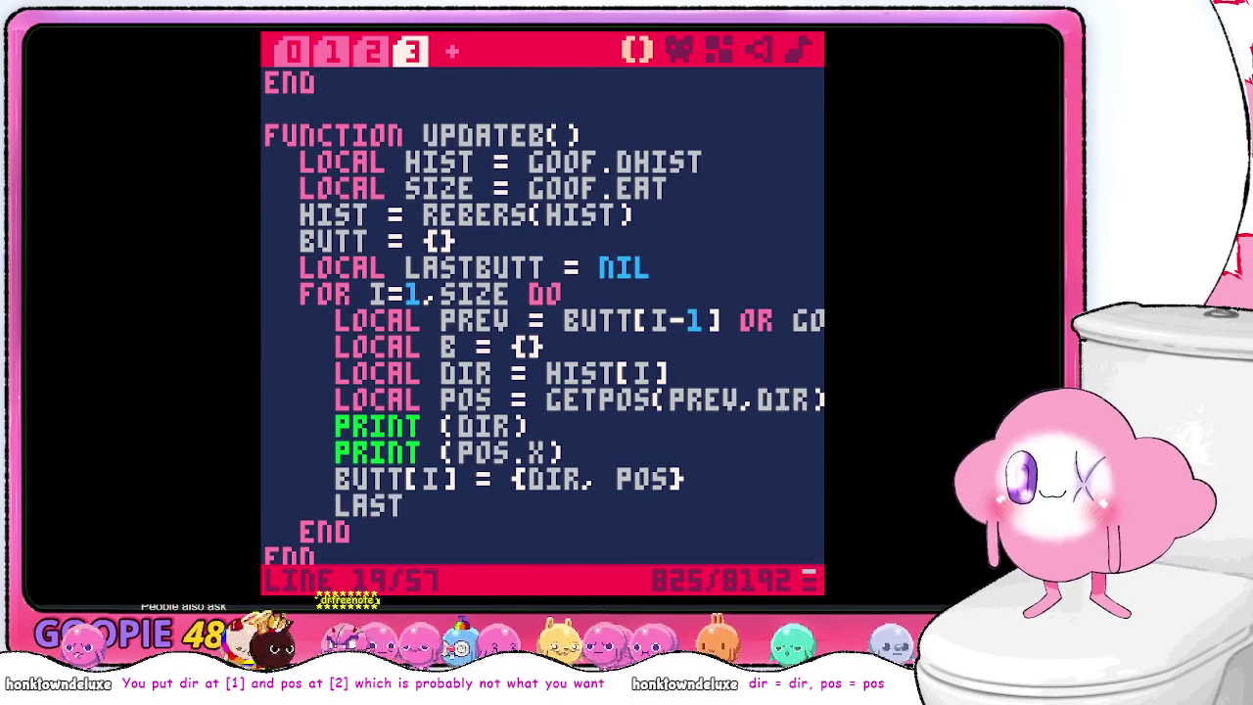
{"action": "type", "text": "BUTT = "}
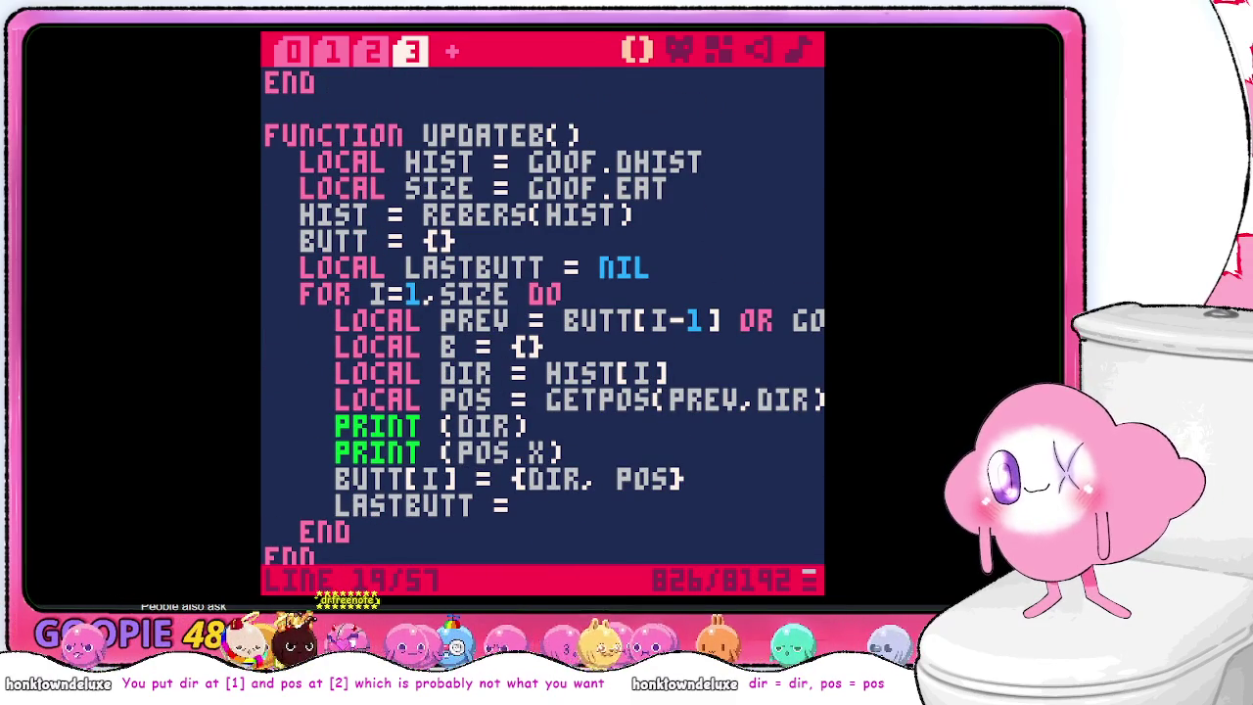
{"action": "type", "text": "BUTT[I"}
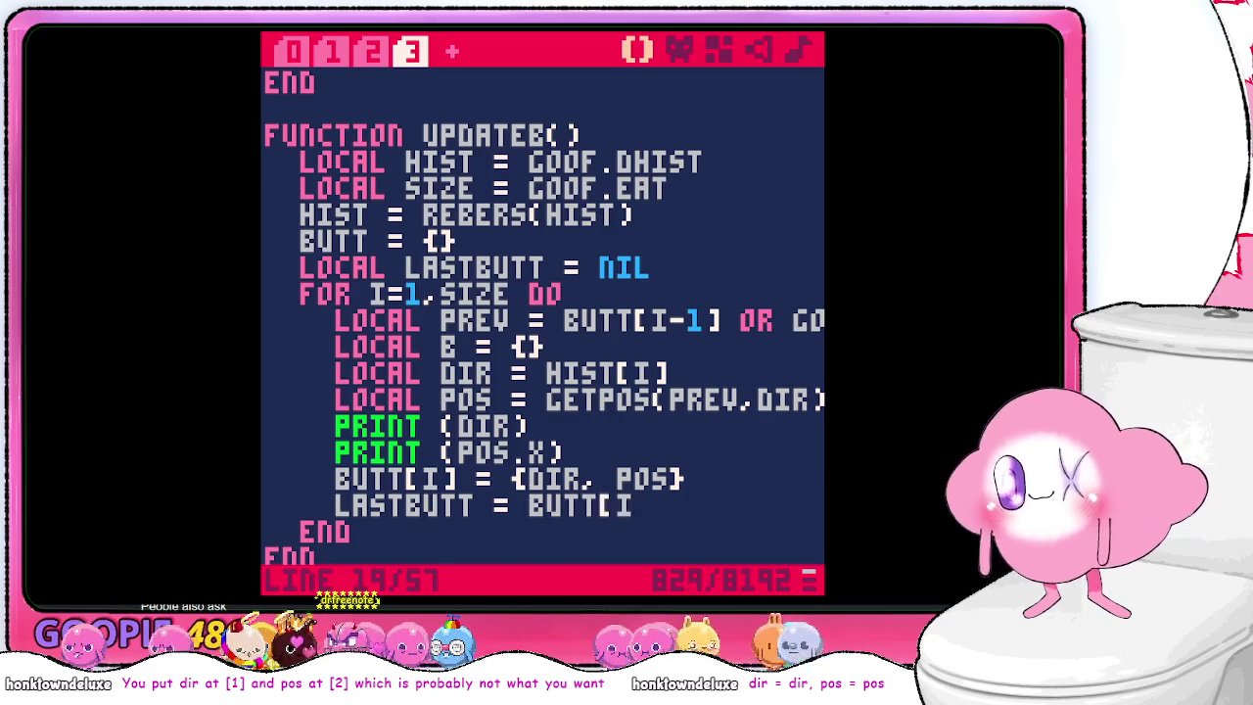
{"action": "left_click_drag", "start_coordinate": [636, 320], "coordinate": [741, 330]}
{"action": "type", "text": "LASTBUTT"}
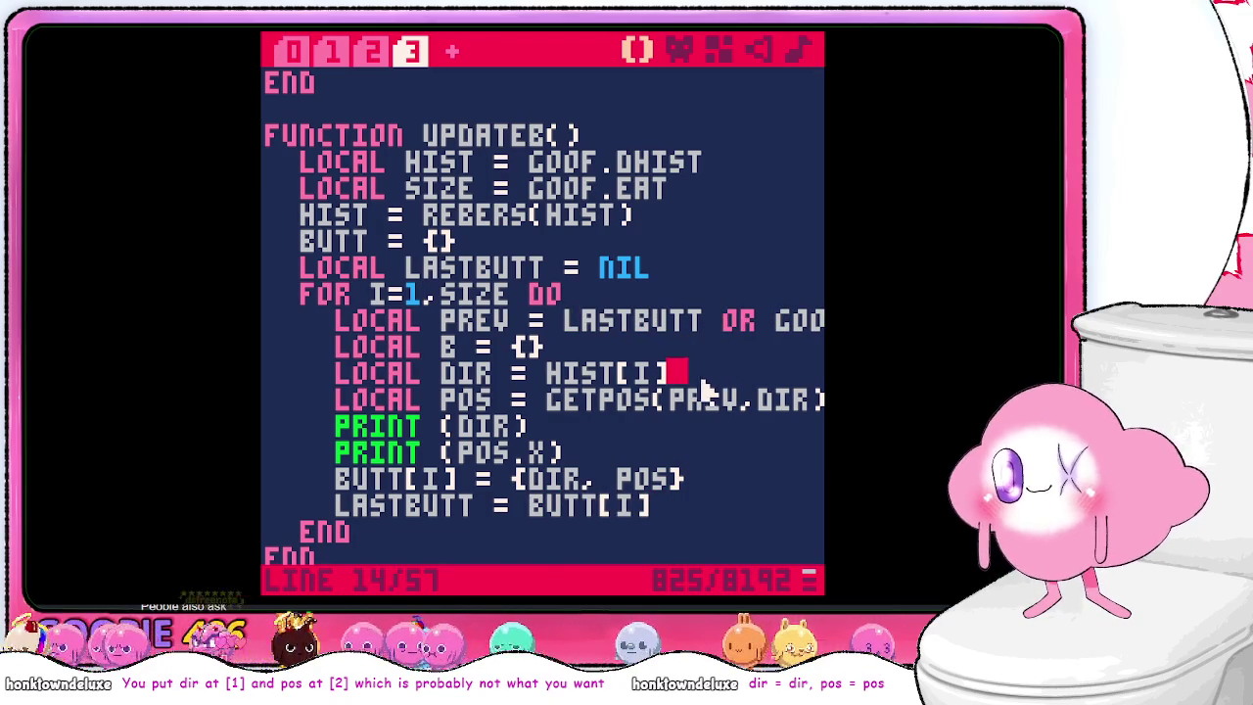
{"action": "key", "text": "ctrl+s"}
{"action": "key", "text": "ctrl+r"}
- Rerun the cart and go back to the code at the nil pos error
{"action": "type", "text": "run"}
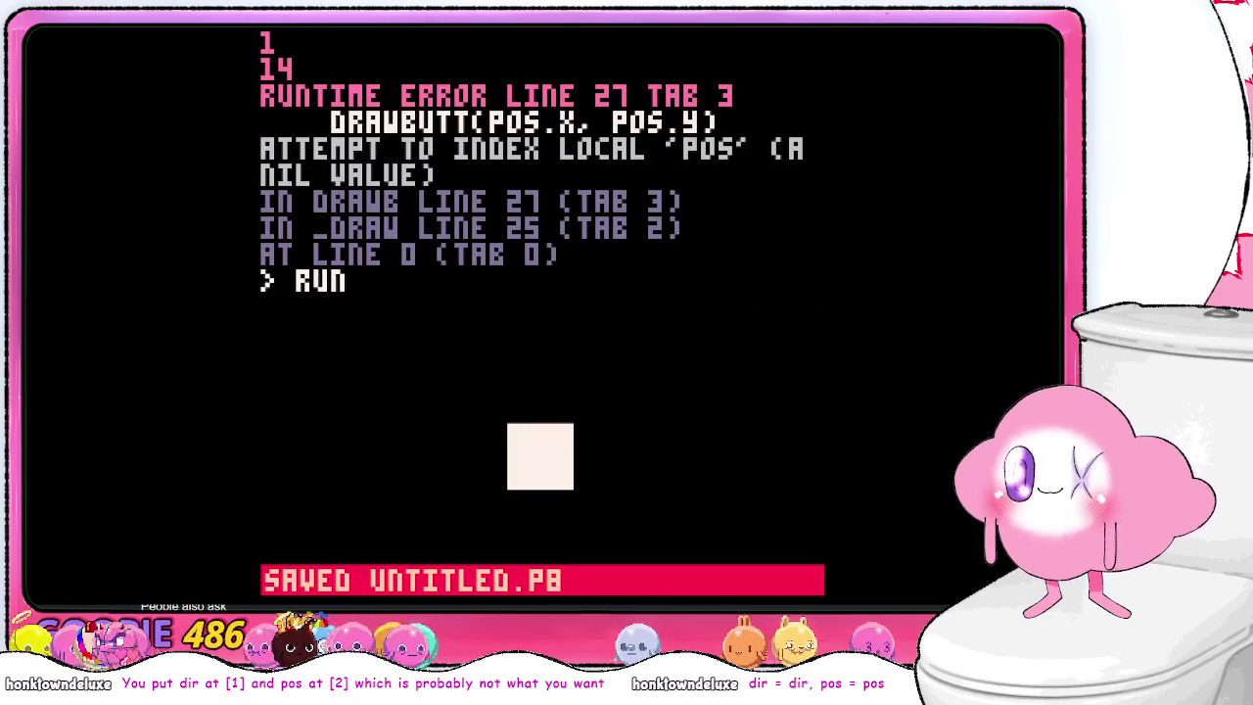
{"action": "key", "text": "Return"}
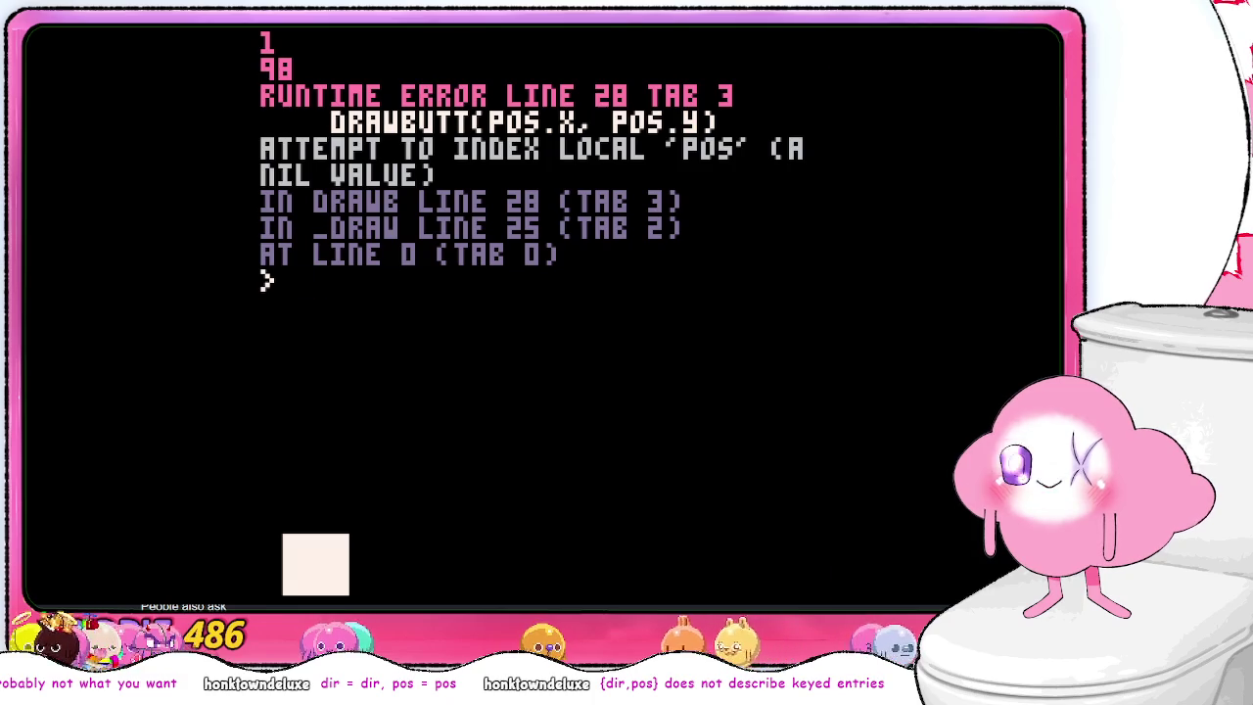
{"action": "key", "text": "Escape"}
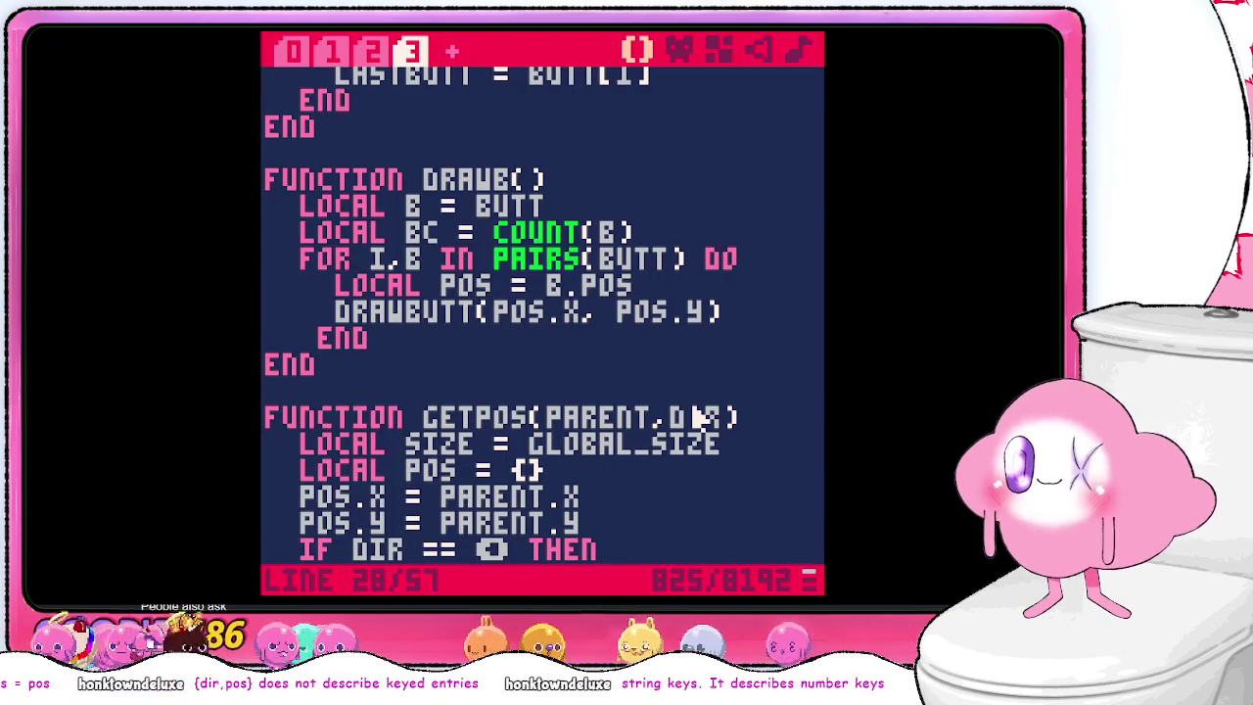
{"action": "key", "text": "Down"}
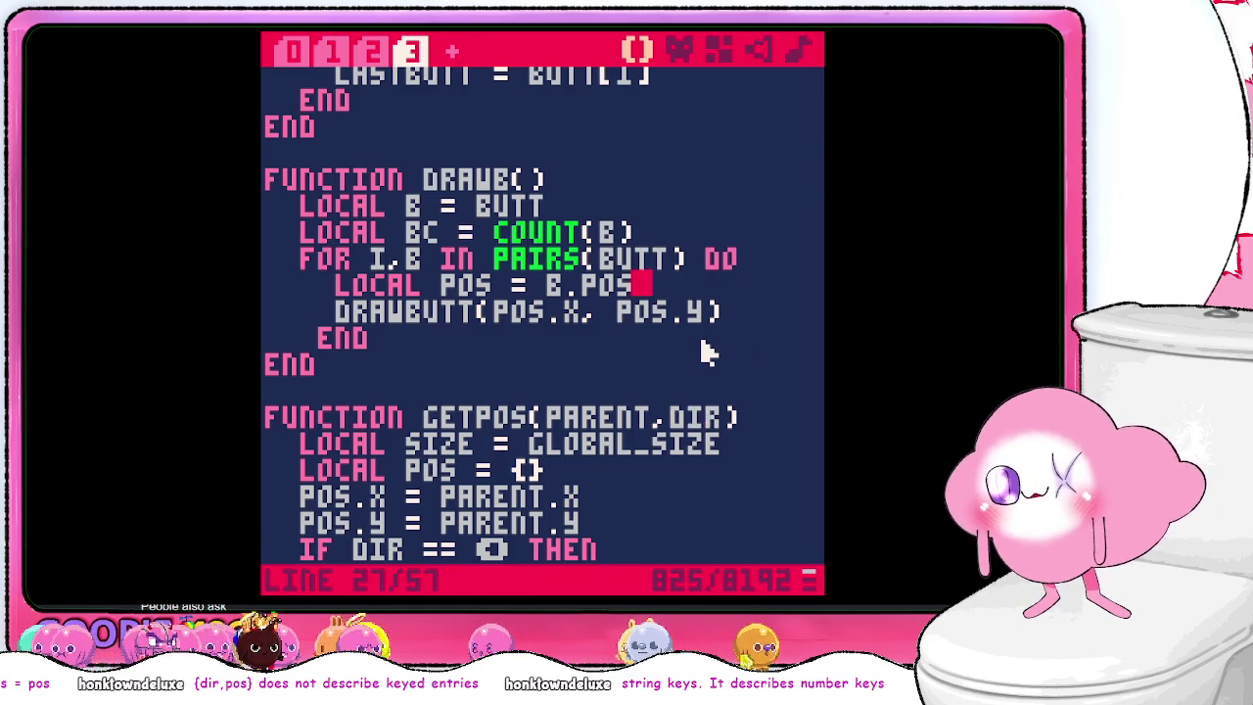
{"action": "scroll", "coordinate": [690, 337], "scroll_direction": "up", "scroll_amount": 3}
{"action": "scroll", "coordinate": [691, 341], "scroll_direction": "up", "scroll_amount": 3}
{"action": "scroll", "coordinate": [691, 339], "scroll_direction": "down", "scroll_amount": 1}
{"action": "scroll", "coordinate": [686, 353], "scroll_direction": "up", "scroll_amount": 1}
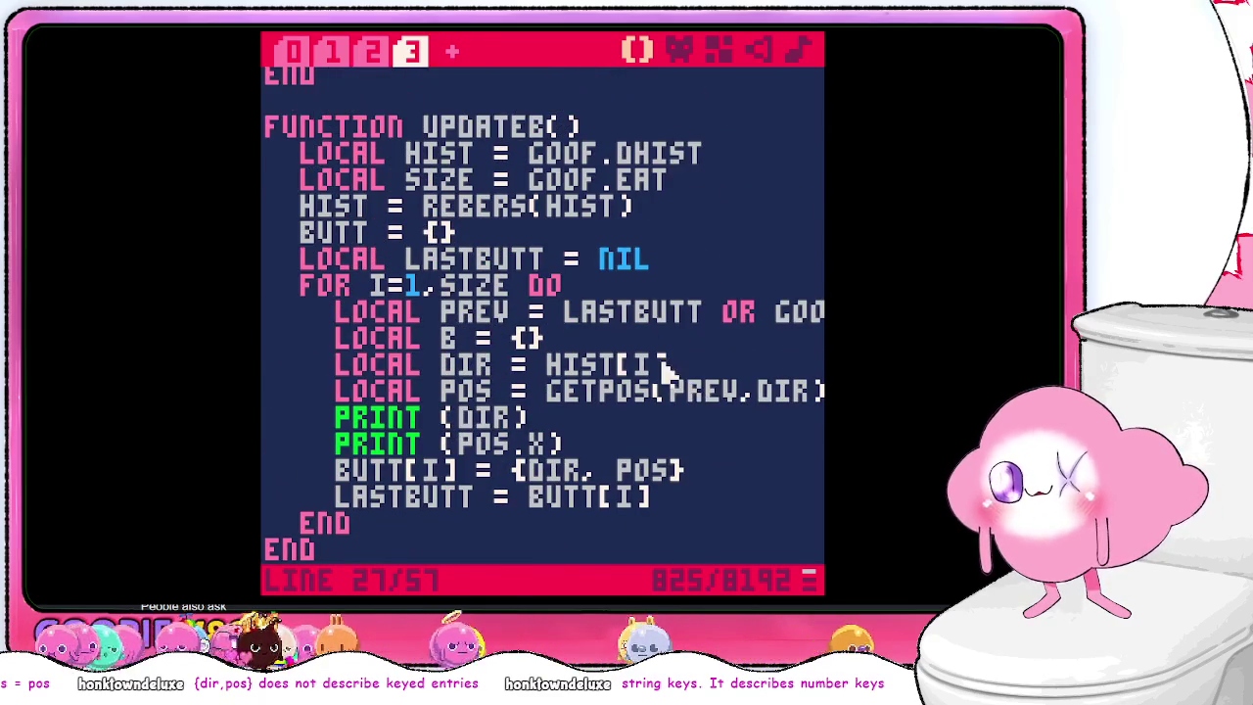
- Add PRINT(DIR) right after LOCAL DIR = HIST[I] and delete the old PRINT (DIR) line
{"action": "left_click", "coordinate": [608, 421]}
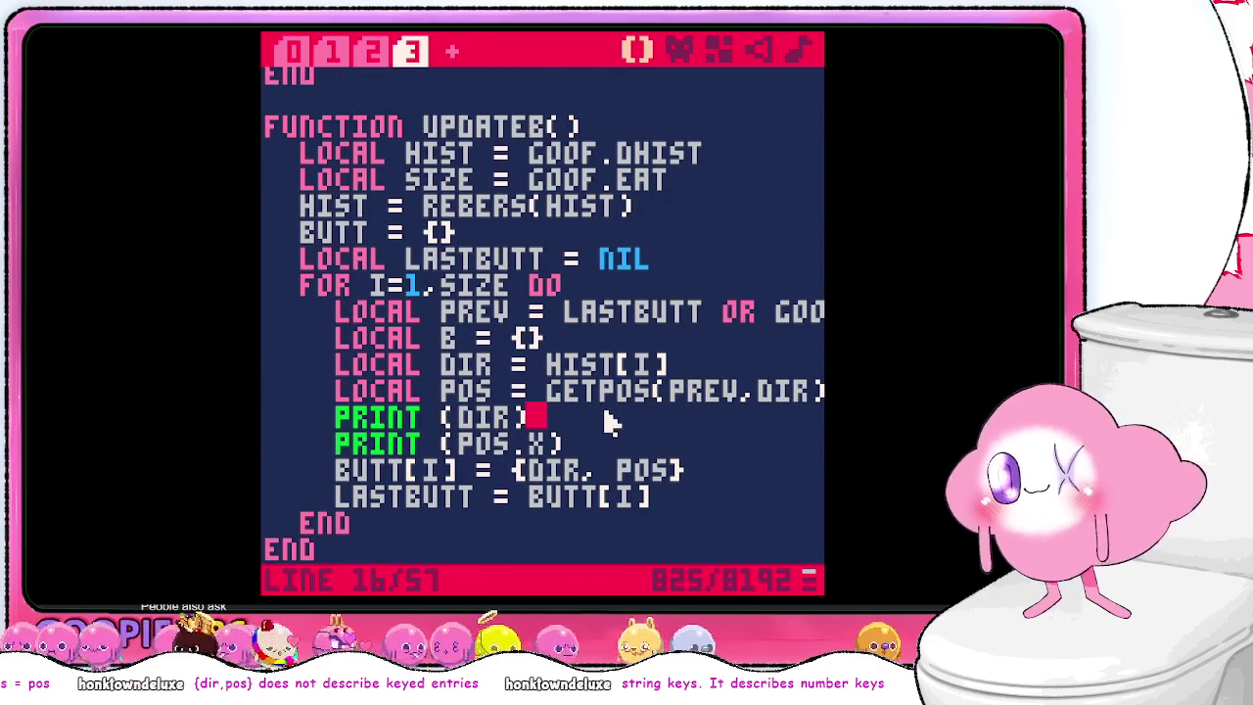
{"action": "double_click", "coordinate": [783, 392]}
{"action": "left_click", "coordinate": [691, 365]}
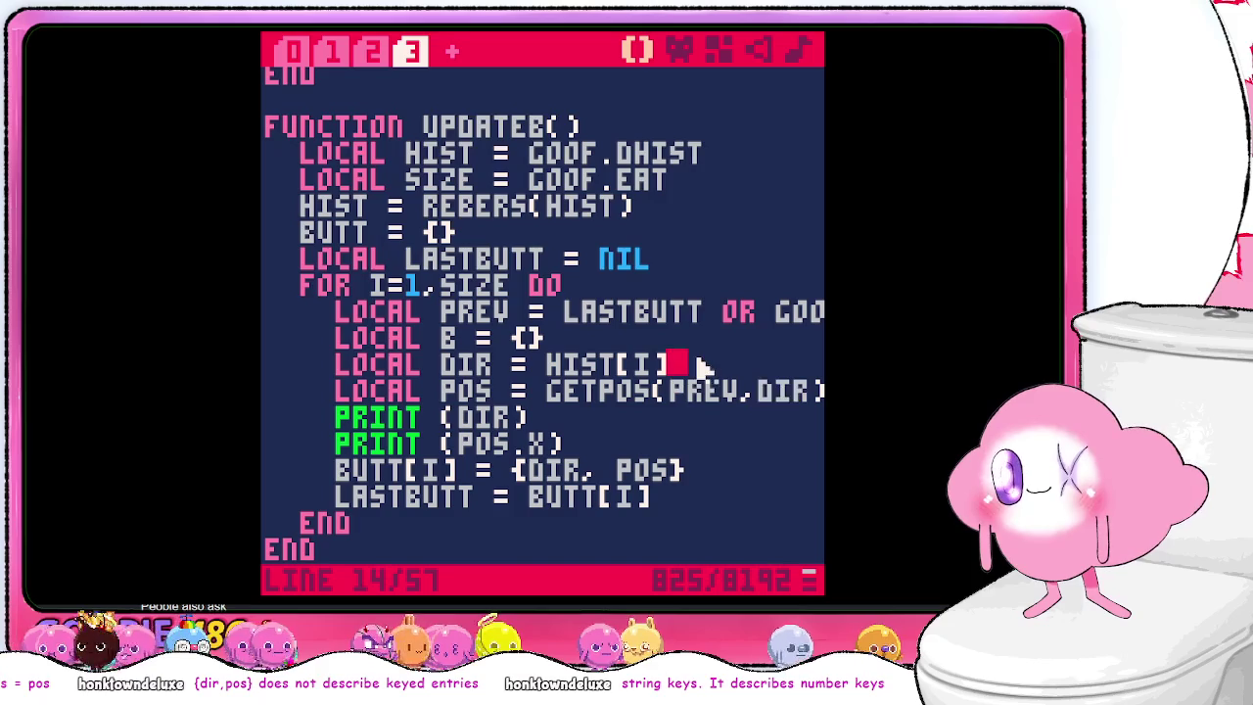
{"action": "key", "text": "Return"}
{"action": "type", "text": "PRI"}
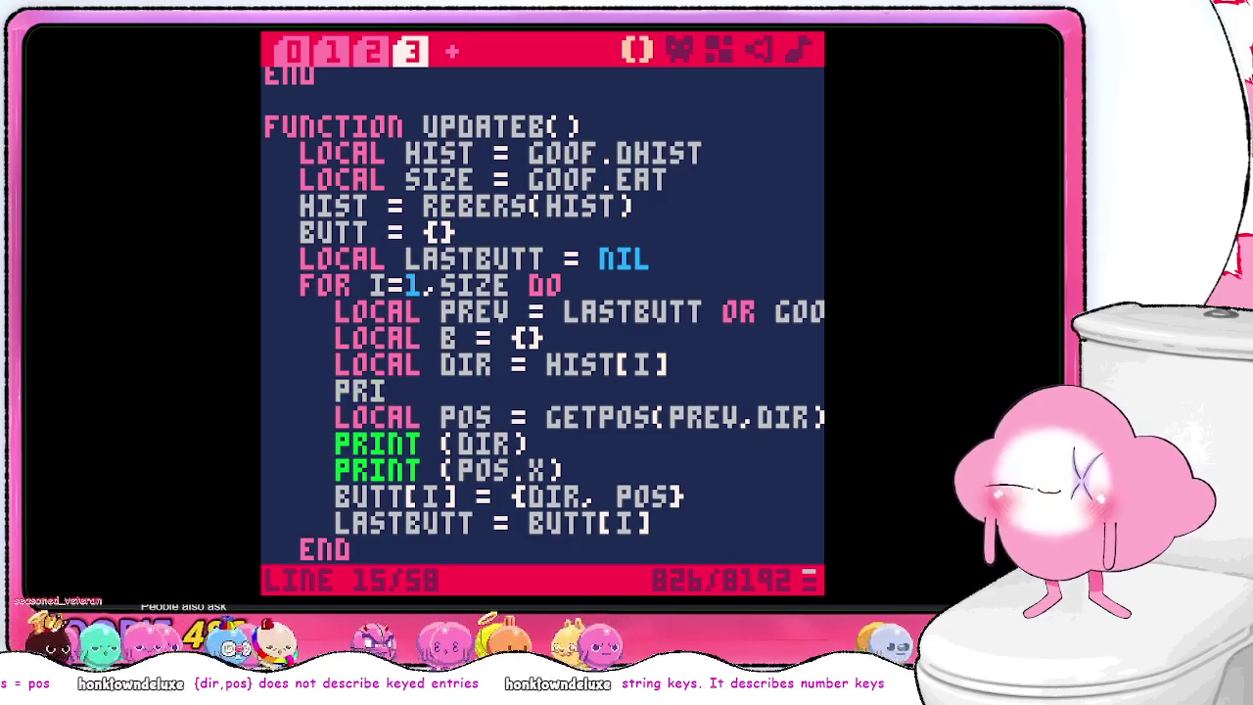
{"action": "type", "text": "NT(DIR)"}
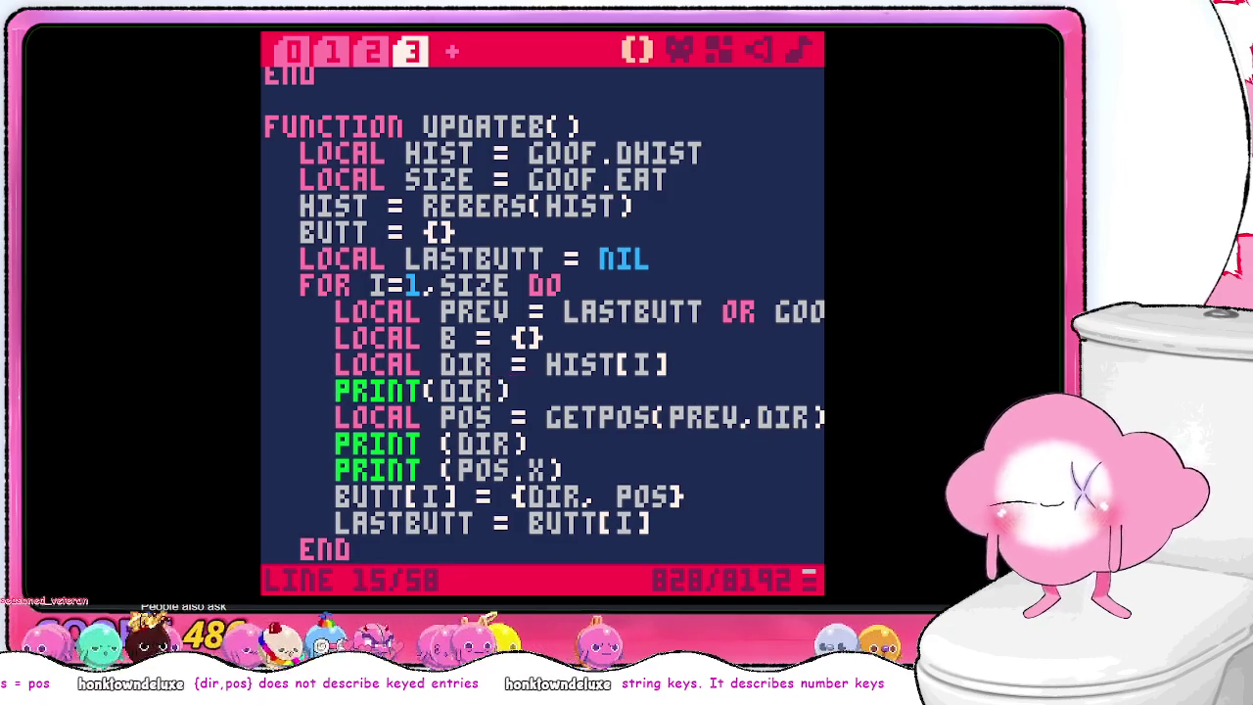
{"action": "left_click", "coordinate": [612, 442]}
{"action": "key", "text": "BackSpace"}
{"action": "key", "text": "BackSpace"}
{"action": "key", "text": "BackSpace"}
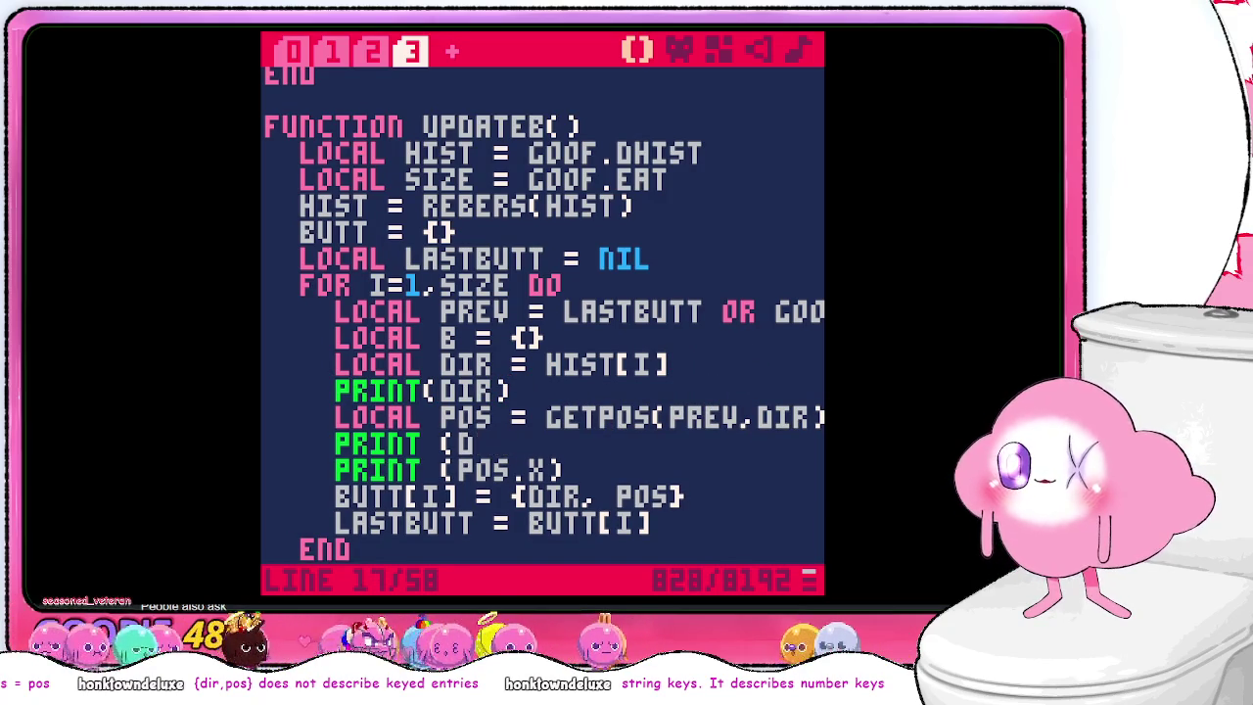
{"action": "key", "text": "BackSpace"}
{"action": "key", "text": "BackSpace"}
{"action": "key", "text": "BackSpace"}
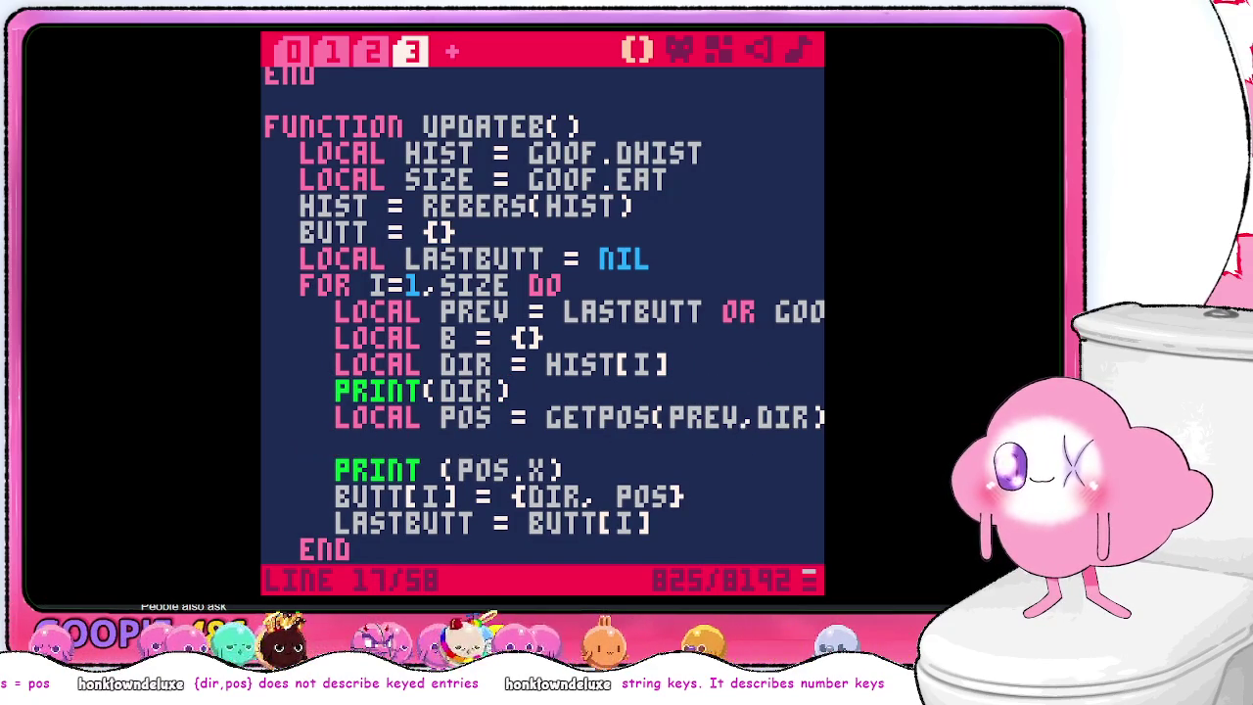
{"action": "scroll", "coordinate": [705, 439], "scroll_direction": "down", "scroll_amount": 1}
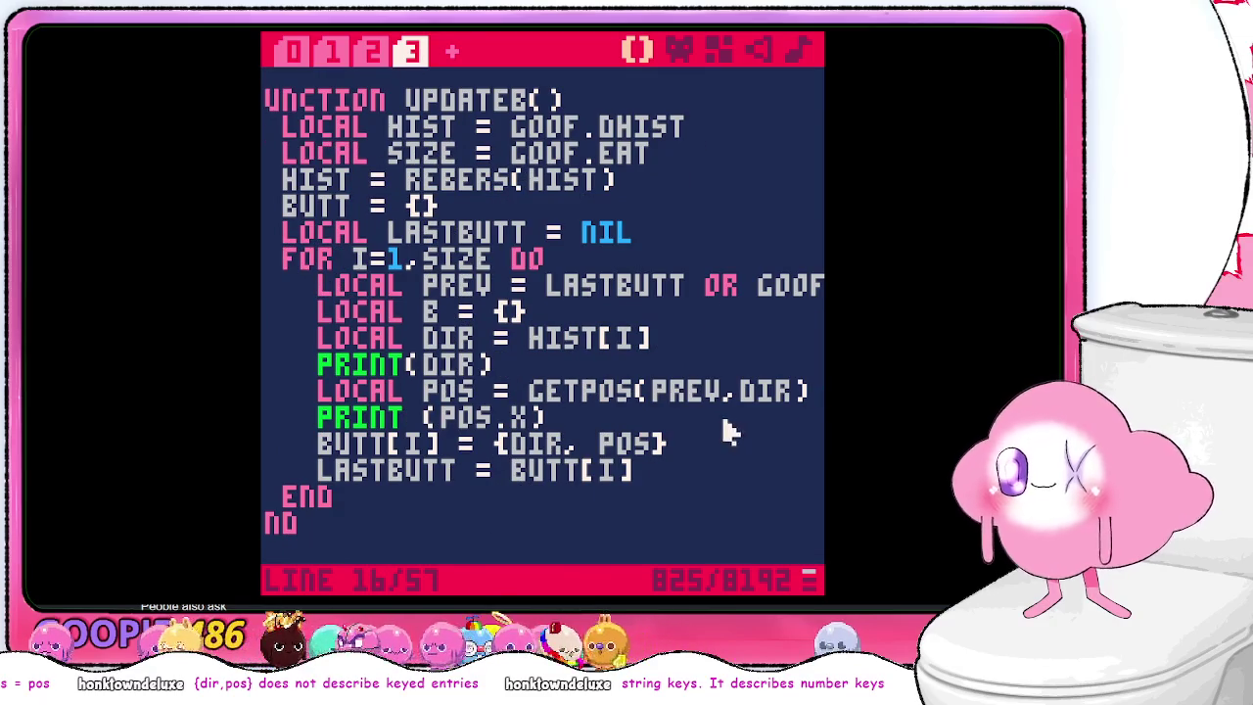
- Save and rerun the cart, steering the snake down and right until the line-28 error
{"action": "key", "text": "ctrl+s"}
{"action": "key", "text": "ctrl+r"}
{"action": "type", "text": "RUN"}
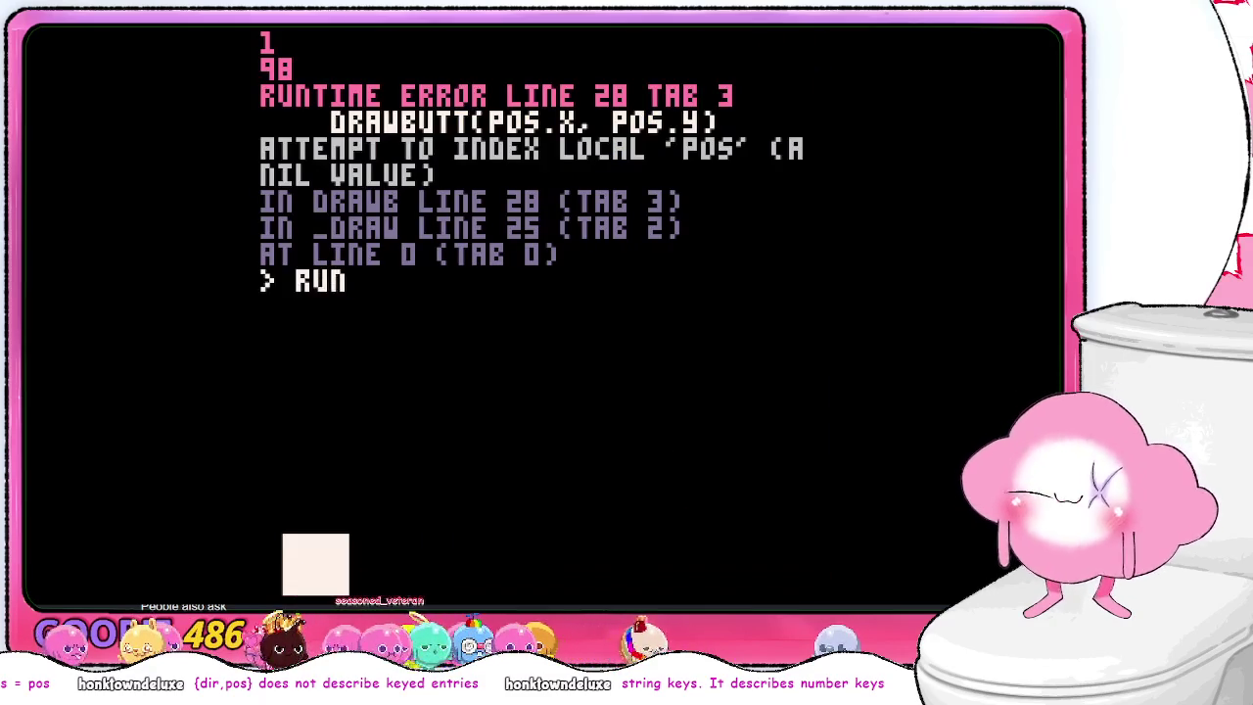
{"action": "key", "text": "Return"}
{"action": "key", "text": "Down"}
{"action": "key", "text": "Right"}
{"action": "key", "text": "Right"}
{"action": "key", "text": "Right"}
{"action": "key", "text": "Right"}
{"action": "key", "text": "Right"}
{"action": "key", "text": "Right"}
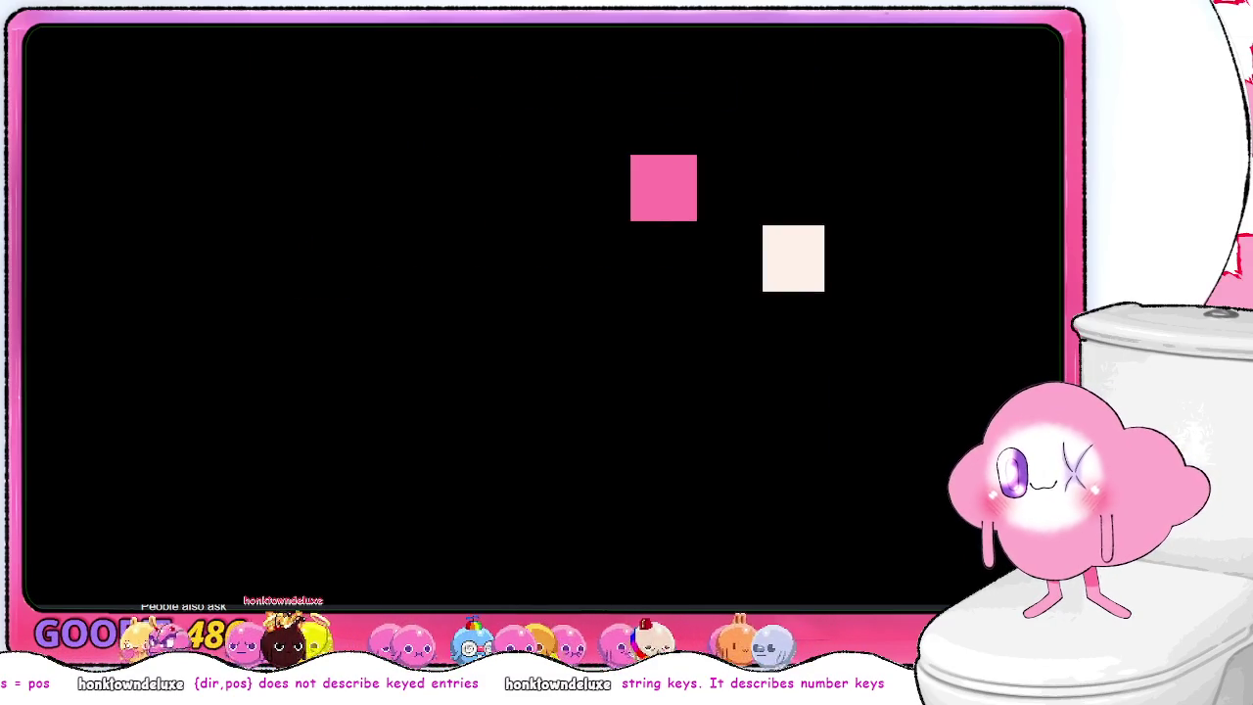
{"action": "key", "text": "Right"}
{"action": "key", "text": "Right"}
{"action": "key", "text": "Right"}
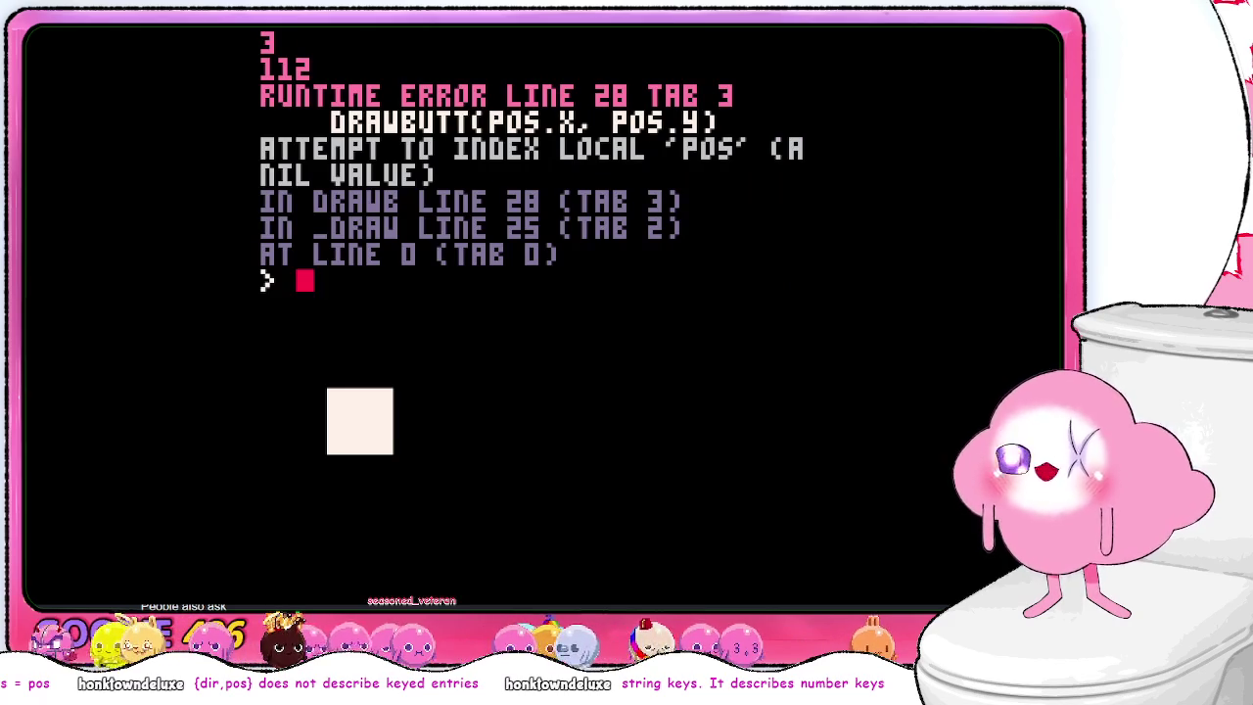
{"action": "key", "text": "Escape"}
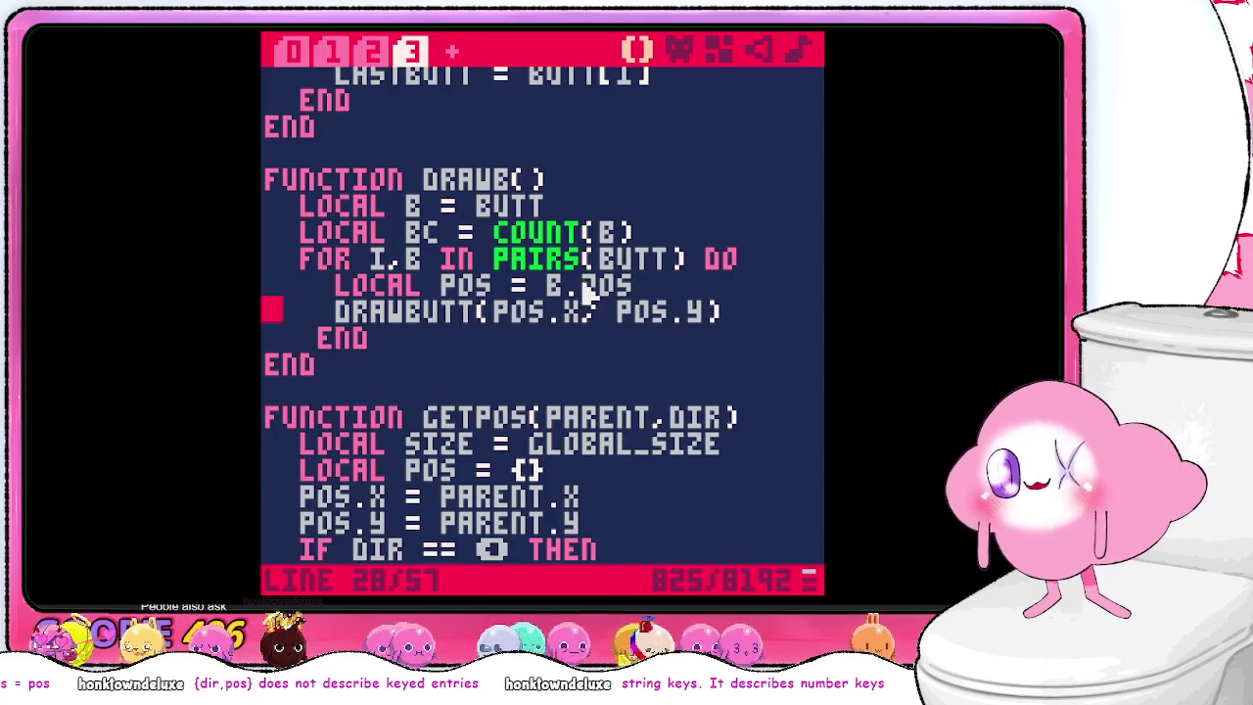
- Change LASTBUTT's starting value from NIL to GOOF
{"action": "scroll", "coordinate": [606, 336], "scroll_direction": "up", "scroll_amount": 4}
{"action": "scroll", "coordinate": [605, 337], "scroll_direction": "up", "scroll_amount": 4}
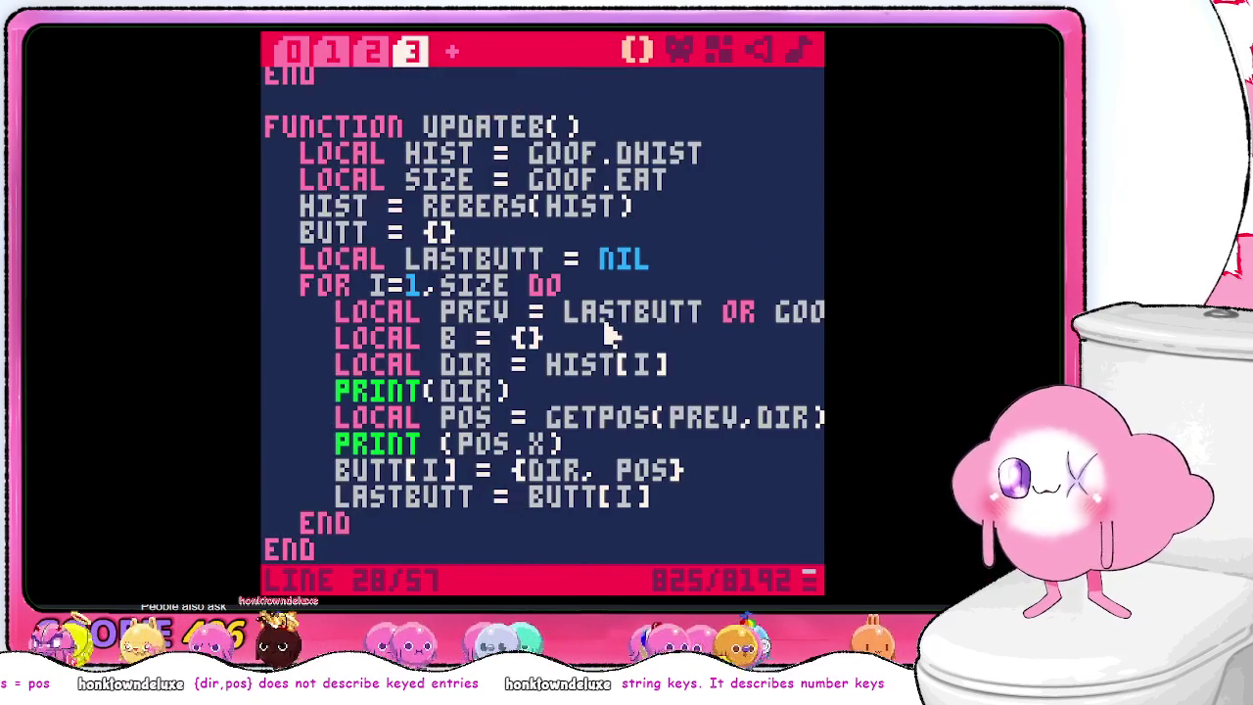
{"action": "left_click", "coordinate": [627, 336]}
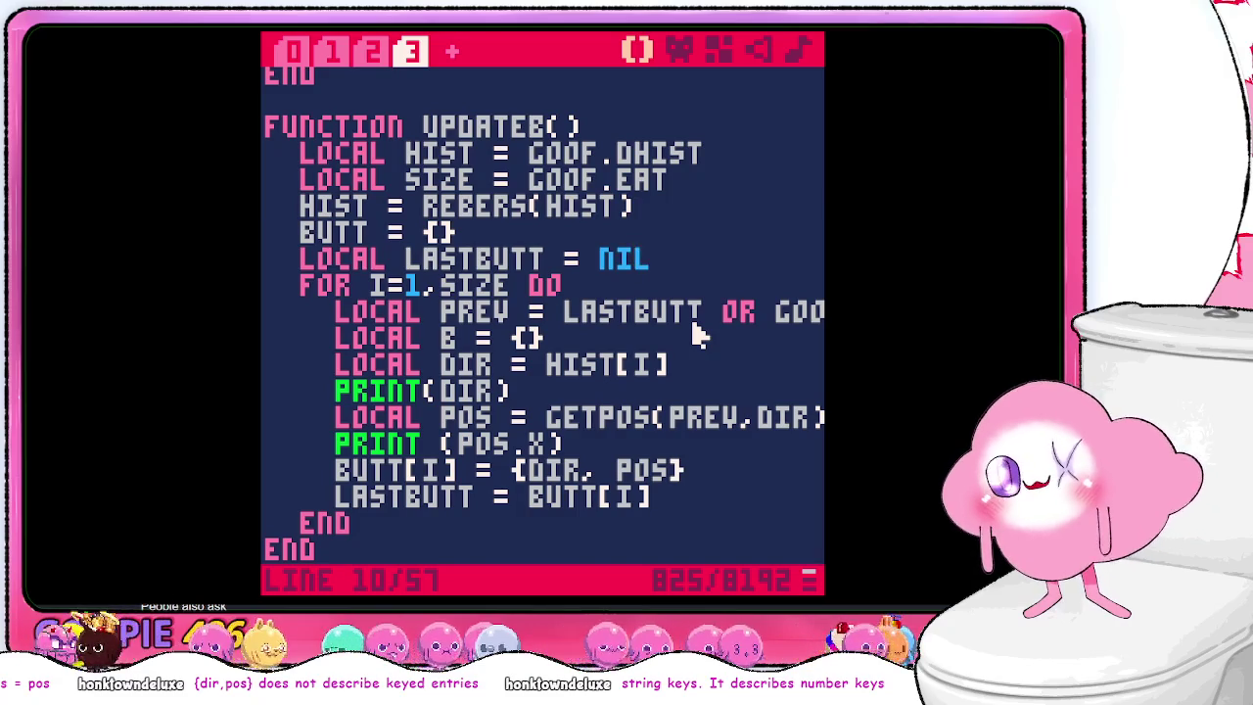
{"action": "key", "text": "BackSpace"}
{"action": "key", "text": "BackSpace"}
{"action": "key", "text": "BackSpace"}
{"action": "type", "text": "GOOFY"}
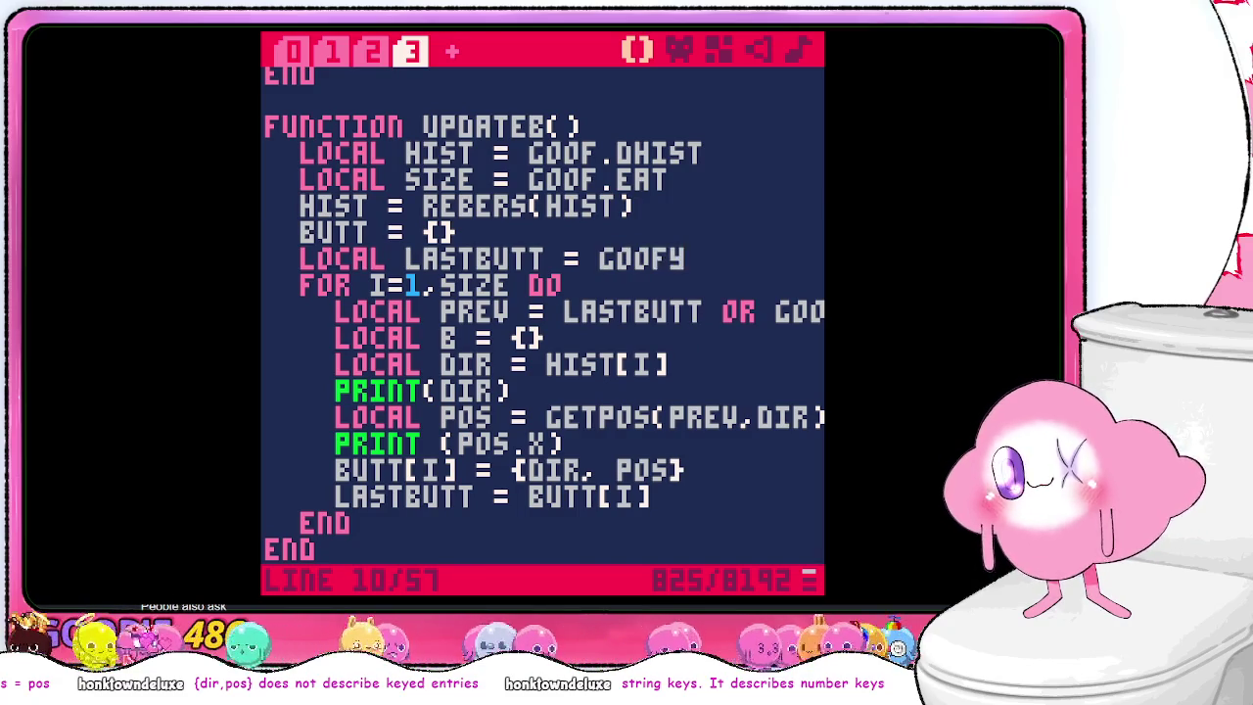
- Remove the OR fallback so PREV is simply LASTBUTT, then save and rerun the cart
{"action": "left_click", "coordinate": [791, 326]}
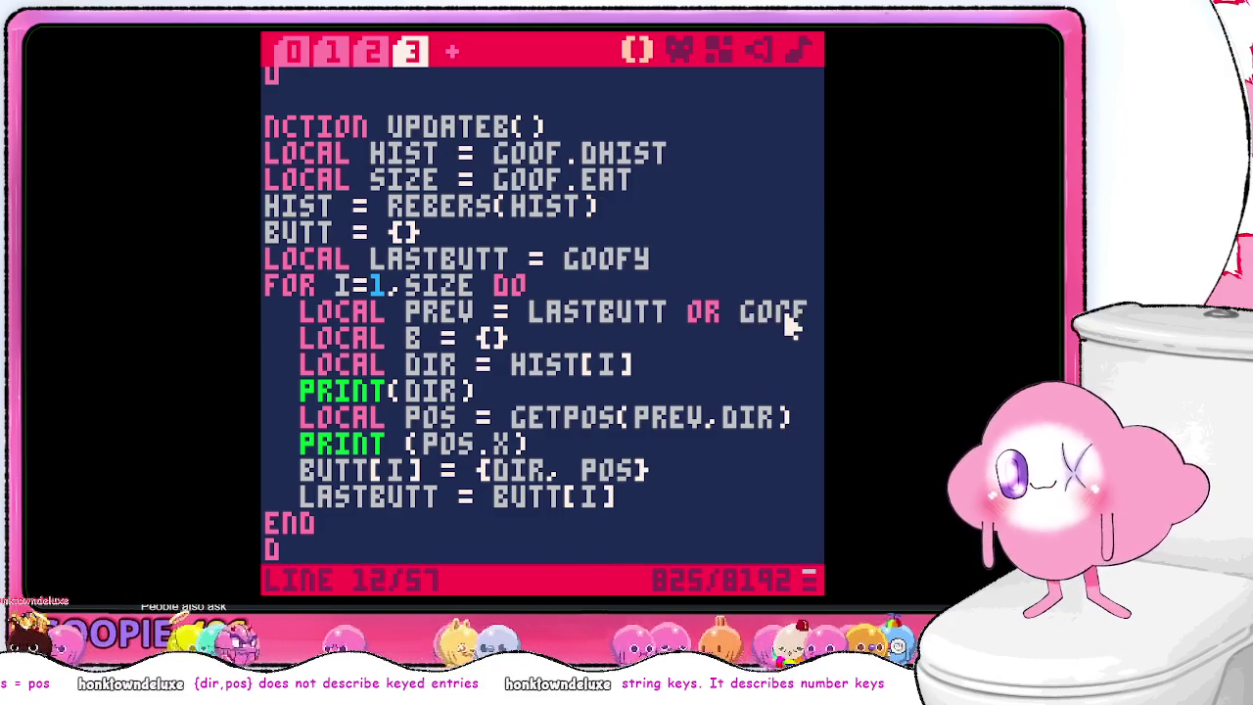
{"action": "key", "text": "BackSpace"}
{"action": "key", "text": "BackSpace"}
{"action": "key", "text": "BackSpace"}
{"action": "key", "text": "BackSpace"}
{"action": "key", "text": "BackSpace"}
{"action": "key", "text": "BackSpace"}
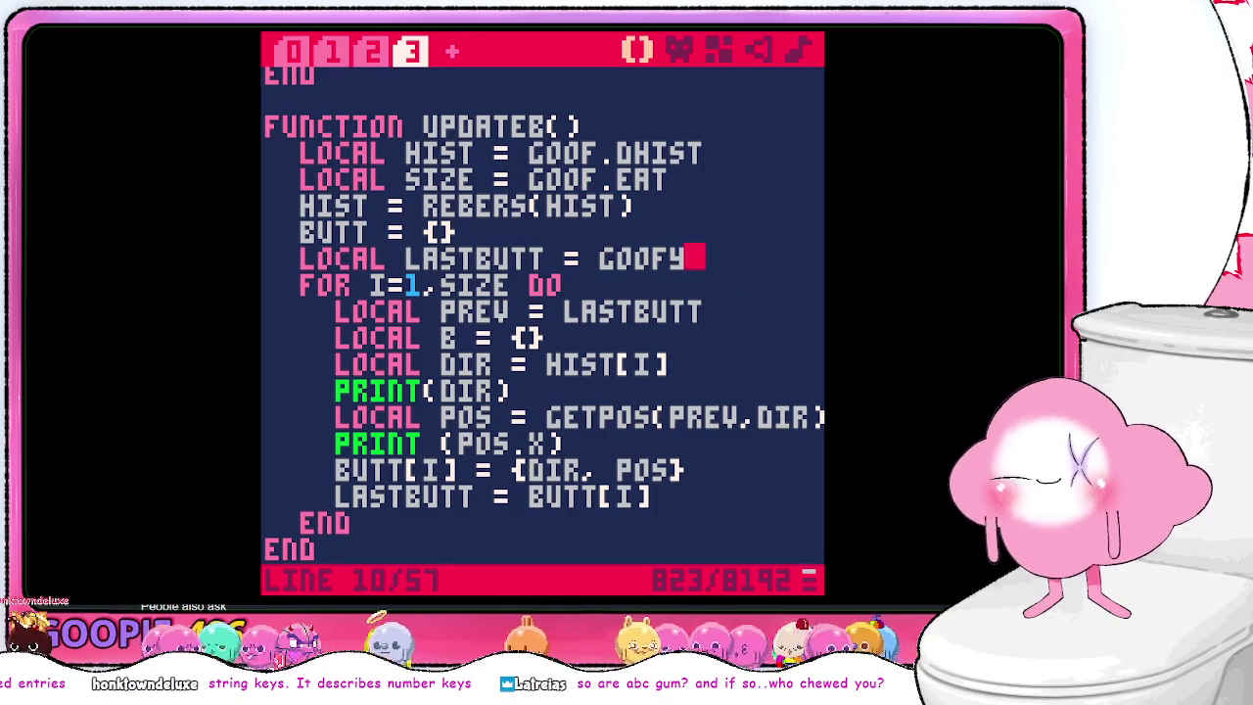
{"action": "key", "text": "Delete"}
{"action": "key", "text": "ctrl+z"}
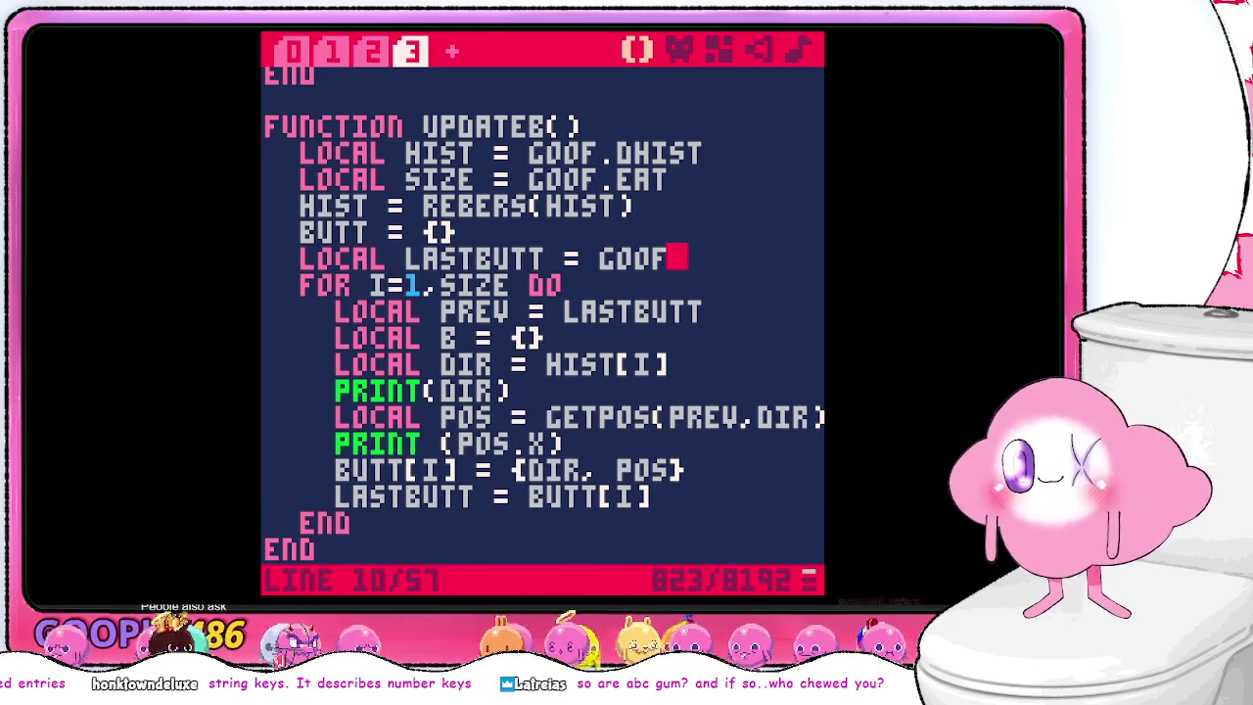
{"action": "left_click", "coordinate": [678, 310]}
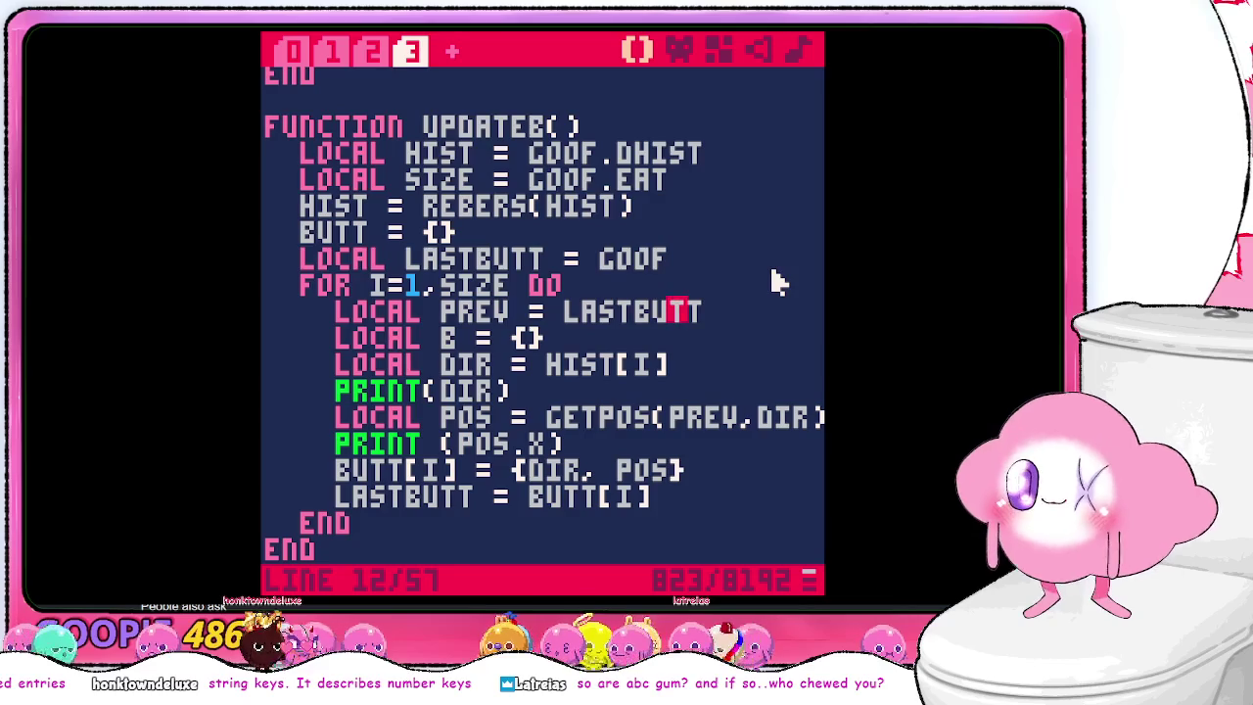
{"action": "key", "text": "ctrl+s"}
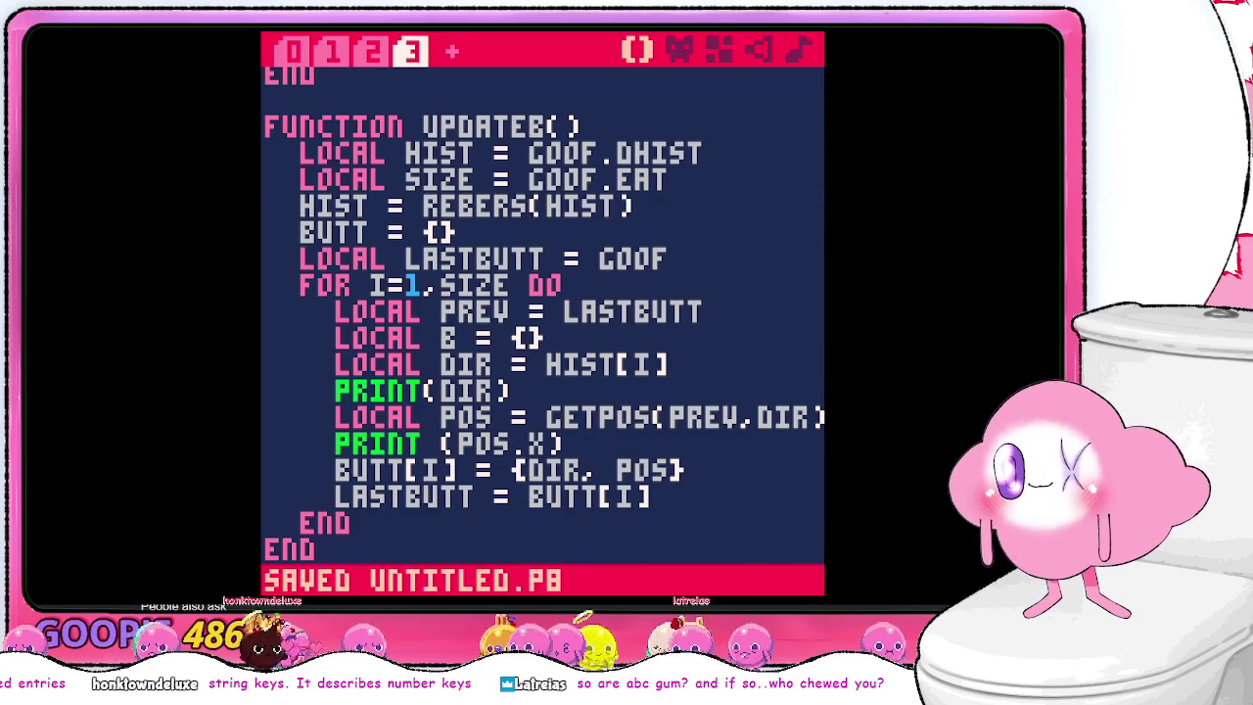
{"action": "key", "text": "Escape"}
{"action": "type", "text": "run"}
{"action": "key", "text": "Return"}
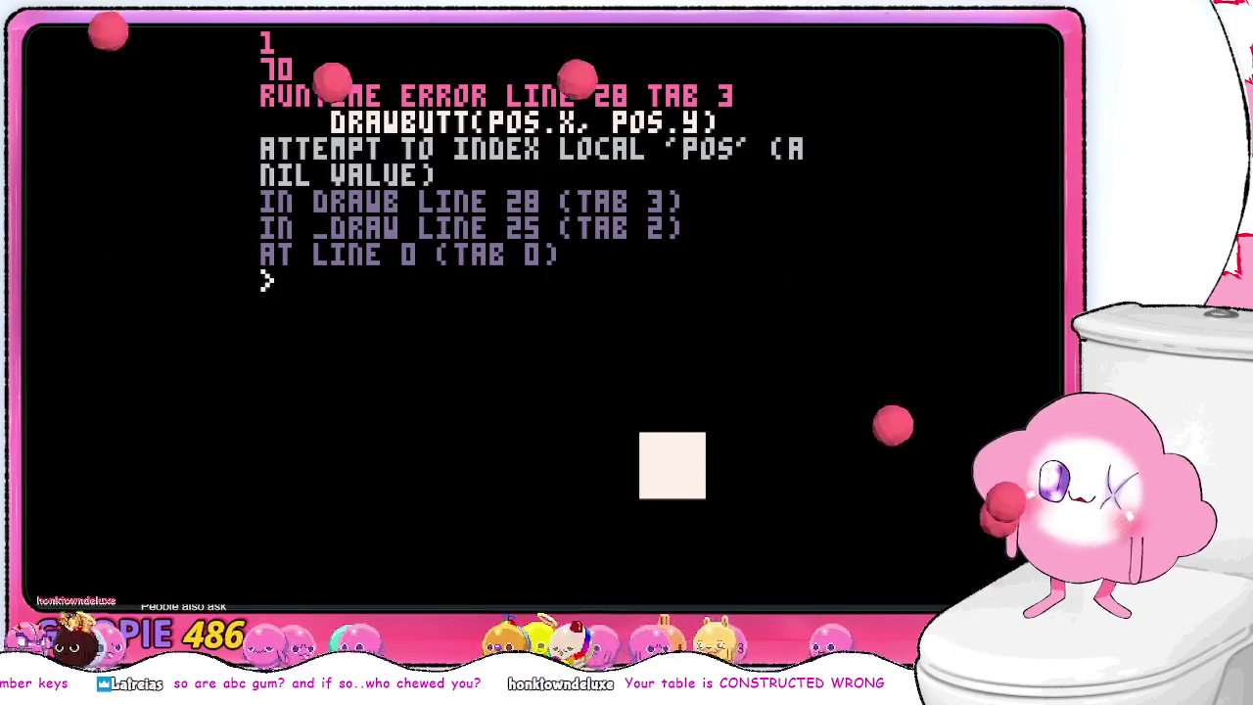
{"action": "key", "text": "Escape"}
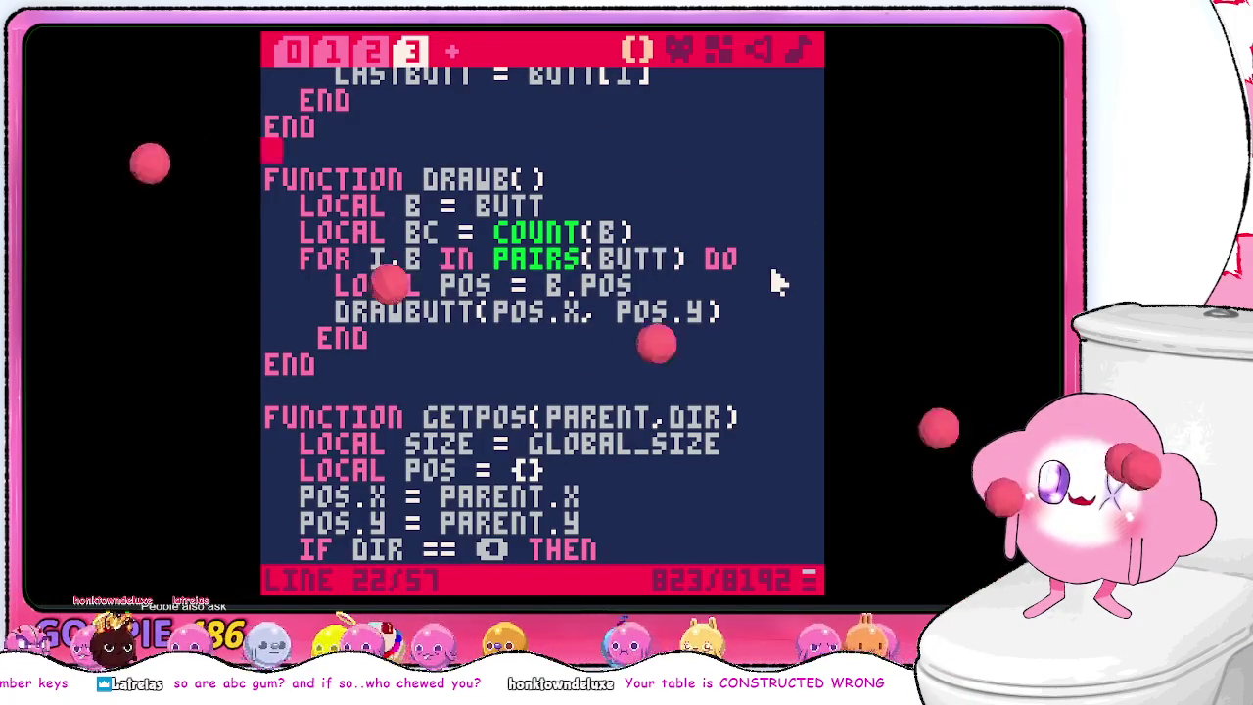
{"action": "key", "text": "Up"}
{"action": "key", "text": "Up"}
{"action": "key", "text": "Up"}
{"action": "key", "text": "Up"}
{"action": "key", "text": "Up"}
{"action": "key", "text": "Up"}
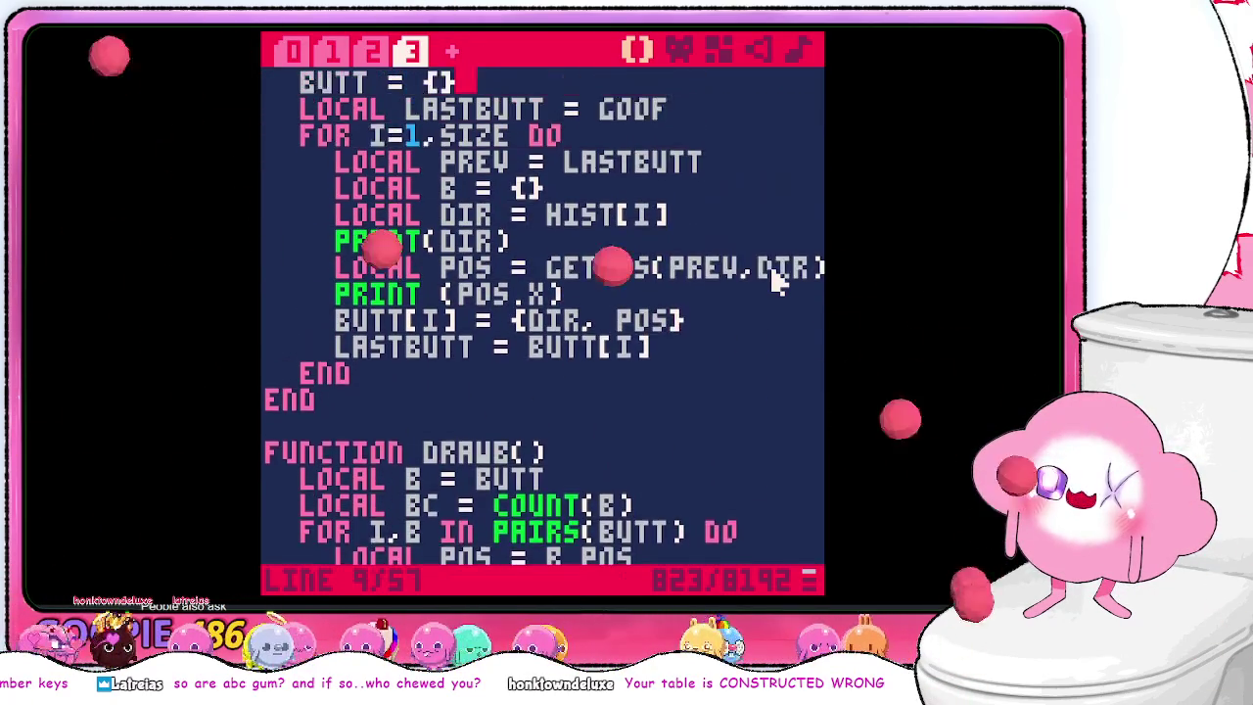
{"action": "key", "text": "Down"}
{"action": "key", "text": "Down"}
{"action": "key", "text": "Down"}
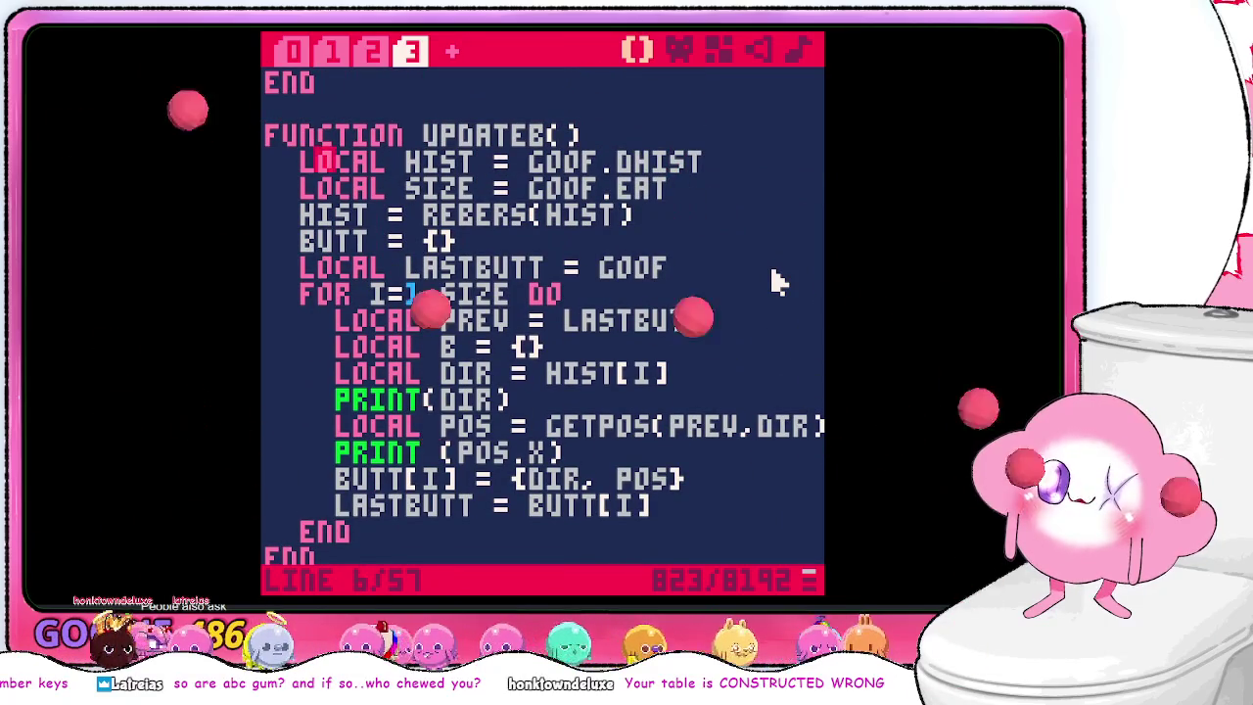
{"action": "key", "text": "Up"}
{"action": "key", "text": "Up"}
{"action": "key", "text": "Up"}
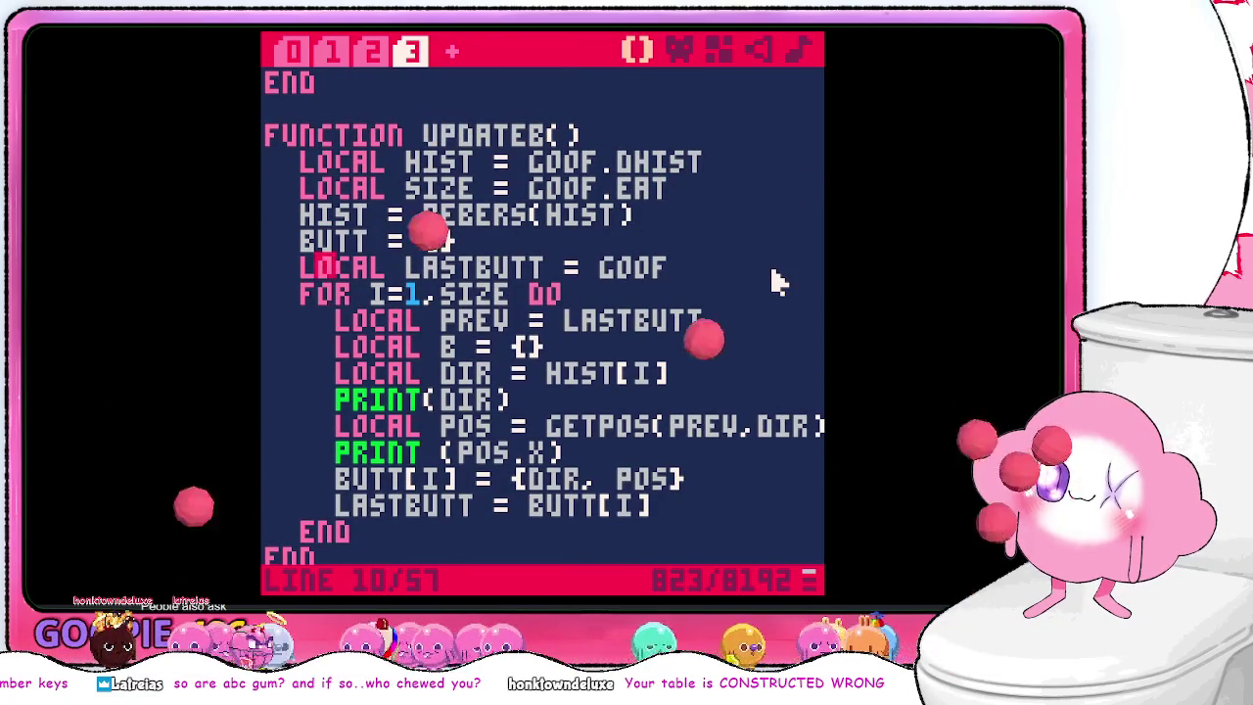
{"action": "key", "text": "Right"}
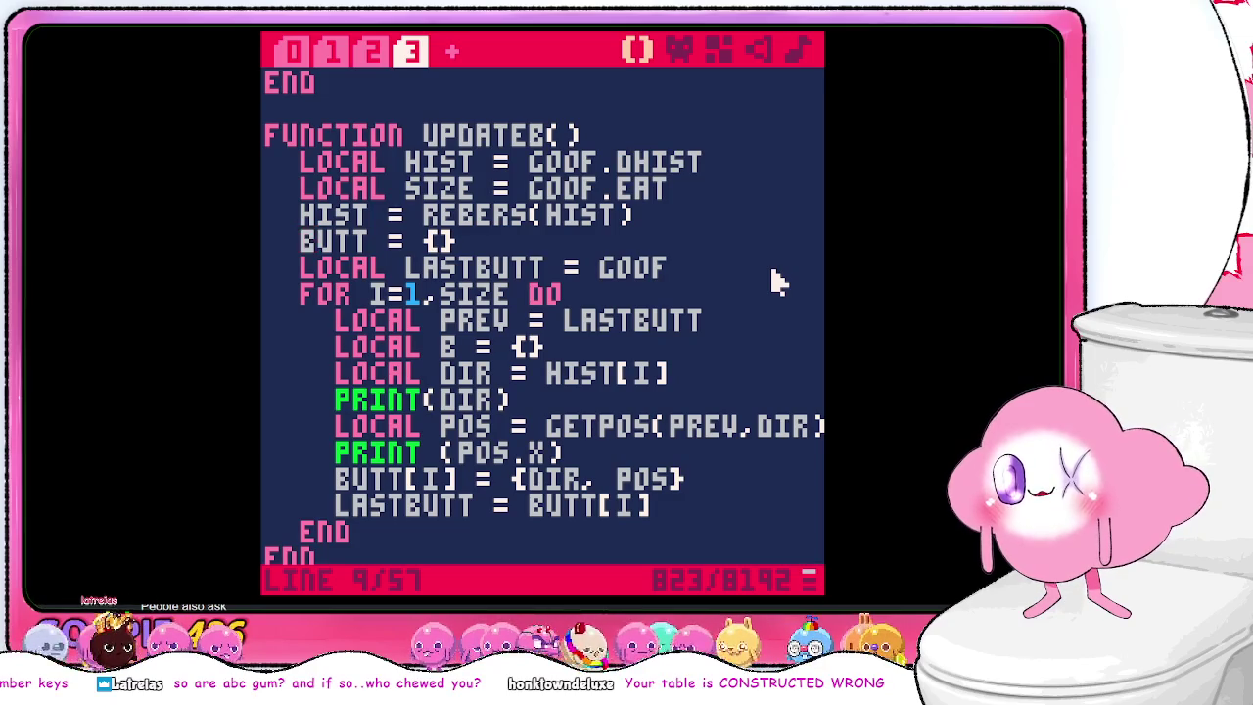
{"action": "key", "text": "shift+Right"}
{"action": "key", "text": "shift+Right"}
{"action": "key", "text": "shift+Right"}
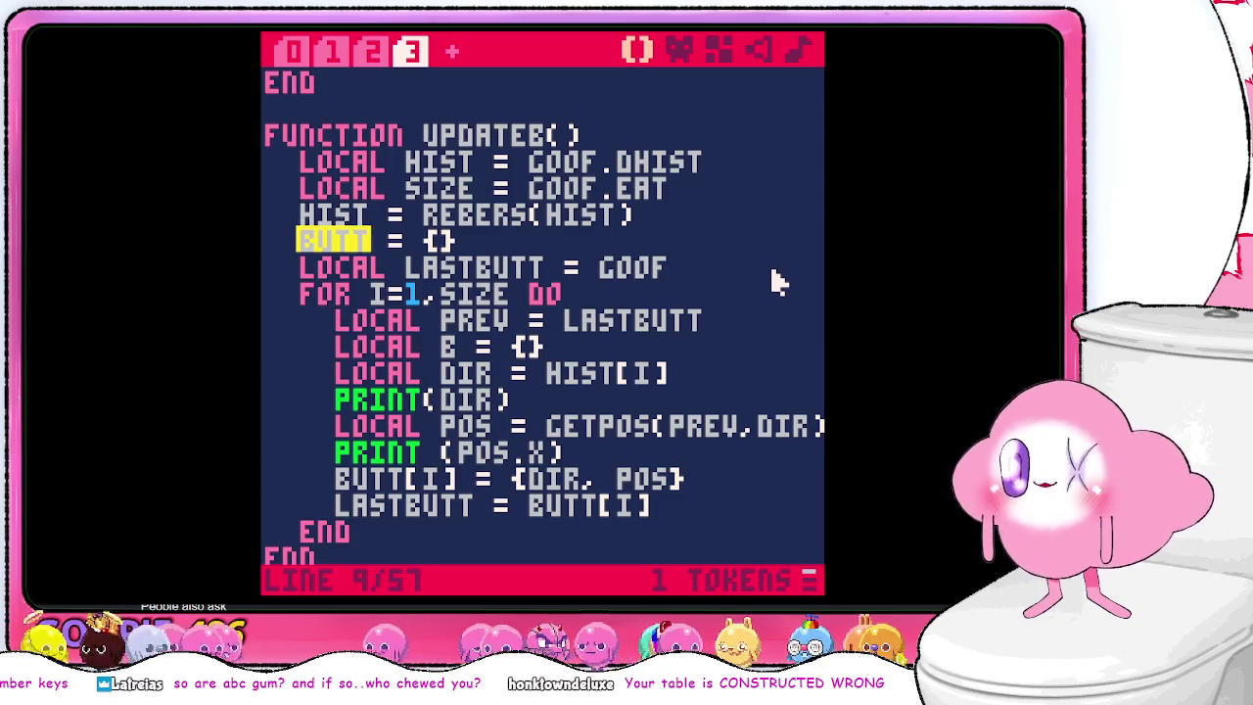
{"action": "key", "text": "Down"}
{"action": "key", "text": "Down"}
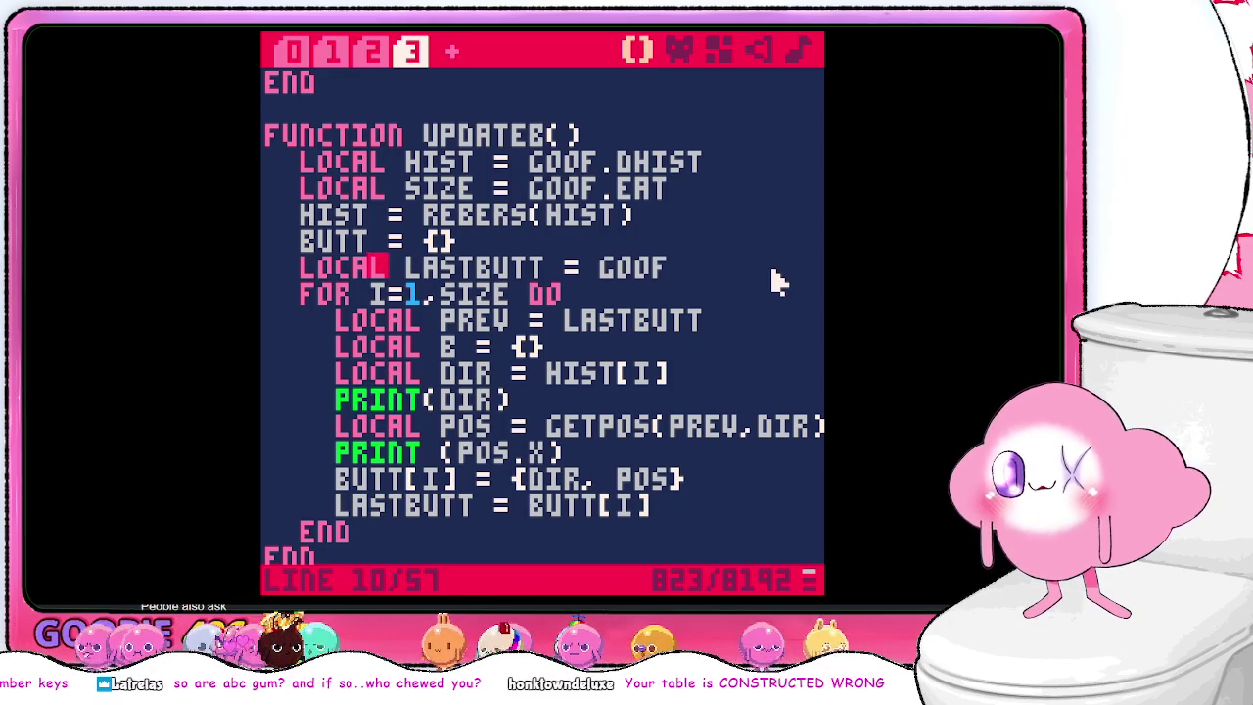
{"action": "key", "text": "Up"}
{"action": "key", "text": "Up"}
{"action": "key", "text": "Down"}
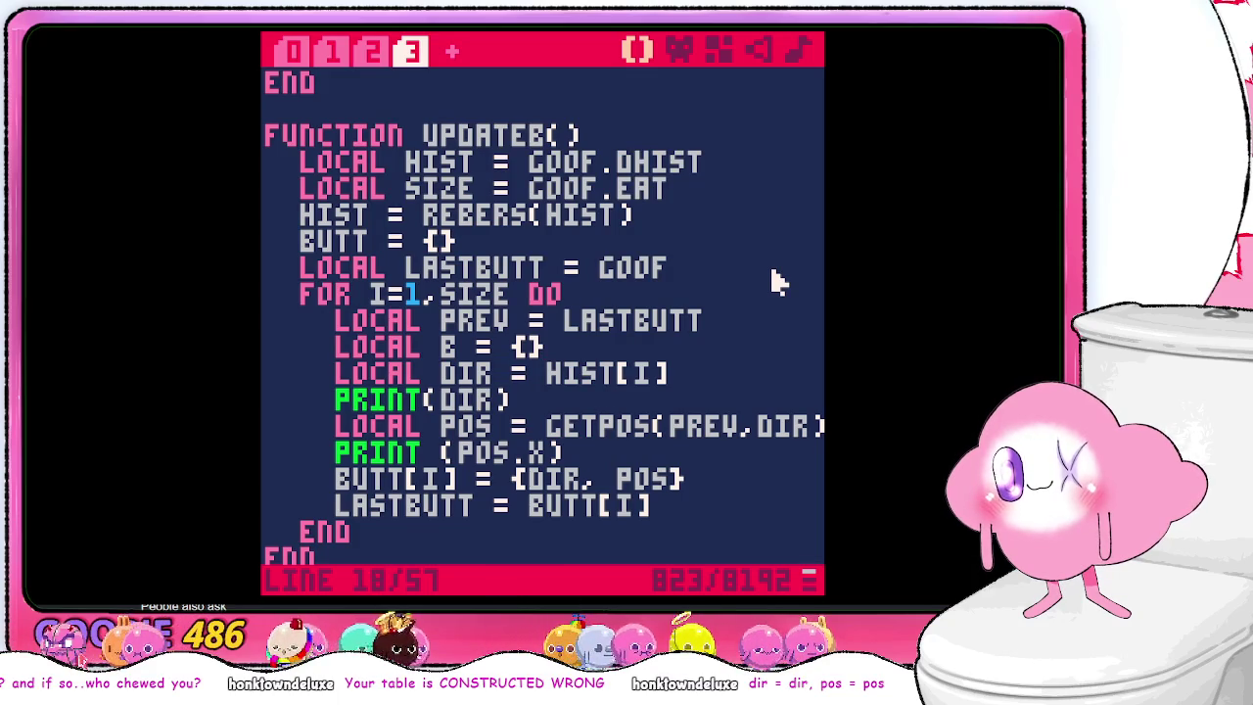
{"action": "key", "text": "Down"}
{"action": "key", "text": "Down"}
{"action": "key", "text": "Down"}
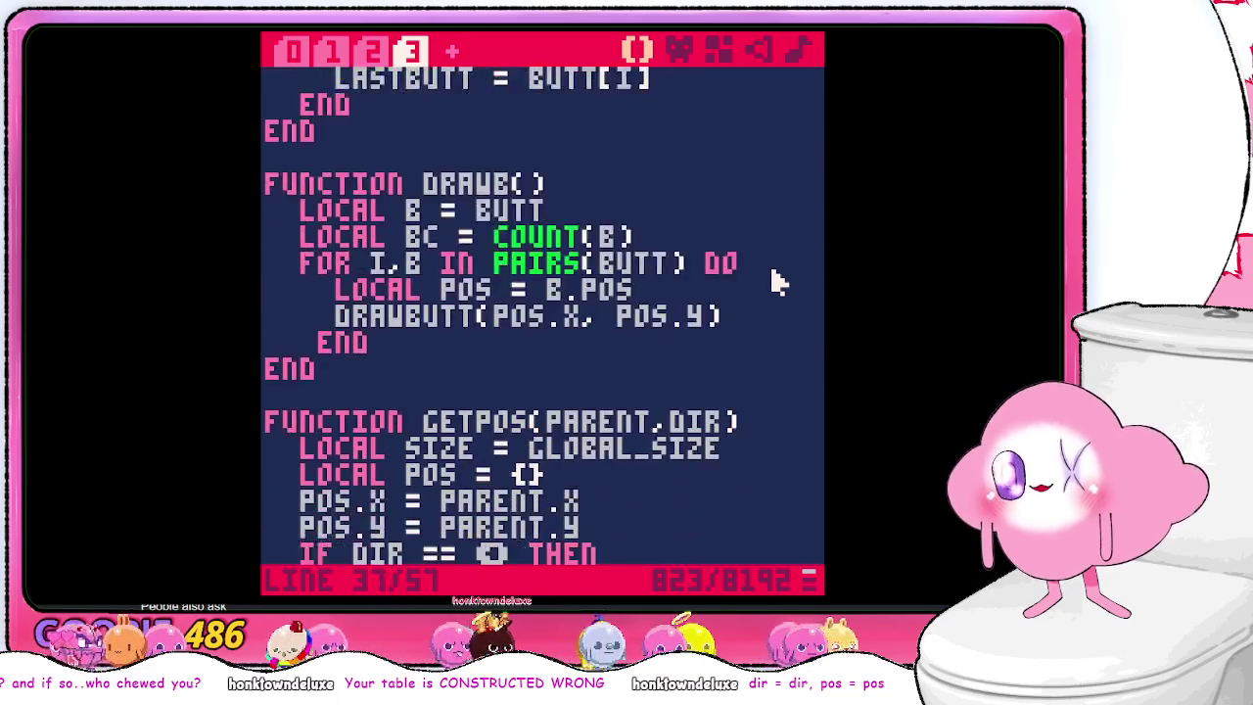
{"action": "key", "text": "Down"}
{"action": "key", "text": "Down"}
{"action": "key", "text": "Down"}
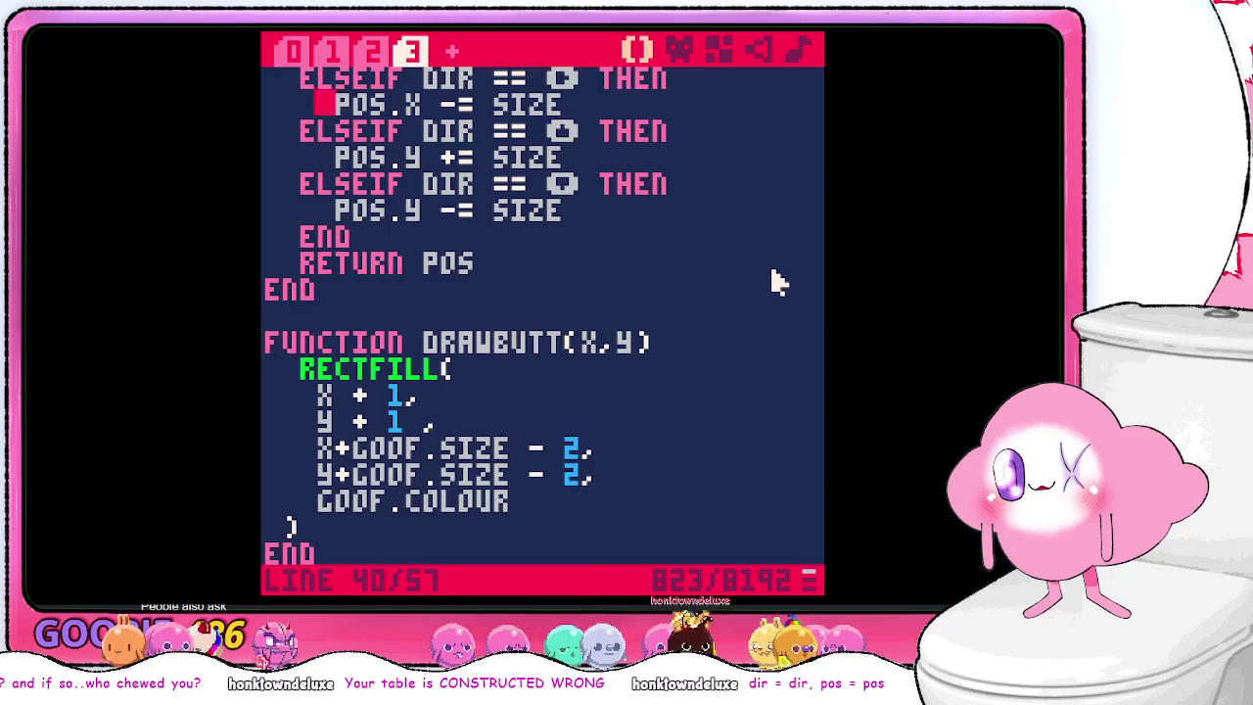
{"action": "key", "text": "Up"}
{"action": "key", "text": "Up"}
{"action": "key", "text": "Up"}
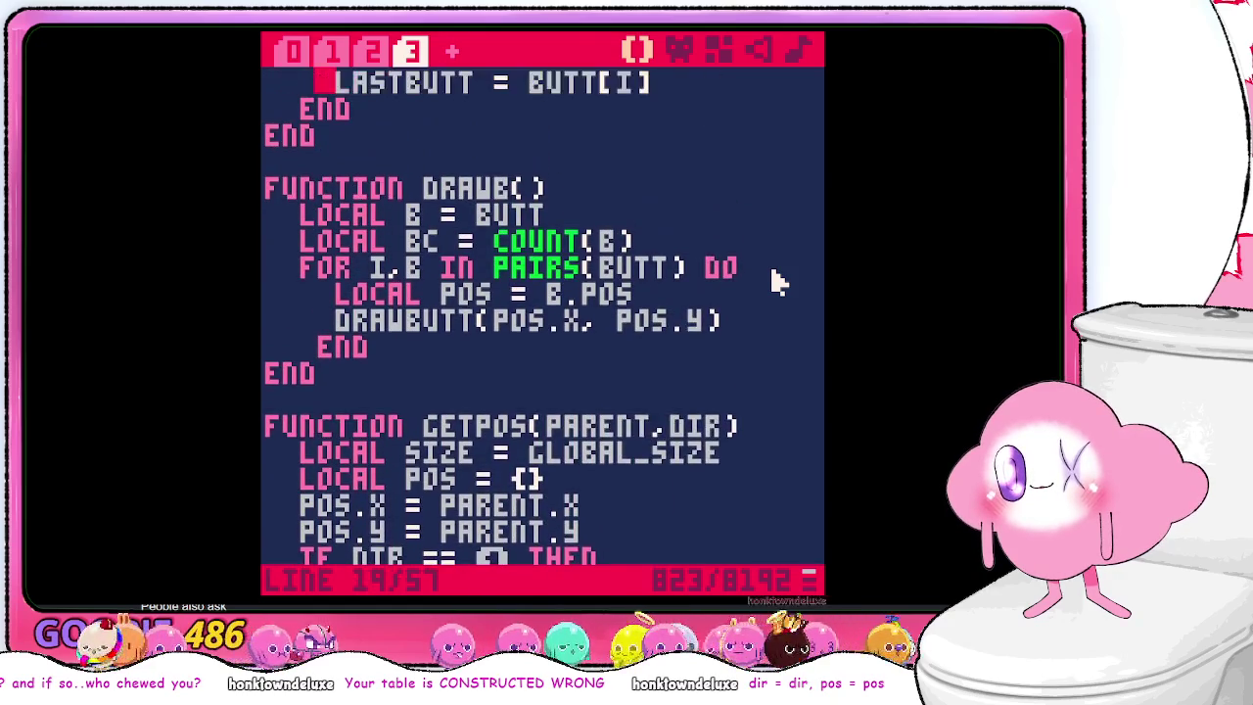
{"action": "key", "text": "Up"}
{"action": "key", "text": "Up"}
{"action": "key", "text": "Up"}
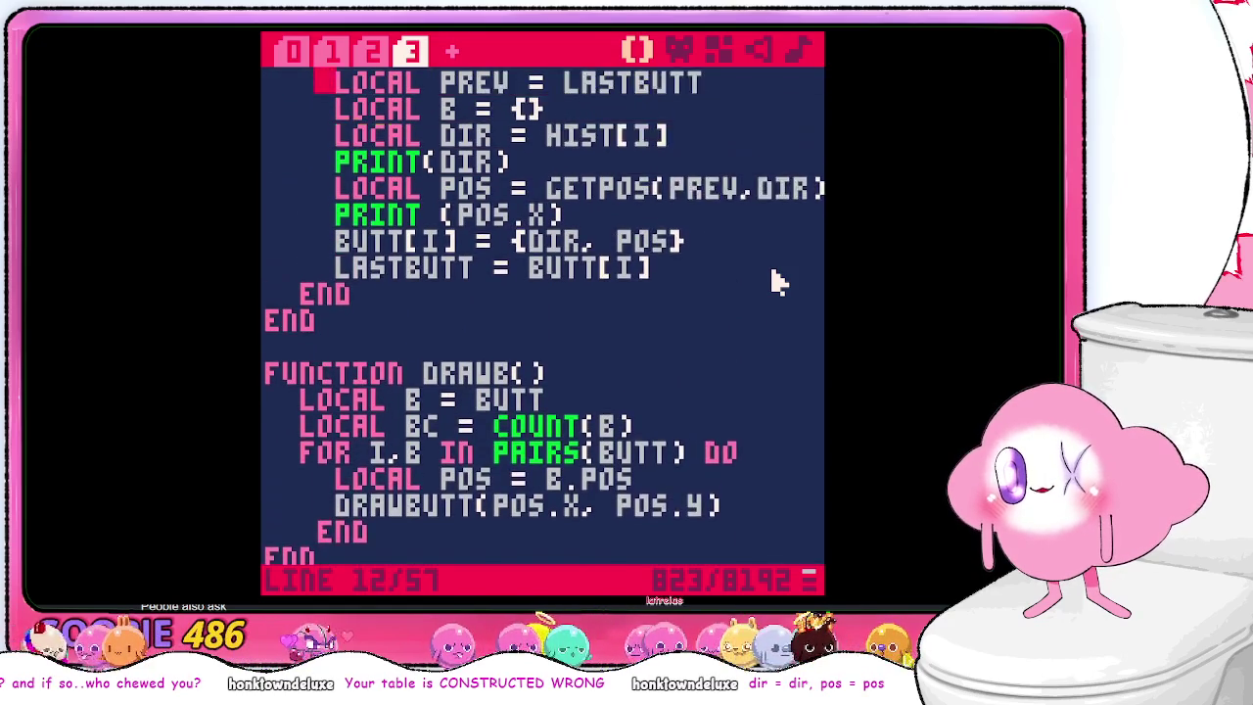
{"action": "key", "text": "Up"}
{"action": "key", "text": "Up"}
{"action": "key", "text": "Up"}
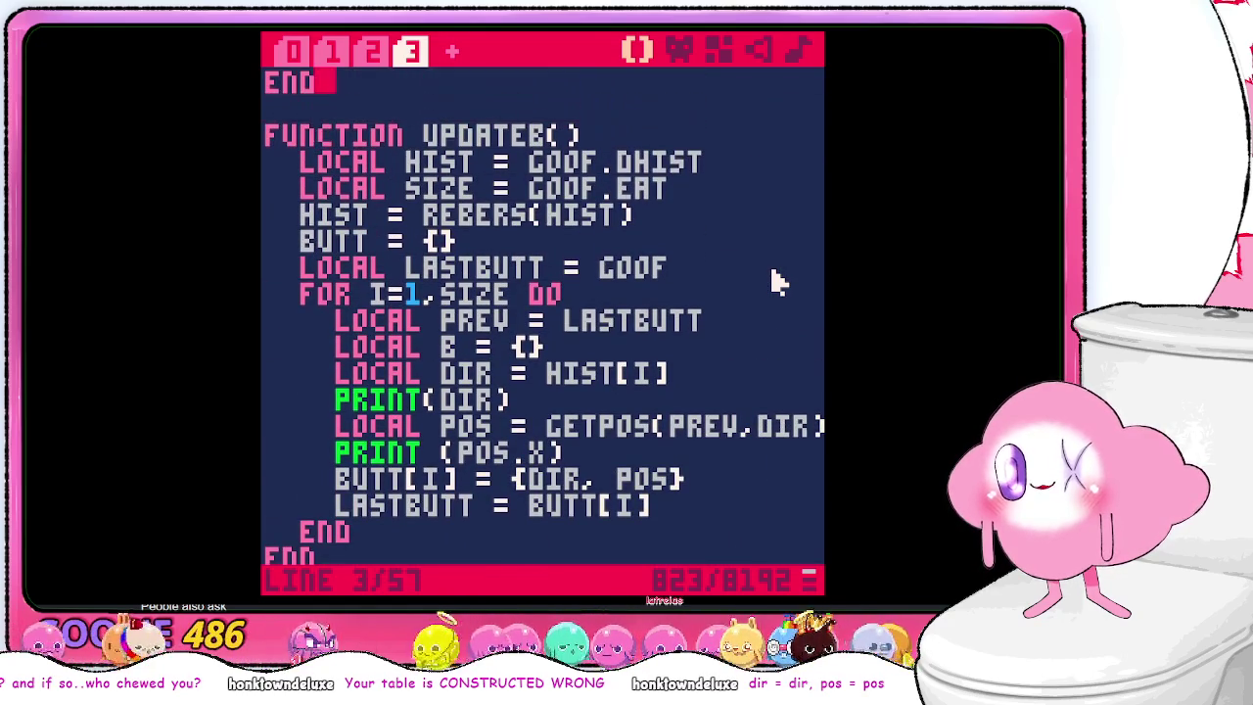
{"action": "key", "text": "Down"}
{"action": "key", "text": "Down"}
{"action": "key", "text": "Down"}
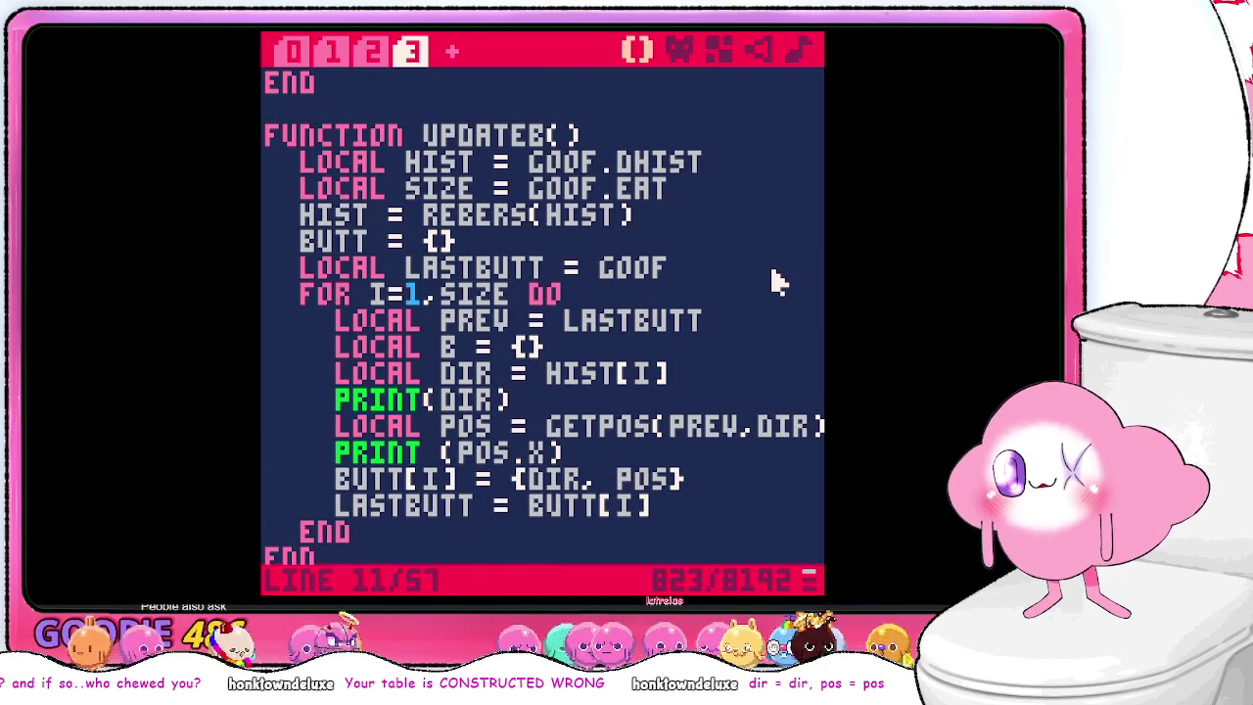
{"action": "key", "text": "Down"}
{"action": "key", "text": "Down"}
{"action": "key", "text": "Down"}
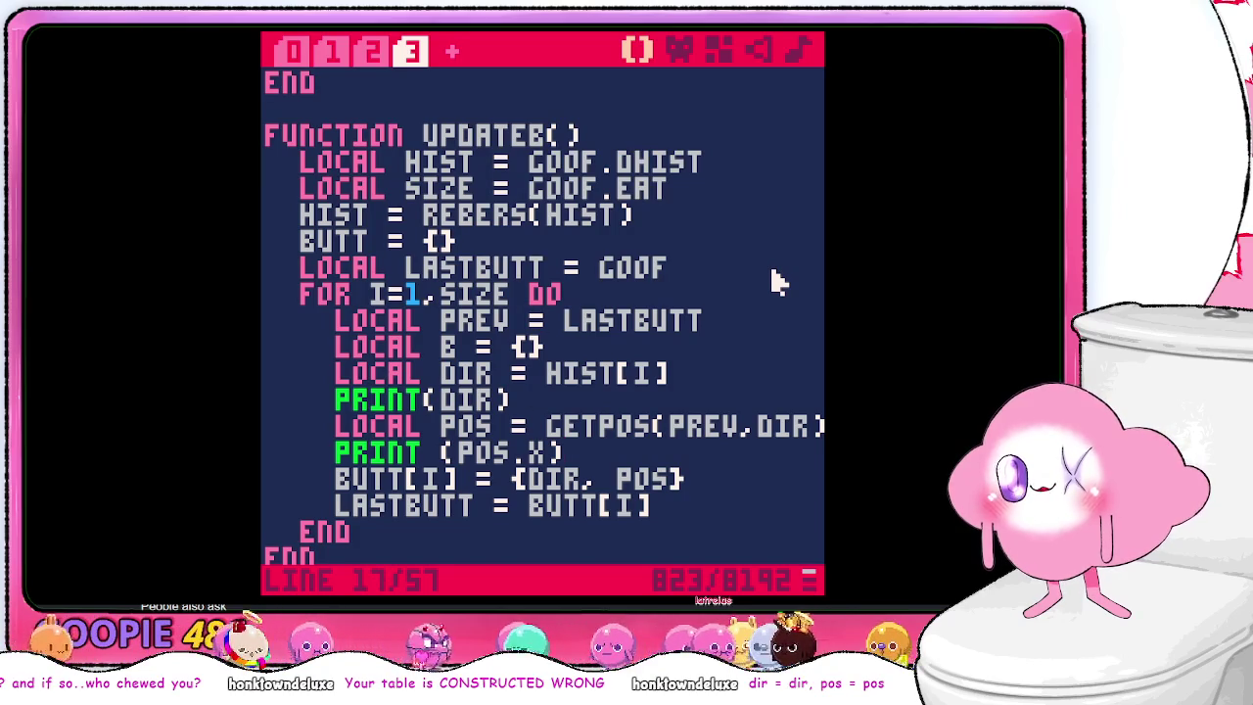
{"action": "key", "text": "Up"}
{"action": "key", "text": "Up"}
{"action": "key", "text": "Up"}
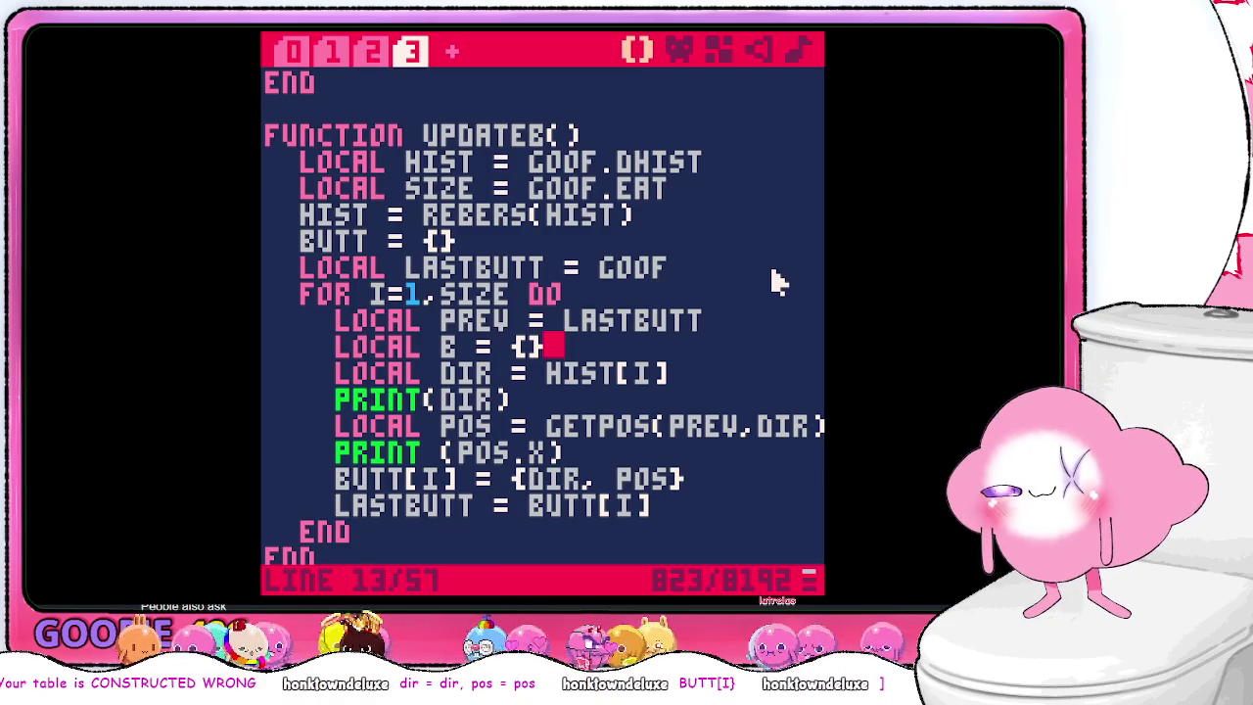
- Clear the old BUTT[I] line and turn DIR and POS into B.DIR and B.POS fields
{"action": "key", "text": "Down"}
{"action": "key", "text": "Down"}
{"action": "key", "text": "Down"}
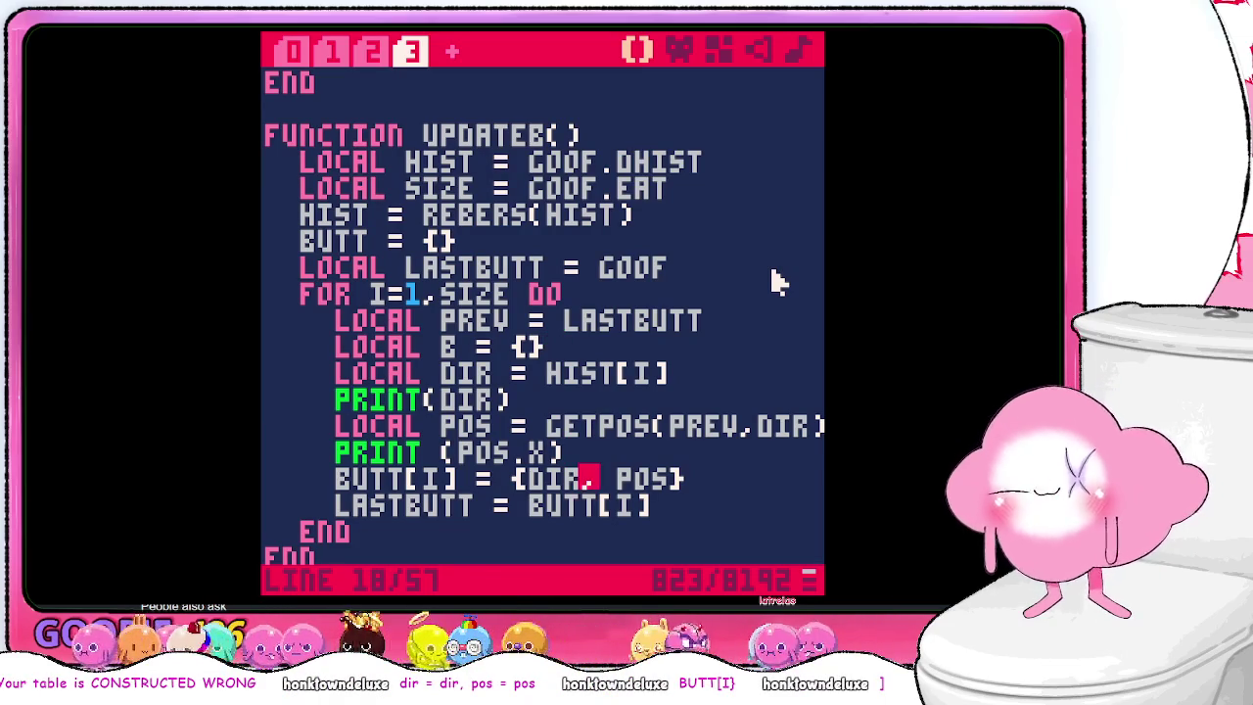
{"action": "type", "text": "=DI"}
{"action": "key", "text": "BackSpace"}
{"action": "key", "text": "BackSpace"}
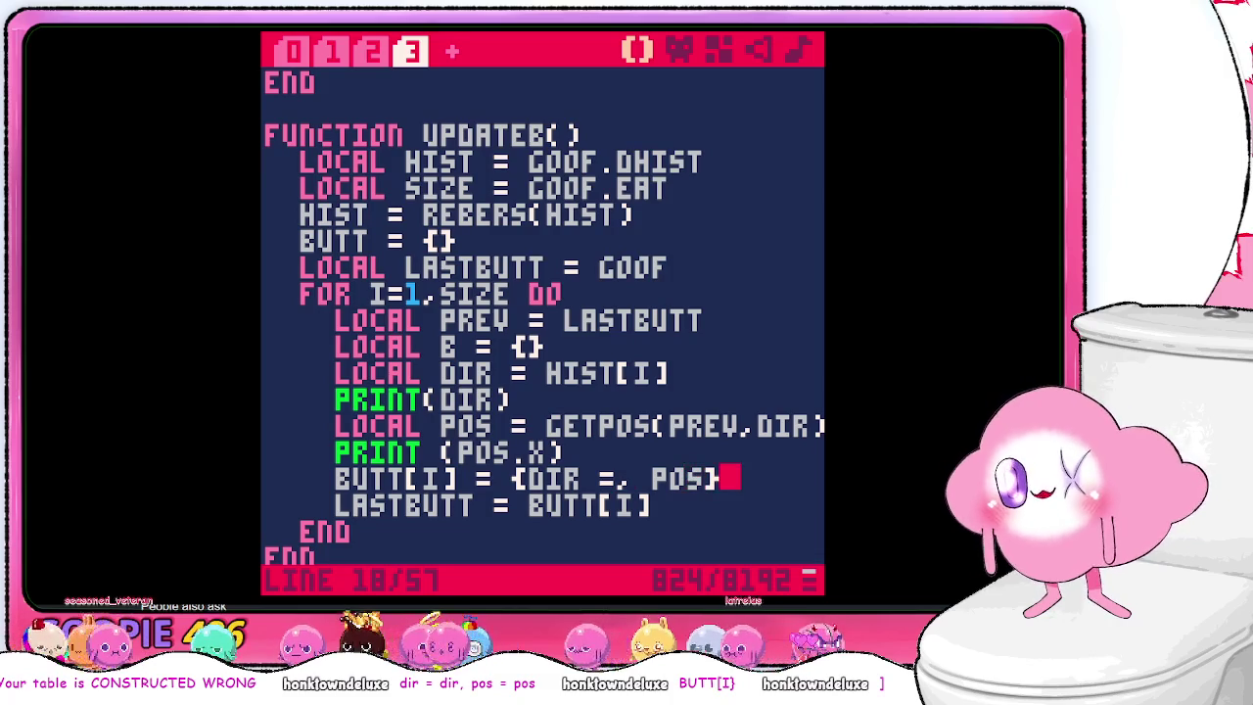
{"action": "key", "text": "BackSpace"}
{"action": "key", "text": "BackSpace"}
{"action": "key", "text": "BackSpace"}
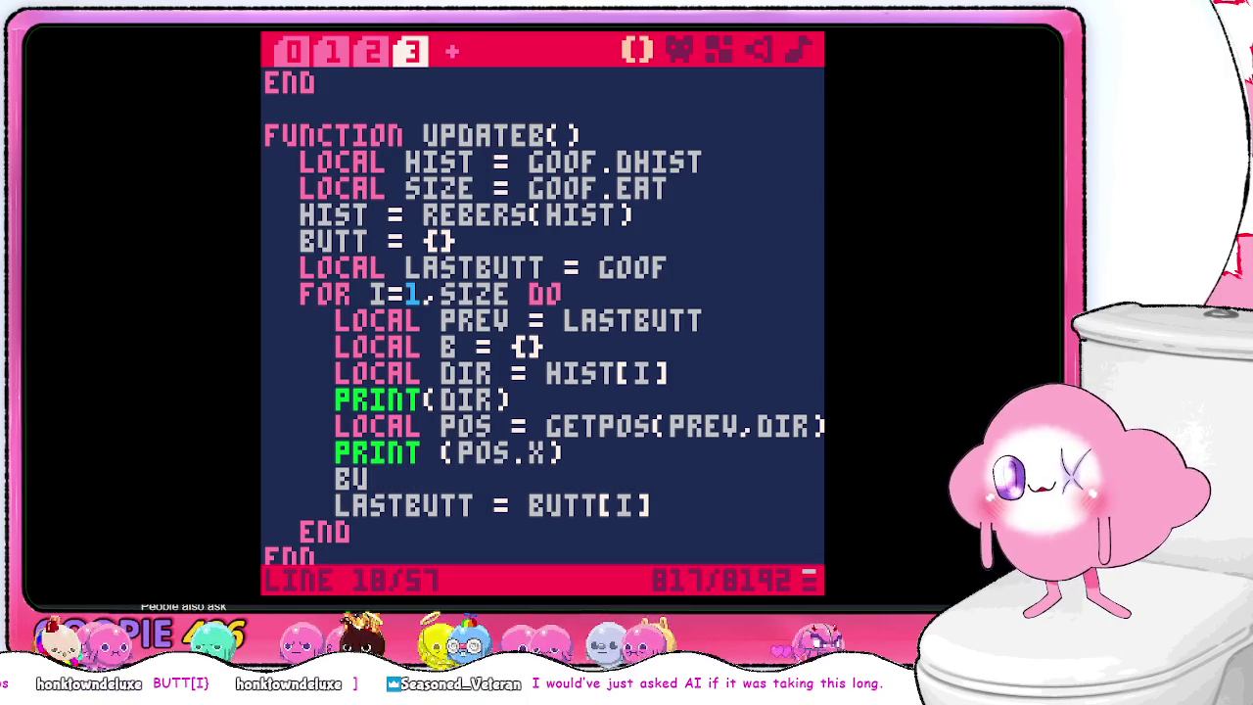
{"action": "key", "text": "BackSpace"}
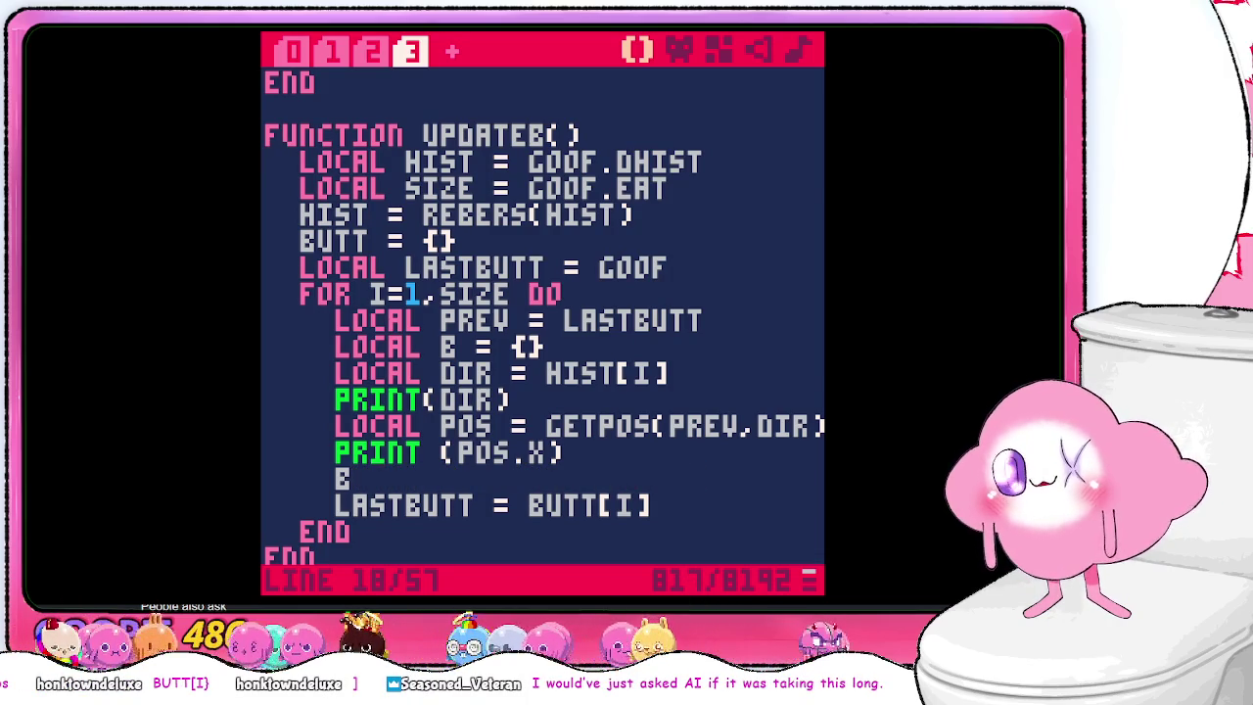
{"action": "key", "text": "BackSpace"}
{"action": "key", "text": "Up"}
{"action": "key", "text": "Up"}
{"action": "key", "text": "Up"}
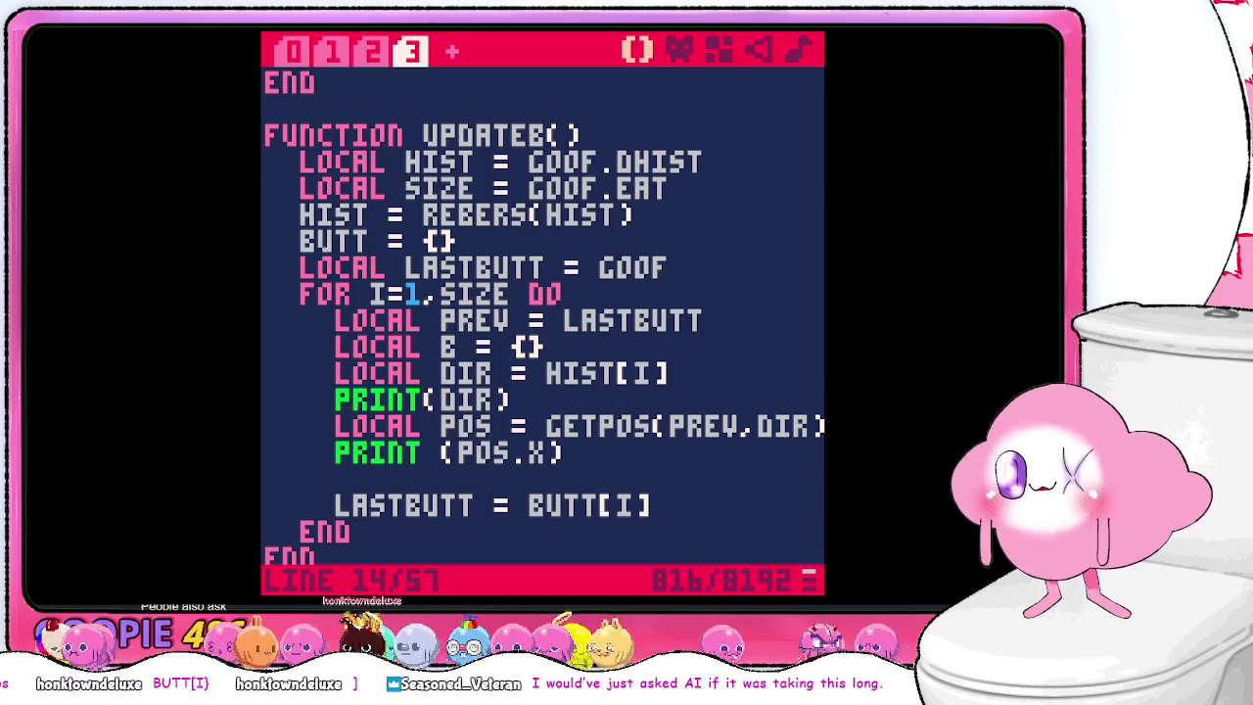
{"action": "key", "text": "BackSpace"}
{"action": "key", "text": "BackSpace"}
{"action": "key", "text": "BackSpace"}
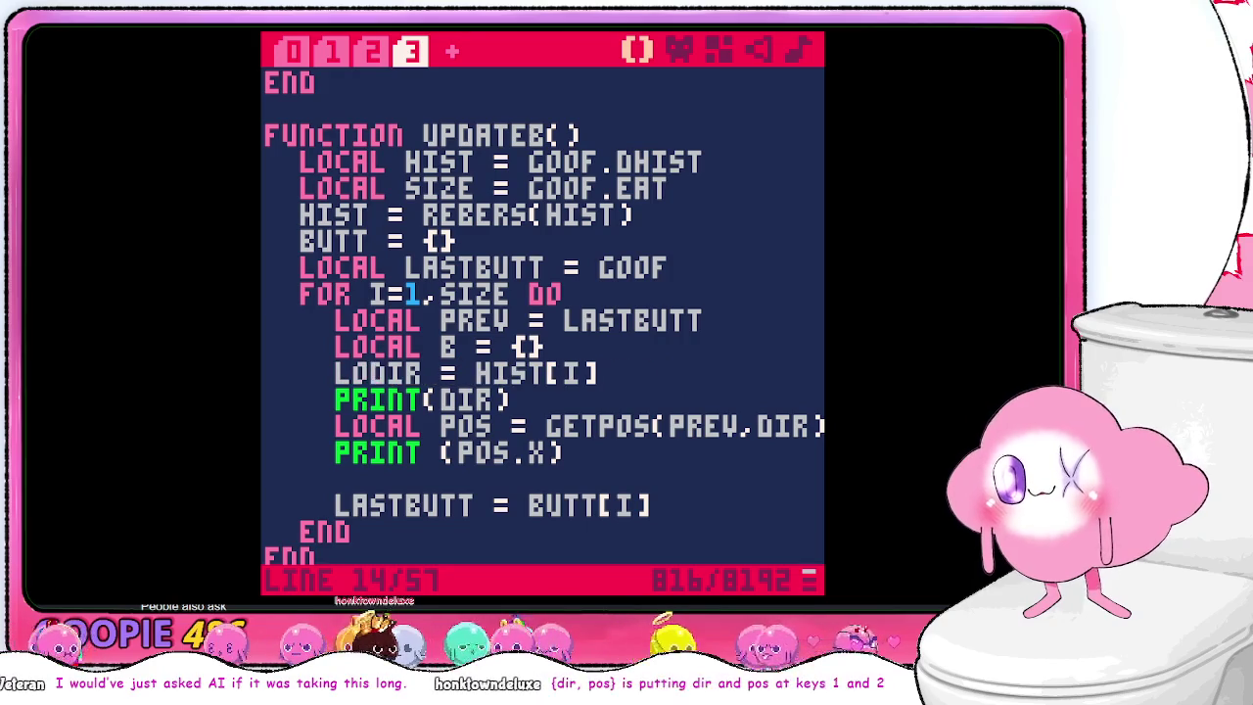
{"action": "type", "text": "B."}
{"action": "key", "text": "Down"}
{"action": "key", "text": "Down"}
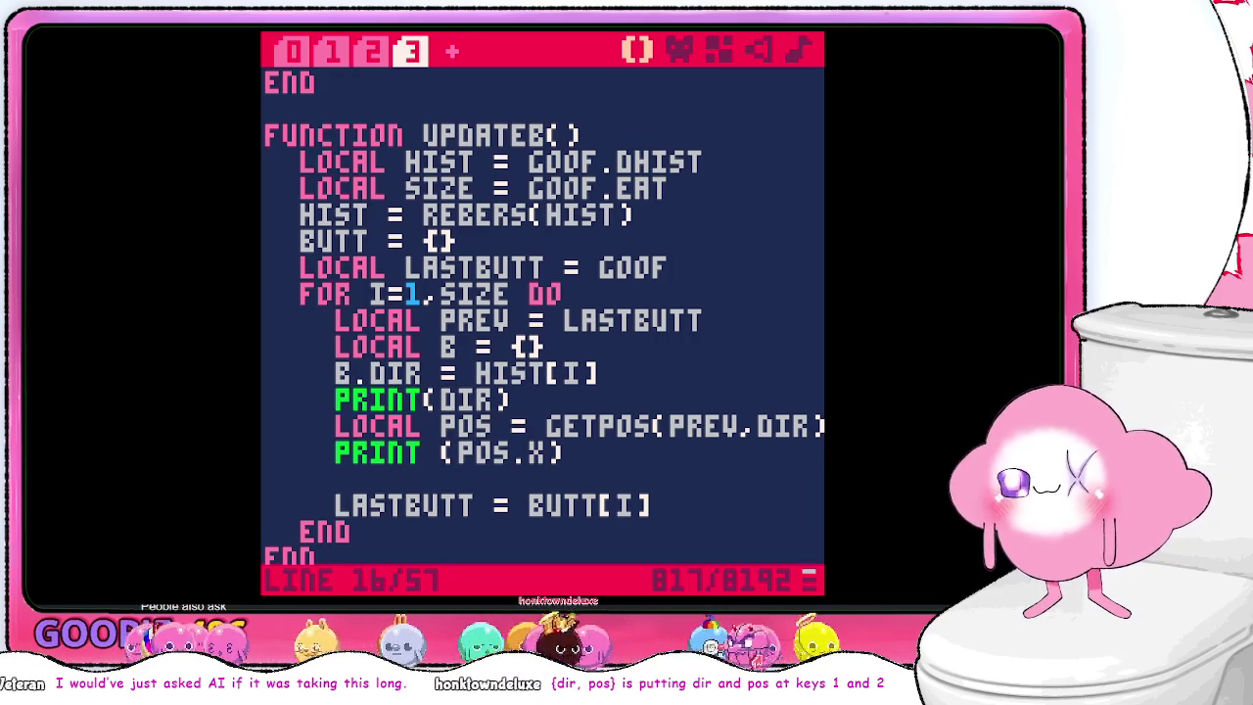
{"action": "type", "text": "B."}
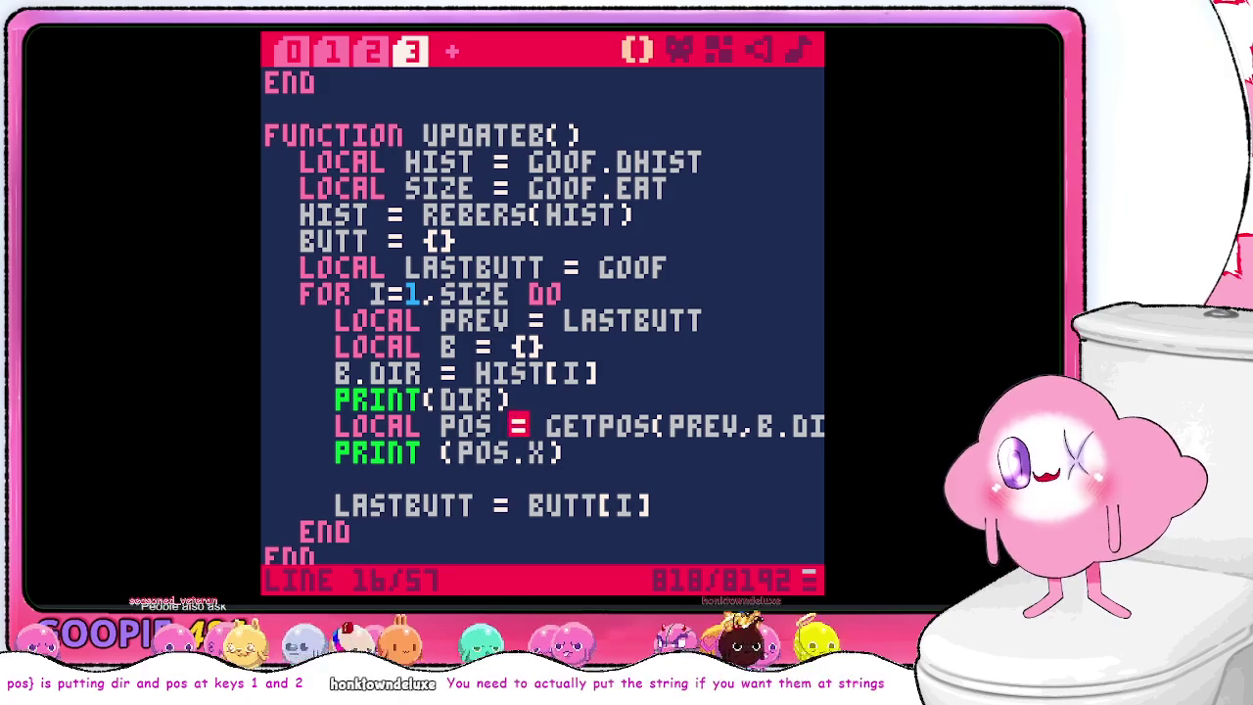
{"action": "key", "text": "BackSpace"}
{"action": "key", "text": "BackSpace"}
{"action": "key", "text": "BackSpace"}
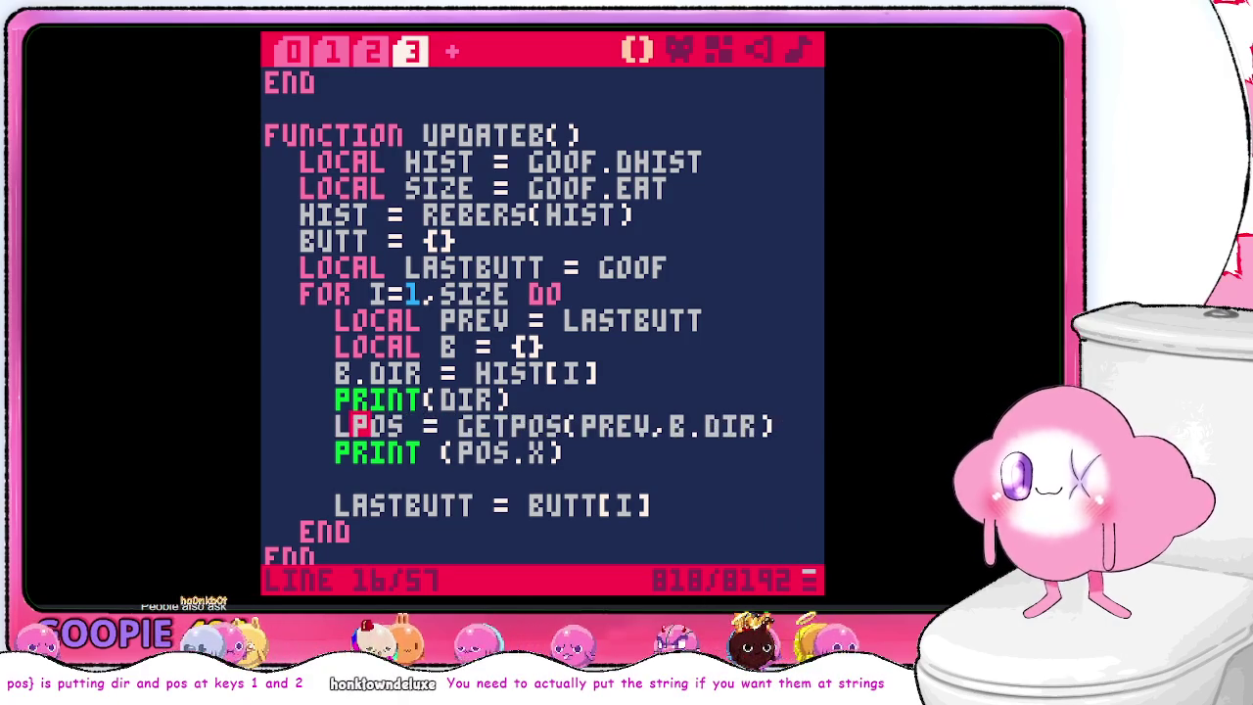
{"action": "type", "text": "B."}
- Add BUTT[I] = B and set LASTBUTT to B instead of BUTT[I]
{"action": "left_click", "coordinate": [342, 476]}
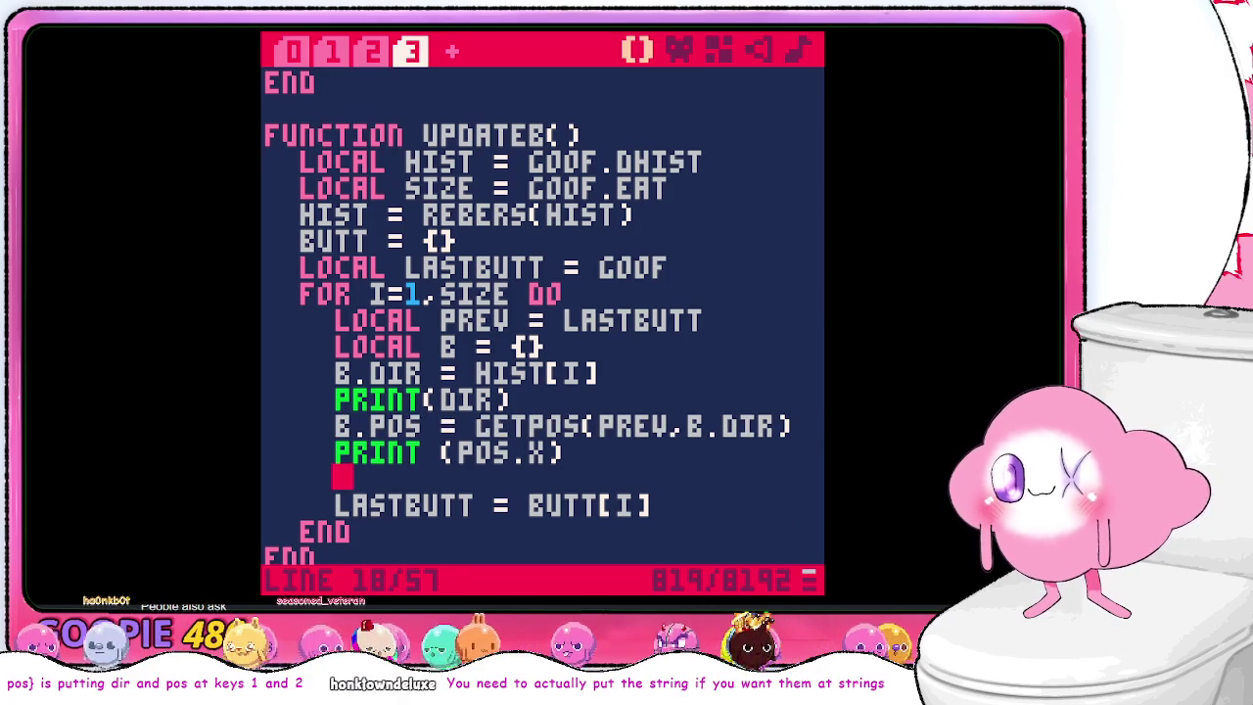
{"action": "type", "text": "BUTT =["}
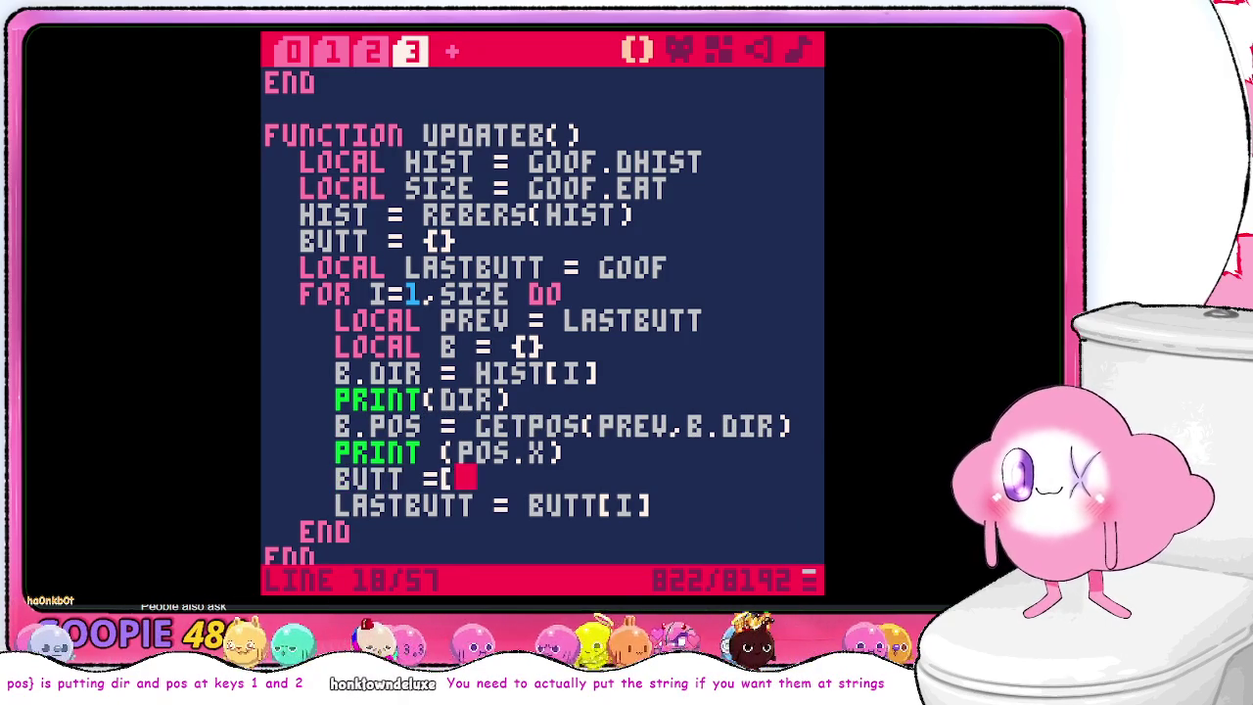
{"action": "key", "text": "BackSpace"}
{"action": "key", "text": "BackSpace"}
{"action": "type", "text": "["}
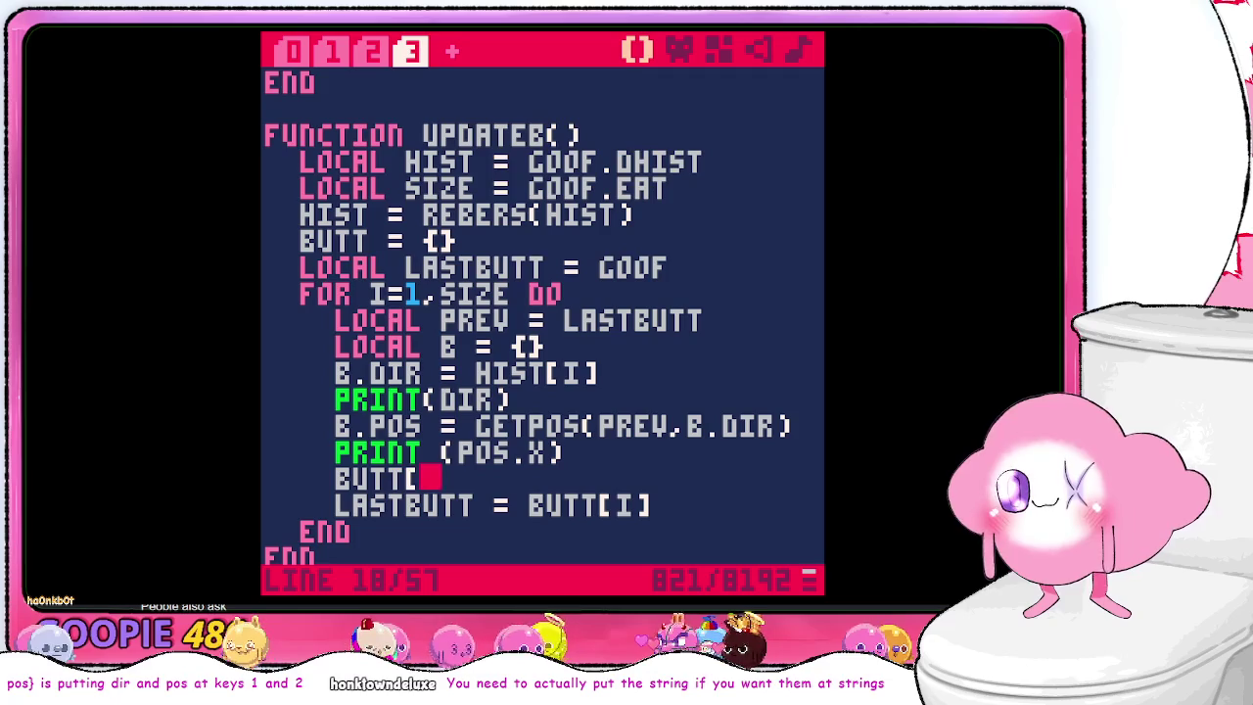
{"action": "type", "text": "I]"}
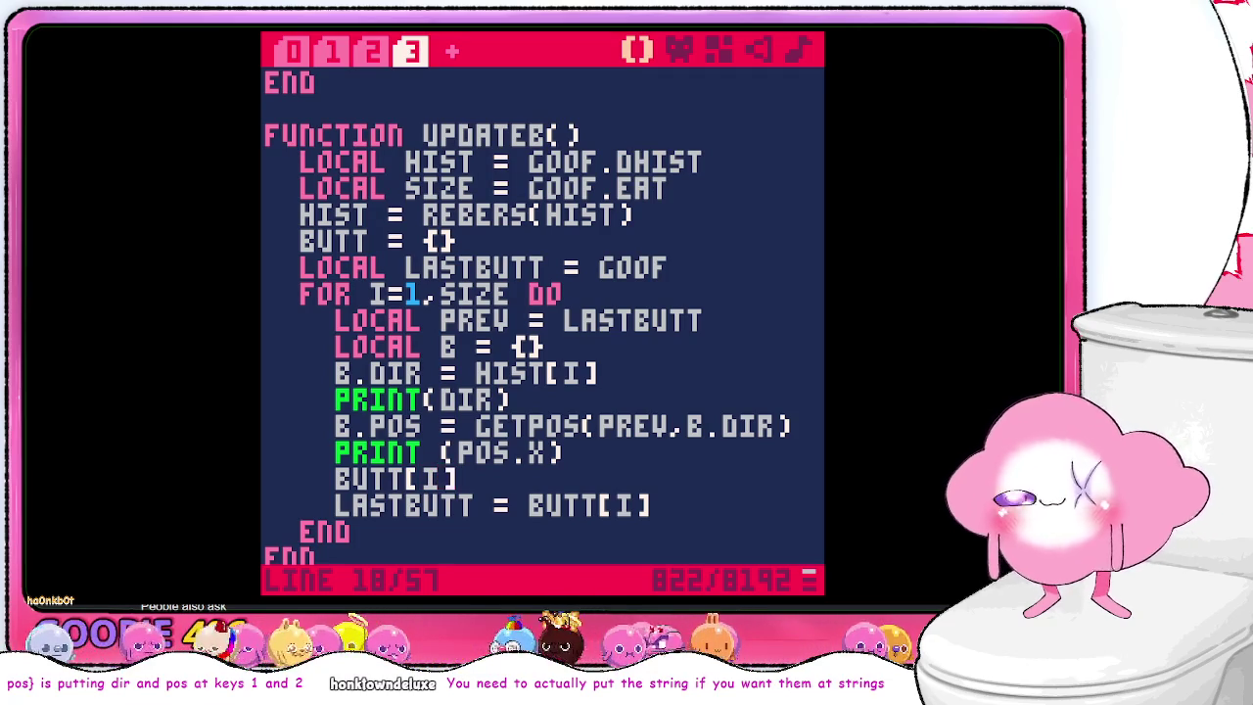
{"action": "type", "text": " = B"}
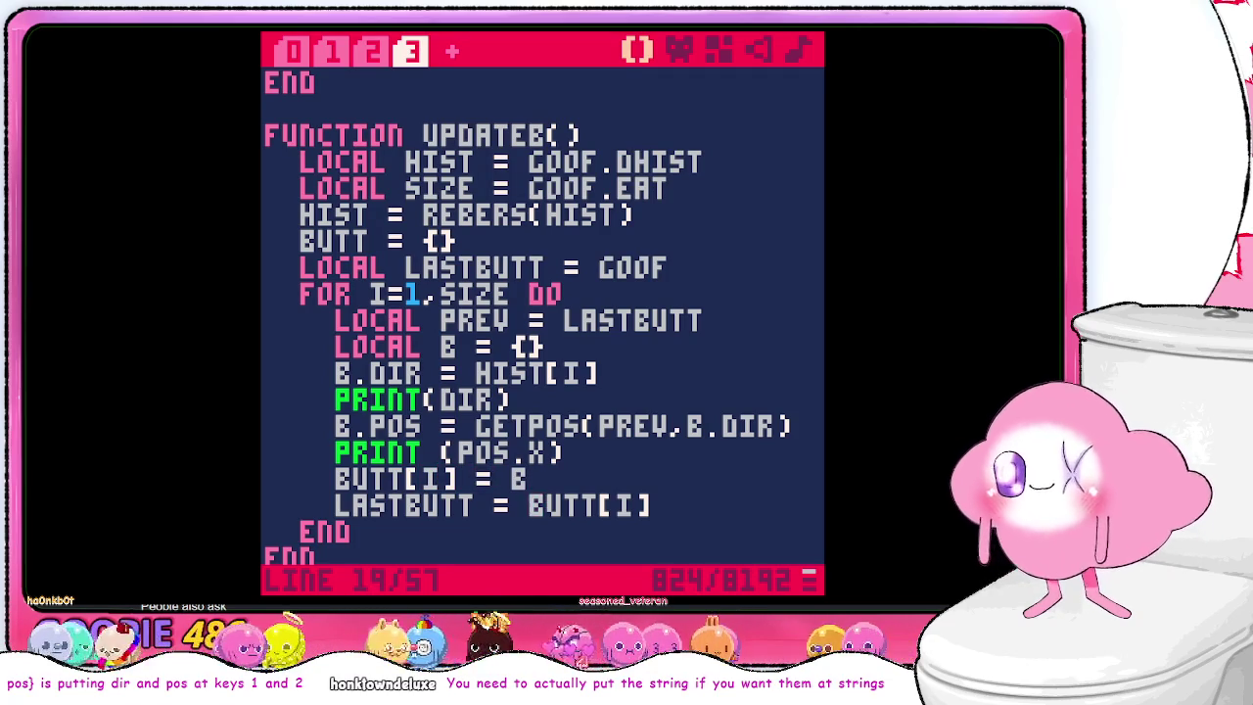
{"action": "key", "text": "shift+Right"}
{"action": "key", "text": "shift+Right"}
{"action": "key", "text": "shift+Right"}
{"action": "type", "text": "B"}
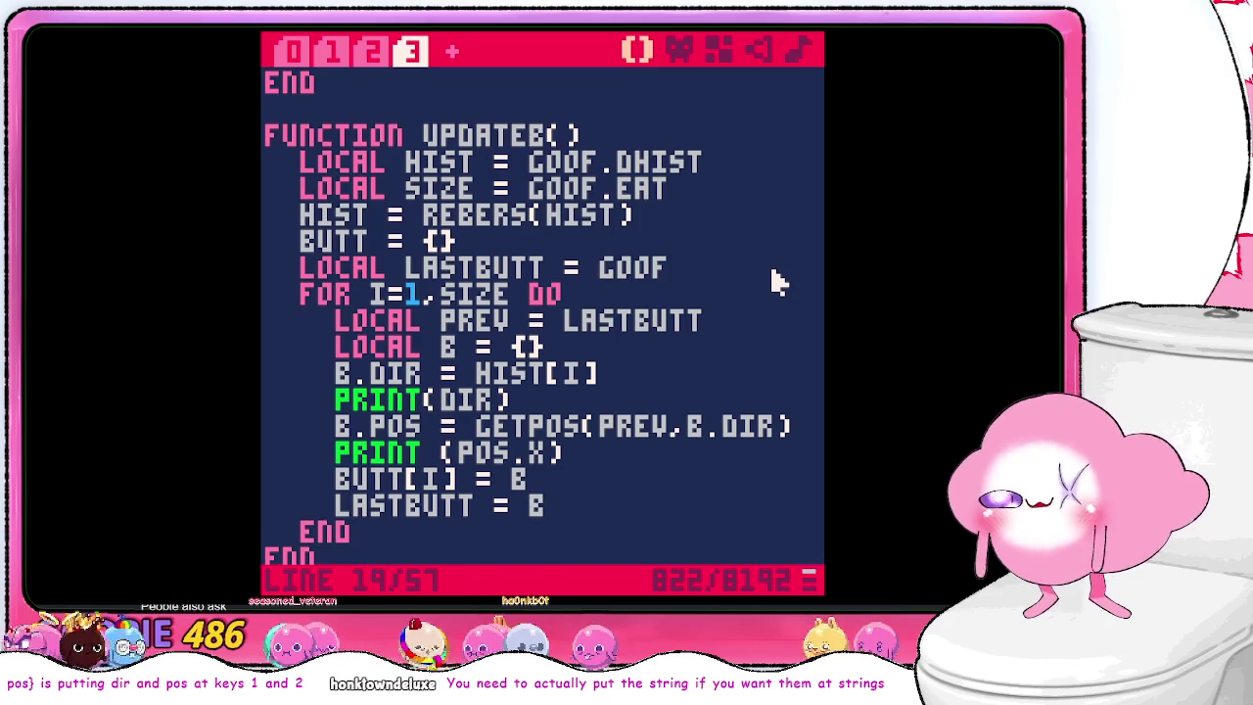
- Test-run the cart twice, then return to the code at the error line
{"action": "key", "text": "ctrl+r"}
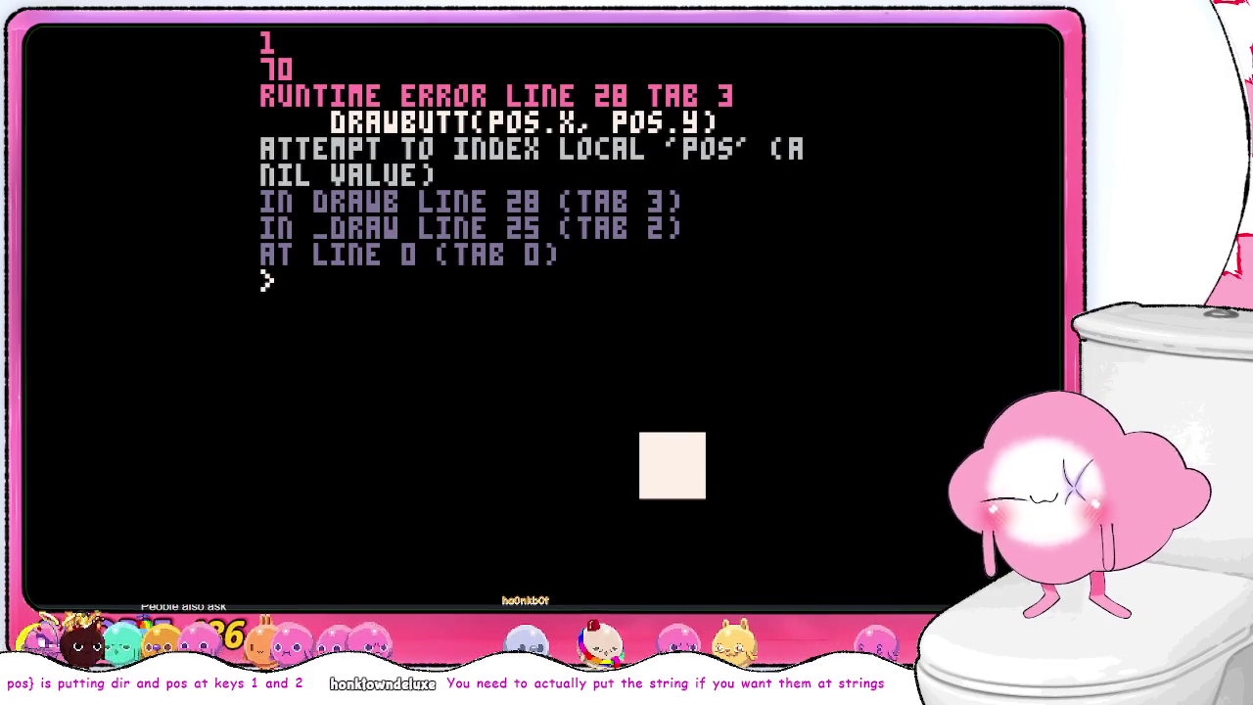
{"action": "type", "text": "run"}
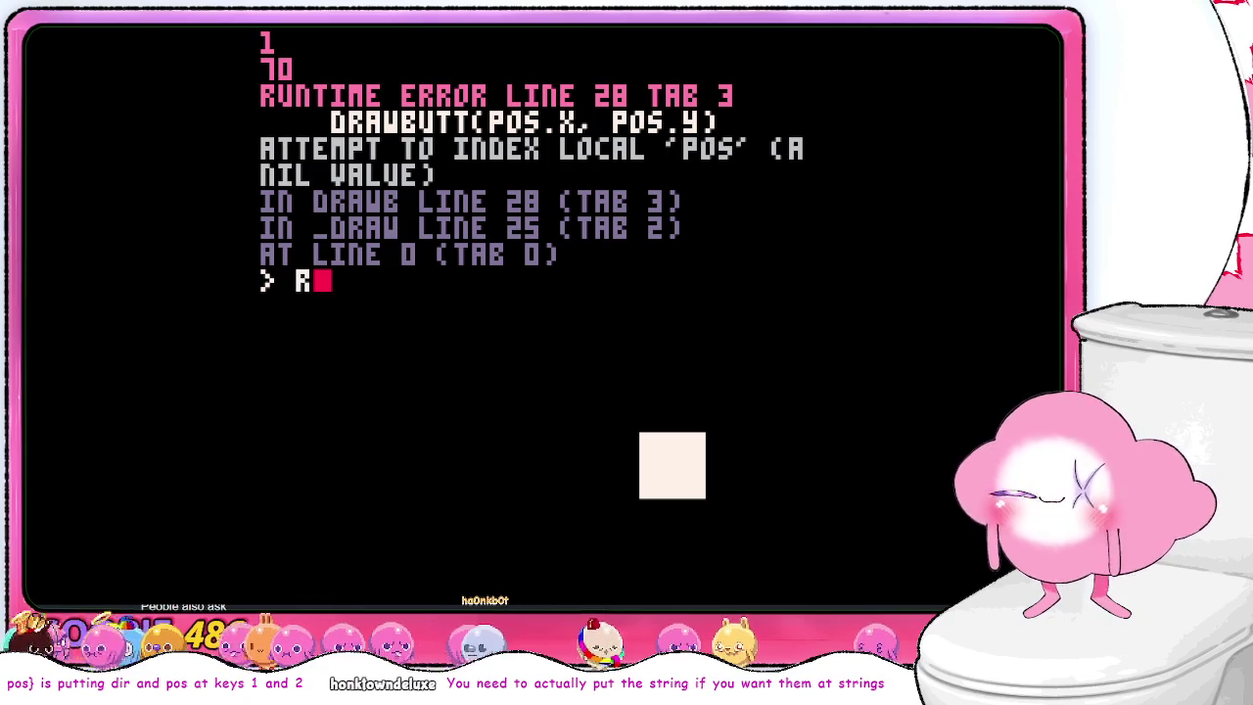
{"action": "key", "text": "Return"}
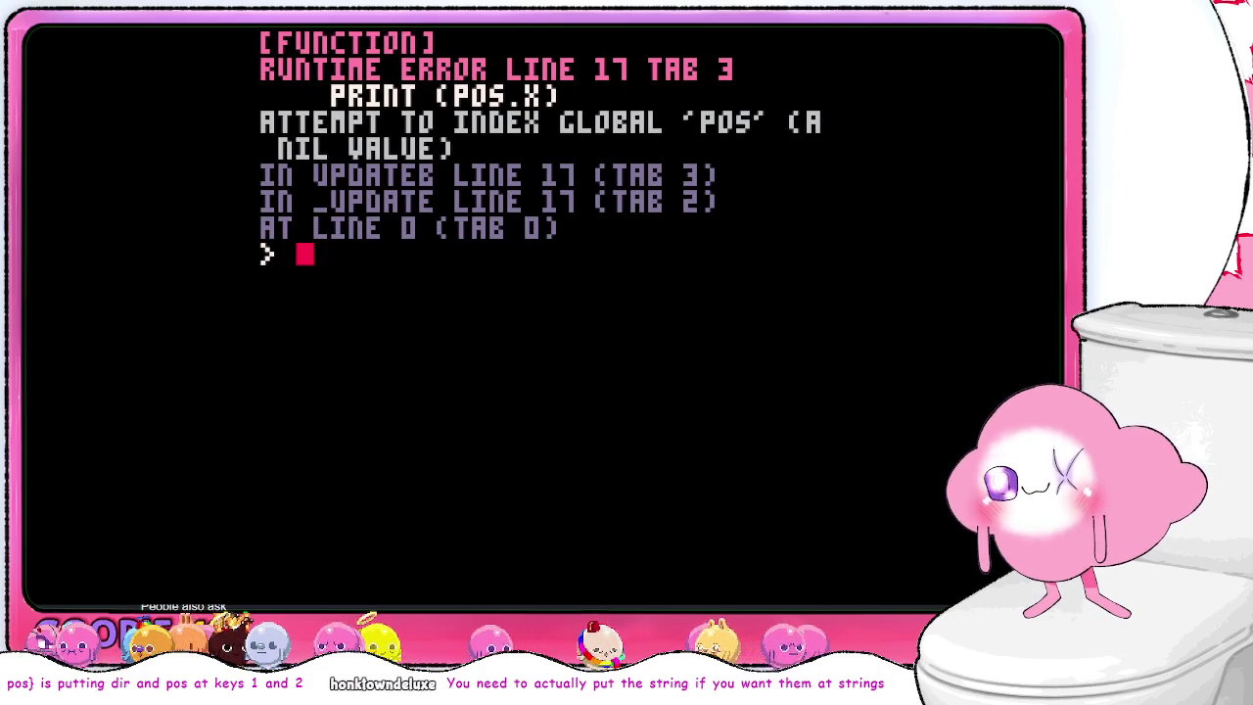
{"action": "key", "text": "Escape"}
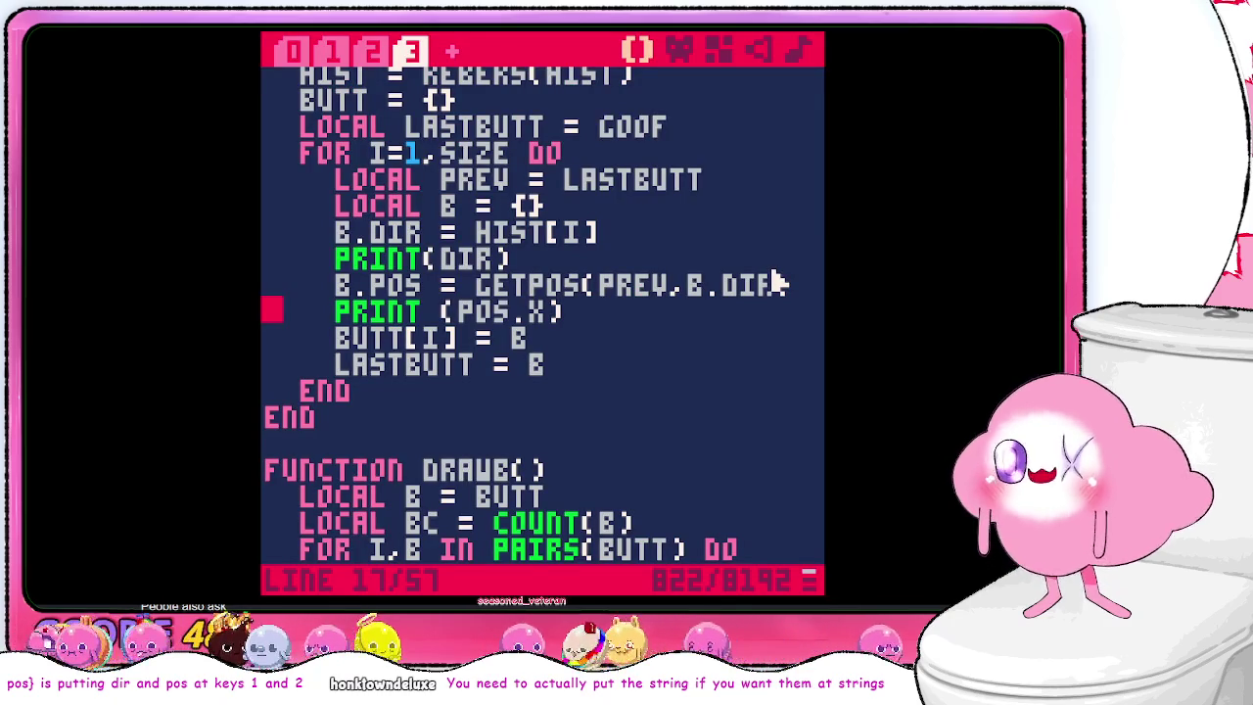
- Delete the PRINT(POS.X) and PRINT(DIR) debug lines and the blank line before B.POS
{"action": "key", "text": "Down"}
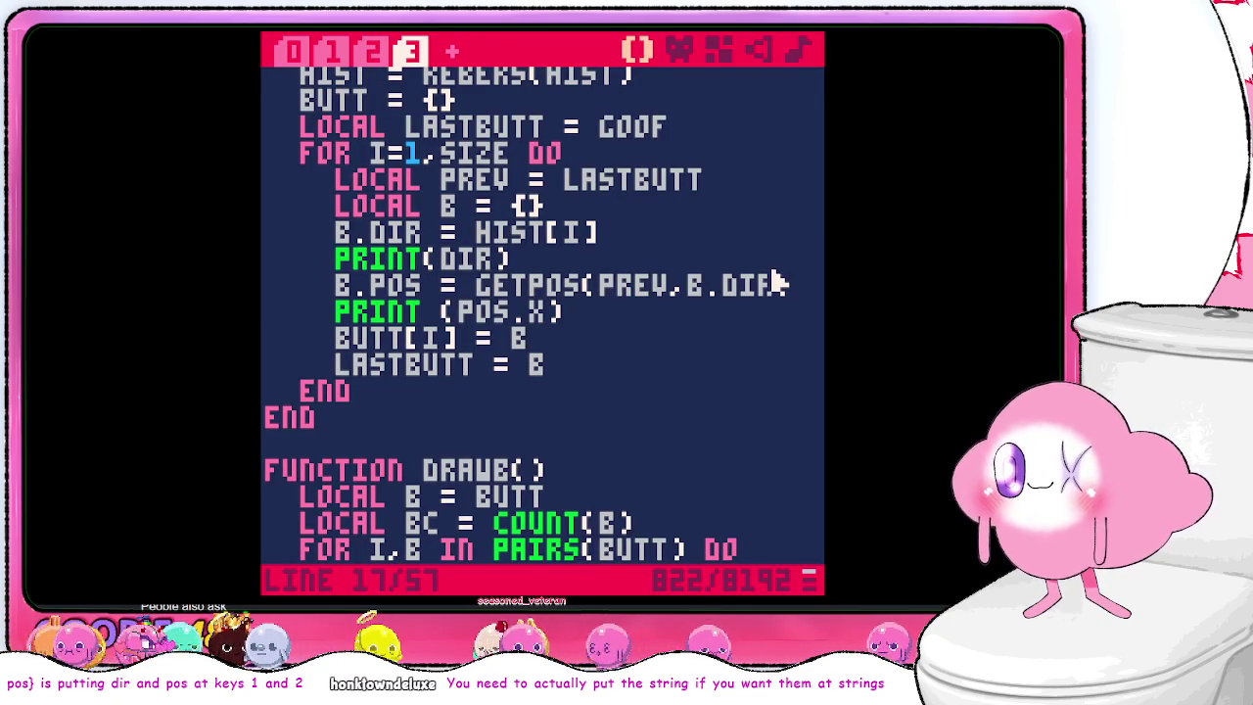
{"action": "key", "text": "Up"}
{"action": "key", "text": "BackSpace"}
{"action": "key", "text": "BackSpace"}
{"action": "key", "text": "BackSpace"}
{"action": "key", "text": "BackSpace"}
{"action": "key", "text": "BackSpace"}
{"action": "key", "text": "BackSpace"}
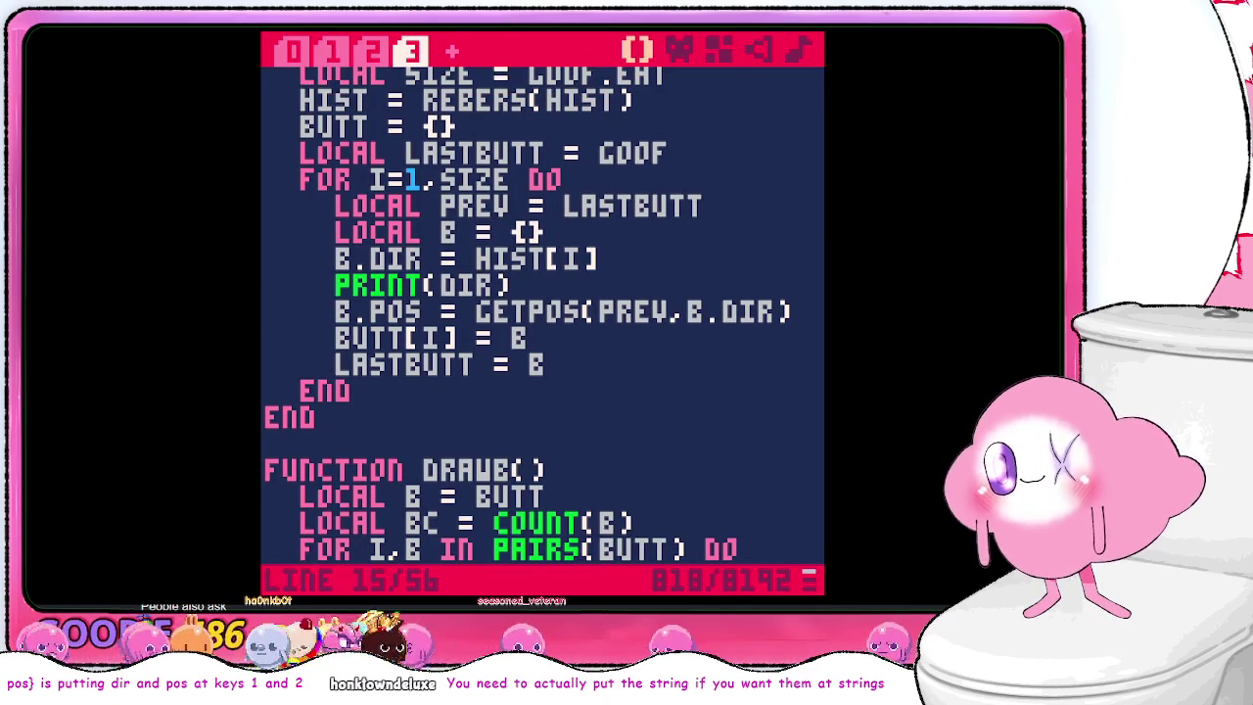
{"action": "key", "text": "BackSpace"}
{"action": "key", "text": "BackSpace"}
{"action": "key", "text": "BackSpace"}
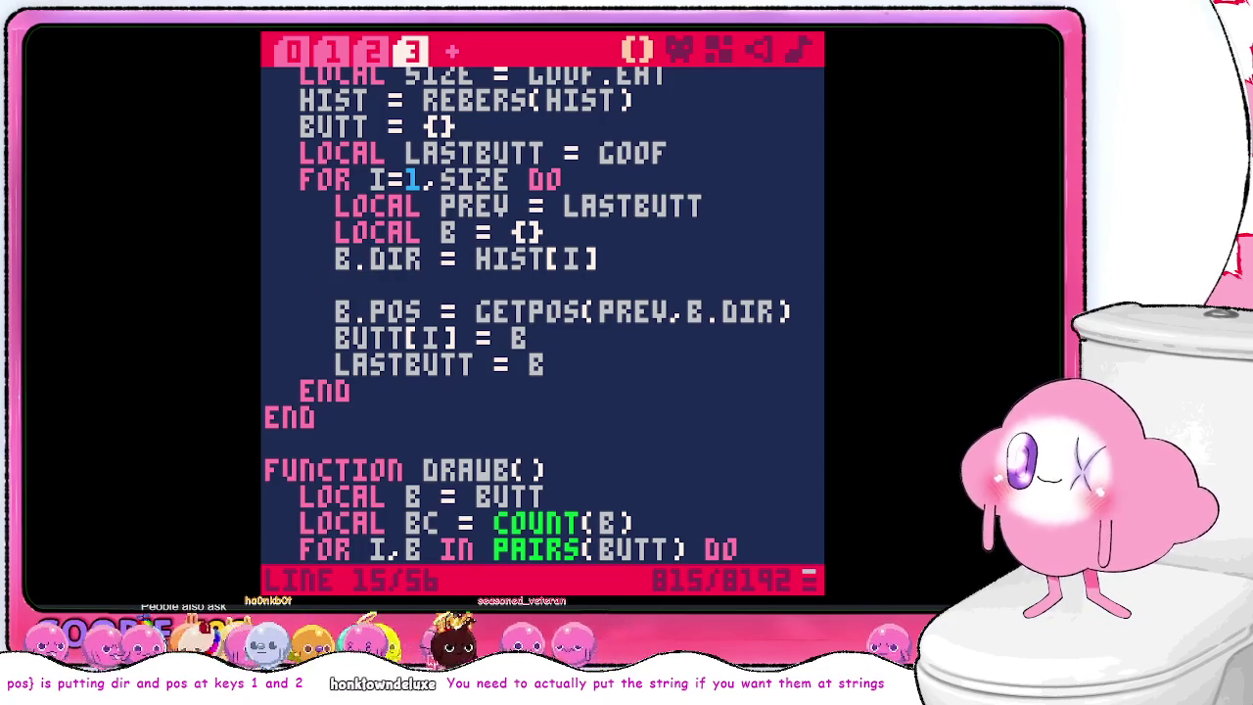
{"action": "key", "text": "BackSpace"}
{"action": "key", "text": "BackSpace"}
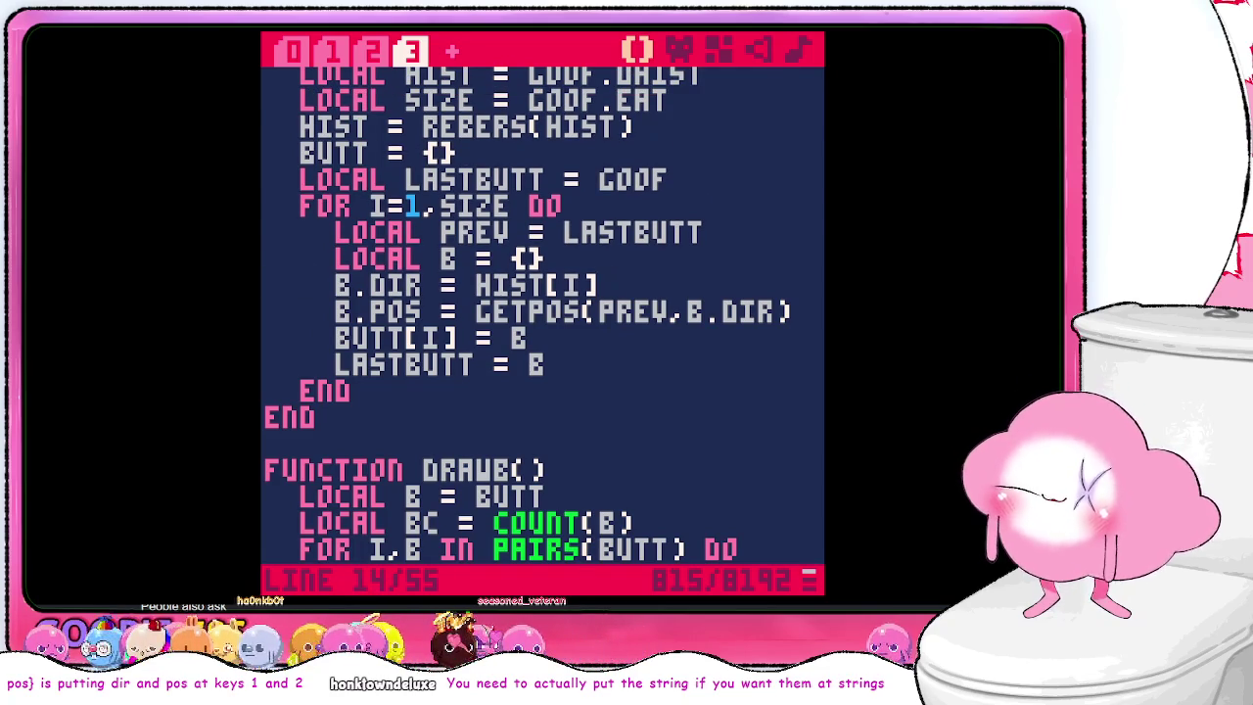
- Test the cart again, then save it and go back to the console
{"action": "key", "text": "ctrl+r"}
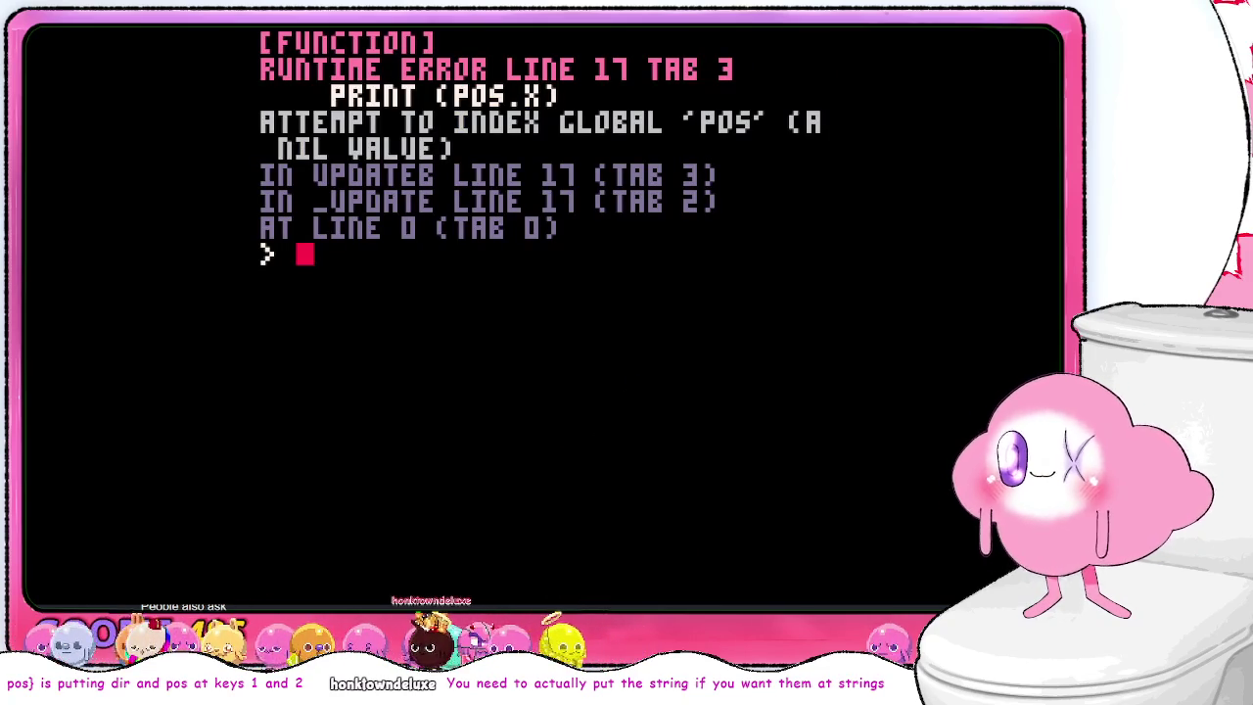
{"action": "key", "text": "Escape"}
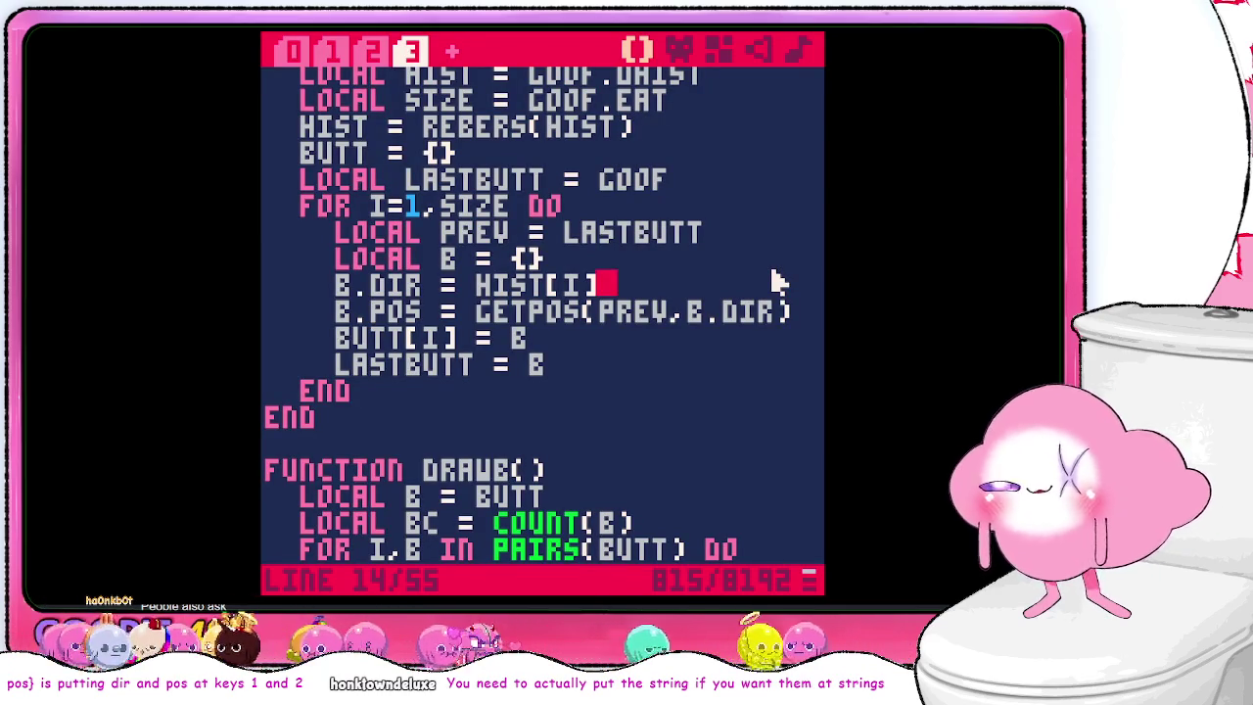
{"action": "key", "text": "ctrl+s"}
{"action": "key", "text": "Escape"}
- Run the cart and steer the snake right, up and left to eat the food
{"action": "type", "text": "run"}
{"action": "key", "text": "Return"}
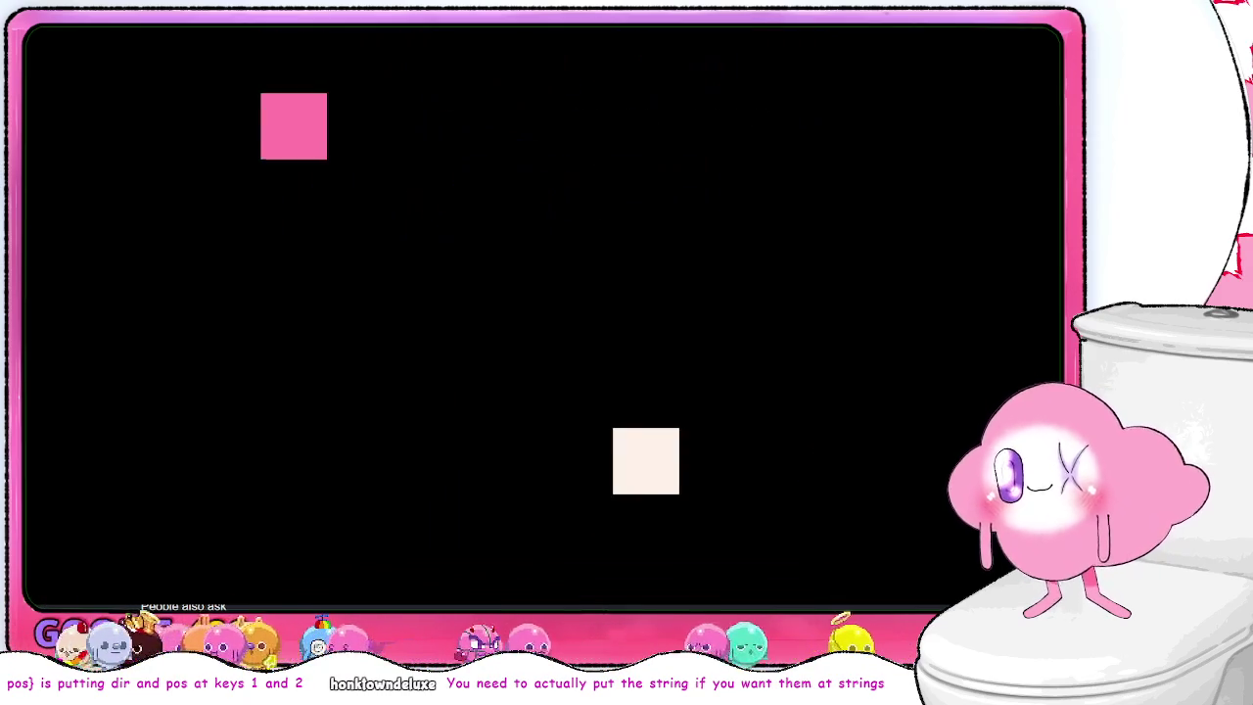
{"action": "key", "text": "Right"}
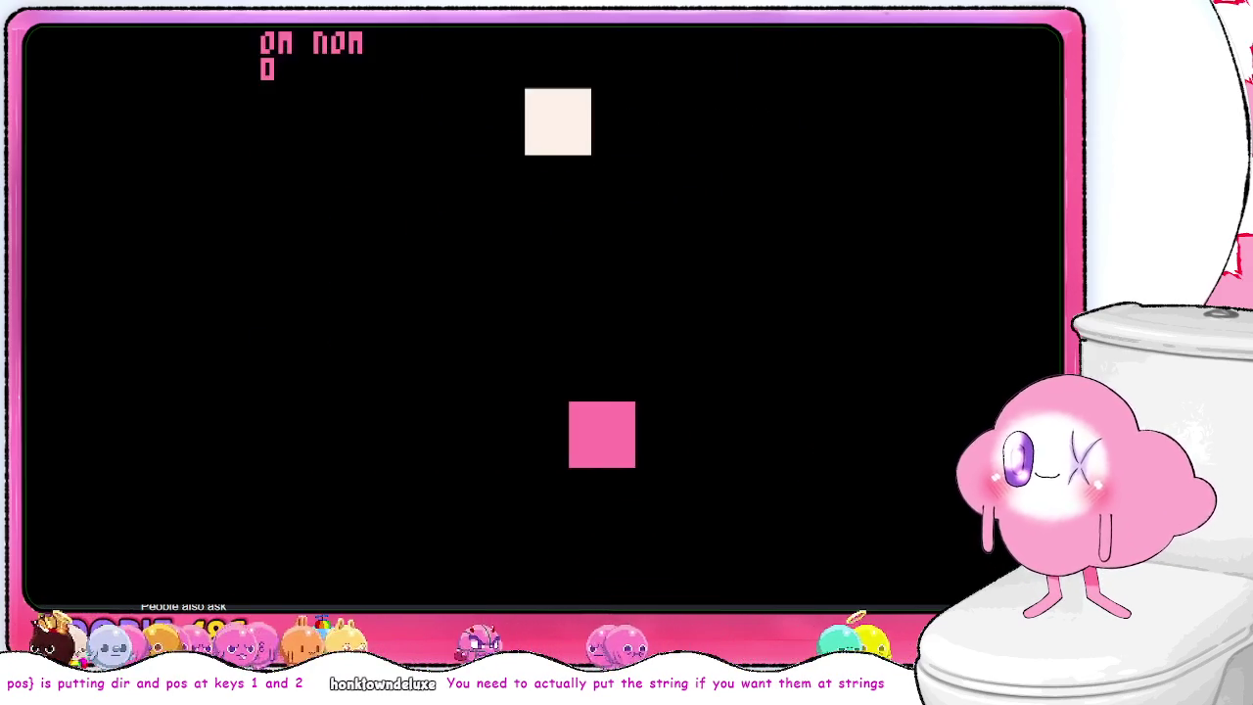
{"action": "key", "text": "Up"}
{"action": "key", "text": "Left"}
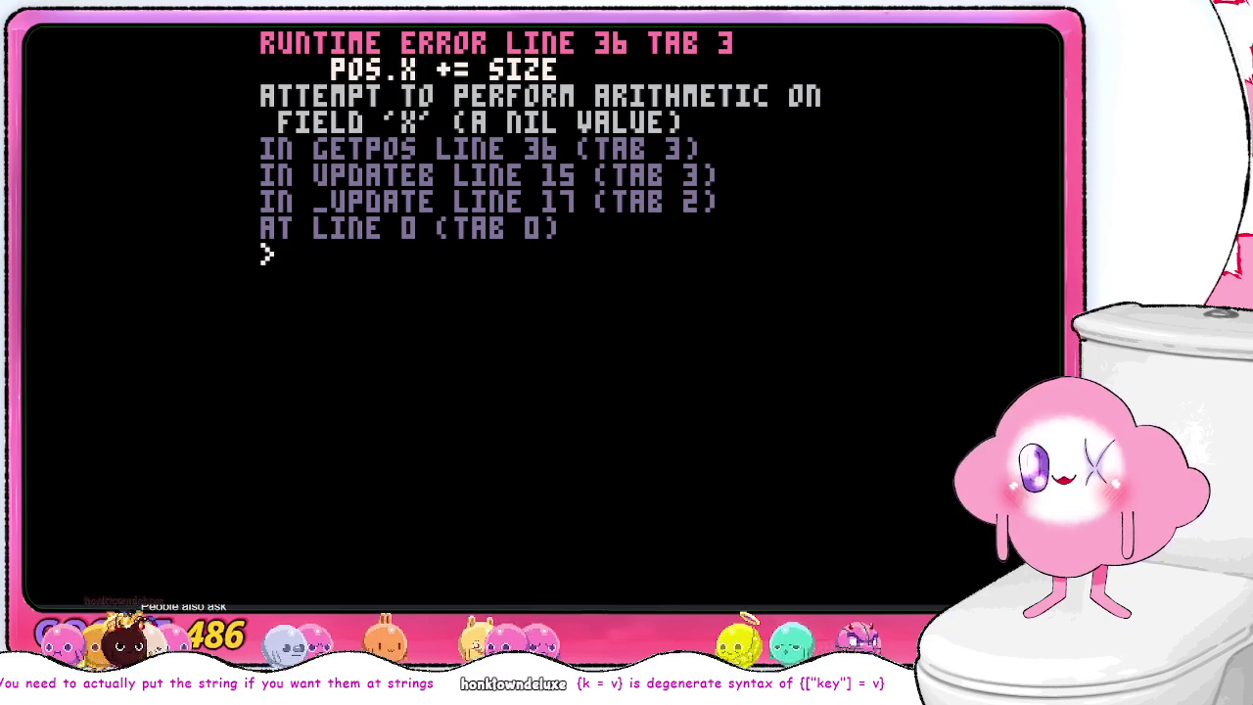
{"action": "key", "text": "Escape"}
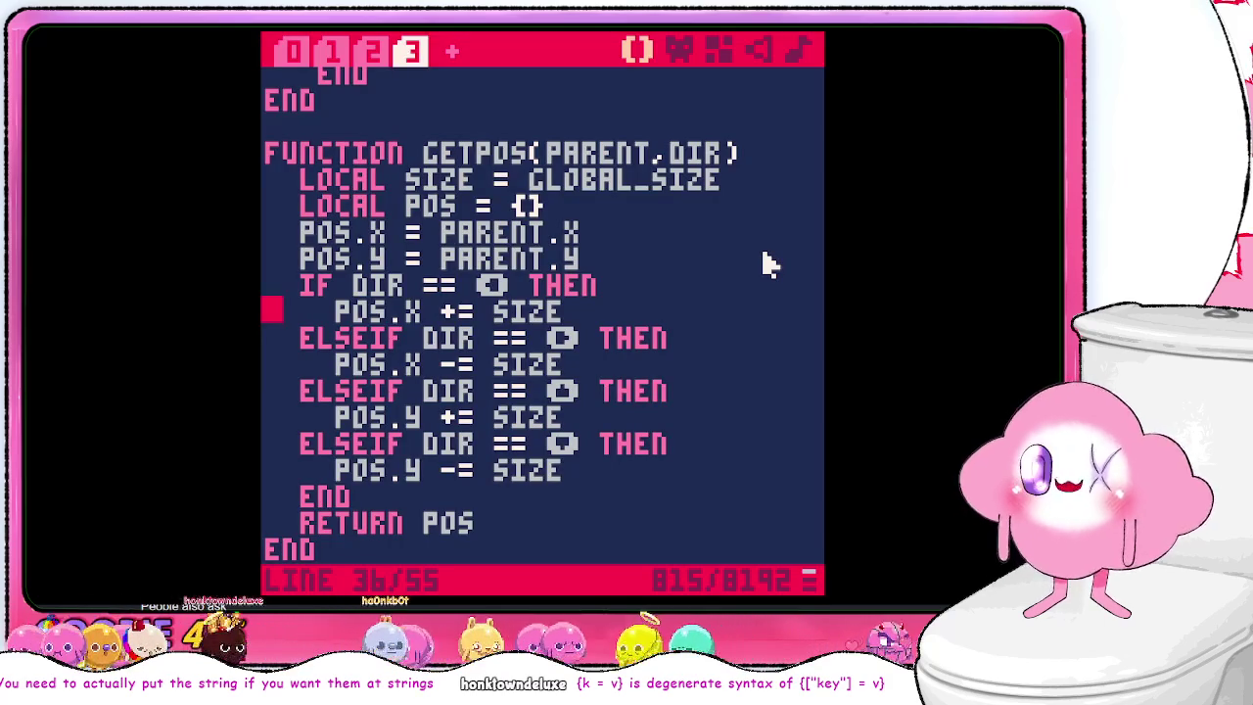
{"action": "key", "text": "Left"}
{"action": "key", "text": "Up"}
{"action": "key", "text": "Up"}
{"action": "key", "text": "Up"}
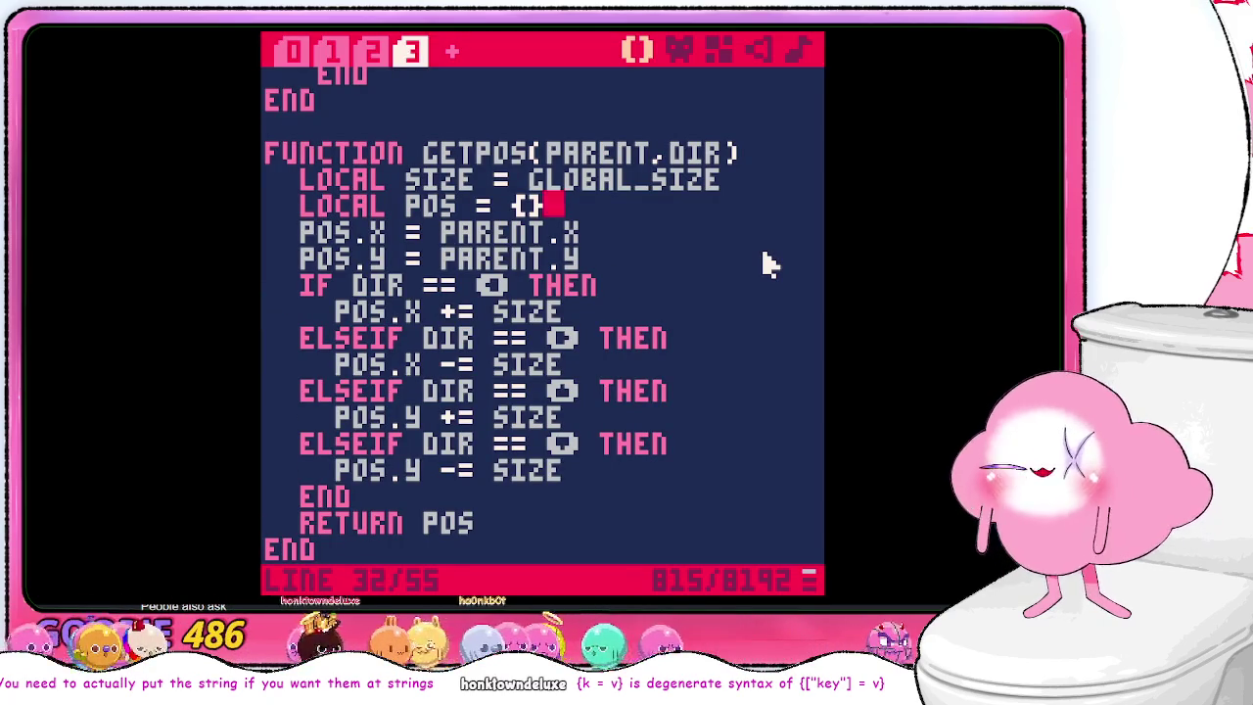
{"action": "key", "text": "Up"}
{"action": "key", "text": "Up"}
{"action": "key", "text": "Up"}
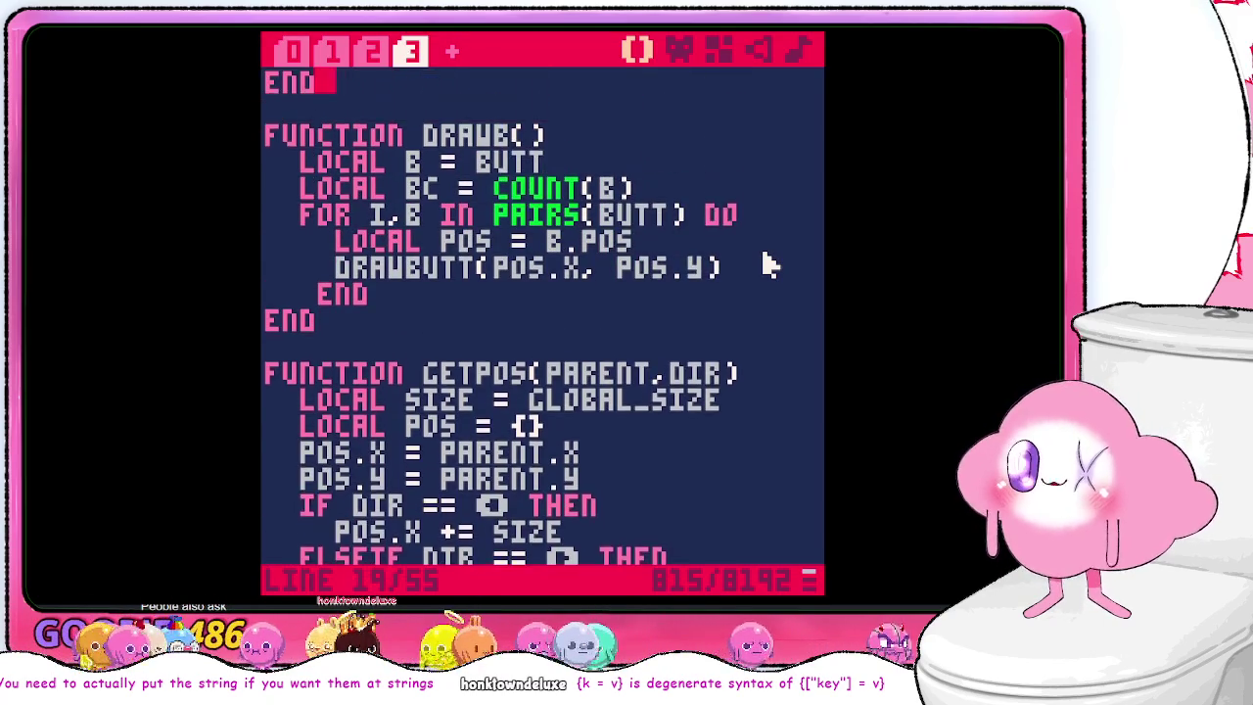
{"action": "key", "text": "Up"}
{"action": "key", "text": "Up"}
{"action": "key", "text": "Up"}
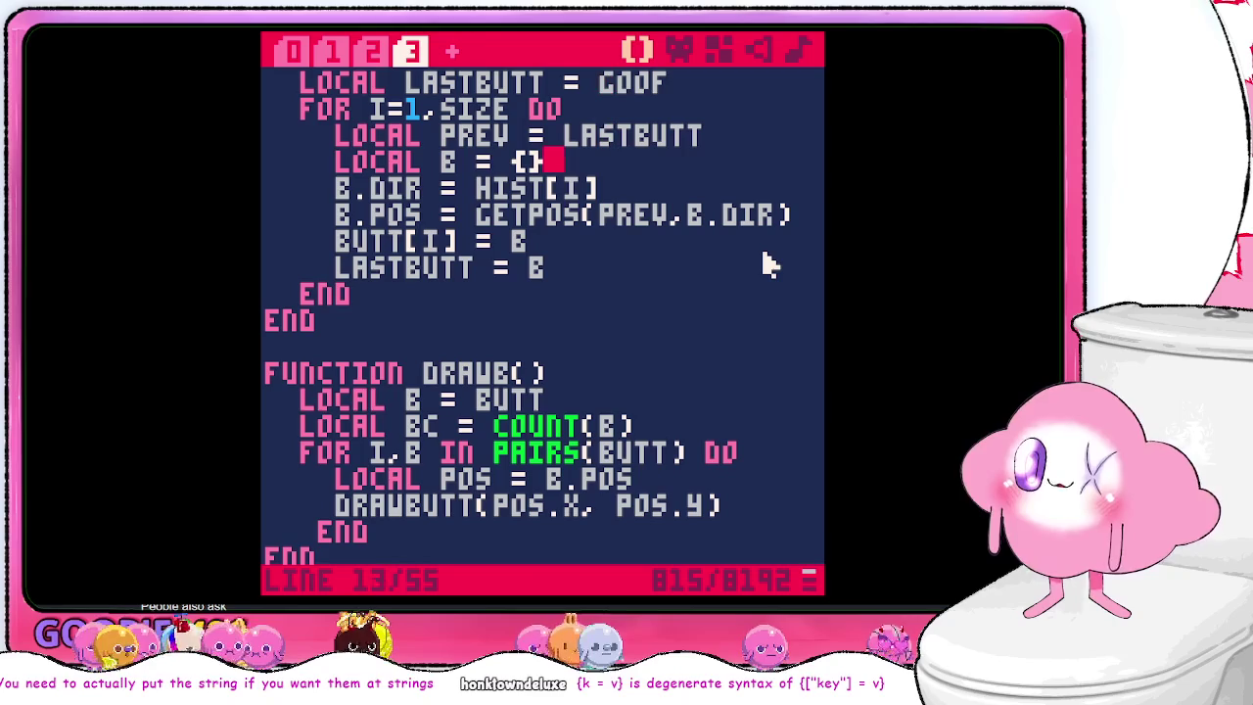
{"action": "key", "text": "Down"}
{"action": "key", "text": "Left"}
{"action": "type", "text": "-"}
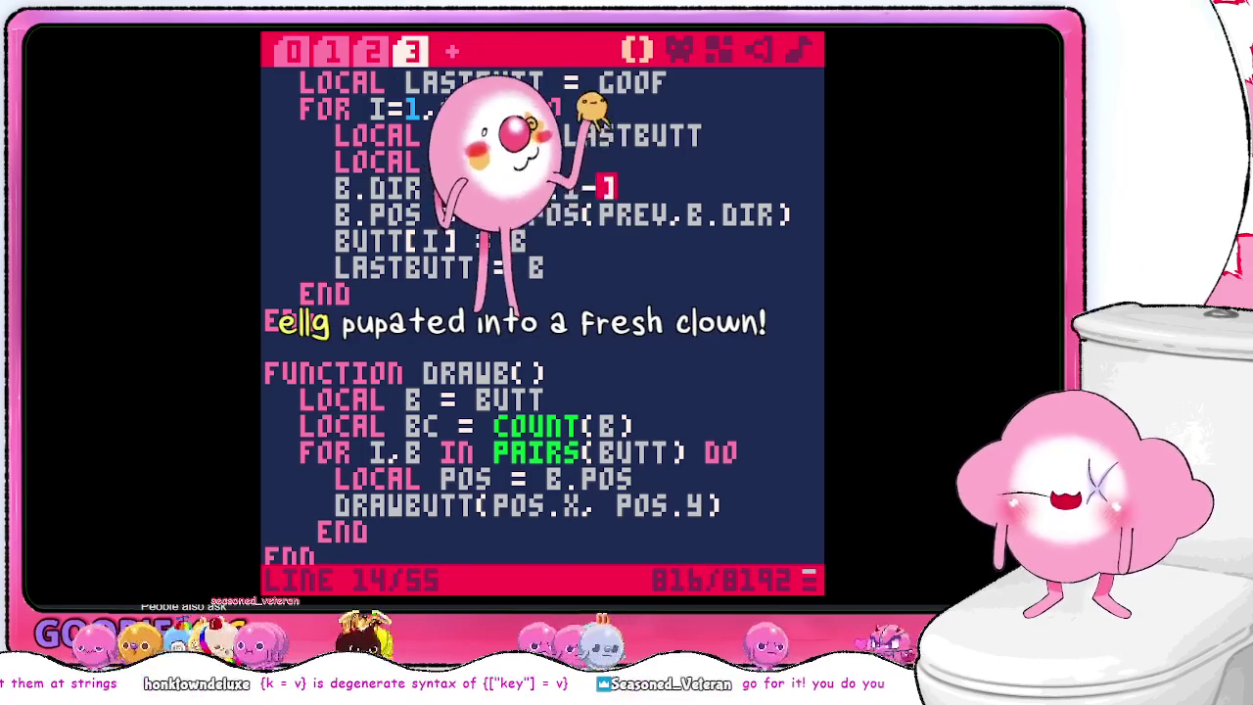
{"action": "key", "text": "BackSpace"}
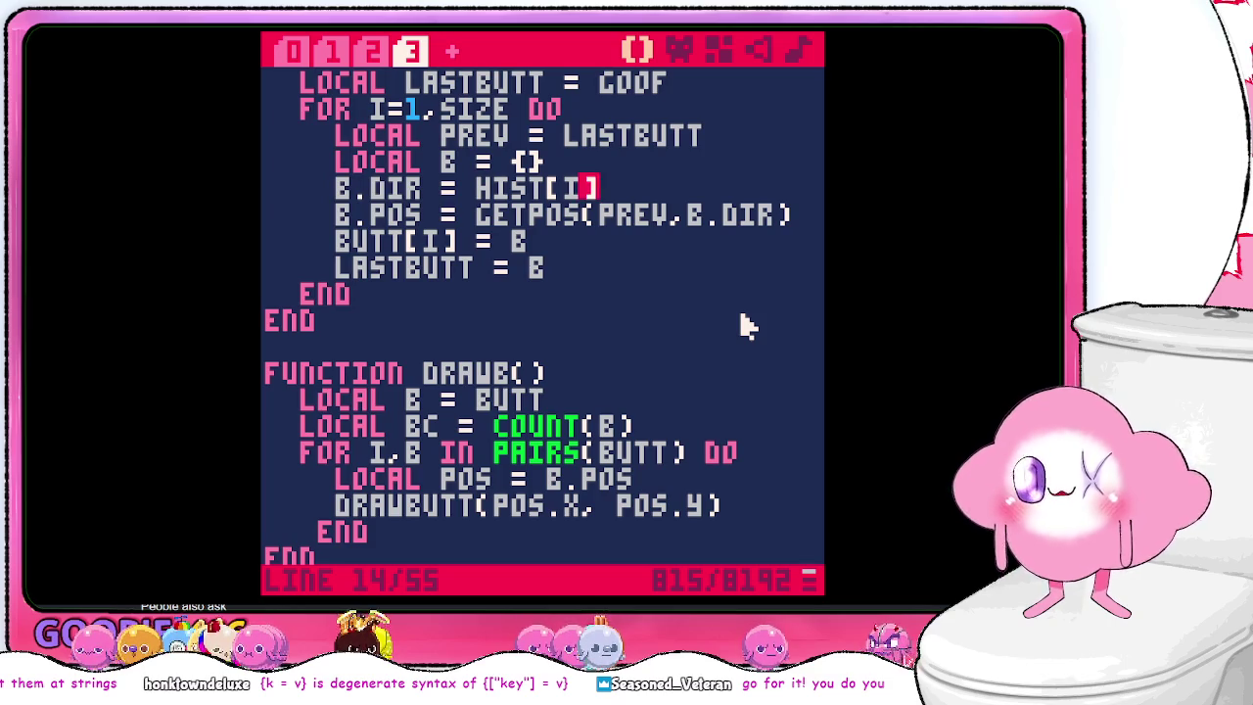
{"action": "scroll", "coordinate": [742, 326], "scroll_direction": "up", "scroll_amount": 4}
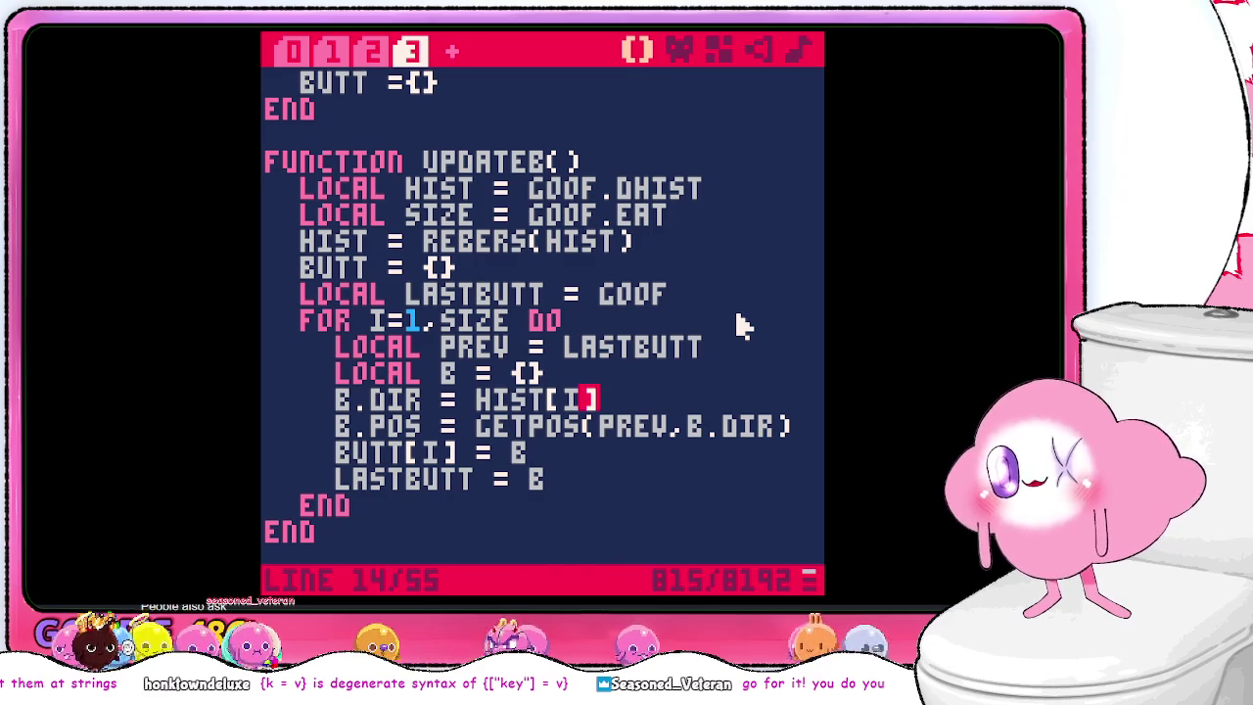
- Rename the pre-loop variable to PREV and delete the inner LOCAL PREV = LASTBUTT line
{"action": "left_click", "coordinate": [742, 347]}
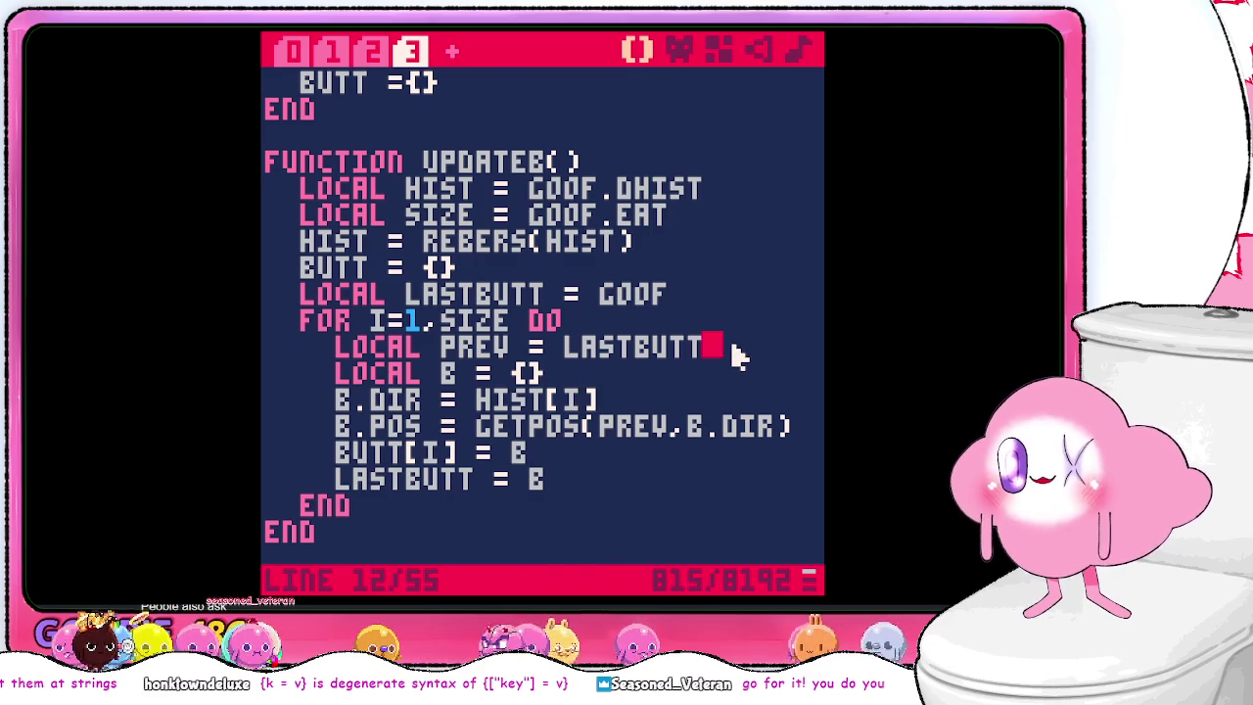
{"action": "double_click", "coordinate": [516, 292]}
{"action": "type", "text": "prev"}
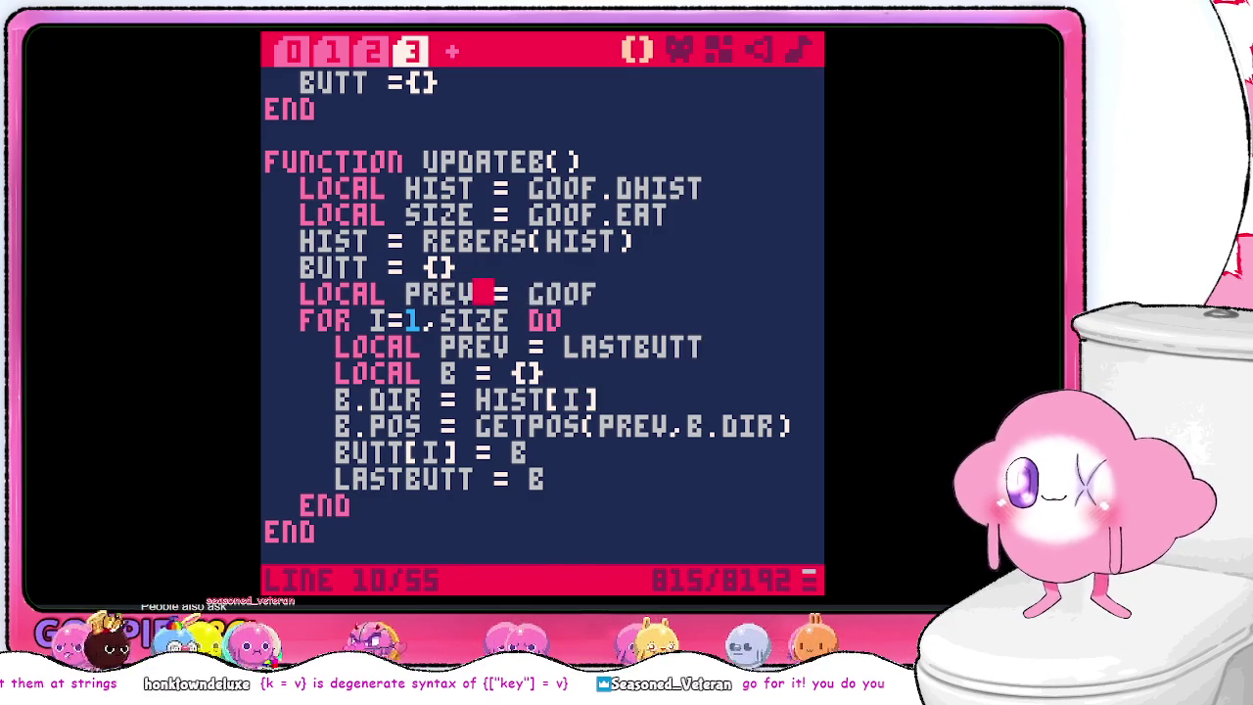
{"action": "triple_click", "coordinate": [583, 348]}
{"action": "key", "text": "BackSpace"}
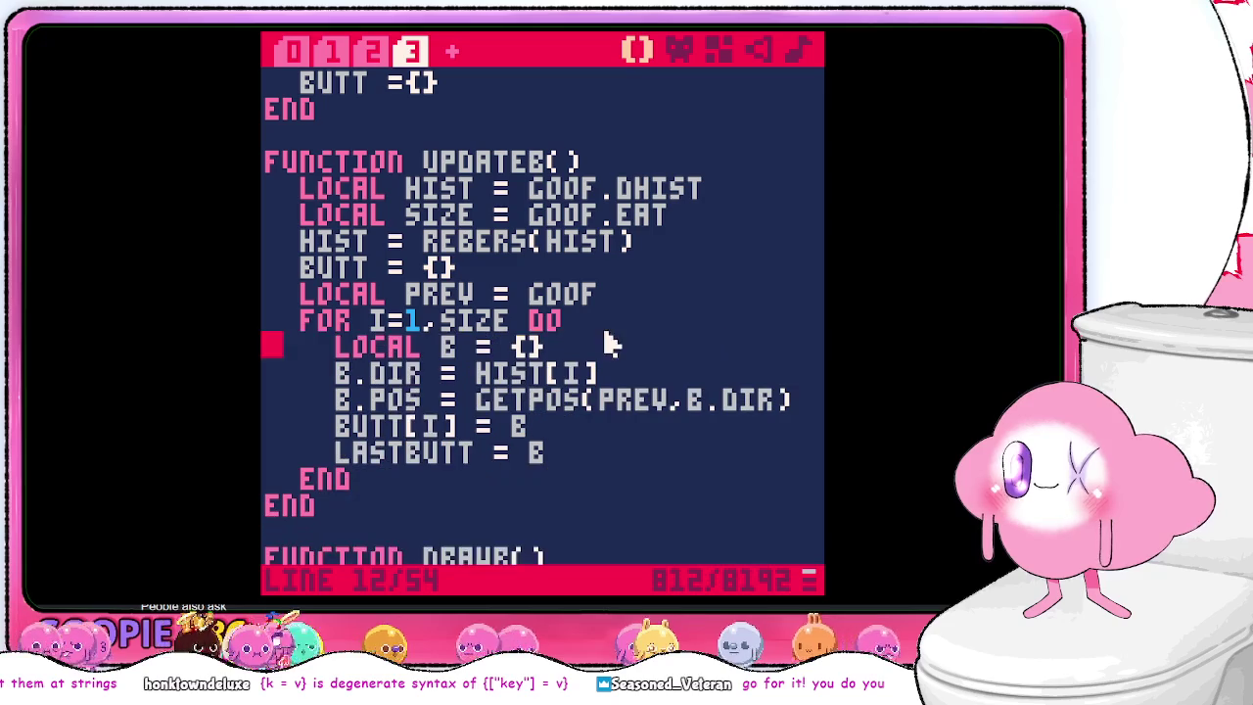
- Change LASTBUTT = B at the end of the loop to PREV = B and review the code
{"action": "double_click", "coordinate": [411, 452]}
{"action": "type", "text": "prev"}
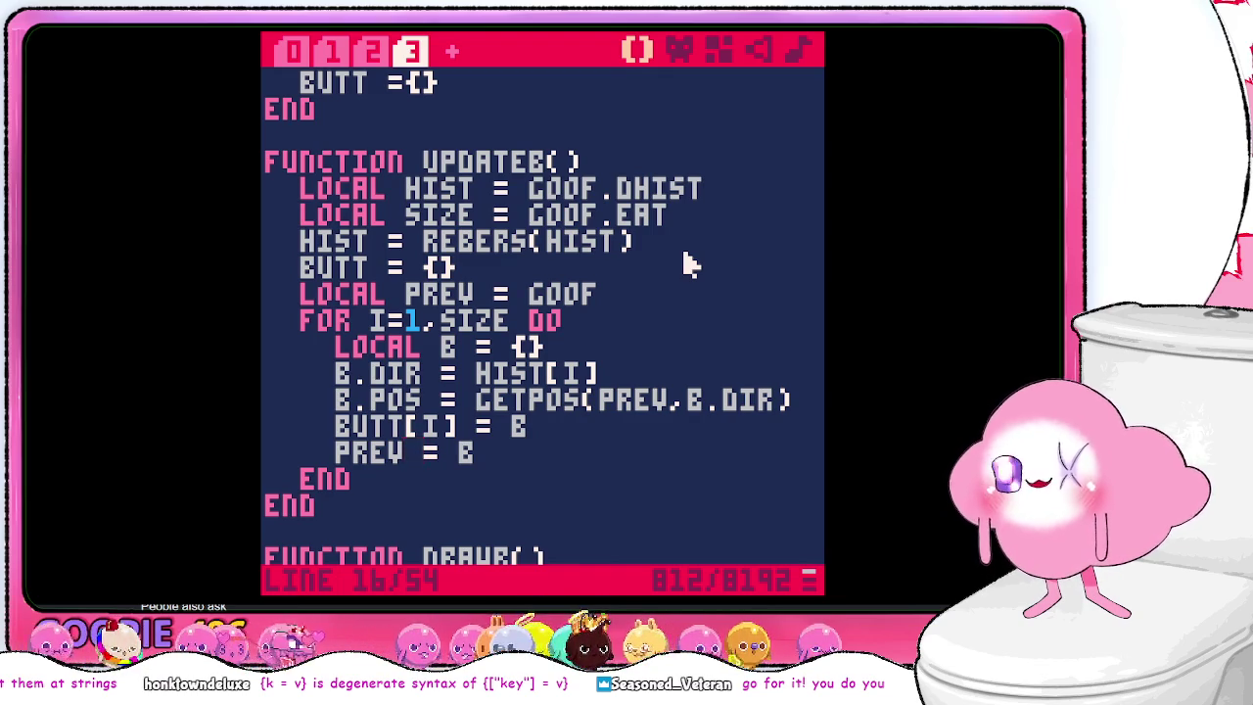
{"action": "scroll", "coordinate": [691, 294], "scroll_direction": "down", "scroll_amount": 1}
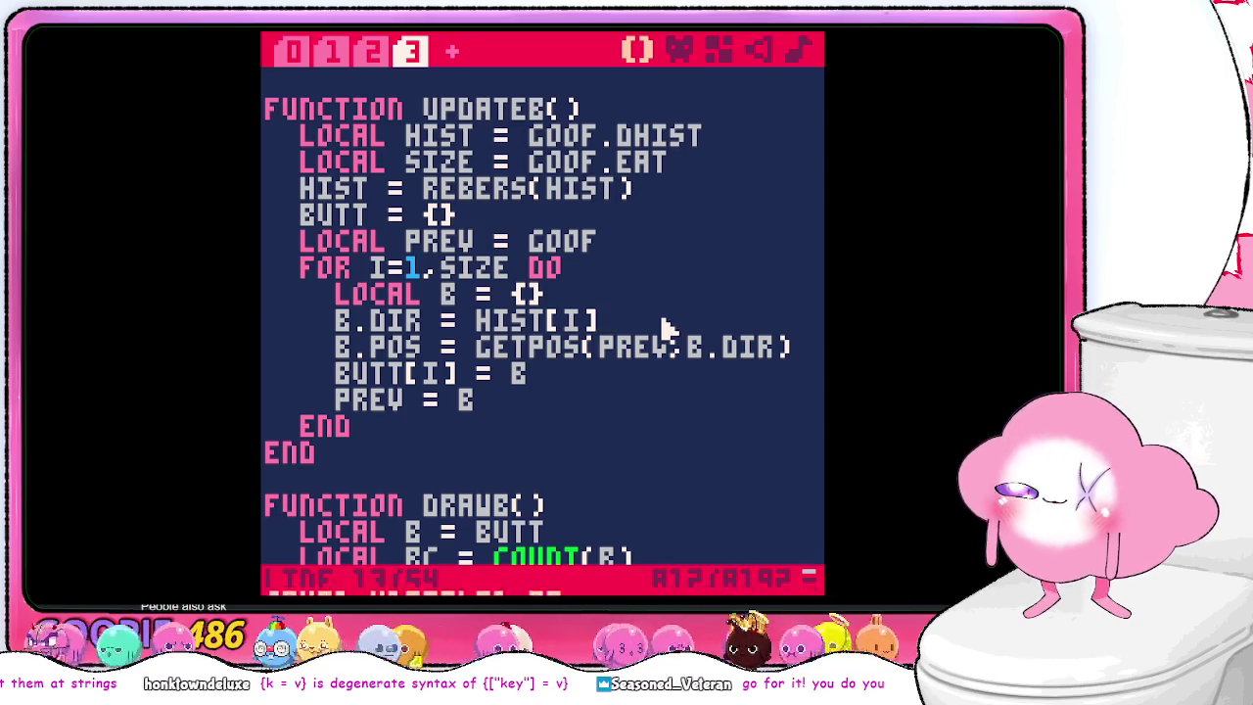
{"action": "scroll", "coordinate": [666, 330], "scroll_direction": "down", "scroll_amount": 12}
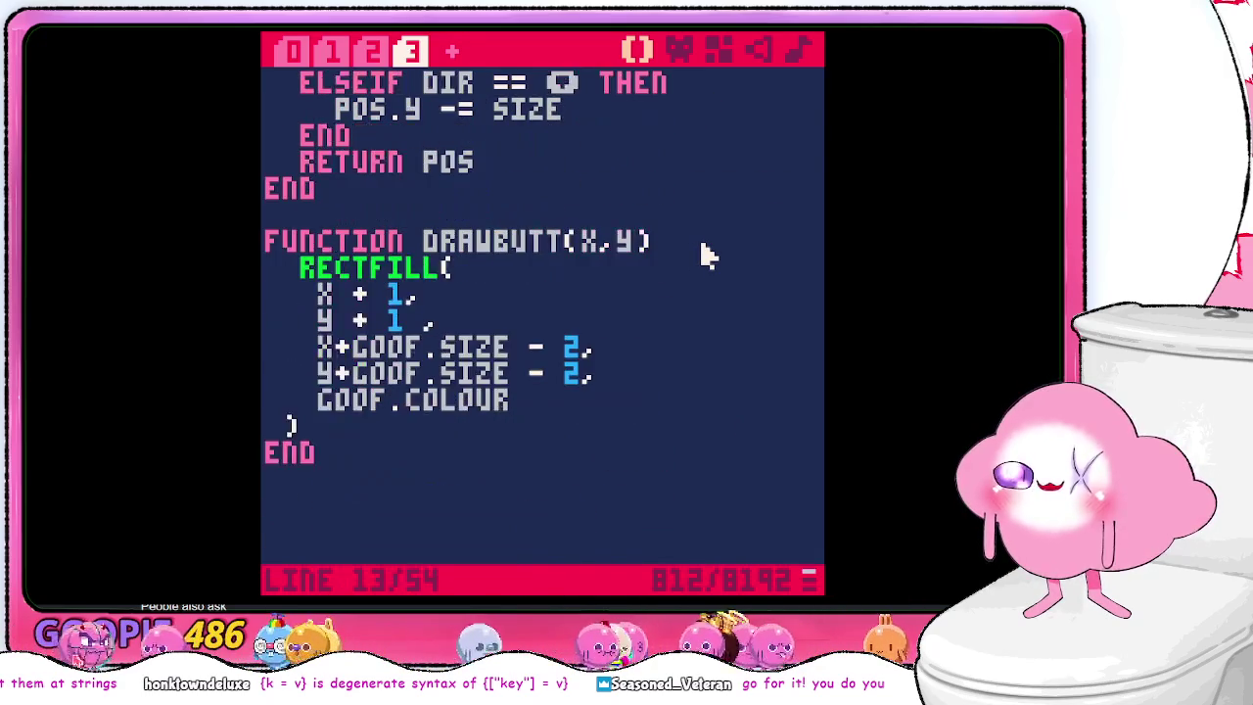
{"action": "scroll", "coordinate": [705, 255], "scroll_direction": "up", "scroll_amount": 8}
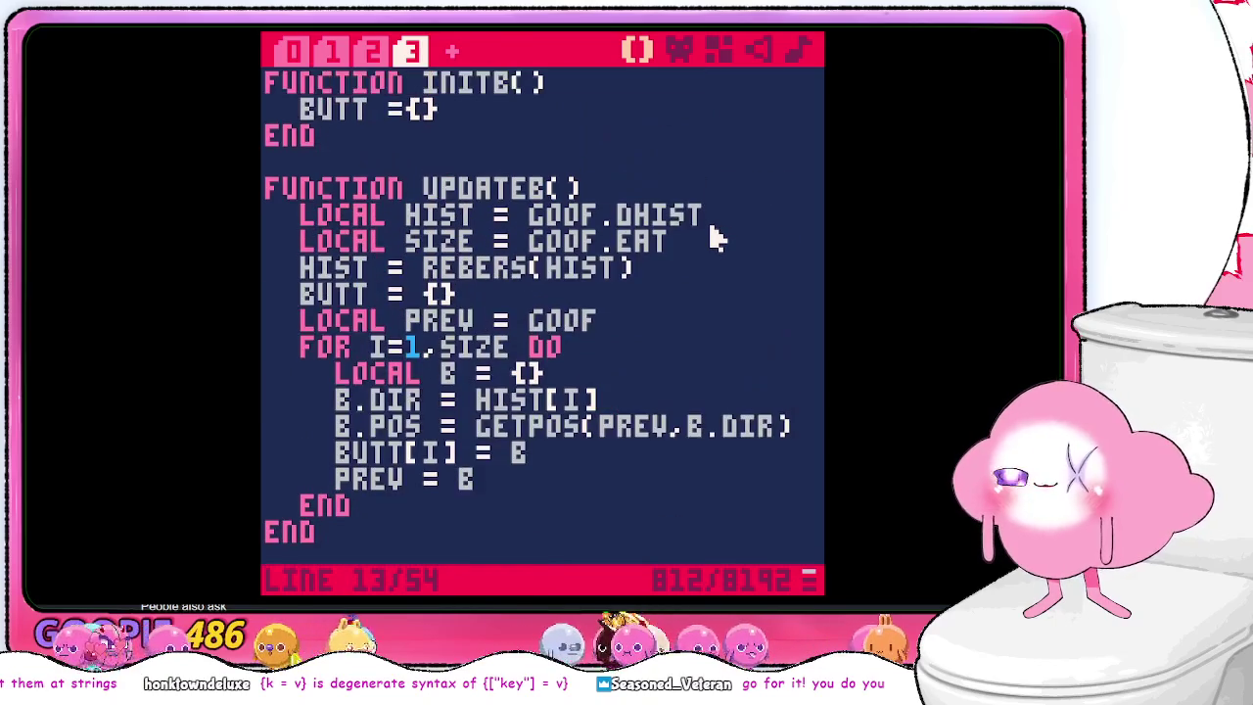
{"action": "scroll", "coordinate": [715, 238], "scroll_direction": "down", "scroll_amount": 2}
{"action": "scroll", "coordinate": [712, 230], "scroll_direction": "up", "scroll_amount": 1}
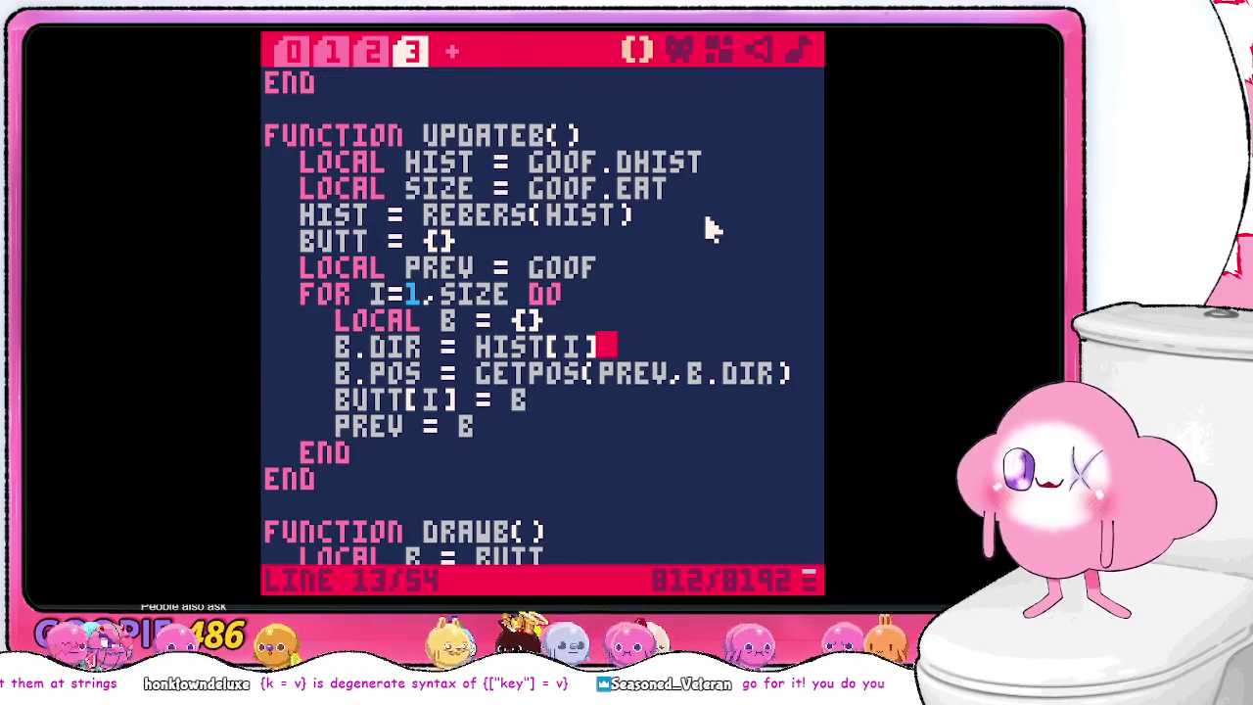
{"action": "scroll", "coordinate": [666, 284], "scroll_direction": "down", "scroll_amount": 2}
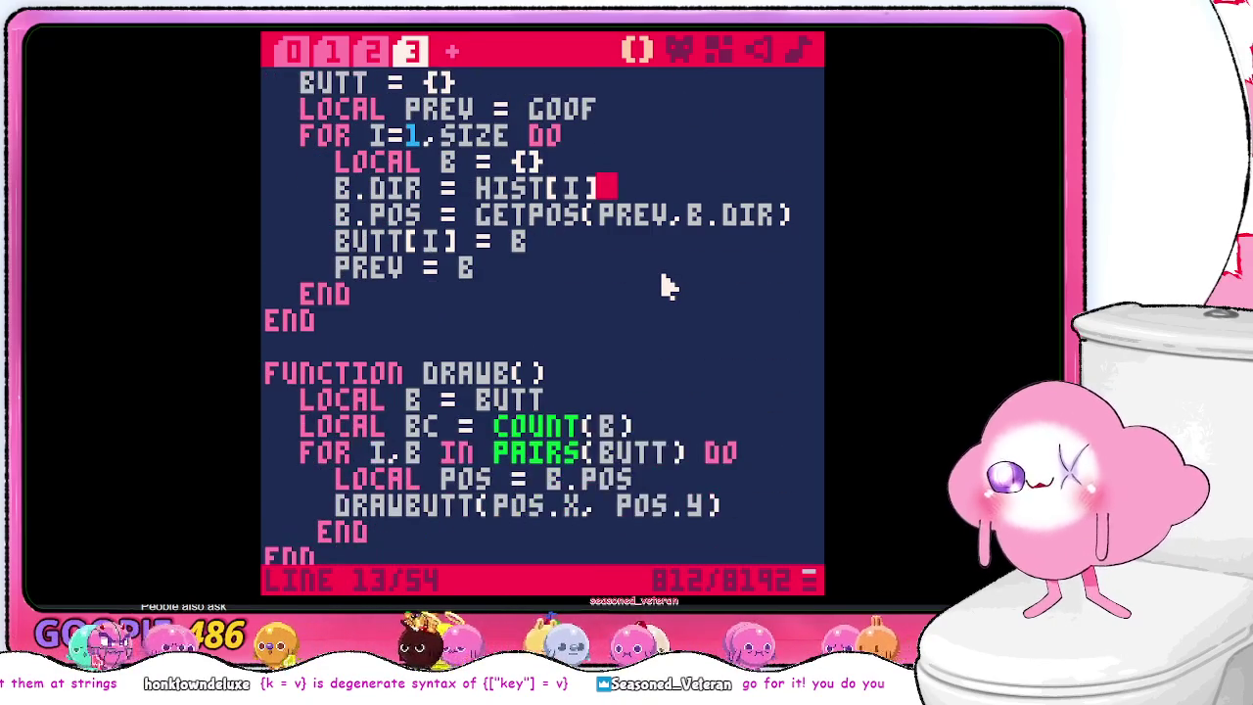
{"action": "scroll", "coordinate": [666, 284], "scroll_direction": "down", "scroll_amount": 2}
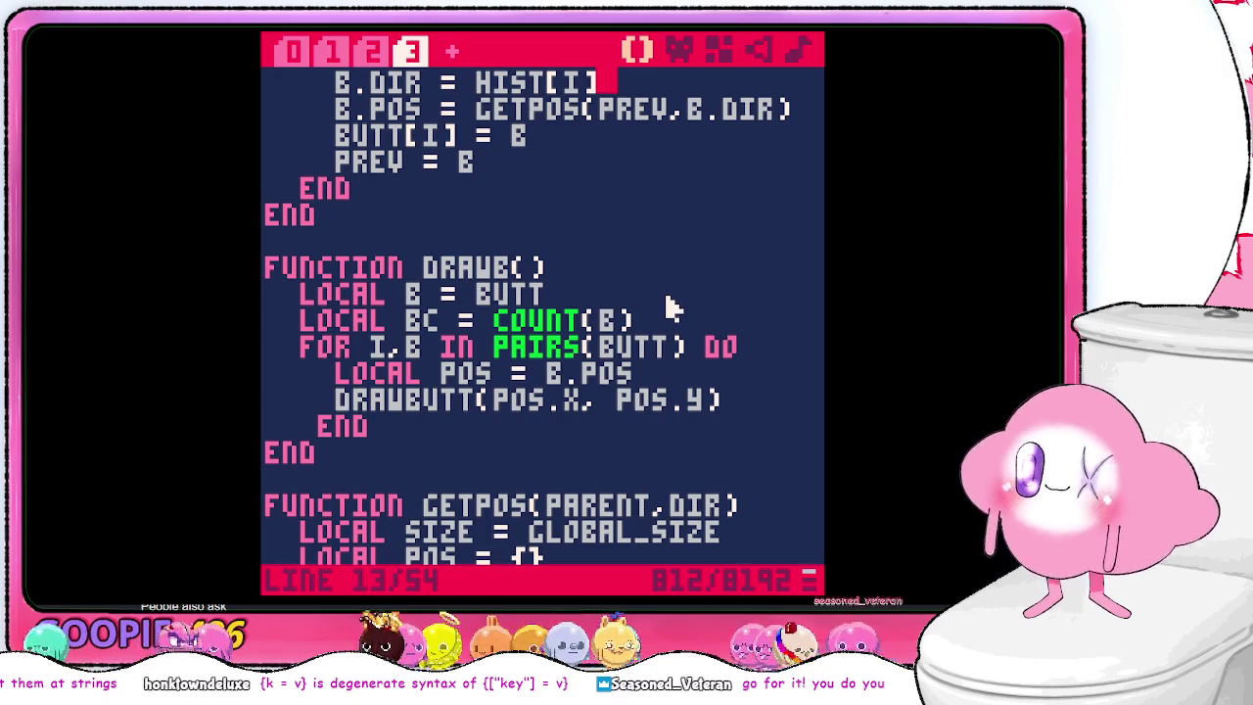
{"action": "scroll", "coordinate": [669, 308], "scroll_direction": "up", "scroll_amount": 3}
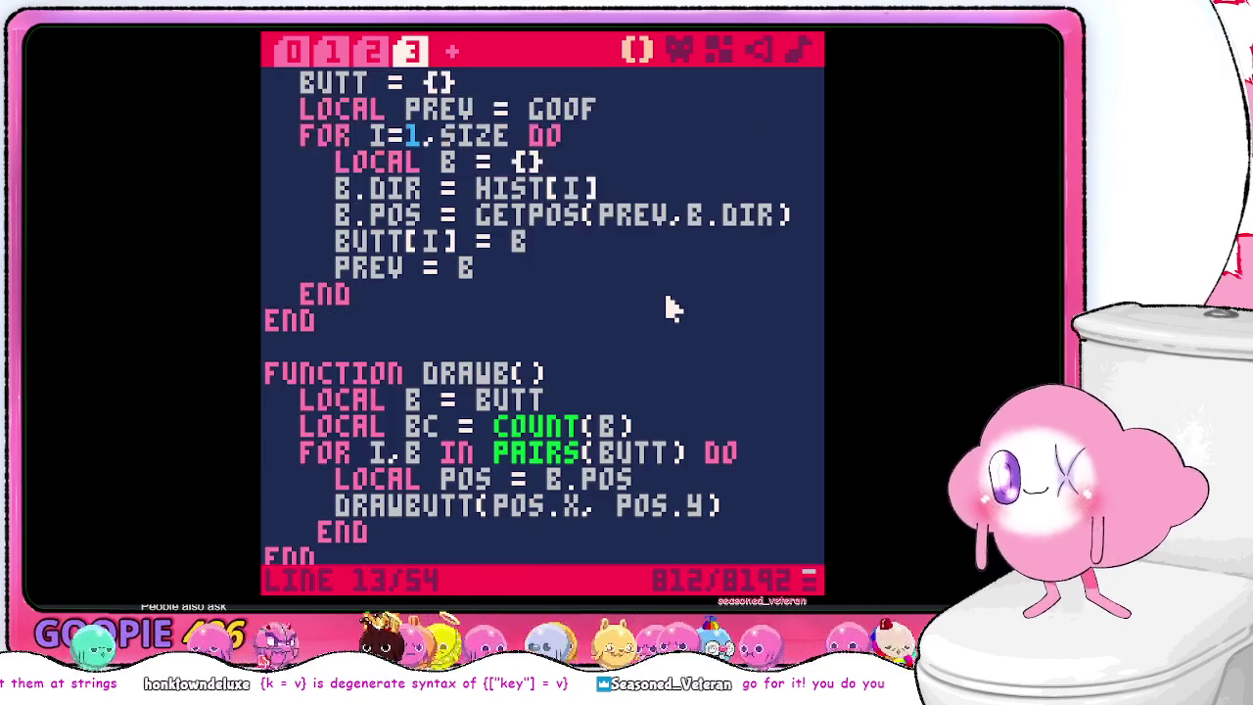
{"action": "scroll", "coordinate": [666, 309], "scroll_direction": "down", "scroll_amount": 1}
{"action": "scroll", "coordinate": [663, 309], "scroll_direction": "up", "scroll_amount": 2}
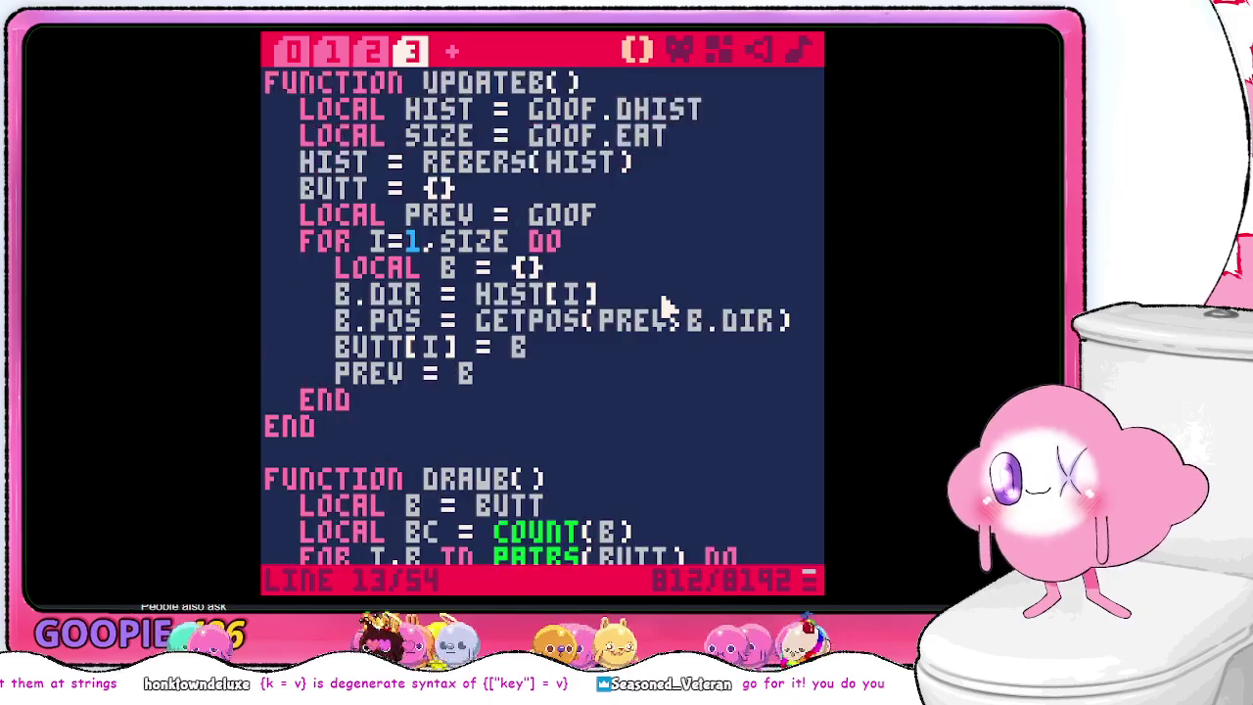
{"action": "scroll", "coordinate": [663, 308], "scroll_direction": "down", "scroll_amount": 1}
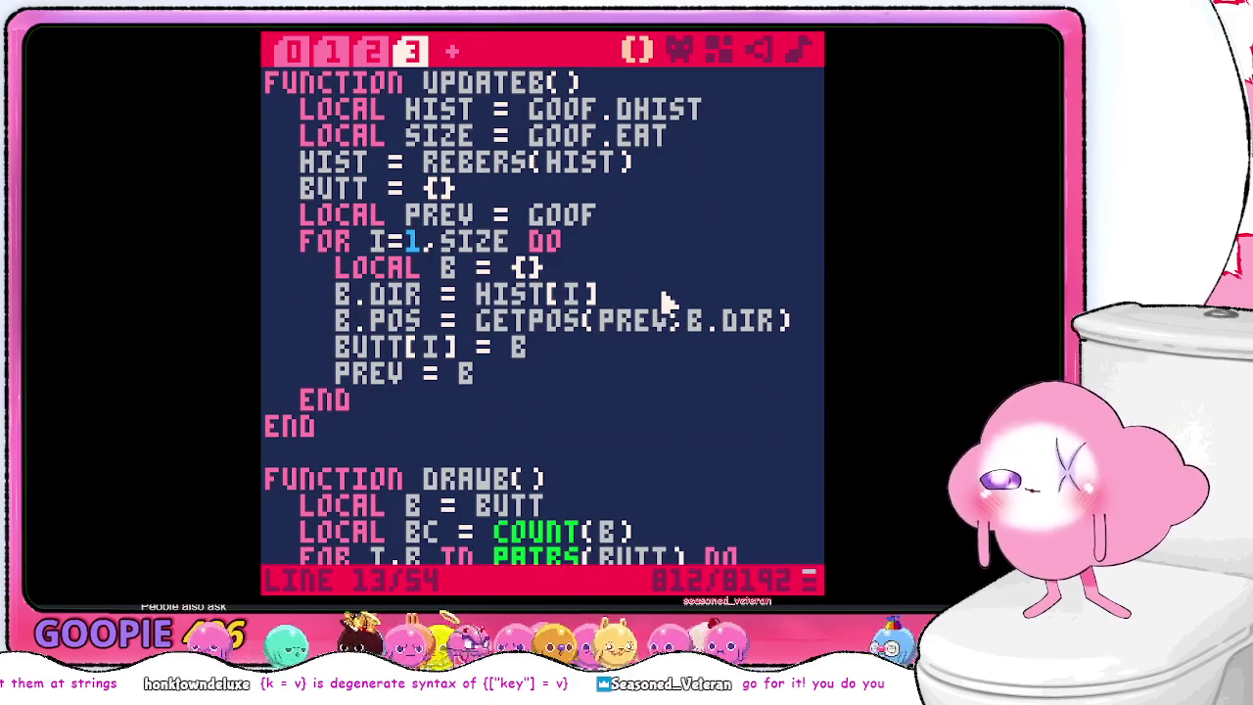
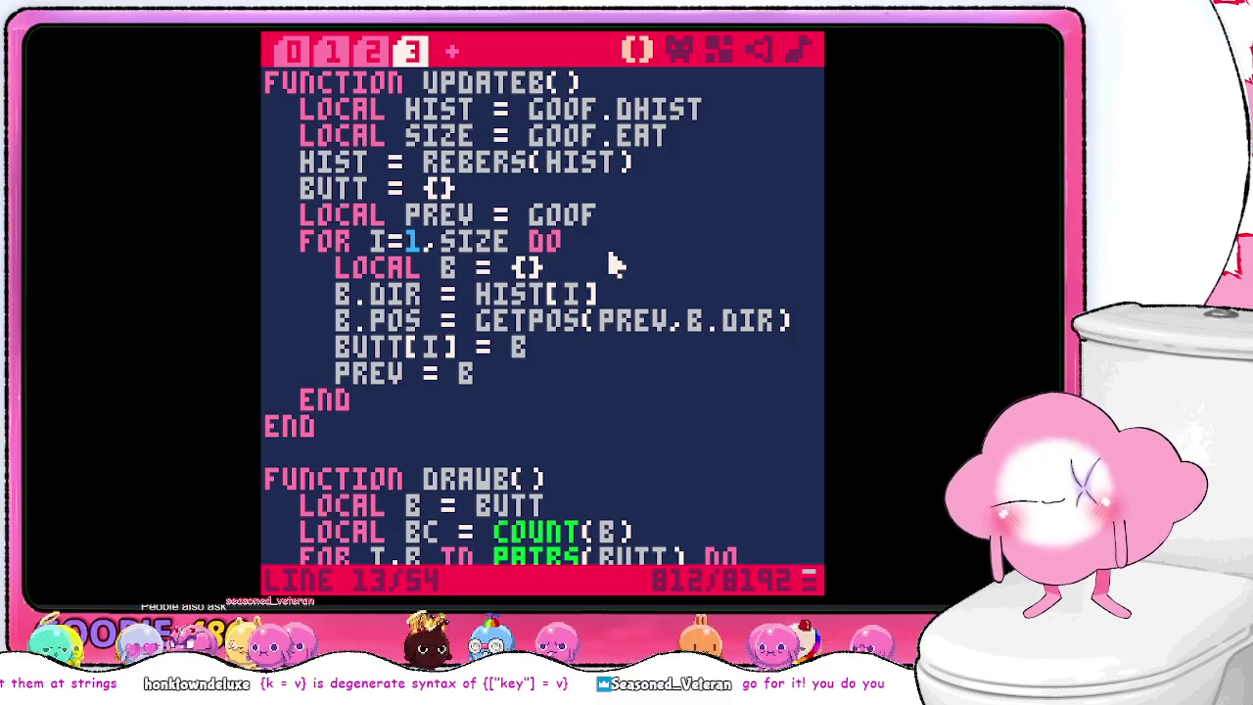
- Insert an empty line right after LOCAL POS = {} in the GETPOS function
{"action": "key", "text": "Return"}
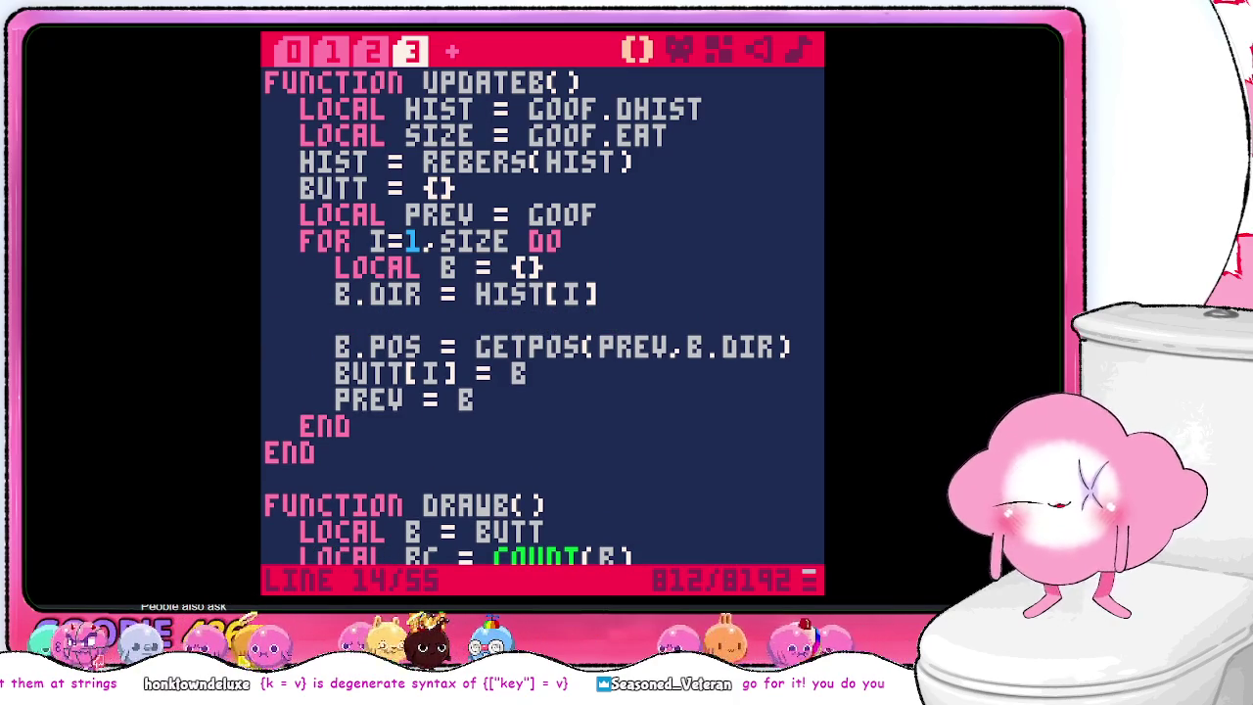
{"action": "key", "text": "BackSpace"}
{"action": "scroll", "coordinate": [592, 294], "scroll_direction": "down", "scroll_amount": 5}
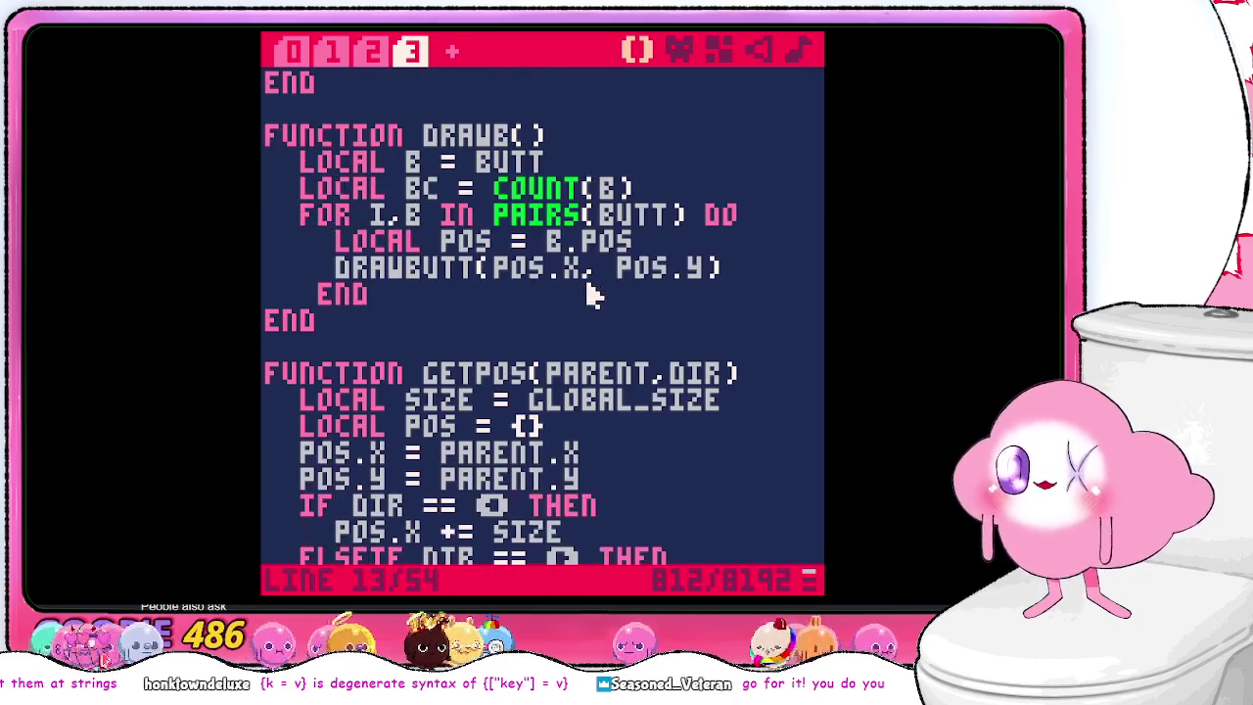
{"action": "scroll", "coordinate": [607, 304], "scroll_direction": "down", "scroll_amount": 1}
{"action": "scroll", "coordinate": [748, 354], "scroll_direction": "down", "scroll_amount": 1}
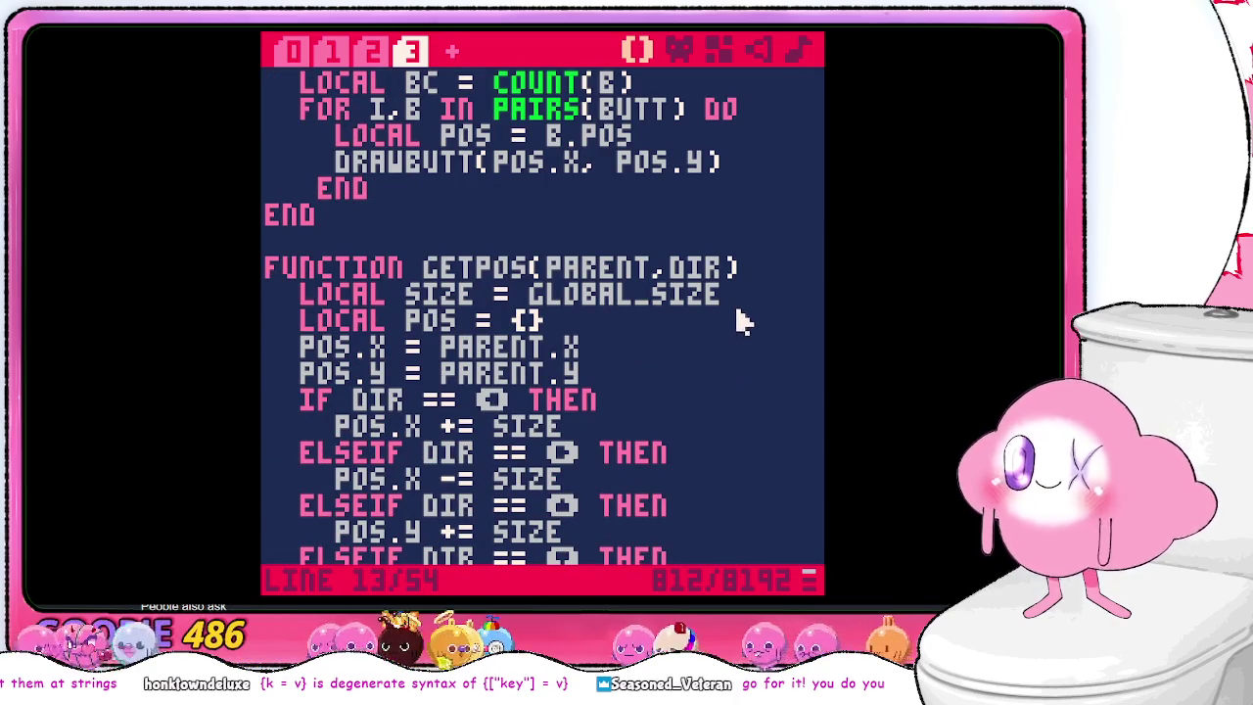
{"action": "scroll", "coordinate": [712, 335], "scroll_direction": "down", "scroll_amount": 3}
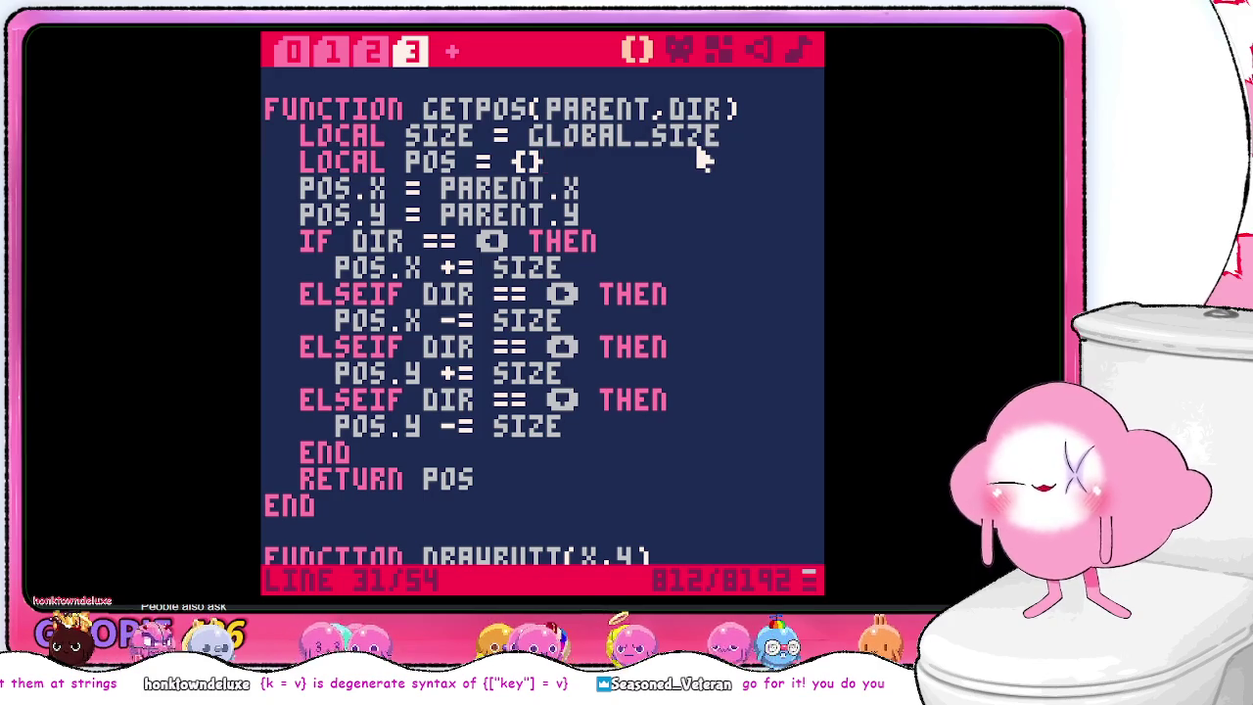
{"action": "key", "text": "Return"}
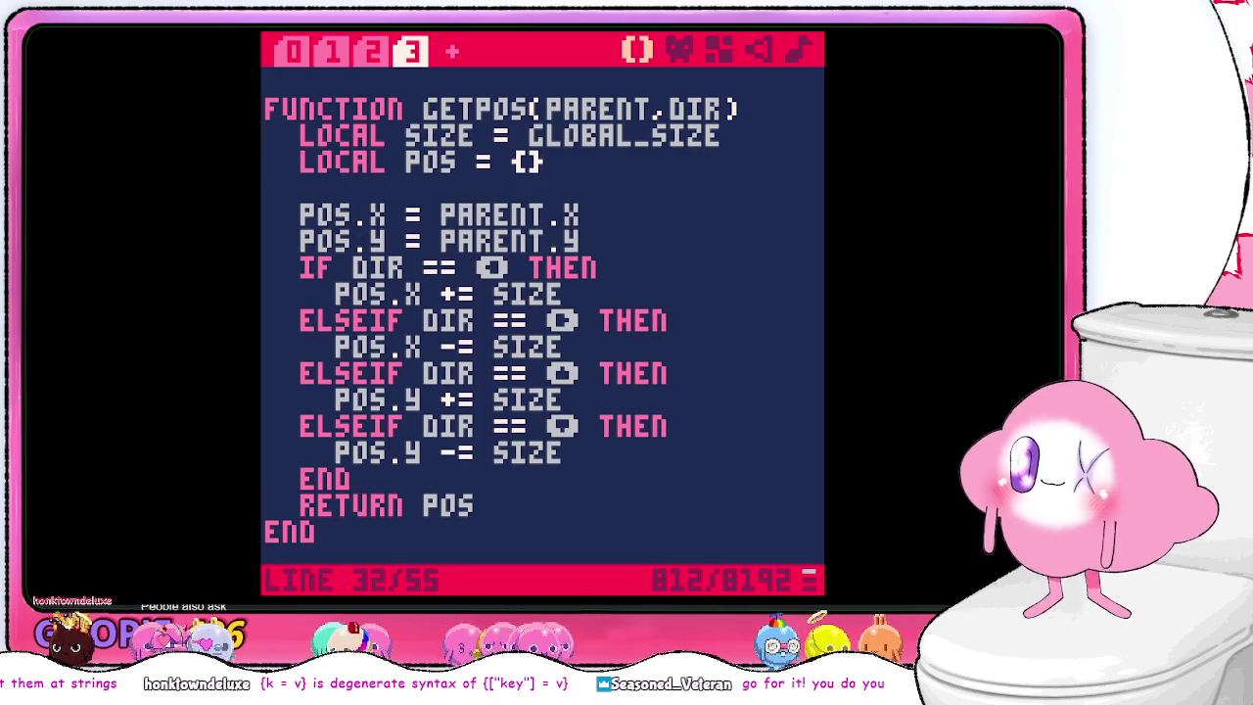
- Add print(parent.x) and print(parent.y) lines in GETPOS, then save and run the cart
{"action": "type", "text": "print"}
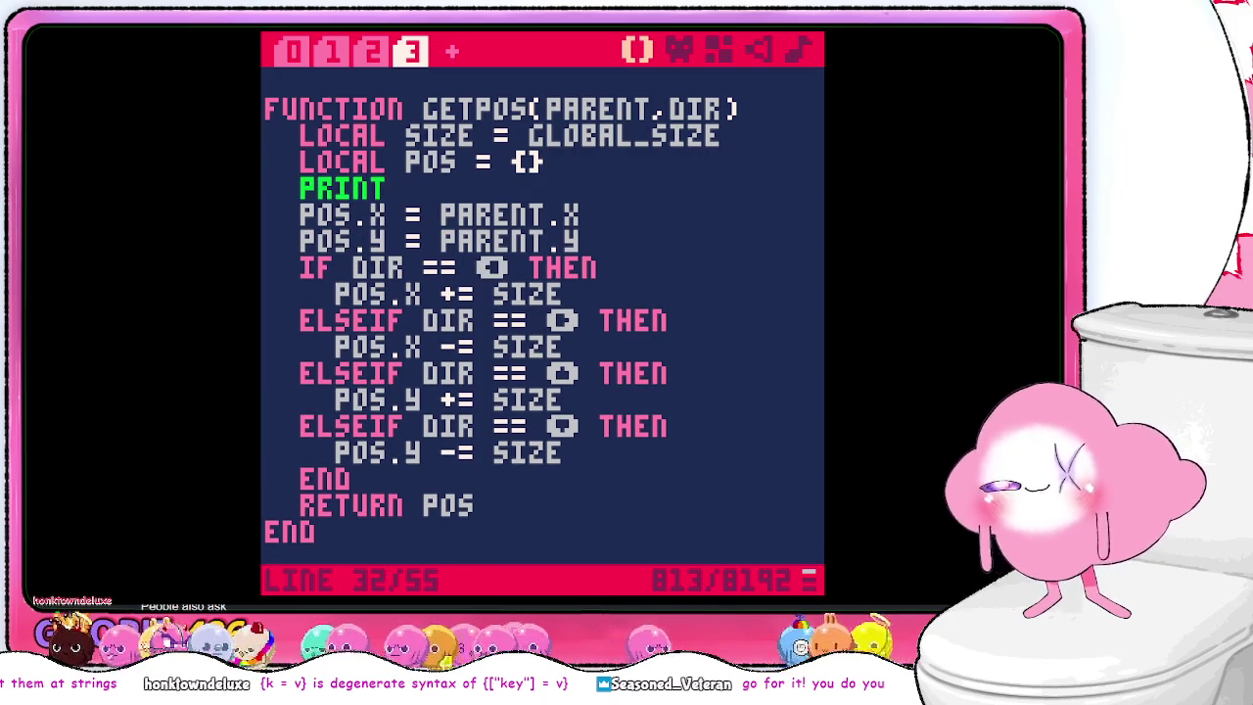
{"action": "type", "text": "(paret"}
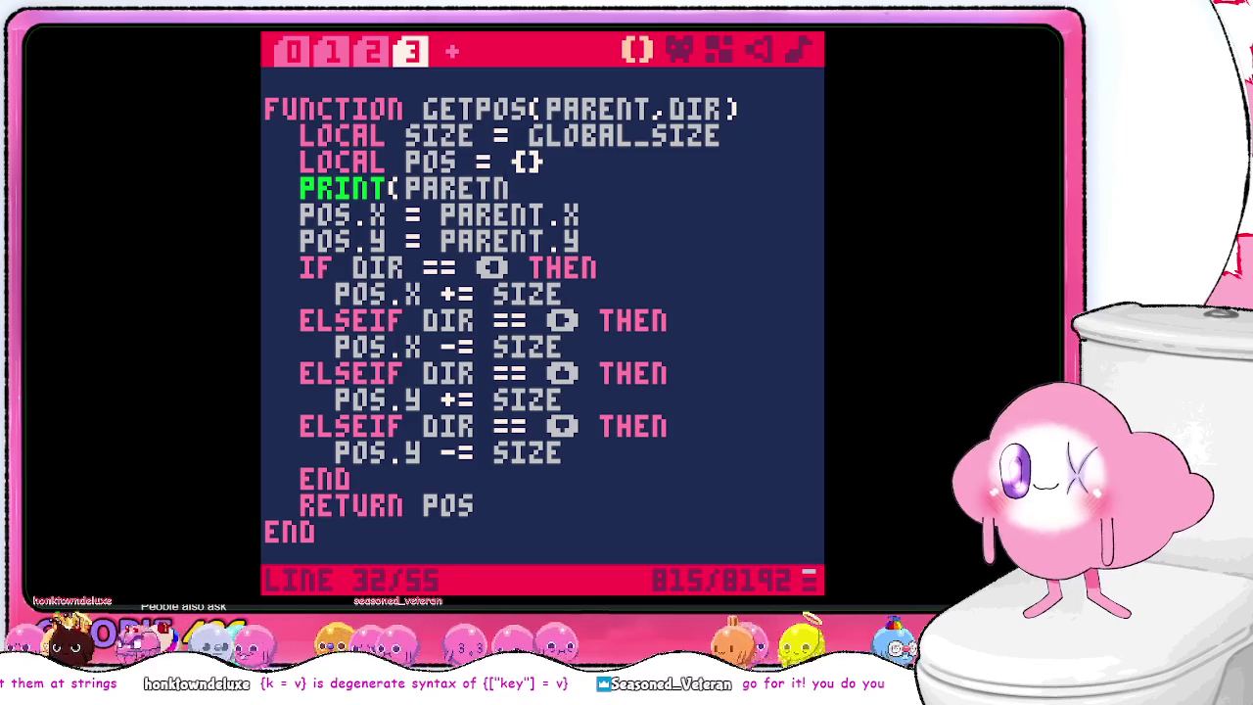
{"action": "key", "text": "BackSpace"}
{"action": "key", "text": "BackSpace"}
{"action": "type", "text": "nt.x)"}
{"action": "key", "text": "Return"}
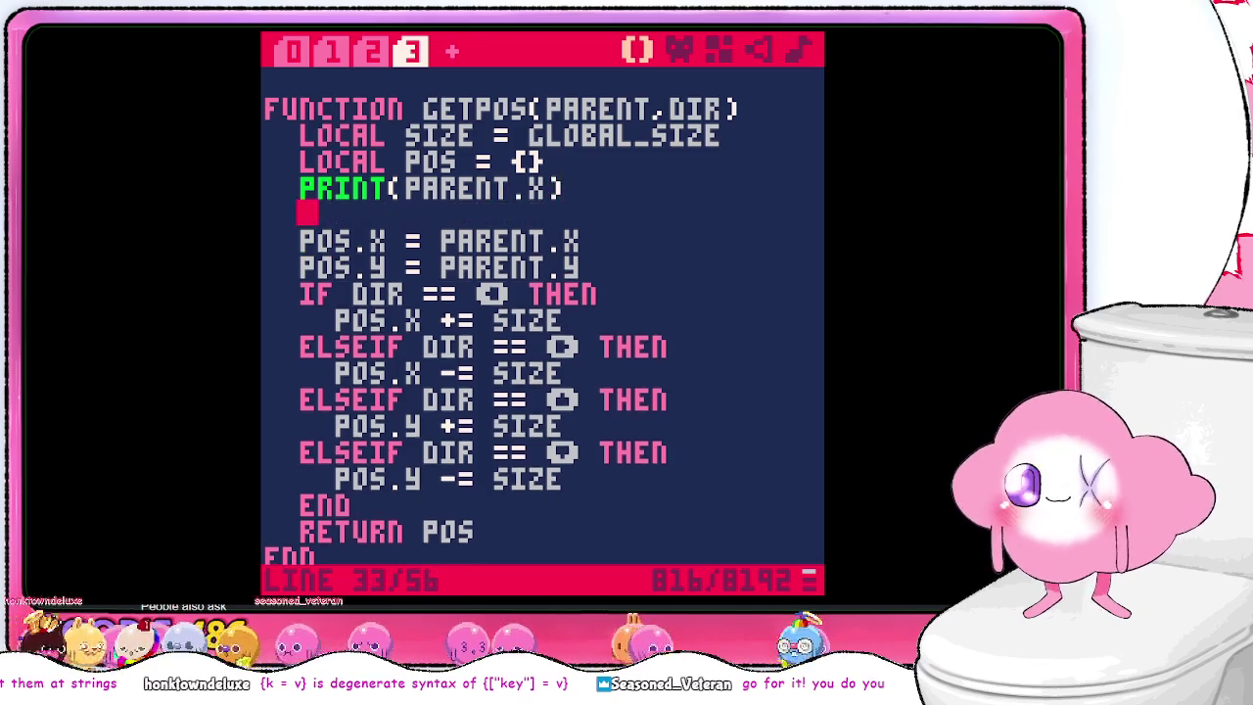
{"action": "type", "text": "print(pa"}
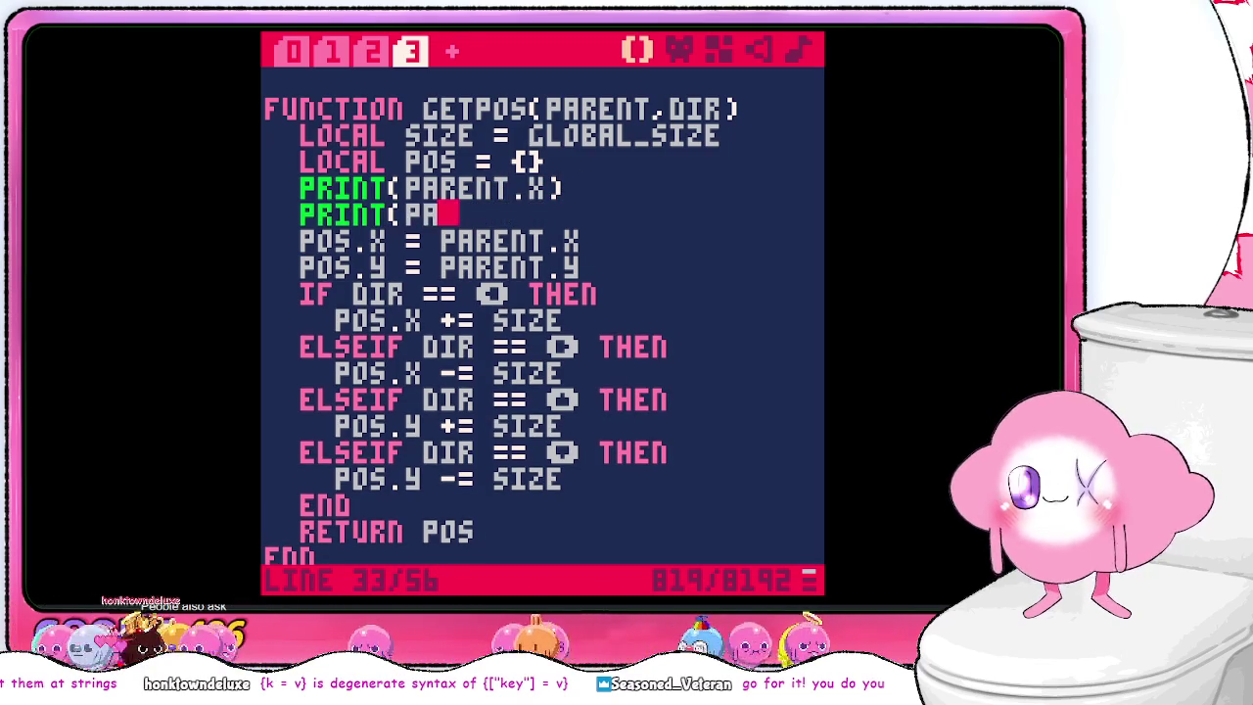
{"action": "type", "text": "rent.y"}
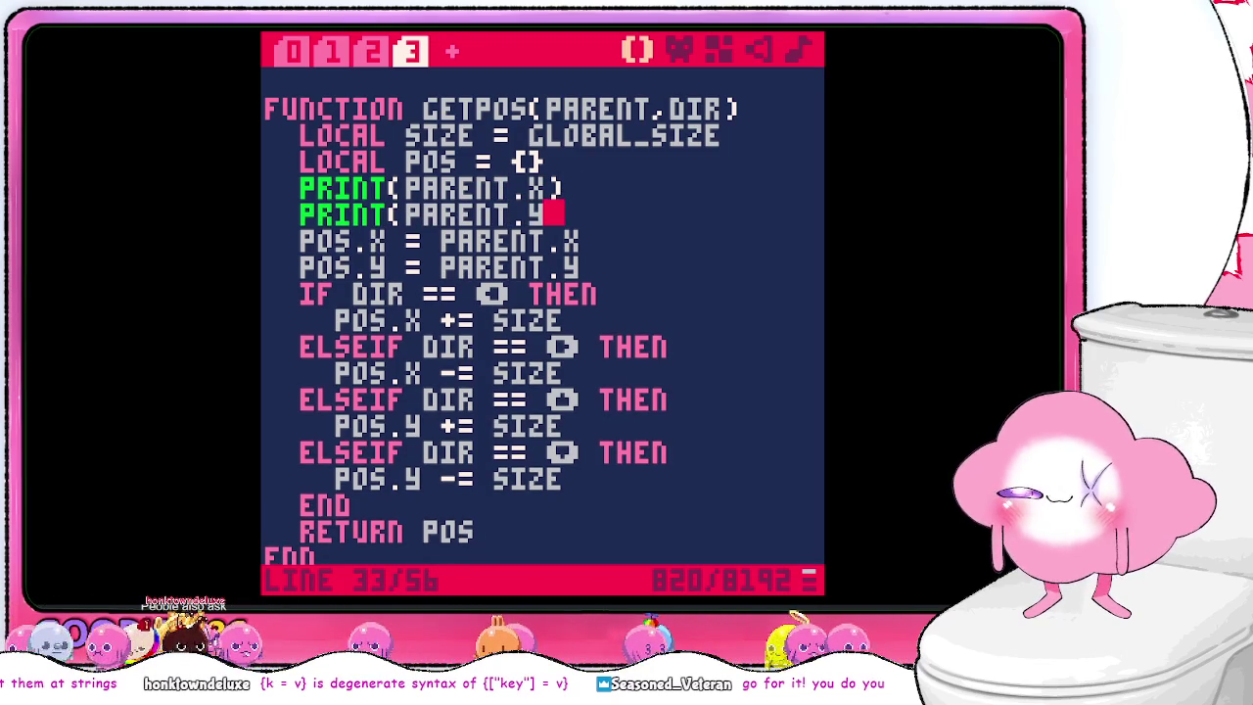
{"action": "type", "text": ")"}
{"action": "key", "text": "ctrl+s"}
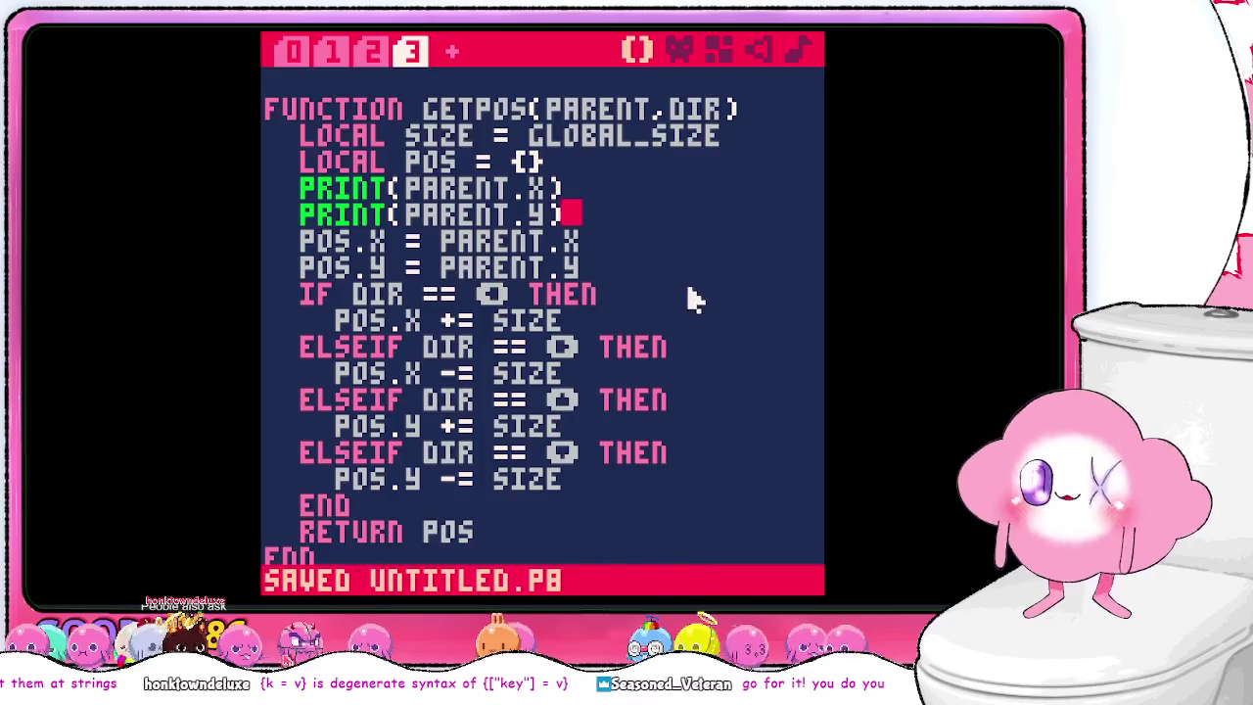
{"action": "key", "text": "ctrl+r"}
- Rerun the cart, steer the snake around with the arrow keys, then return to the GETPOS code
{"action": "type", "text": "run"}
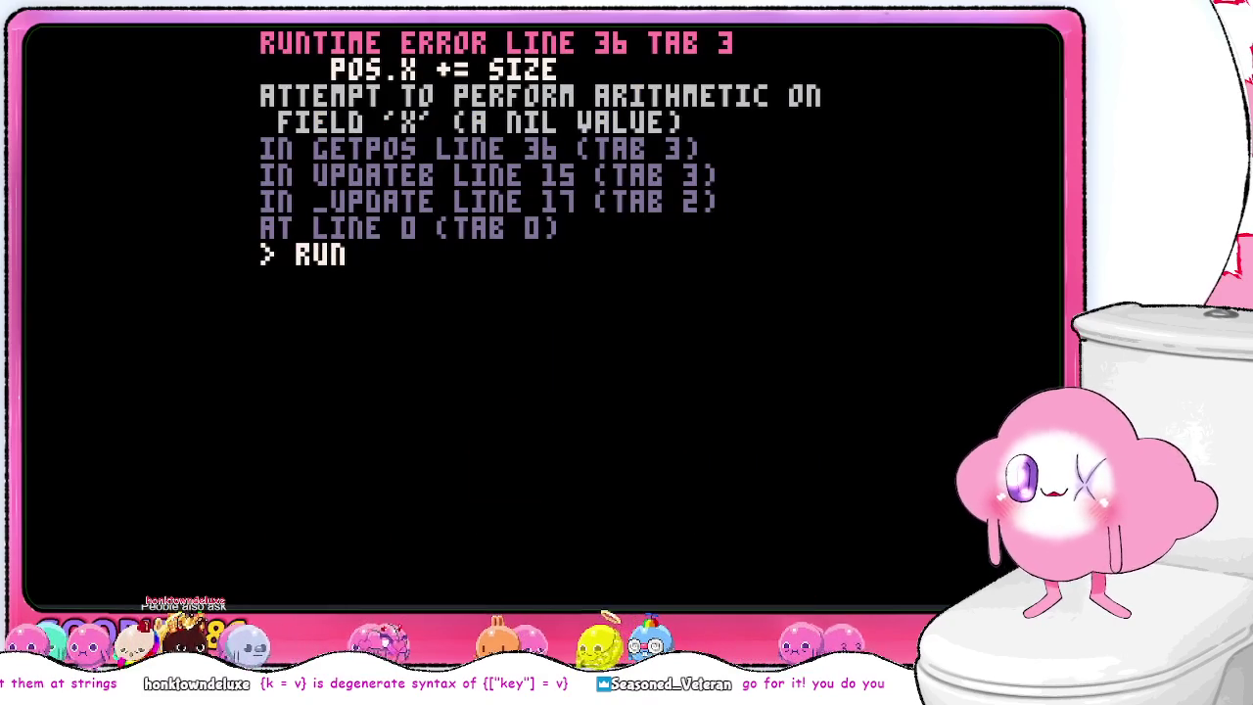
{"action": "key", "text": "Return"}
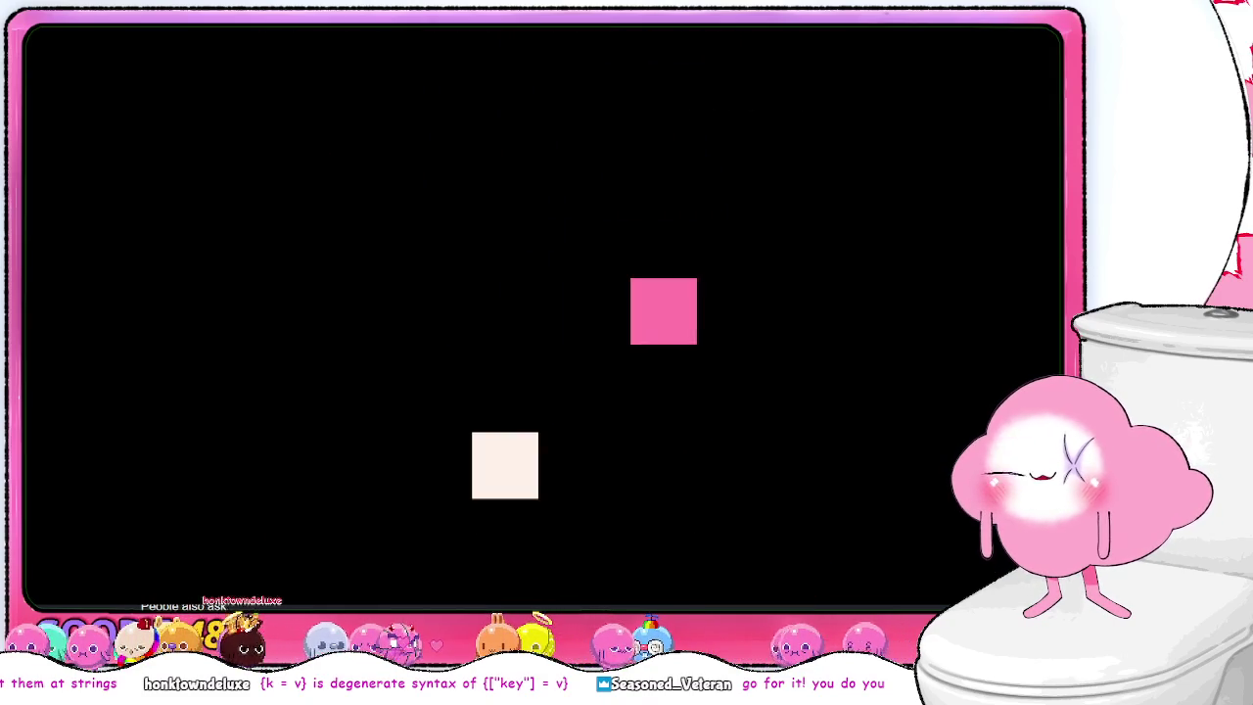
{"action": "key", "text": "Up"}
{"action": "key", "text": "Right"}
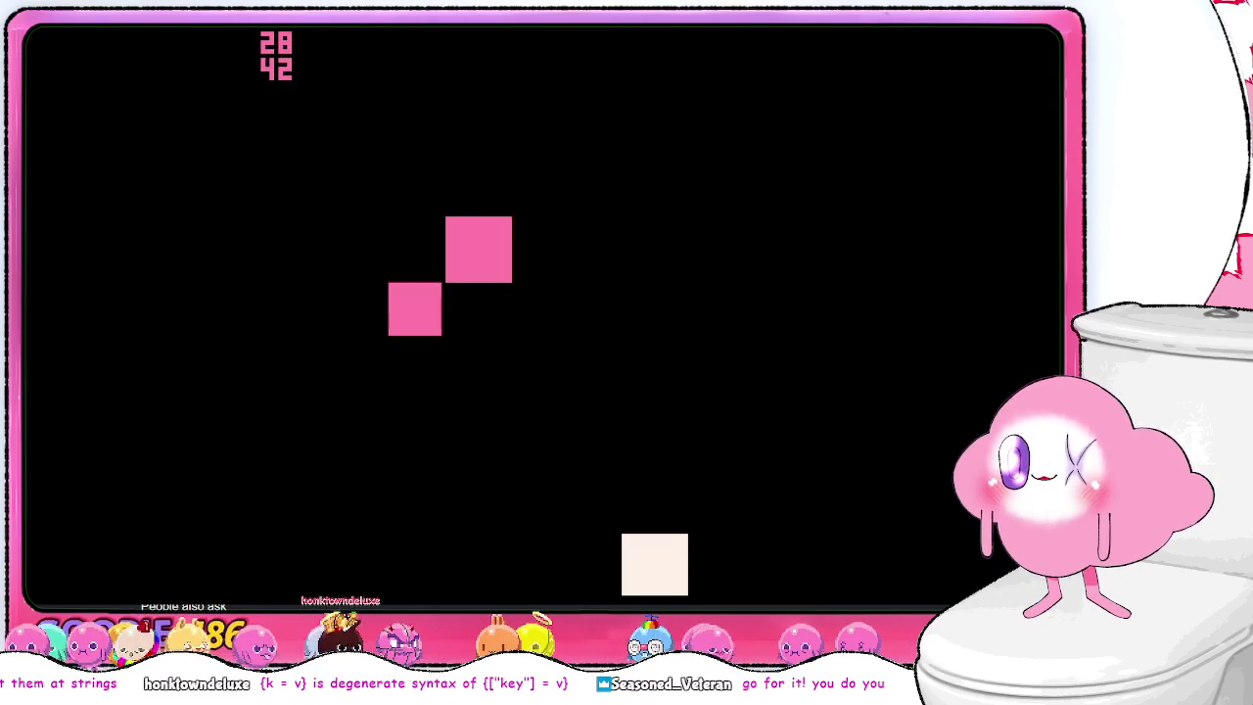
{"action": "key", "text": "Down"}
{"action": "key", "text": "Left"}
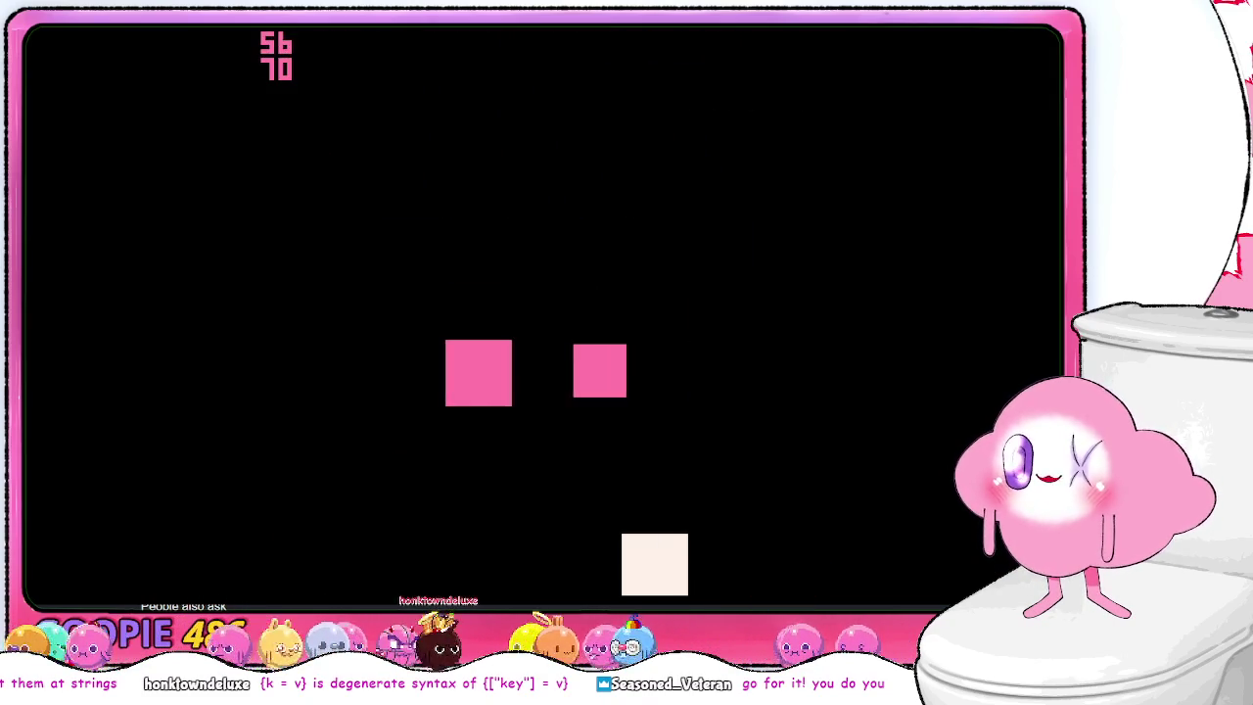
{"action": "key", "text": "Up"}
{"action": "key", "text": "Right"}
{"action": "key", "text": "Down"}
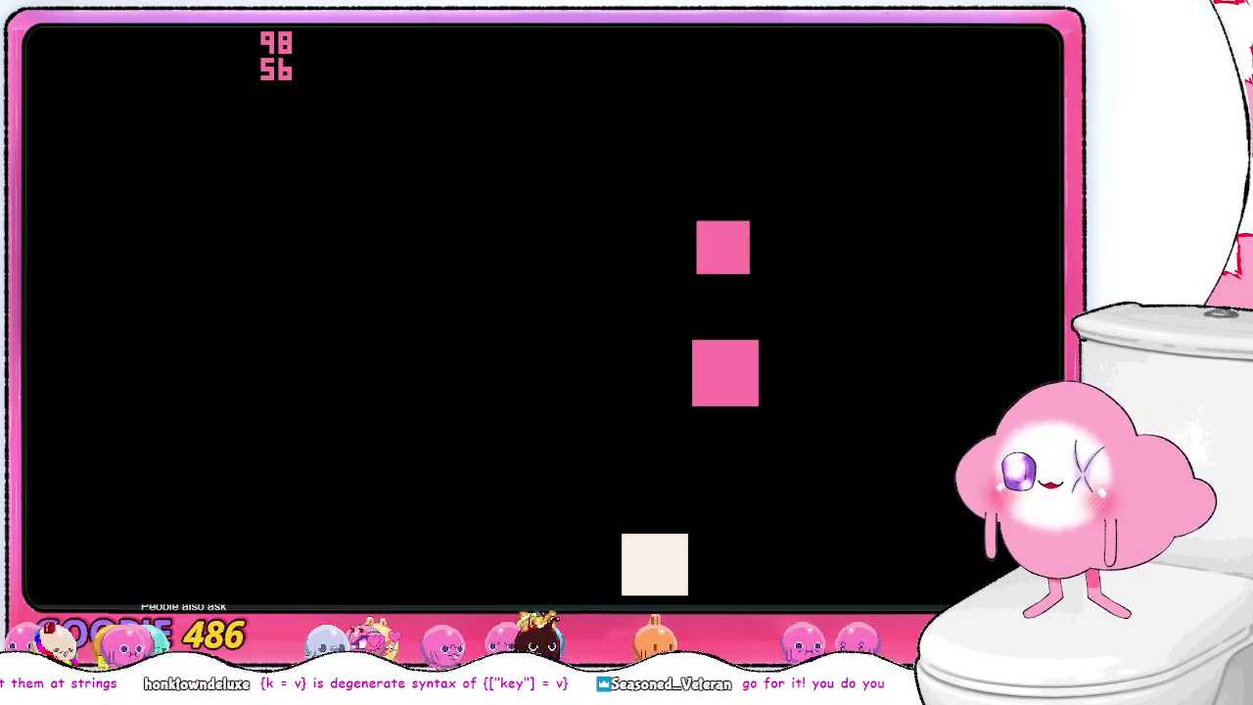
{"action": "key", "text": "Left"}
{"action": "key", "text": "Up"}
{"action": "key", "text": "Right"}
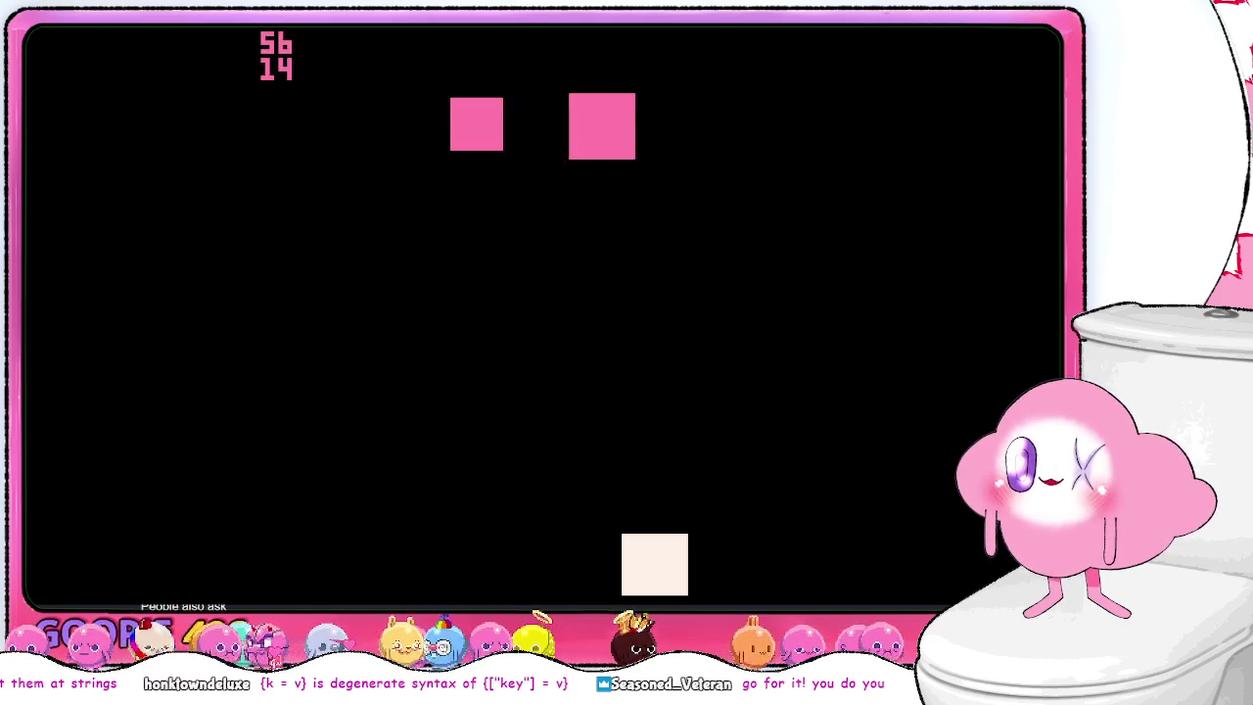
{"action": "key", "text": "Down"}
{"action": "key", "text": "Left"}
{"action": "key", "text": "Up"}
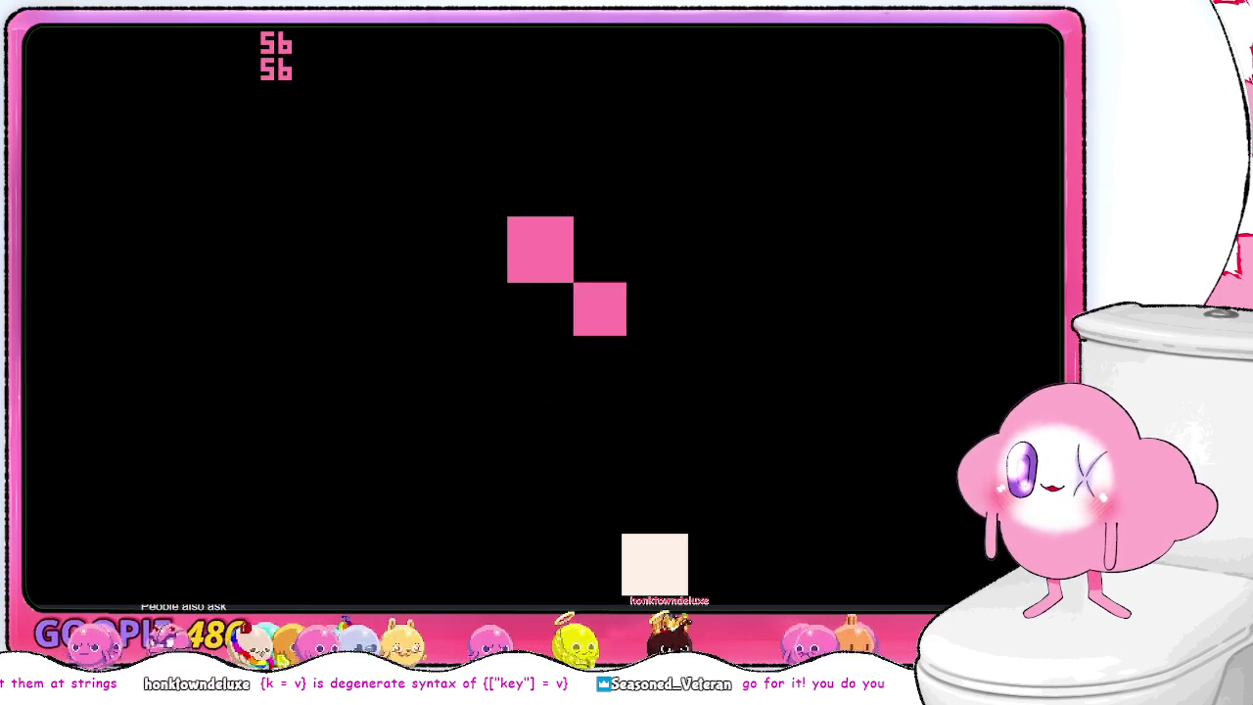
{"action": "key", "text": "Right"}
{"action": "key", "text": "Down"}
{"action": "key", "text": "Left"}
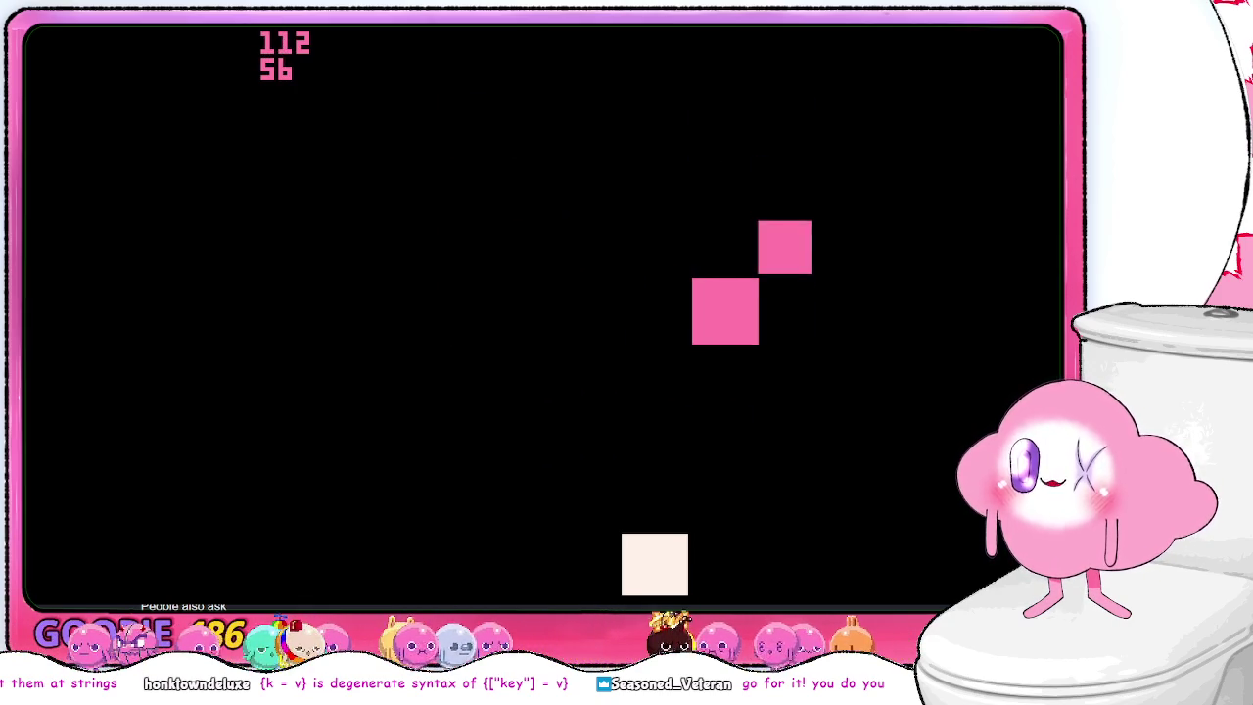
{"action": "key", "text": "Up"}
{"action": "key", "text": "Right"}
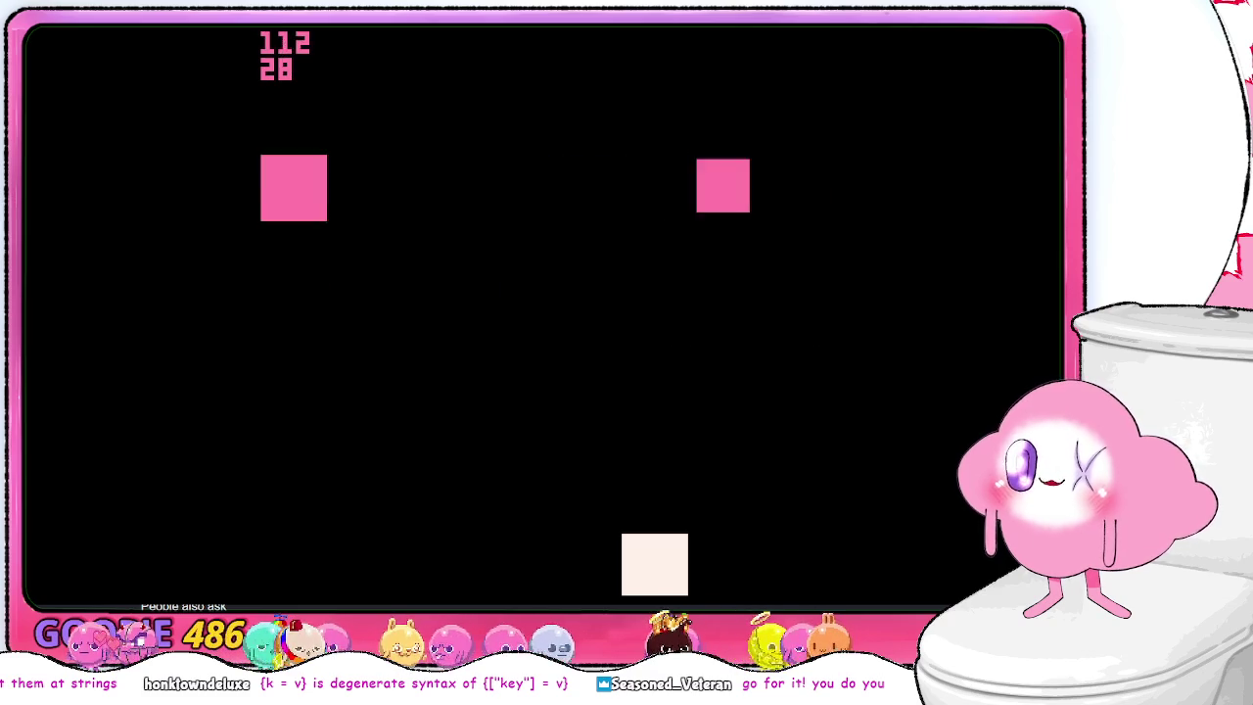
{"action": "key", "text": "Down"}
{"action": "key", "text": "Right"}
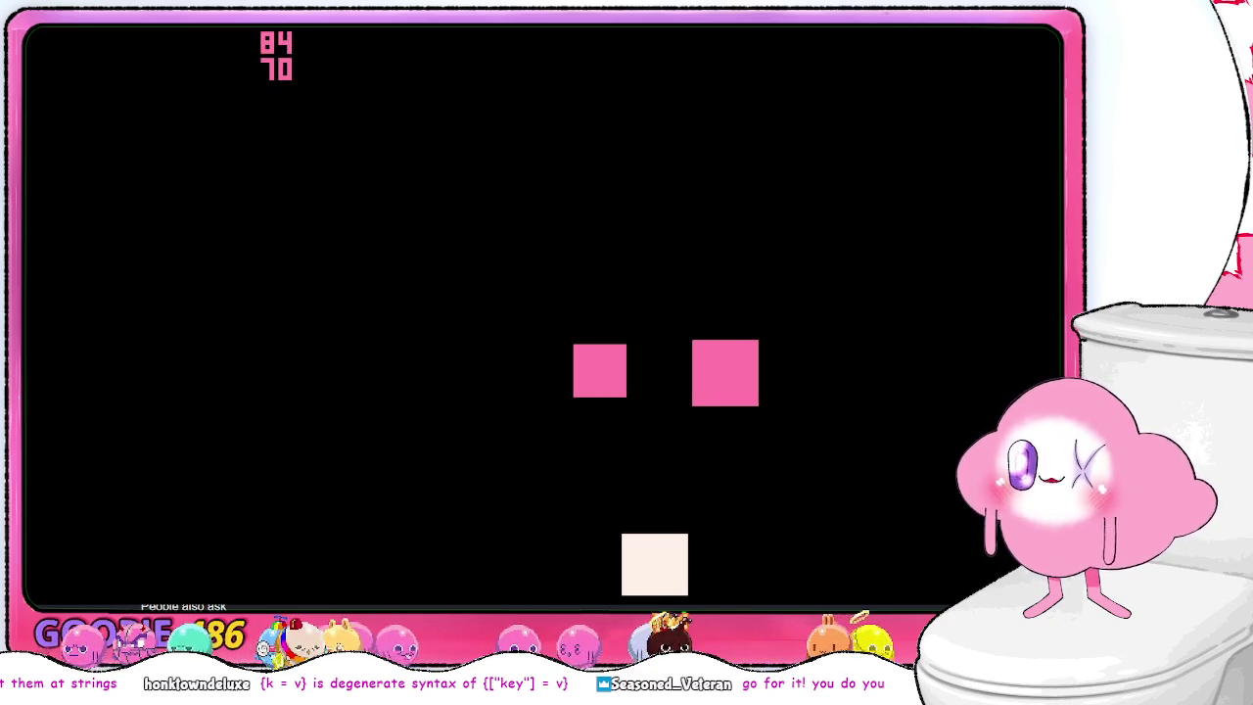
{"action": "key", "text": "Up"}
{"action": "key", "text": "Left"}
{"action": "key", "text": "Down"}
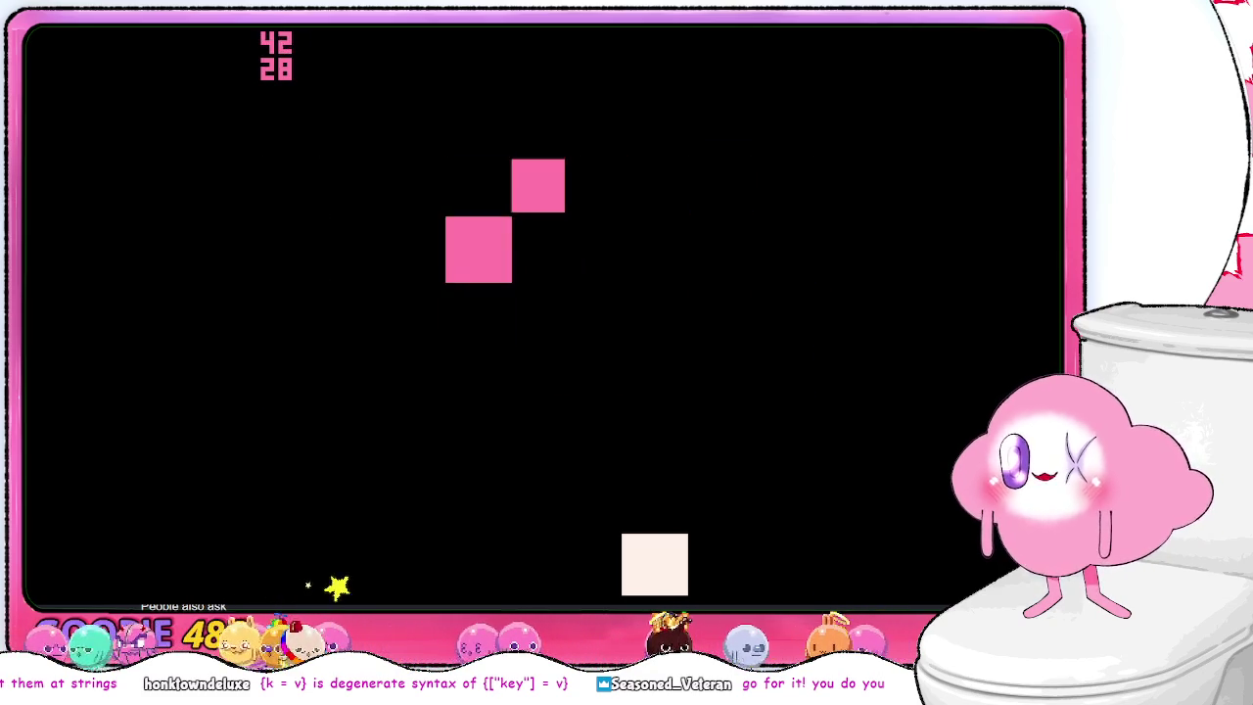
{"action": "key", "text": "Right"}
{"action": "key", "text": "Up"}
{"action": "key", "text": "Left"}
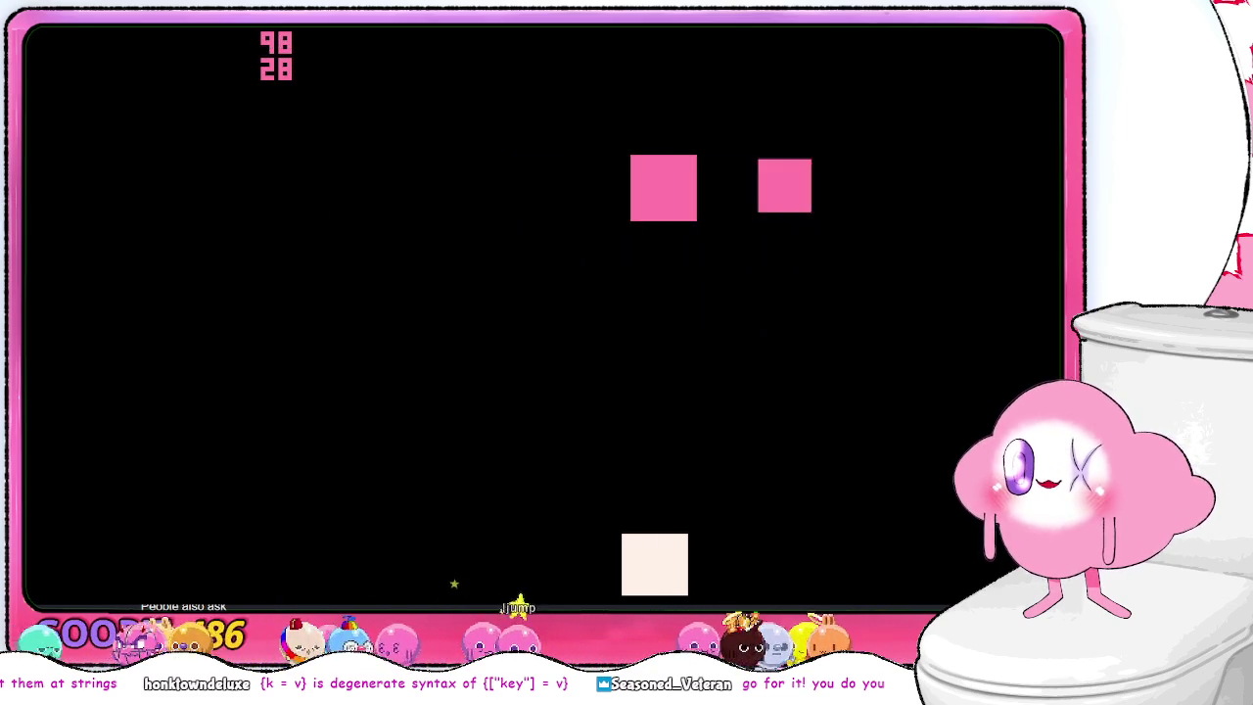
{"action": "key", "text": "Down"}
{"action": "key", "text": "Right"}
{"action": "key", "text": "Up"}
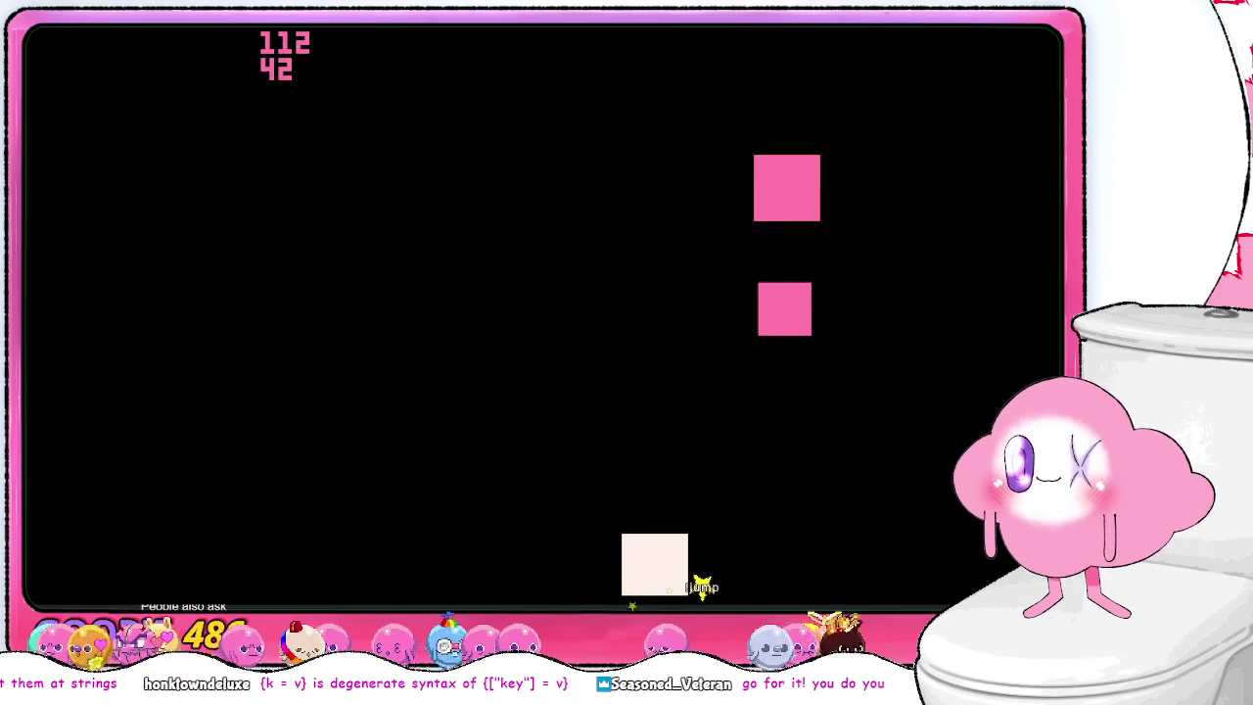
{"action": "key", "text": "Left"}
{"action": "key", "text": "Down"}
{"action": "key", "text": "Right"}
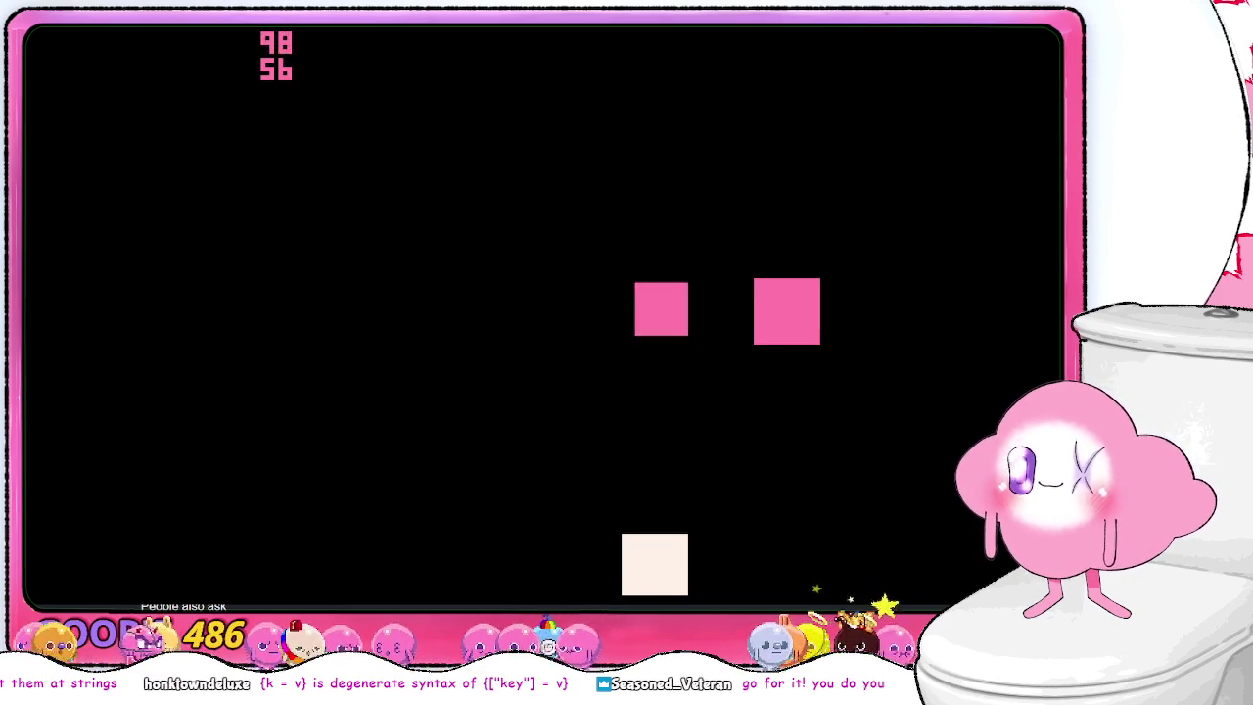
{"action": "key", "text": "Up"}
{"action": "key", "text": "Right"}
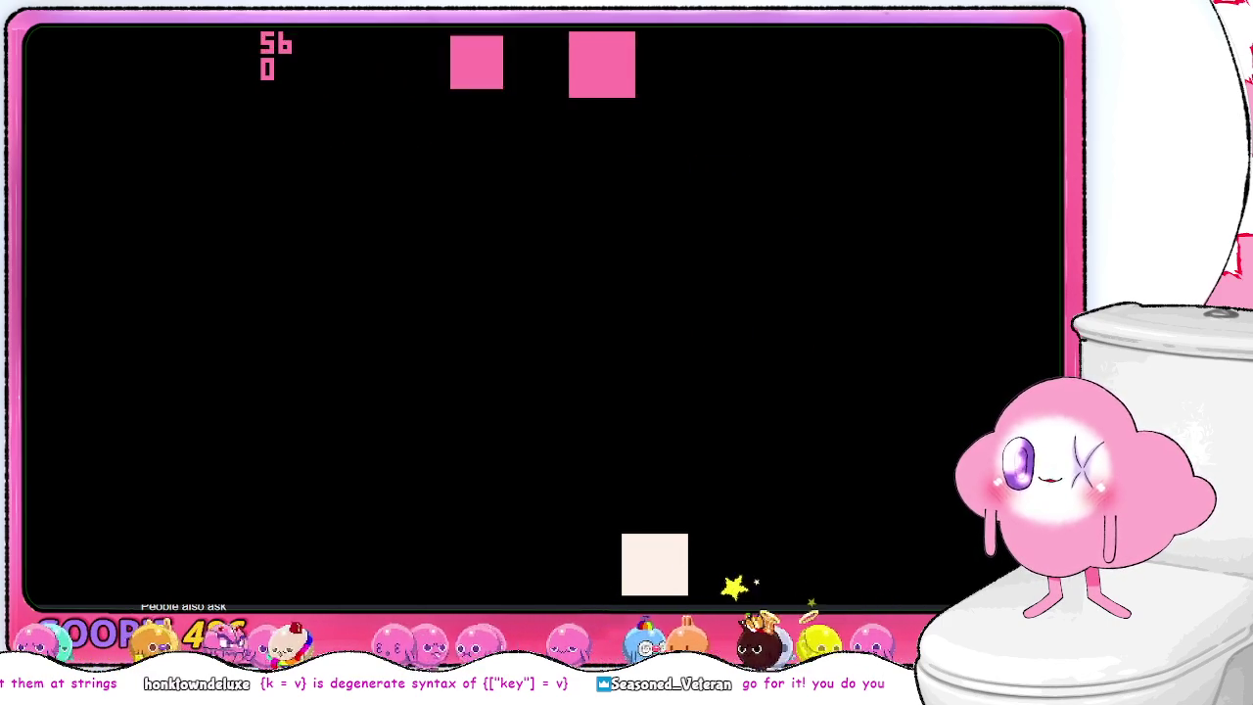
{"action": "key", "text": "Down"}
{"action": "key", "text": "Right"}
{"action": "key", "text": "Up"}
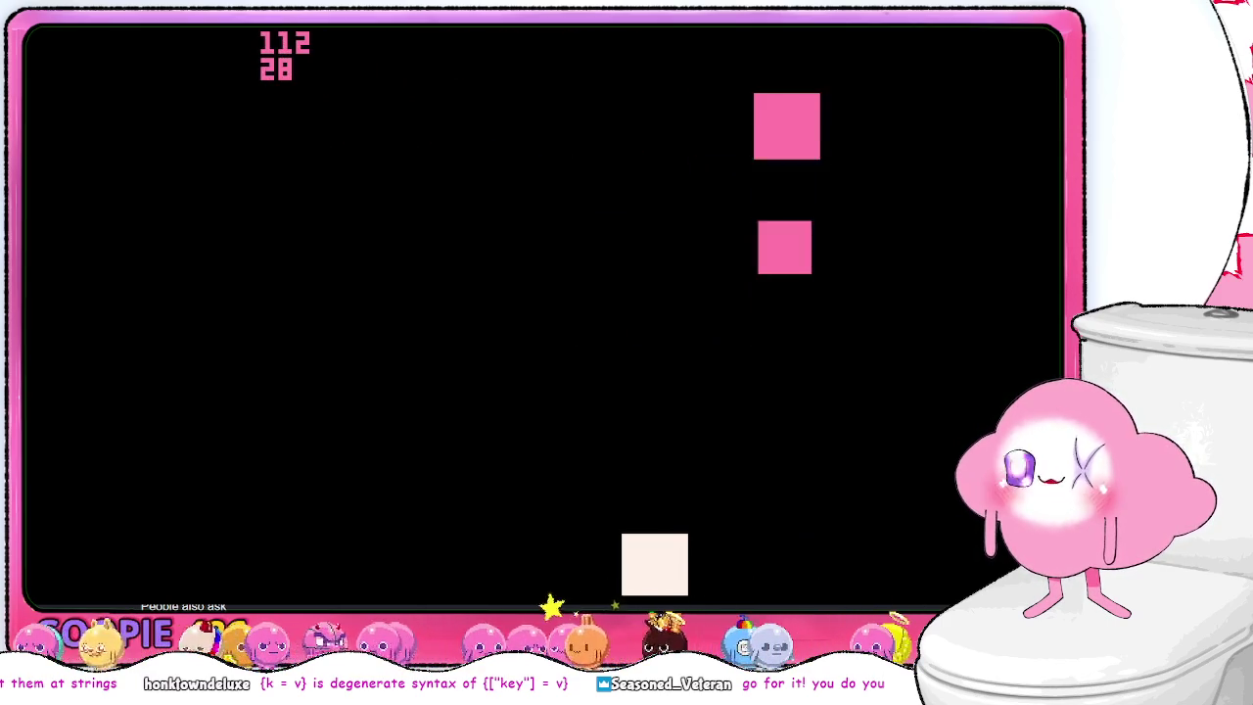
{"action": "key", "text": "Left"}
{"action": "key", "text": "Down"}
{"action": "key", "text": "Right"}
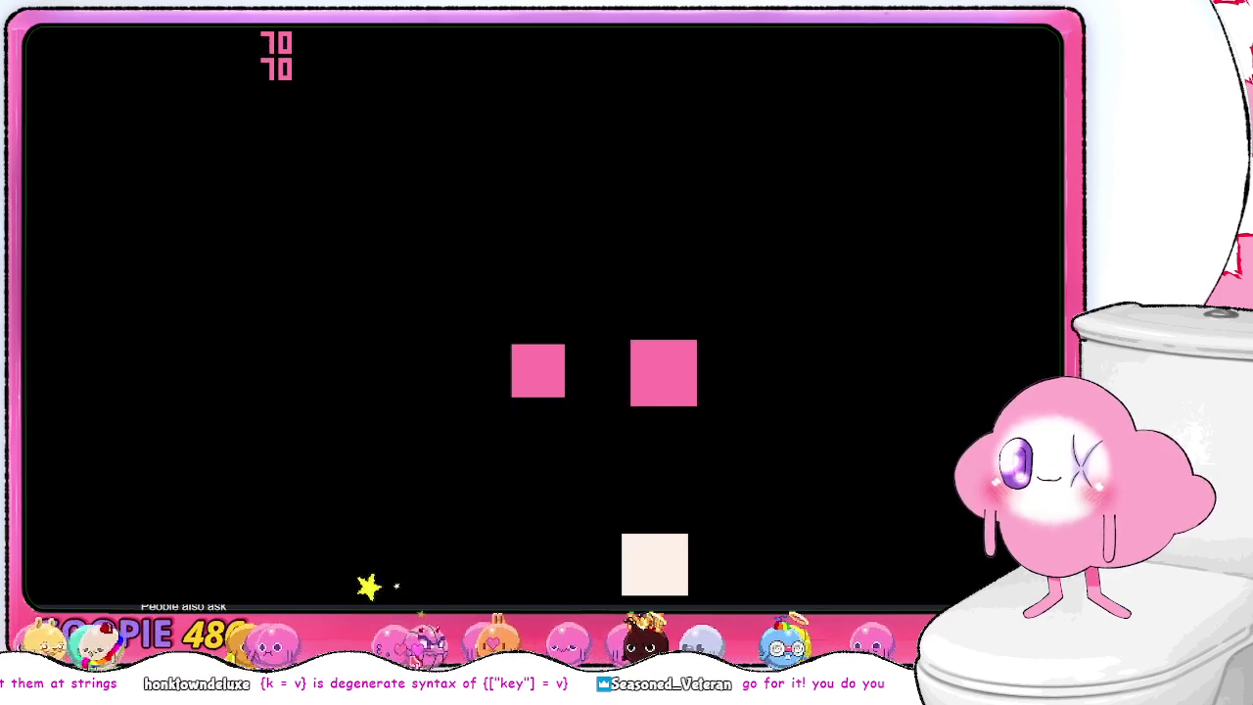
{"action": "key", "text": "Up"}
{"action": "key", "text": "Right"}
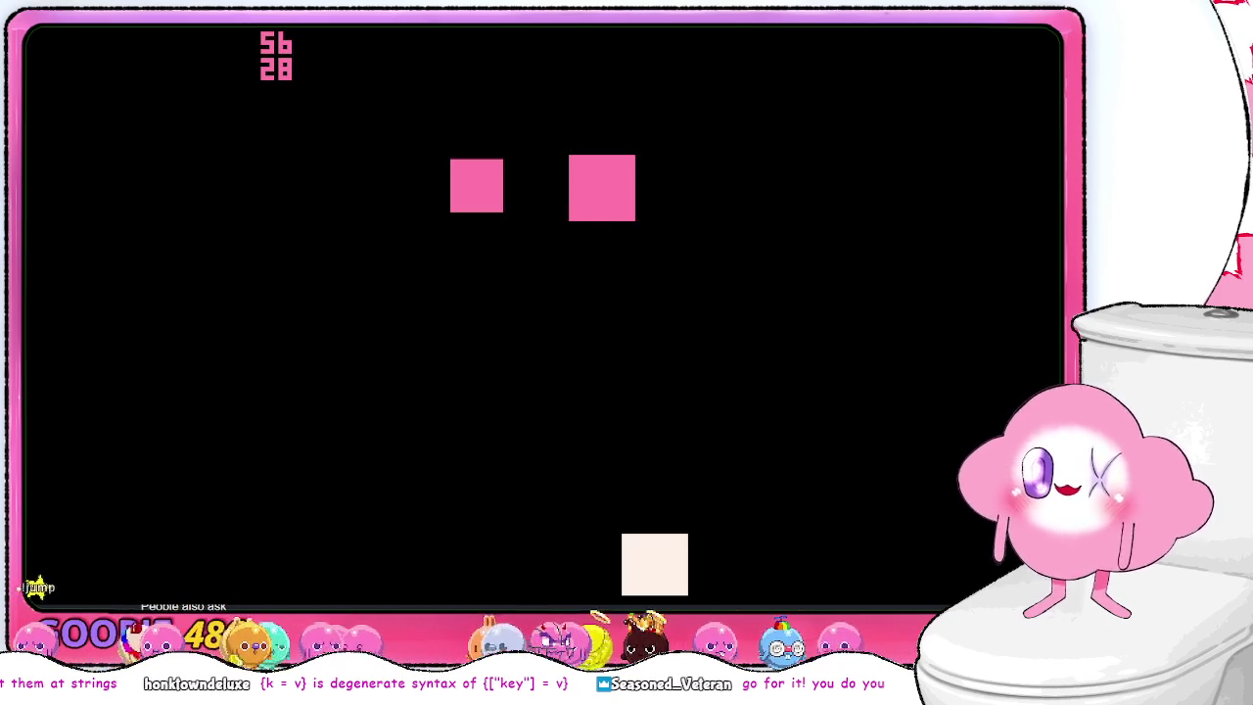
{"action": "key", "text": "Escape"}
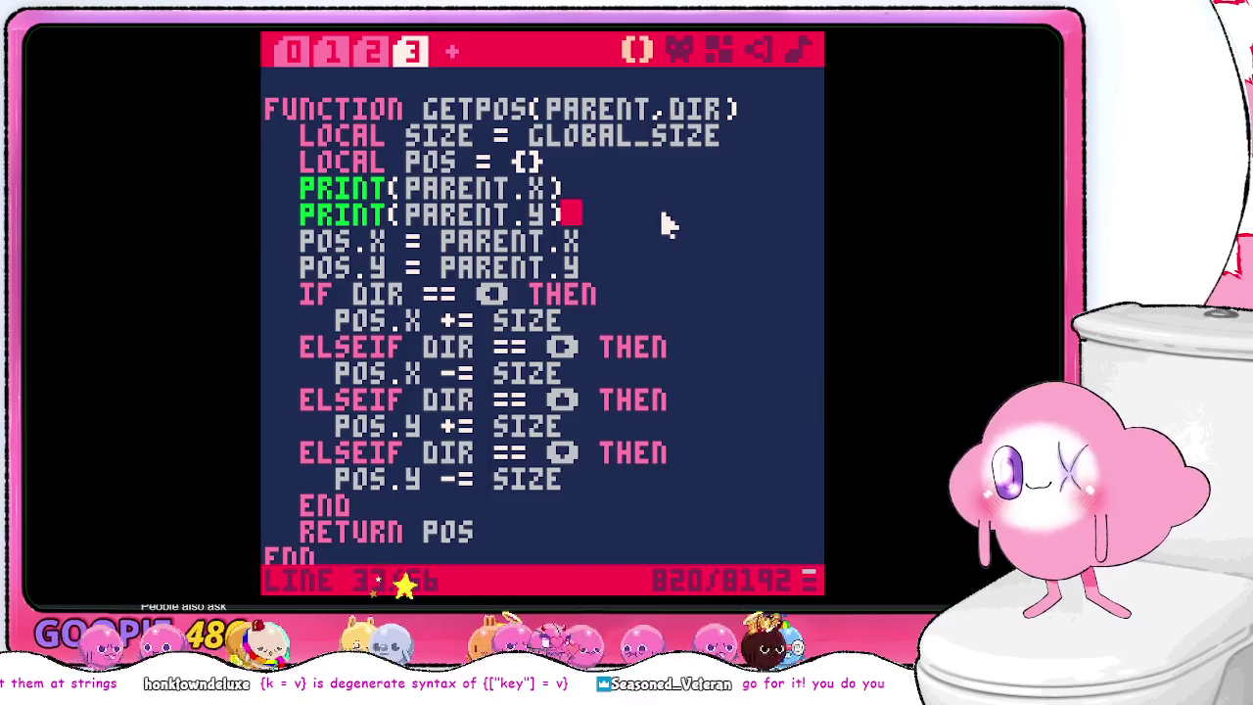
- Move the UPDATEC() call above UPDATEB() in _update and save the cart
{"action": "scroll", "coordinate": [664, 225], "scroll_direction": "up", "scroll_amount": 2}
{"action": "scroll", "coordinate": [666, 224], "scroll_direction": "down", "scroll_amount": 2}
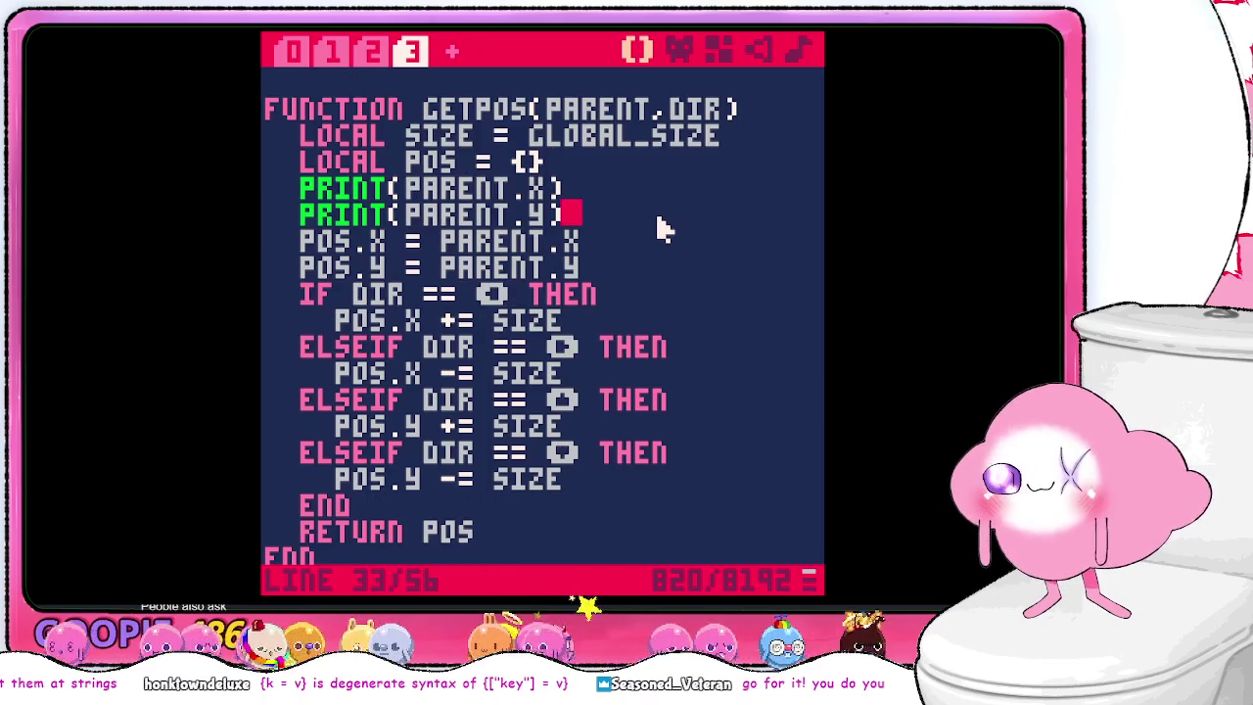
{"action": "left_click", "coordinate": [372, 50]}
{"action": "scroll", "coordinate": [440, 137], "scroll_direction": "up", "scroll_amount": 10}
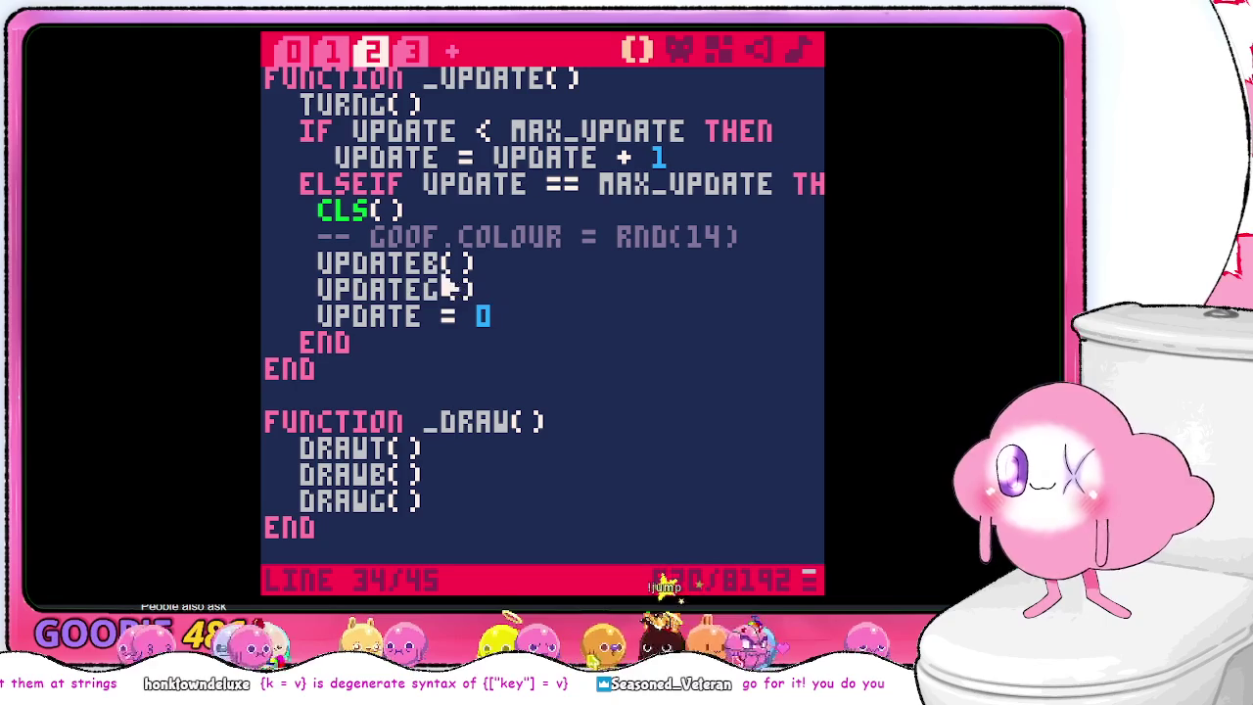
{"action": "left_click", "coordinate": [440, 309]}
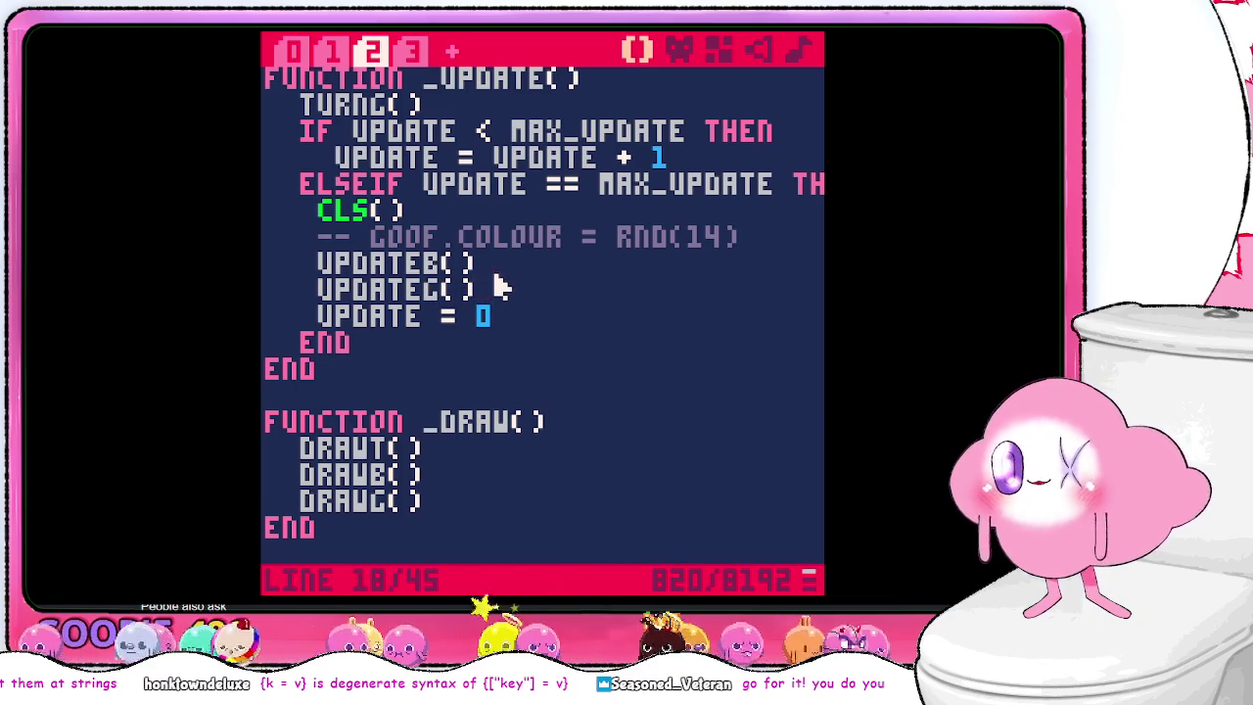
{"action": "left_click_drag", "start_coordinate": [480, 264], "coordinate": [498, 286]}
{"action": "key", "text": "BackSpace"}
{"action": "key", "text": "ctrl+z"}
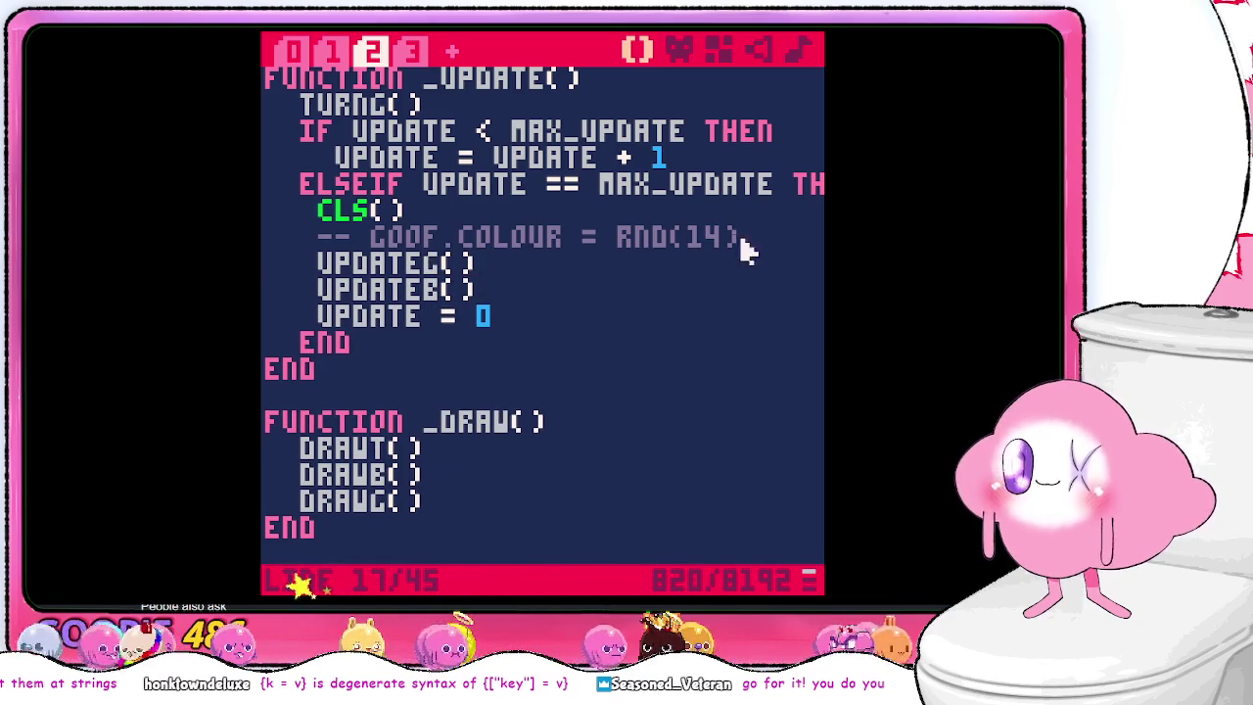
{"action": "key", "text": "ctrl+s"}
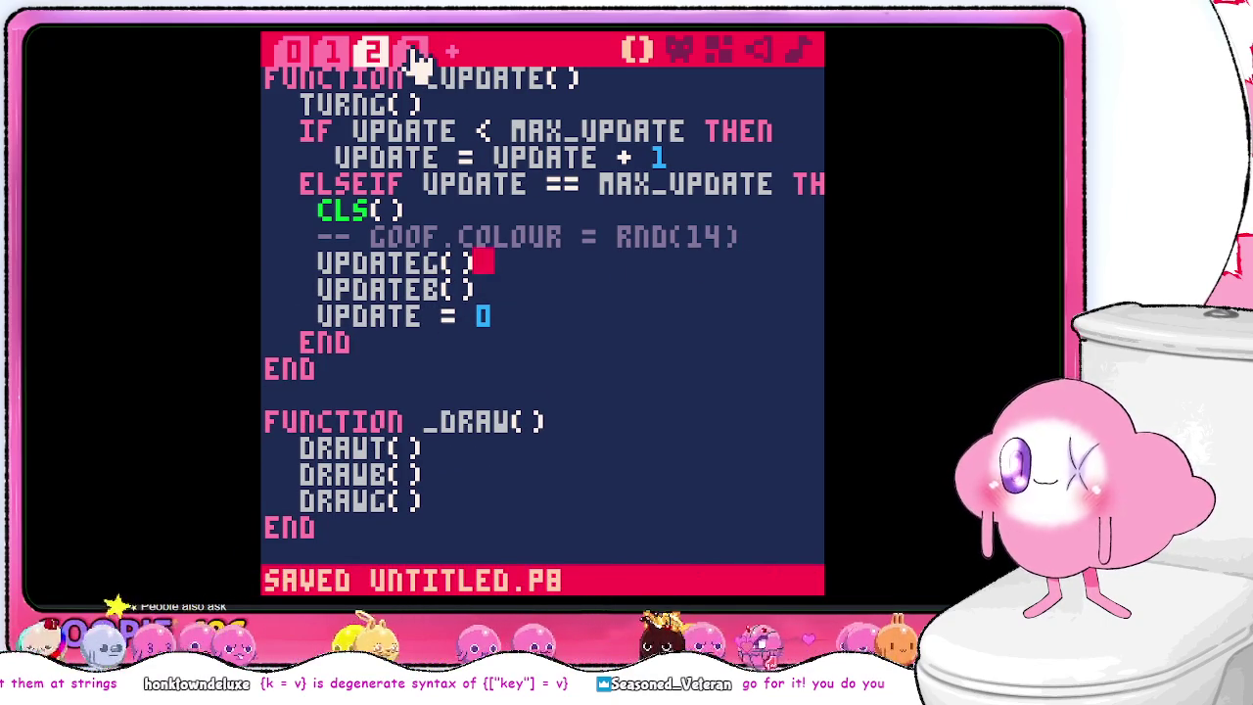
{"action": "key", "text": "ctrl+r"}
- Restart the cart with RUN and steer the pink square until the GETPOS nil 'y' error stops it
{"action": "type", "text": "RUN"}
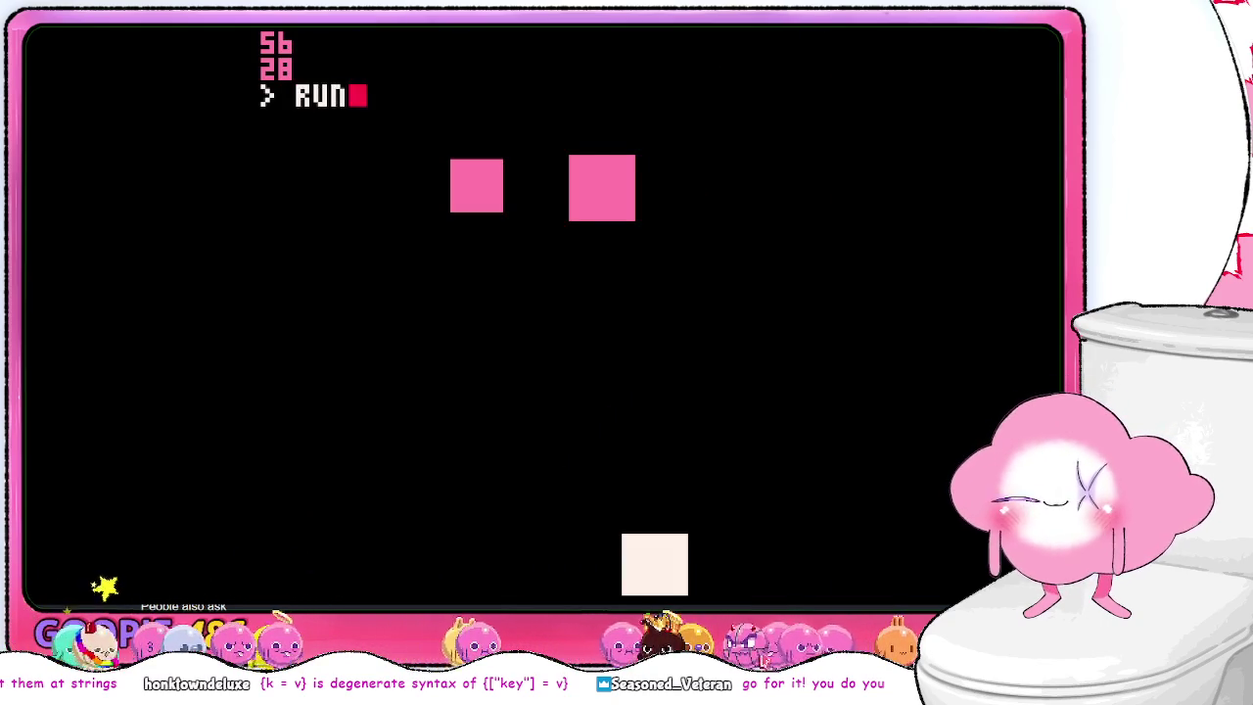
{"action": "key", "text": "Return"}
{"action": "key", "text": "Right"}
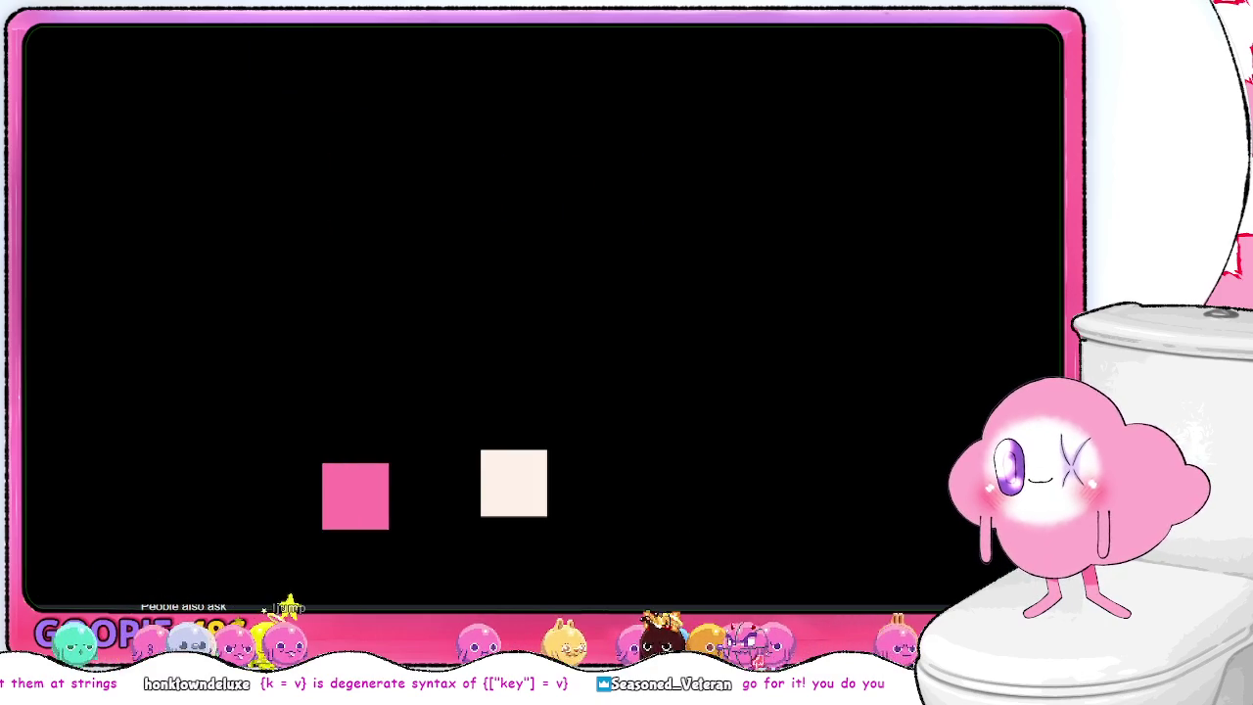
{"action": "key", "text": "Up"}
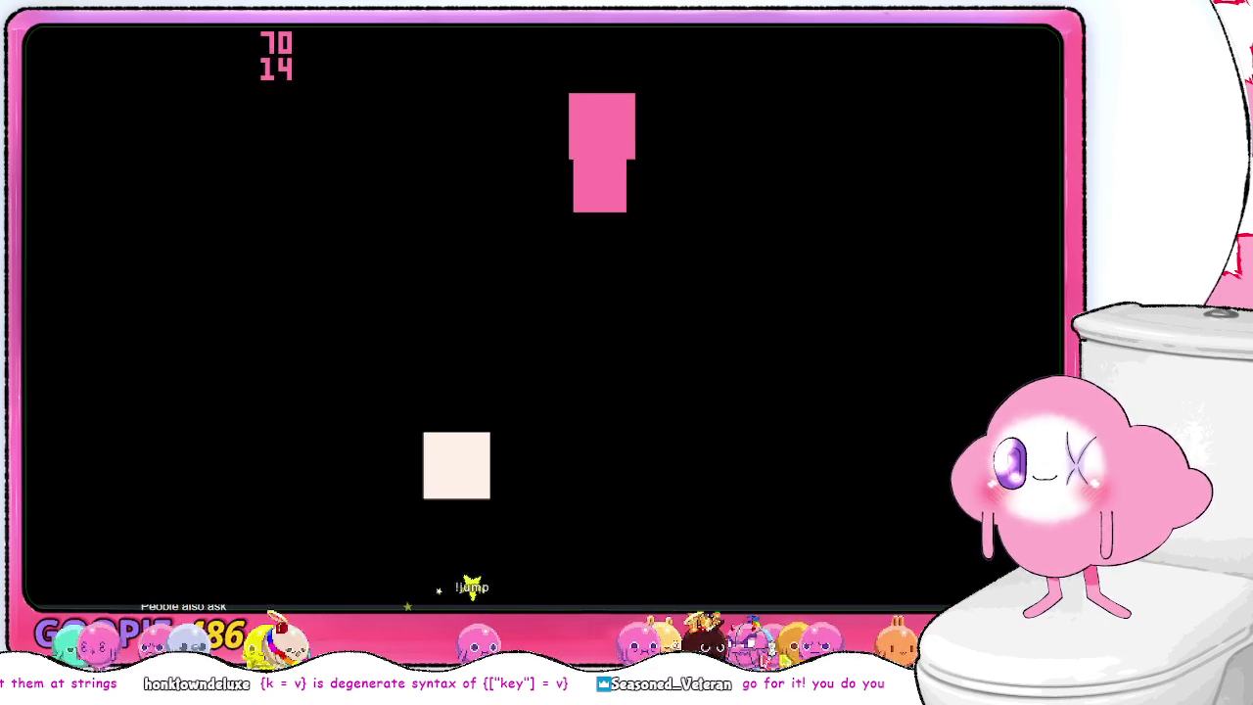
{"action": "key", "text": "Left"}
{"action": "key", "text": "Right"}
{"action": "key", "text": "Right"}
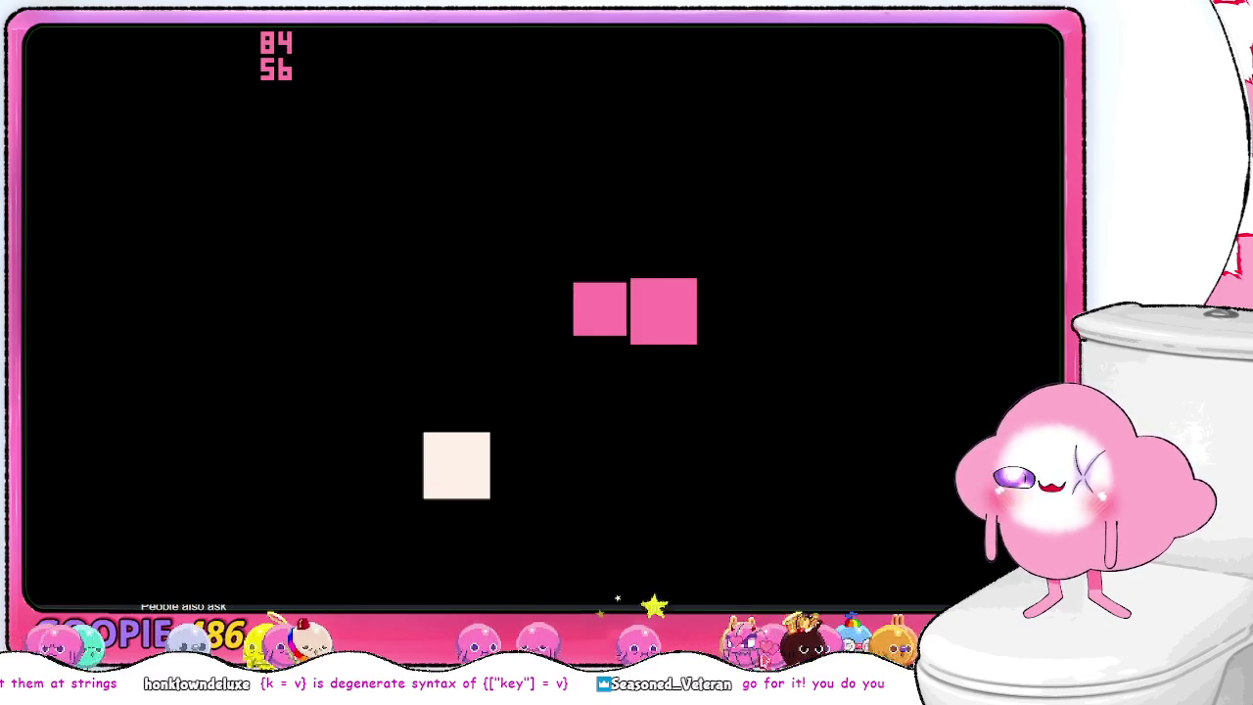
{"action": "key", "text": "Up"}
{"action": "key", "text": "Left"}
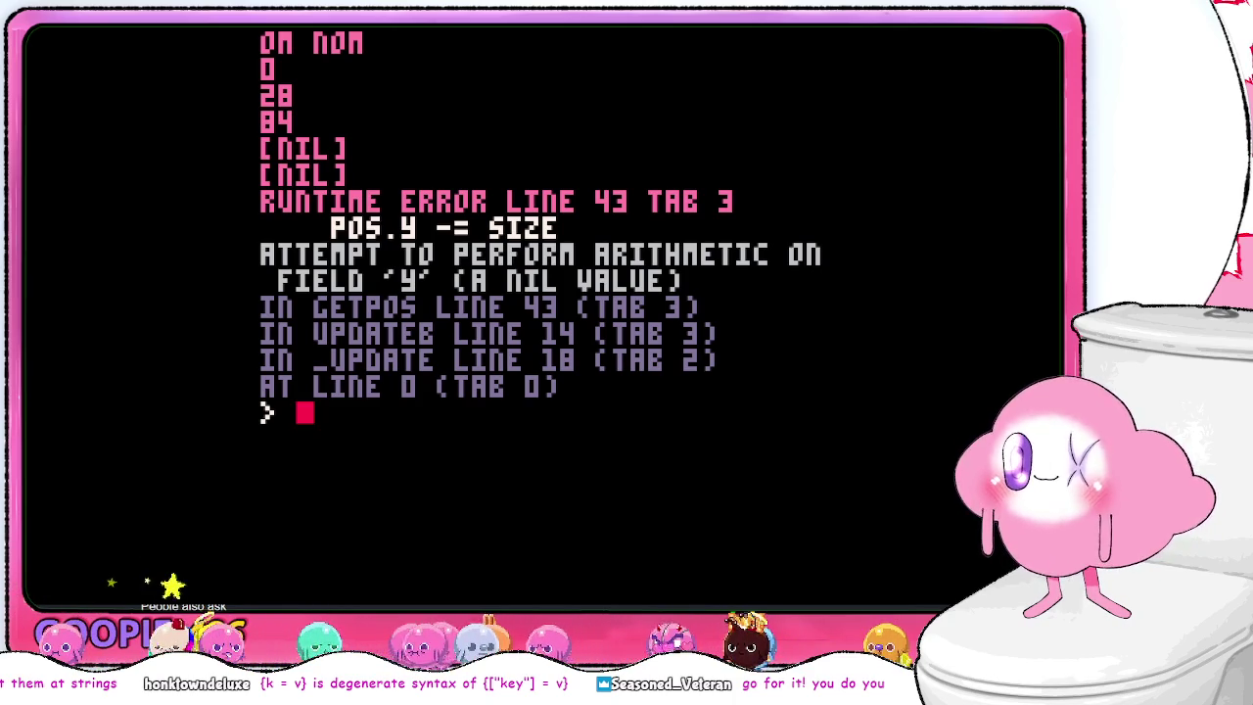
- Jump to the error line and locate the PREV = B assignment in the UPDATEB loop of tab 3
{"action": "key", "text": "Escape"}
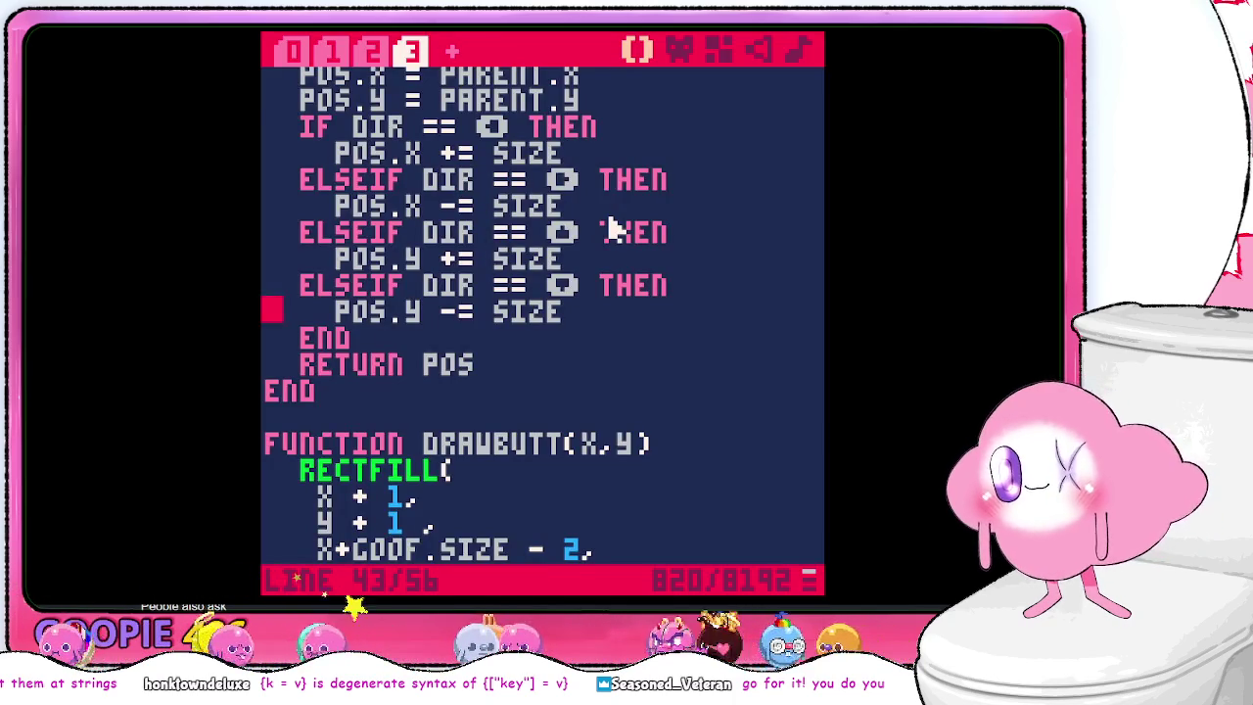
{"action": "scroll", "coordinate": [609, 227], "scroll_direction": "up", "scroll_amount": 4}
{"action": "scroll", "coordinate": [612, 243], "scroll_direction": "up", "scroll_amount": 1}
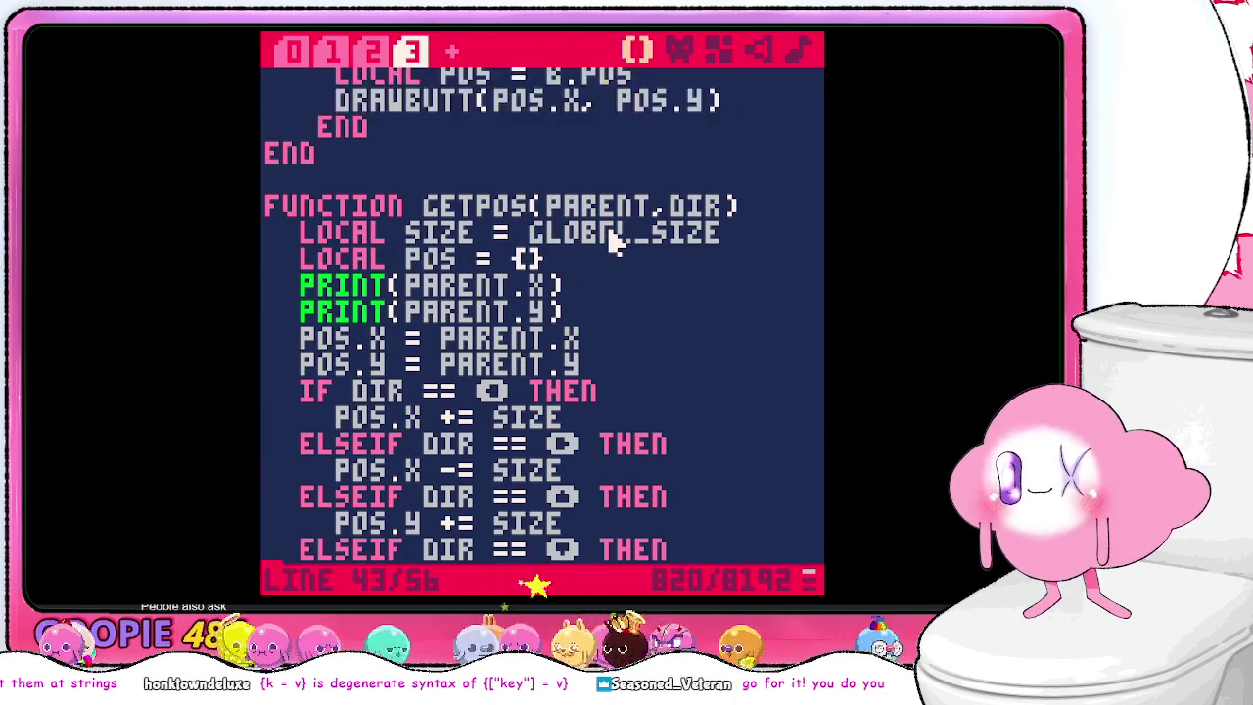
{"action": "scroll", "coordinate": [598, 264], "scroll_direction": "up", "scroll_amount": 6}
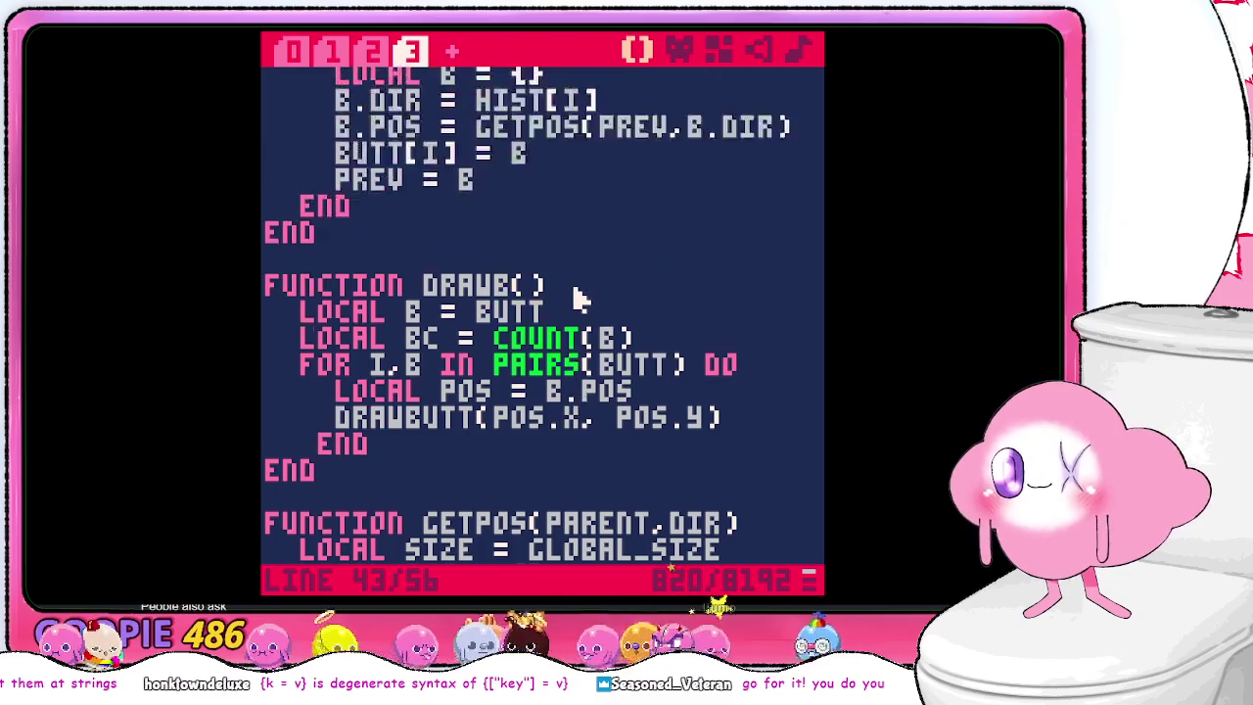
{"action": "scroll", "coordinate": [578, 296], "scroll_direction": "up", "scroll_amount": 4}
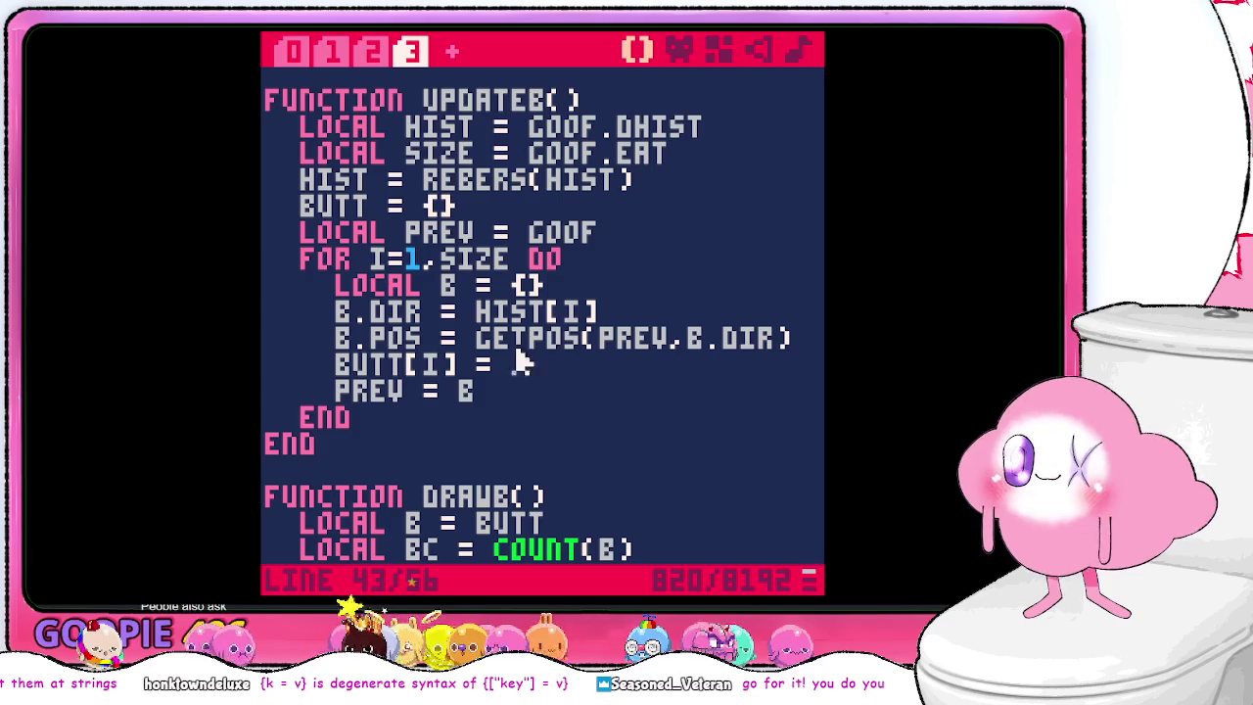
{"action": "left_click", "coordinate": [604, 279]}
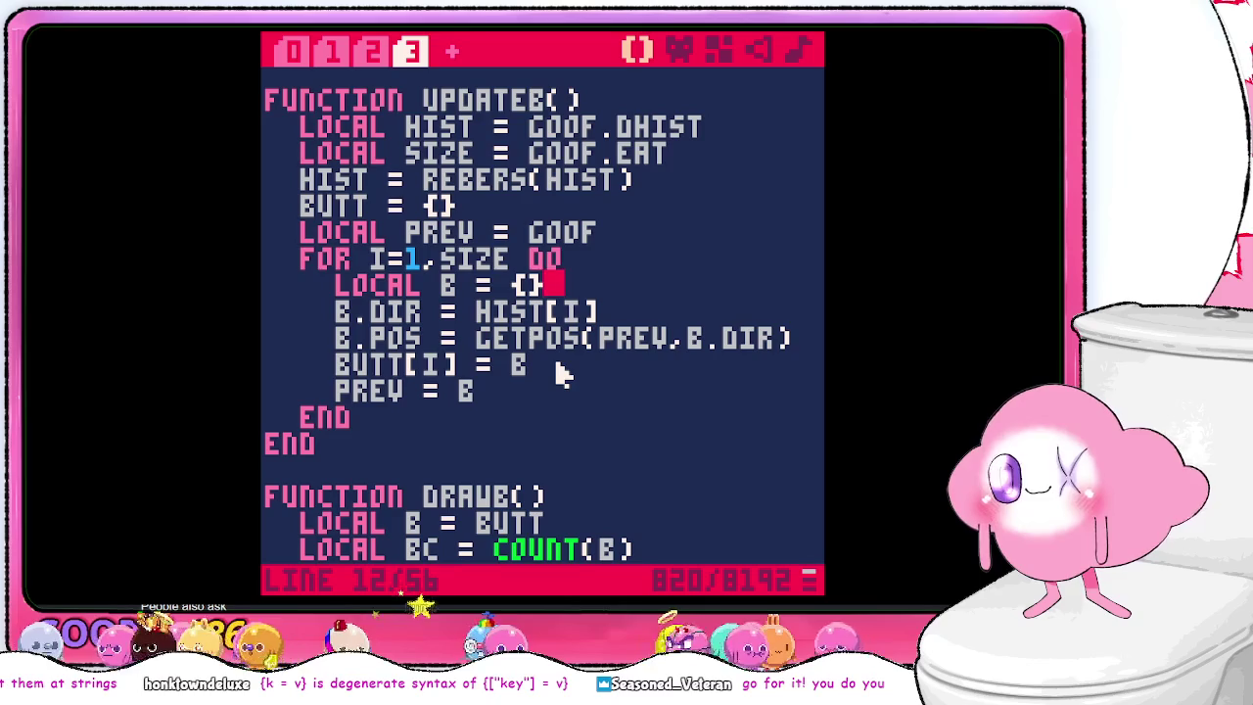
{"action": "scroll", "coordinate": [563, 374], "scroll_direction": "down", "scroll_amount": 1}
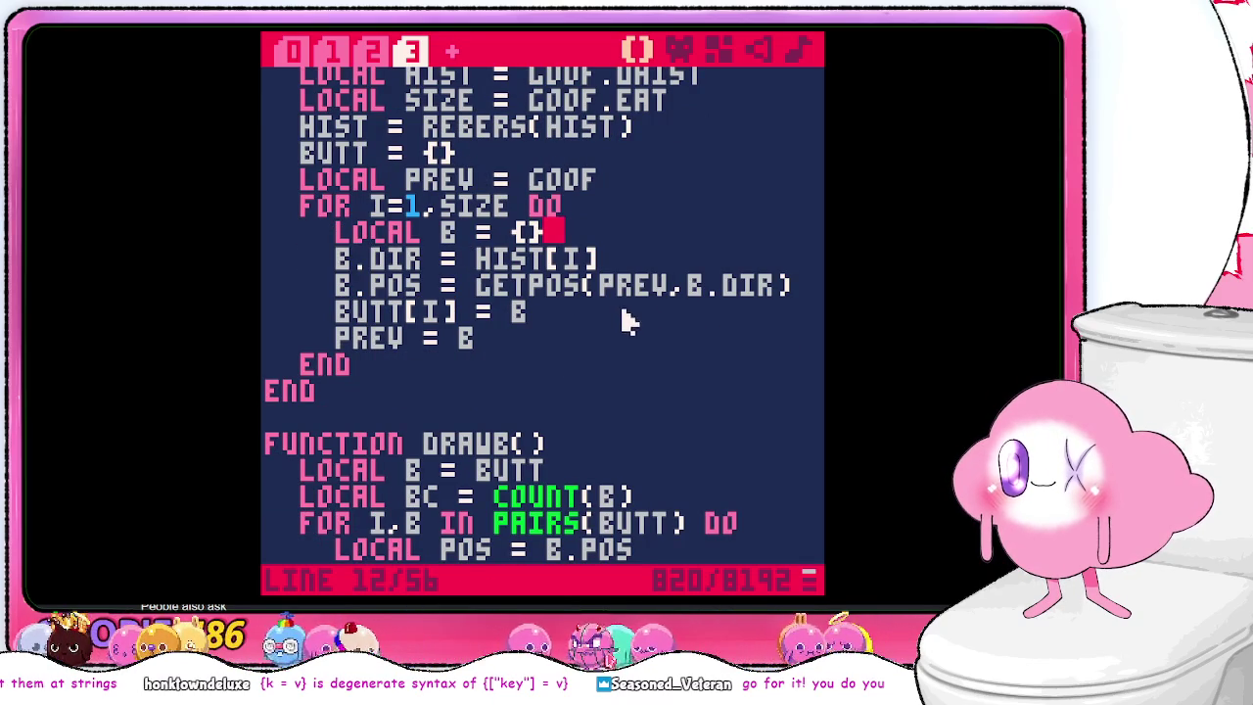
{"action": "left_click", "coordinate": [672, 286]}
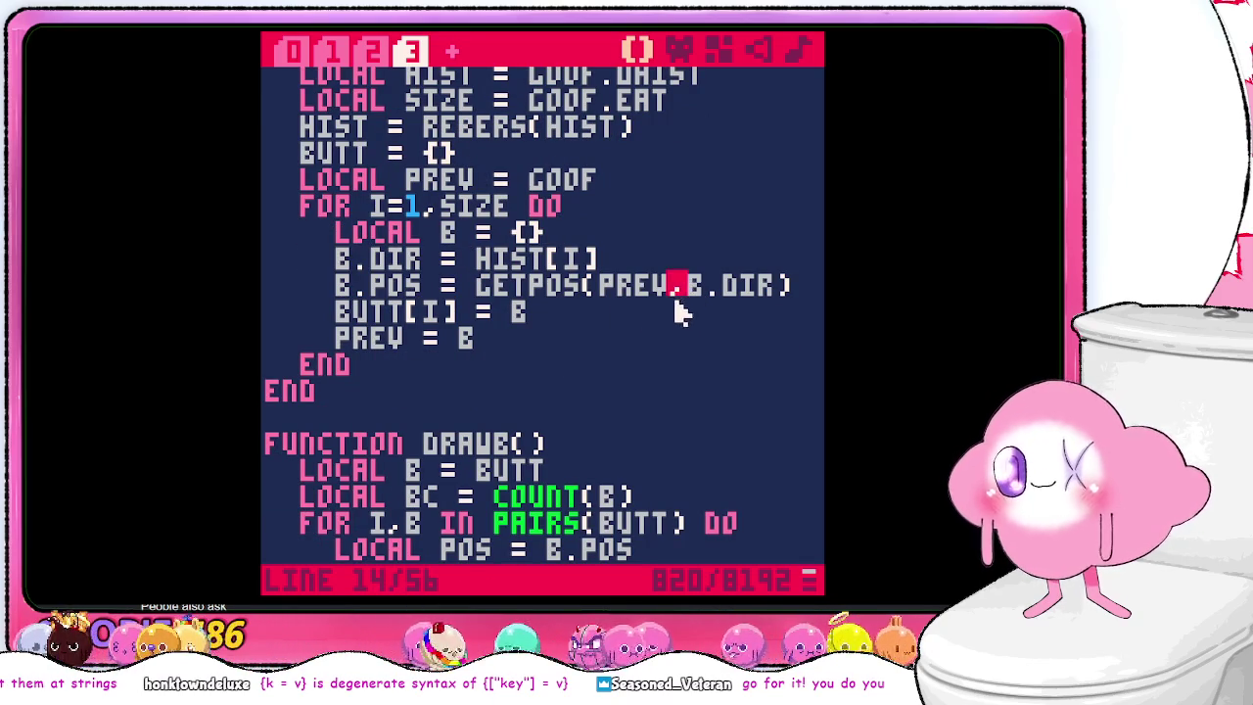
{"action": "scroll", "coordinate": [658, 325], "scroll_direction": "up", "scroll_amount": 2}
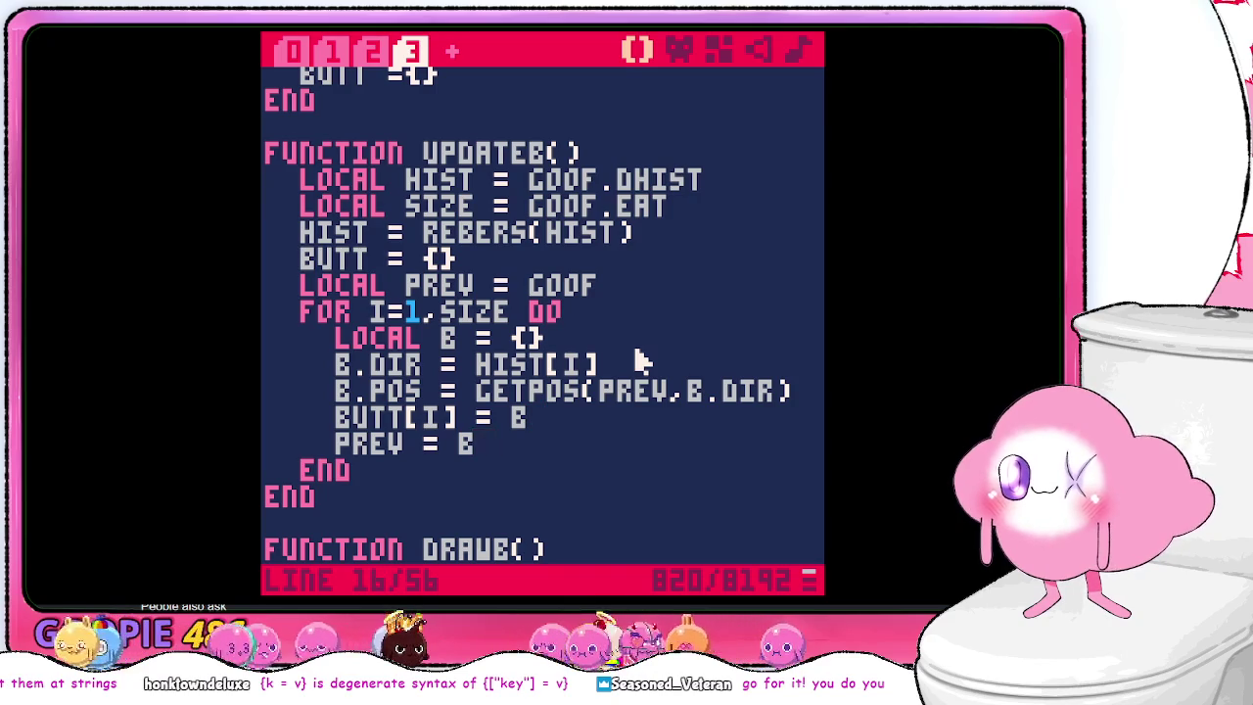
- Change PREV = B to PREV = B.POS, save, and rerun the cart
{"action": "type", "text": ".POS"}
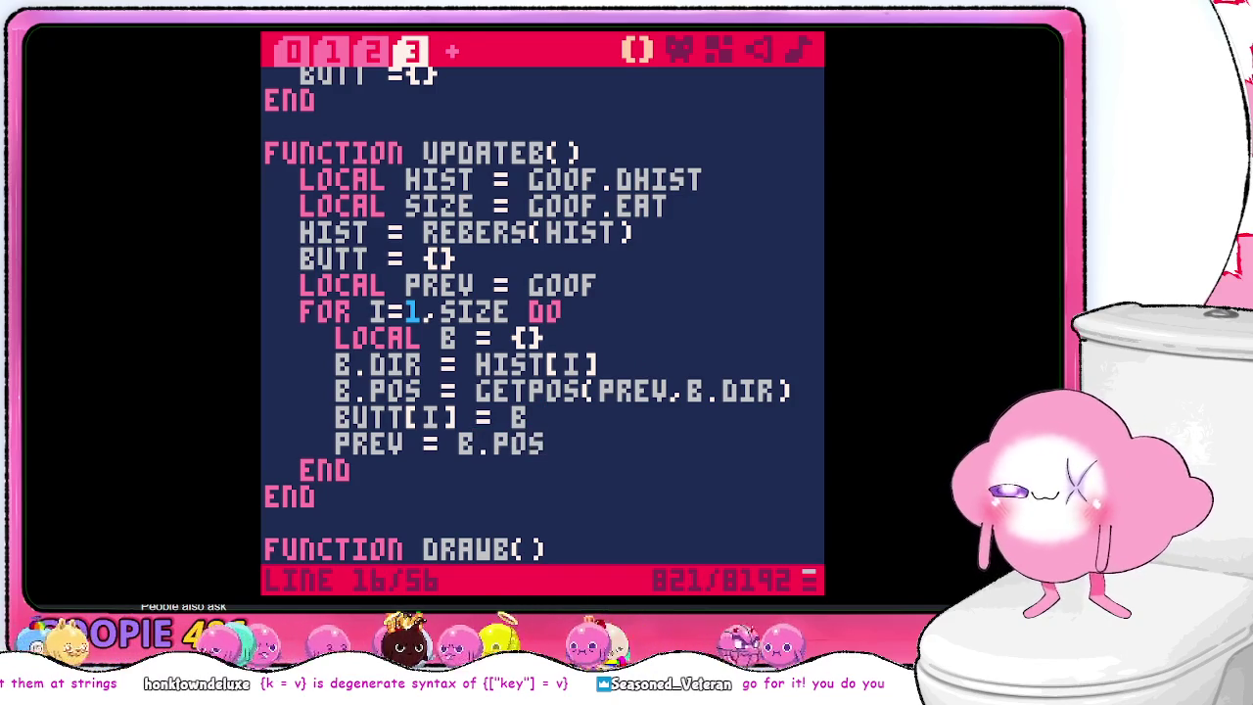
{"action": "key", "text": "ctrl+s"}
{"action": "key", "text": "ctrl+r"}
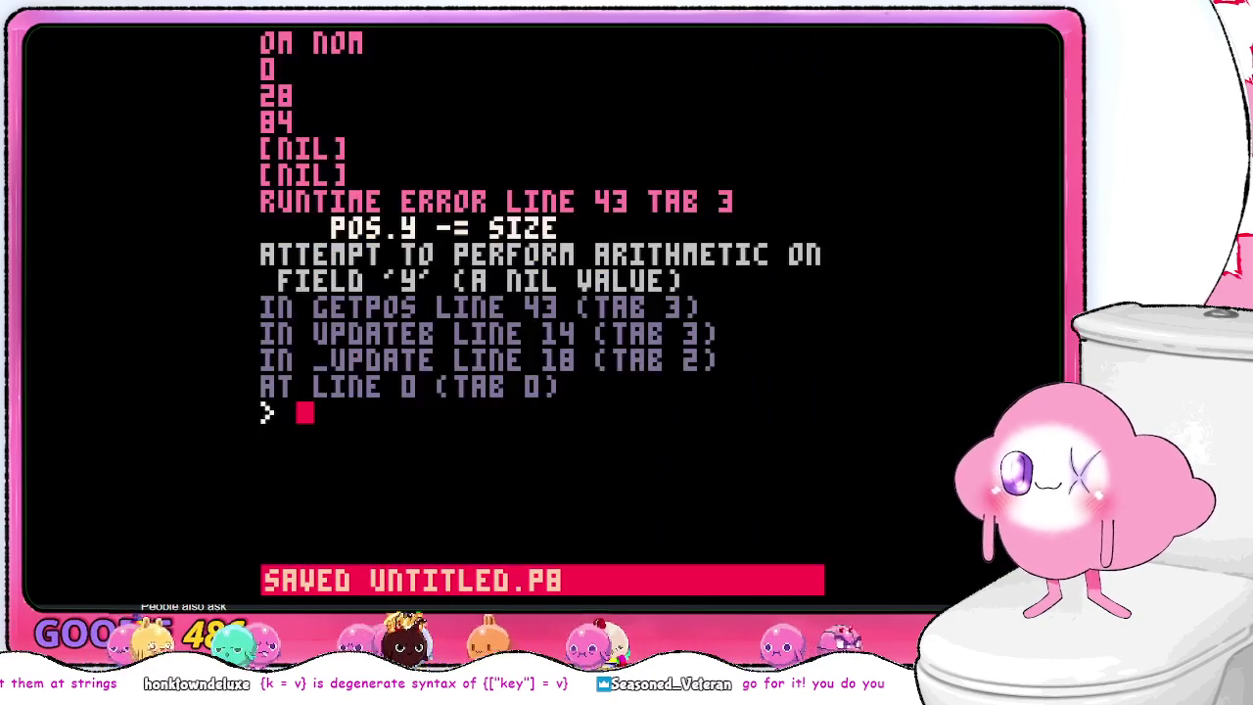
{"action": "type", "text": "run"}
{"action": "key", "text": "Return"}
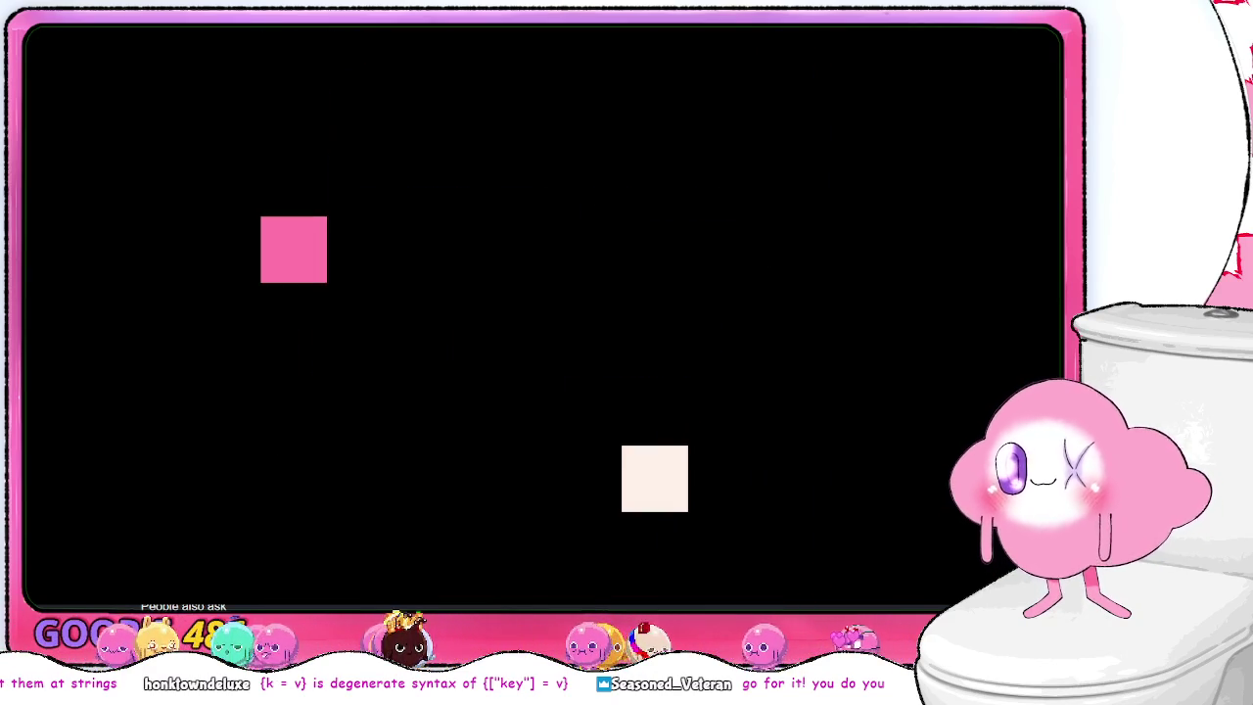
- Steer the snake onto food so the pink body trails and grows, then return to the editor
{"action": "key", "text": "Down"}
{"action": "key", "text": "Right"}
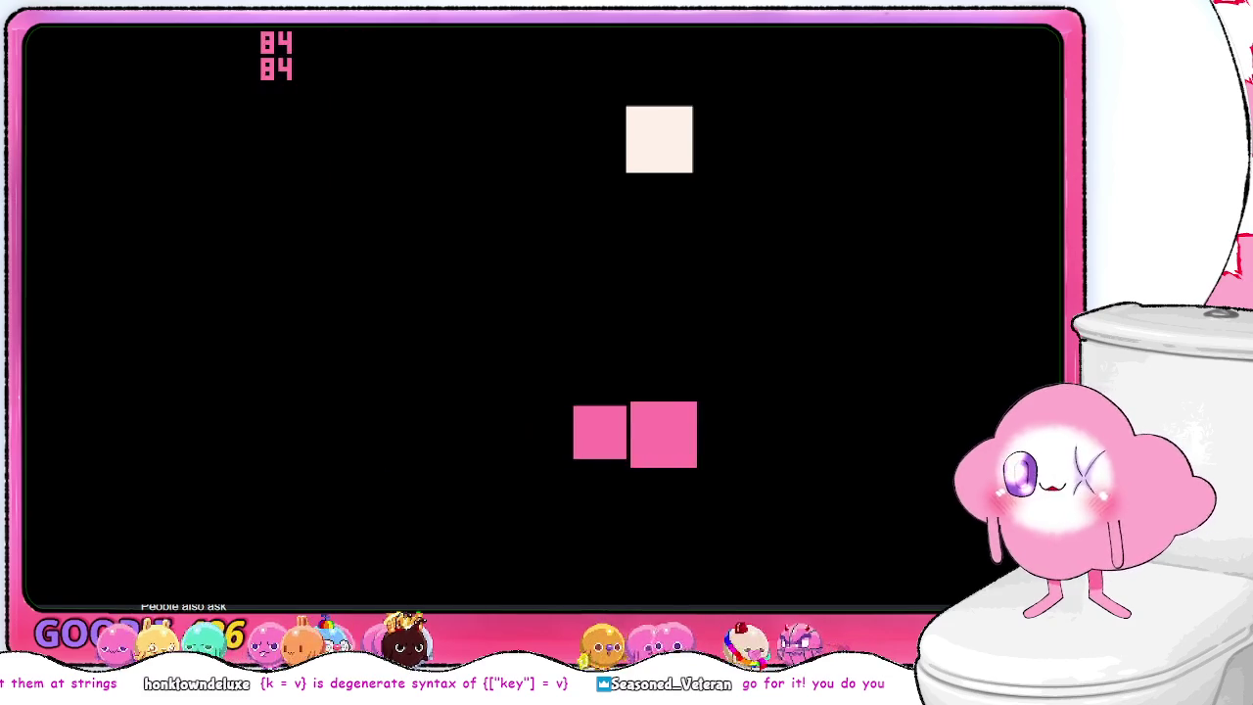
{"action": "key", "text": "Up"}
{"action": "key", "text": "Left"}
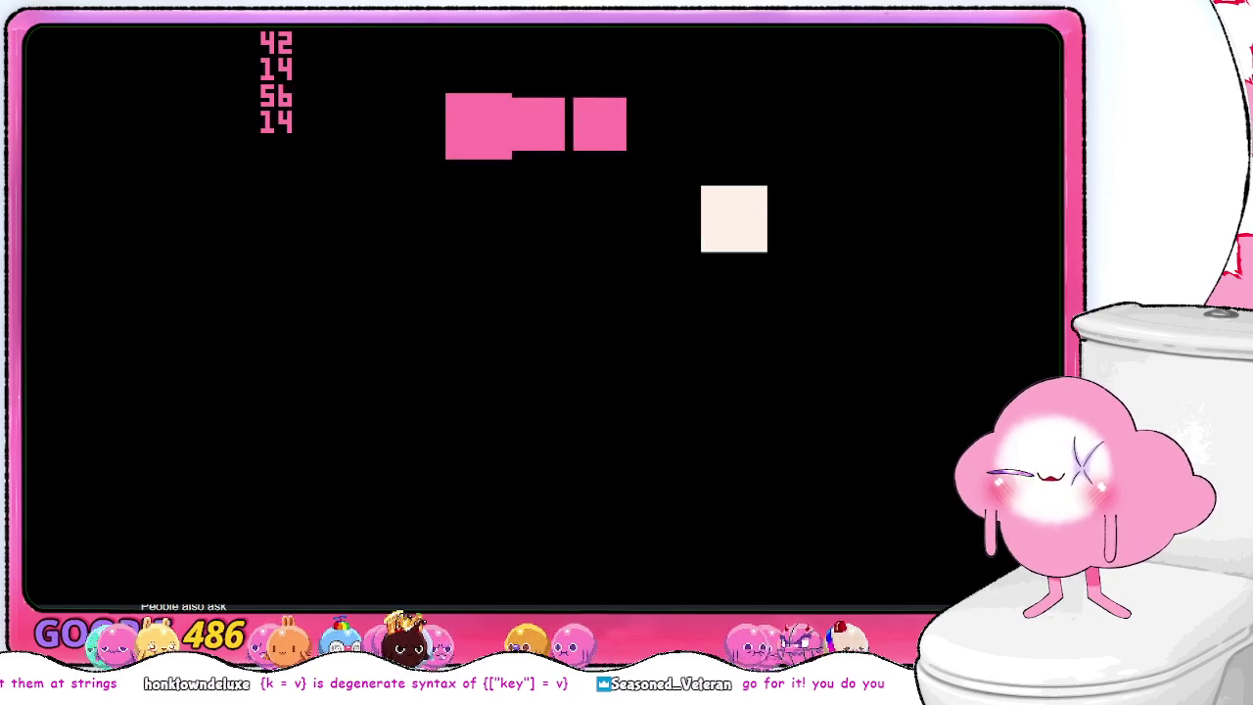
{"action": "key", "text": "Down"}
{"action": "key", "text": "Right"}
{"action": "key", "text": "Down"}
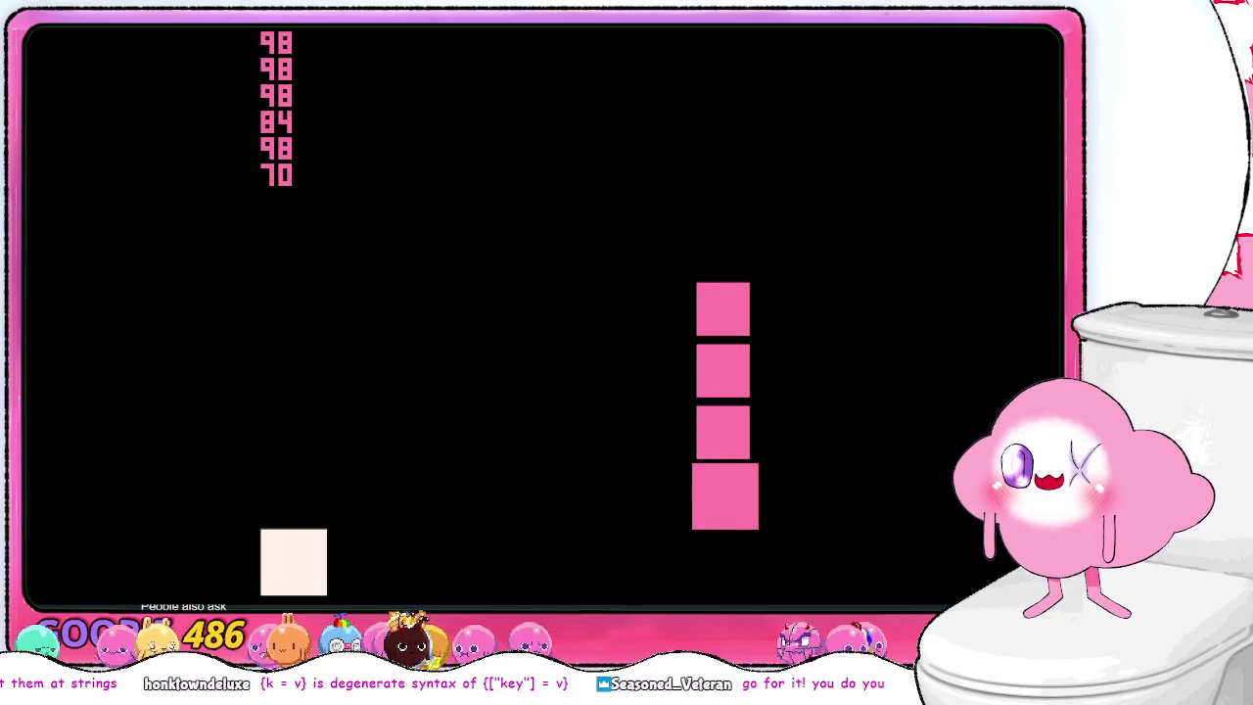
{"action": "key", "text": "Left"}
{"action": "key", "text": "Down"}
{"action": "key", "text": "Right"}
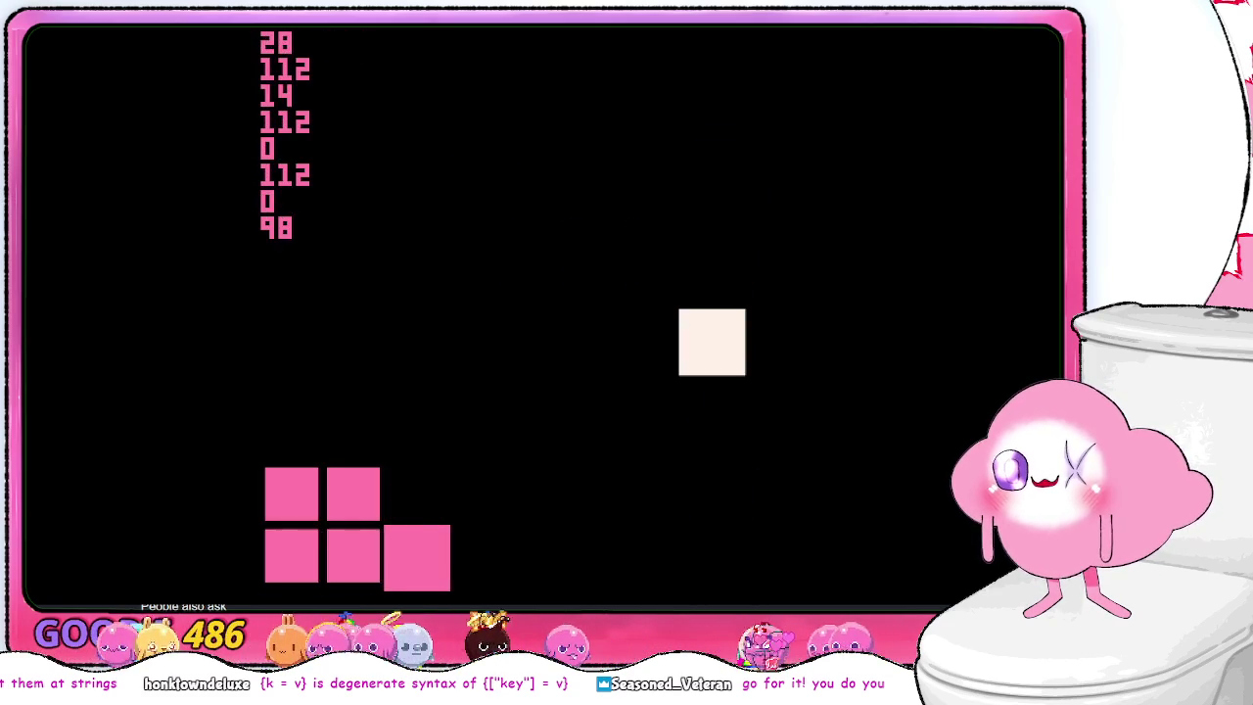
{"action": "key", "text": "Up"}
{"action": "key", "text": "Left"}
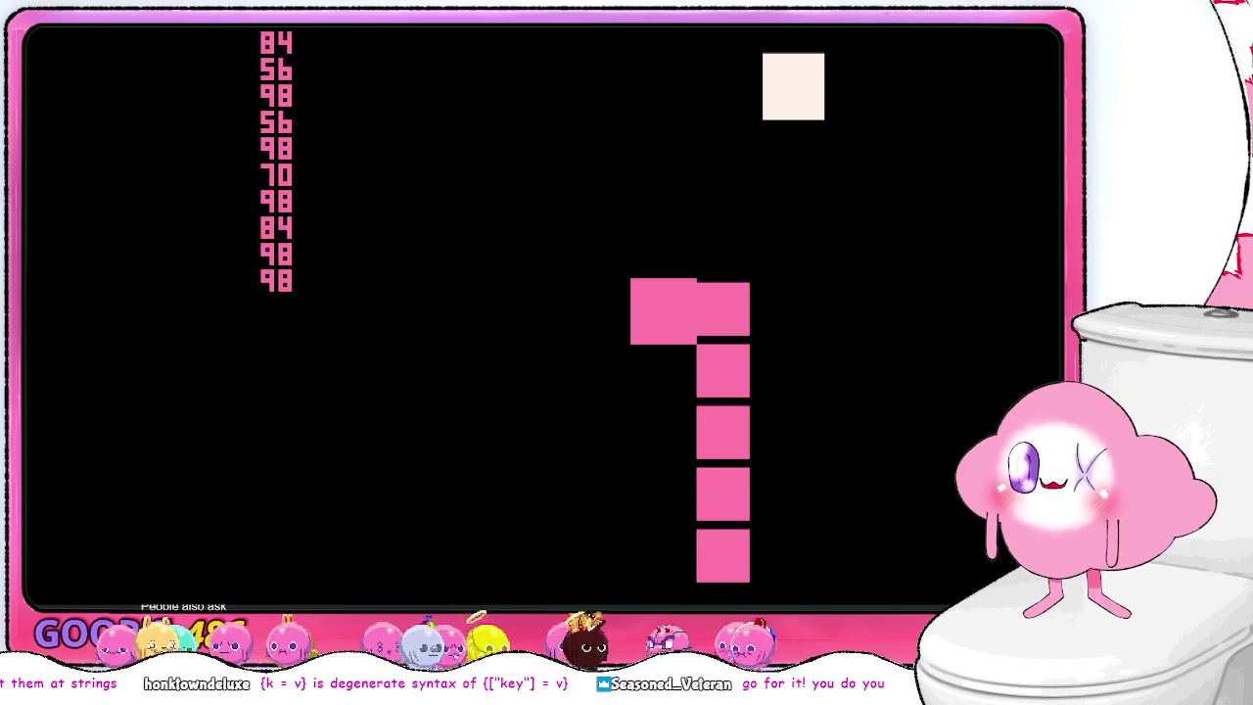
{"action": "key", "text": "Up"}
{"action": "key", "text": "Right"}
{"action": "key", "text": "Down"}
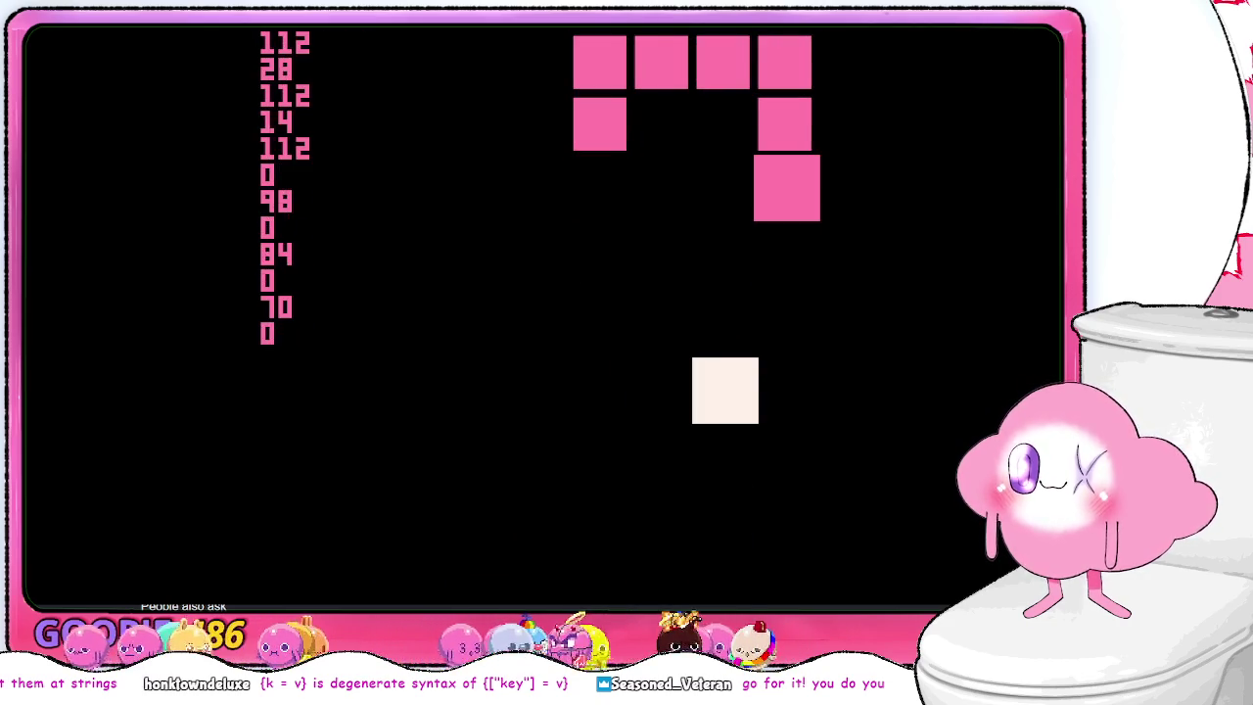
{"action": "key", "text": "Left"}
{"action": "key", "text": "Down"}
{"action": "key", "text": "Right"}
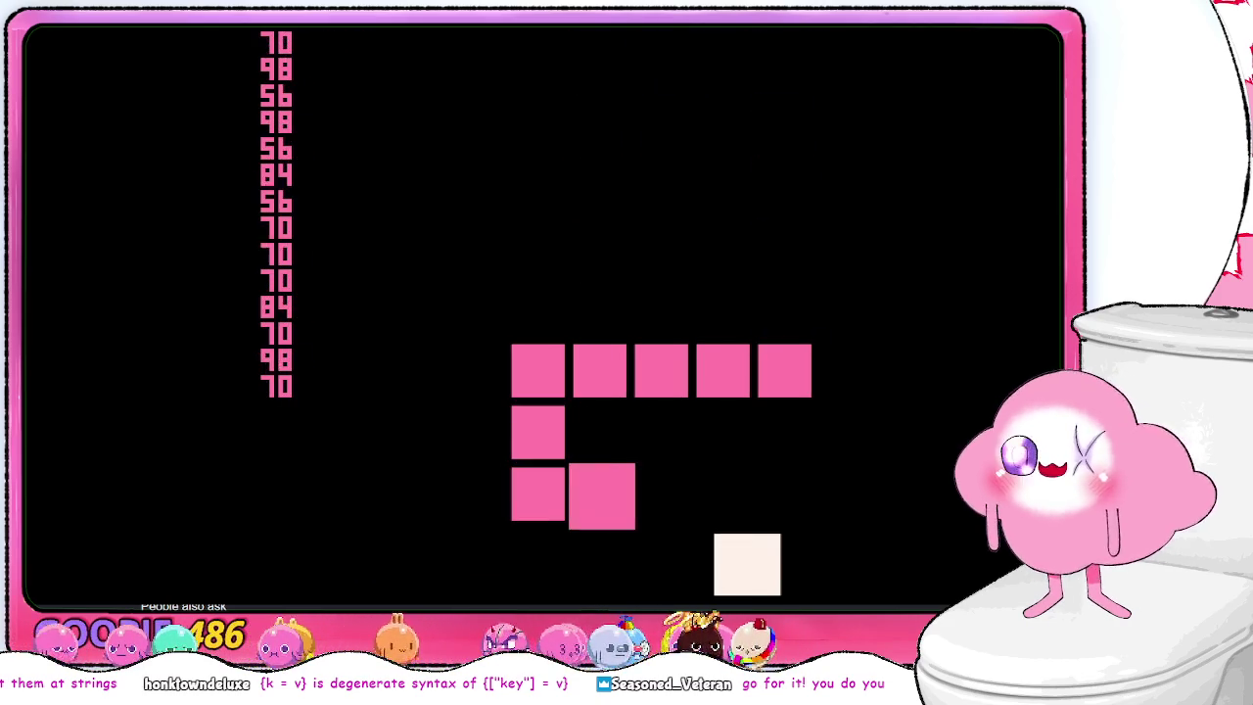
{"action": "key", "text": "Down"}
{"action": "key", "text": "Left"}
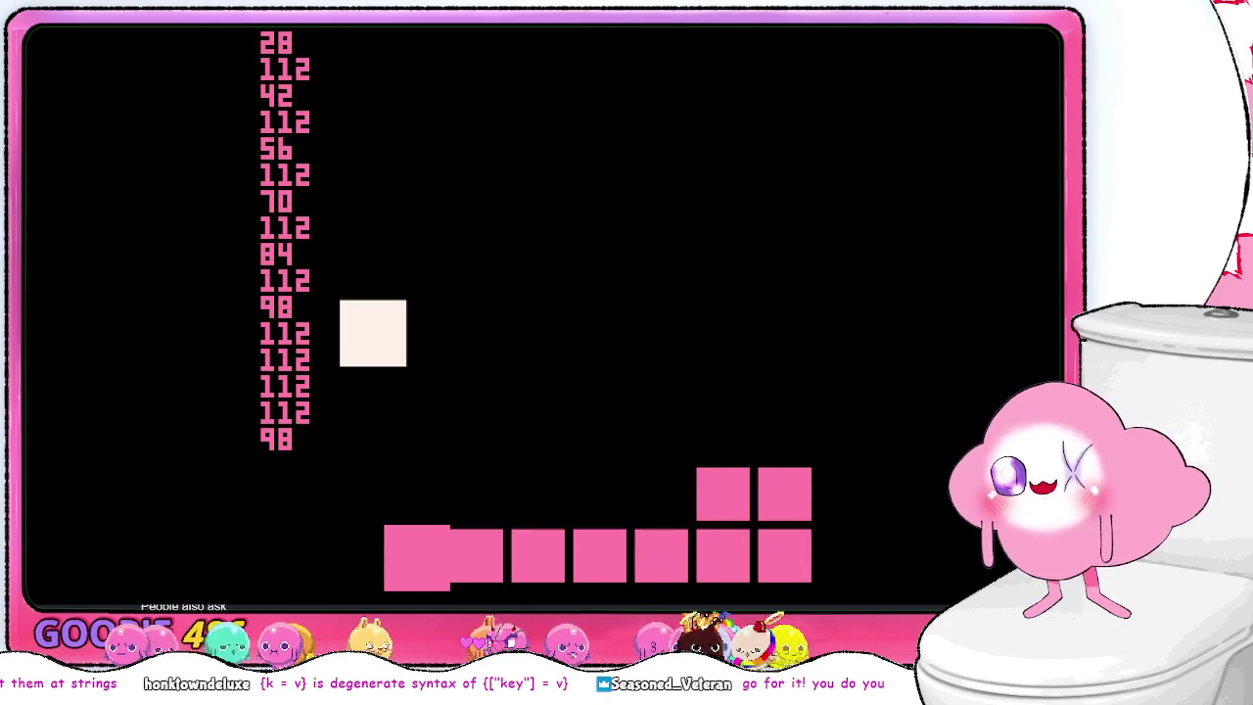
{"action": "key", "text": "Up"}
{"action": "key", "text": "Right"}
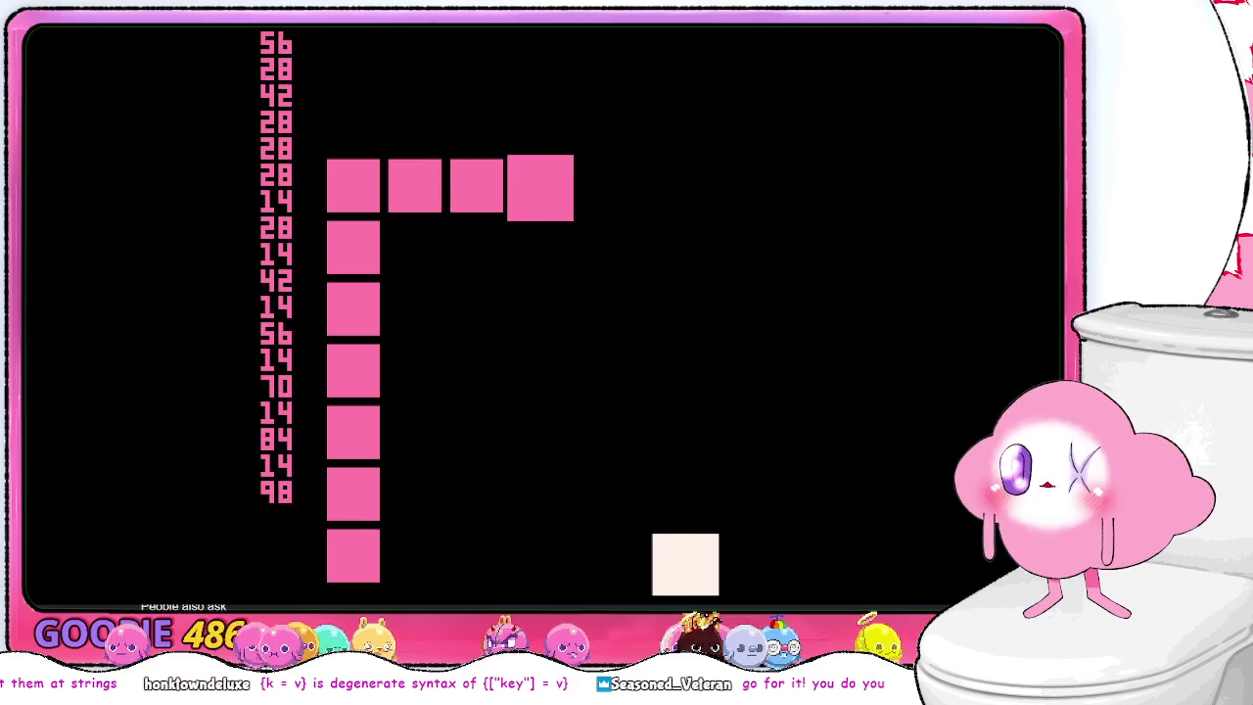
{"action": "key", "text": "Down"}
{"action": "key", "text": "Right"}
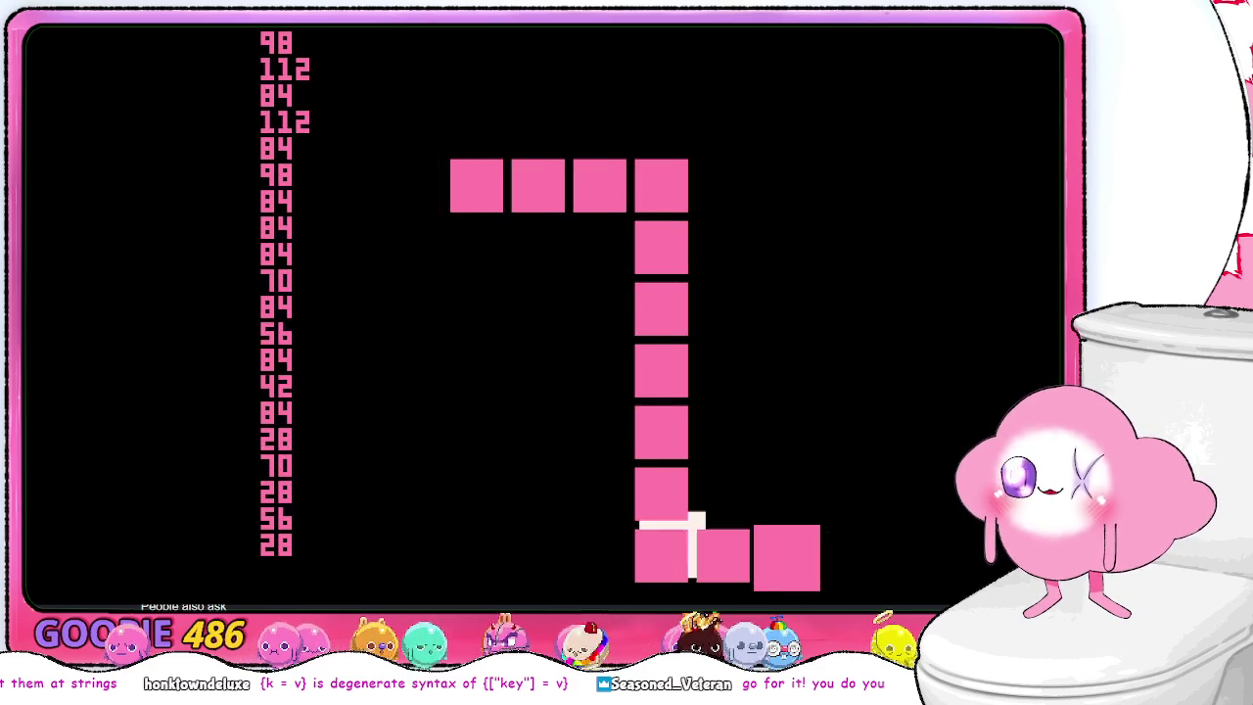
{"action": "key", "text": "Up"}
{"action": "key", "text": "Right"}
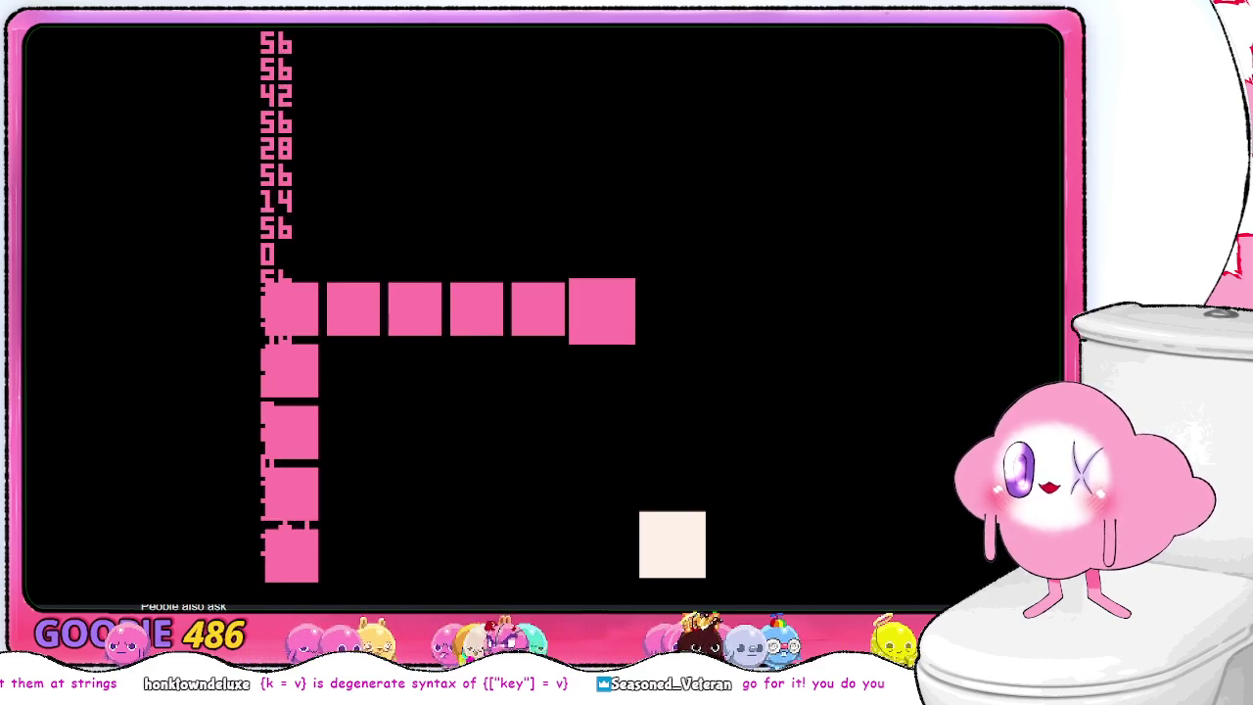
{"action": "key", "text": "Up"}
{"action": "key", "text": "Left"}
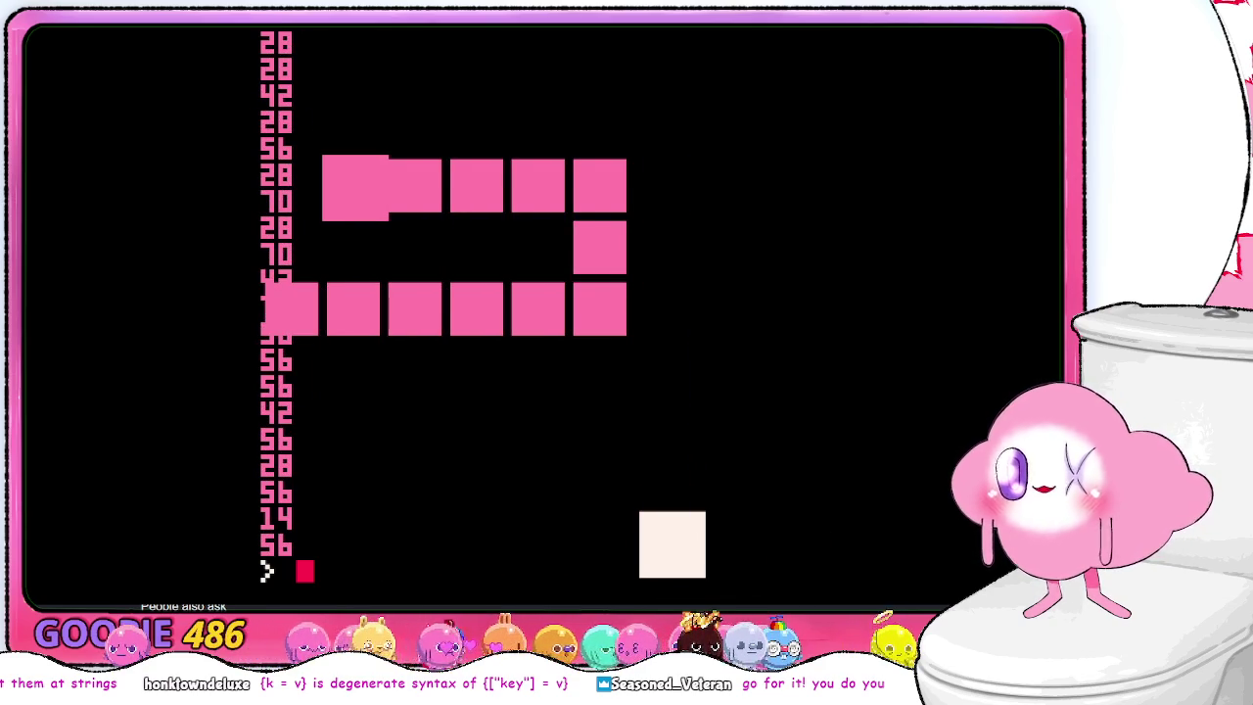
{"action": "key", "text": "Escape"}
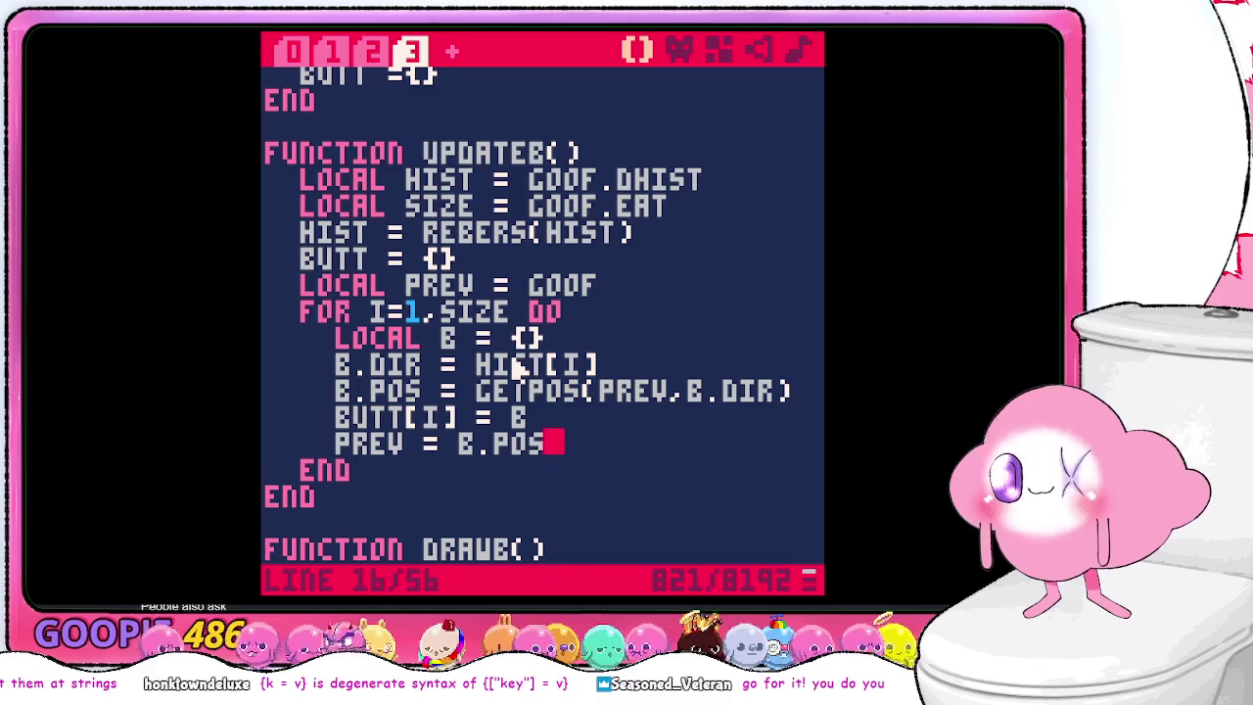
- Review _UPDATE and INTS in the other tabs, then add a blank line after LOCAL POS = B.POS in DIE()
{"action": "scroll", "coordinate": [537, 272], "scroll_direction": "up", "scroll_amount": 1}
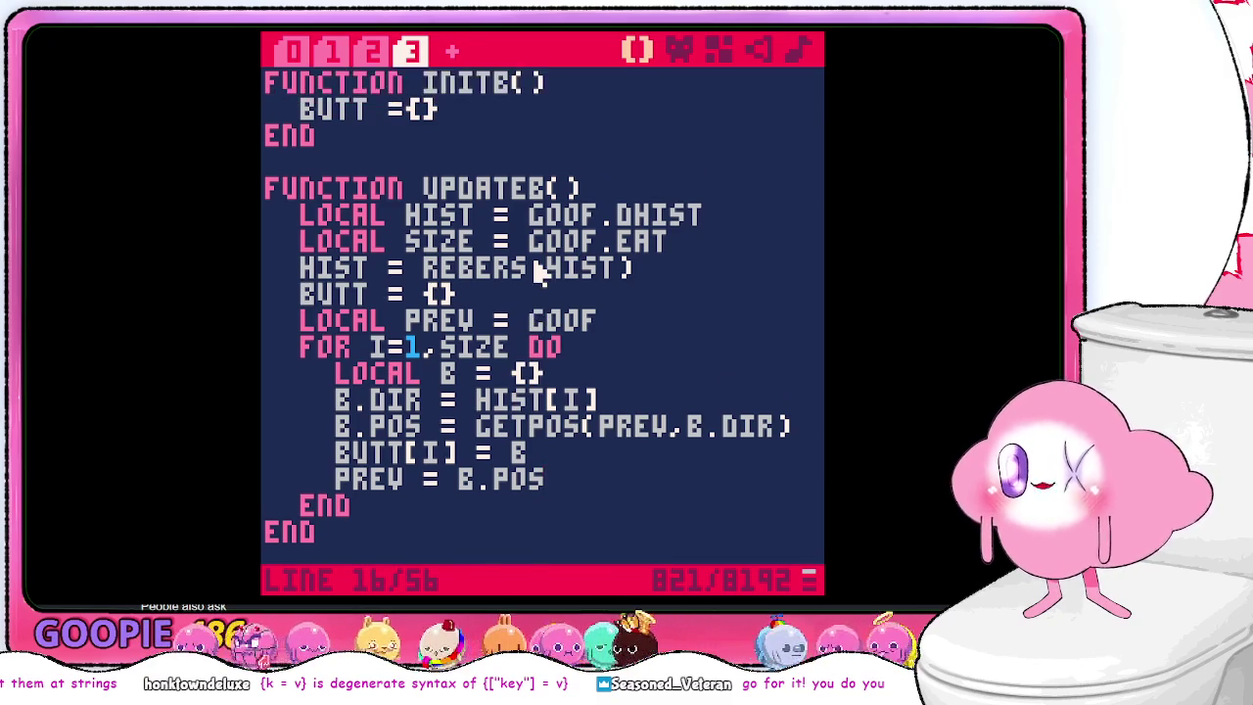
{"action": "left_click", "coordinate": [296, 51]}
{"action": "scroll", "coordinate": [623, 284], "scroll_direction": "down", "scroll_amount": 4}
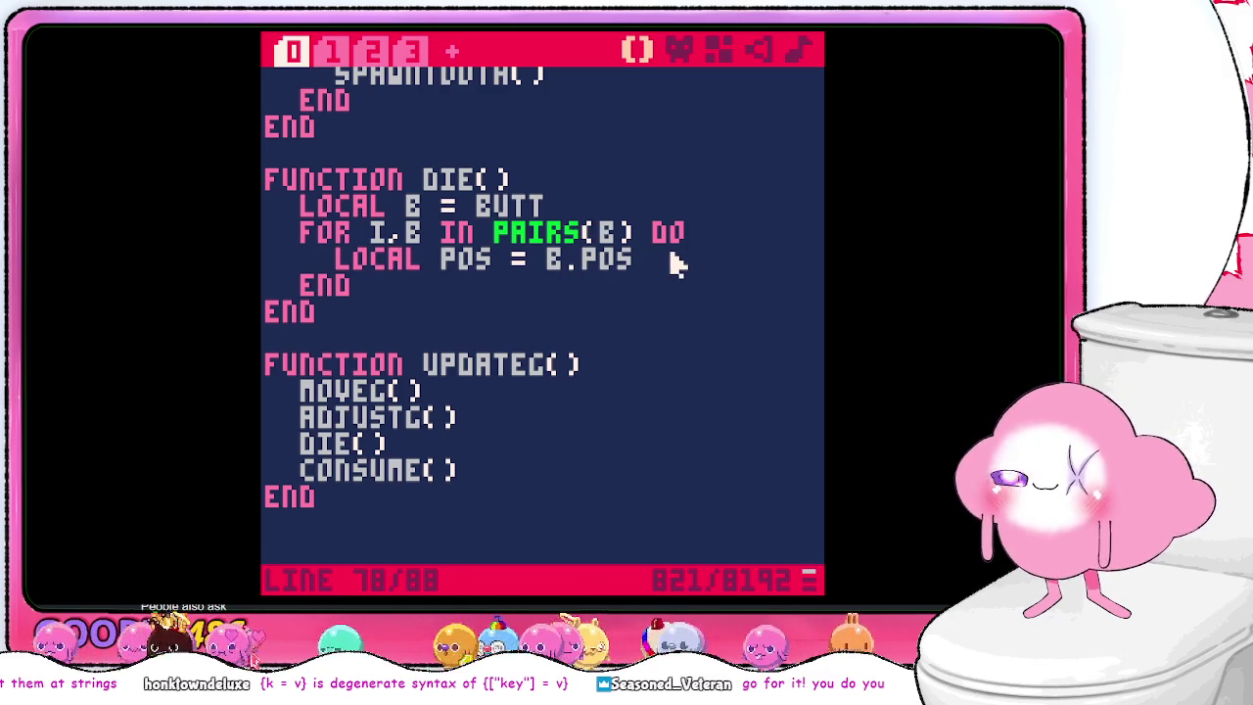
{"action": "scroll", "coordinate": [674, 263], "scroll_direction": "up", "scroll_amount": 1}
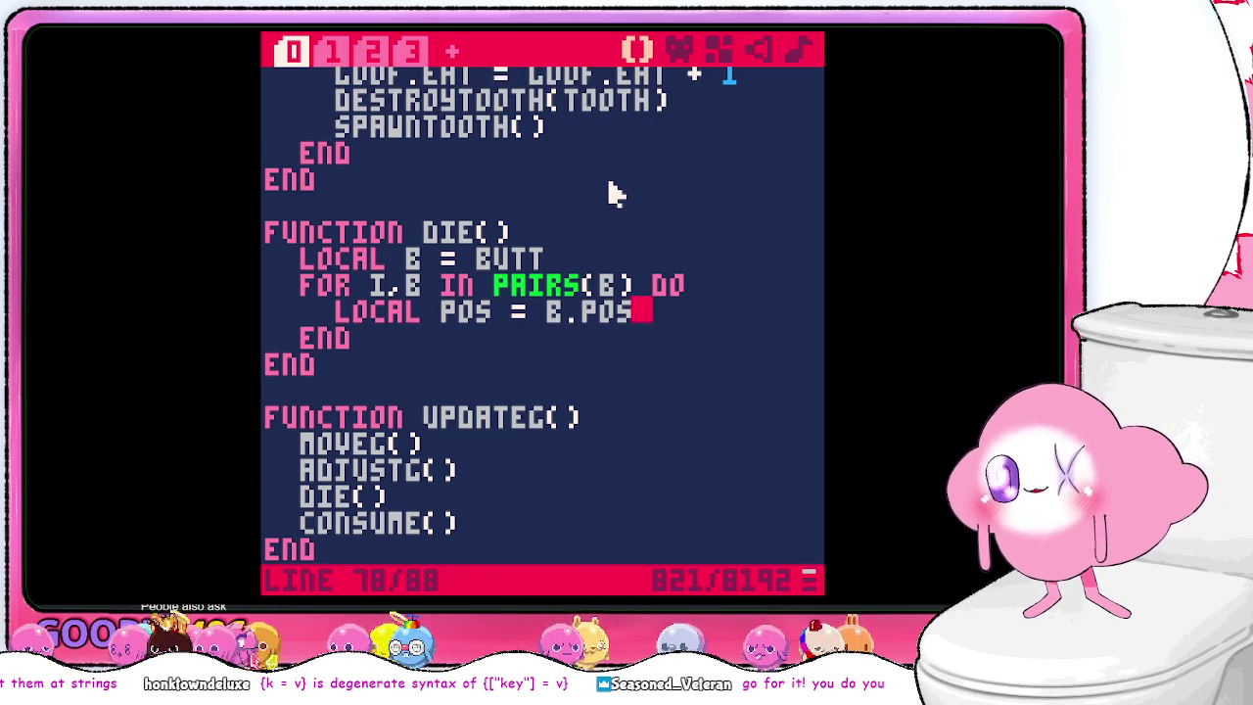
{"action": "left_click", "coordinate": [412, 49]}
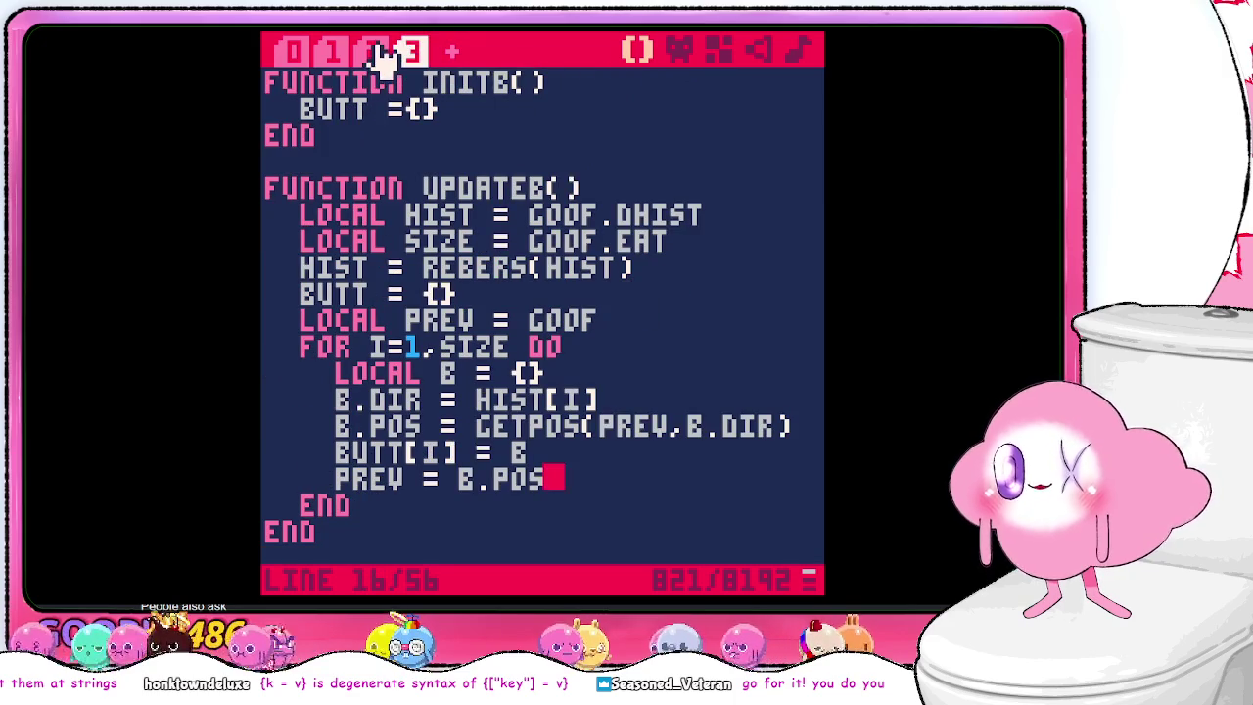
{"action": "left_click", "coordinate": [375, 51]}
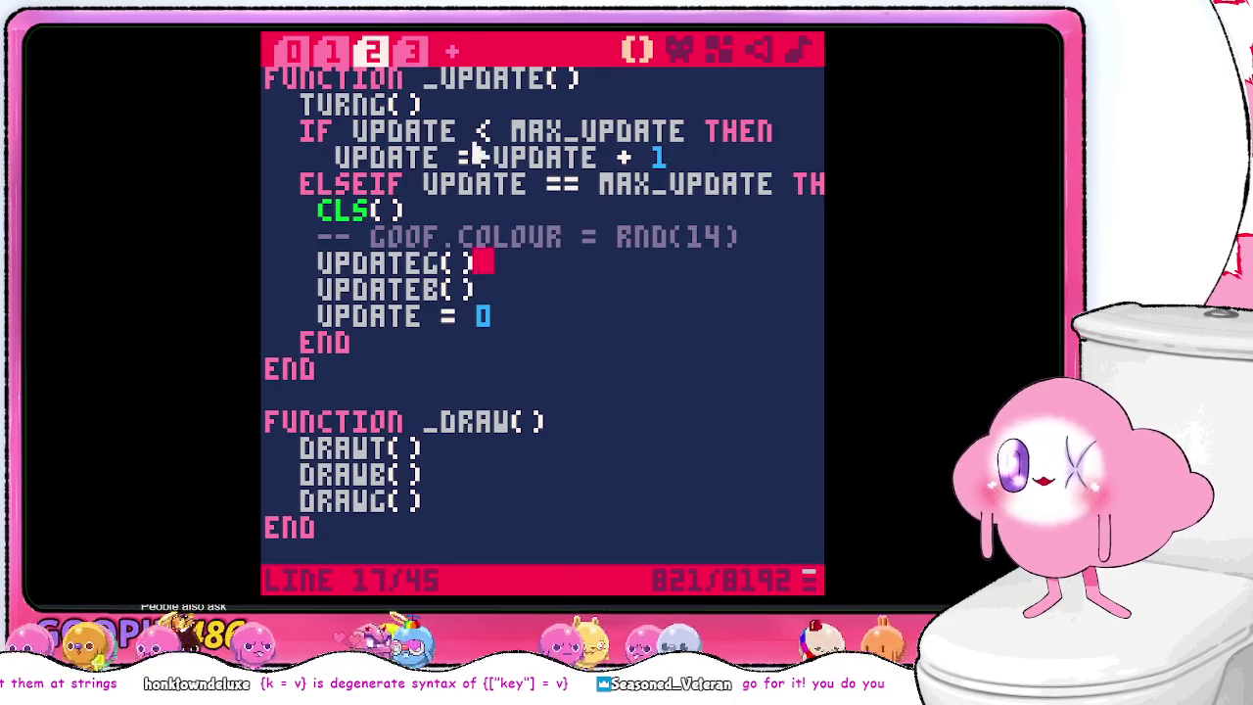
{"action": "scroll", "coordinate": [486, 257], "scroll_direction": "down", "scroll_amount": 4}
{"action": "scroll", "coordinate": [487, 257], "scroll_direction": "down", "scroll_amount": 4}
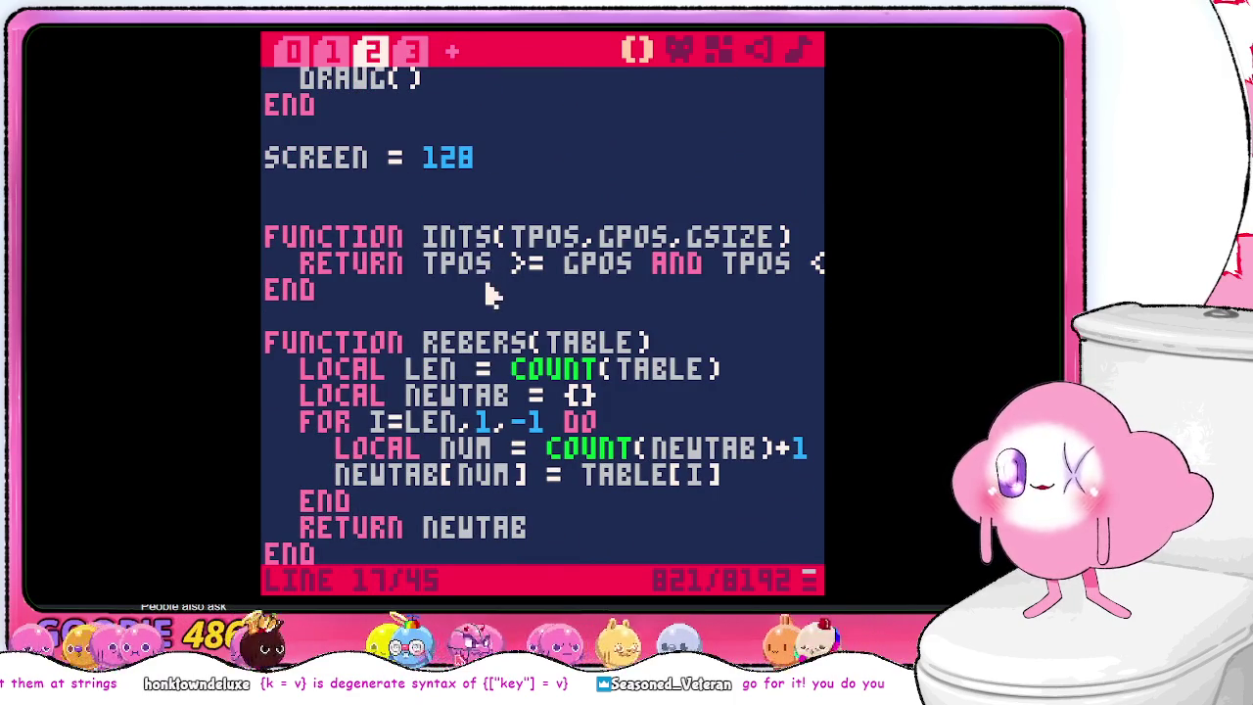
{"action": "double_click", "coordinate": [479, 248]}
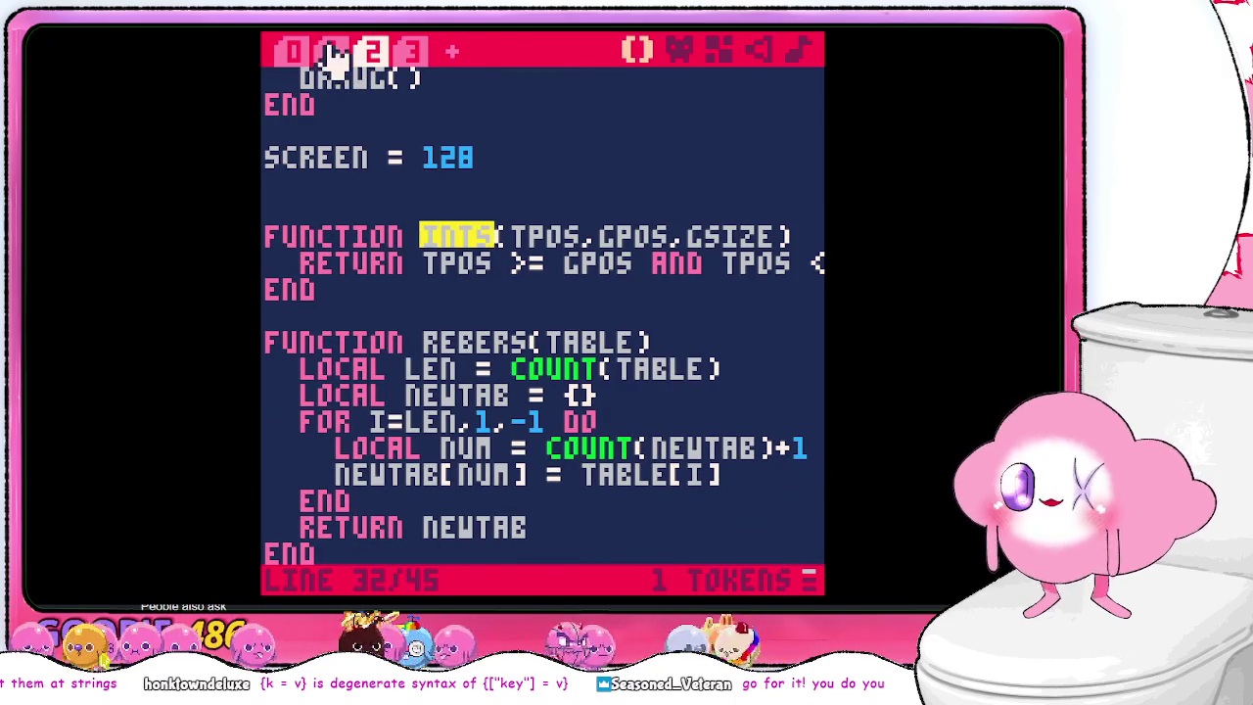
{"action": "left_click", "coordinate": [296, 53]}
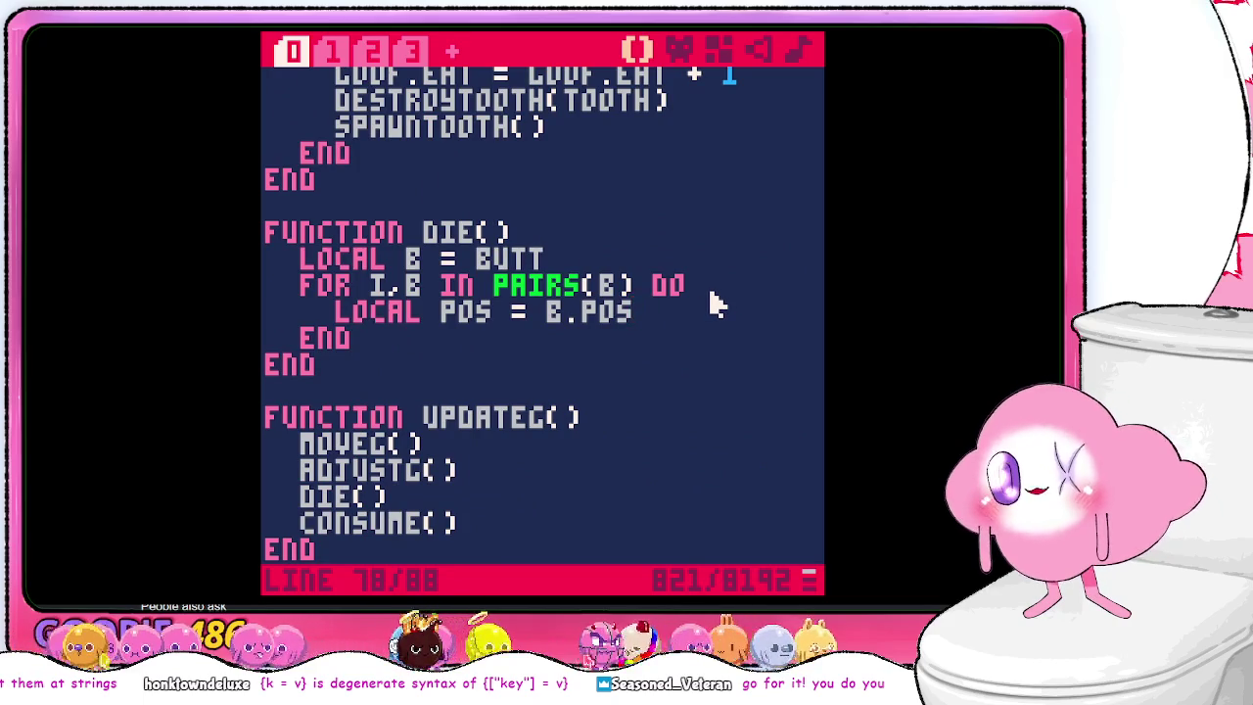
{"action": "key", "text": "Return"}
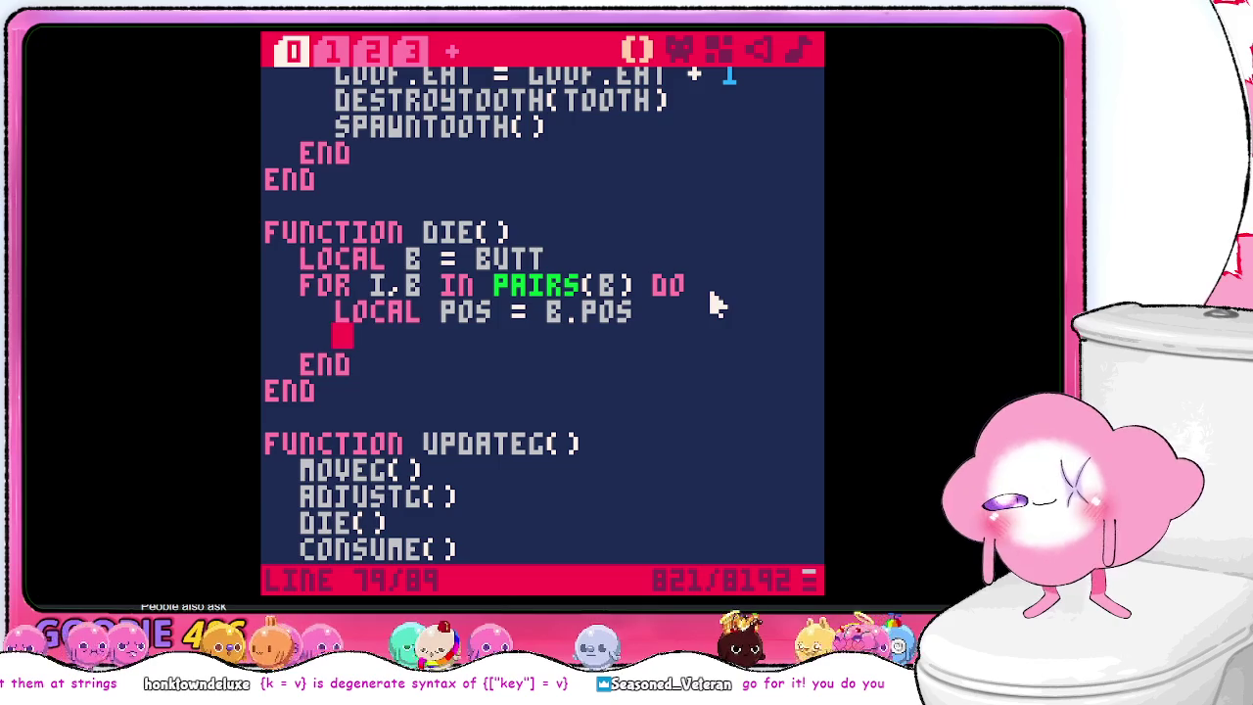
- In DIE(), write the local x line calling INTS with pos.x, goof.x and goof.size
{"action": "type", "text": "local"}
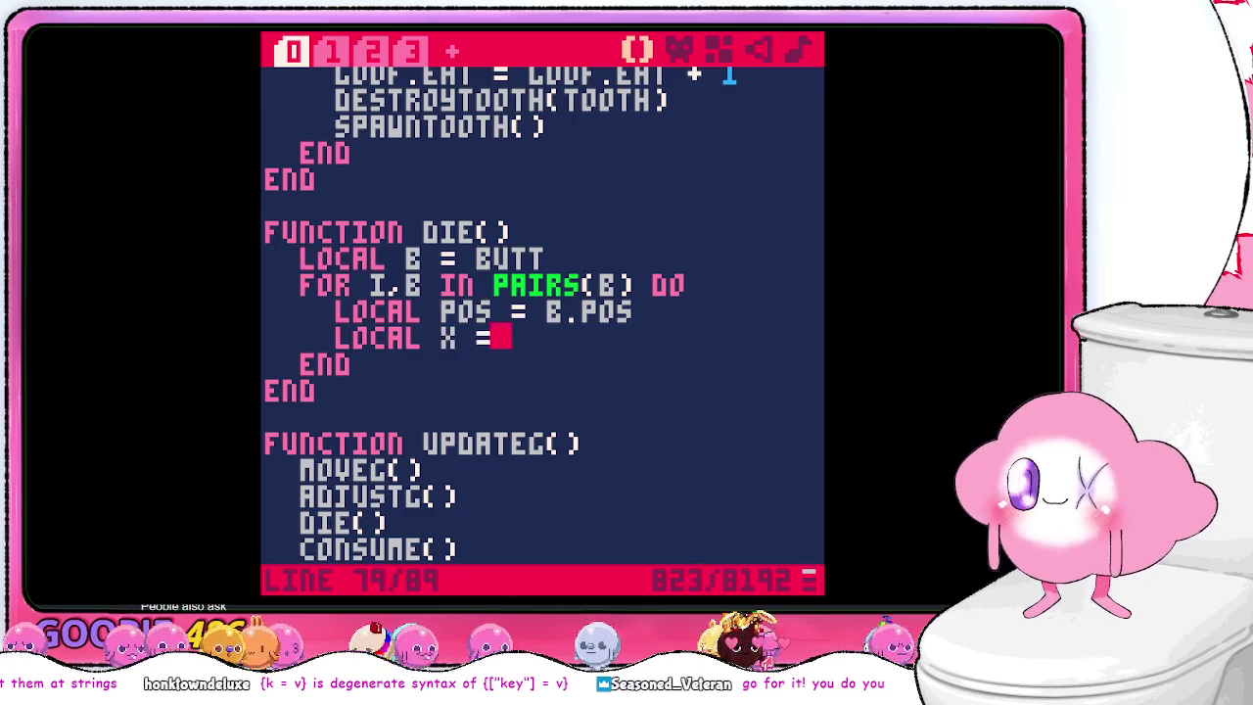
{"action": "type", "text": " ints("}
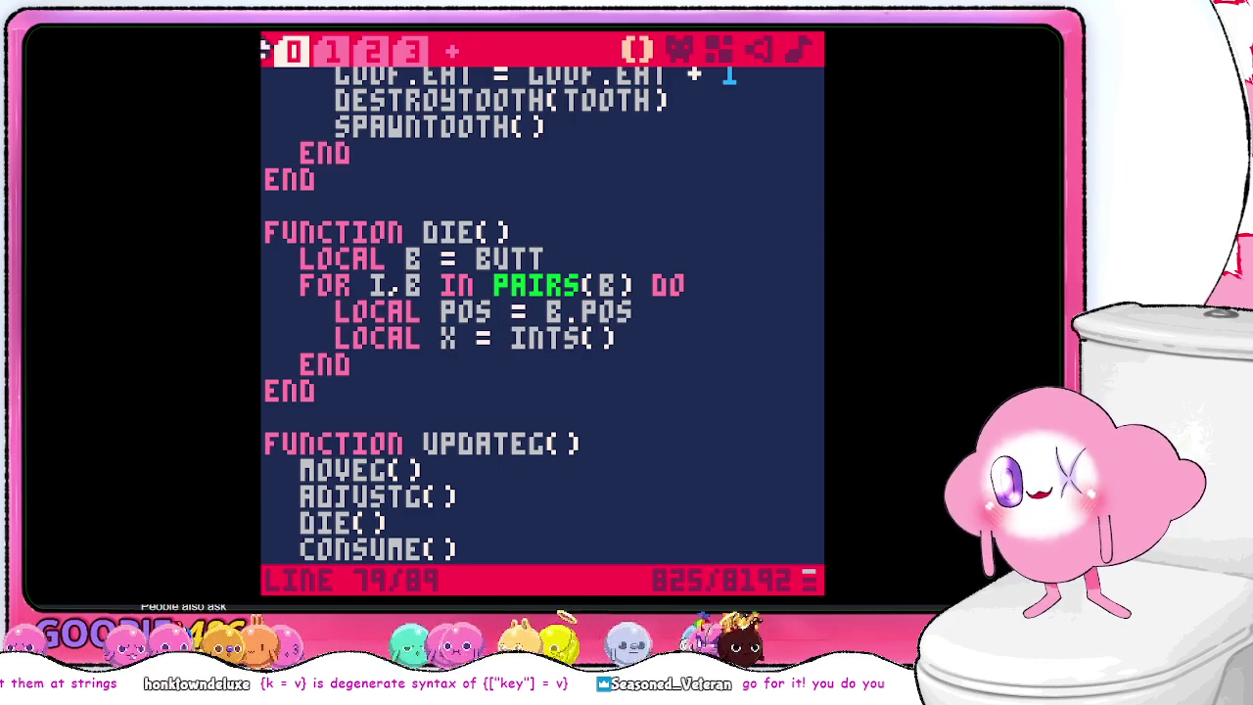
{"action": "left_click", "coordinate": [412, 49]}
{"action": "left_click", "coordinate": [373, 50]}
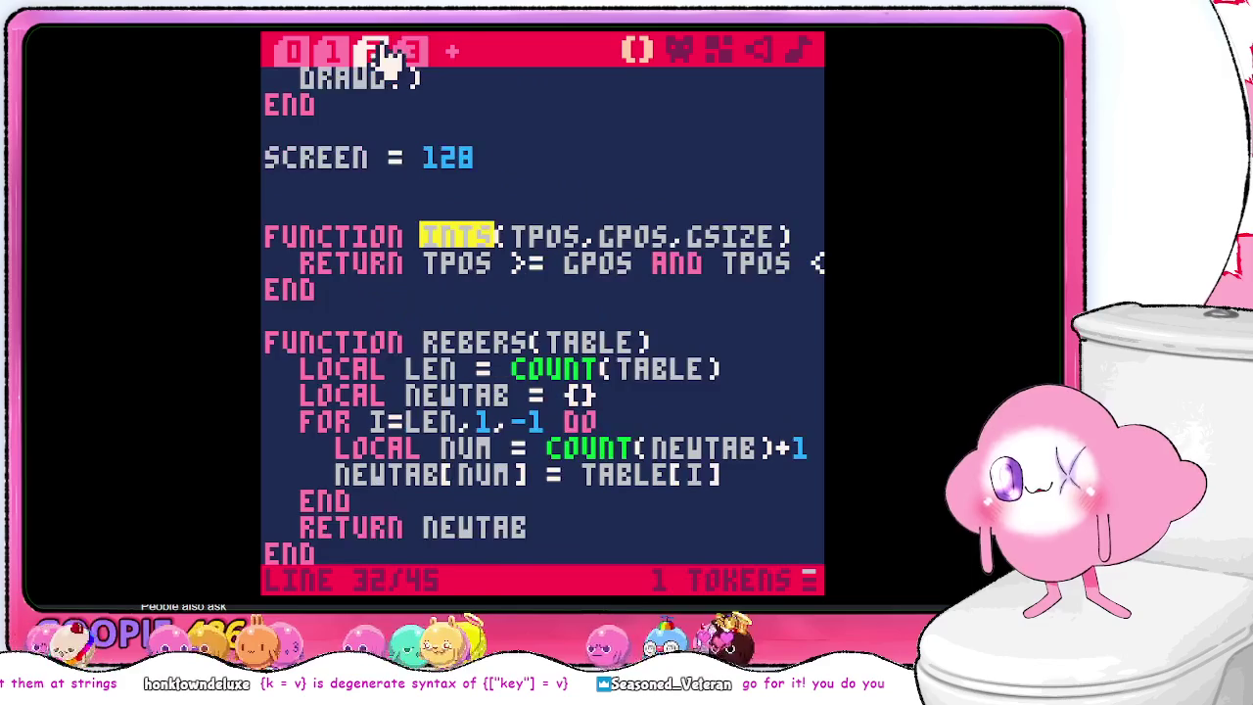
{"action": "left_click", "coordinate": [290, 50]}
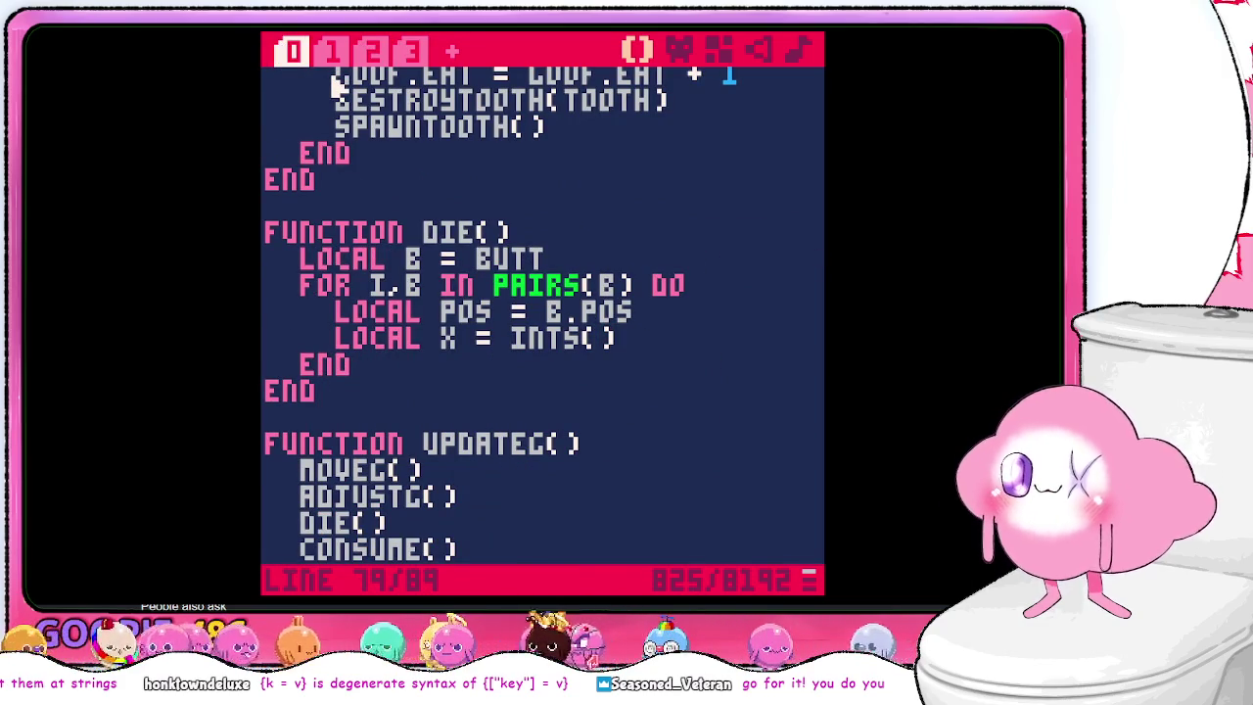
{"action": "key", "text": "Down"}
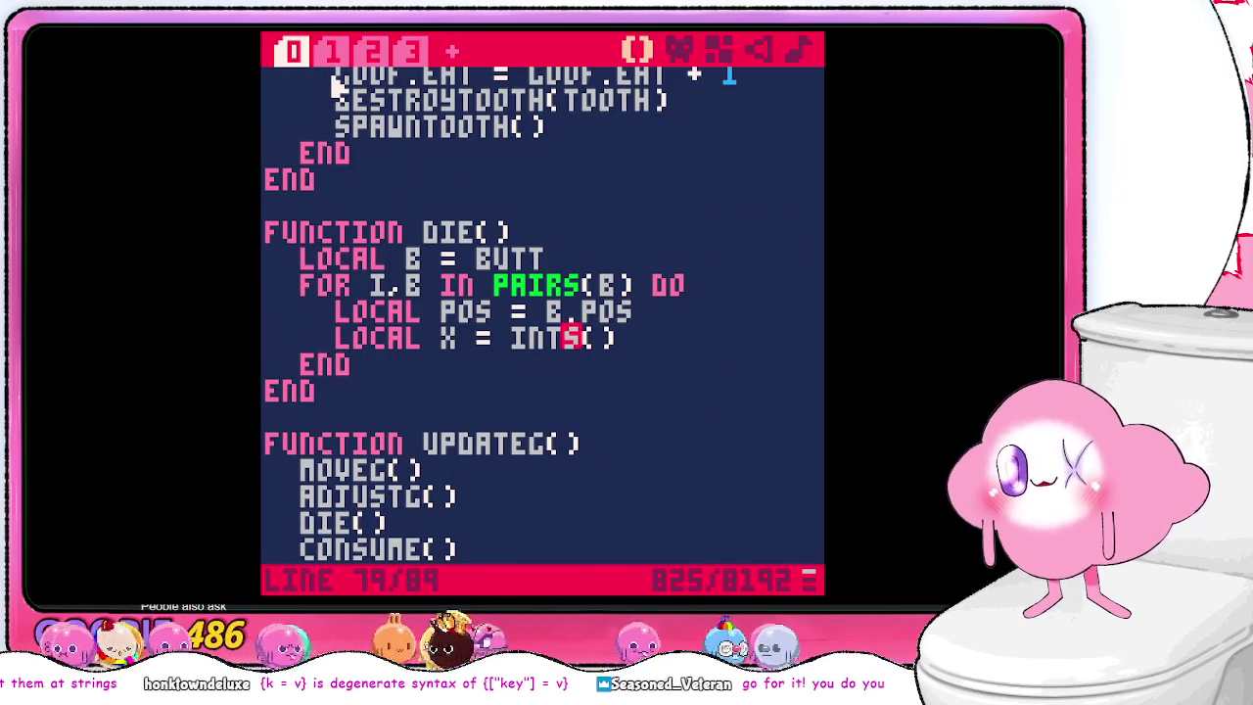
{"action": "key", "text": "Right"}
{"action": "key", "text": "Right"}
{"action": "type", "text": "POS"}
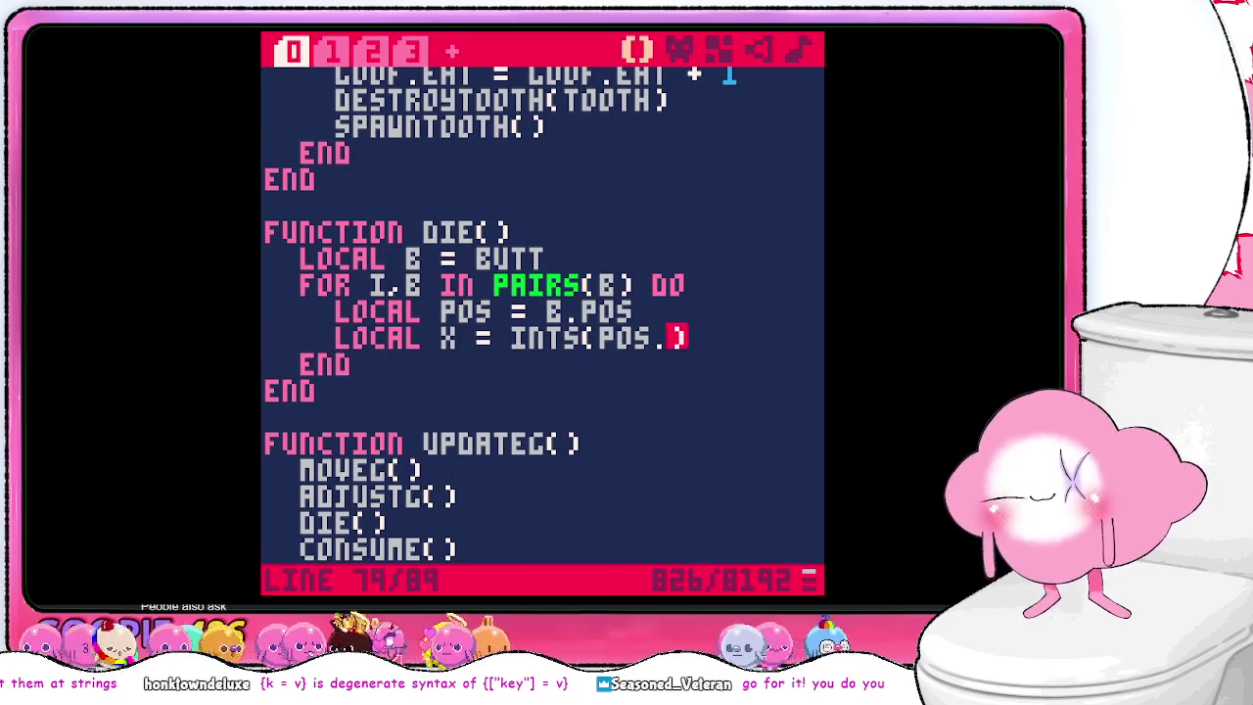
{"action": "type", "text": "x, goof."}
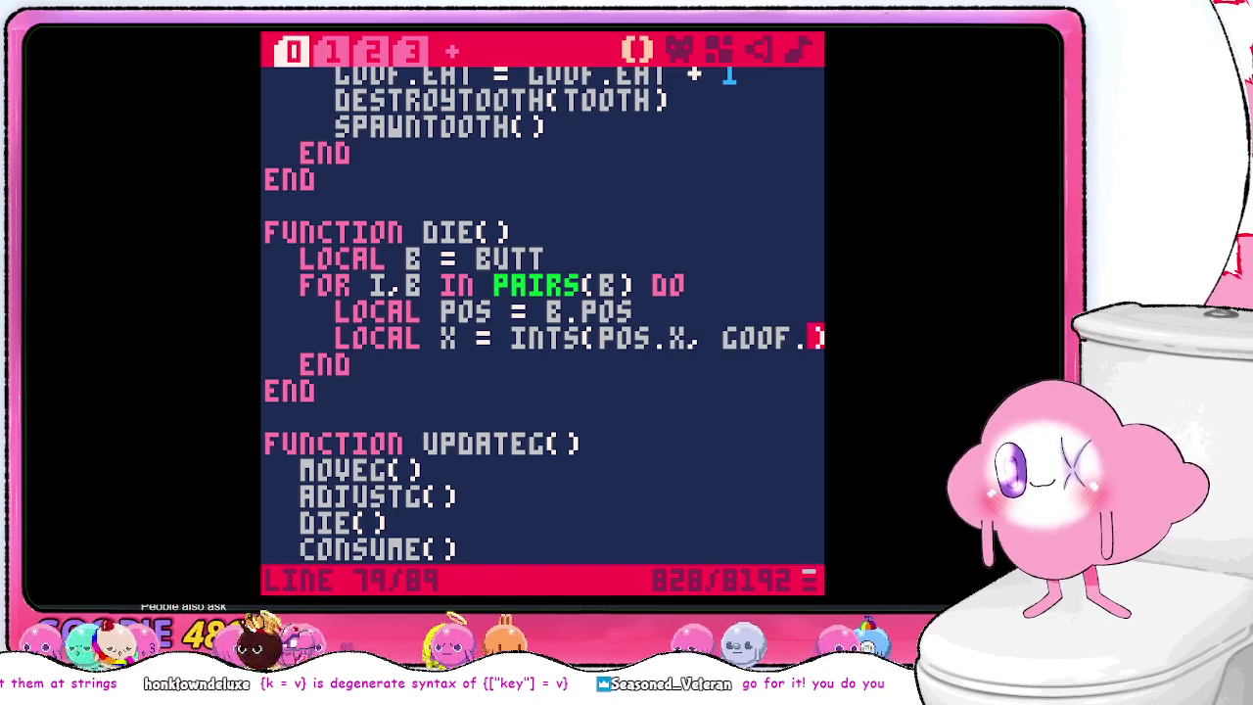
{"action": "type", "text": "x"}
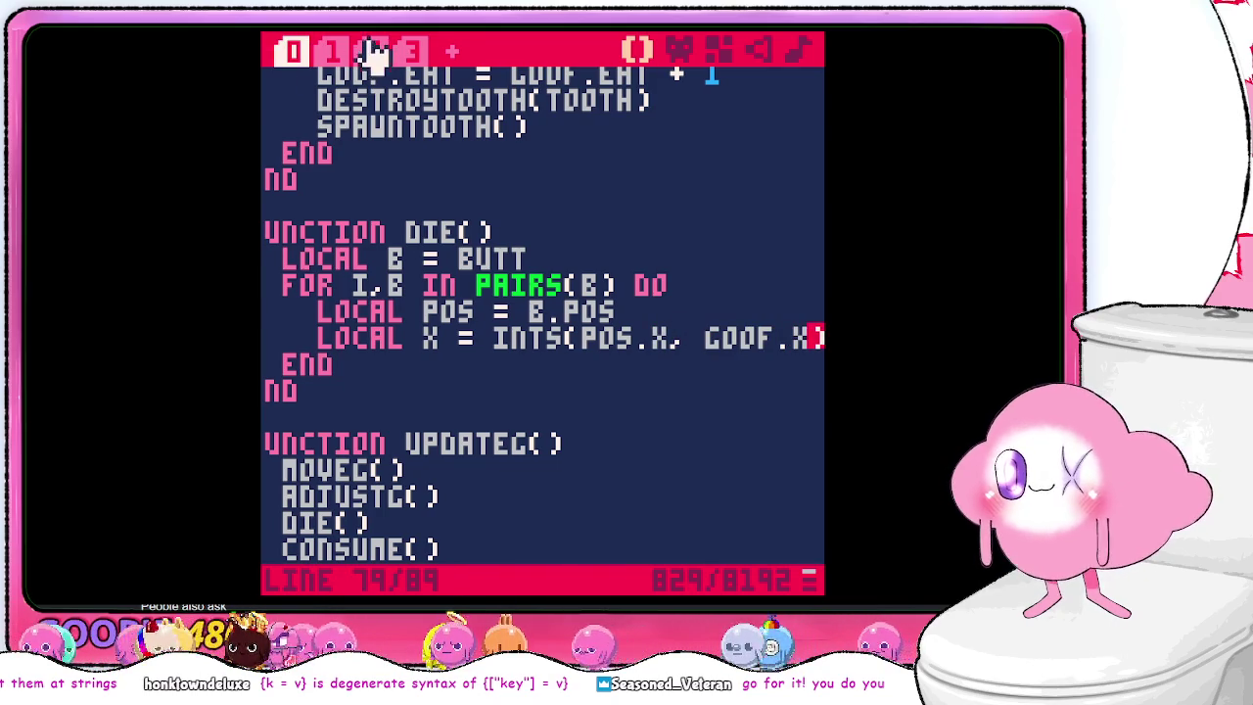
{"action": "left_click", "coordinate": [375, 51]}
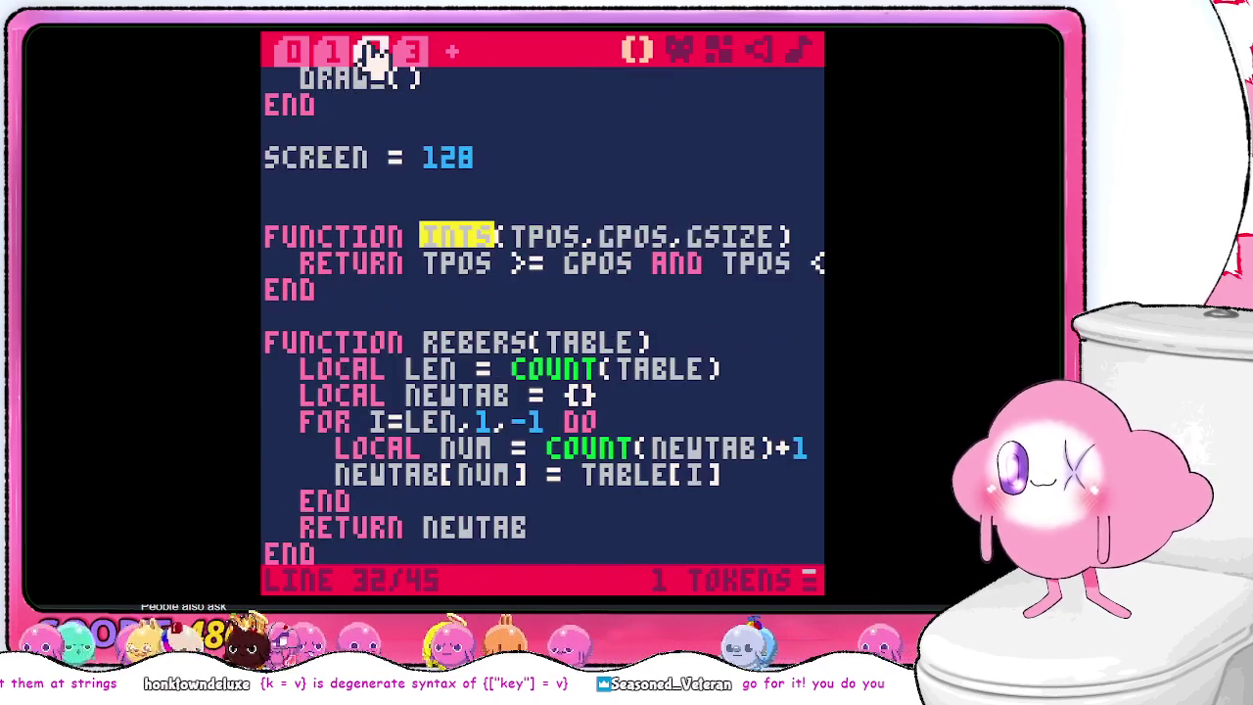
{"action": "left_click", "coordinate": [294, 51]}
{"action": "type", "text": ", goof.size"}
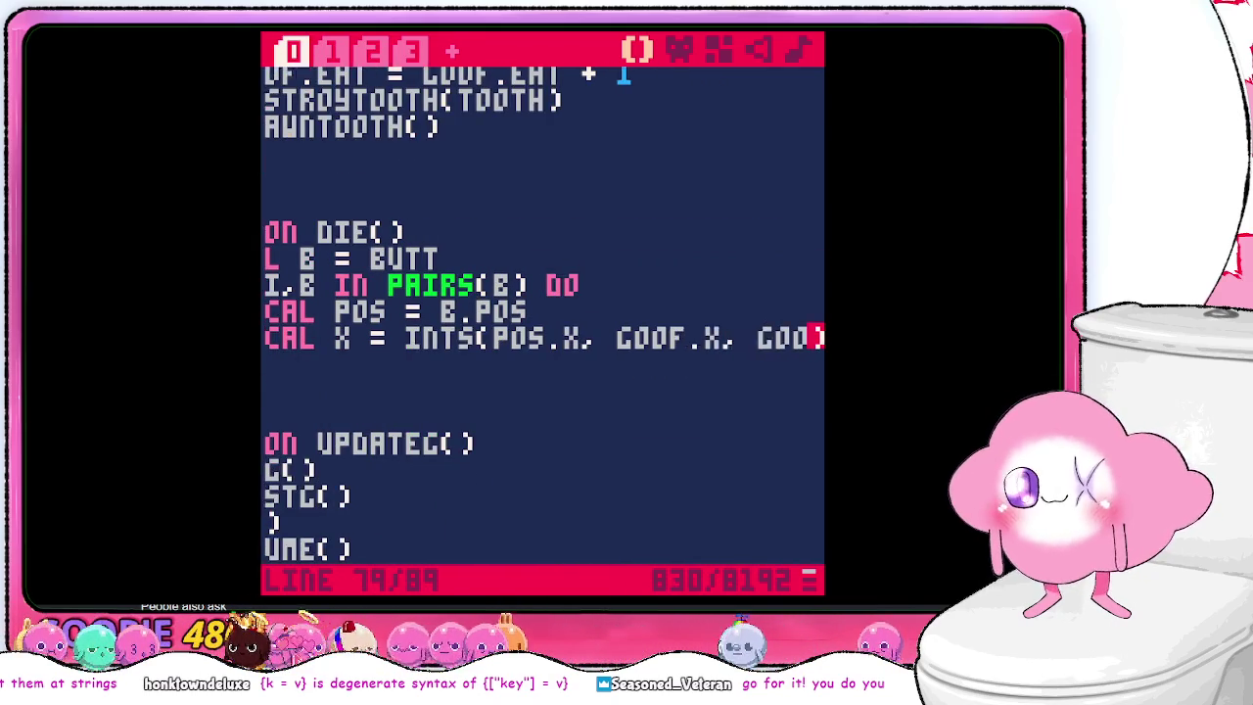
- Add the local y INTS line and an 'if x or y' block printing "die die die die", then save
{"action": "key", "text": "Return"}
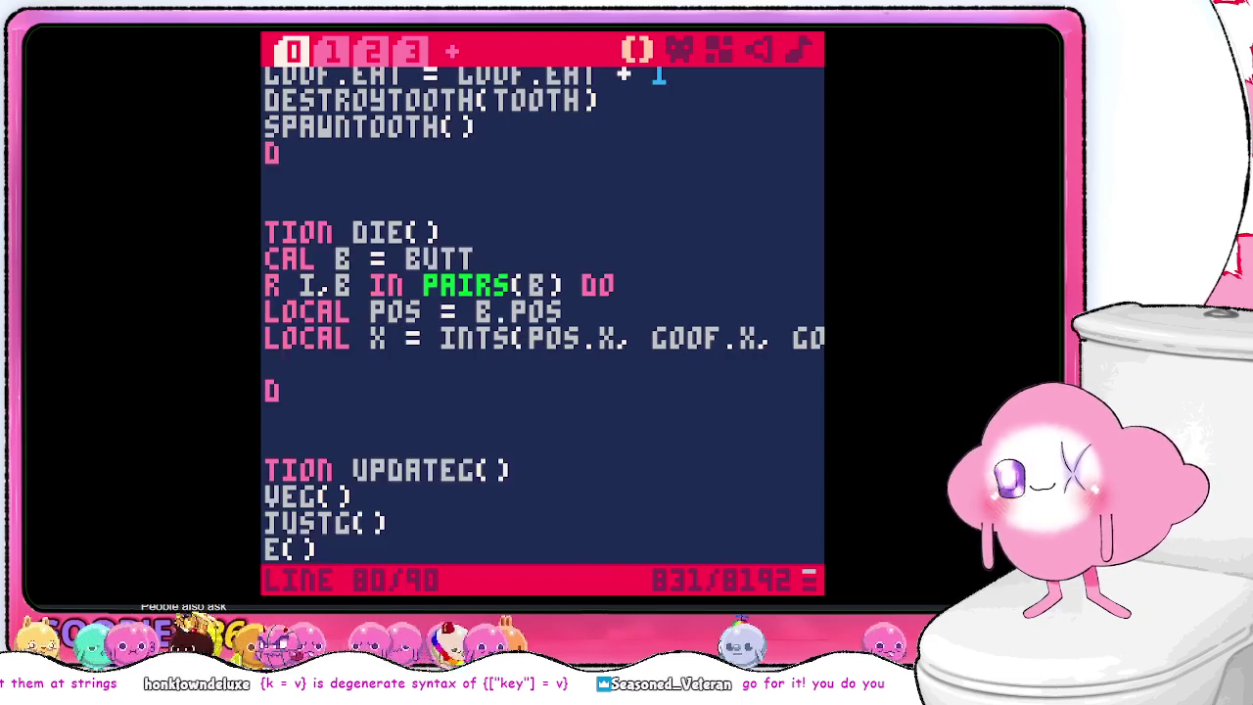
{"action": "type", "text": "local y ="}
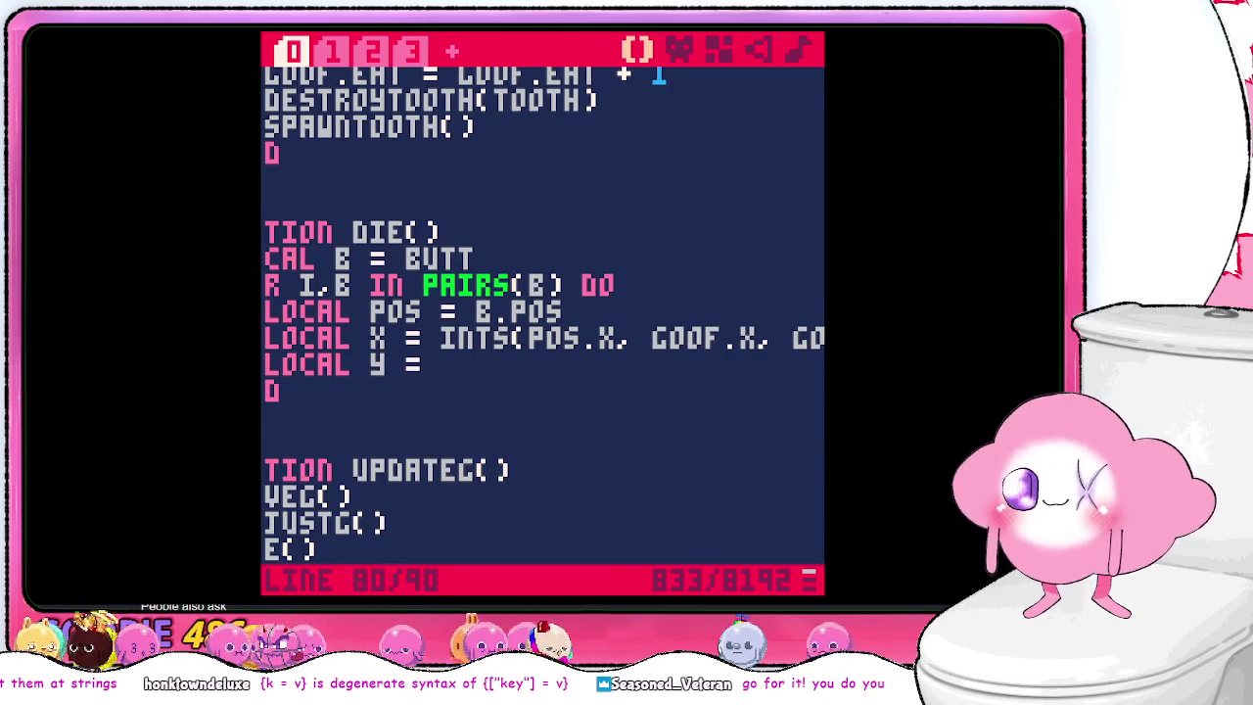
{"action": "type", "text": "nt"}
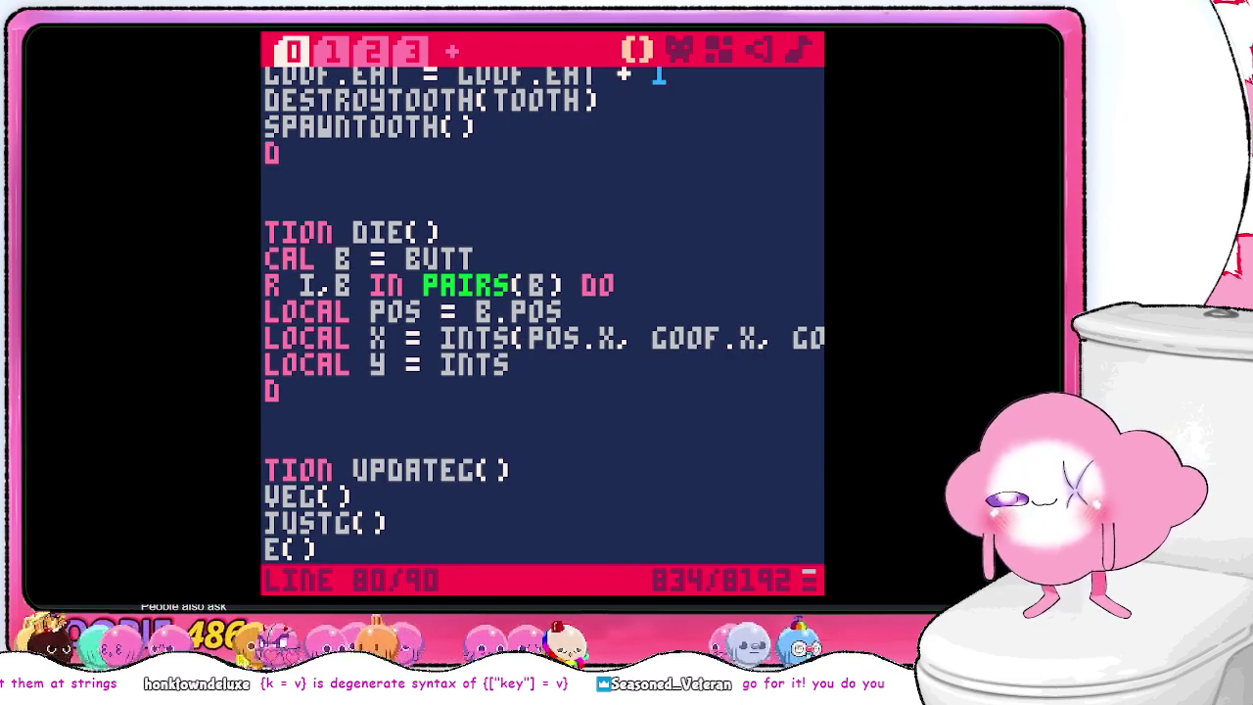
{"action": "type", "text": "s.y"}
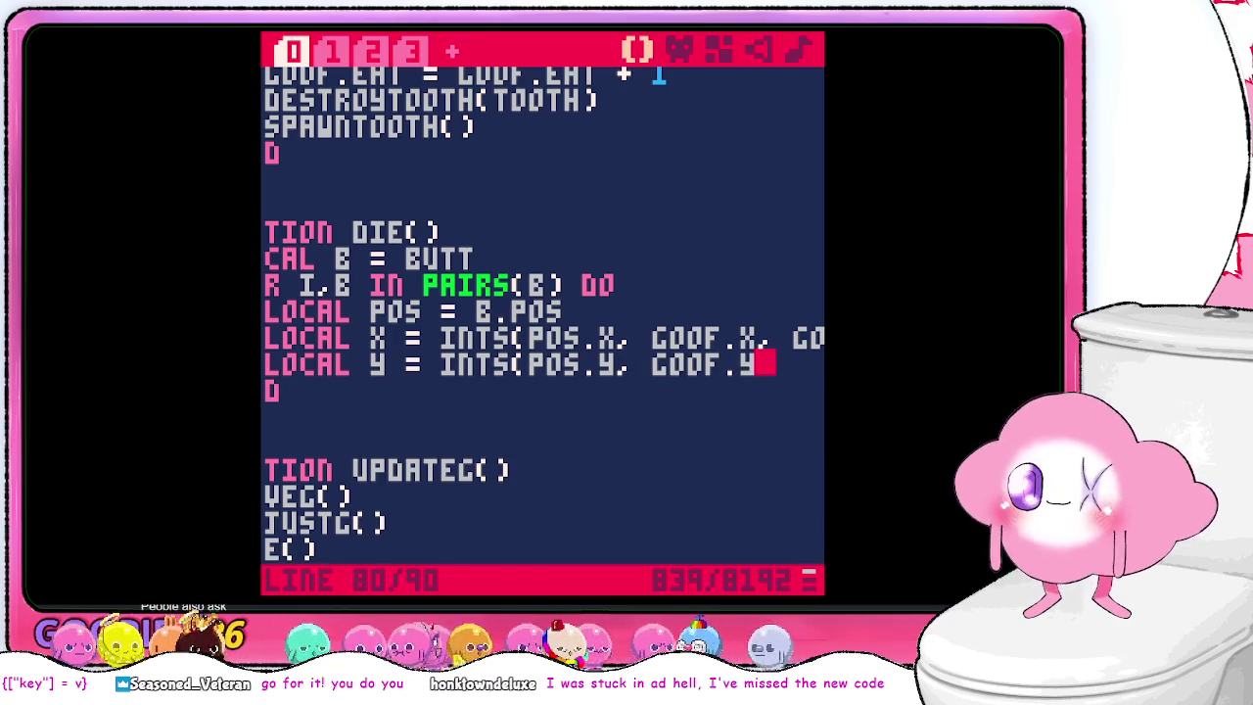
{"action": "type", "text": ", goof.size"}
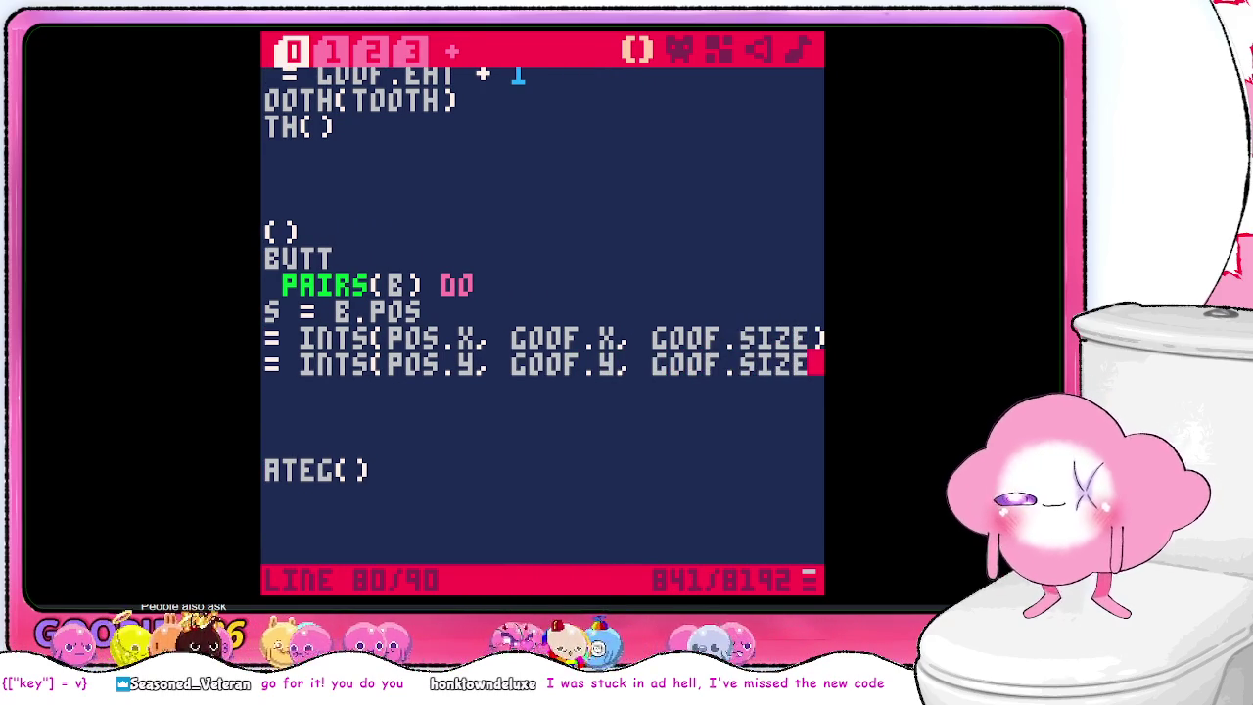
{"action": "key", "text": "Return"}
{"action": "type", "text": "if"}
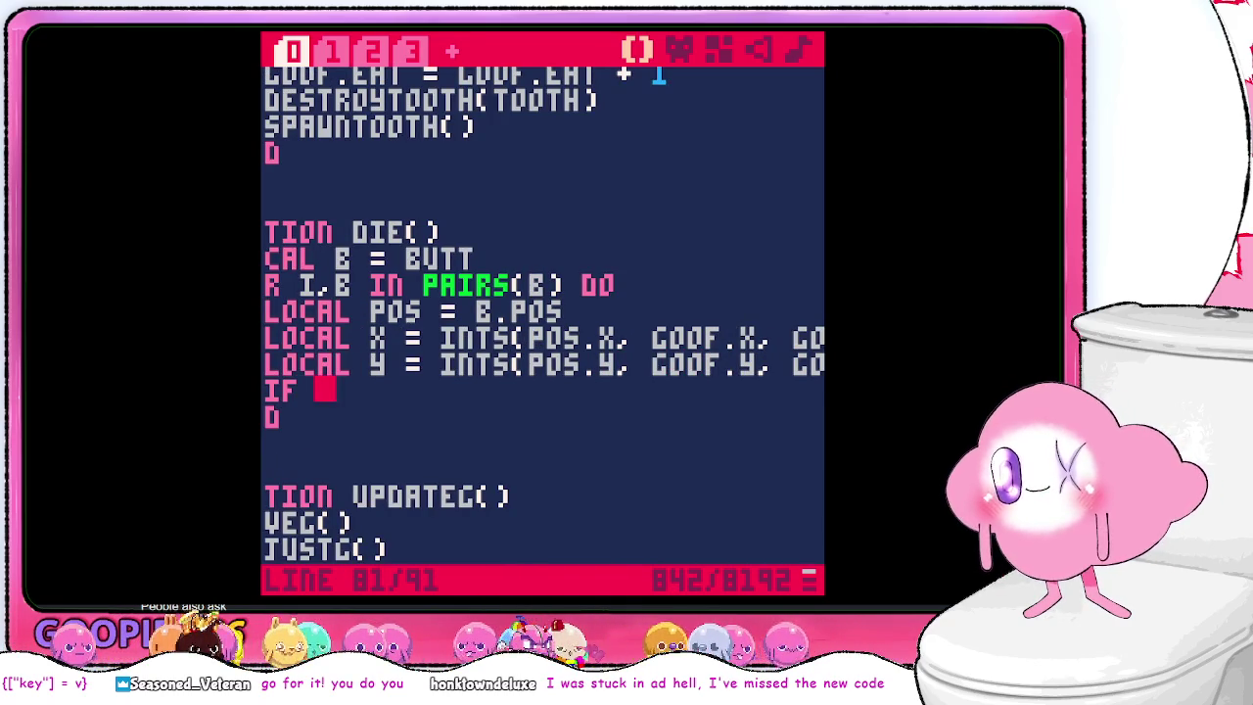
{"action": "type", "text": " x or y"}
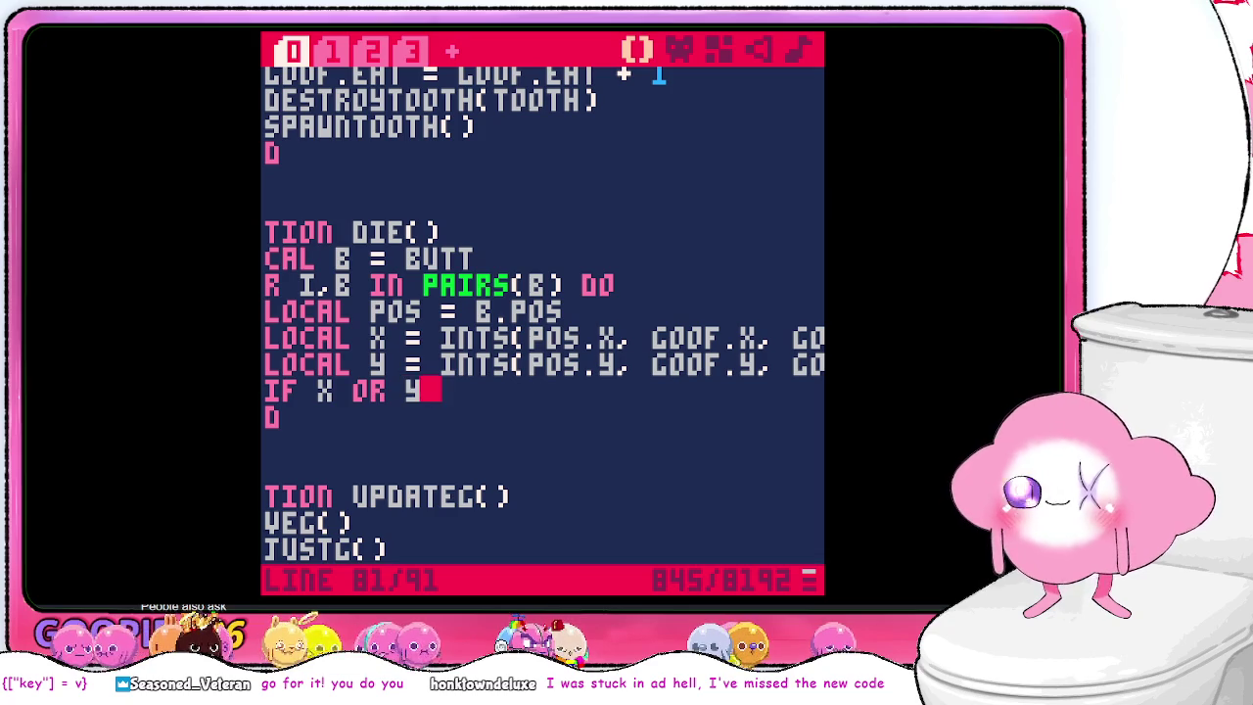
{"action": "type", "text": " do"}
{"action": "key", "text": "Return"}
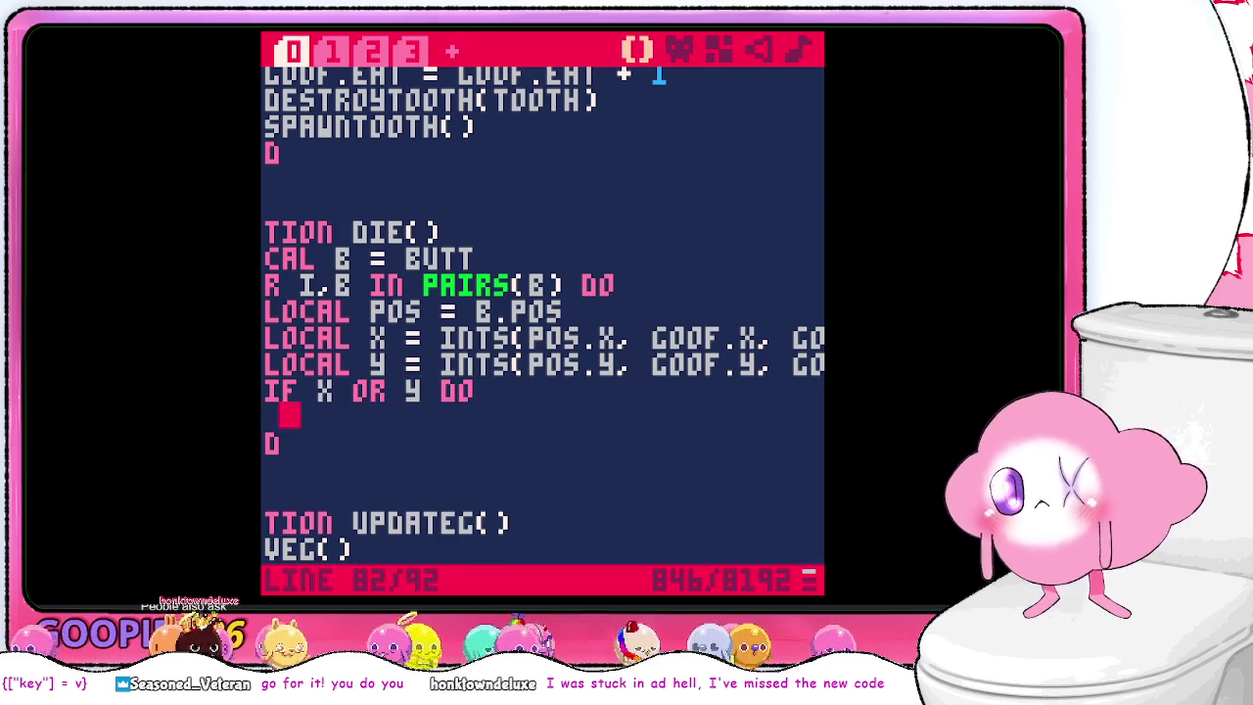
{"action": "type", "text": "print("}
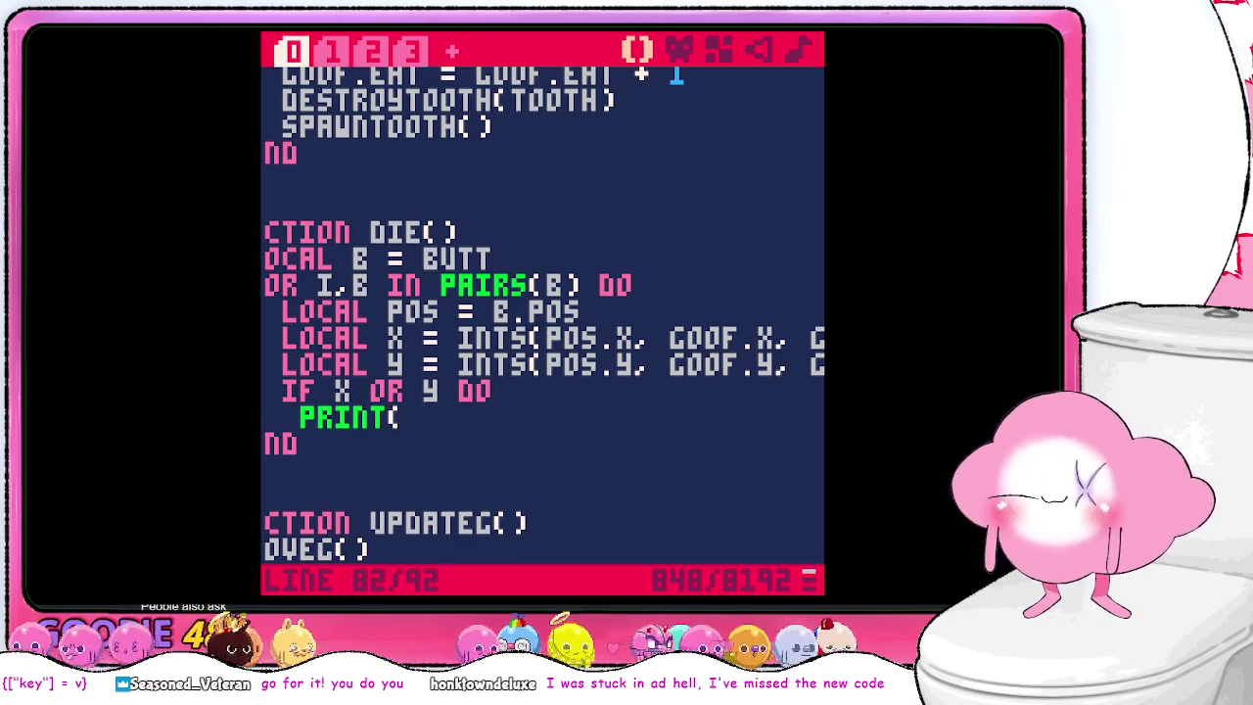
{"action": "type", "text": "\""}
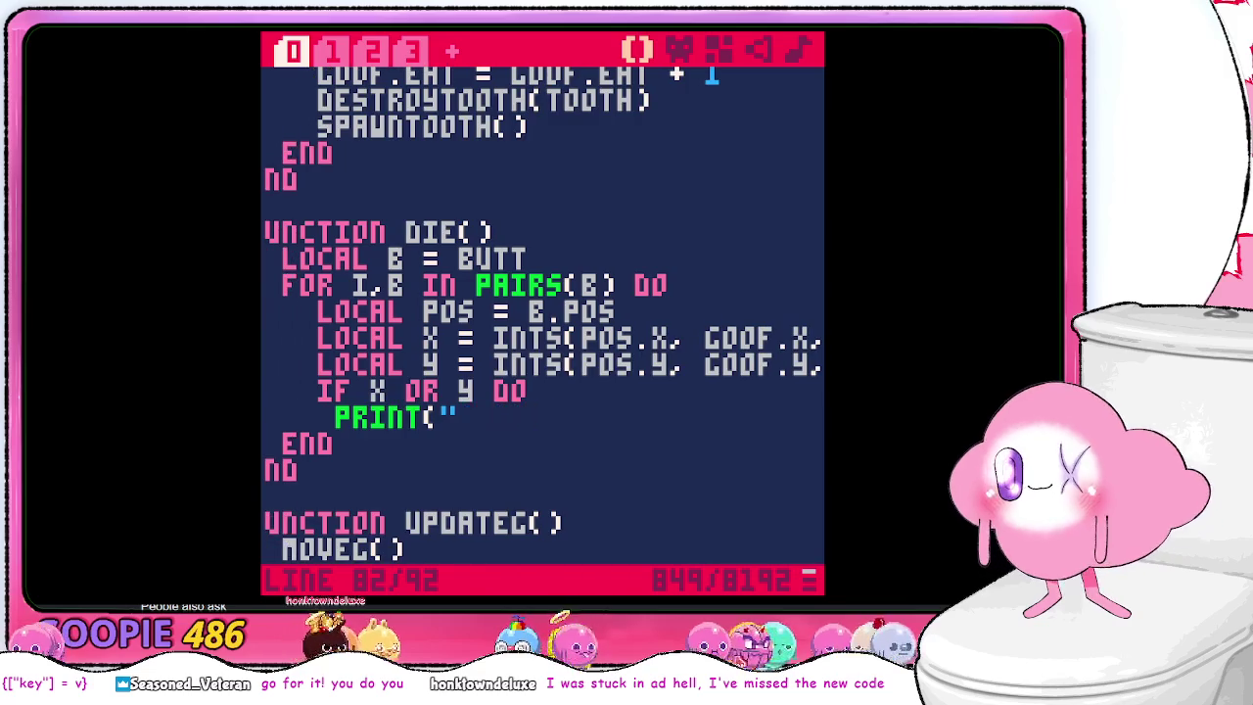
{"action": "type", "text": "die die die"}
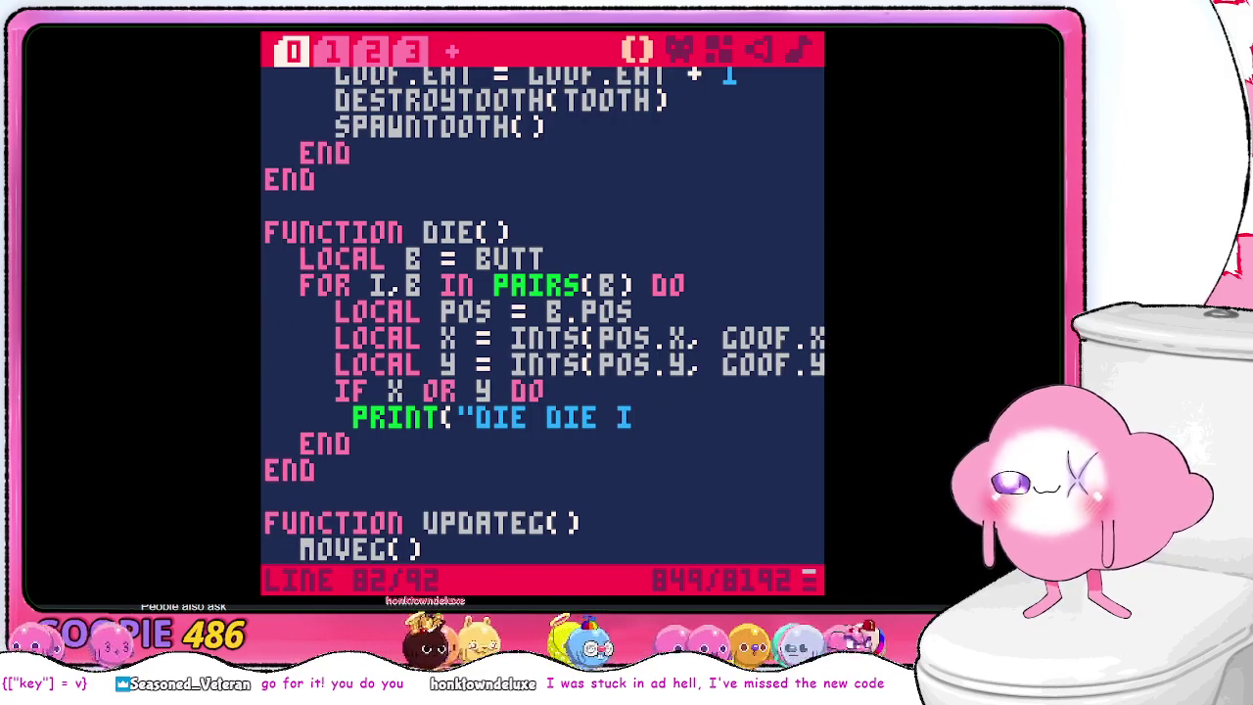
{"action": "type", "text": " die\""}
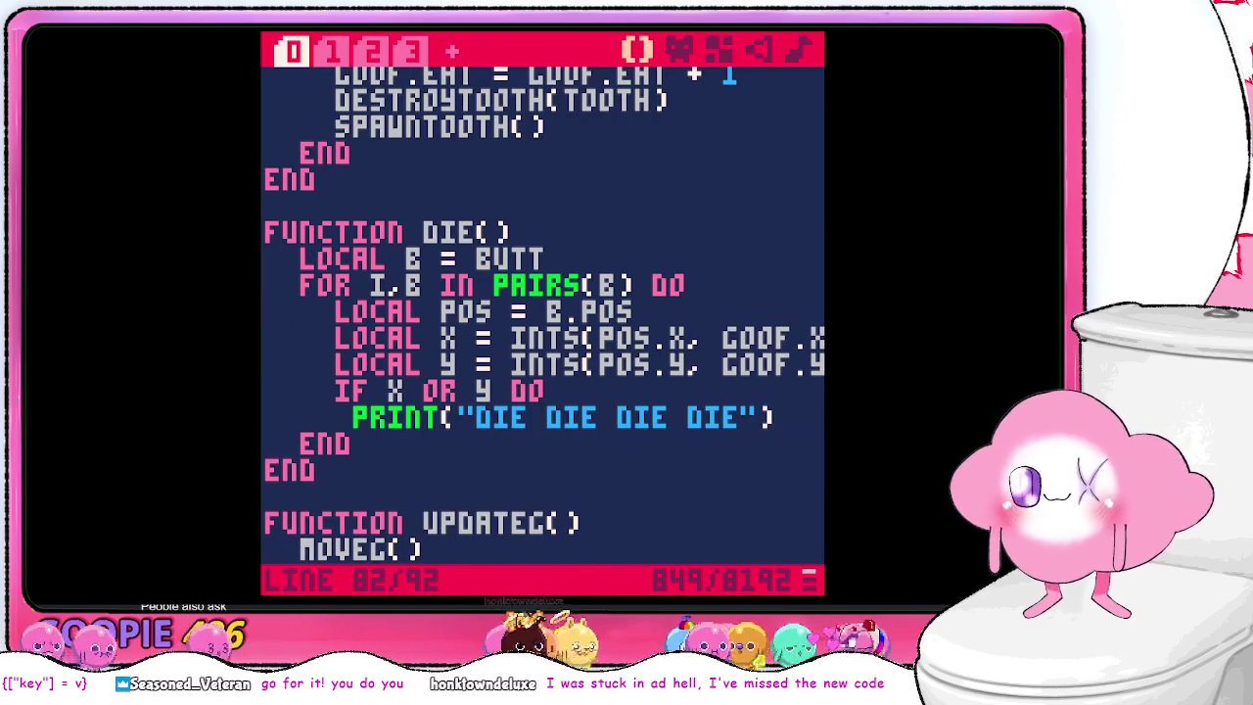
{"action": "key", "text": "Return"}
{"action": "type", "text": "end"}
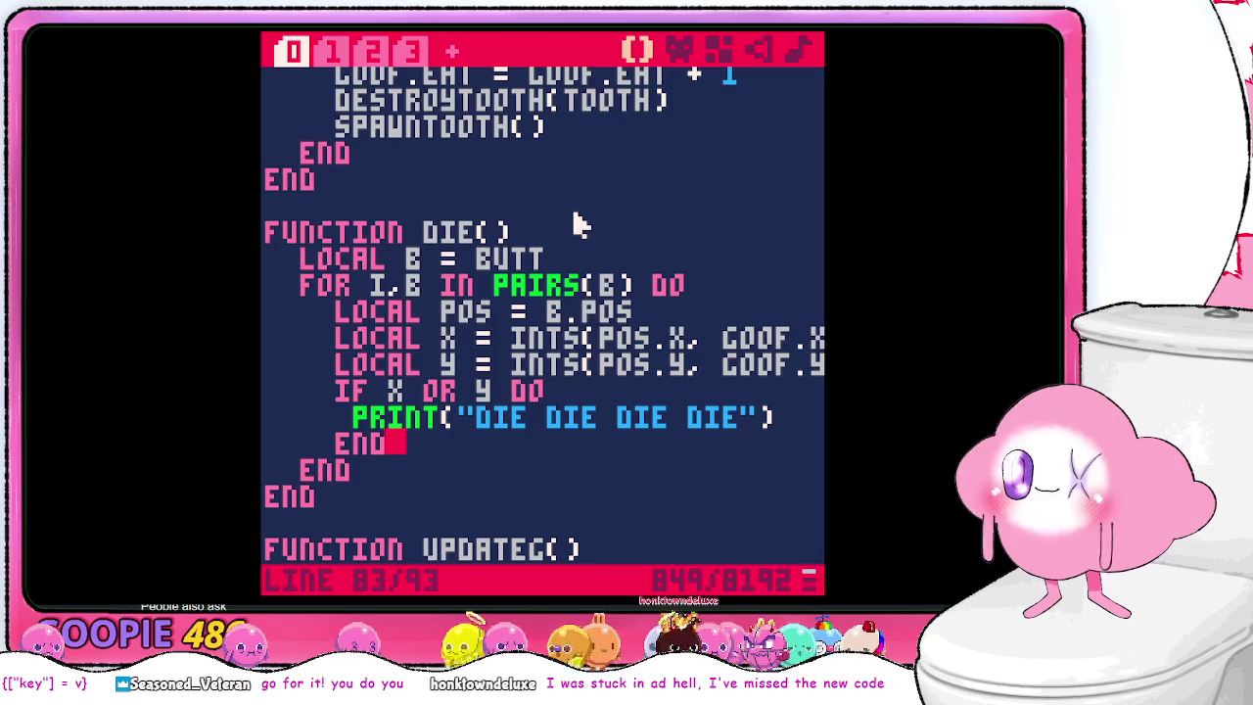
{"action": "key", "text": "ctrl+s"}
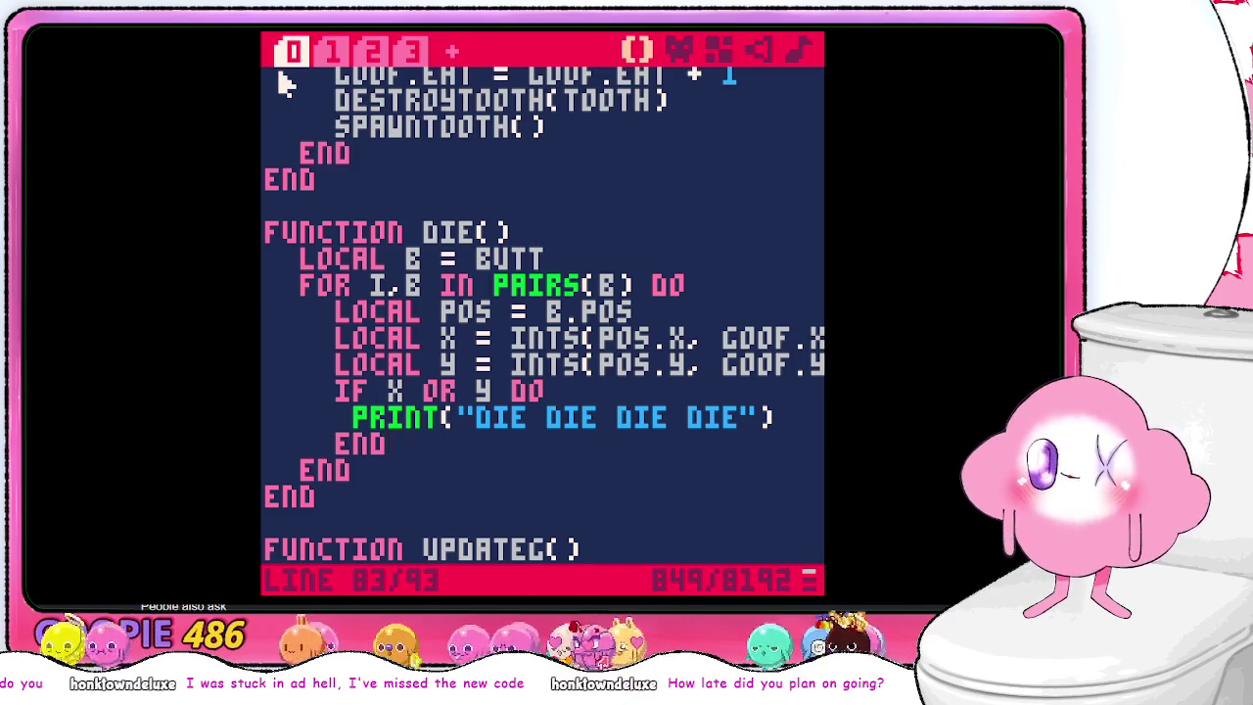
- Review the DIR, GETPOS and GOOF code in INITB/UPDATEB on code tab 3, then leave for the console
{"action": "scroll", "coordinate": [284, 83], "scroll_direction": "up", "scroll_amount": 2}
{"action": "scroll", "coordinate": [434, 77], "scroll_direction": "up", "scroll_amount": 1}
{"action": "left_click", "coordinate": [412, 51]}
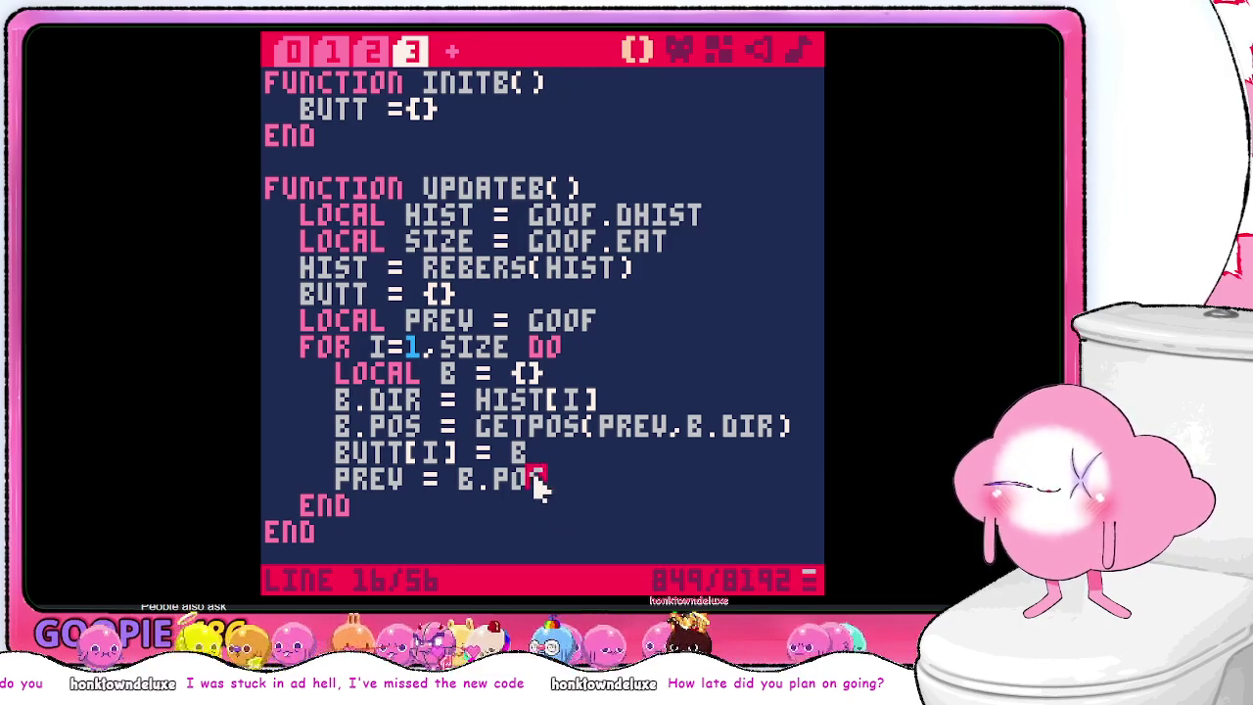
{"action": "double_click", "coordinate": [391, 400]}
{"action": "scroll", "coordinate": [607, 411], "scroll_direction": "down", "scroll_amount": 1}
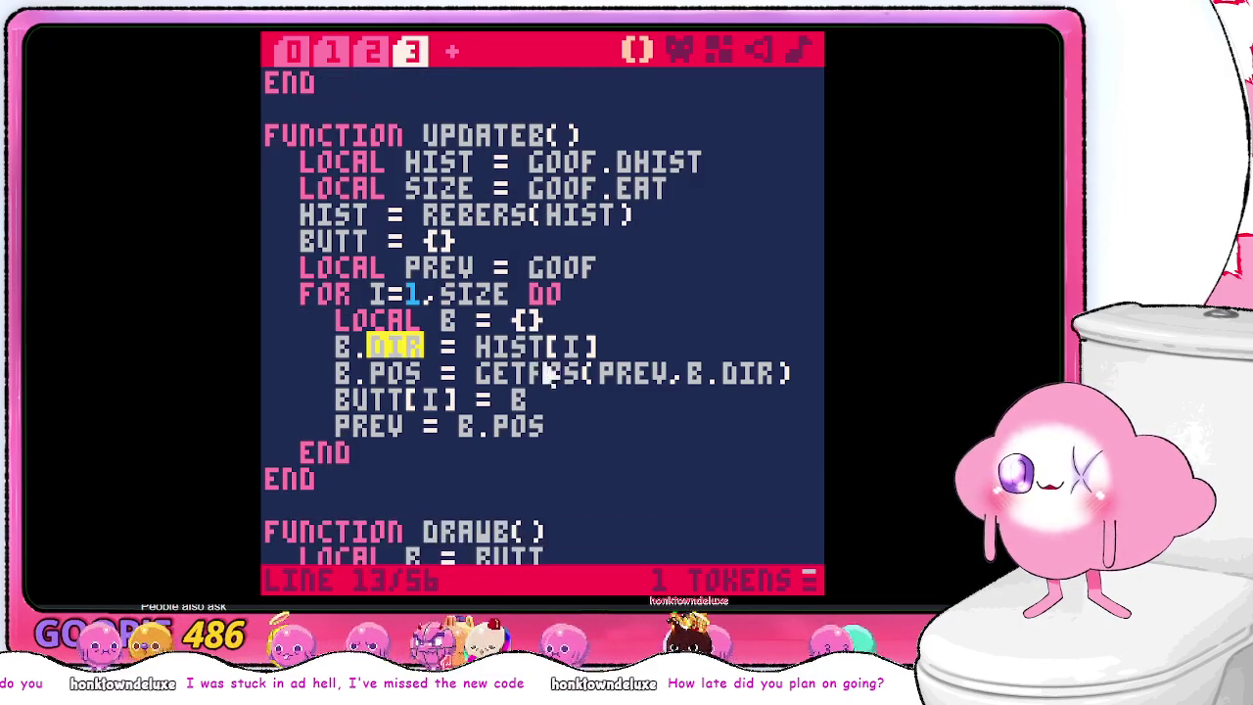
{"action": "double_click", "coordinate": [548, 374]}
{"action": "scroll", "coordinate": [582, 480], "scroll_direction": "down", "scroll_amount": 4}
{"action": "scroll", "coordinate": [582, 480], "scroll_direction": "up", "scroll_amount": 5}
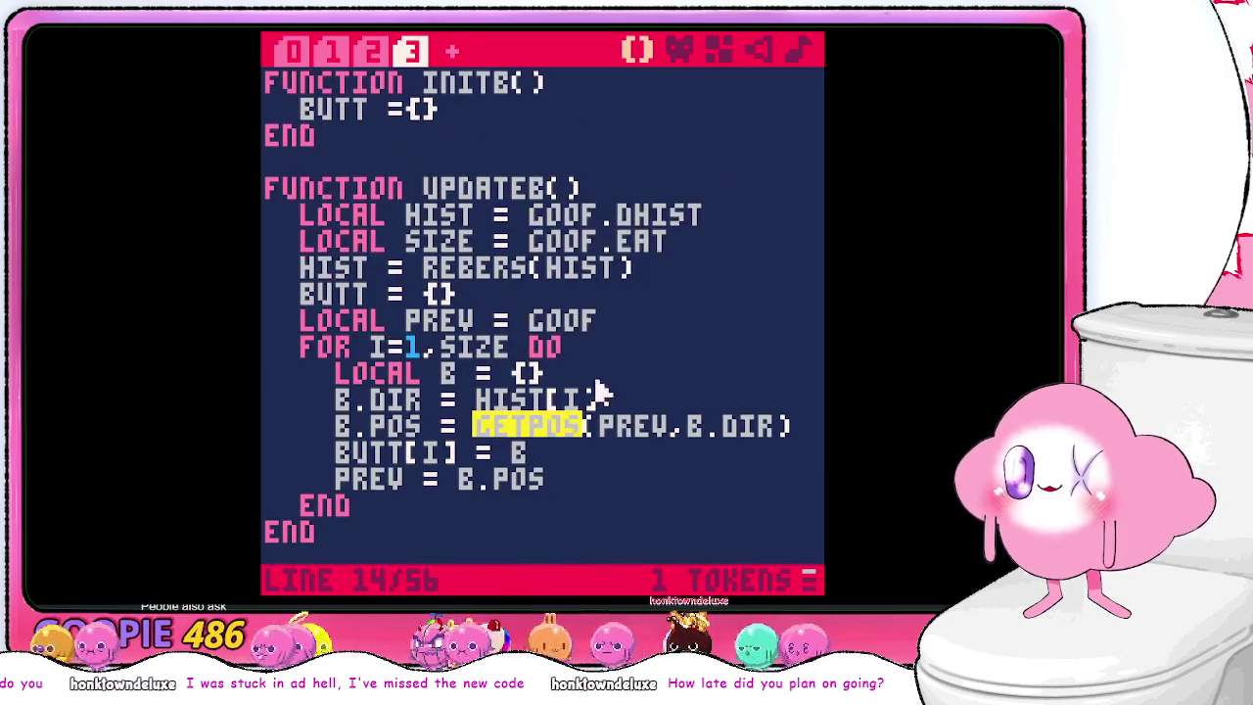
{"action": "triple_click", "coordinate": [637, 426]}
{"action": "double_click", "coordinate": [585, 333]}
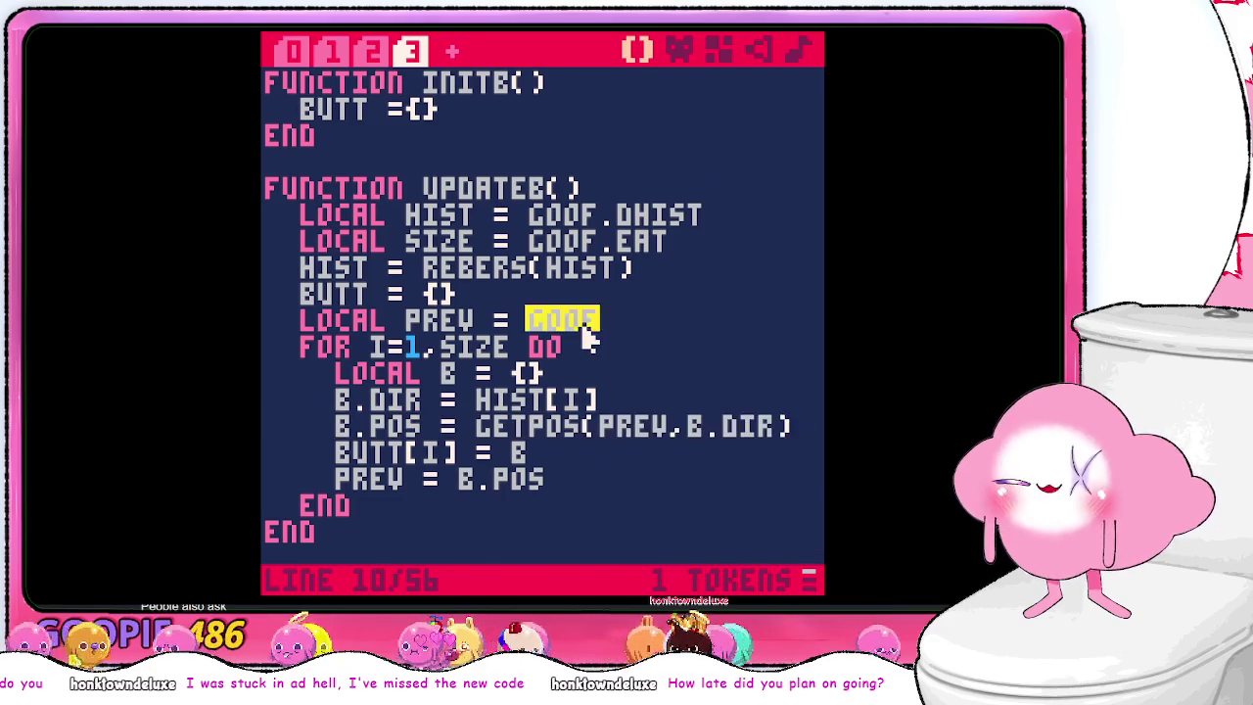
{"action": "left_click", "coordinate": [621, 331]}
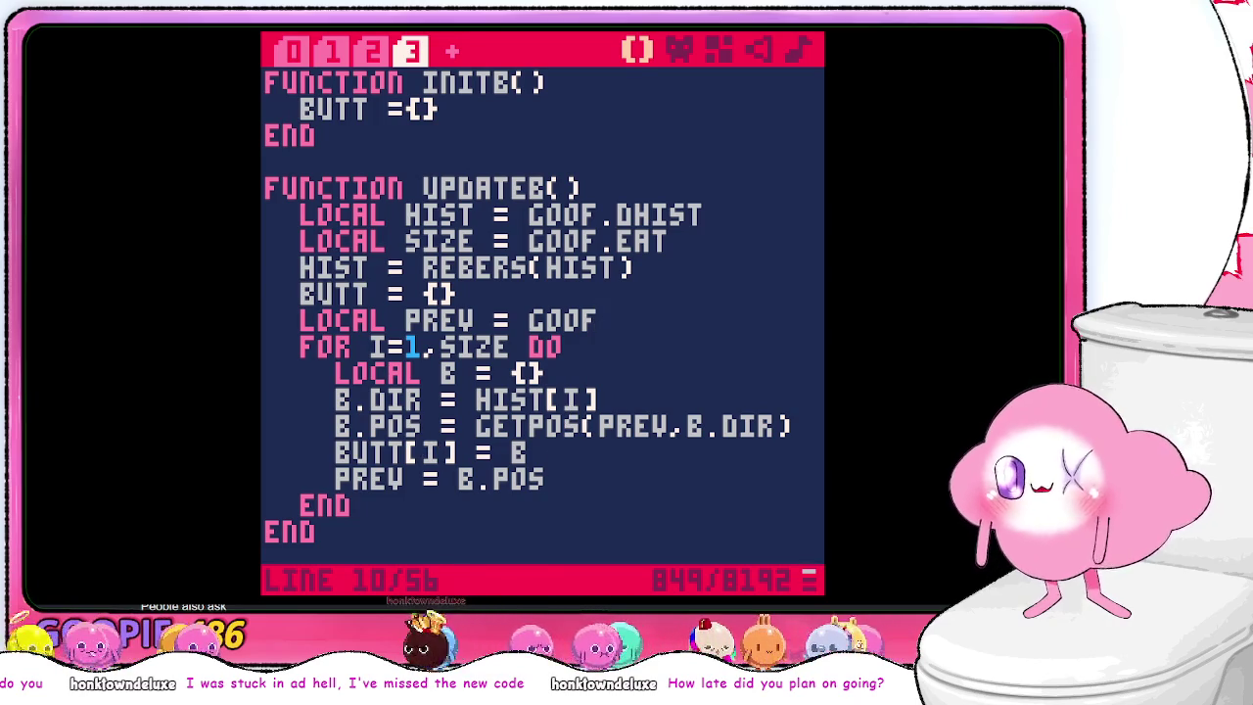
{"action": "key", "text": "ctrl+r"}
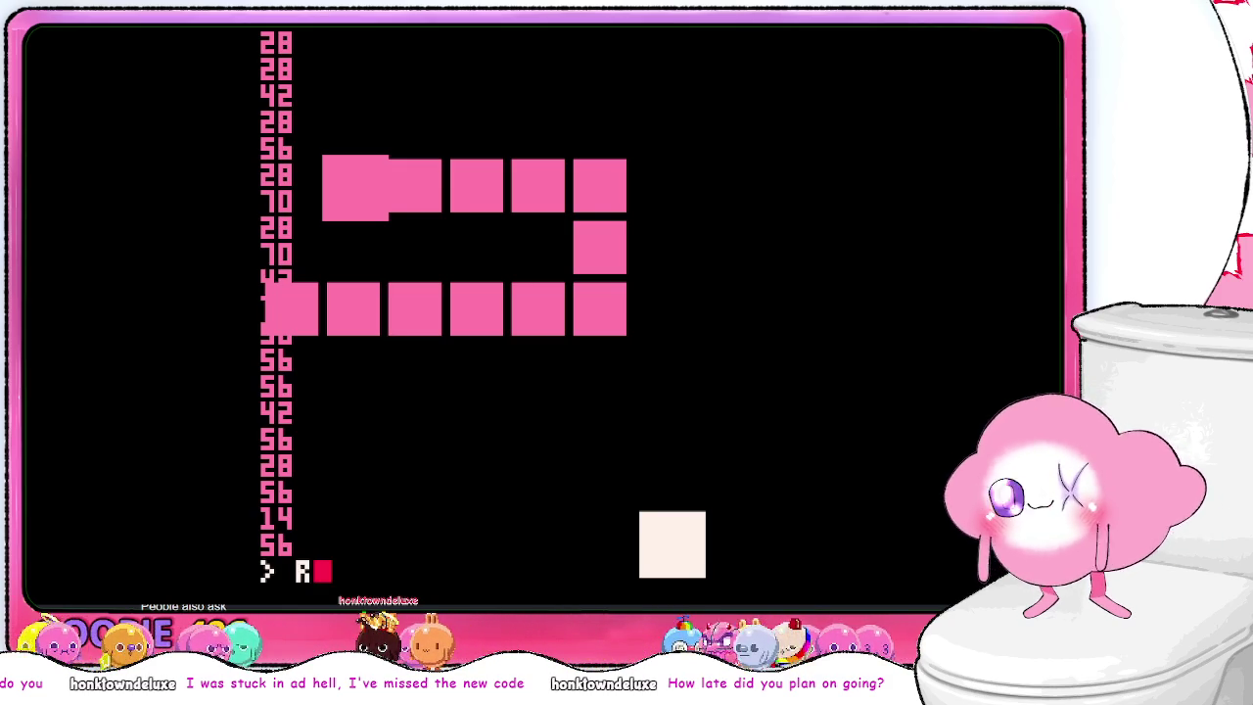
- Run the cart and steer the snake around the screen toward the food
{"action": "type", "text": "UN"}
{"action": "key", "text": "Return"}
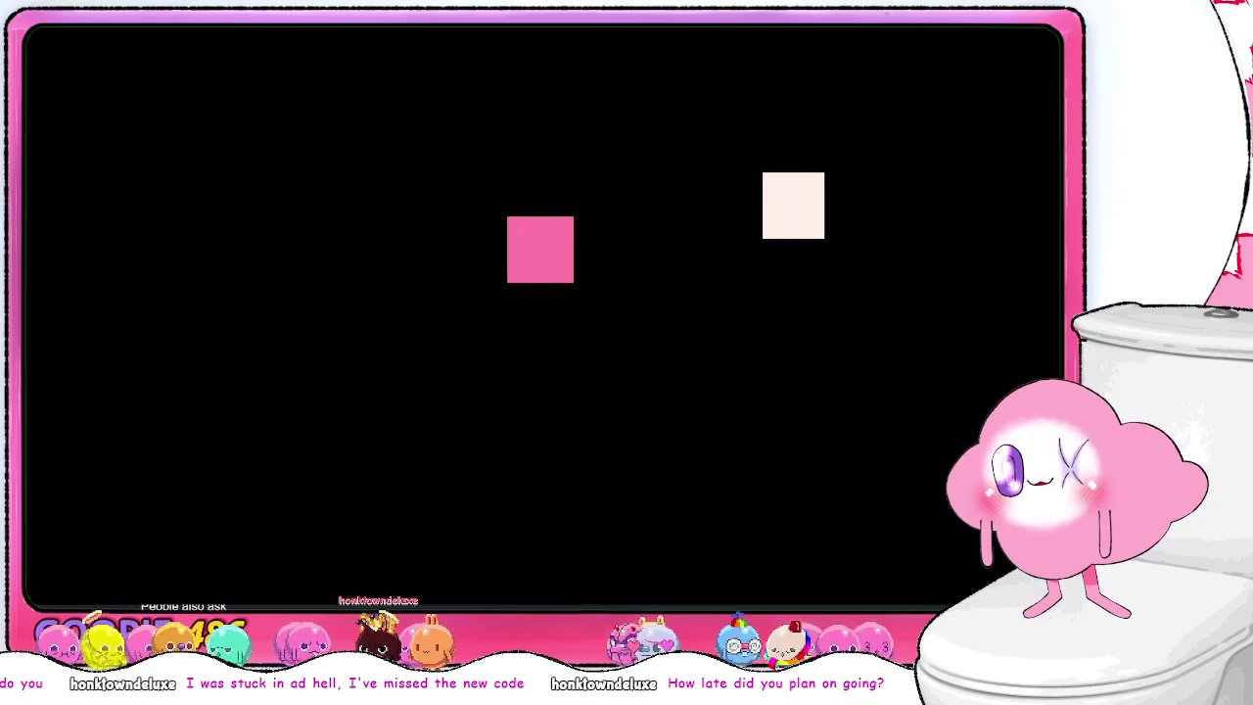
{"action": "key", "text": "Down"}
{"action": "key", "text": "Left"}
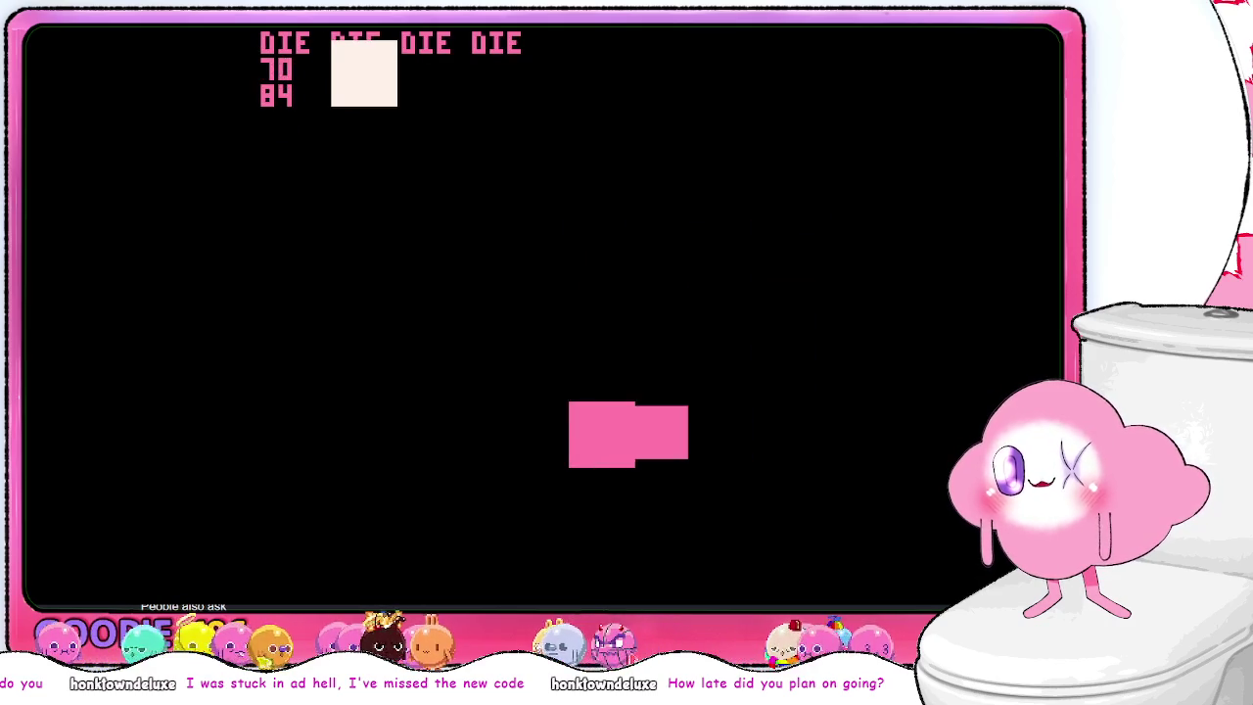
{"action": "key", "text": "Up"}
{"action": "key", "text": "Right"}
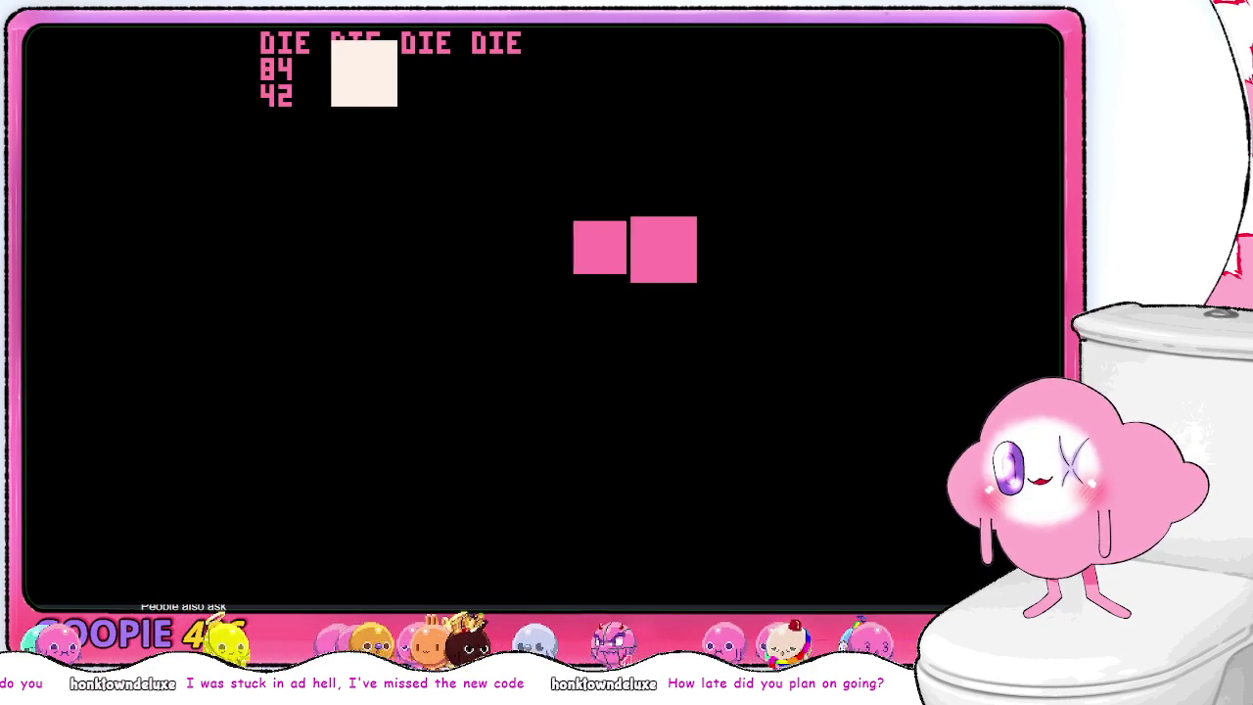
{"action": "key", "text": "Up"}
{"action": "key", "text": "Left"}
{"action": "key", "text": "Down"}
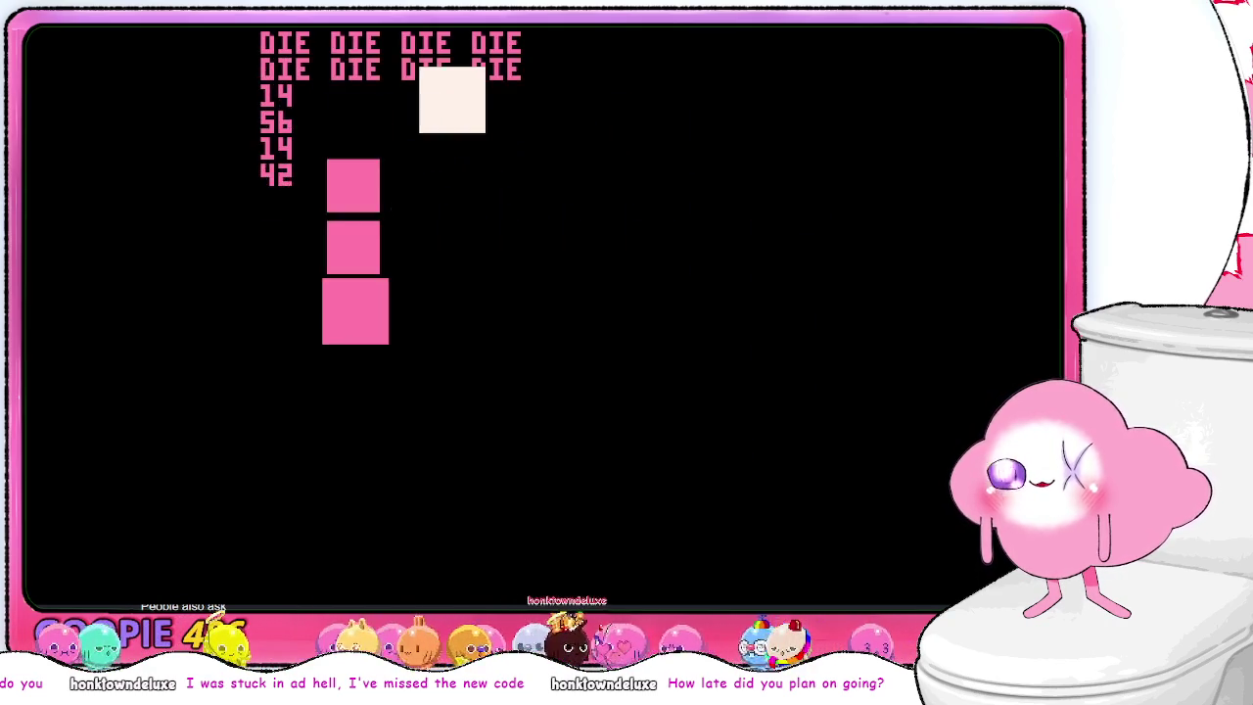
{"action": "key", "text": "Right"}
{"action": "key", "text": "Up"}
{"action": "key", "text": "Right"}
{"action": "key", "text": "Down"}
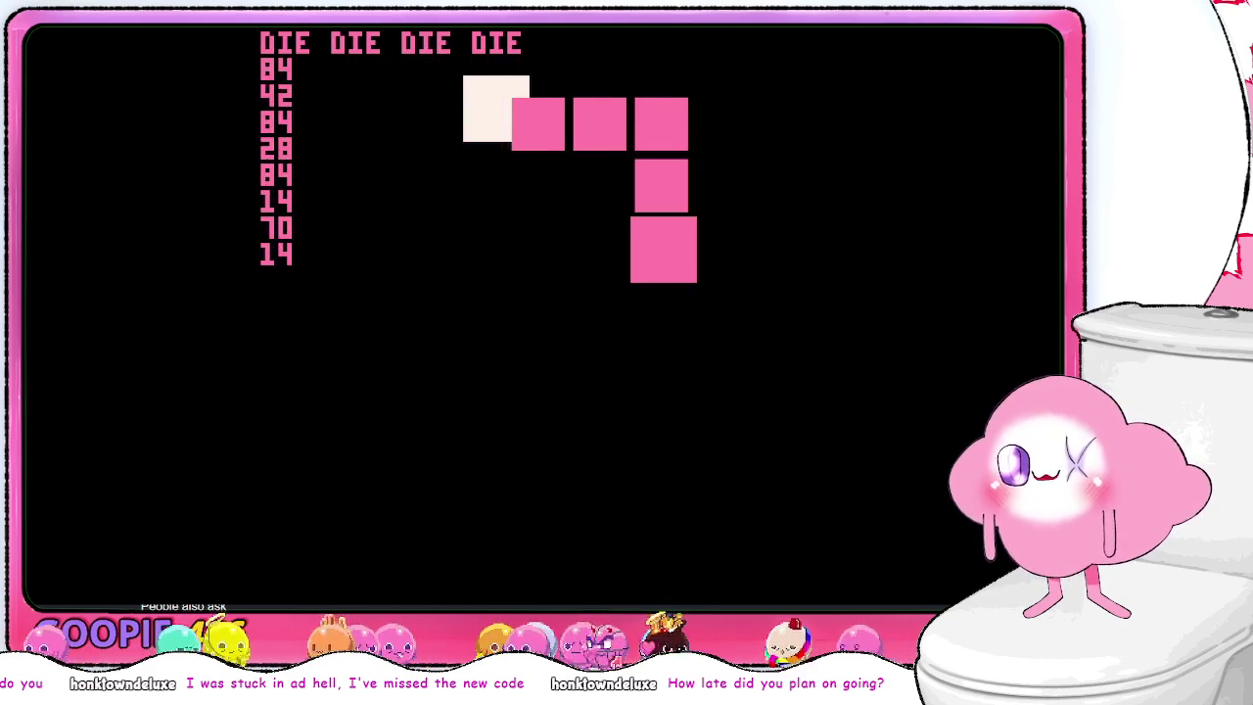
{"action": "key", "text": "Left"}
{"action": "key", "text": "Up"}
{"action": "key", "text": "Right"}
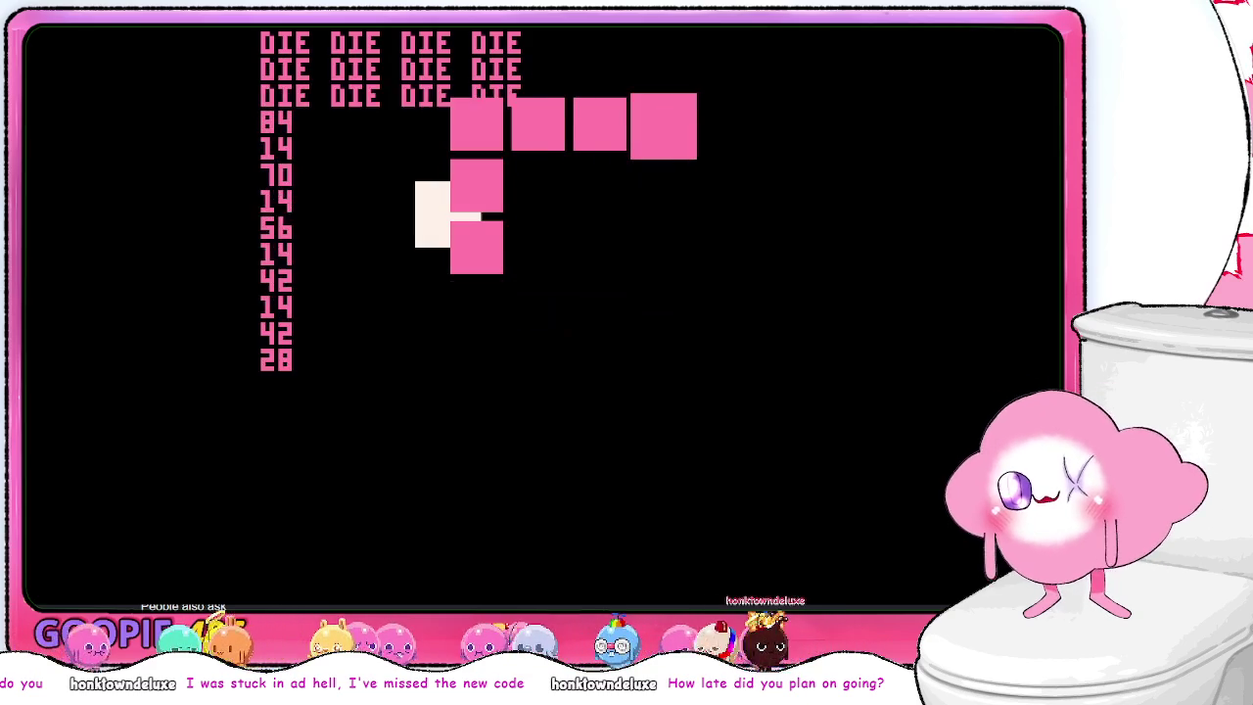
{"action": "key", "text": "Down"}
- Keep steering the snake to eat more food, growing the pink body into a long chain
{"action": "key", "text": "Left"}
{"action": "key", "text": "Down"}
{"action": "key", "text": "Right"}
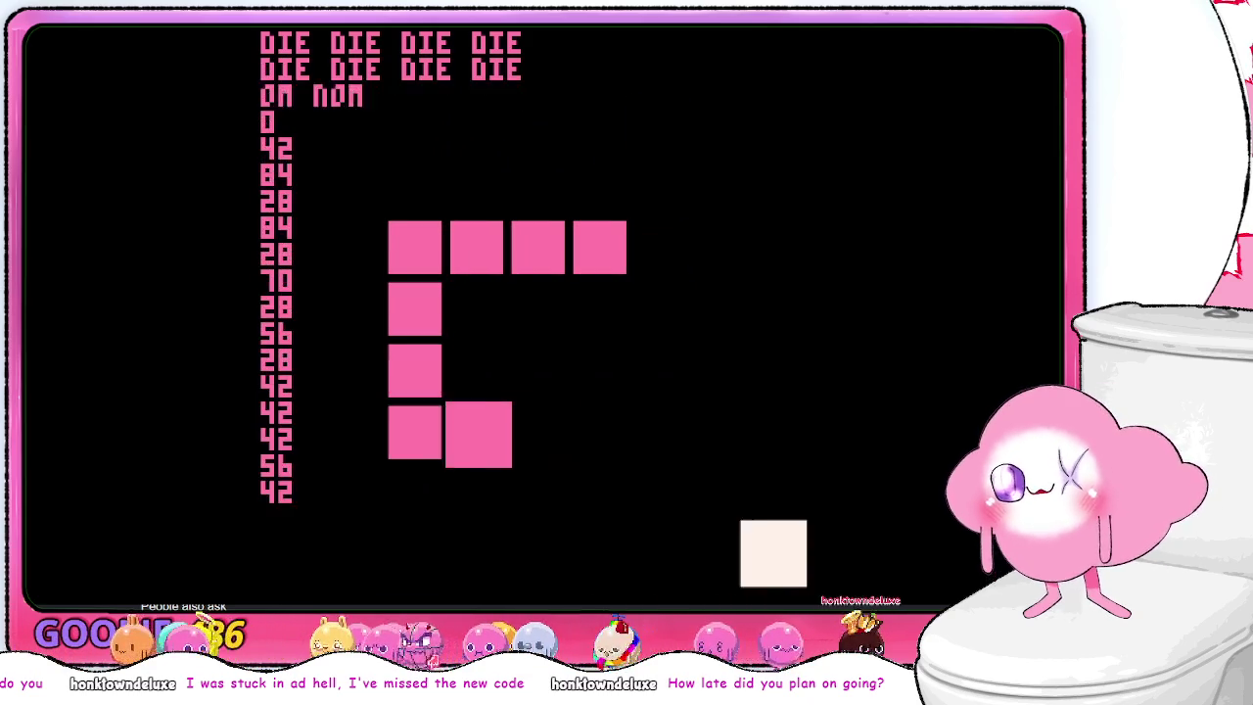
{"action": "key", "text": "Down"}
{"action": "key", "text": "Left"}
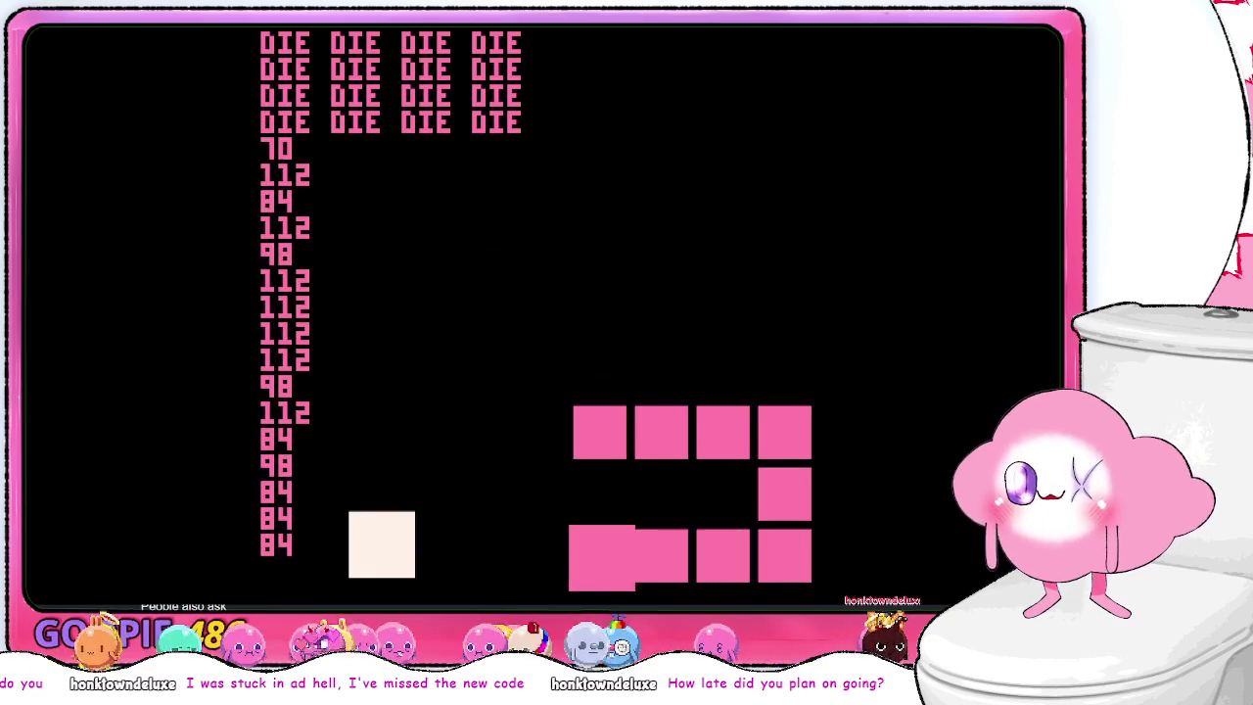
{"action": "key", "text": "Up"}
{"action": "key", "text": "Left"}
{"action": "key", "text": "Up"}
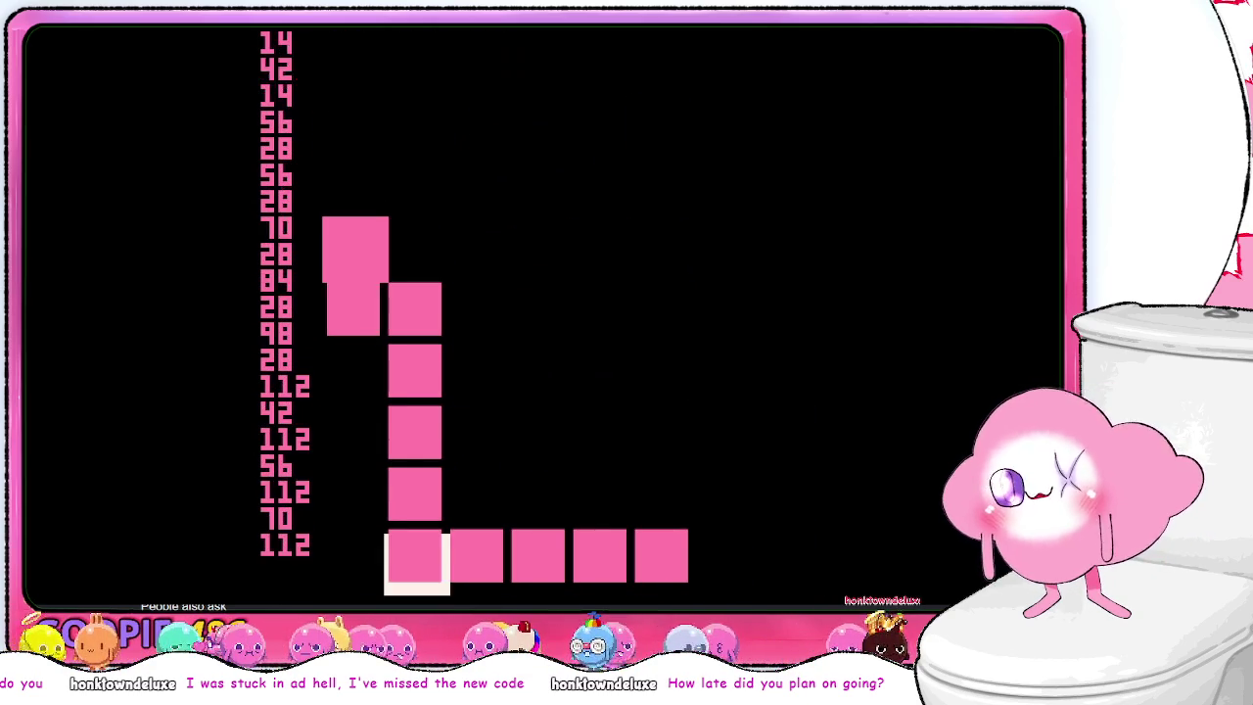
{"action": "key", "text": "Right"}
{"action": "key", "text": "Down"}
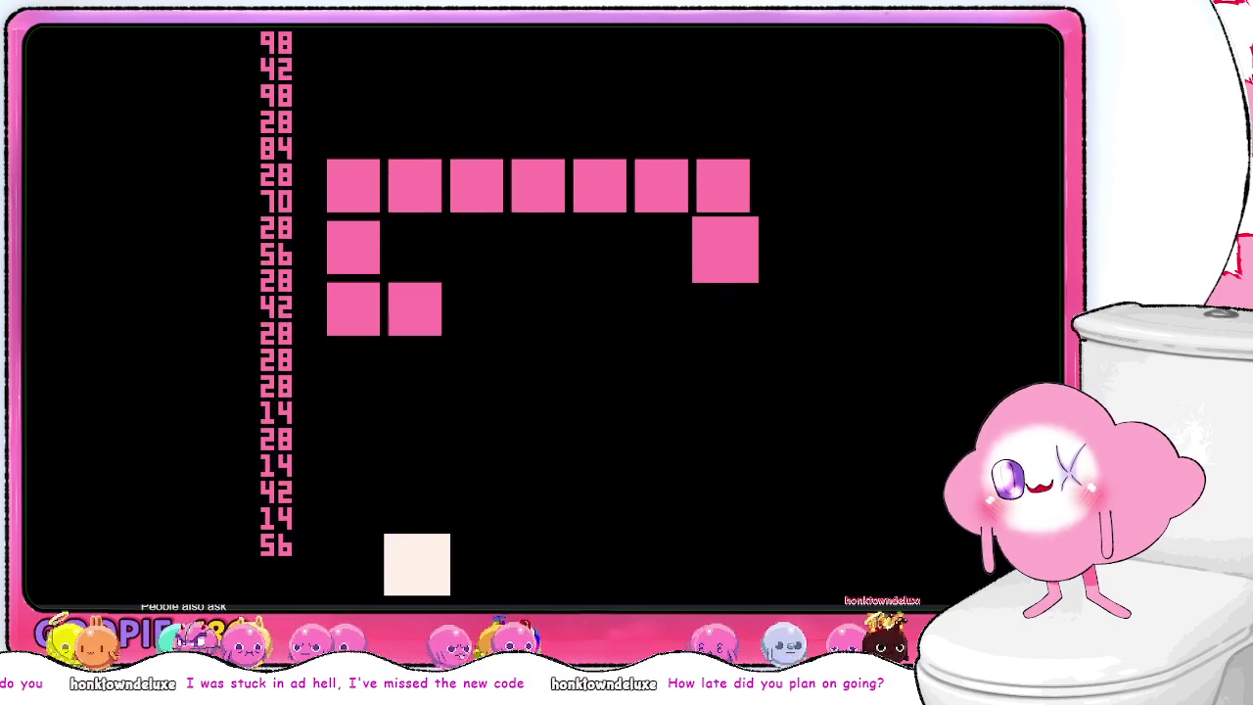
{"action": "key", "text": "Left"}
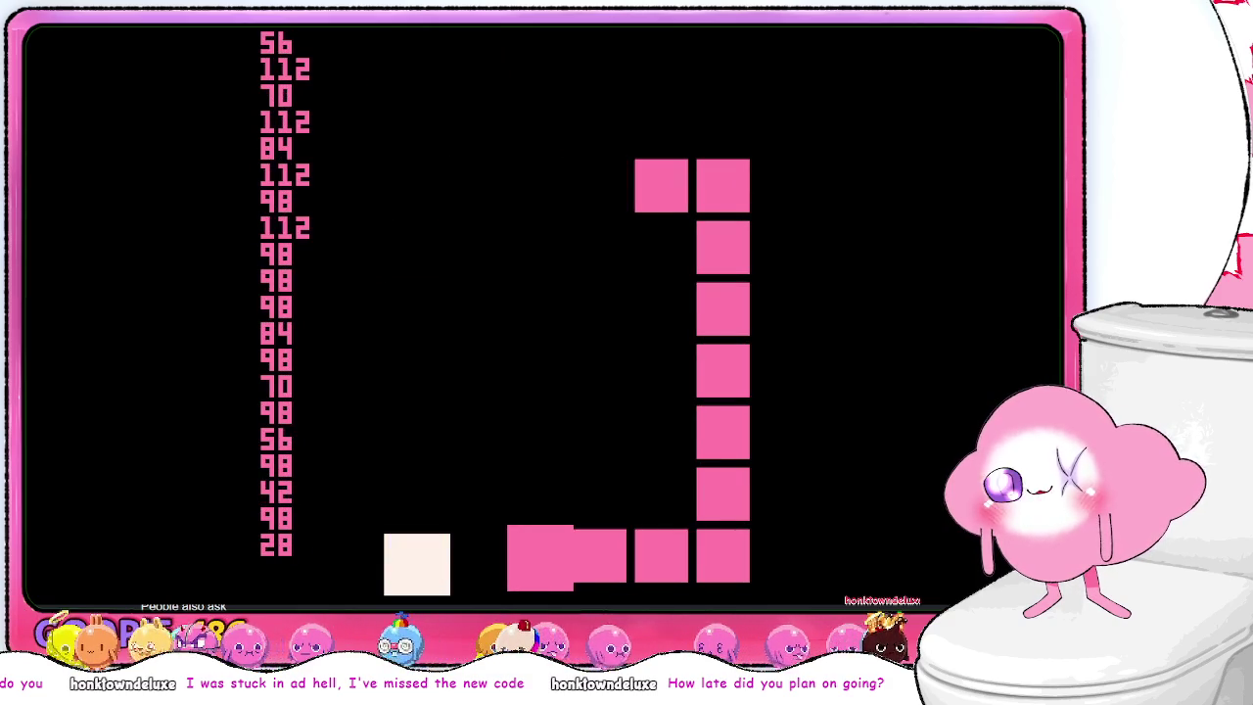
{"action": "key", "text": "Up"}
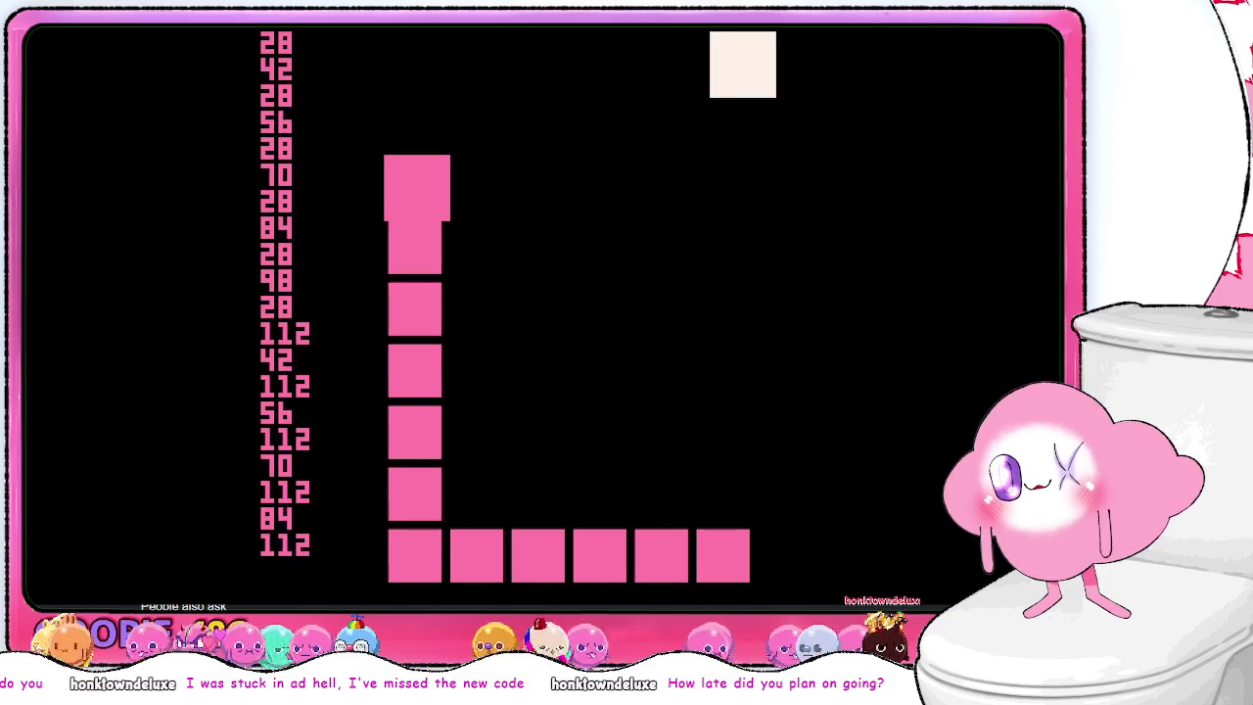
{"action": "key", "text": "Right"}
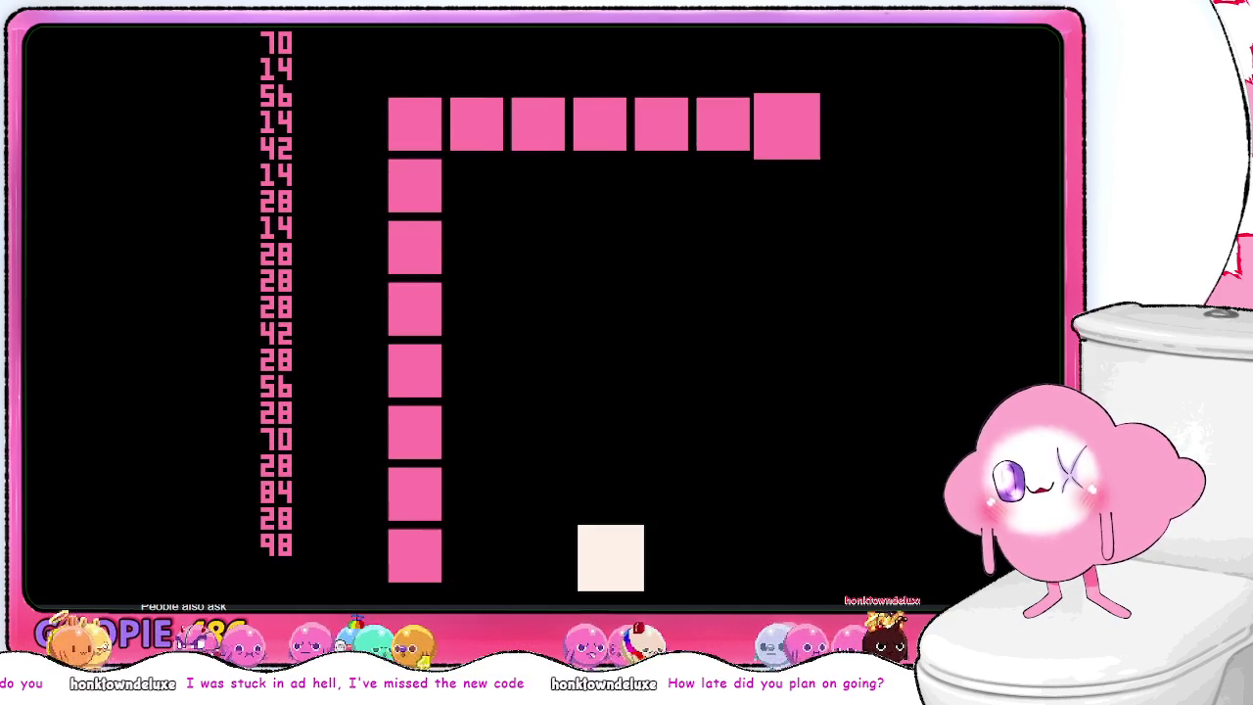
{"action": "key", "text": "Right"}
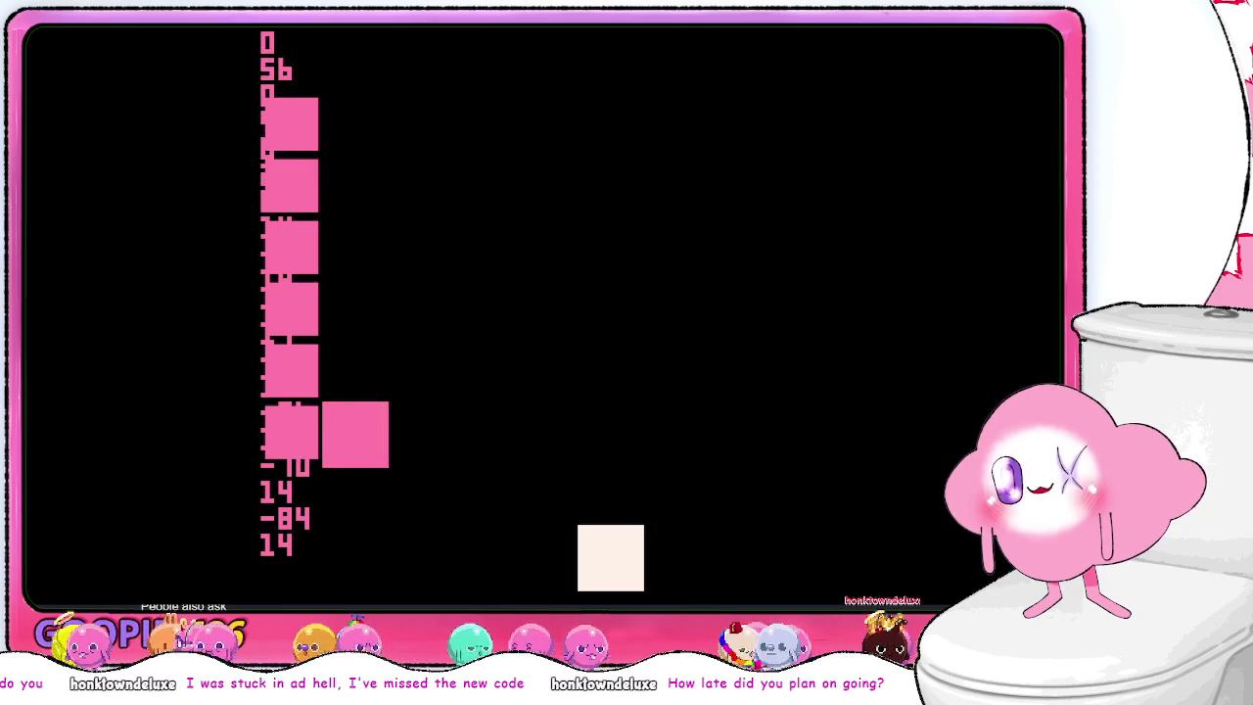
{"action": "key", "text": "Down"}
{"action": "key", "text": "Right"}
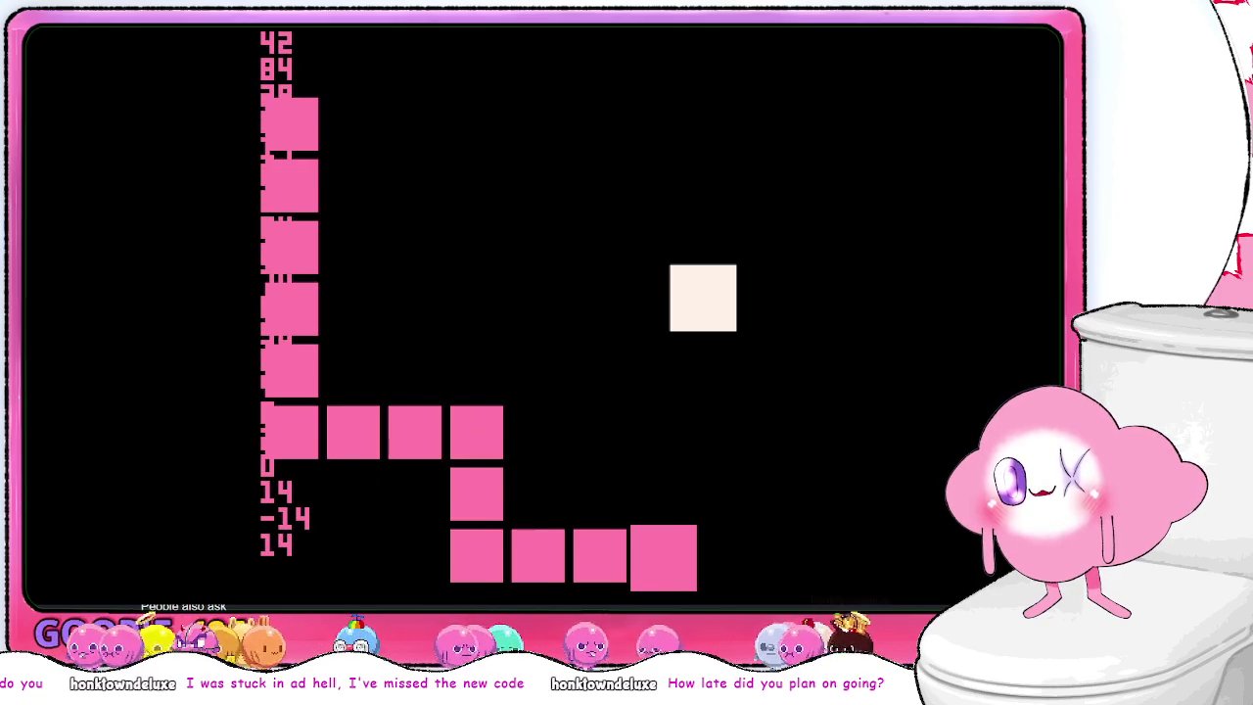
{"action": "key", "text": "Up"}
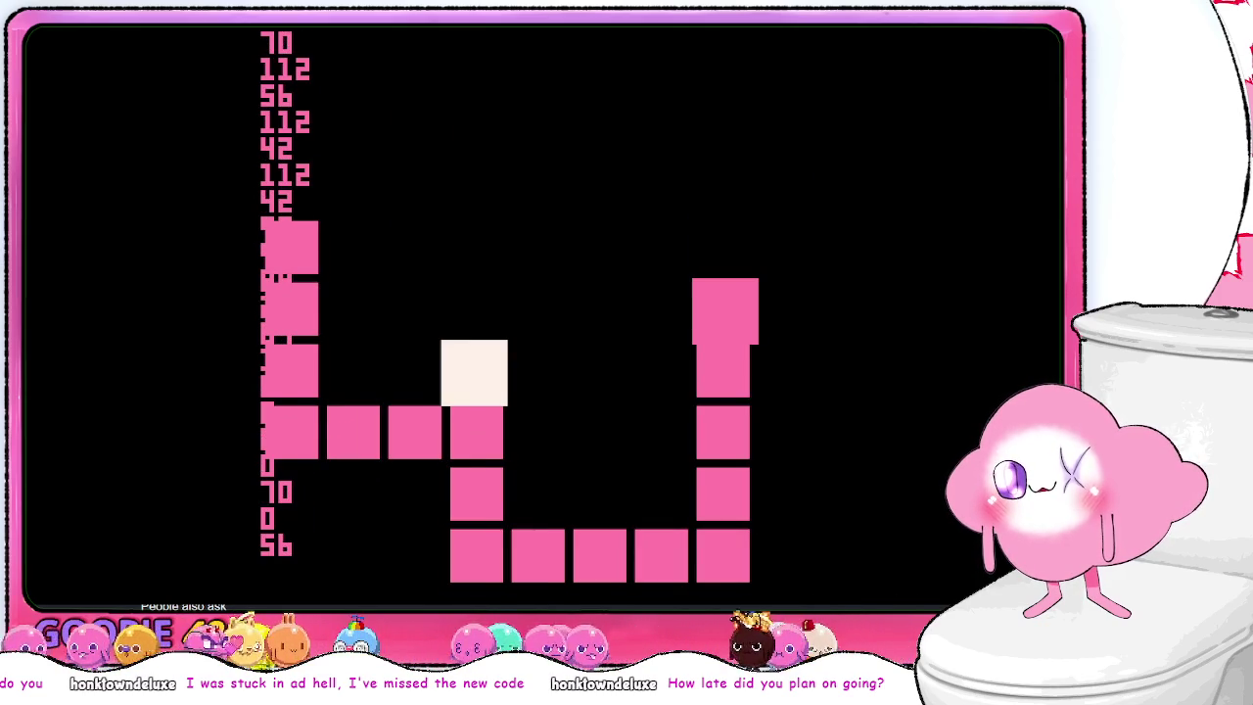
- Stop the game, delete the two debug PRINT lines in GETPOS, and save the cart
{"action": "key", "text": "Escape"}
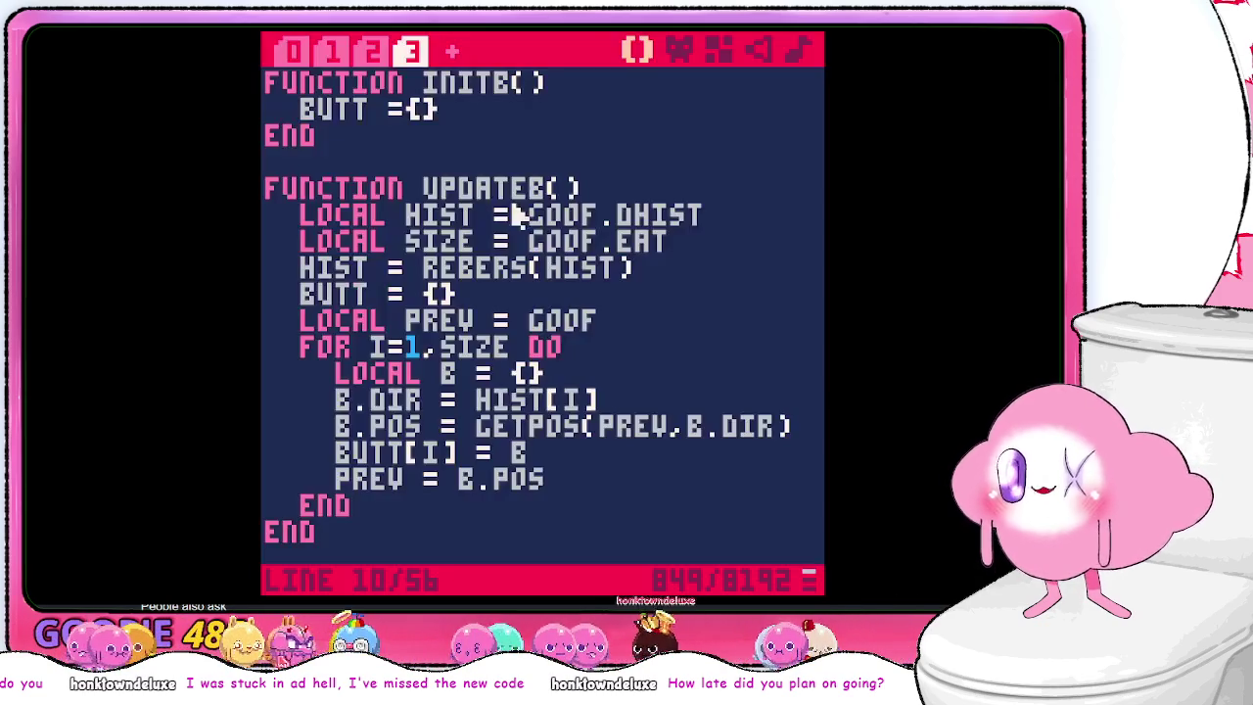
{"action": "scroll", "coordinate": [540, 291], "scroll_direction": "down", "scroll_amount": 8}
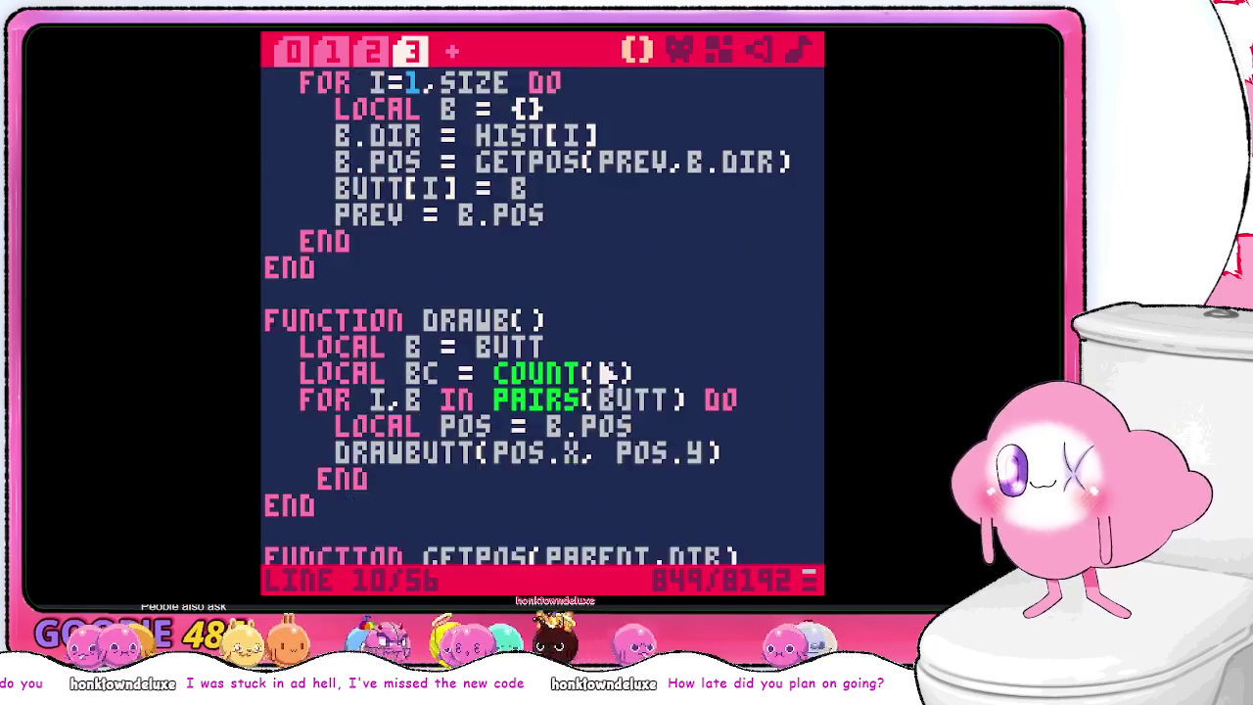
{"action": "scroll", "coordinate": [601, 357], "scroll_direction": "up", "scroll_amount": 1}
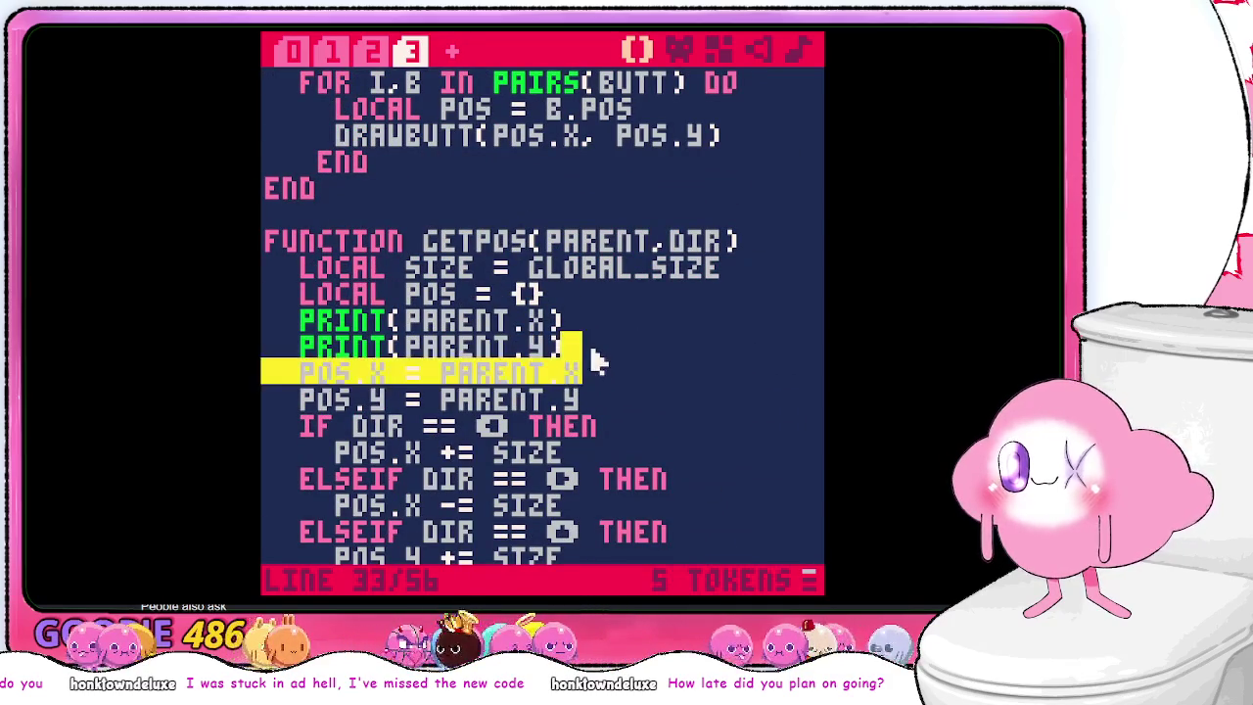
{"action": "left_click_drag", "start_coordinate": [588, 347], "coordinate": [594, 315]}
{"action": "key", "text": "BackSpace"}
{"action": "scroll", "coordinate": [548, 401], "scroll_direction": "up", "scroll_amount": 10}
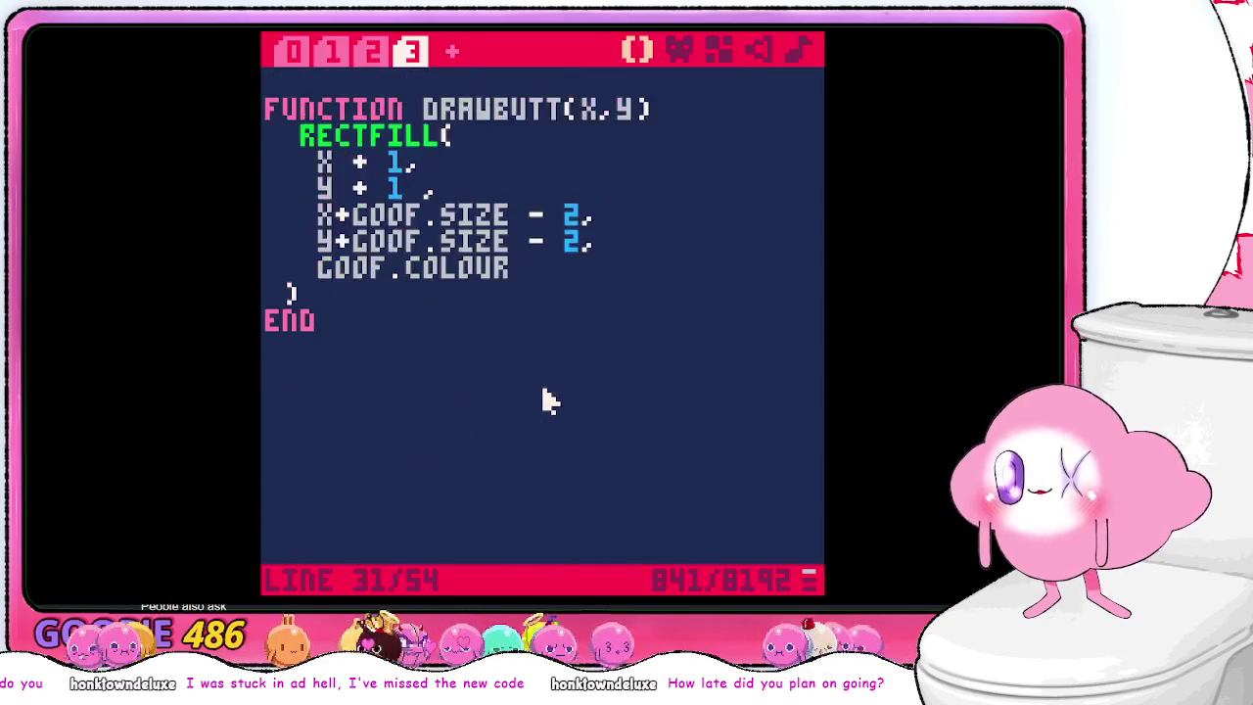
{"action": "scroll", "coordinate": [548, 401], "scroll_direction": "down", "scroll_amount": 8}
{"action": "scroll", "coordinate": [416, 119], "scroll_direction": "up", "scroll_amount": 3}
{"action": "key", "text": "ctrl+s"}
- In DIE(), replace the INTS call on the x line with a direct pos.x == goof.x comparison
{"action": "left_click", "coordinate": [293, 51]}
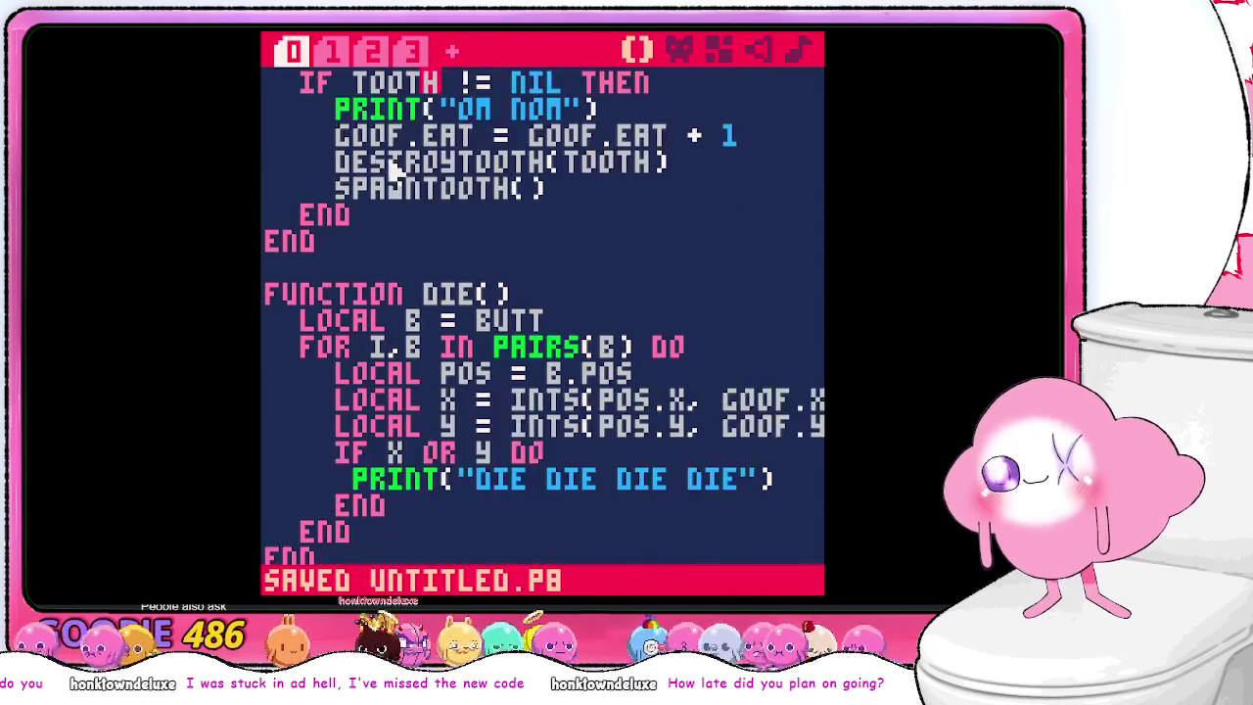
{"action": "double_click", "coordinate": [577, 402]}
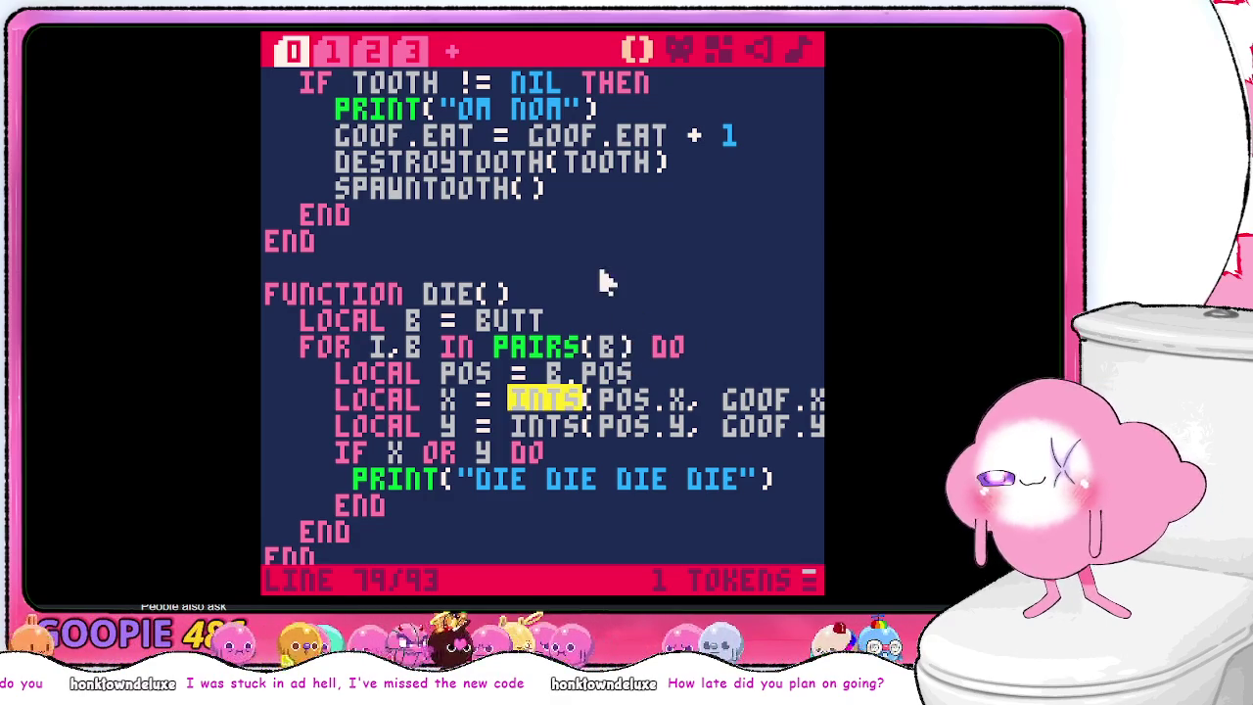
{"action": "scroll", "coordinate": [617, 282], "scroll_direction": "down", "scroll_amount": 1}
{"action": "scroll", "coordinate": [638, 311], "scroll_direction": "up", "scroll_amount": 1}
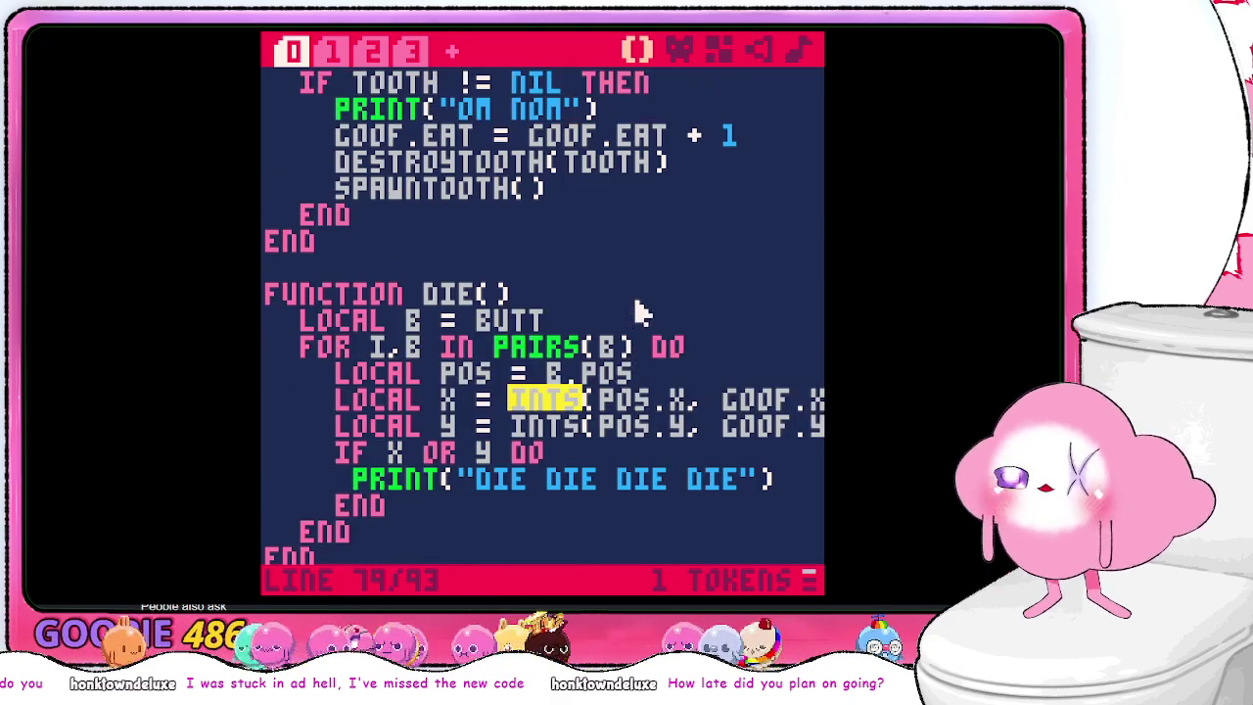
{"action": "left_click", "coordinate": [410, 458]}
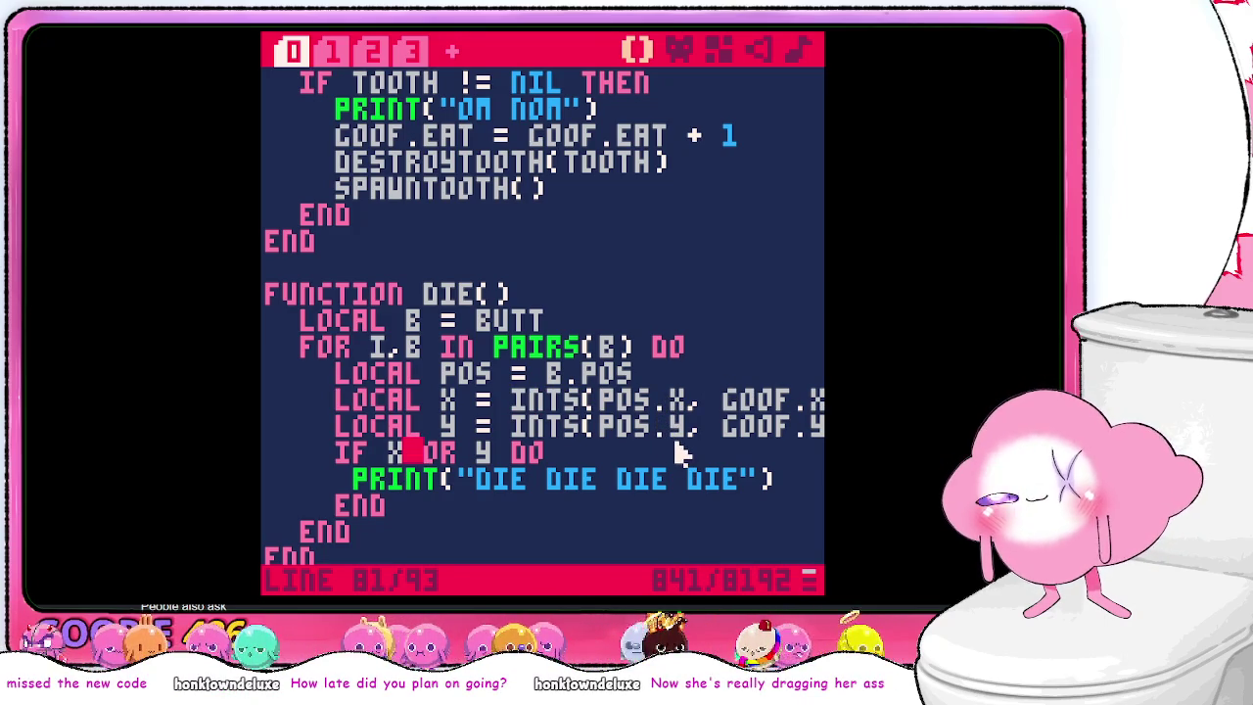
{"action": "double_click", "coordinate": [551, 403]}
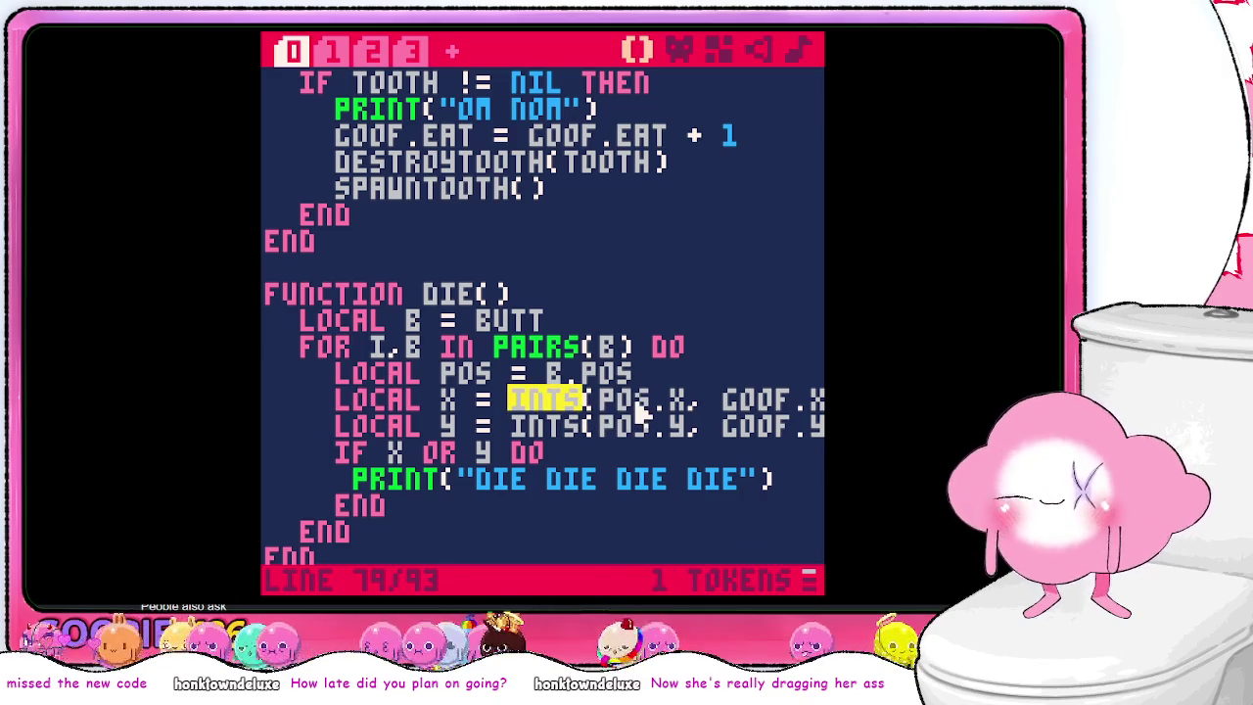
{"action": "key", "text": "BackSpace"}
{"action": "key", "text": "BackSpace"}
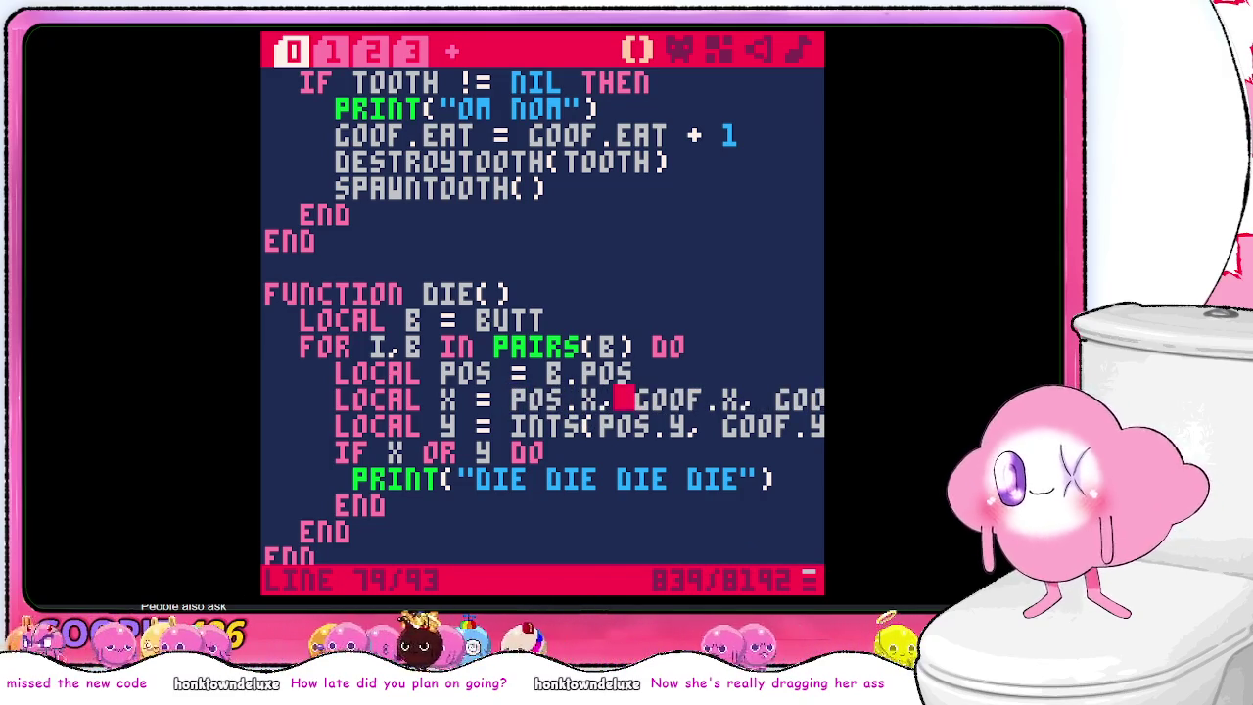
{"action": "key", "text": "BackSpace"}
{"action": "type", "text": "==="}
{"action": "key", "text": "BackSpace"}
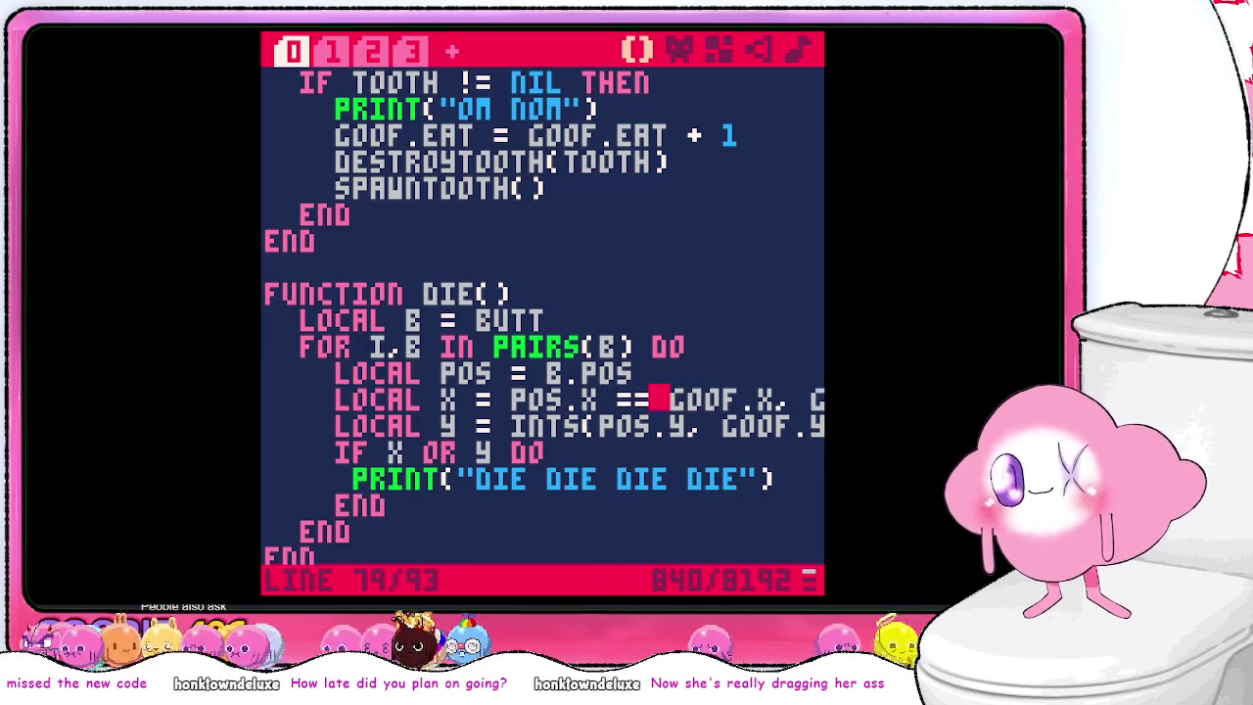
{"action": "key", "text": "Right"}
{"action": "key", "text": "Right"}
{"action": "key", "text": "Right"}
{"action": "key", "text": "Left"}
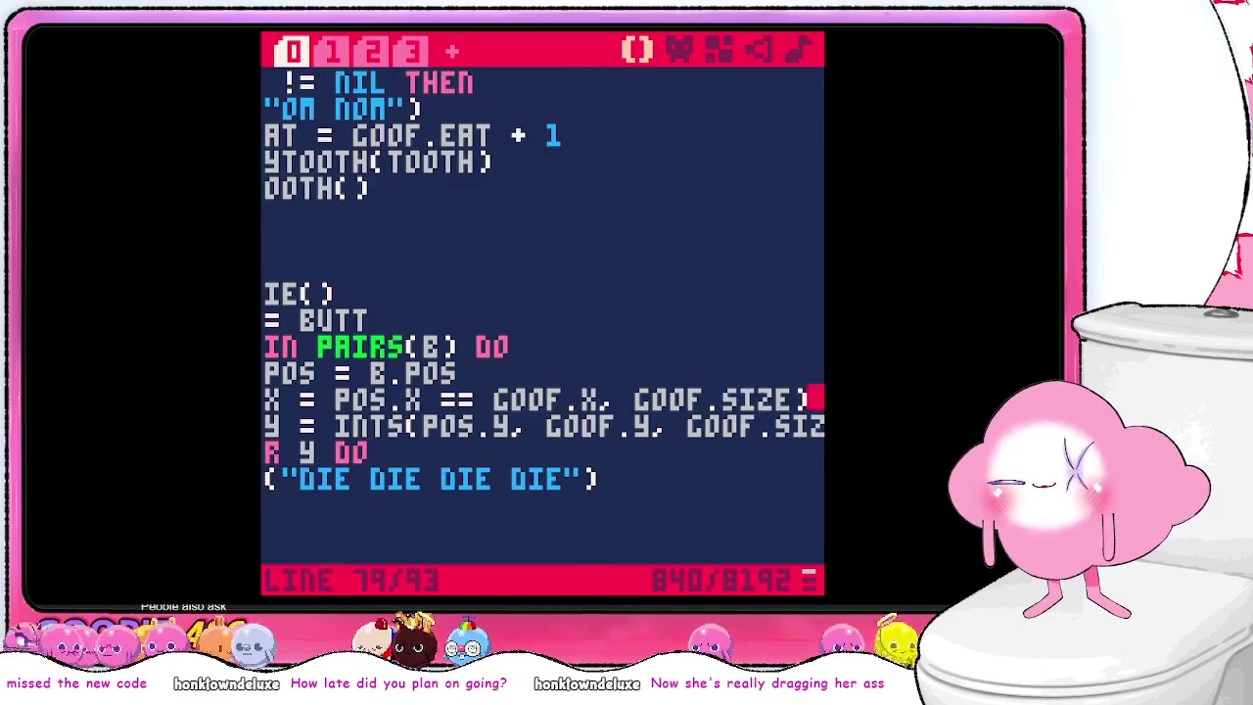
{"action": "key", "text": "BackSpace"}
{"action": "key", "text": "BackSpace"}
{"action": "key", "text": "BackSpace"}
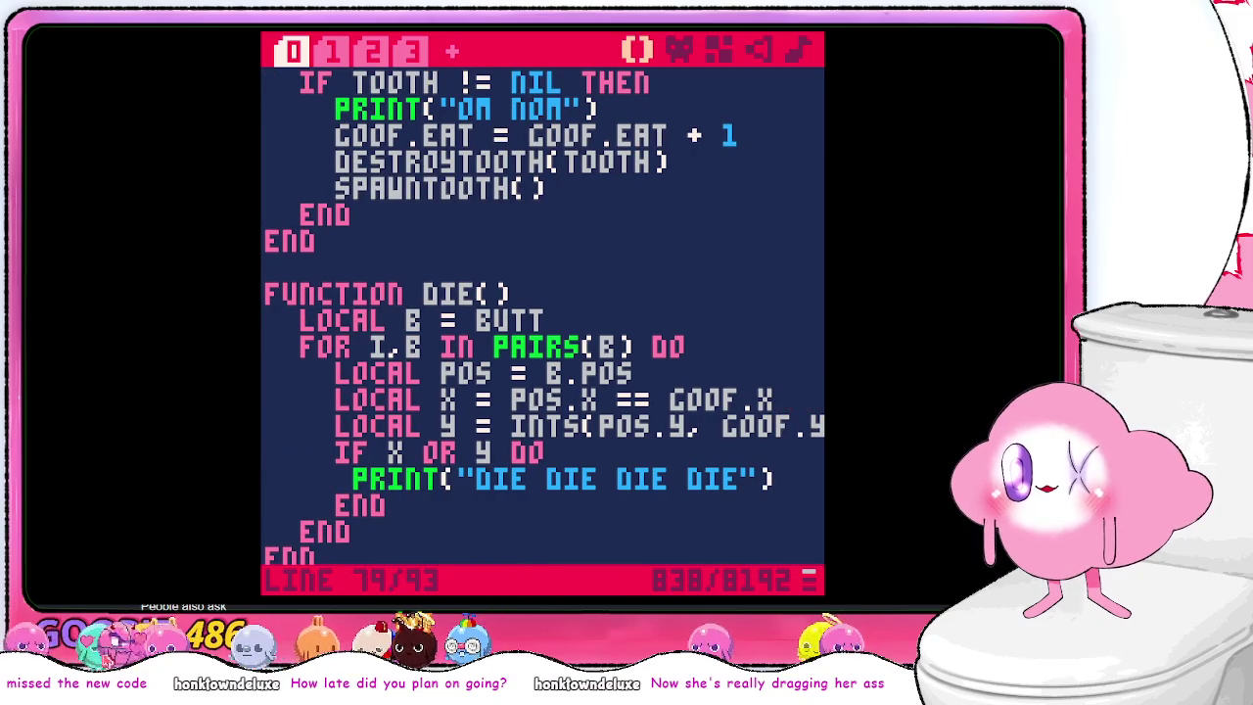
- Replace the INTS call on the y line with a direct pos.y == goof.y comparison
{"action": "key", "text": "Down"}
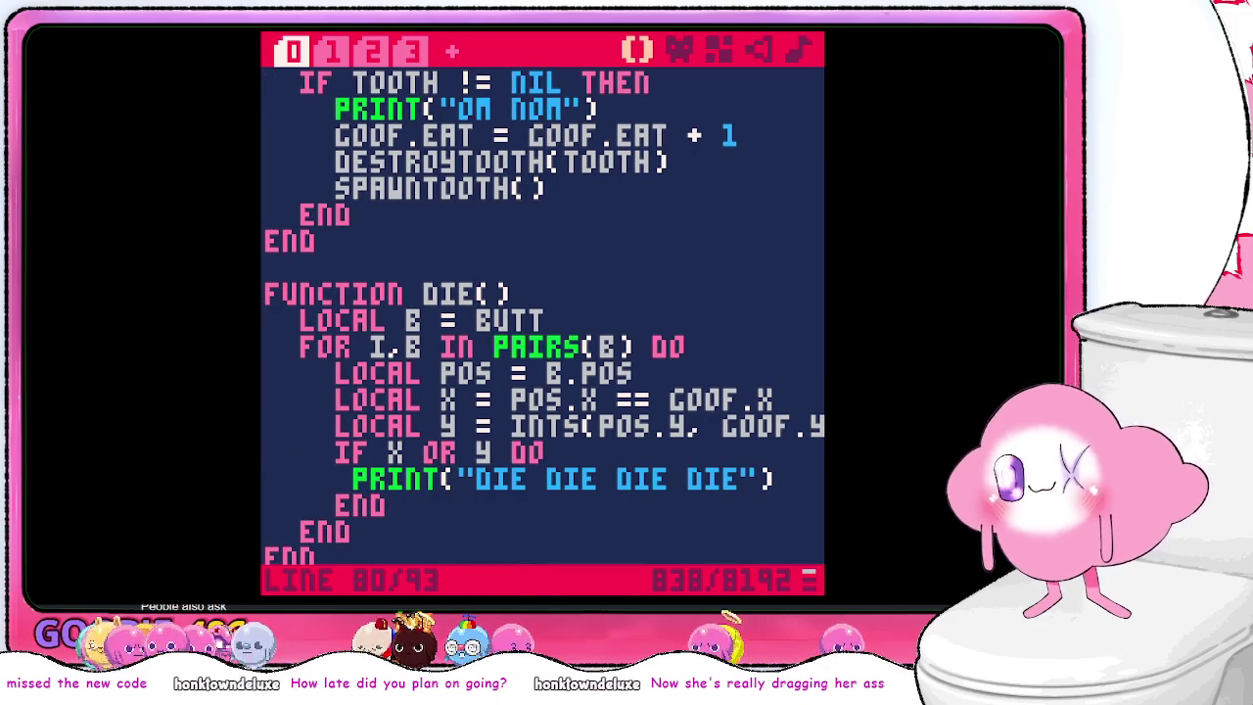
{"action": "key", "text": "BackSpace"}
{"action": "key", "text": "BackSpace"}
{"action": "key", "text": "BackSpace"}
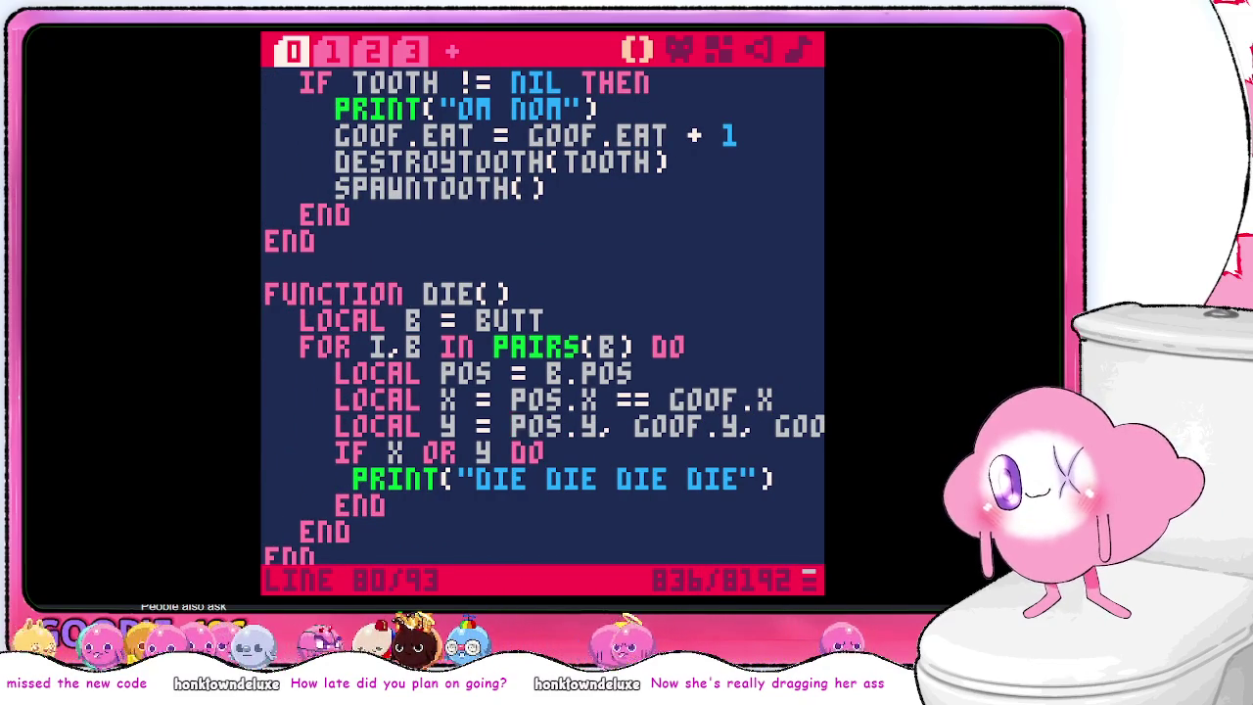
{"action": "key", "text": "BackSpace"}
{"action": "type", "text": "=="}
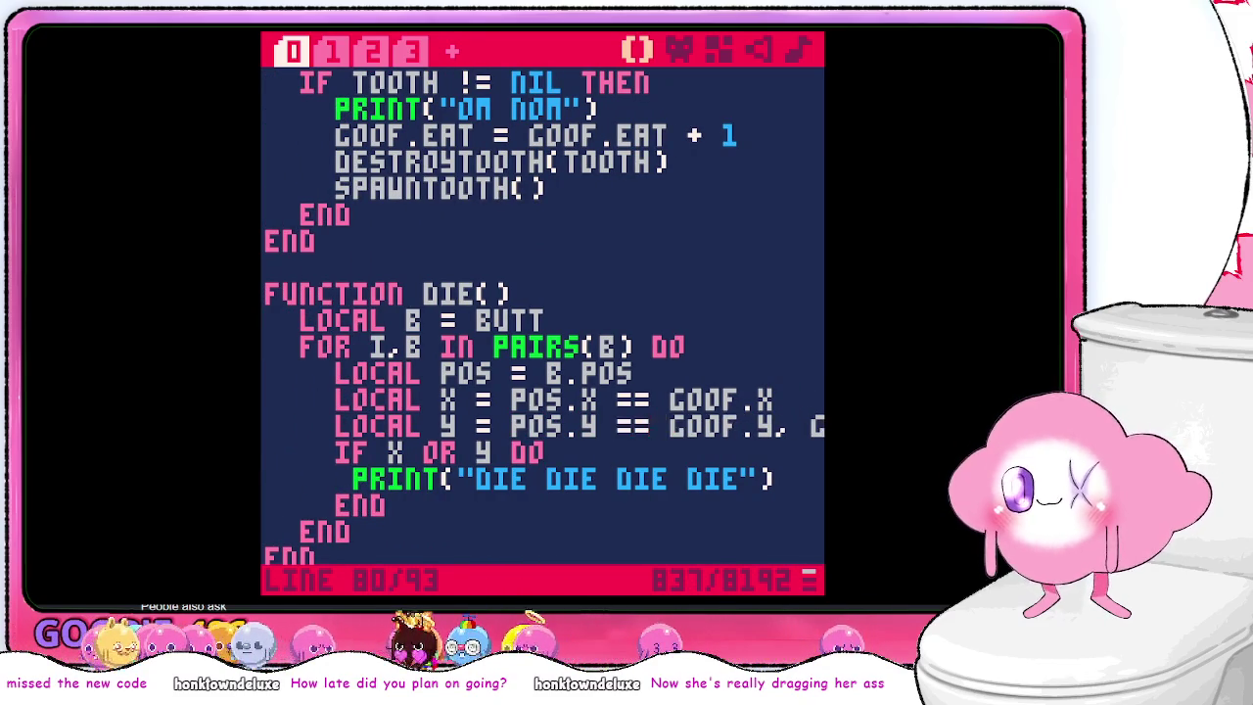
{"action": "key", "text": "Right"}
{"action": "key", "text": "Right"}
{"action": "key", "text": "Right"}
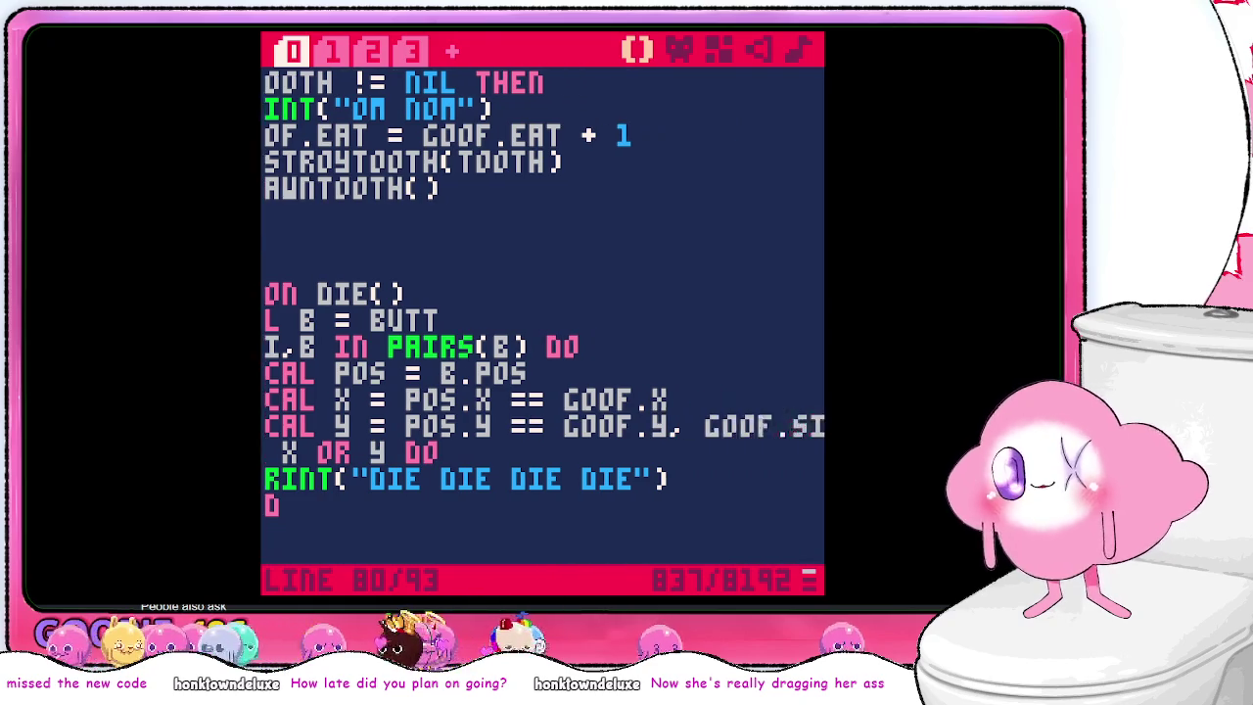
{"action": "key", "text": "BackSpace"}
{"action": "key", "text": "BackSpace"}
{"action": "key", "text": "BackSpace"}
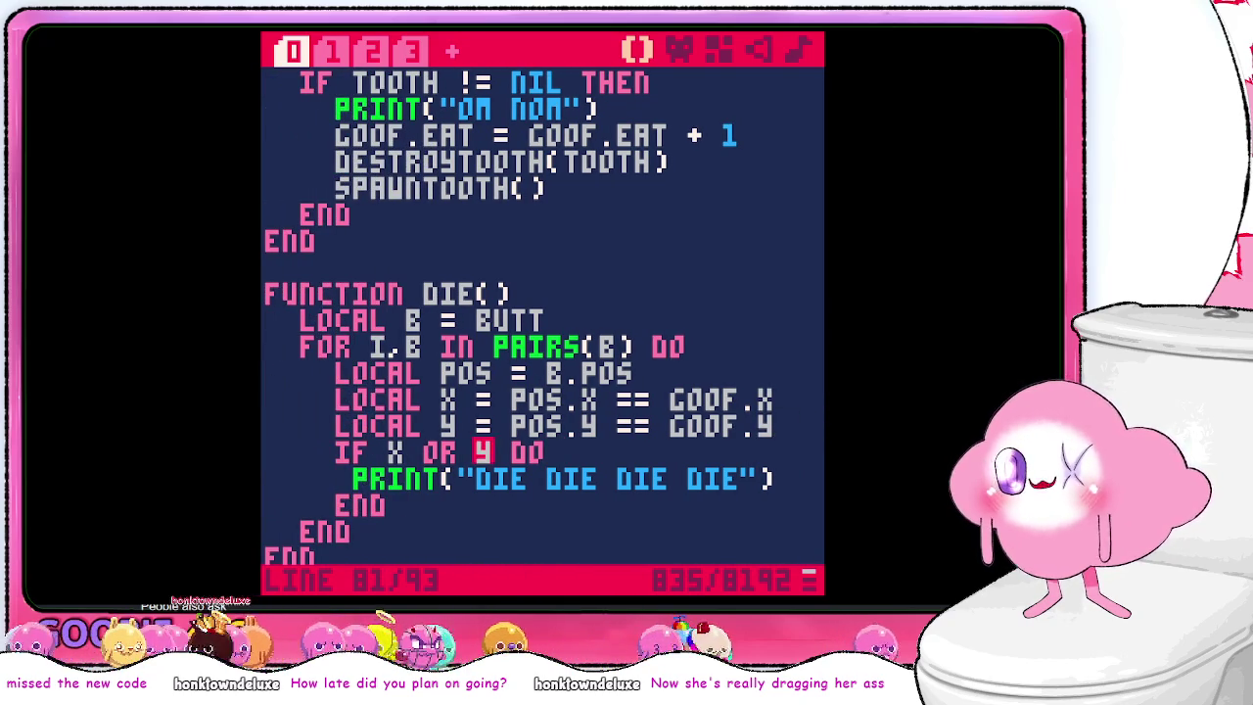
- Change the condition from 'x or y' to 'x and y' and rerun the cart
{"action": "key", "text": "BackSpace"}
{"action": "key", "text": "BackSpace"}
{"action": "type", "text": "AND"}
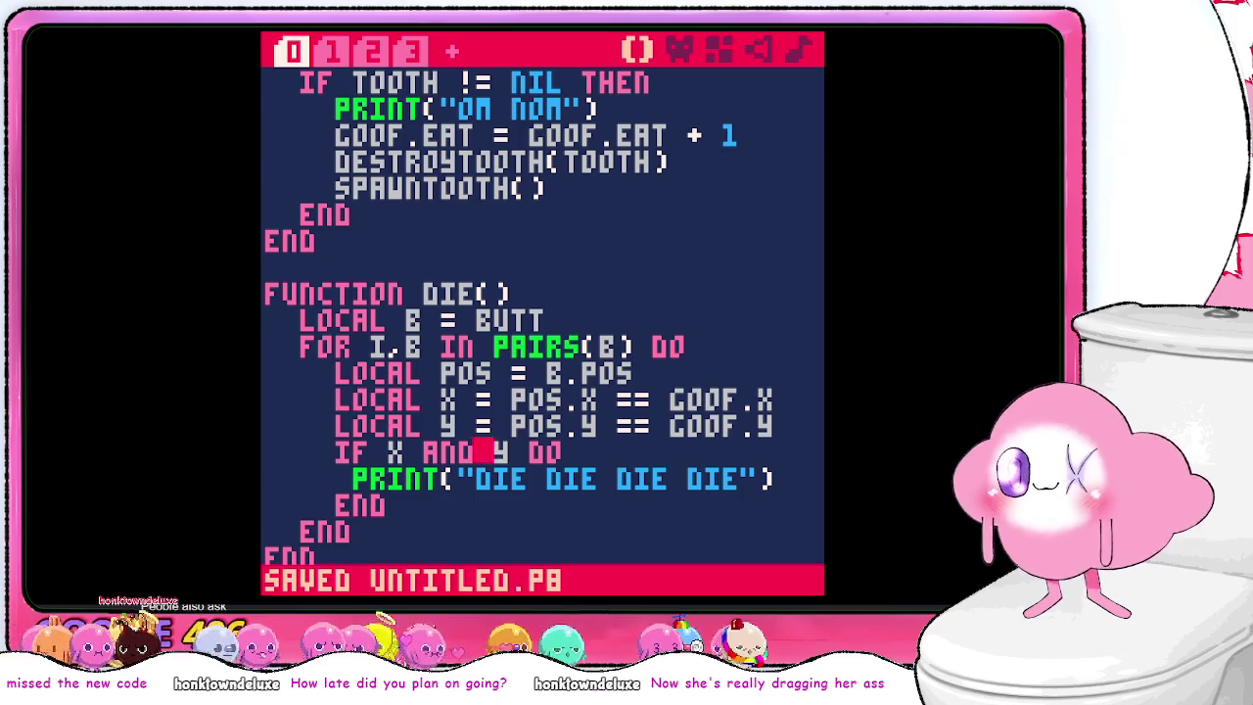
{"action": "key", "text": "ctrl+r"}
{"action": "type", "text": "run"}
{"action": "key", "text": "Return"}
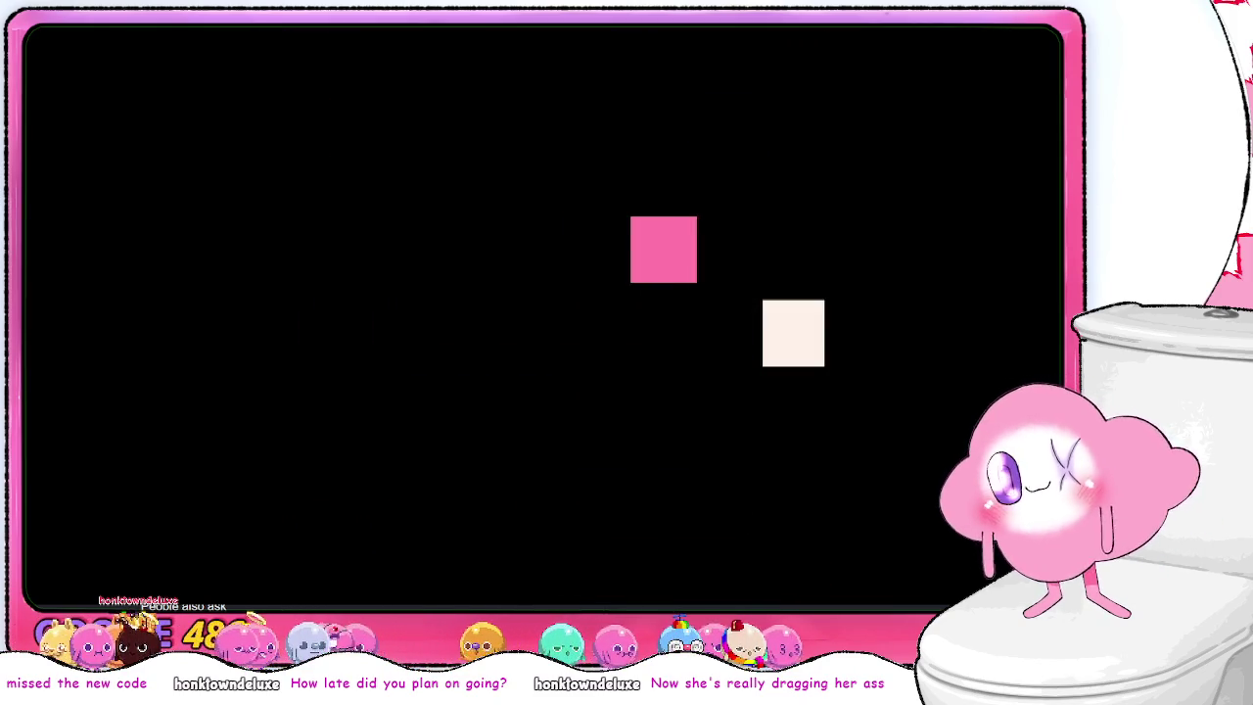
- Steer the snake with the arrow keys to reach and eat the cream food
{"action": "key", "text": "Down"}
{"action": "key", "text": "Left"}
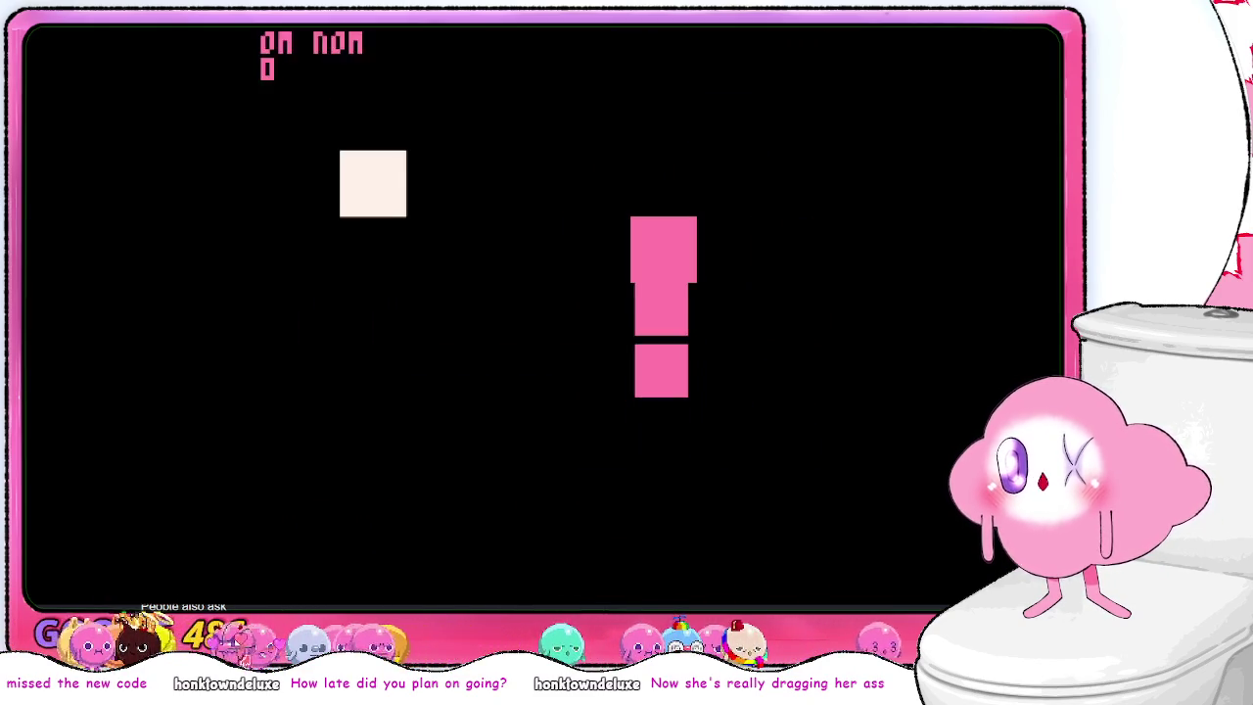
{"action": "key", "text": "Left"}
{"action": "key", "text": "Down"}
{"action": "key", "text": "Right"}
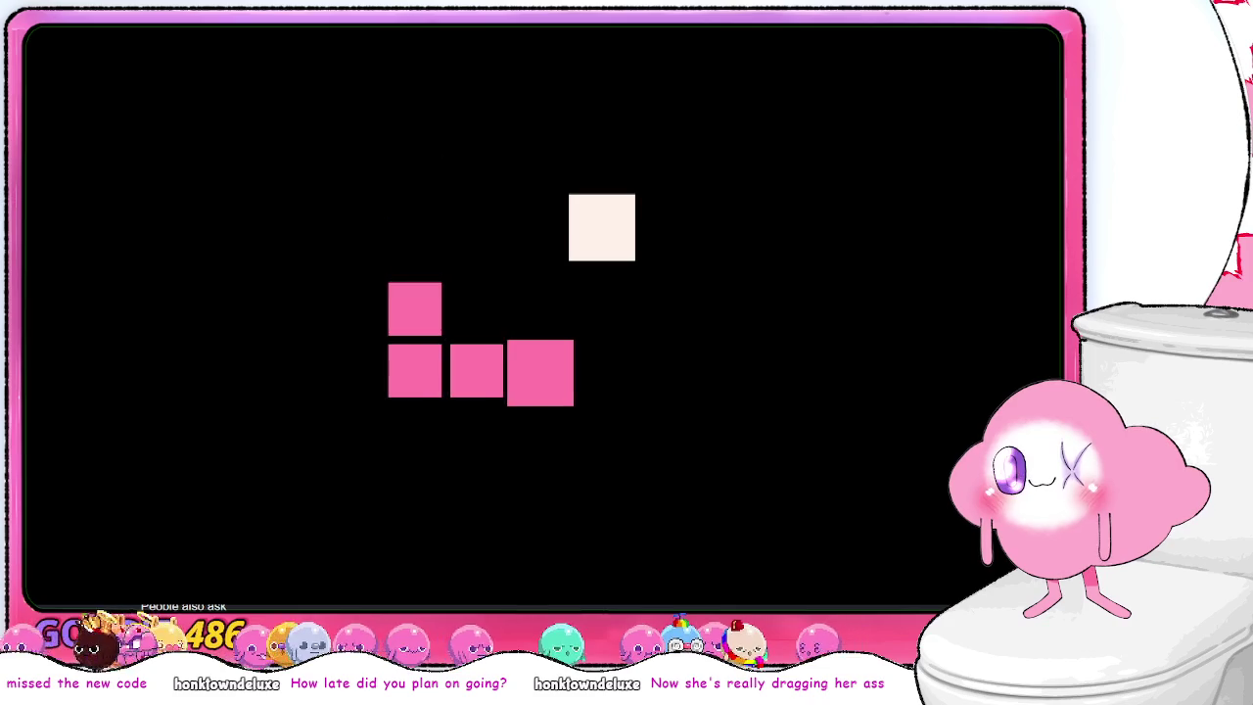
{"action": "key", "text": "Up"}
{"action": "key", "text": "Left"}
{"action": "key", "text": "Down"}
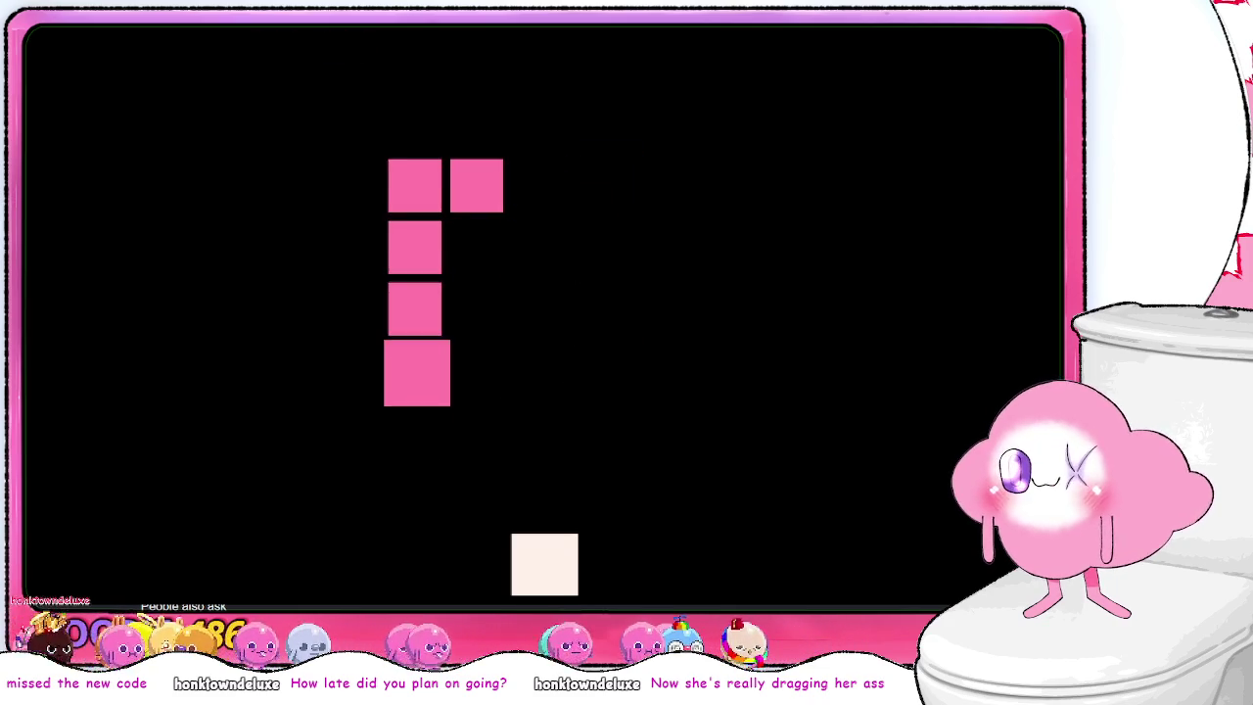
{"action": "key", "text": "Right"}
{"action": "key", "text": "Down"}
{"action": "key", "text": "Left"}
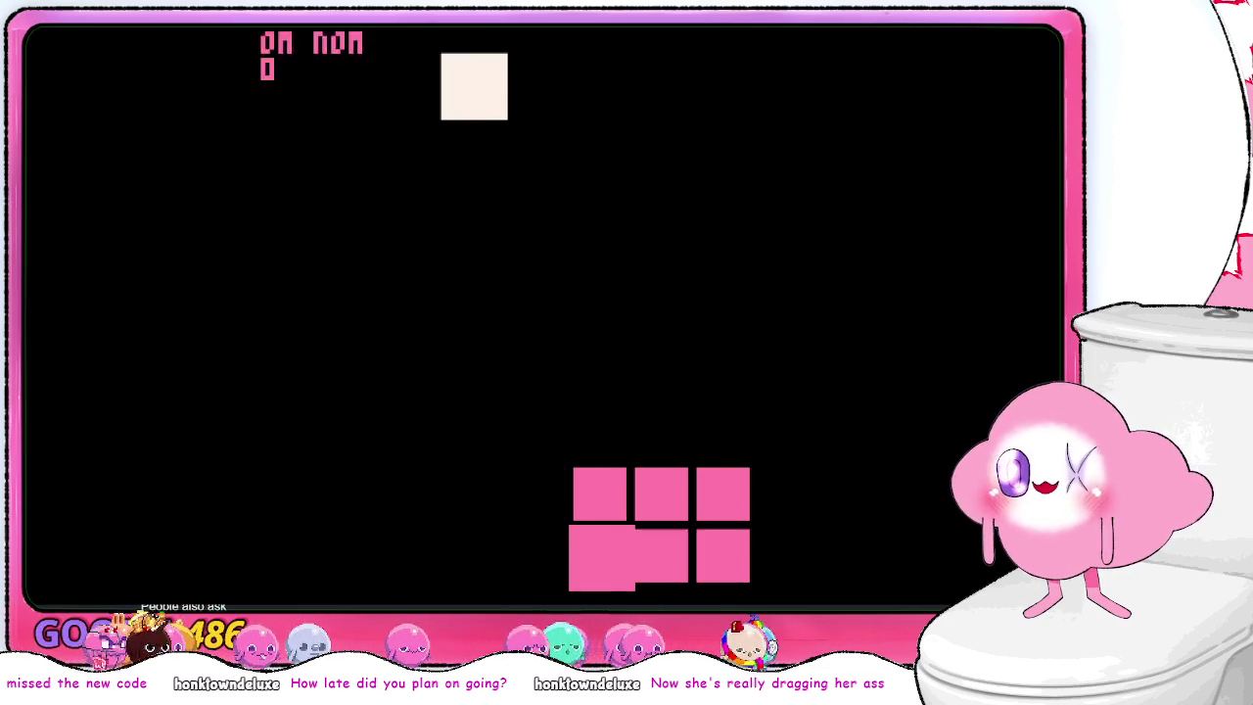
{"action": "key", "text": "Up"}
{"action": "key", "text": "Right"}
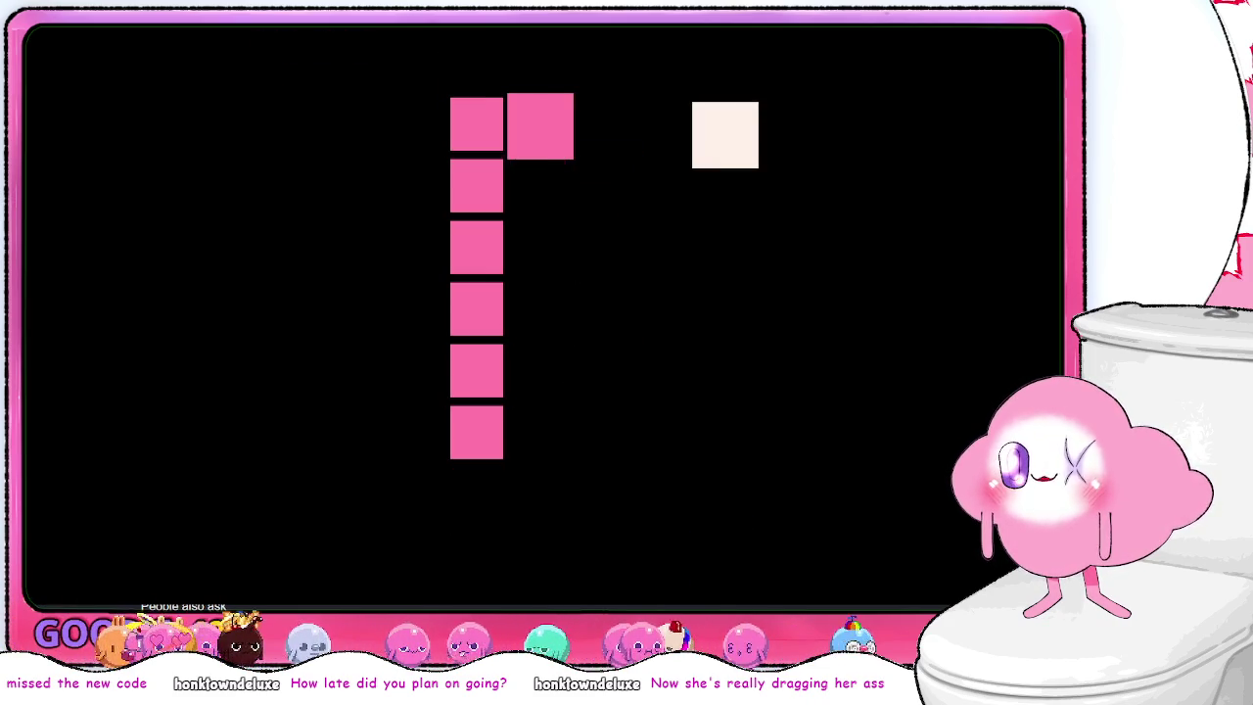
- Keep eating food to grow the snake longer, then stop the cart with Esc
{"action": "key", "text": "Down"}
{"action": "key", "text": "Left"}
{"action": "key", "text": "Up"}
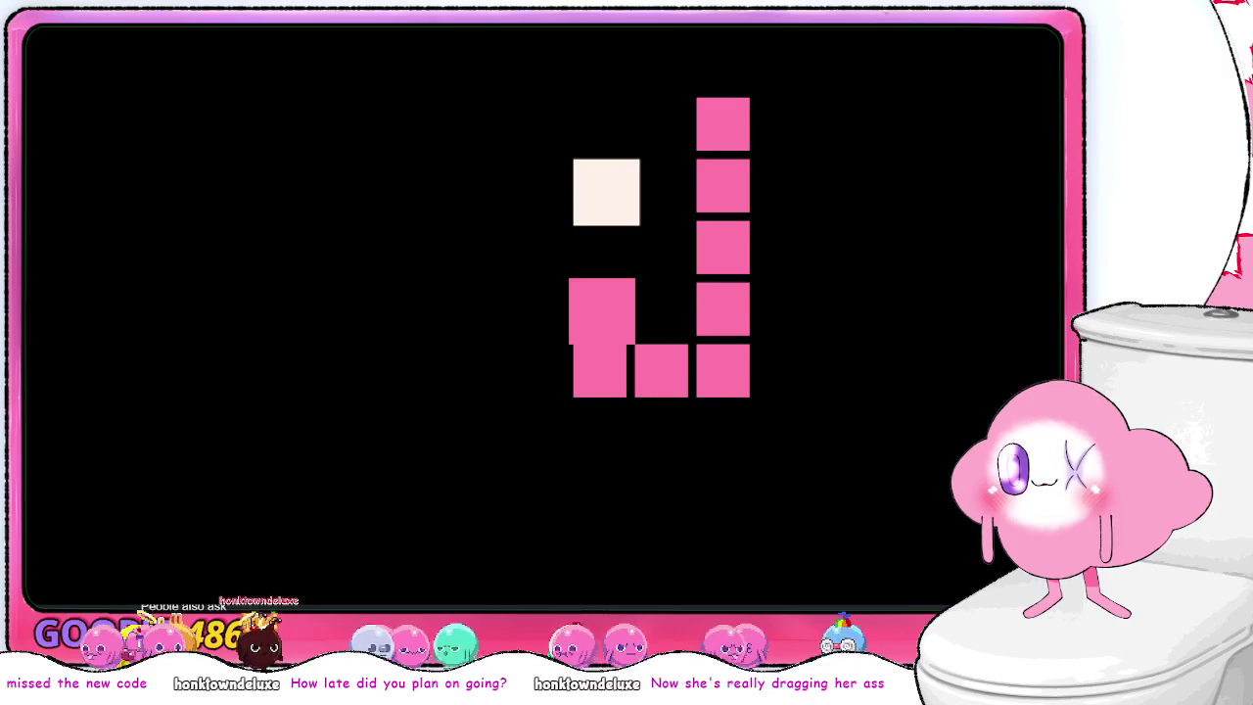
{"action": "key", "text": "Left"}
{"action": "key", "text": "Down"}
{"action": "key", "text": "Right"}
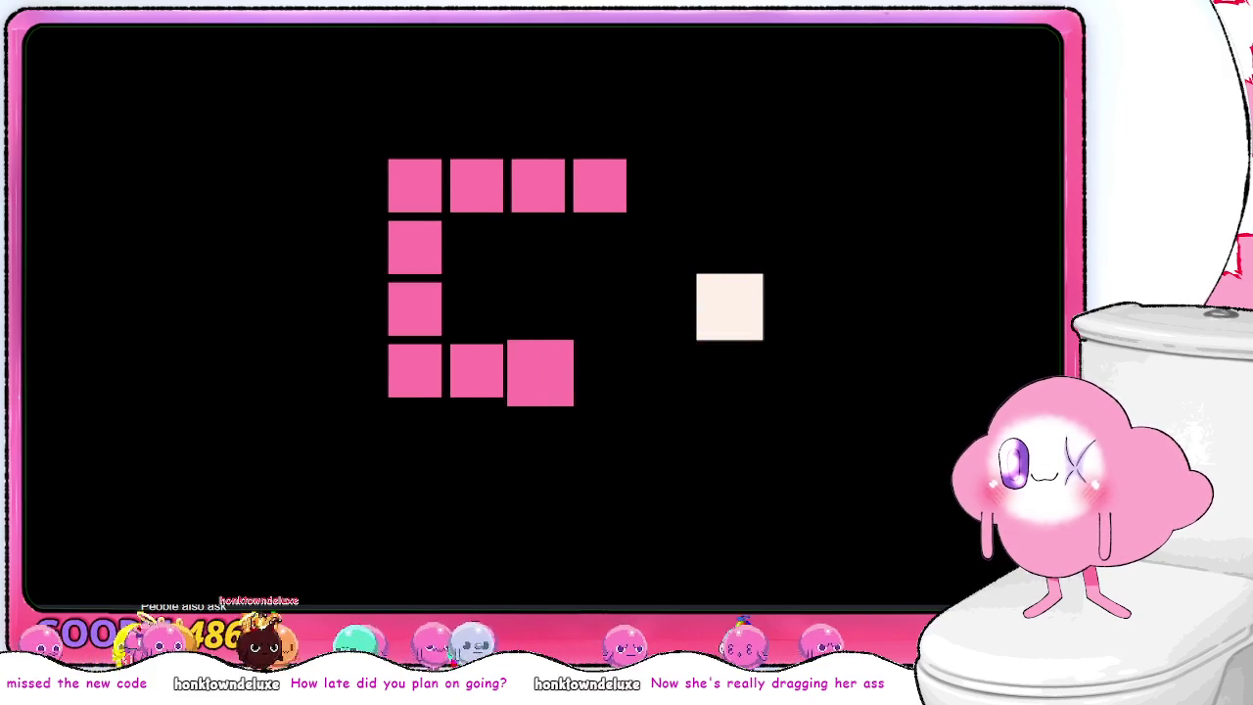
{"action": "key", "text": "Up"}
{"action": "key", "text": "Left"}
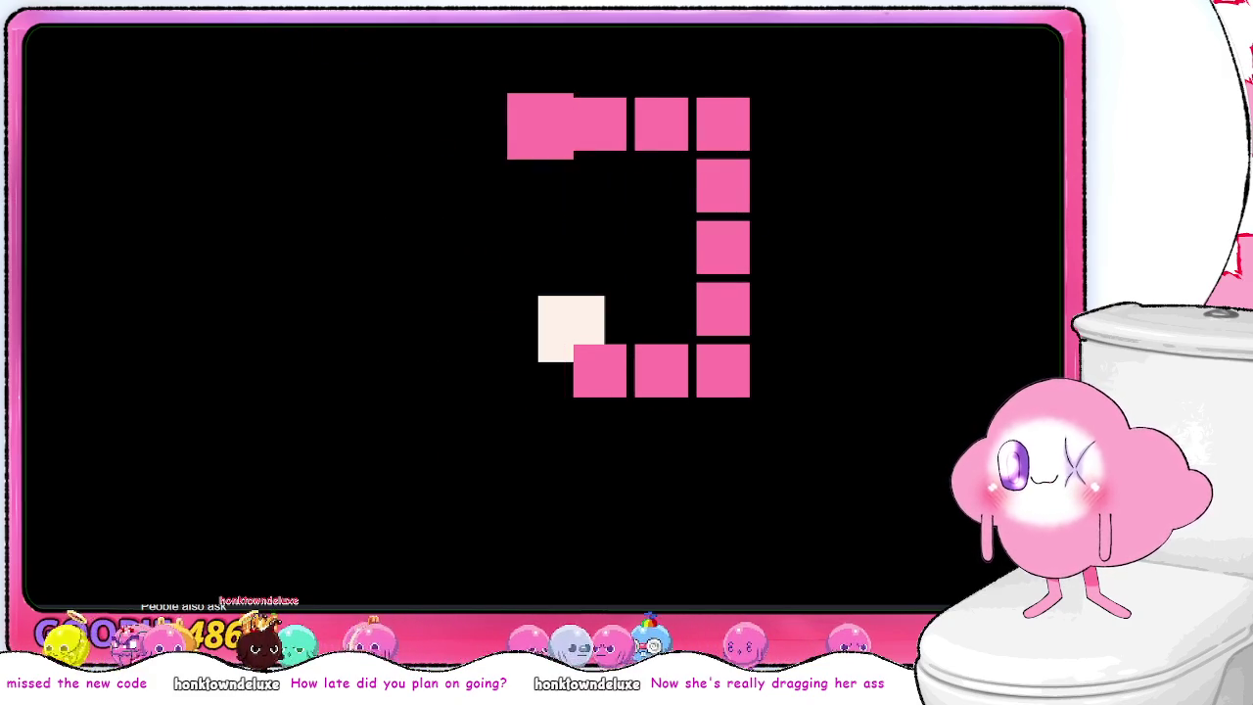
{"action": "key", "text": "Down"}
{"action": "key", "text": "Left"}
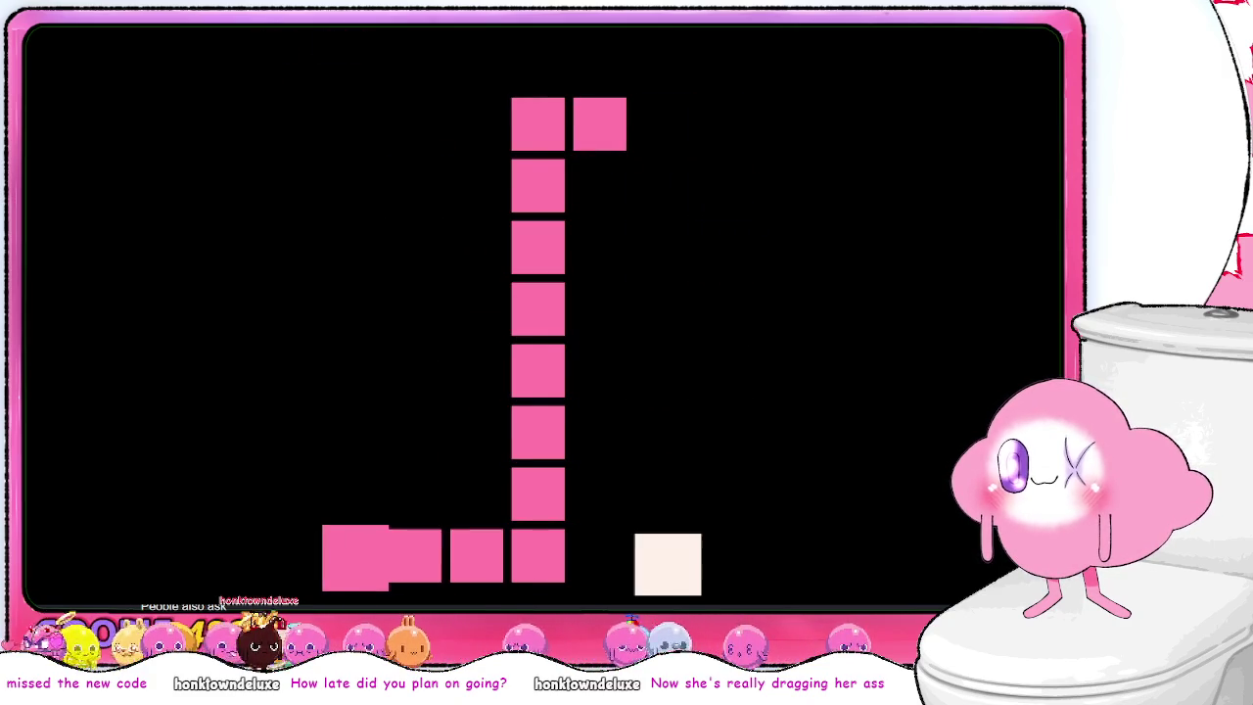
{"action": "key", "text": "Up"}
{"action": "key", "text": "Right"}
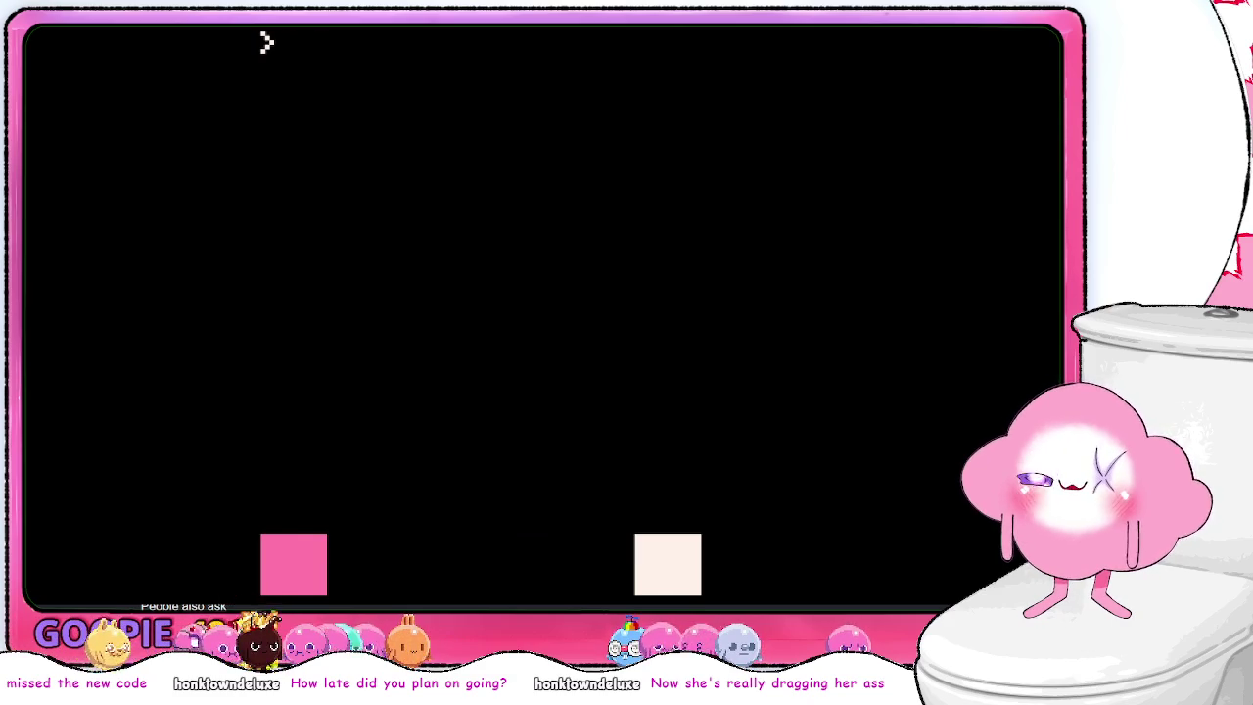
{"action": "key", "text": "Escape"}
- Delete the OM NOM print line from the code
{"action": "scroll", "coordinate": [548, 245], "scroll_direction": "up", "scroll_amount": 4}
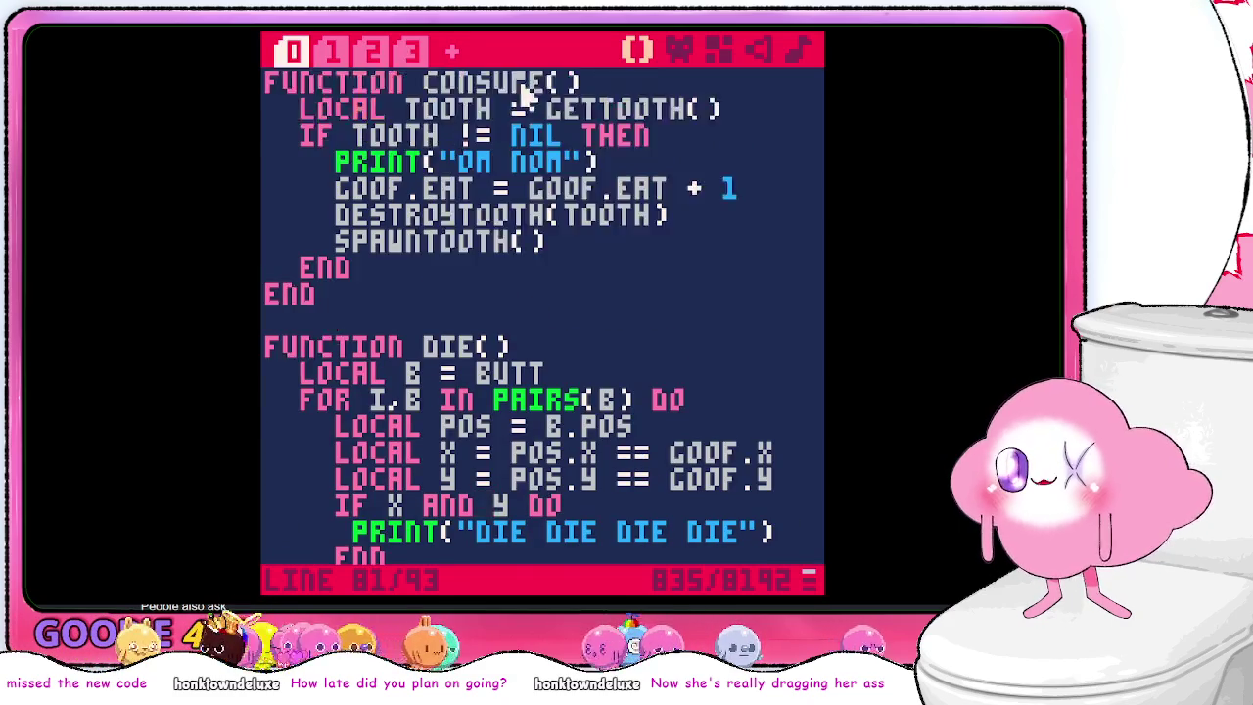
{"action": "left_click_drag", "start_coordinate": [701, 217], "coordinate": [715, 199]}
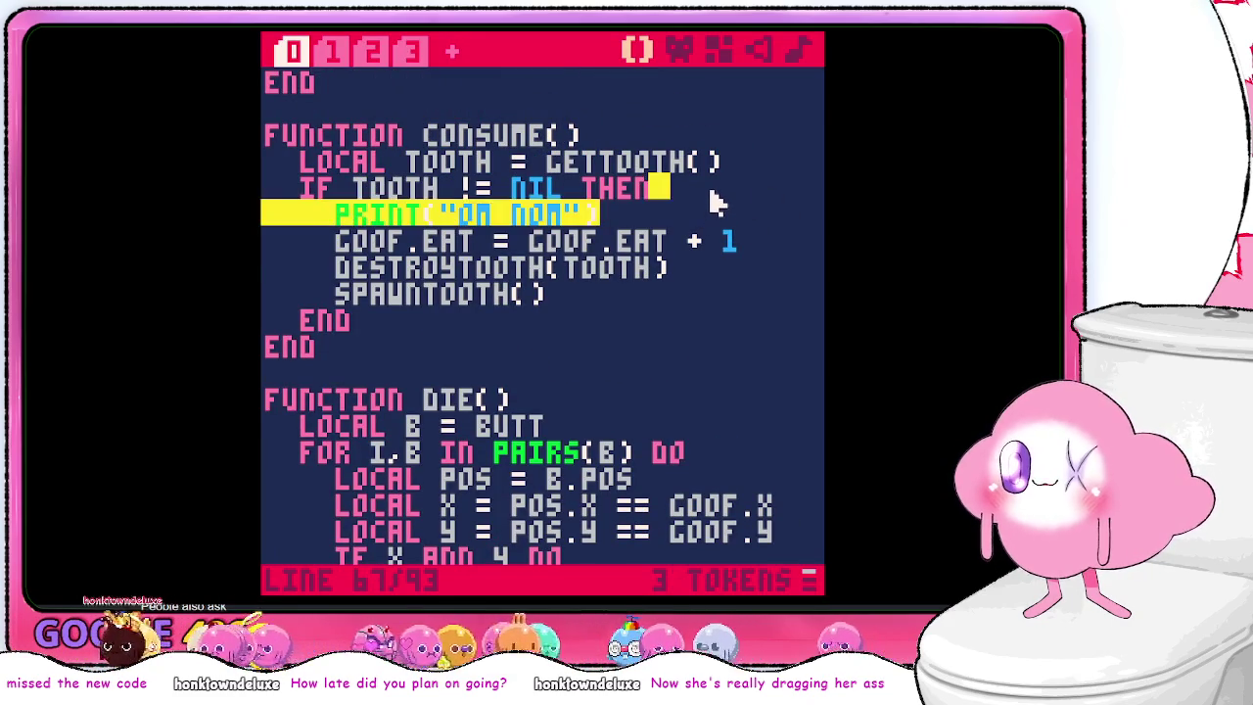
{"action": "key", "text": "BackSpace"}
- Review the tooth functions, the screen/INTS code and the body drawing/GETPOS code tabs
{"action": "scroll", "coordinate": [653, 285], "scroll_direction": "down", "scroll_amount": 5}
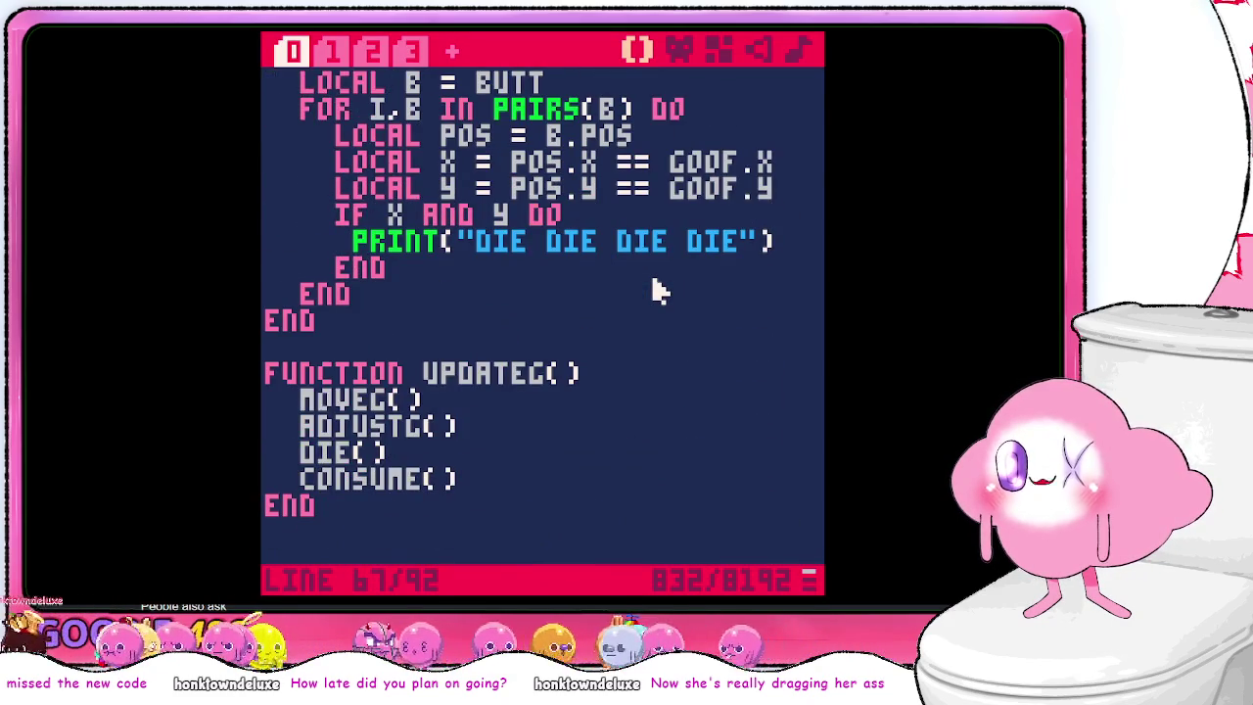
{"action": "scroll", "coordinate": [656, 290], "scroll_direction": "up", "scroll_amount": 10}
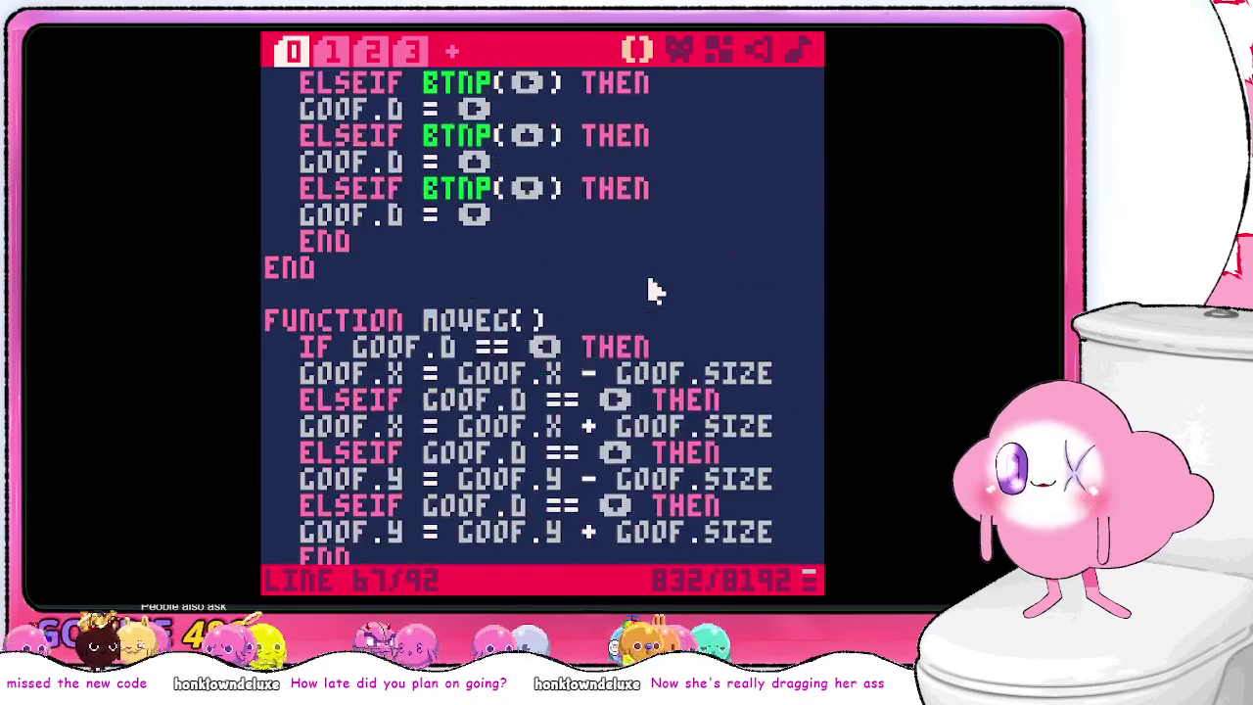
{"action": "scroll", "coordinate": [646, 284], "scroll_direction": "up", "scroll_amount": 9}
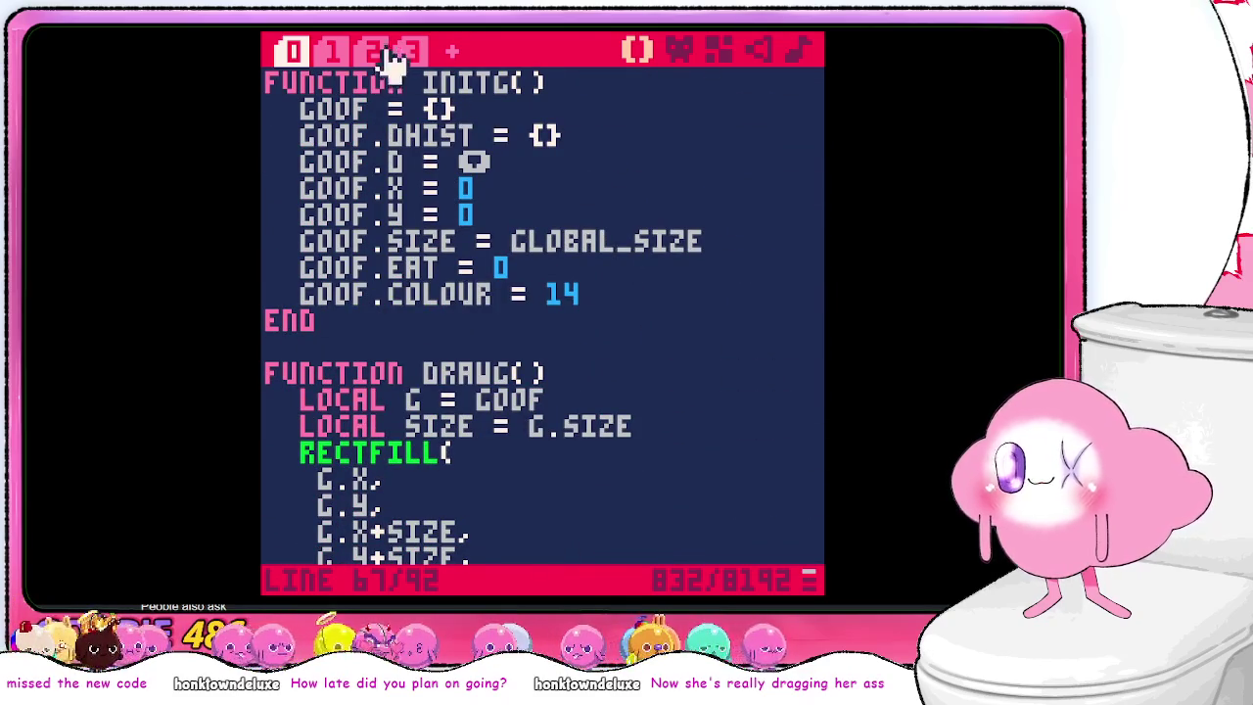
{"action": "left_click", "coordinate": [331, 51]}
{"action": "scroll", "coordinate": [421, 147], "scroll_direction": "down", "scroll_amount": 7}
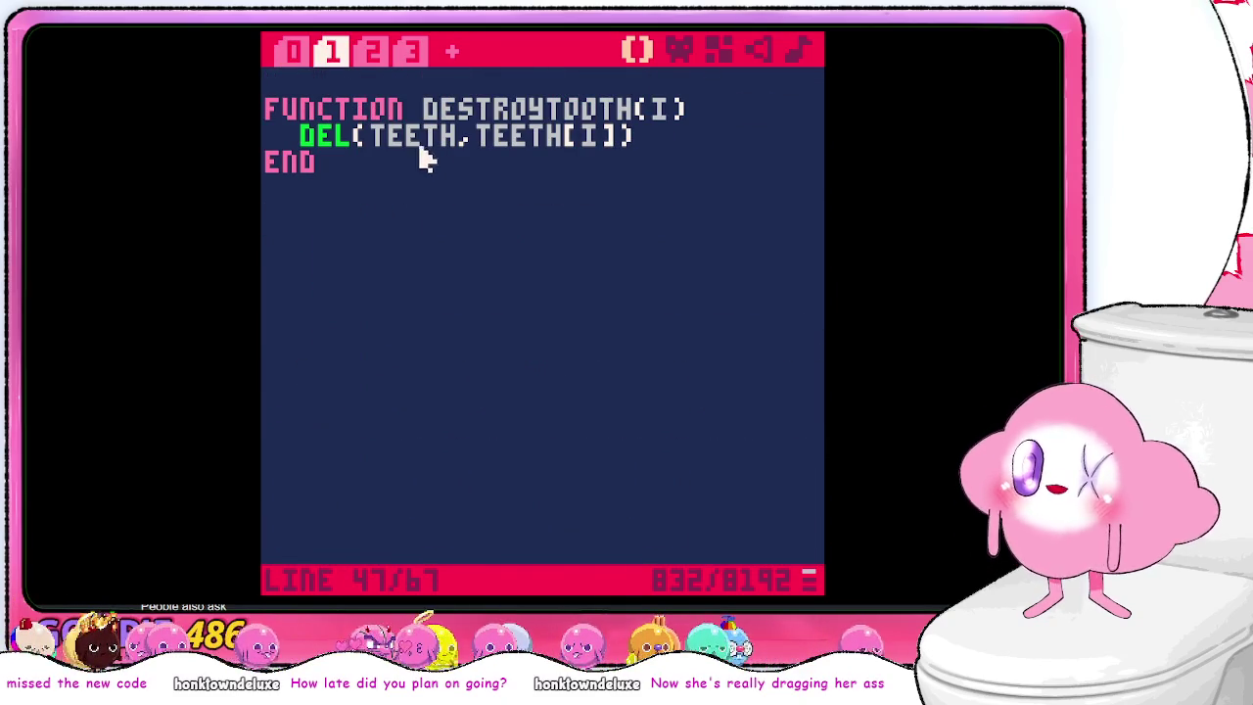
{"action": "left_click", "coordinate": [372, 51]}
{"action": "scroll", "coordinate": [492, 238], "scroll_direction": "down", "scroll_amount": 5}
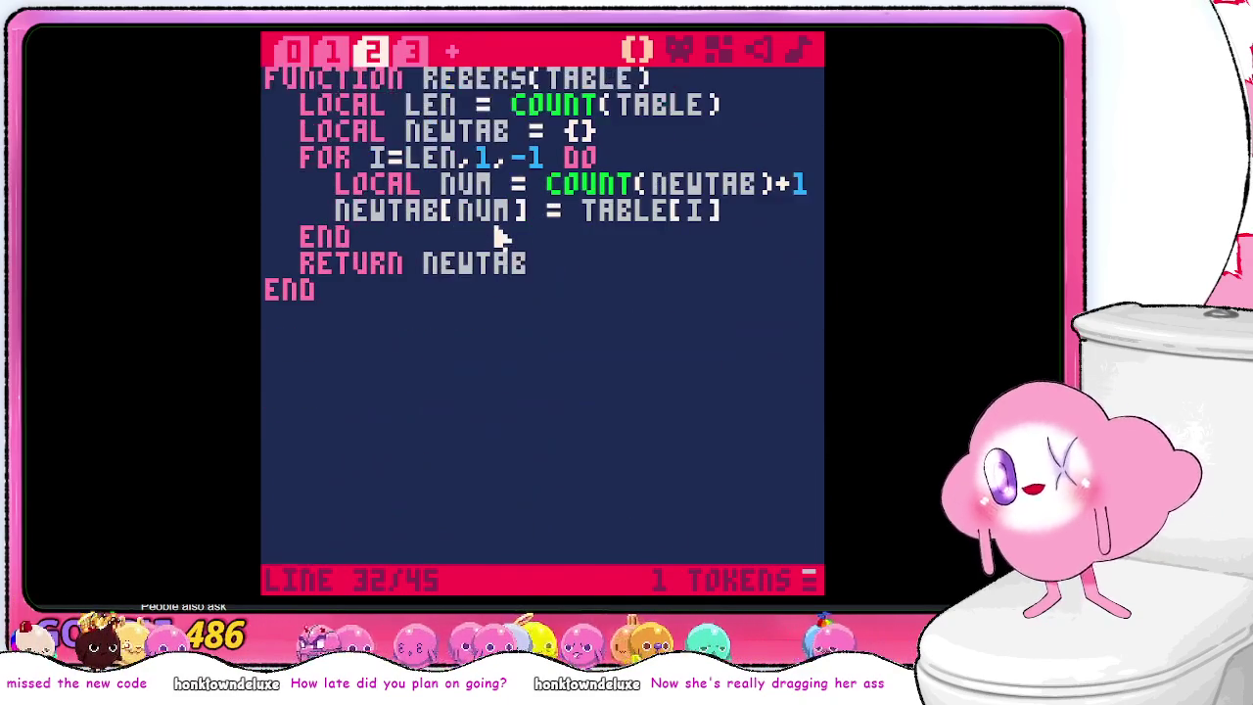
{"action": "scroll", "coordinate": [495, 238], "scroll_direction": "up", "scroll_amount": 6}
{"action": "scroll", "coordinate": [495, 238], "scroll_direction": "up", "scroll_amount": 8}
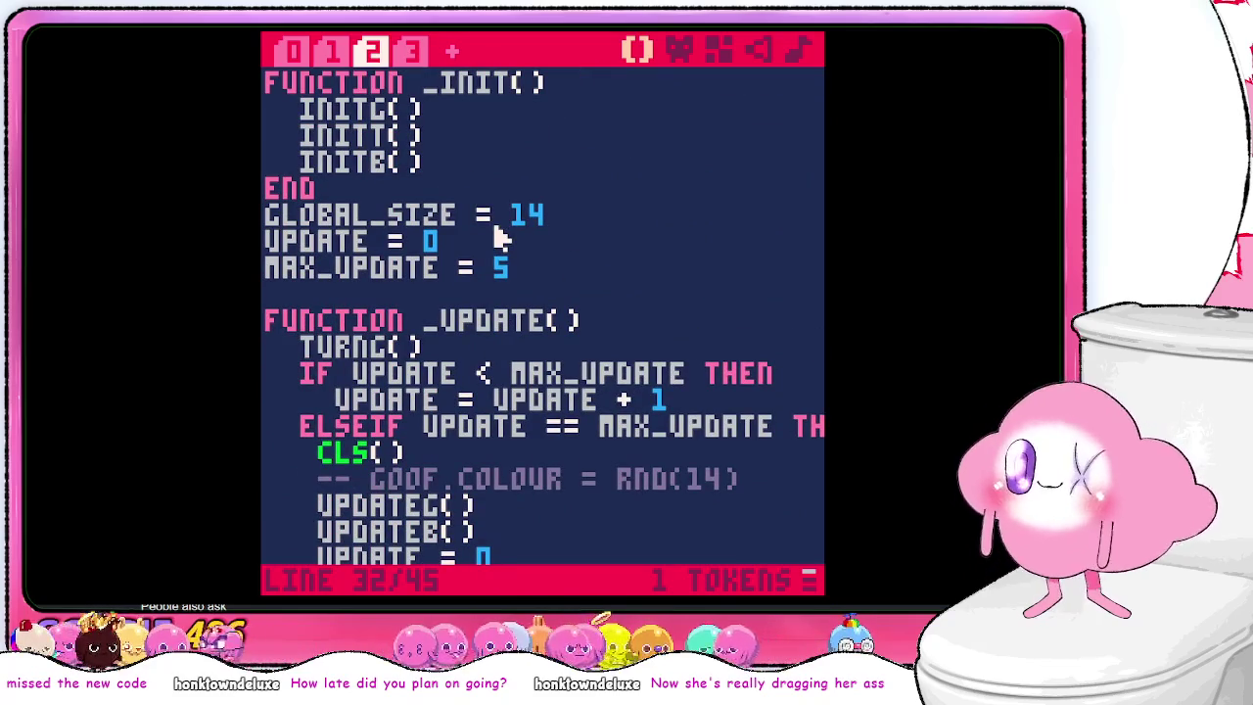
{"action": "left_click", "coordinate": [411, 51]}
{"action": "scroll", "coordinate": [626, 259], "scroll_direction": "down", "scroll_amount": 9}
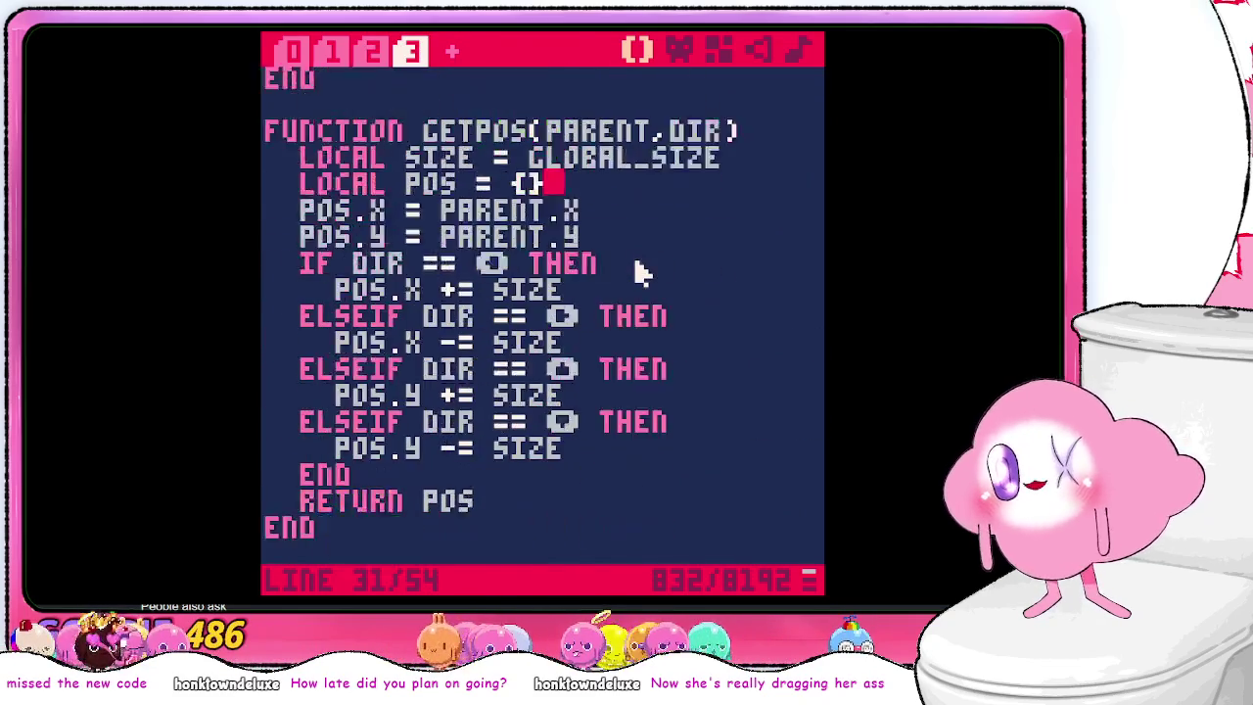
{"action": "scroll", "coordinate": [636, 272], "scroll_direction": "up", "scroll_amount": 13}
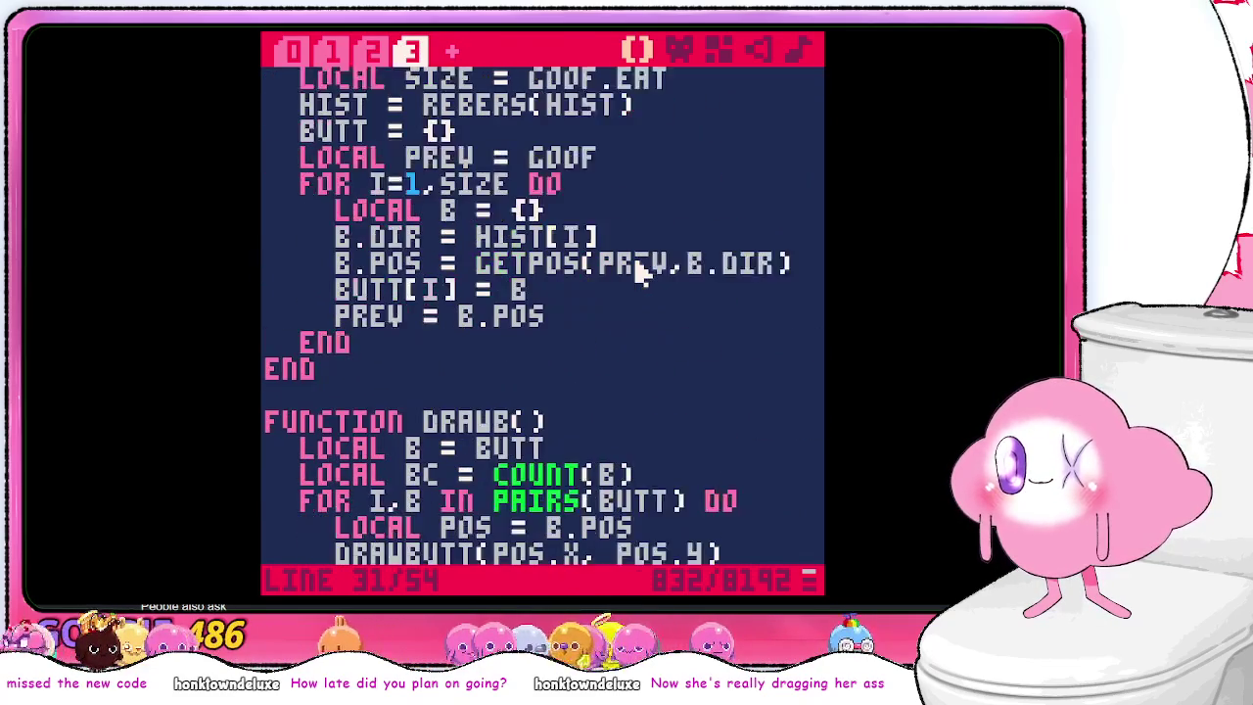
- Check the update/draw code, add a blank line after DIE()'s PRINT call, then switch to the browser
{"action": "left_click", "coordinate": [370, 51]}
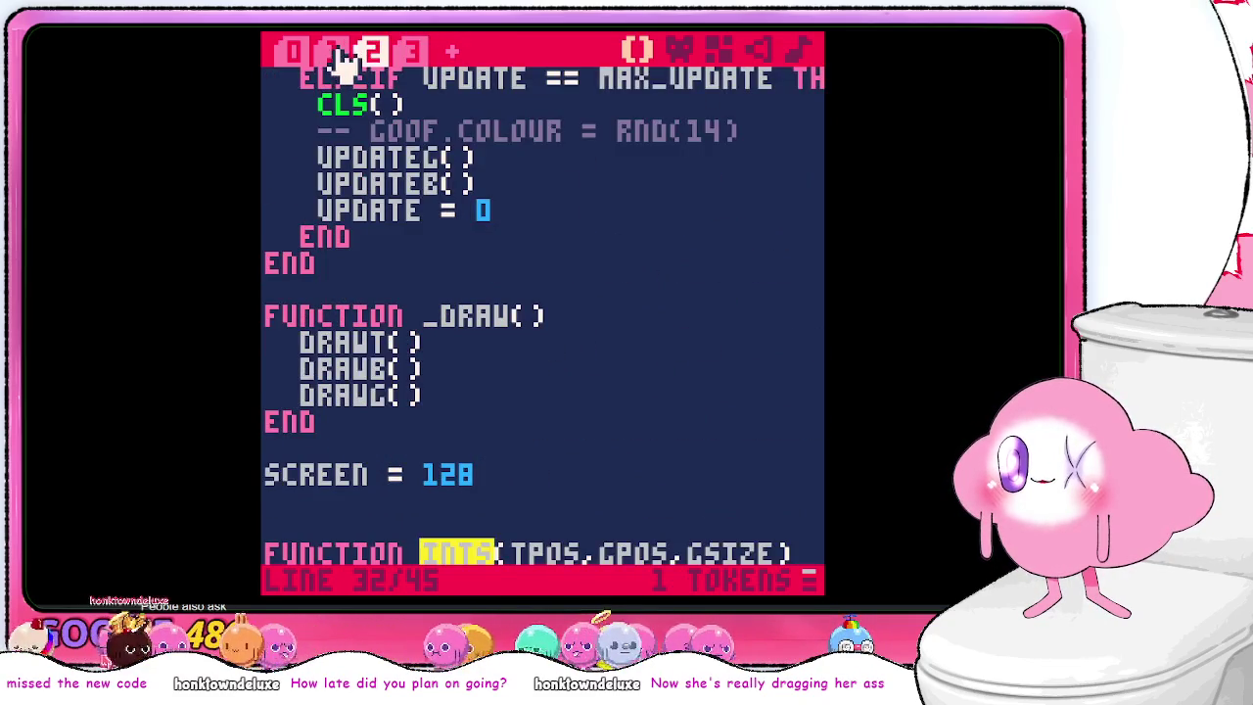
{"action": "scroll", "coordinate": [470, 202], "scroll_direction": "down", "scroll_amount": 5}
{"action": "scroll", "coordinate": [468, 201], "scroll_direction": "up", "scroll_amount": 7}
{"action": "scroll", "coordinate": [464, 196], "scroll_direction": "up", "scroll_amount": 2}
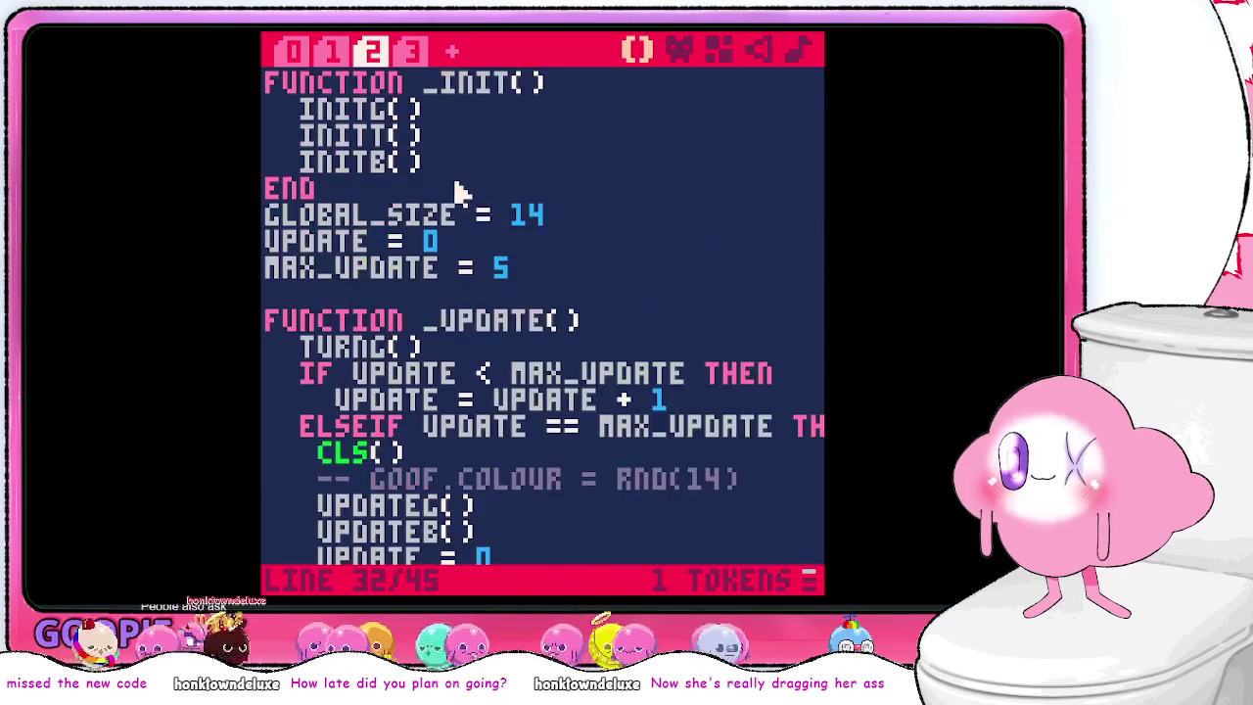
{"action": "left_click", "coordinate": [340, 57]}
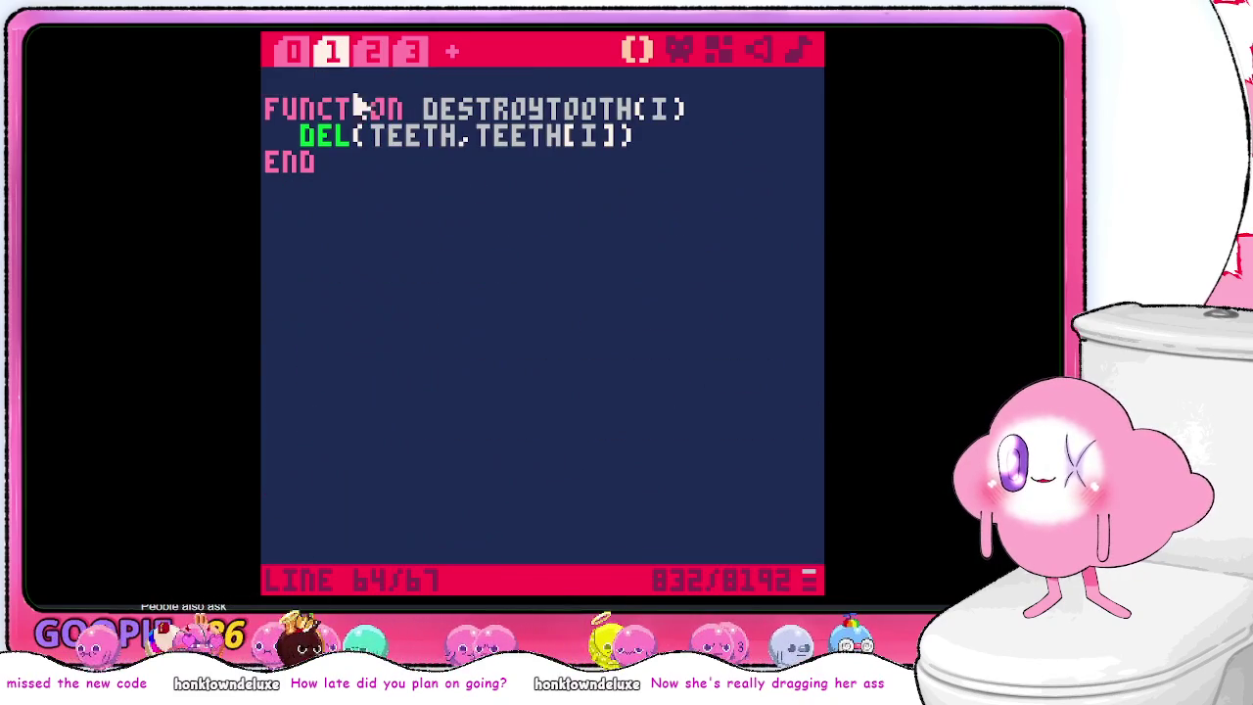
{"action": "left_click", "coordinate": [290, 51]}
{"action": "scroll", "coordinate": [566, 277], "scroll_direction": "down", "scroll_amount": 1}
{"action": "scroll", "coordinate": [568, 274], "scroll_direction": "down", "scroll_amount": 3}
{"action": "scroll", "coordinate": [593, 288], "scroll_direction": "up", "scroll_amount": 10}
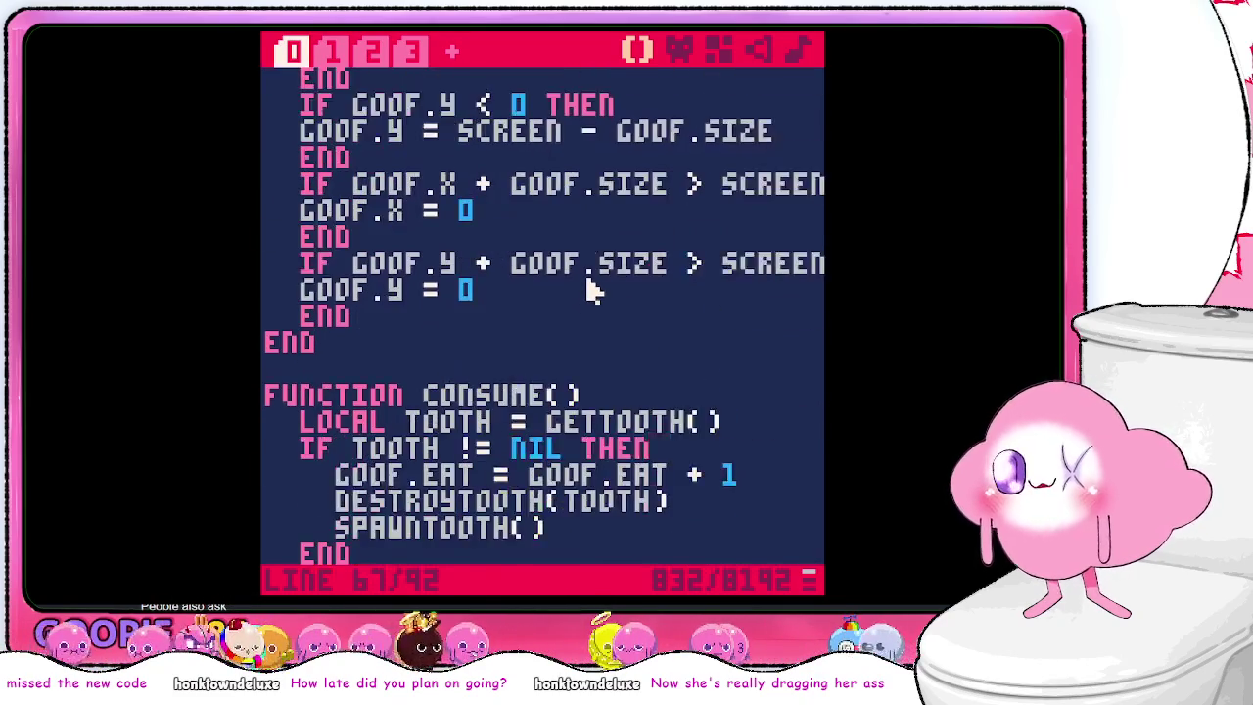
{"action": "scroll", "coordinate": [632, 255], "scroll_direction": "down", "scroll_amount": 13}
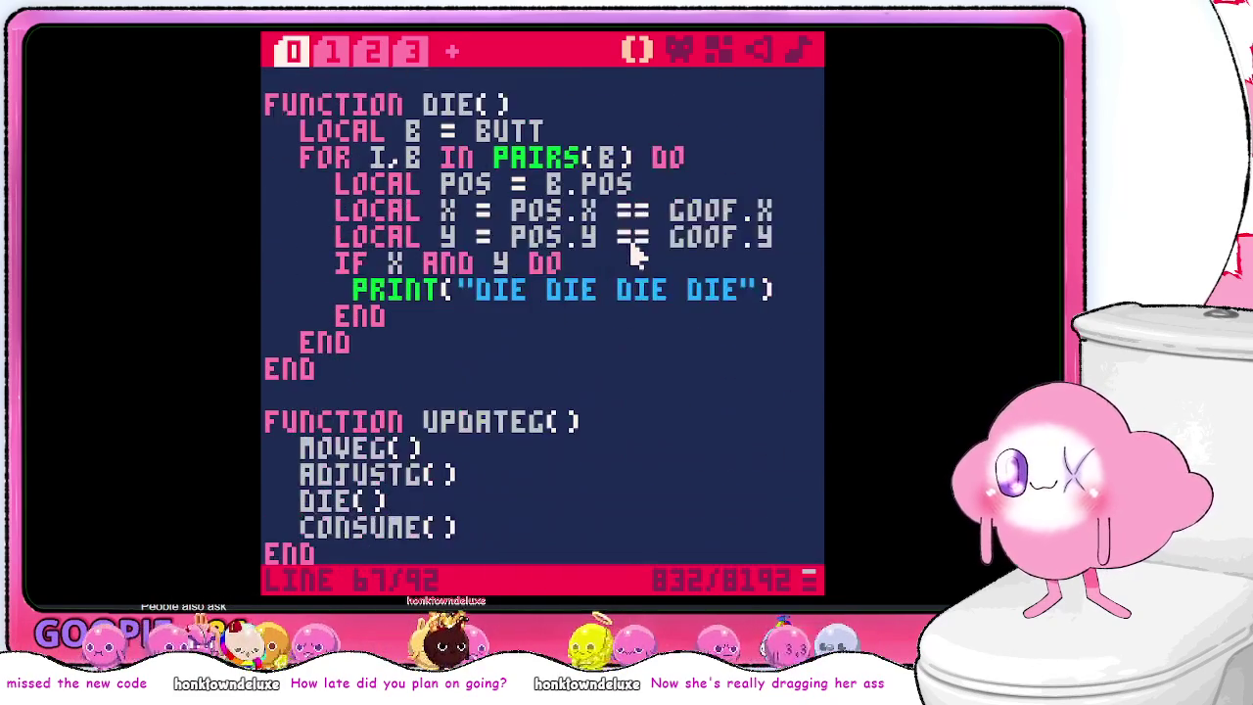
{"action": "key", "text": "Return"}
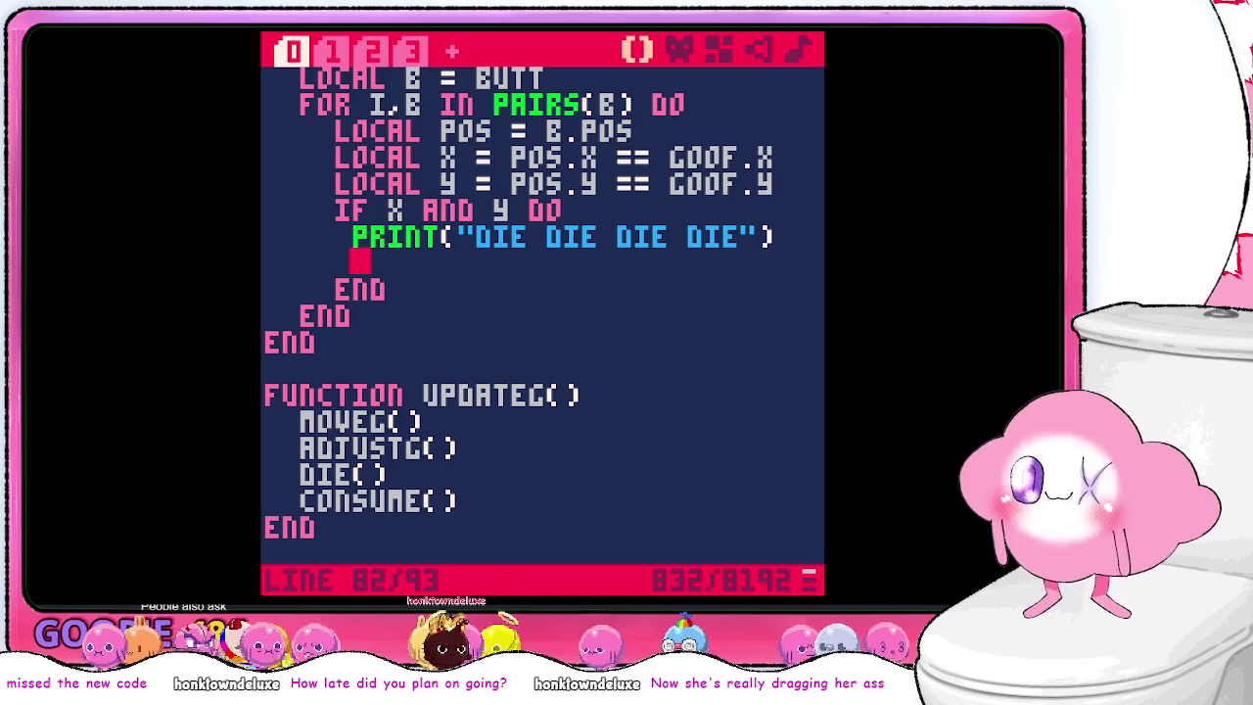
{"action": "key", "text": "alt+Tab"}
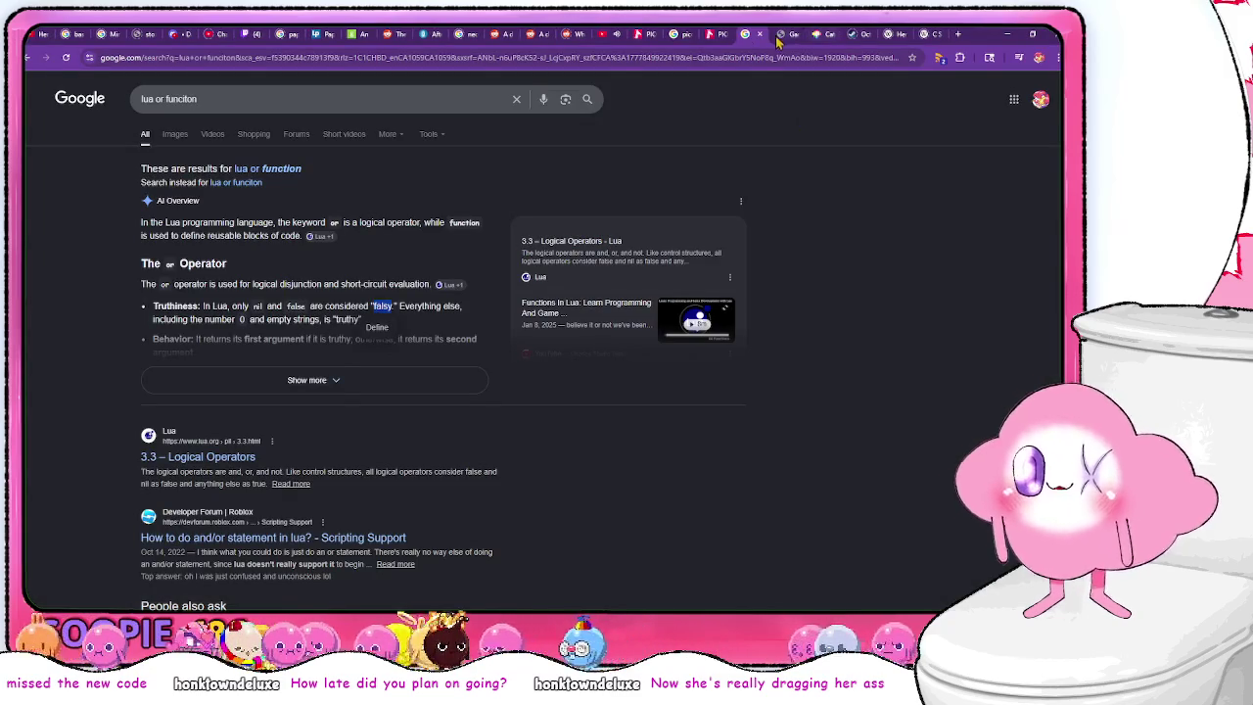
- Move from the timer search to the lexaloffle resources page, then scan the cheat sheet down to SHORTCUTS
{"action": "left_click", "coordinate": [688, 37]}
{"action": "left_click", "coordinate": [645, 36]}
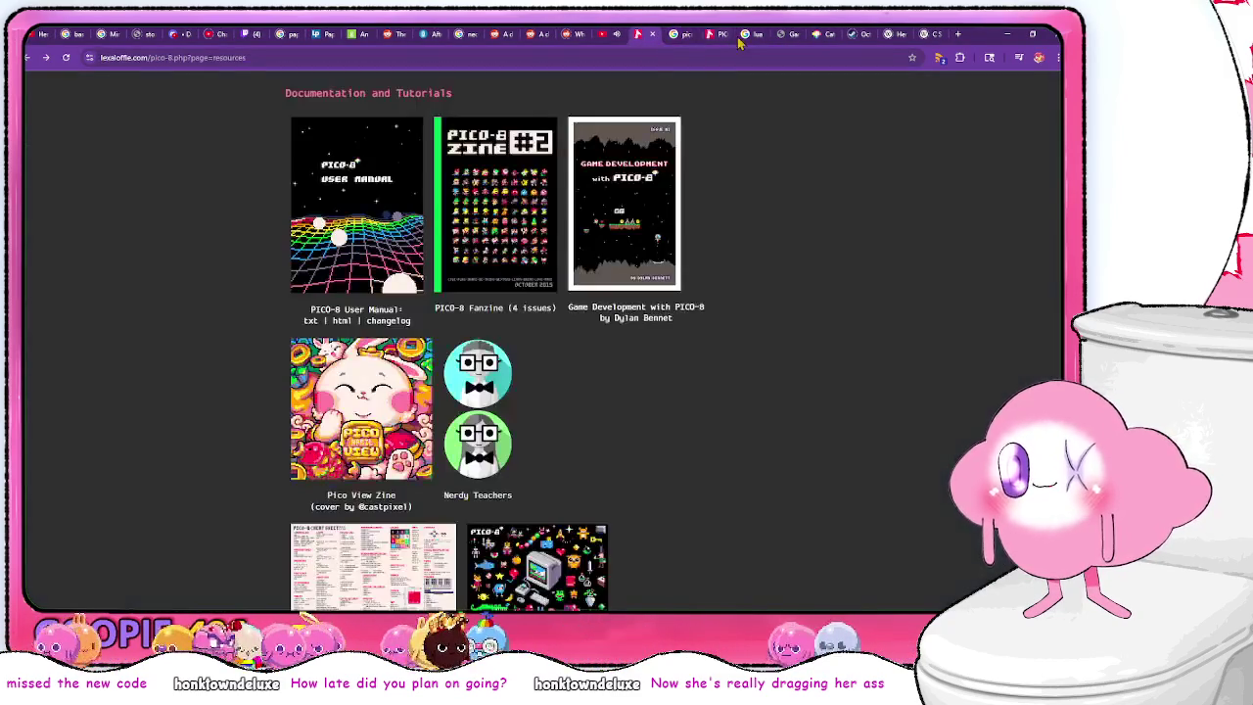
{"action": "left_click", "coordinate": [730, 37]}
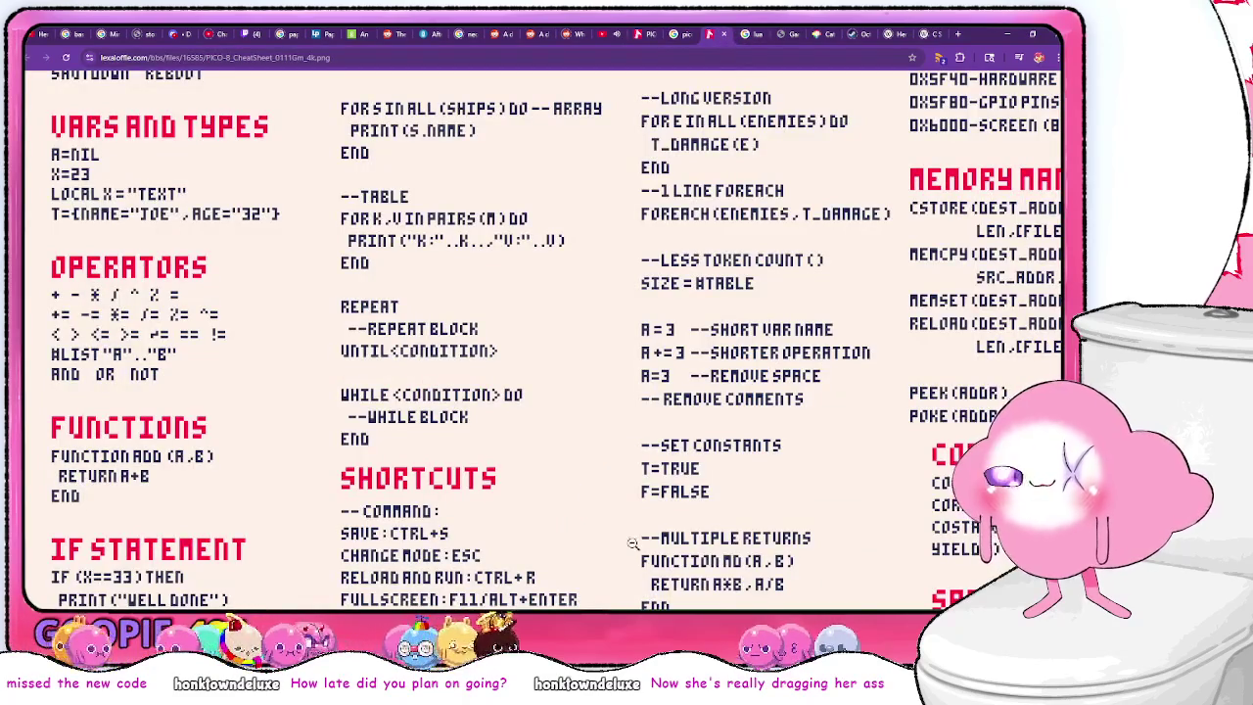
{"action": "scroll", "coordinate": [632, 542], "scroll_direction": "down", "scroll_amount": 5}
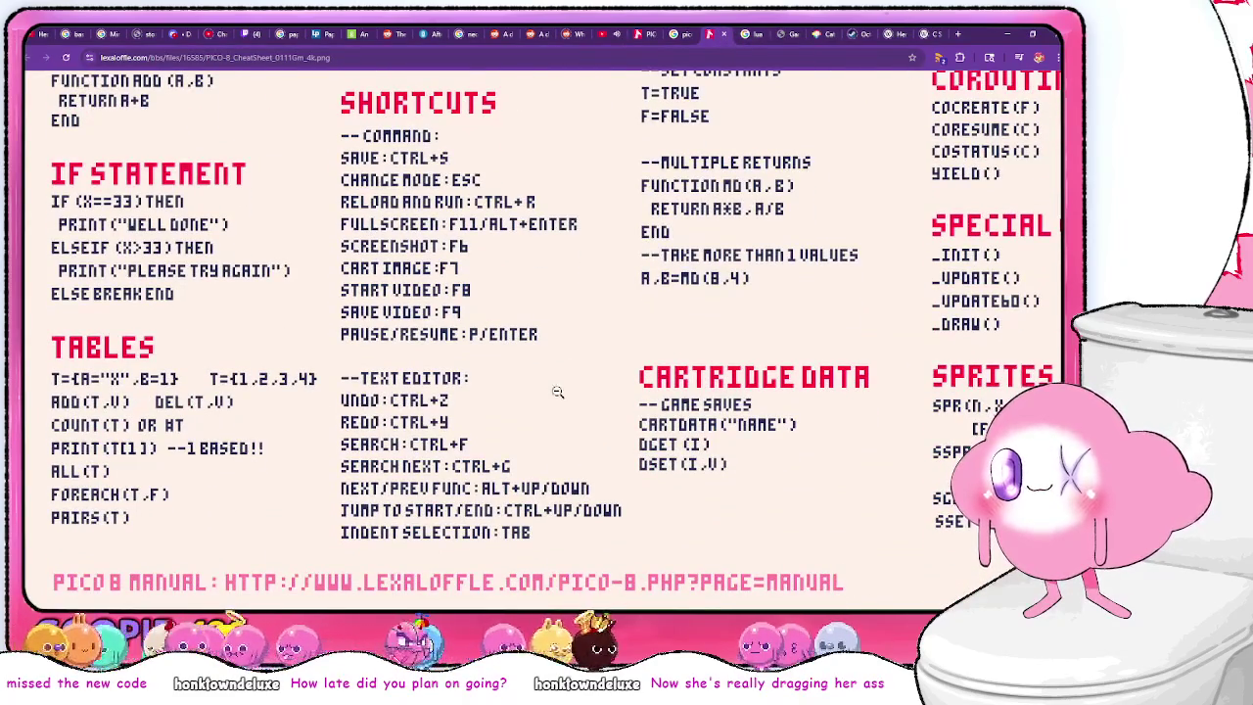
{"action": "scroll", "coordinate": [558, 395], "scroll_direction": "up", "scroll_amount": 8}
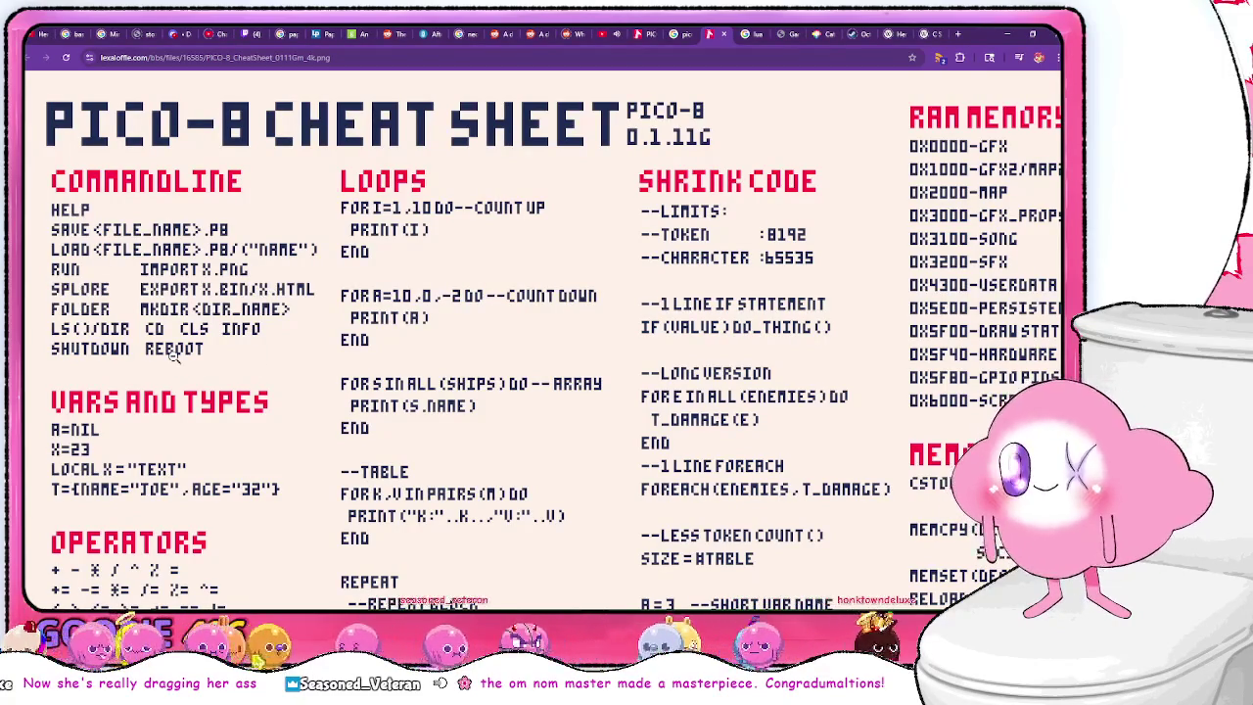
- Add a SHUTDOWN() call under DIE()'s PRINT line and save the cartridge
{"action": "key", "text": "alt+Tab"}
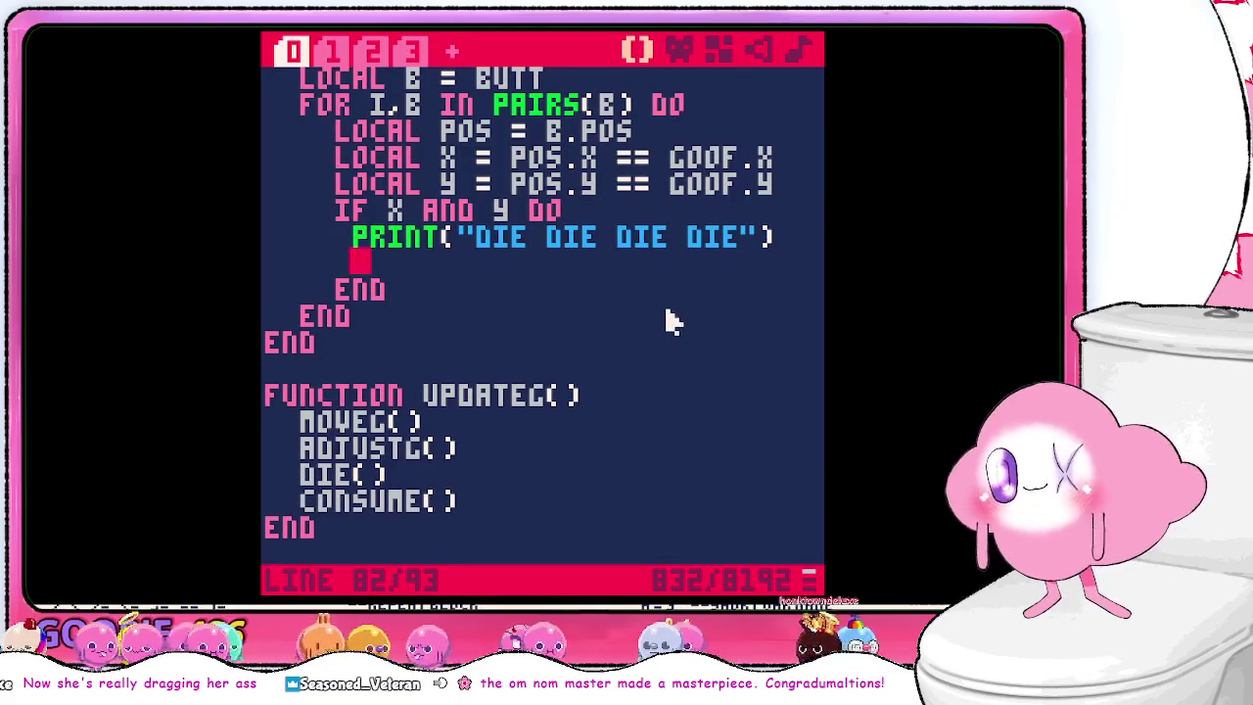
{"action": "type", "text": "SHUTDOWN"}
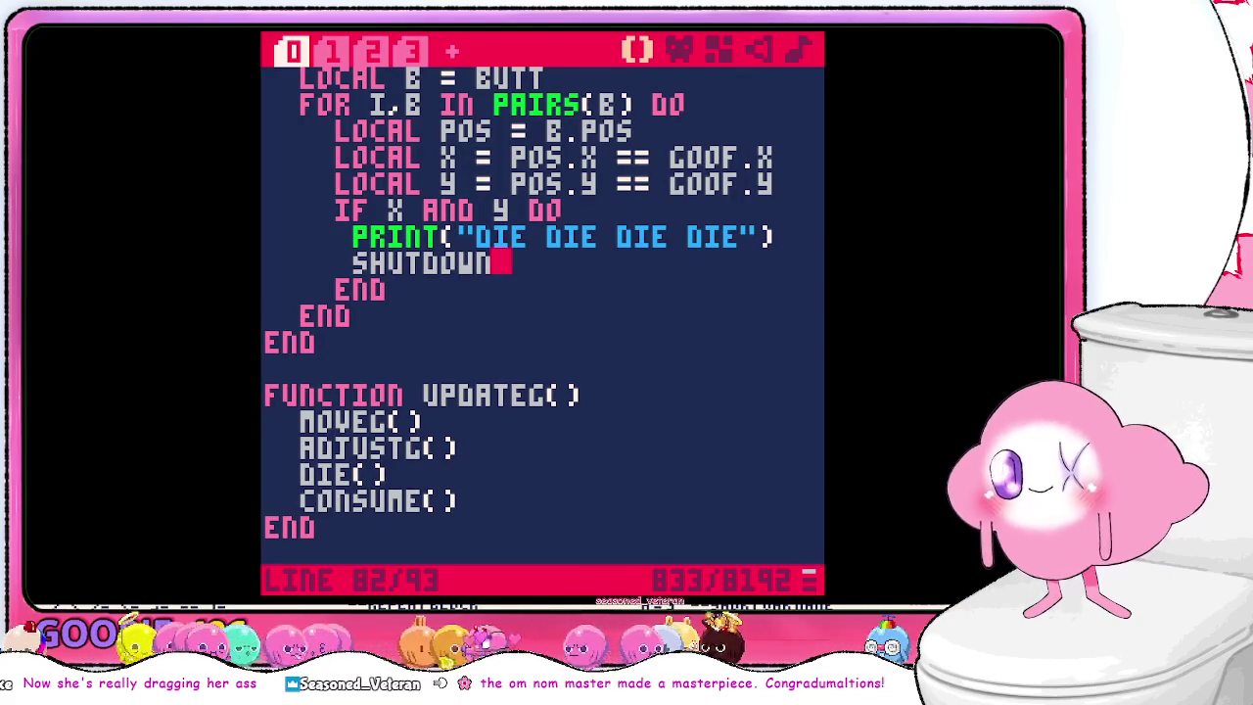
{"action": "key", "text": "ctrl+s"}
- Compare the cheat sheet with the body, update/draw and tooth-removal code, ending on the cheat sheet
{"action": "key", "text": "alt+Tab"}
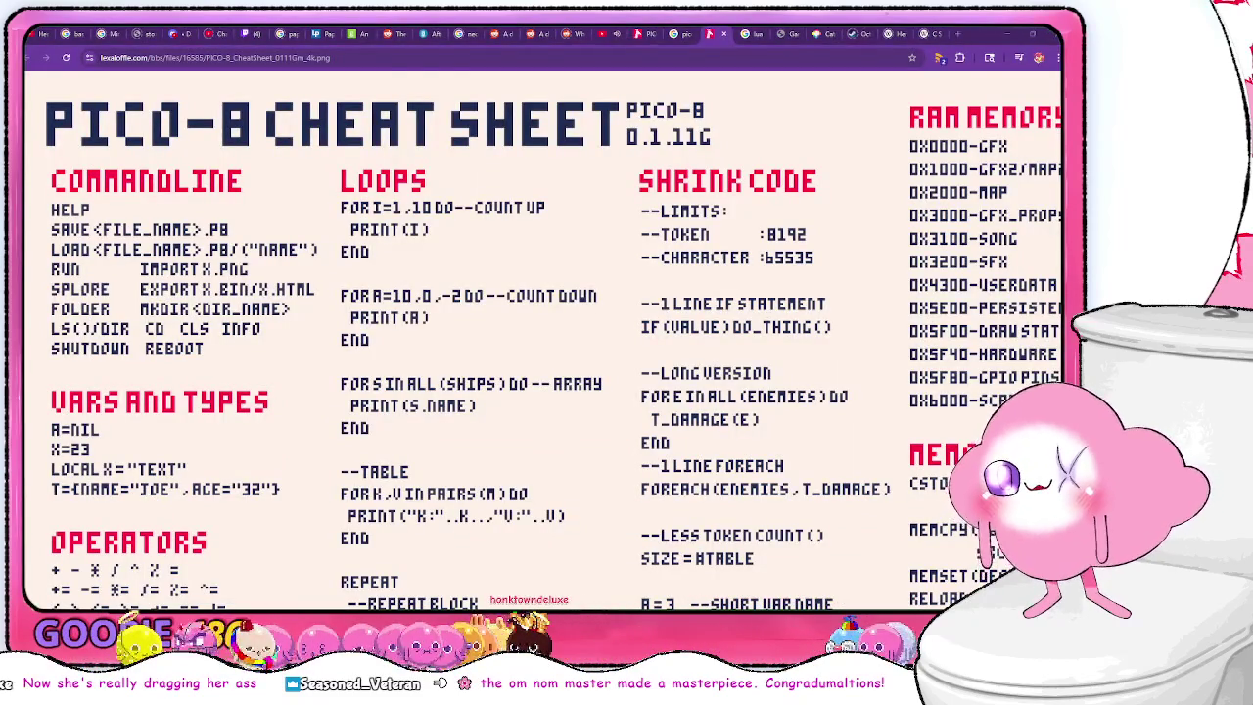
{"action": "key", "text": "alt+Tab"}
{"action": "left_click", "coordinate": [412, 51]}
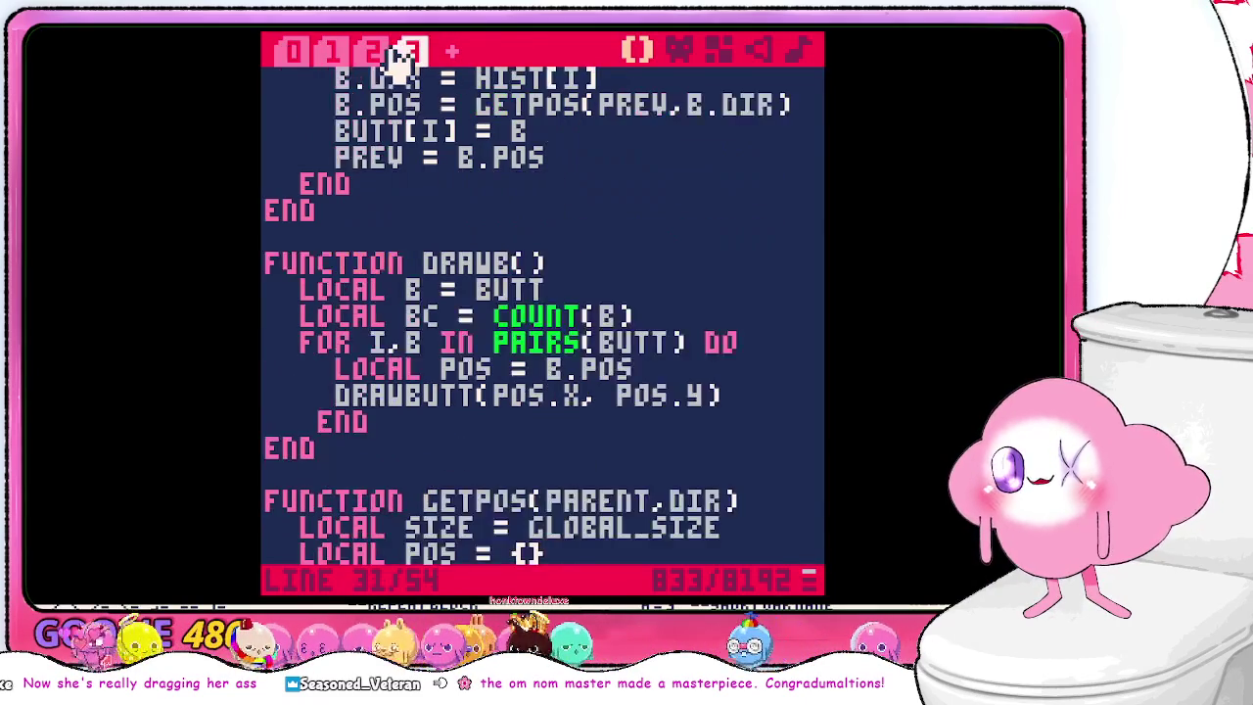
{"action": "scroll", "coordinate": [470, 186], "scroll_direction": "up", "scroll_amount": 5}
{"action": "left_click", "coordinate": [372, 51]}
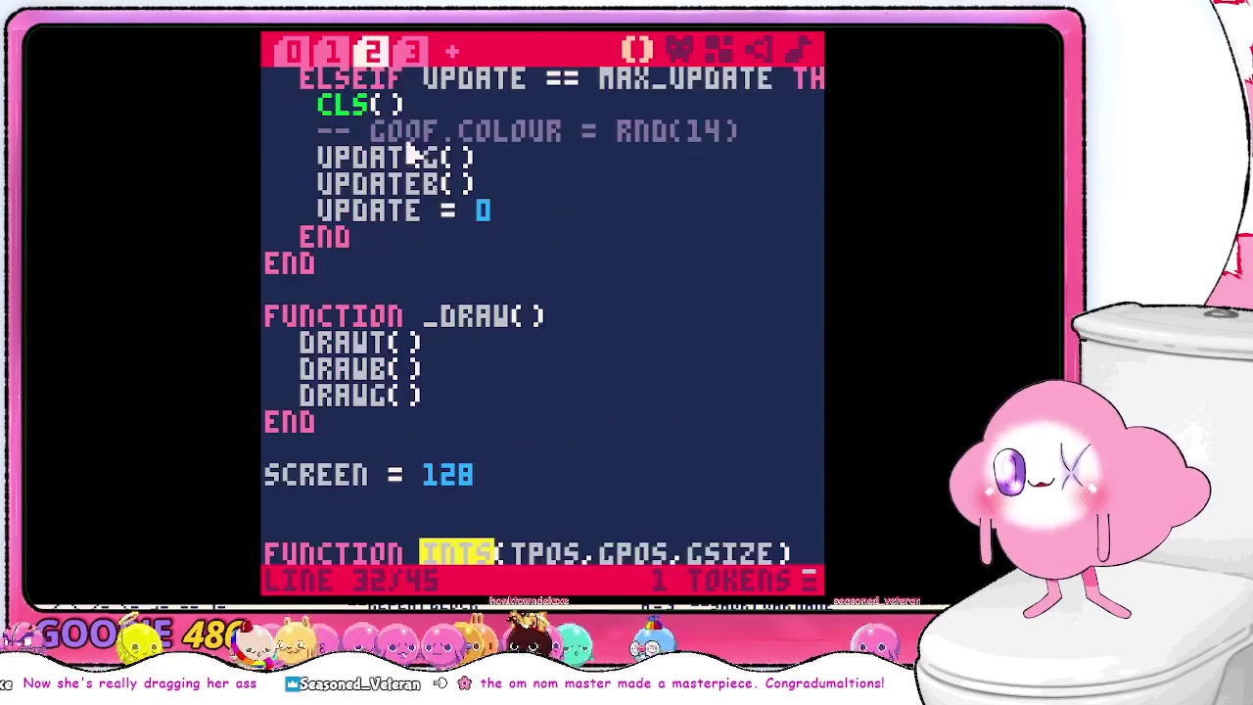
{"action": "scroll", "coordinate": [421, 196], "scroll_direction": "up", "scroll_amount": 3}
{"action": "left_click", "coordinate": [330, 51]}
{"action": "left_click", "coordinate": [291, 51]}
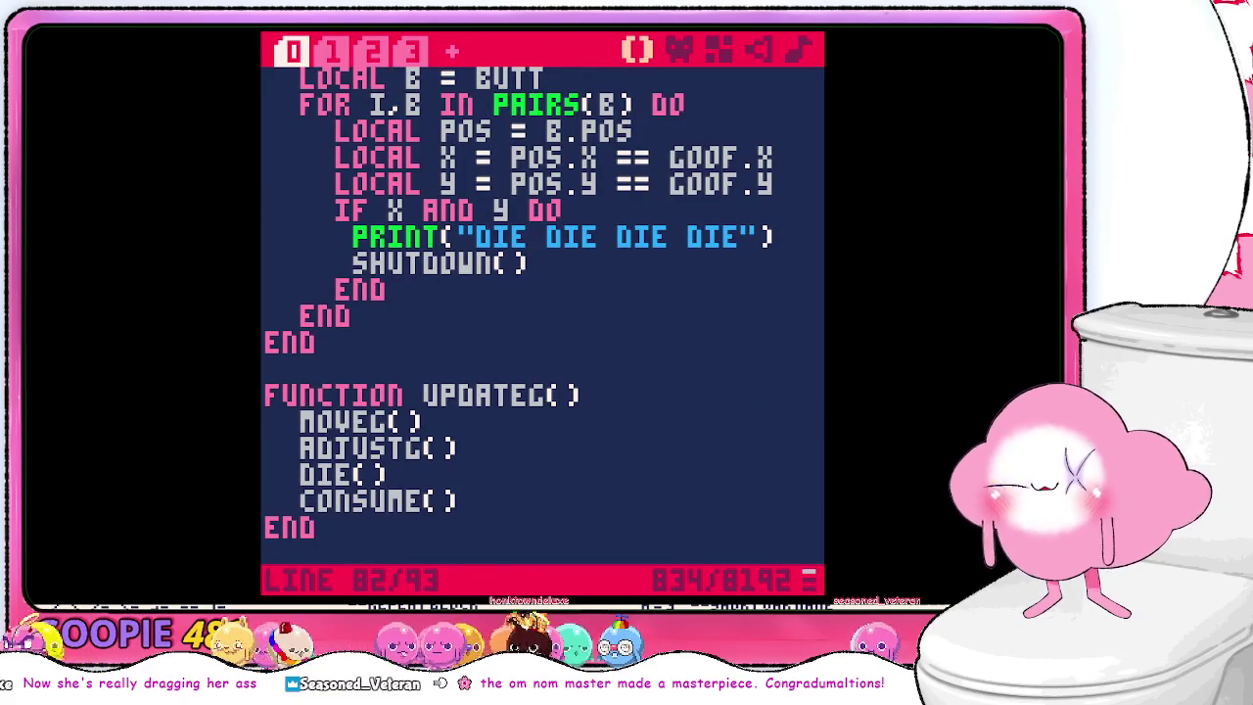
{"action": "key", "text": "alt+Tab"}
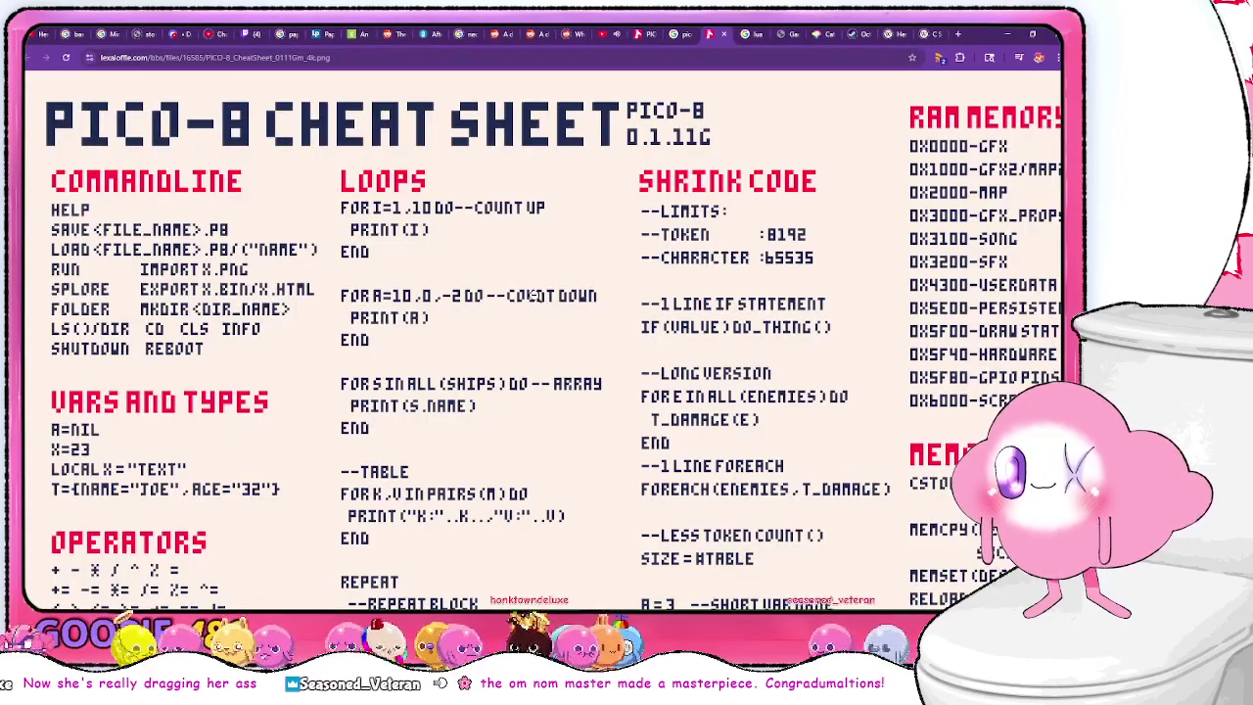
{"action": "key", "text": "alt+Tab"}
{"action": "key", "text": "alt+Tab"}
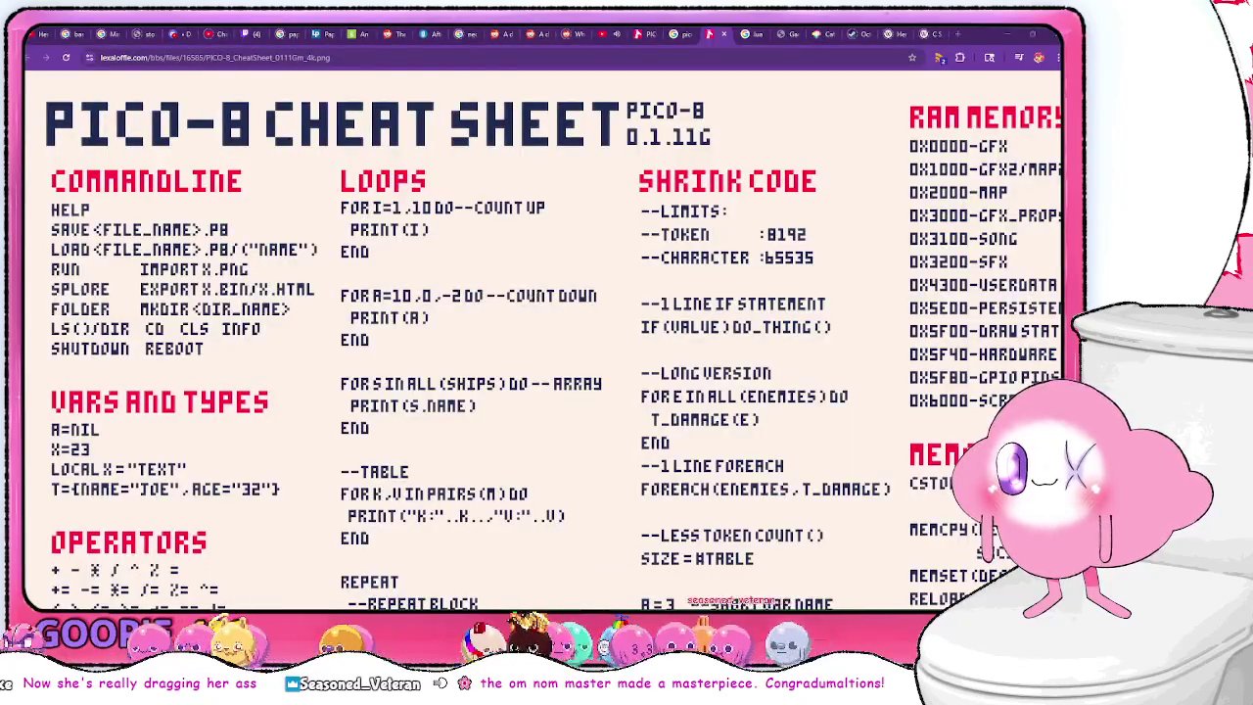
{"action": "key", "text": "alt+Tab"}
- Launch the game from the console with the run command
{"action": "key", "text": "Escape"}
{"action": "type", "text": "run"}
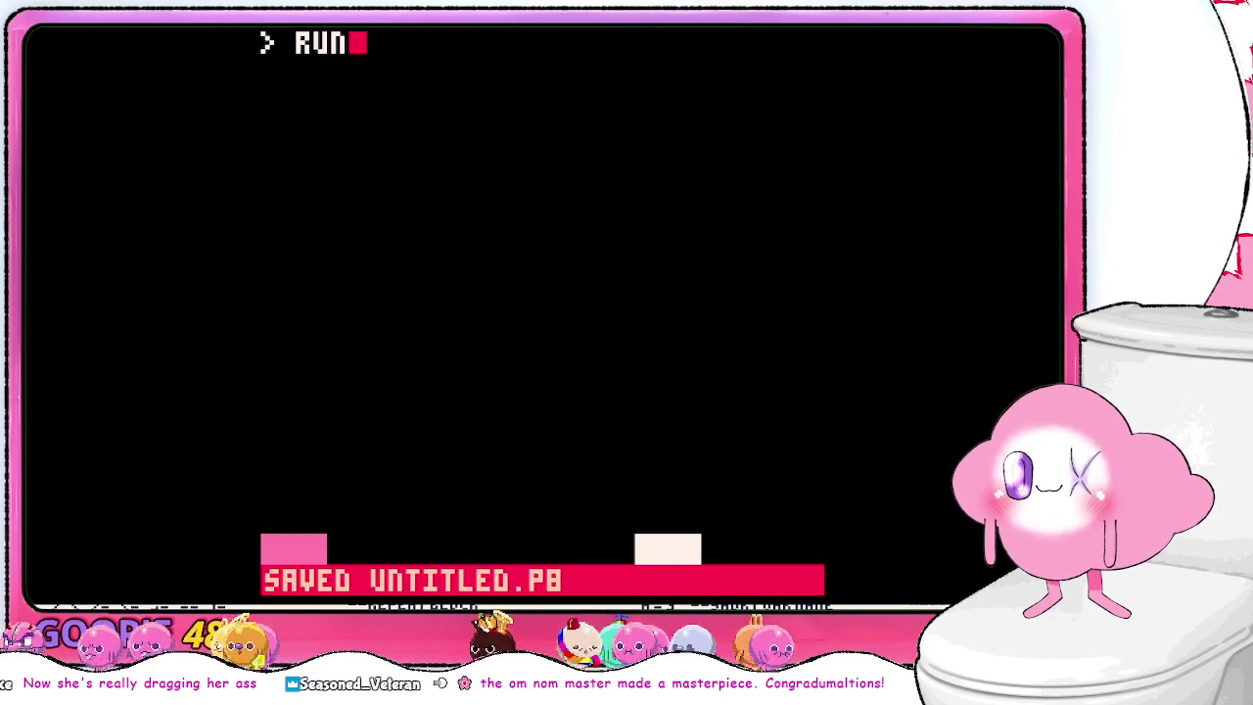
{"action": "key", "text": "Return"}
- Steer the snake to eat food, then into its own body to trigger DIE(), and return to the cheat sheet
{"action": "key", "text": "Right"}
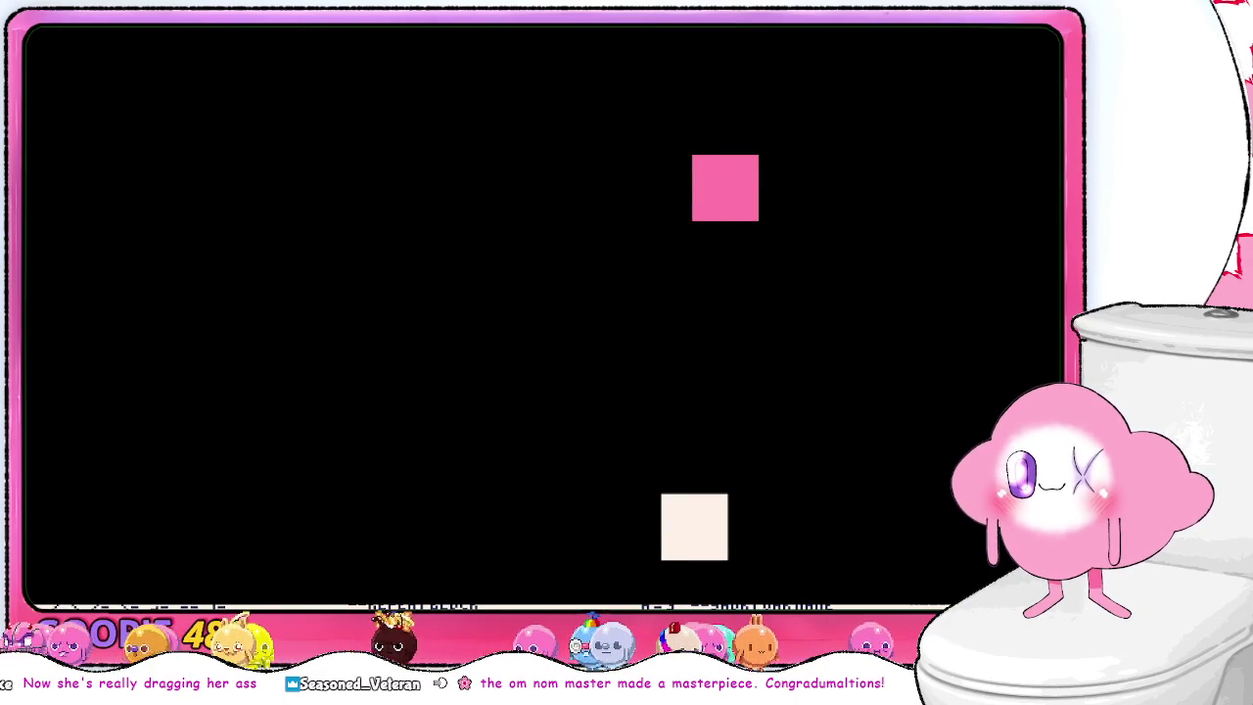
{"action": "key", "text": "Down"}
{"action": "key", "text": "Left"}
{"action": "key", "text": "Up"}
{"action": "key", "text": "Right"}
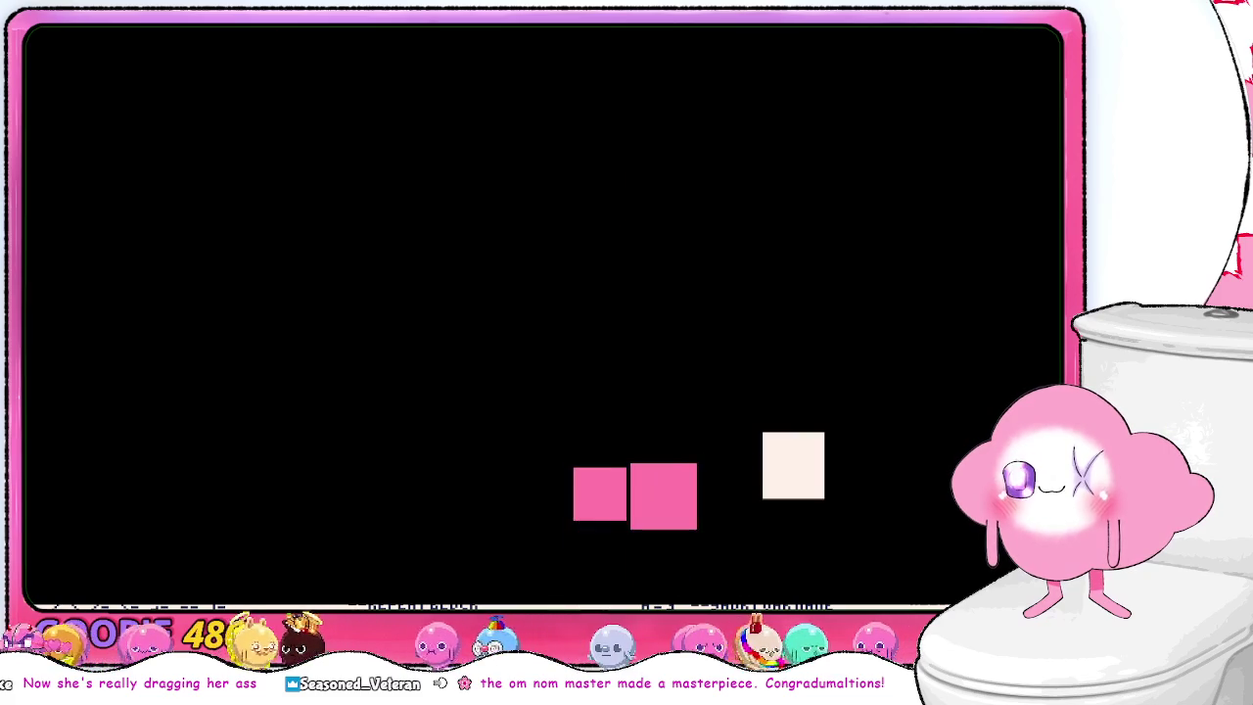
{"action": "key", "text": "Up"}
{"action": "key", "text": "Left"}
{"action": "key", "text": "Down"}
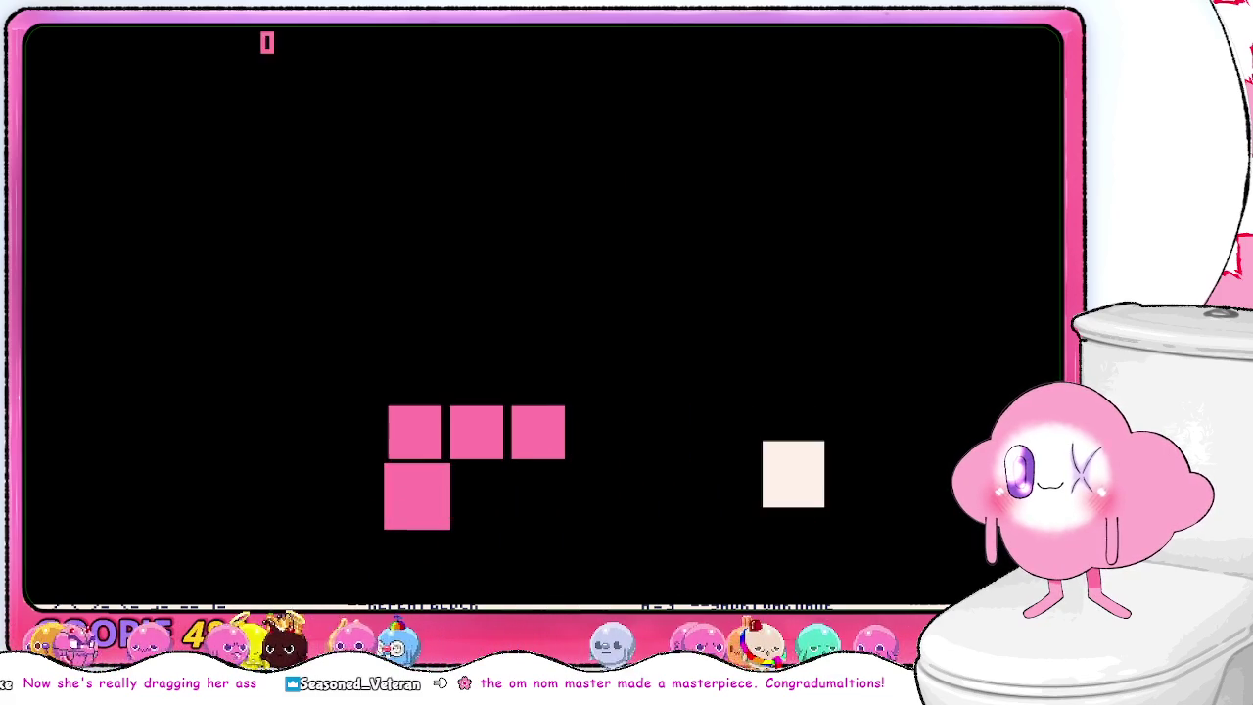
{"action": "key", "text": "Right"}
{"action": "key", "text": "Up"}
{"action": "key", "text": "Left"}
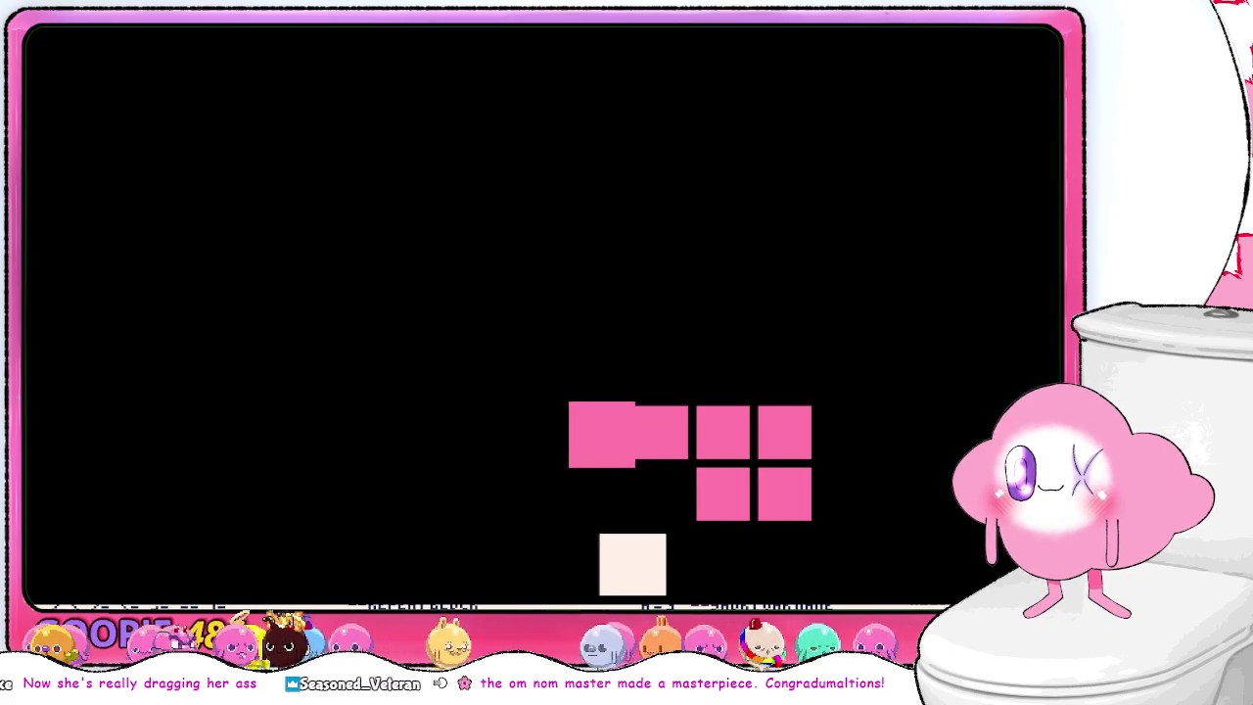
{"action": "key", "text": "Down"}
{"action": "key", "text": "Up"}
{"action": "key", "text": "Left"}
{"action": "key", "text": "Up"}
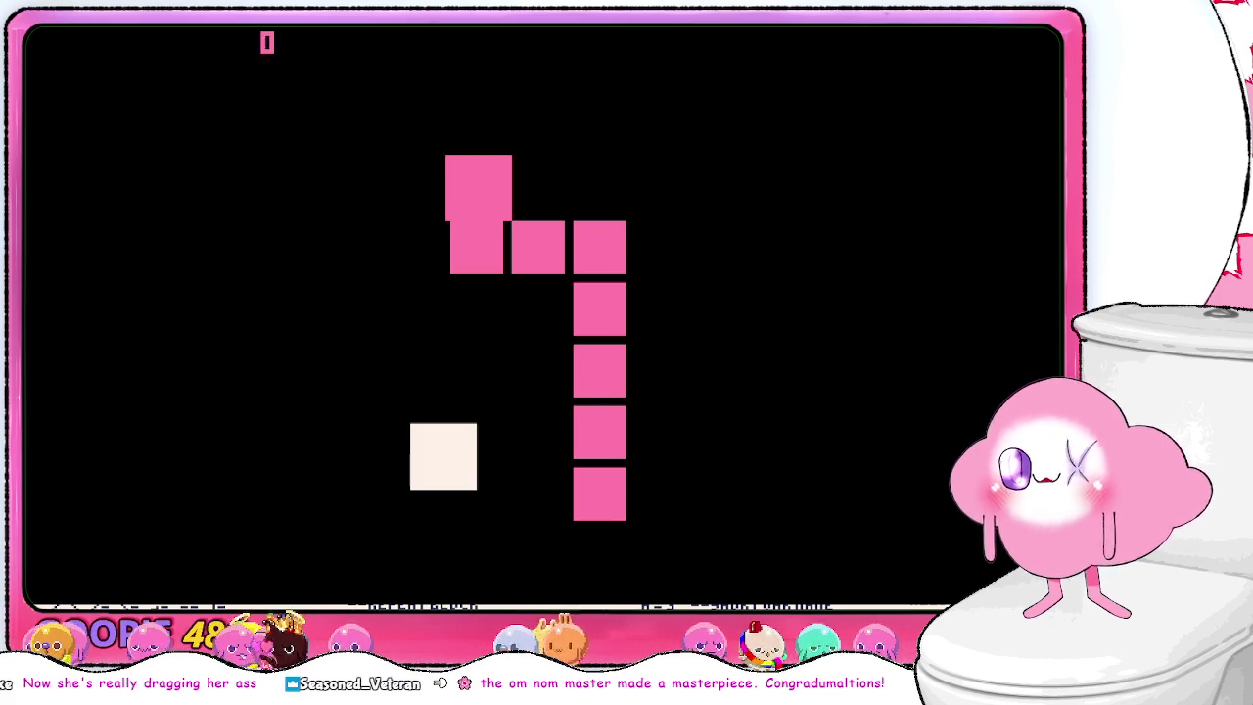
{"action": "key", "text": "Escape"}
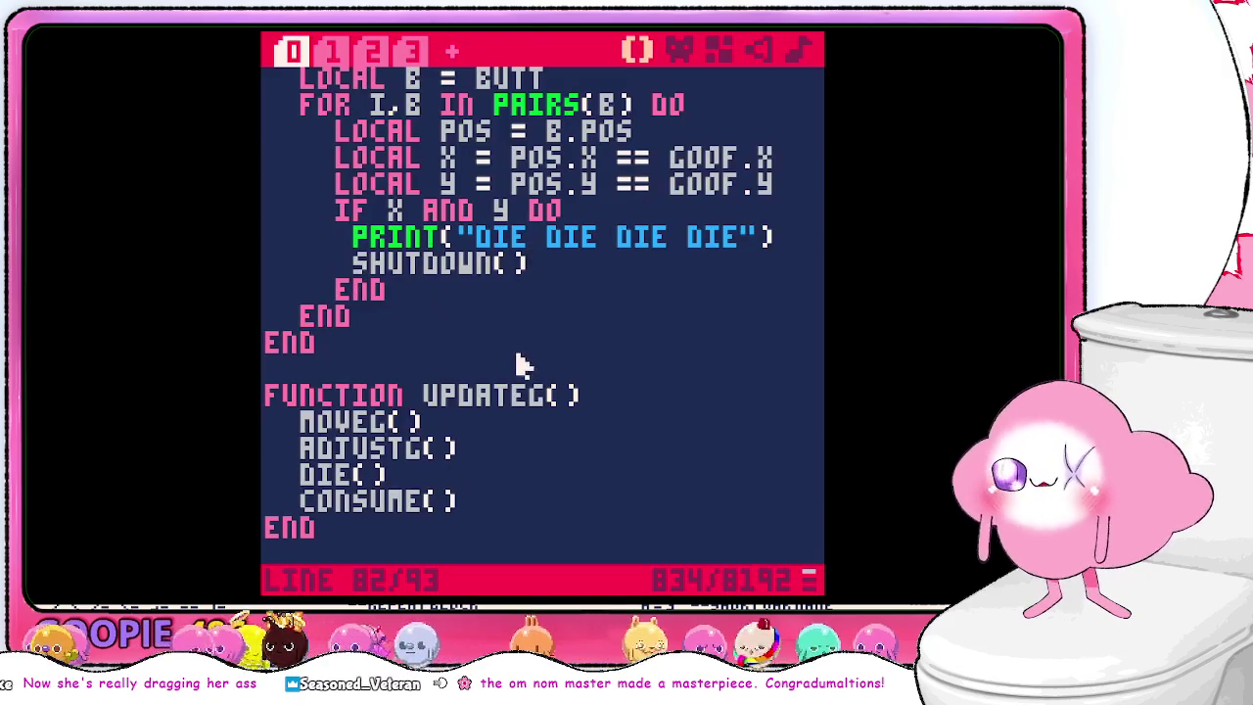
{"action": "key", "text": "alt+Tab"}
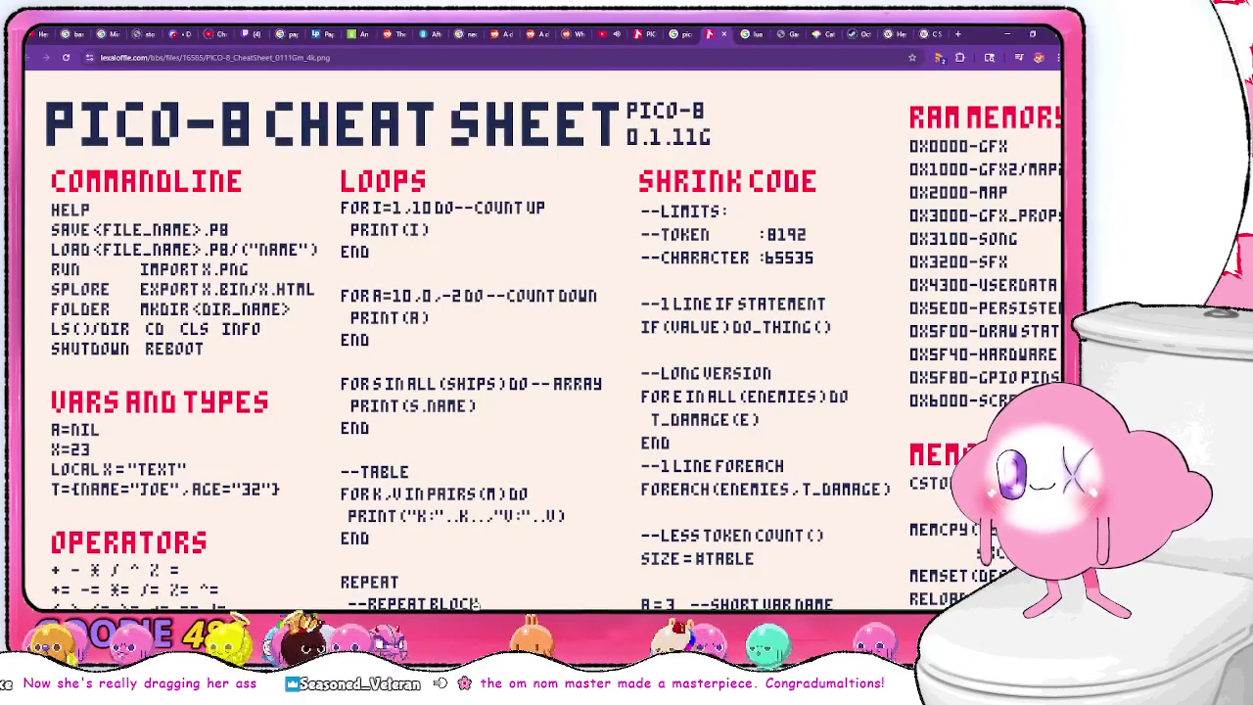
- Scroll across the PICO-8 cheat sheet image and back to the top, then switch to the Gamedev_with_PICO-8_1_spreads PDF
{"action": "scroll", "coordinate": [871, 553], "scroll_direction": "right", "scroll_amount": 10}
{"action": "scroll", "coordinate": [872, 553], "scroll_direction": "left", "scroll_amount": 1}
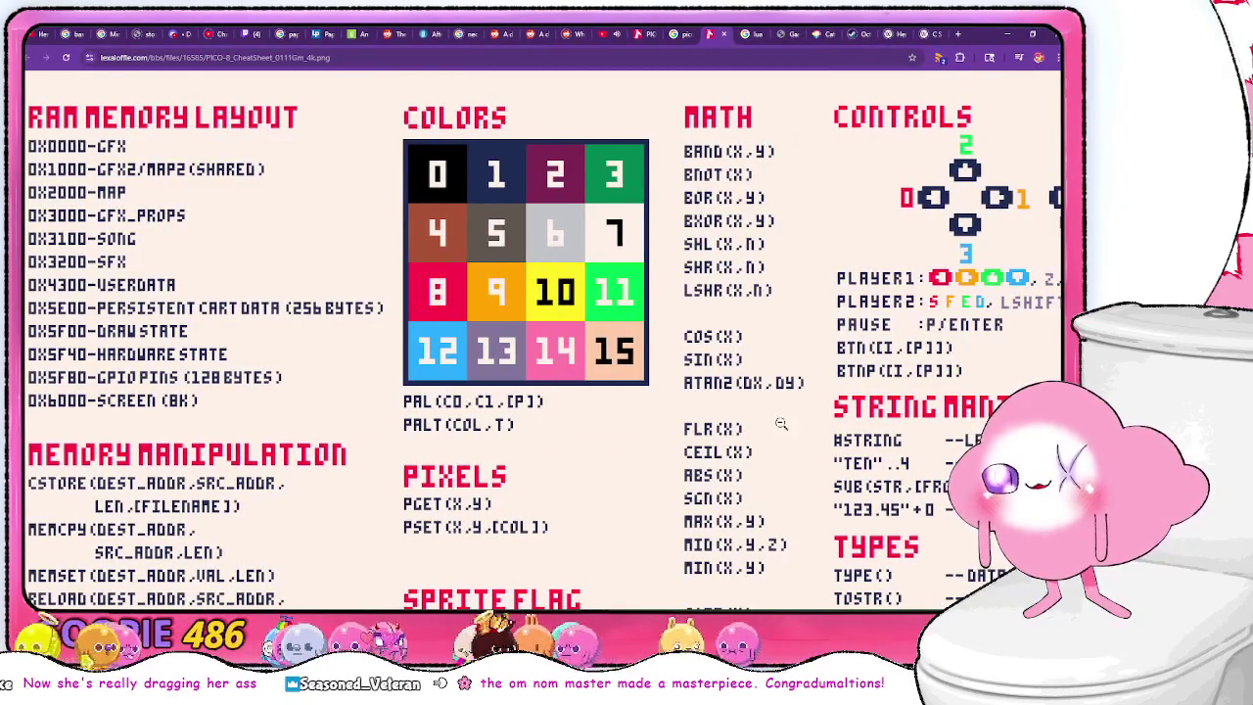
{"action": "scroll", "coordinate": [437, 438], "scroll_direction": "down", "scroll_amount": 5}
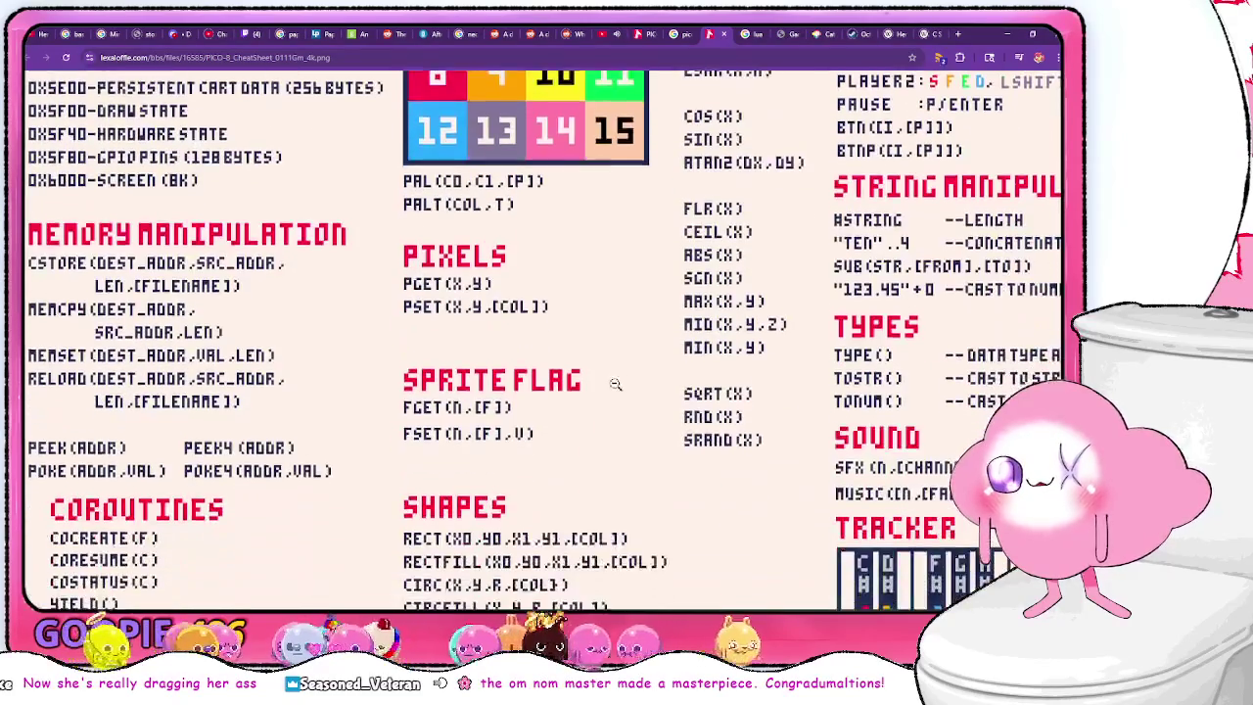
{"action": "scroll", "coordinate": [615, 384], "scroll_direction": "down", "scroll_amount": 2}
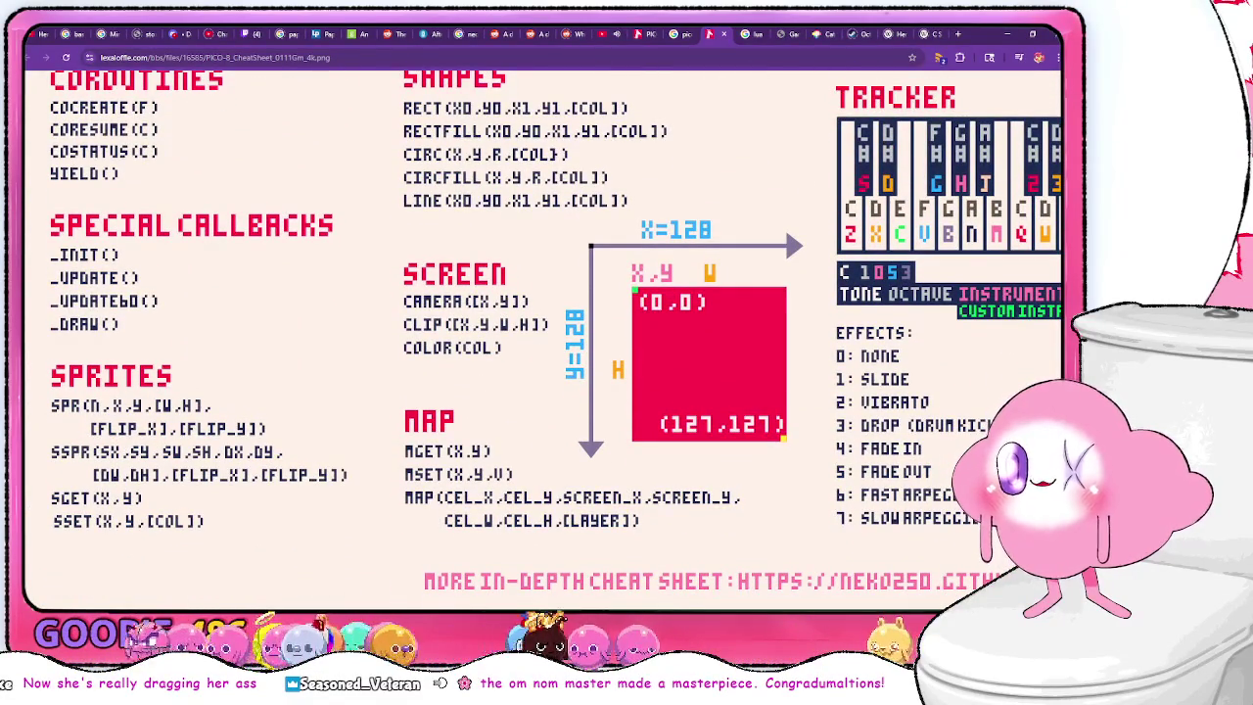
{"action": "scroll", "coordinate": [487, 363], "scroll_direction": "right", "scroll_amount": 2}
{"action": "scroll", "coordinate": [487, 363], "scroll_direction": "up", "scroll_amount": 3}
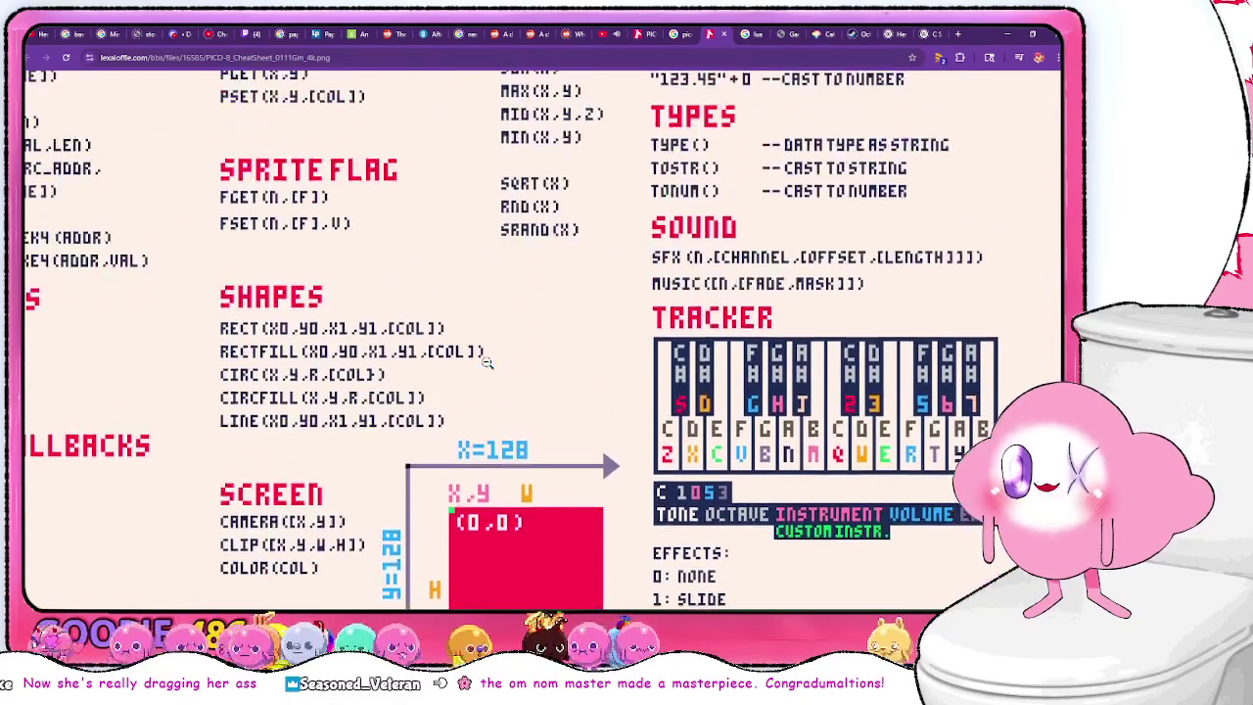
{"action": "scroll", "coordinate": [486, 363], "scroll_direction": "up", "scroll_amount": 2}
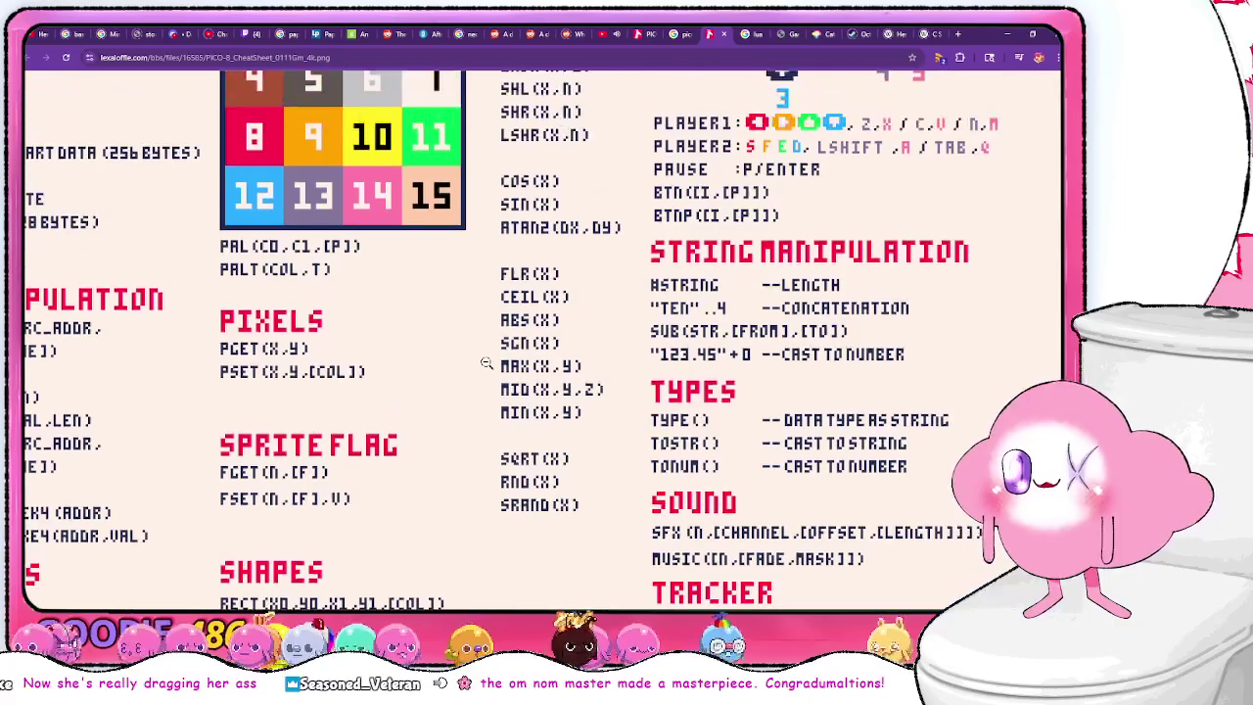
{"action": "scroll", "coordinate": [487, 363], "scroll_direction": "up", "scroll_amount": 2}
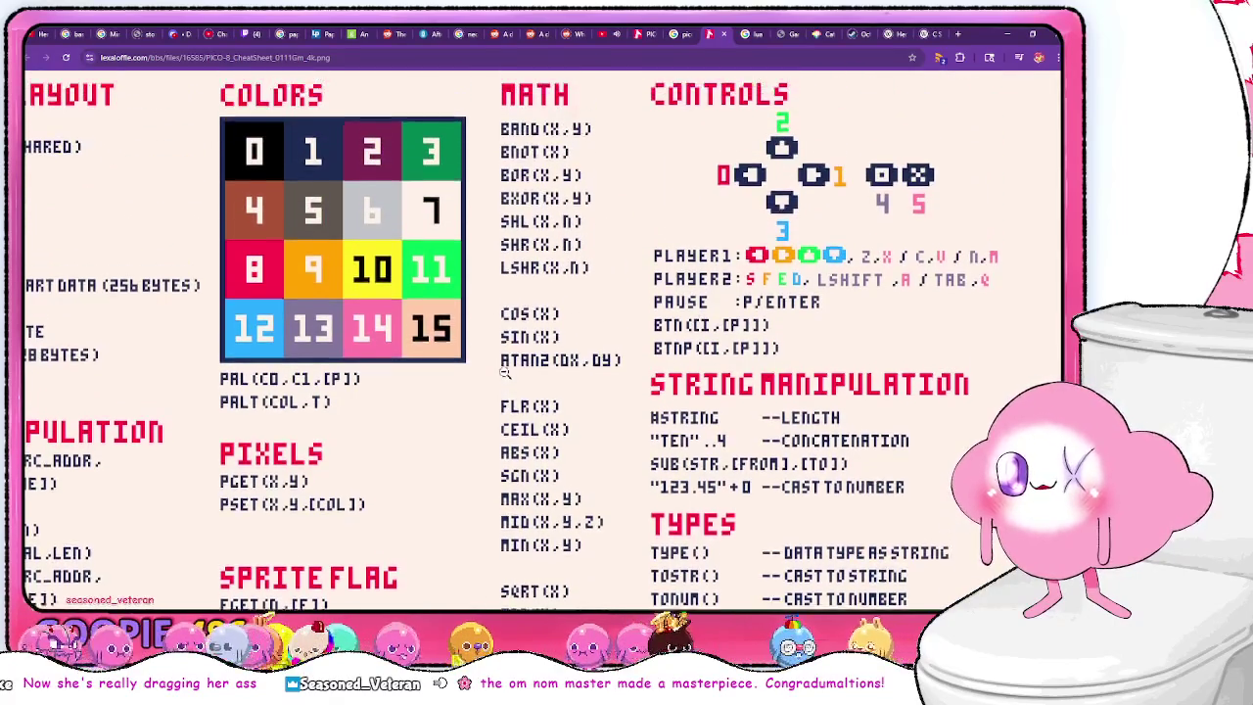
{"action": "scroll", "coordinate": [504, 372], "scroll_direction": "down", "scroll_amount": 2}
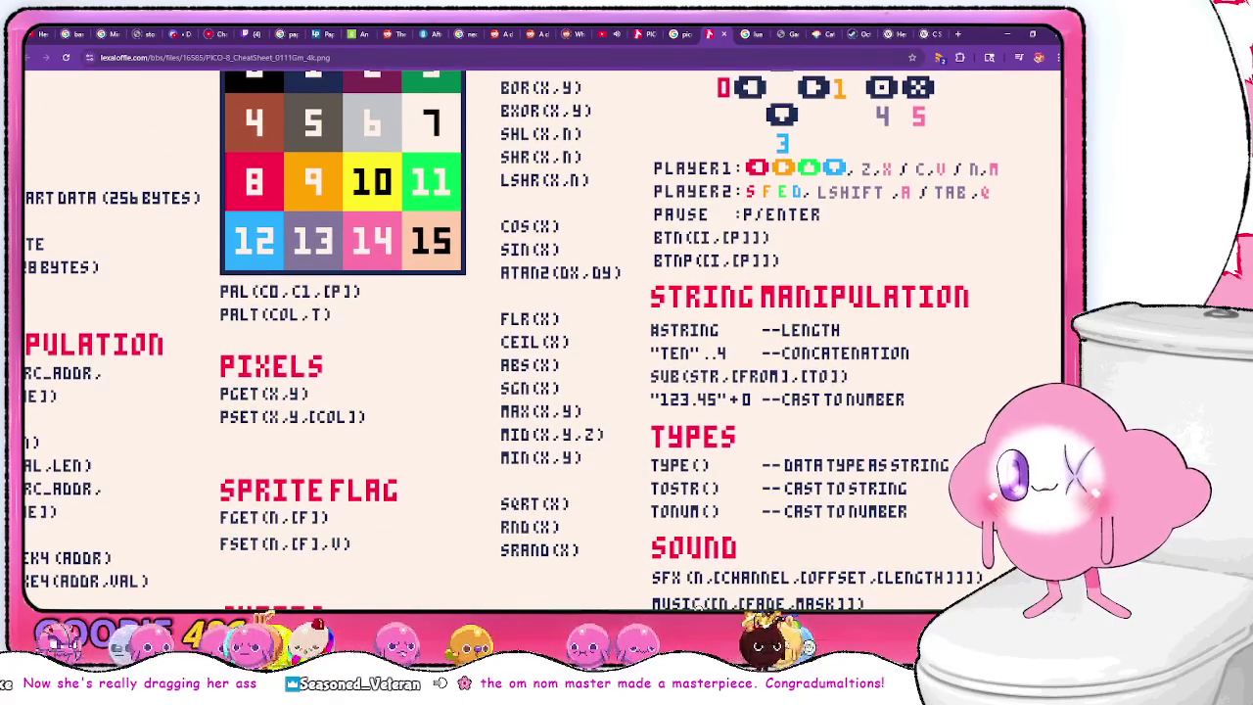
{"action": "scroll", "coordinate": [478, 290], "scroll_direction": "left", "scroll_amount": 10}
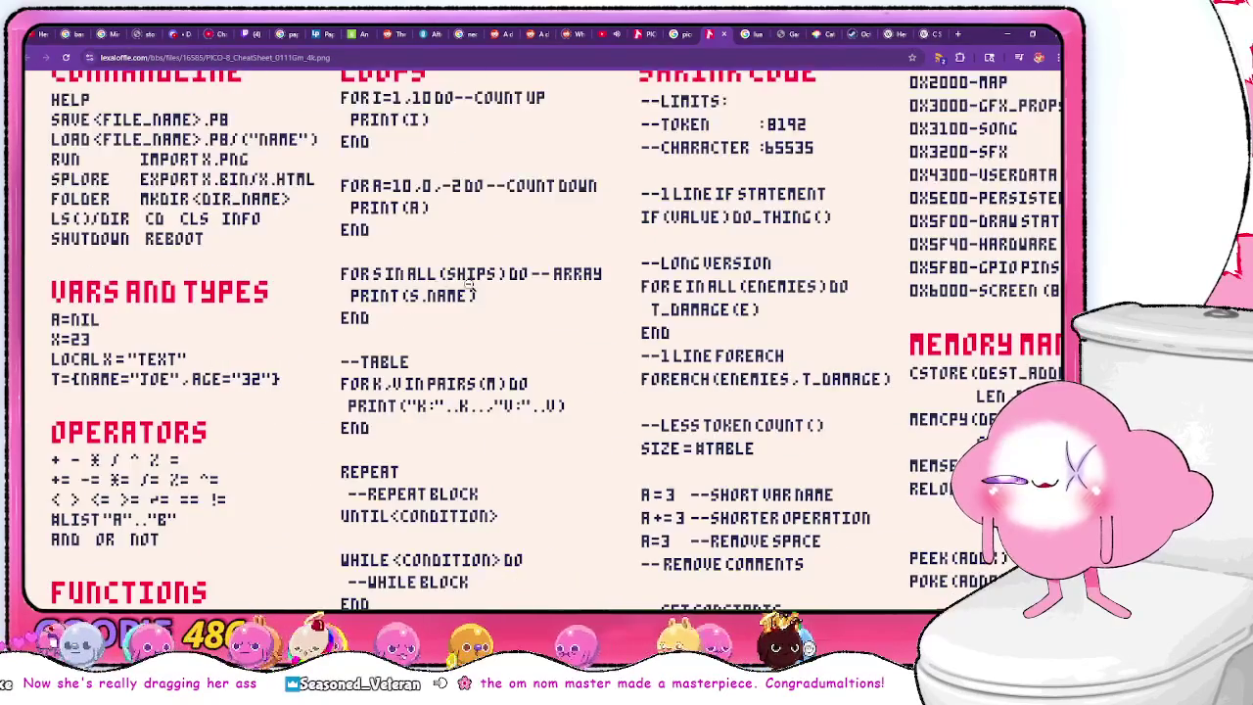
{"action": "scroll", "coordinate": [478, 290], "scroll_direction": "down", "scroll_amount": 2}
{"action": "scroll", "coordinate": [478, 290], "scroll_direction": "down", "scroll_amount": 6}
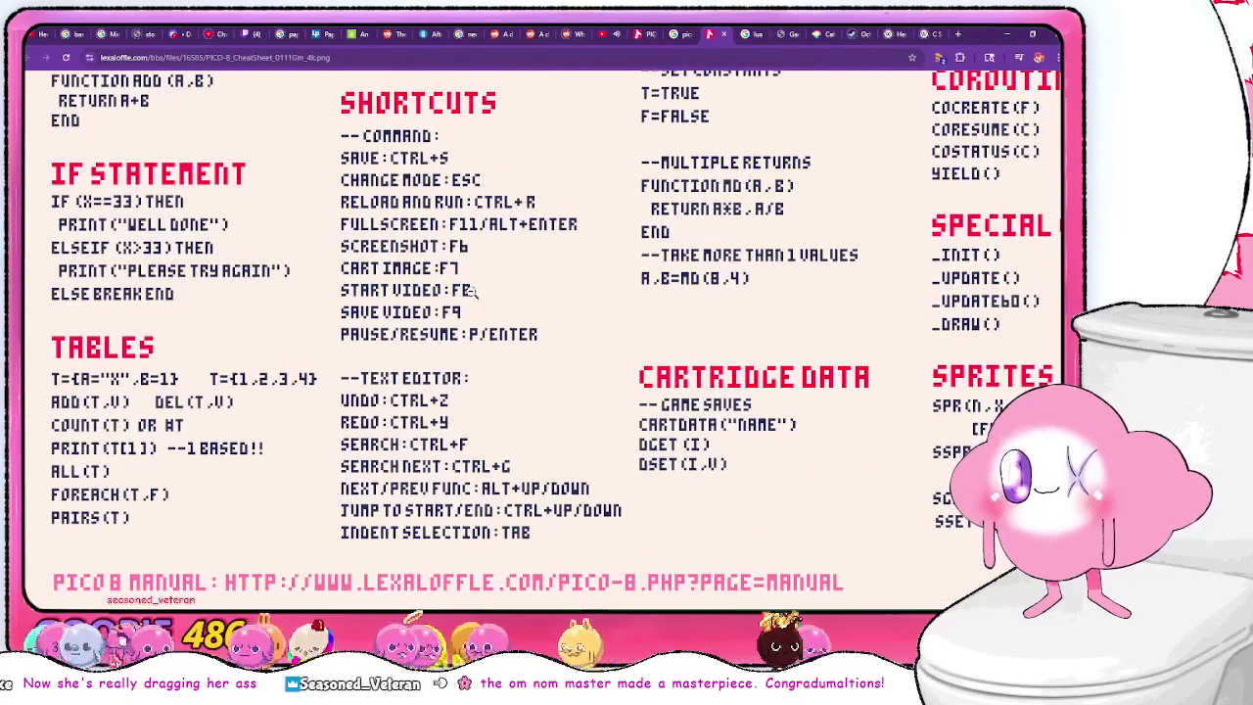
{"action": "scroll", "coordinate": [471, 290], "scroll_direction": "up", "scroll_amount": 10}
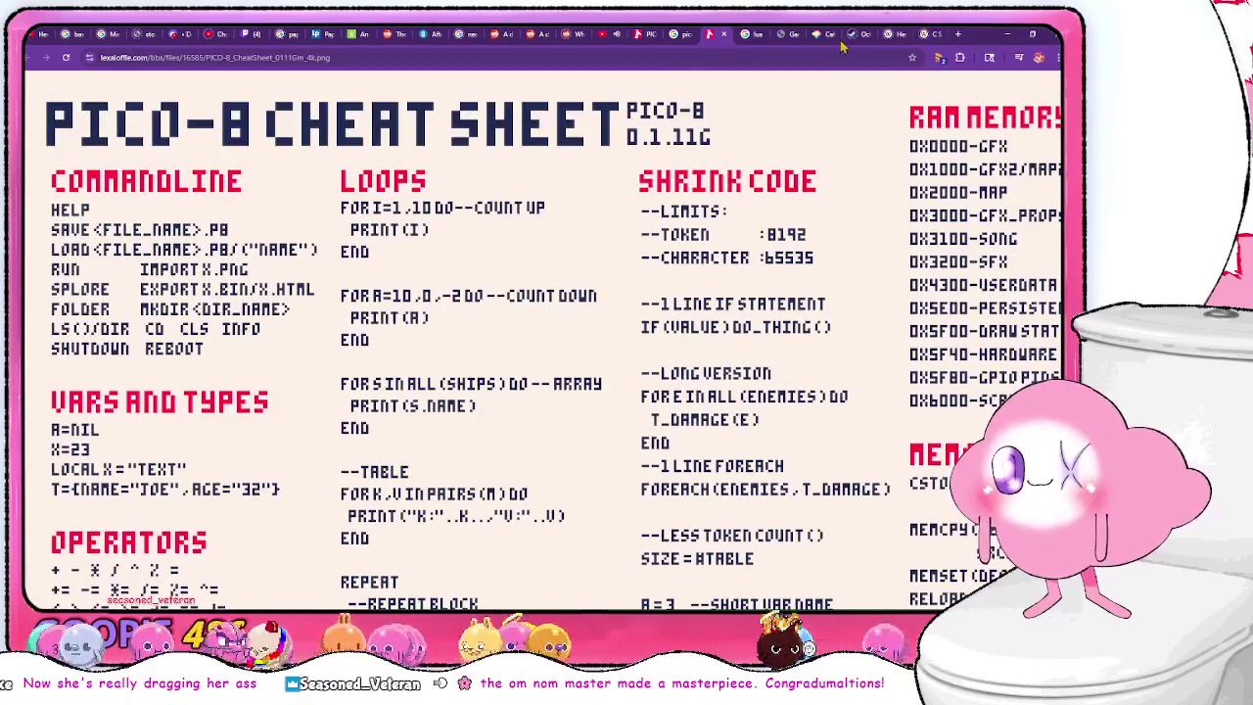
{"action": "left_click", "coordinate": [786, 37]}
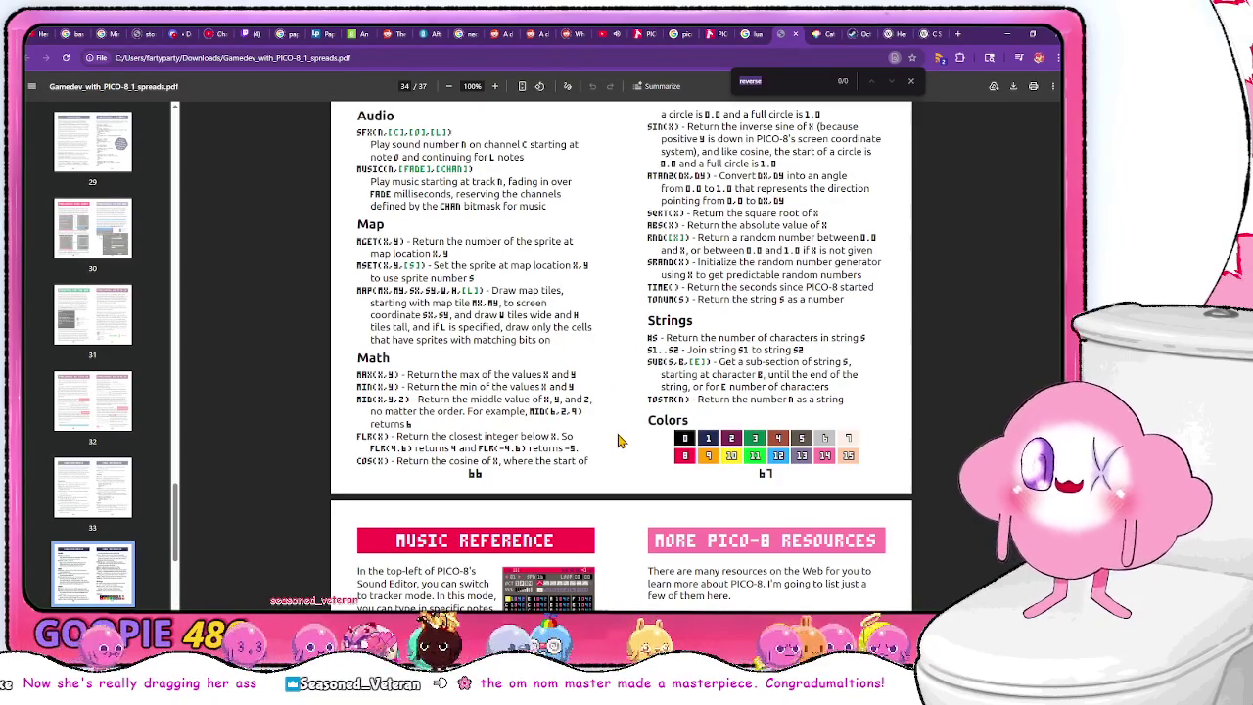
- Scroll up through the PDF from the Code Reference pages to the Lander Step 11 / Lander Etc spread
{"action": "scroll", "coordinate": [636, 425], "scroll_direction": "up", "scroll_amount": 1}
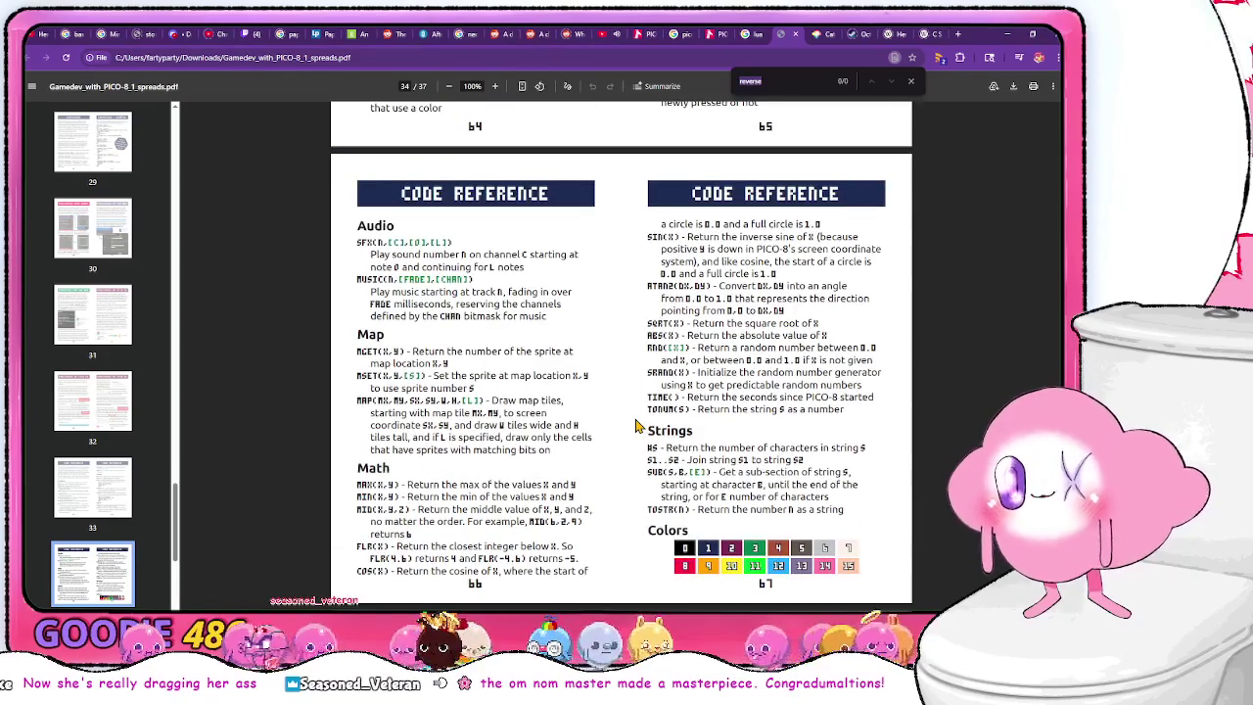
{"action": "scroll", "coordinate": [621, 432], "scroll_direction": "down", "scroll_amount": 1}
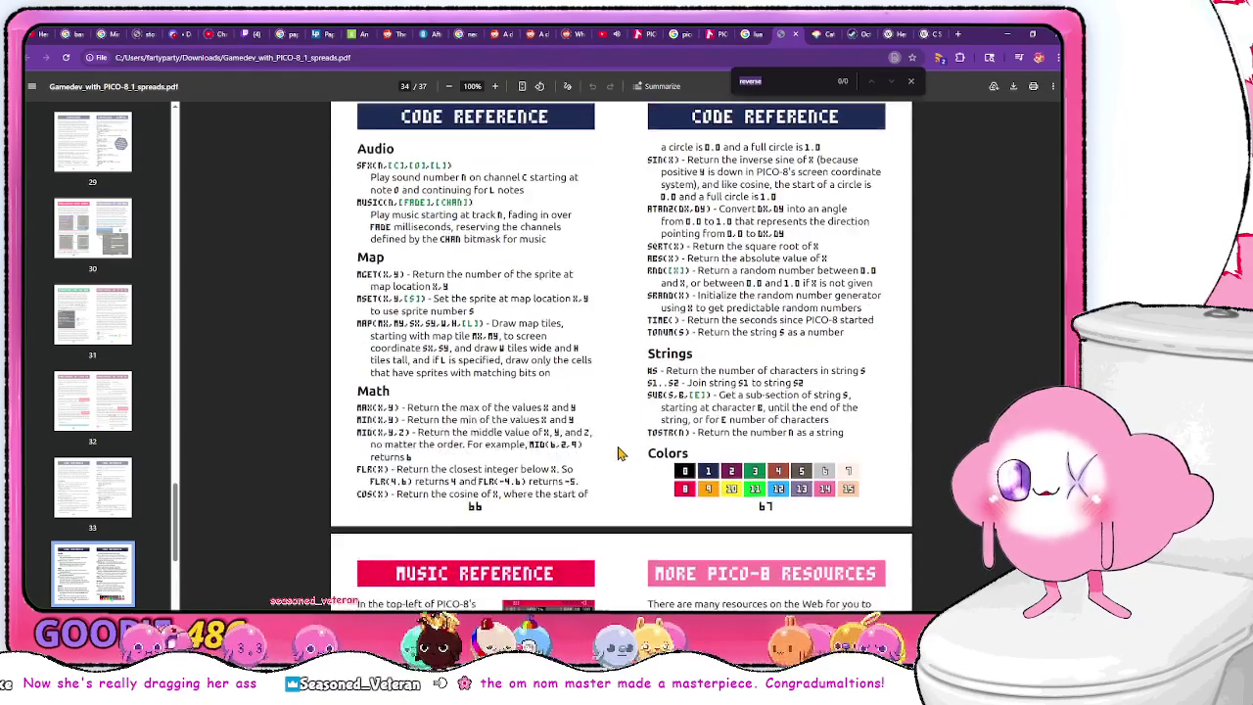
{"action": "scroll", "coordinate": [629, 453], "scroll_direction": "down", "scroll_amount": 2}
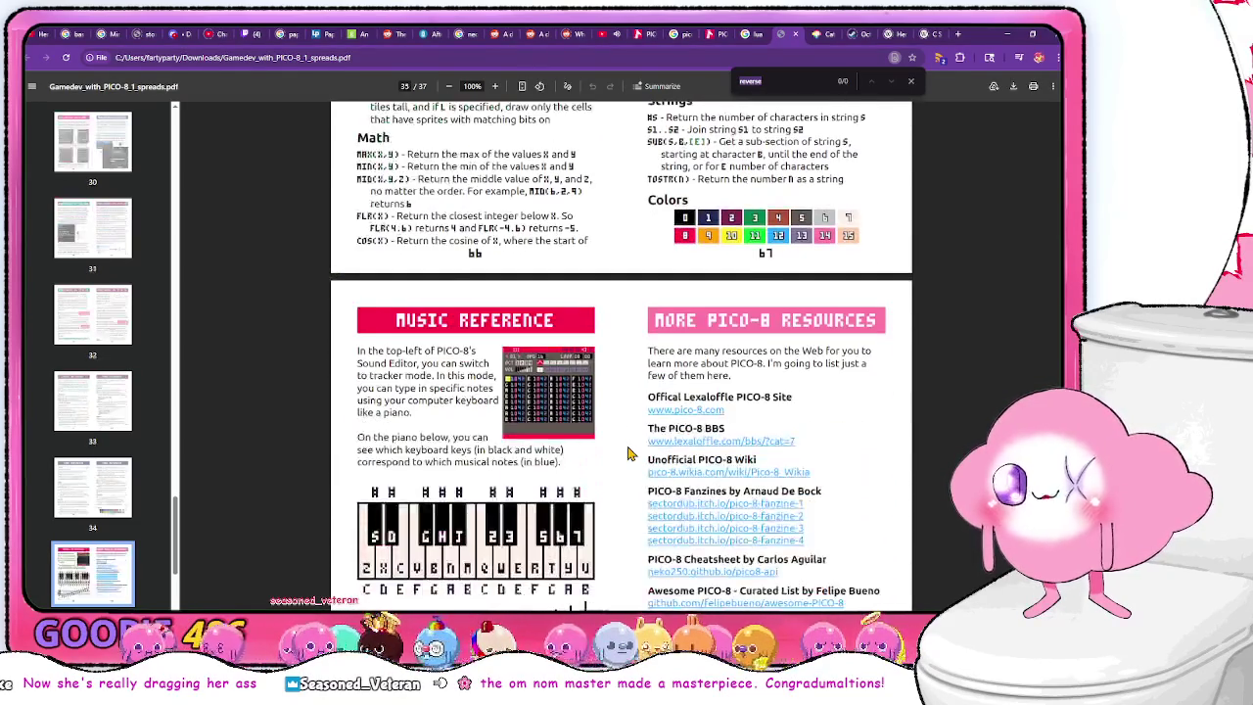
{"action": "scroll", "coordinate": [630, 453], "scroll_direction": "down", "scroll_amount": 2}
{"action": "scroll", "coordinate": [630, 454], "scroll_direction": "up", "scroll_amount": 3}
{"action": "scroll", "coordinate": [629, 454], "scroll_direction": "up", "scroll_amount": 6}
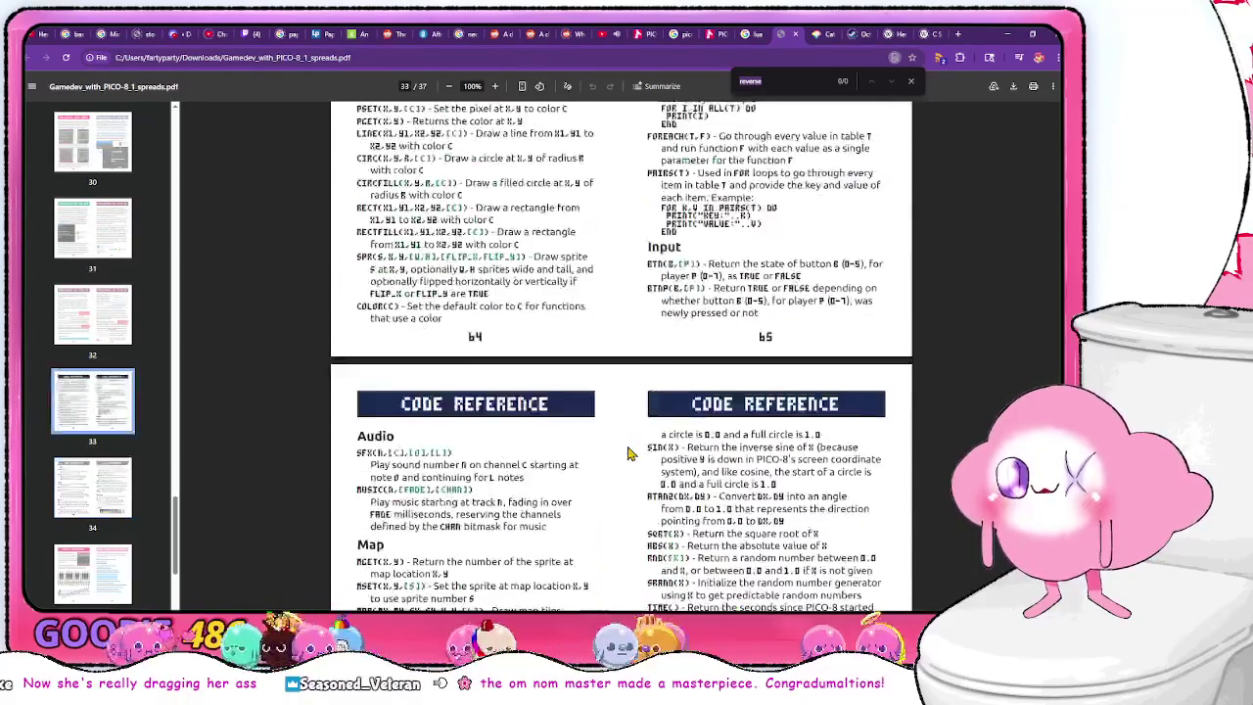
{"action": "scroll", "coordinate": [632, 447], "scroll_direction": "up", "scroll_amount": 8}
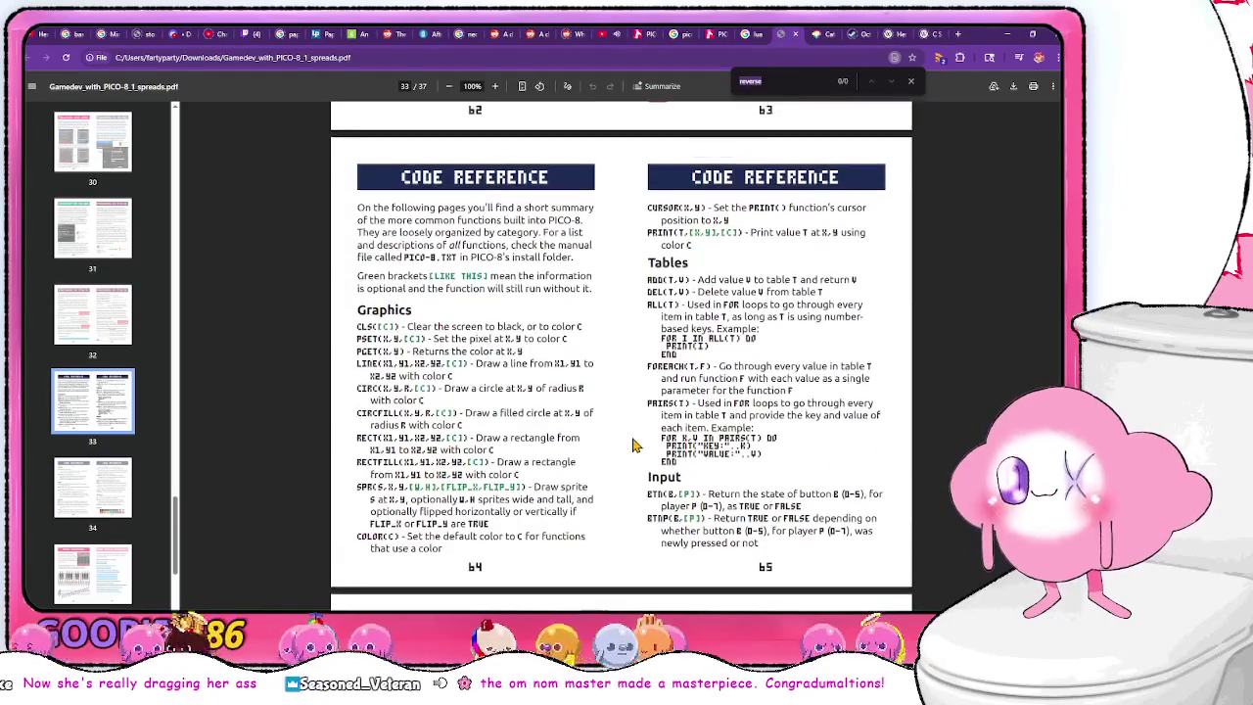
{"action": "scroll", "coordinate": [632, 446], "scroll_direction": "up", "scroll_amount": 12}
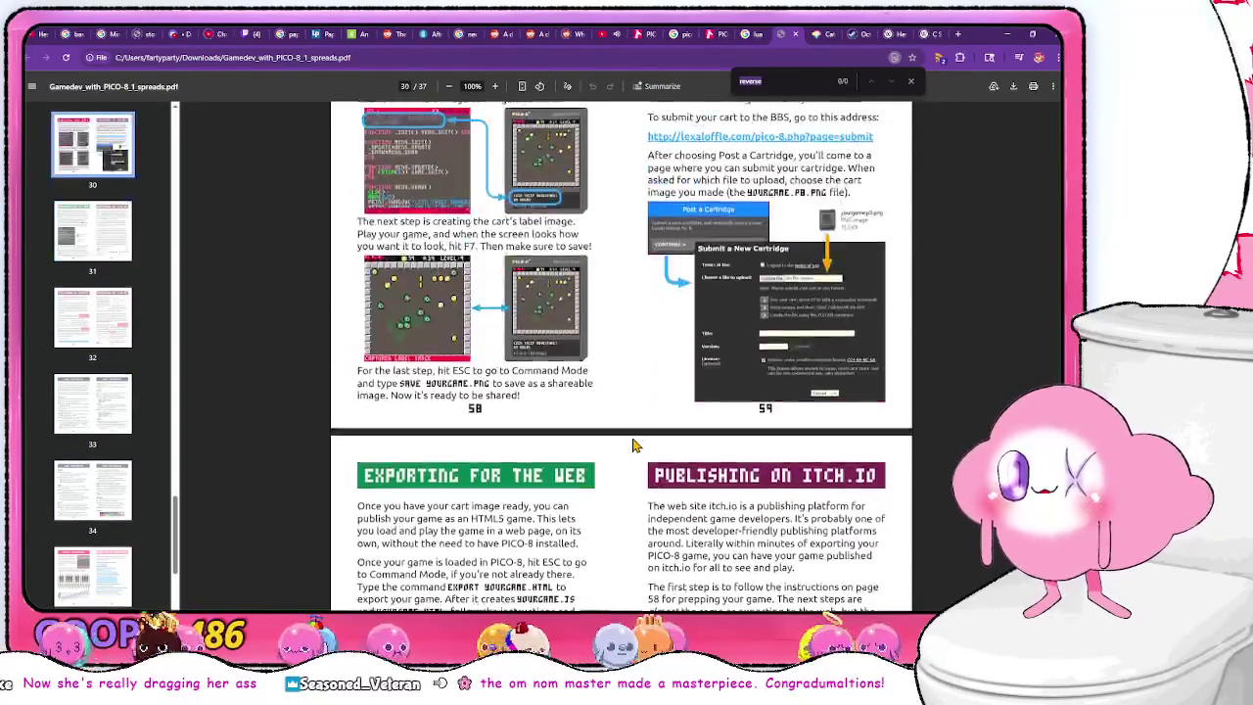
{"action": "scroll", "coordinate": [632, 446], "scroll_direction": "up", "scroll_amount": 2}
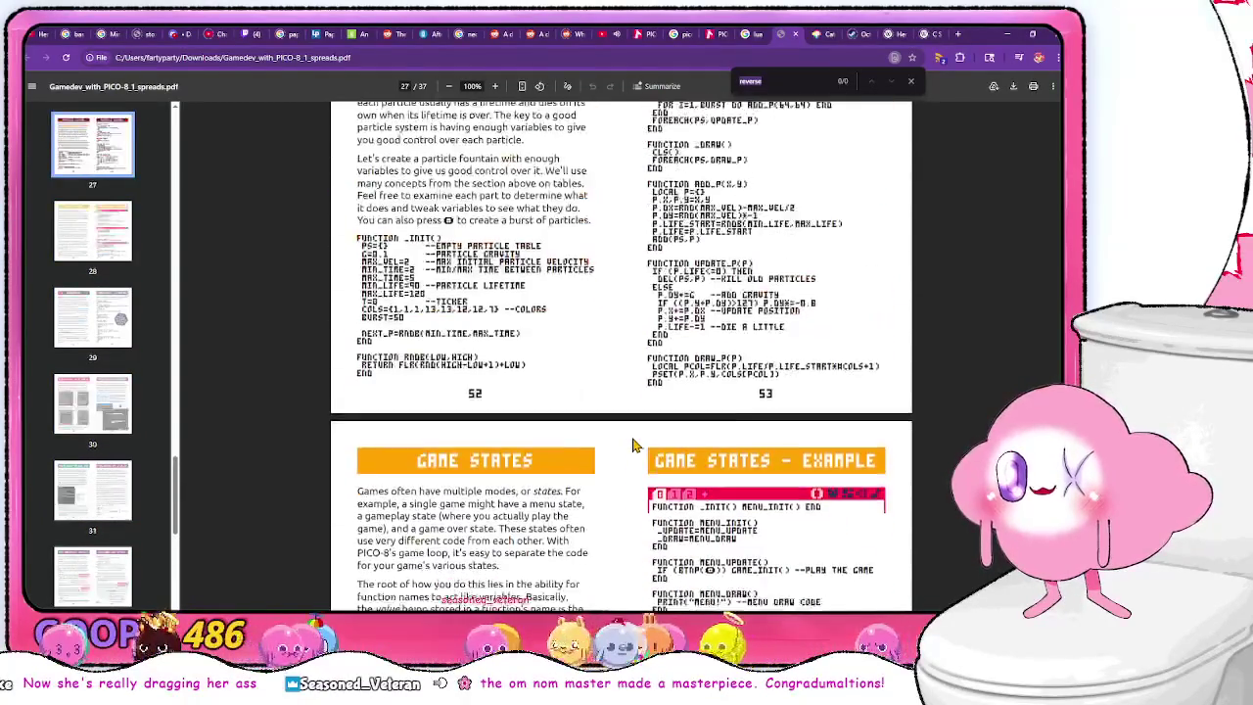
{"action": "scroll", "coordinate": [631, 445], "scroll_direction": "down", "scroll_amount": 4}
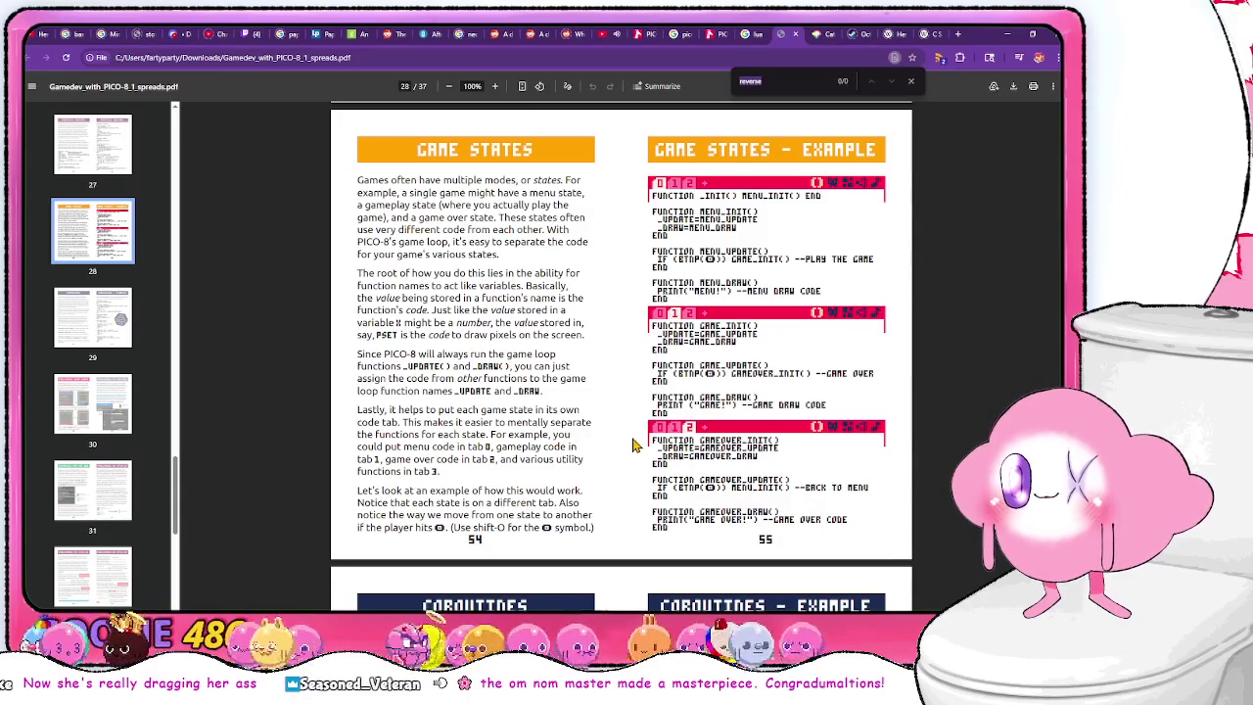
{"action": "scroll", "coordinate": [632, 446], "scroll_direction": "down", "scroll_amount": 5}
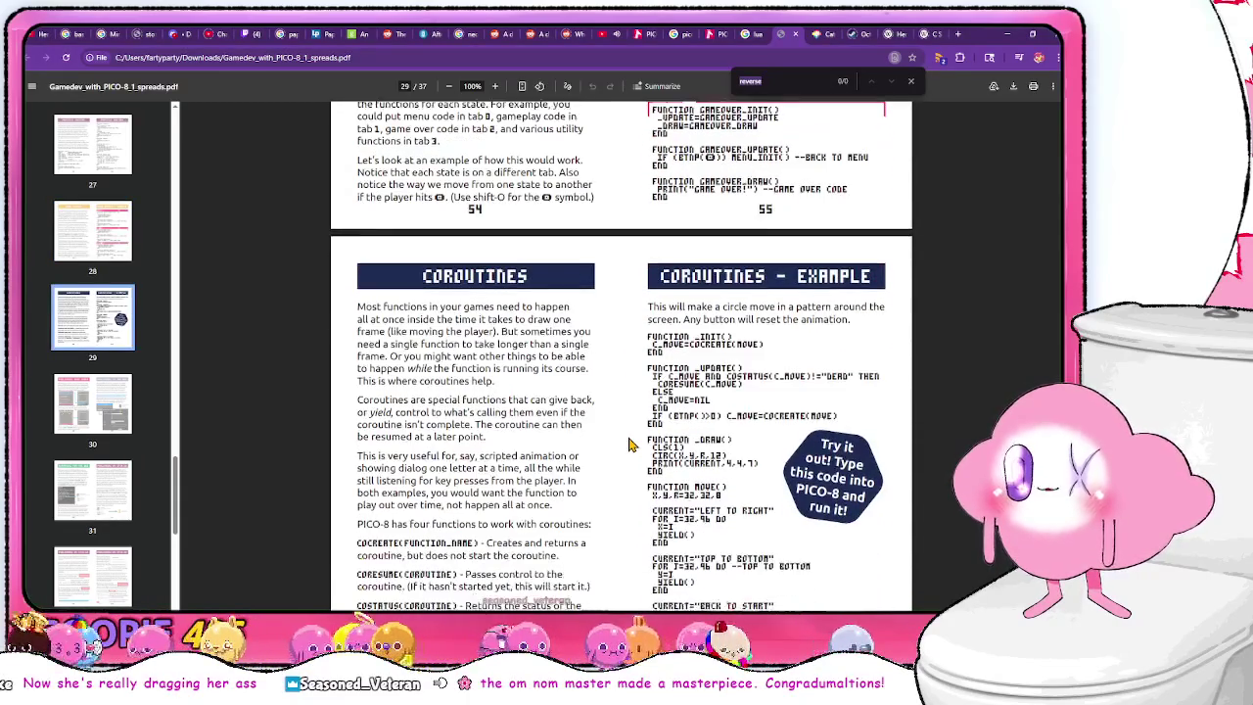
{"action": "scroll", "coordinate": [630, 446], "scroll_direction": "up", "scroll_amount": 8}
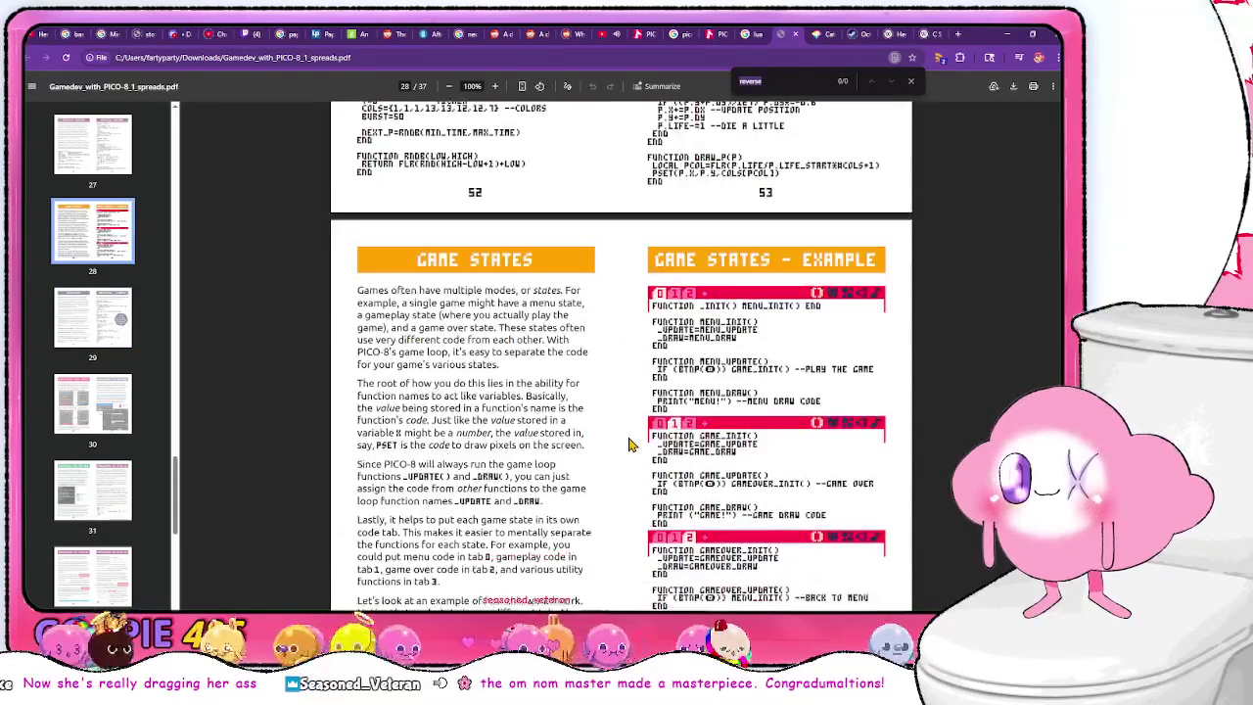
{"action": "scroll", "coordinate": [629, 445], "scroll_direction": "up", "scroll_amount": 4}
{"action": "scroll", "coordinate": [631, 436], "scroll_direction": "up", "scroll_amount": 20}
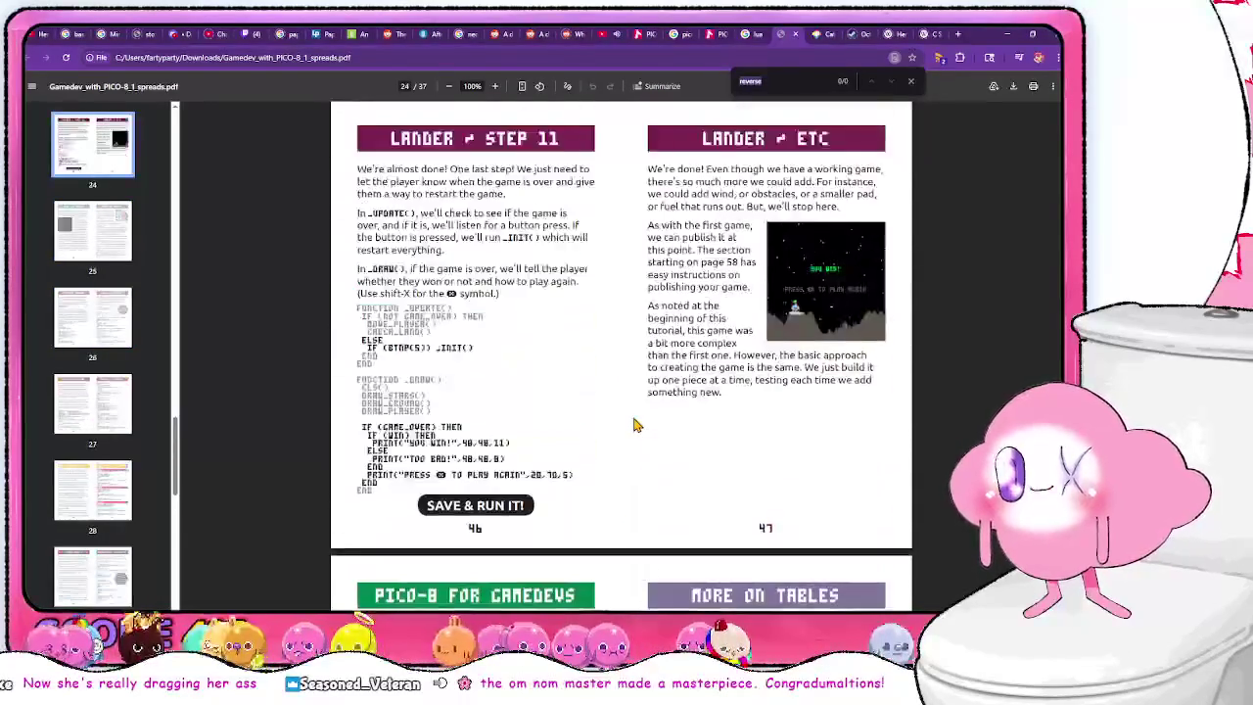
- Scroll up to read Lander Steps 1–4, then back down to the Step 5 and Step 6 spread
{"action": "scroll", "coordinate": [634, 424], "scroll_direction": "up", "scroll_amount": 8}
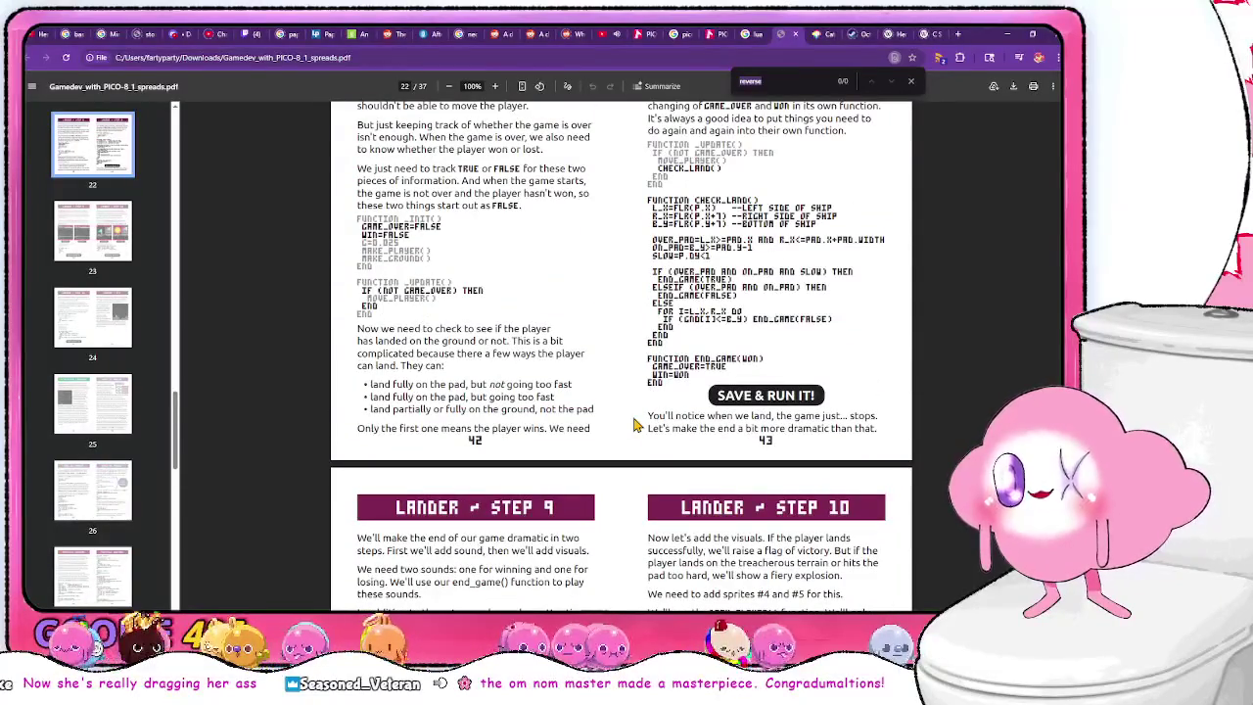
{"action": "scroll", "coordinate": [634, 424], "scroll_direction": "up", "scroll_amount": 1}
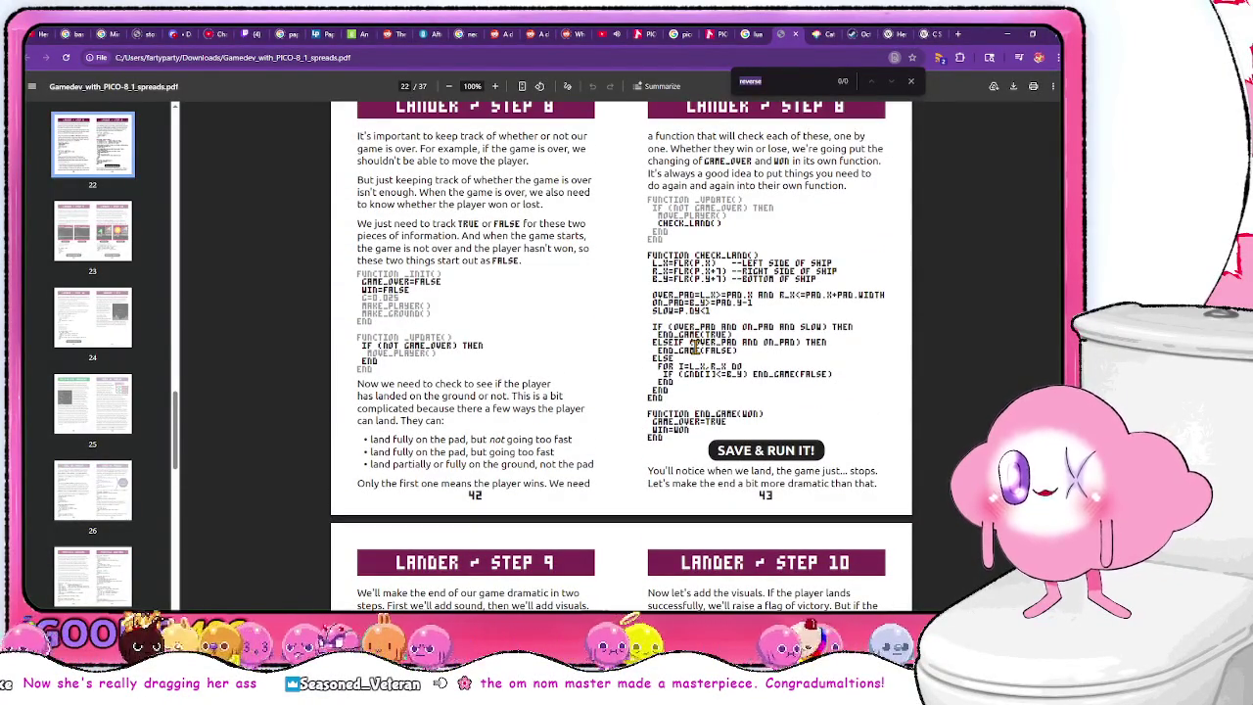
{"action": "scroll", "coordinate": [626, 367], "scroll_direction": "up", "scroll_amount": 8}
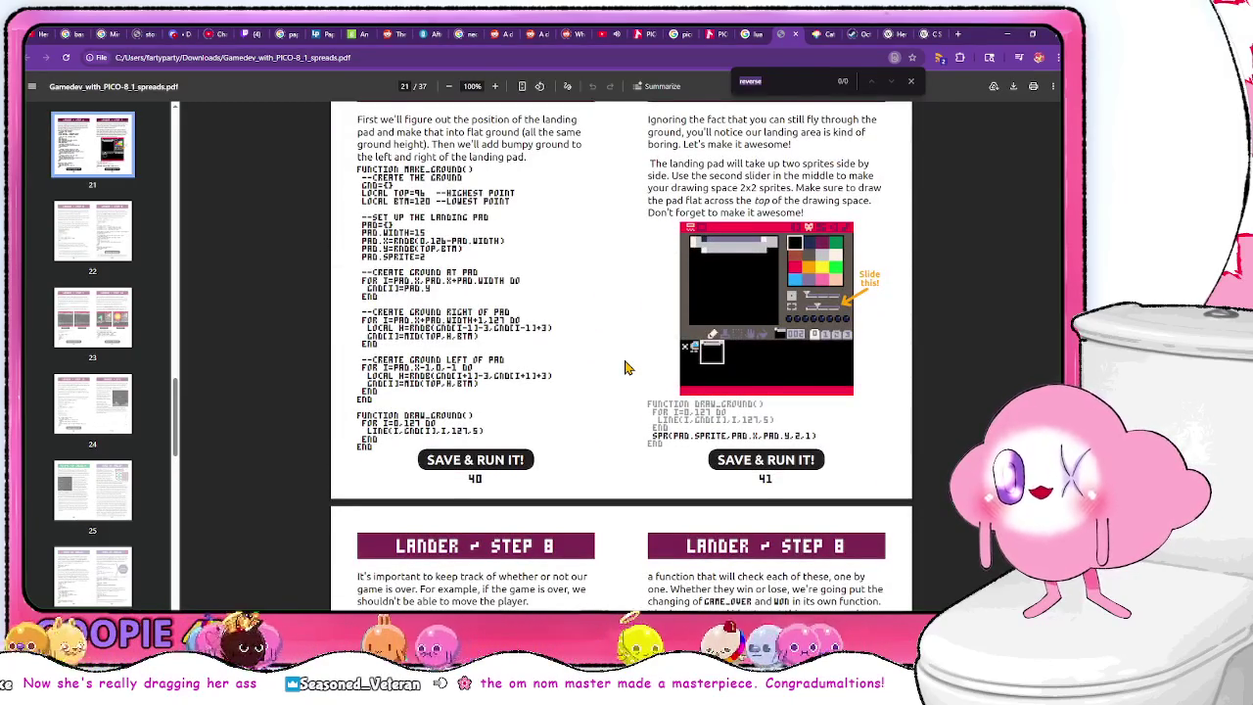
{"action": "scroll", "coordinate": [626, 367], "scroll_direction": "up", "scroll_amount": 1}
{"action": "scroll", "coordinate": [627, 367], "scroll_direction": "up", "scroll_amount": 9}
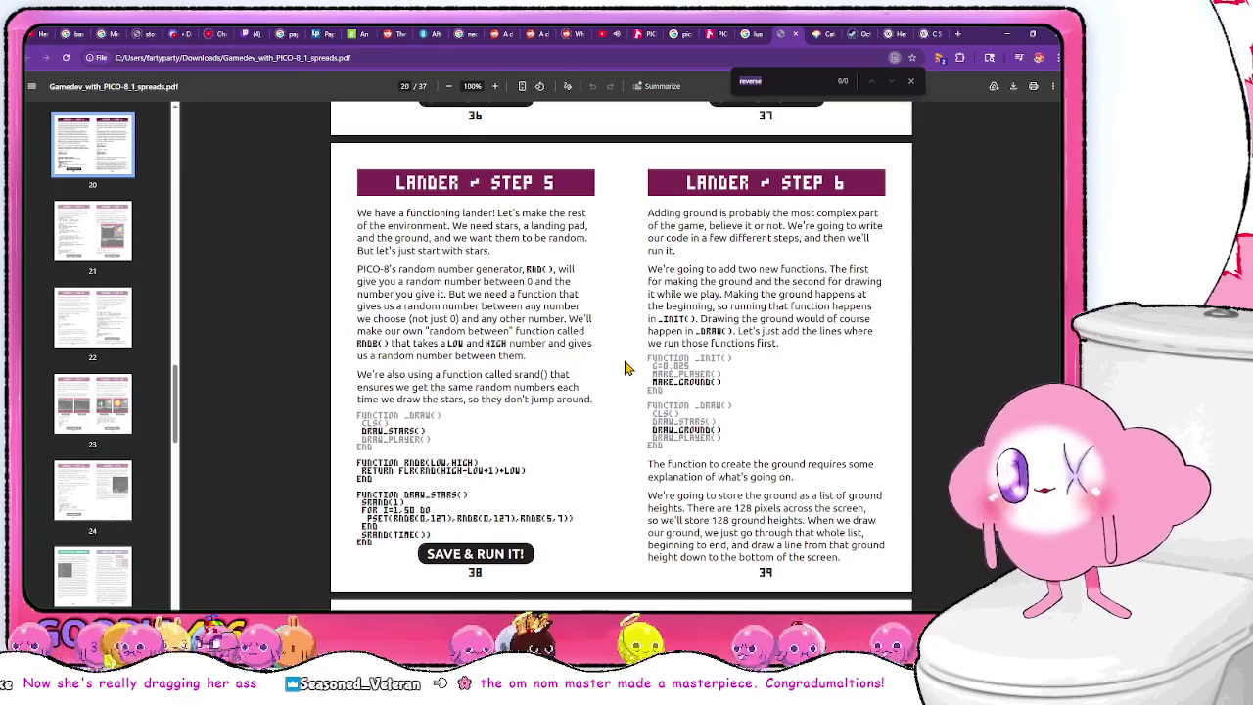
{"action": "scroll", "coordinate": [626, 369], "scroll_direction": "up", "scroll_amount": 15}
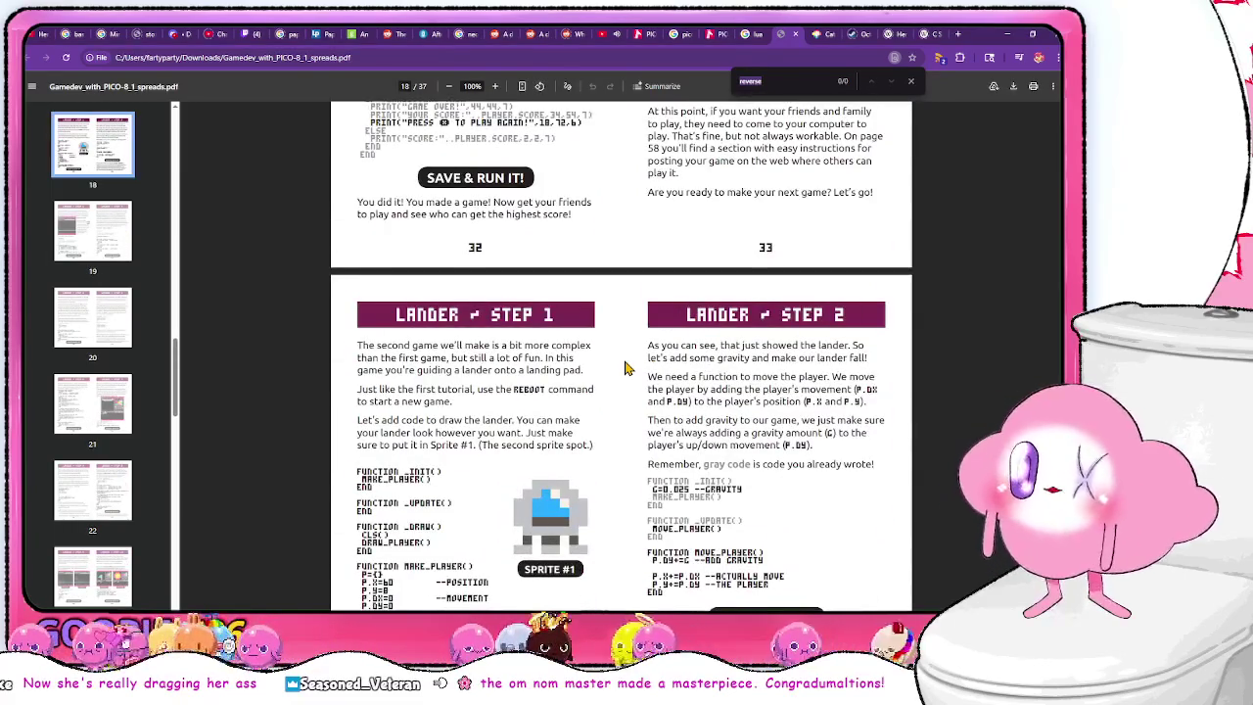
{"action": "scroll", "coordinate": [626, 368], "scroll_direction": "down", "scroll_amount": 2}
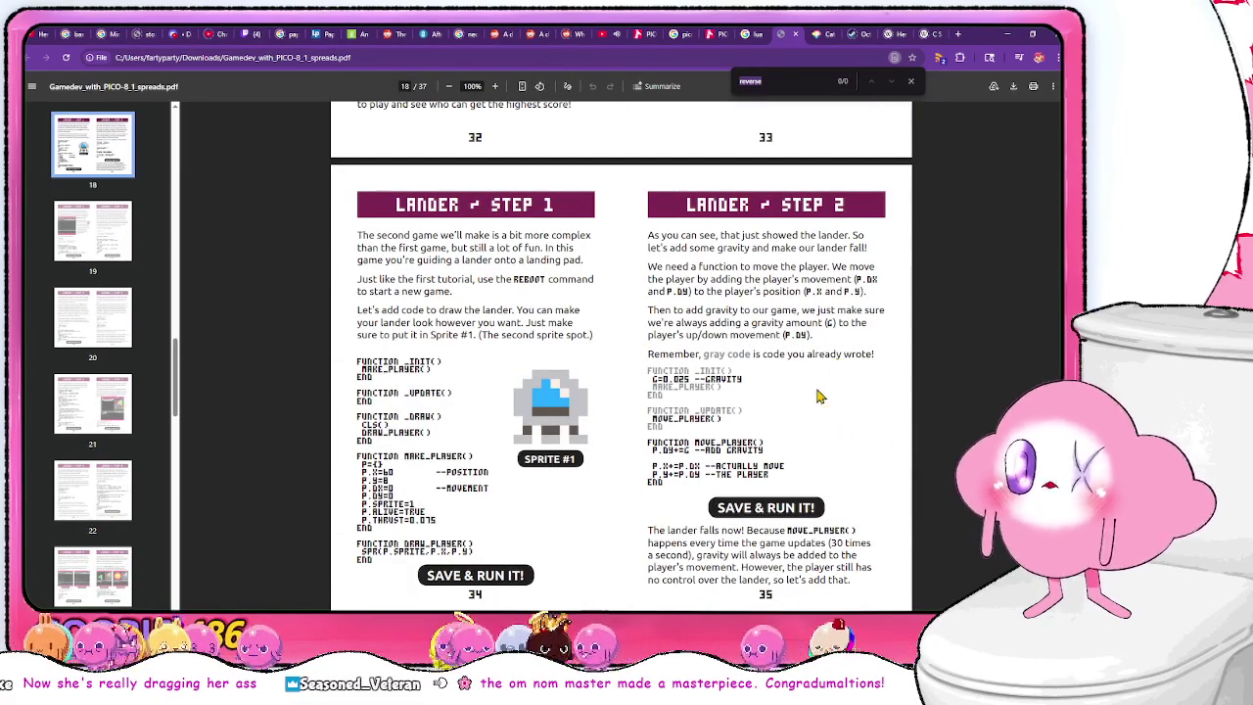
{"action": "scroll", "coordinate": [794, 436], "scroll_direction": "down", "scroll_amount": 7}
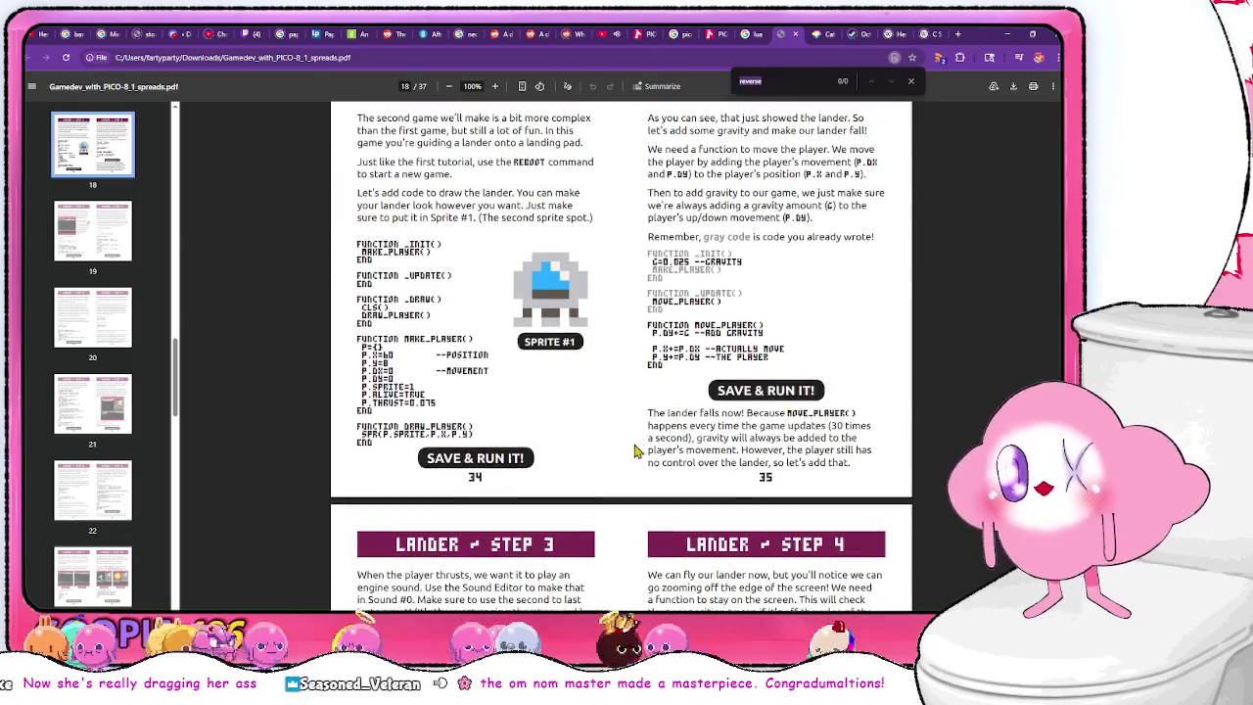
{"action": "scroll", "coordinate": [646, 406], "scroll_direction": "down", "scroll_amount": 3}
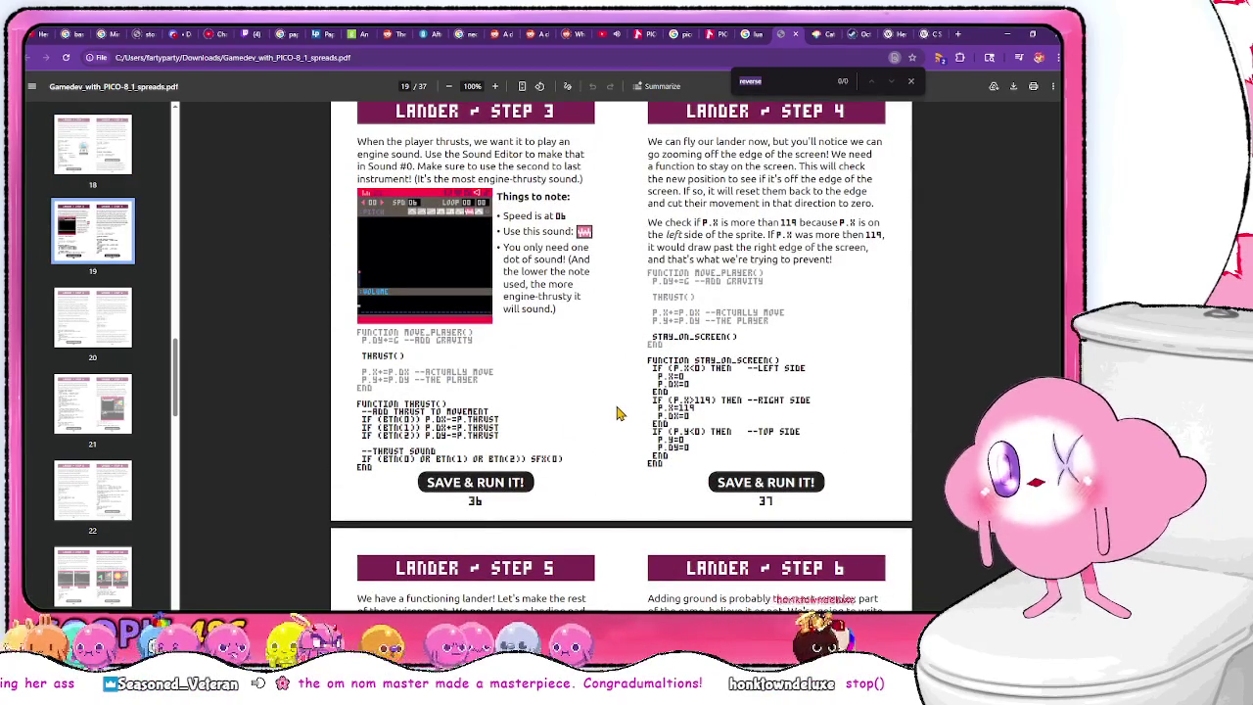
{"action": "scroll", "coordinate": [630, 396], "scroll_direction": "down", "scroll_amount": 6}
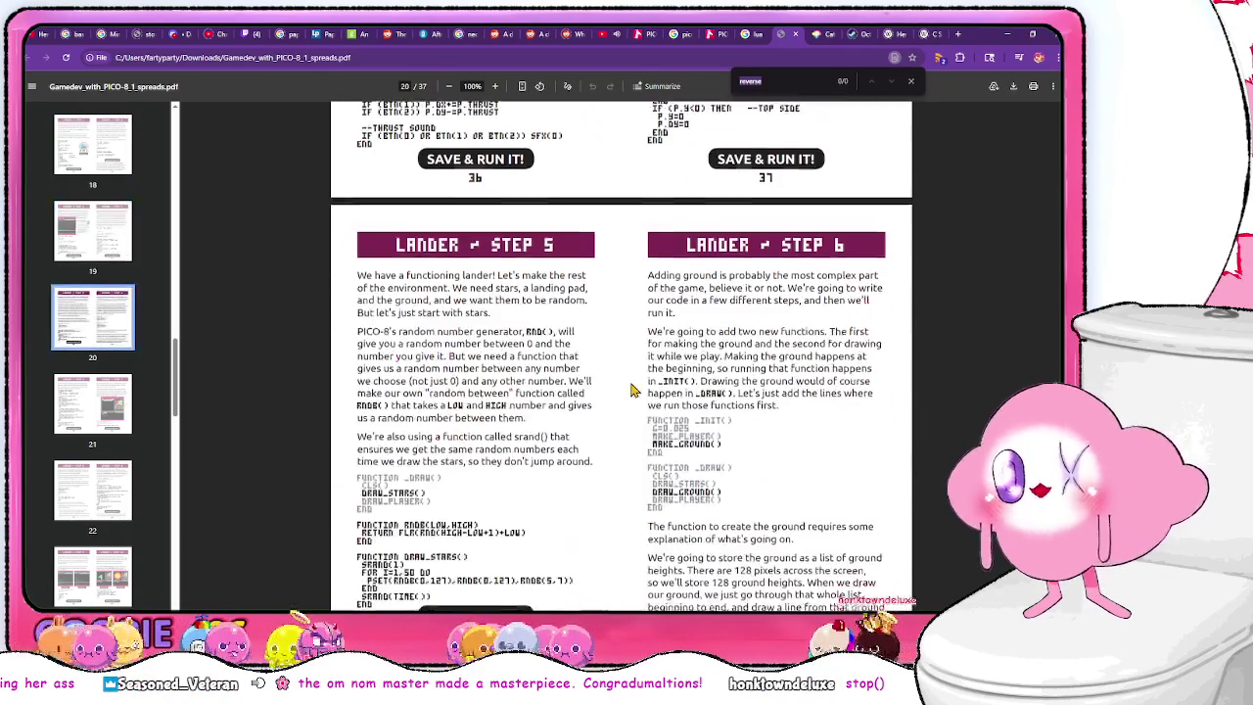
{"action": "scroll", "coordinate": [646, 364], "scroll_direction": "down", "scroll_amount": 1}
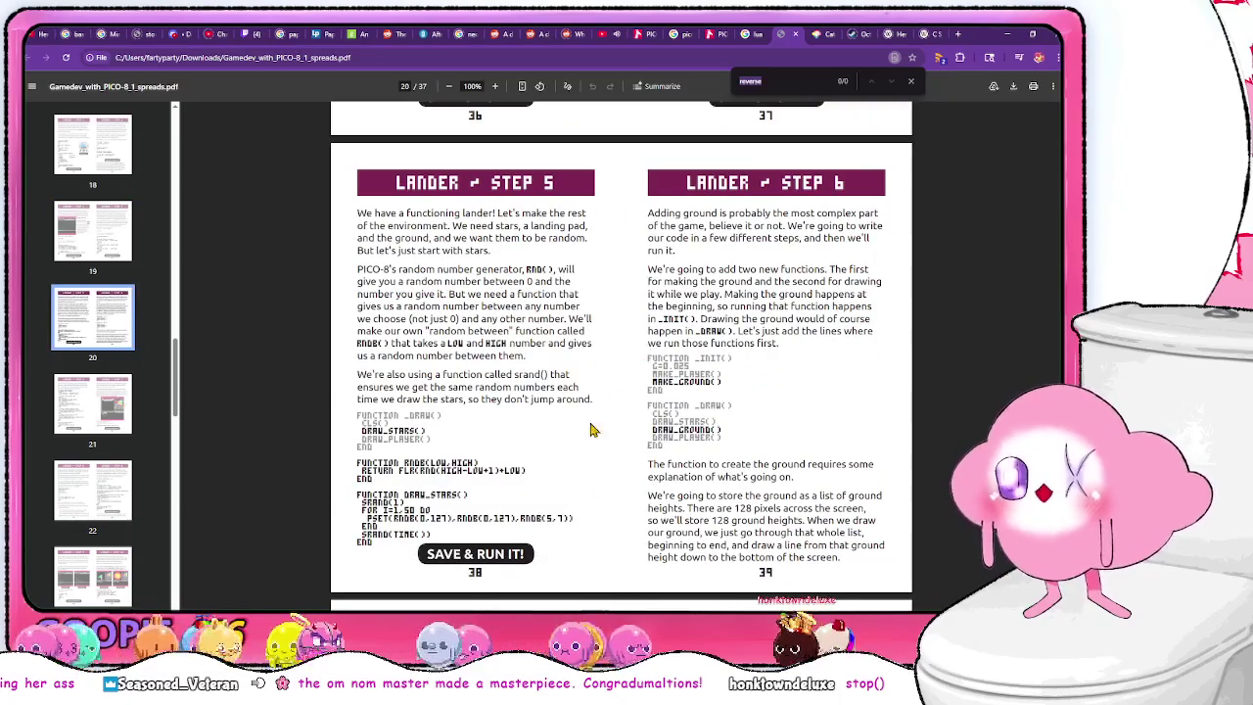